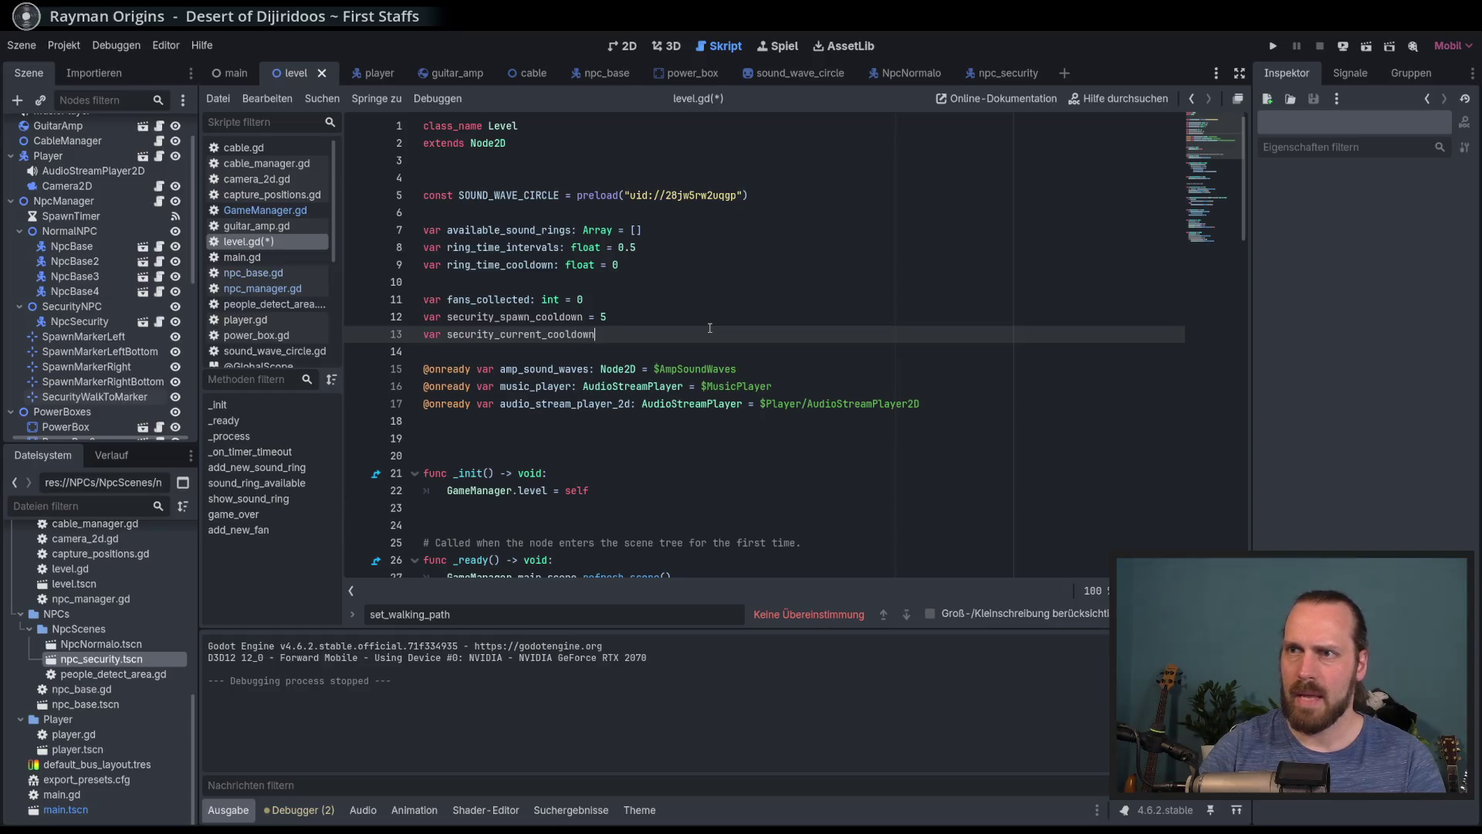
Initialize security_current_cooldown to 0 on line 13 of level.gd and save
key(BackSpace)
key(BackSpace)
key(BackSpace)
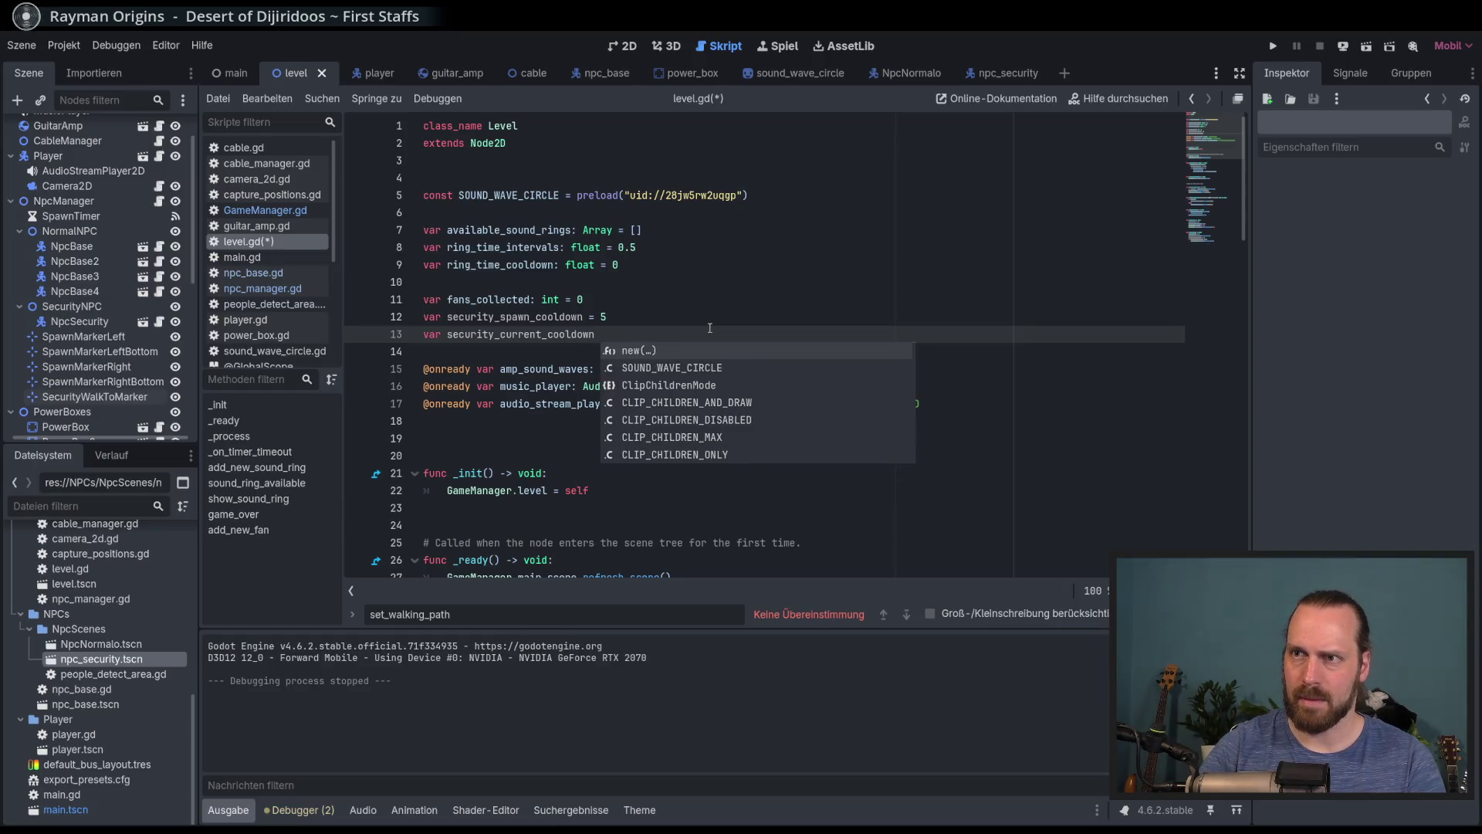
key(ctrl+s)
scroll(572, 309, down, 2)
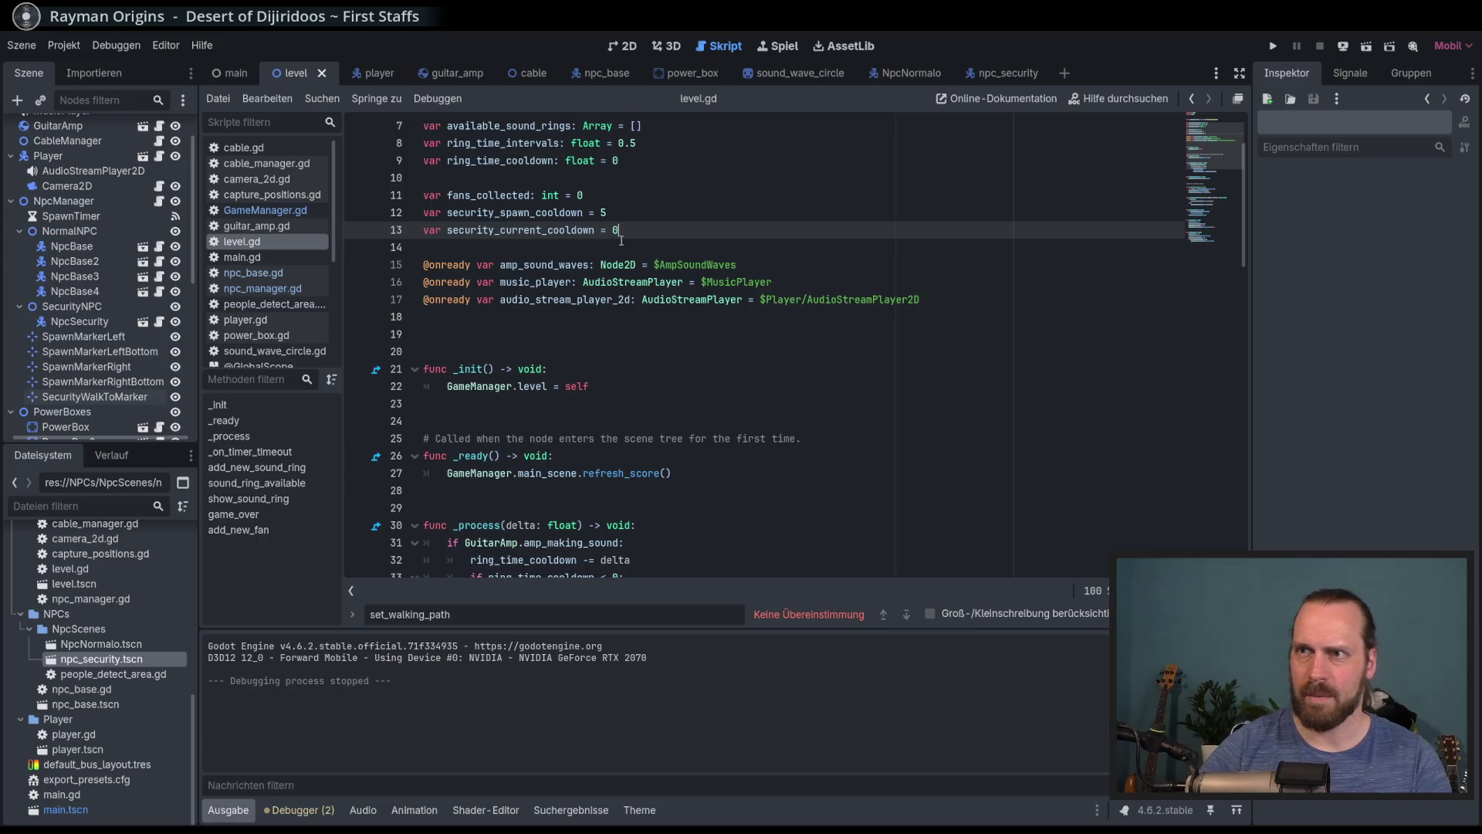
click(726, 282)
key(ctrl+s)
Change line 74 to test security_current_cooldown against security_spawn_cooldown, then save
scroll(894, 349, down, 15)
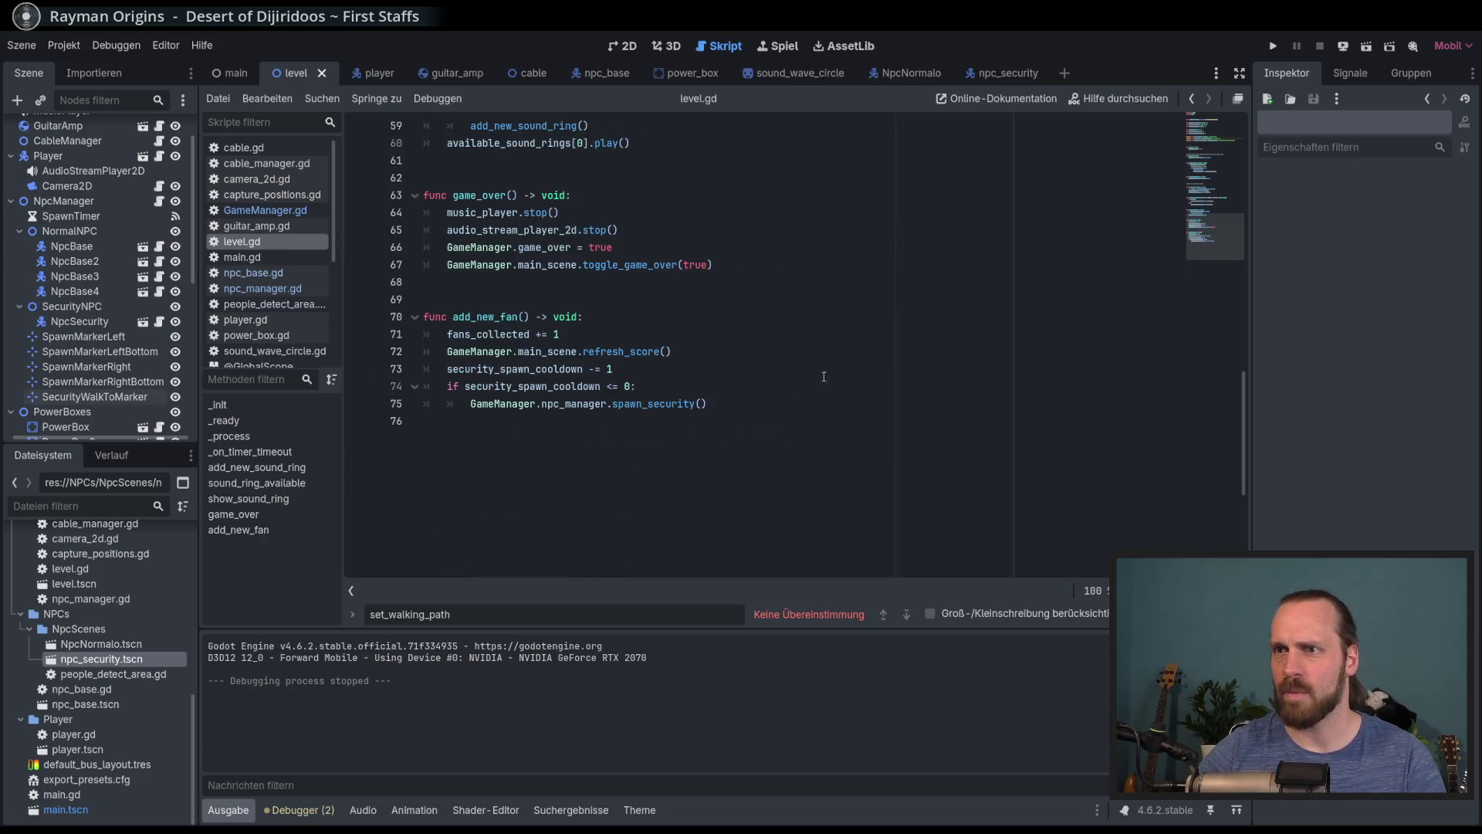
click(607, 386)
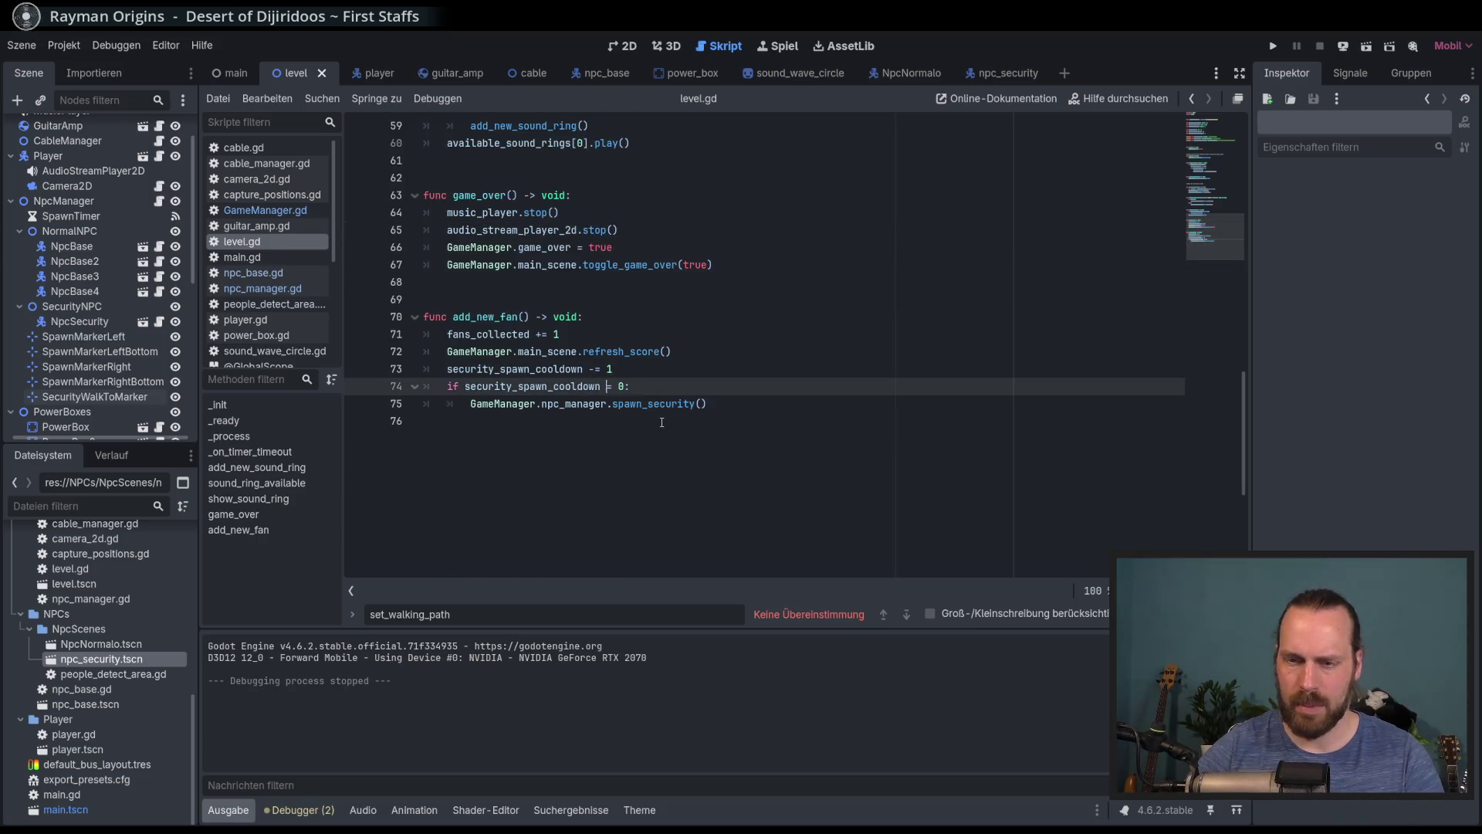
key(ctrl+space)
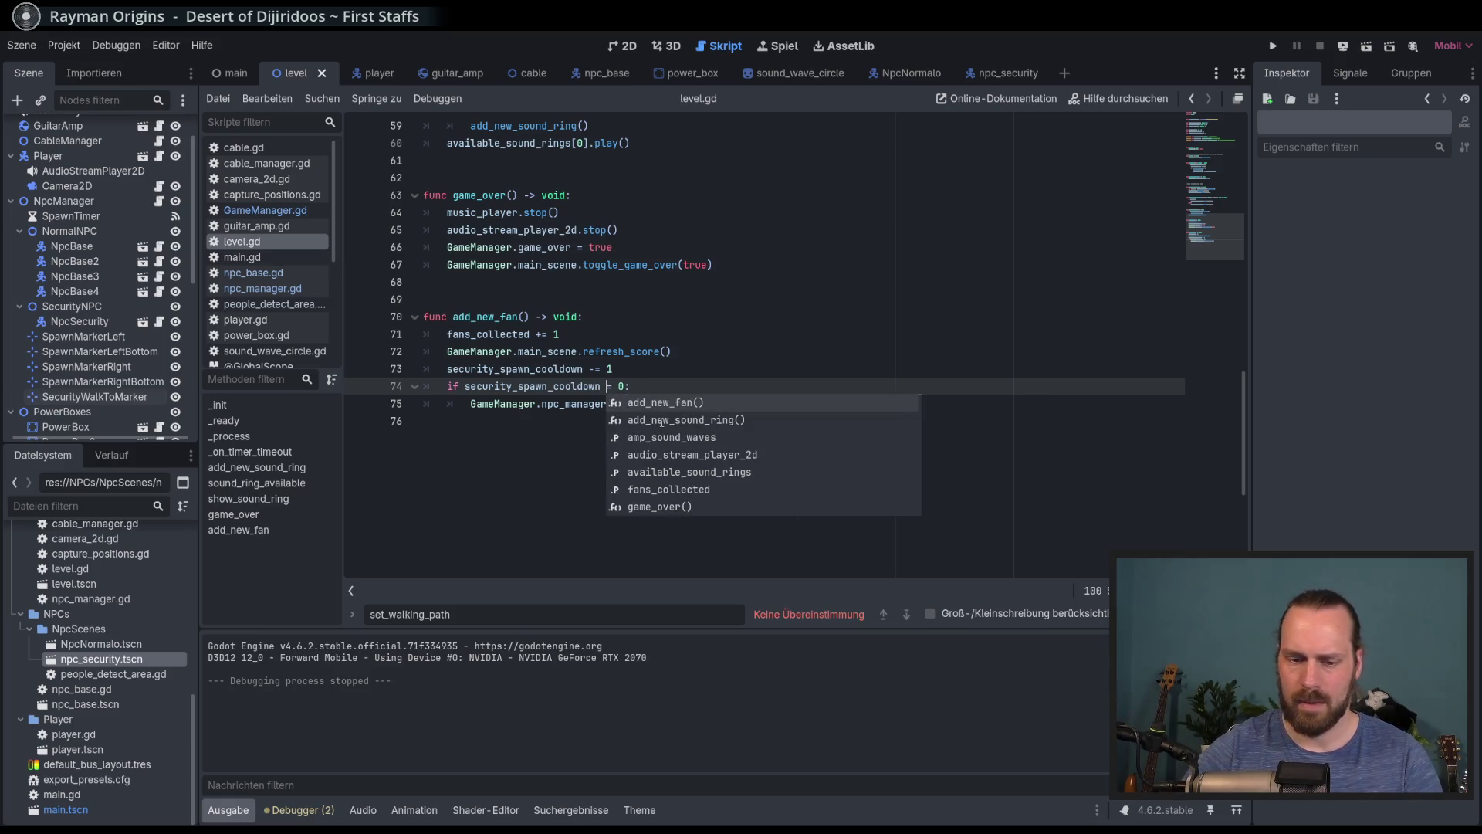
text(>)
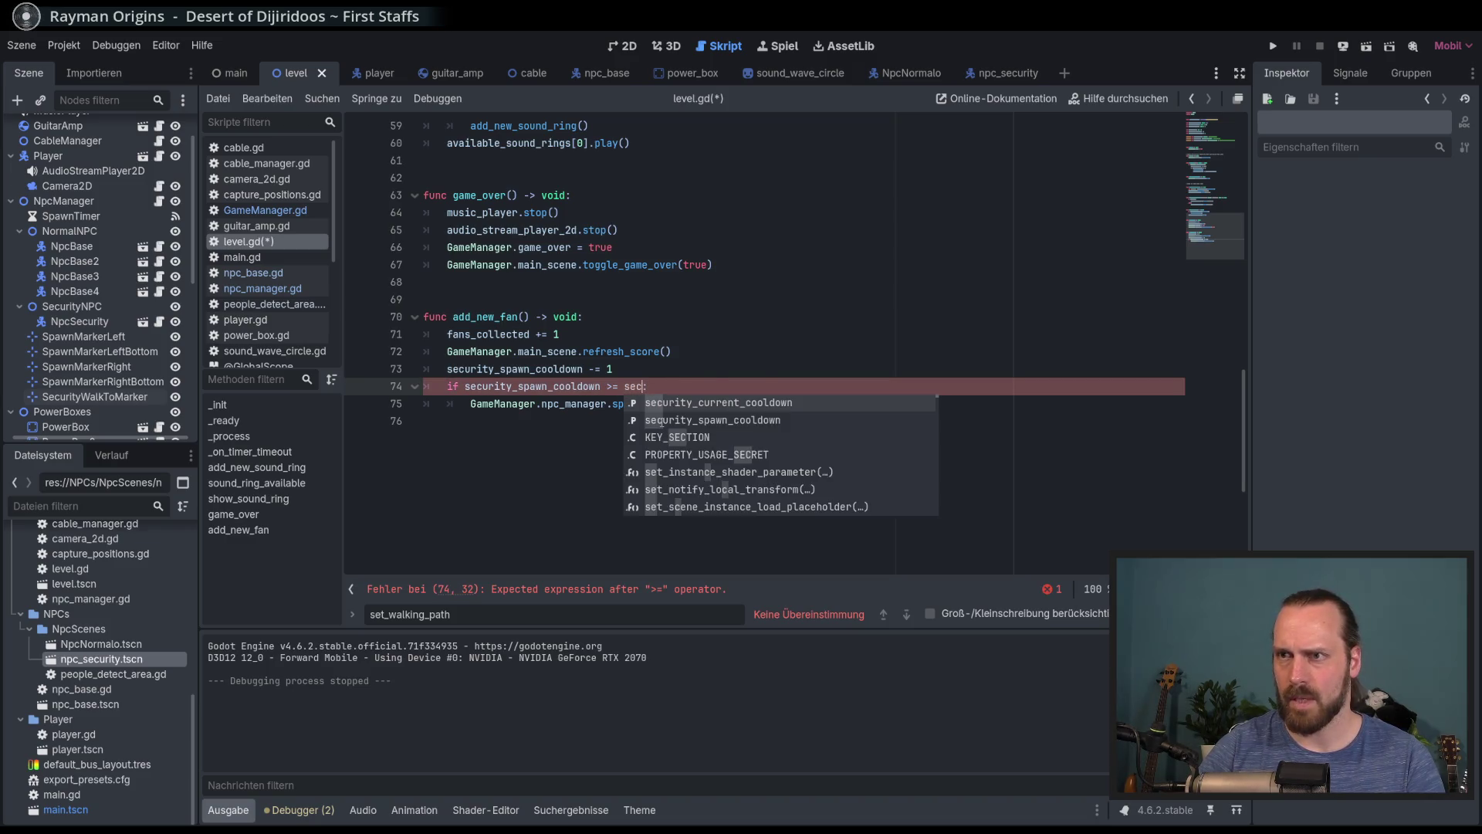
click(661, 420)
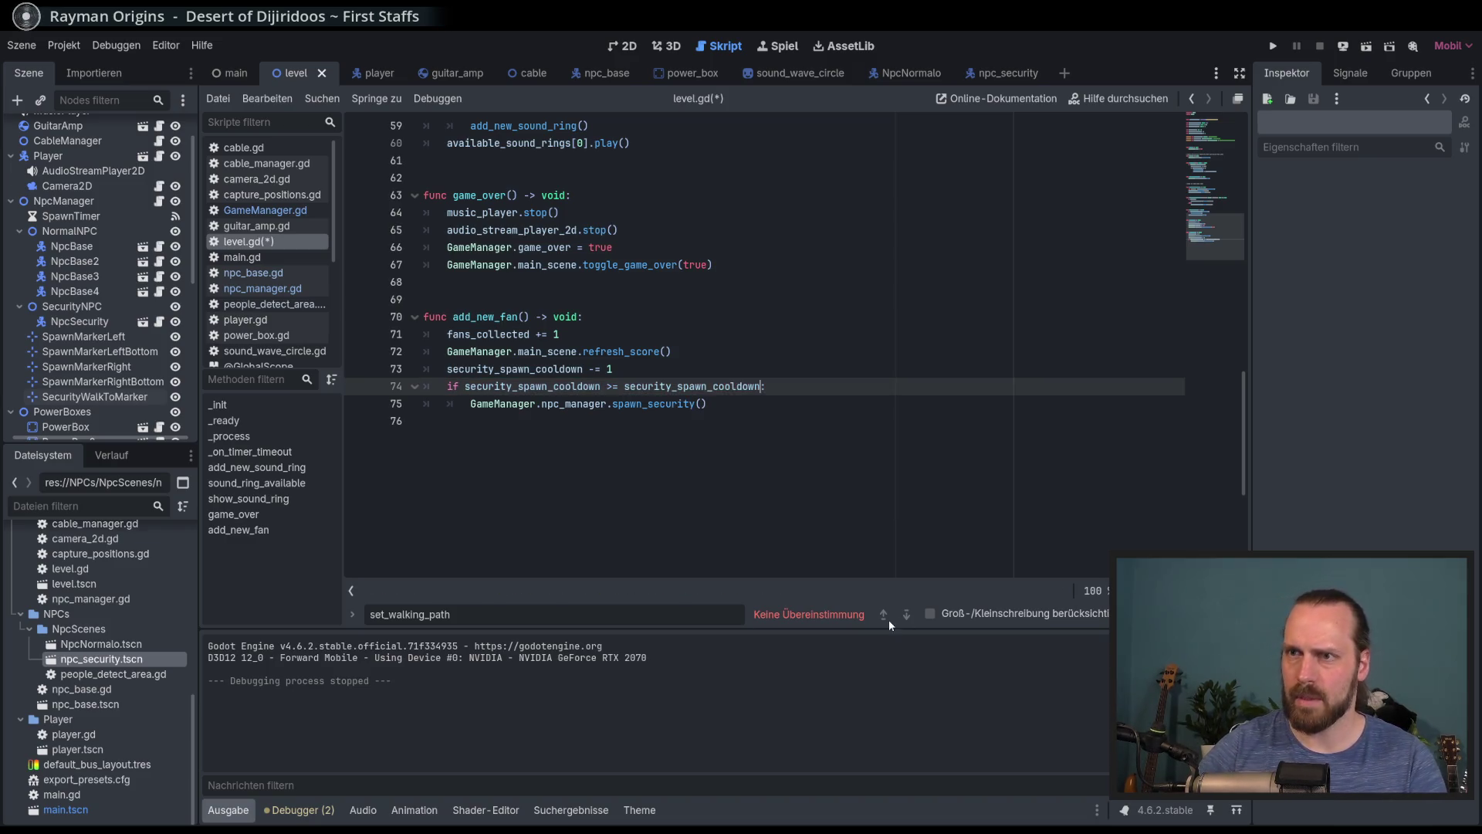
text(sec)
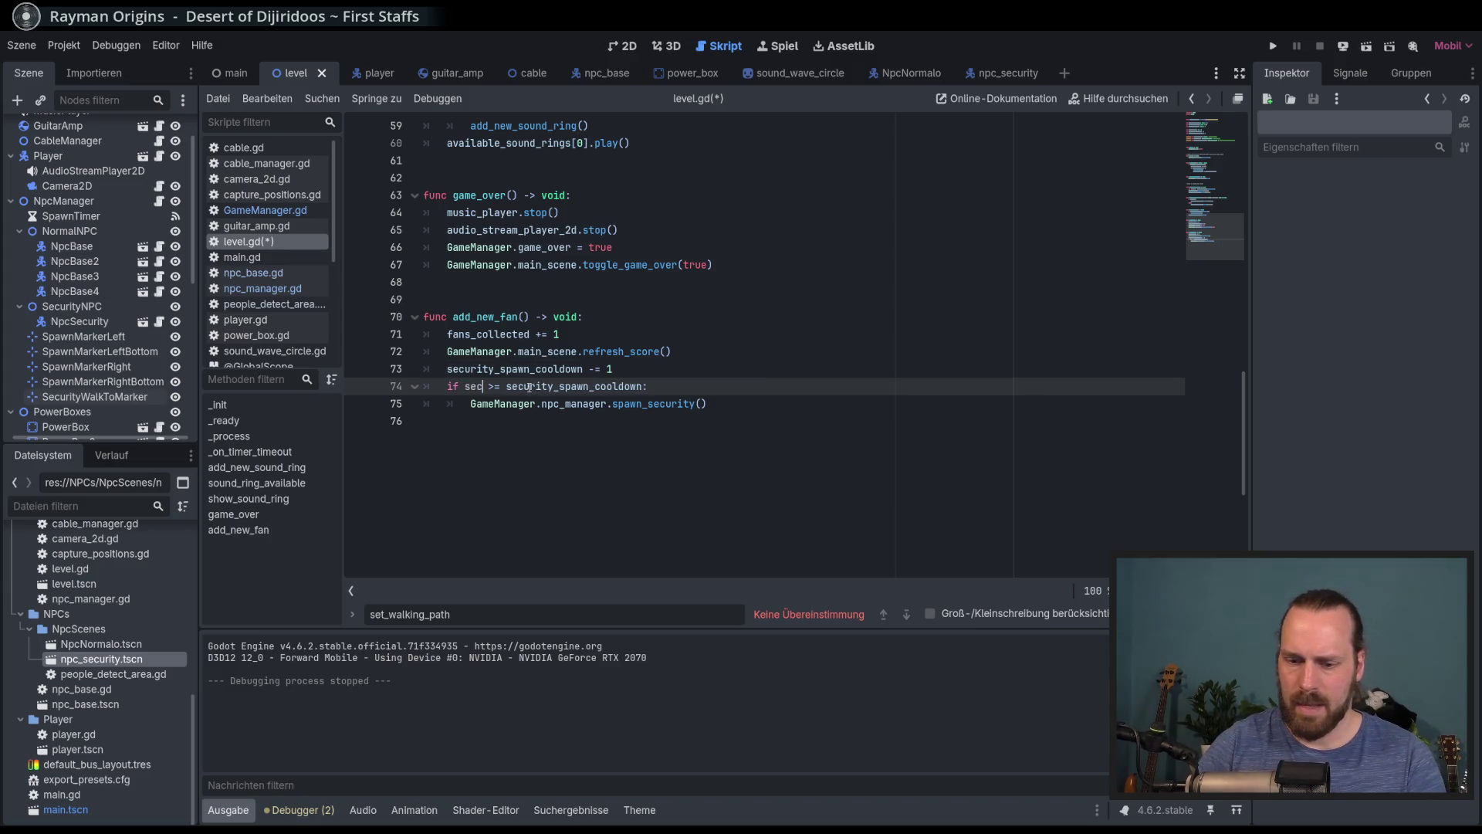
key(Return)
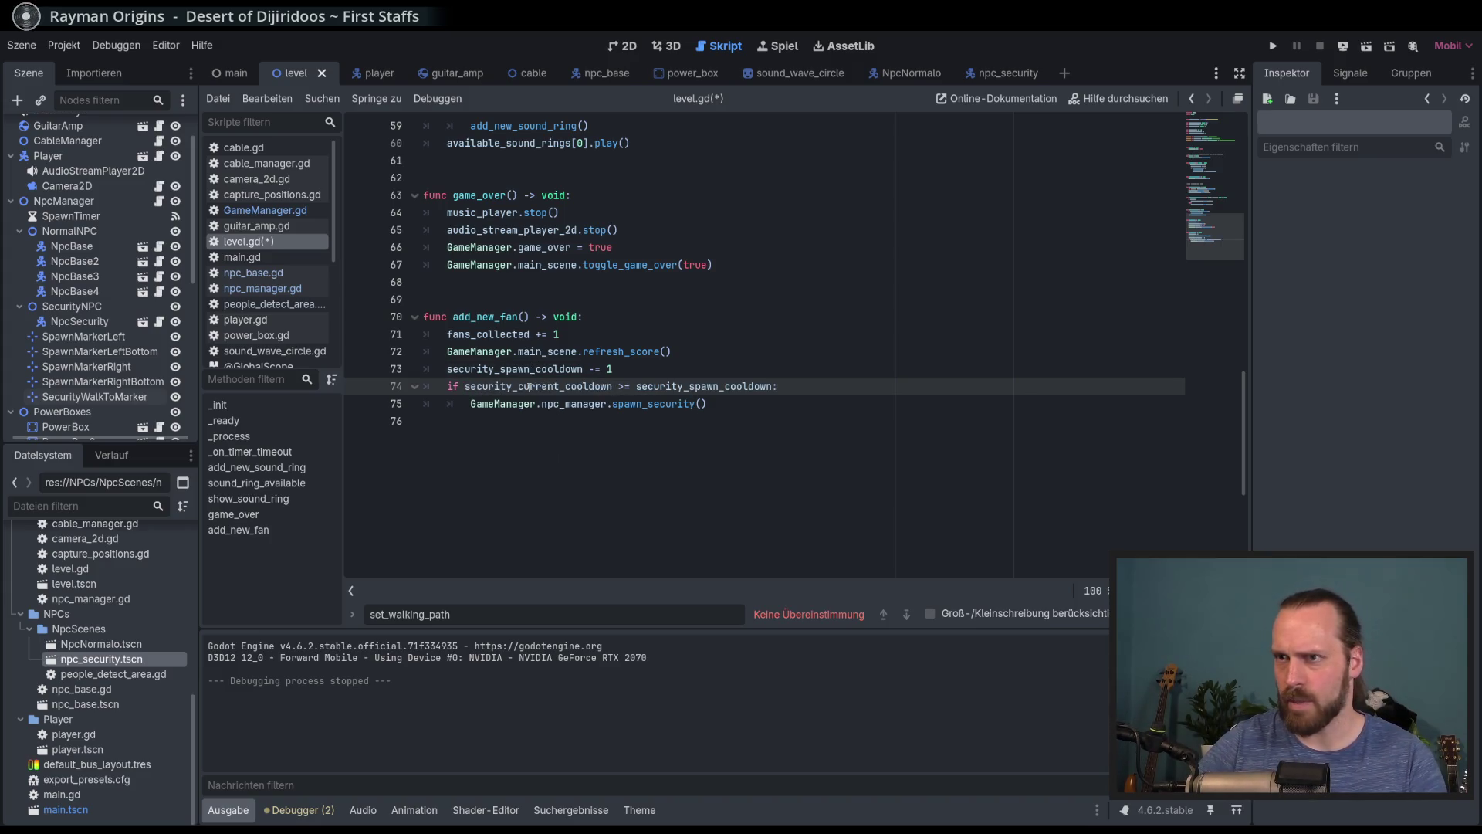
key(ctrl+s)
Add a line after spawn_security() resetting security_current_cooldown to 0, then save
click(594, 369)
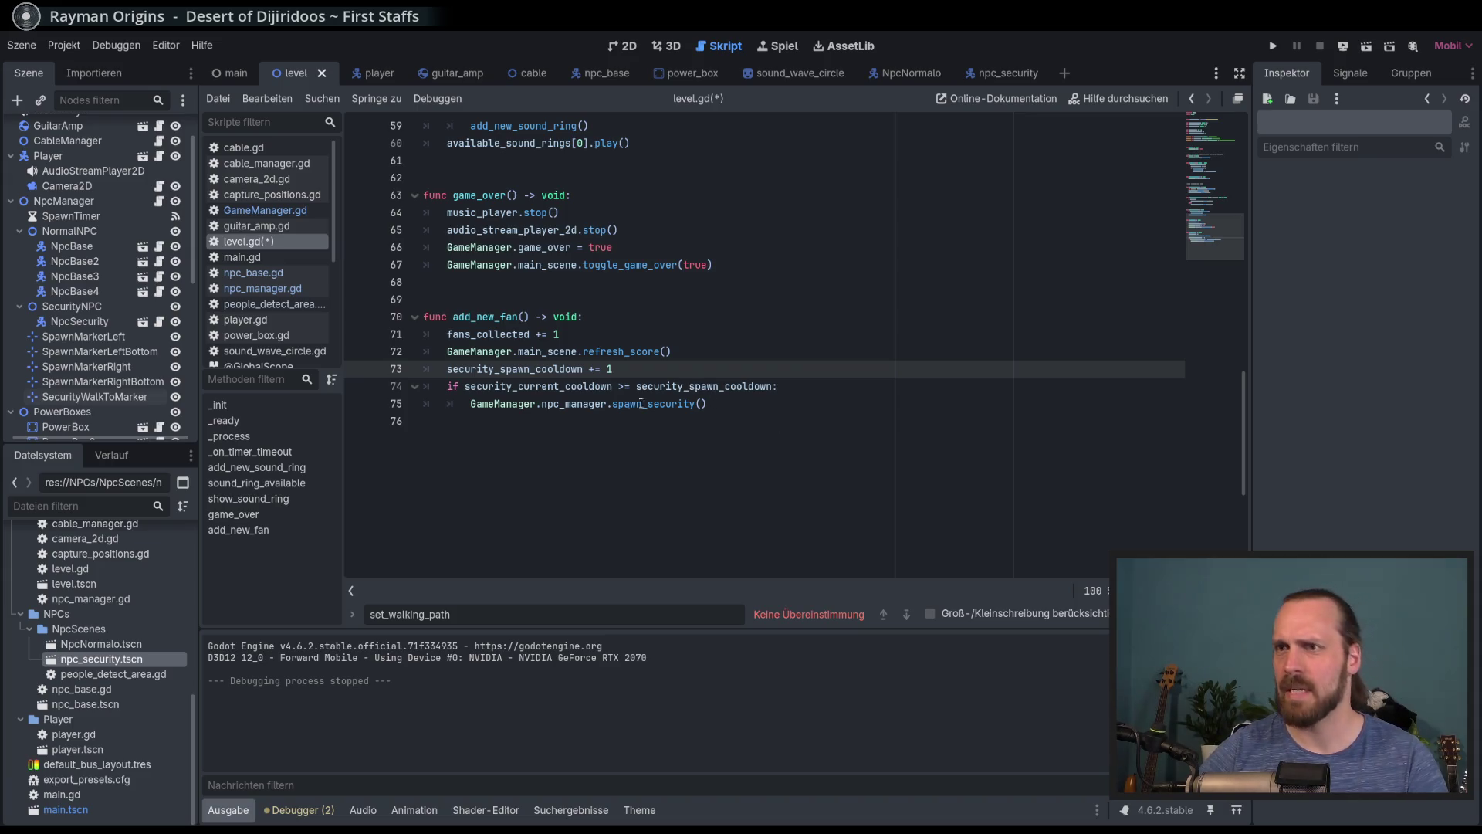
click(726, 417)
click(760, 404)
key(Return)
text(sec)
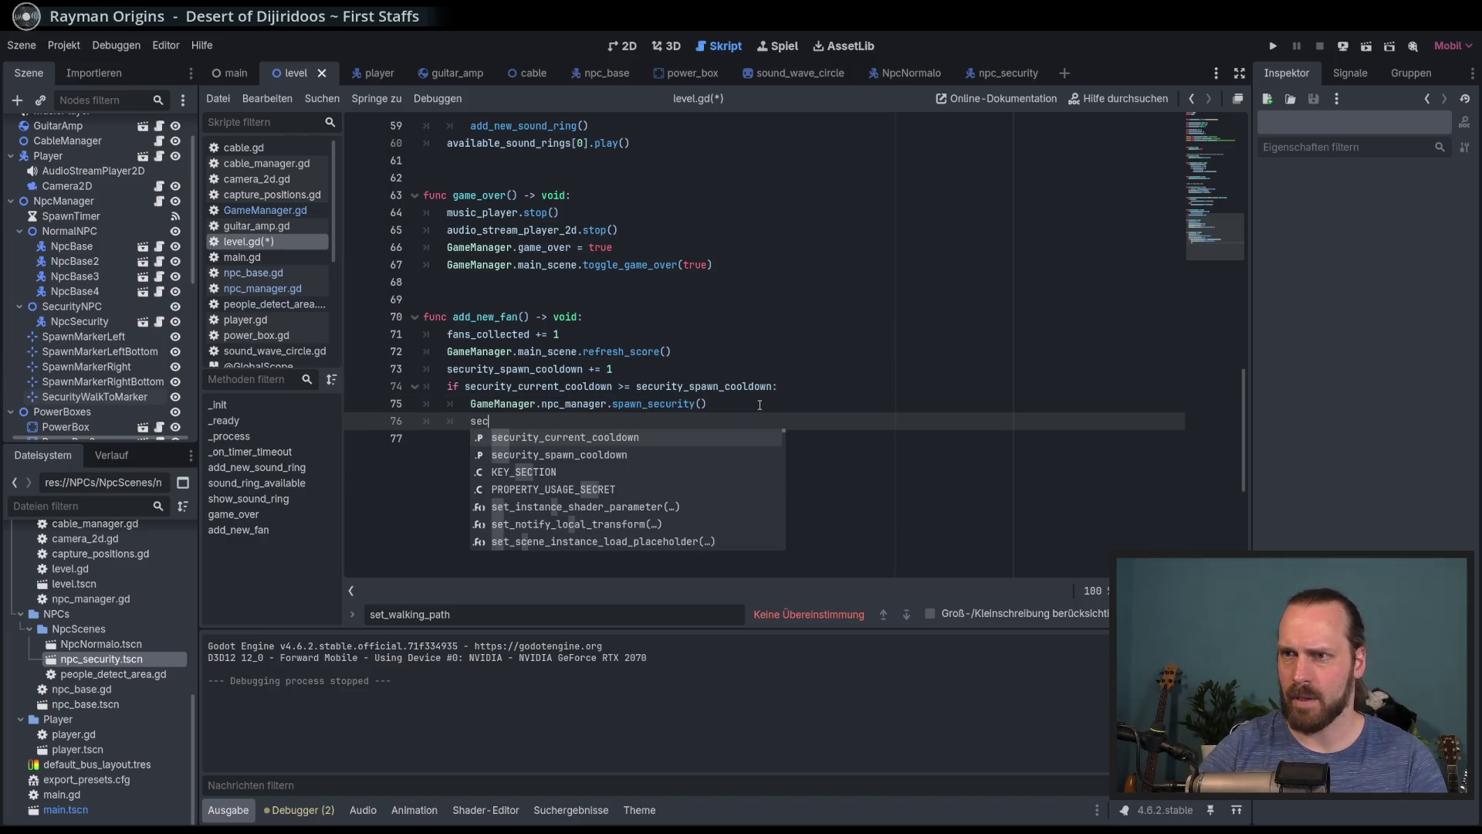
key(Return)
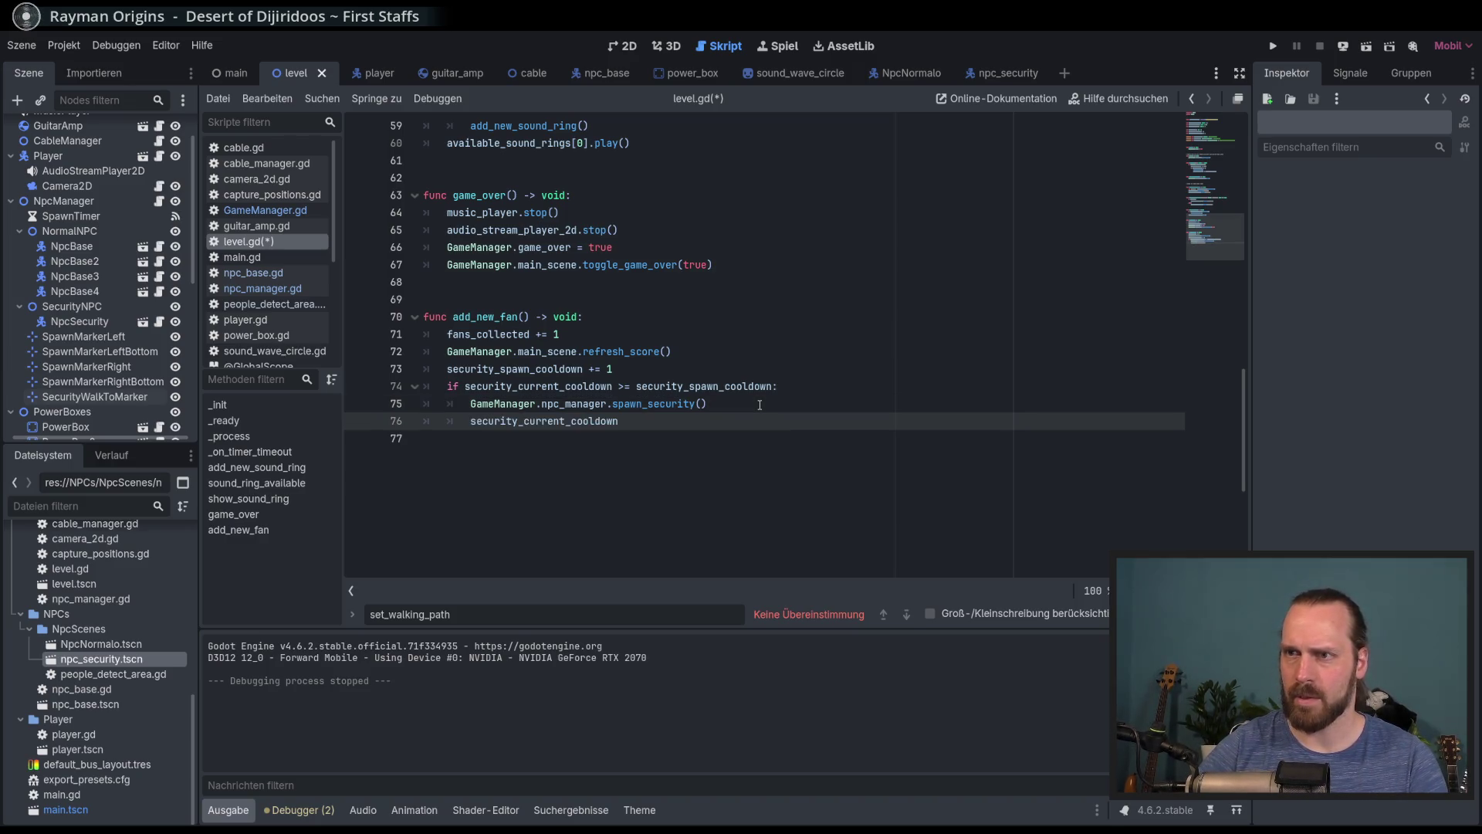
key(ctrl+s)
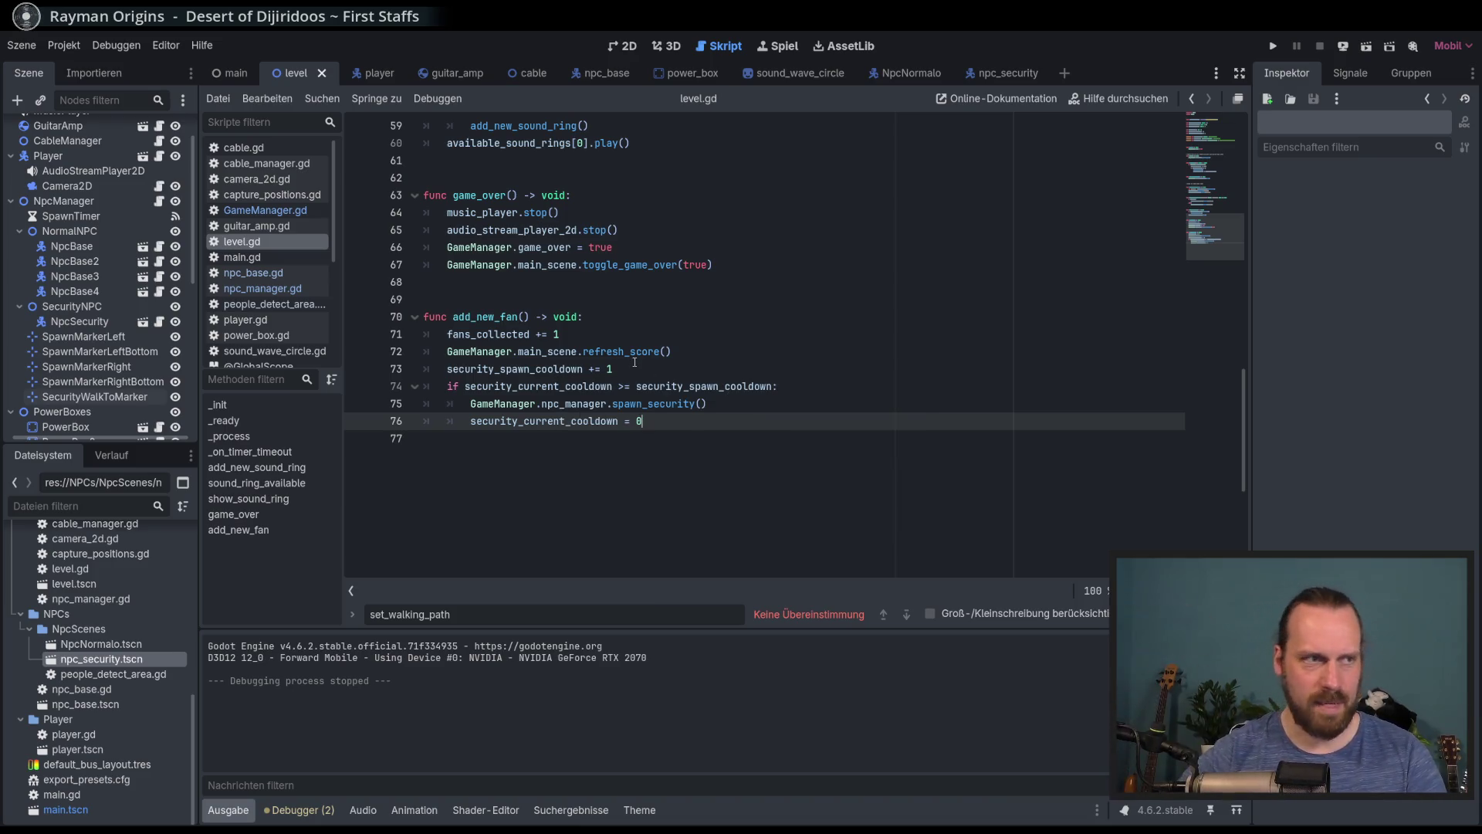
Review the edited lines 73–76 and launch the game with F5
drag(567, 368, 732, 386)
click(673, 424)
key(F5)
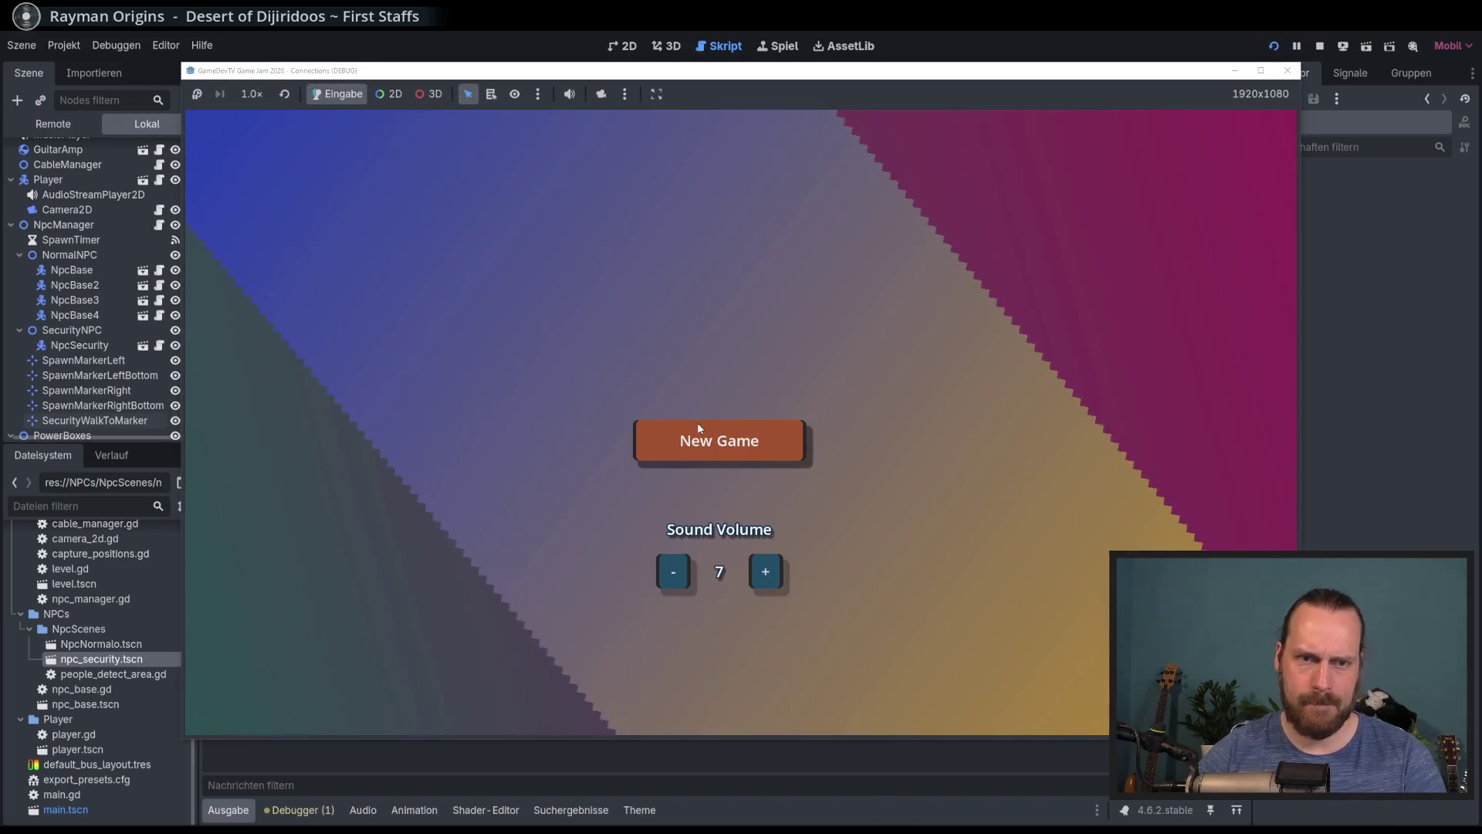
Start a New Game and switch the game view to the free camera
click(697, 425)
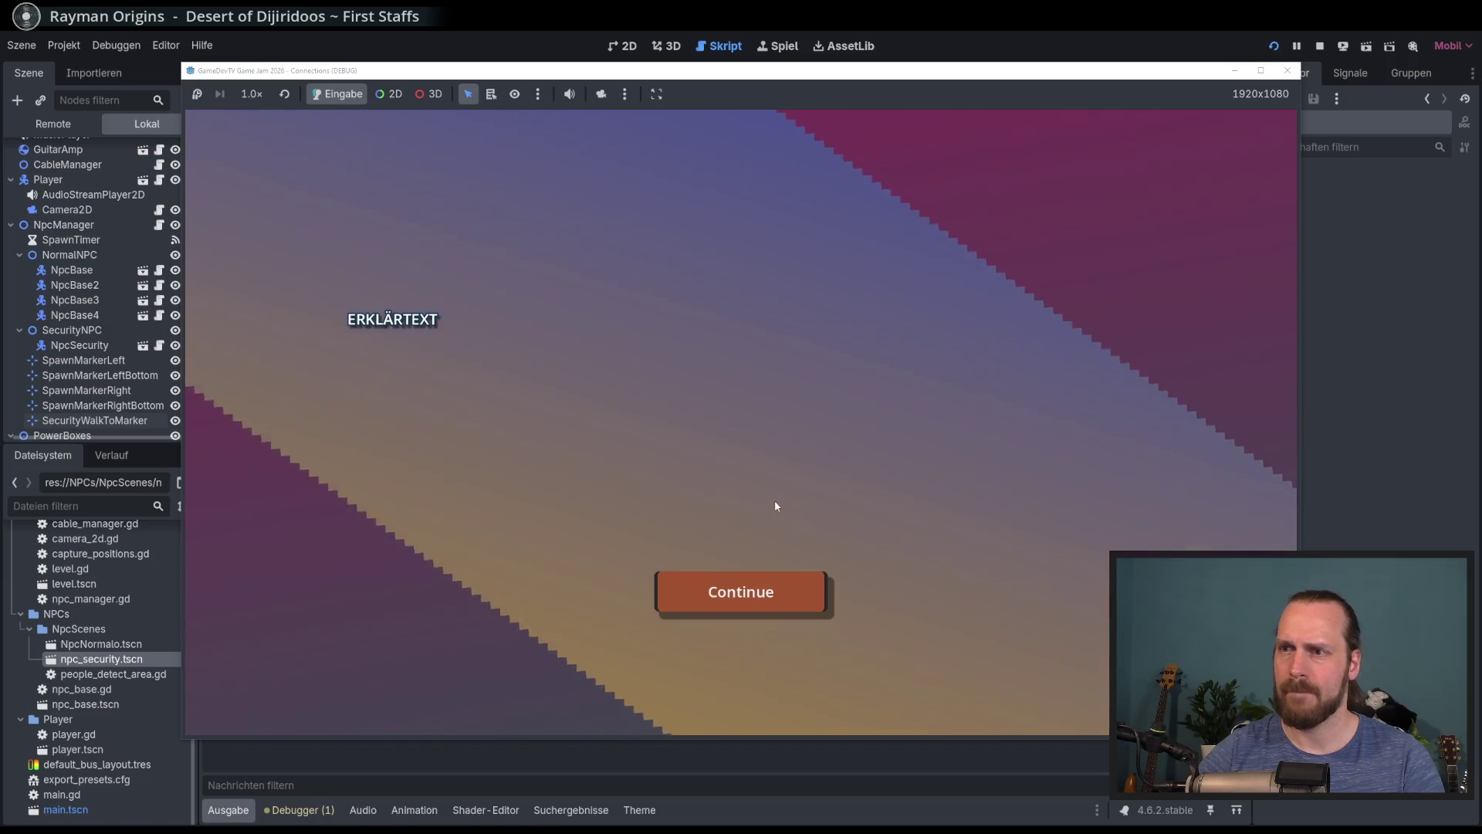
key(w)
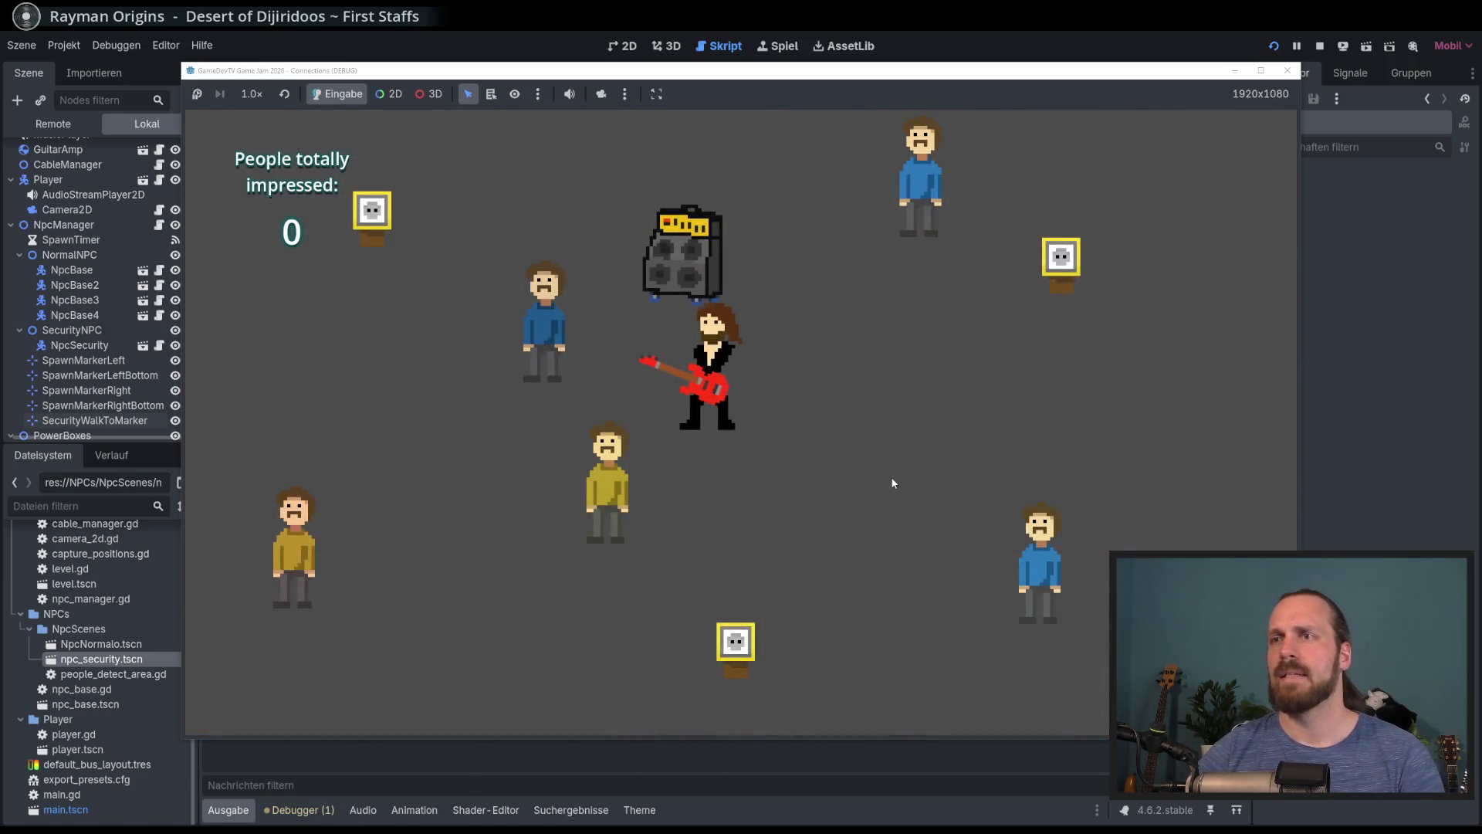
key(a)
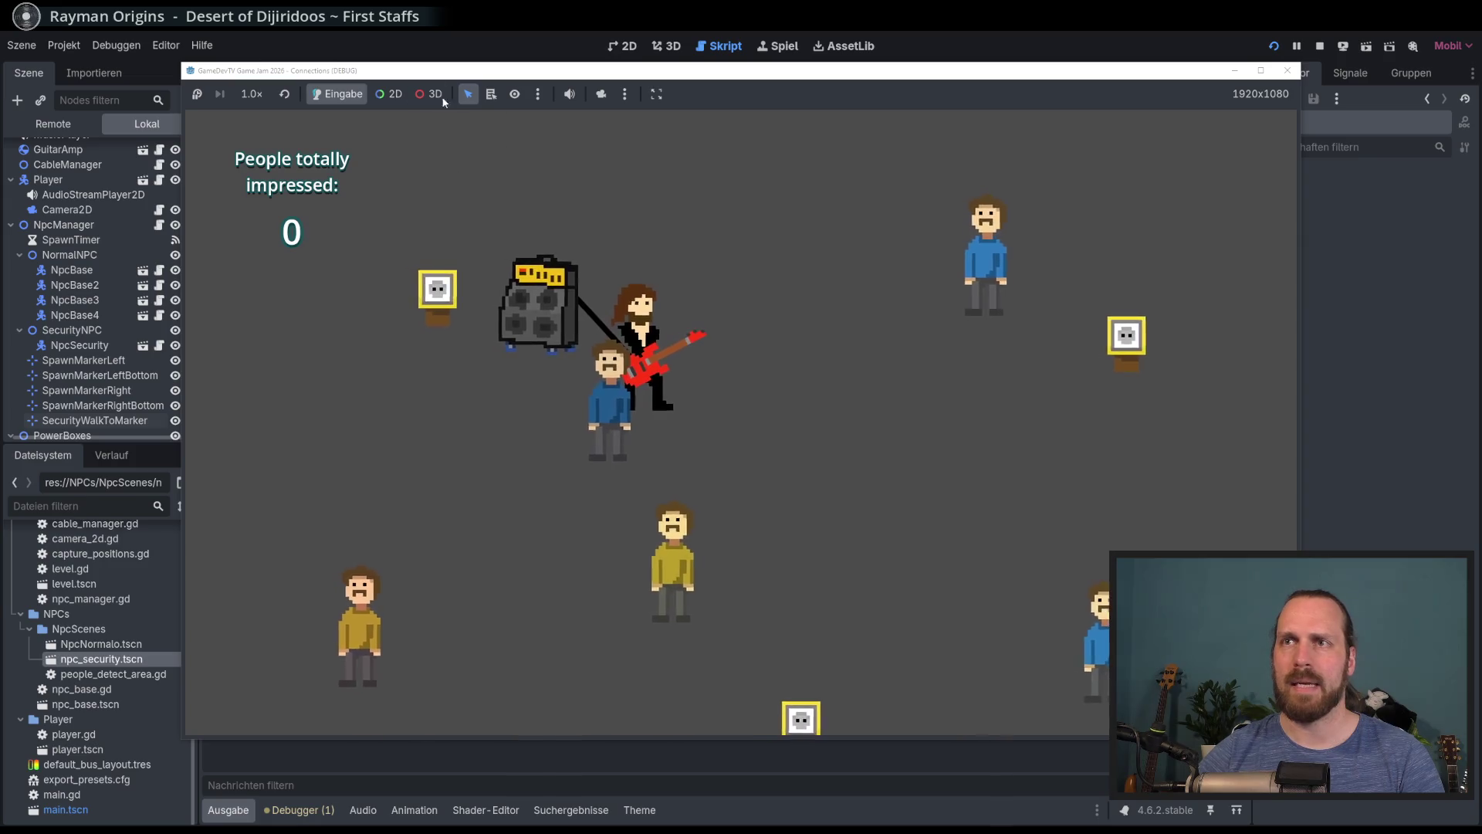
click(601, 93)
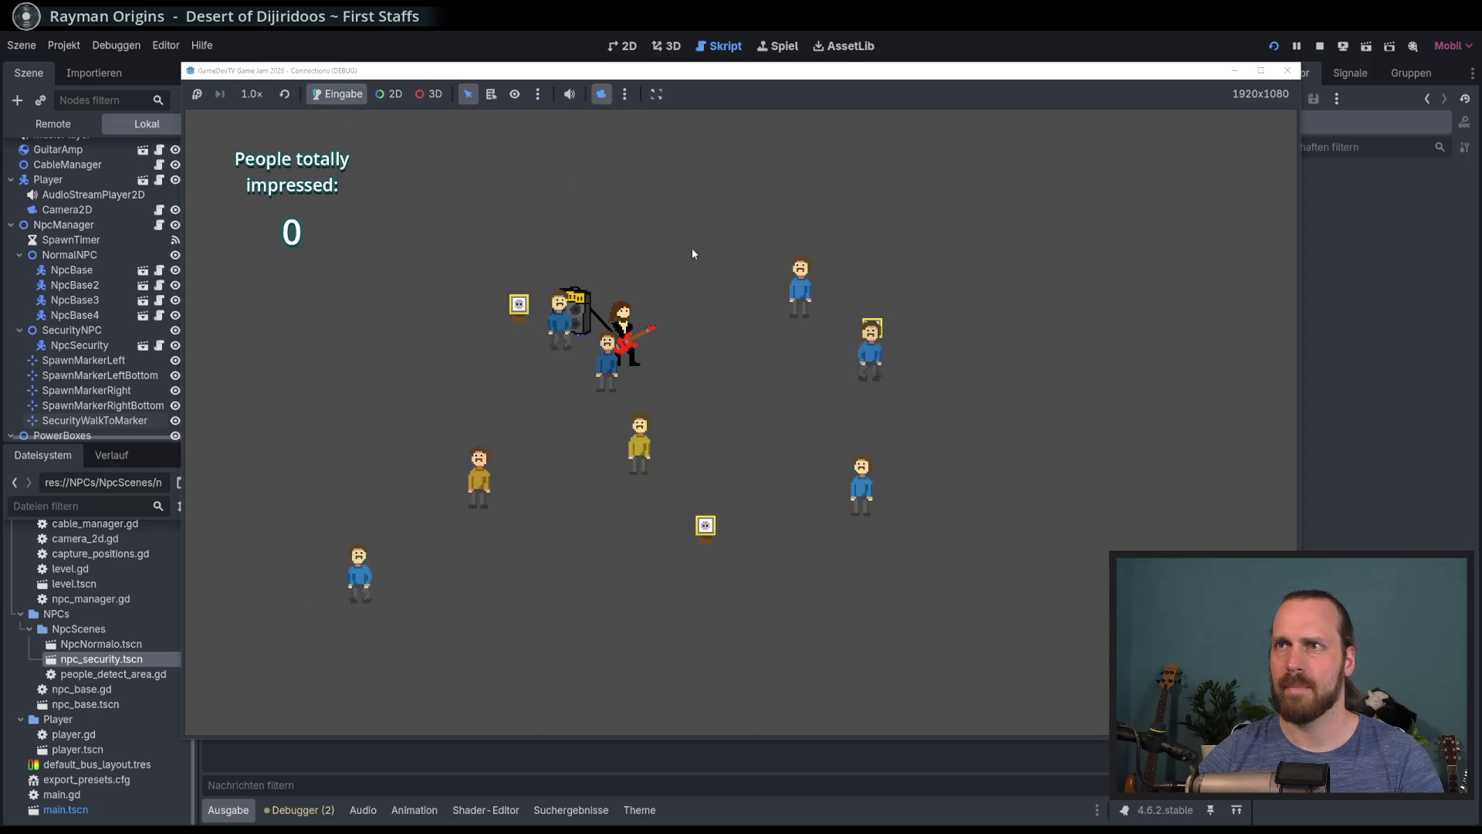
Carry the amp around the stage, playing guitar to impress nearby people
key(a)
key(space)
key(w)
key(a)
key(d)
key(d)
key(w)
key(s)
key(w)
key(space)
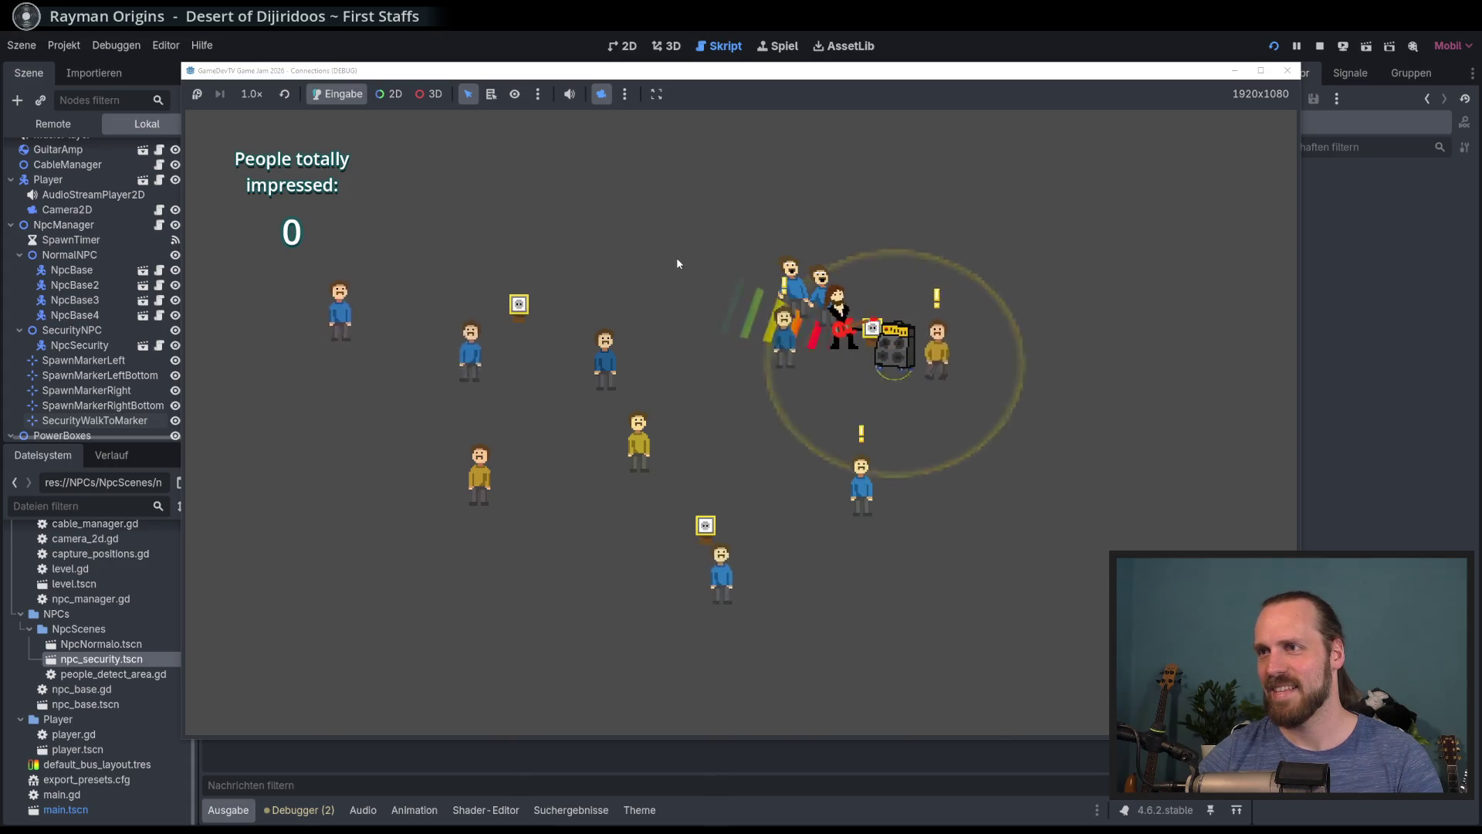
key(d)
key(s)
key(a)
key(w)
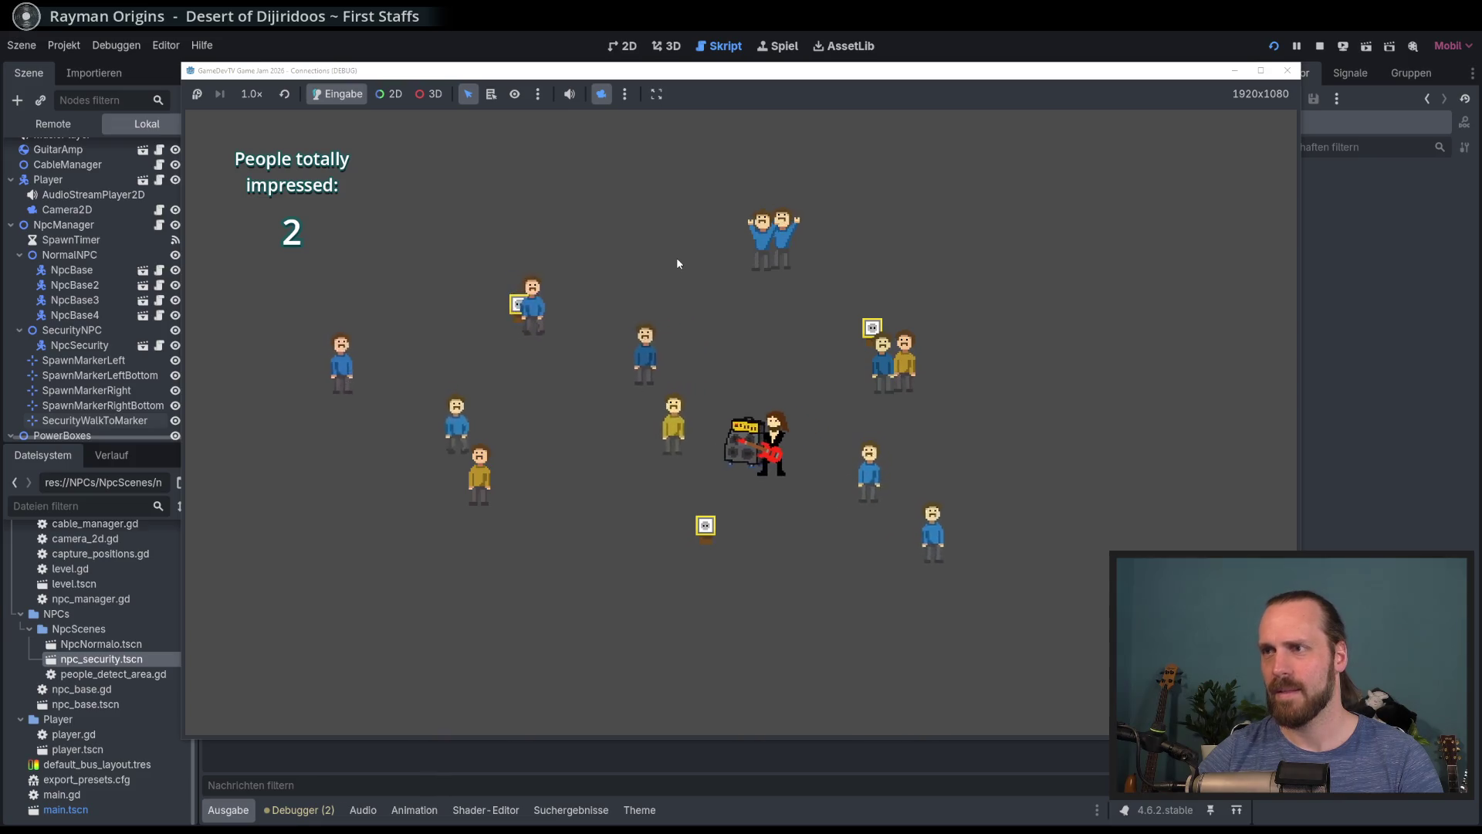
key(a)
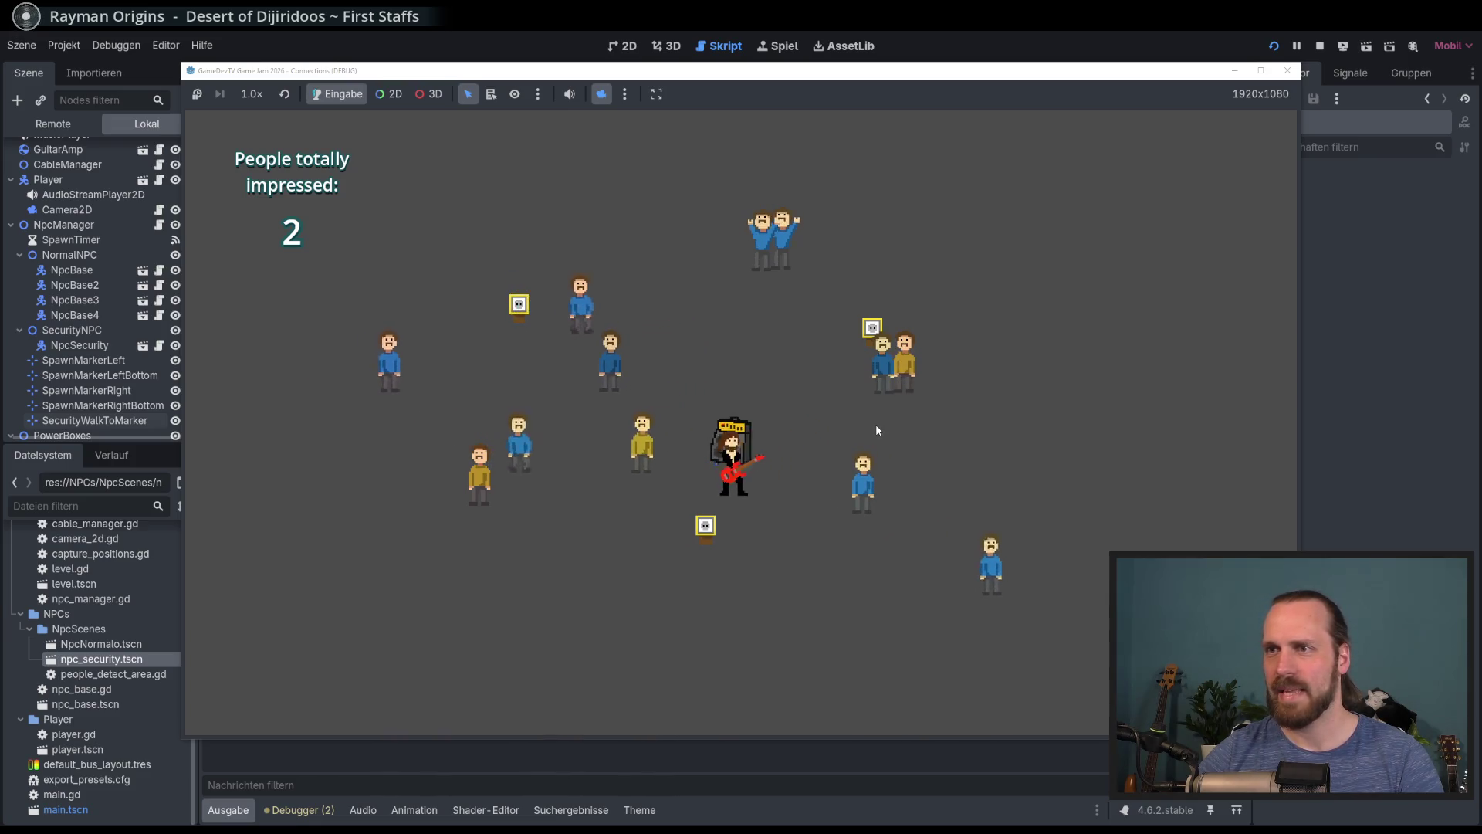
key(a)
key(w)
Keep moving the guitarist and amp and playing until Game Over with 6 impressed
key(w)
key(s)
key(w)
key(d)
key(w)
key(d)
key(w)
key(space)
key(d)
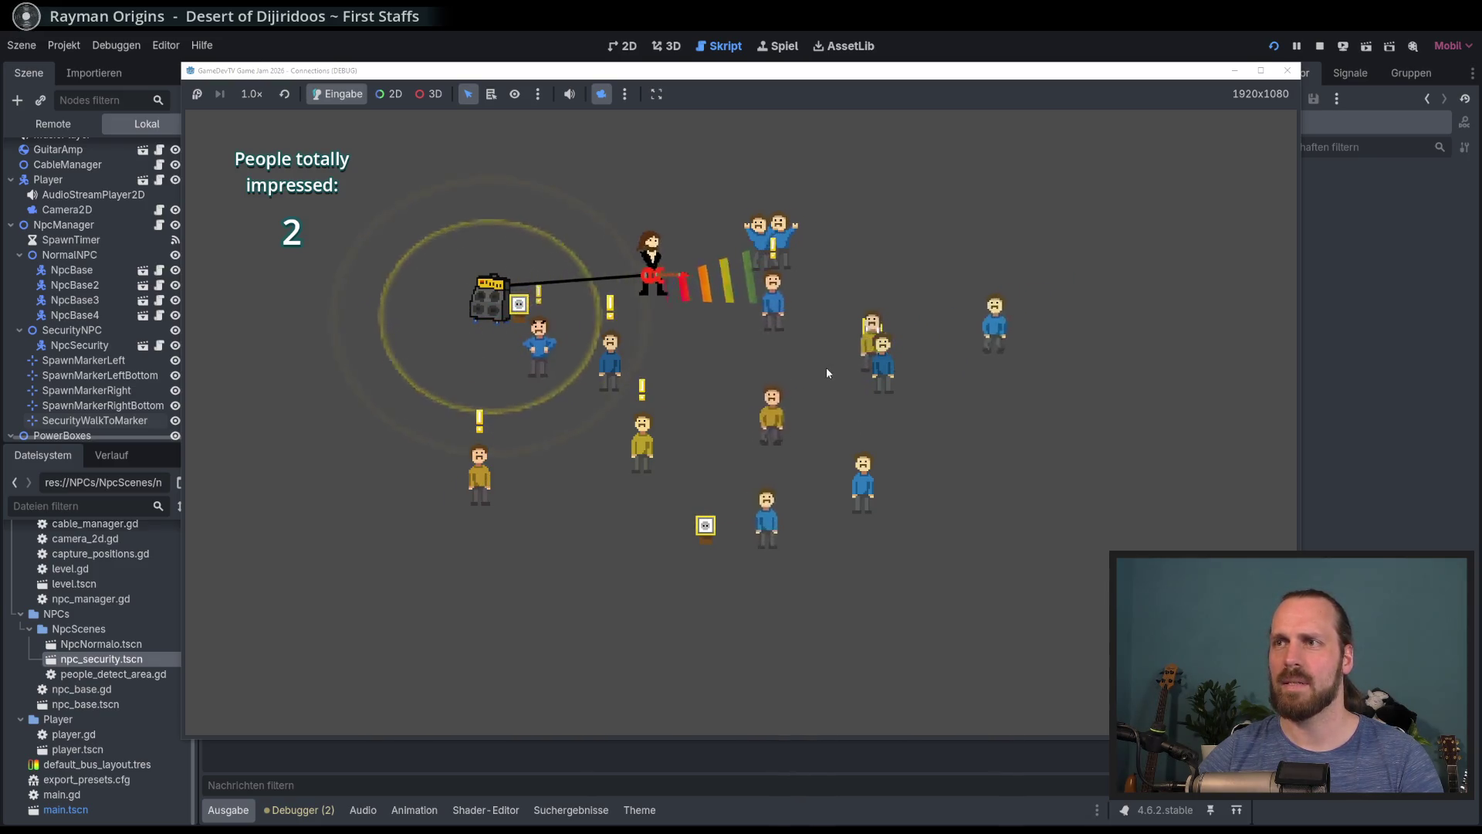
key(a)
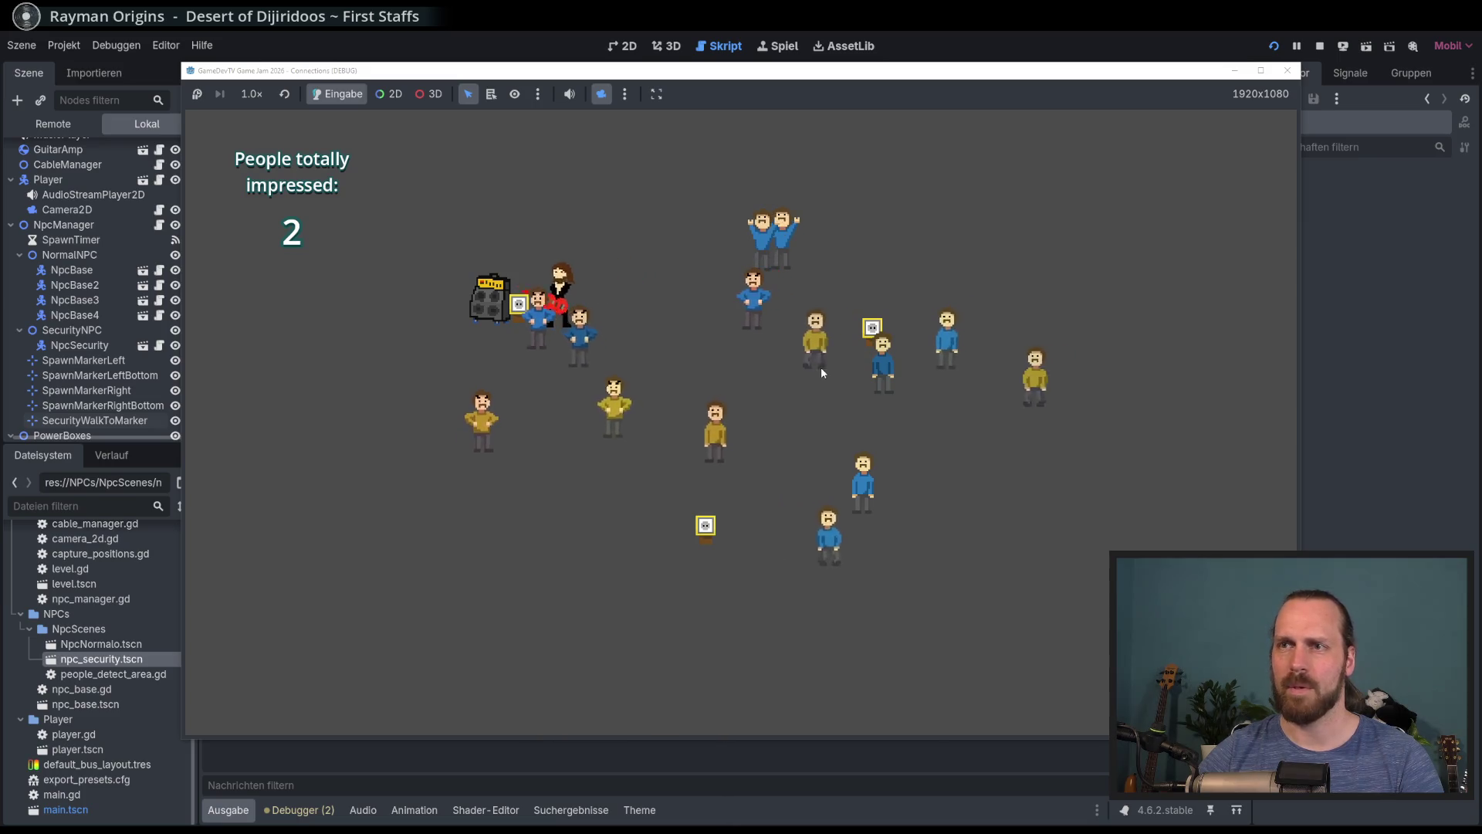
key(s)
key(d)
key(s)
key(a)
key(w)
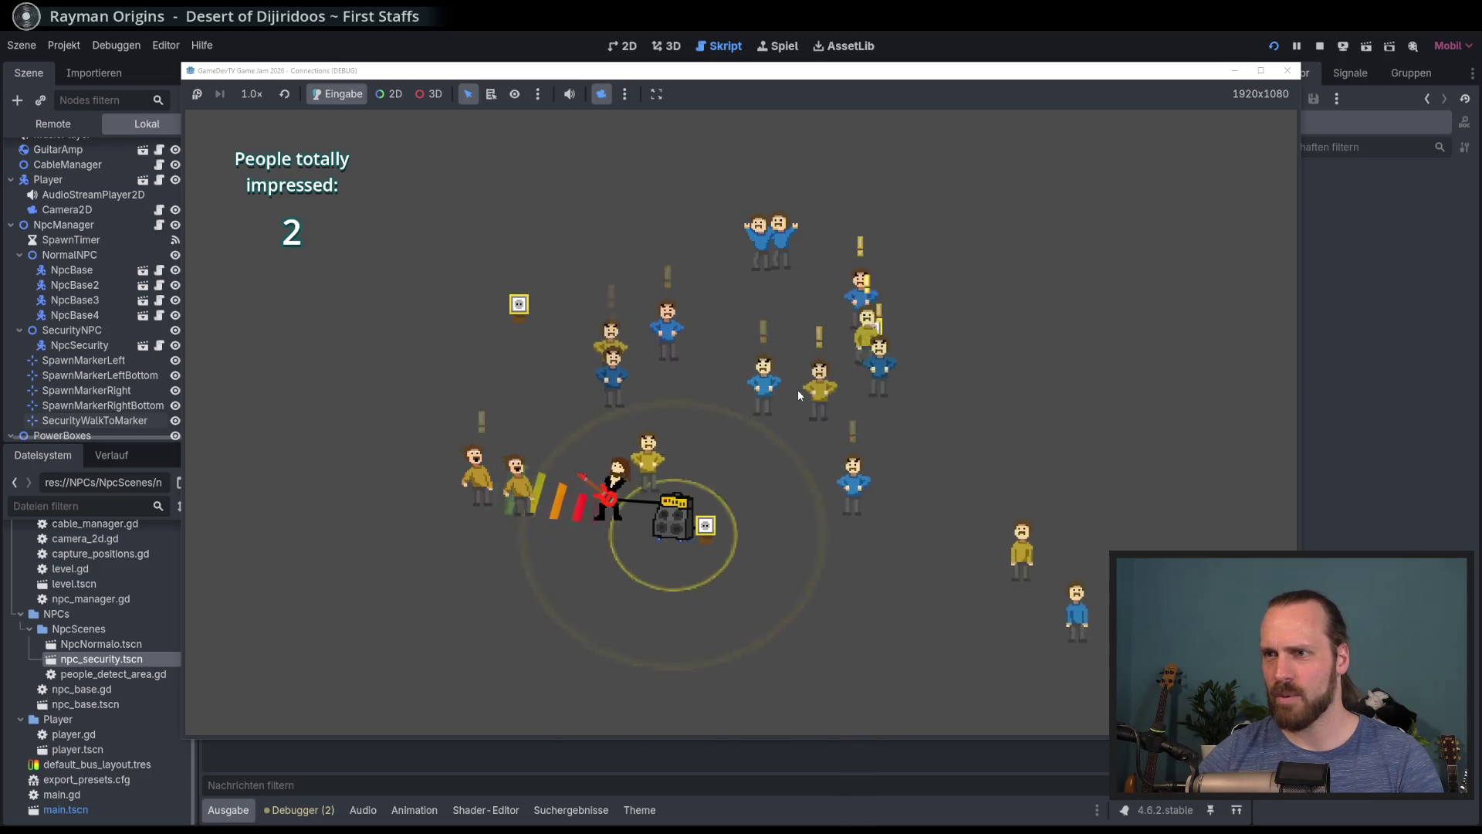
key(d)
key(s)
key(space)
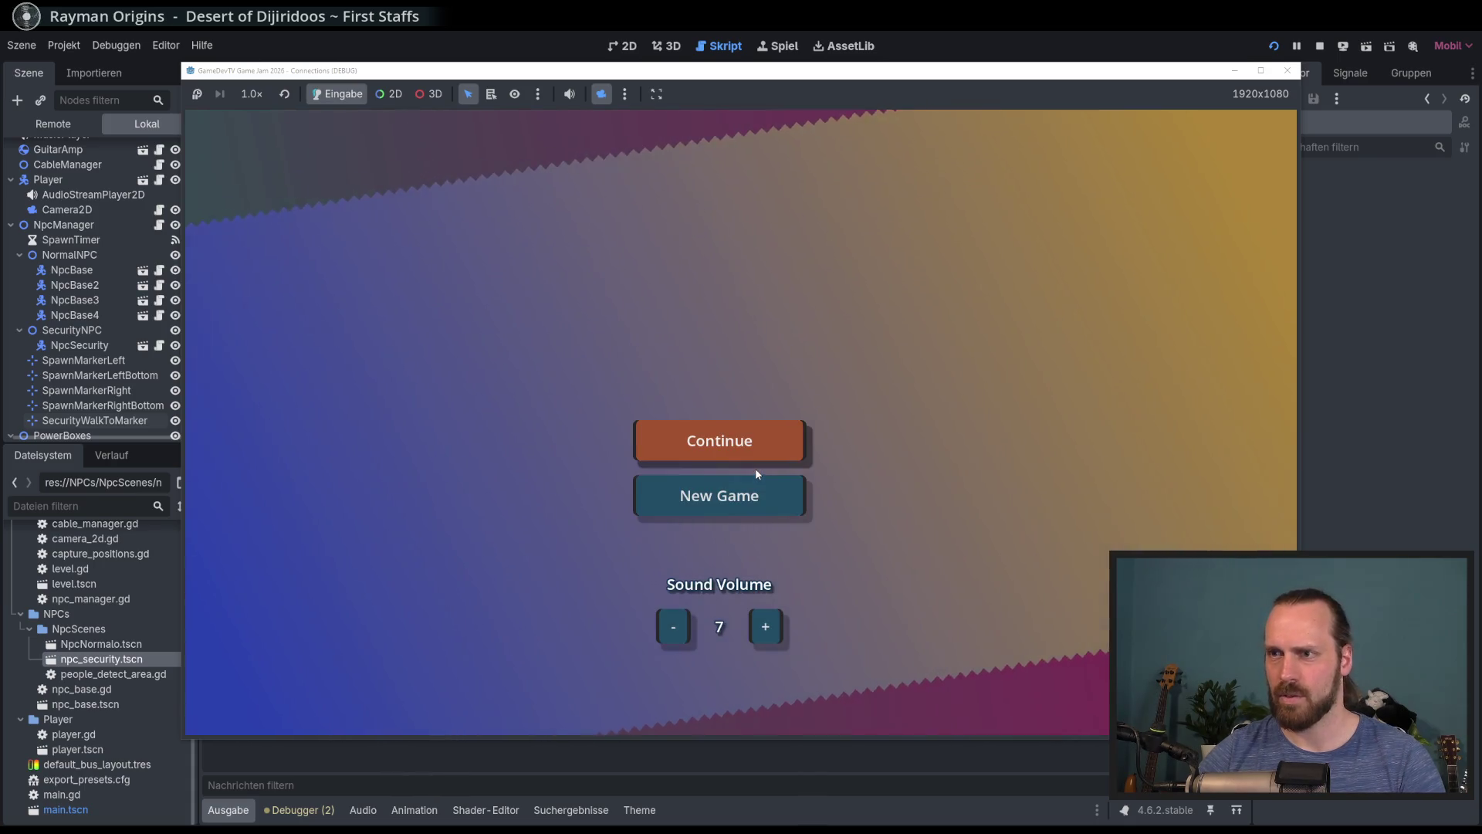
Begin a new round, carry the amp and play until one person is impressed, then stop with F8
click(758, 477)
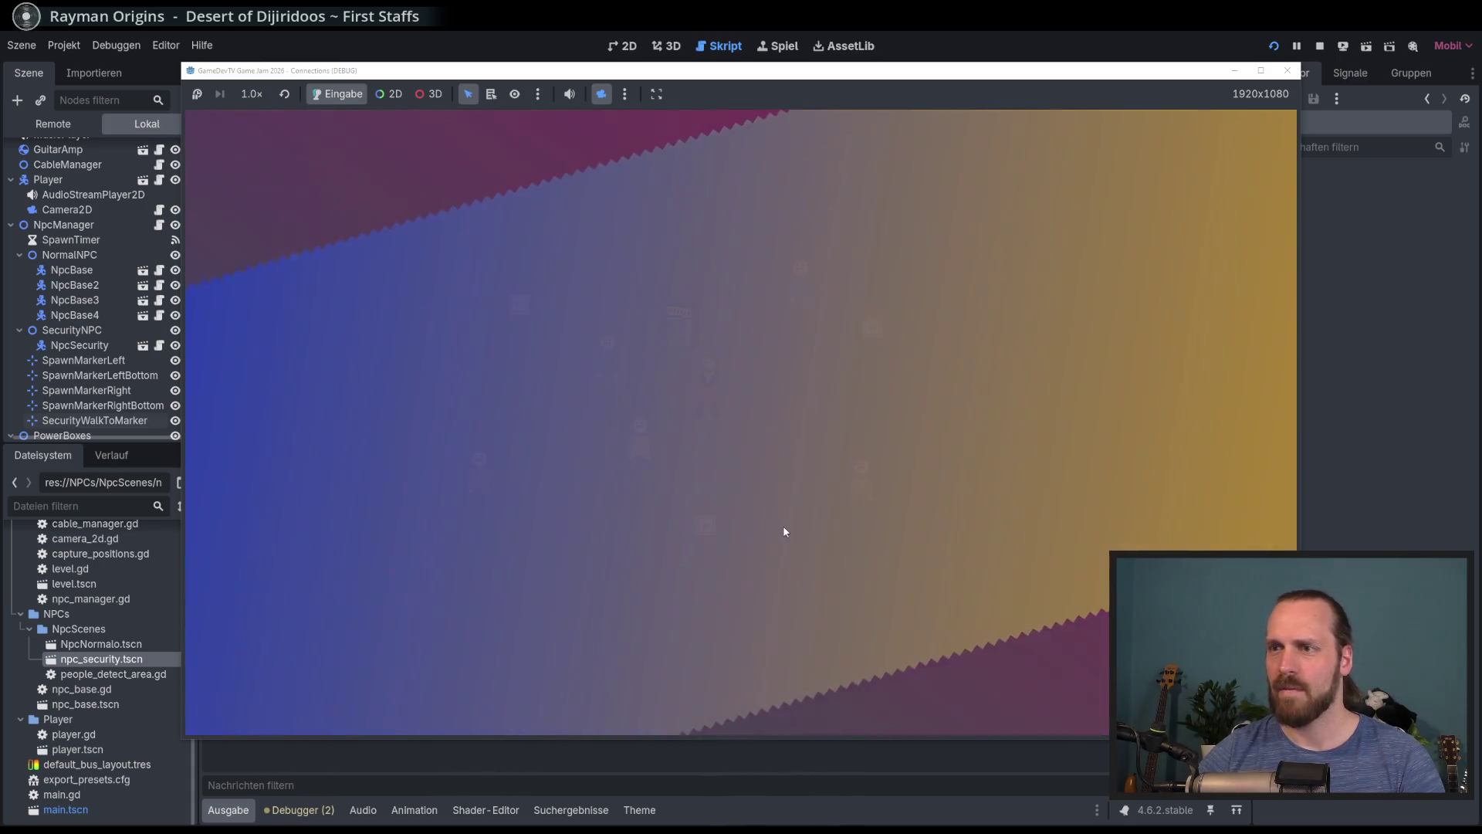
key(Left)
key(Up)
key(Right)
key(Right)
key(Up)
key(space)
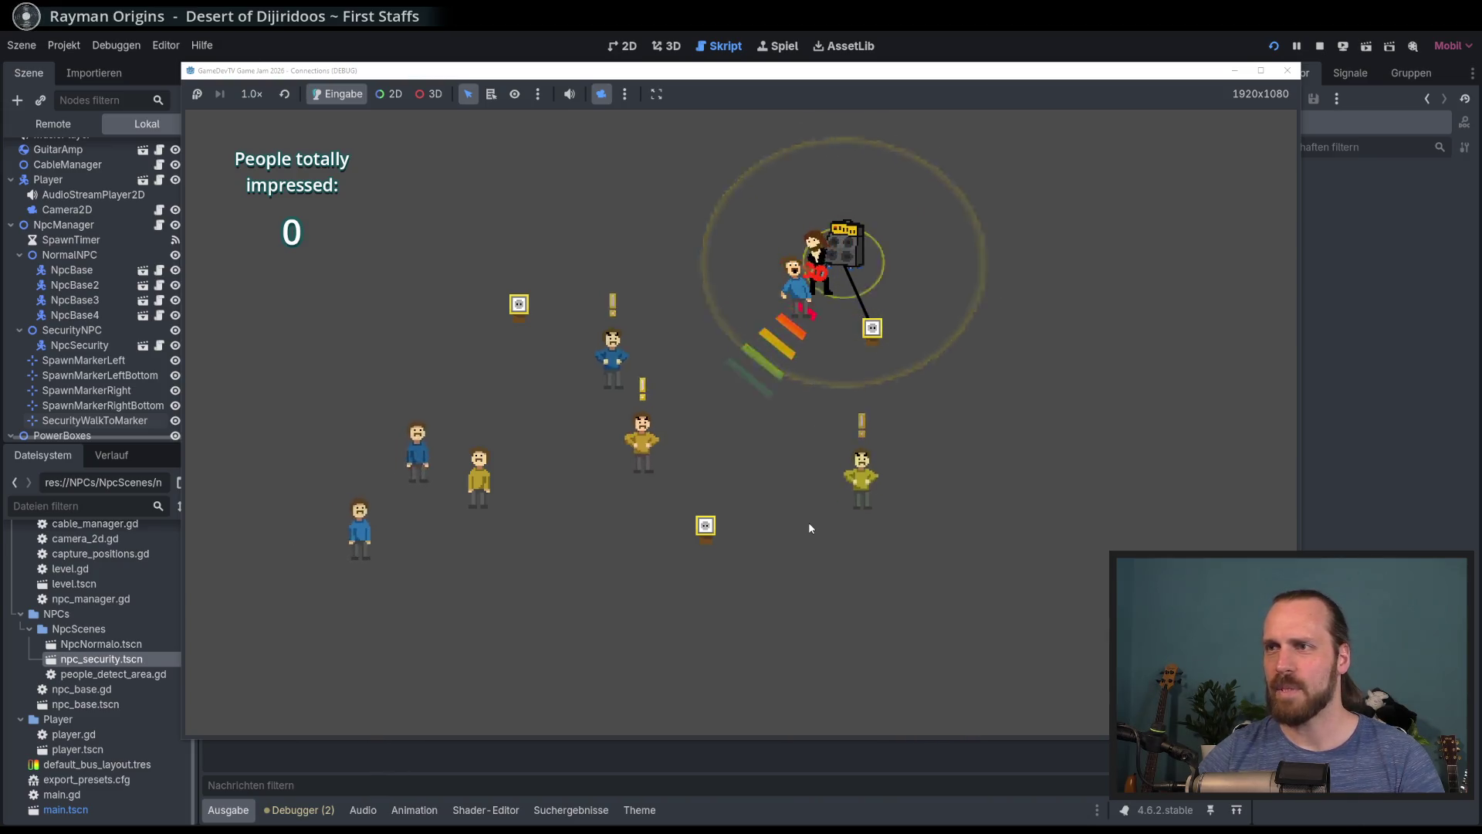
key(Down)
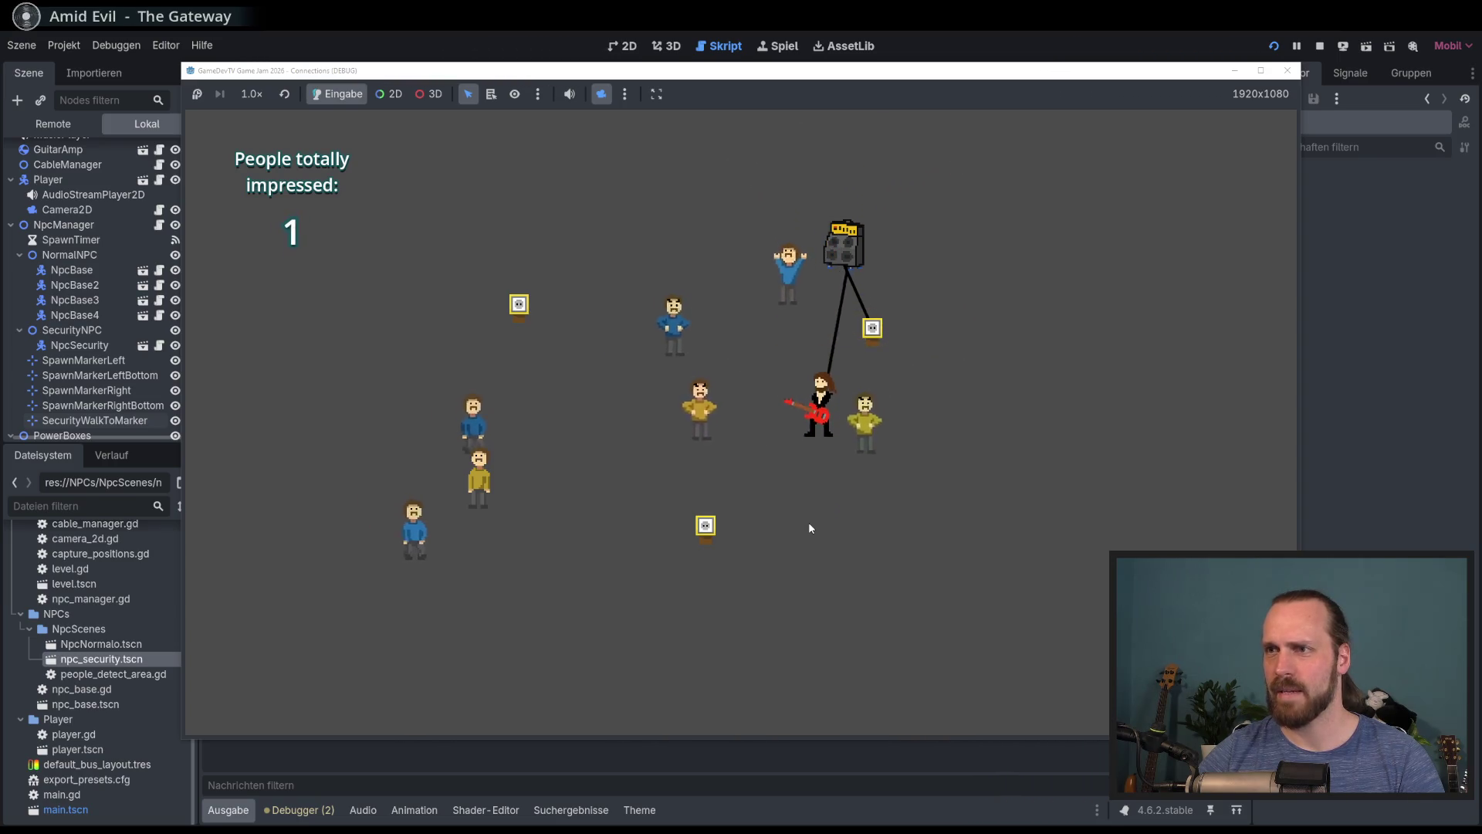
key(Up)
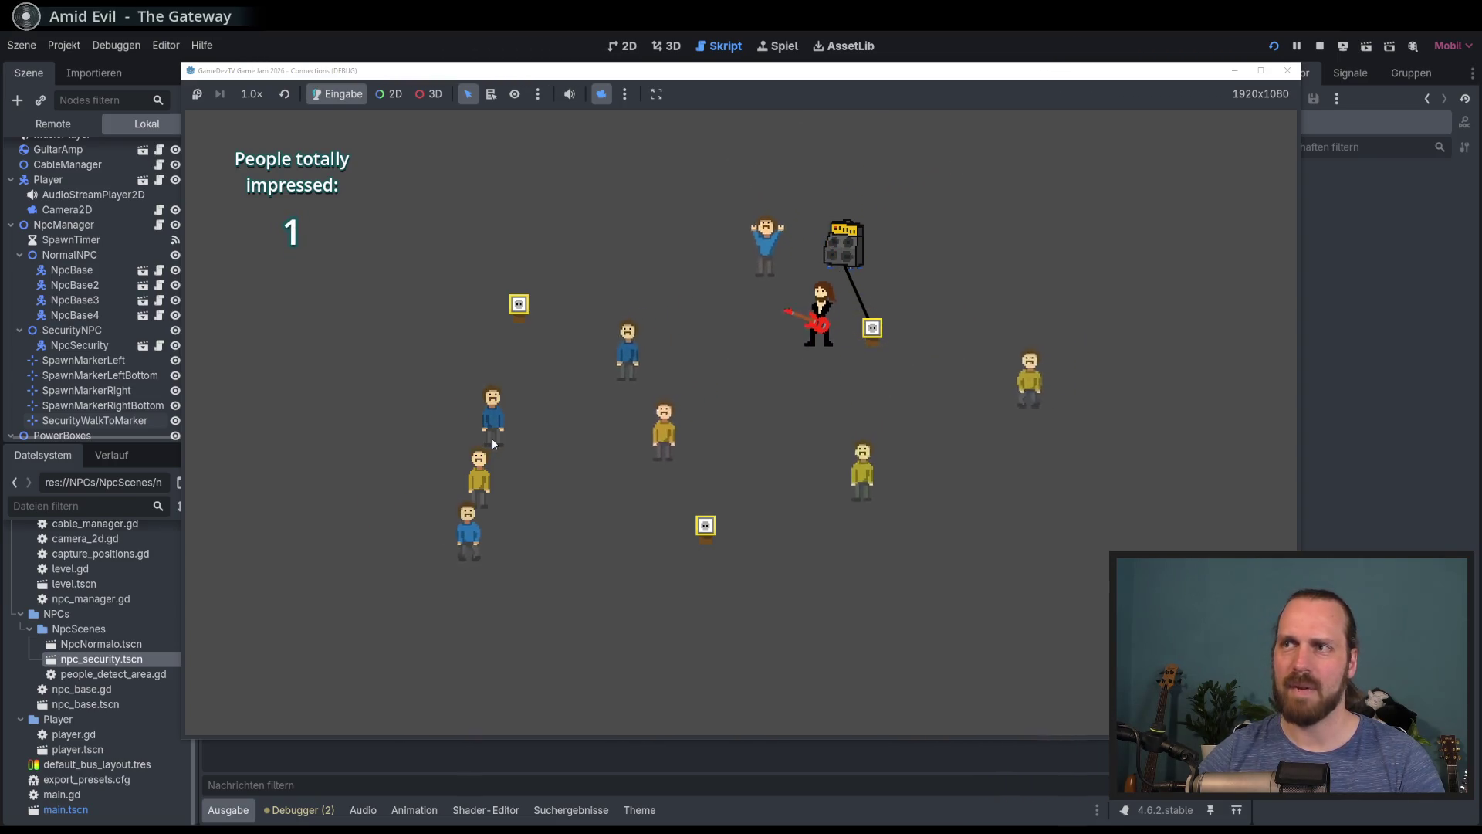
key(F8)
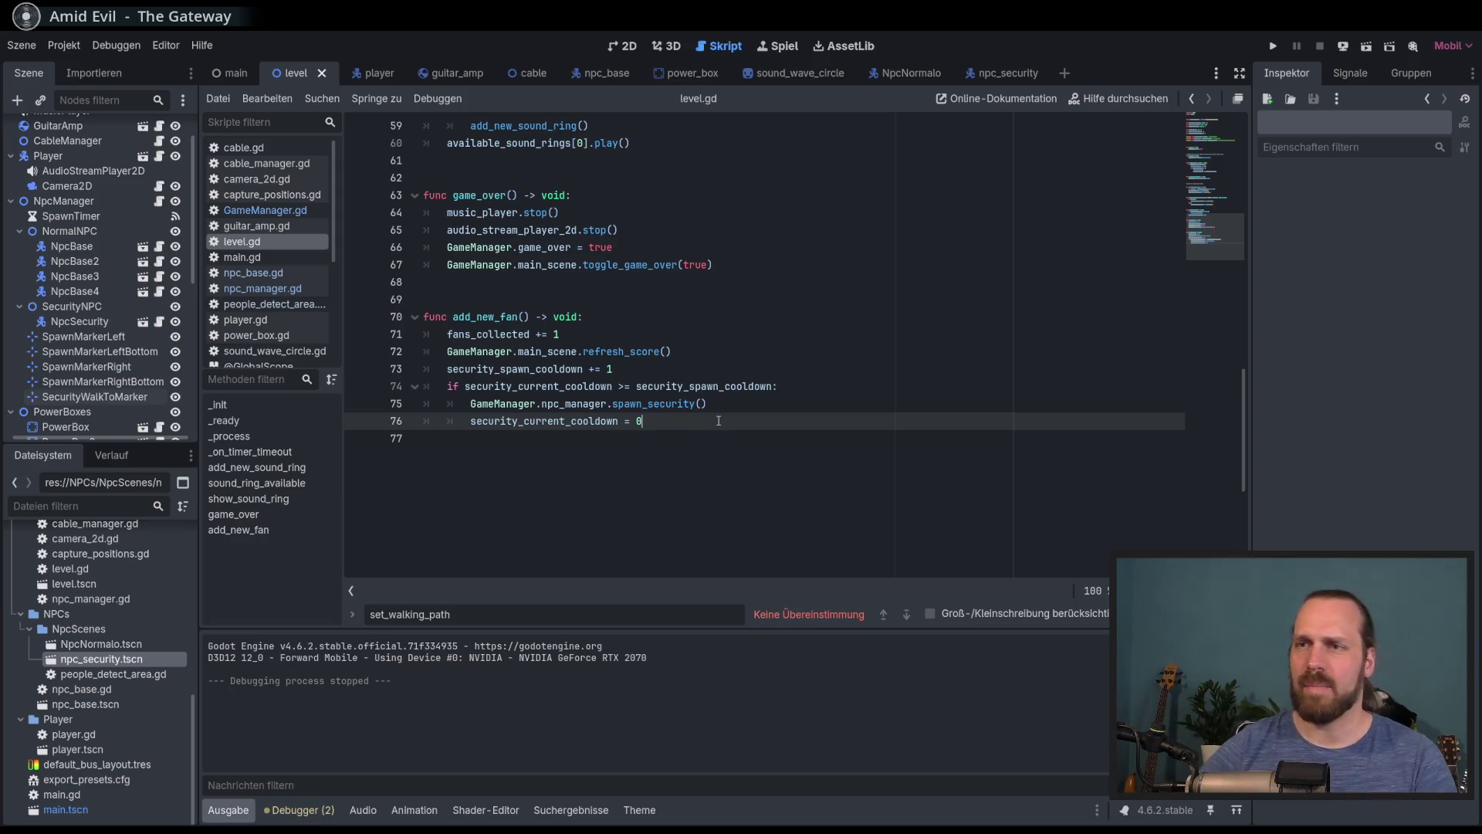
Add print("new security") as line 77, test-run the game, then switch to the in-editor Game view
key(Return)
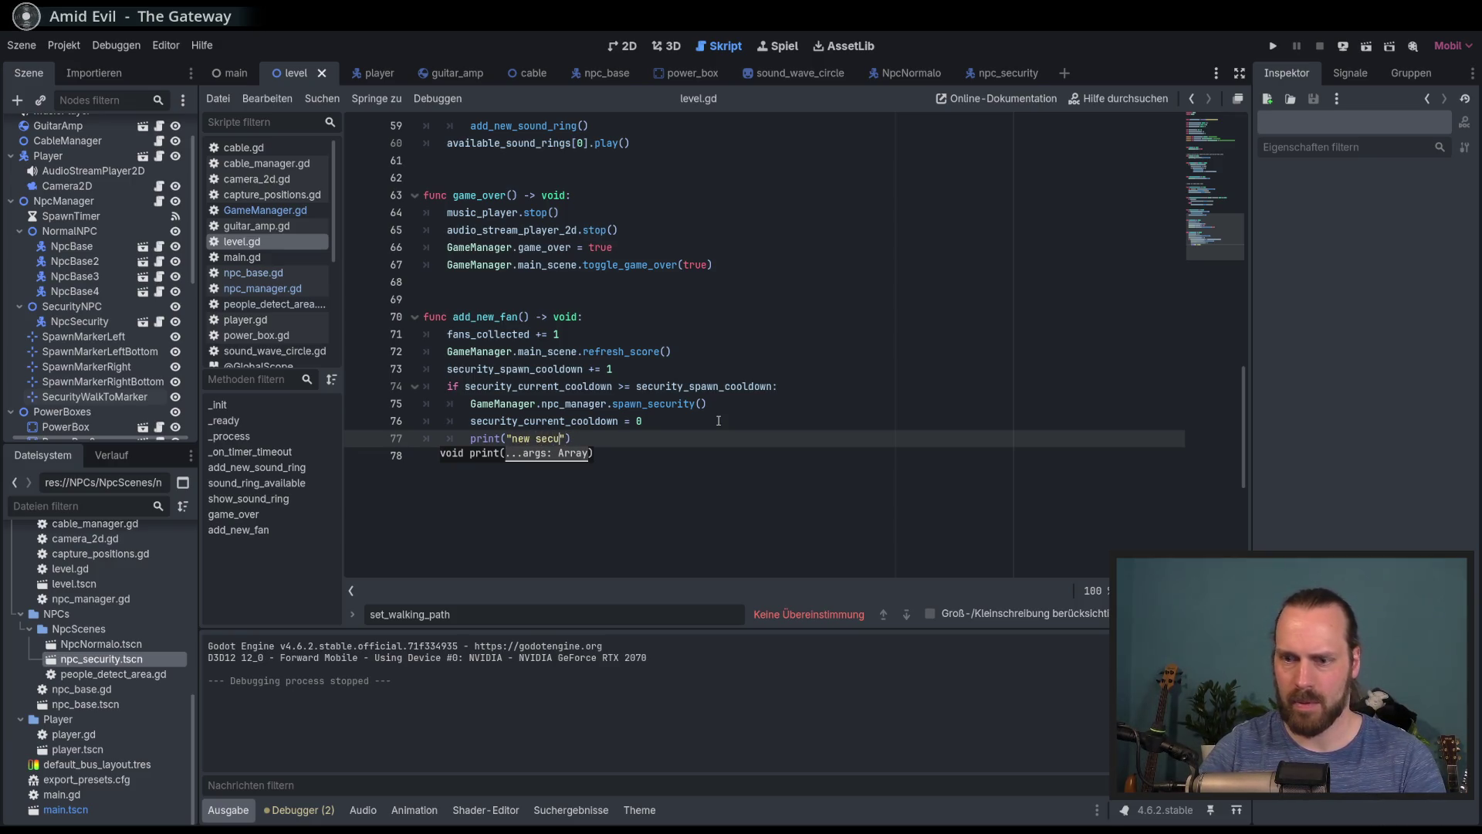
key(F5)
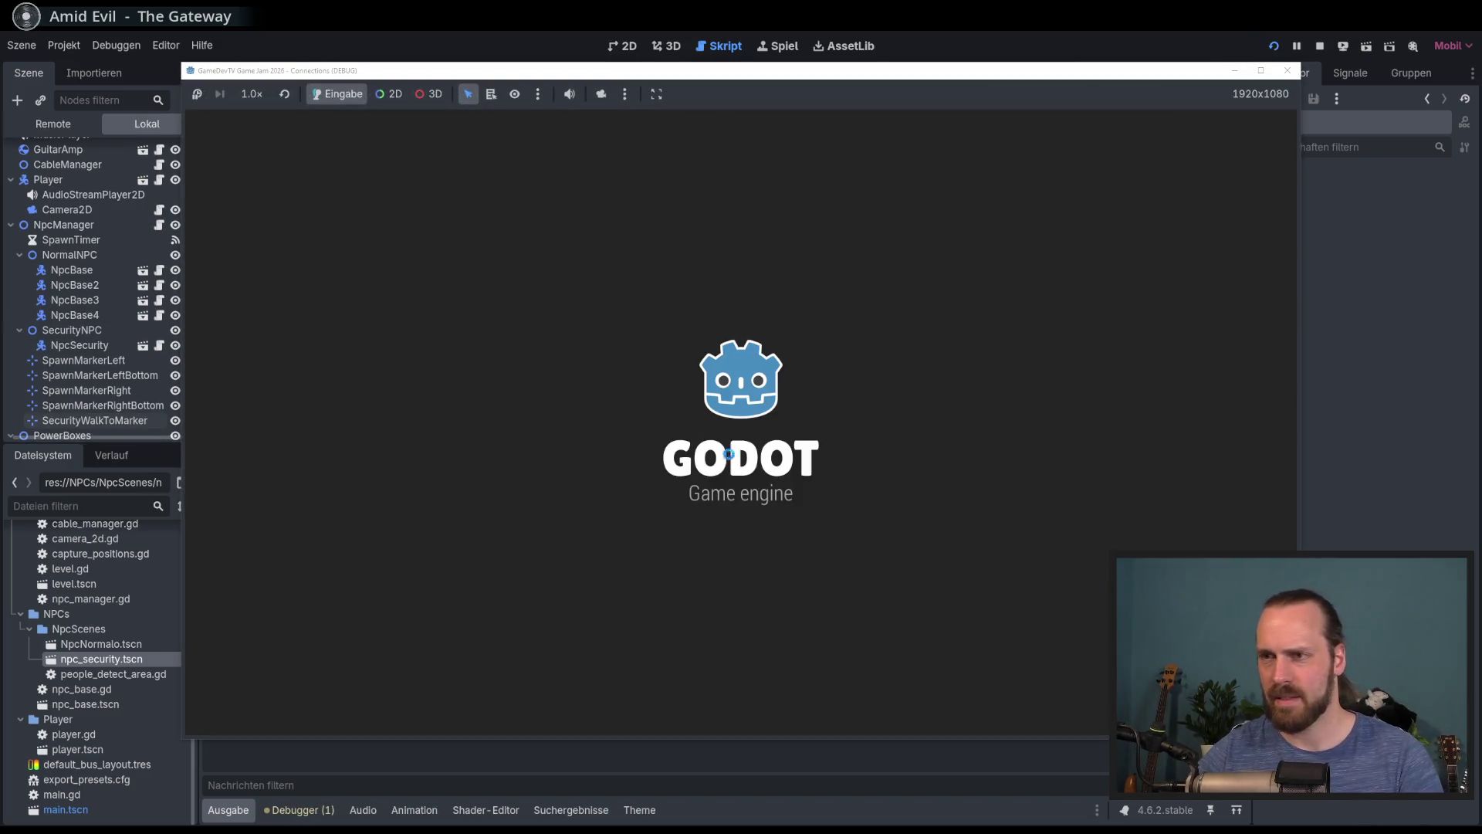
key(F8)
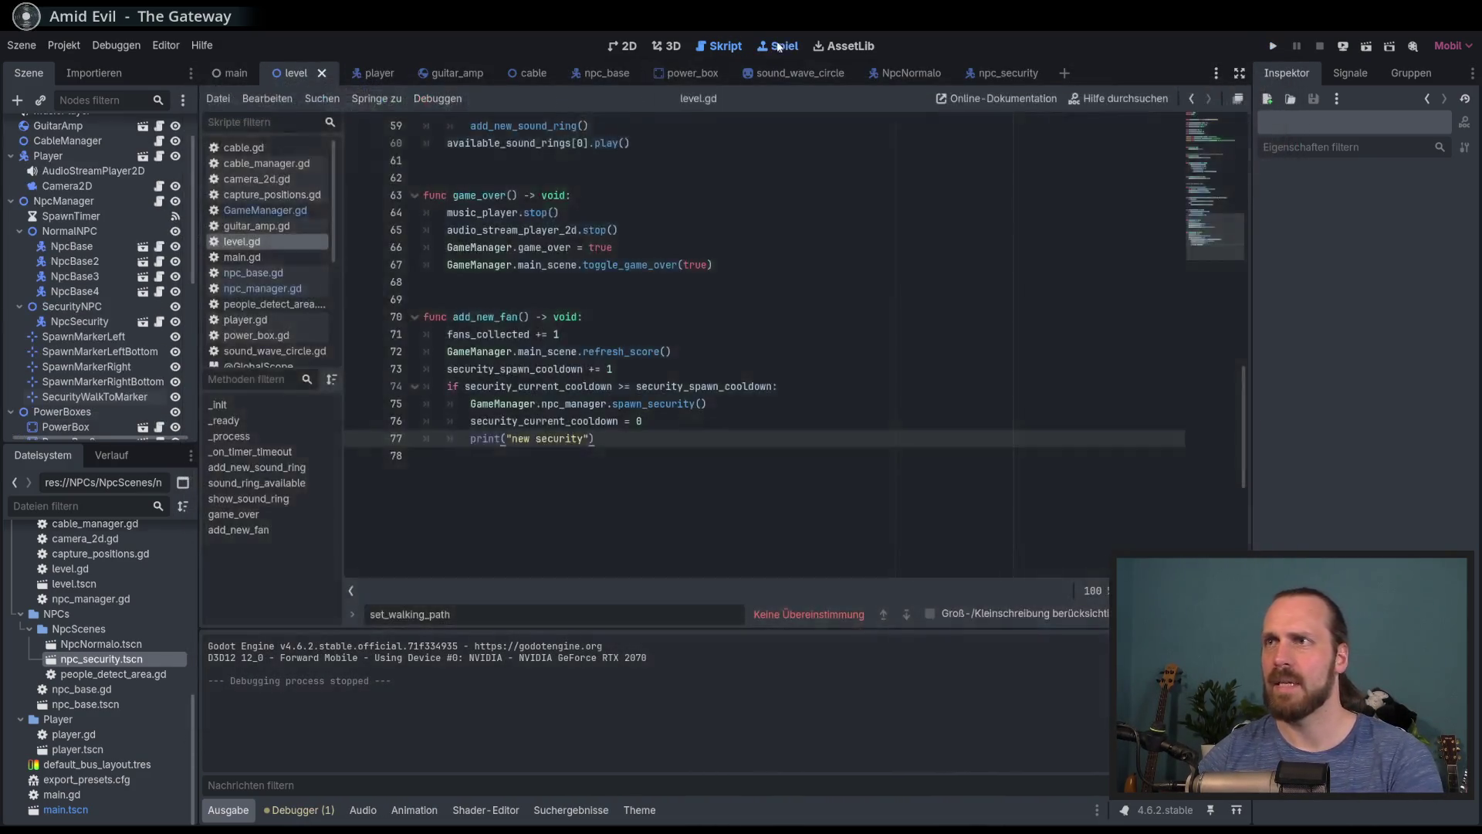
click(778, 46)
click(671, 99)
click(697, 145)
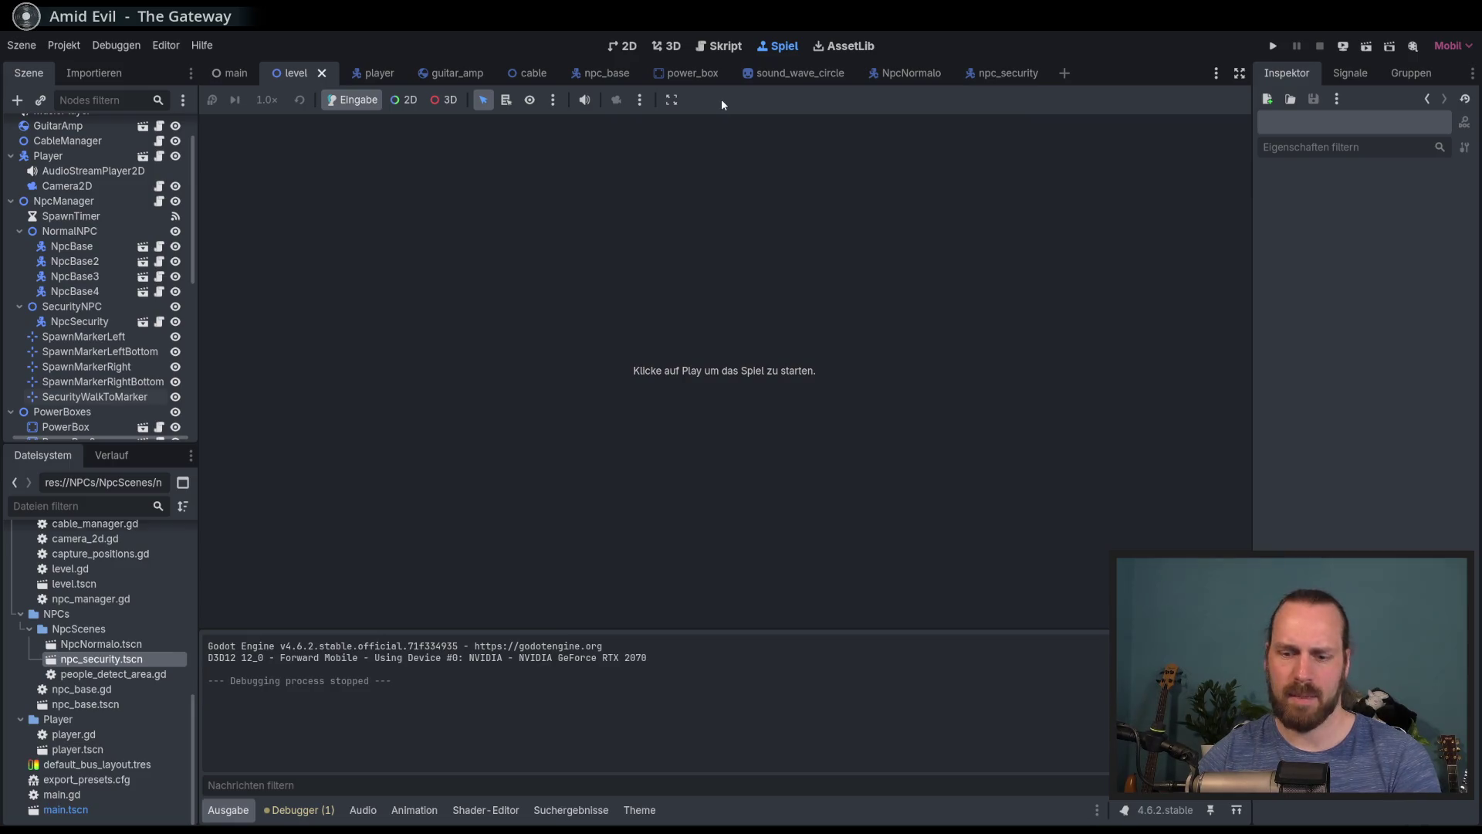
key(F5)
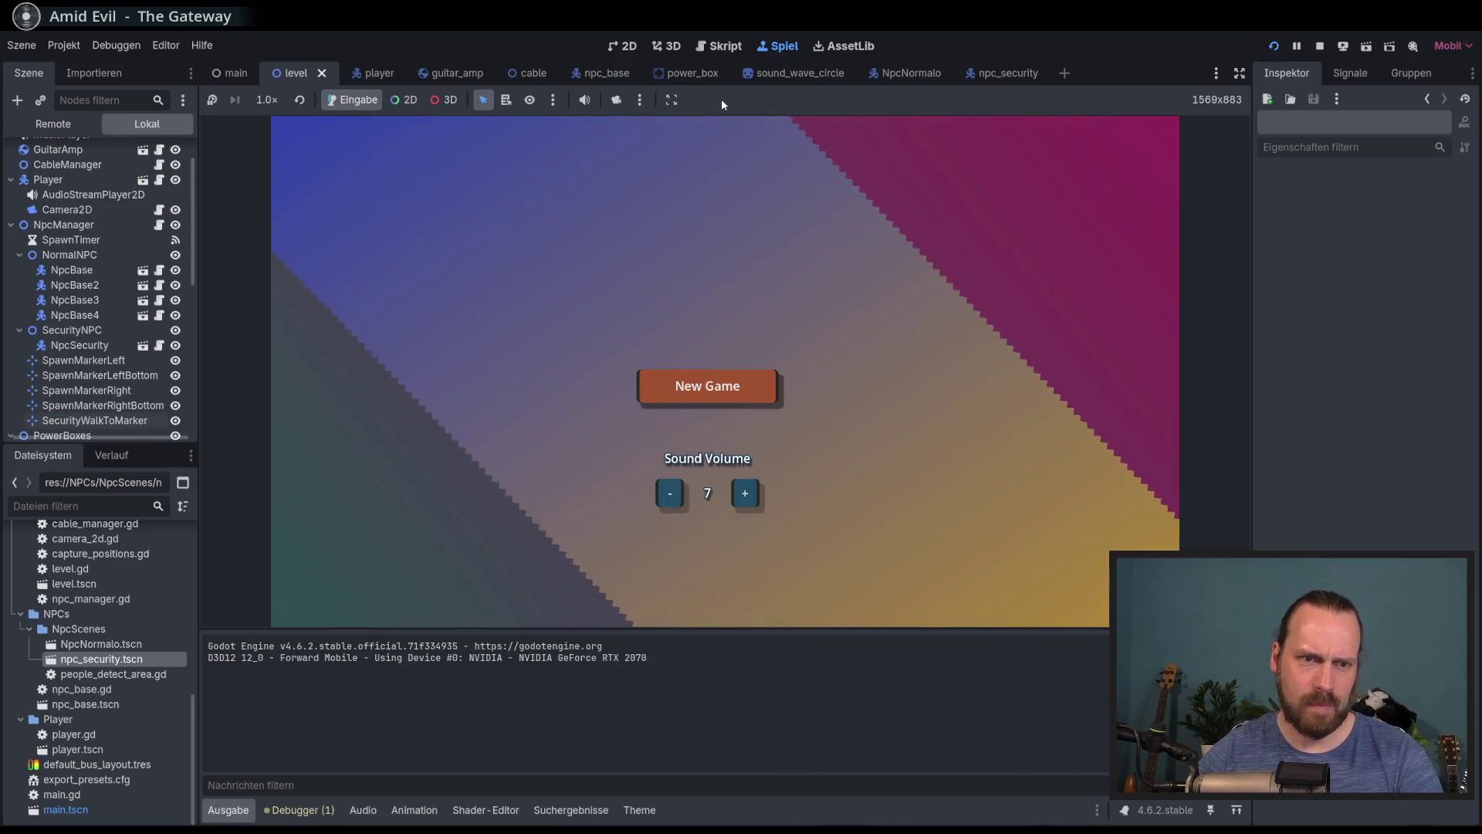
key(Down)
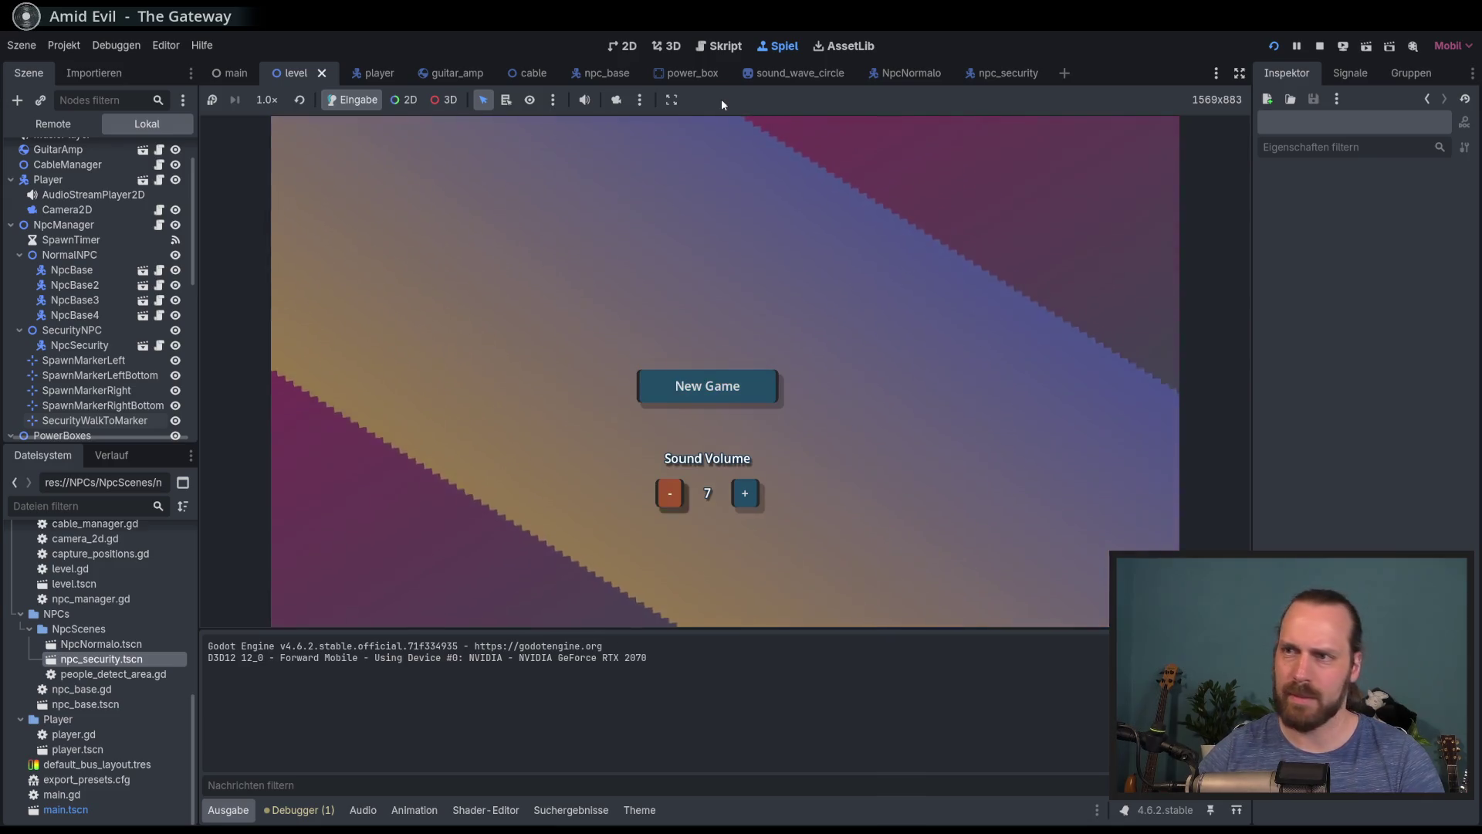
key(Up)
key(Return)
key(Return)
key(Up)
key(Left)
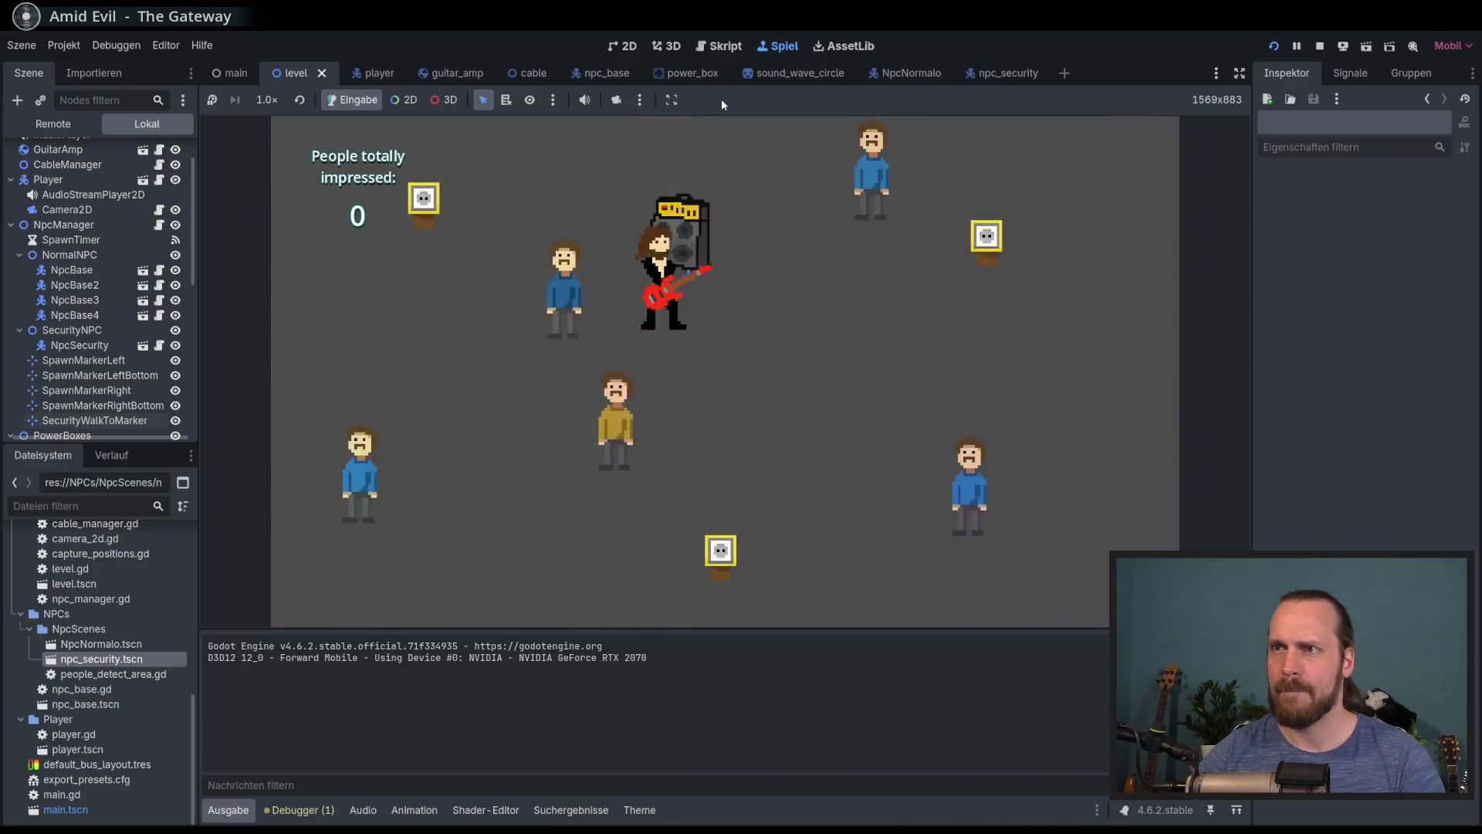
key(Left)
key(Down)
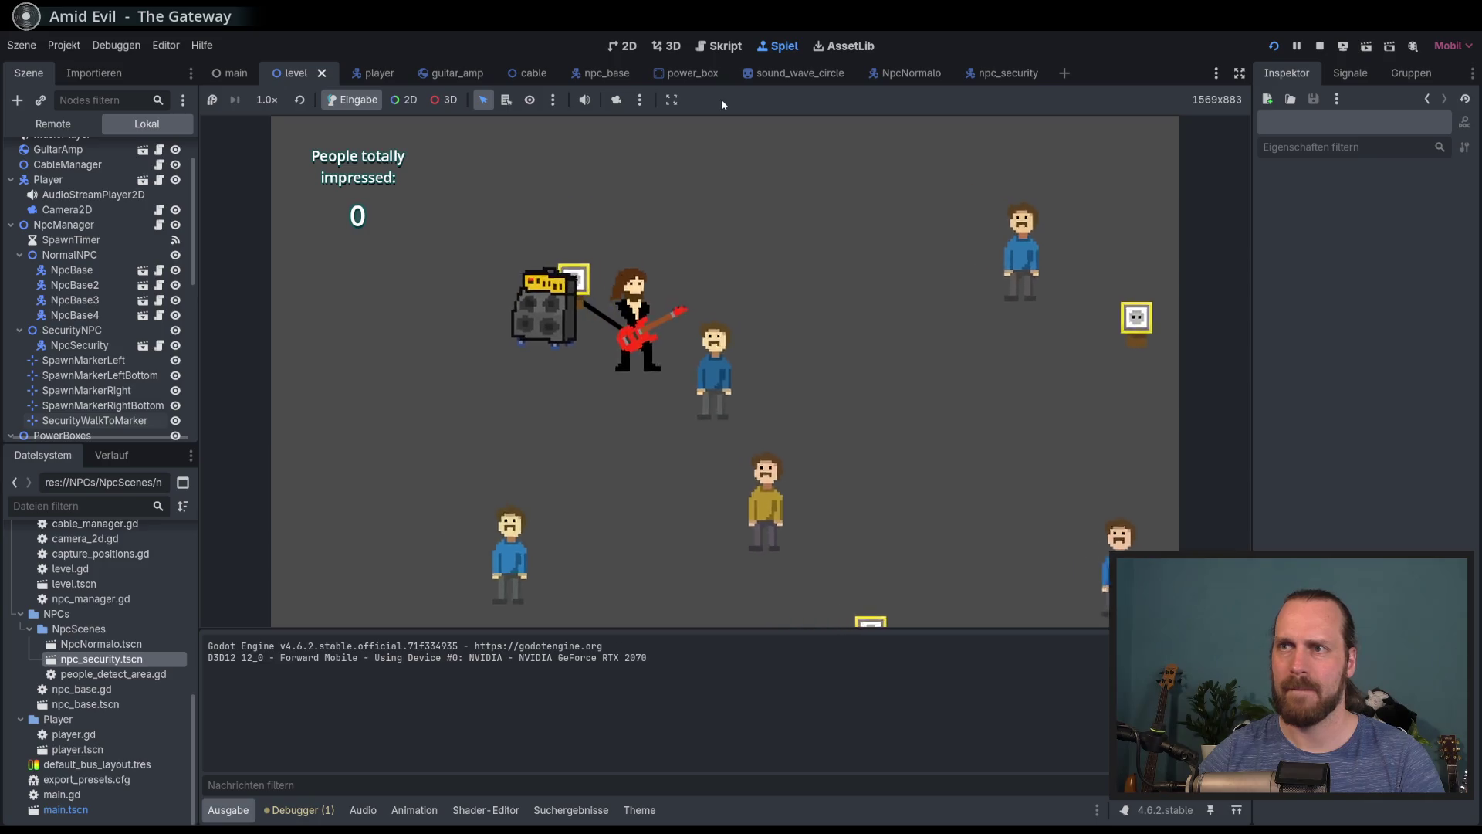
key(space)
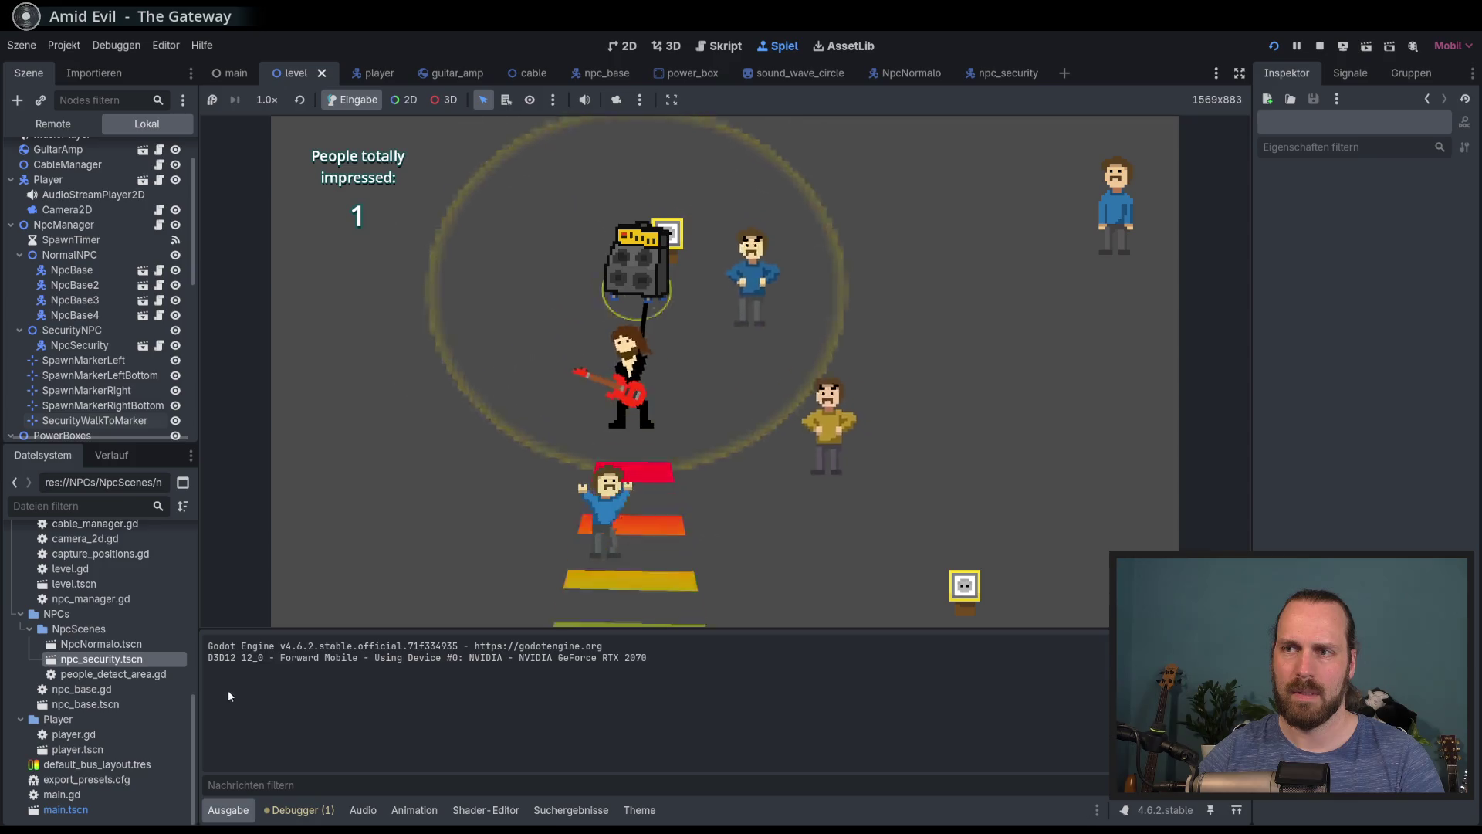
key(Up)
key(Right)
key(Up)
key(Left)
key(Down)
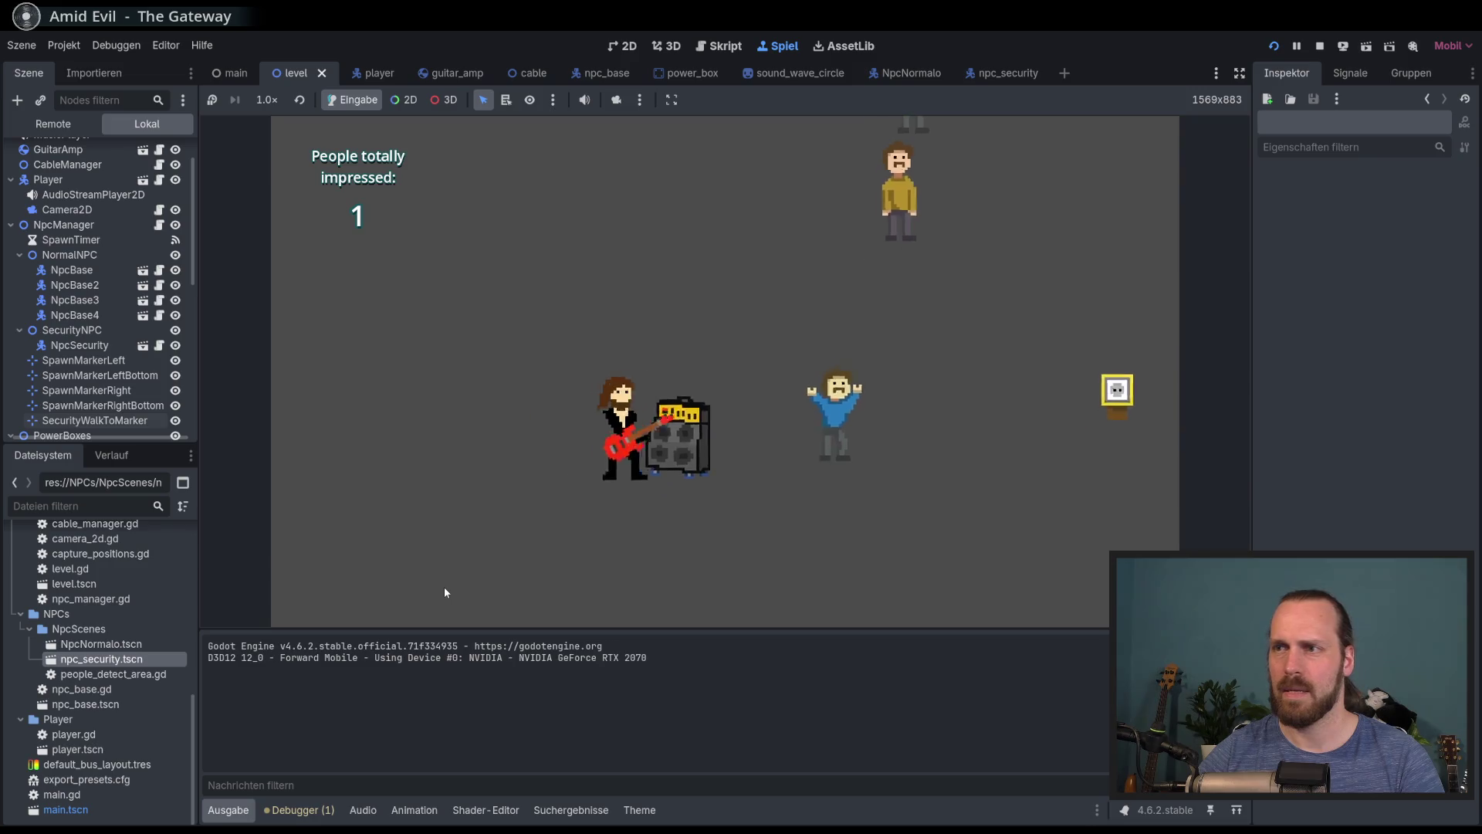
key(Right)
key(Right)
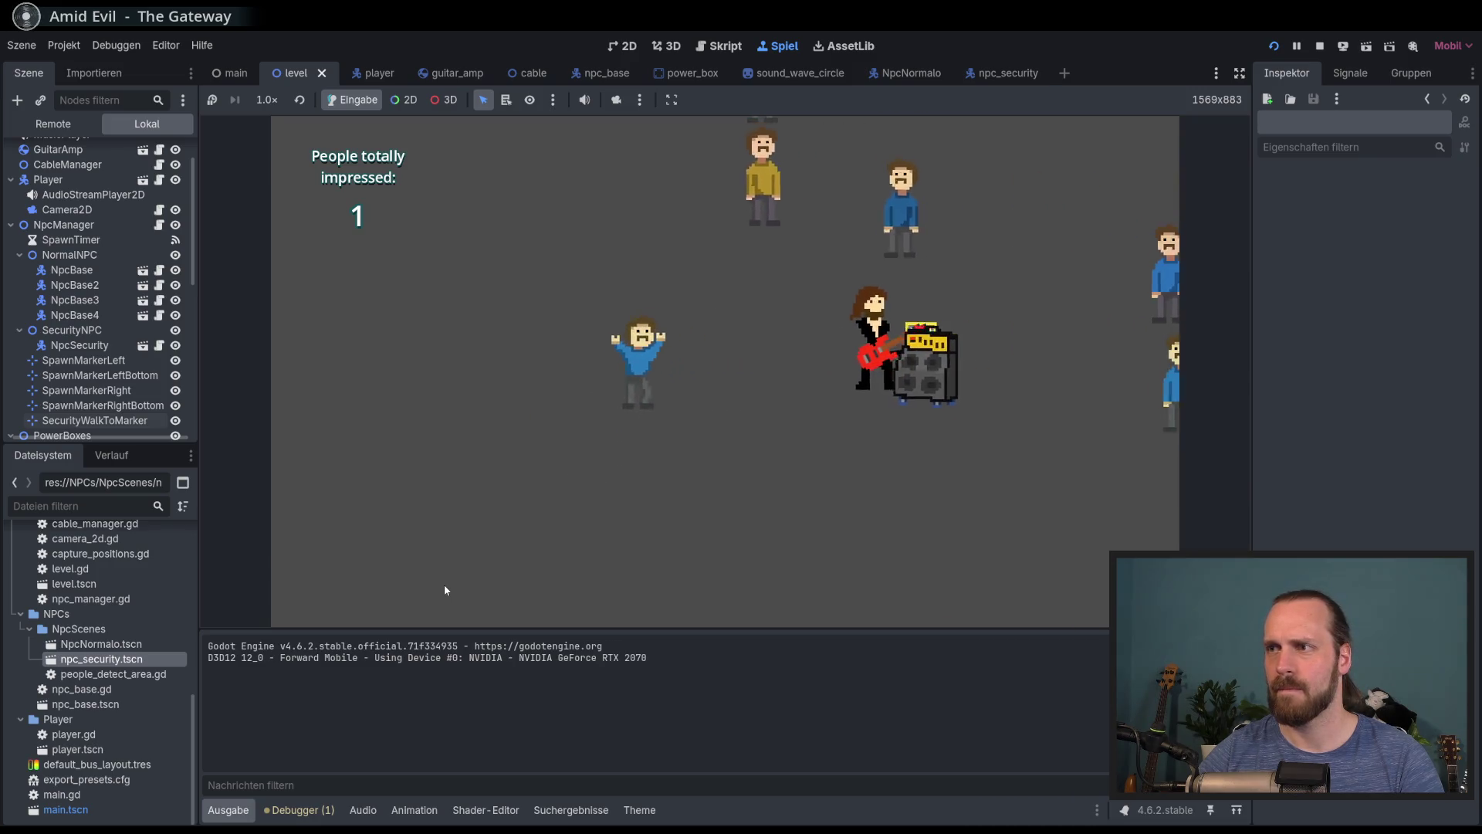
key(space)
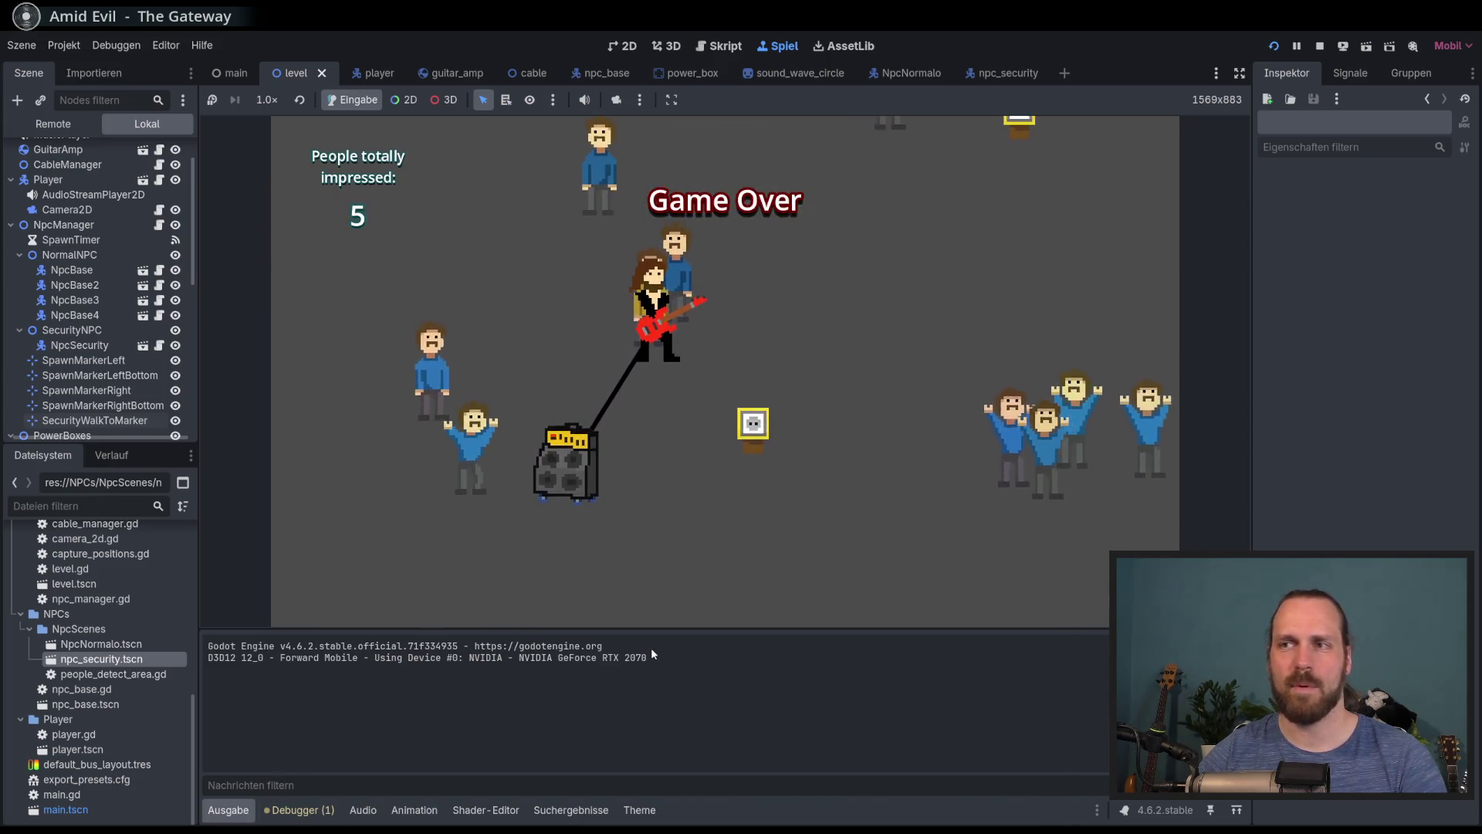
key(F8)
click(726, 46)
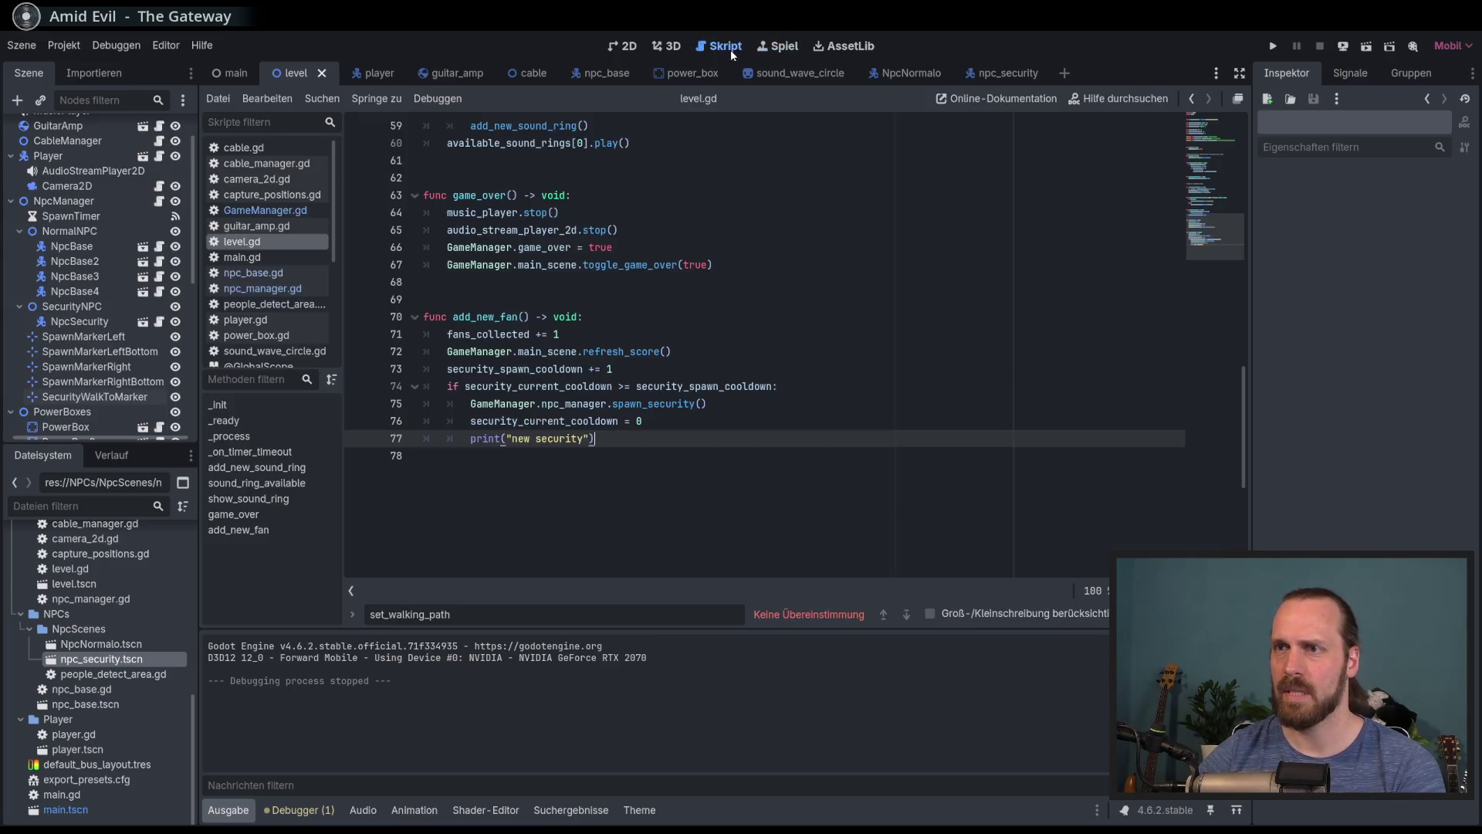
Remove the print line and the leftover empty line 77 from add_new_fan in level.gd
key(Up)
key(Up)
key(Down)
key(Down)
key(Up)
key(Up)
key(Up)
key(Down)
key(Down)
click(599, 440)
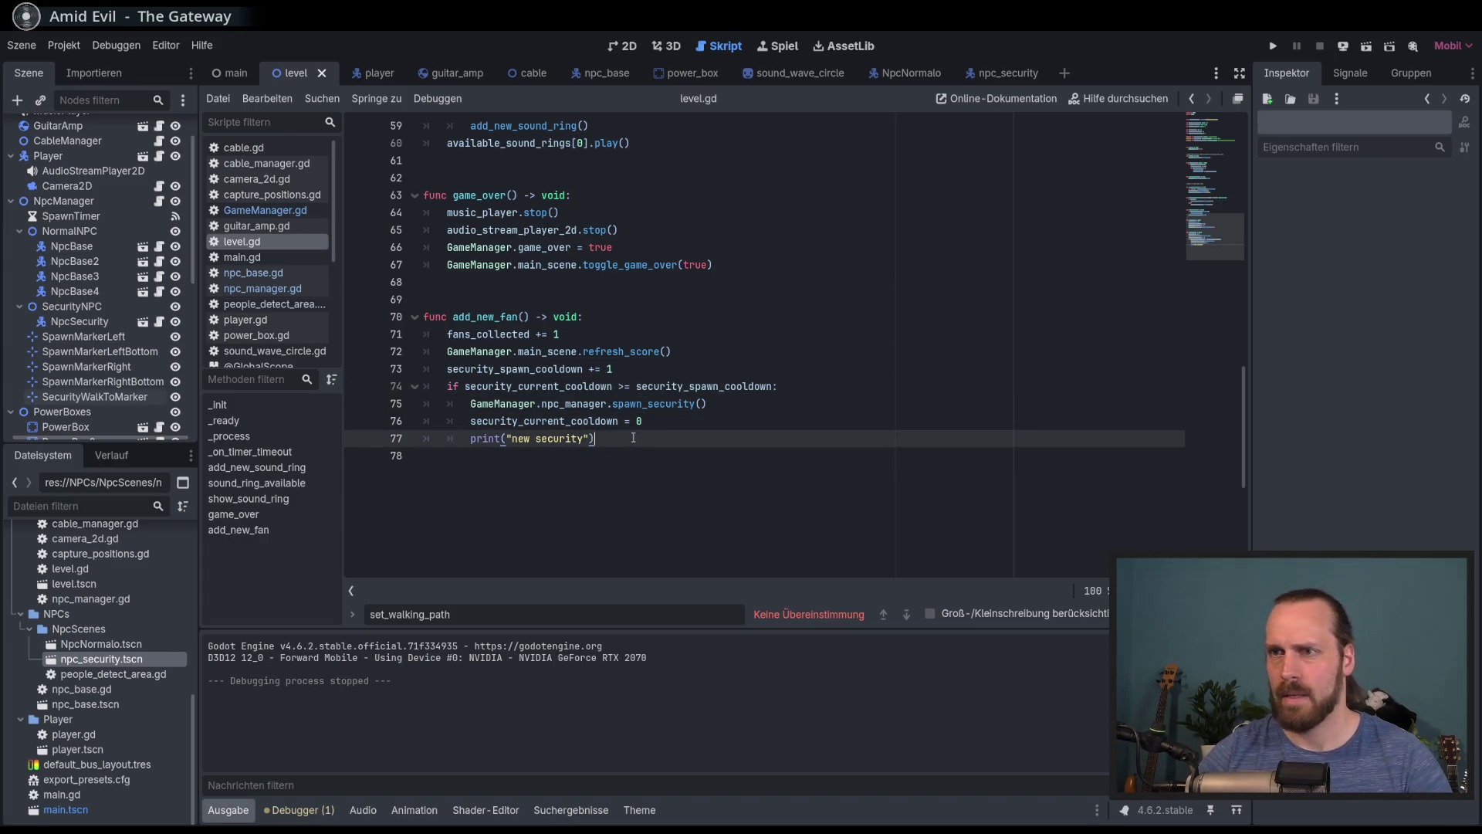
drag(656, 448, 683, 430)
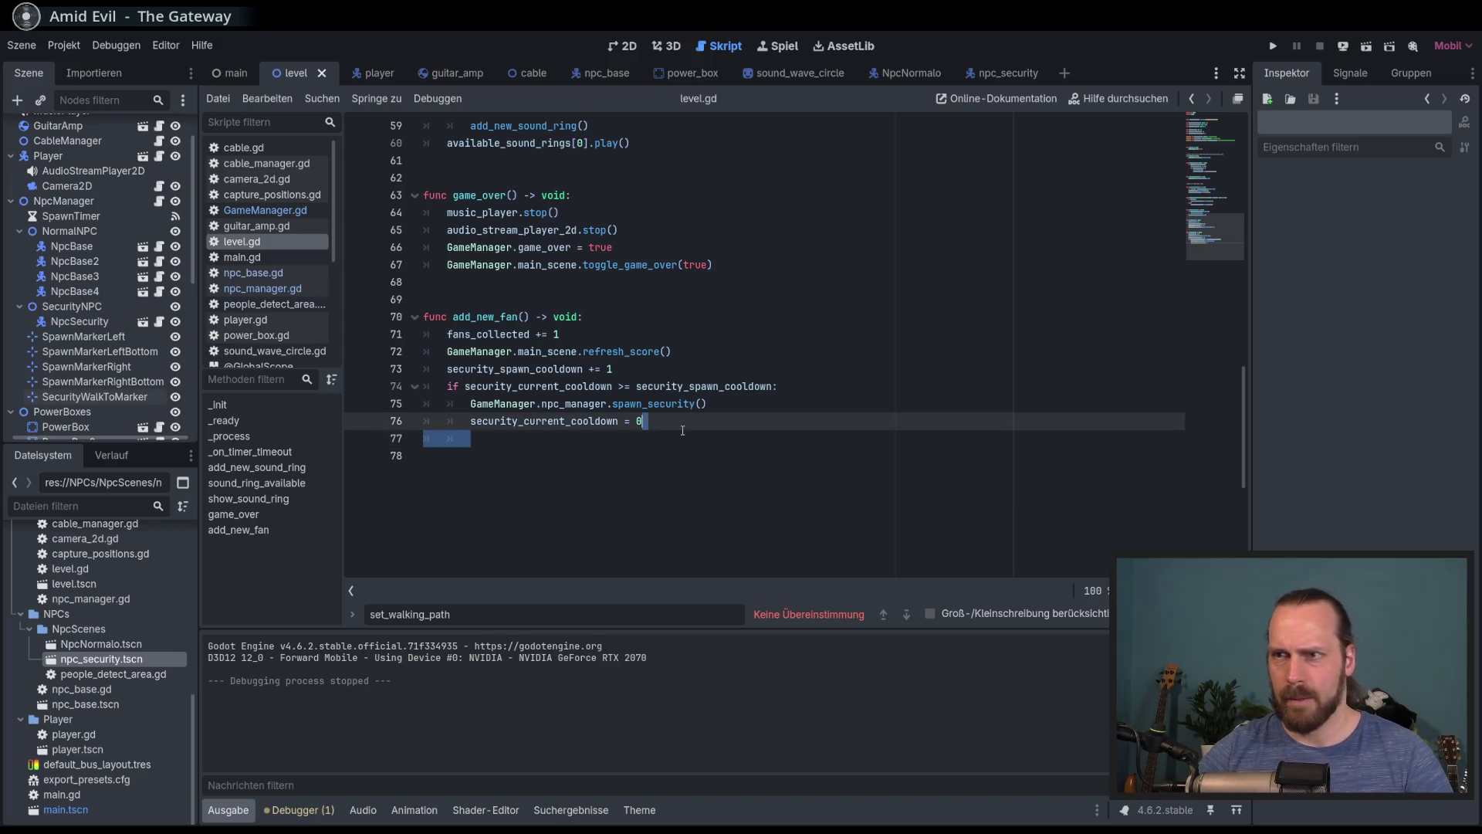
Paste the print as line 69 at the top of spawn_security in npc_manager.gd and relaunch
ctrl+click(661, 405)
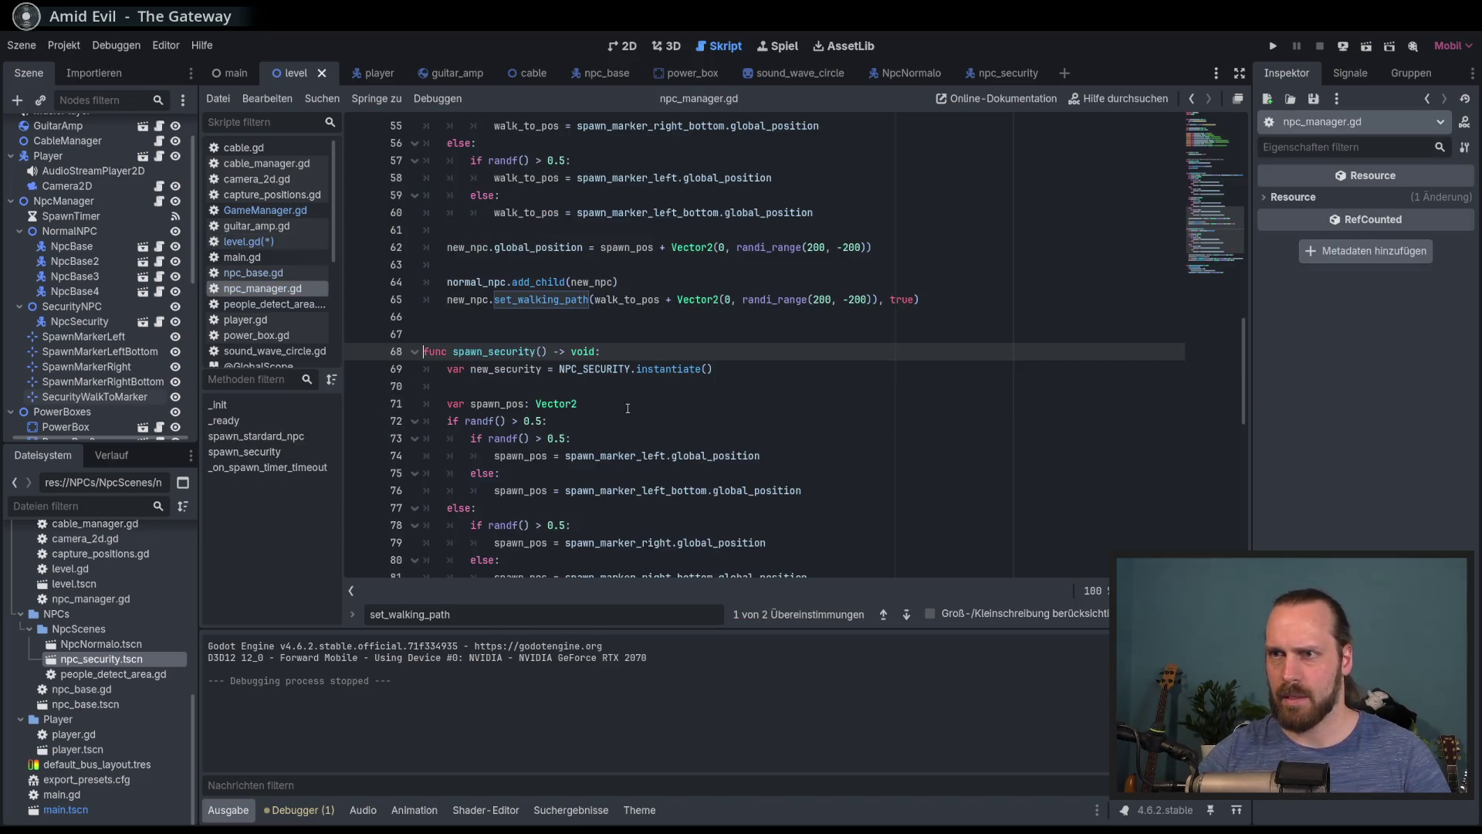
text(print("new security"))
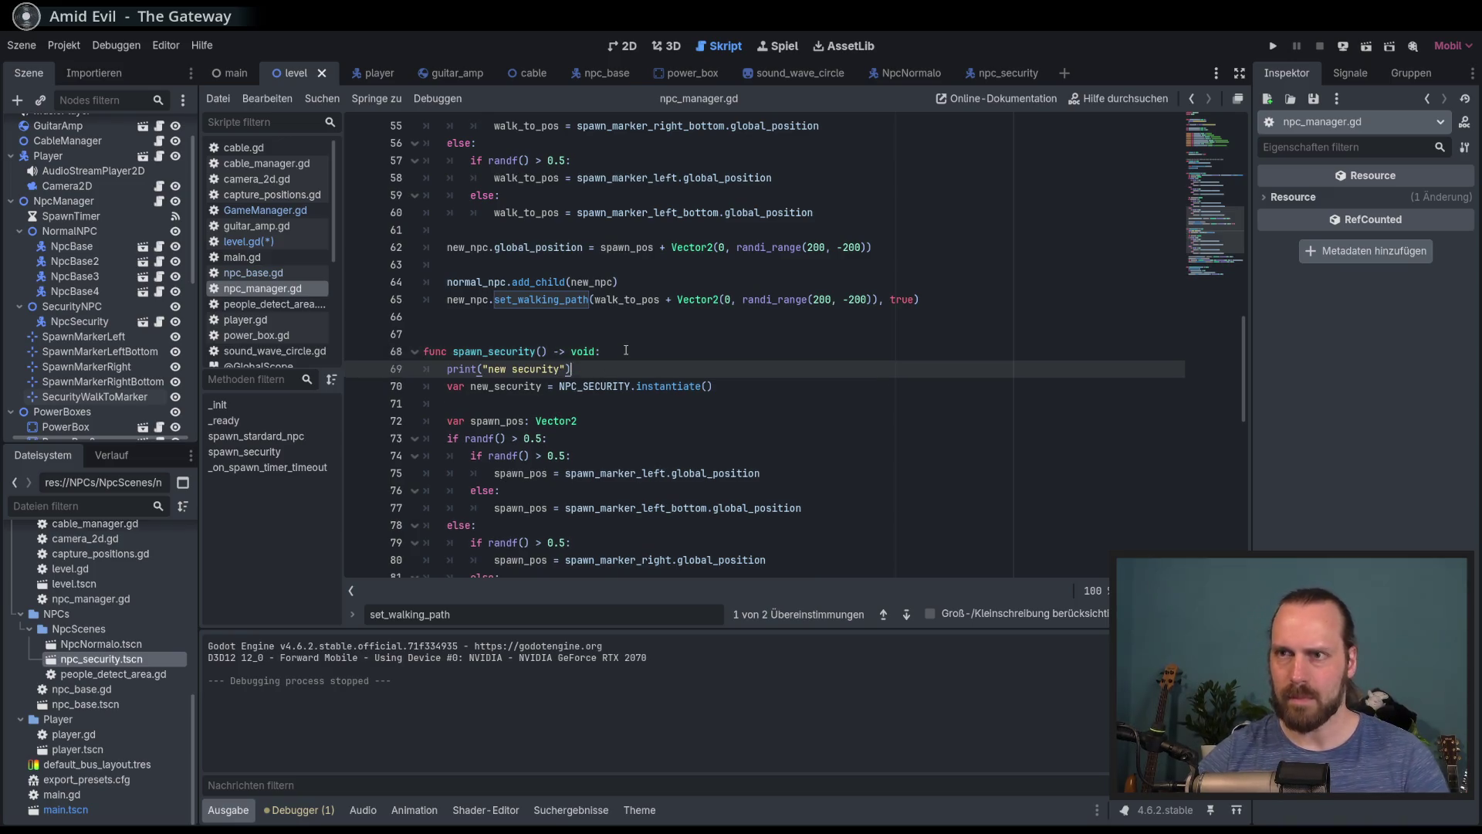
key(F5)
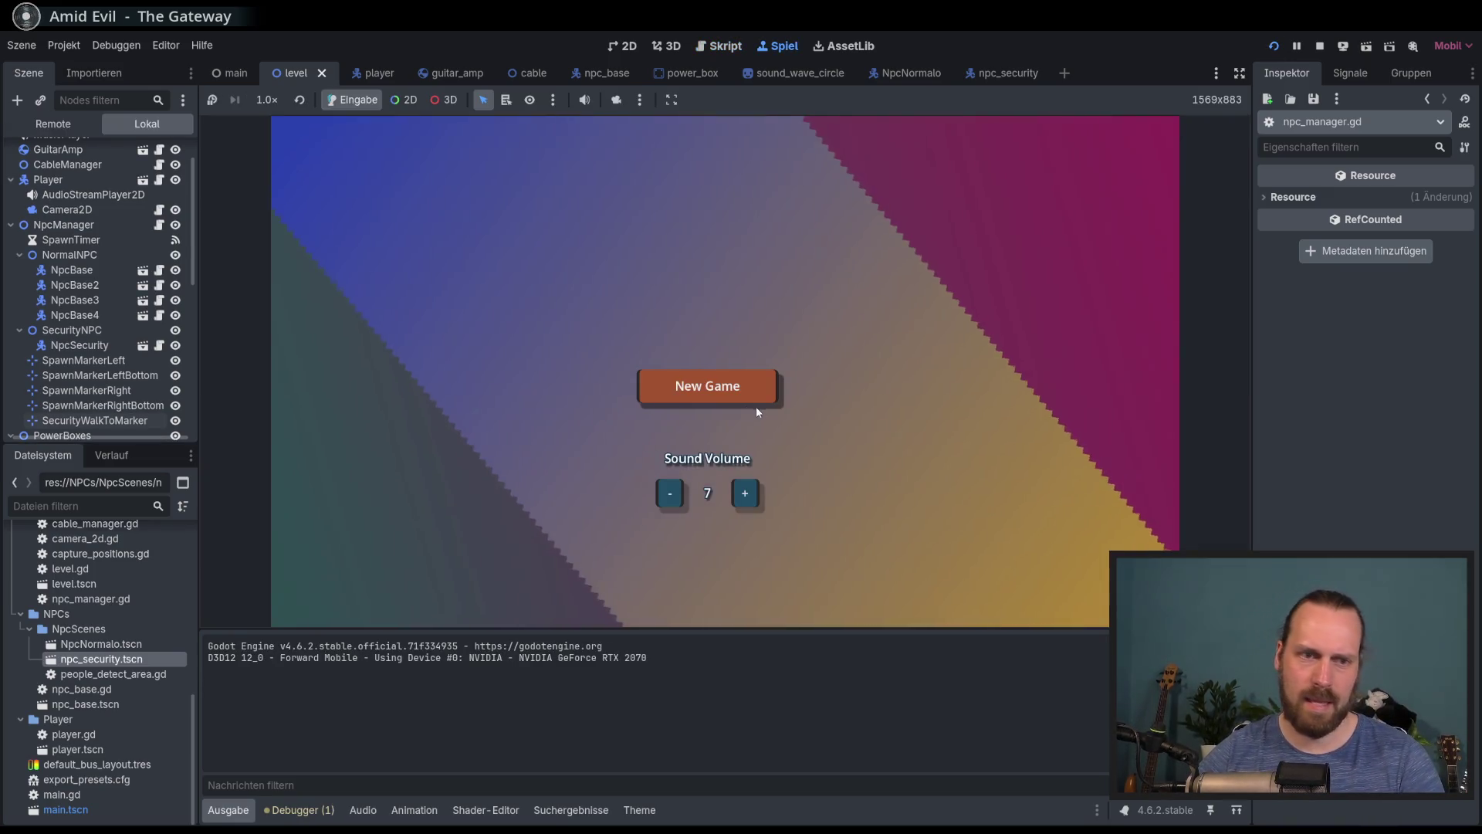
Start a New Game and walk the guitarist and amp around, strumming to attract people
key(Return)
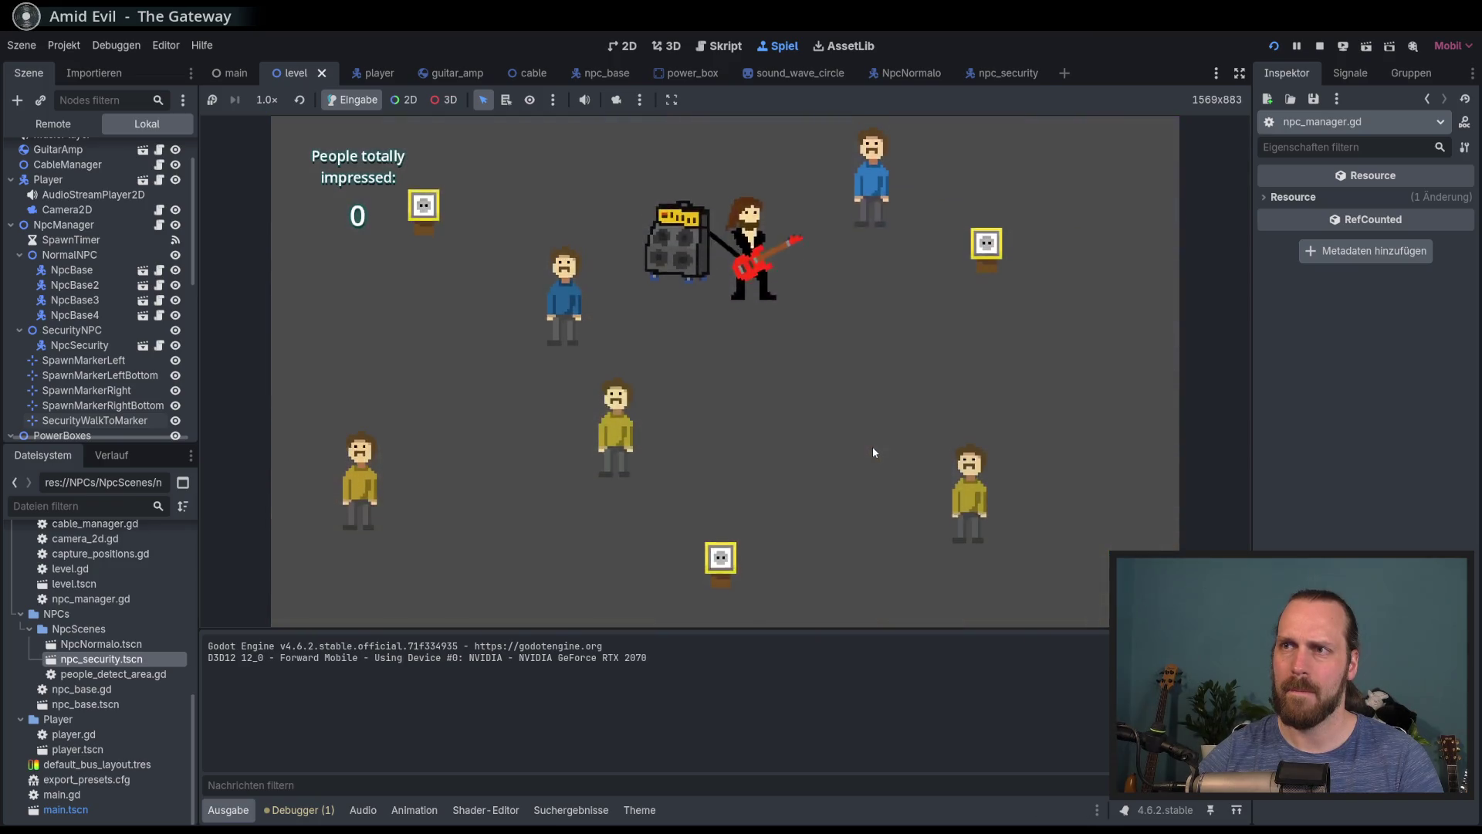
key(a)
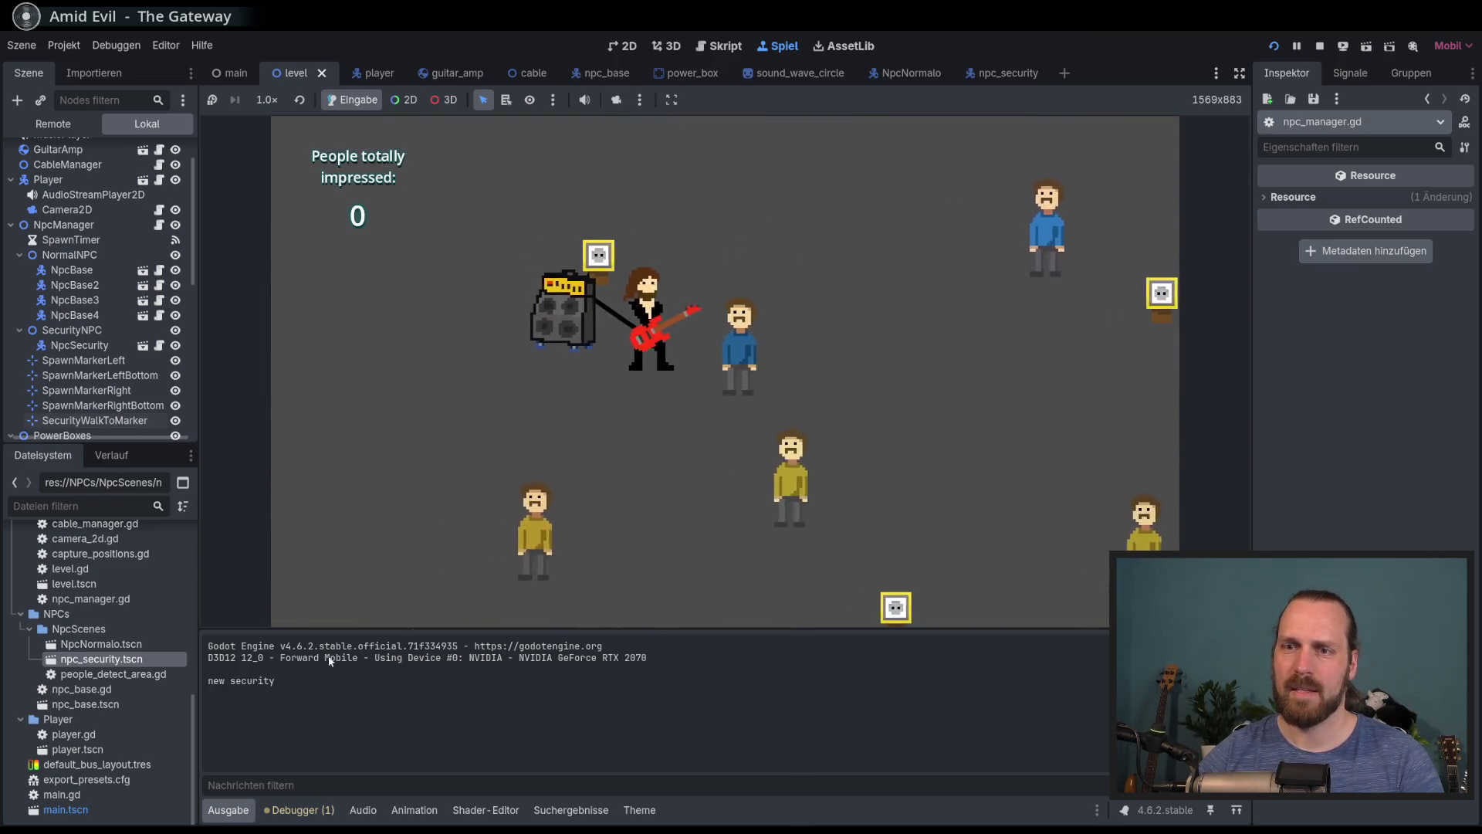
key(space)
key(w)
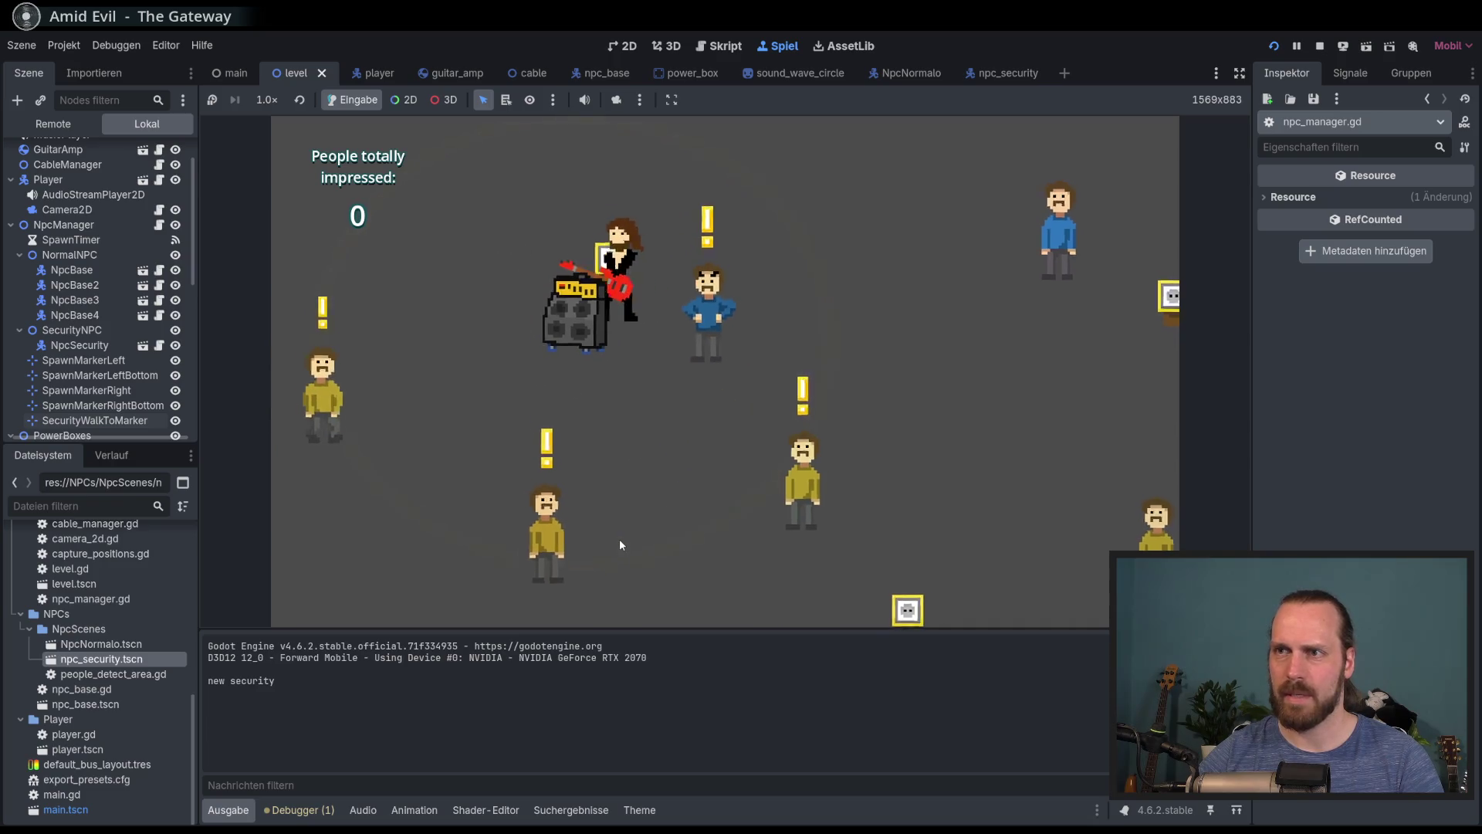
key(s)
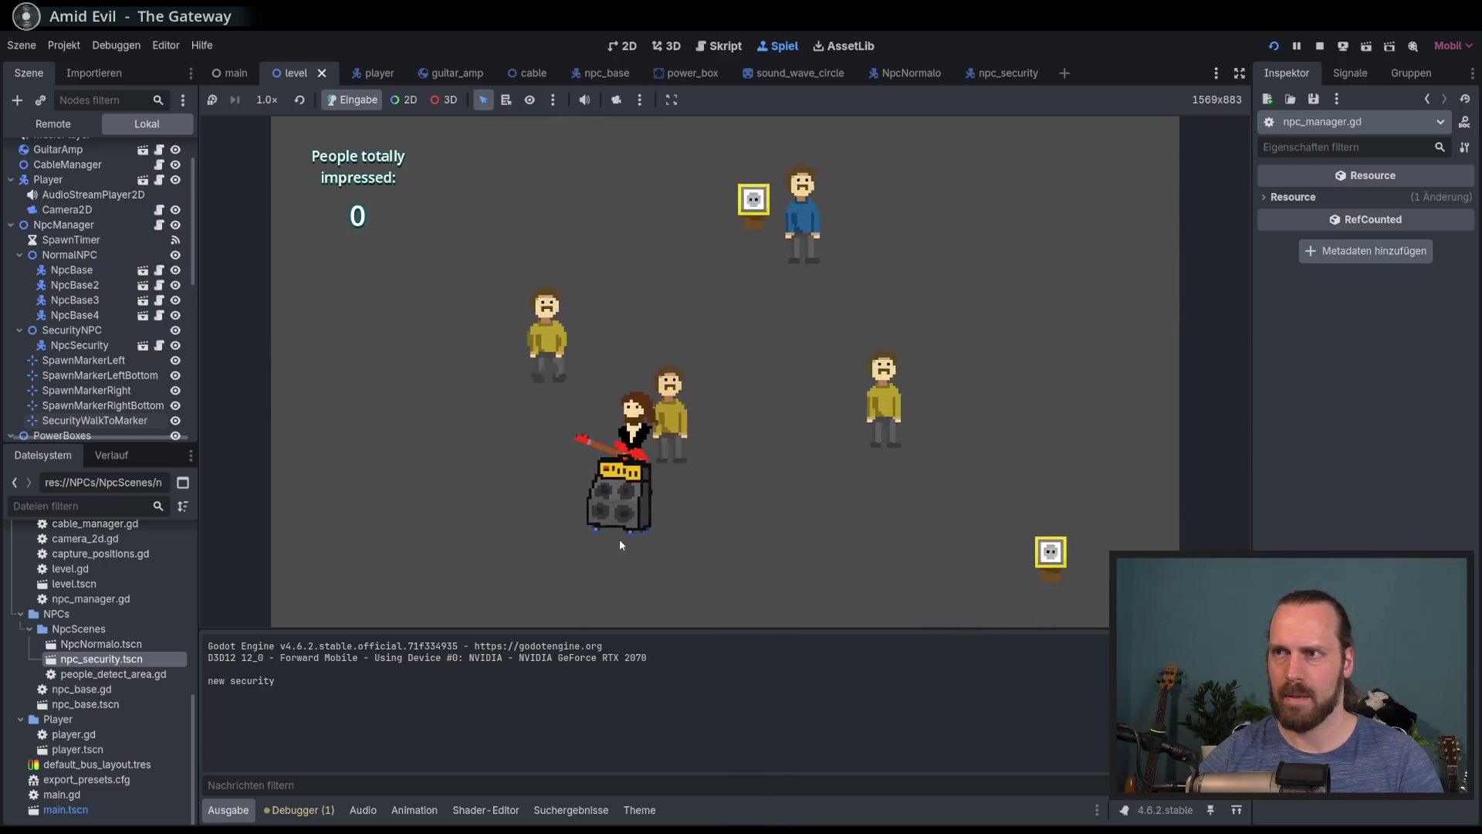
key(d)
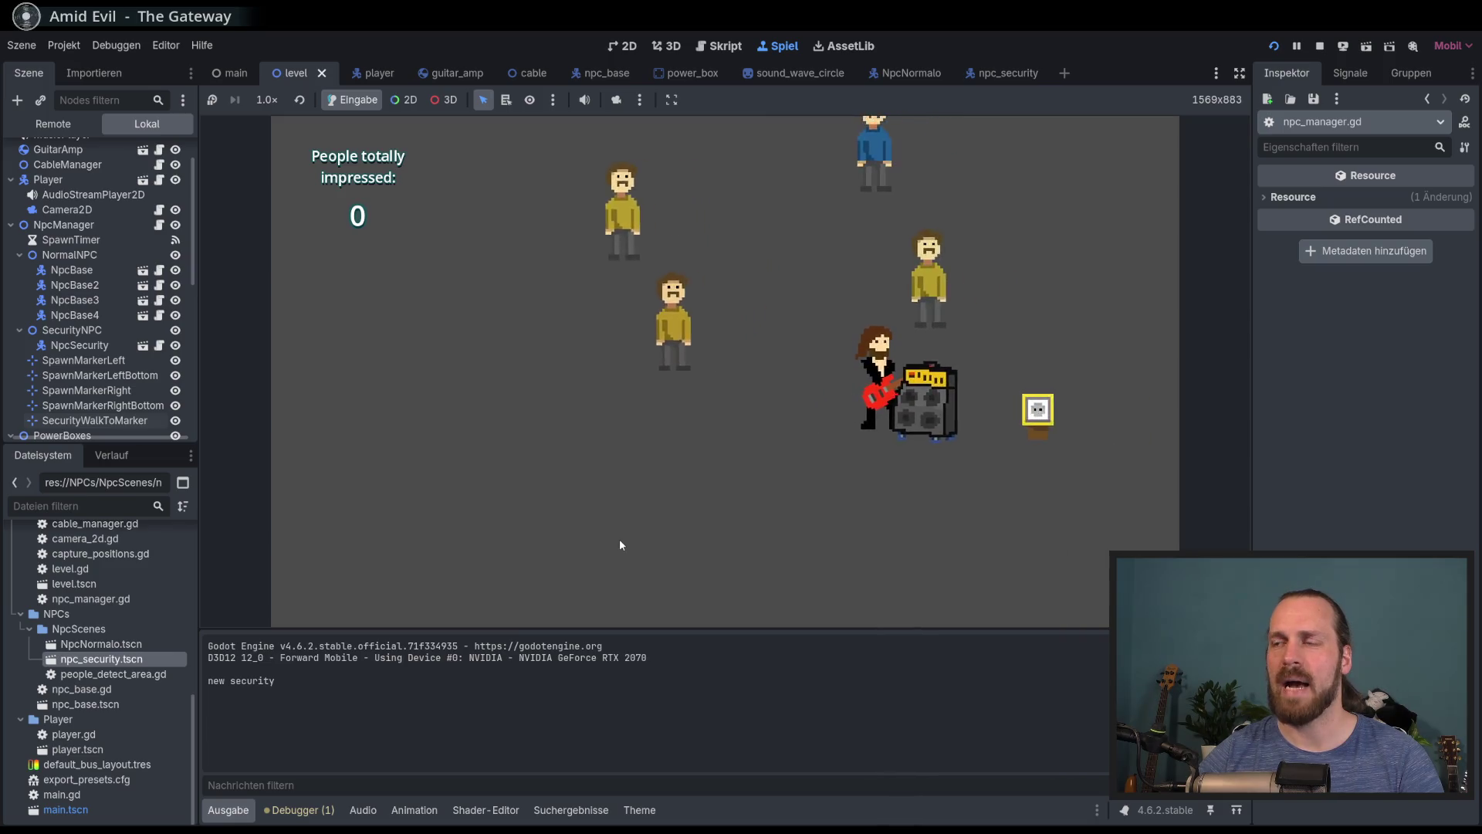
key(w)
key(d)
key(d)
Play by the power box to win a second fan, restart after game over, then stop the game
key(a)
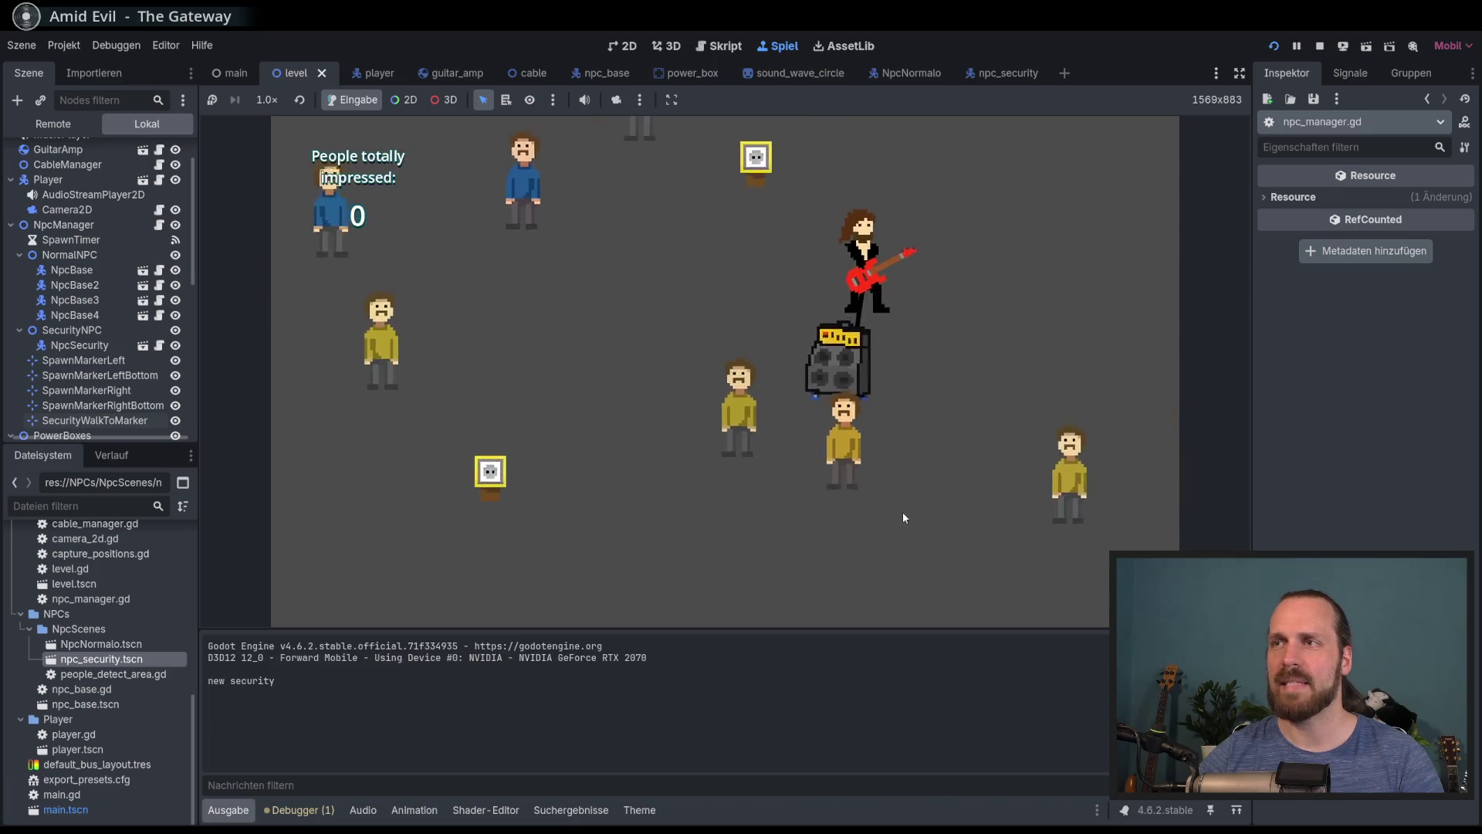
key(w)
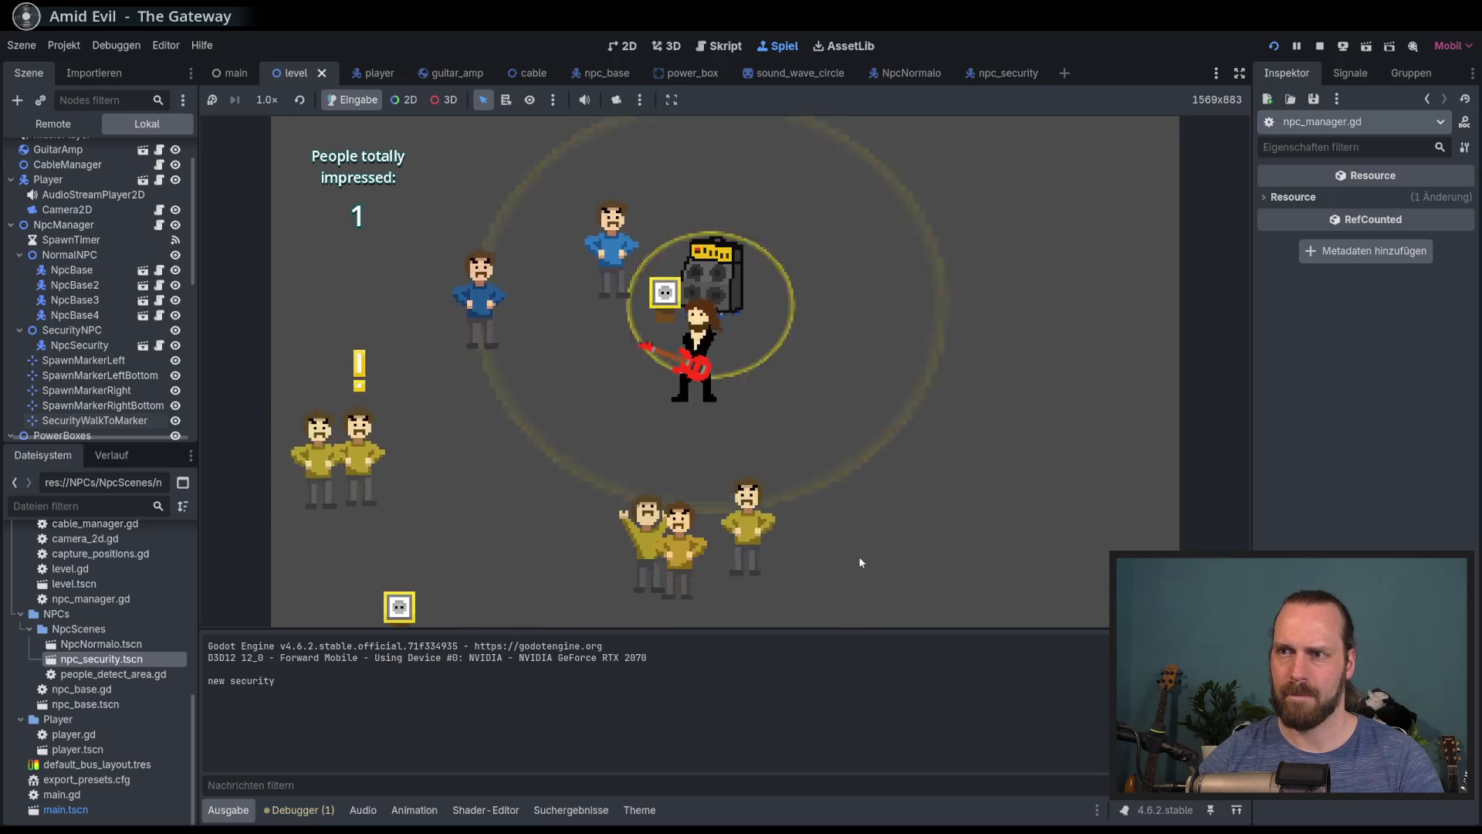
key(d)
key(a)
key(w)
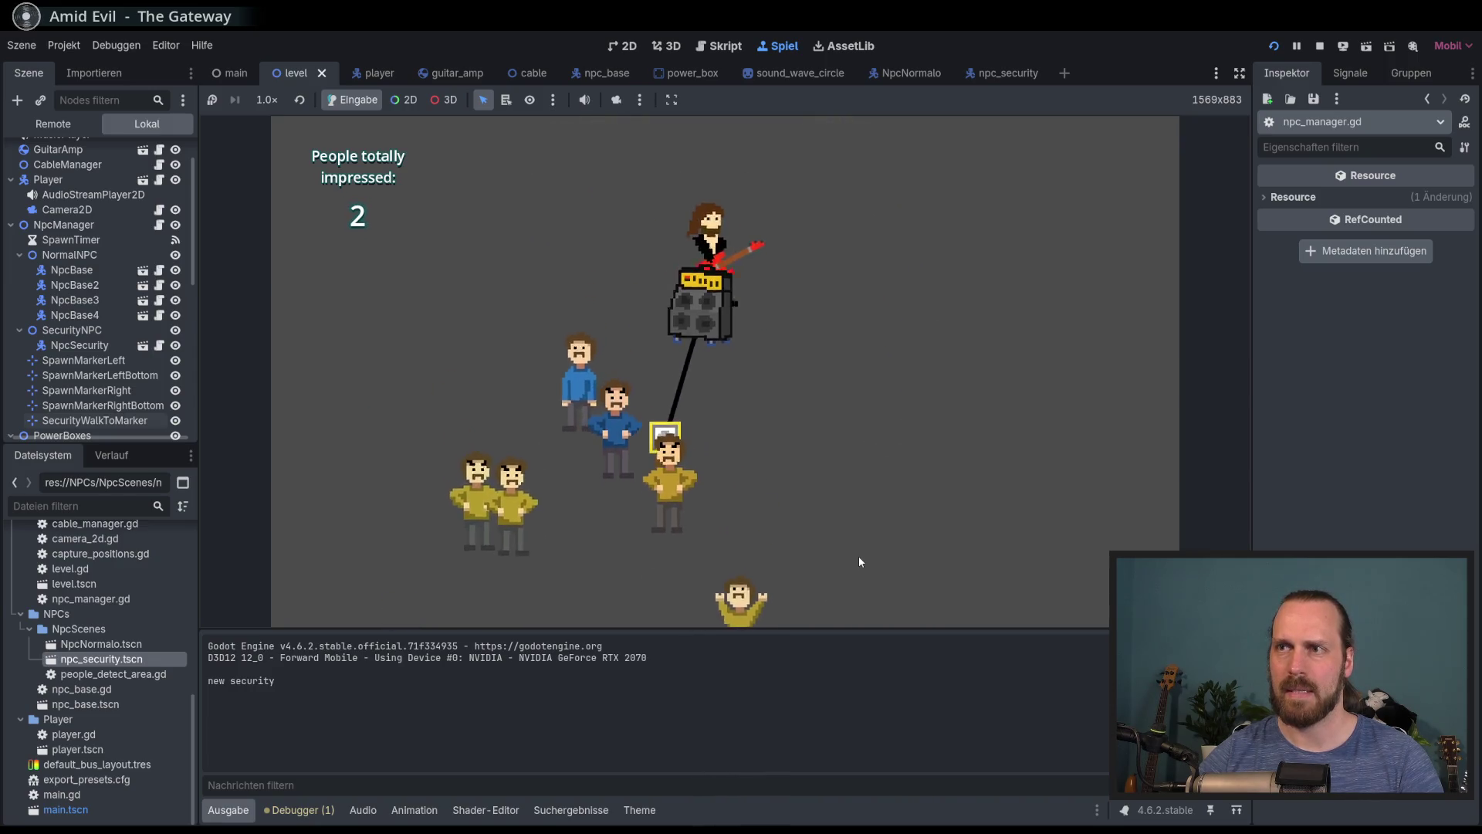
key(d)
key(a)
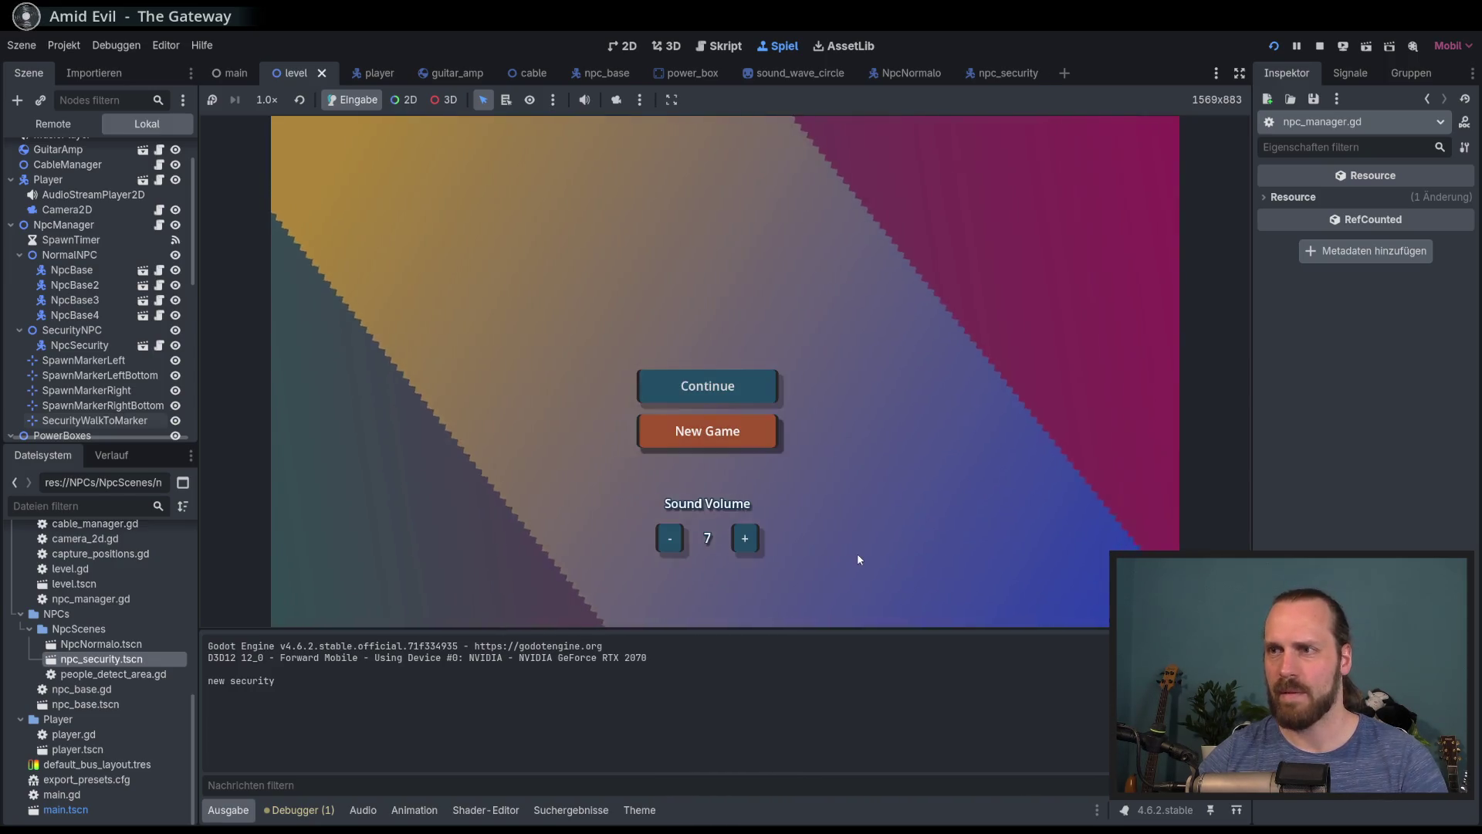
key(Return)
key(Return)
key(F8)
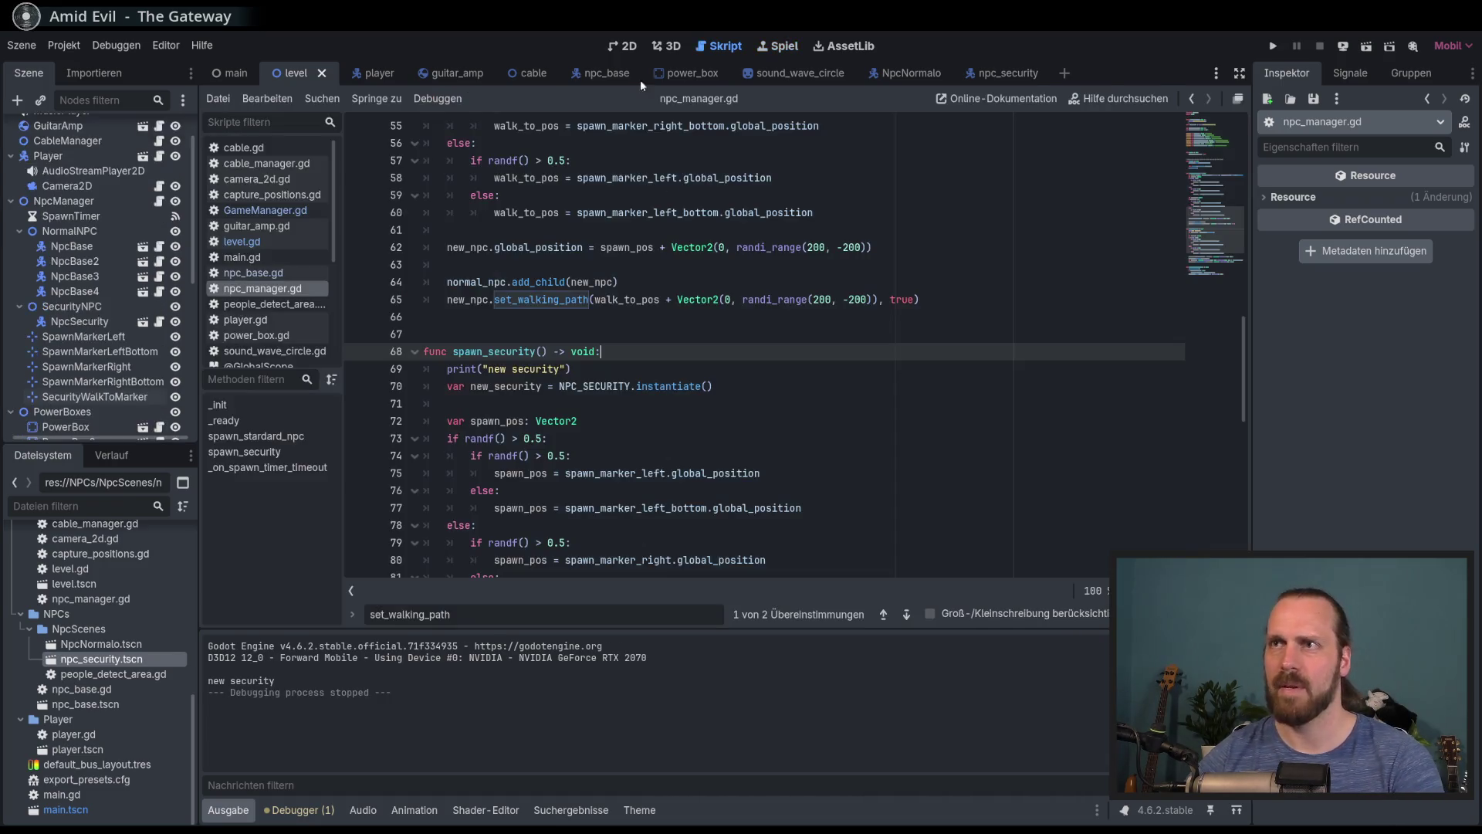
Inspect the NpcSecurity node under SecurityNPC in the 2D scene, then relaunch the game
click(631, 46)
scroll(107, 237, up, 3)
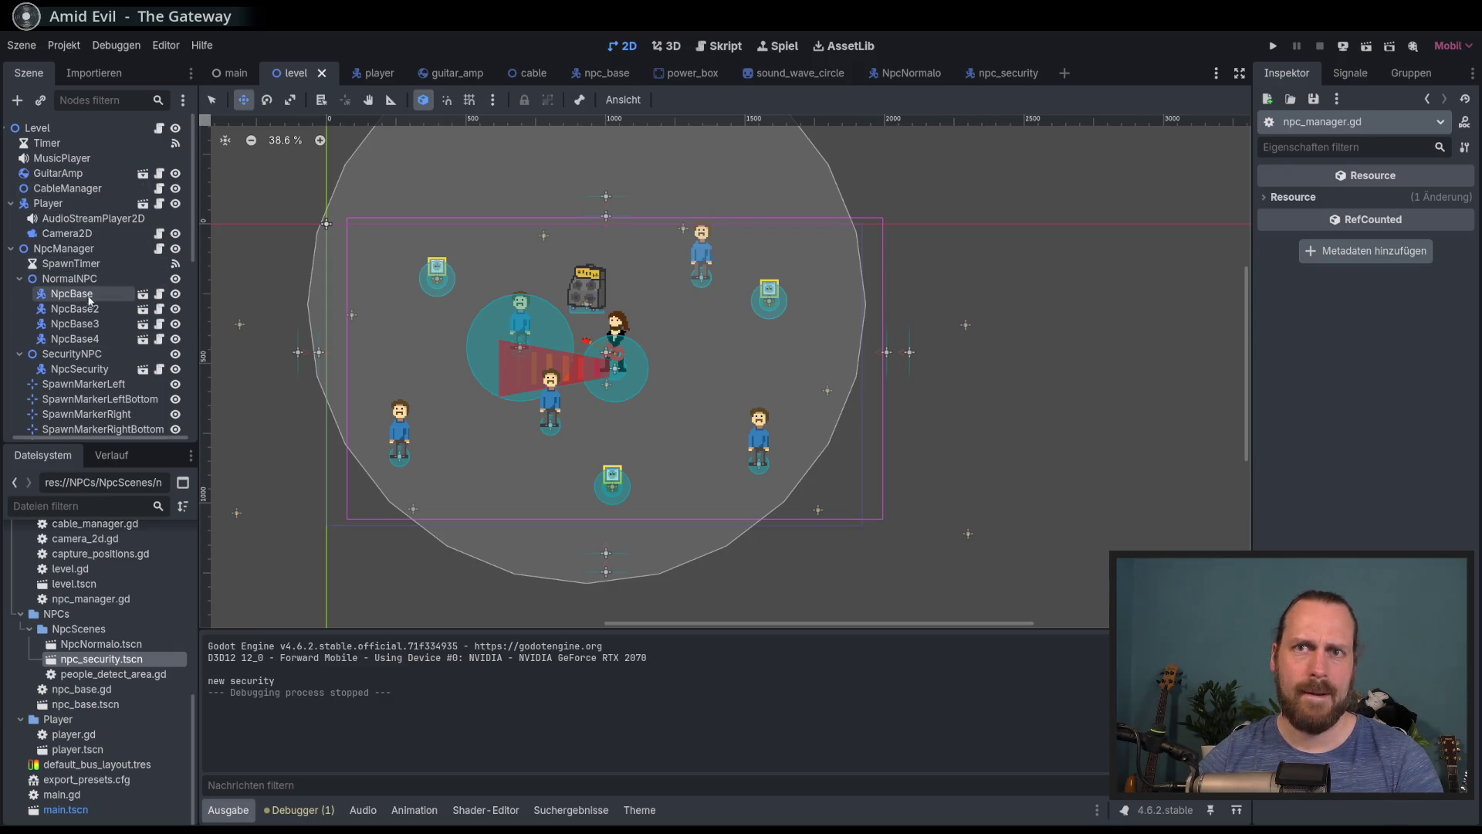
click(83, 369)
right_click(659, 381)
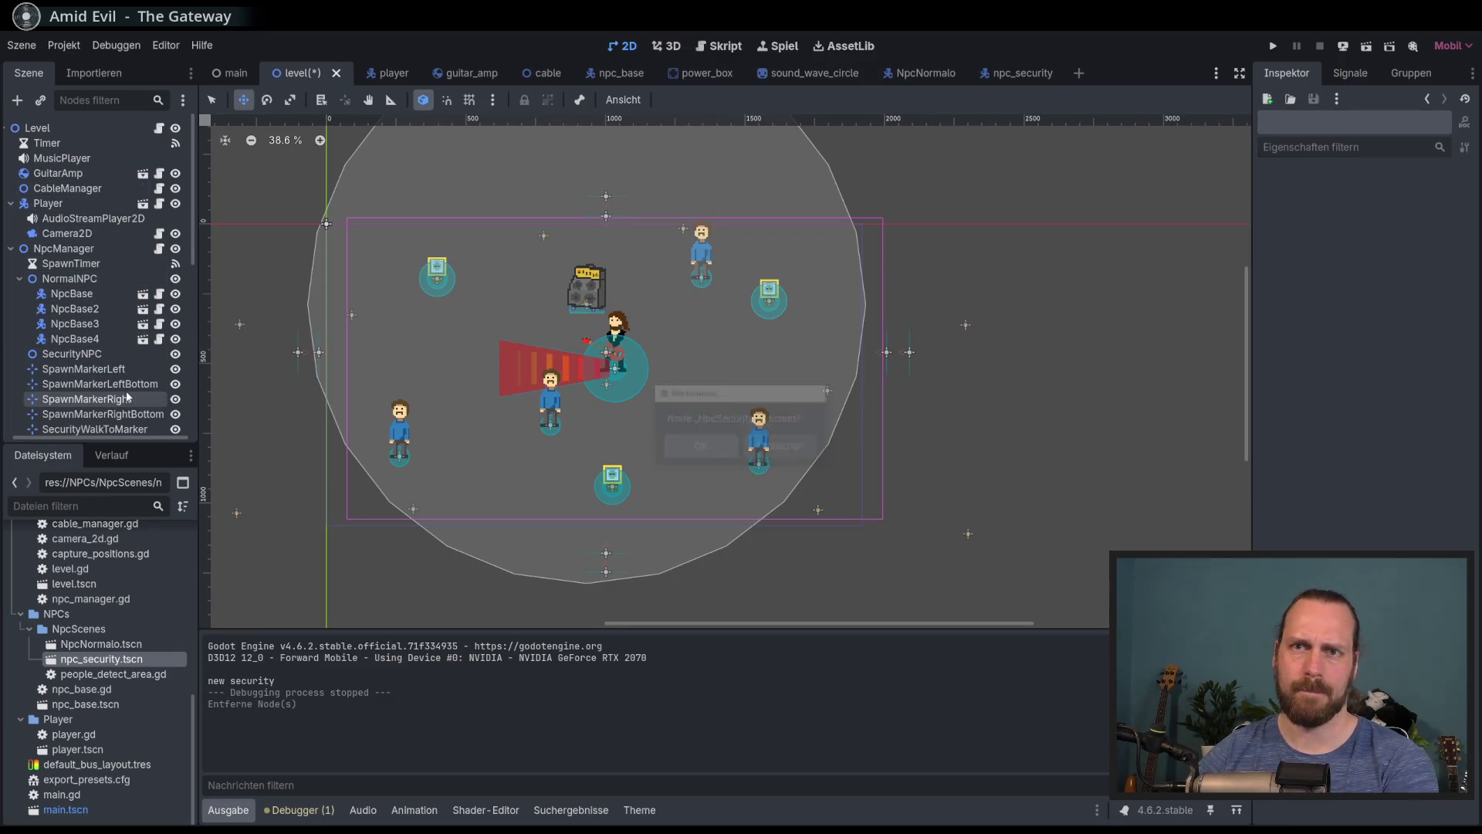
key(F5)
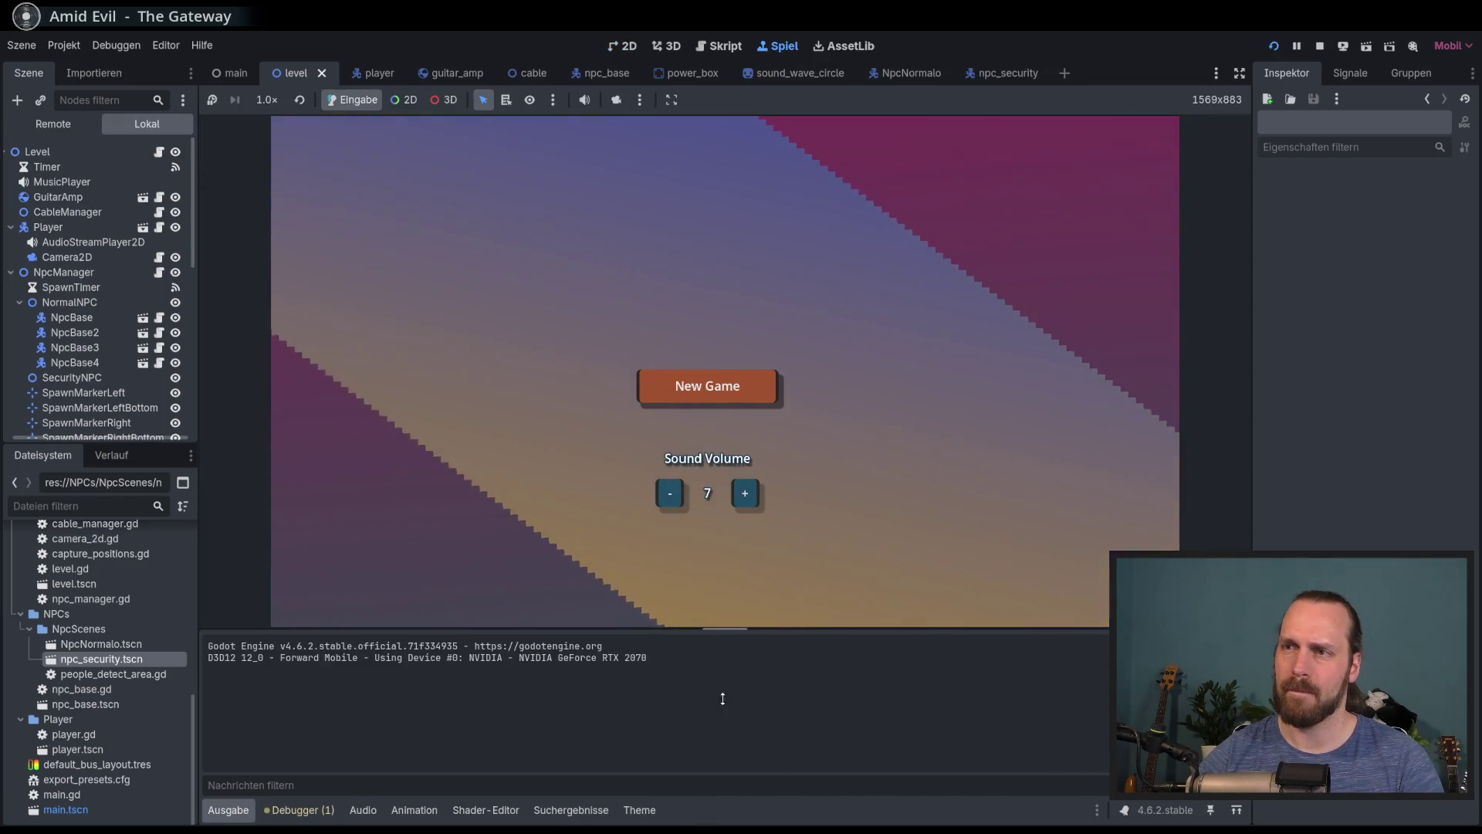
Start a new game, walk the guitarist around the level past the amp, and begin playing
click(747, 395)
key(Up)
key(Left)
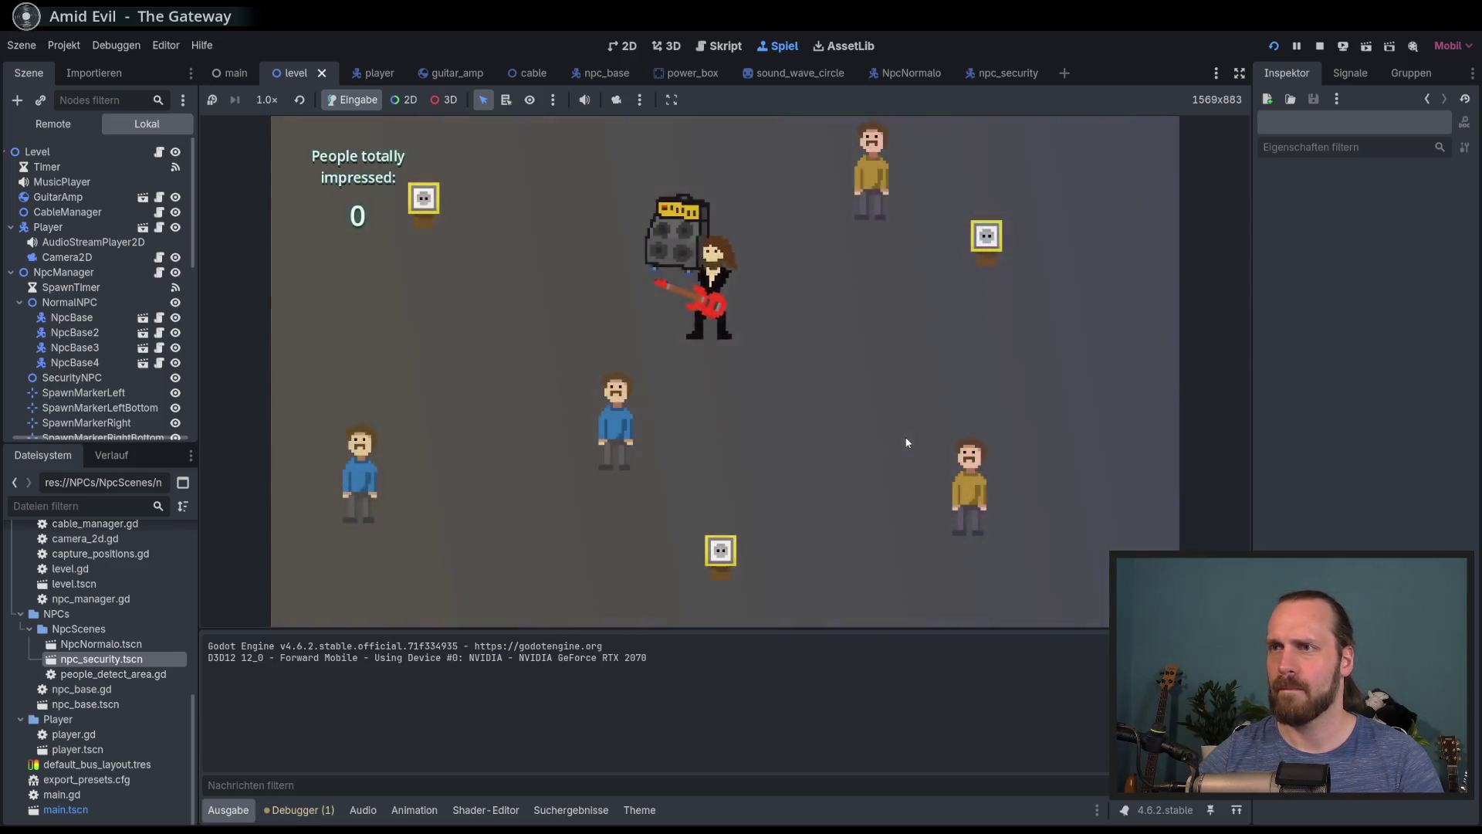
key(Down)
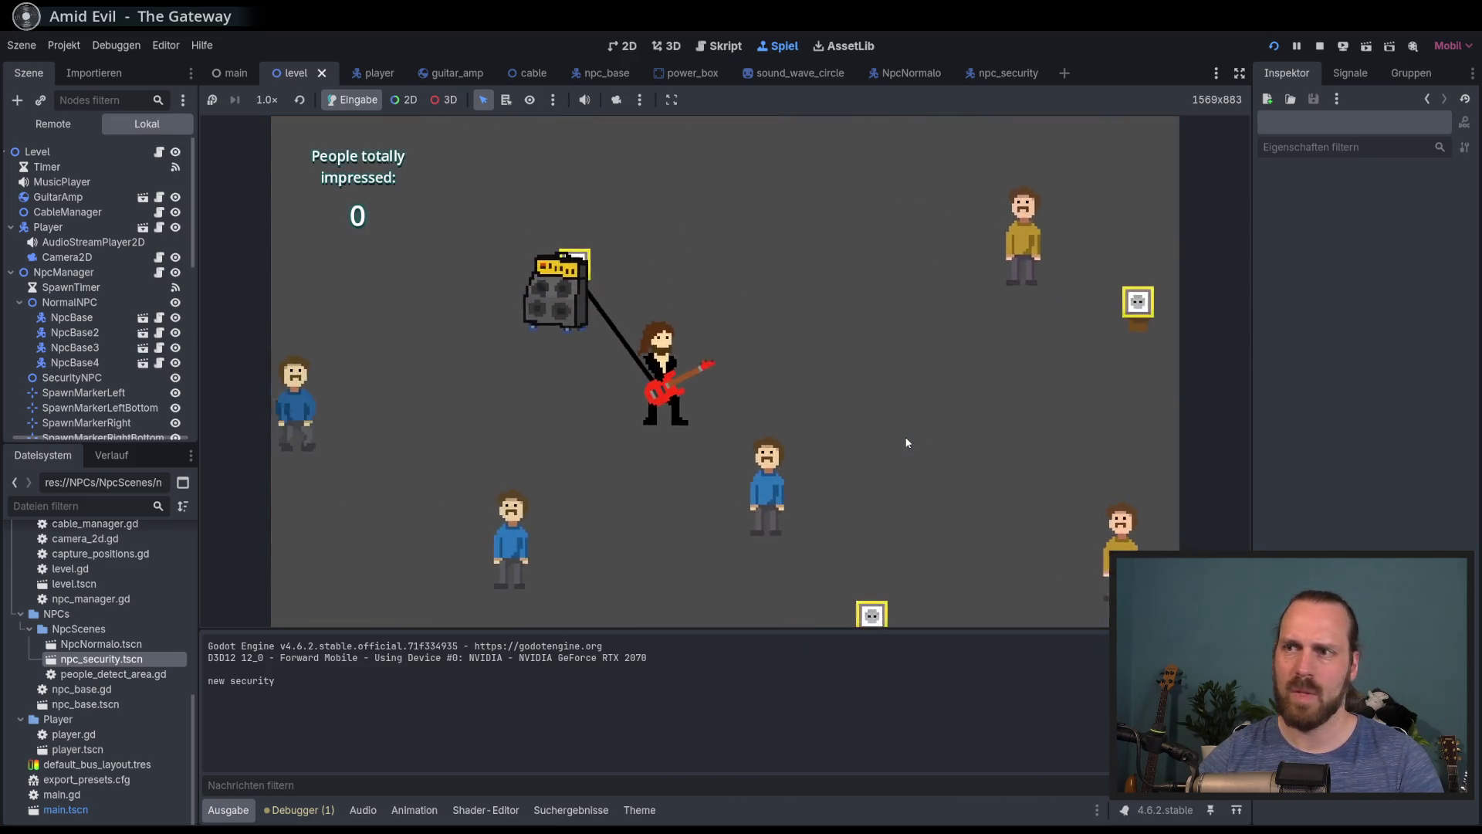
key(Up)
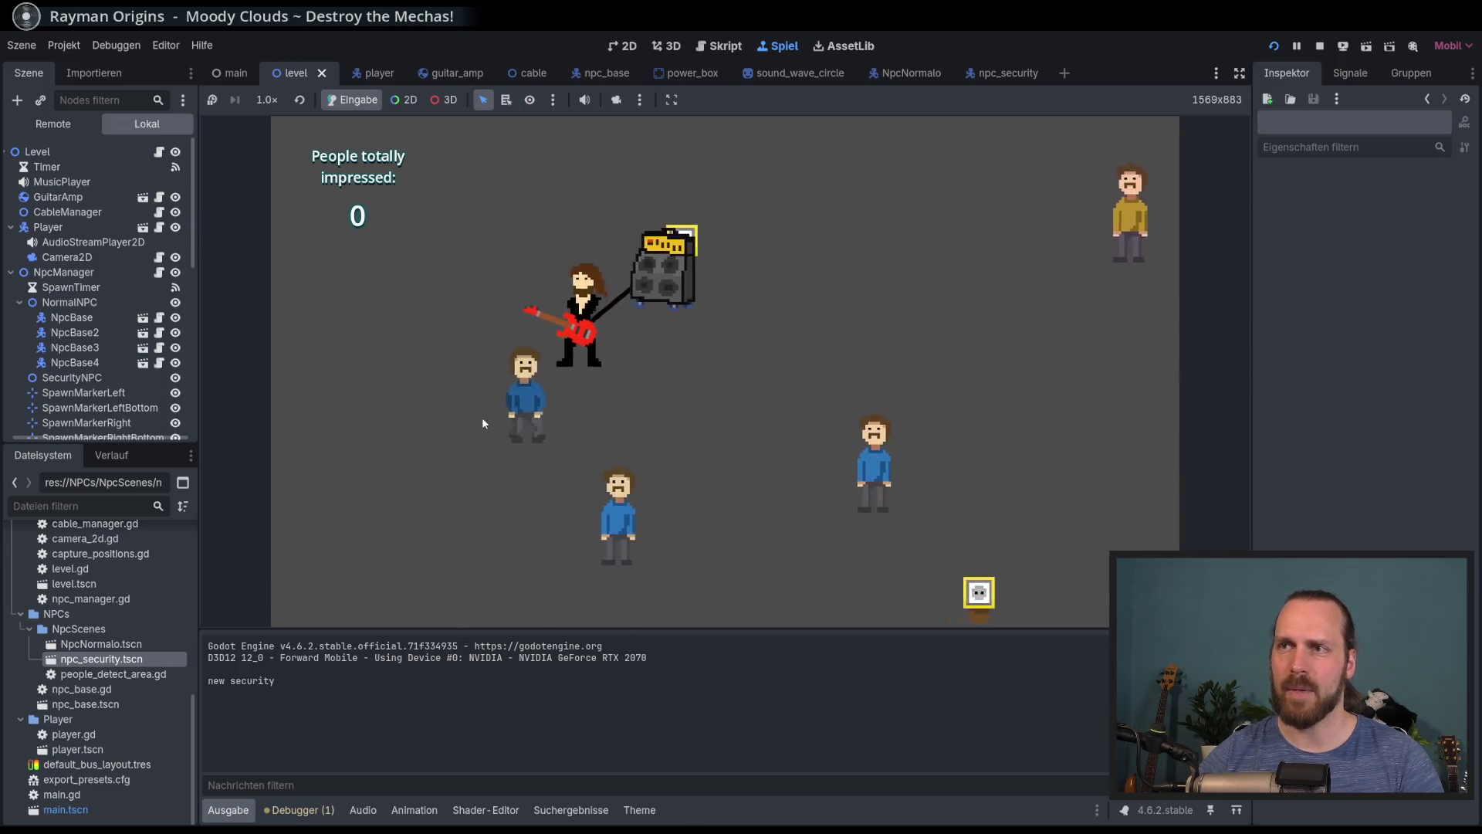
key(Right)
key(Left)
key(Right)
key(Down)
key(Up)
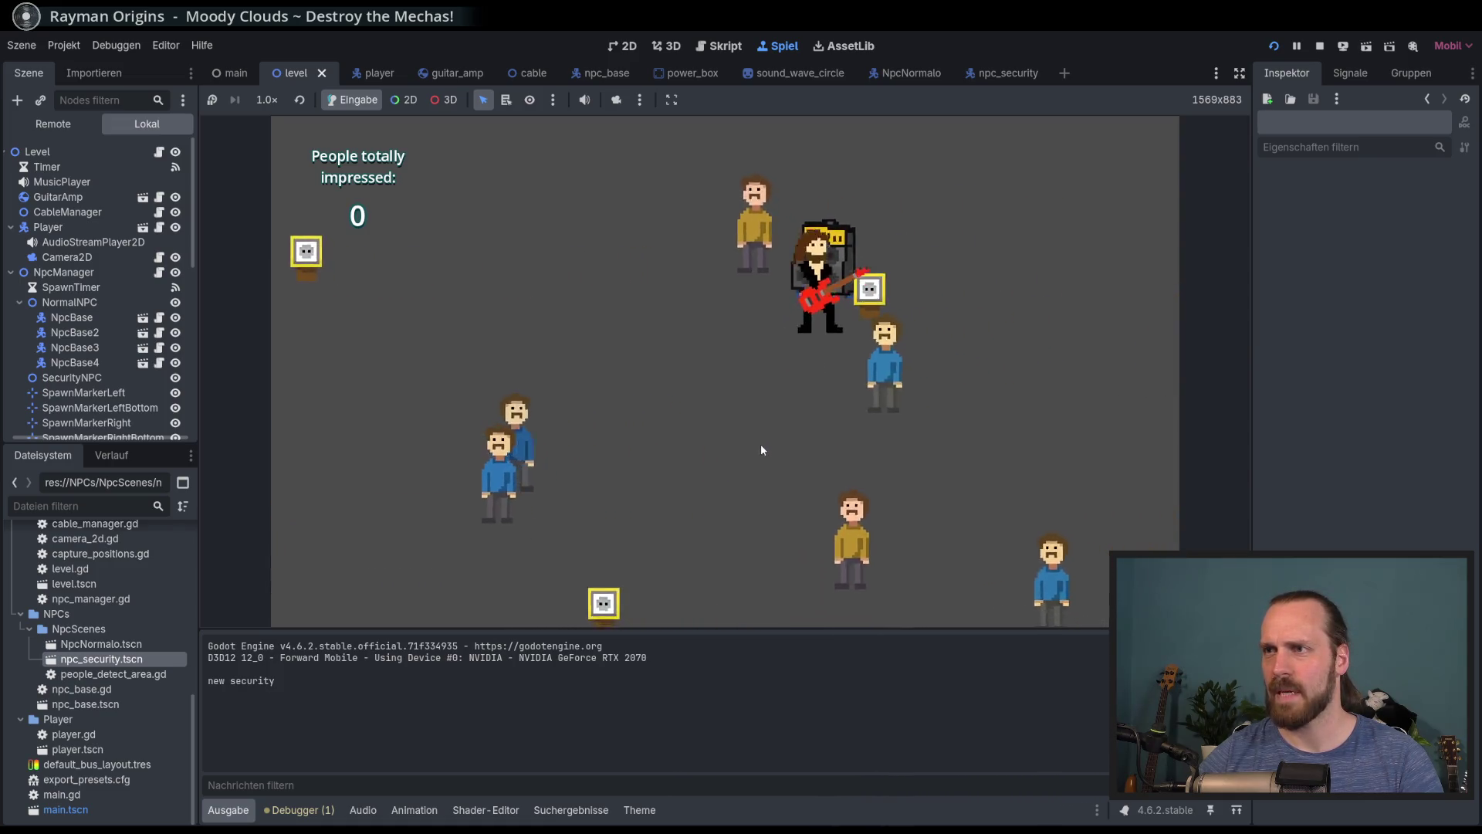
key(space)
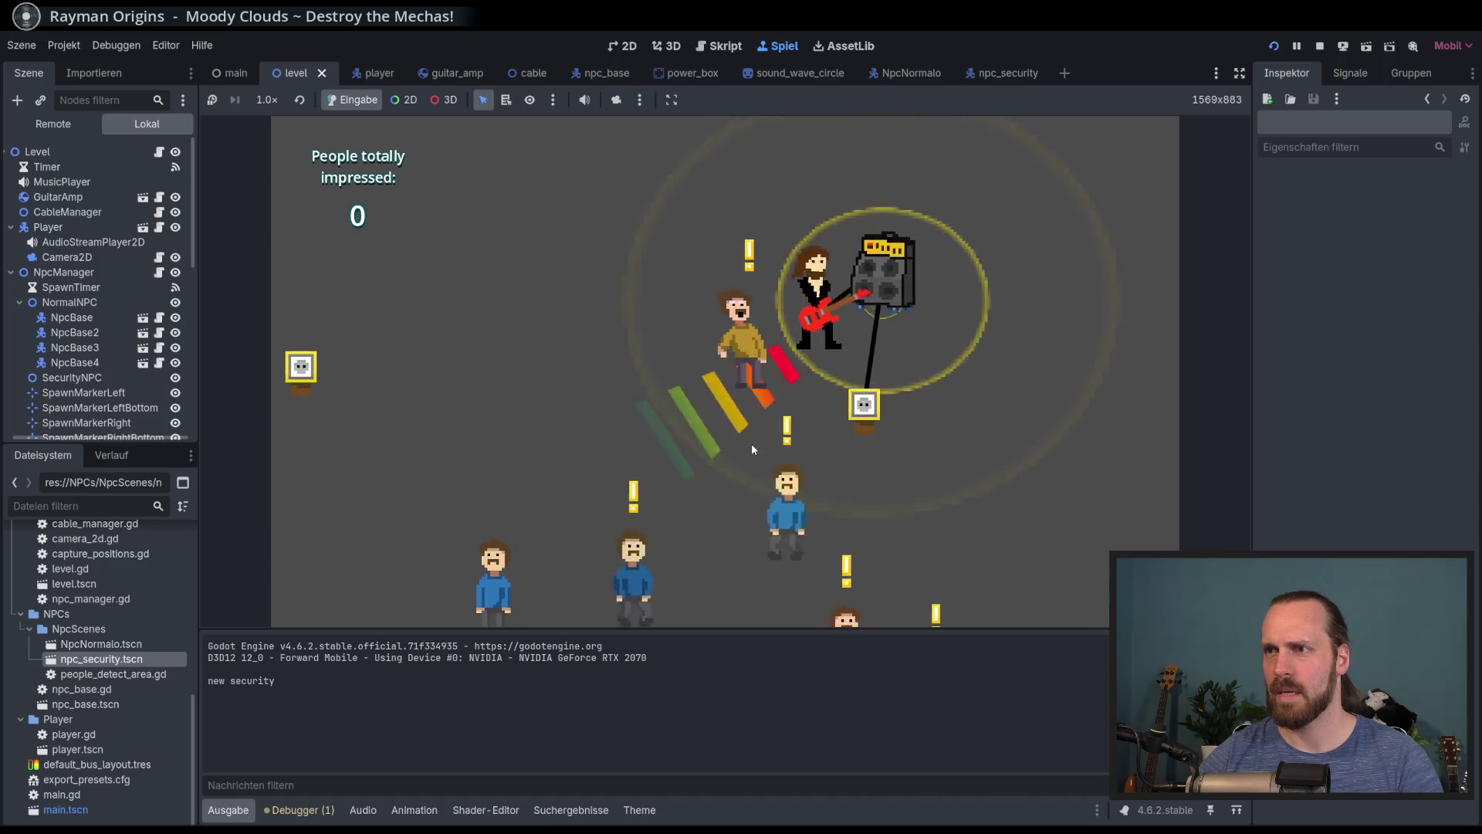
Win a fan while playing, then haul the amp left and down and play again for the crowd
key(Right)
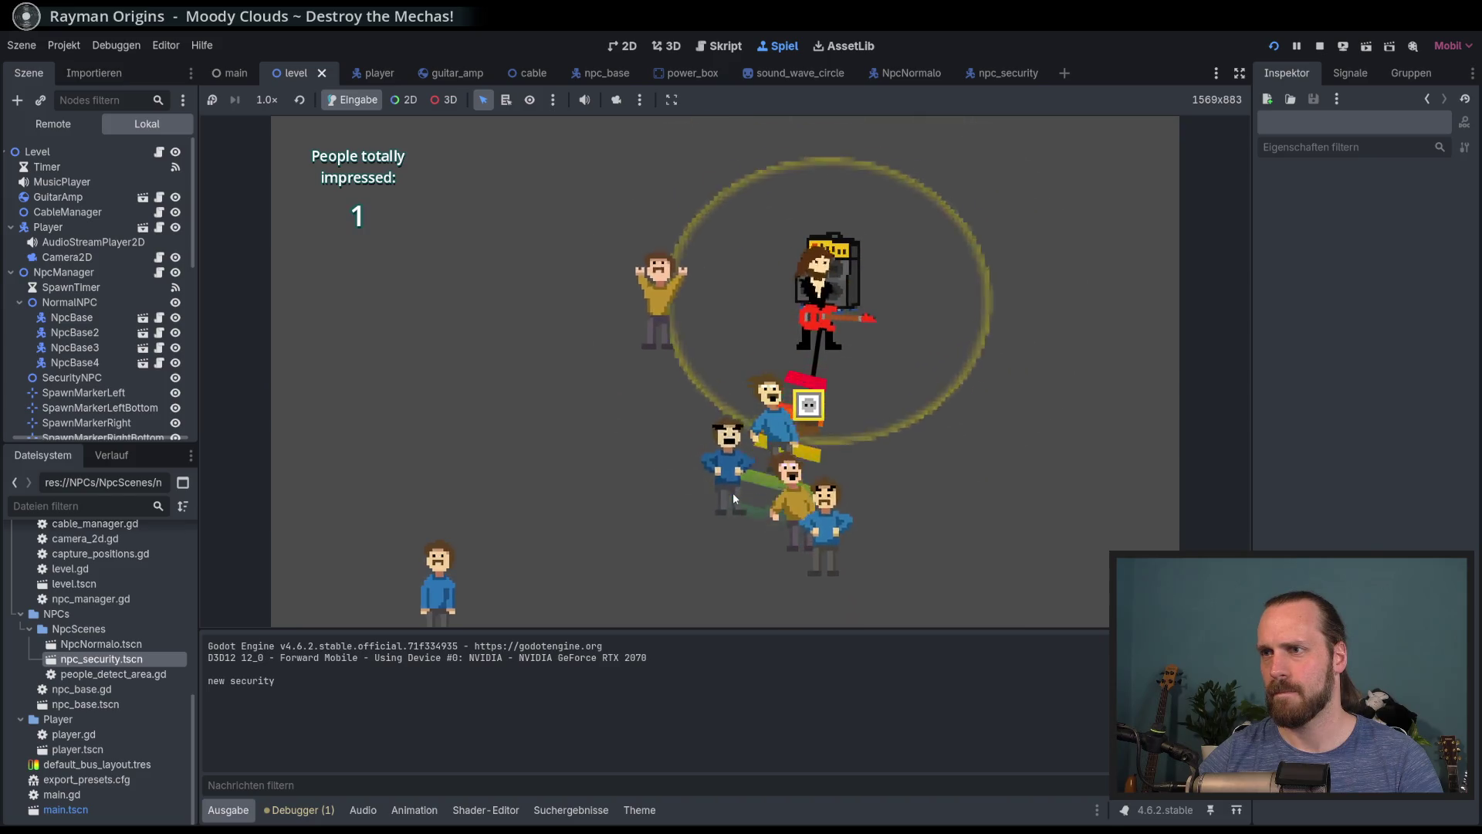
key(Left)
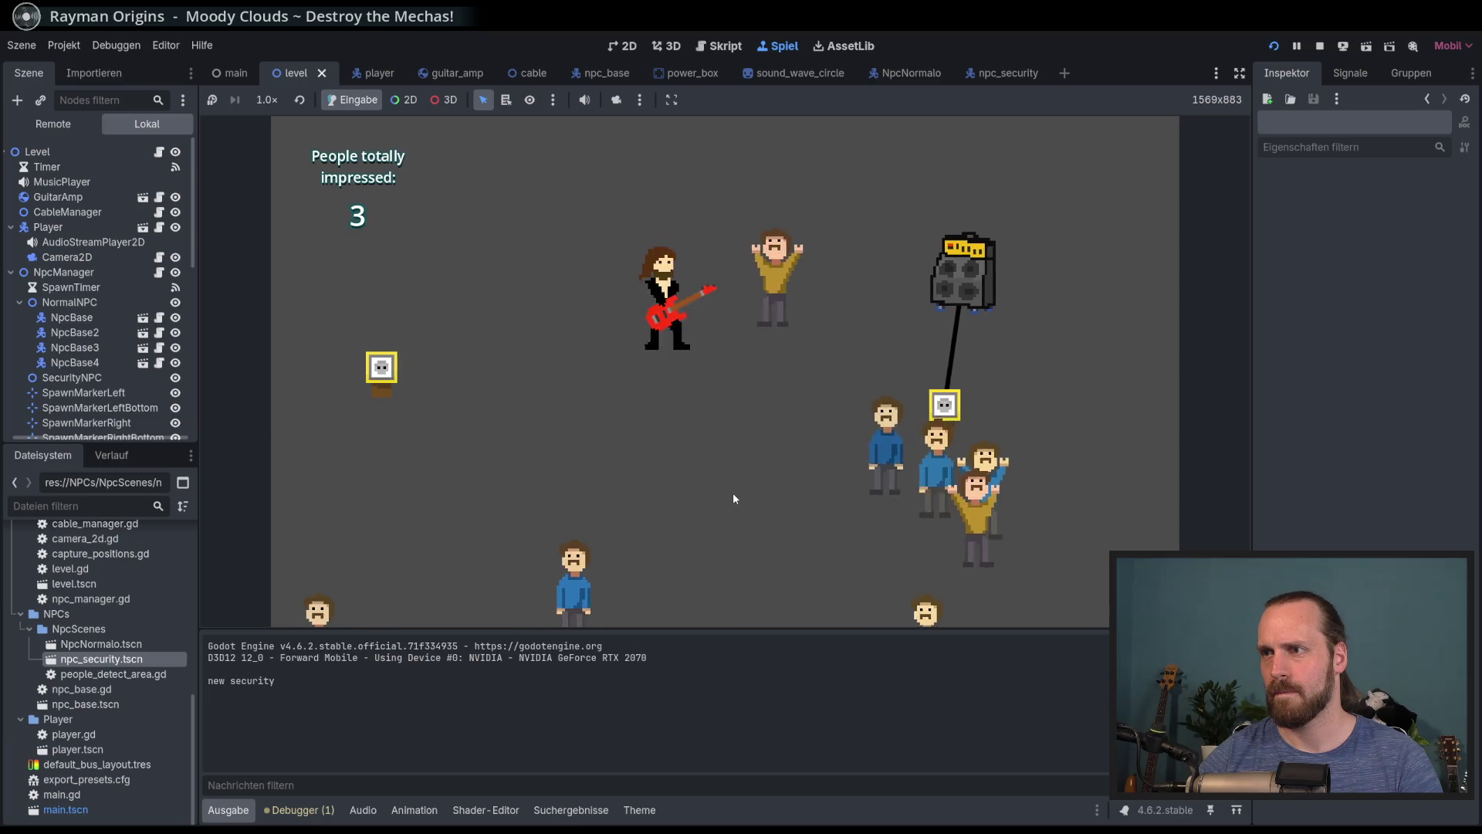
key(Right)
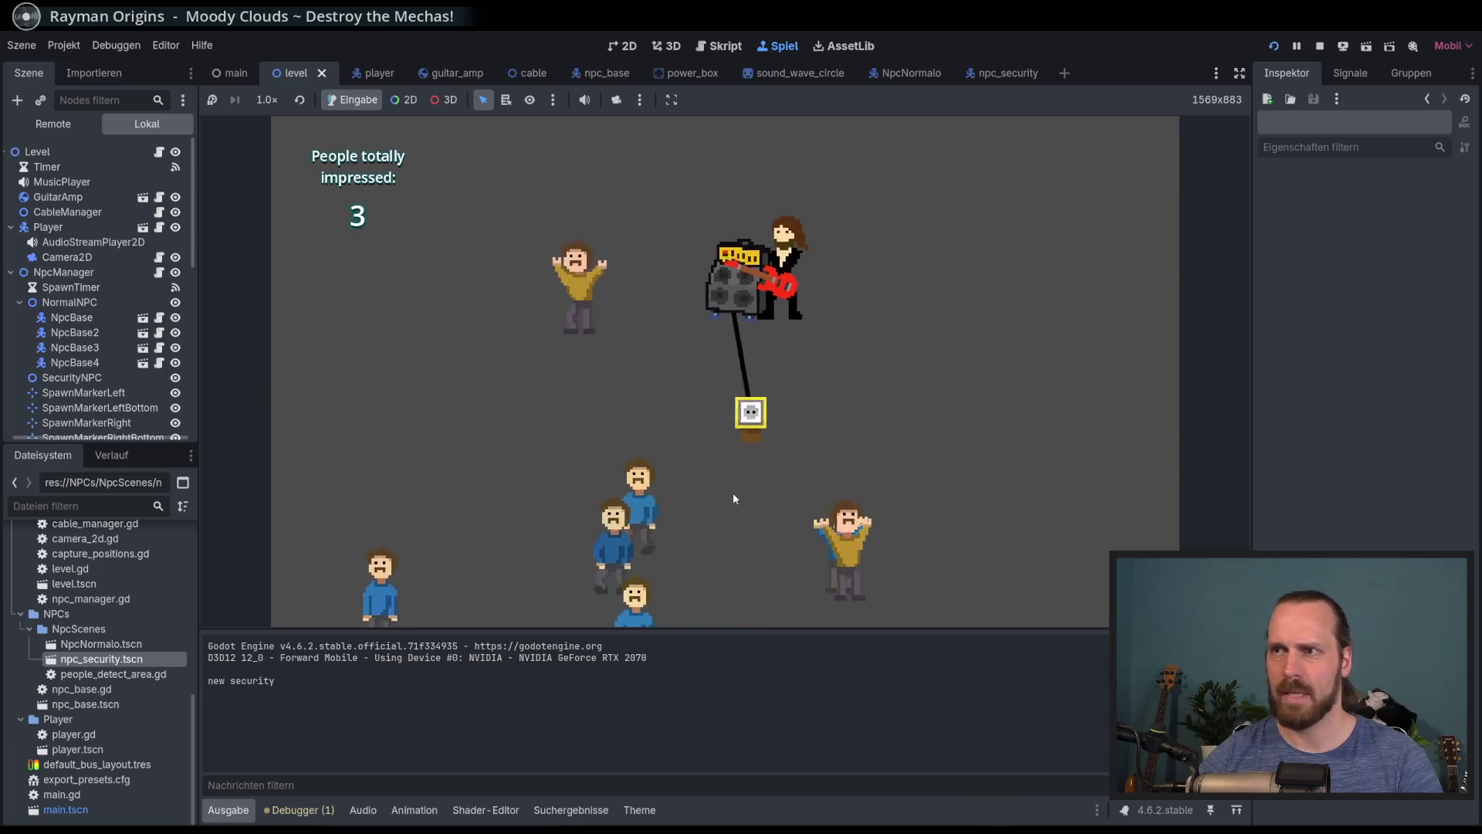
key(Left)
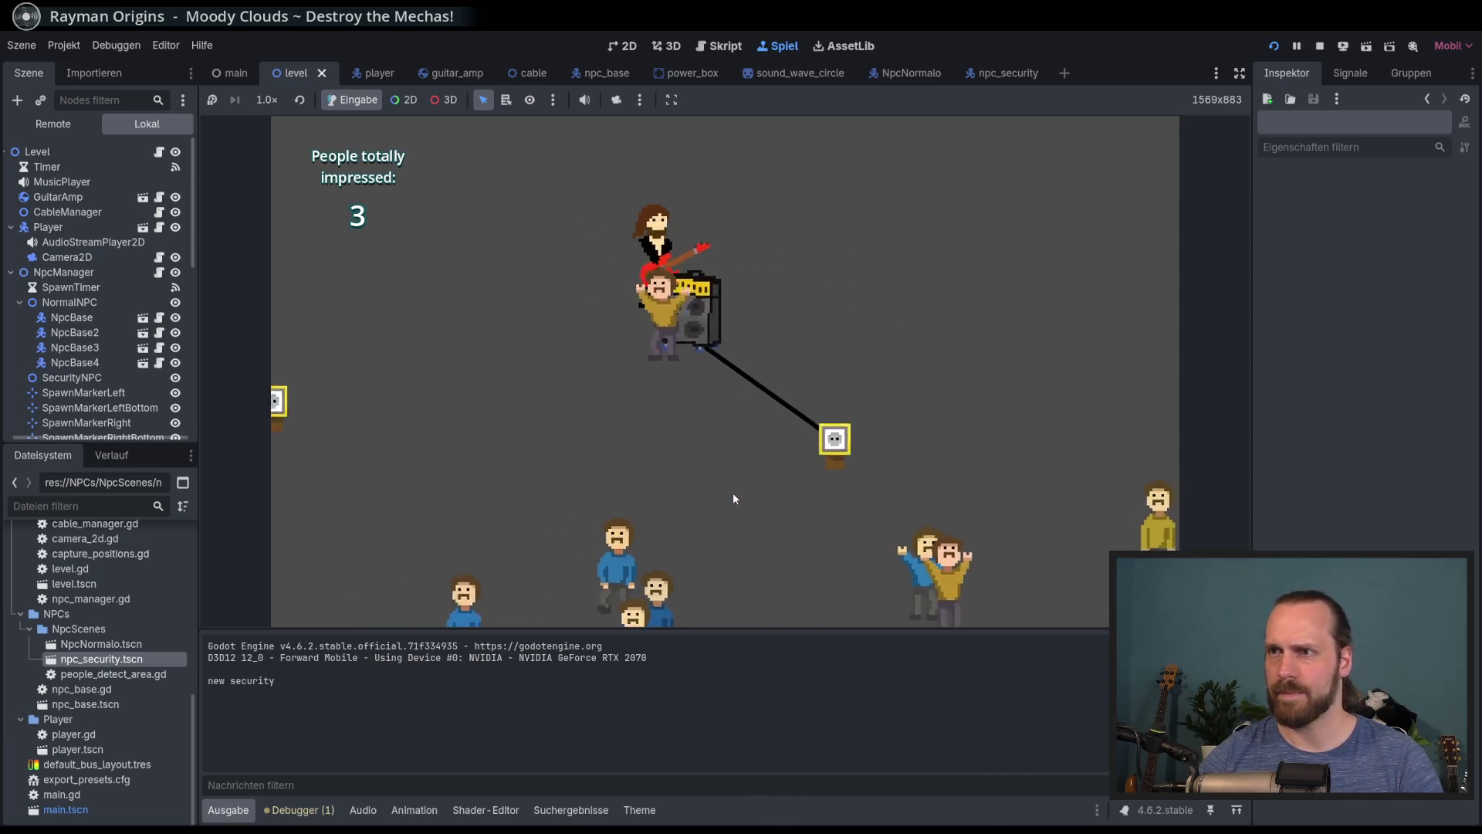
key(Down)
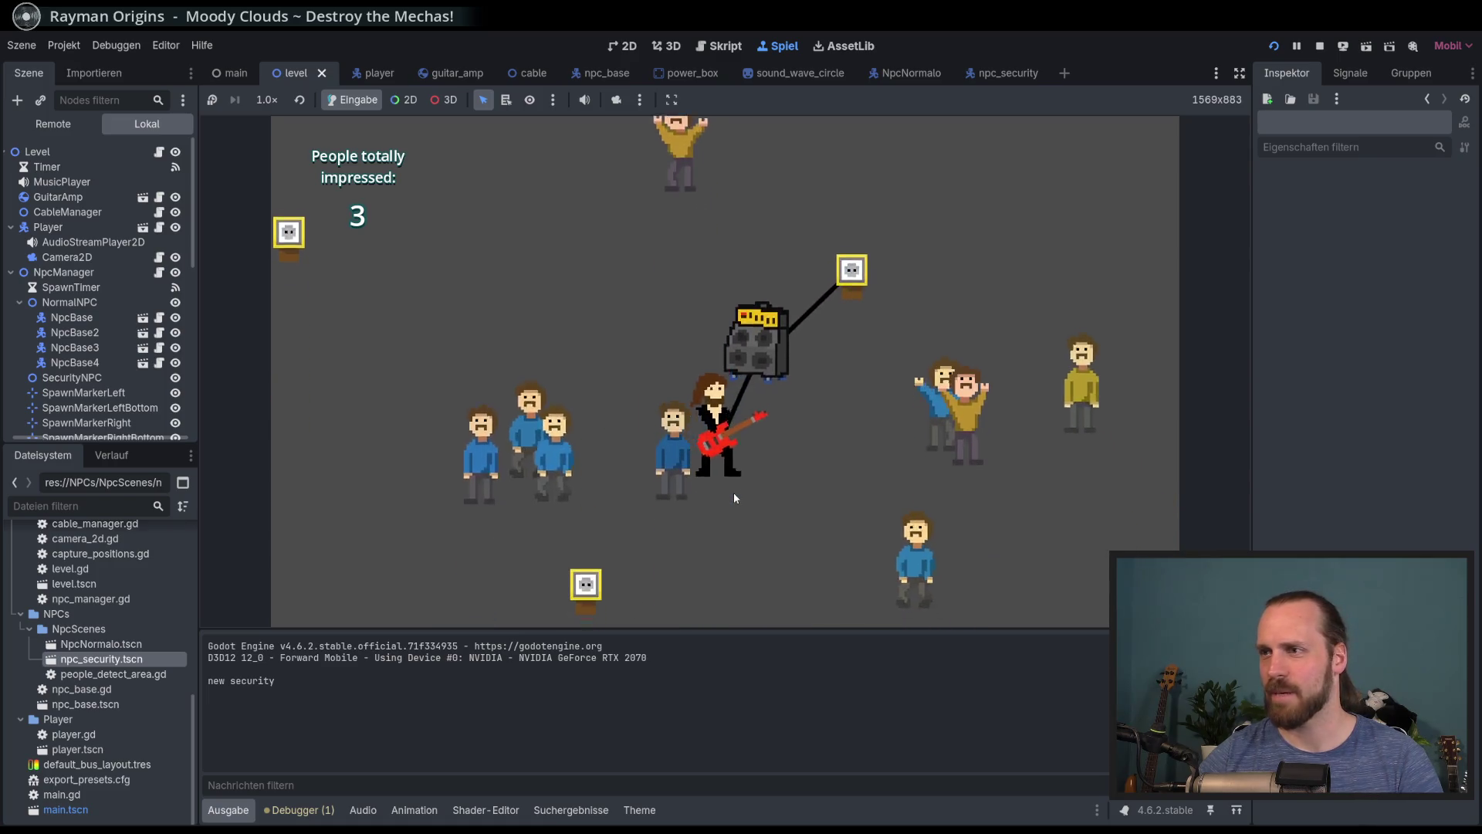
key(Up)
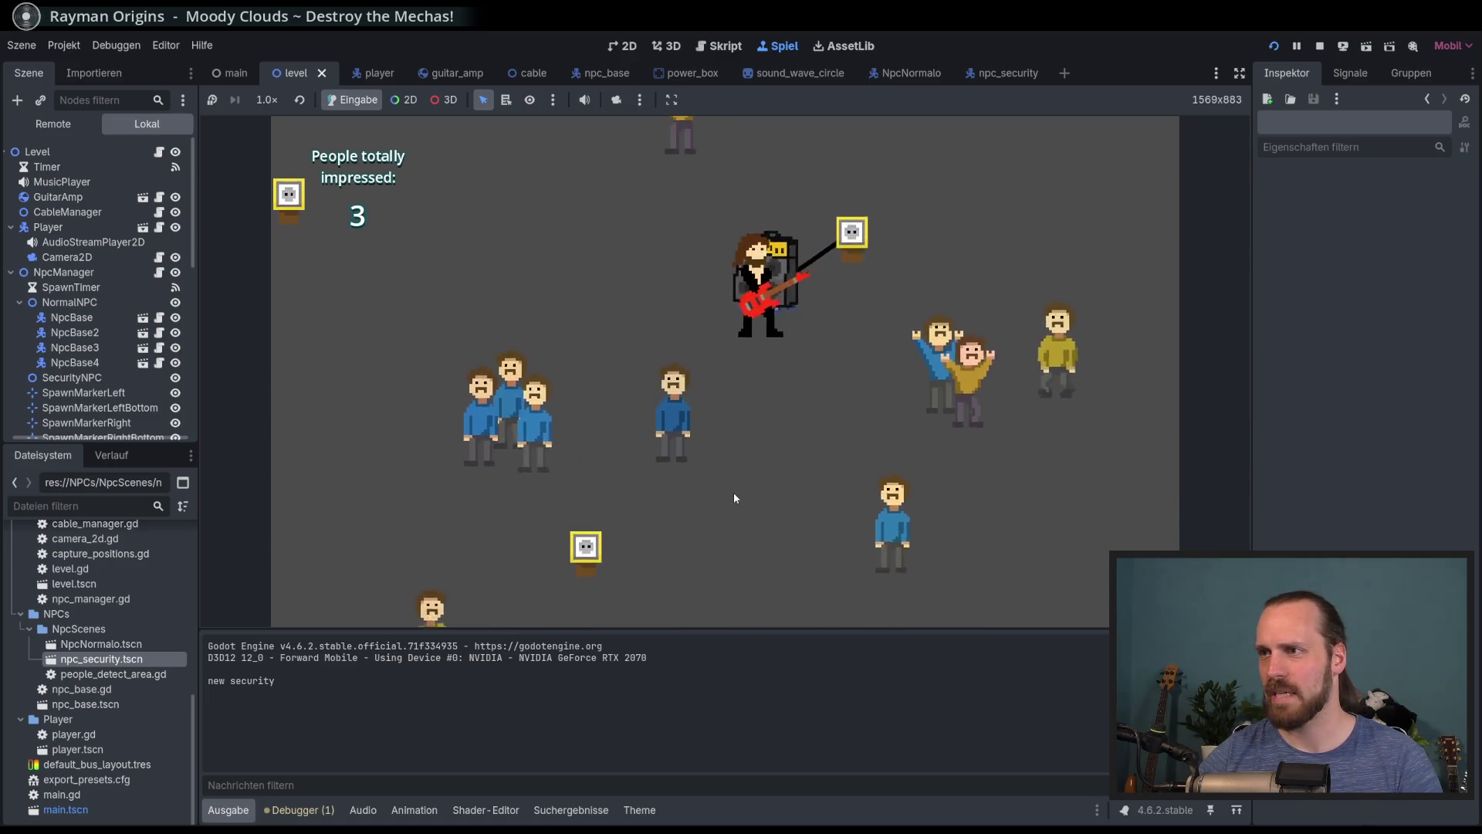
key(Left)
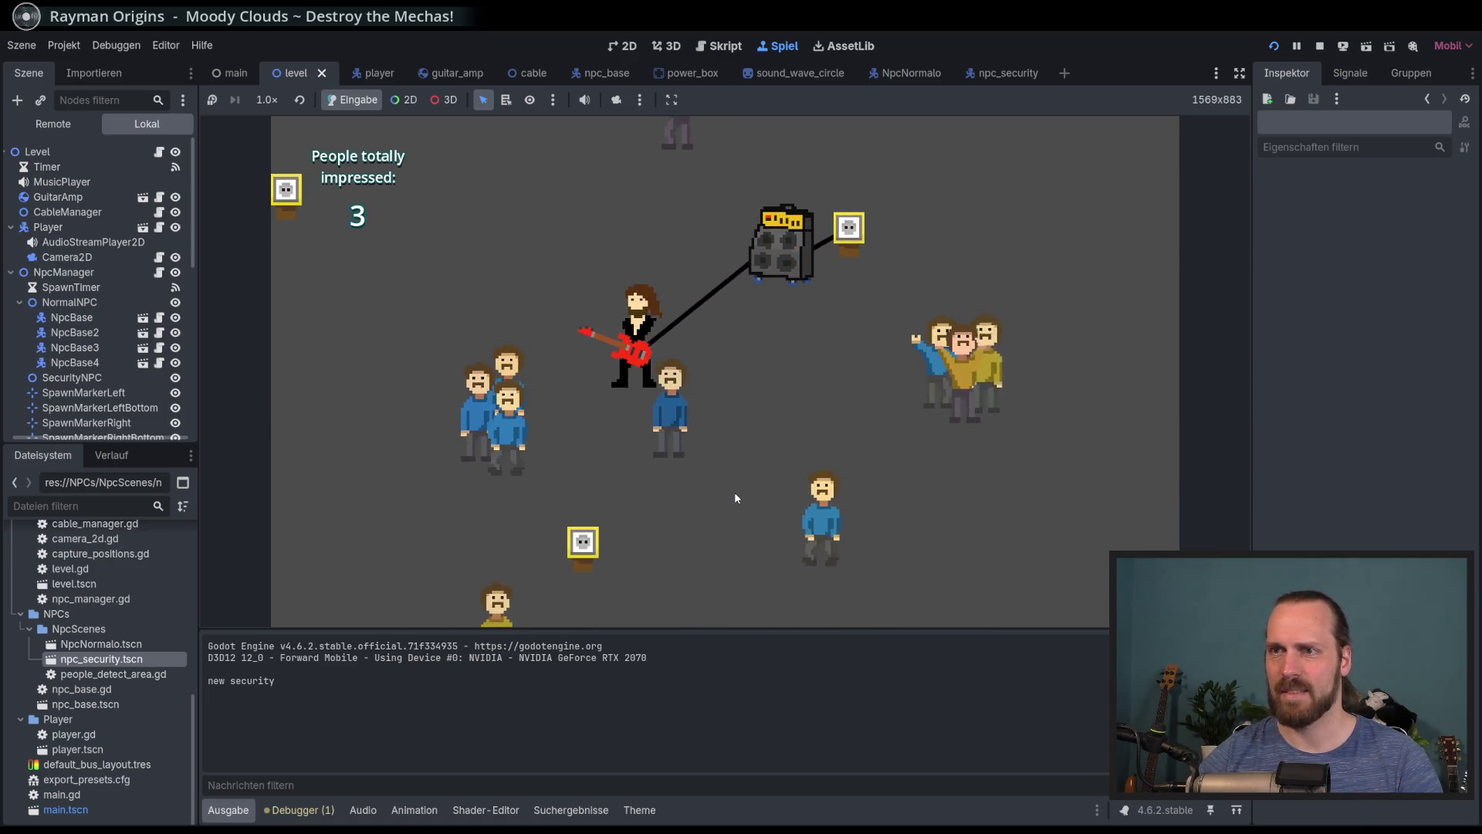
key(space)
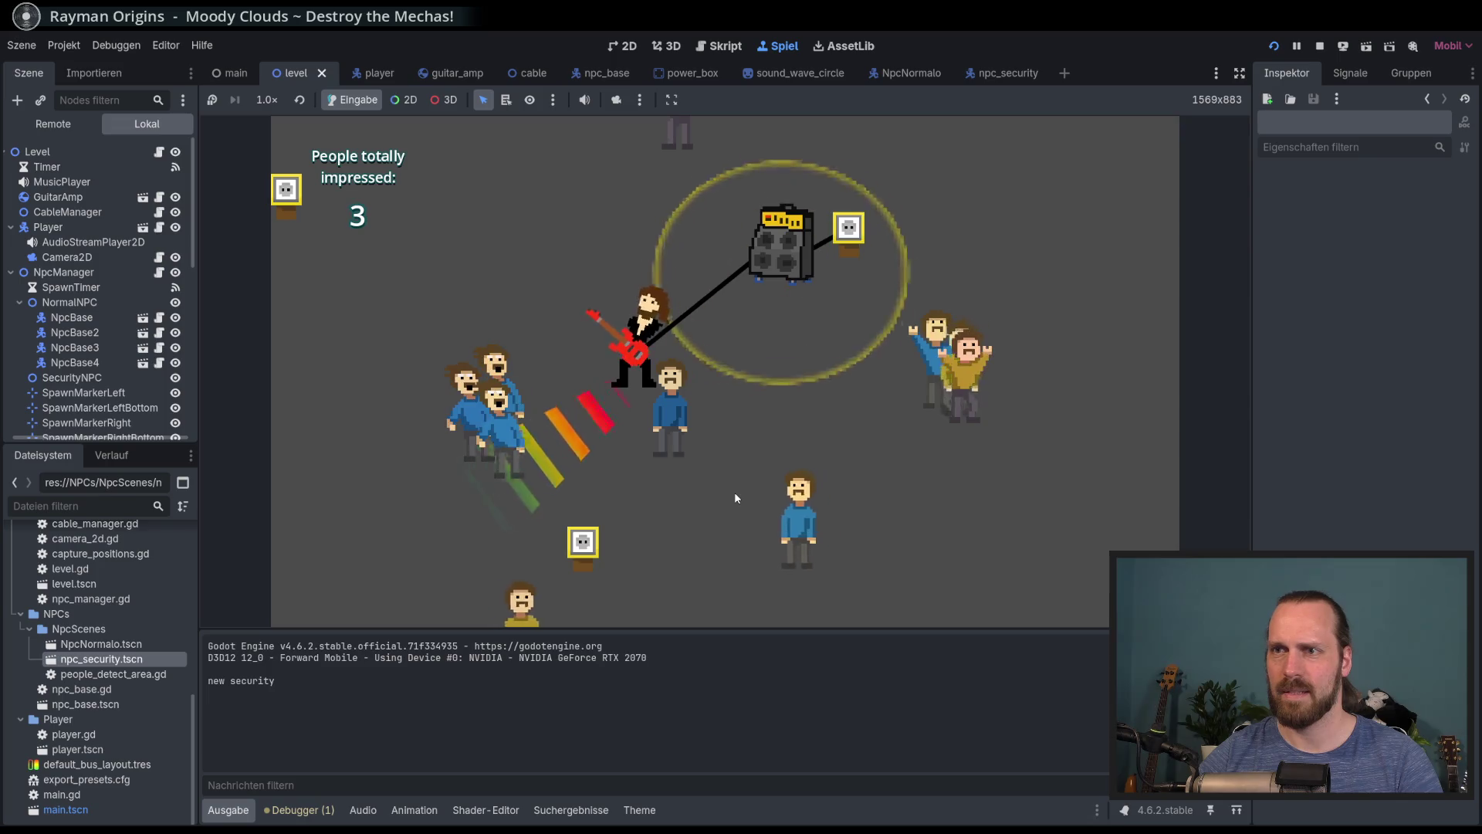
Shuffle around the amp, haul it further left, and play for the crowd again
key(Right)
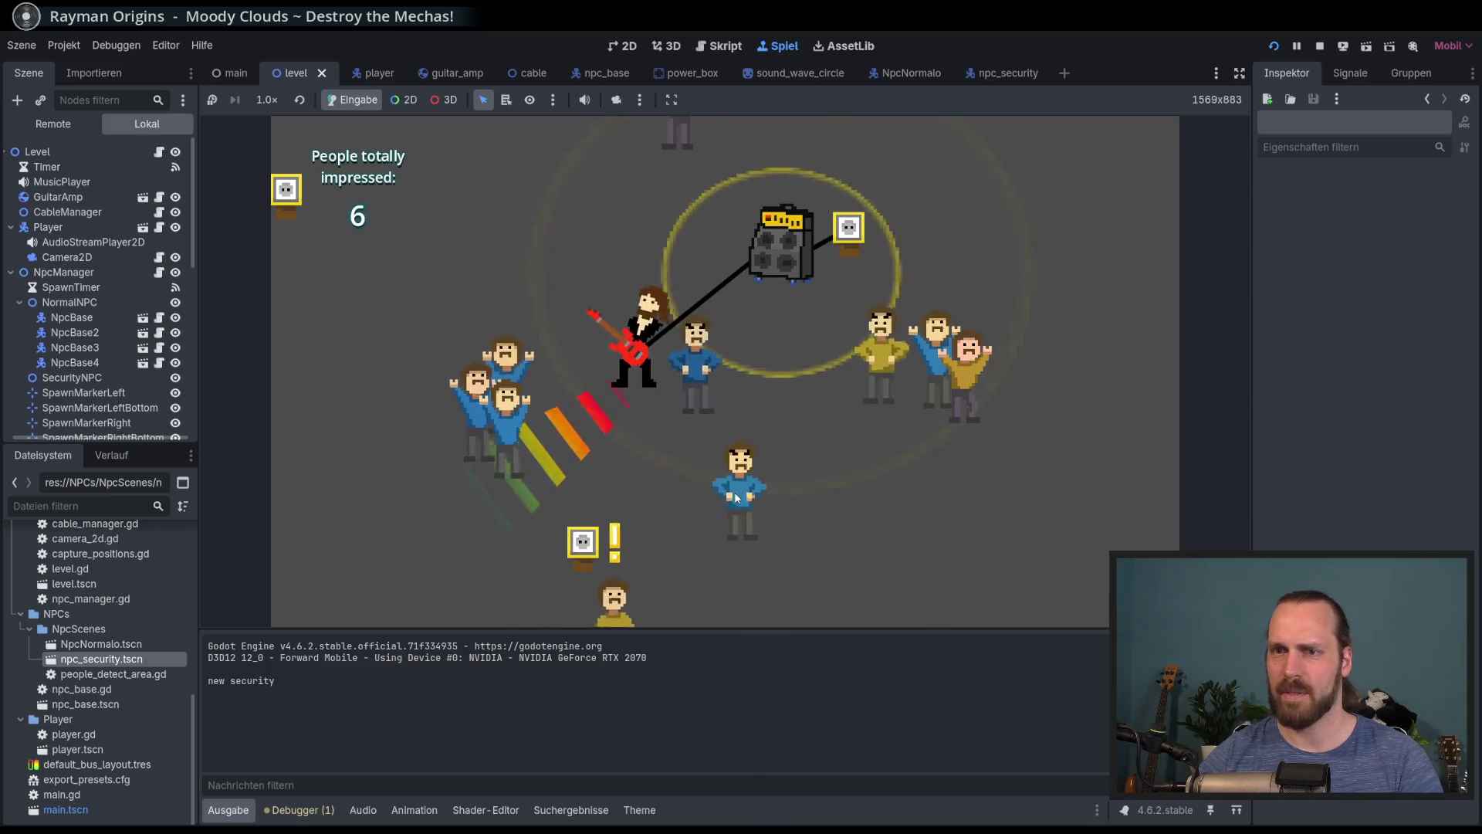
key(Up)
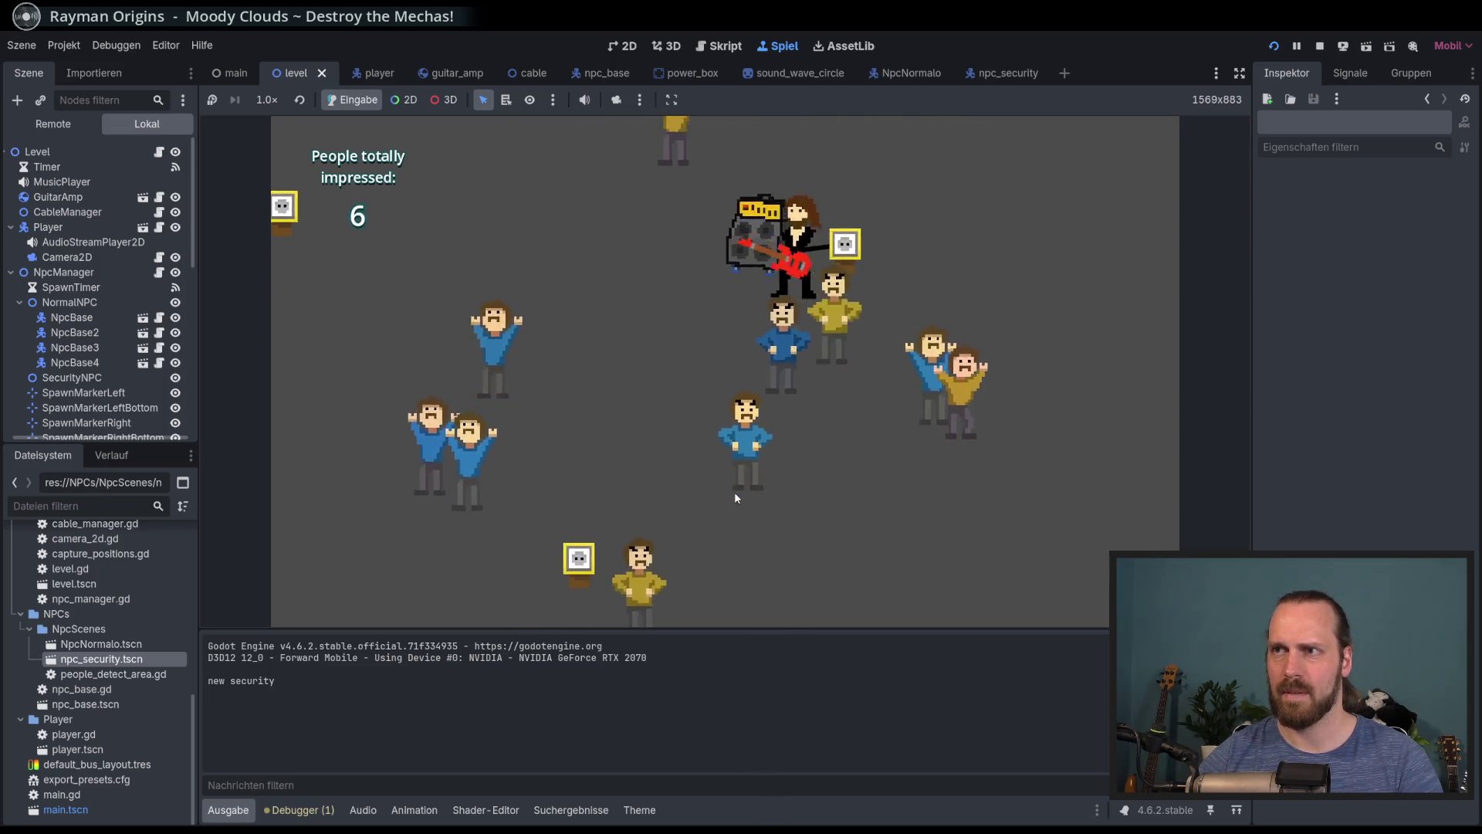
key(Left)
key(Right)
key(Left)
key(Right)
key(Right)
key(Left)
key(Left)
key(Down)
key(Up)
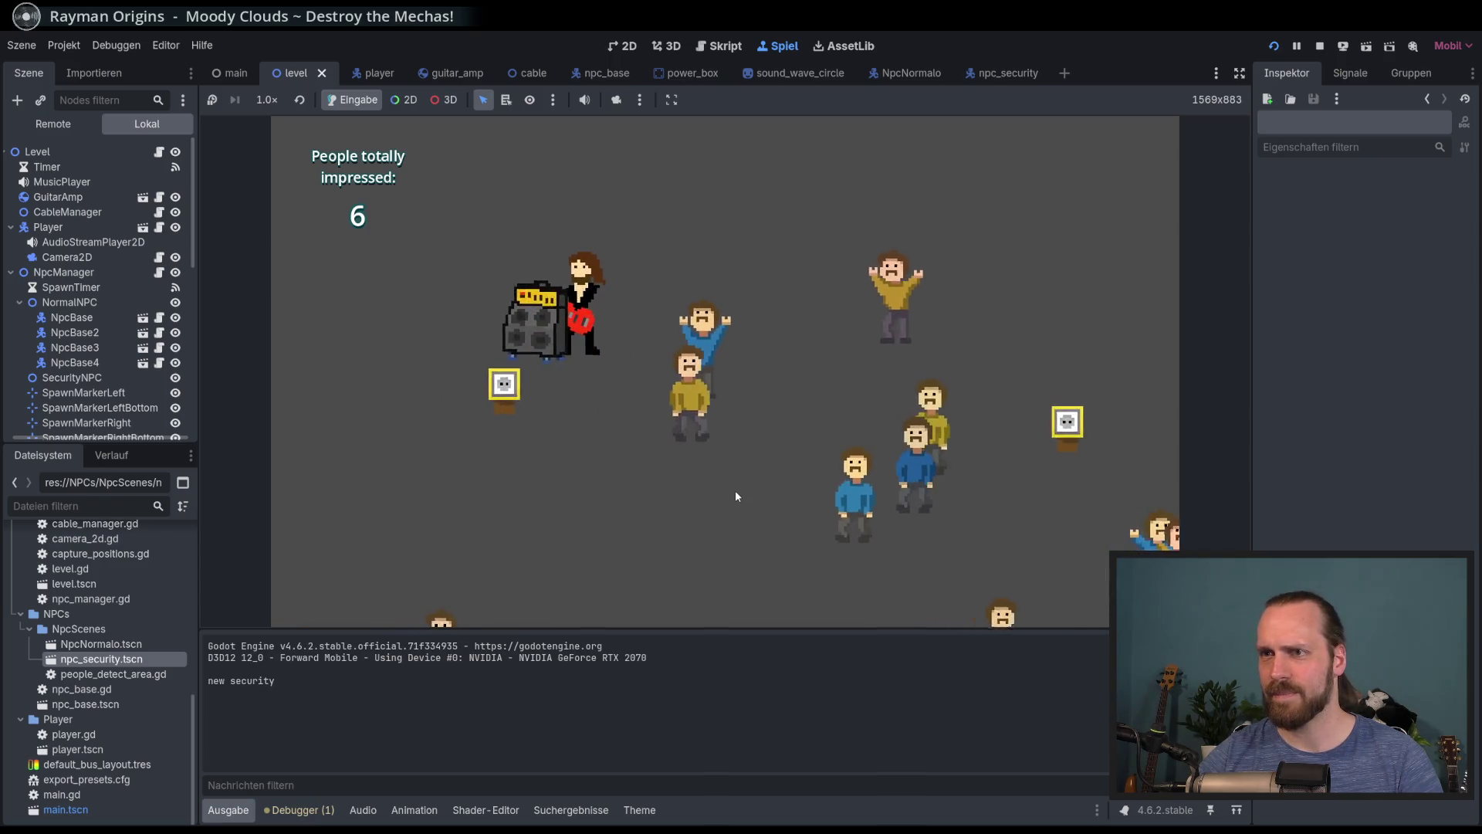
key(Right)
key(space)
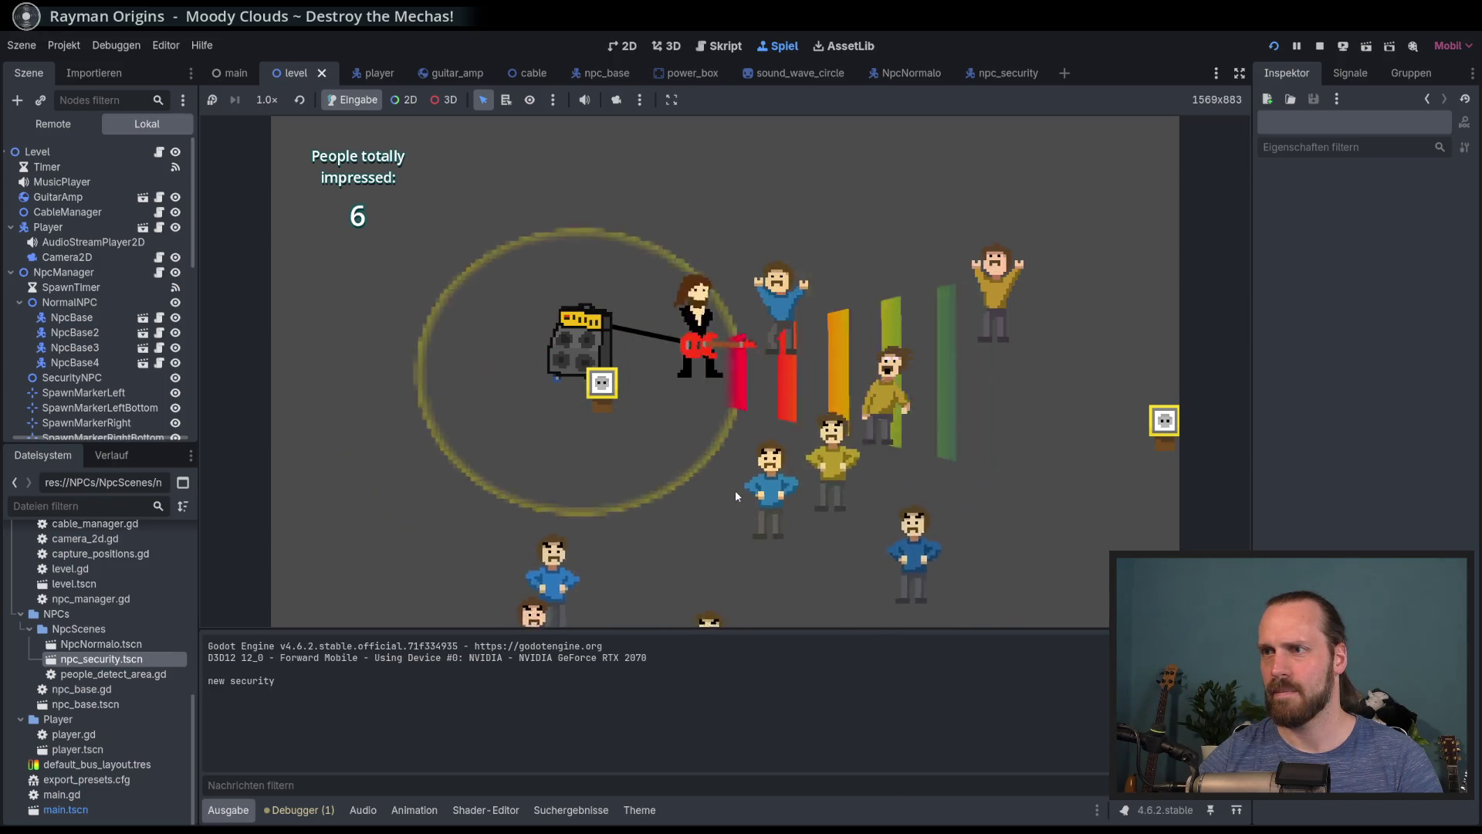
Carry the amp around the power box until the cable snaps and Game Over shows 7 impressed
key(Left)
key(Right)
key(Up)
key(Down)
key(Left)
key(Right)
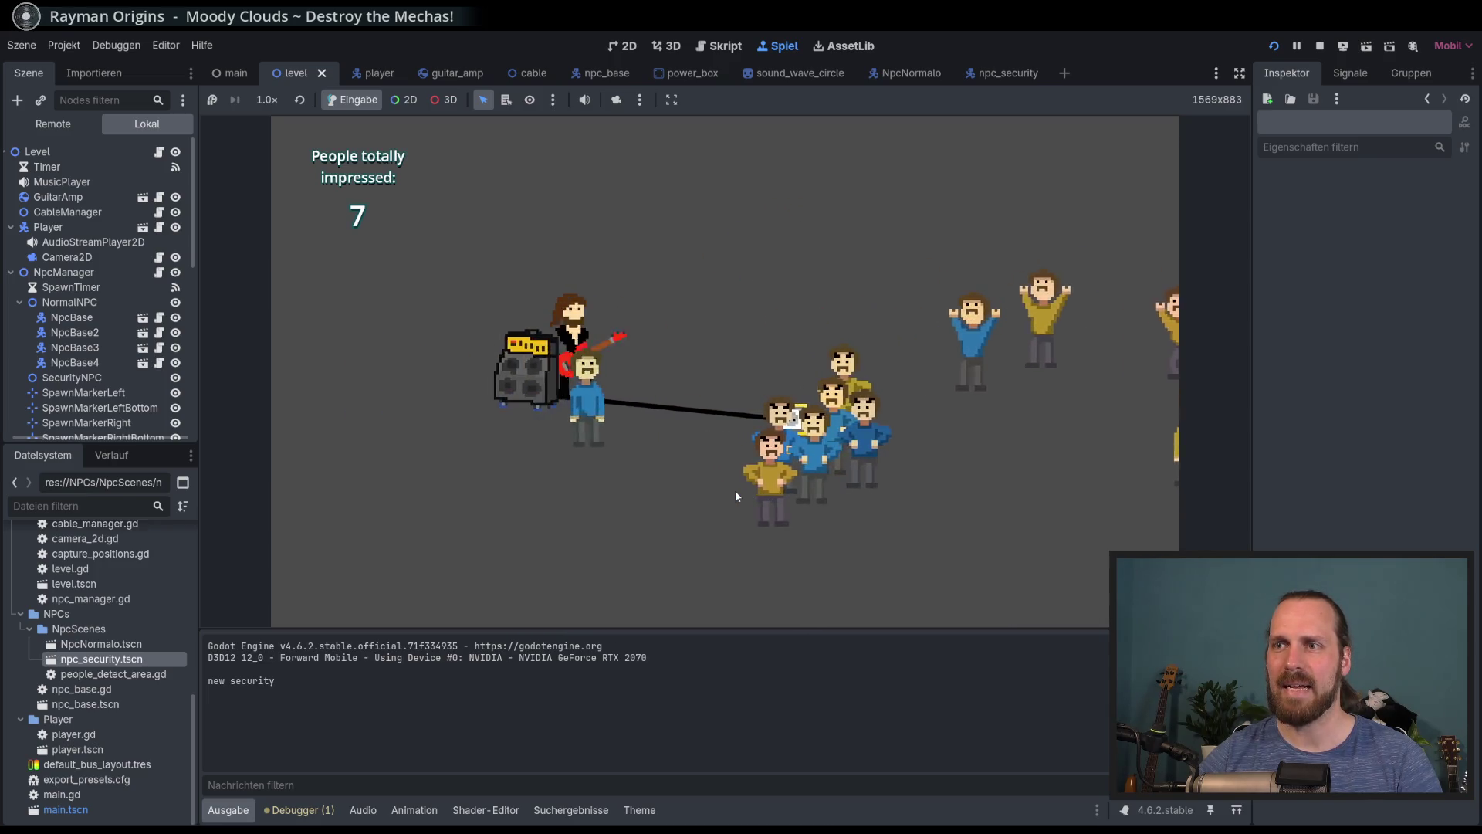
key(Down)
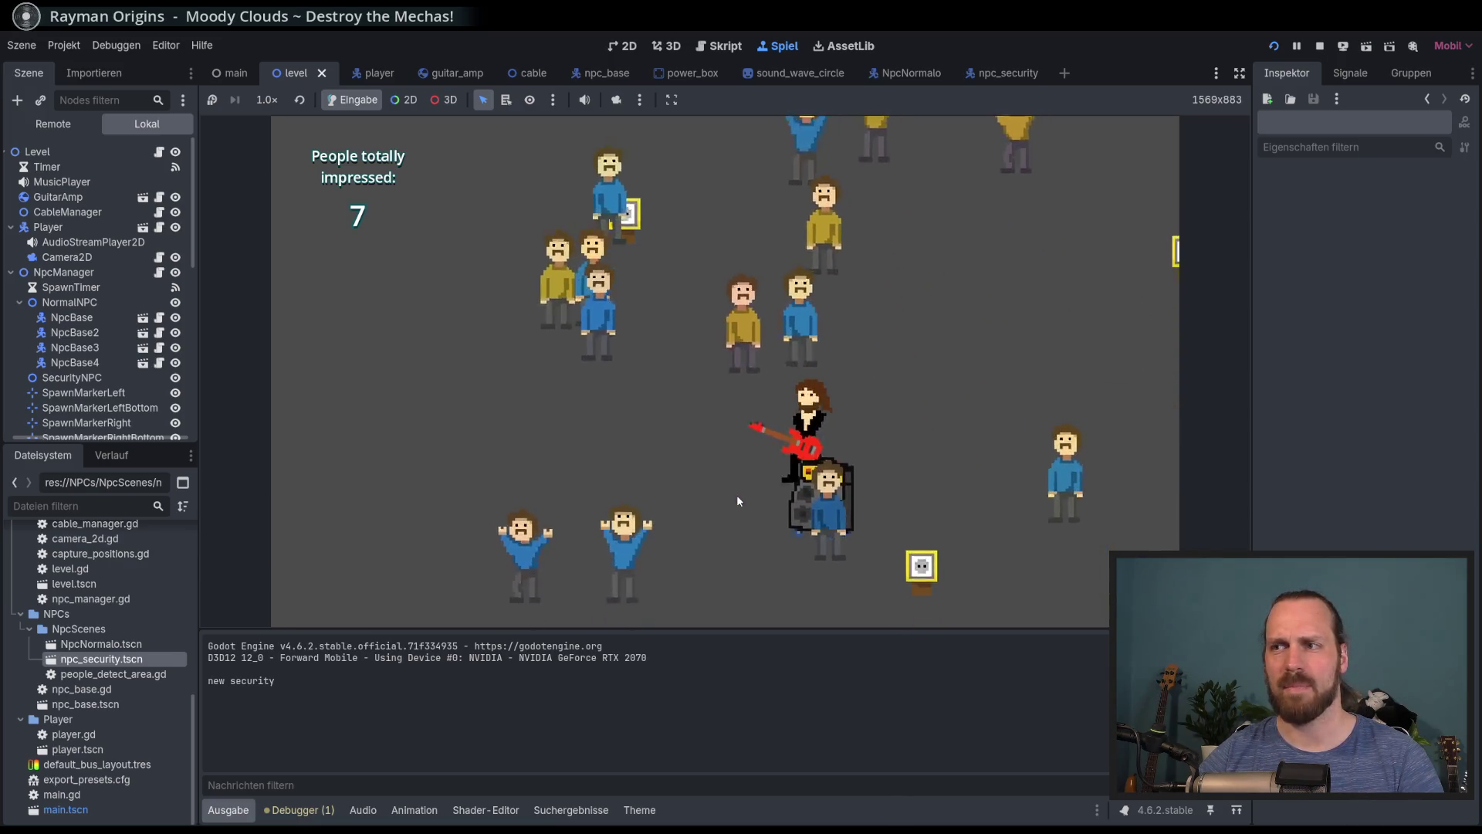
key(Up)
key(Down)
key(Up)
key(space)
key(Up)
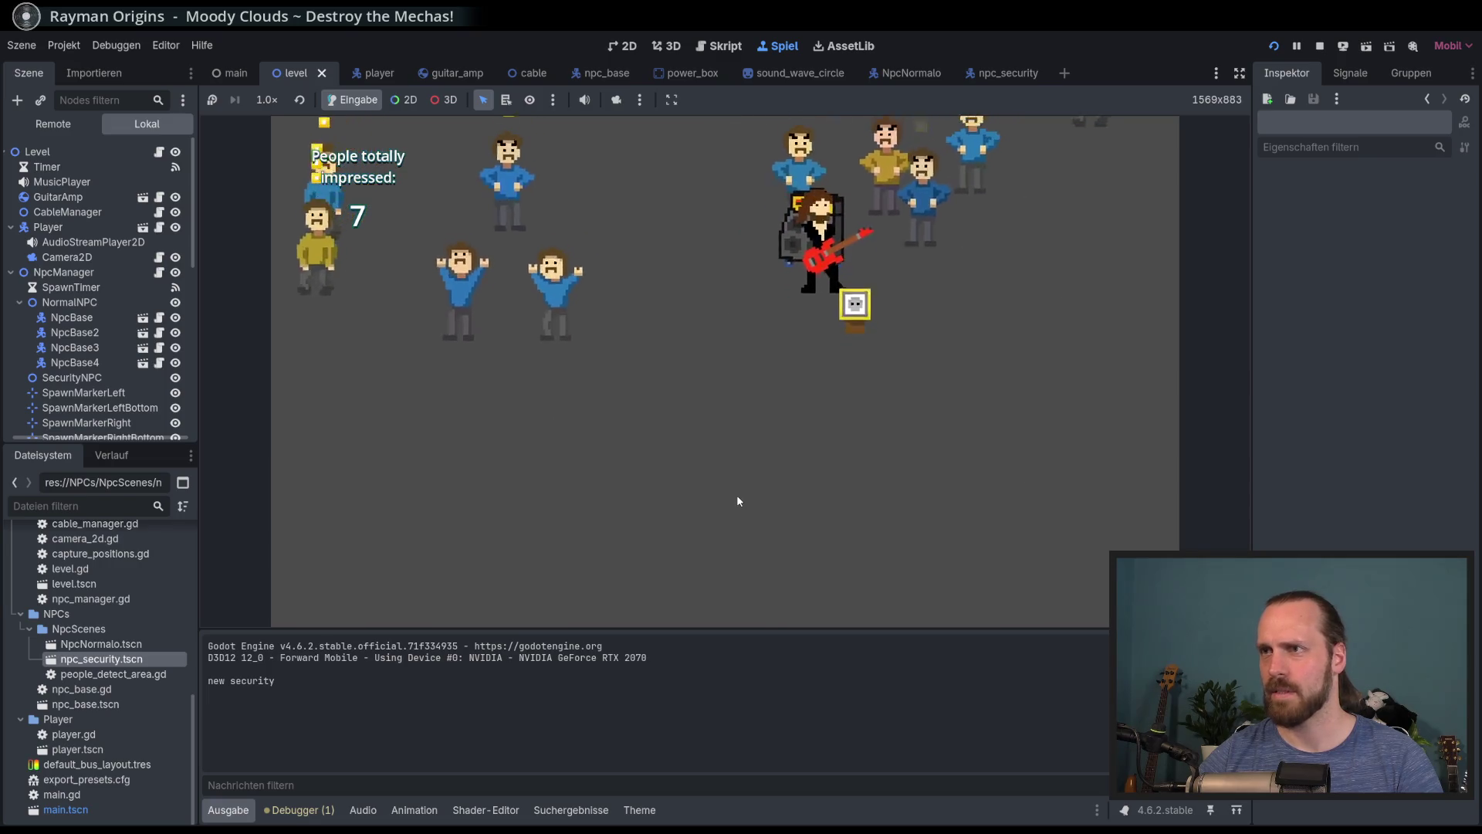
key(space)
key(Left)
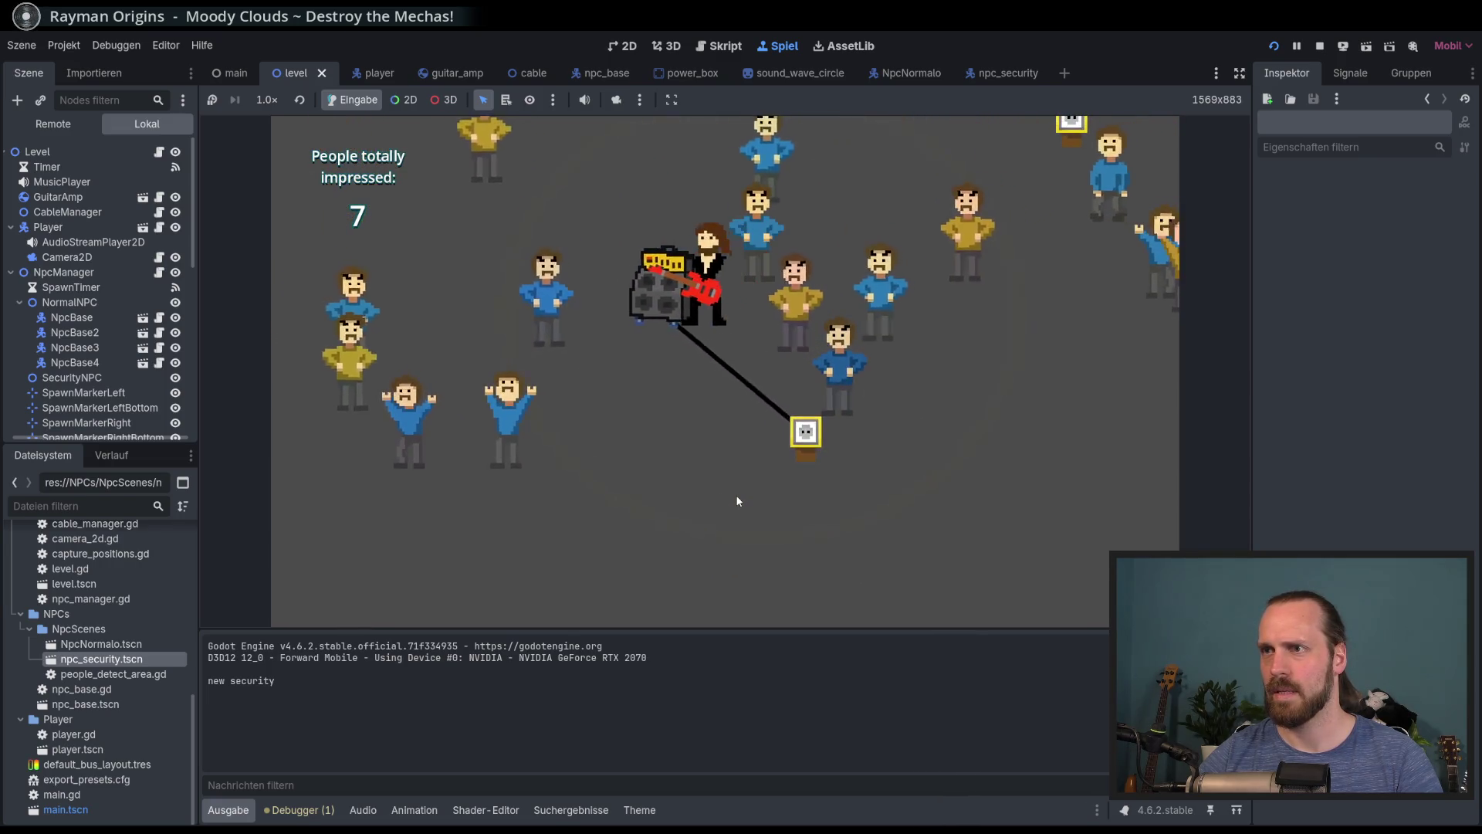
Keep moving the guitarist after Game Over, then stop the running game with F8
key(Up)
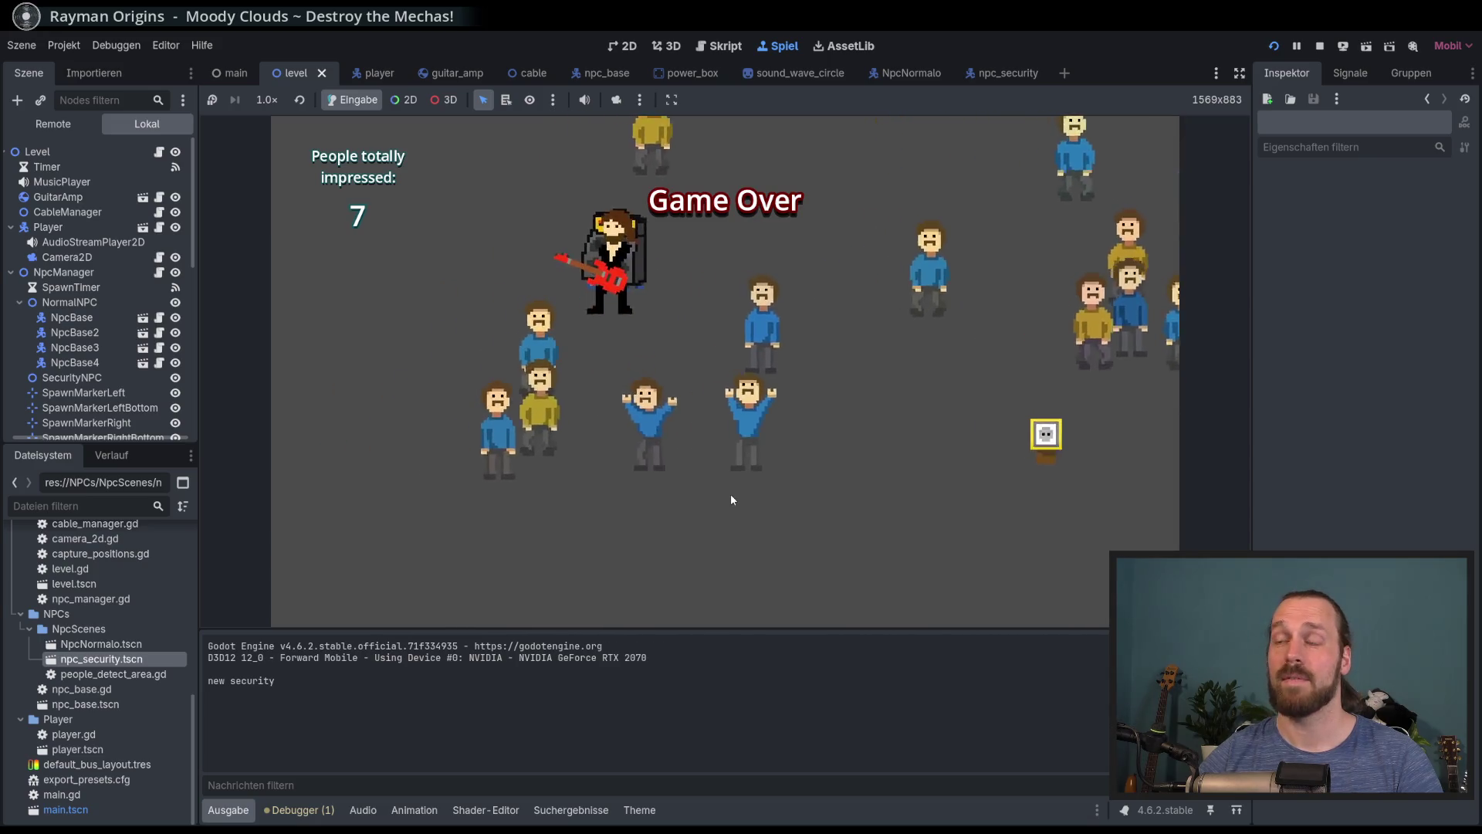
key(Right)
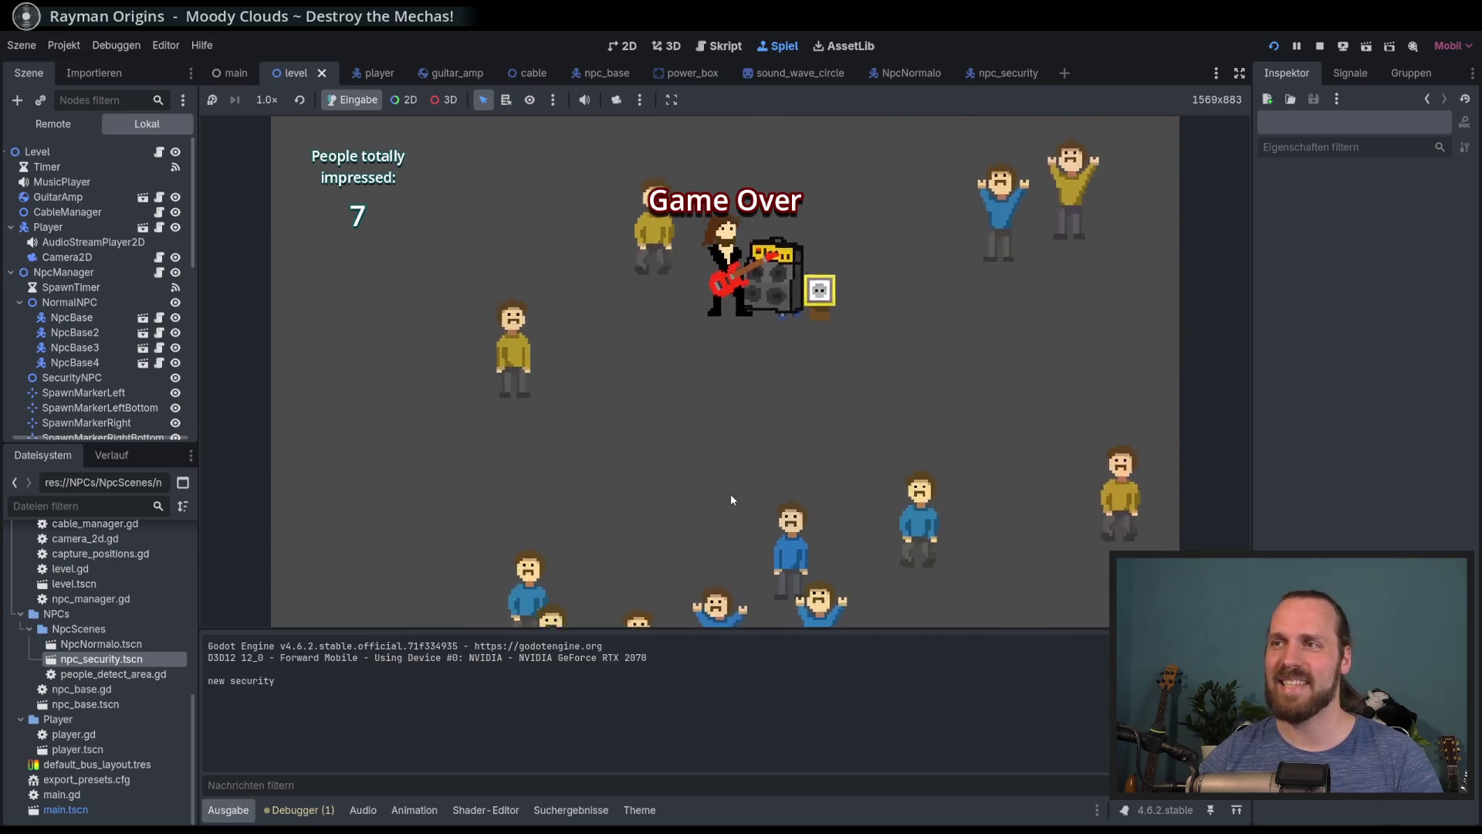
key(Up)
key(Left)
key(Down)
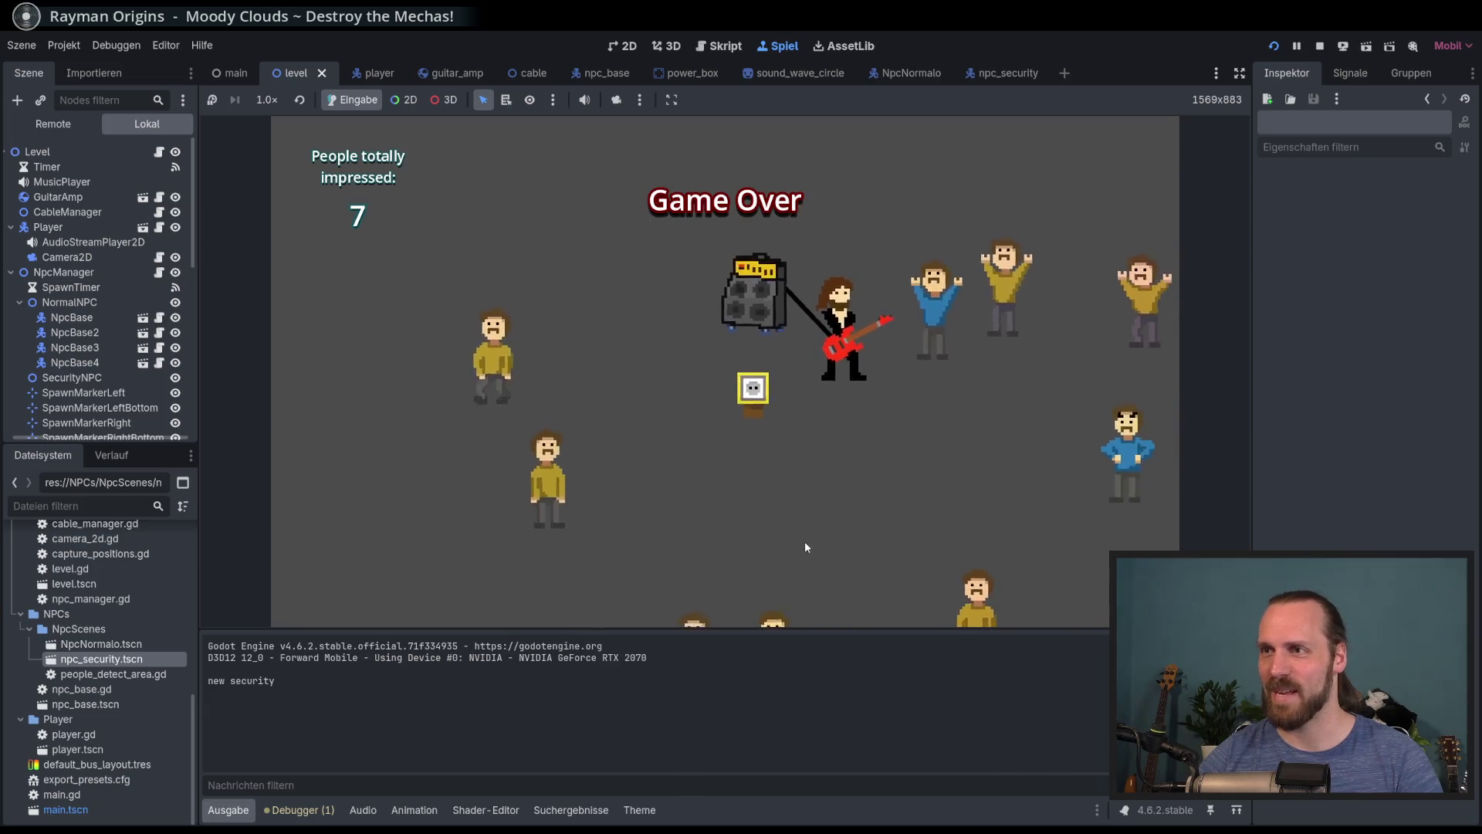
key(Right)
key(Right)
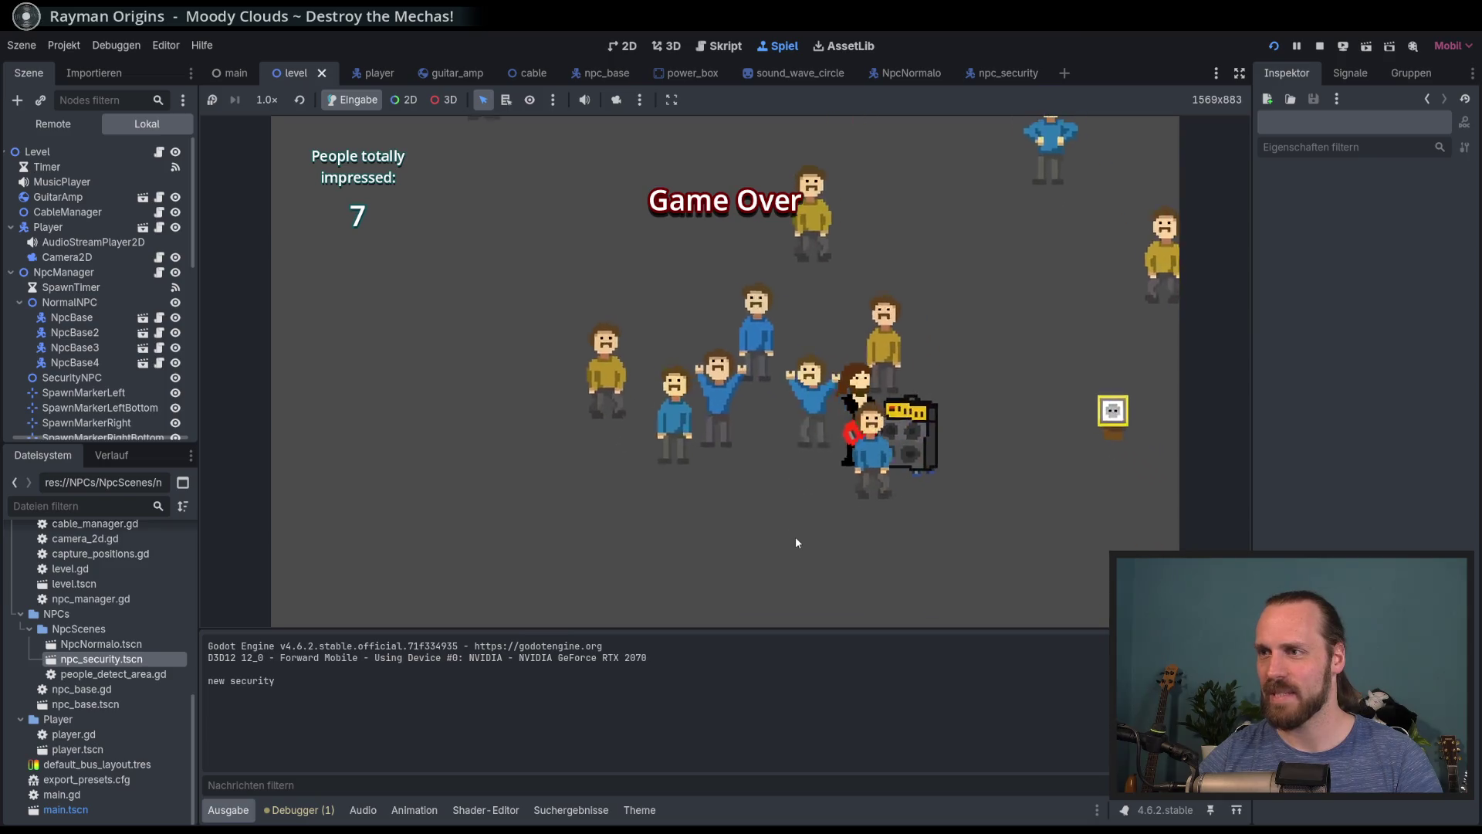
key(Right)
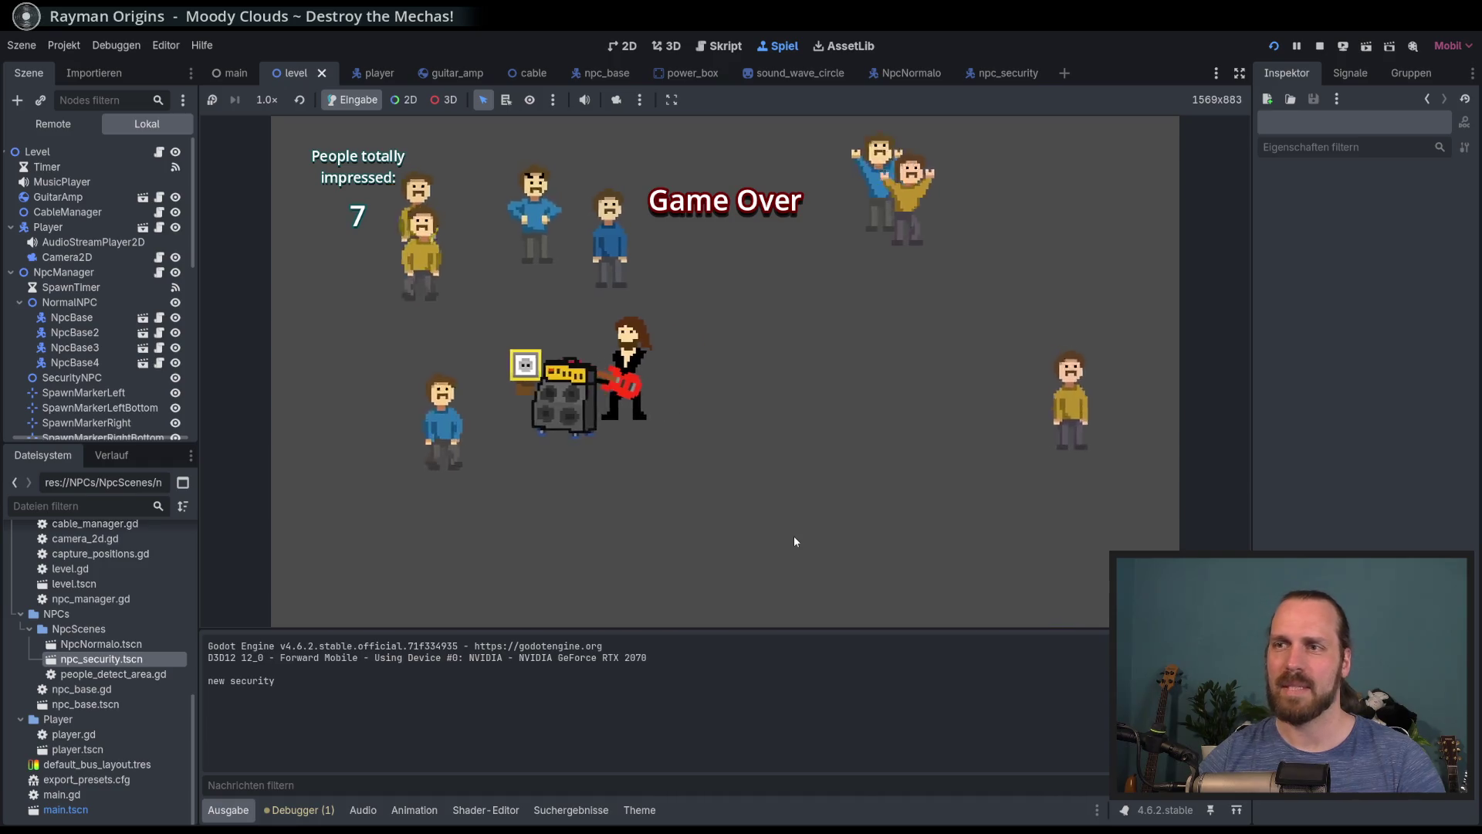
key(F8)
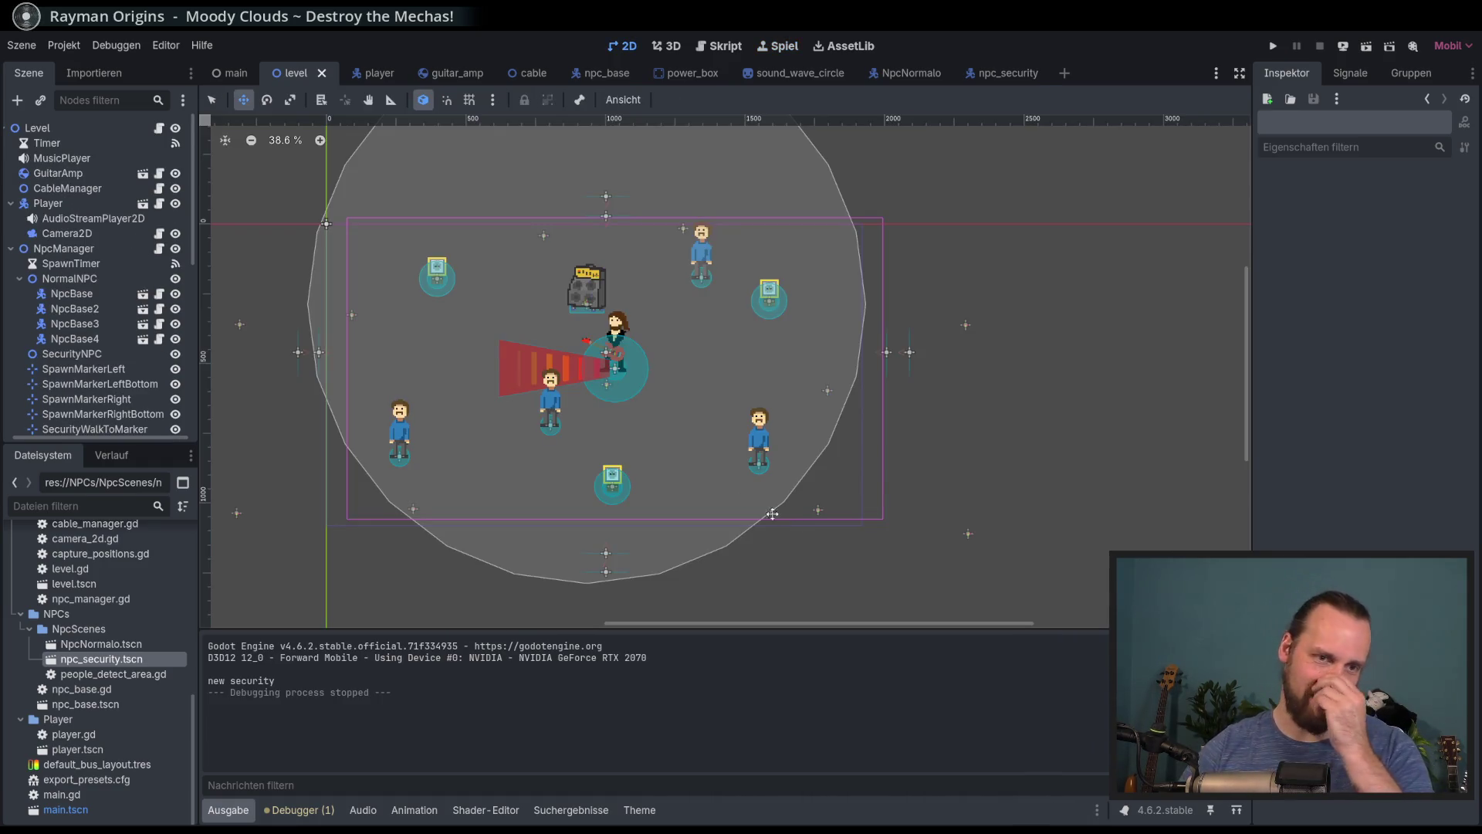
Open level.gd and highlight every use of security_spawn_cooldown
click(160, 129)
click(1224, 145)
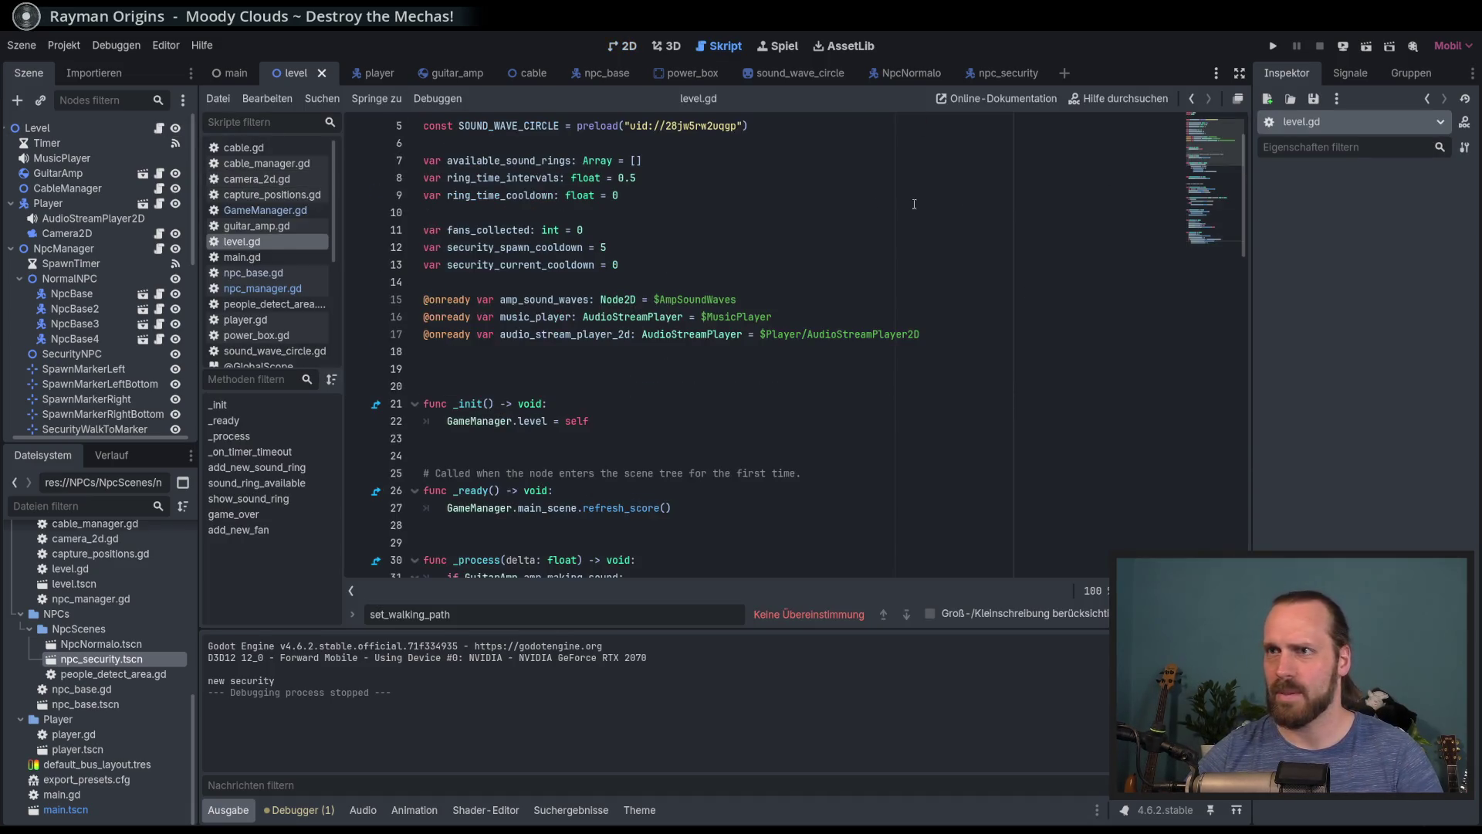
scroll(726, 240, up, 2)
double_click(515, 316)
scroll(726, 347, down, 15)
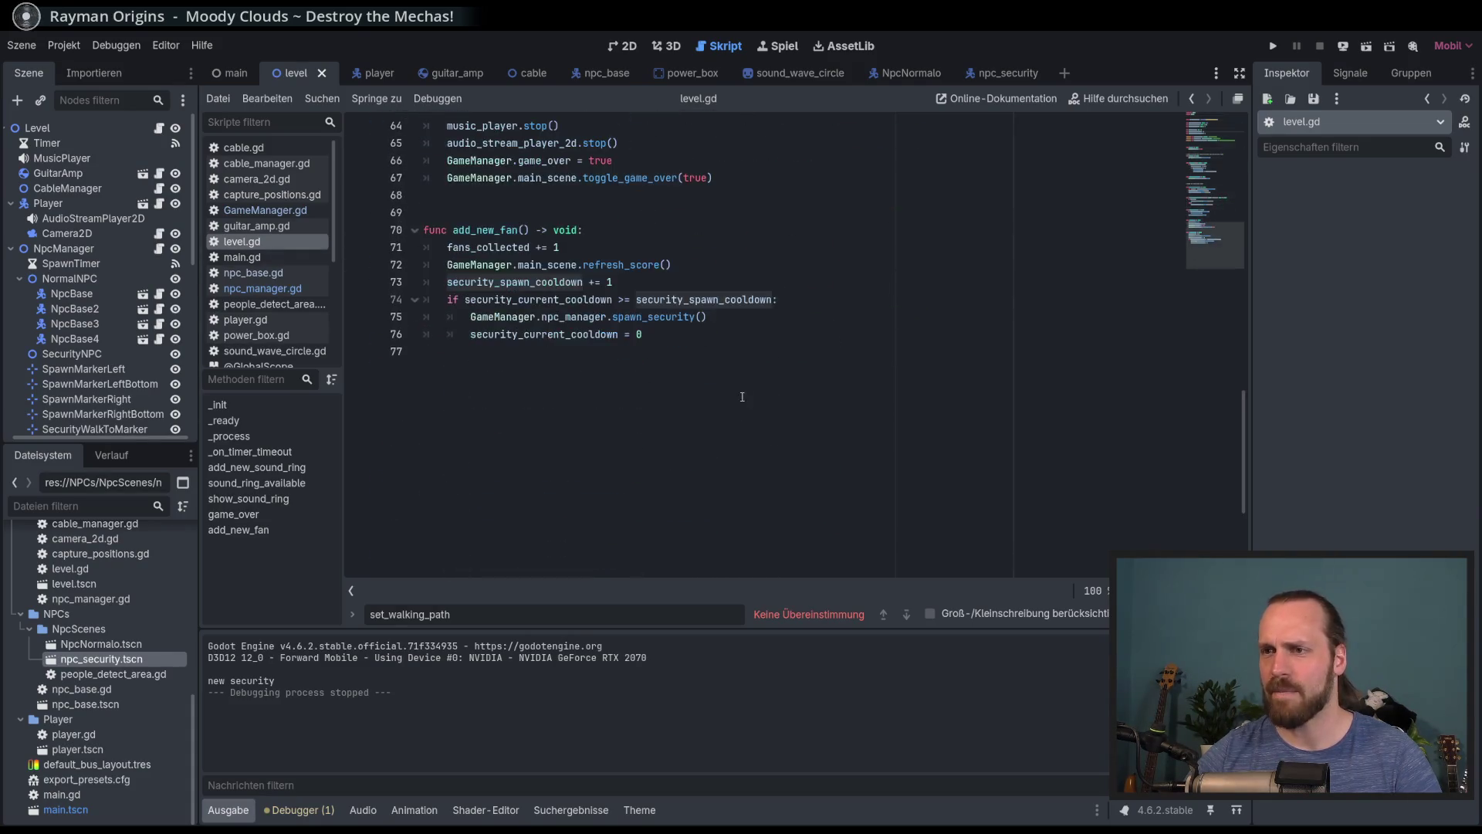
click(645, 352)
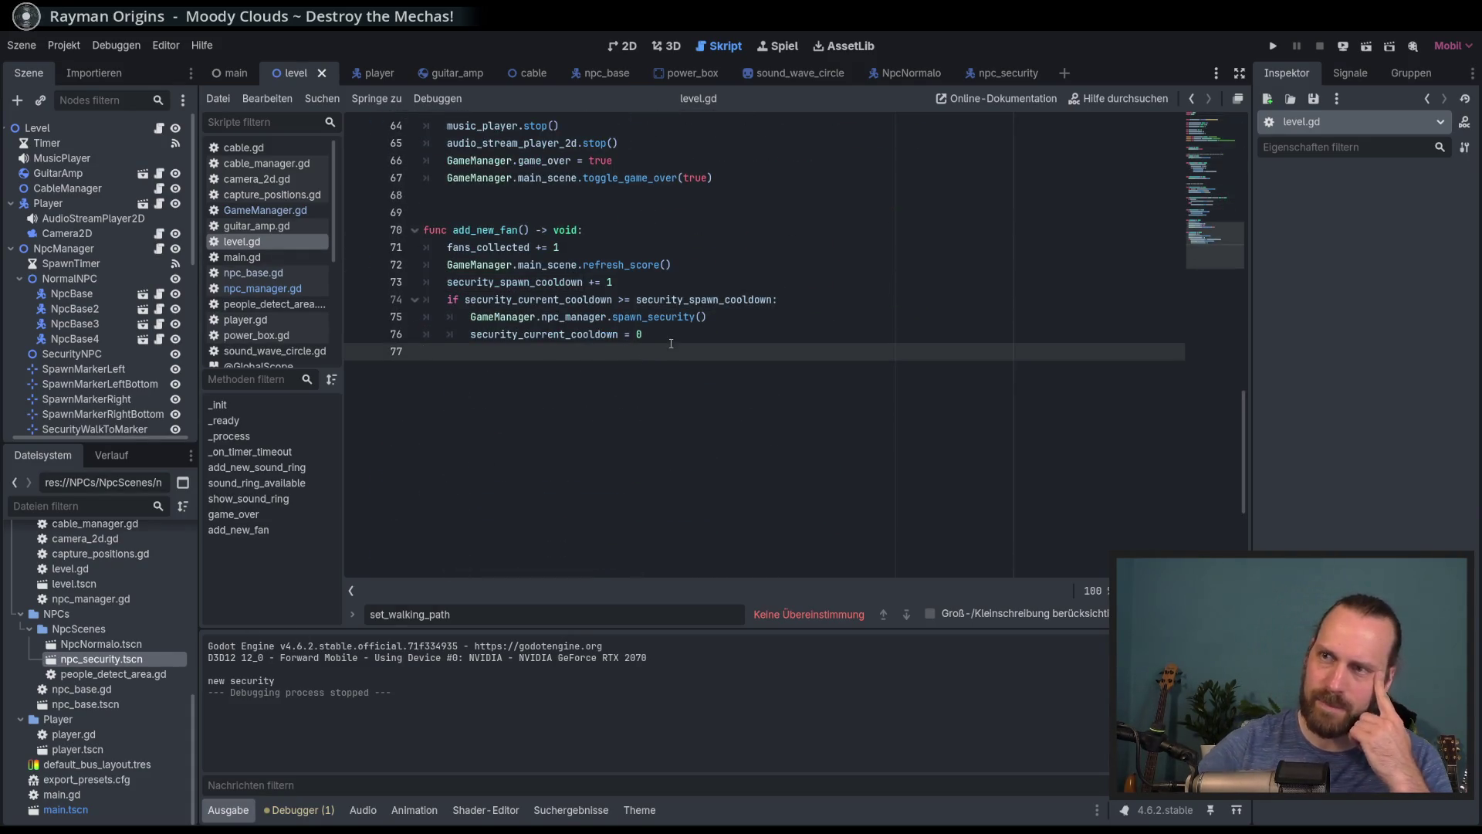
Replace line 73's increment target with security_current_cooldown and save level.gd
double_click(535, 281)
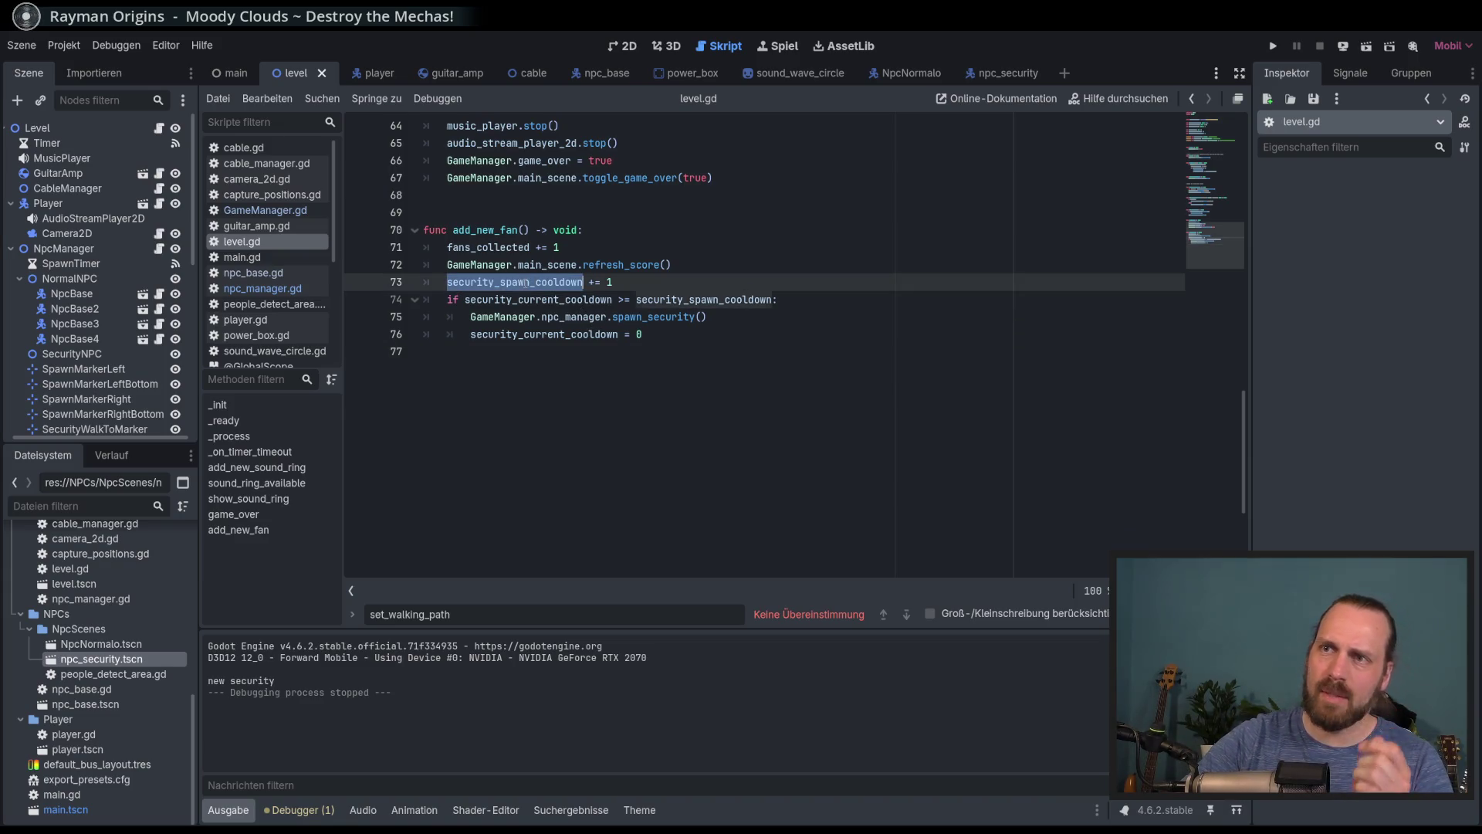
text(curre)
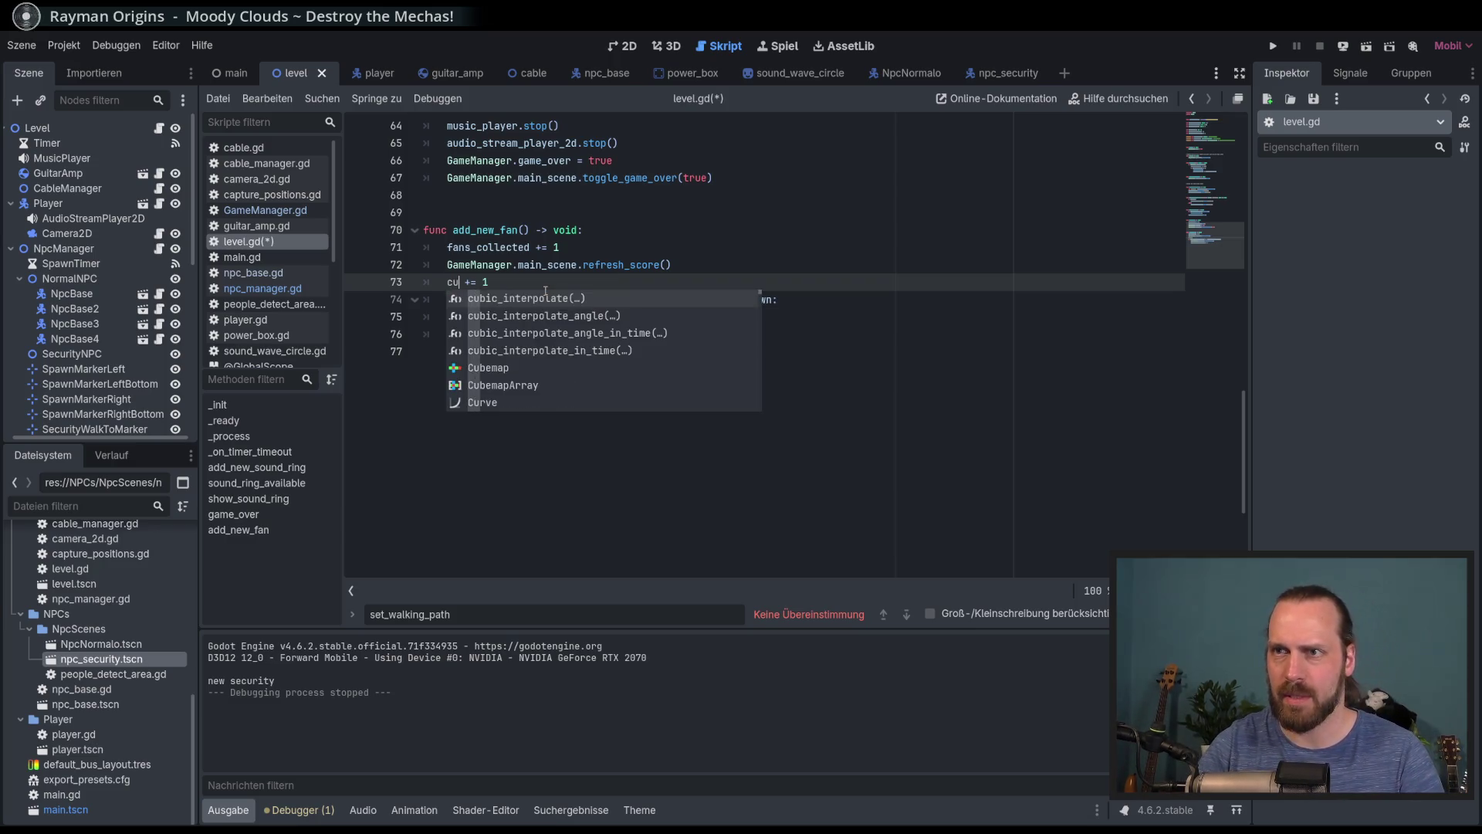
key(Return)
key(ctrl+s)
click(715, 327)
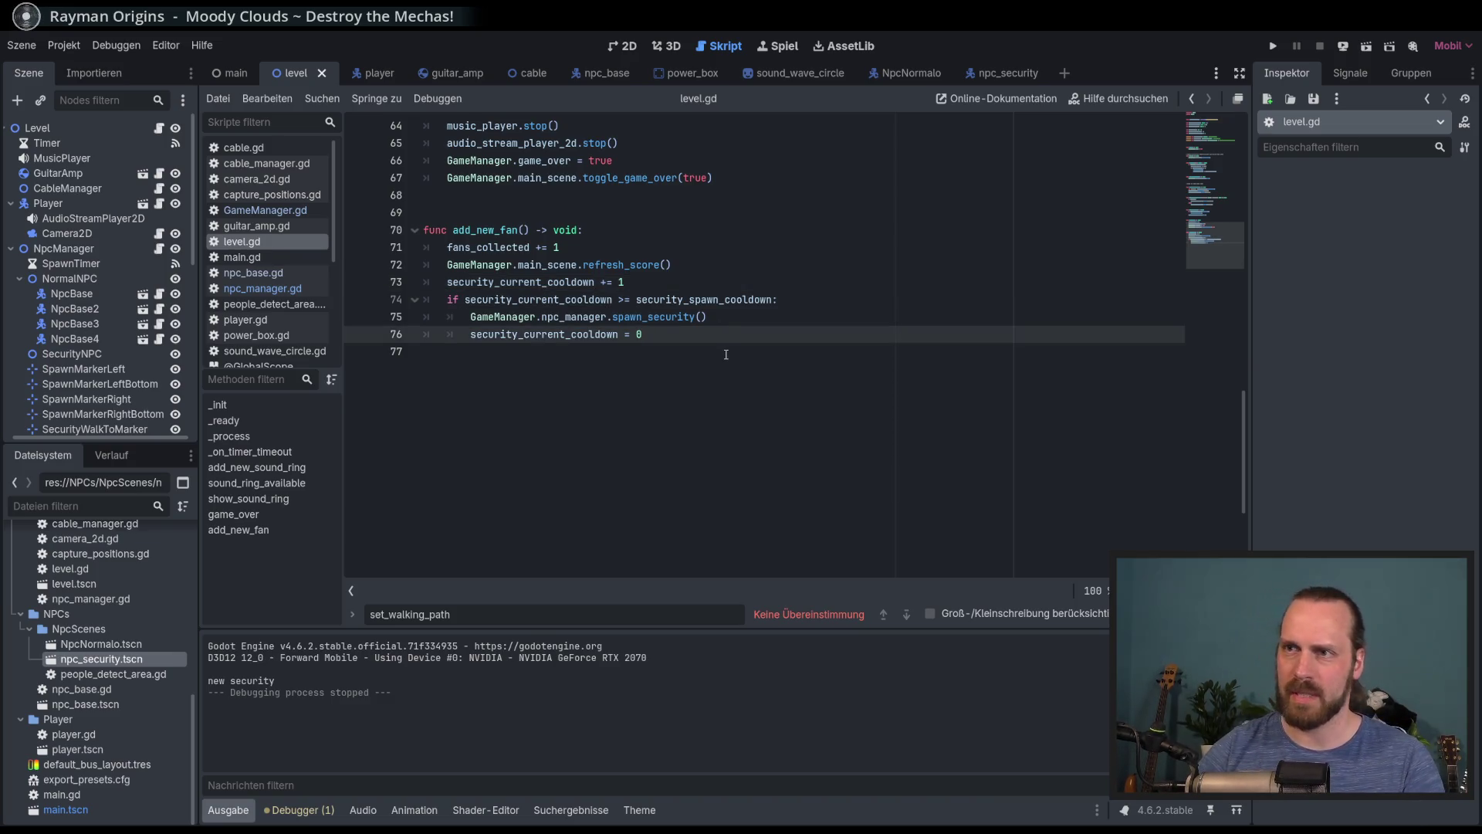
Open GameManager.gd from the script list and look it over
scroll(723, 404, up, 2)
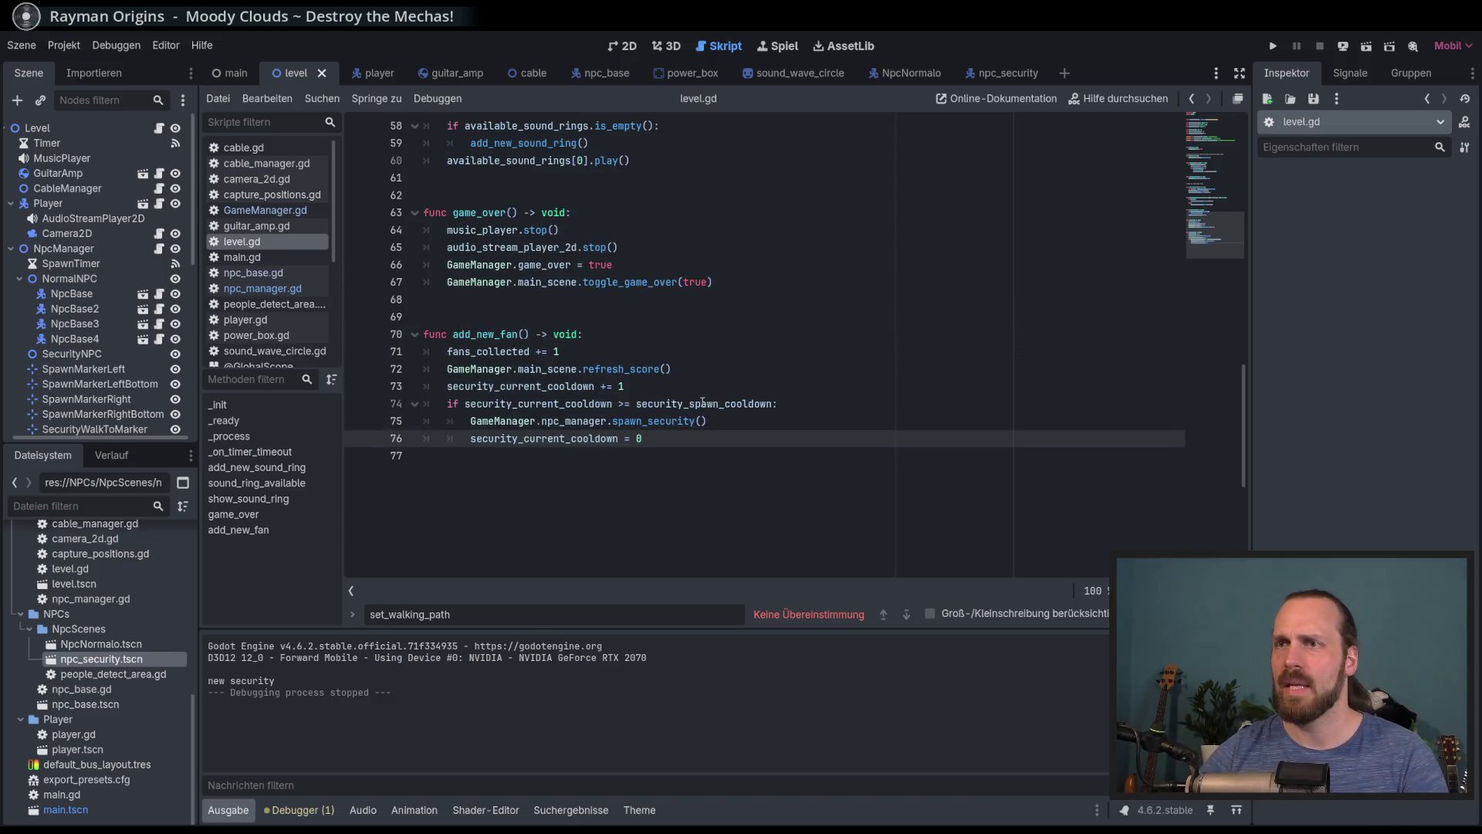
scroll(787, 389, up, 5)
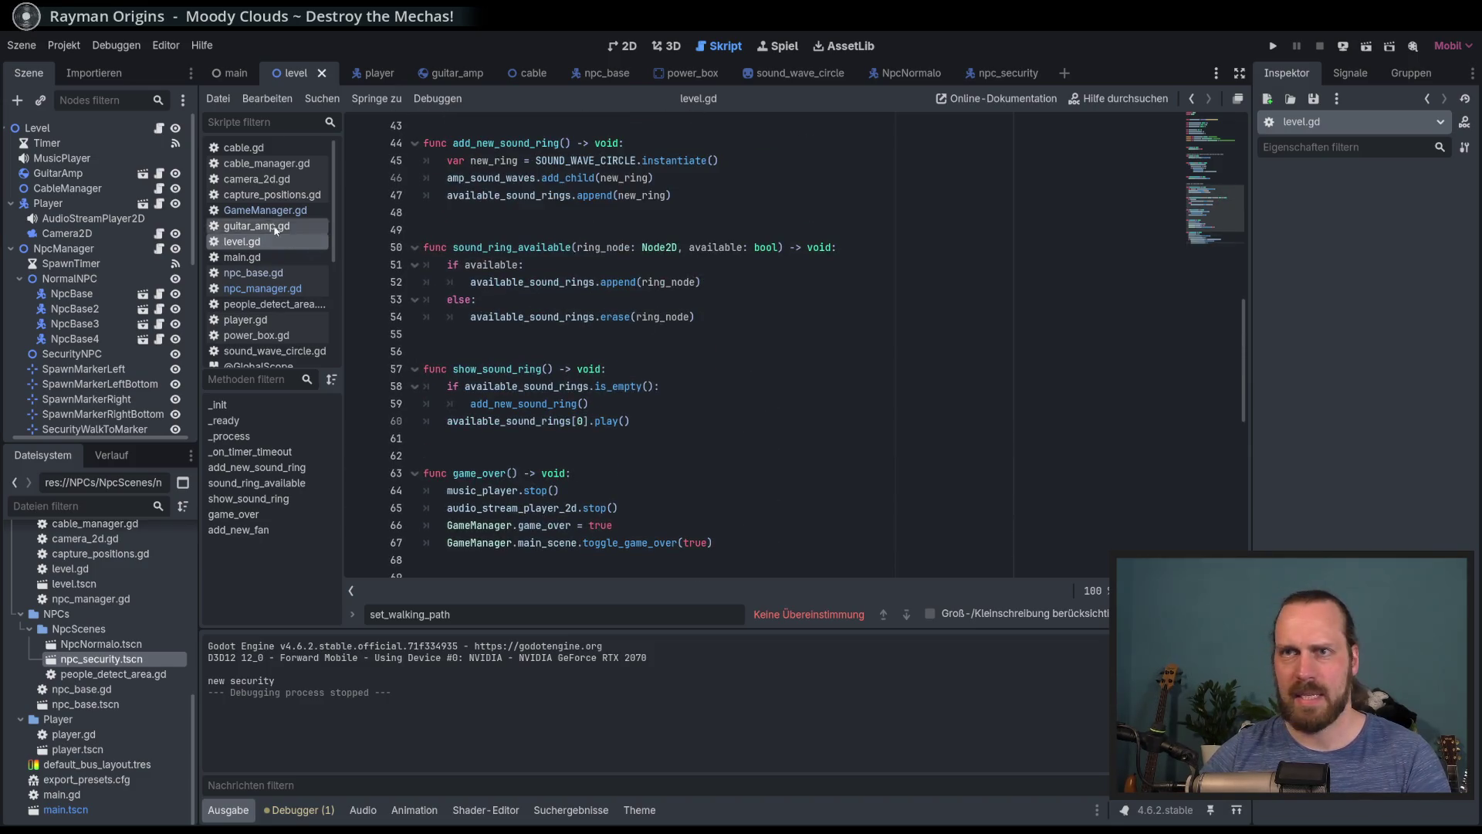
click(273, 210)
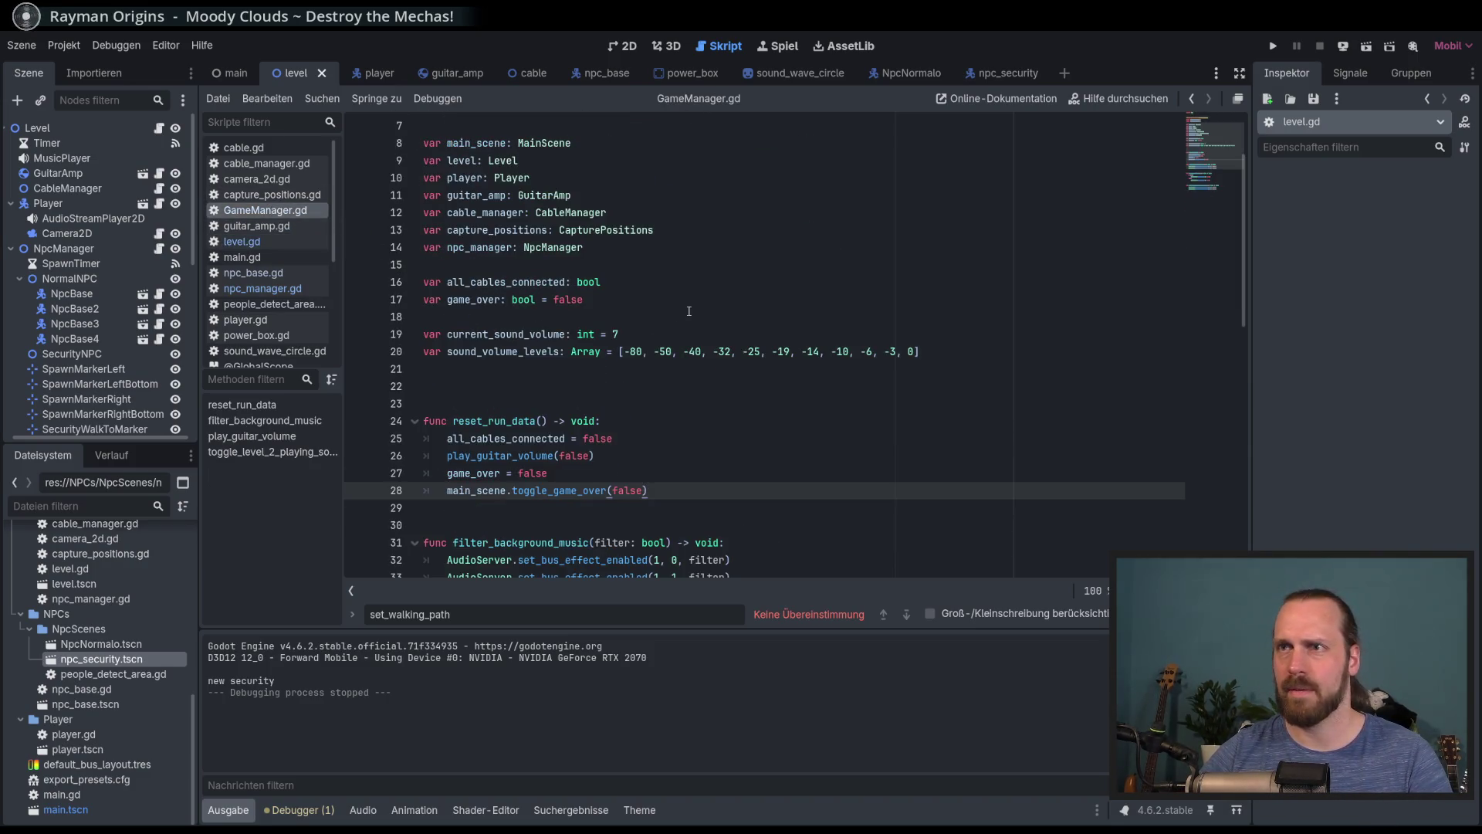
scroll(689, 311, up, 2)
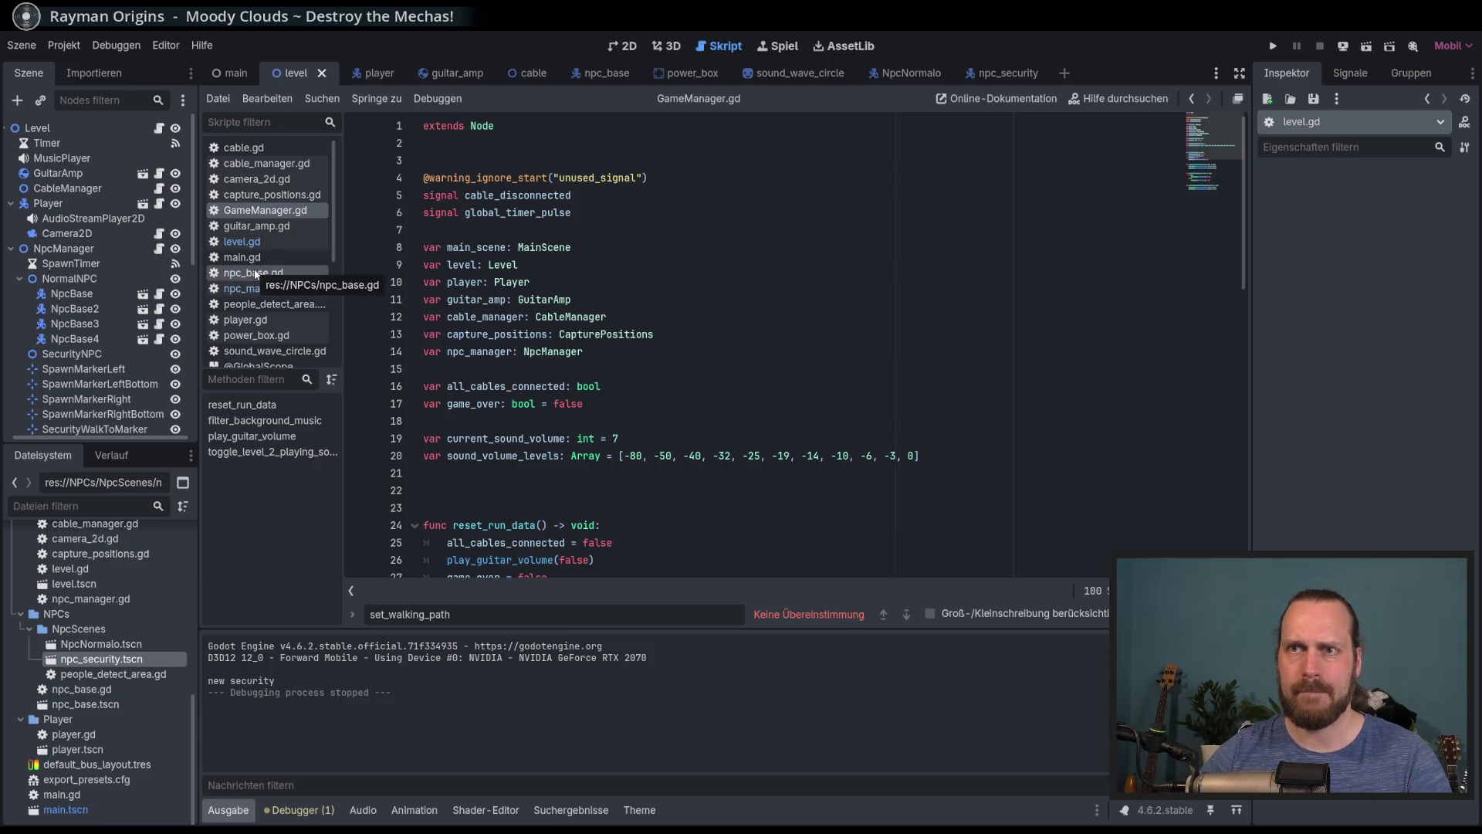
Scroll through level.gd, close the set_walking_path search, and slightly widen the scene tree panel
click(245, 241)
scroll(669, 300, up, 14)
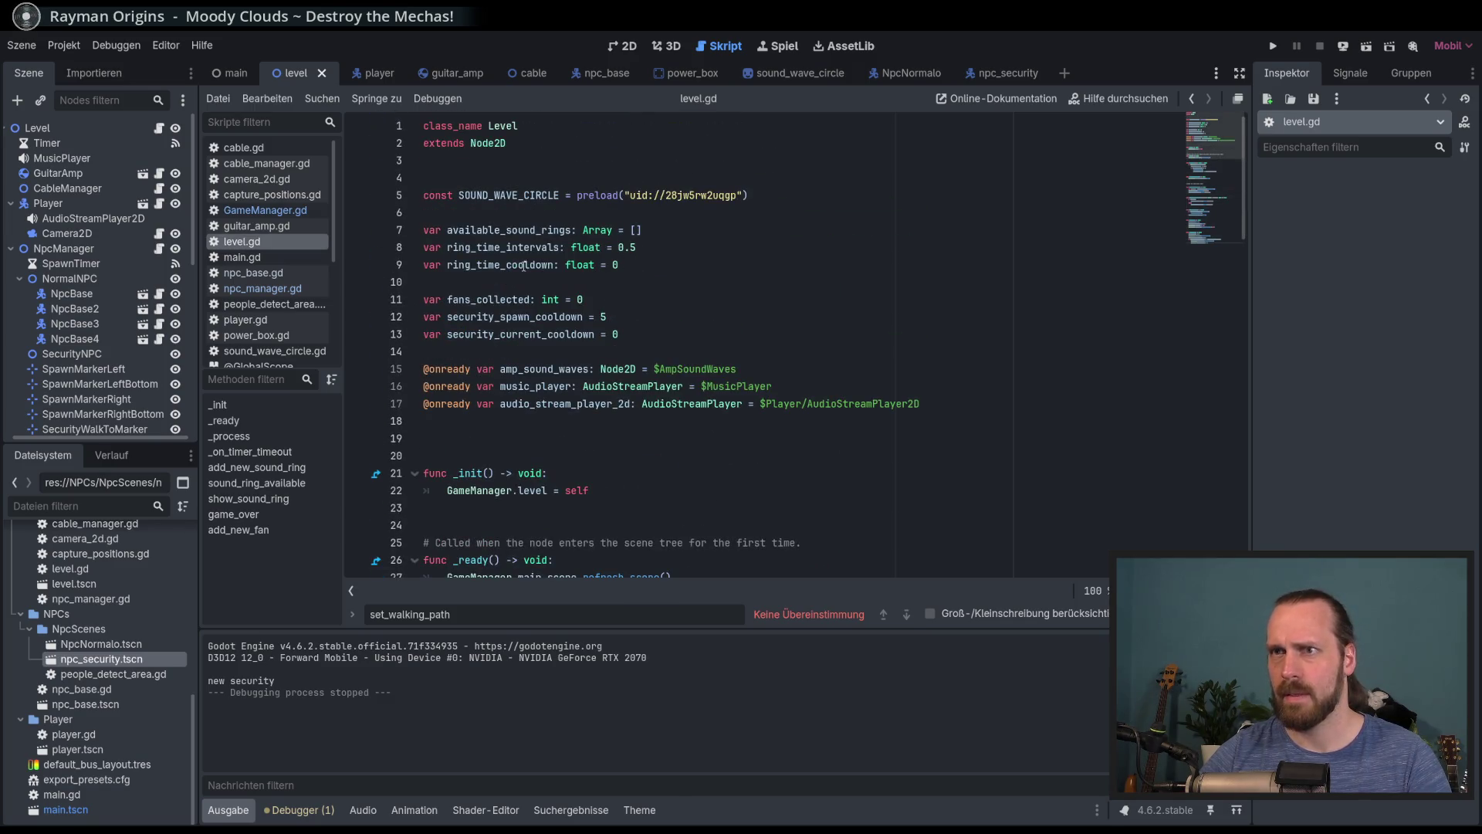
scroll(479, 294, down, 7)
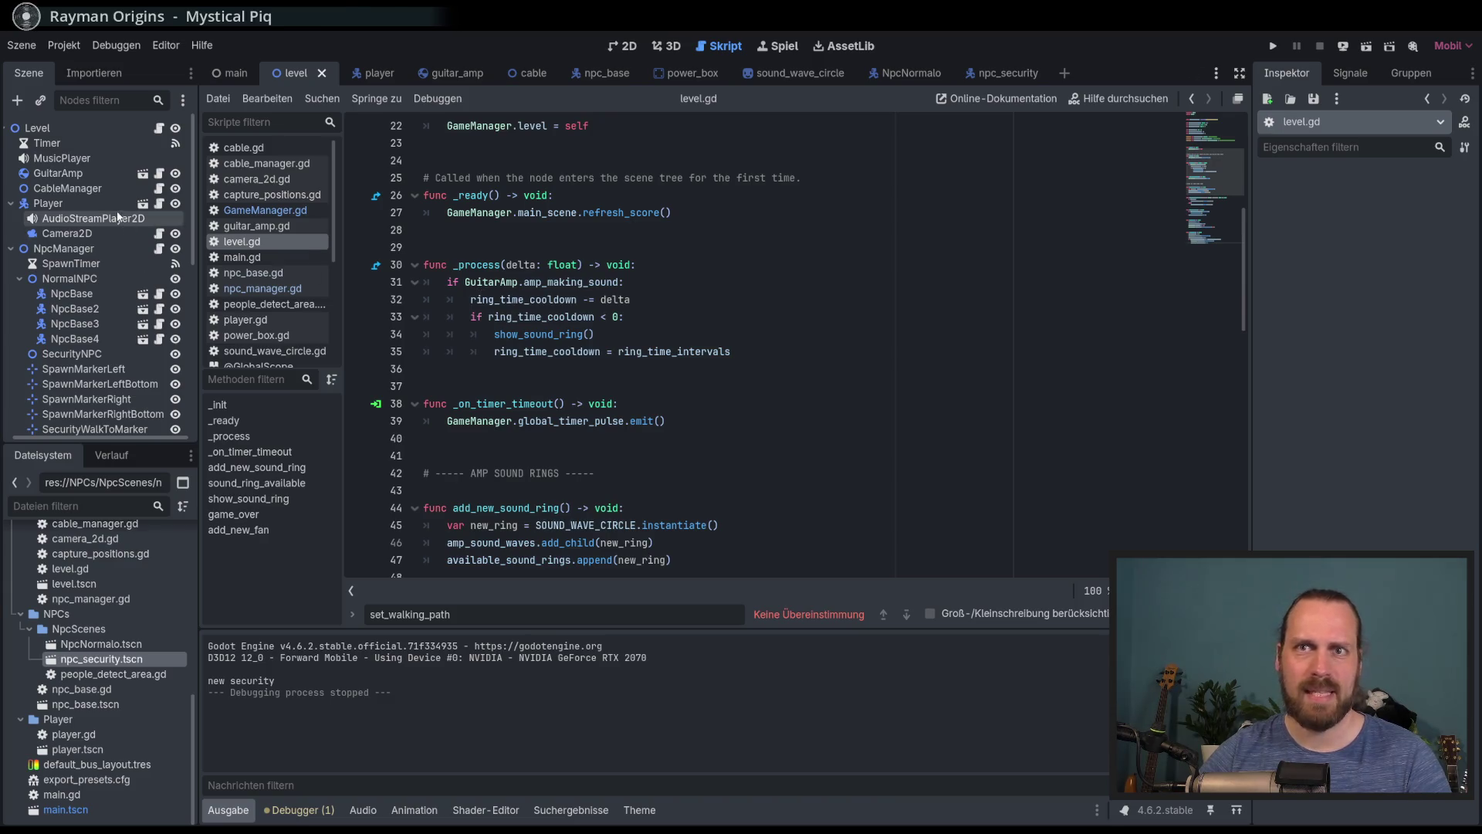
scroll(142, 272, down, 3)
scroll(136, 279, down, 3)
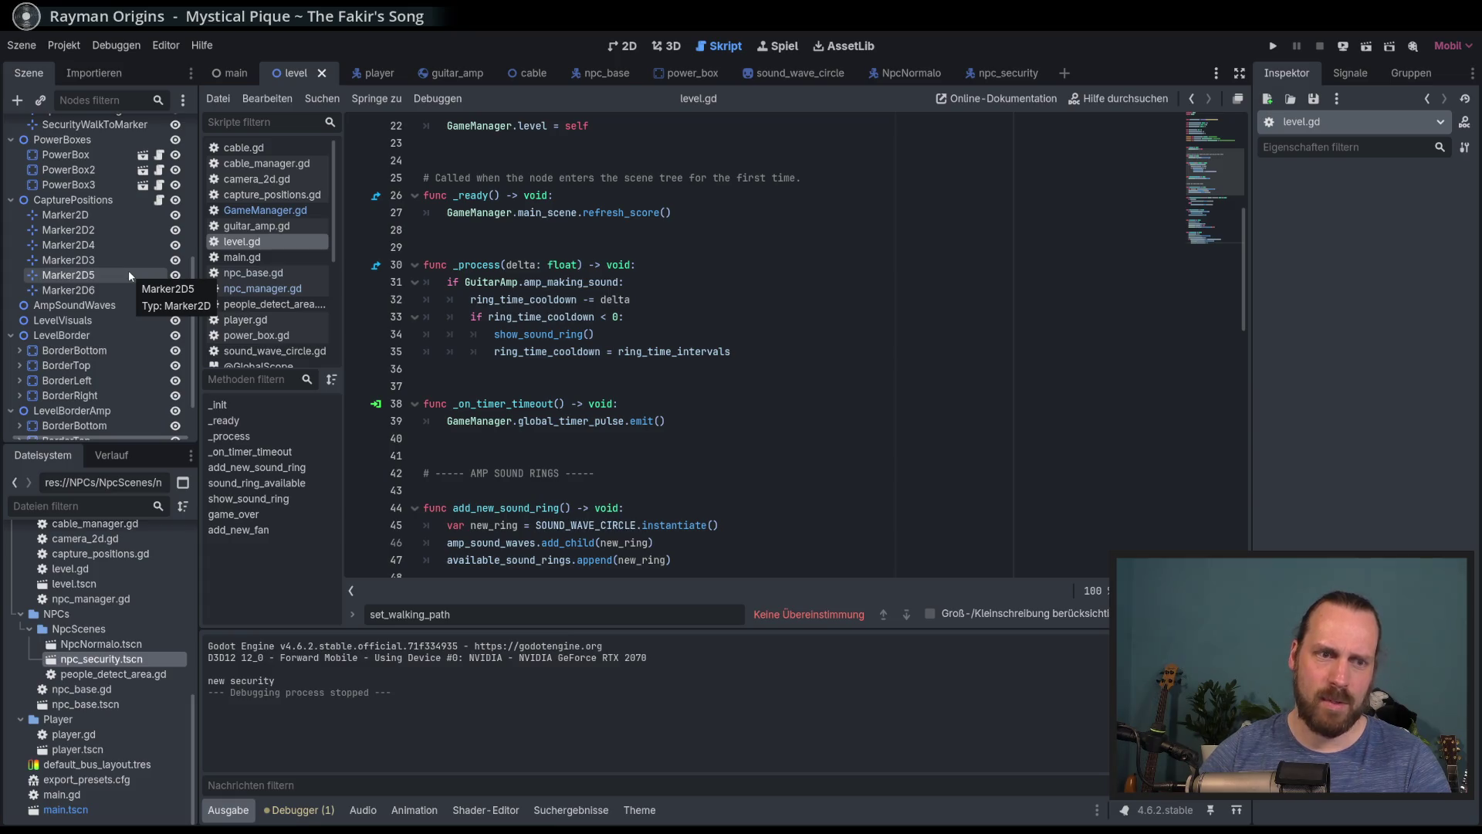
scroll(129, 275, up, 6)
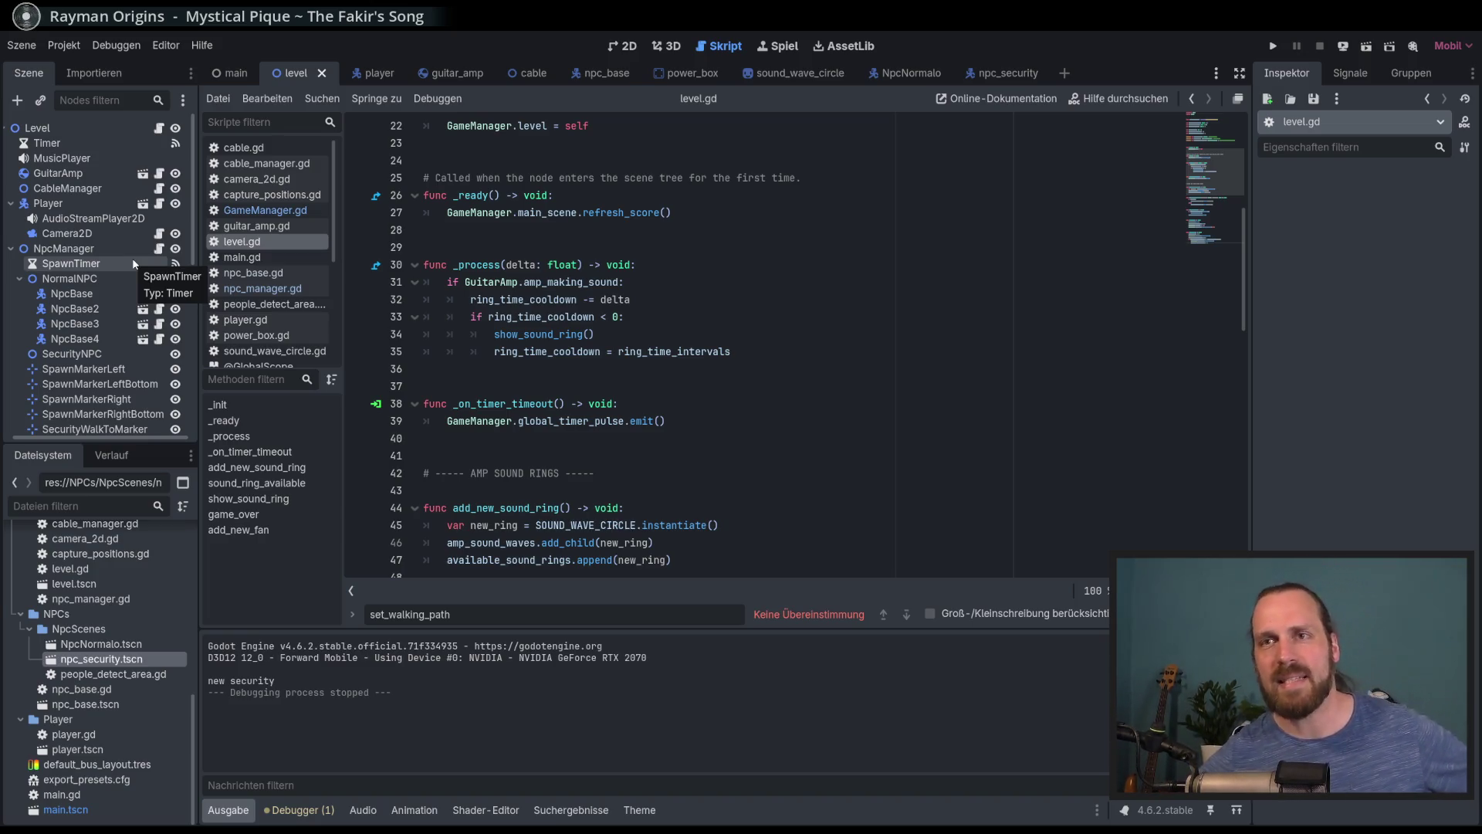
key(Escape)
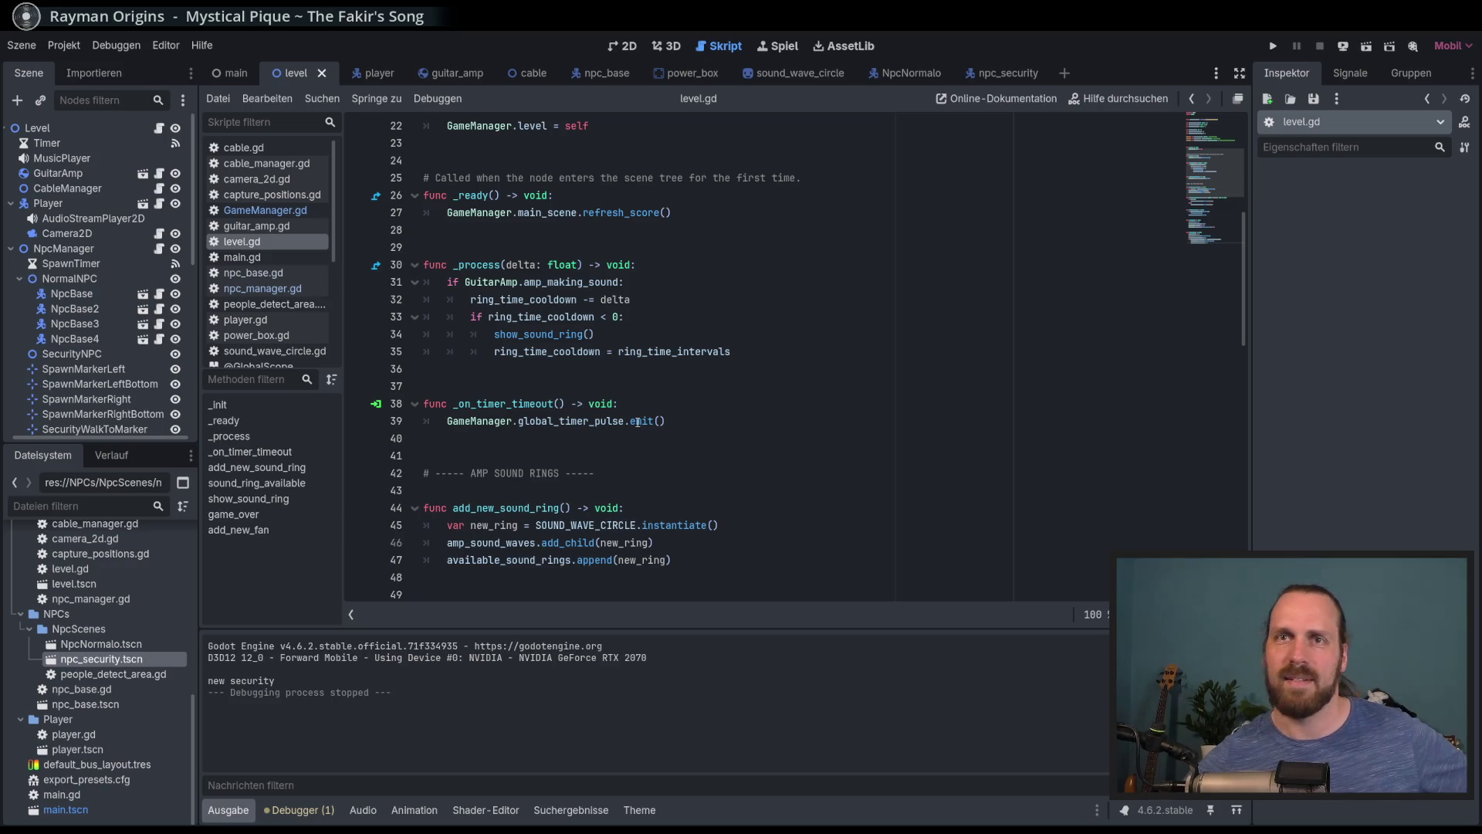
scroll(191, 220, down, 5)
scroll(195, 216, up, 5)
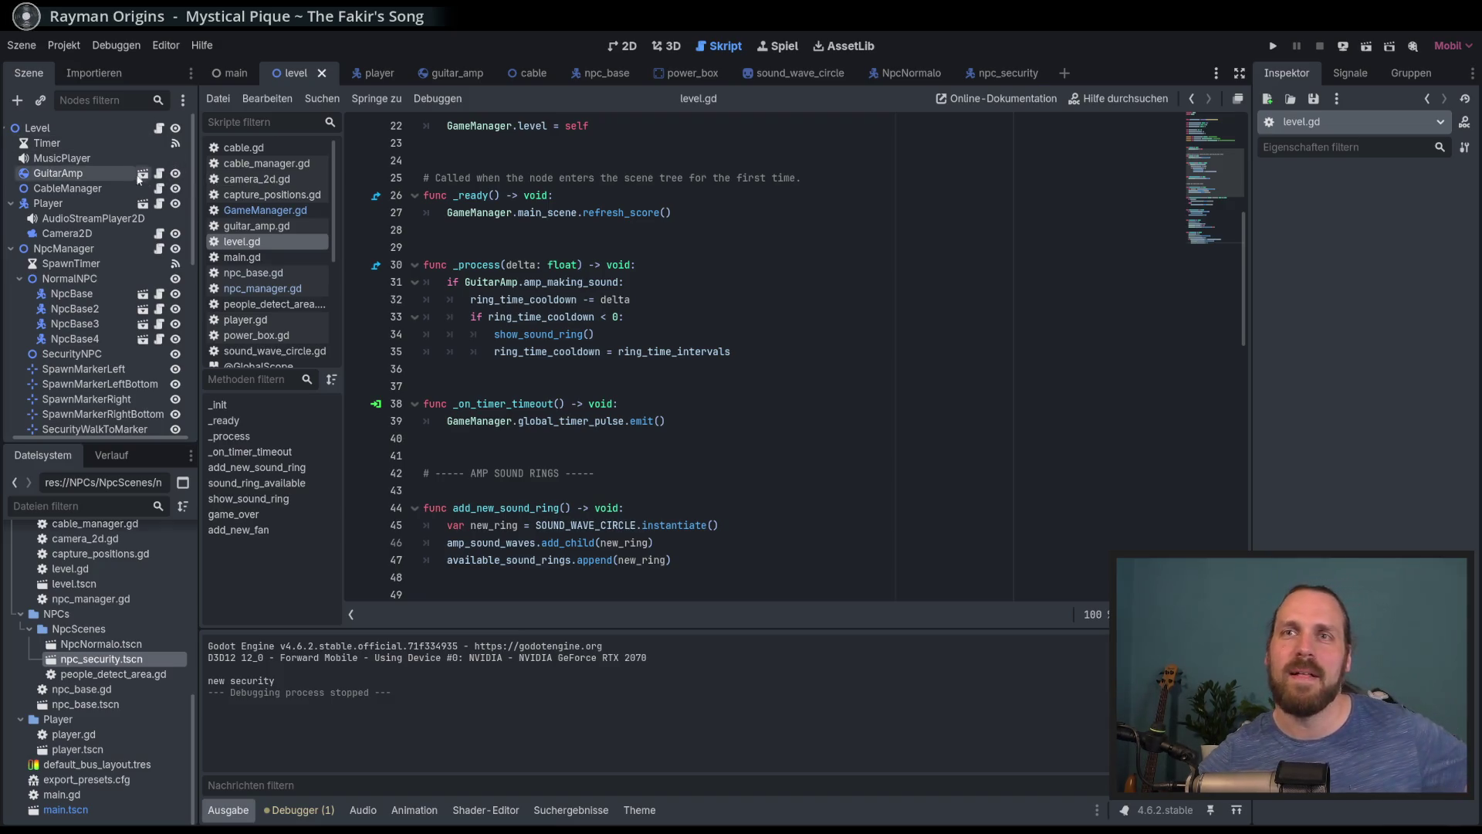
drag(201, 199, 206, 202)
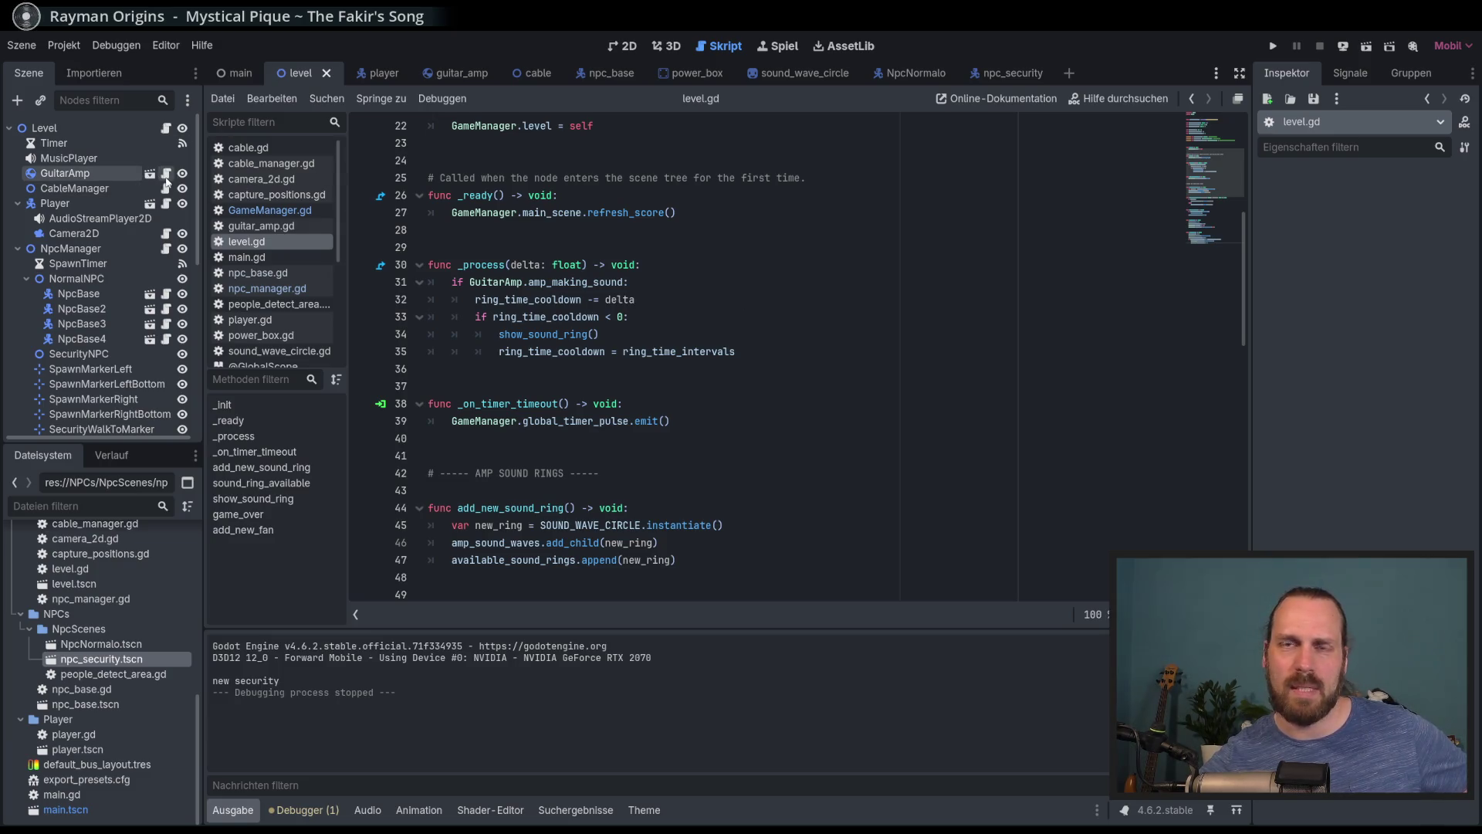
Open npc_manager.gd and set spawn_standard_time on line 10 to 4.5
click(166, 248)
scroll(662, 328, up, 10)
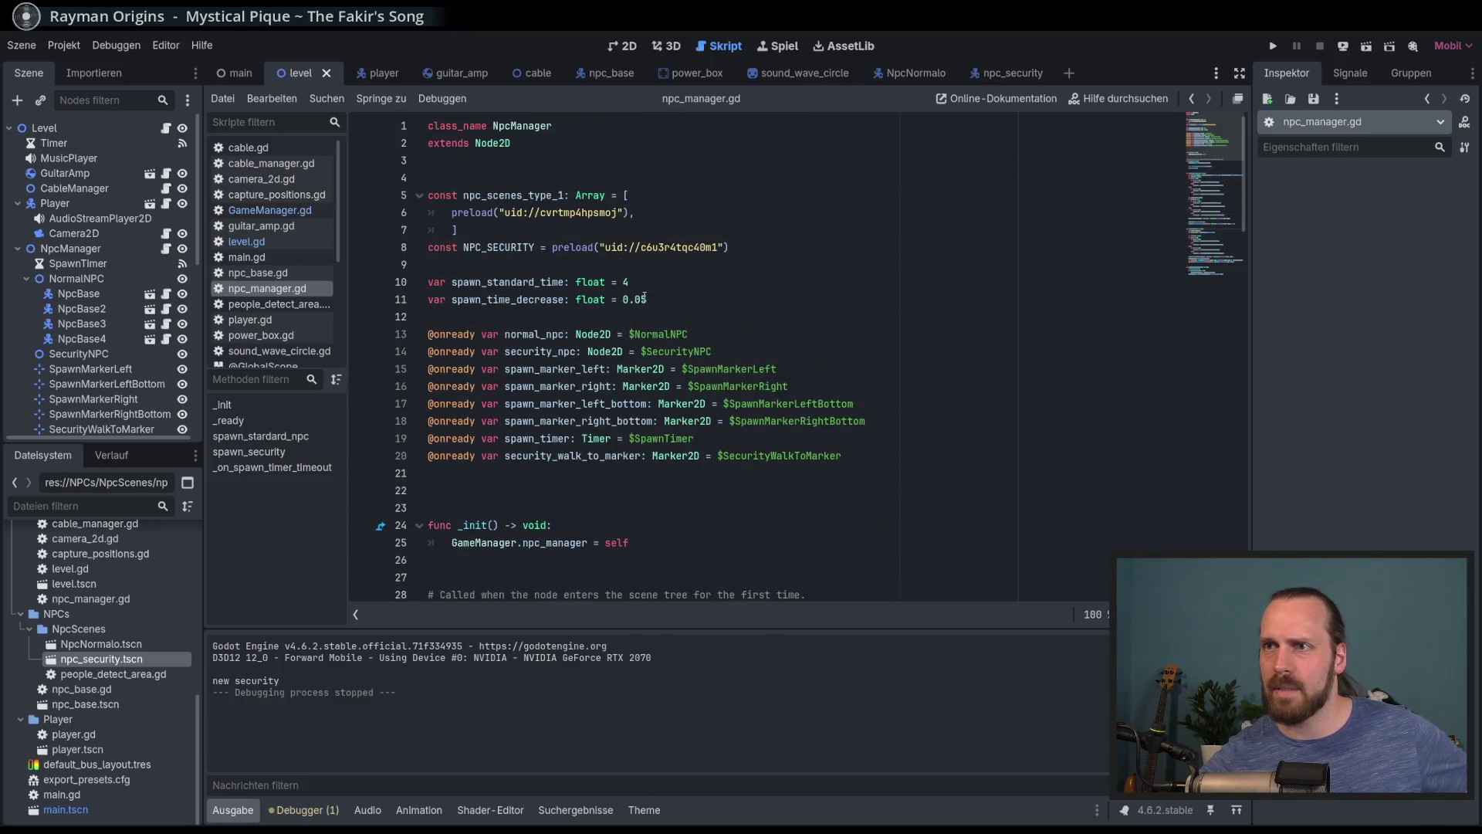
click(635, 285)
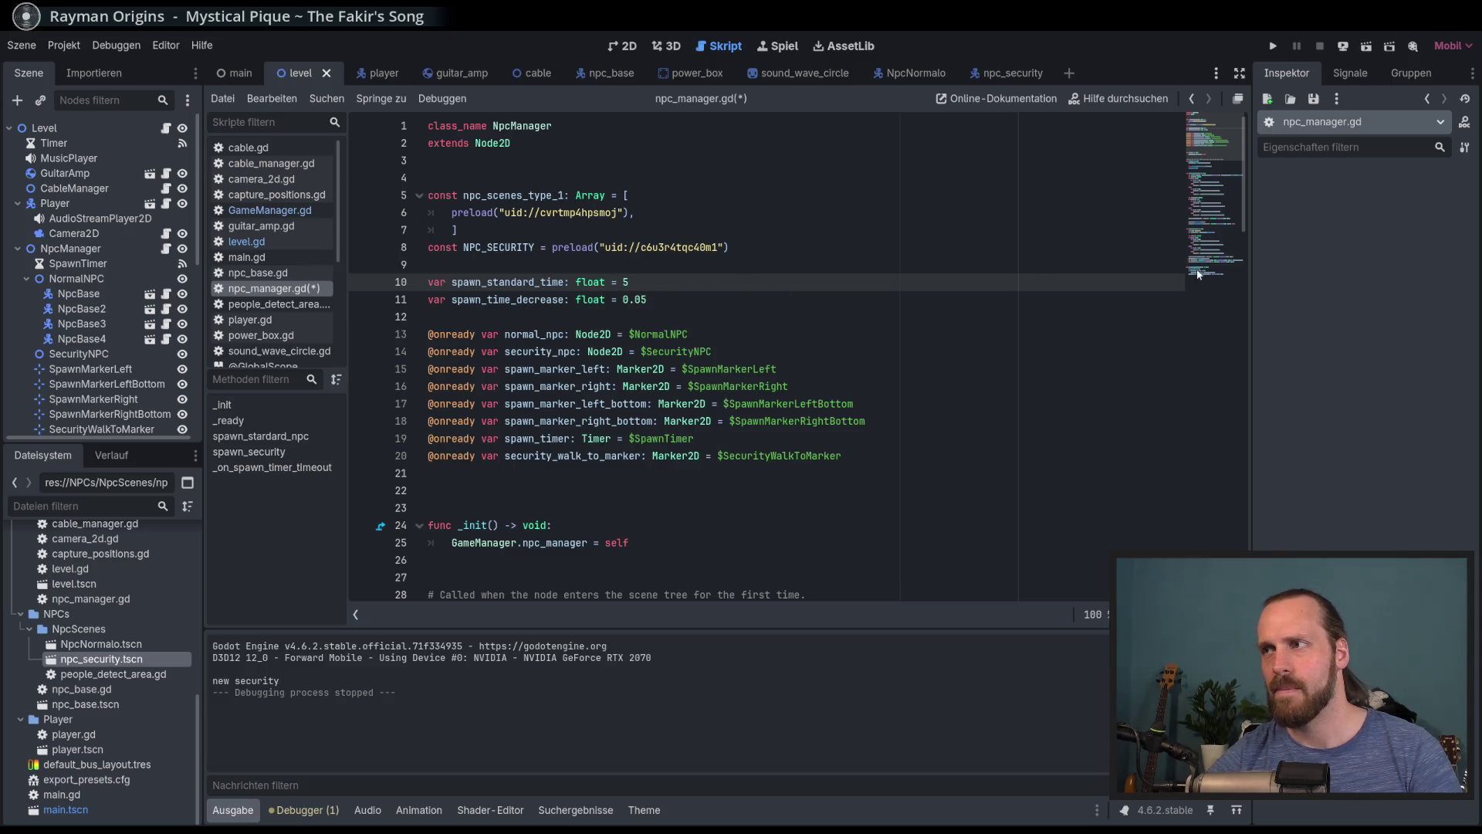
click(1195, 272)
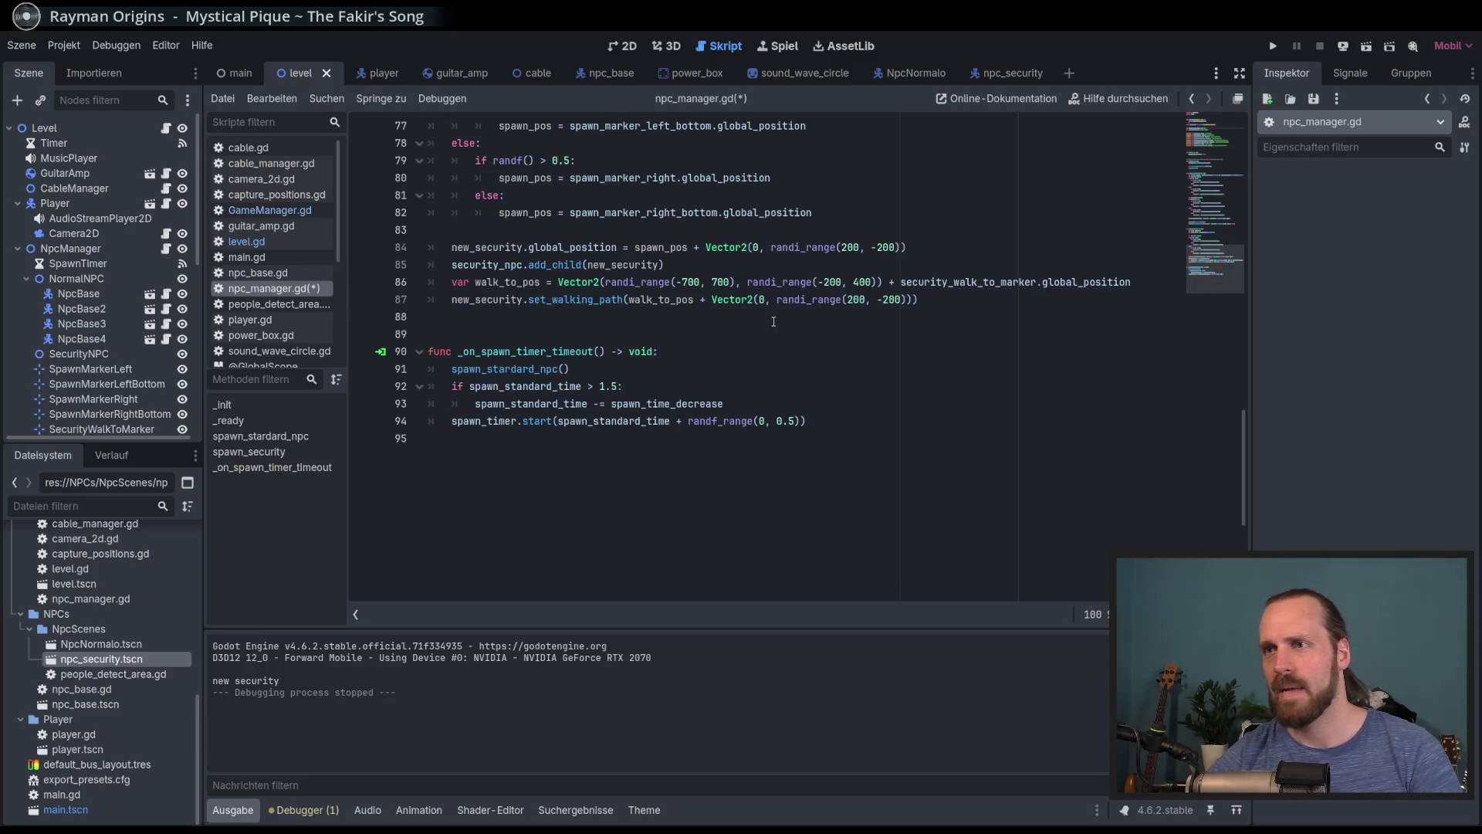
ctrl+click(657, 404)
click(673, 281)
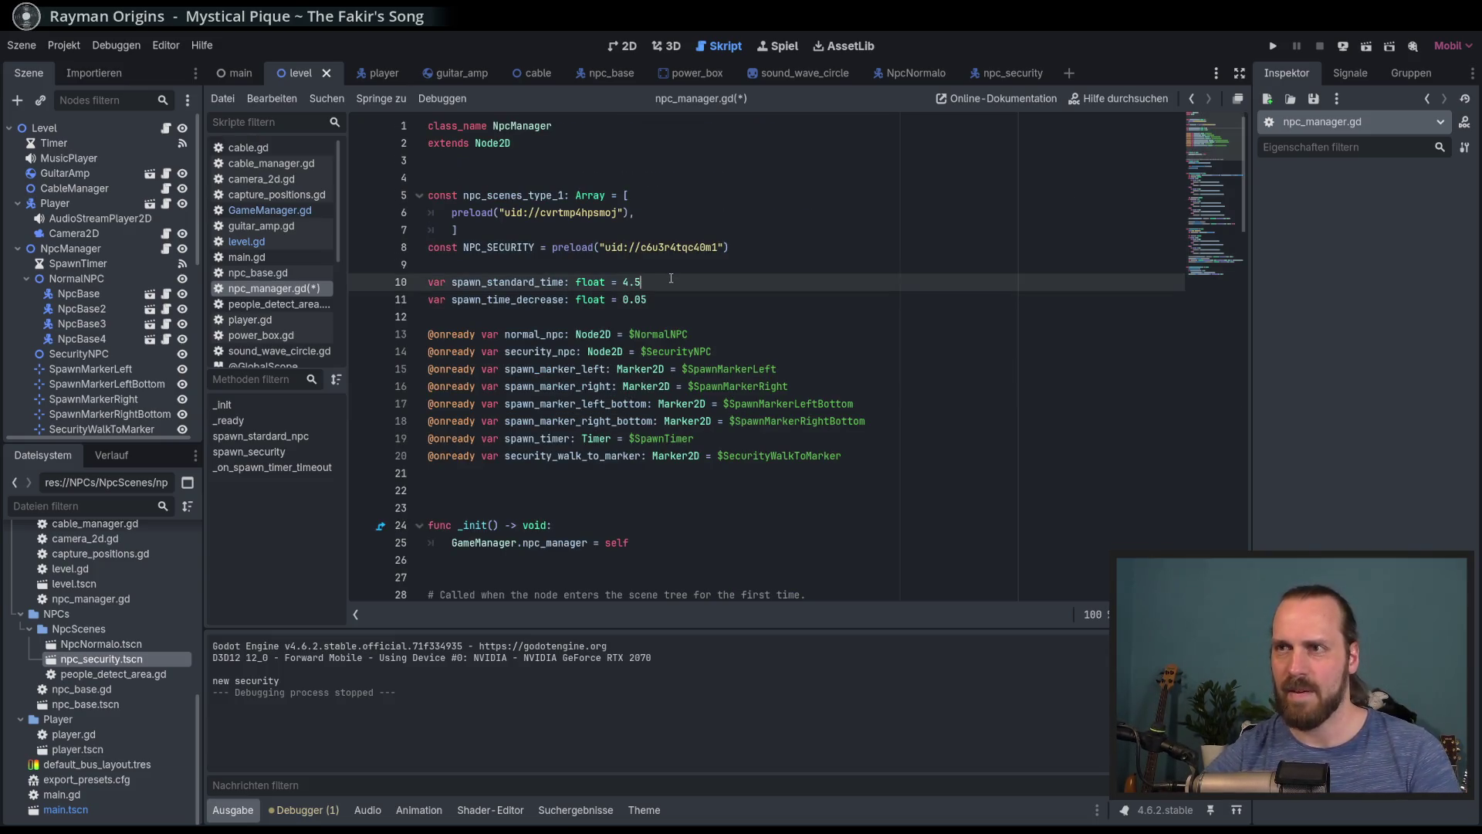
Raise the line 92 lower limit from 1.5 to 3, save npc_manager.gd, and relaunch the game
click(1196, 275)
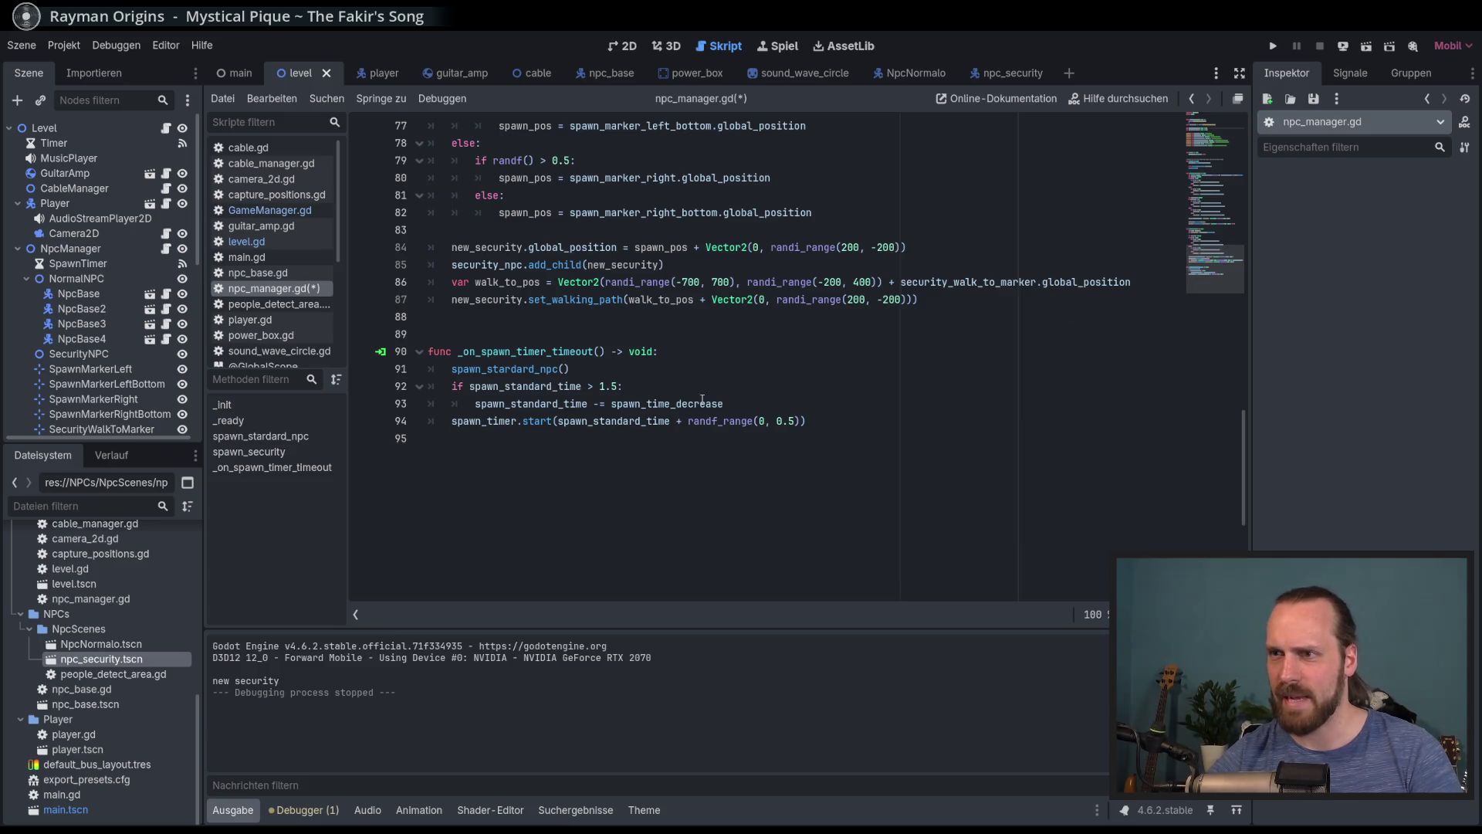
click(614, 390)
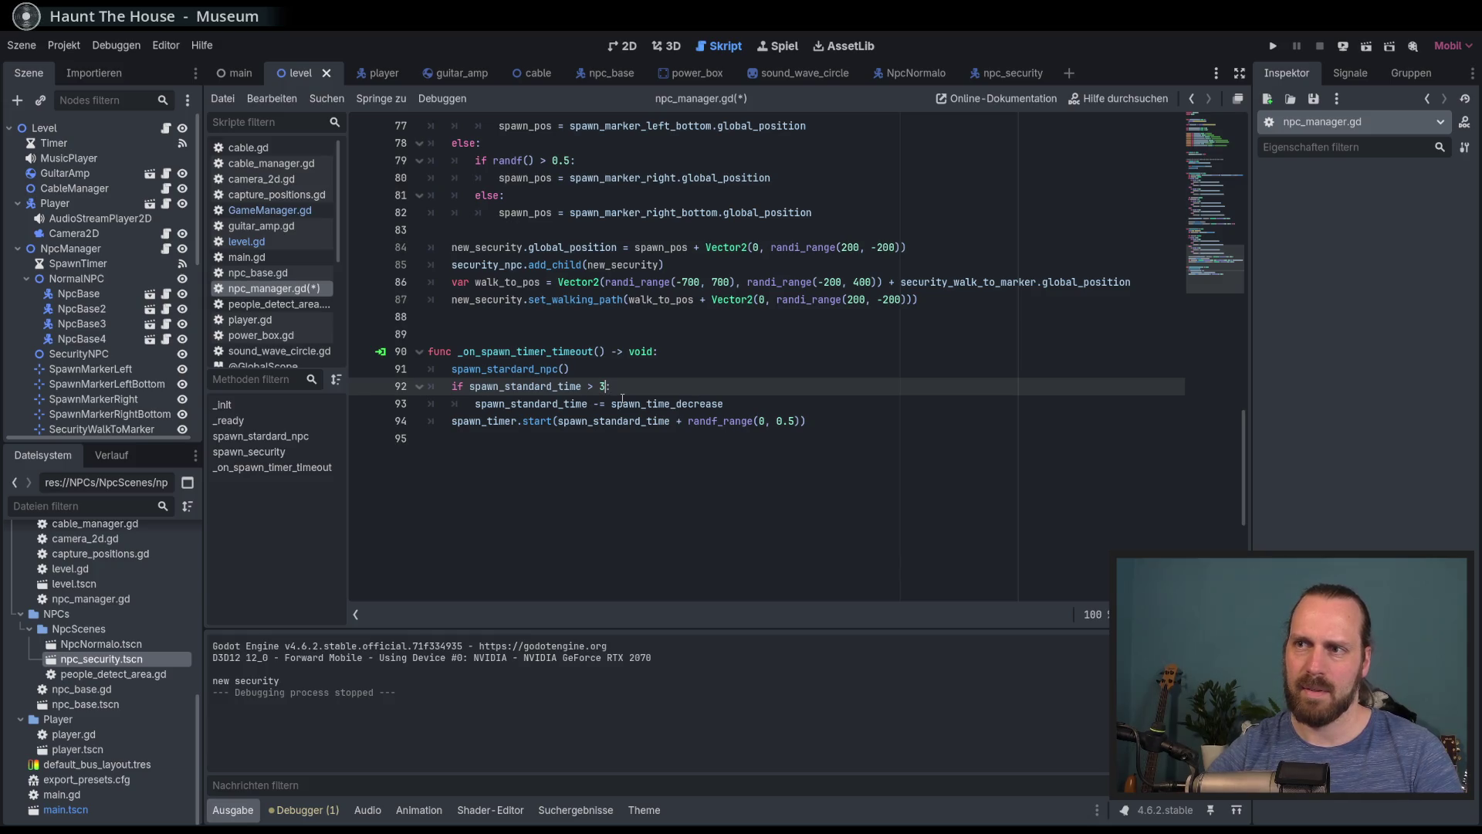
key(ctrl+s)
click(502, 369)
scroll(985, 237, up, 15)
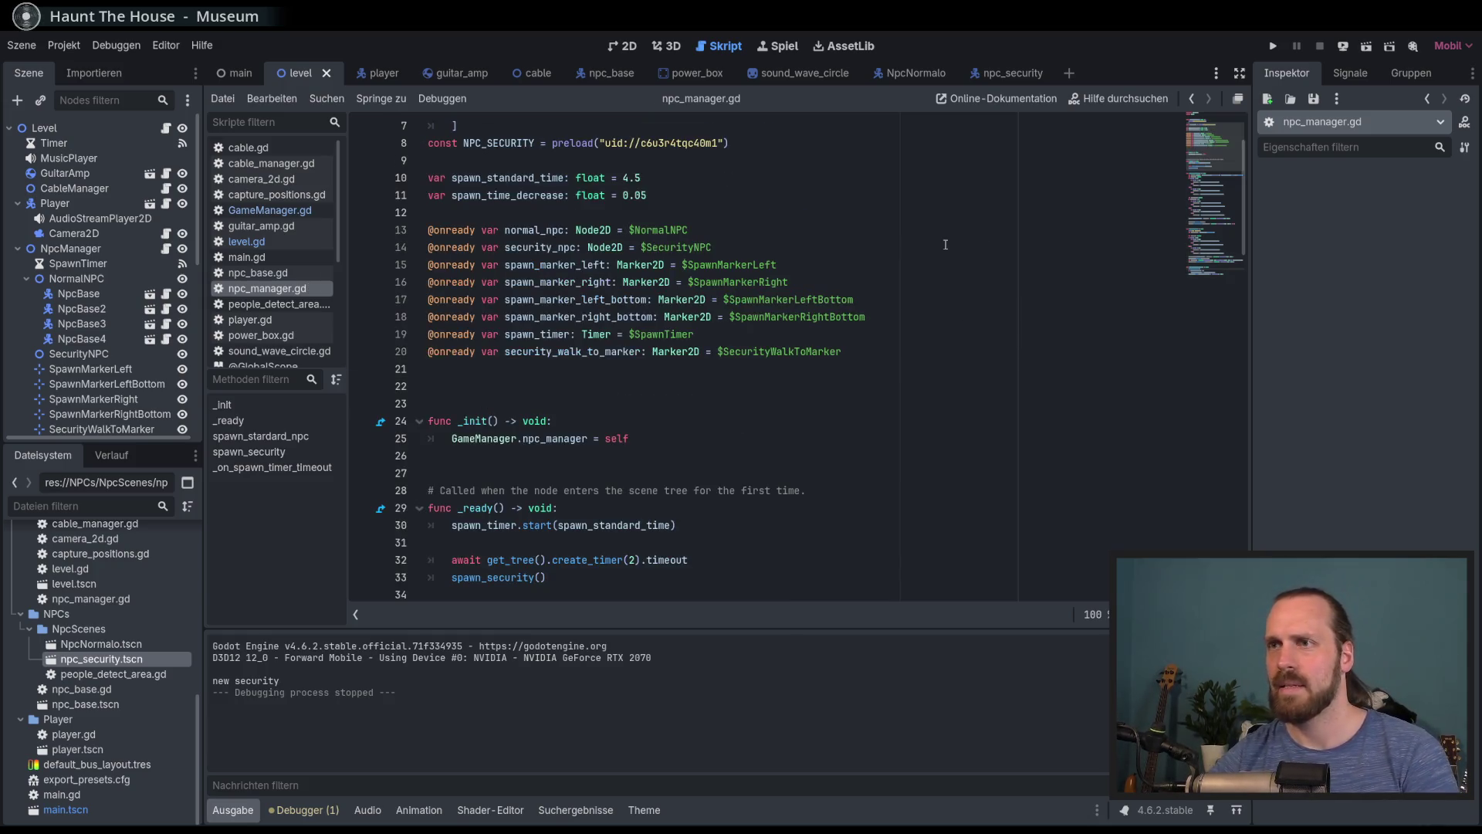
scroll(668, 340, up, 2)
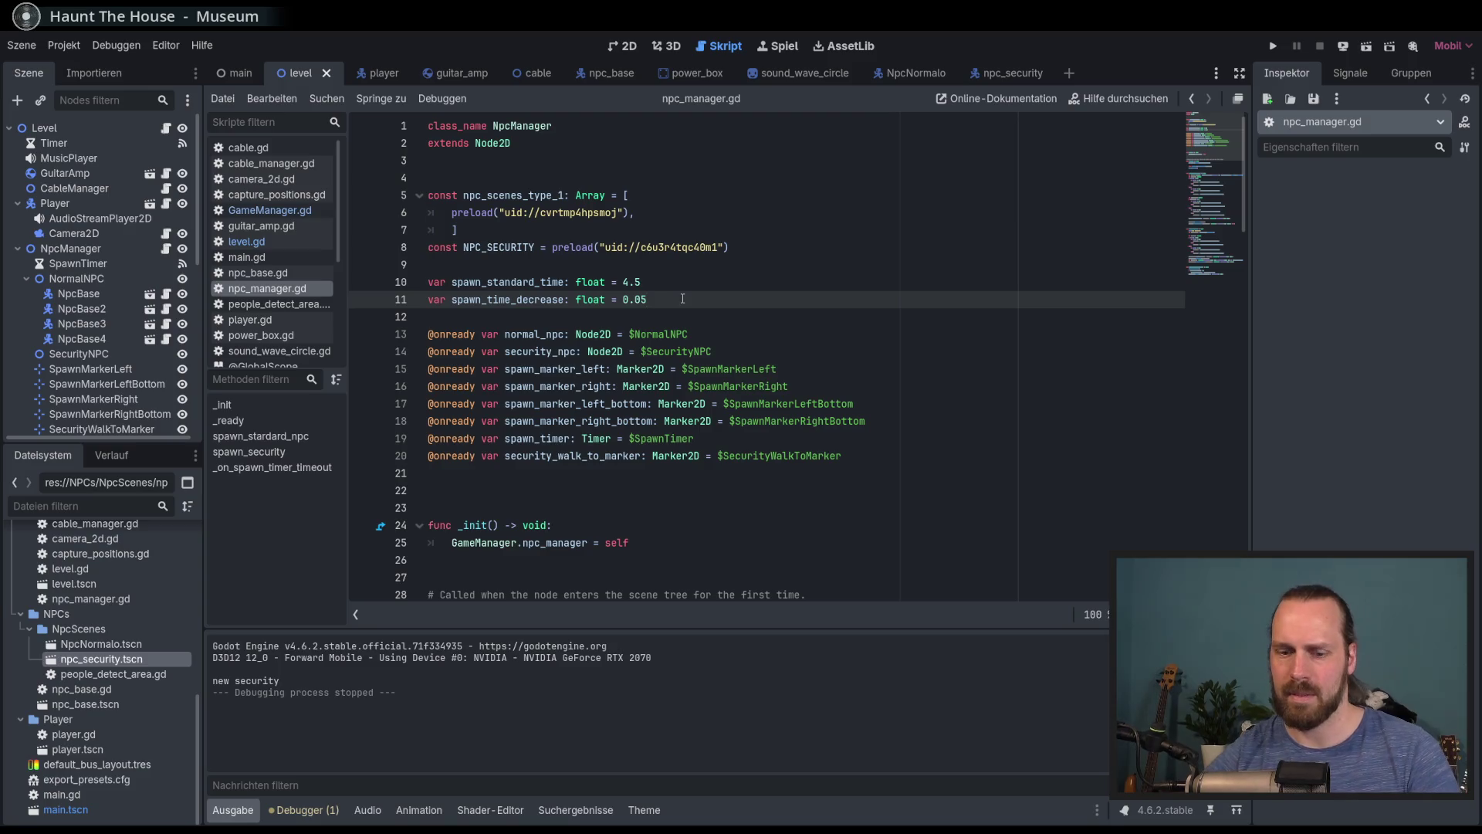
key(F5)
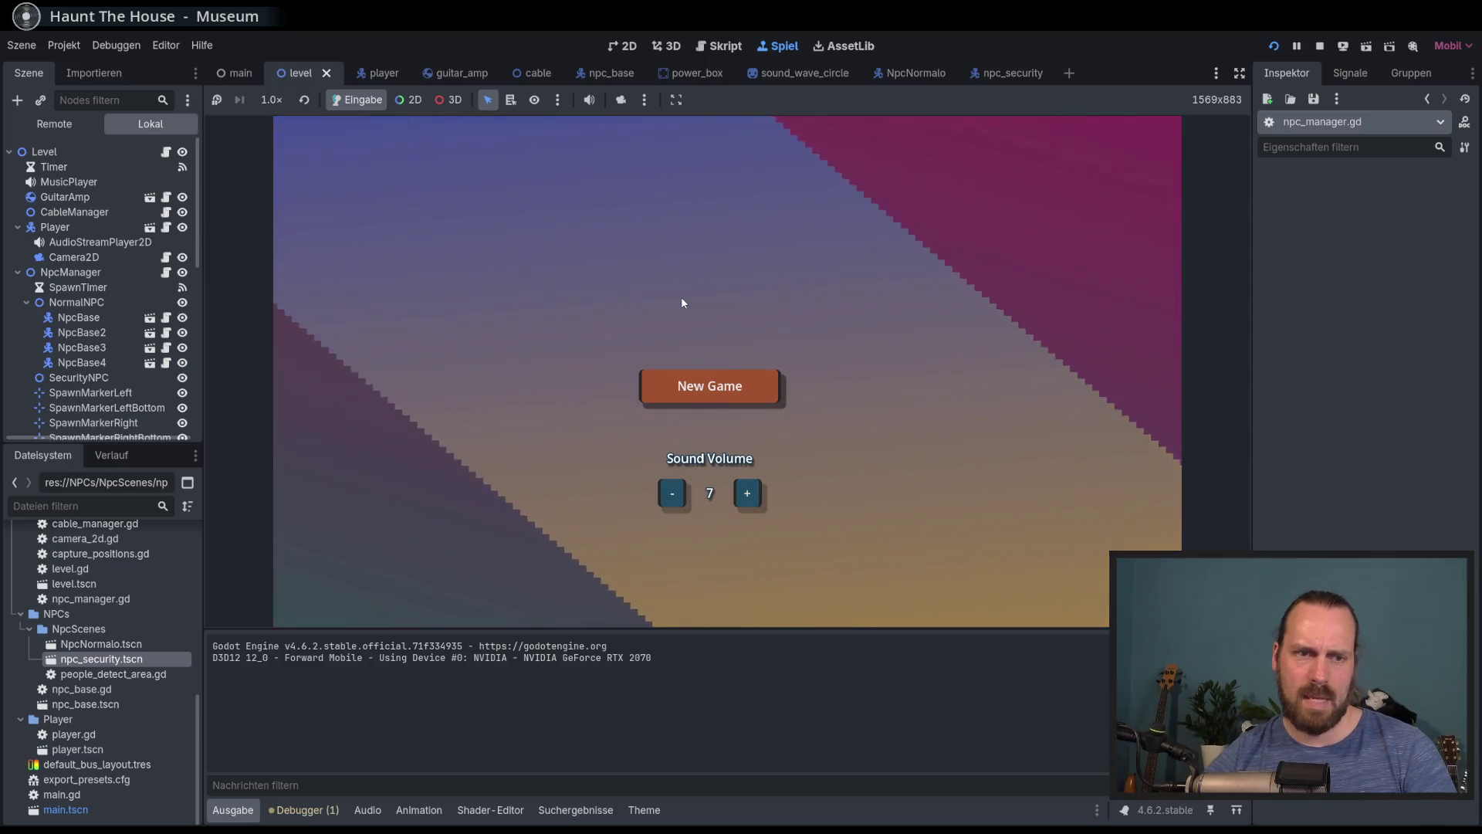
Start a new game and play near the NPCs while moving the amp until the round ends
key(Return)
key(Return)
key(w)
key(a)
key(a)
key(e)
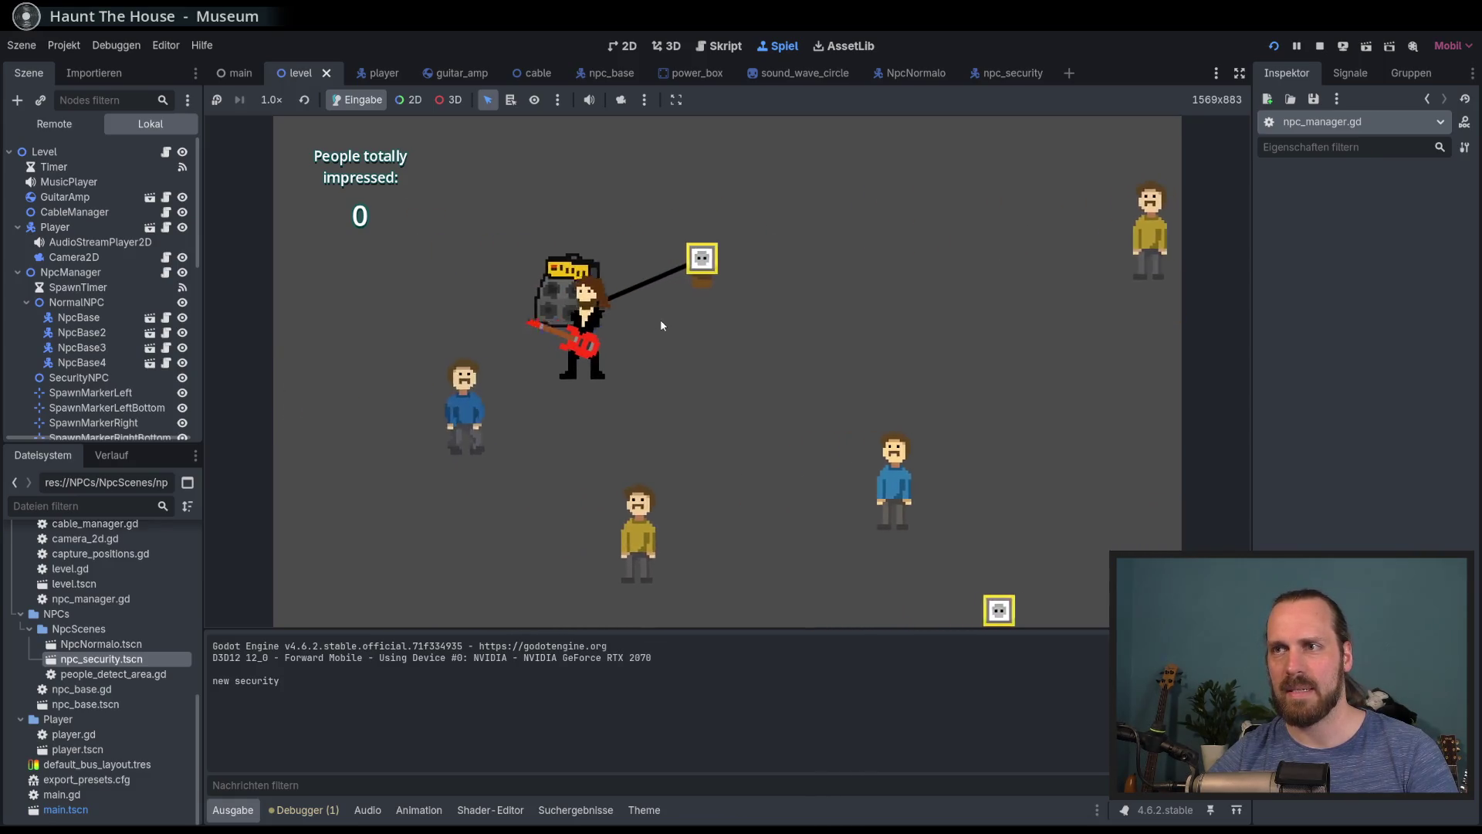
key(space)
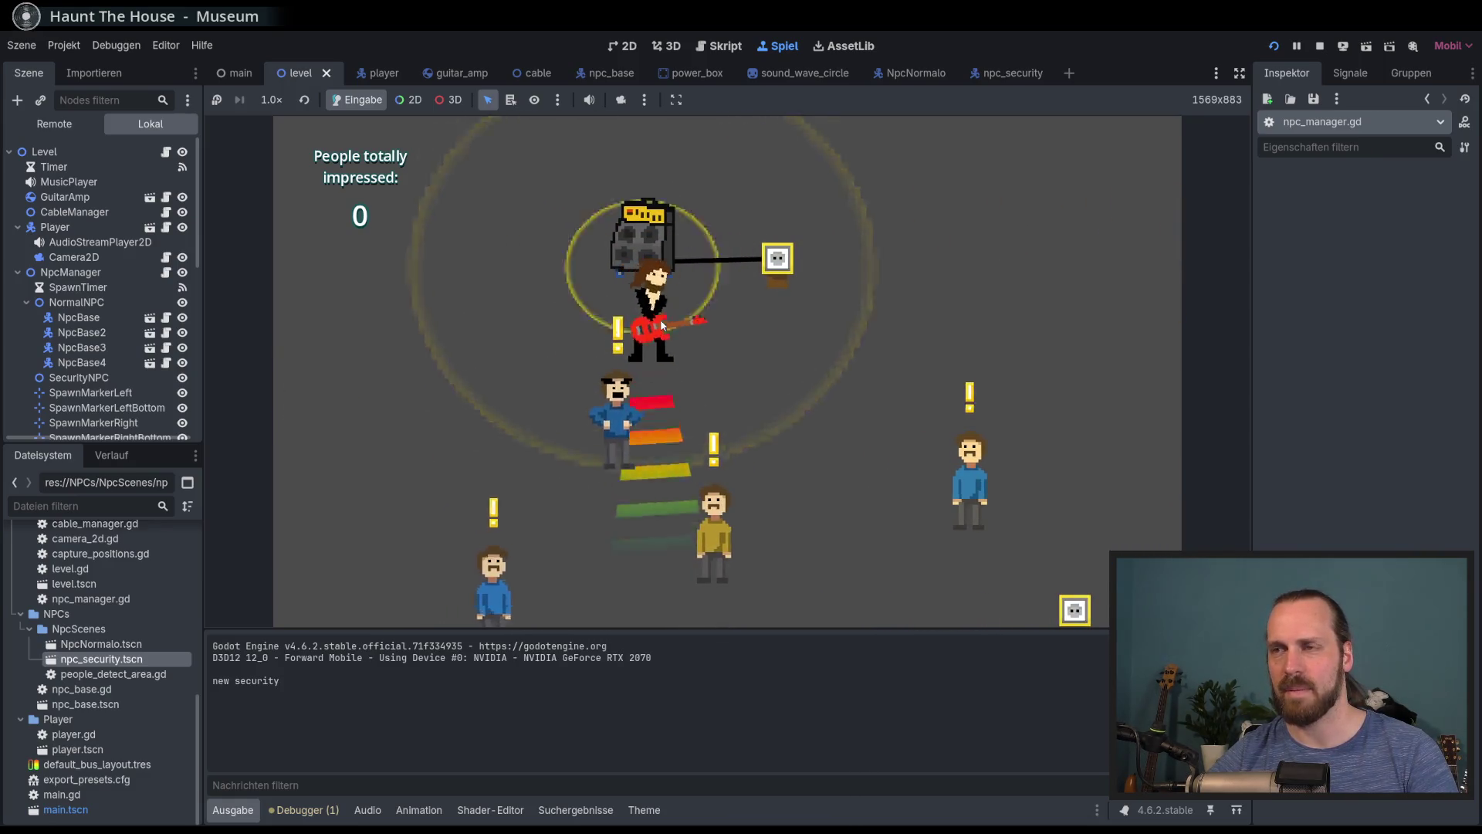
key(d)
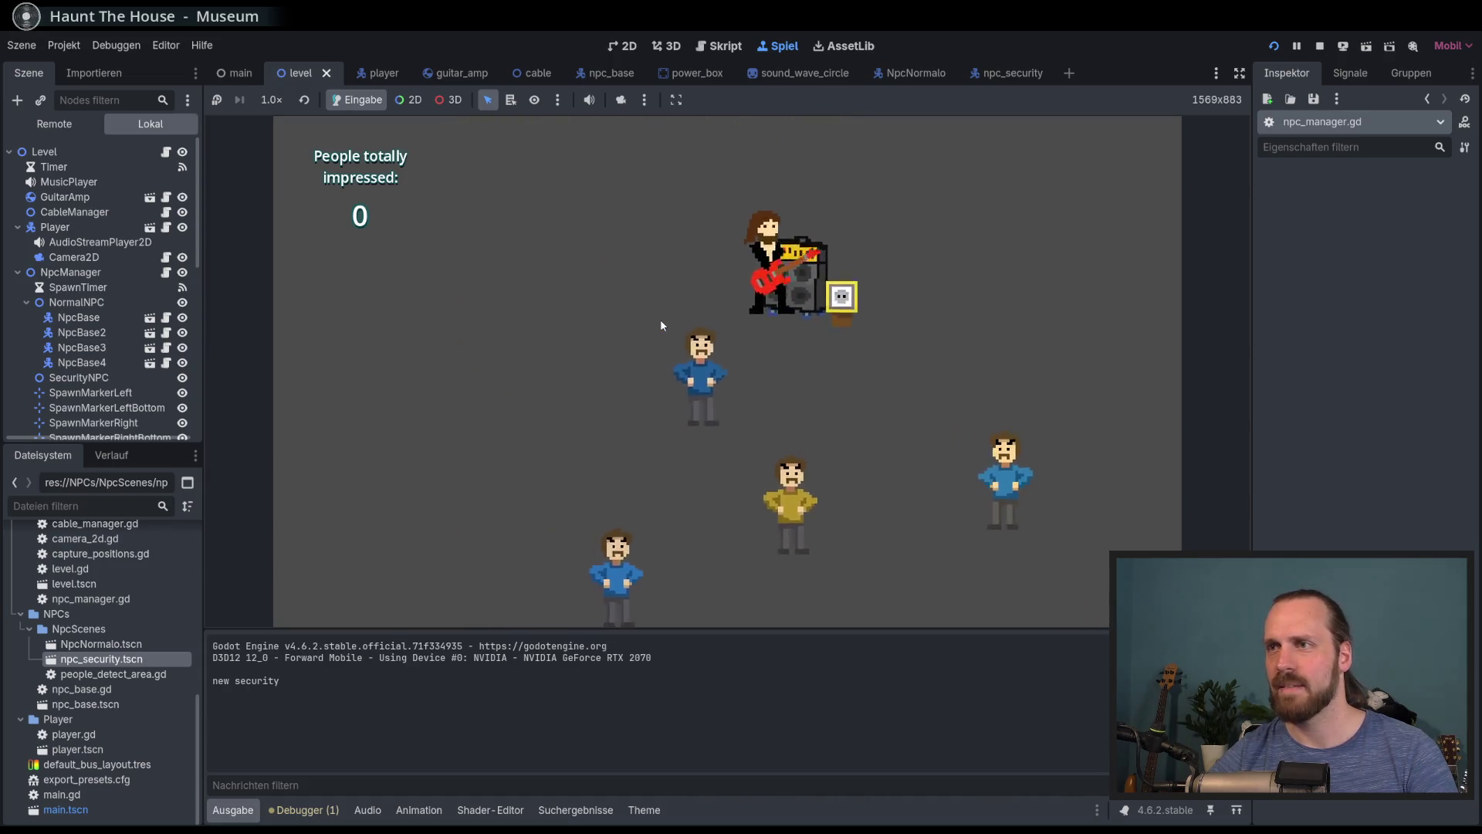
key(s)
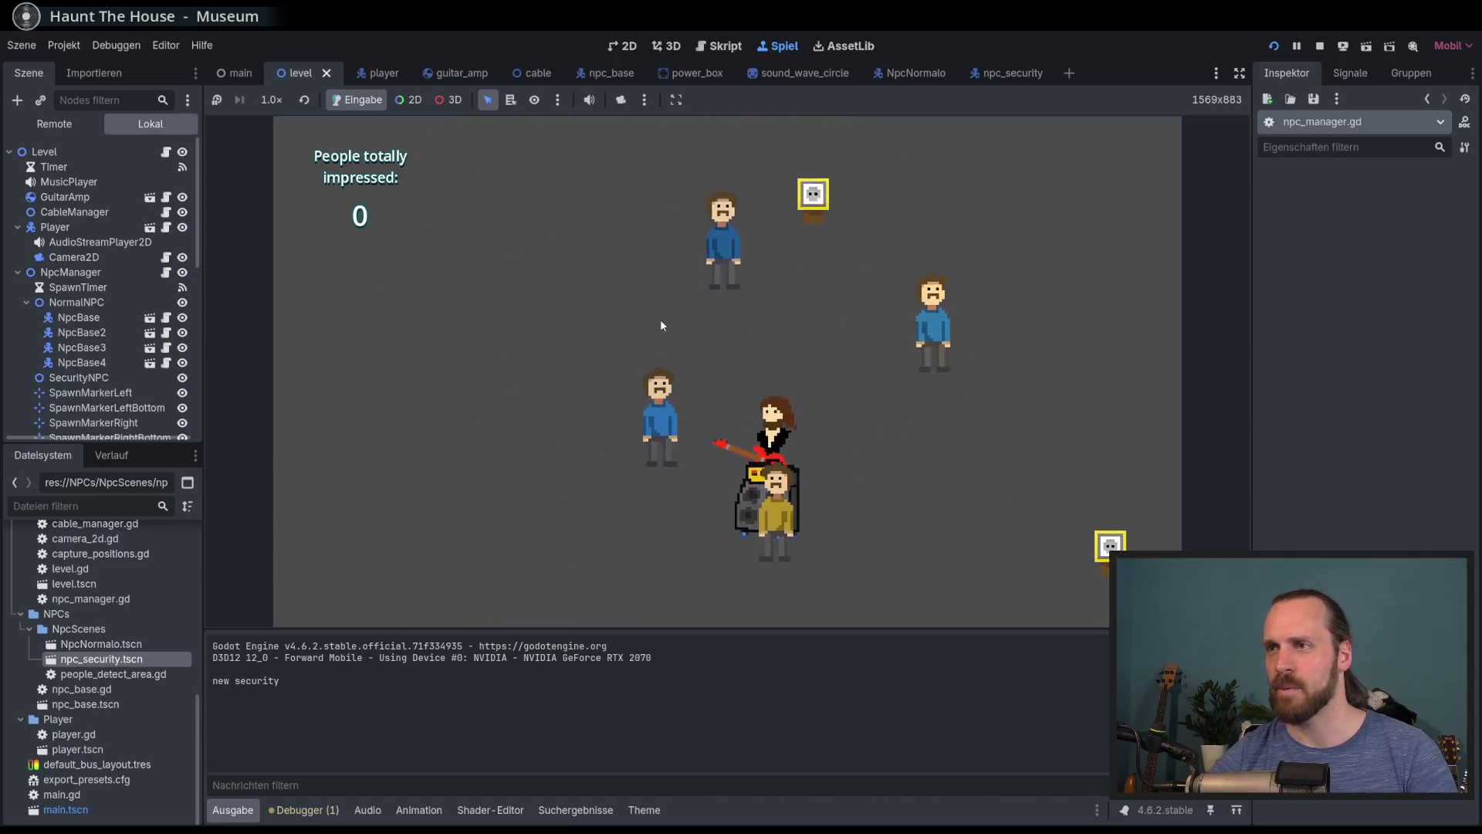
key(d)
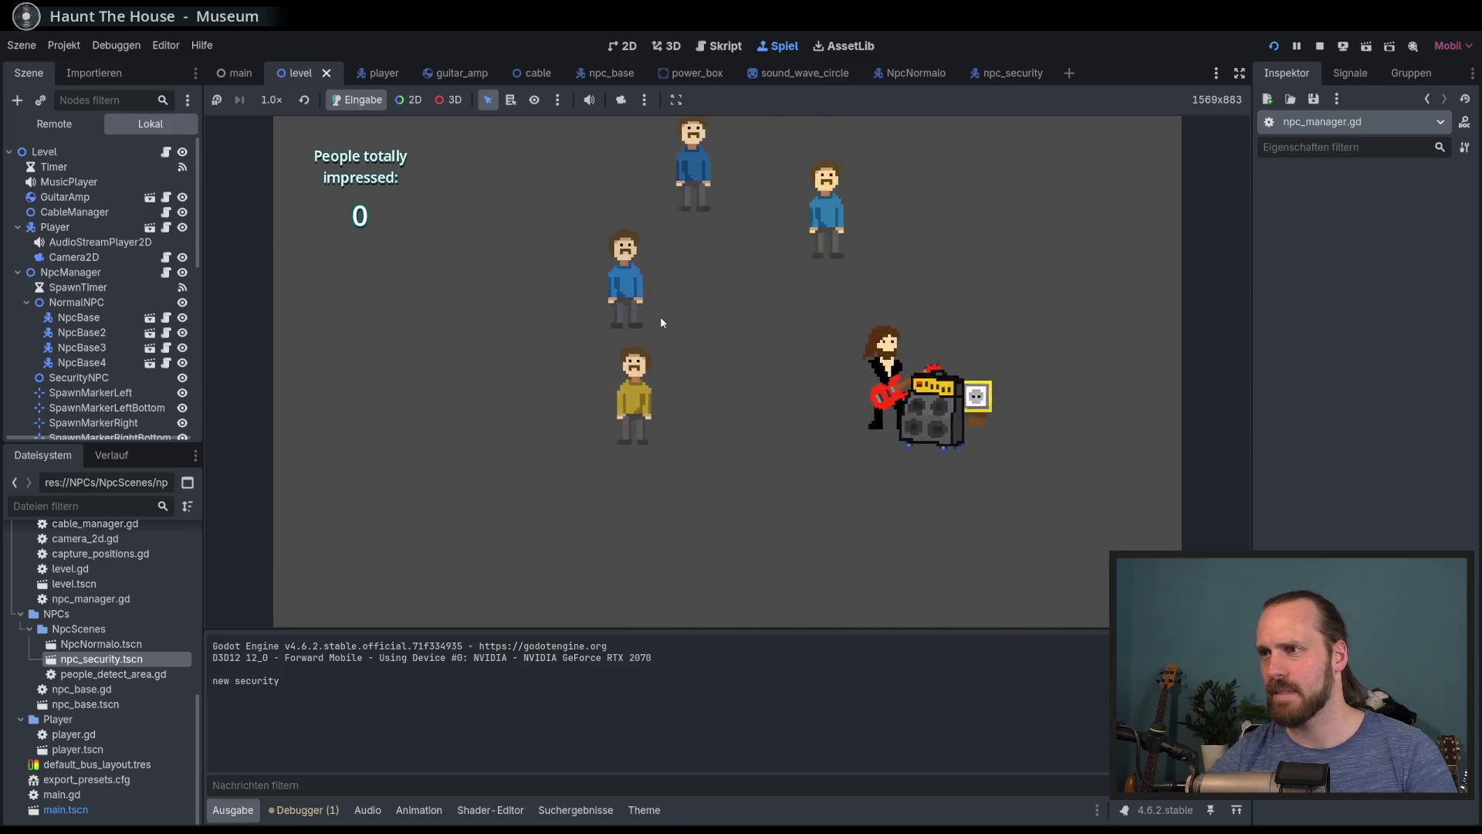
key(d)
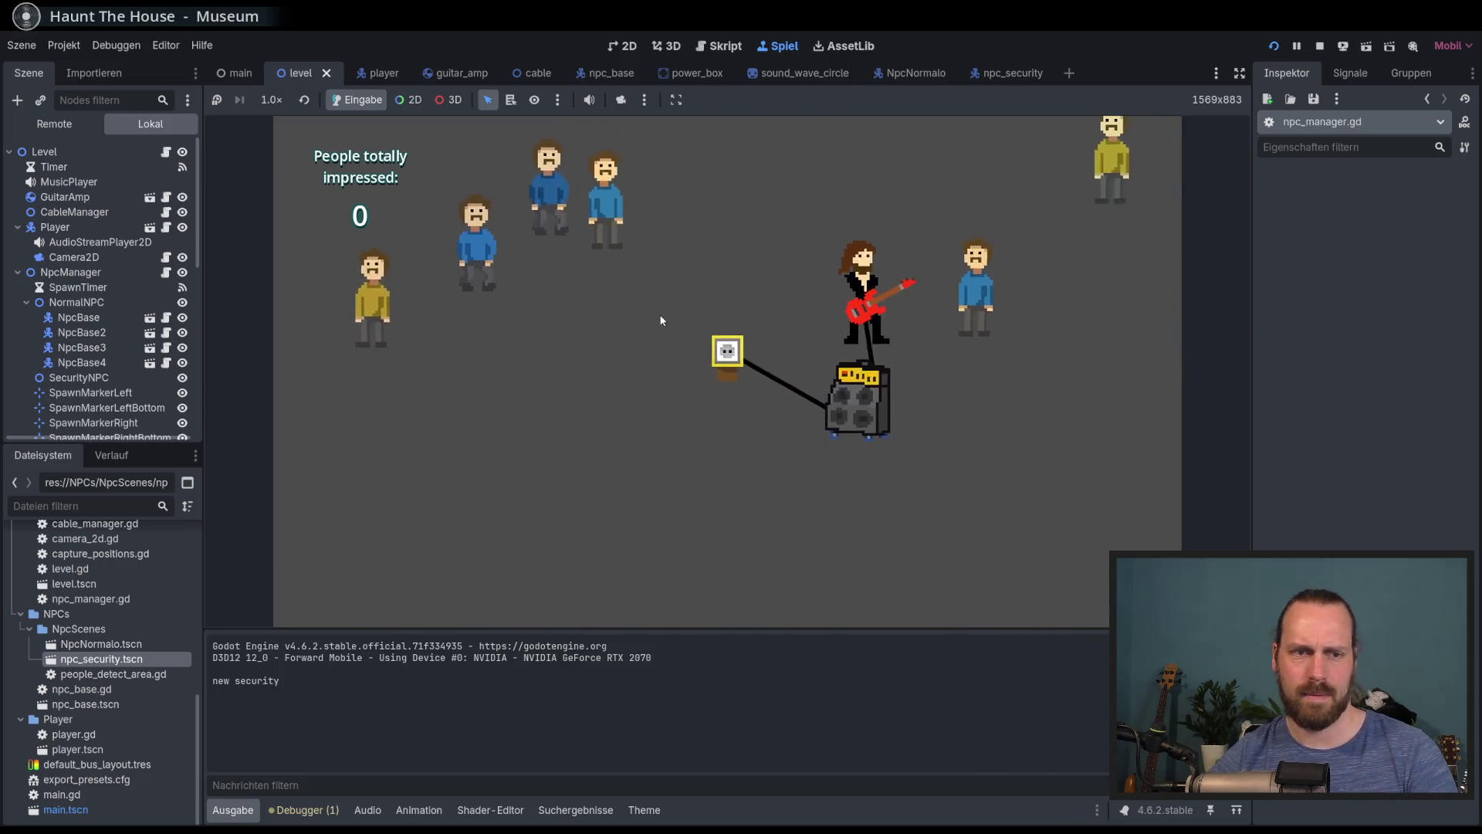
key(d)
key(space)
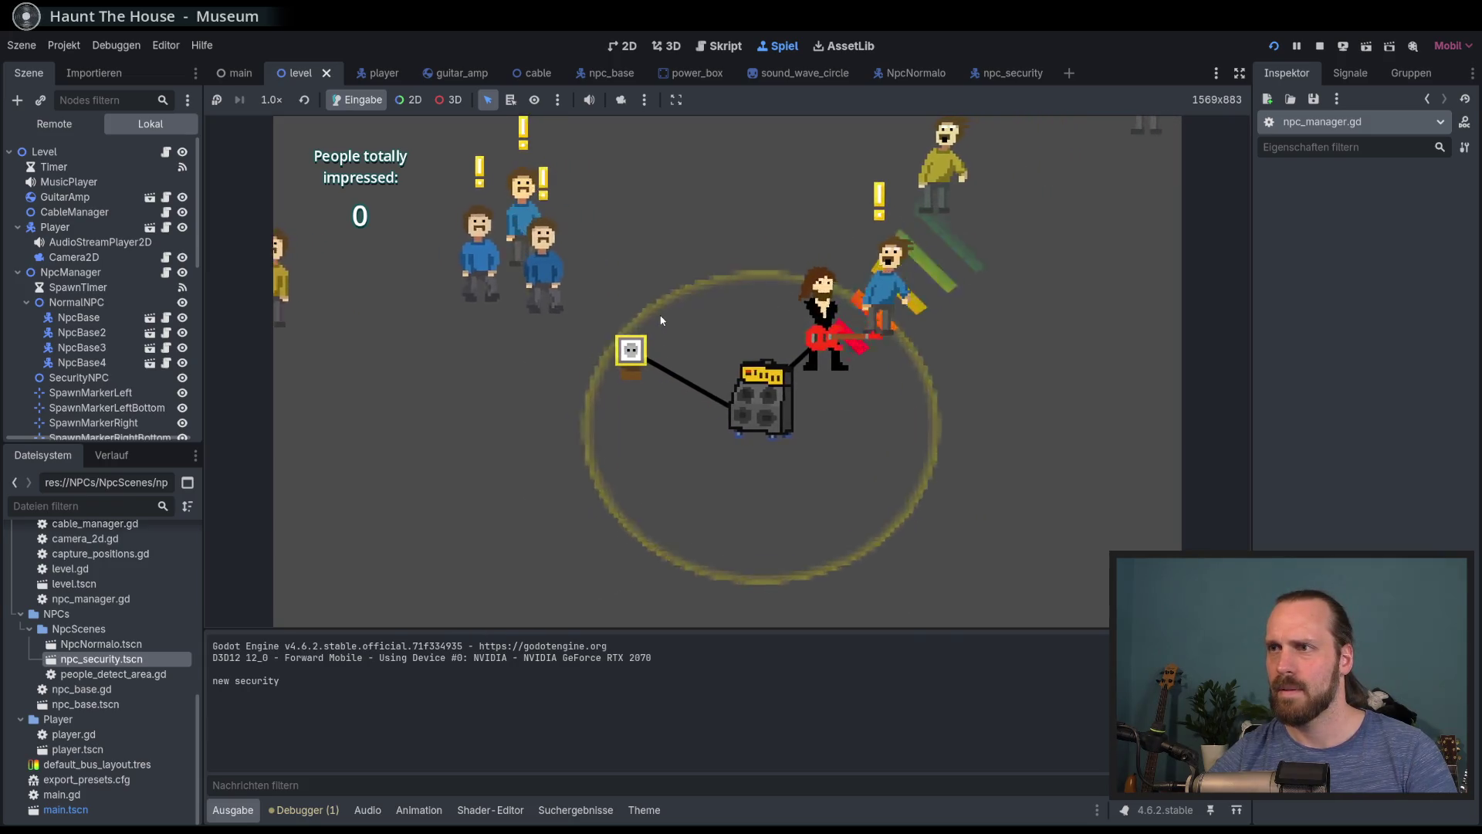
key(a)
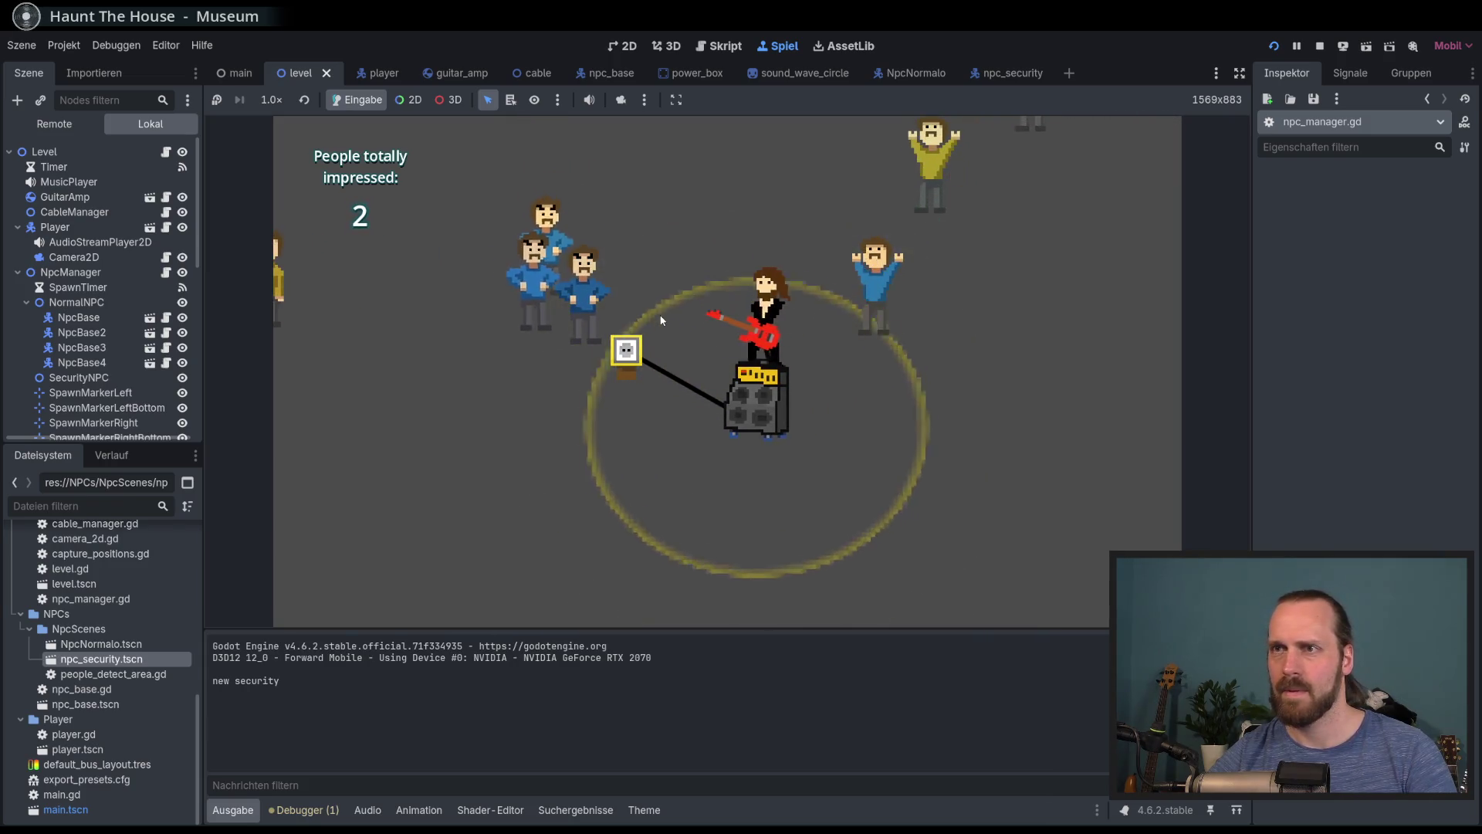
key(d)
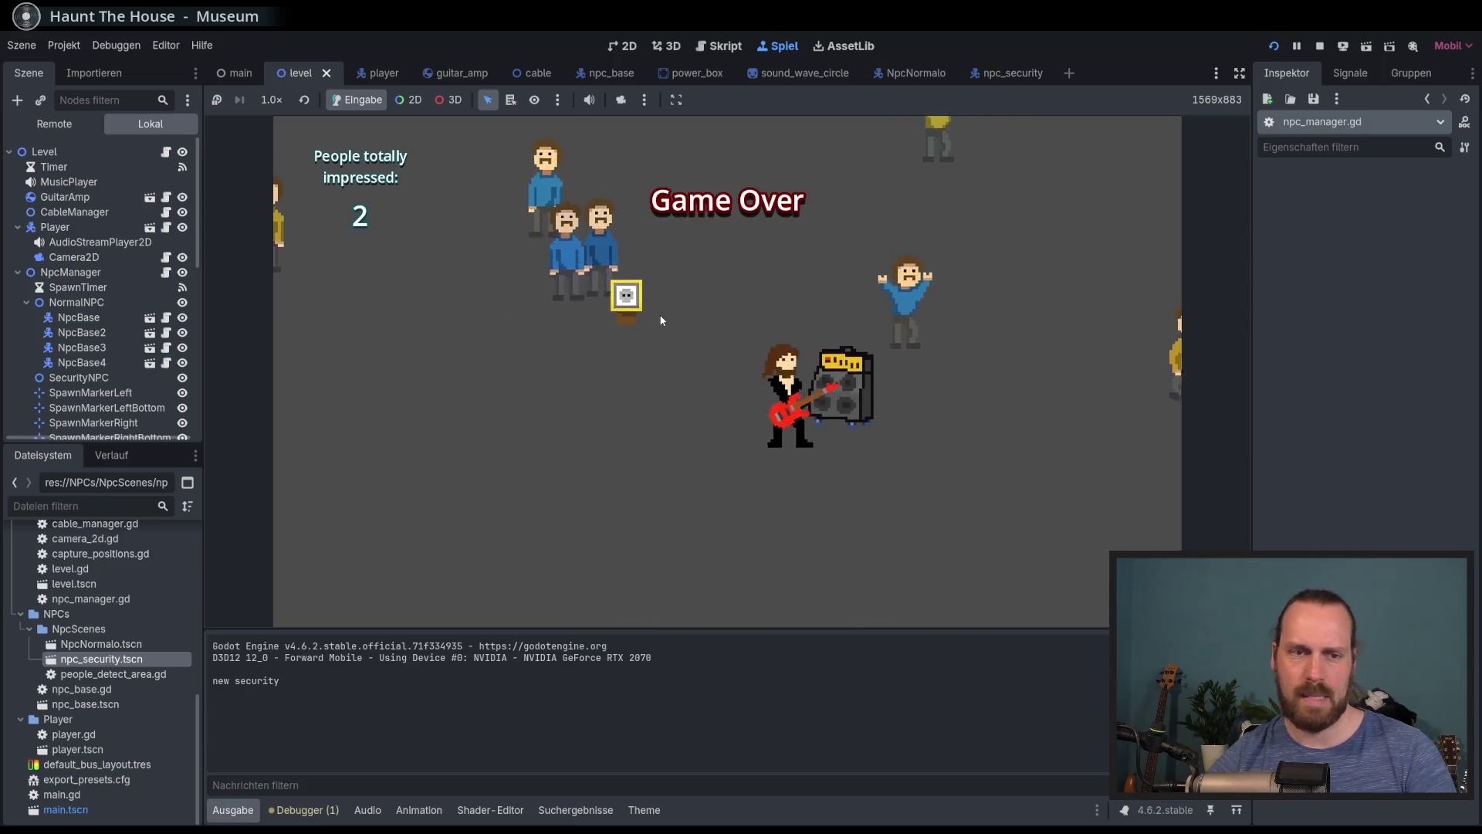
Start another game, play to impress nearby people, and drag the amp around the level
key(Down)
key(Return)
key(Return)
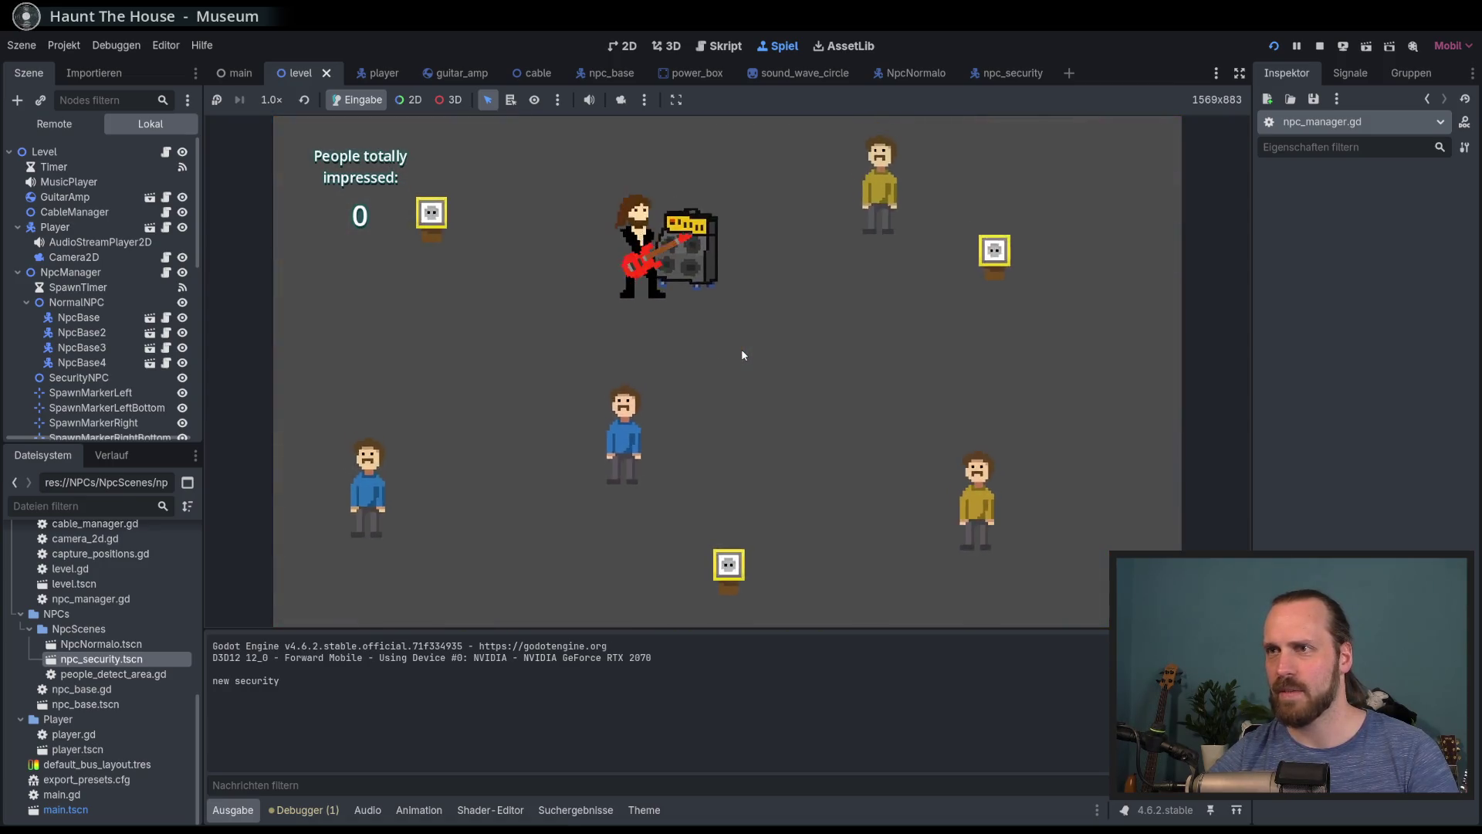
key(d)
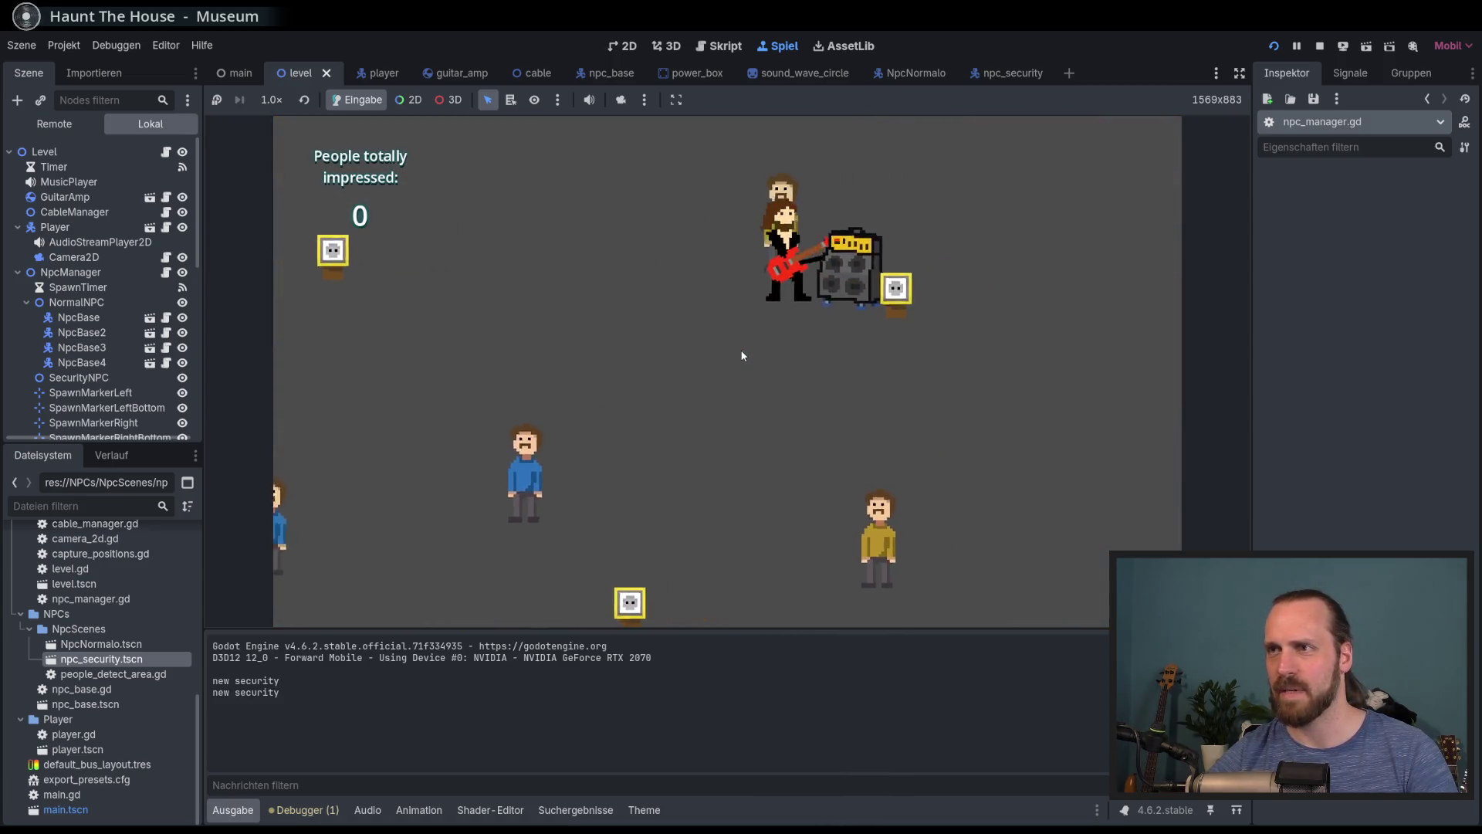
key(space)
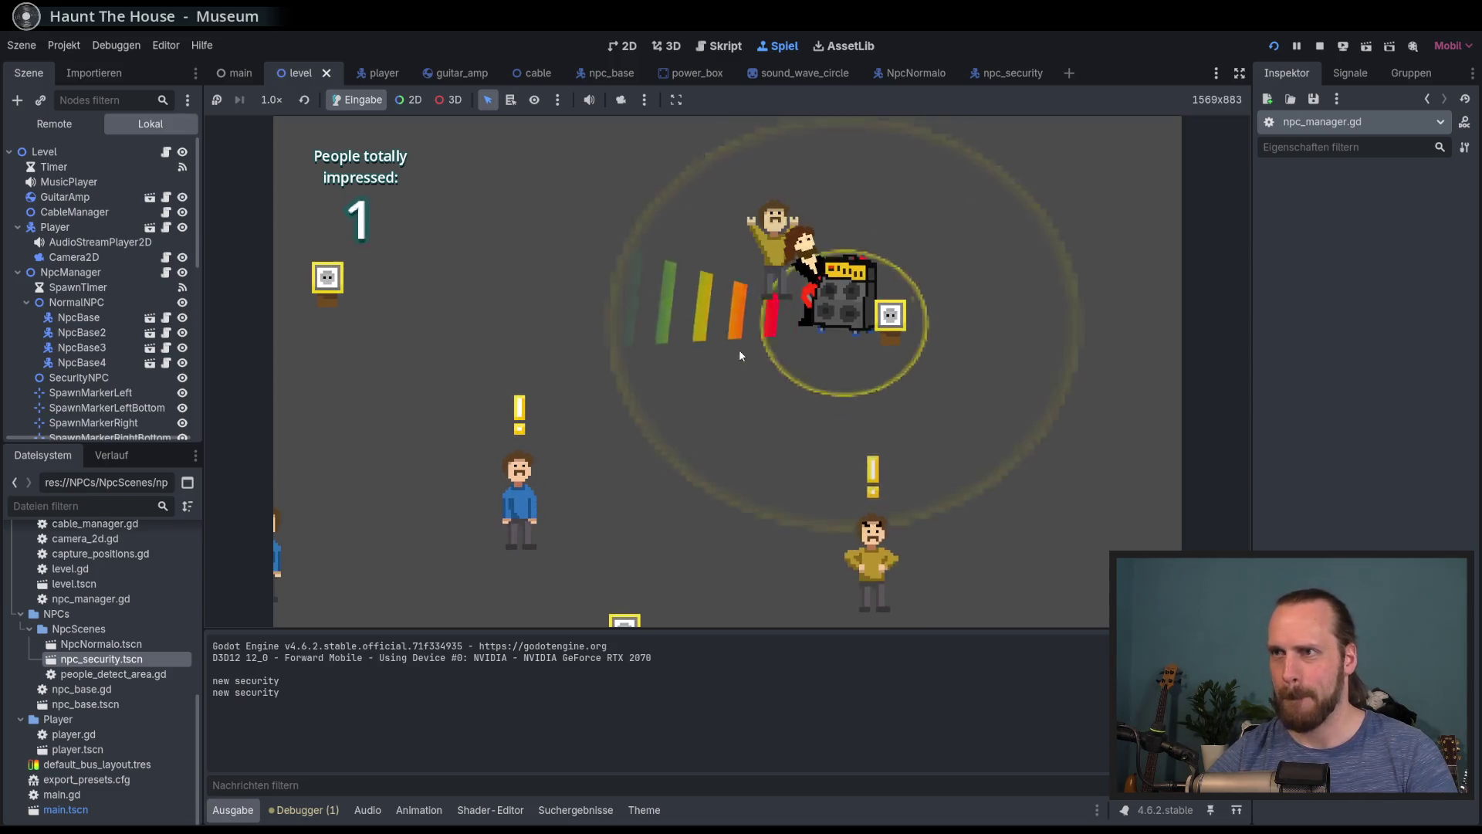
key(s)
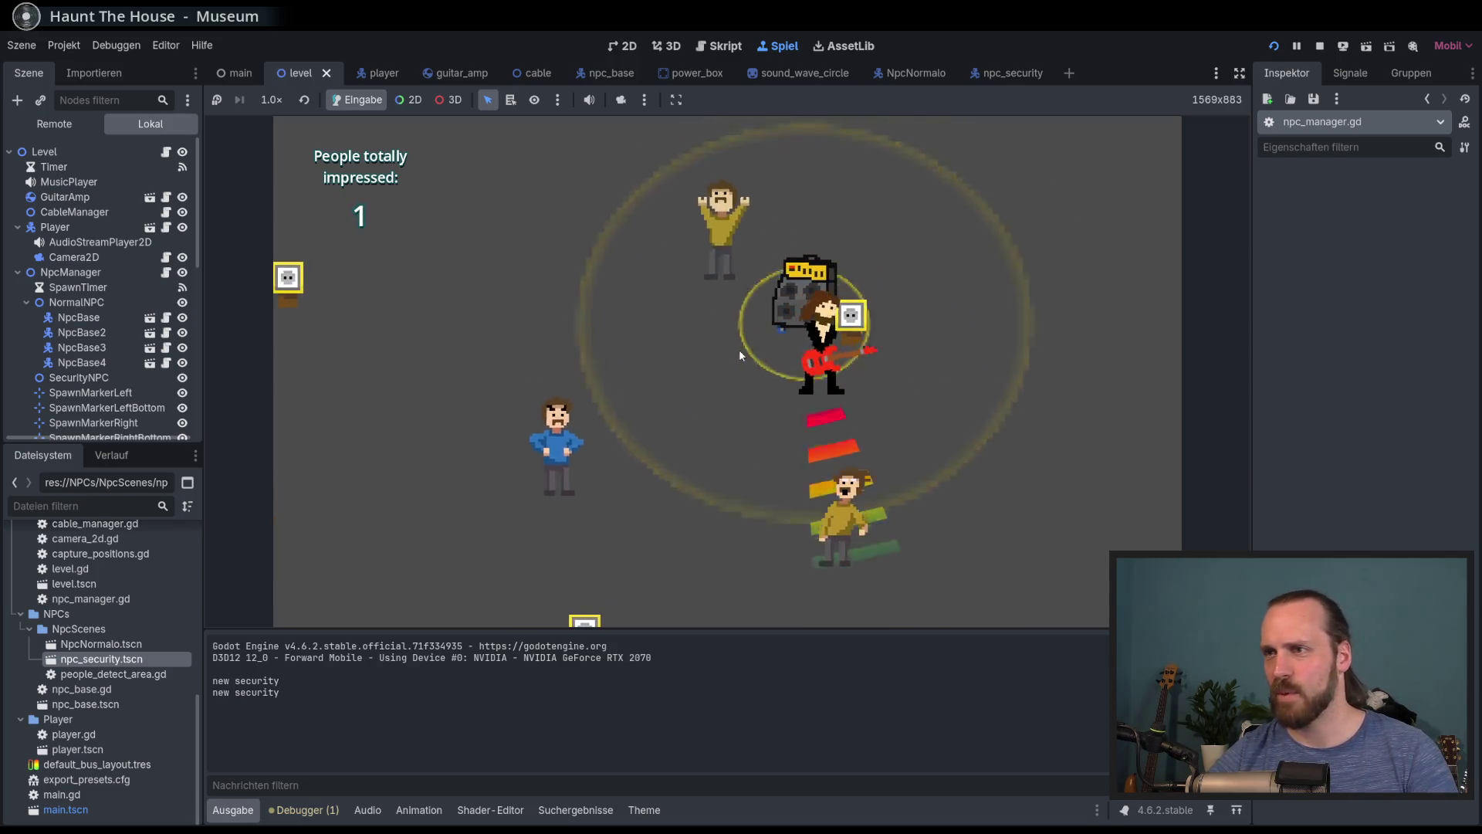
key(a)
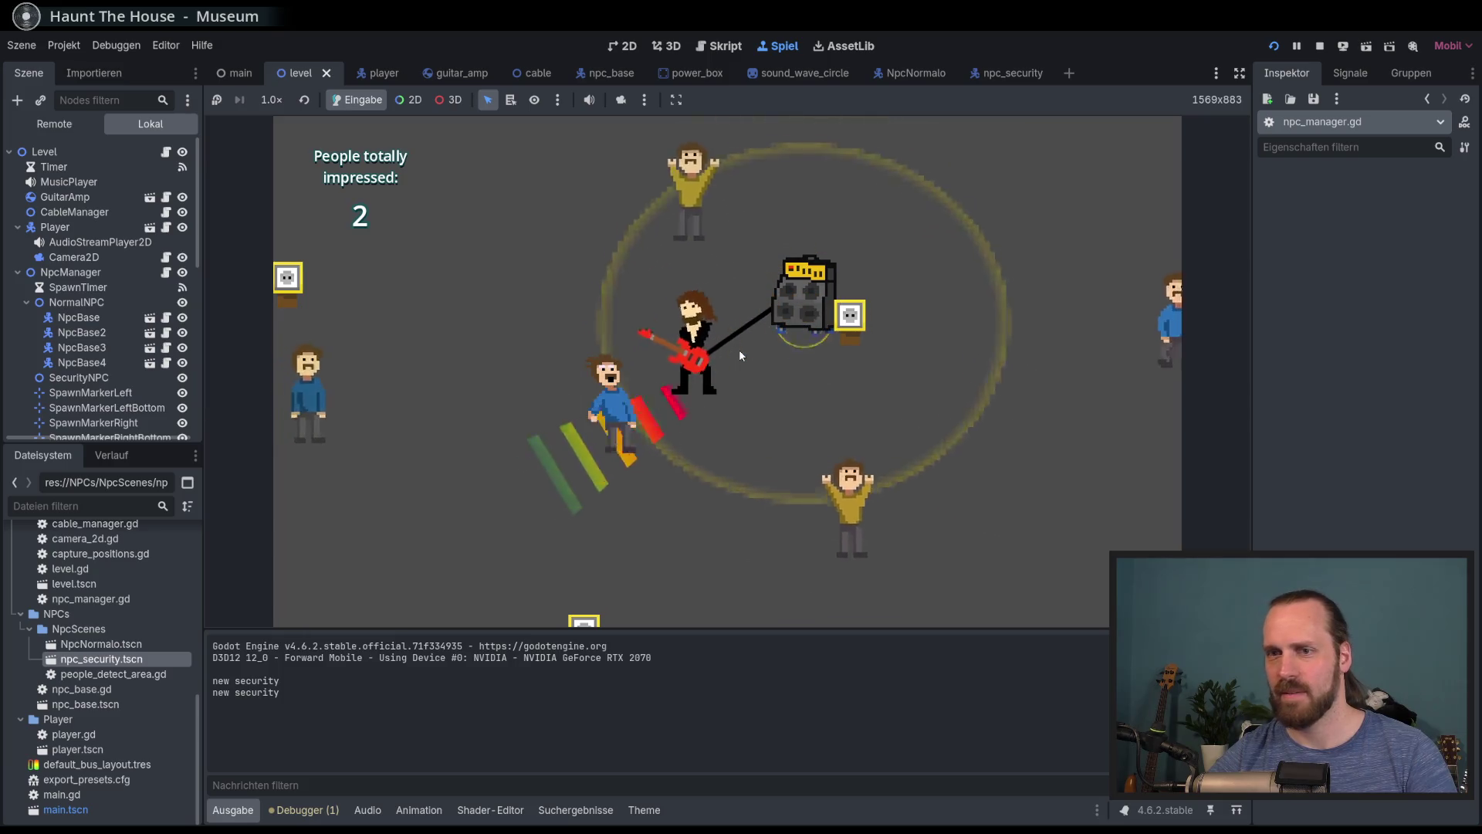
key(d)
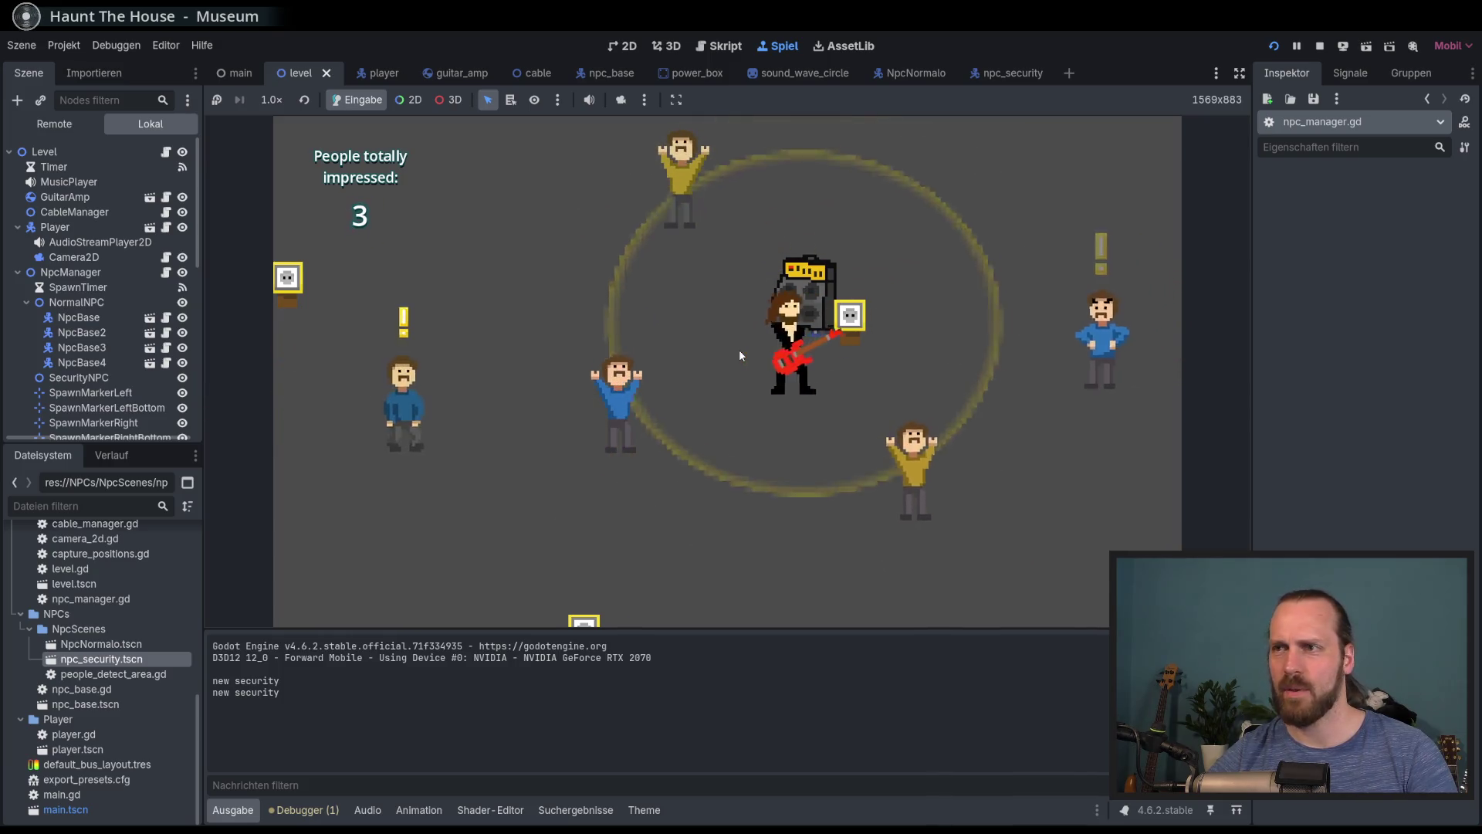
key(a)
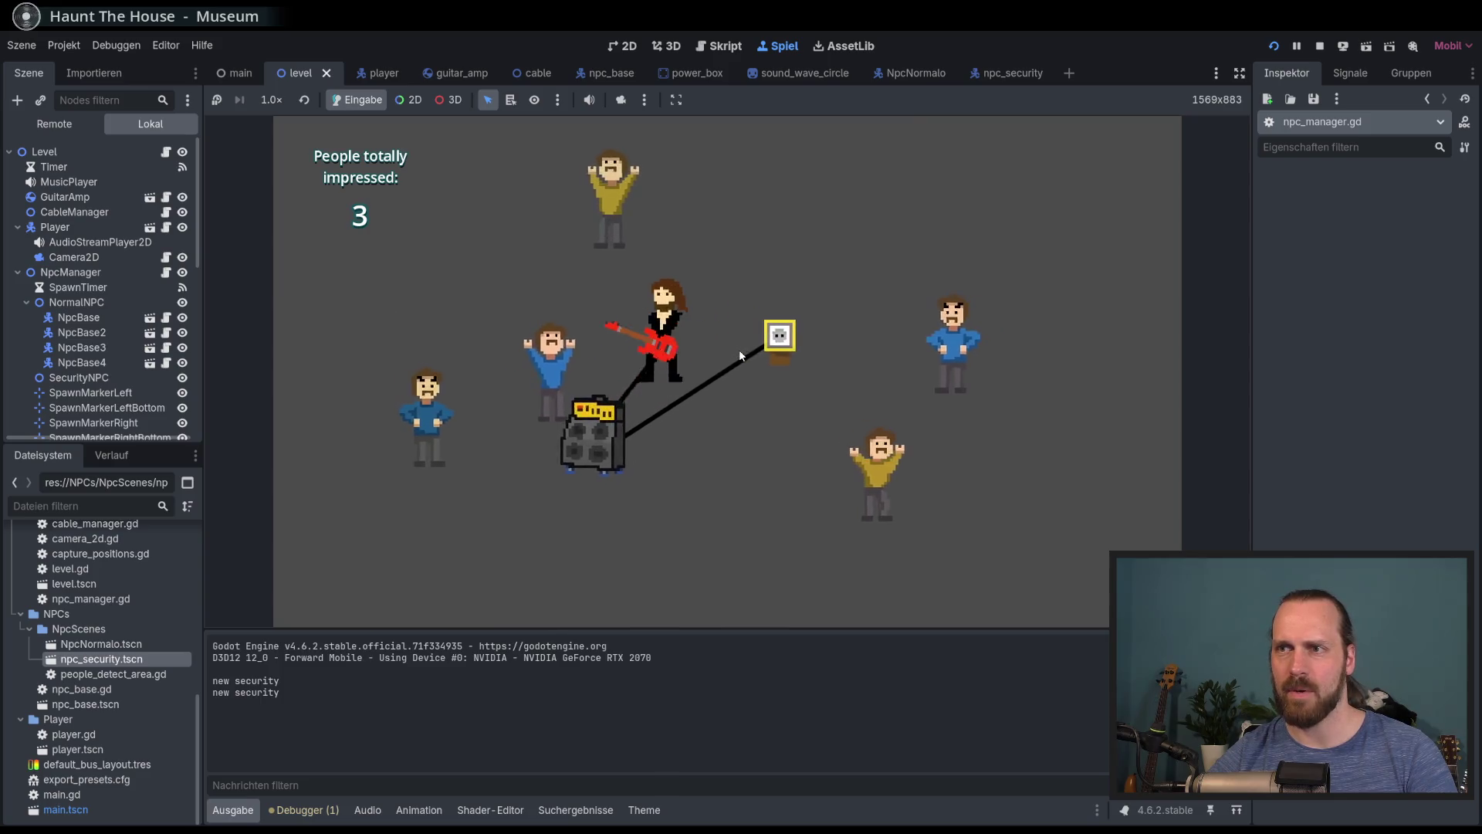
key(s)
key(a)
key(d)
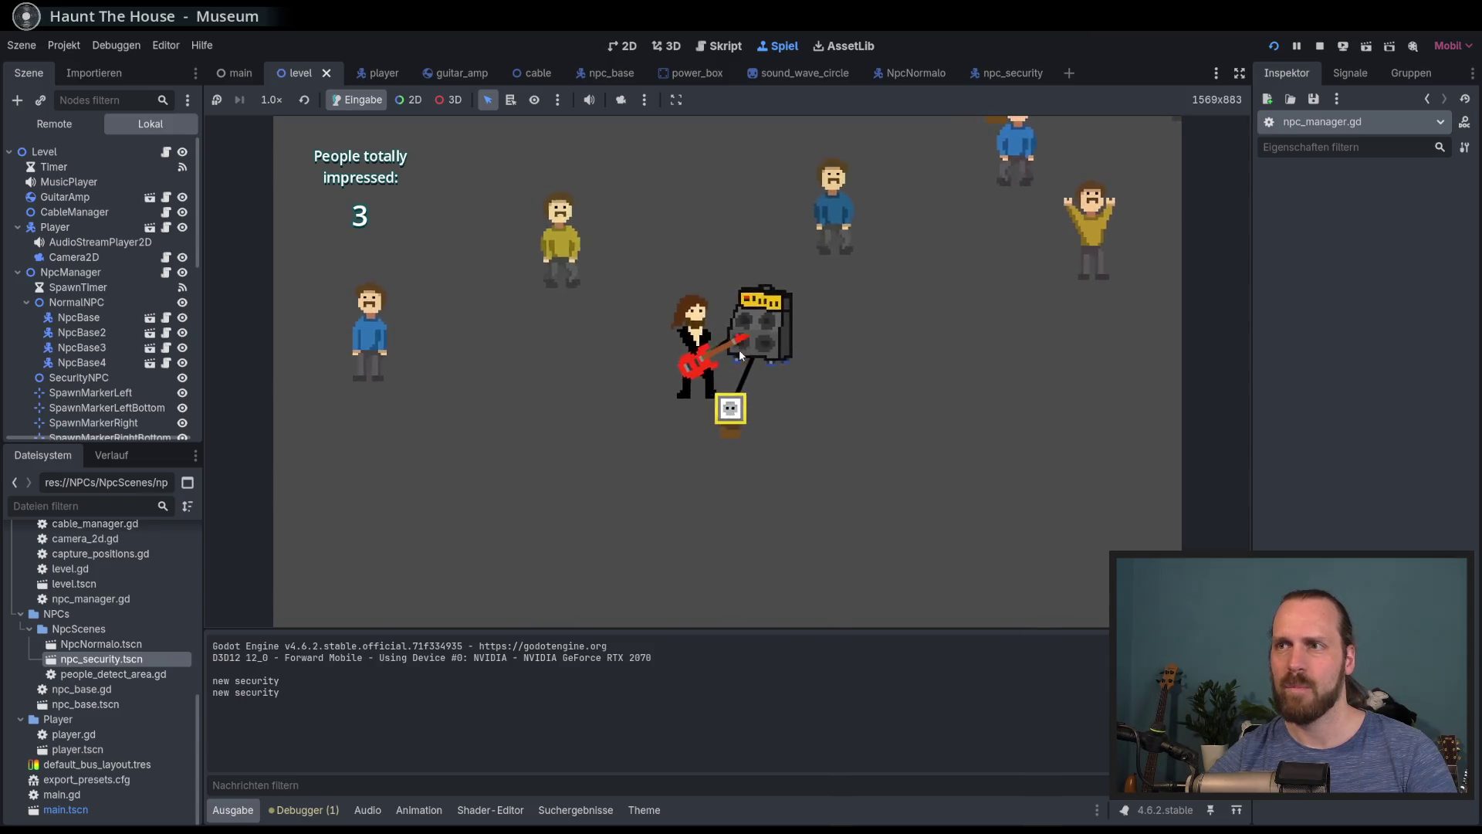
key(w)
key(a)
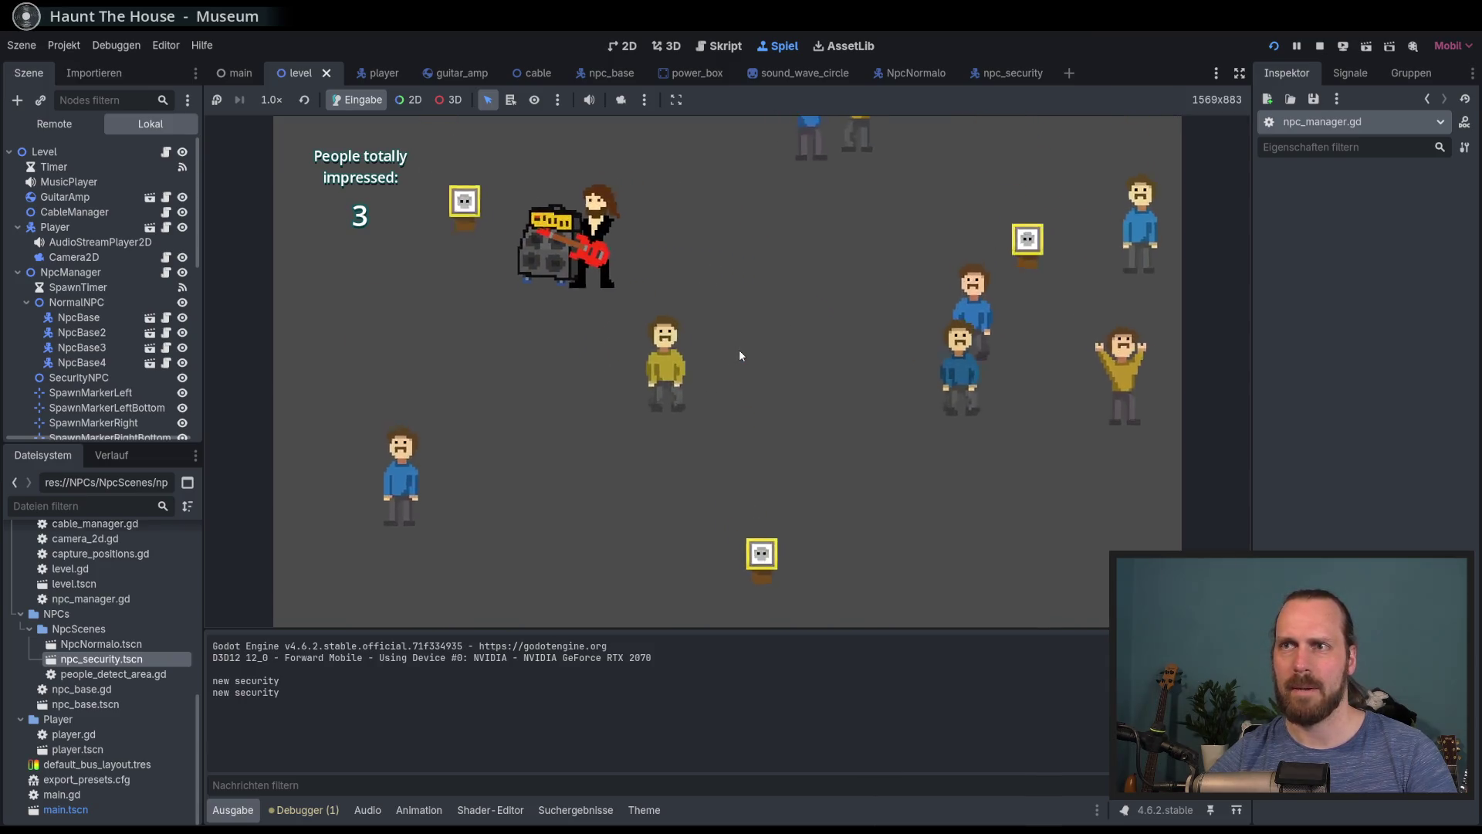
key(s)
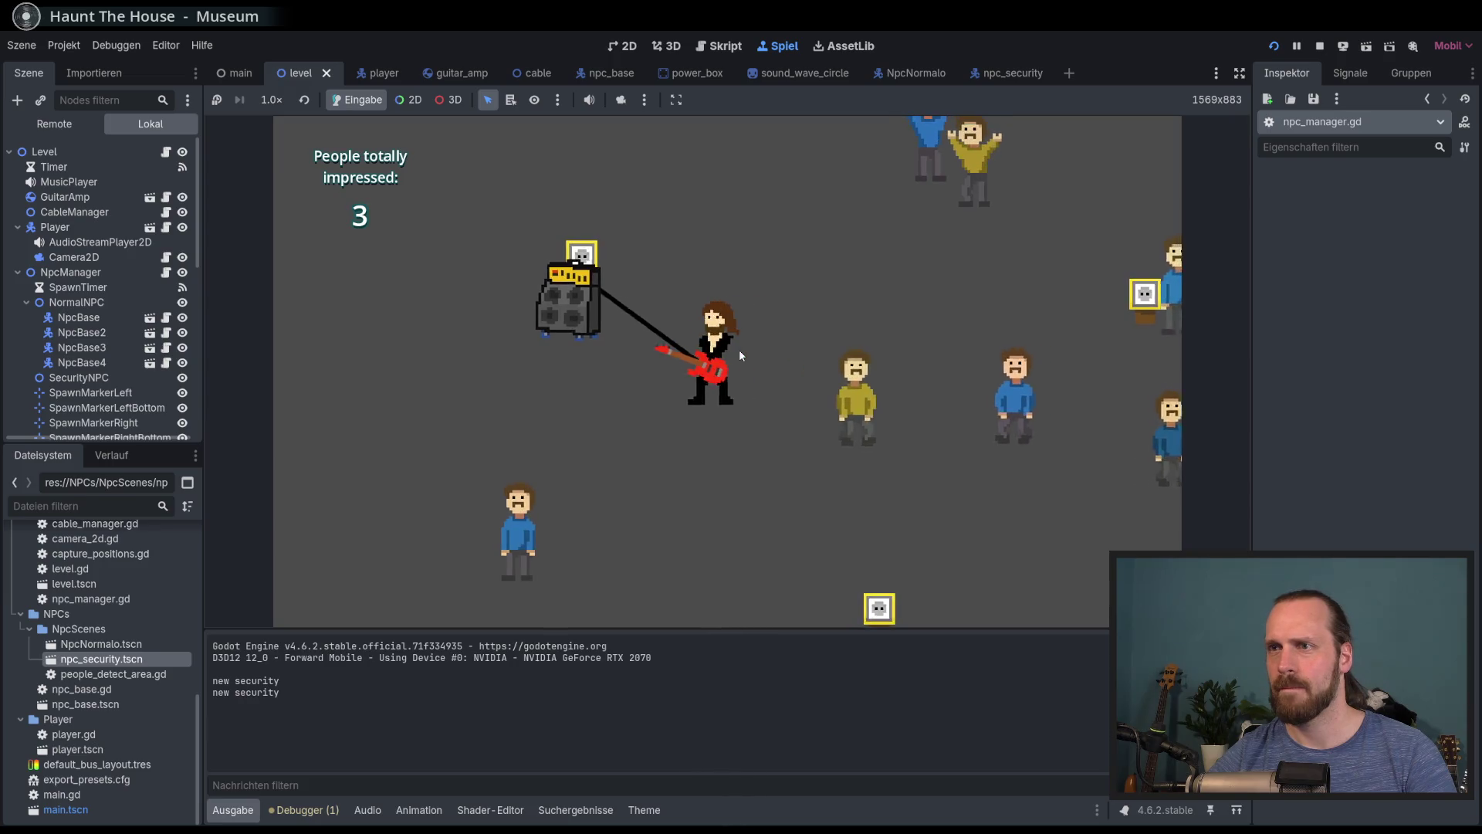
Play for the crowd again, set the amp down by a new socket, then stop the game with F8
key(d)
key(space)
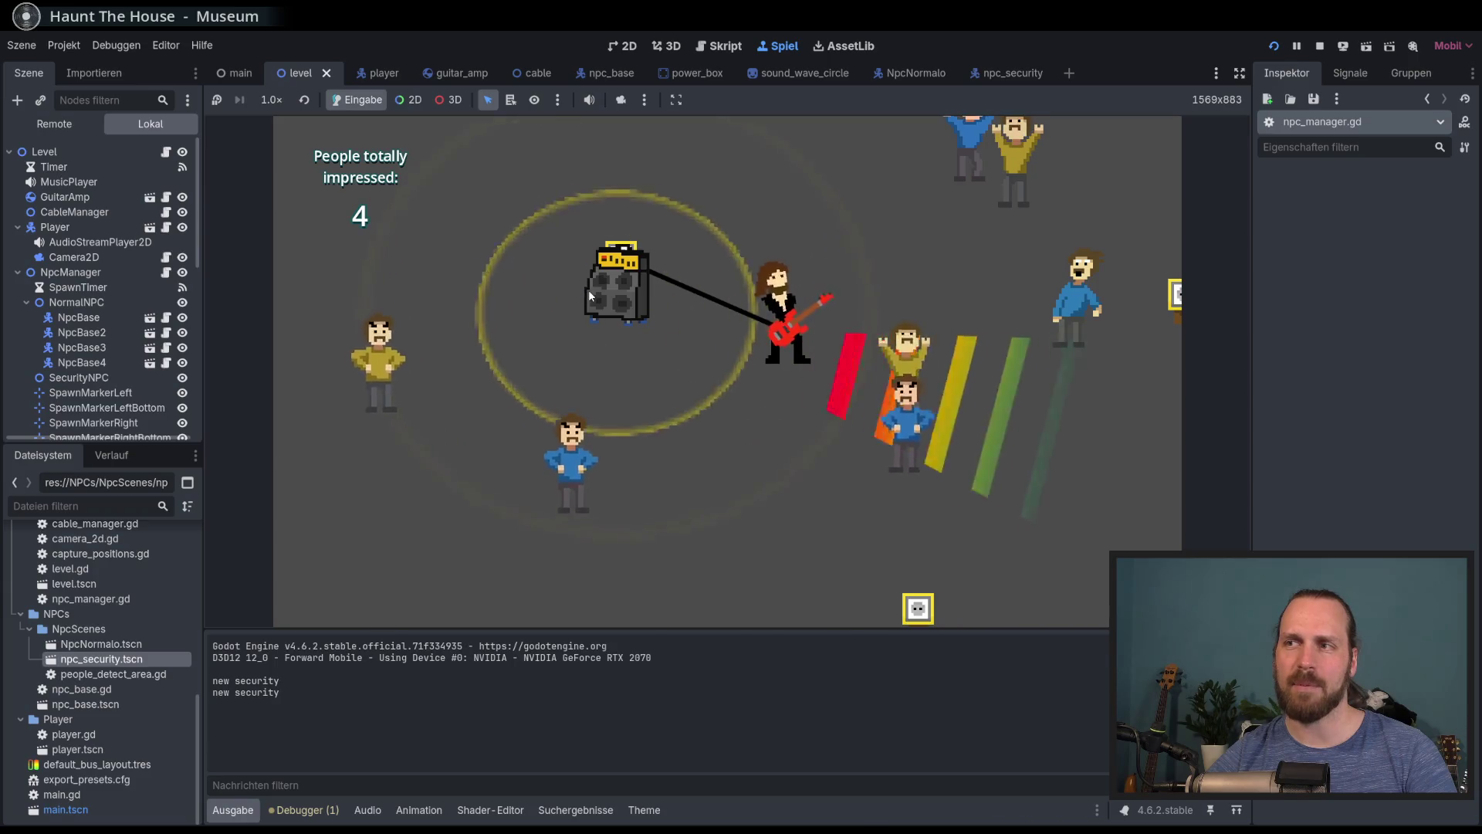
key(s)
key(a)
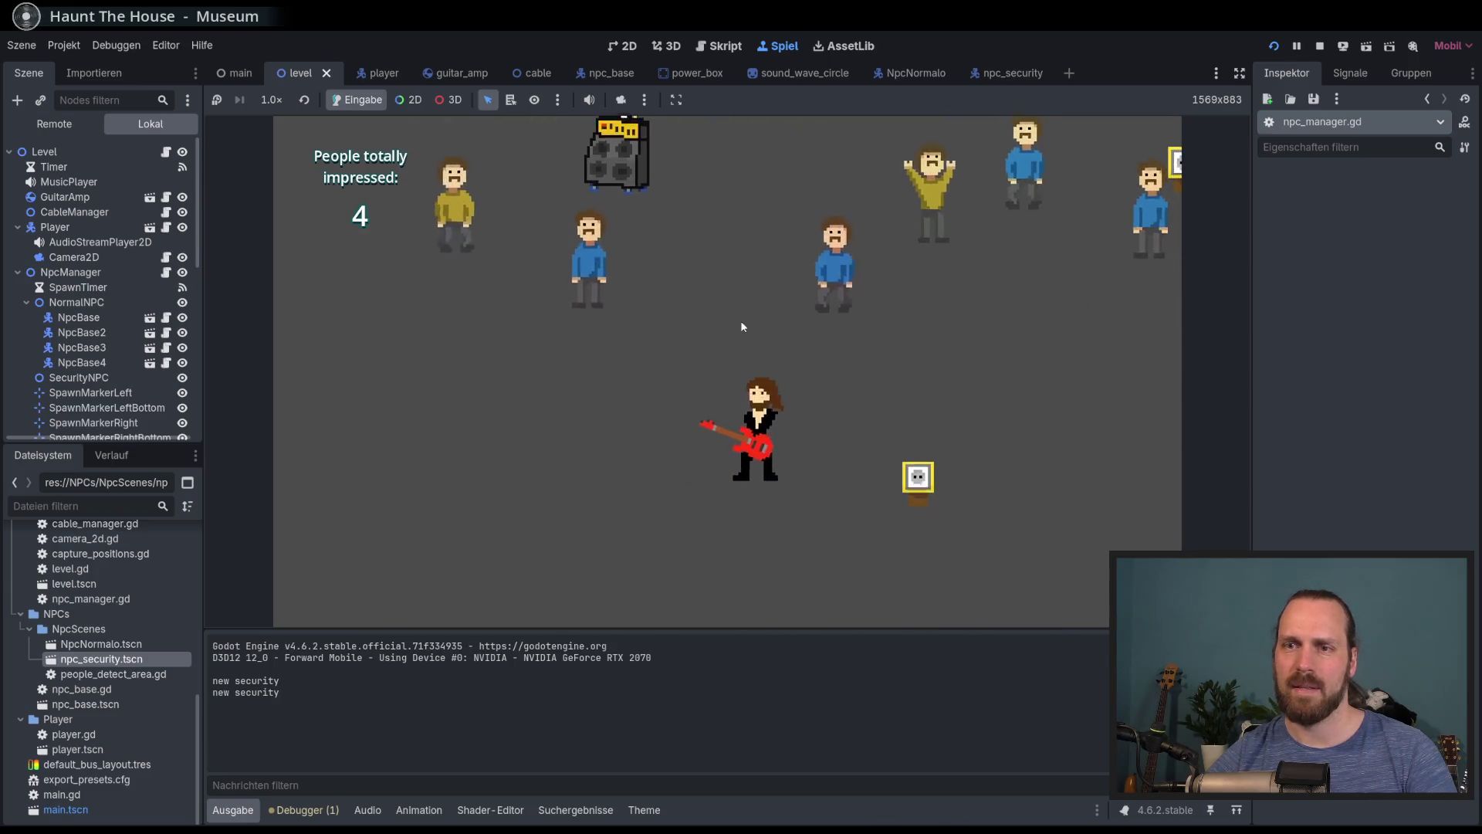
key(w)
key(space)
key(d)
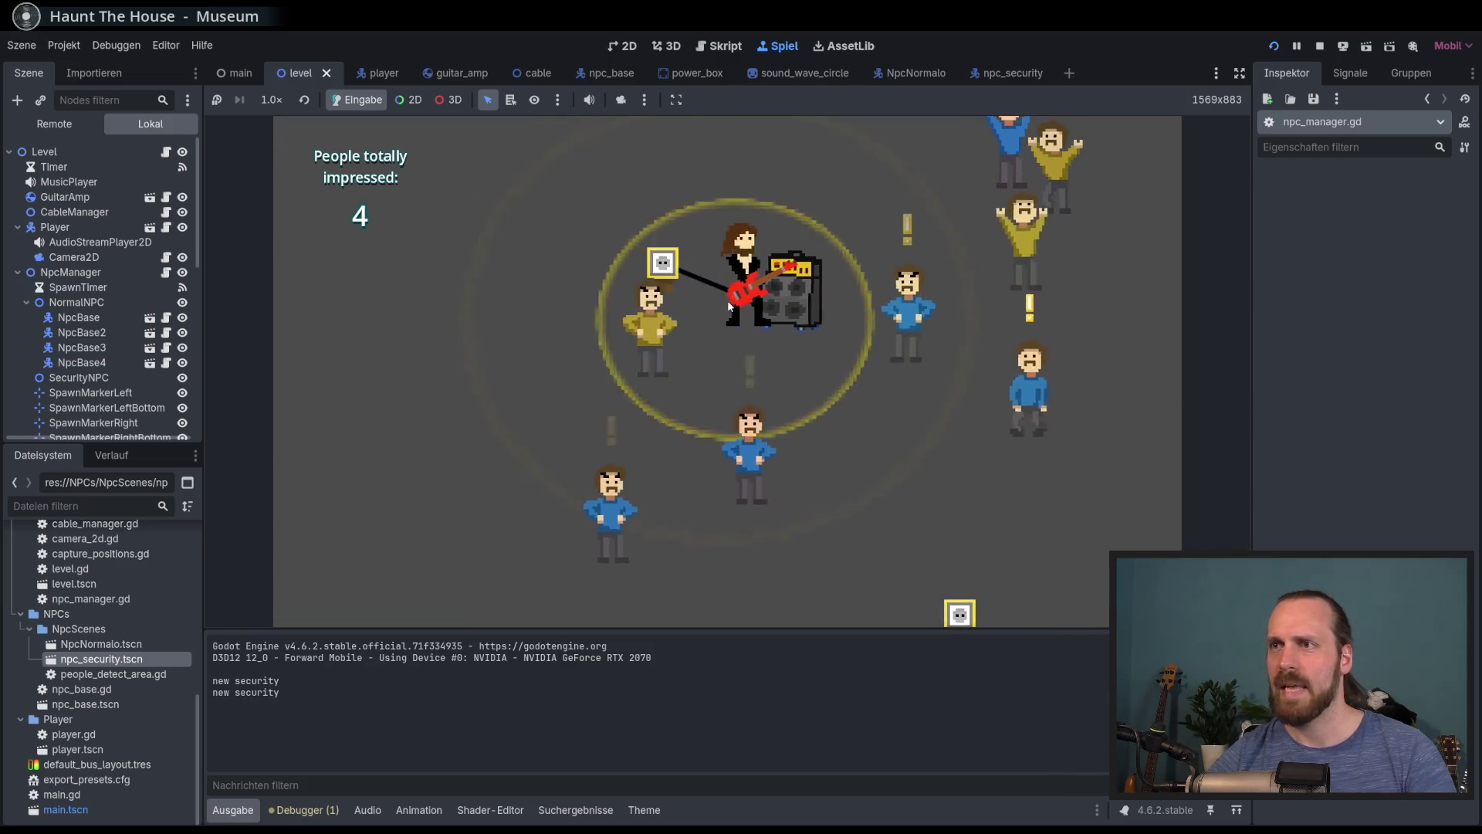
key(s)
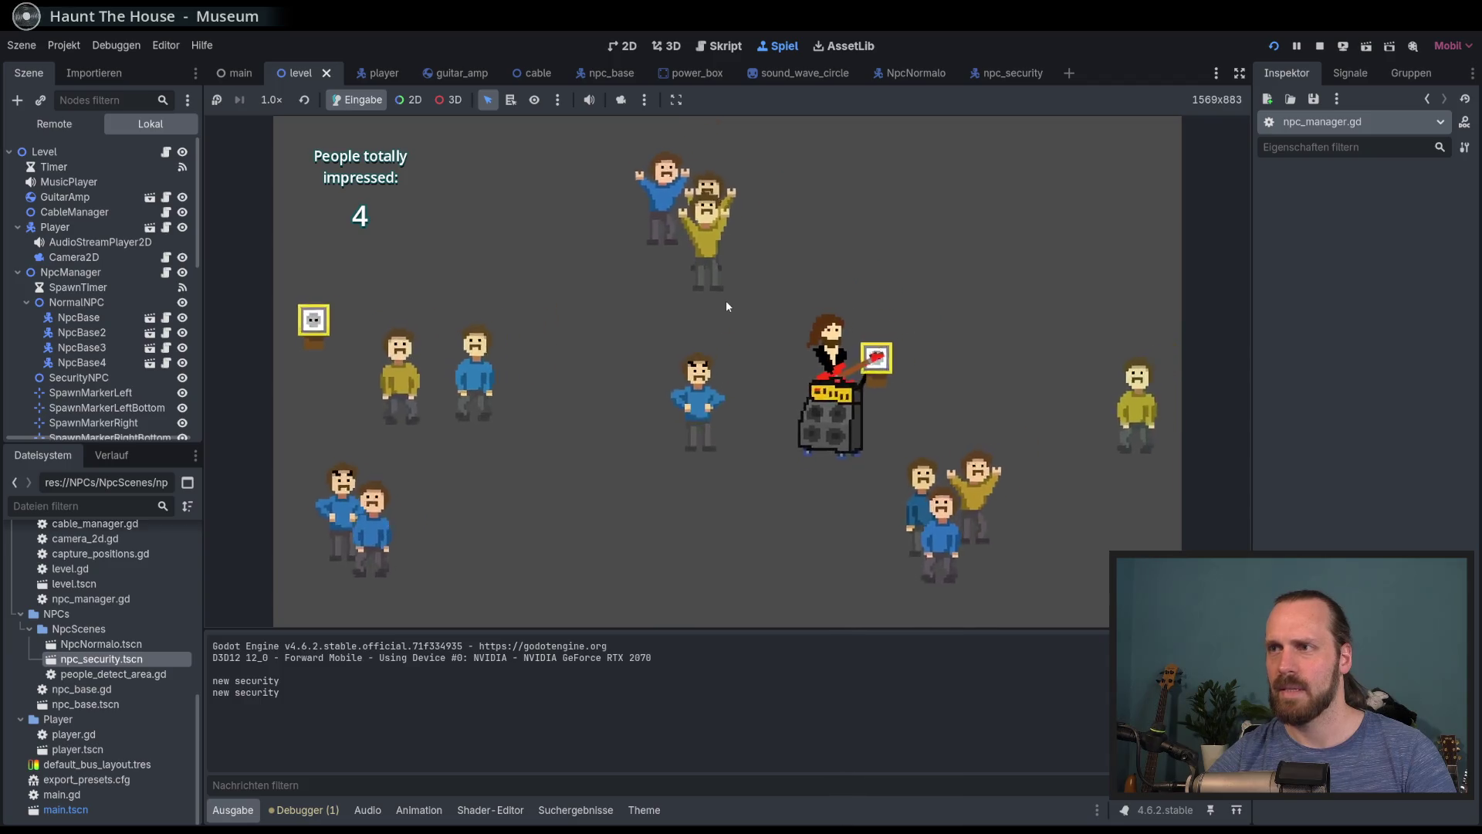
key(w)
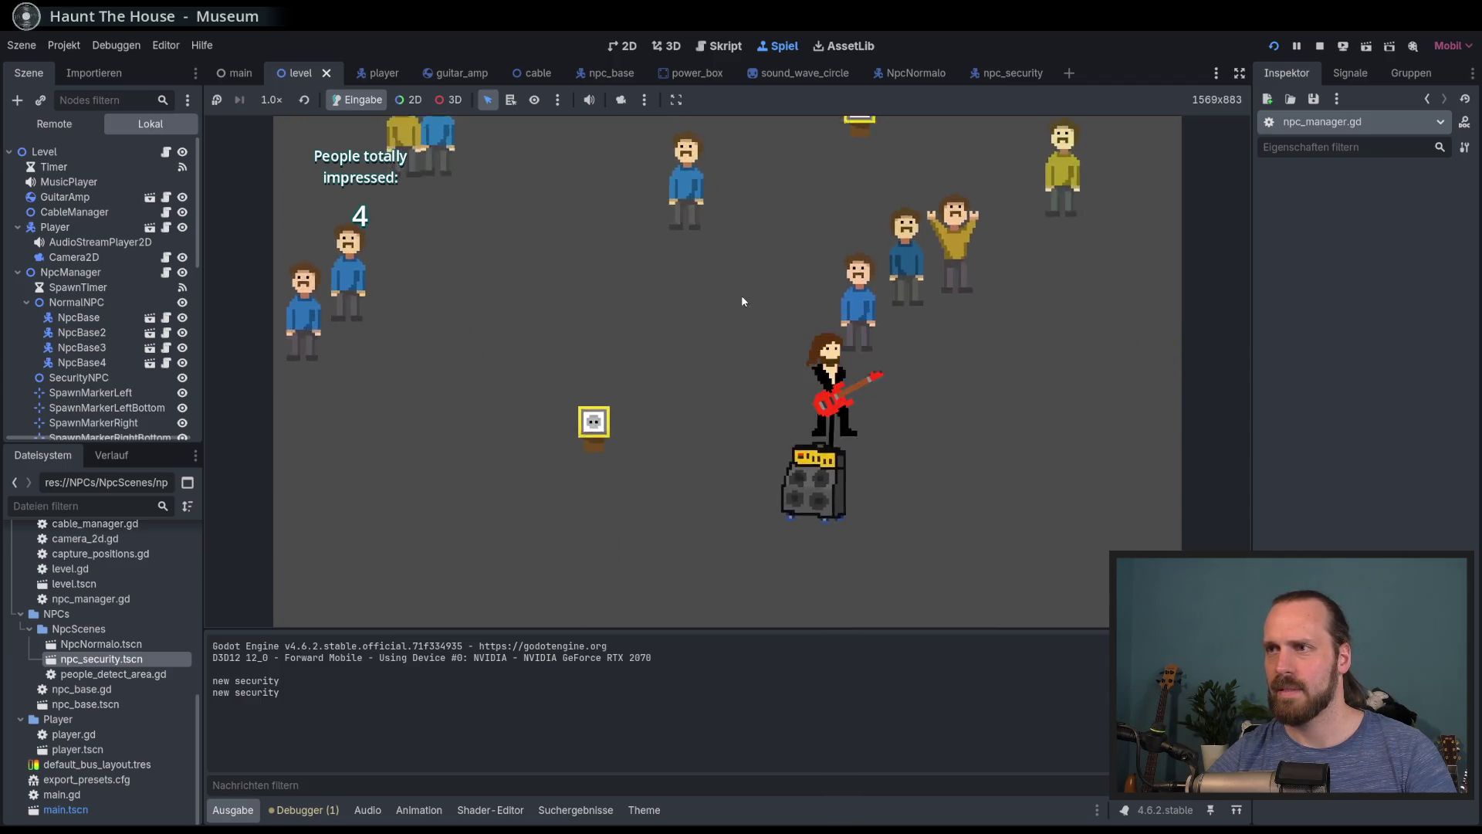
key(F8)
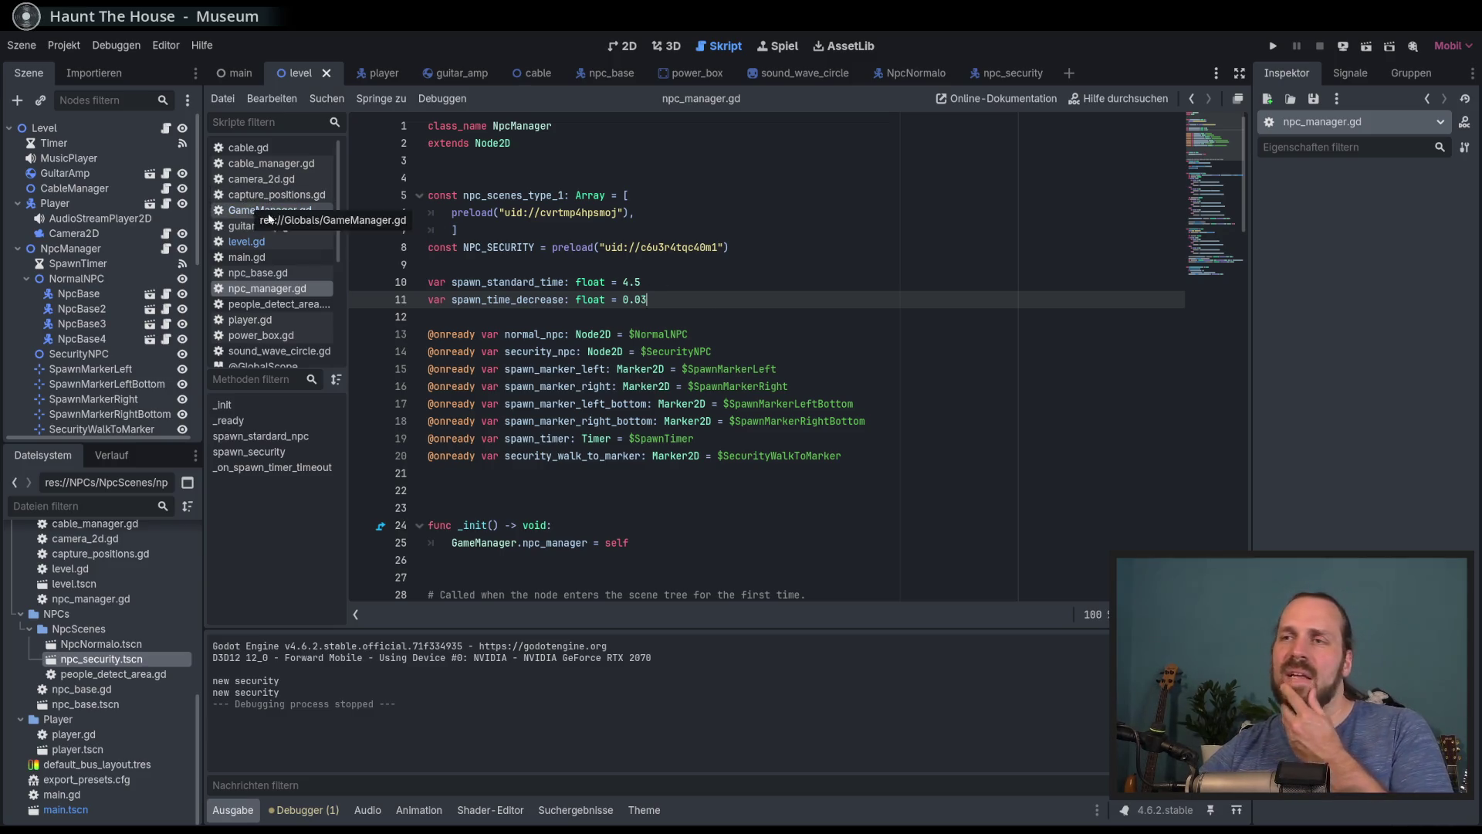
Change security_spawn_cooldown in level.gd from 8 to 7 and save the script
scroll(743, 366, down, 5)
scroll(594, 317, down, 2)
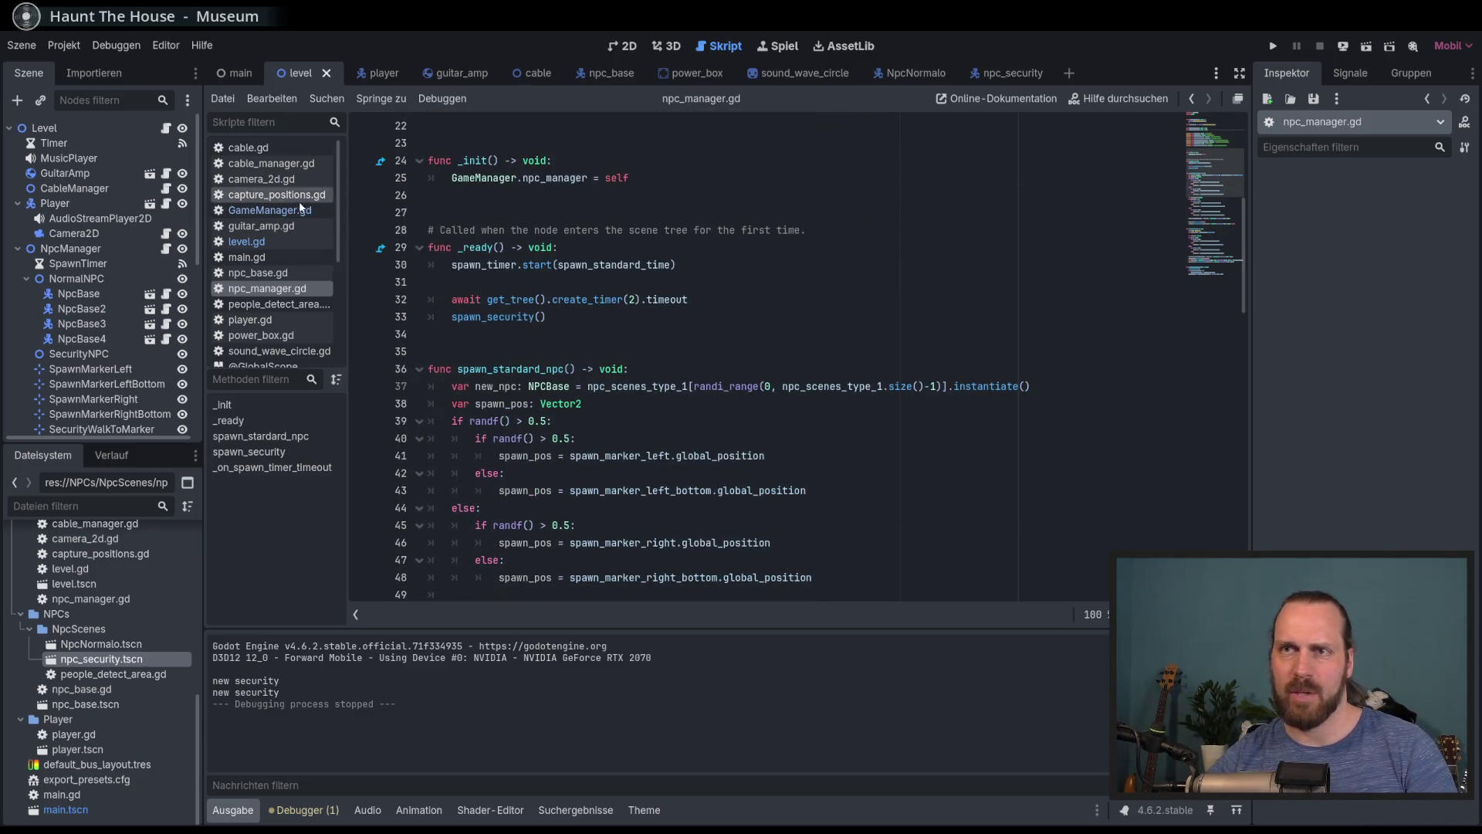
click(254, 242)
scroll(713, 341, up, 7)
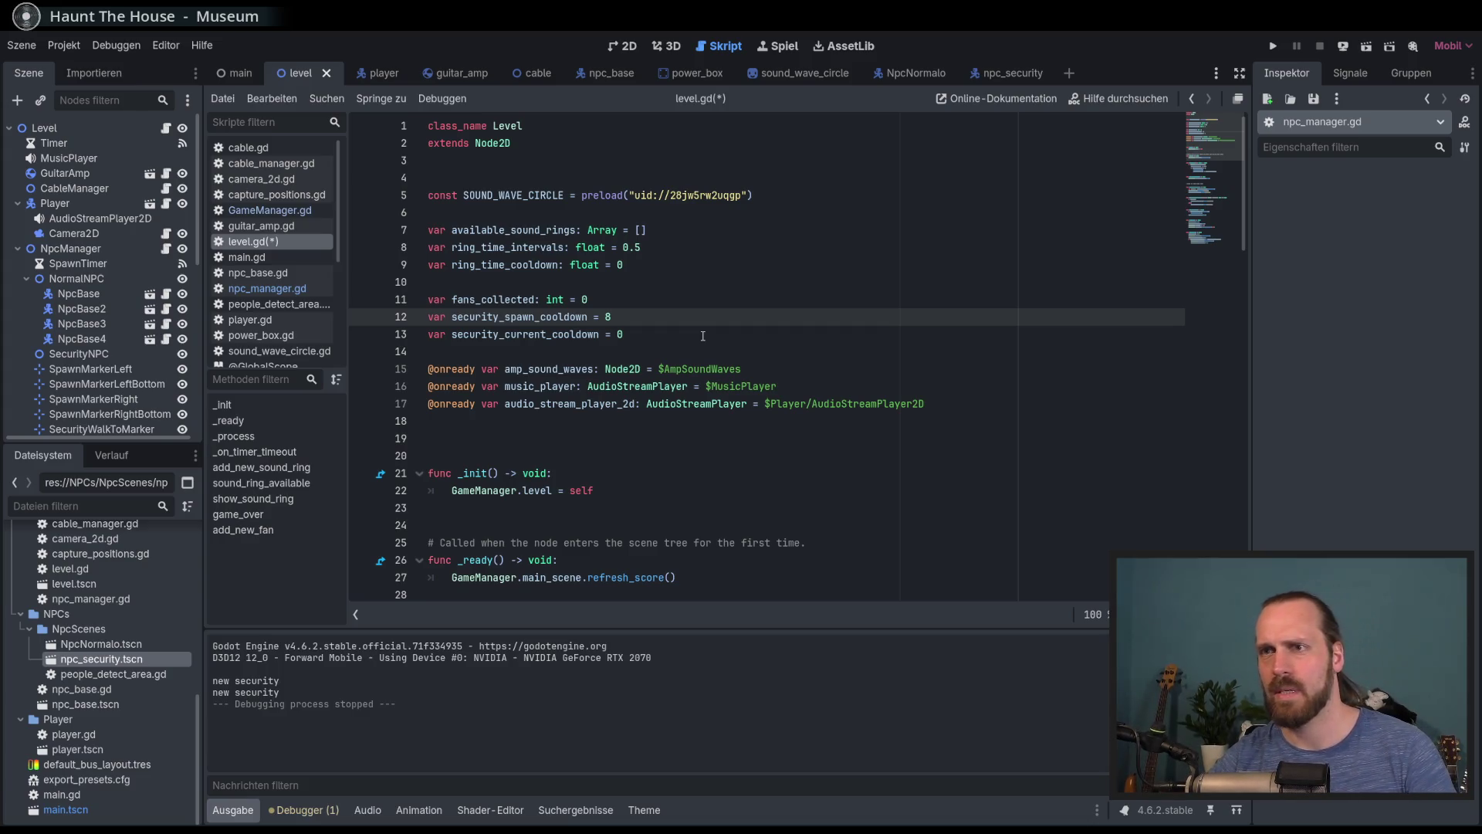
text(7)
key(ctrl+s)
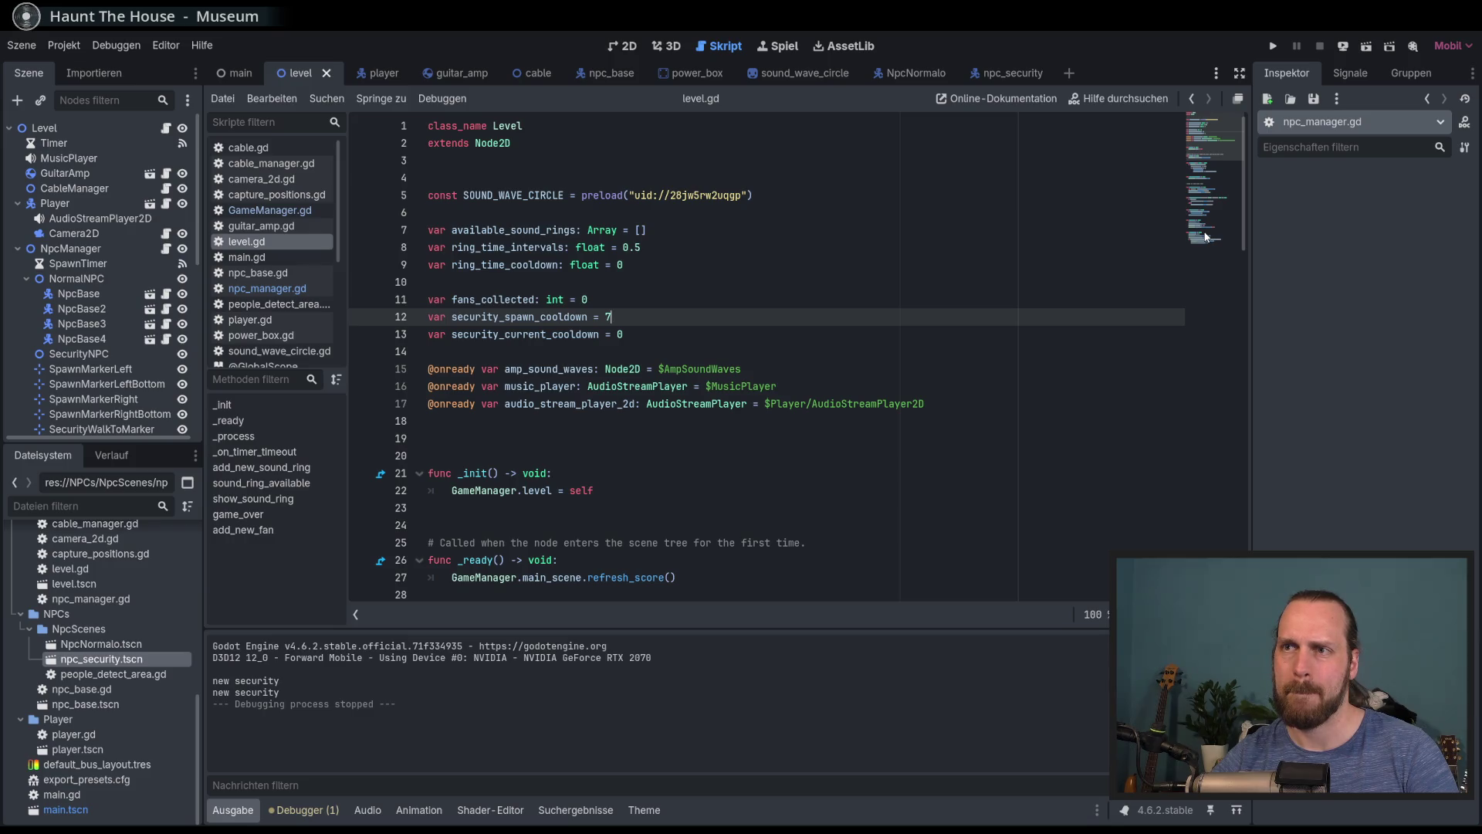
Review the cooldown lines in add_new_fan, then relaunch the game with F5
click(1205, 237)
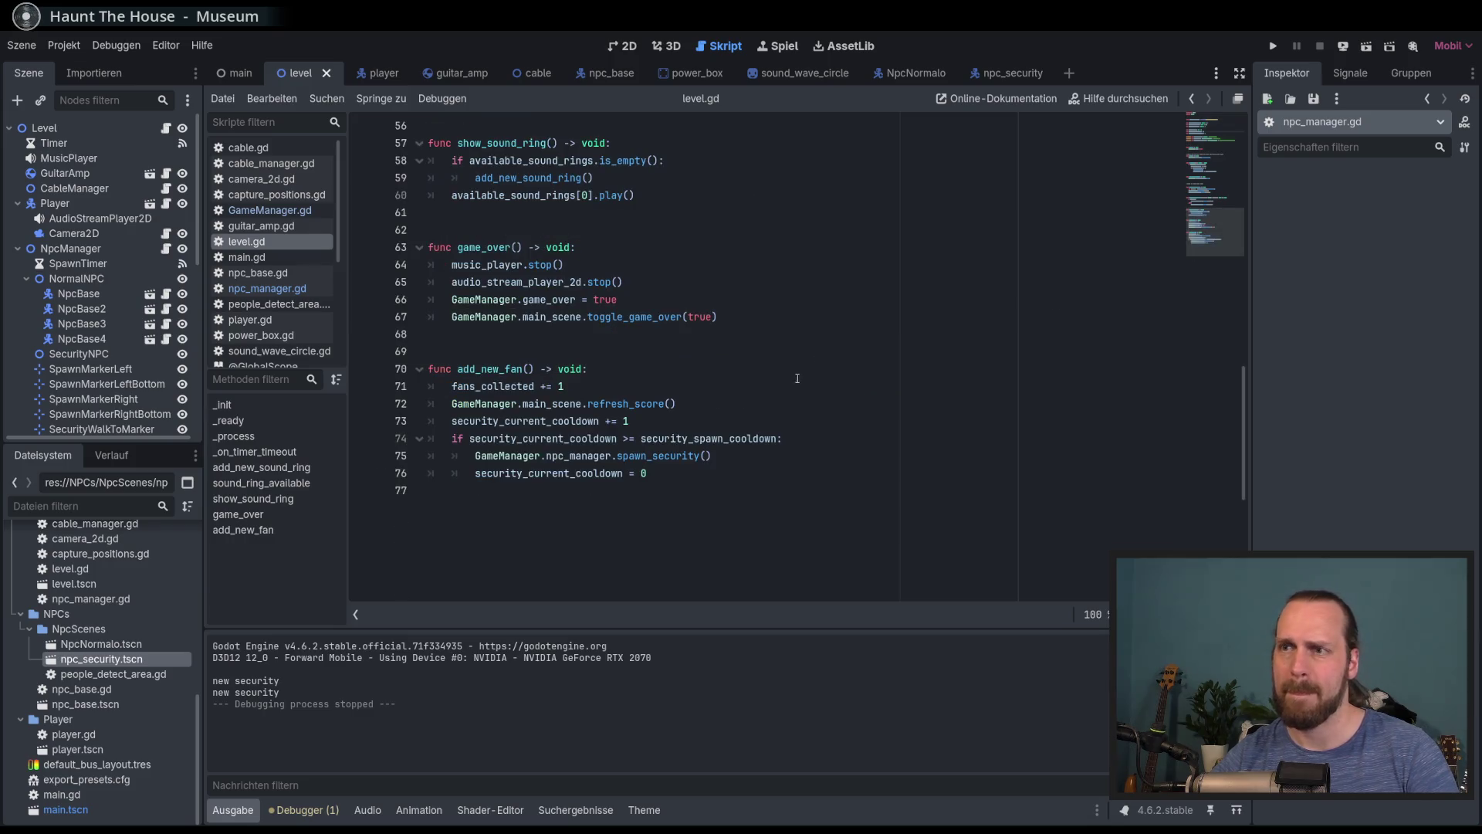
key(Up)
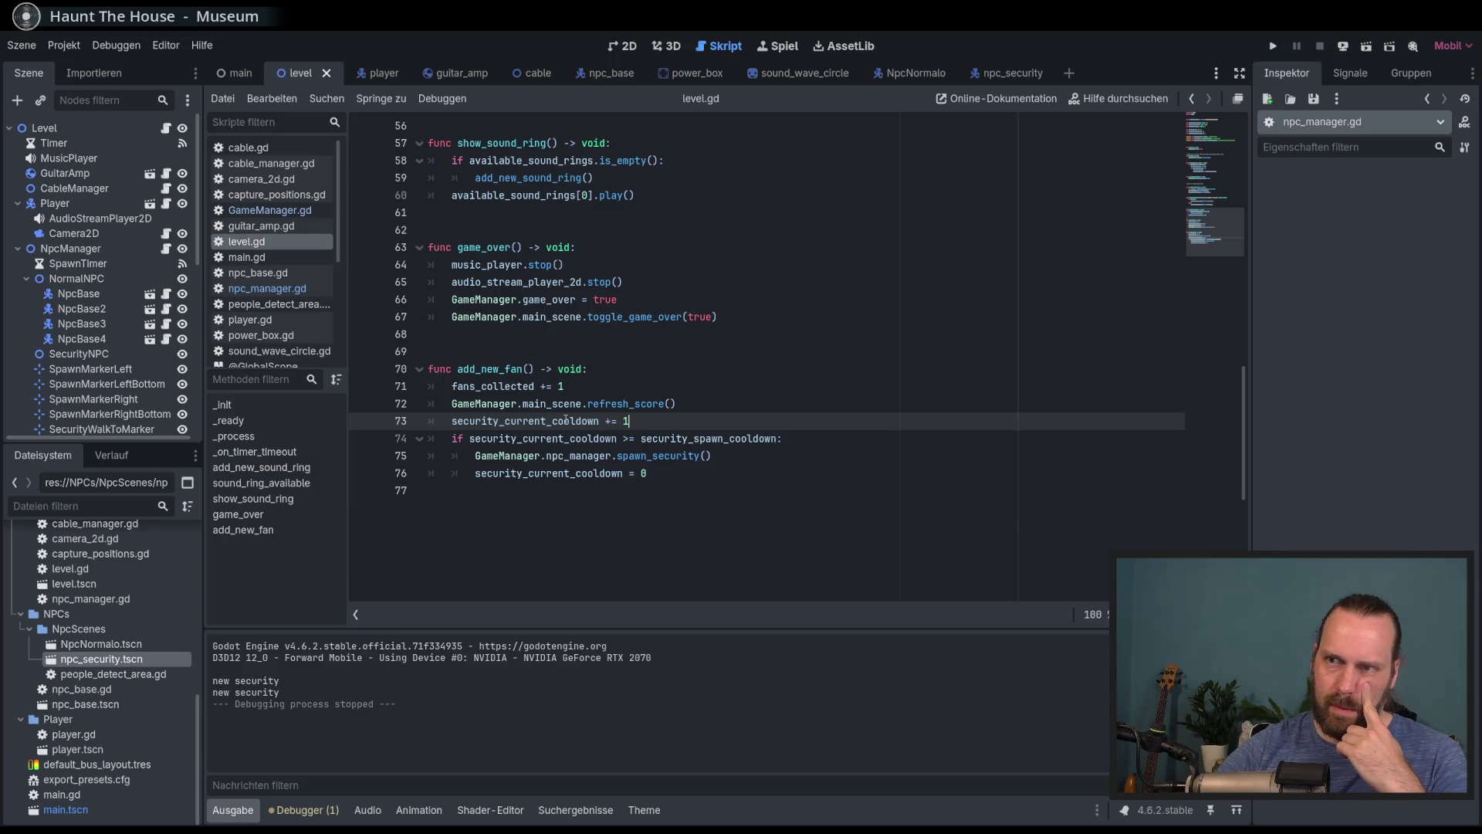
click(739, 472)
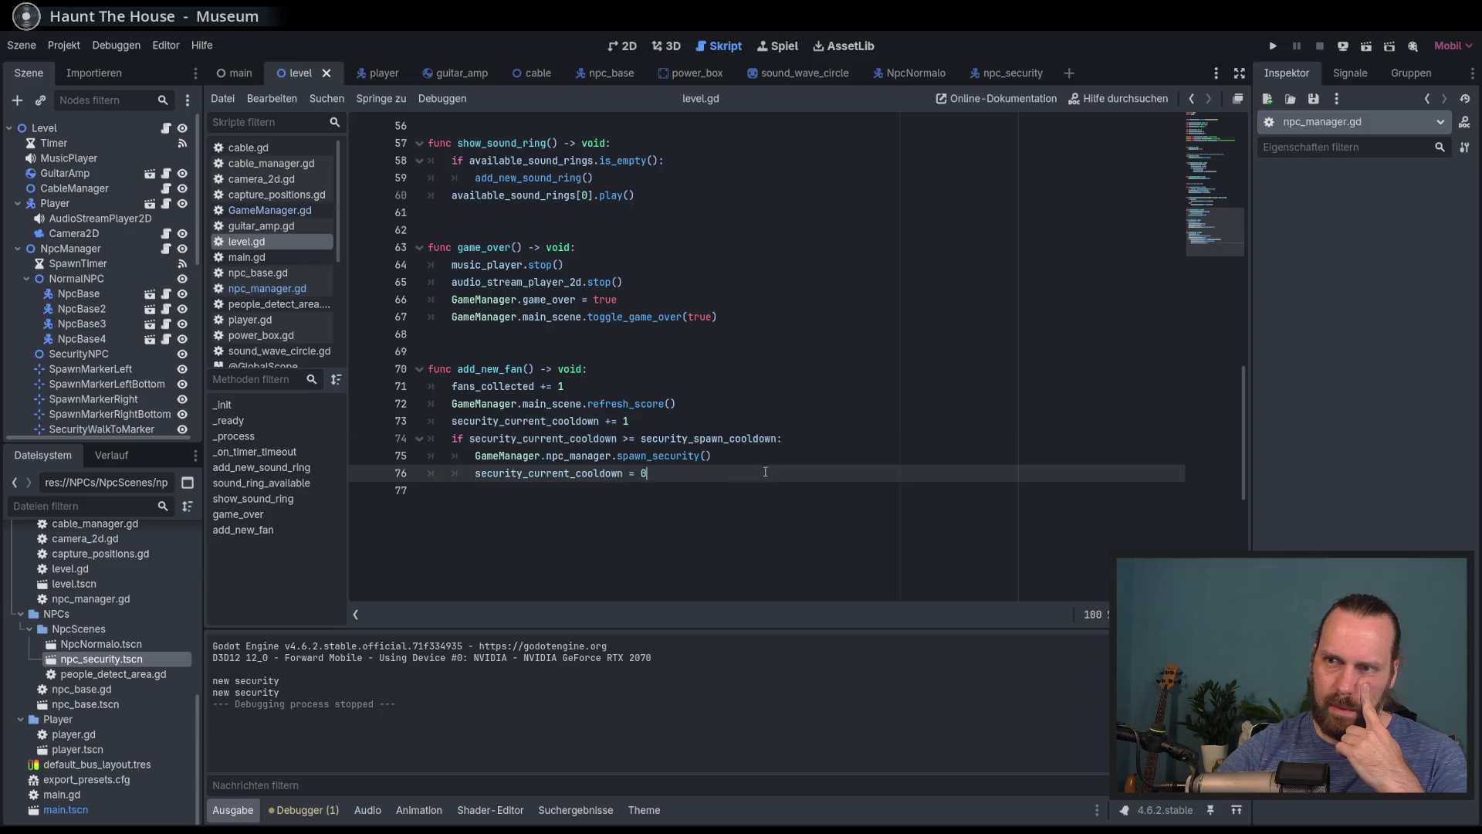
key(Up)
key(End)
key(F5)
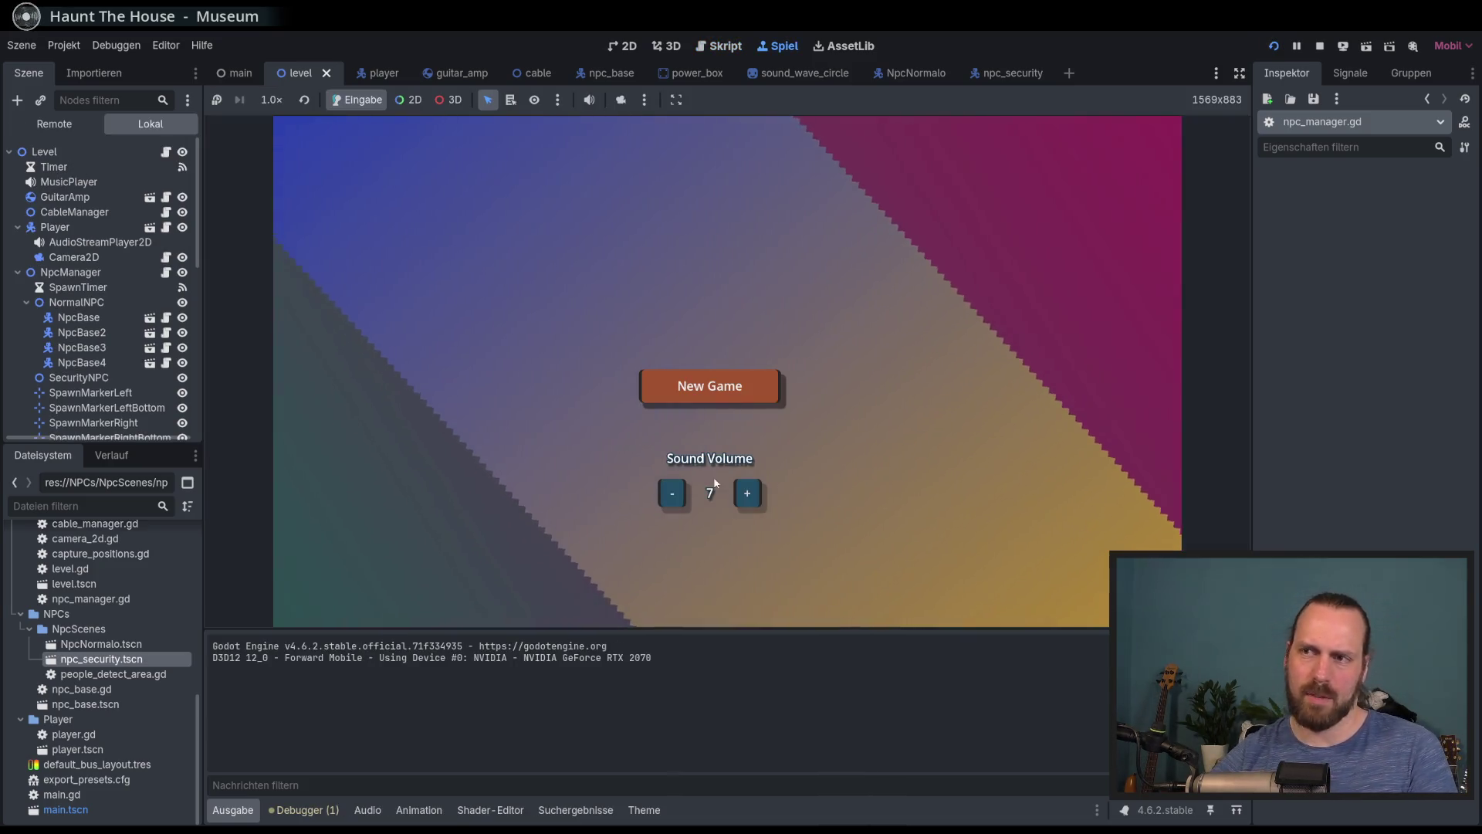
Start a new game, skip the intro, and carry the amp right and down
click(762, 382)
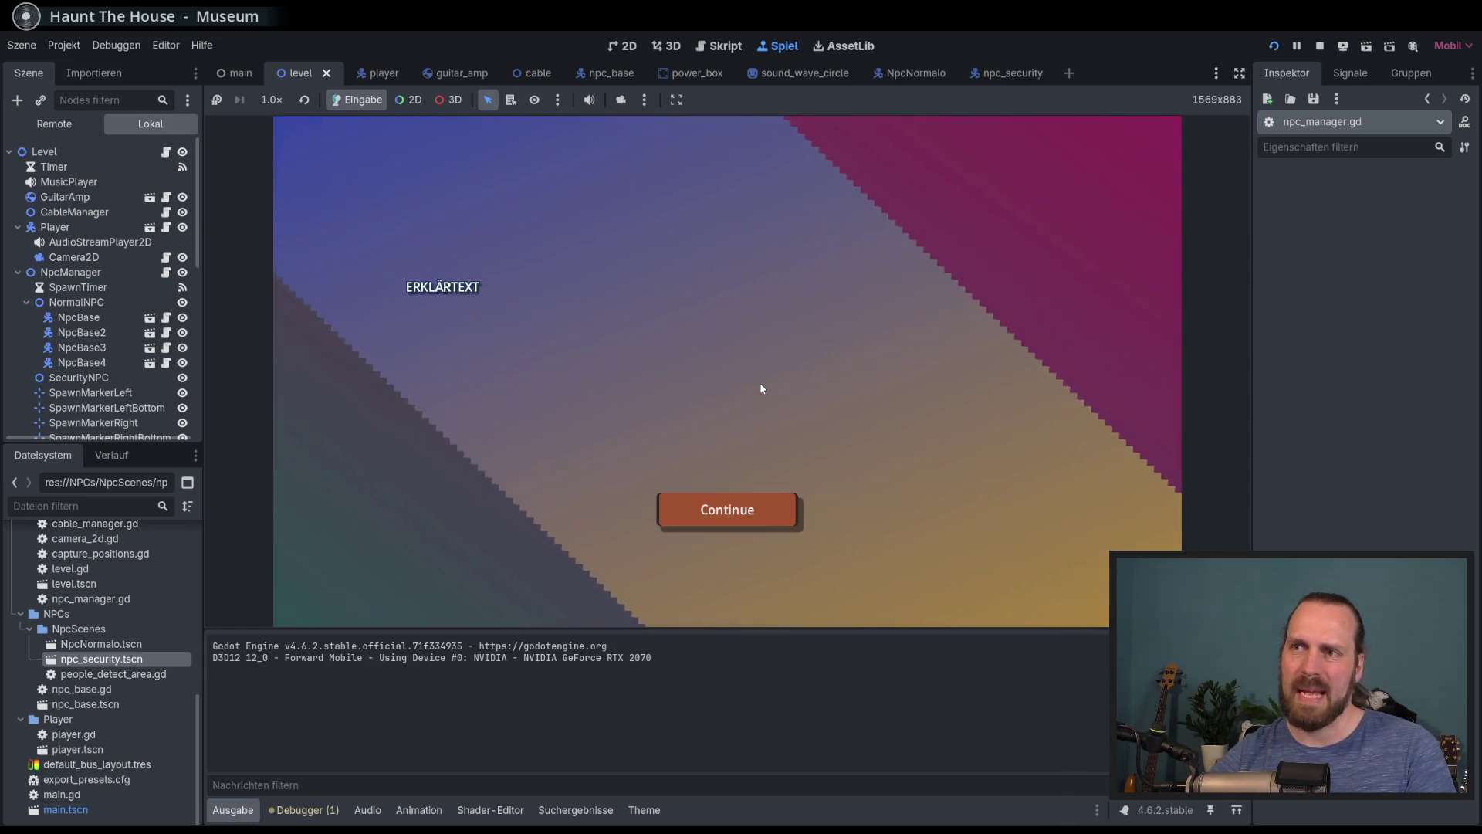
key(space)
key(Left)
key(Up)
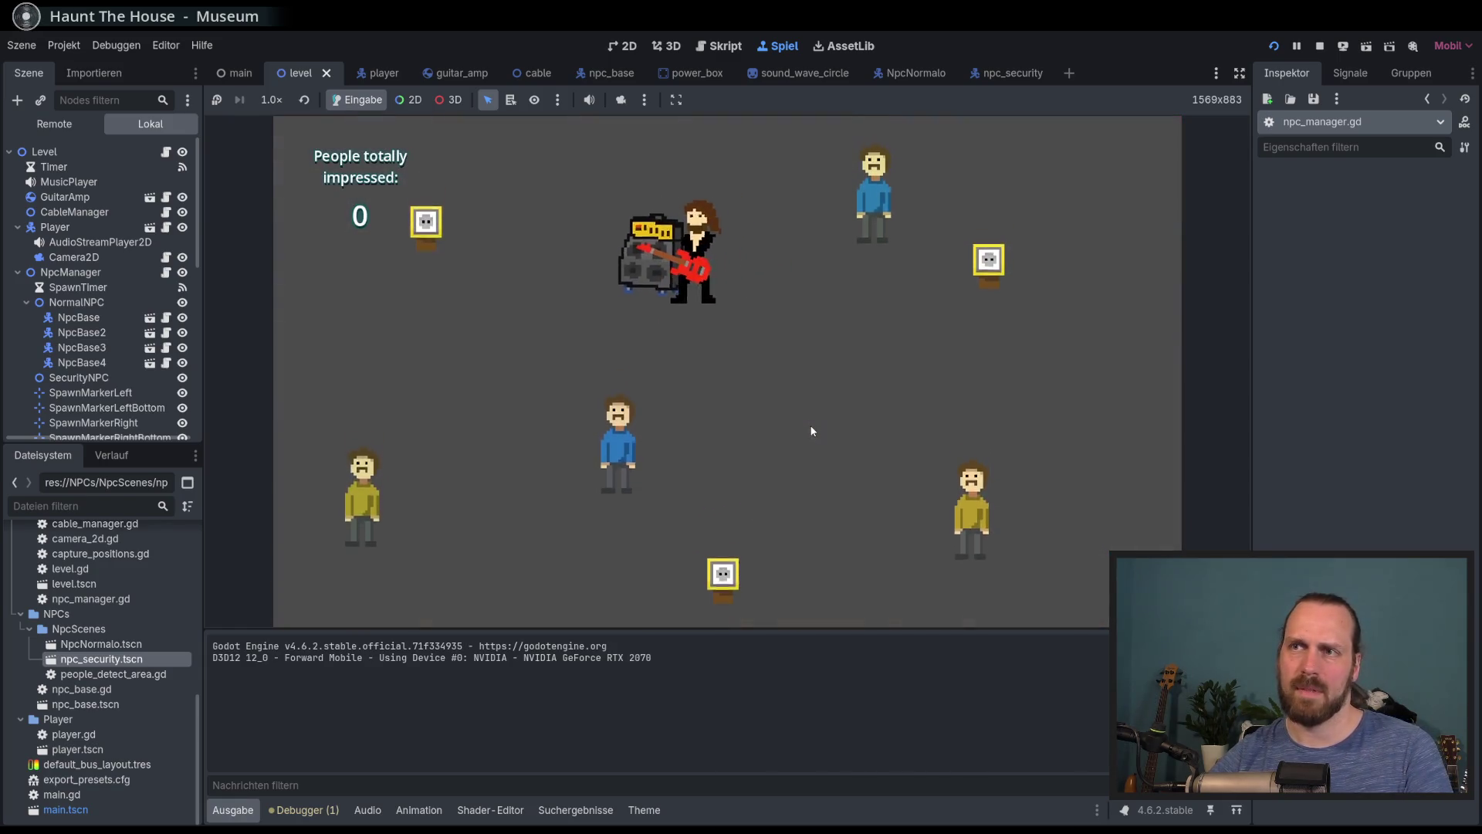
key(Right)
key(Down)
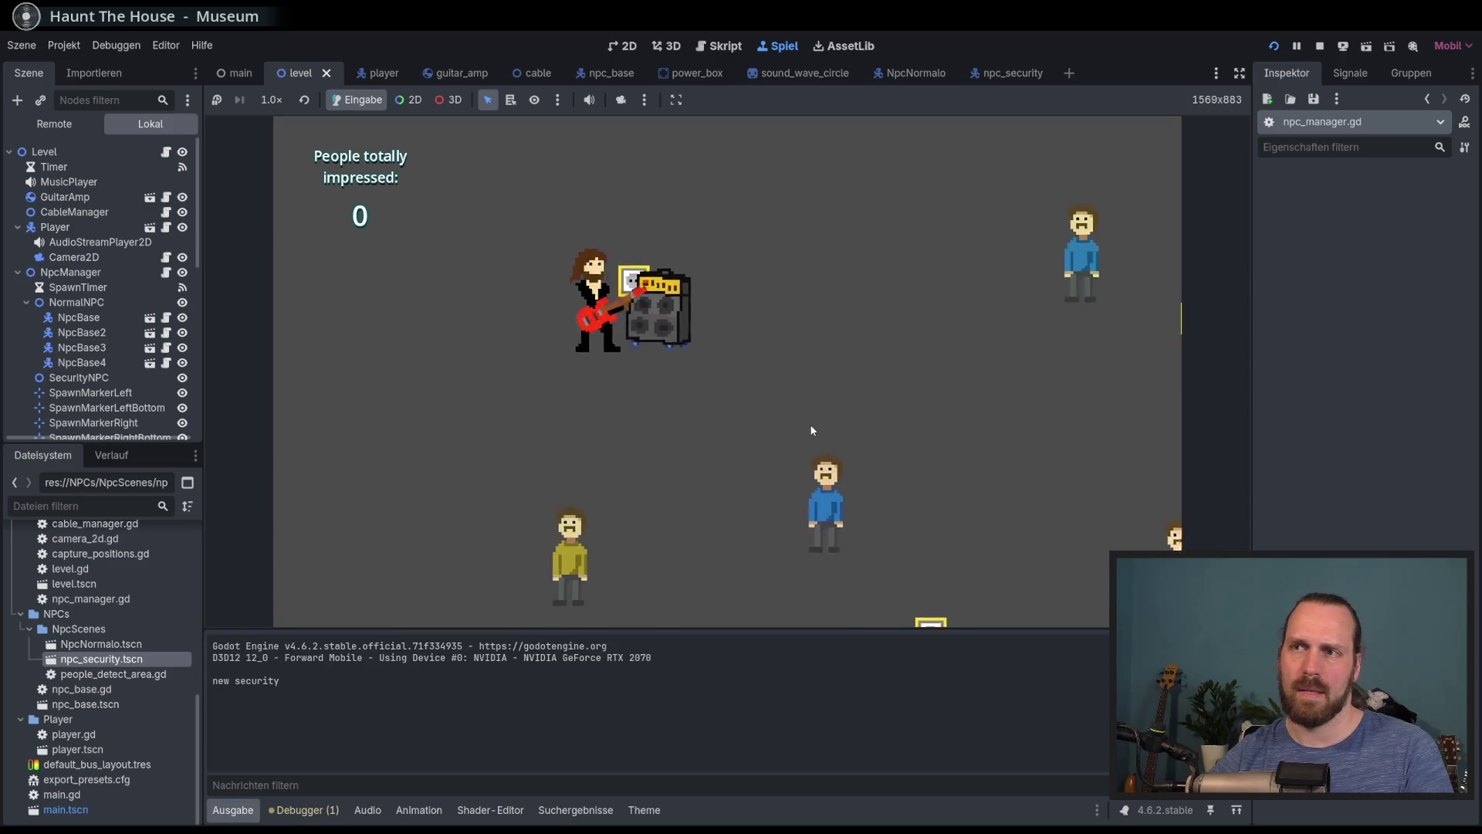
Play to nearby people, shift the amp up-left, then move right and play again
key(space)
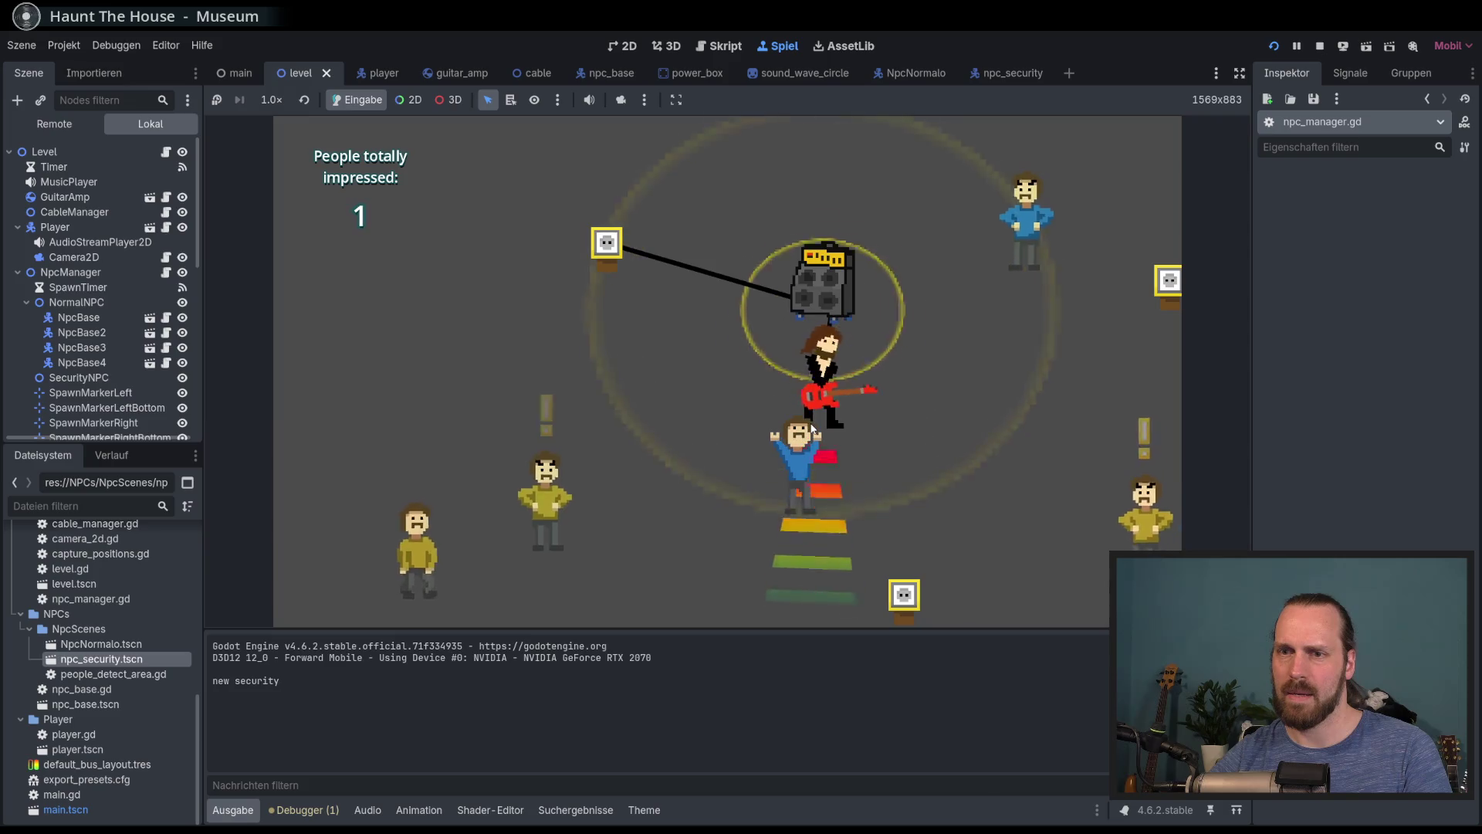
key(Up)
key(Left)
key(Right)
key(space)
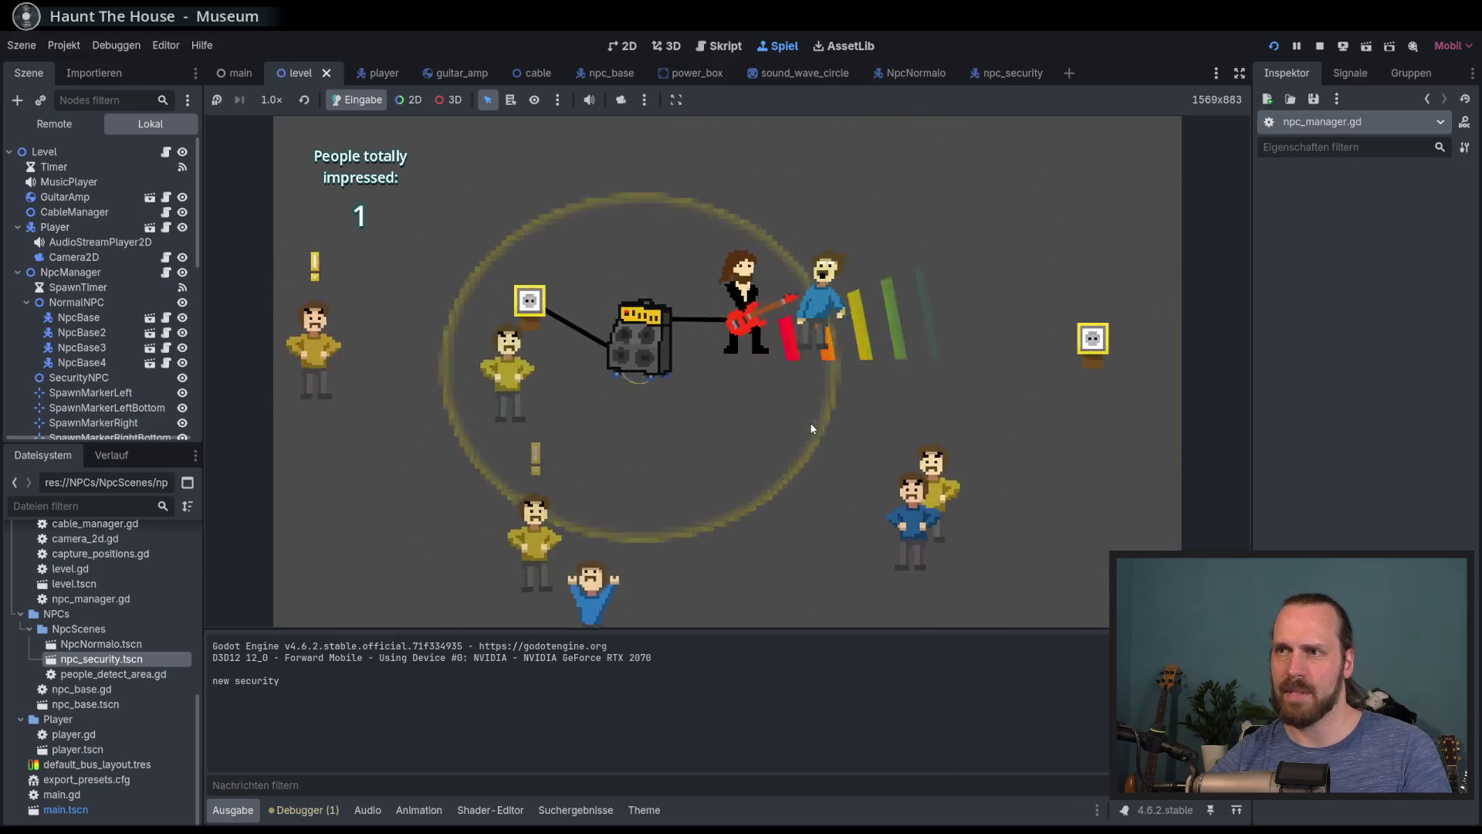
Drag the amp down-left, then walk the guitarist up and down-right around it
key(Left)
key(Down)
key(Left)
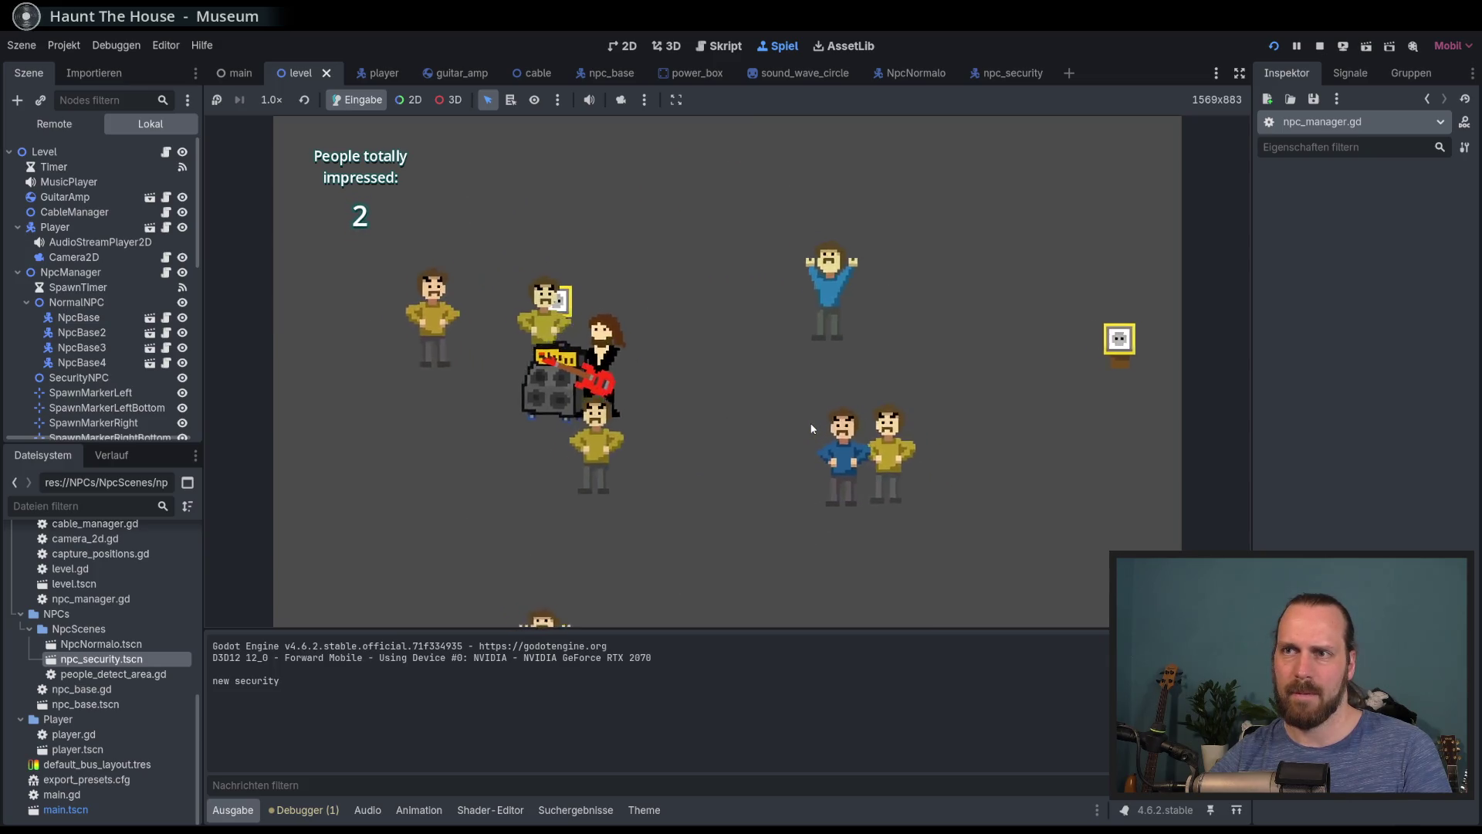
key(Up)
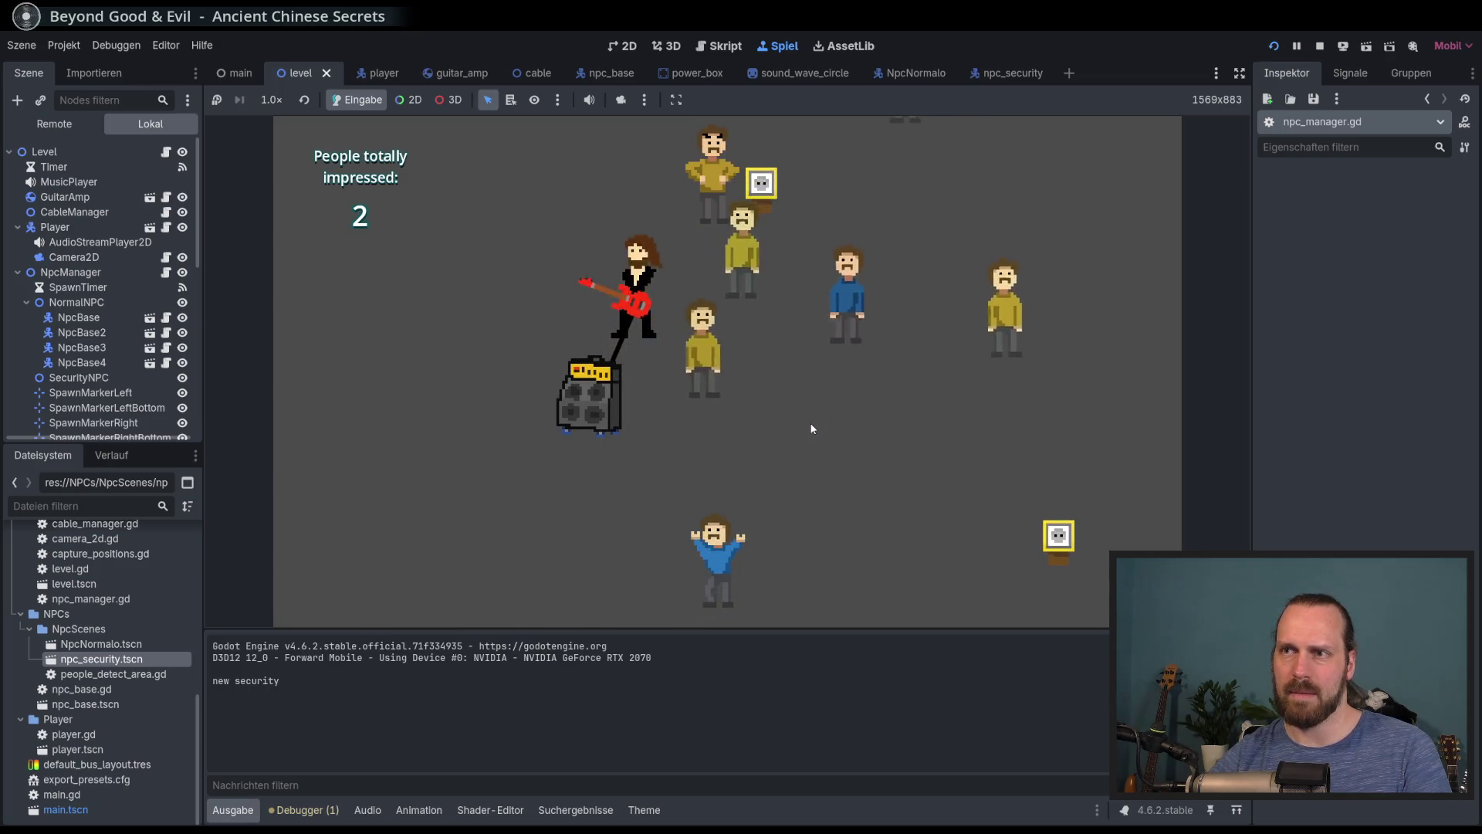
key(Up)
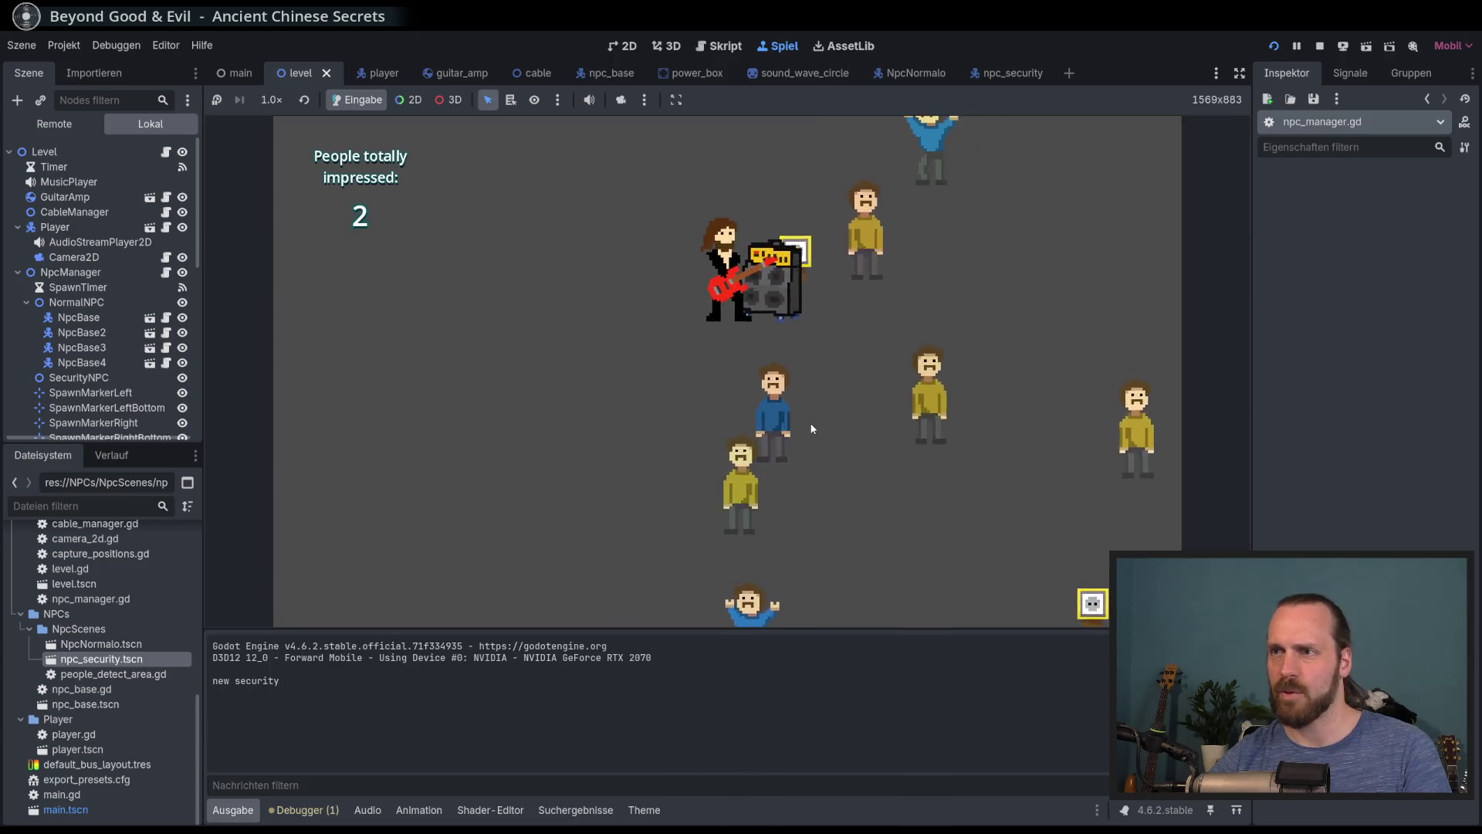
key(Right)
key(Down)
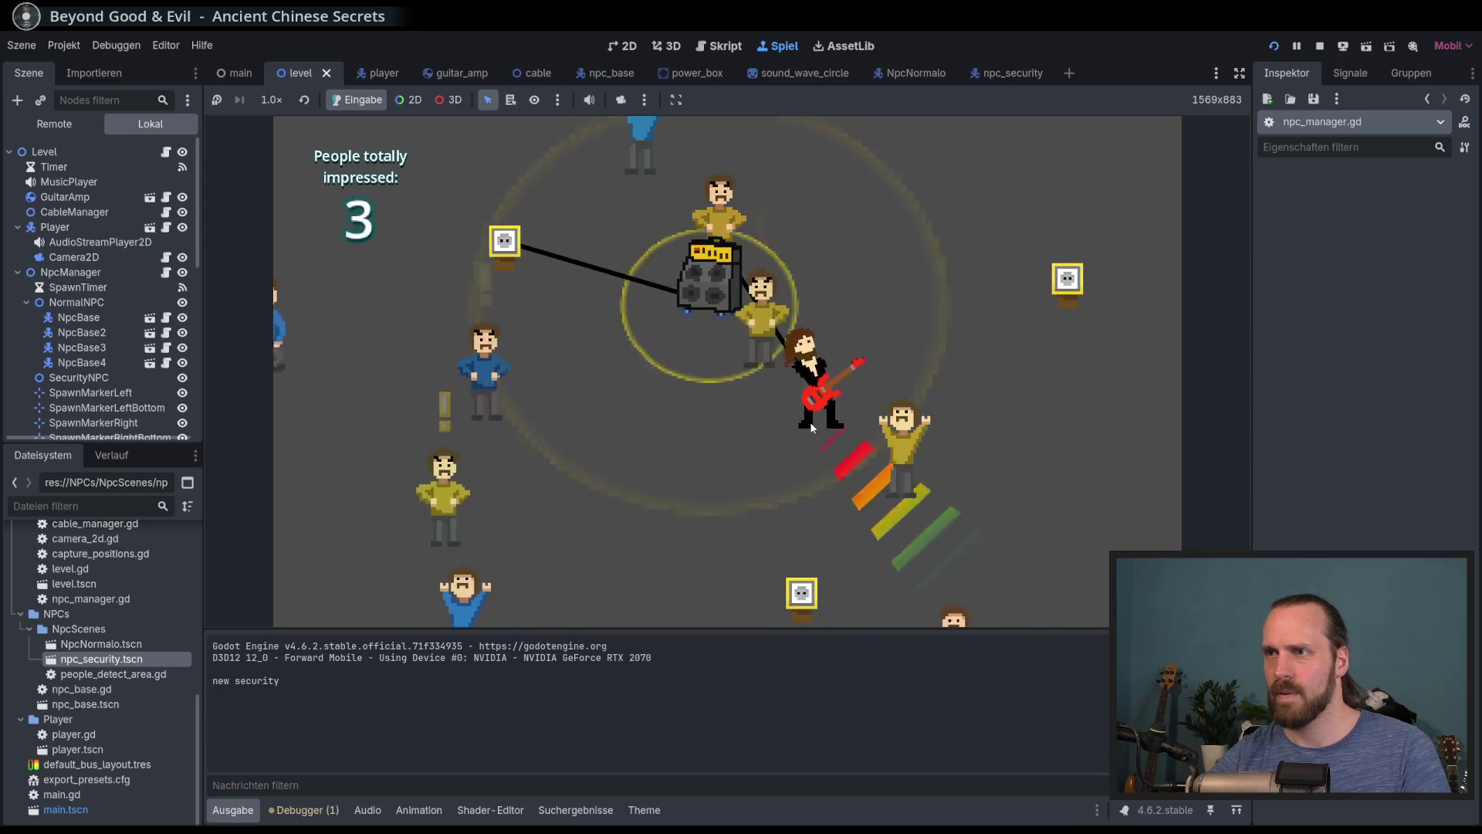
Pick the amp back up and carry it right to the power box
key(Up)
key(Left)
key(Right)
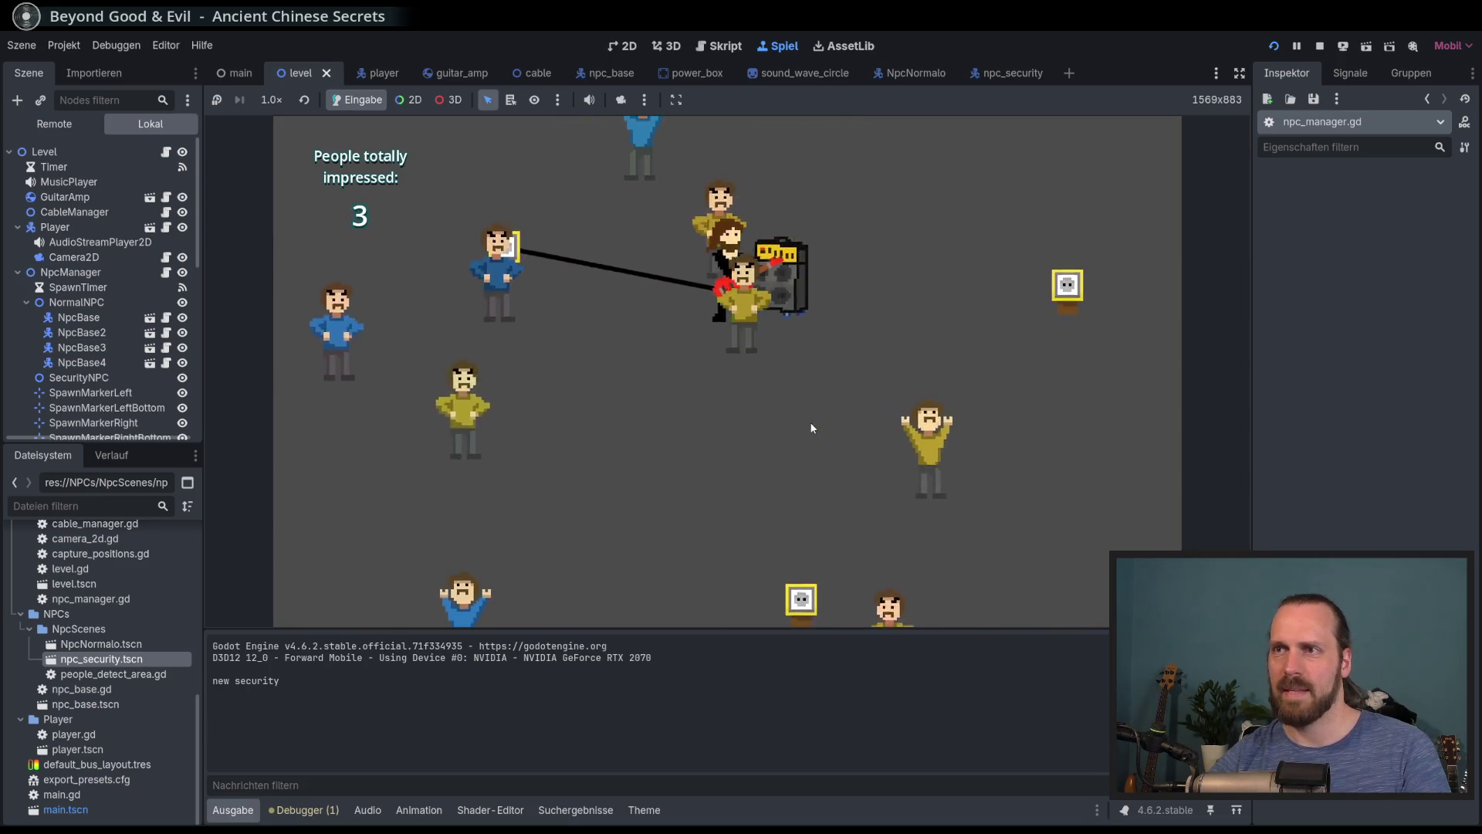
key(Right)
key(Down)
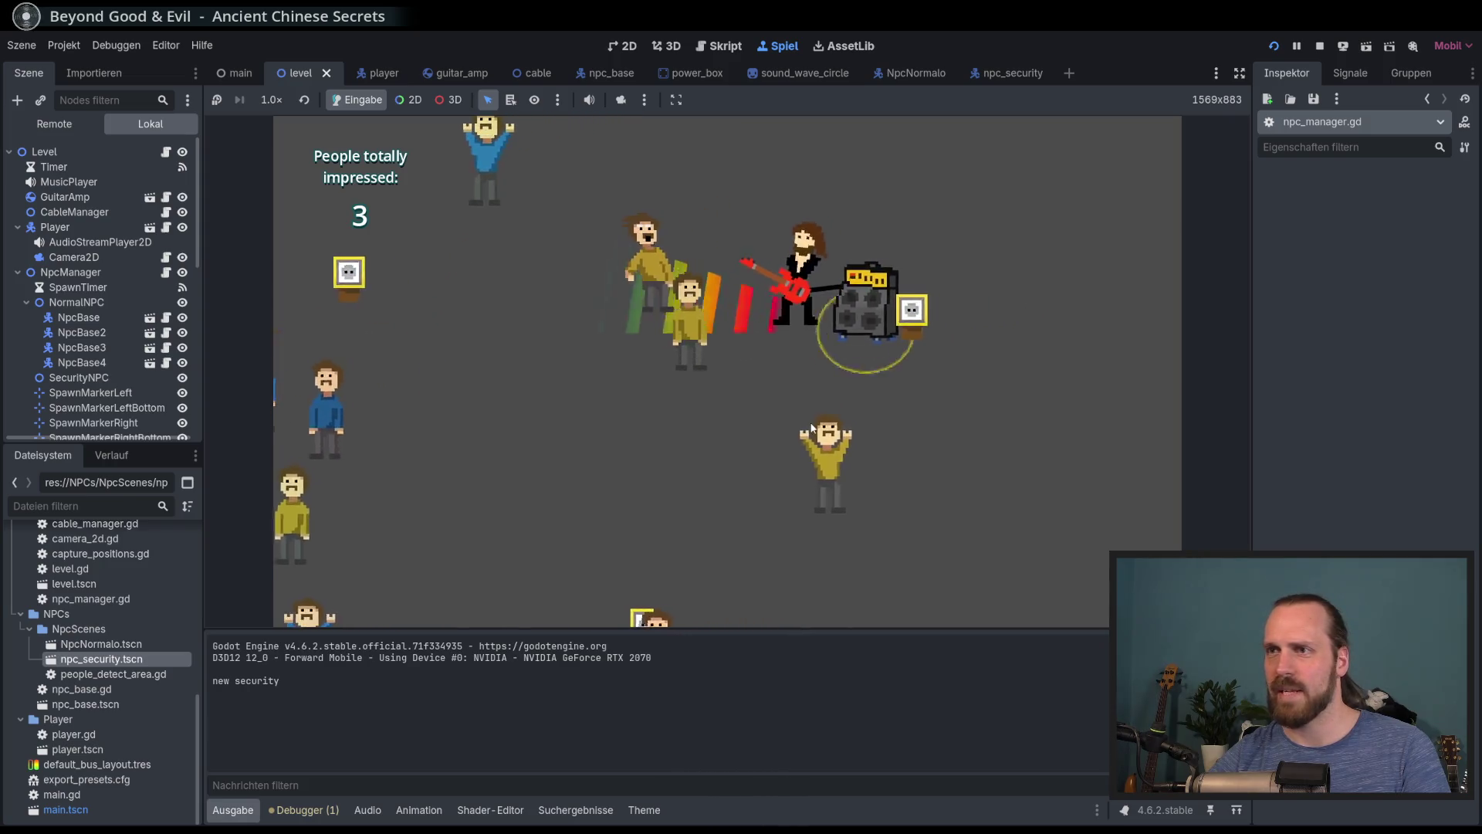
Play to impress the nearby fan, then carry the amp down and right through the level
key(space)
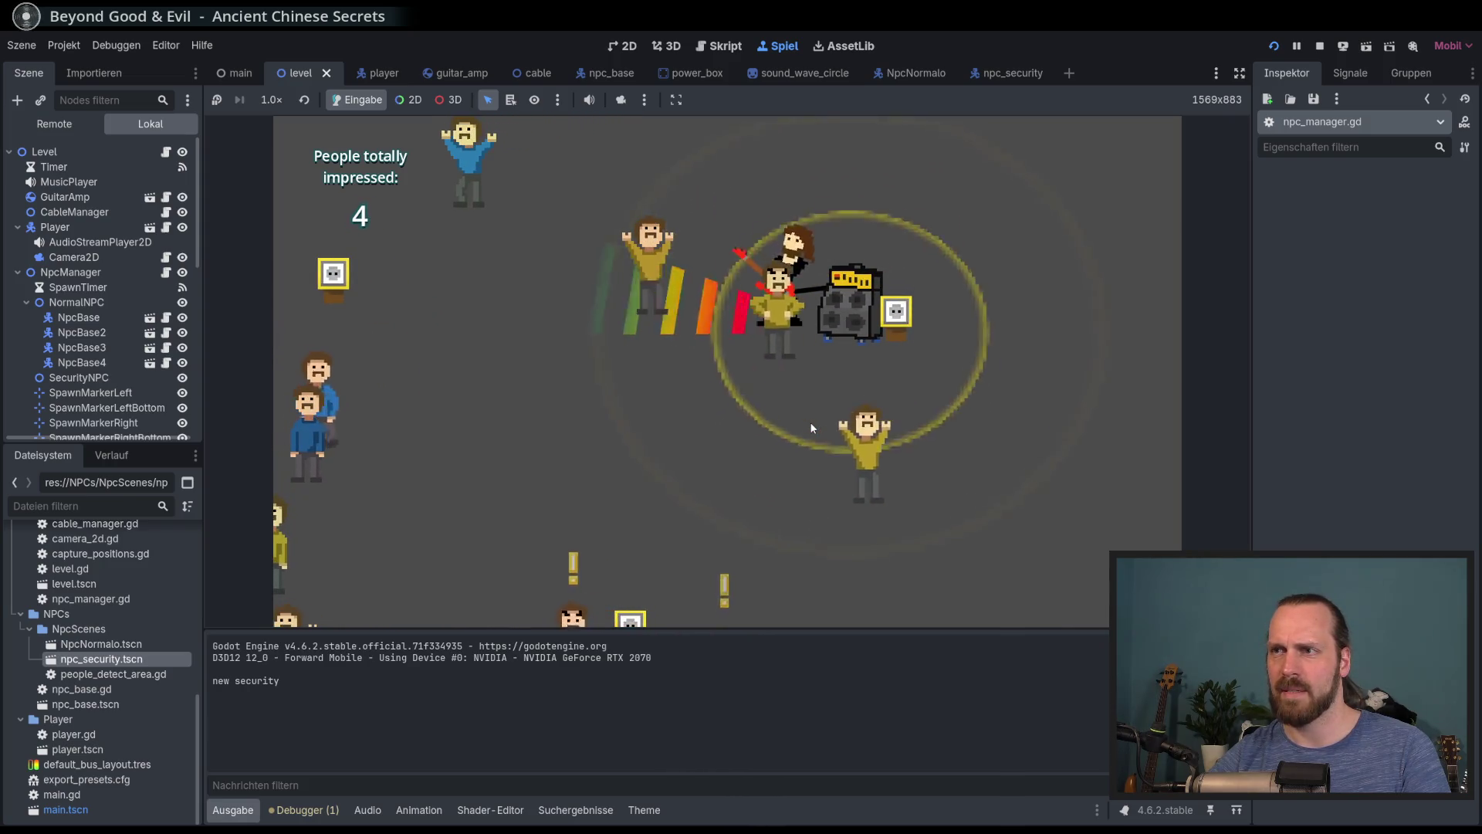
key(Right)
key(Down)
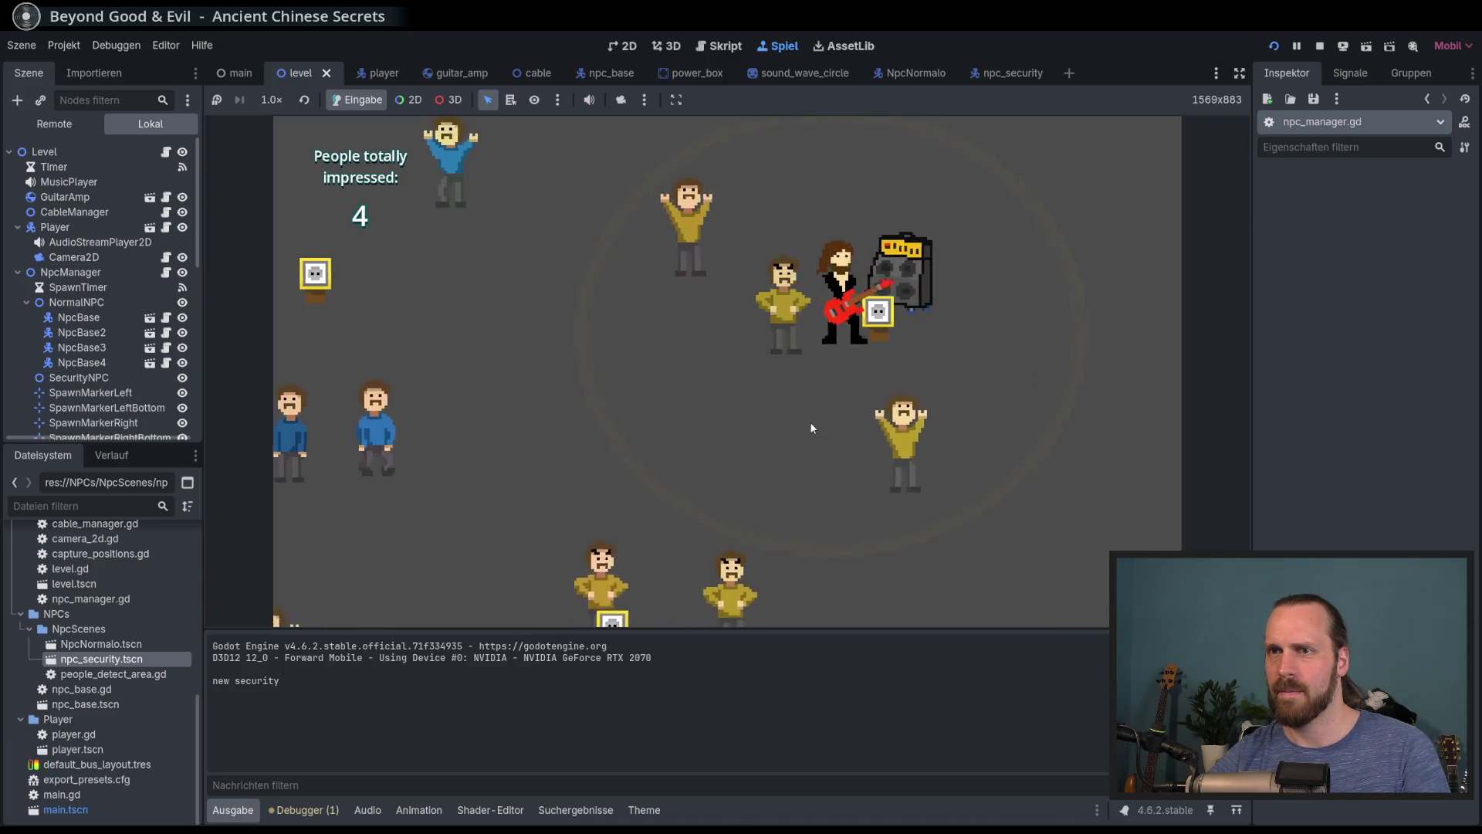
key(Up)
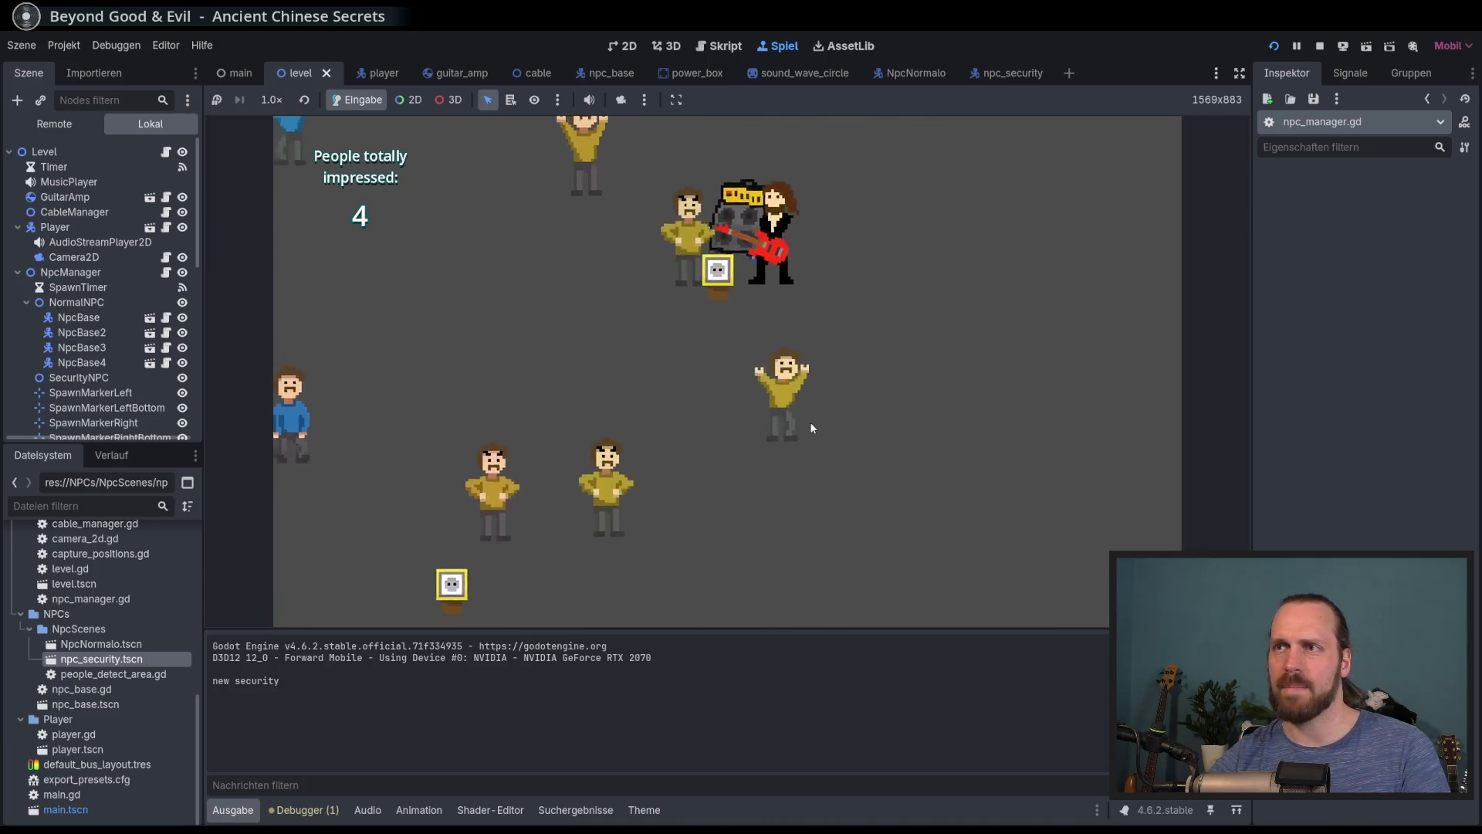
key(Left)
key(Right)
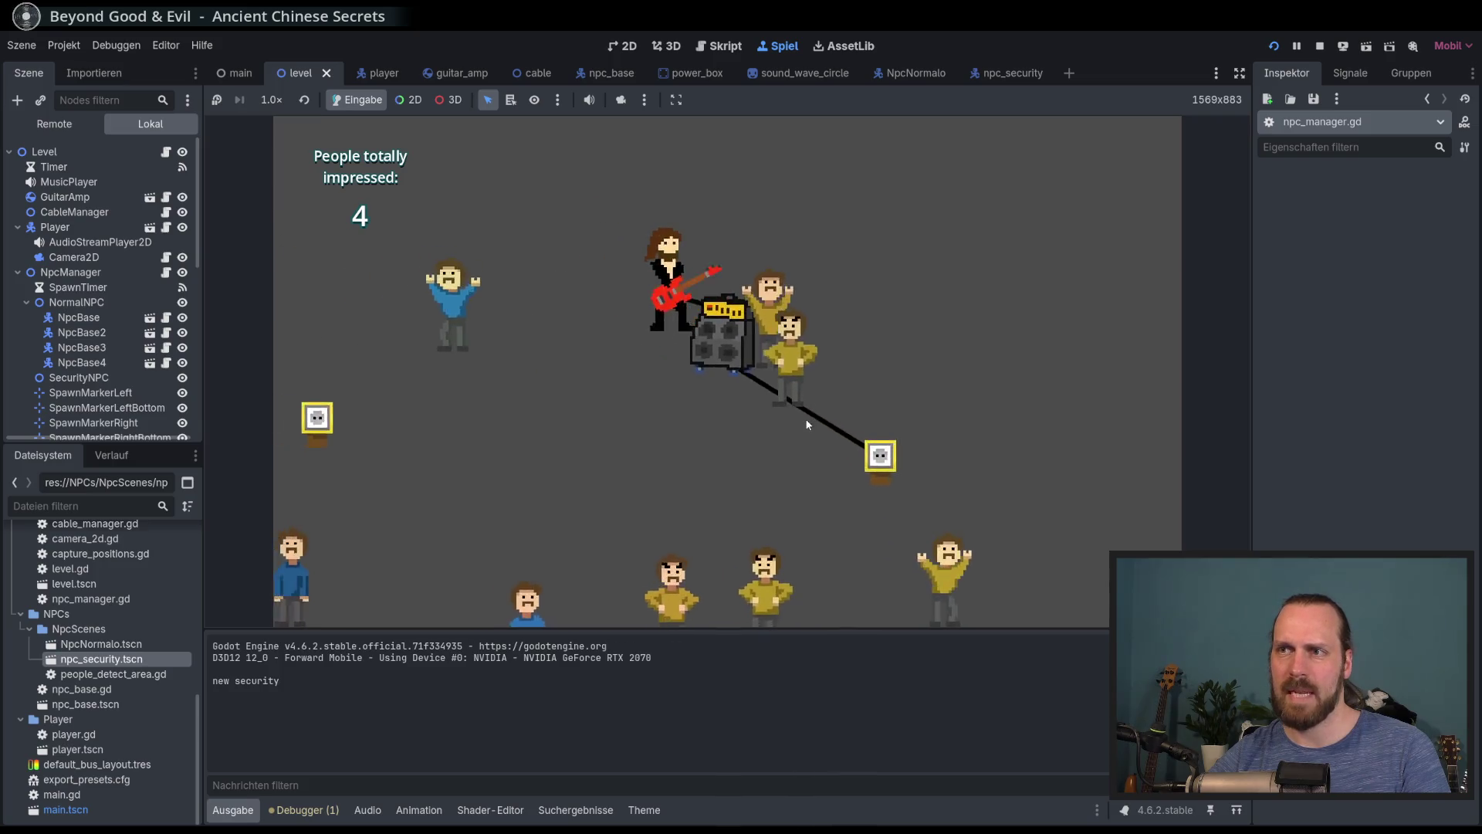
key(Down)
key(Right)
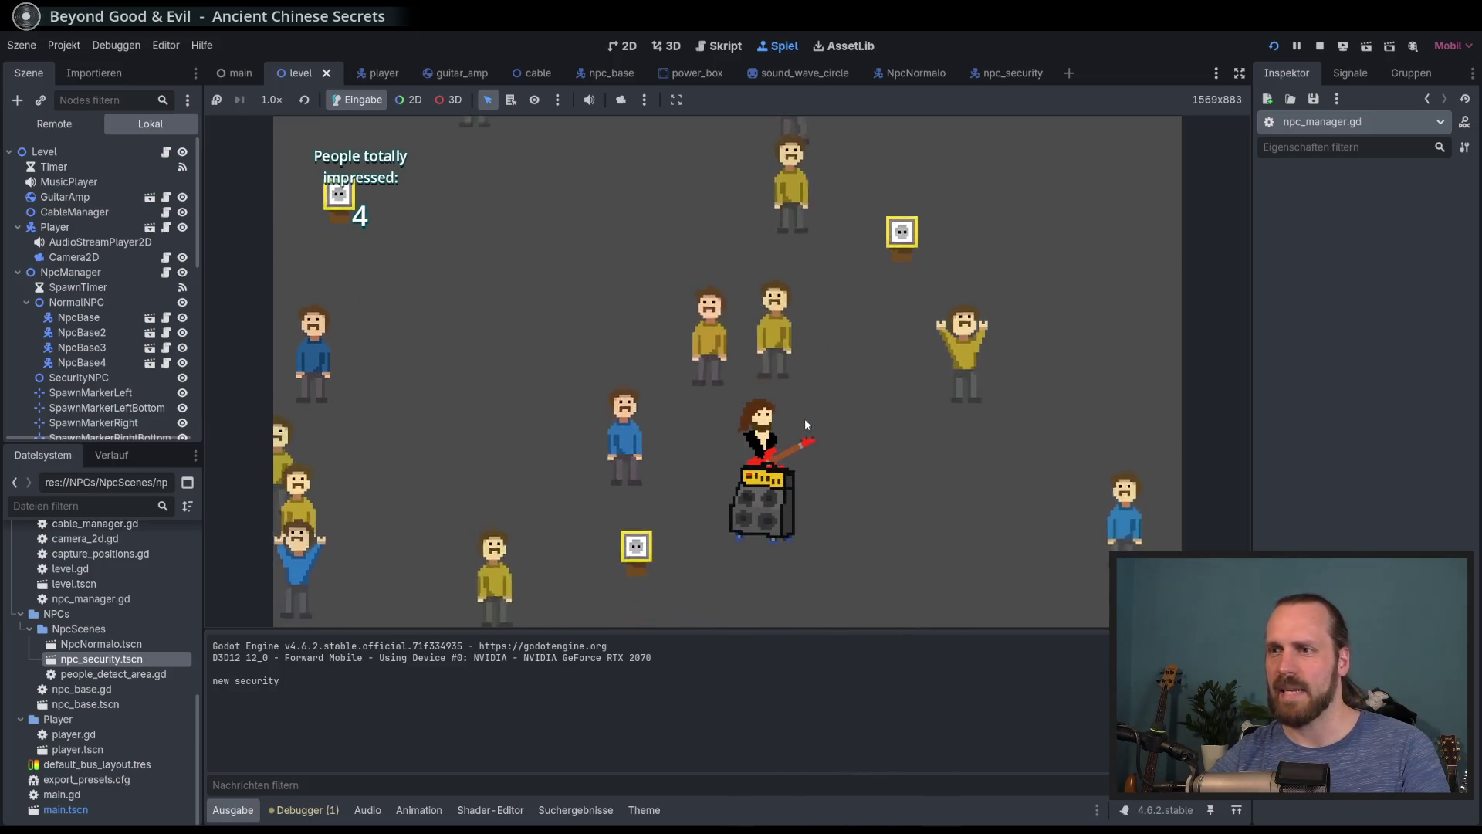
Play to the crowd up-left, then carry the amp left, up, right and down
key(Left)
key(Up)
key(space)
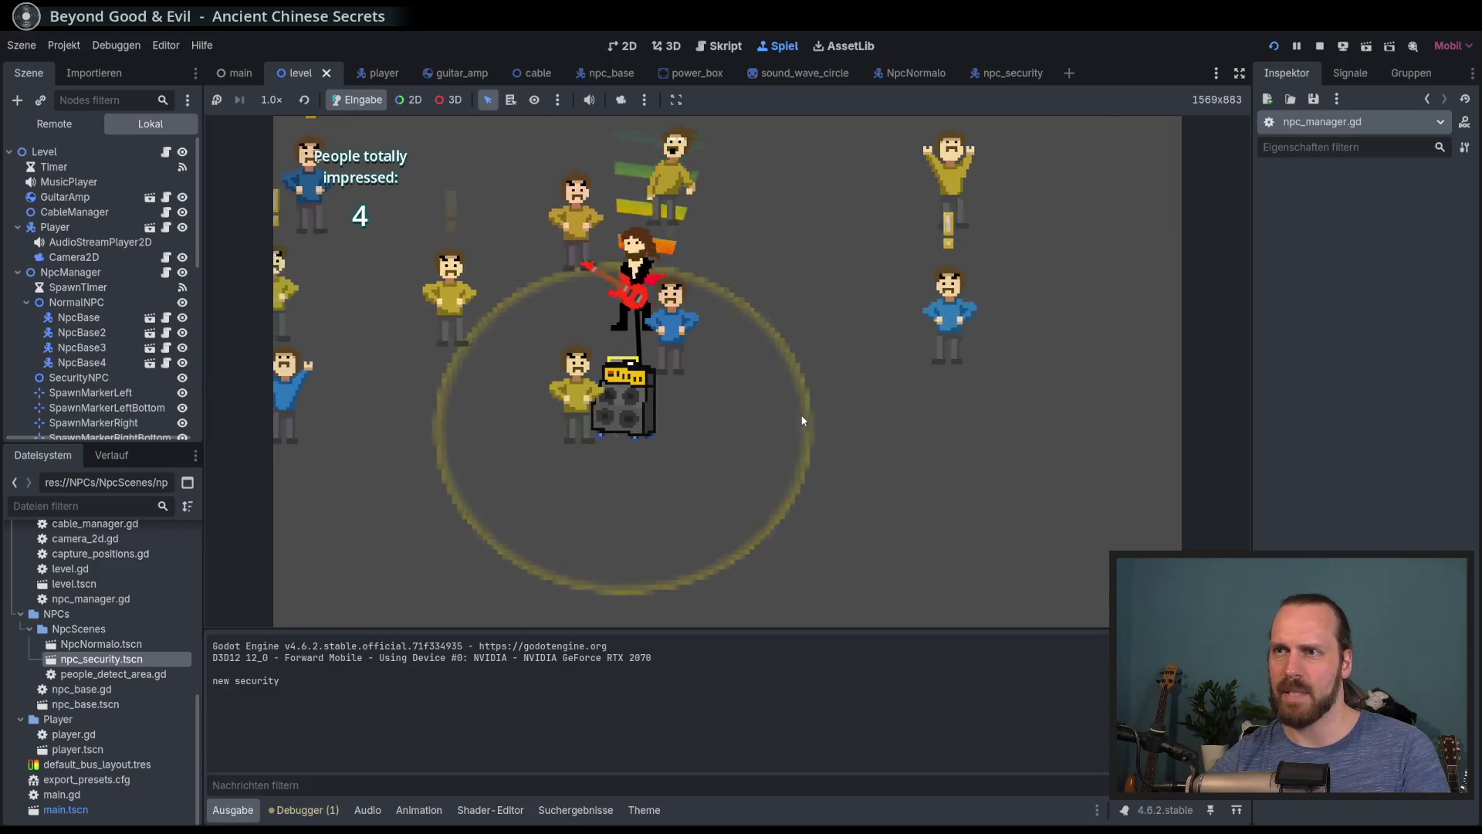
key(Down)
key(Left)
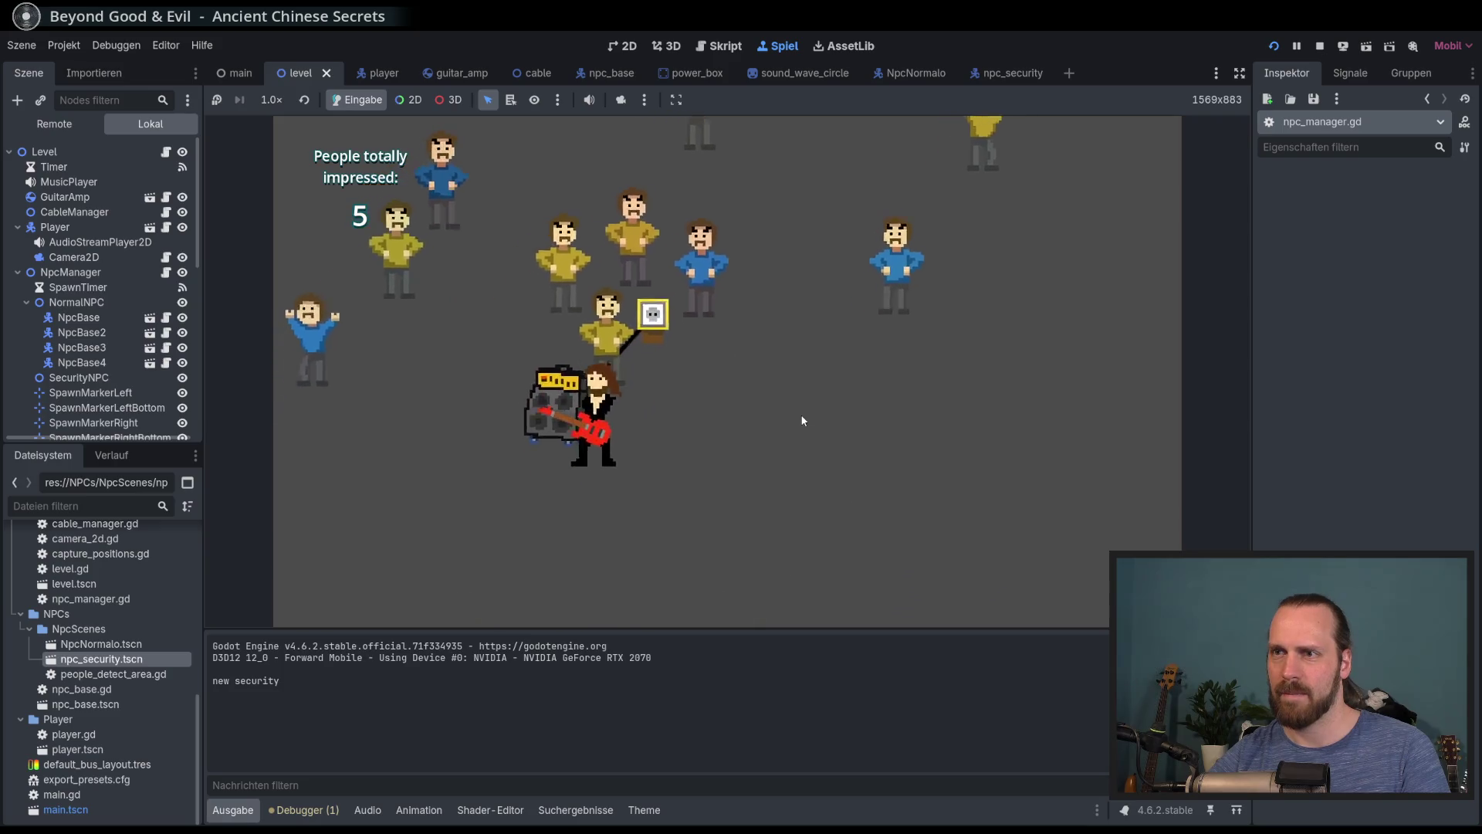
key(Left)
key(Up)
key(Right)
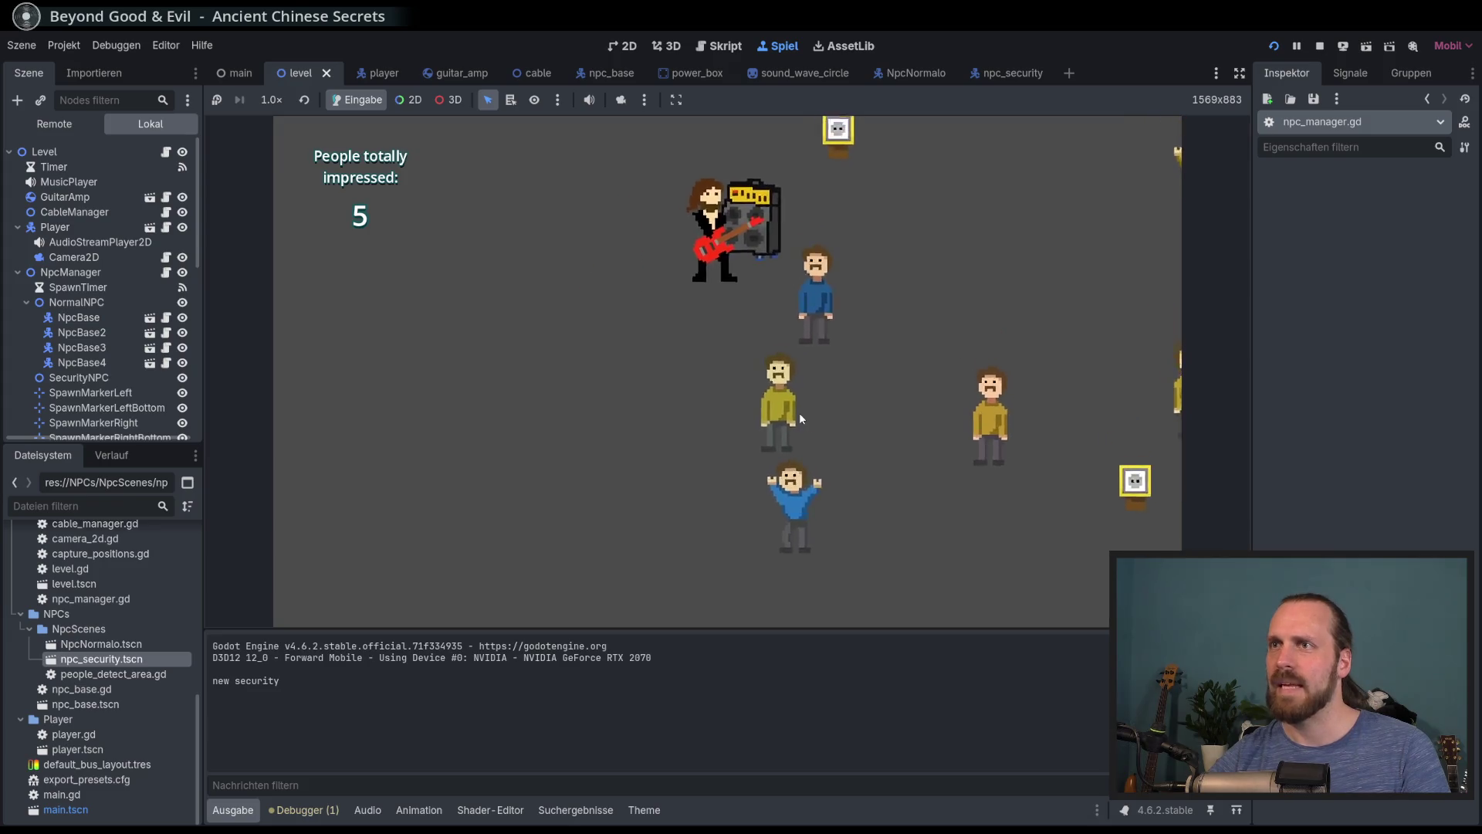
key(Down)
Play to nearby people, carry the amp up, and bring it to the power box
key(space)
key(Left)
key(Right)
key(Up)
key(space)
key(Down)
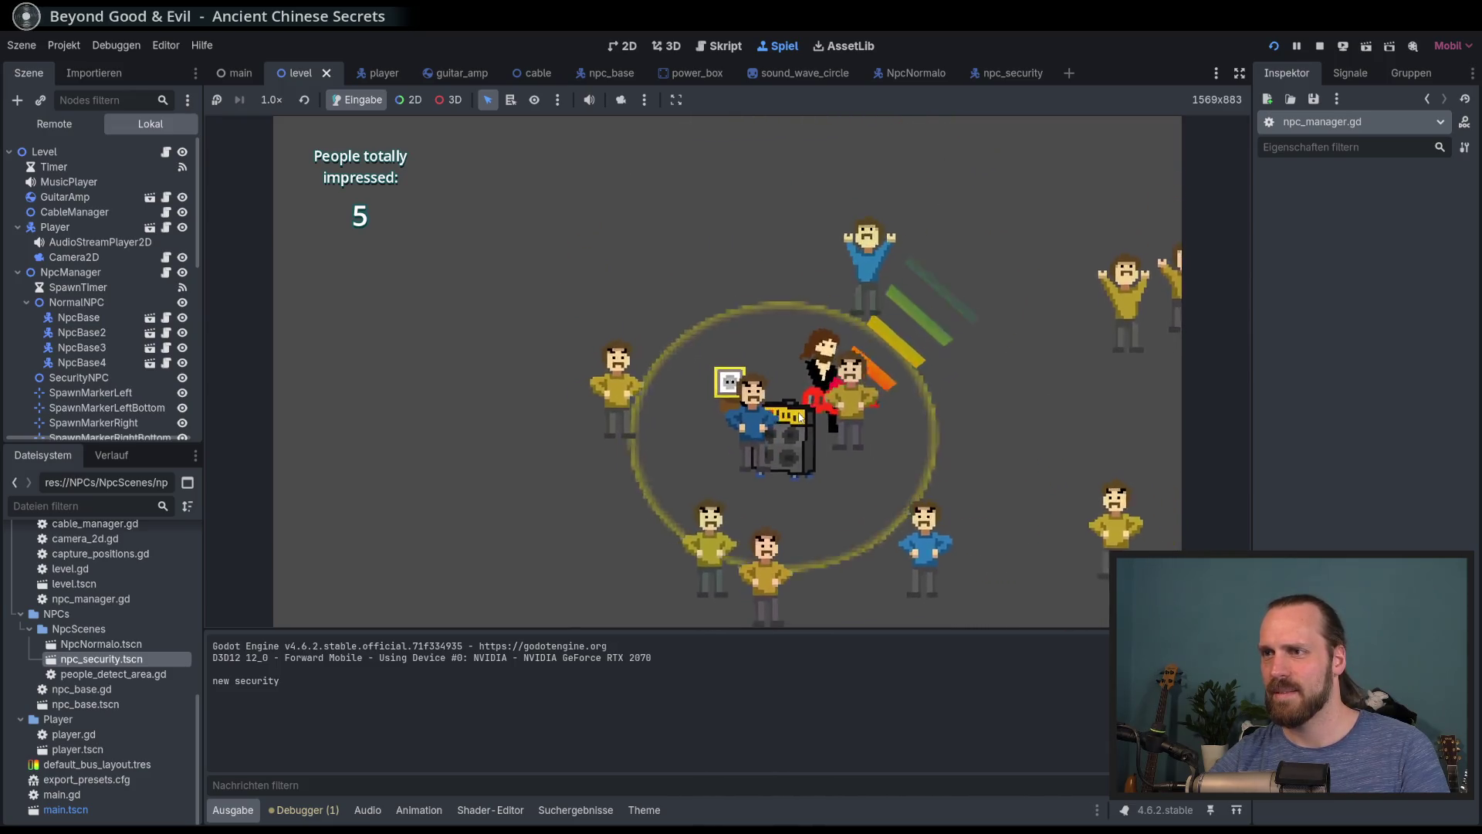
key(Right)
Step away from the amp and walk toward the crowd playing guitar
key(Left)
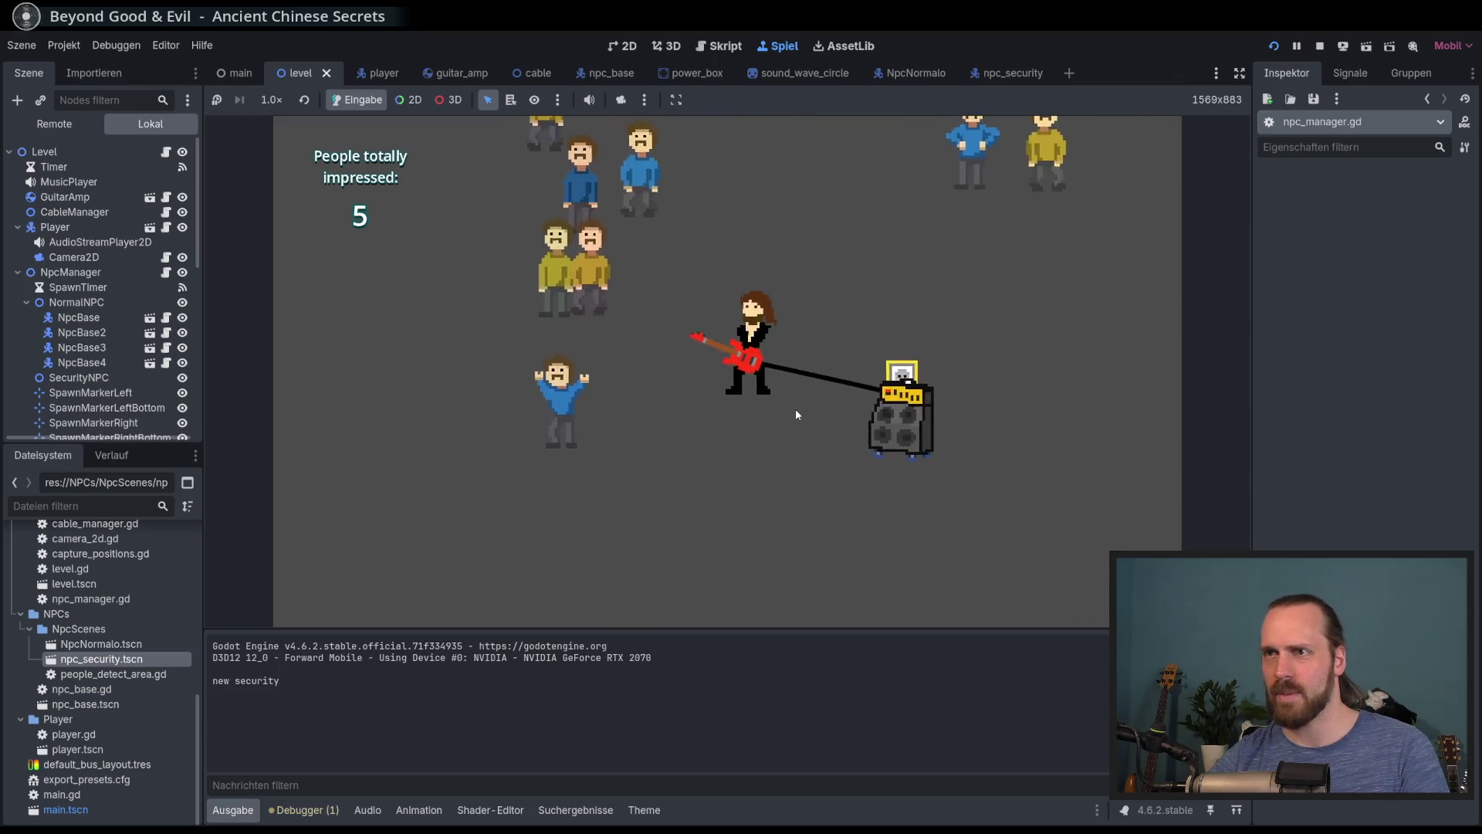
key(Right)
key(Down)
key(Left)
key(Up)
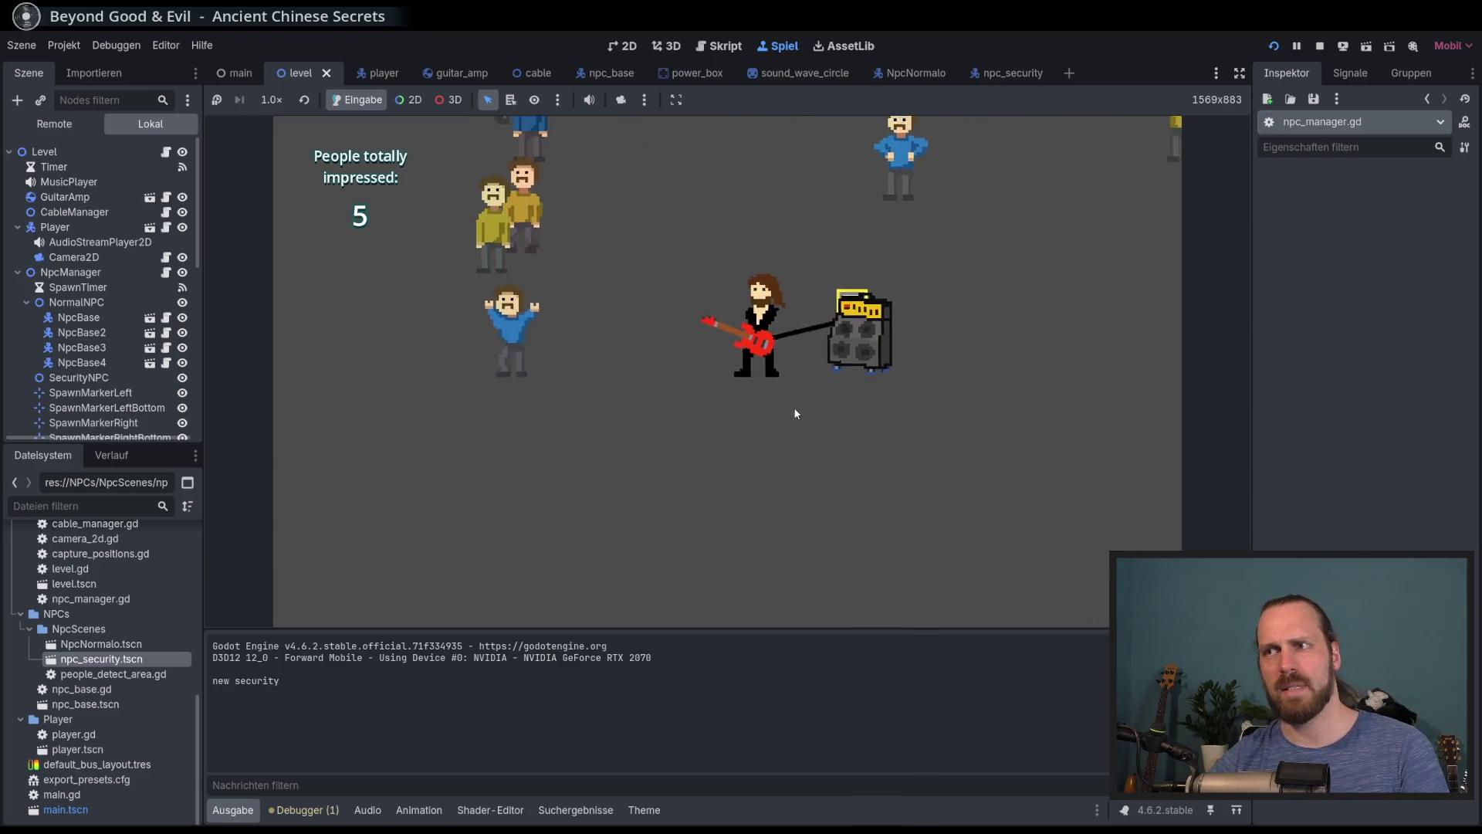
key(space)
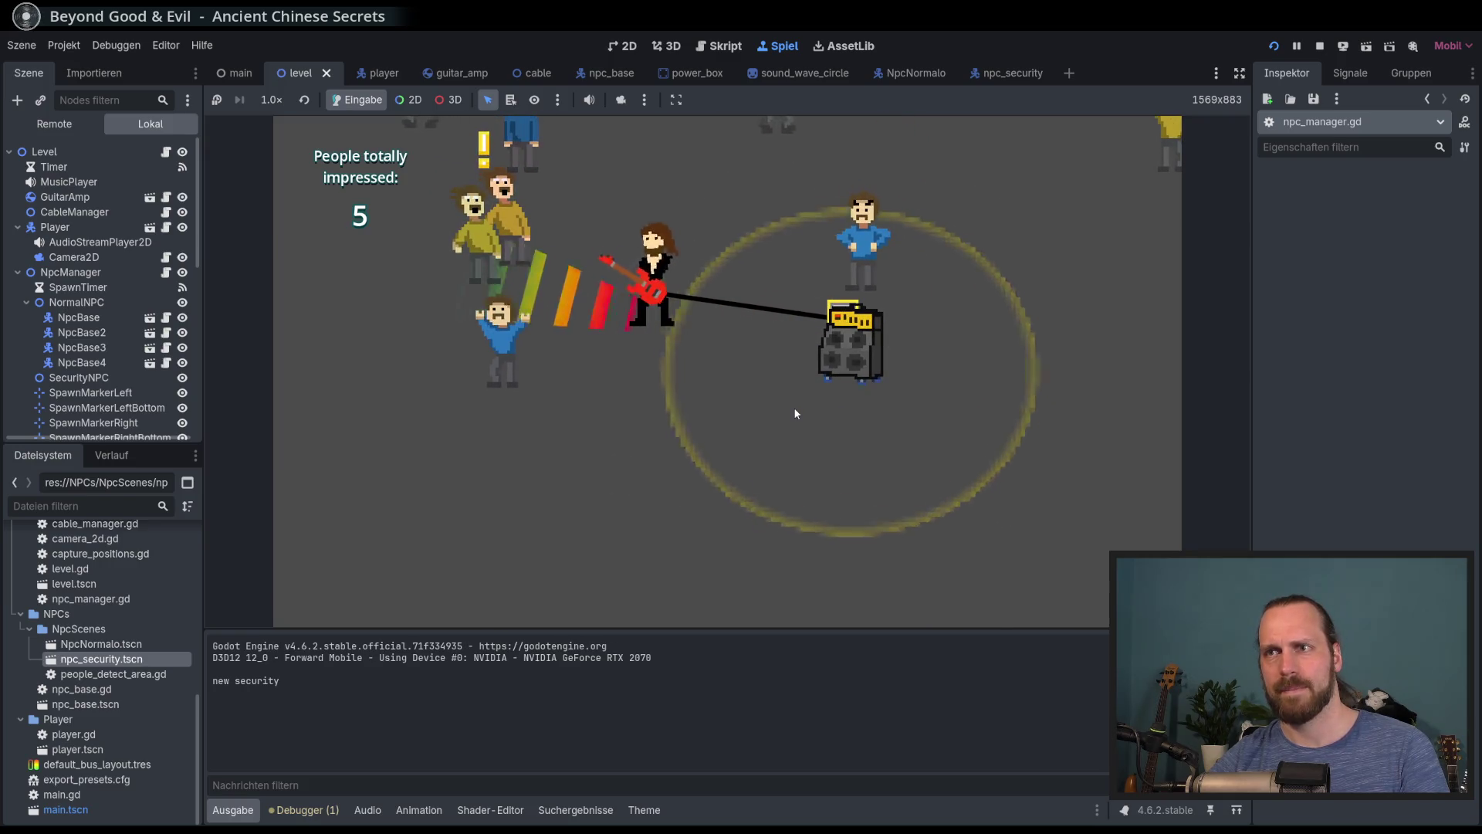
Carry the amp down-left, then up-right, and play while moving right
key(Right)
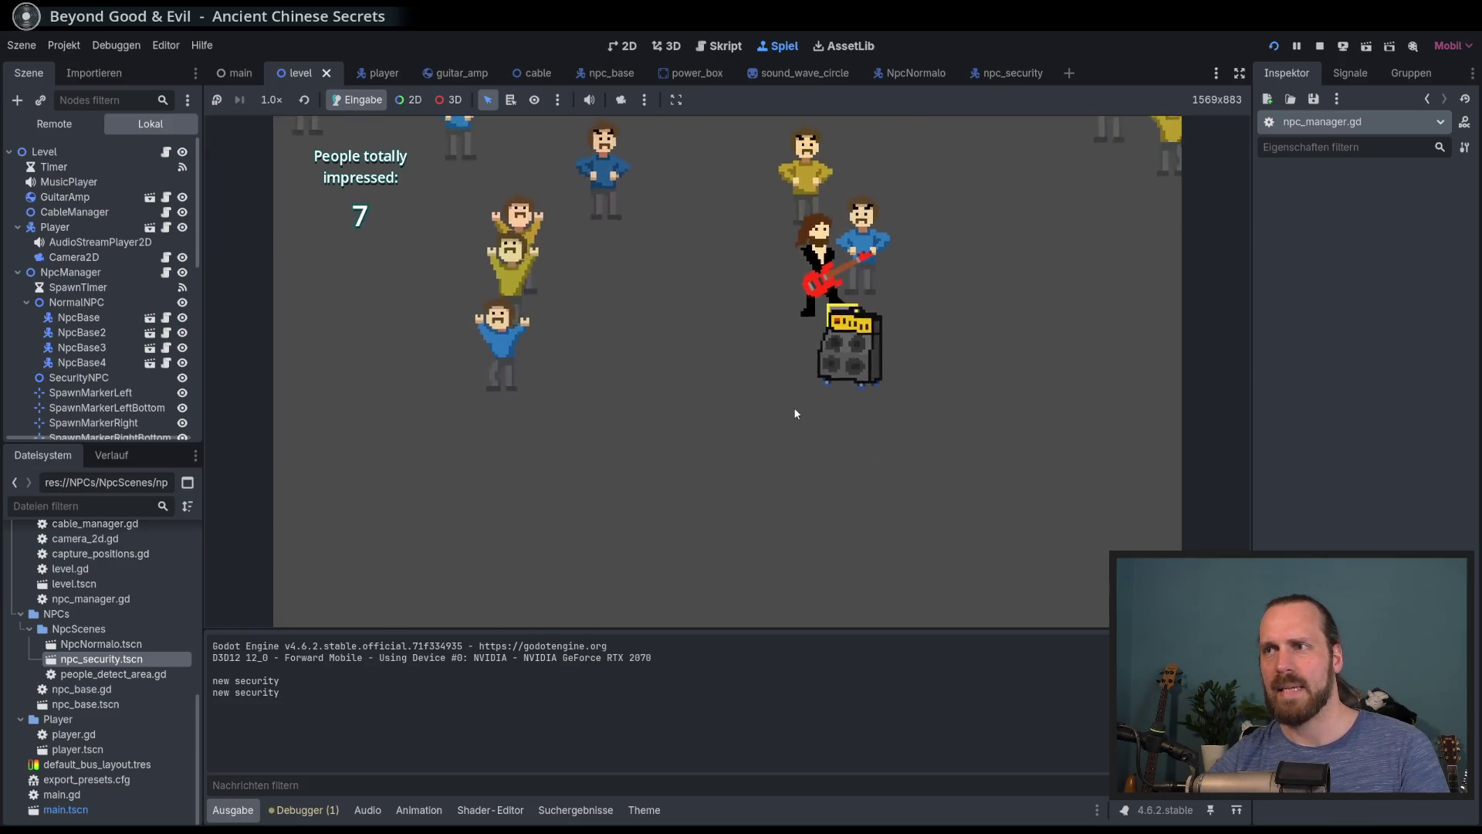
key(Down)
key(Left)
key(Up)
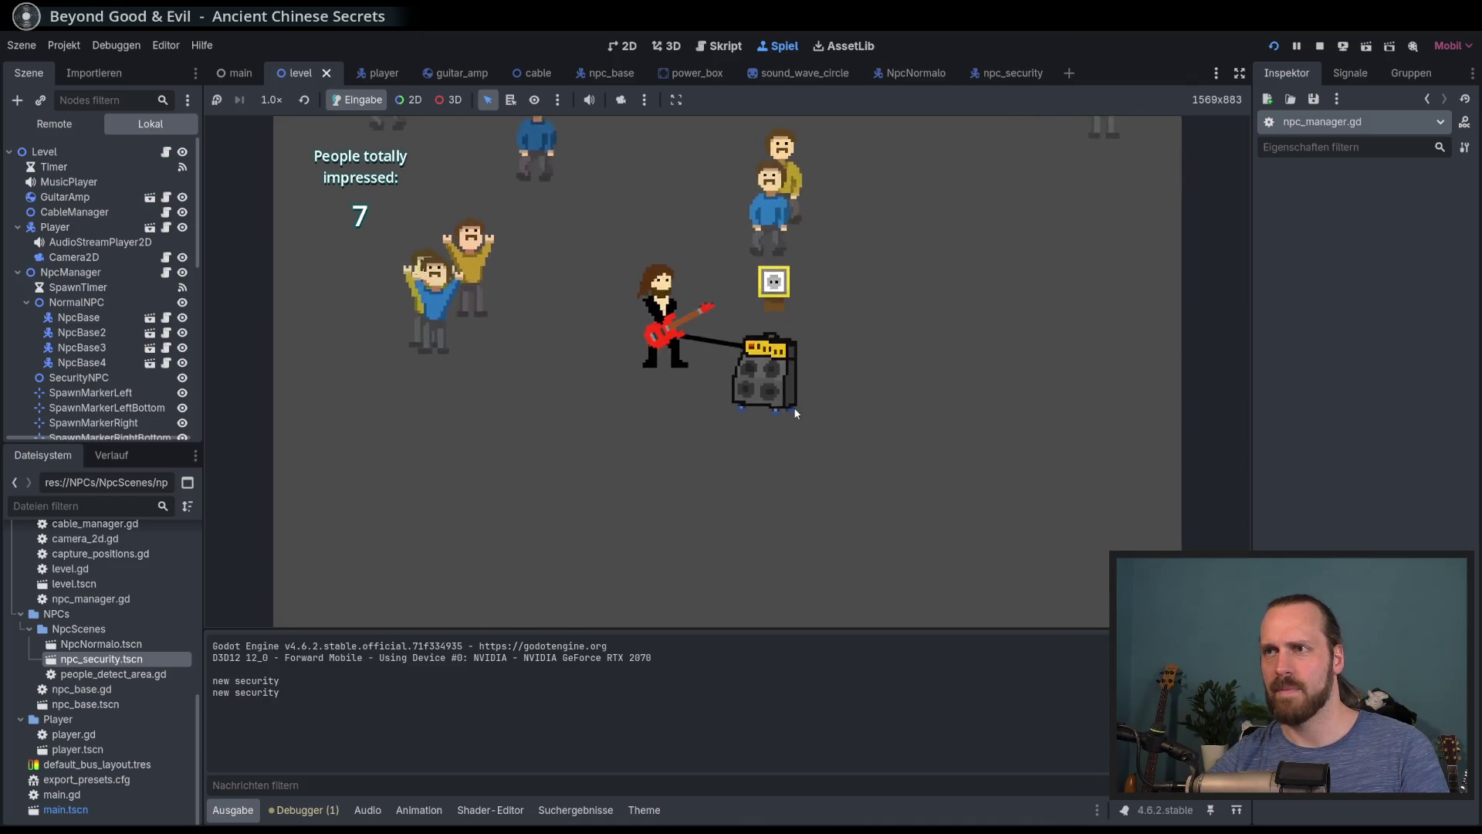
key(Right)
key(Right)
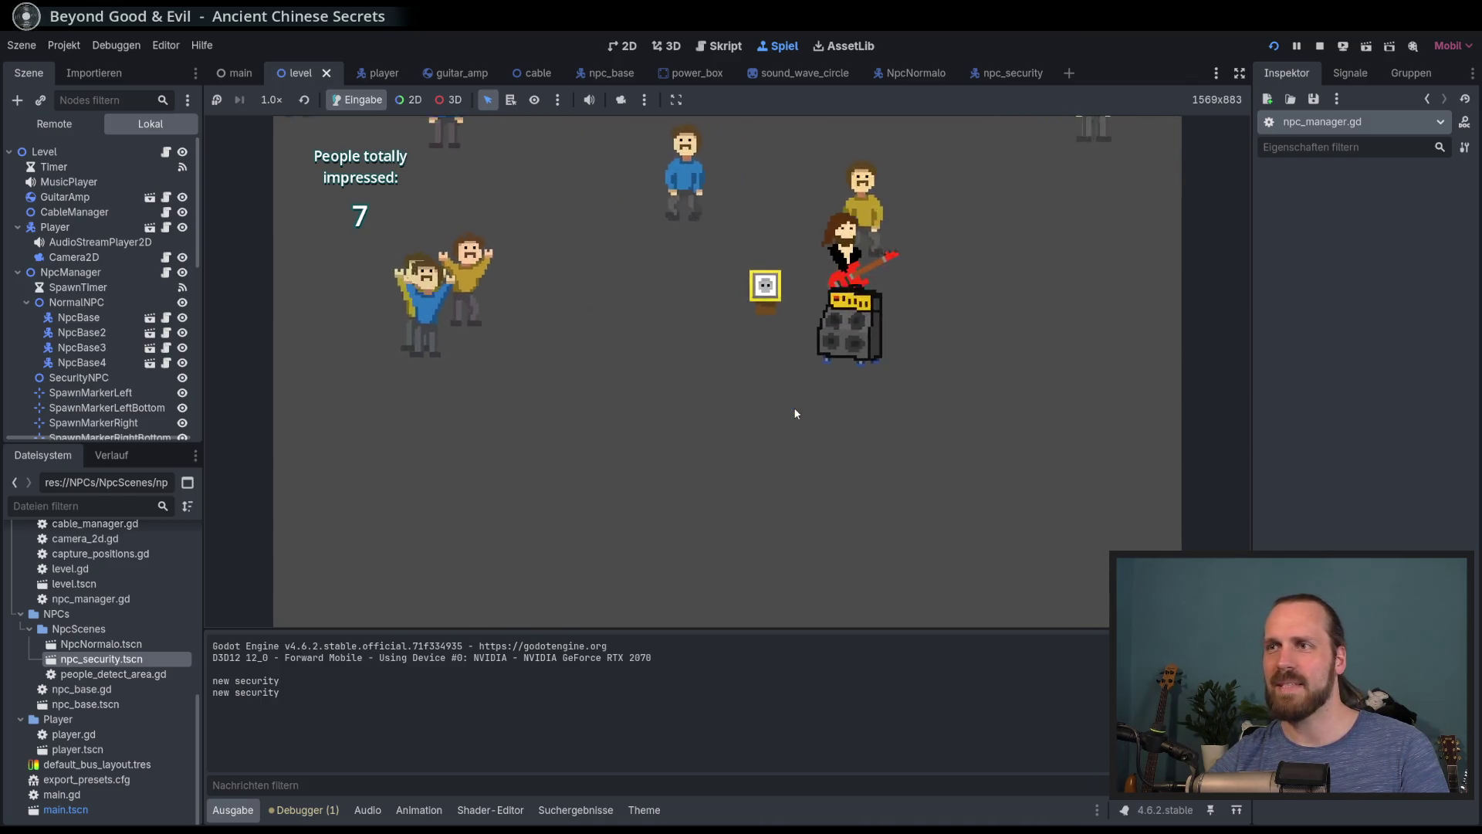
key(space)
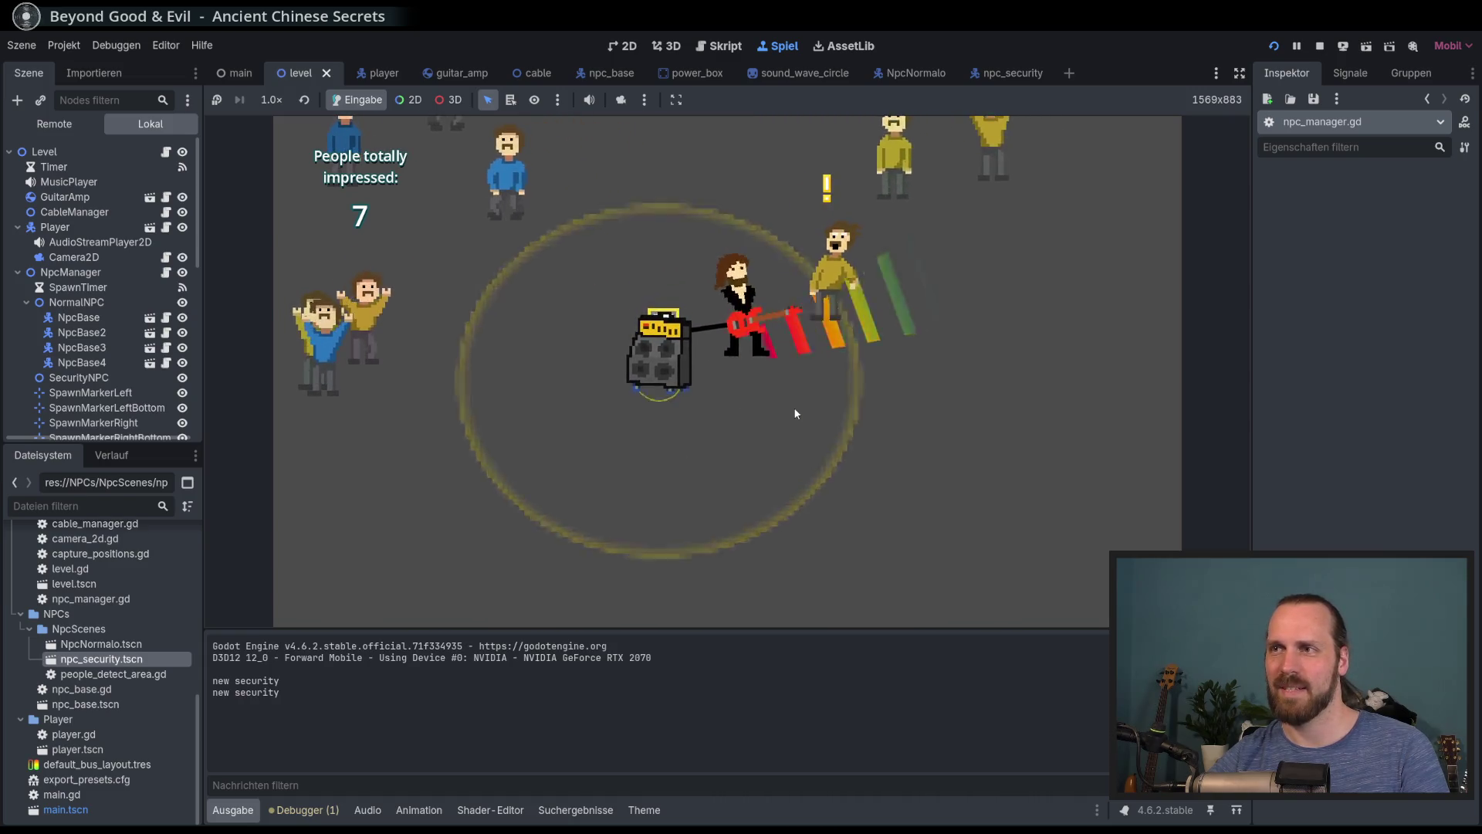
Walk past the amp trailing the cable, then bring the amp up and left
key(Left)
key(Up)
key(Down)
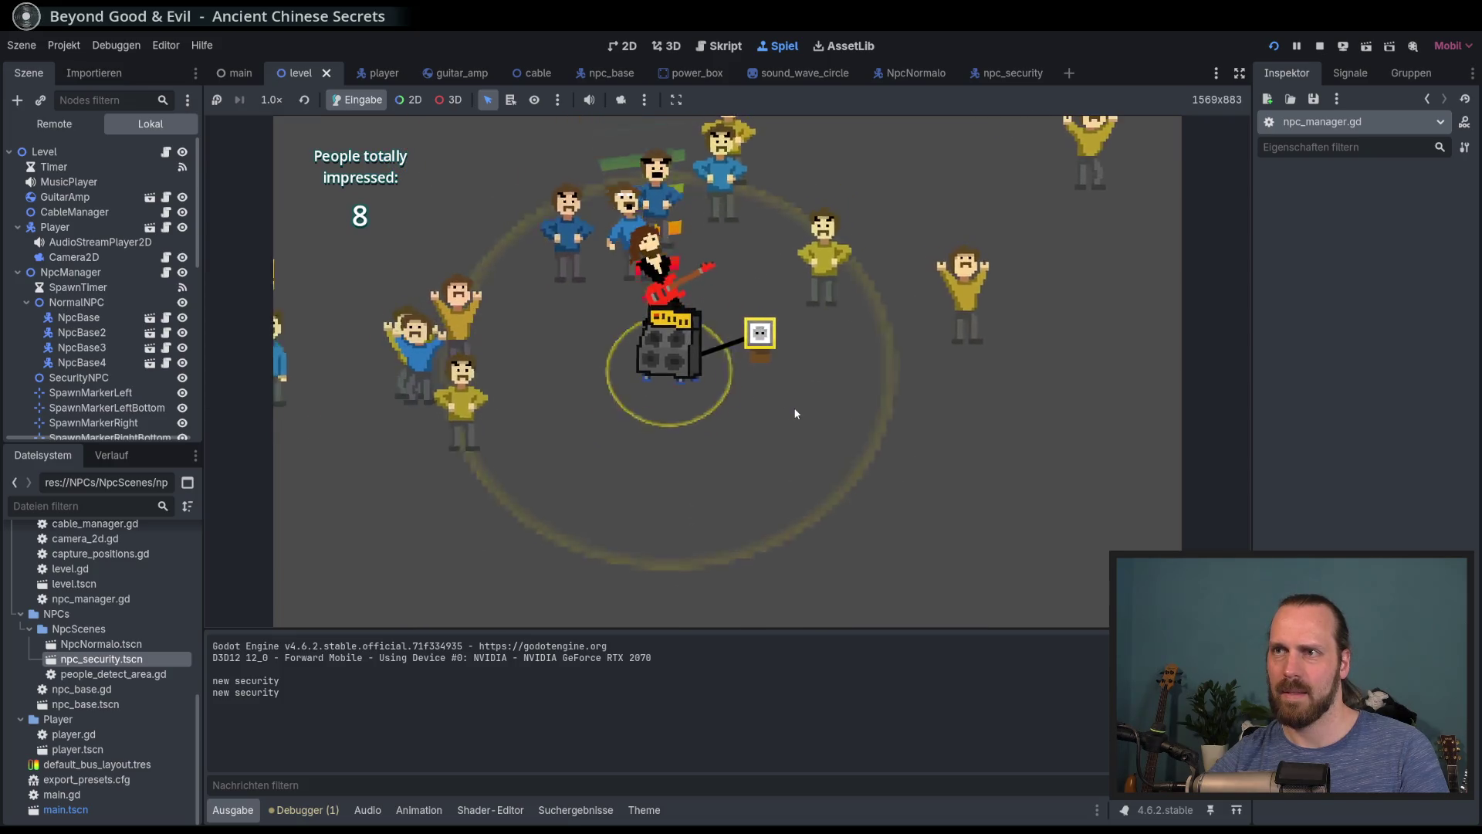
key(Down)
key(Right)
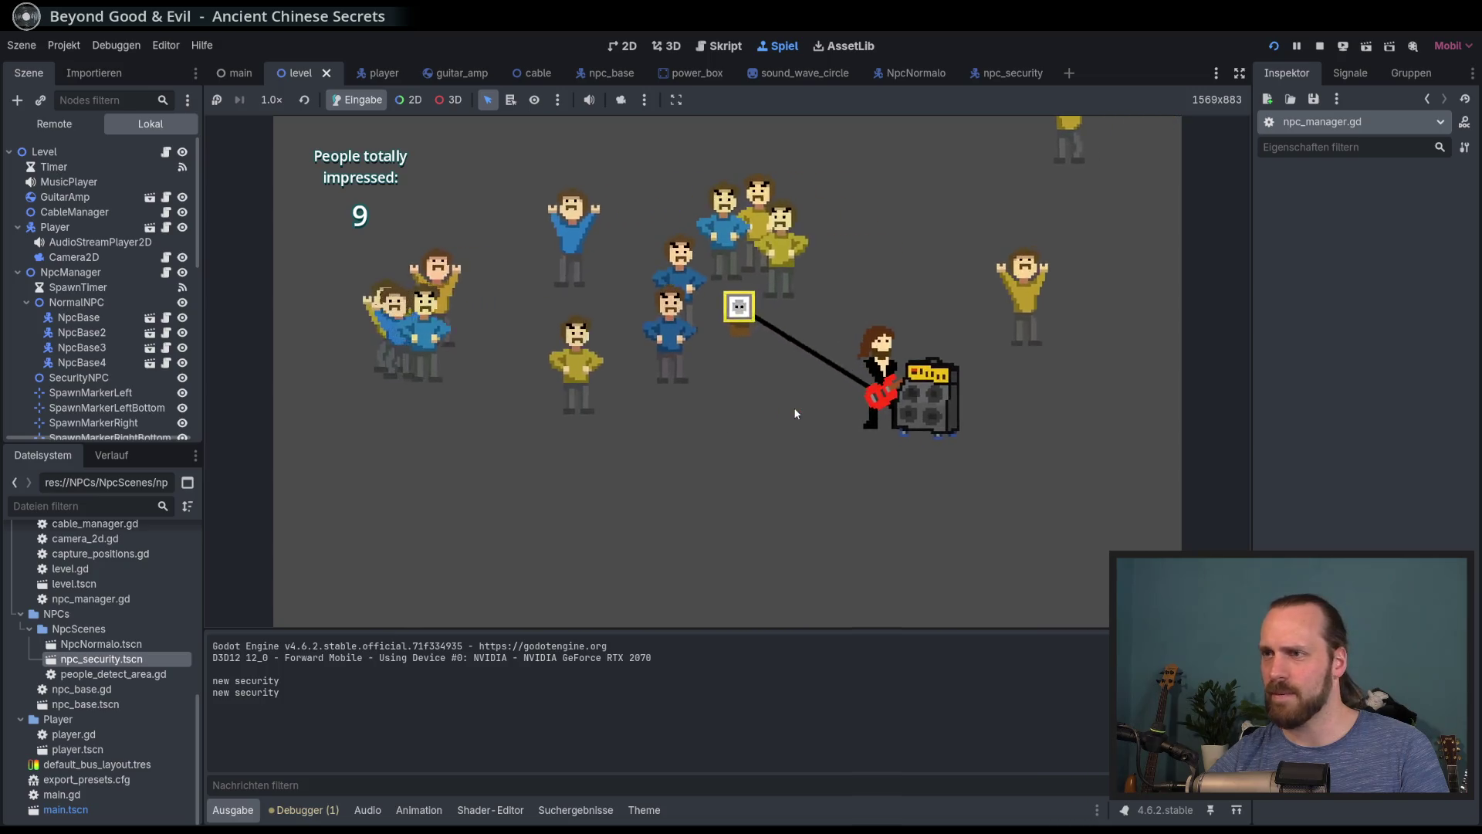
key(Right)
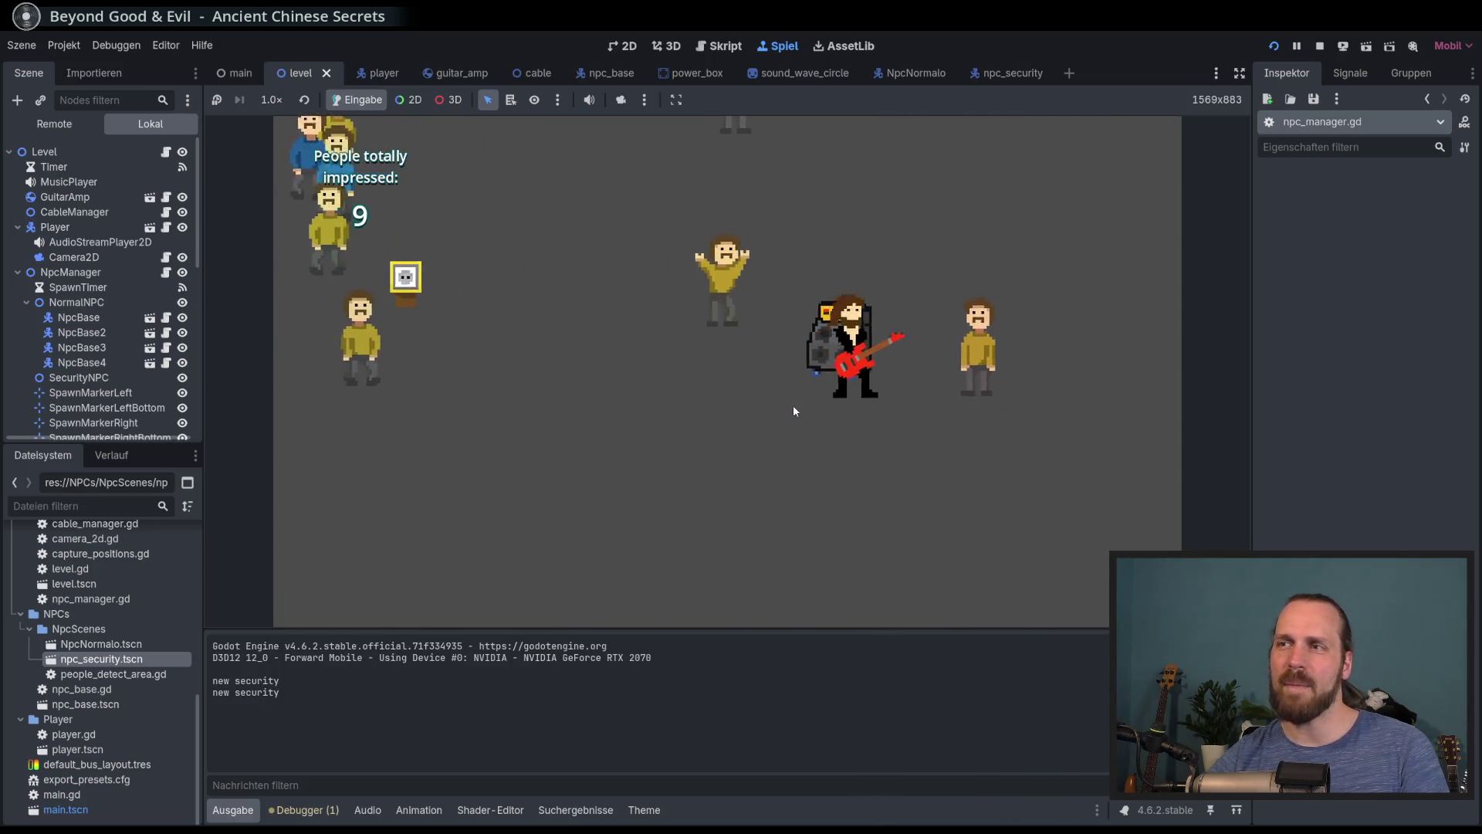
key(Up)
key(Left)
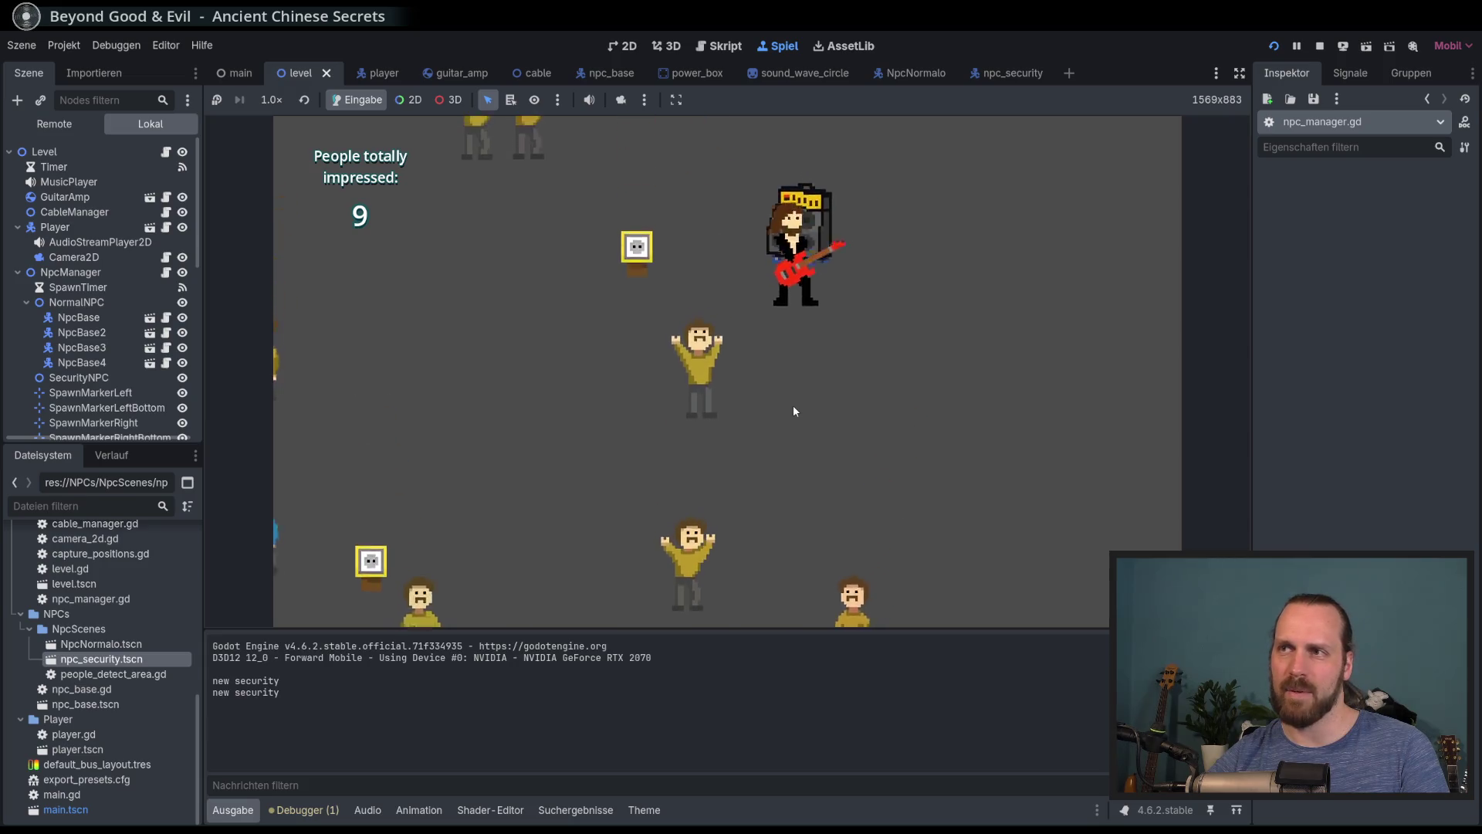
Play to the crowd until Game Over at 12 impressed, then stop the game with F8
key(space)
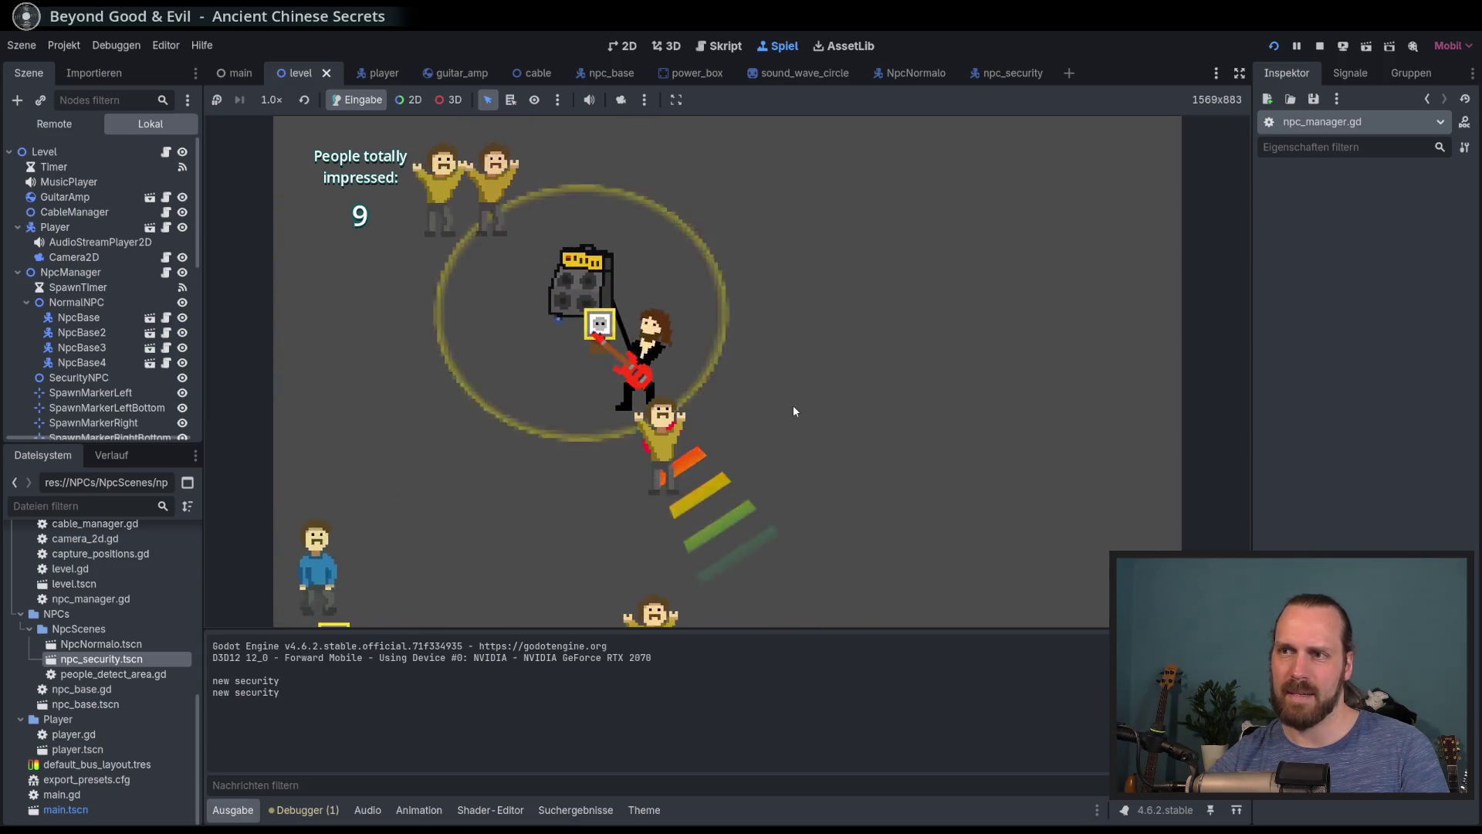
key(Down)
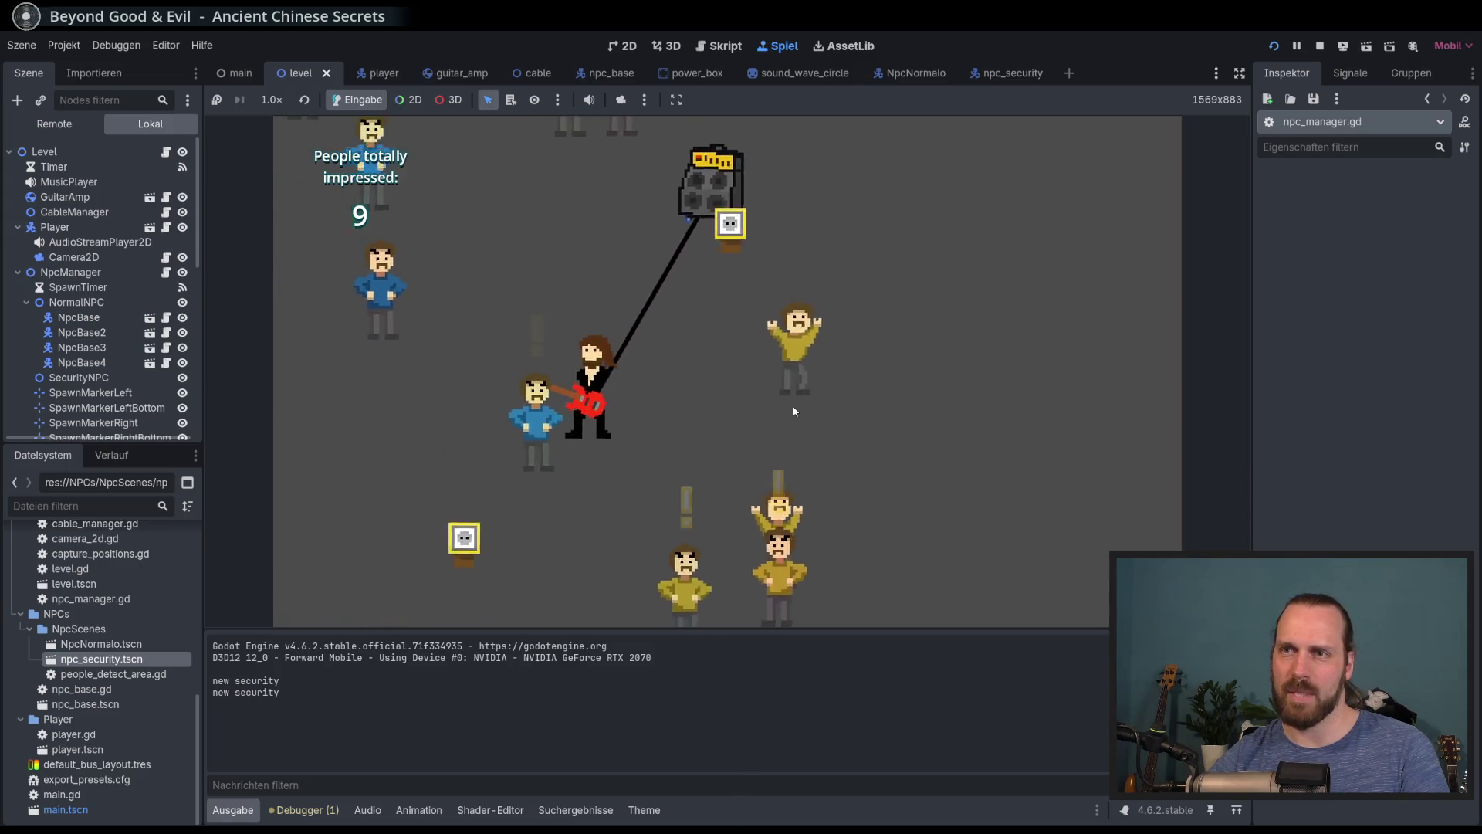
key(Up)
key(space)
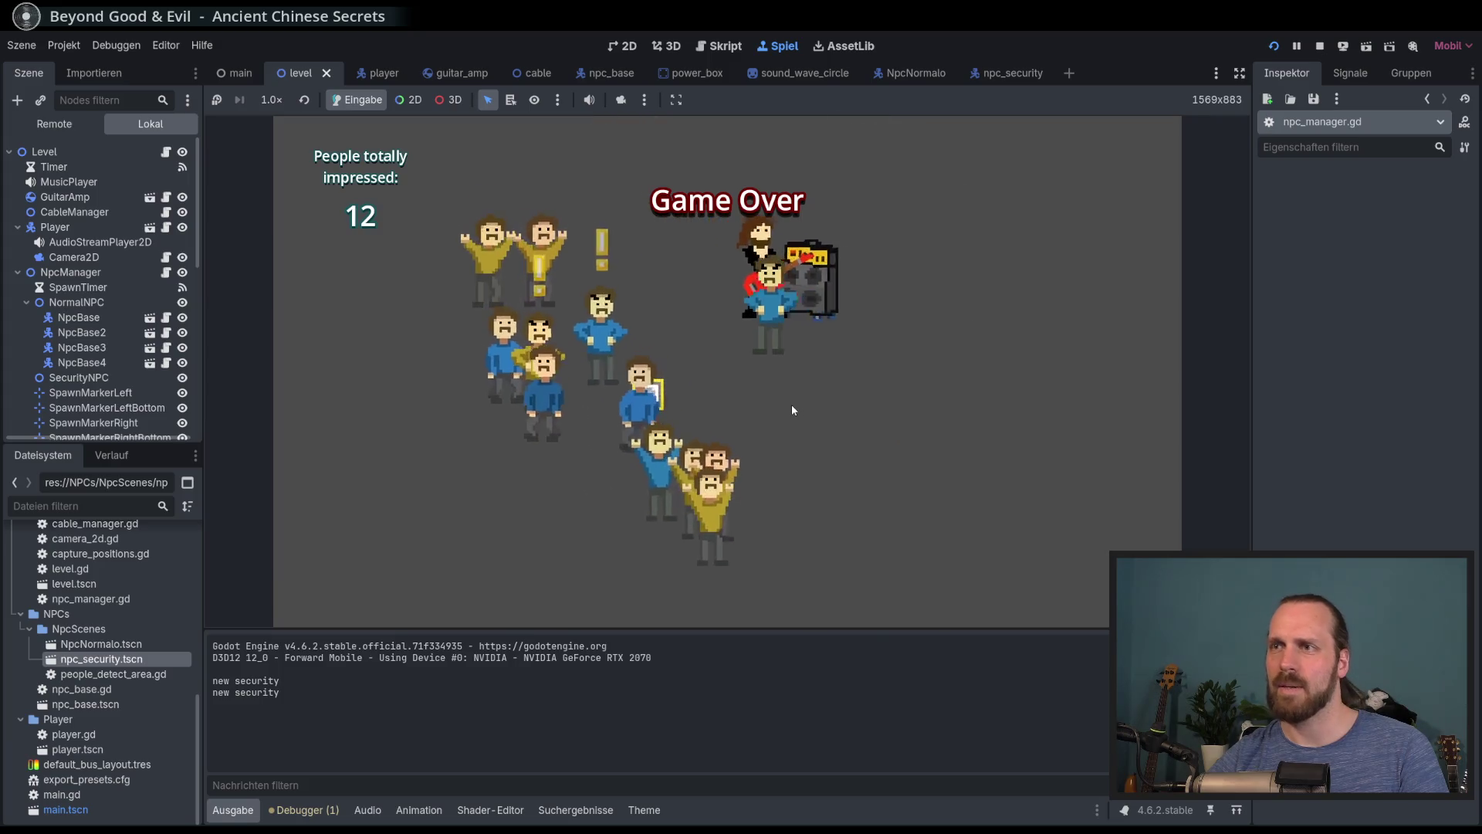
key(F8)
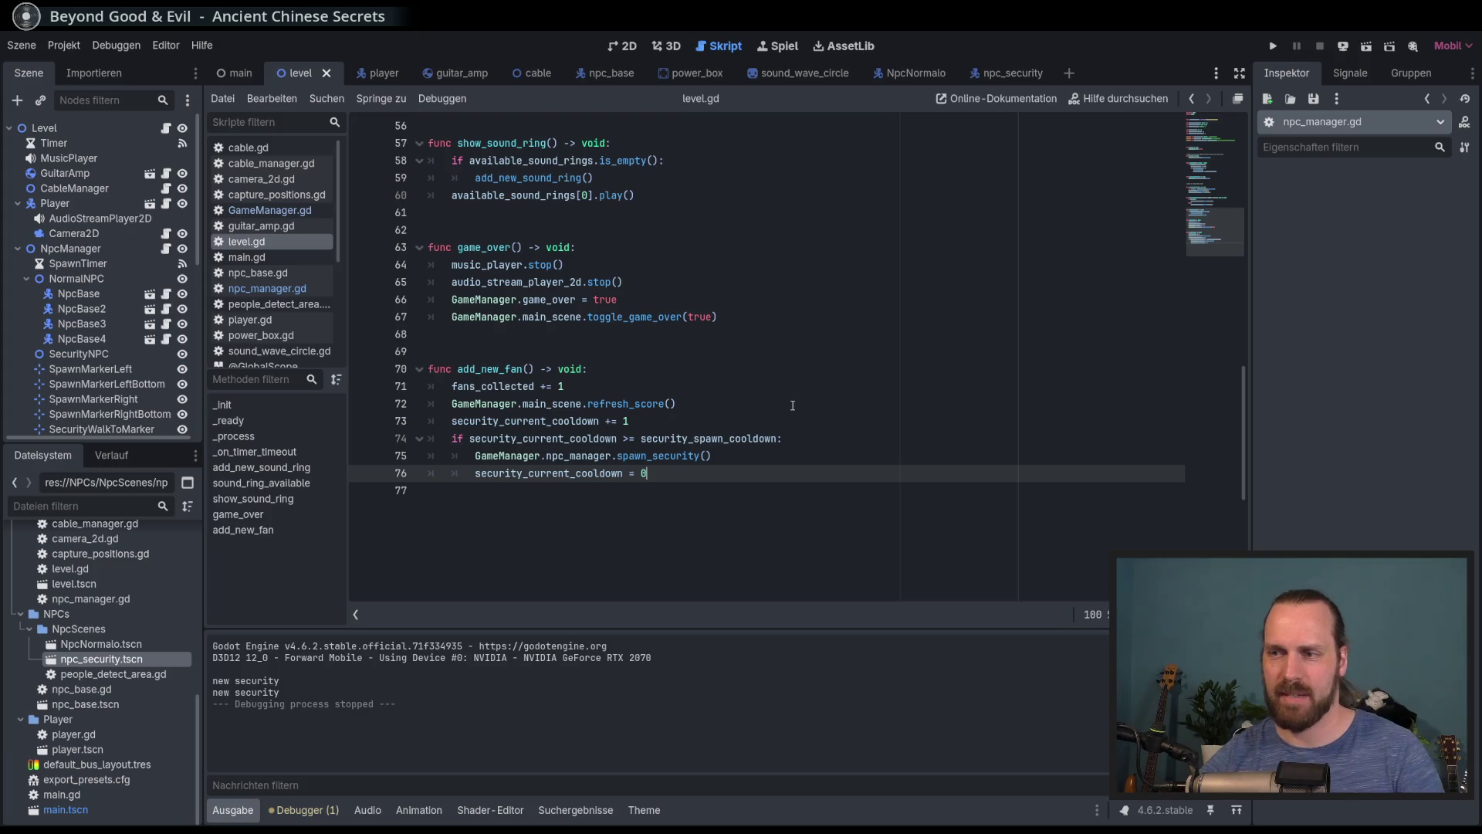
Set security_spawn_cooldown to 6 in level.gd
click(793, 405)
scroll(772, 386, up, 15)
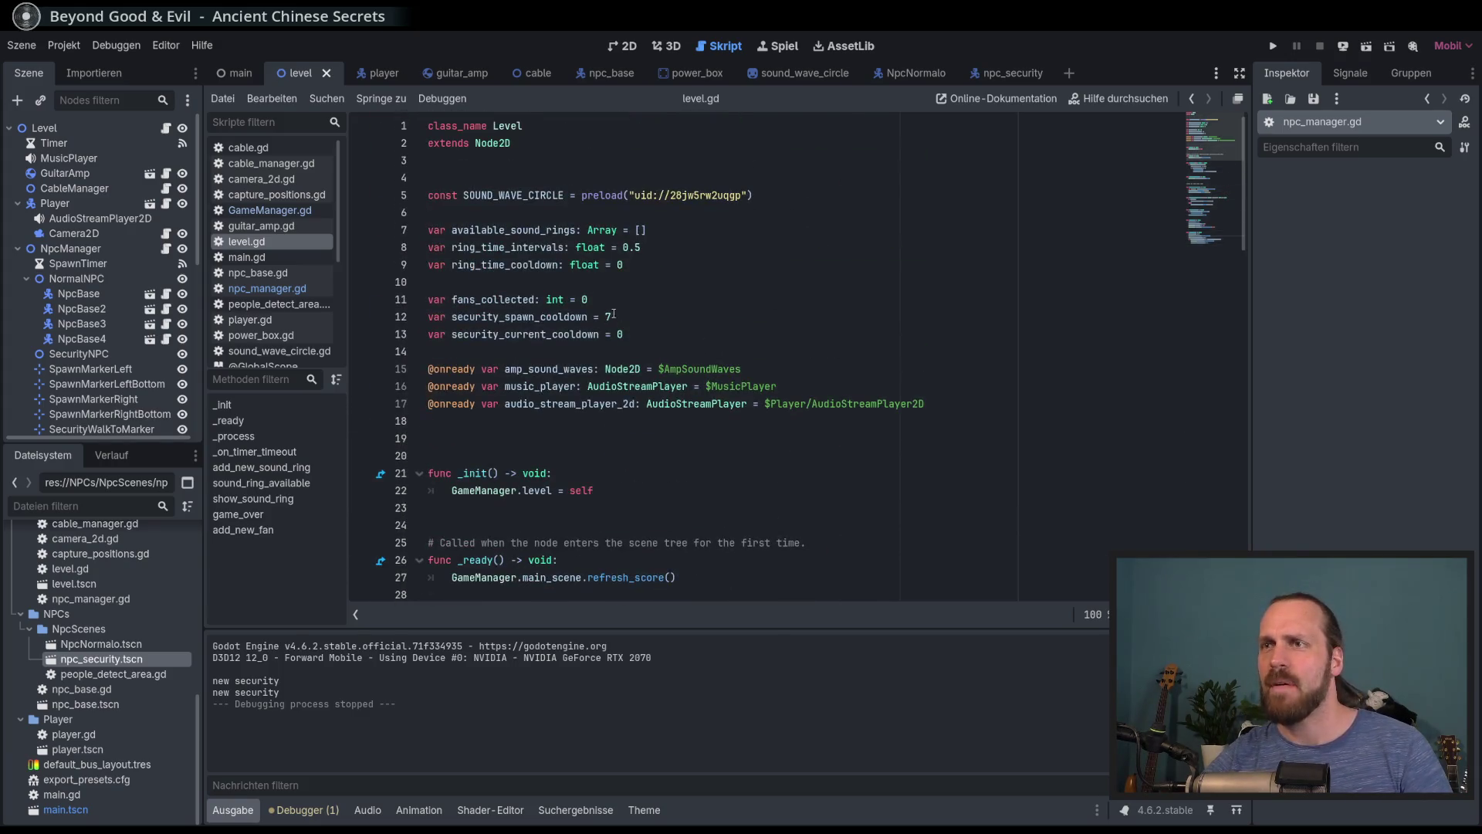
click(618, 317)
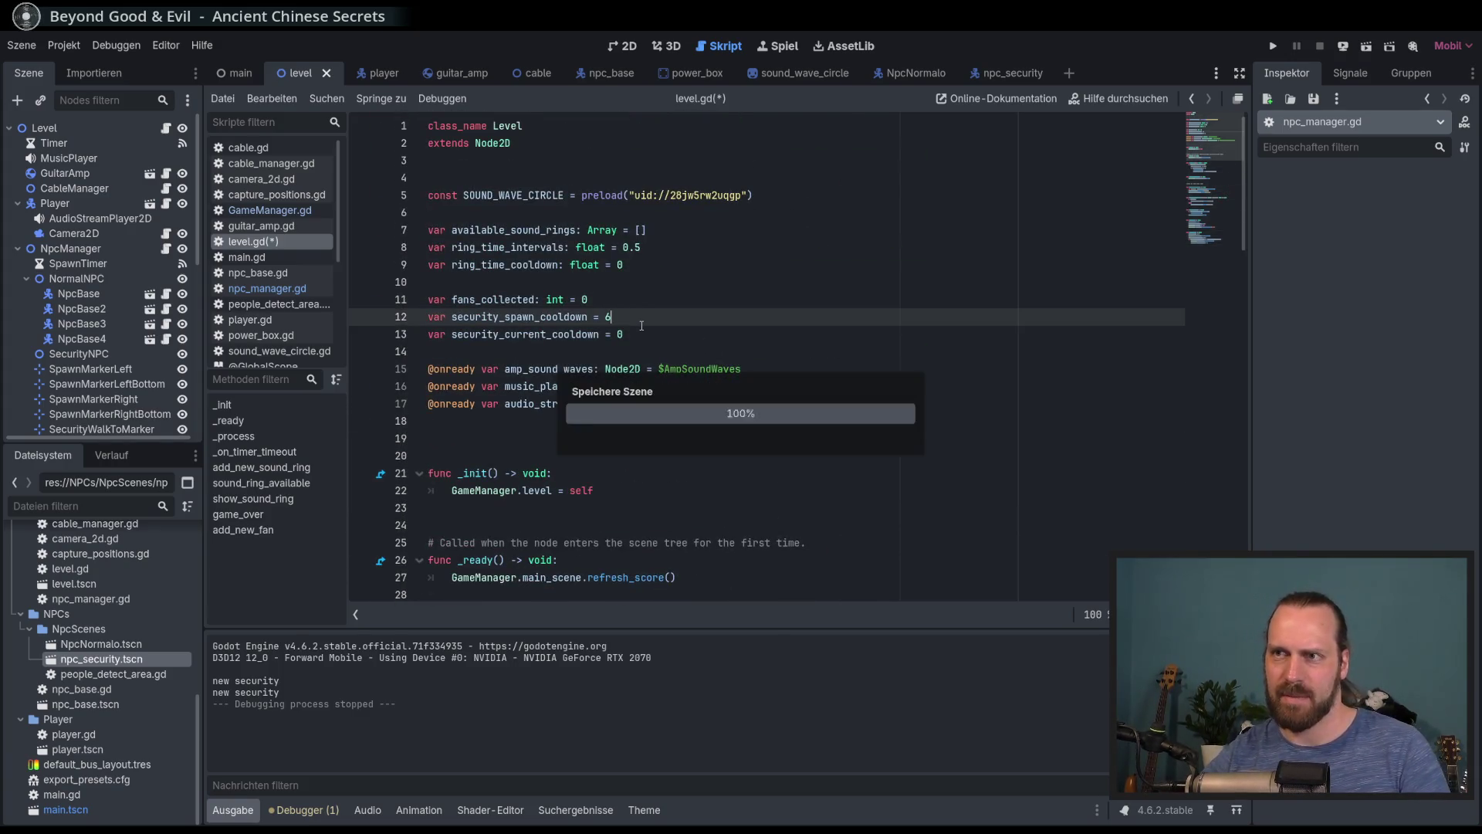
scroll(703, 385, down, 15)
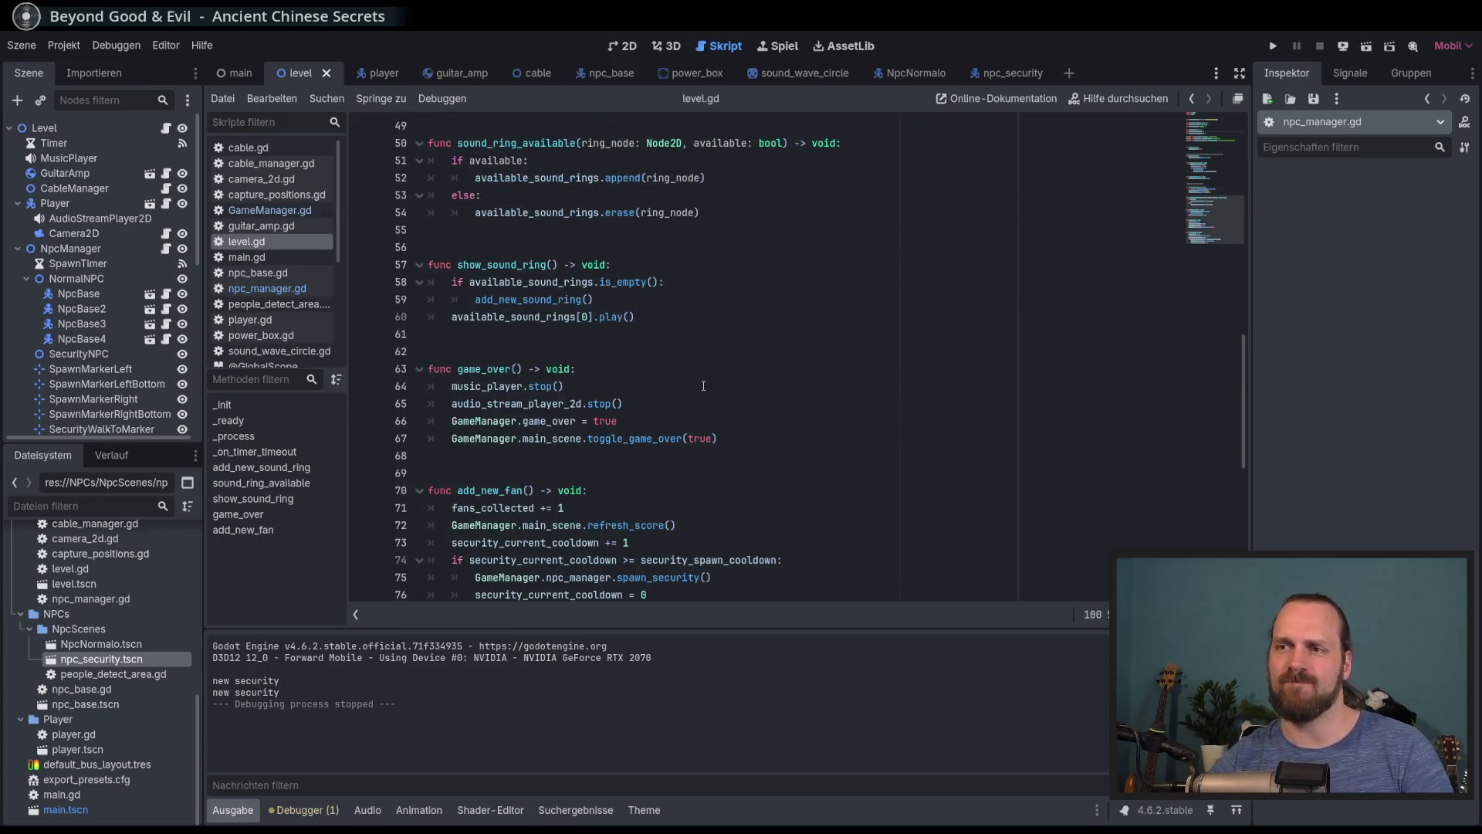
scroll(703, 385, down, 4)
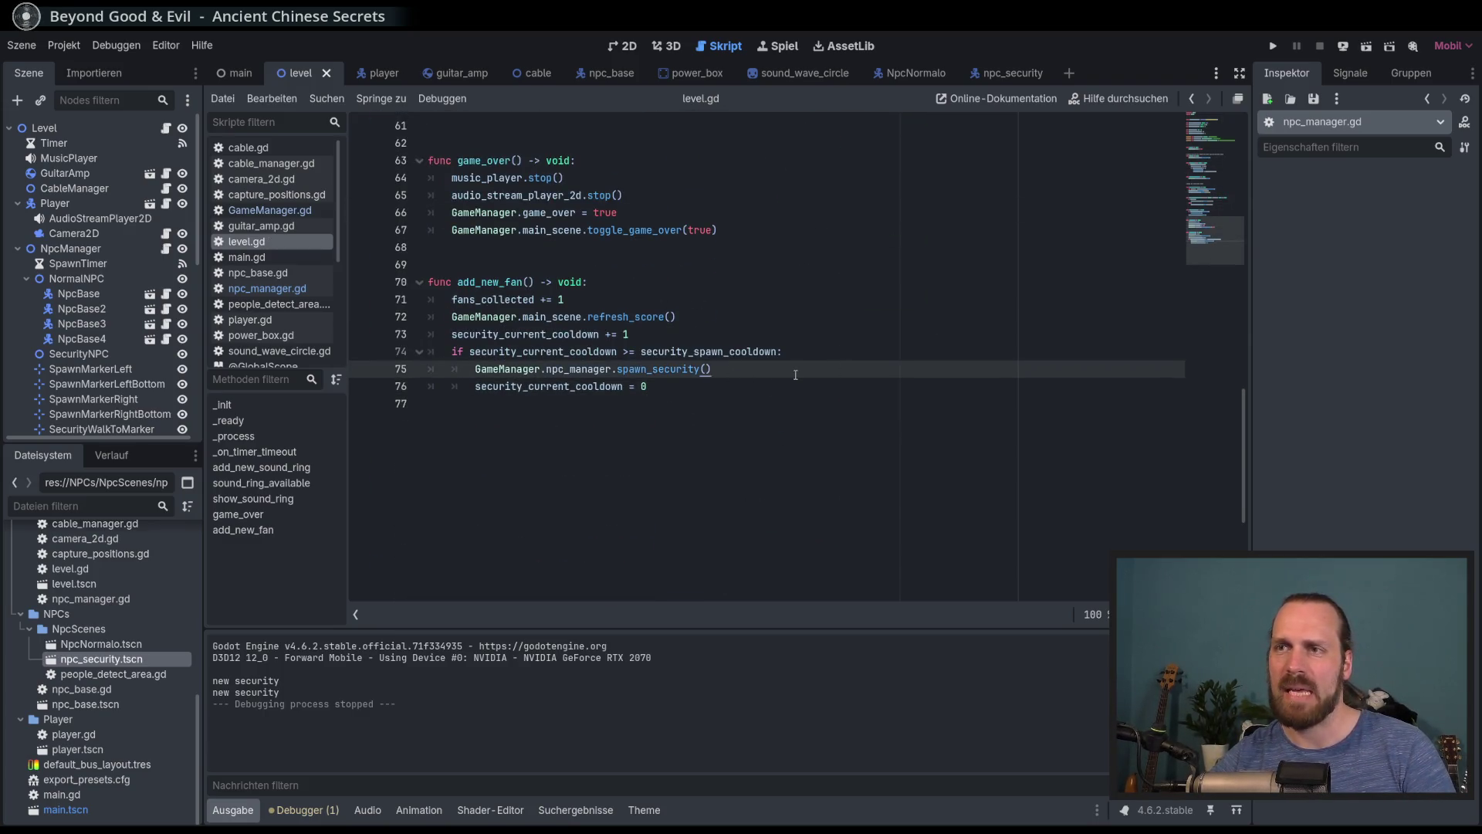
scroll(795, 375, up, 3)
Go to the security cooldown increment on line 73 of add_new_fan and relaunch with F5
click(777, 391)
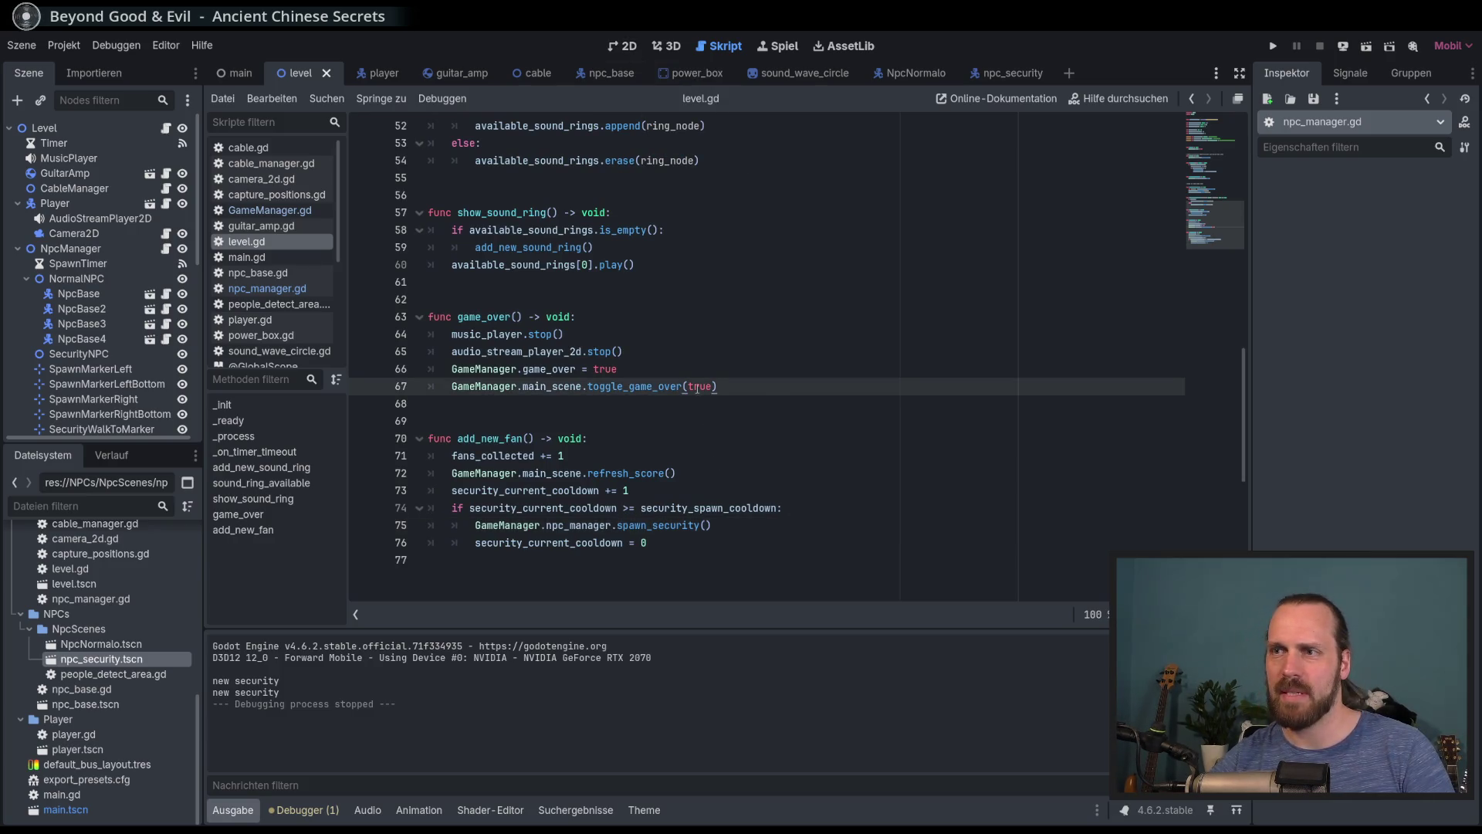
click(749, 472)
click(753, 494)
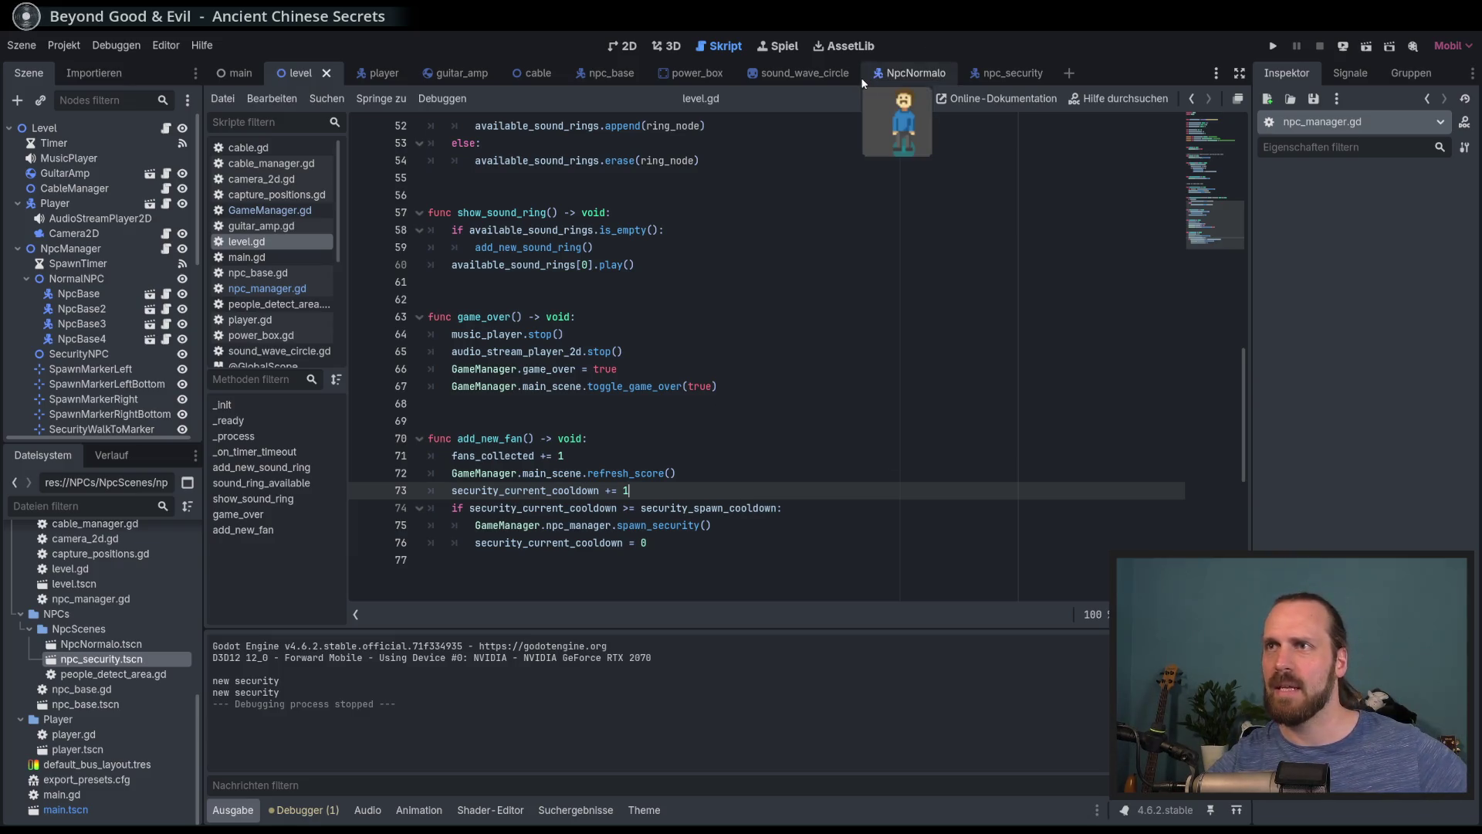
key(F5)
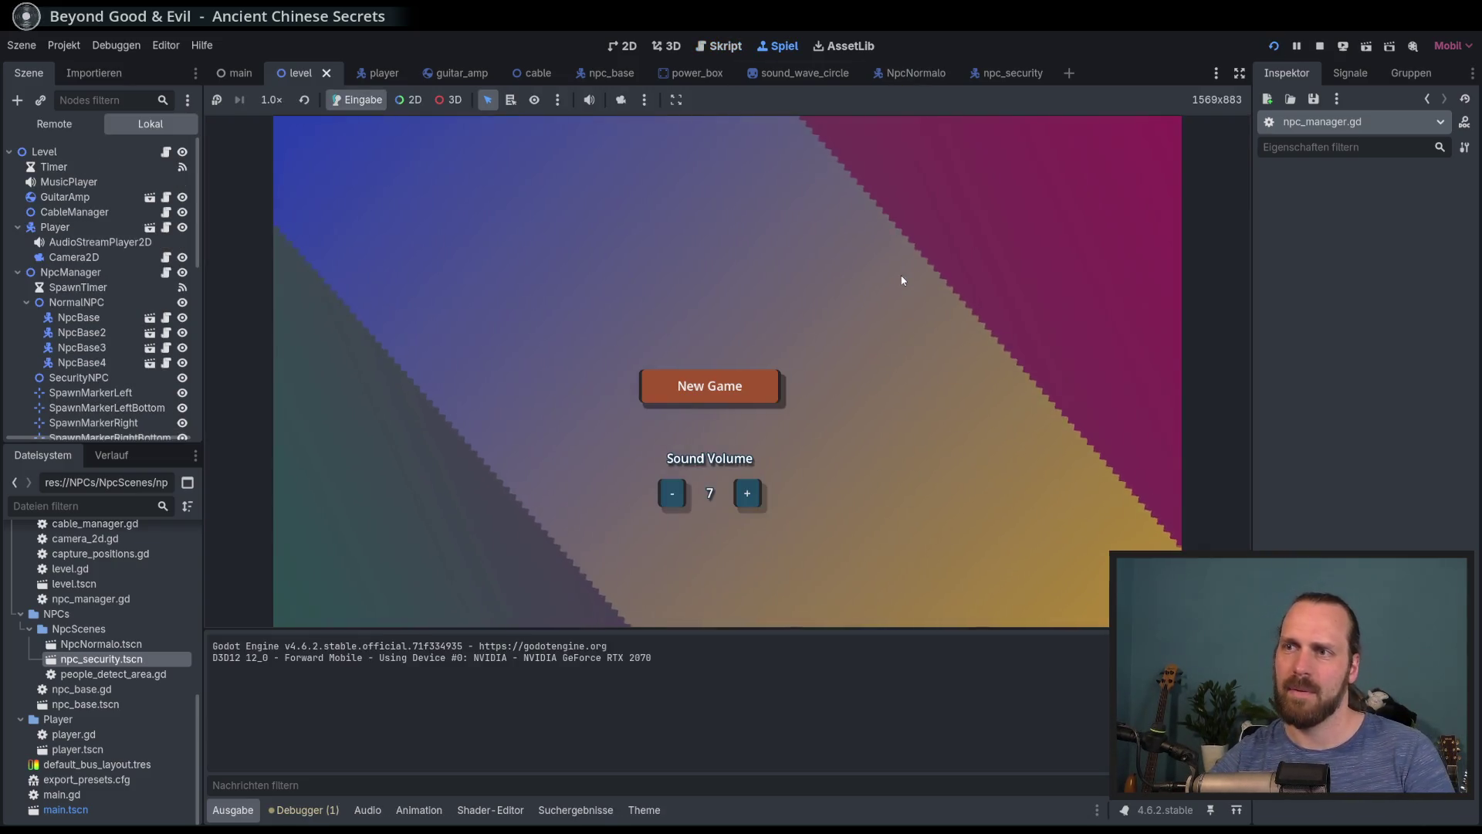
Raise the sound volume to 8 and start a new game
key(Down)
key(Right)
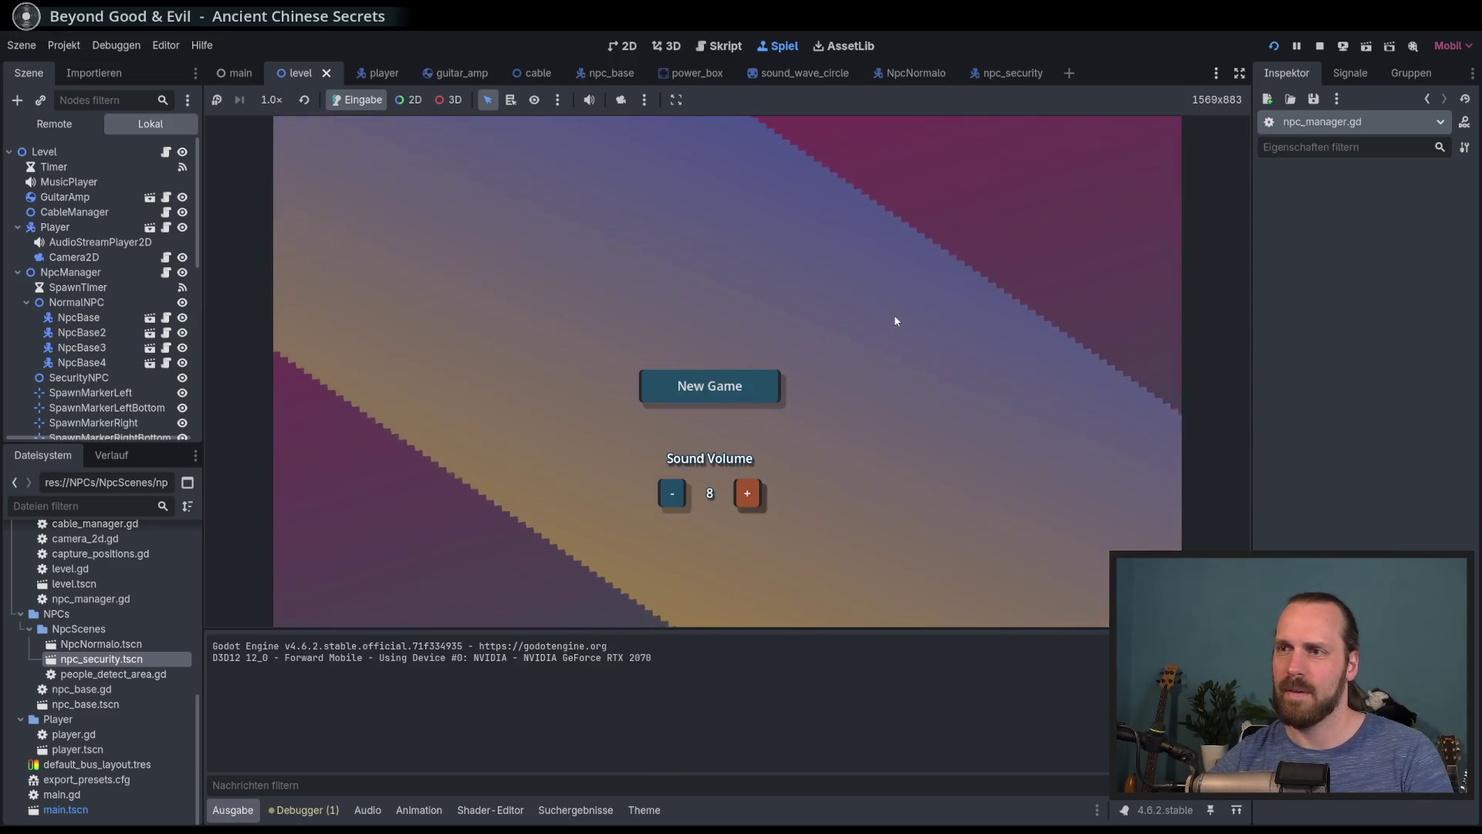
key(Up)
key(Return)
key(Return)
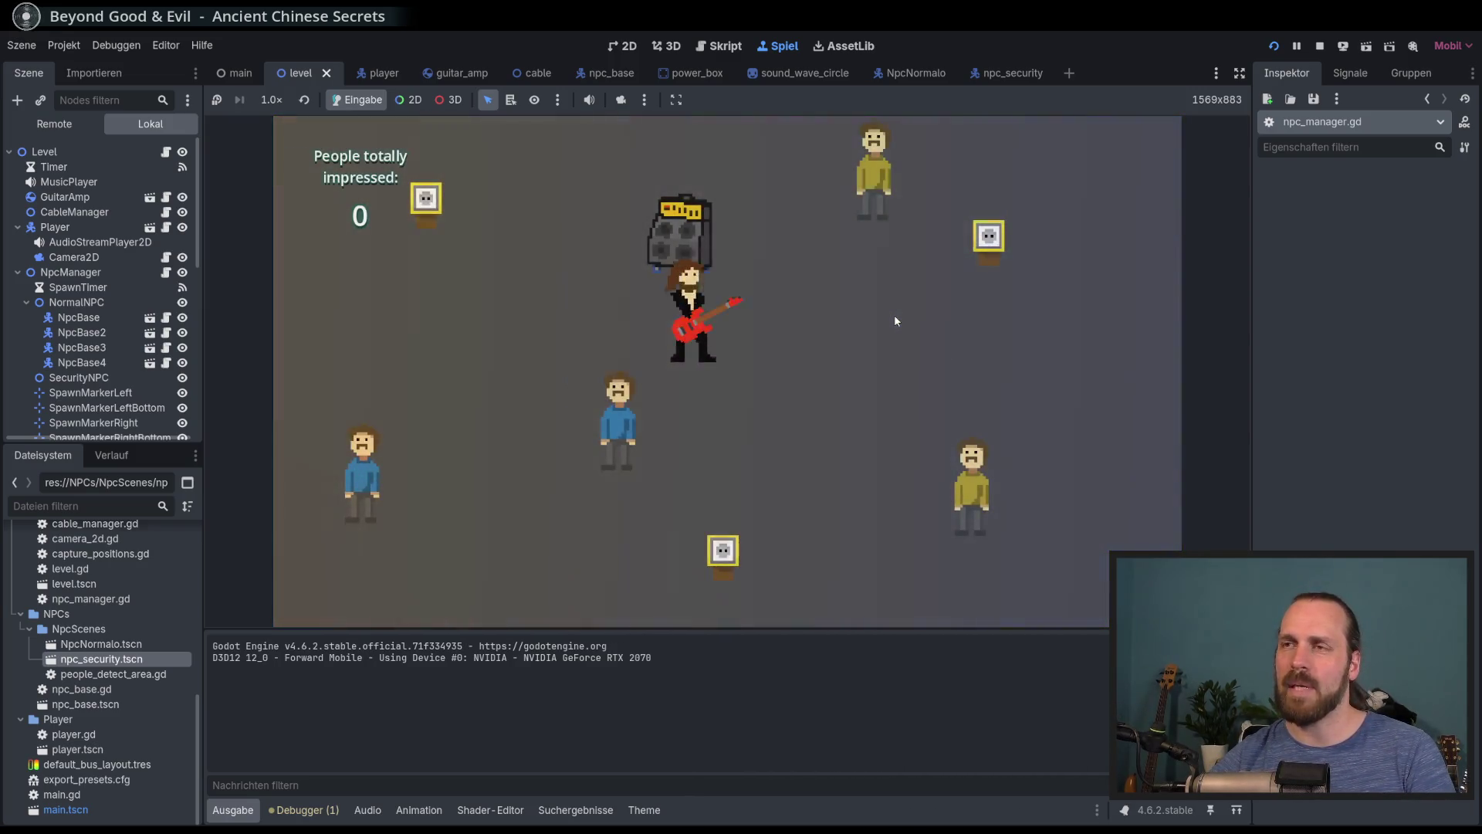
Walk the guitarist left pulling the amp and play music, then move up-left
key(Left)
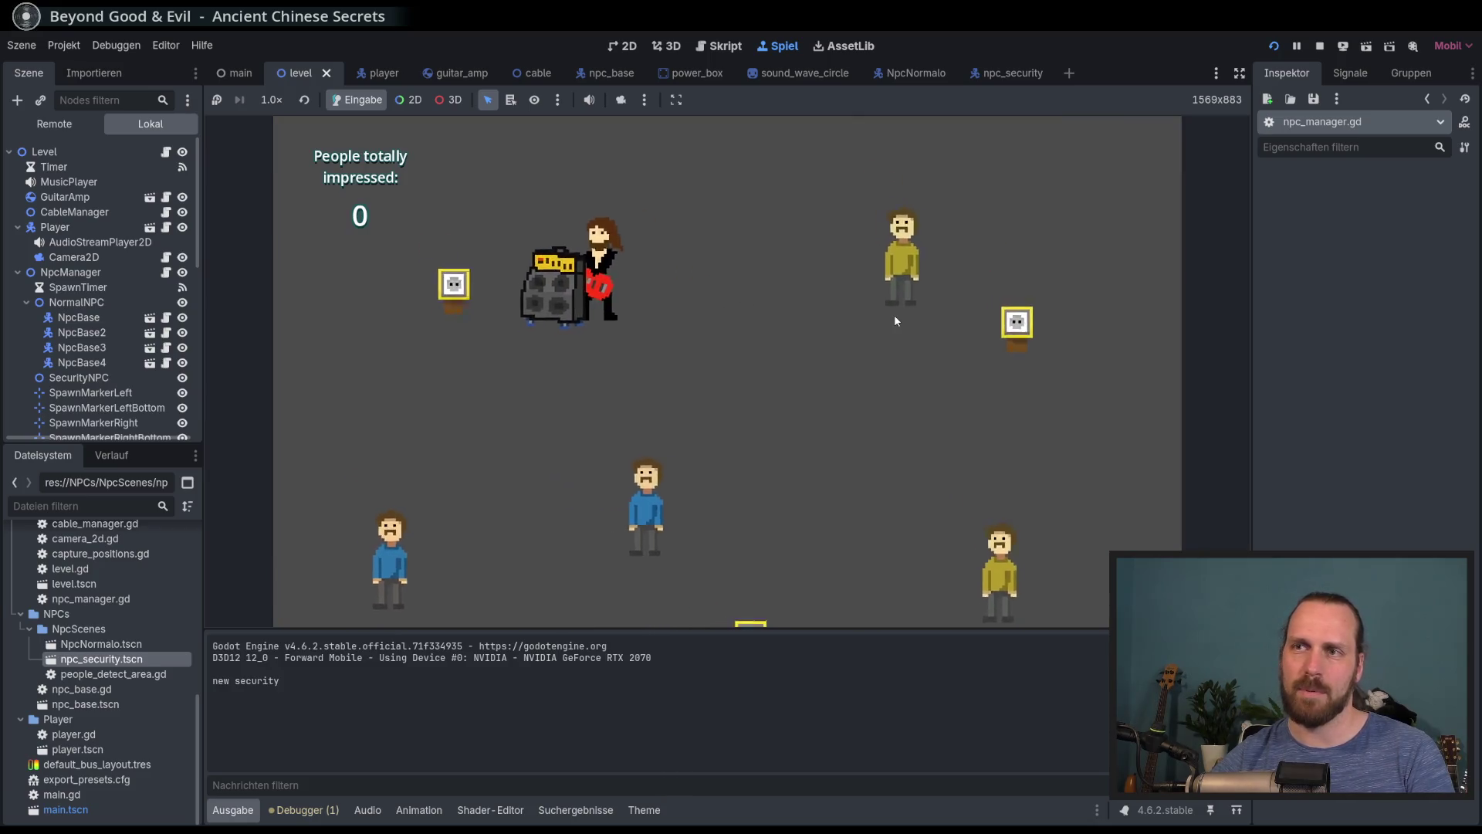
key(Down)
key(Right)
key(space)
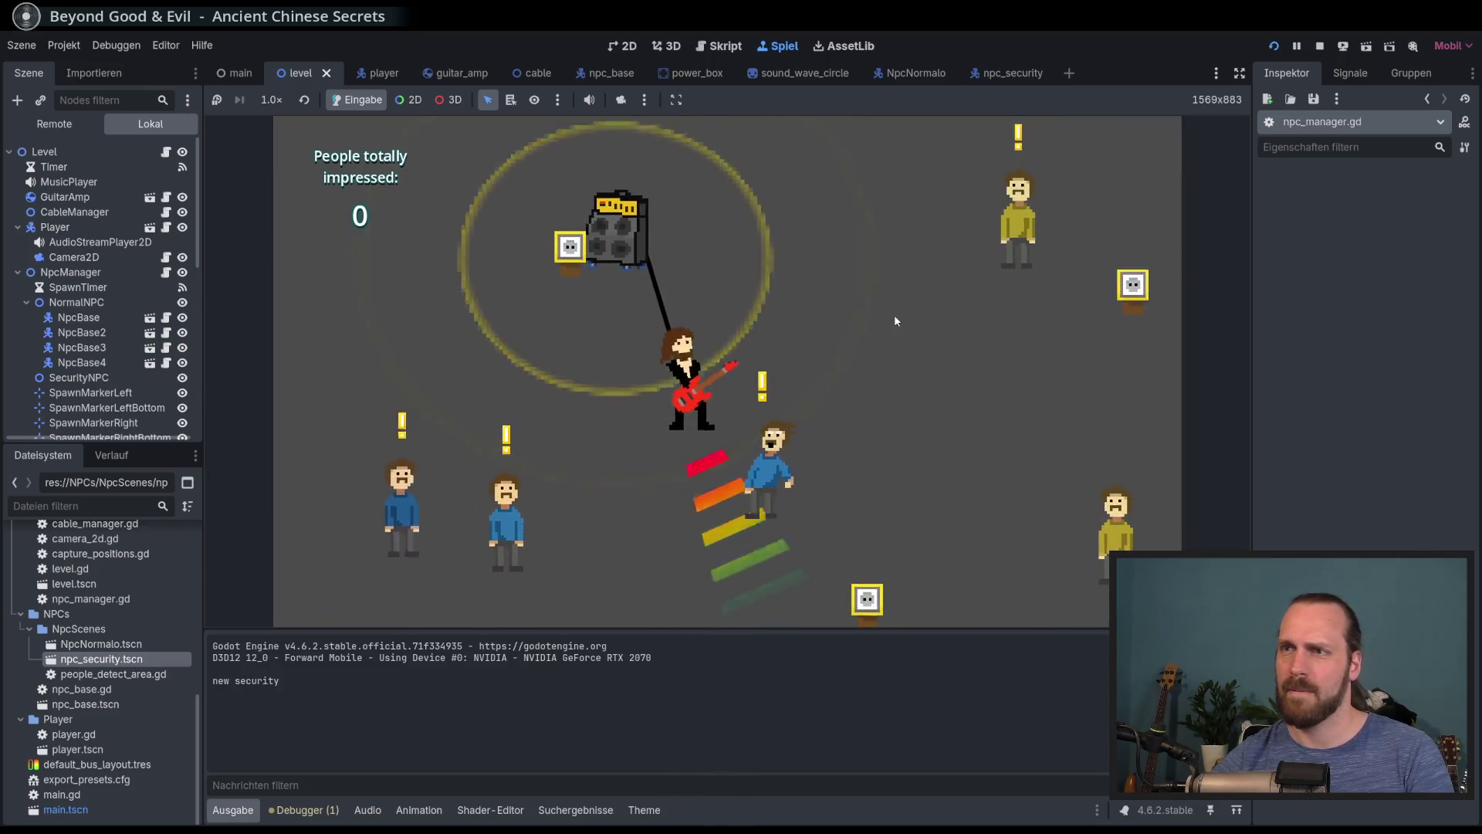
key(Up)
key(Left)
Carry the amp down-left then up-right and play again, ending at Game Over with 2 impressed
key(Right)
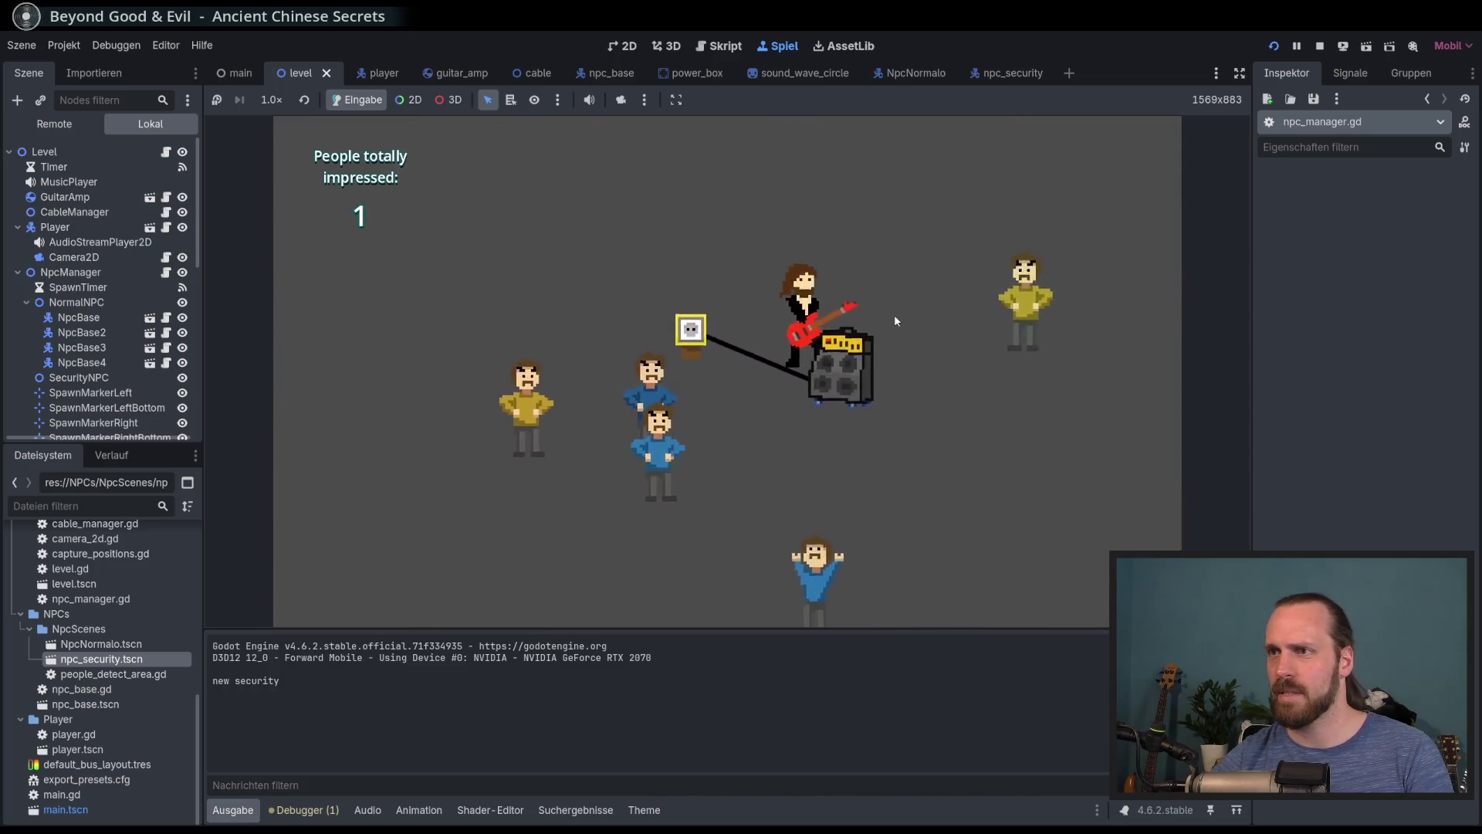
key(Left)
key(Down)
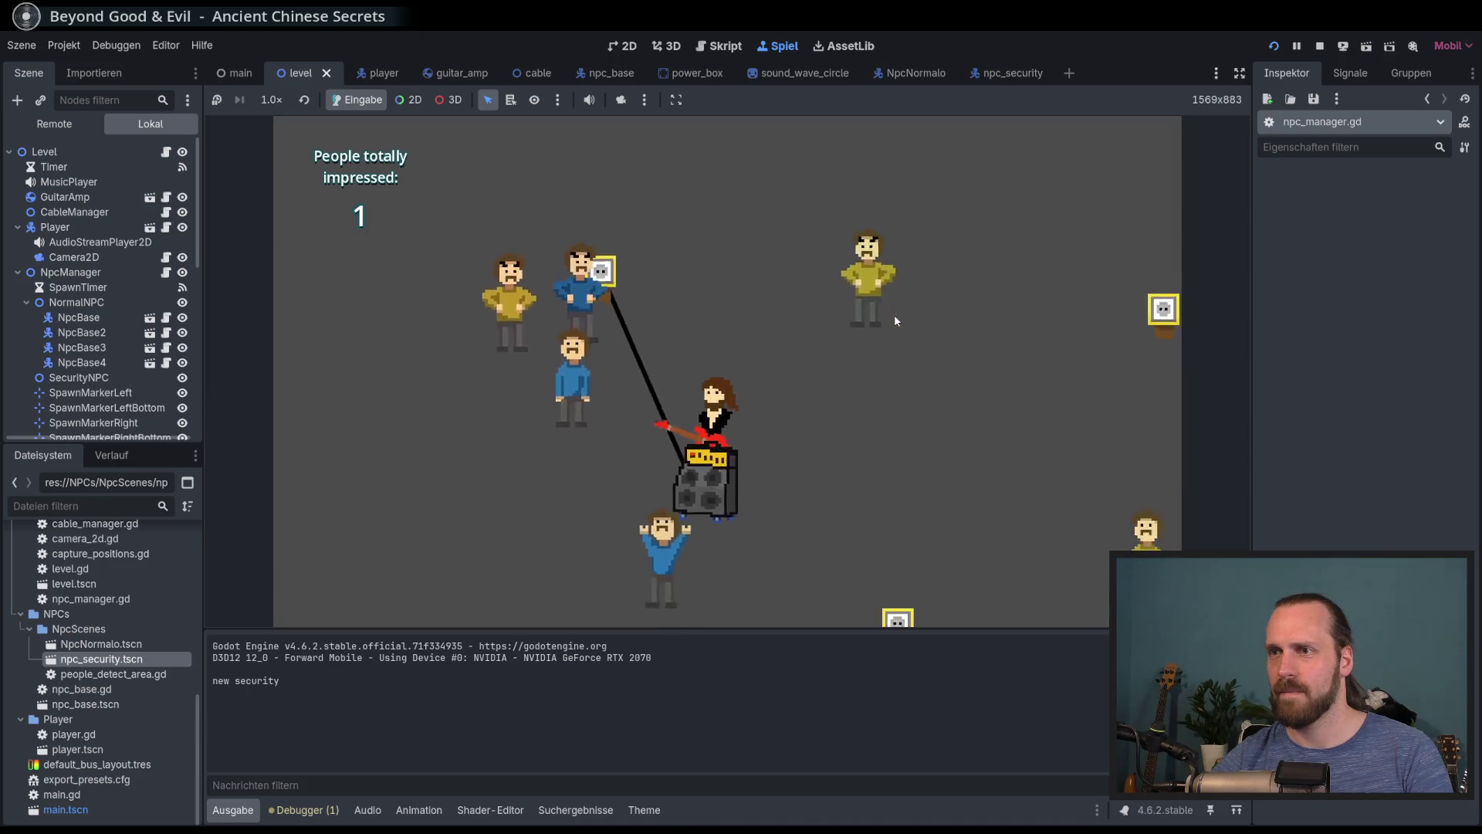
key(Right)
key(Up)
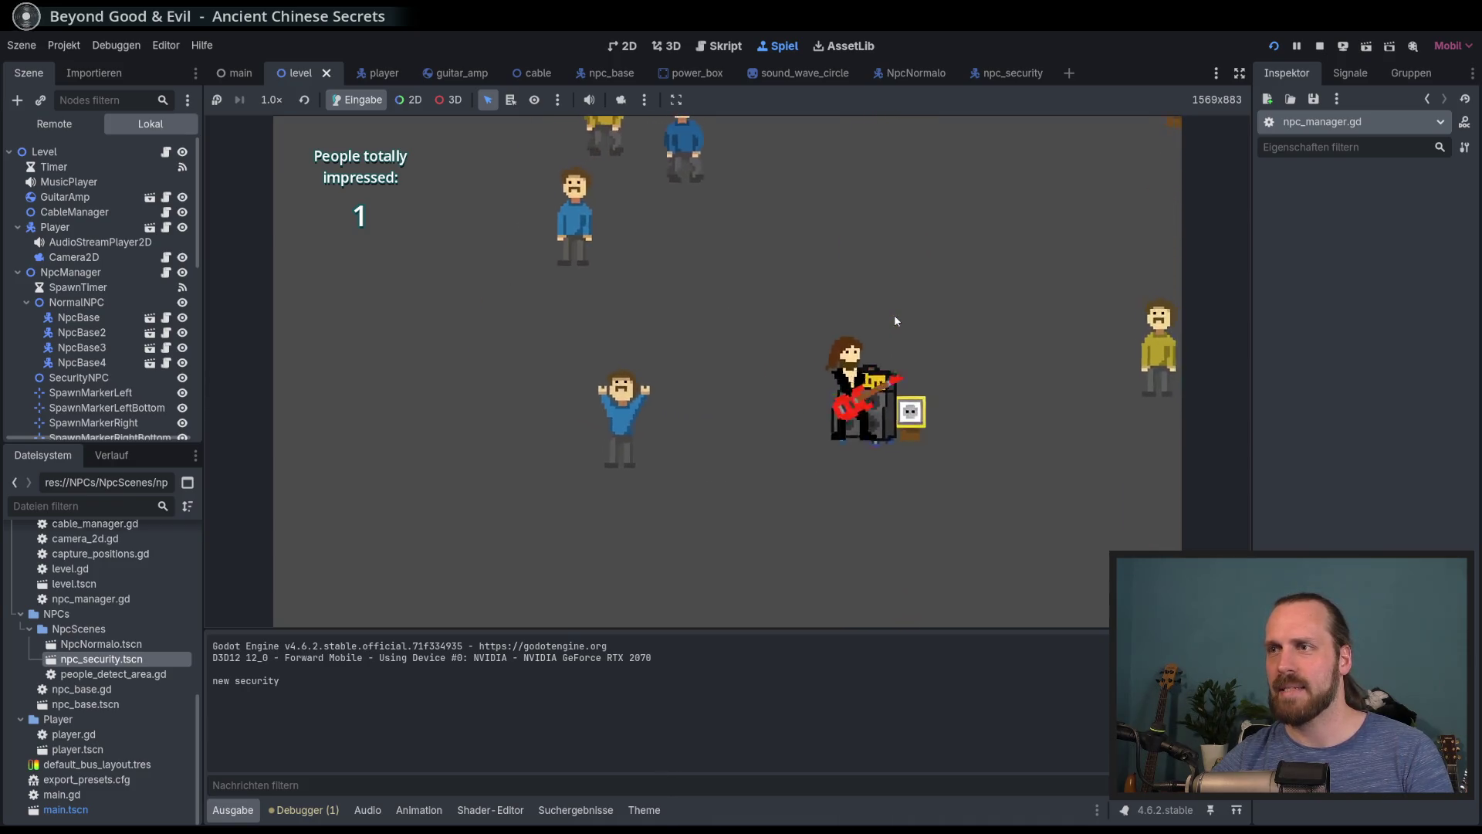
key(Up)
key(Right)
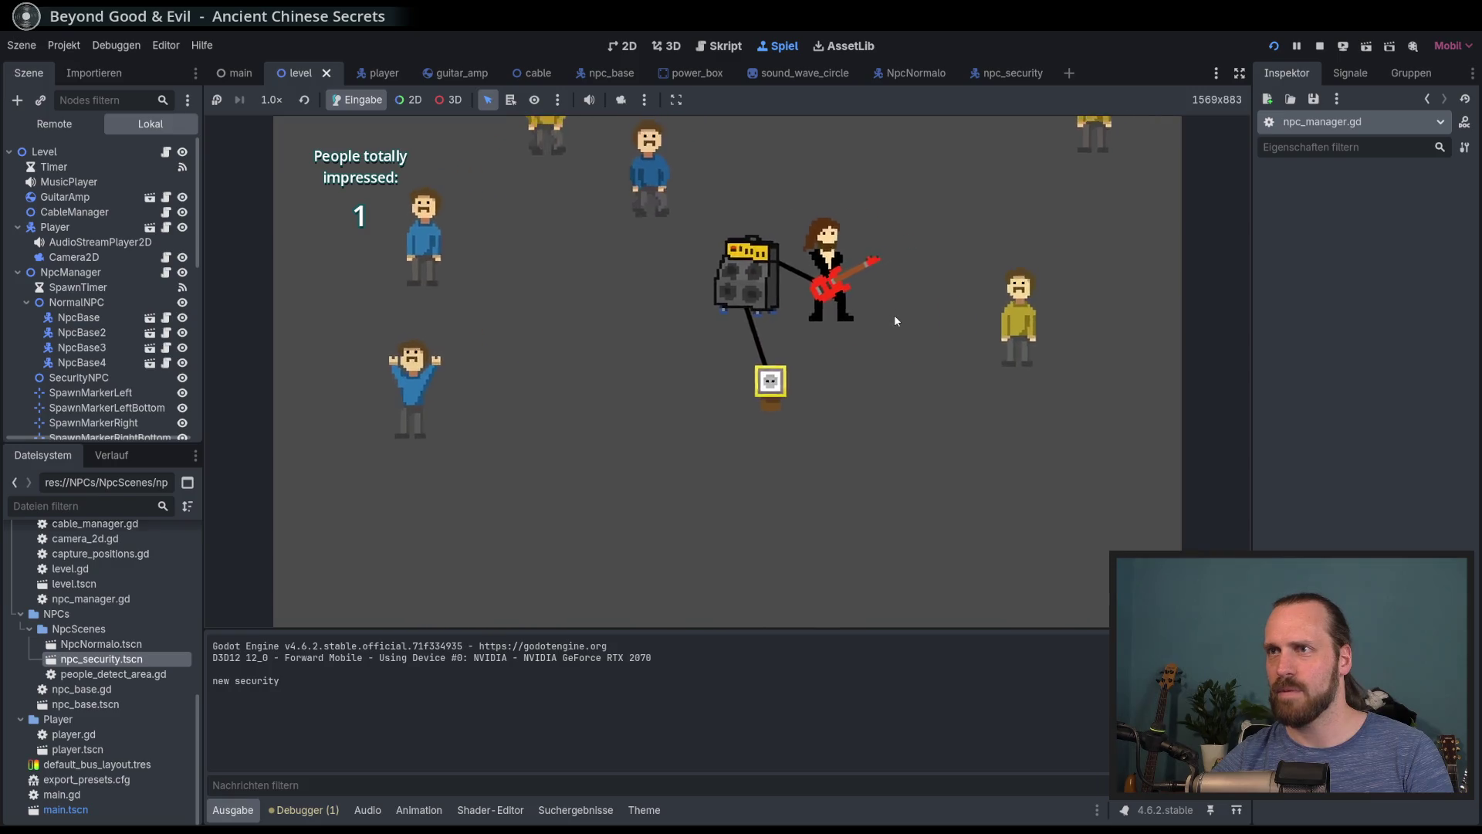
key(space)
key(Left)
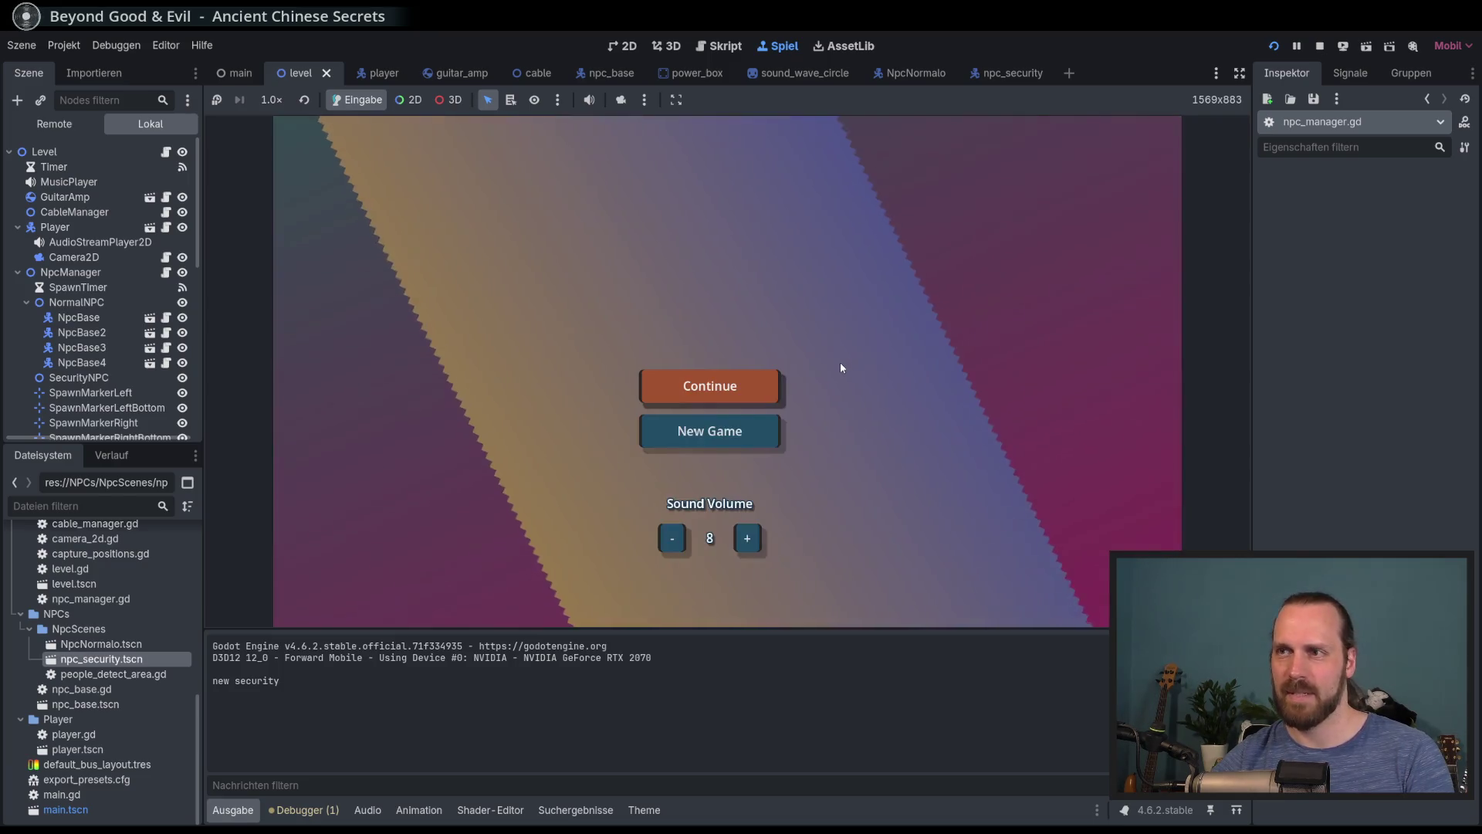
Start a new game from the pause menu, push the amp around, and start playing
key(Return)
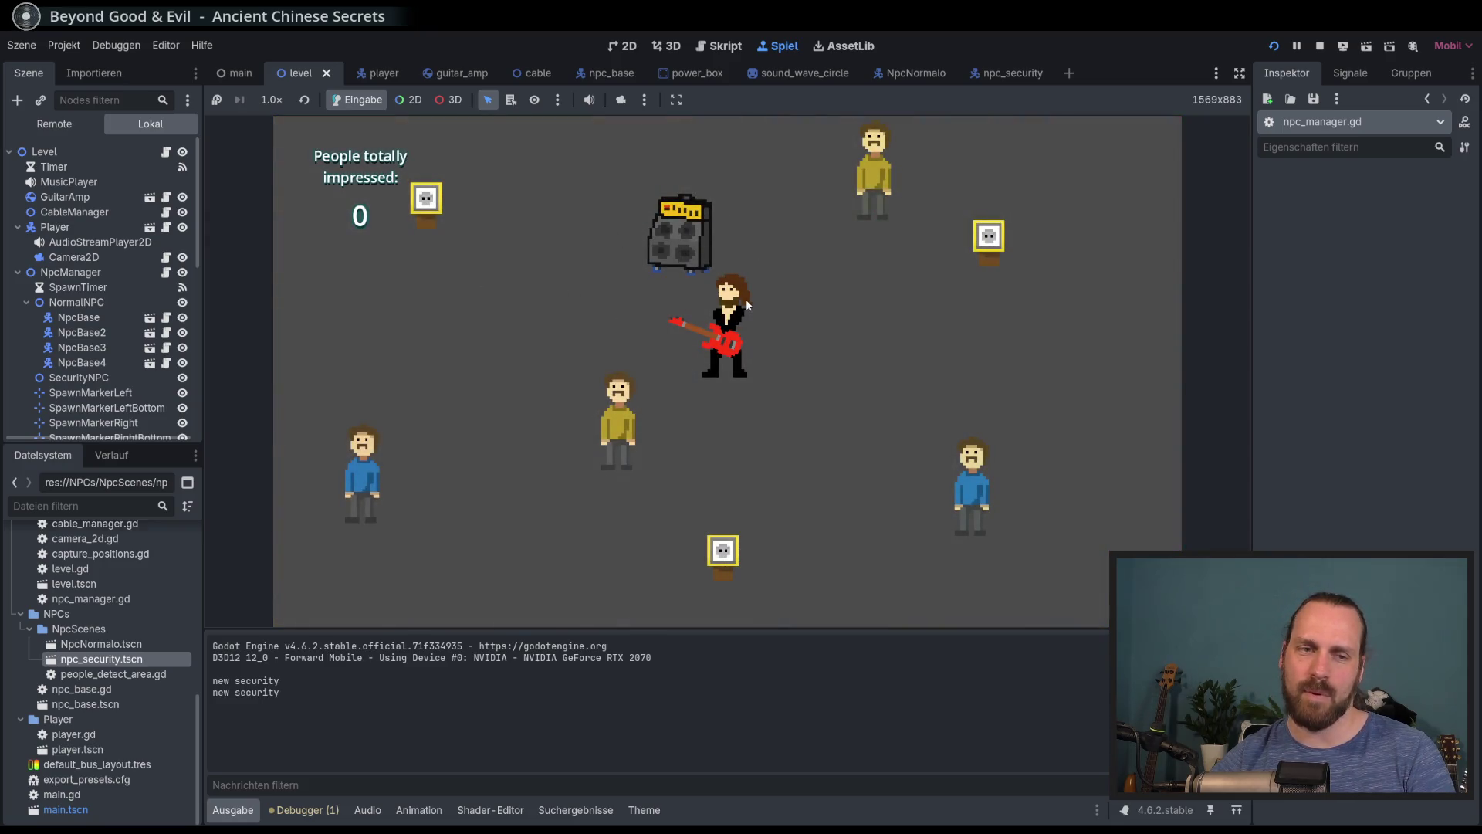
key(a)
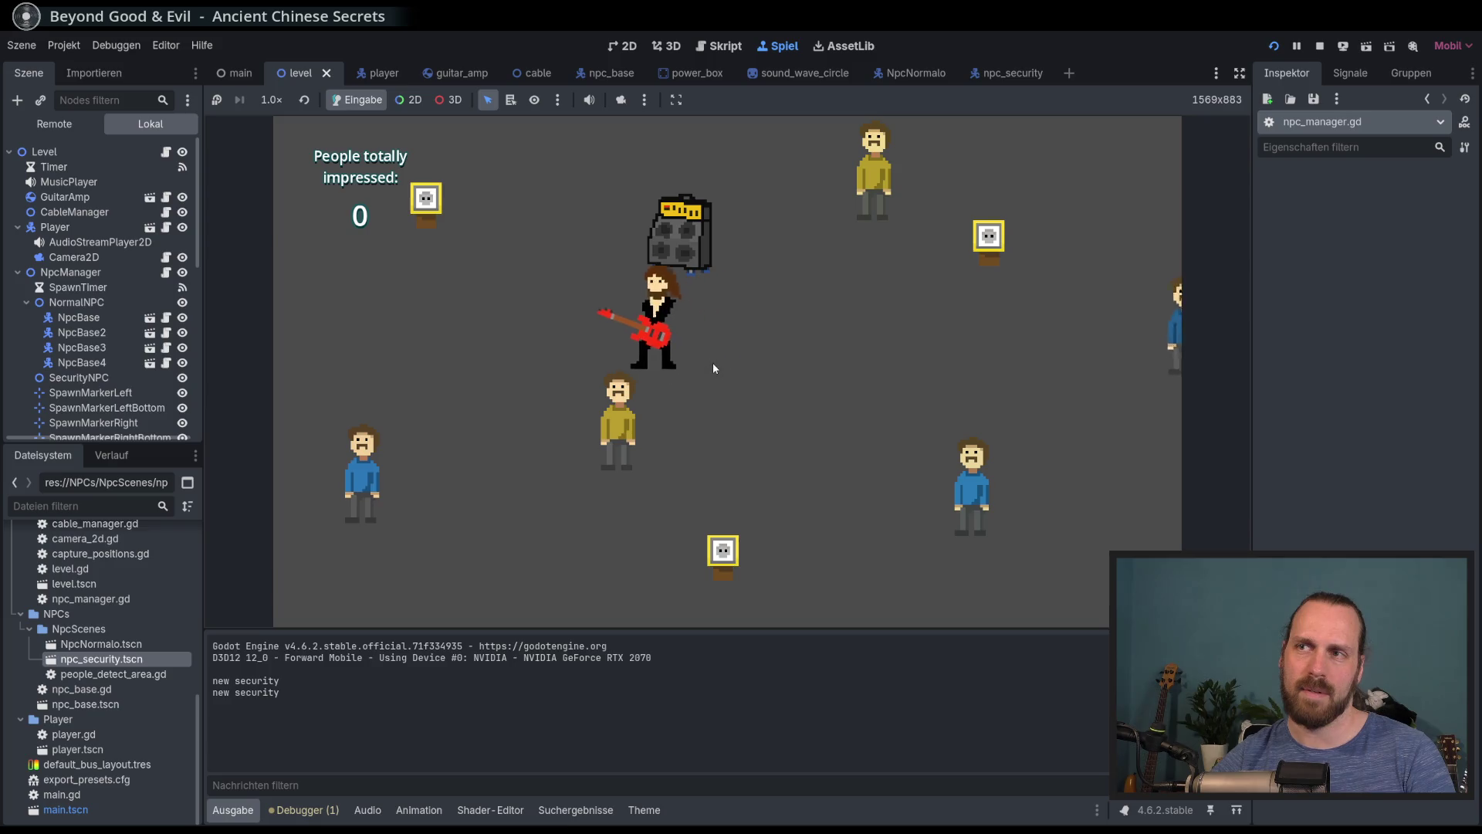
key(w)
key(d)
key(space)
Move the guitarist and amp down-left, then play to impress nearby people
key(w)
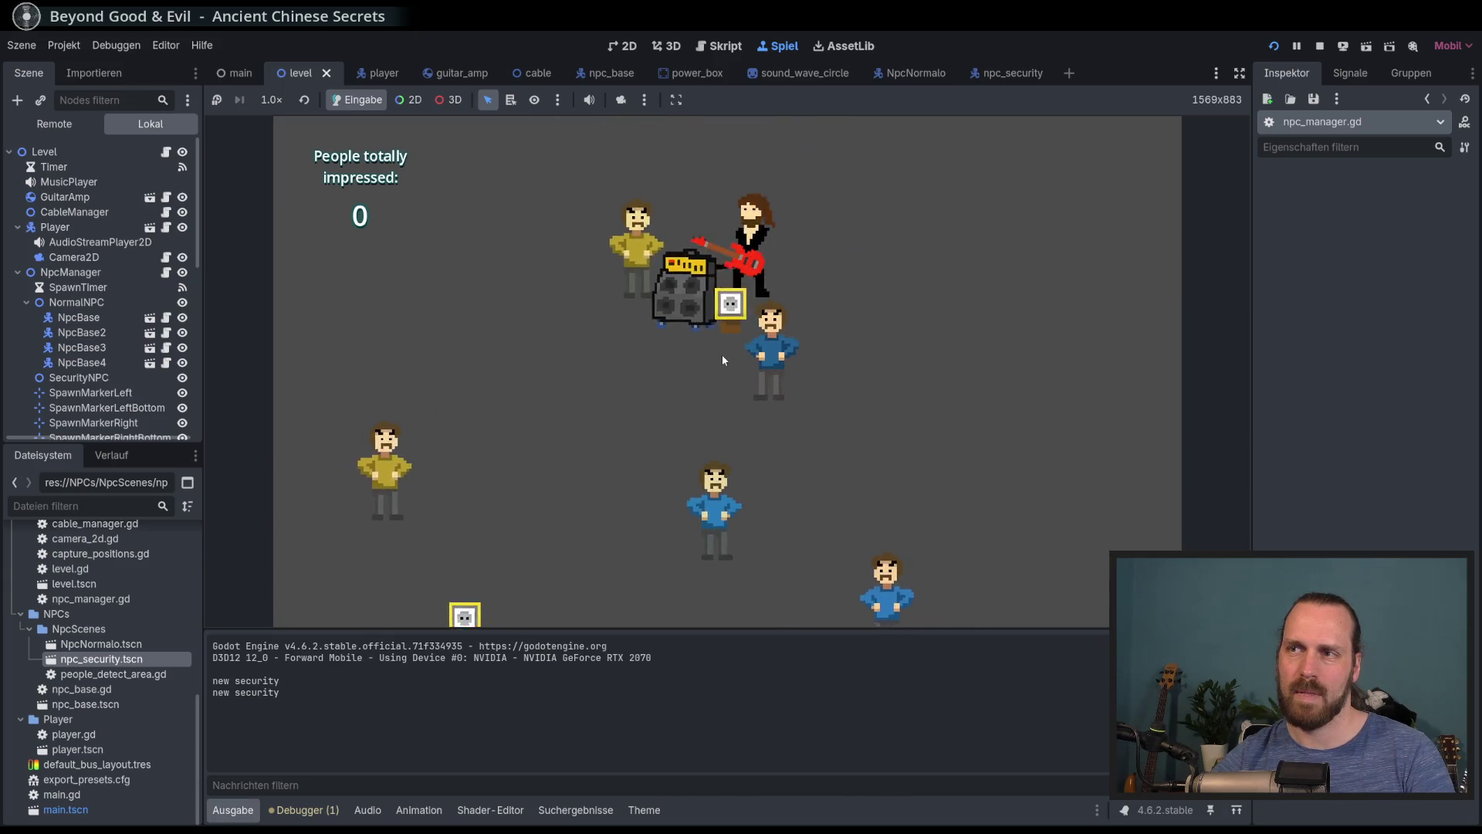
key(s)
key(a)
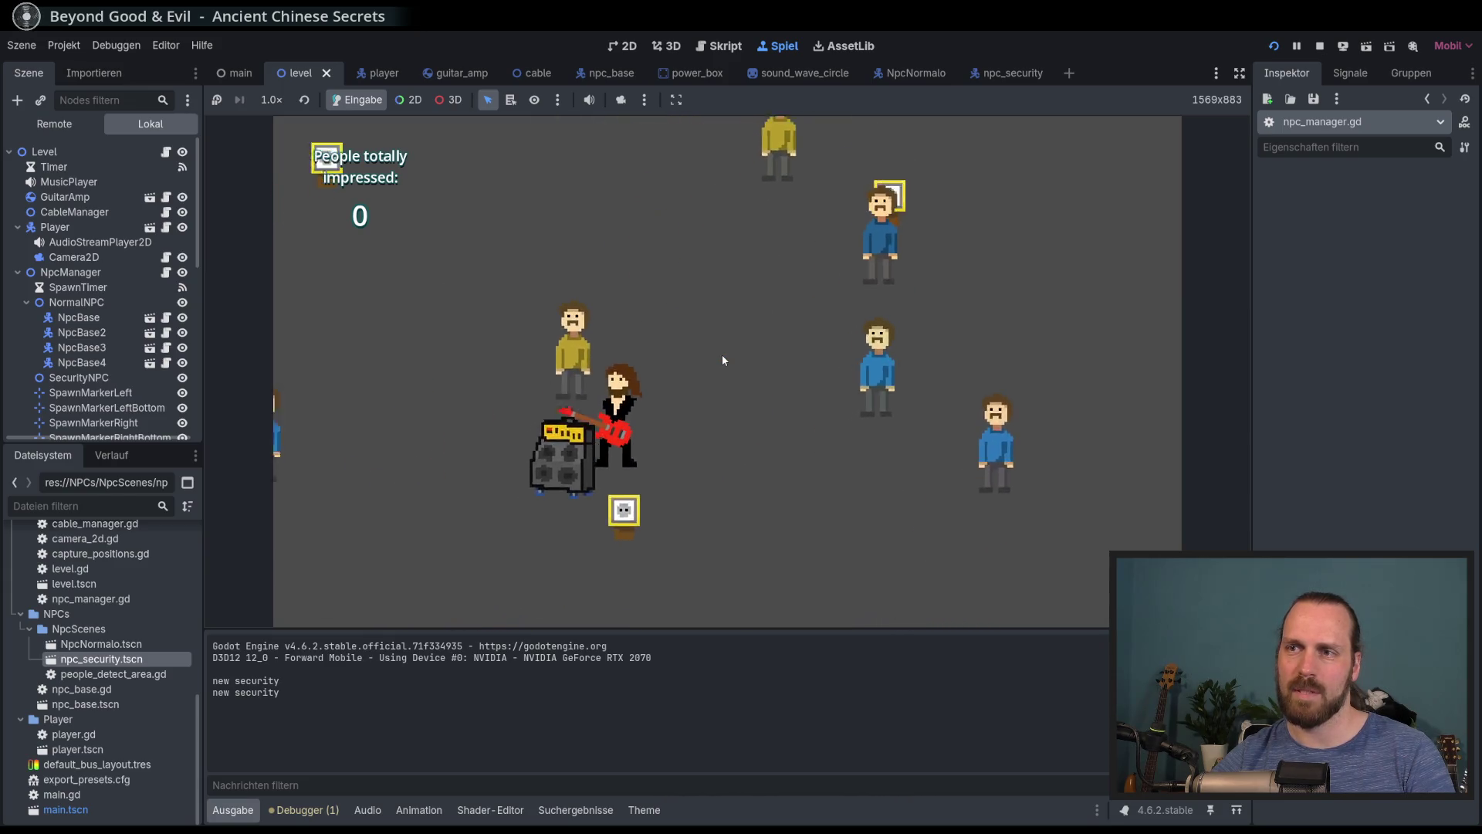
key(a)
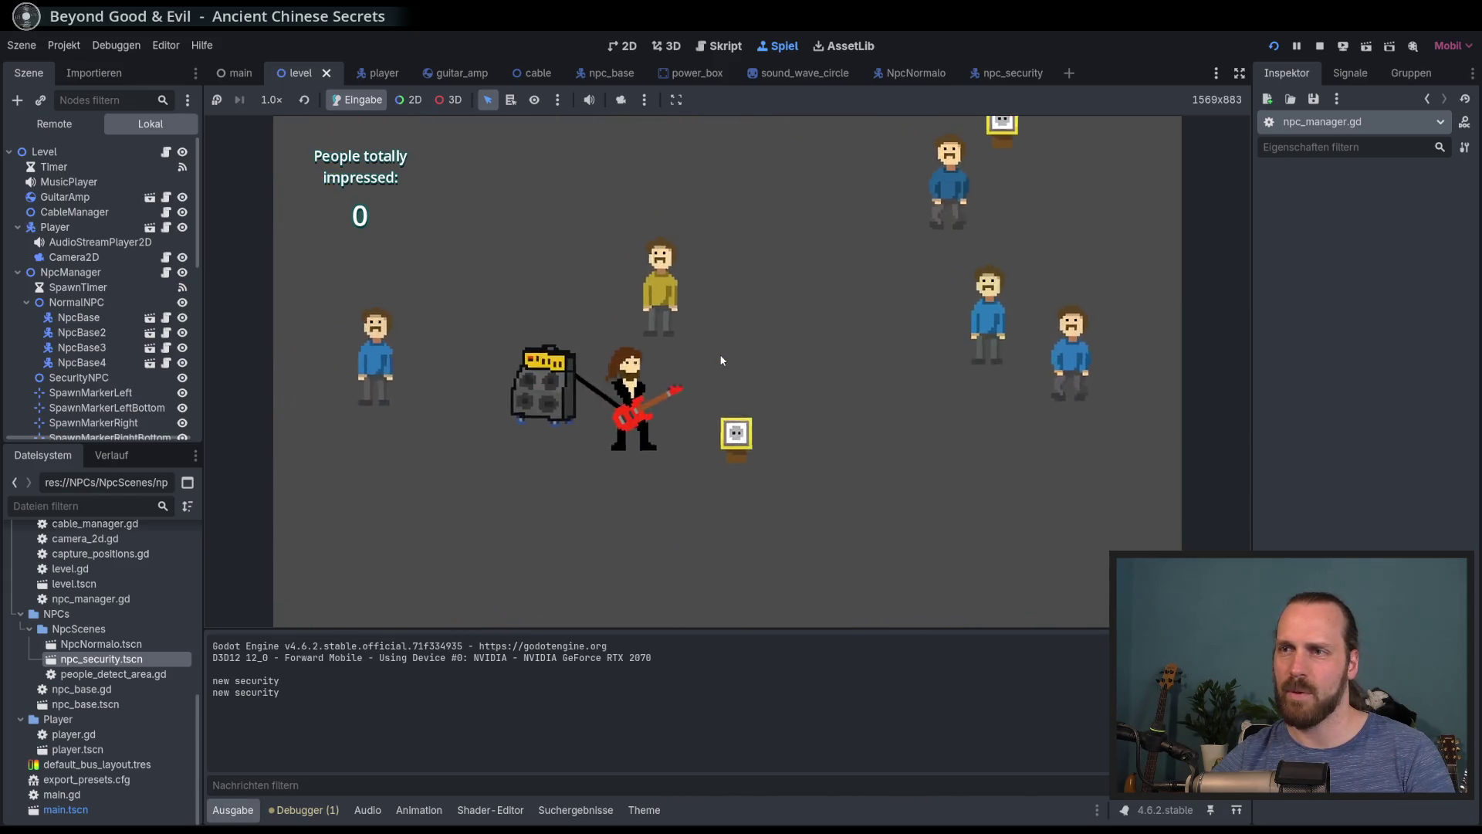
key(w)
key(s)
key(d)
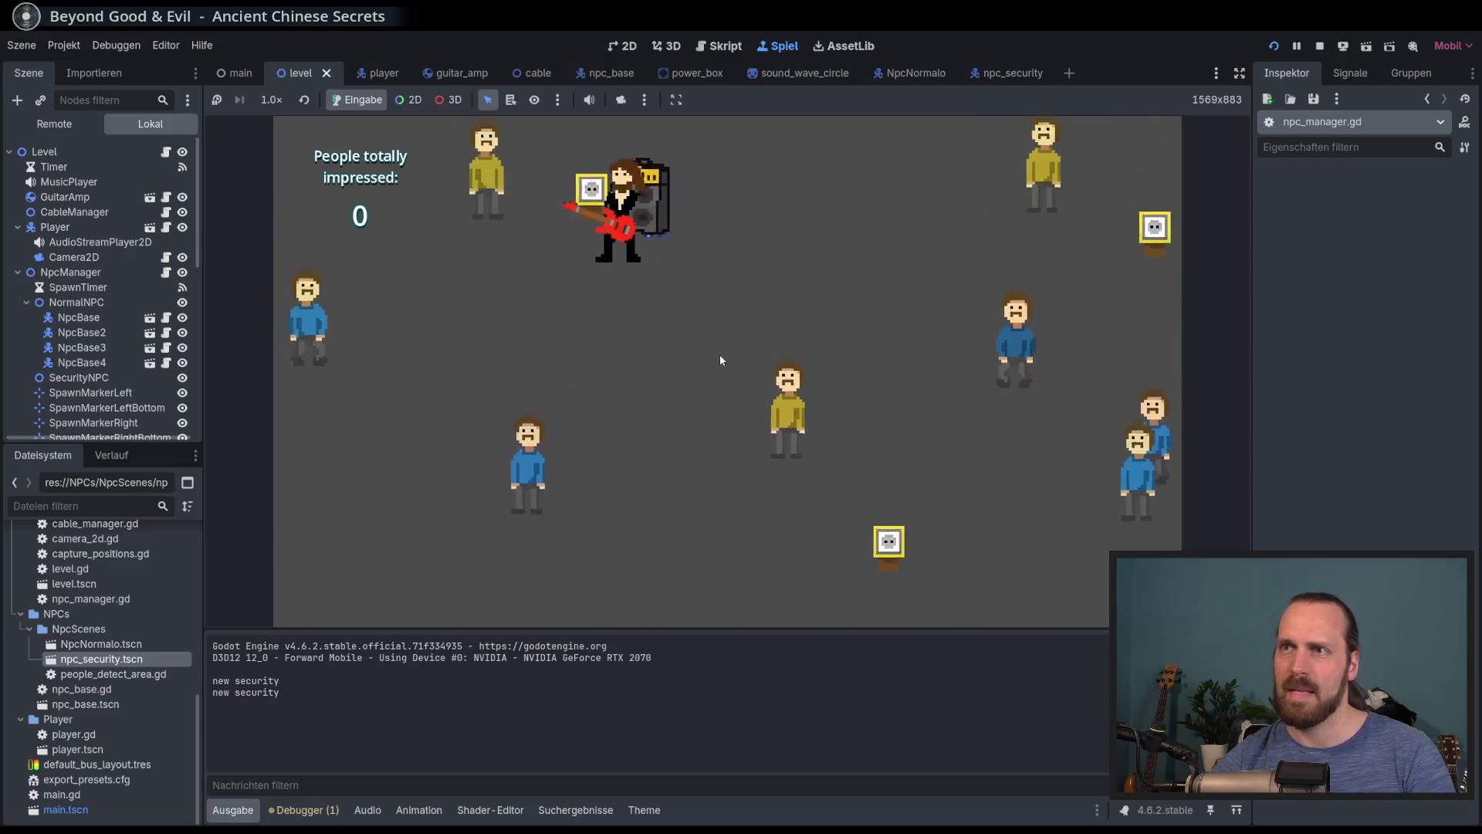
key(space)
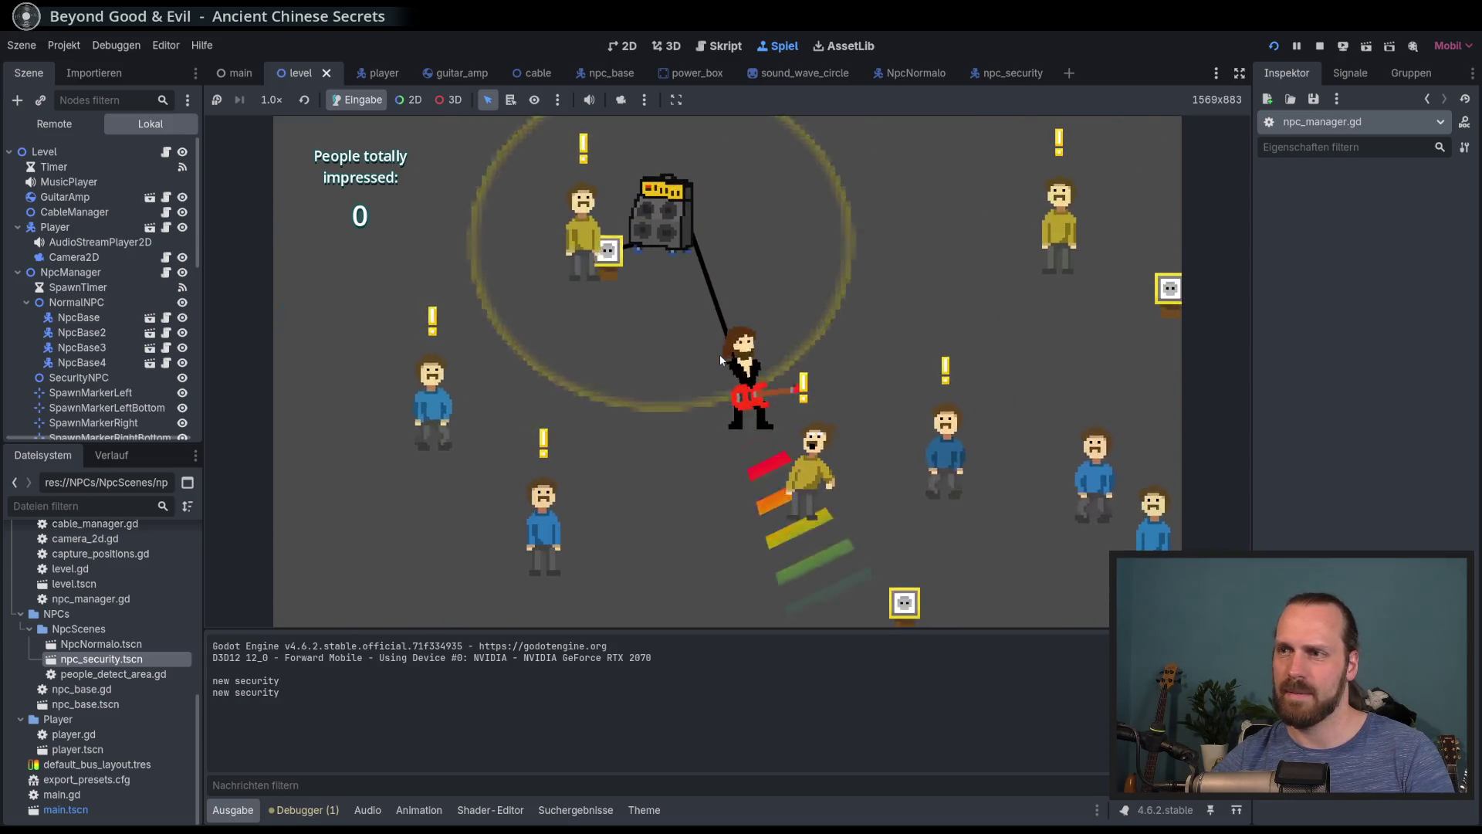
Move up-left toward the crowd, pull the amp around, and play again
key(a)
key(w)
key(w)
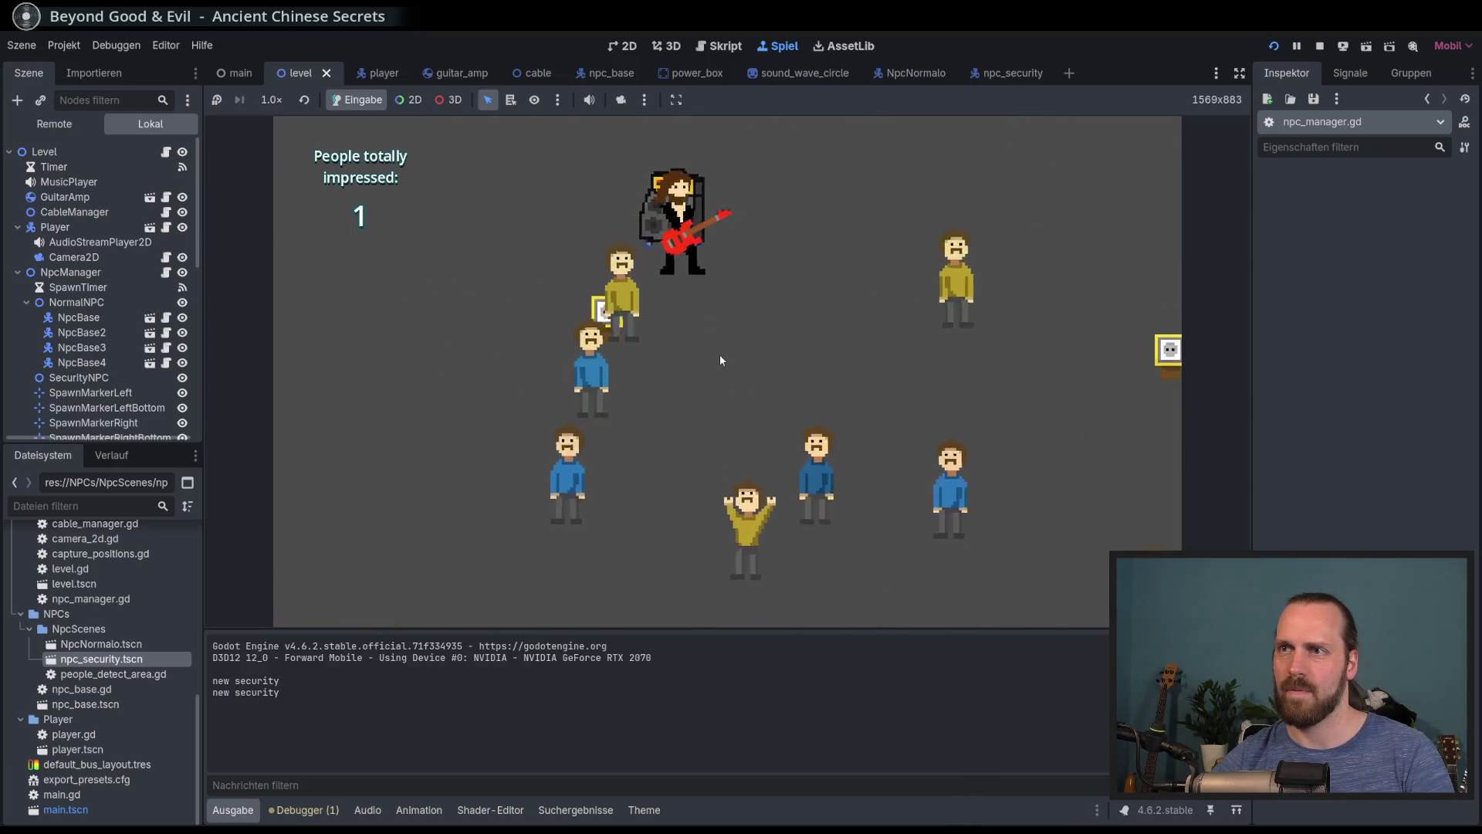
key(d)
key(d)
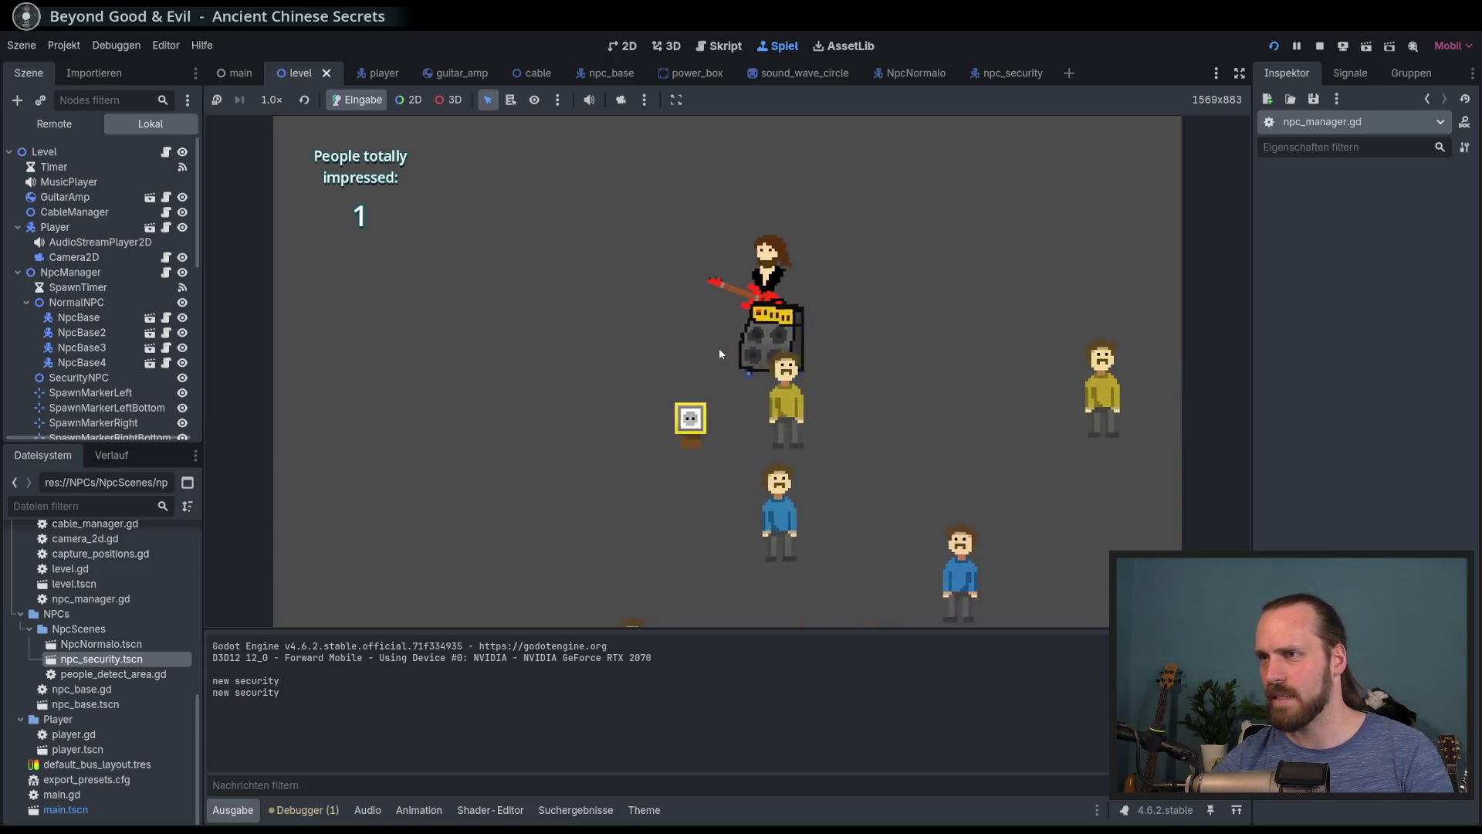
key(s)
key(a)
key(d)
key(space)
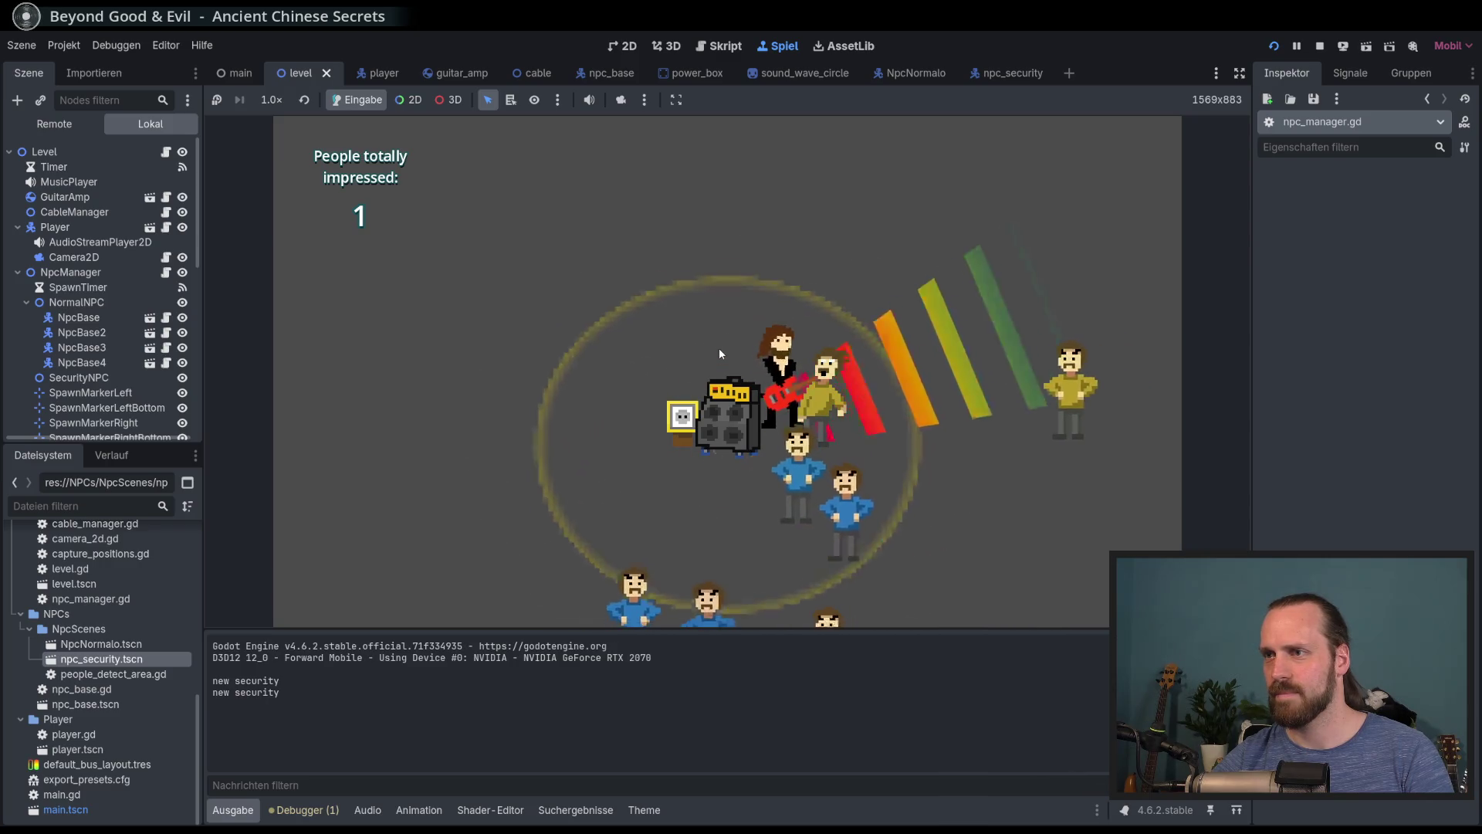
Move the guitarist around the amp, past the power box, and play near it
key(d)
key(s)
key(a)
key(w)
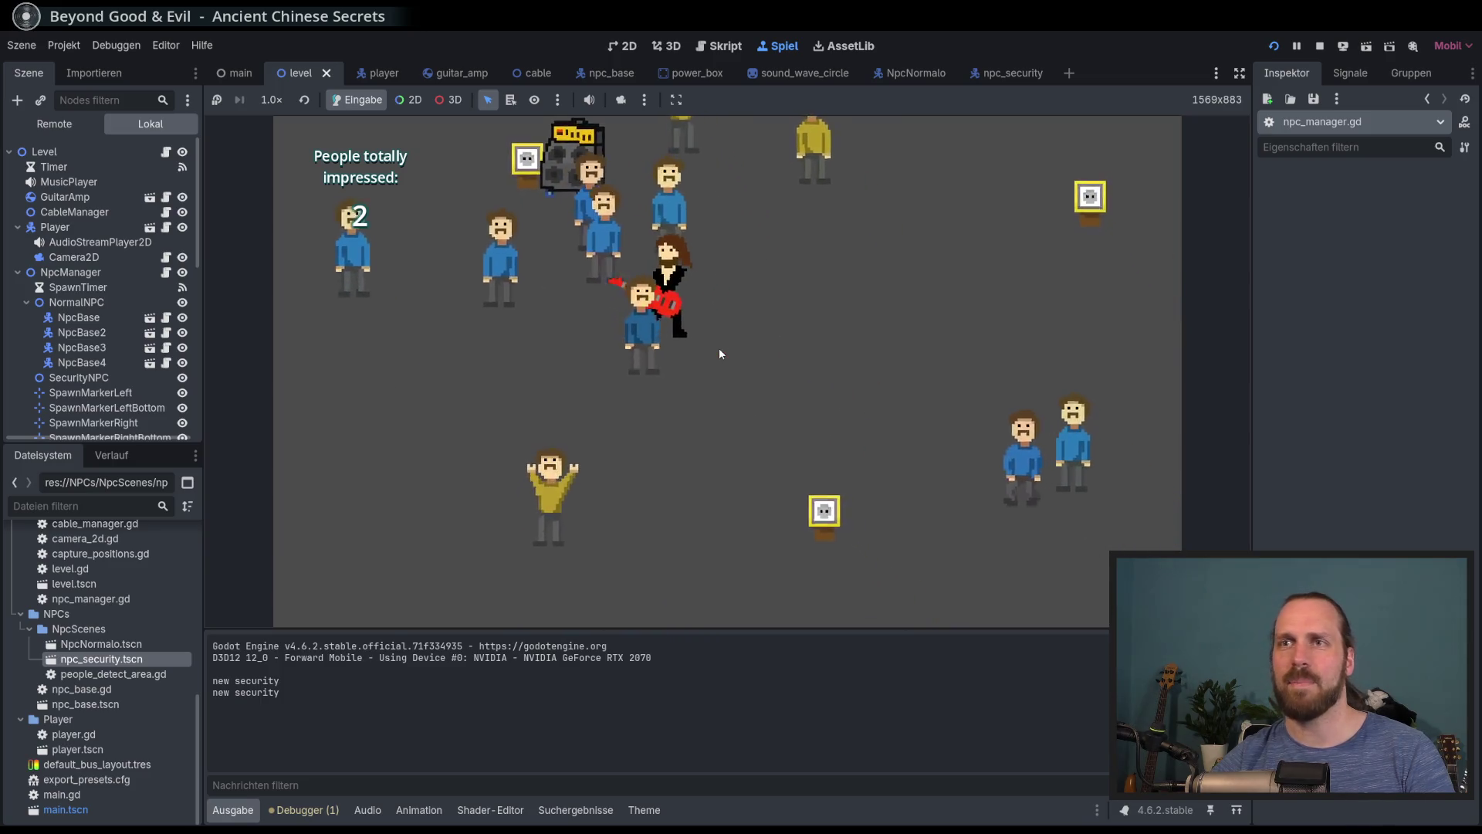
key(s)
key(d)
key(s)
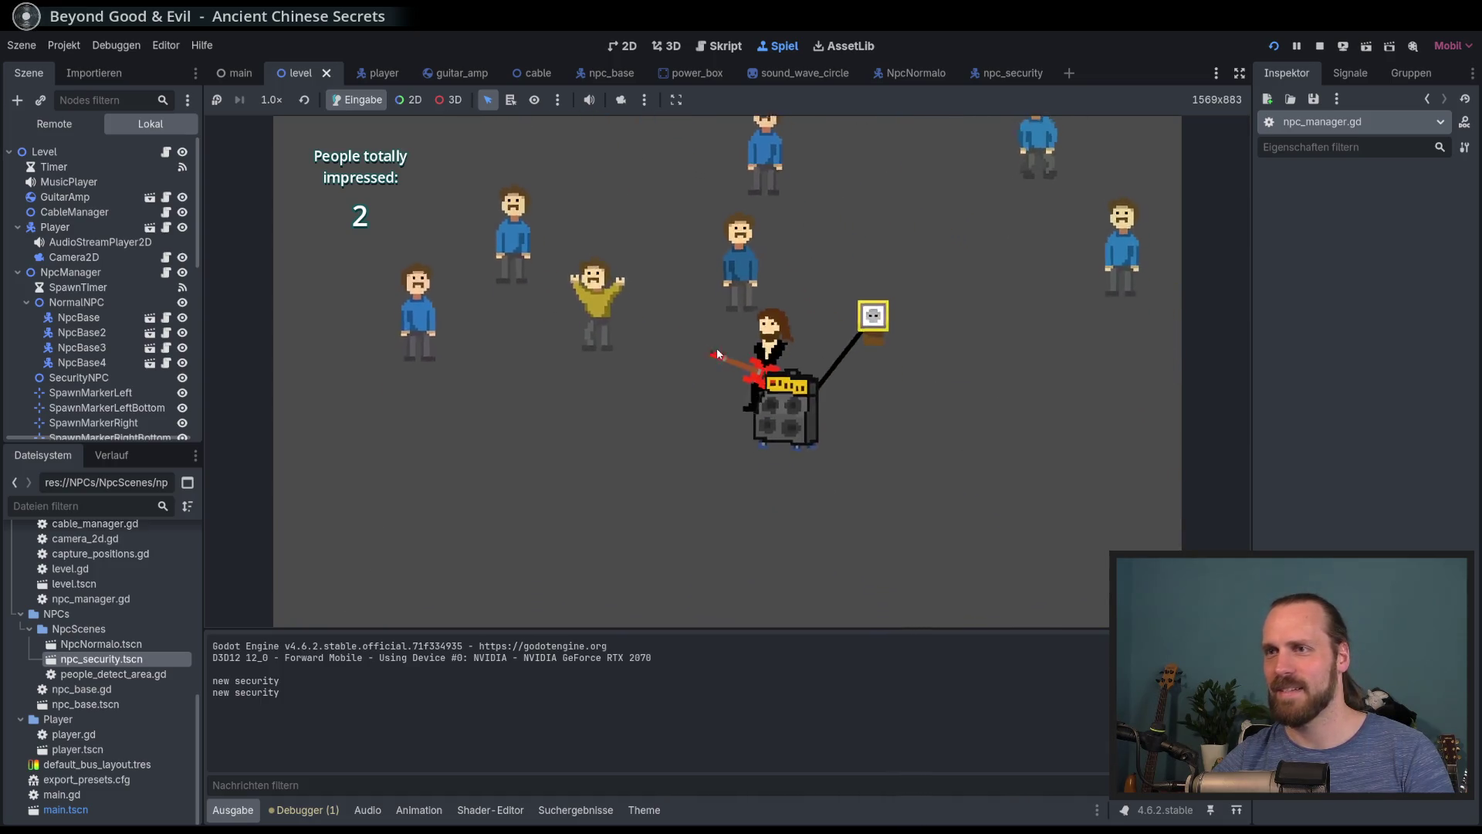
Carry the amp right and up, then turn left and down to play music
key(d)
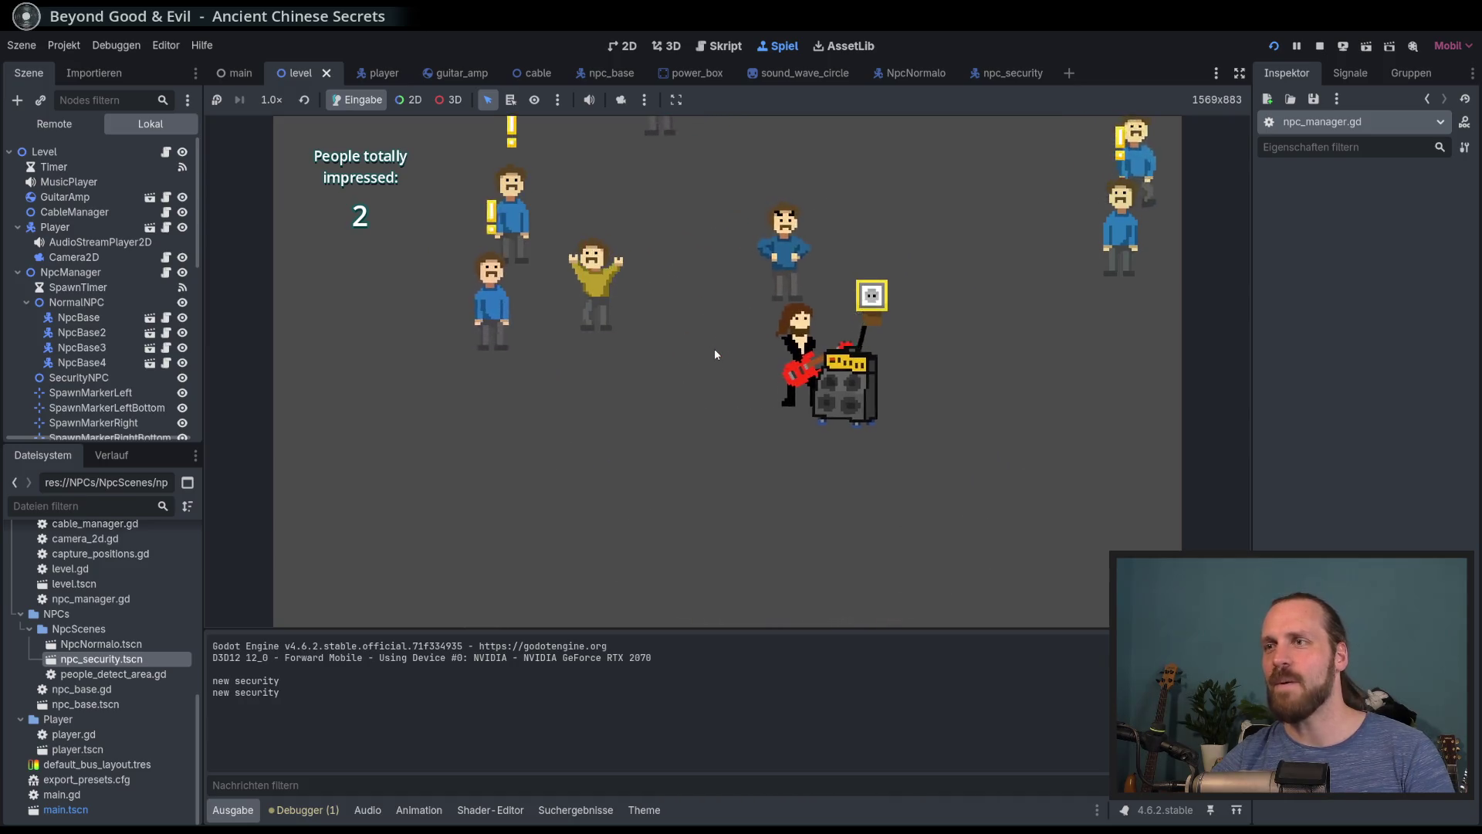
key(d)
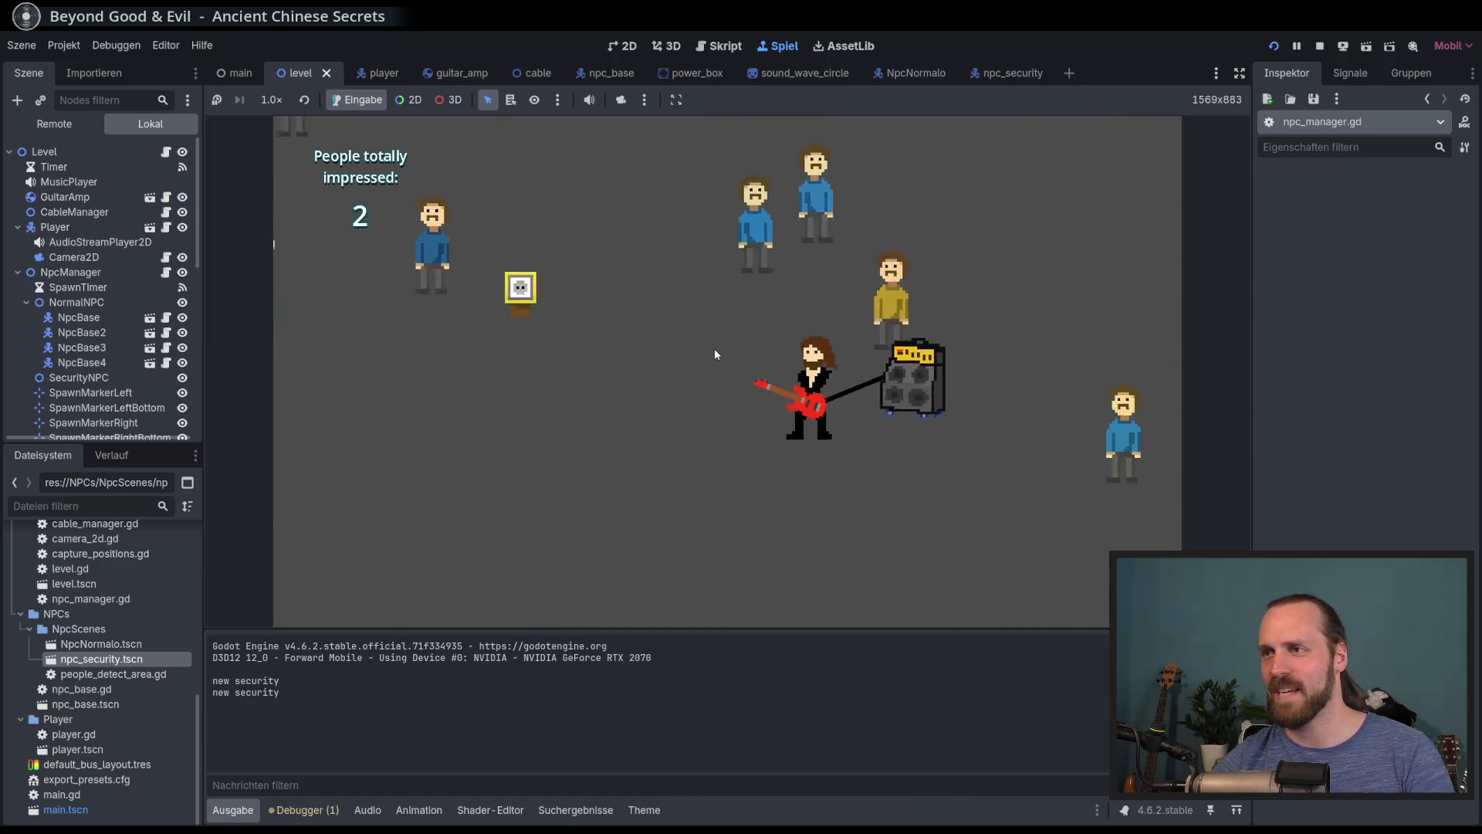
key(w)
key(a)
key(s)
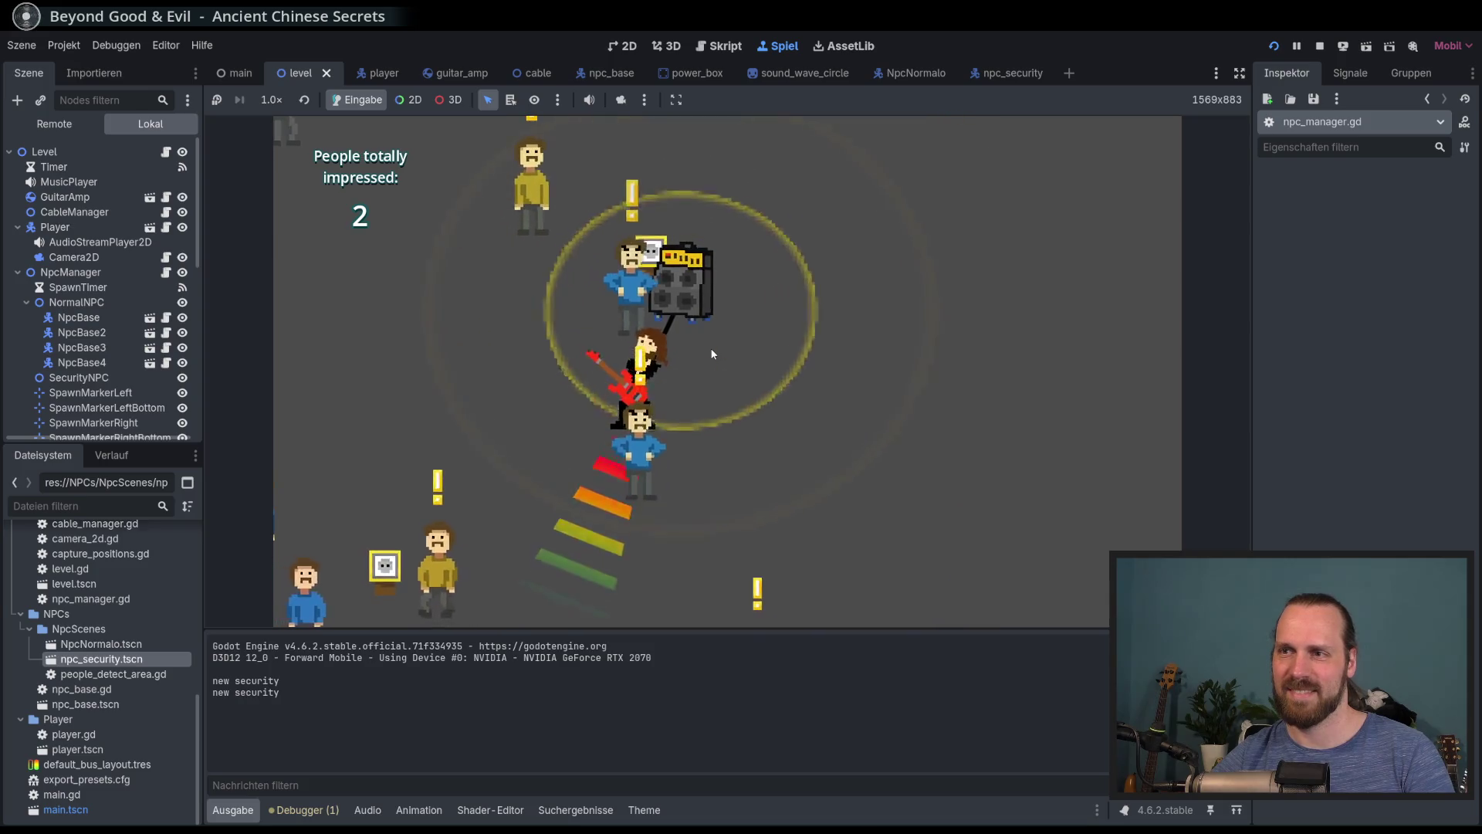
Walk the guitarist up, down, left and right around the amp, then start playing
key(w)
key(s)
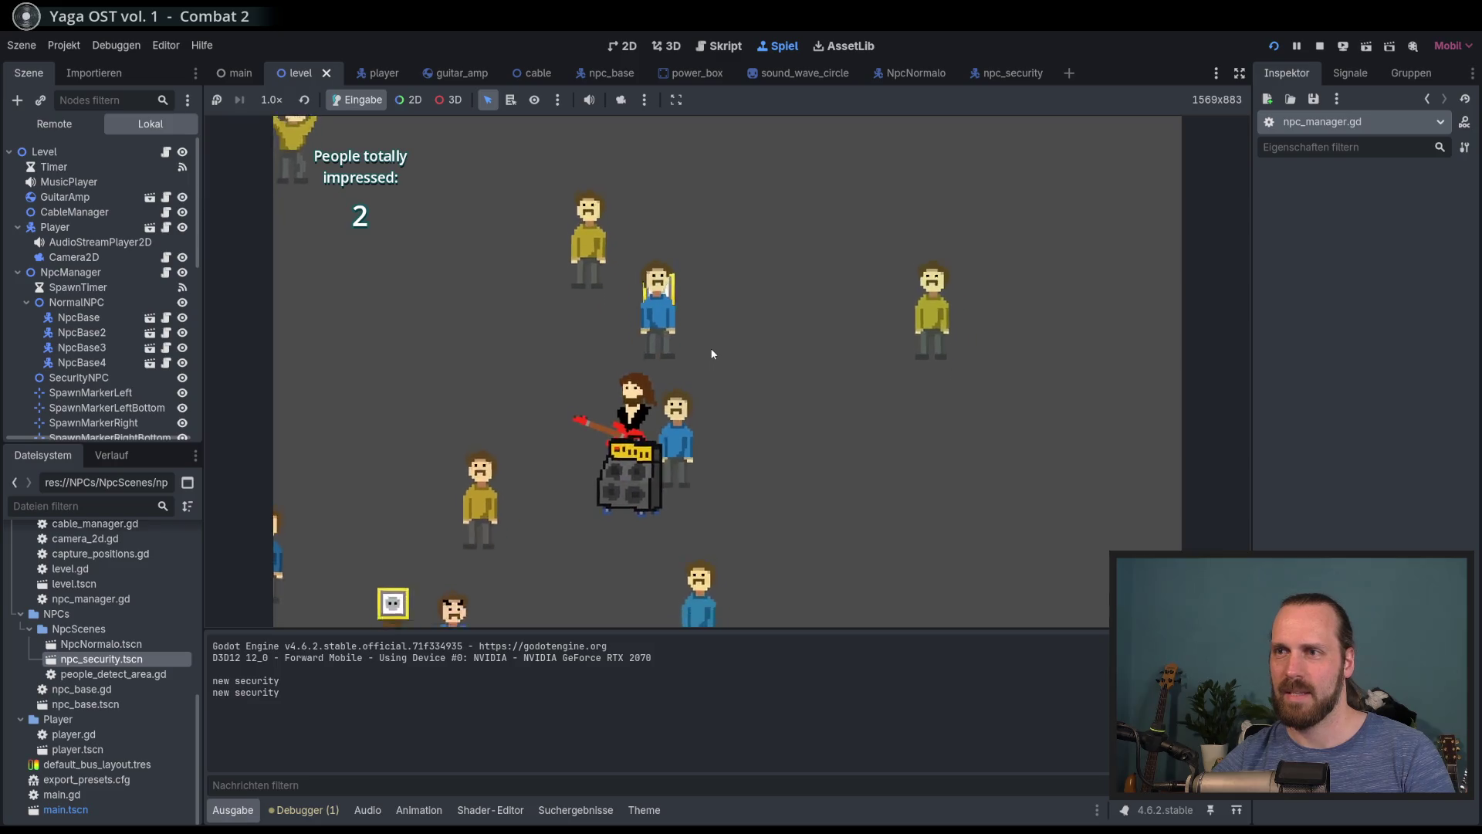
key(a)
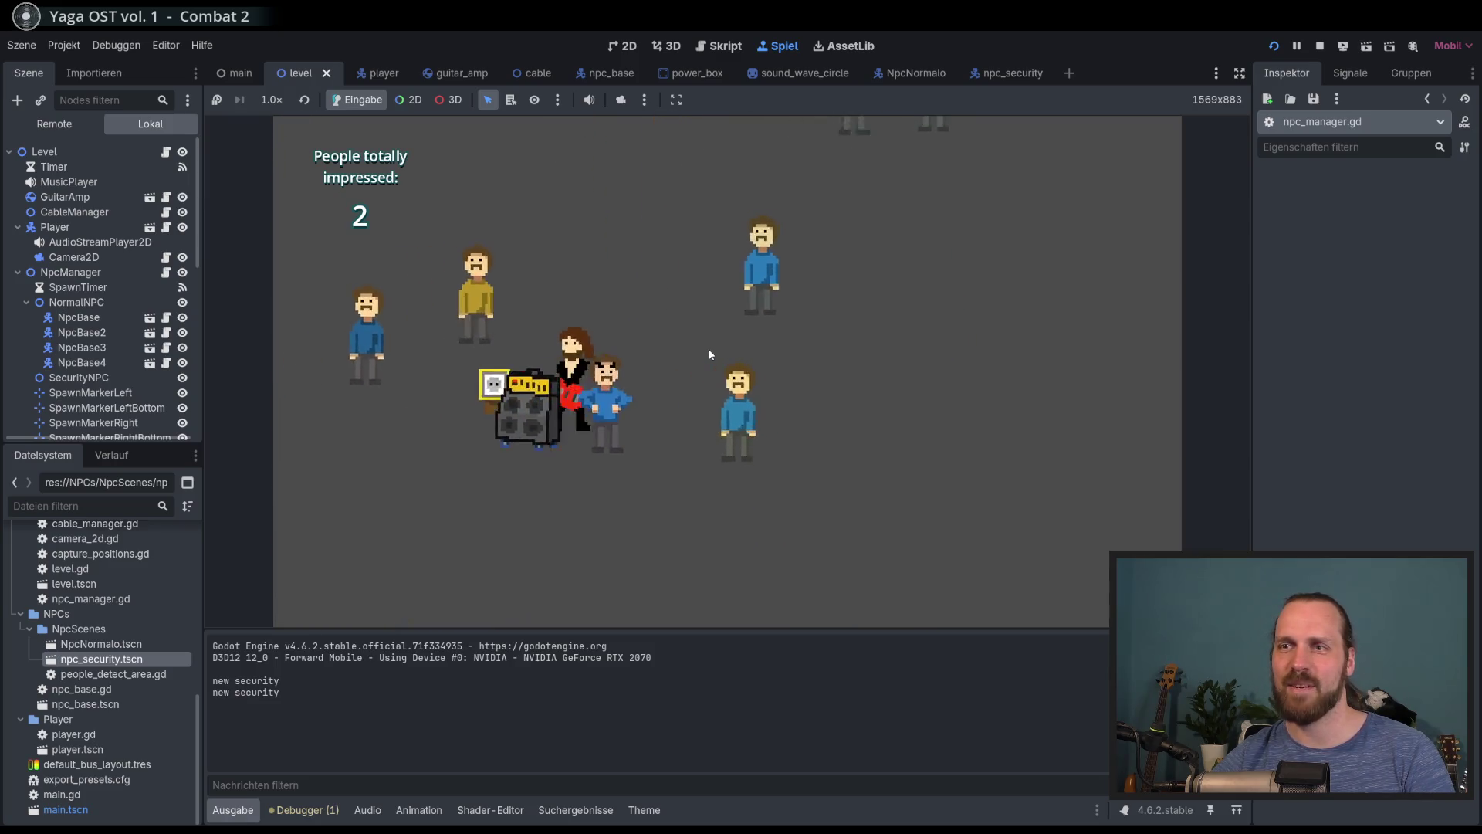
key(d)
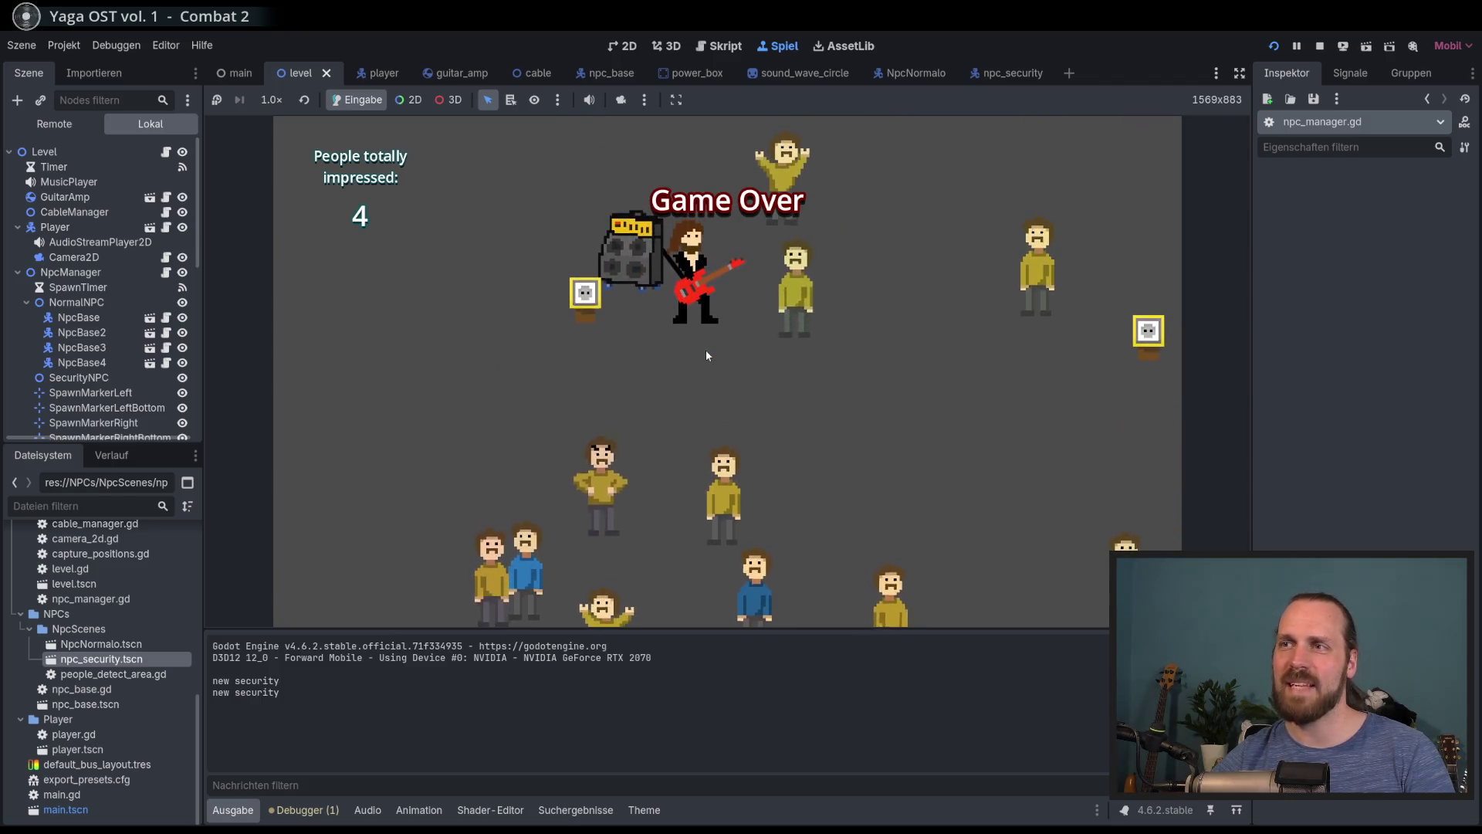
Restart after game over, play to impress two people, then stop the game with F8
key(Return)
key(Return)
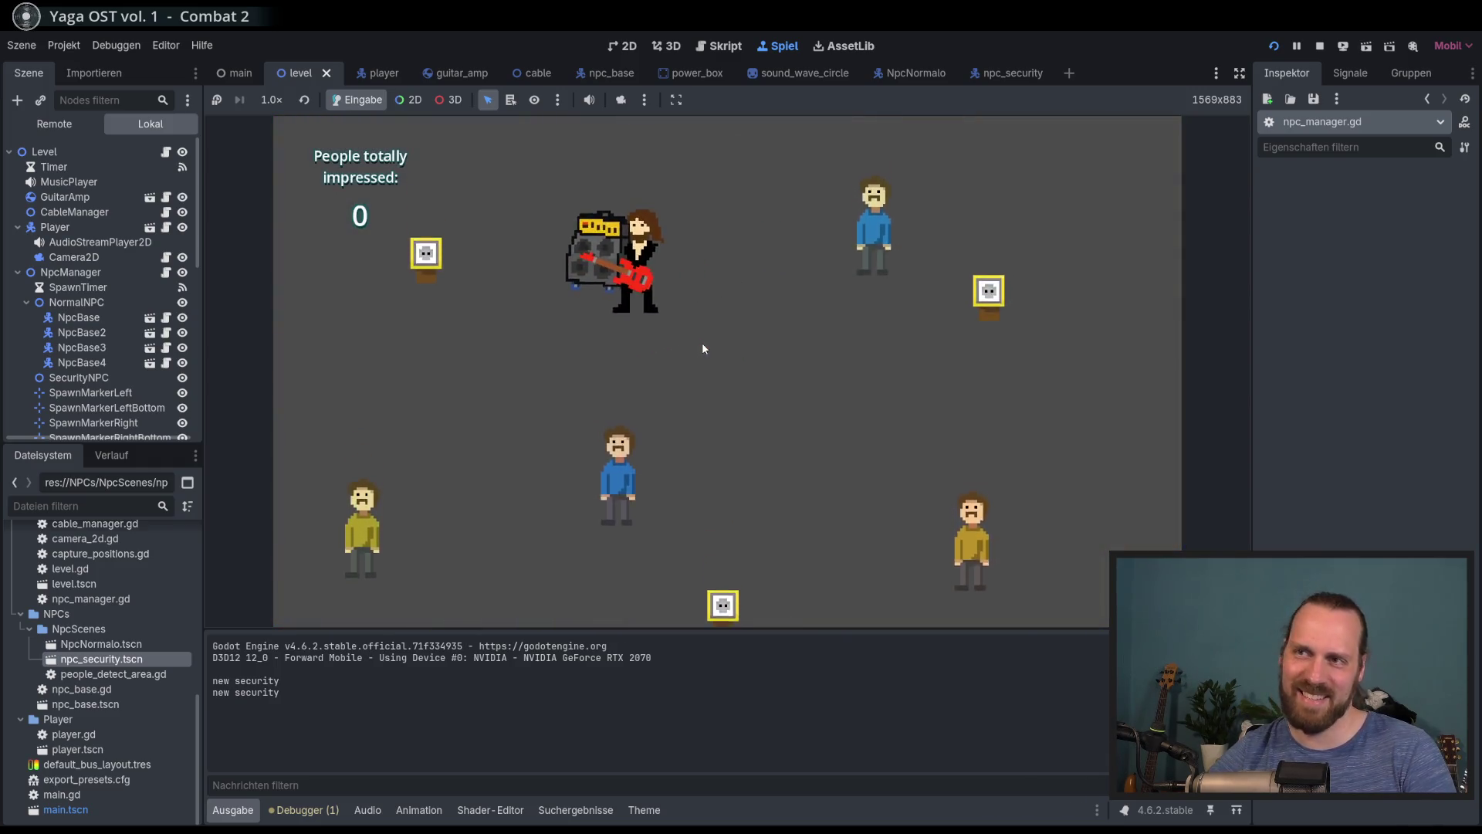
key(space)
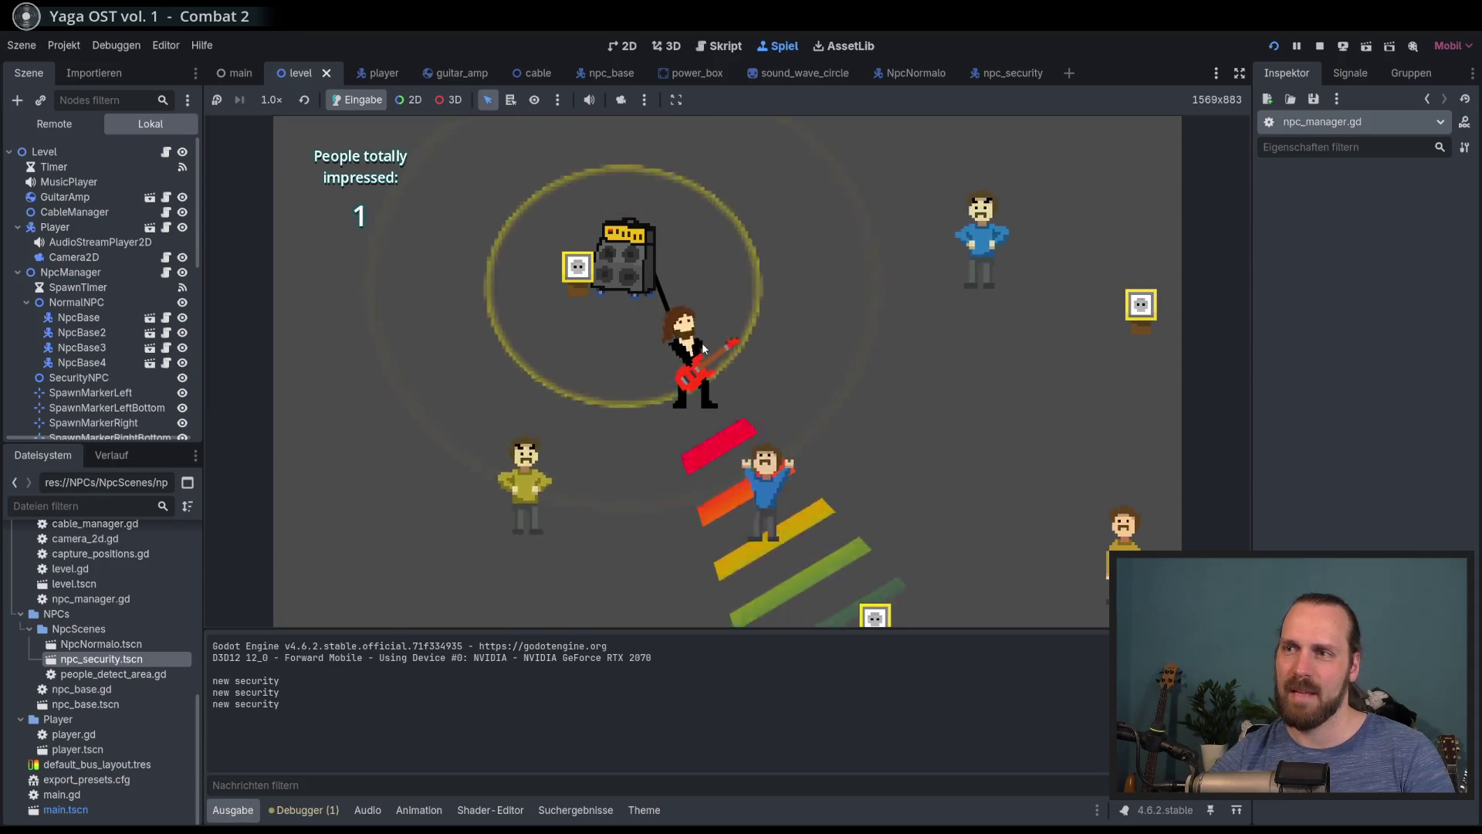
key(Up)
key(Right)
key(space)
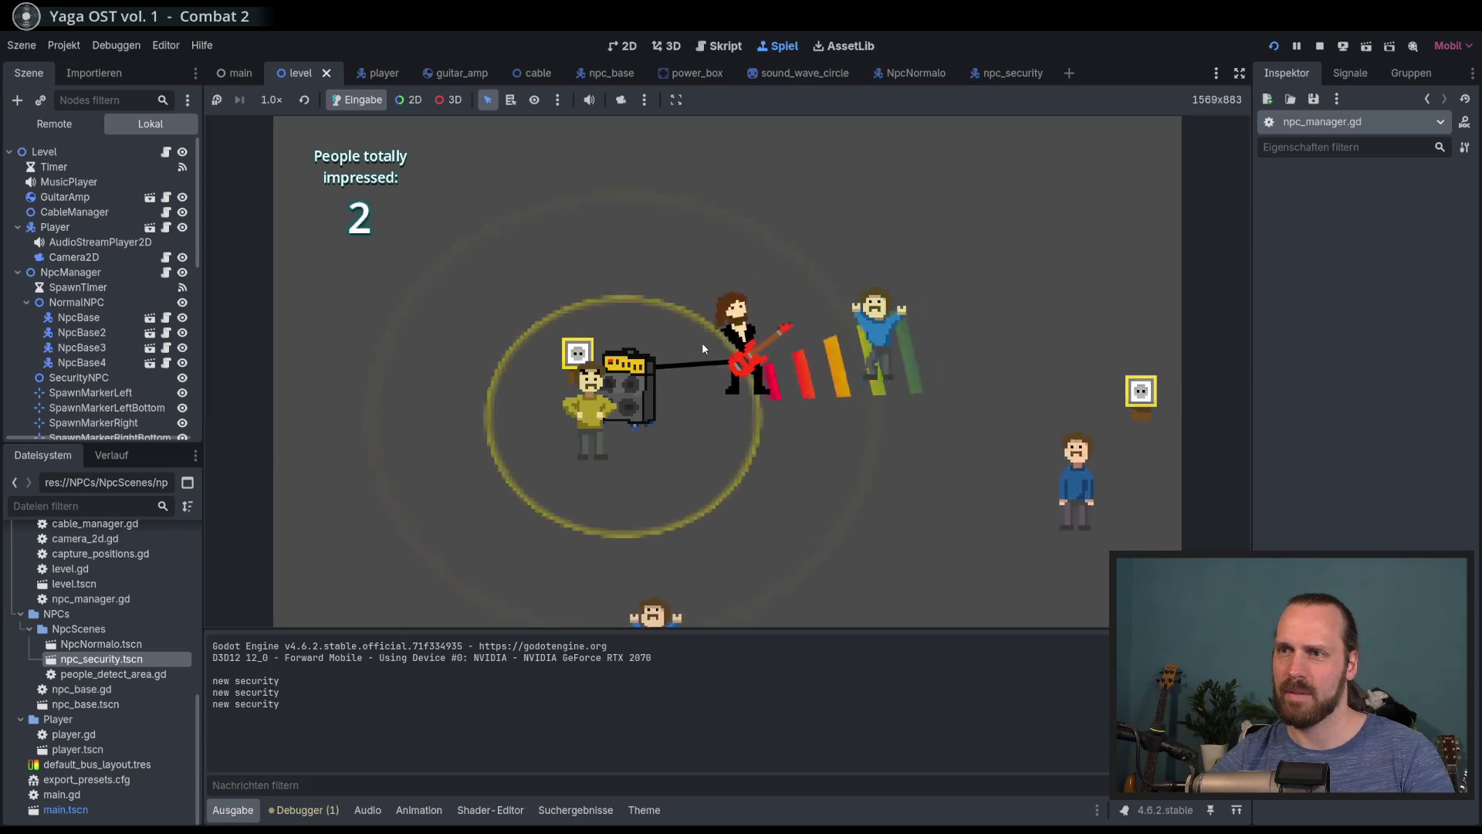
key(Left)
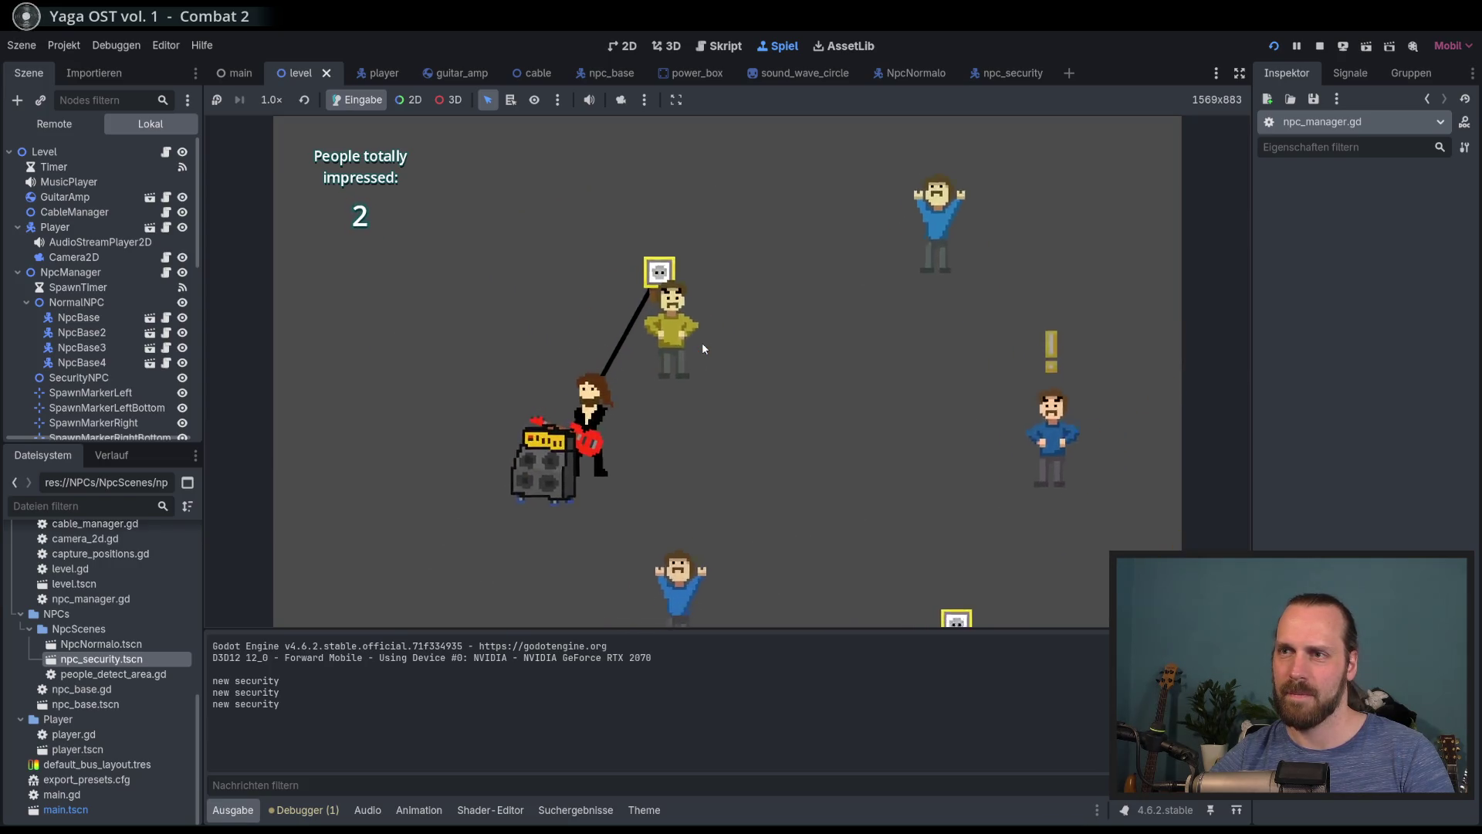
key(F8)
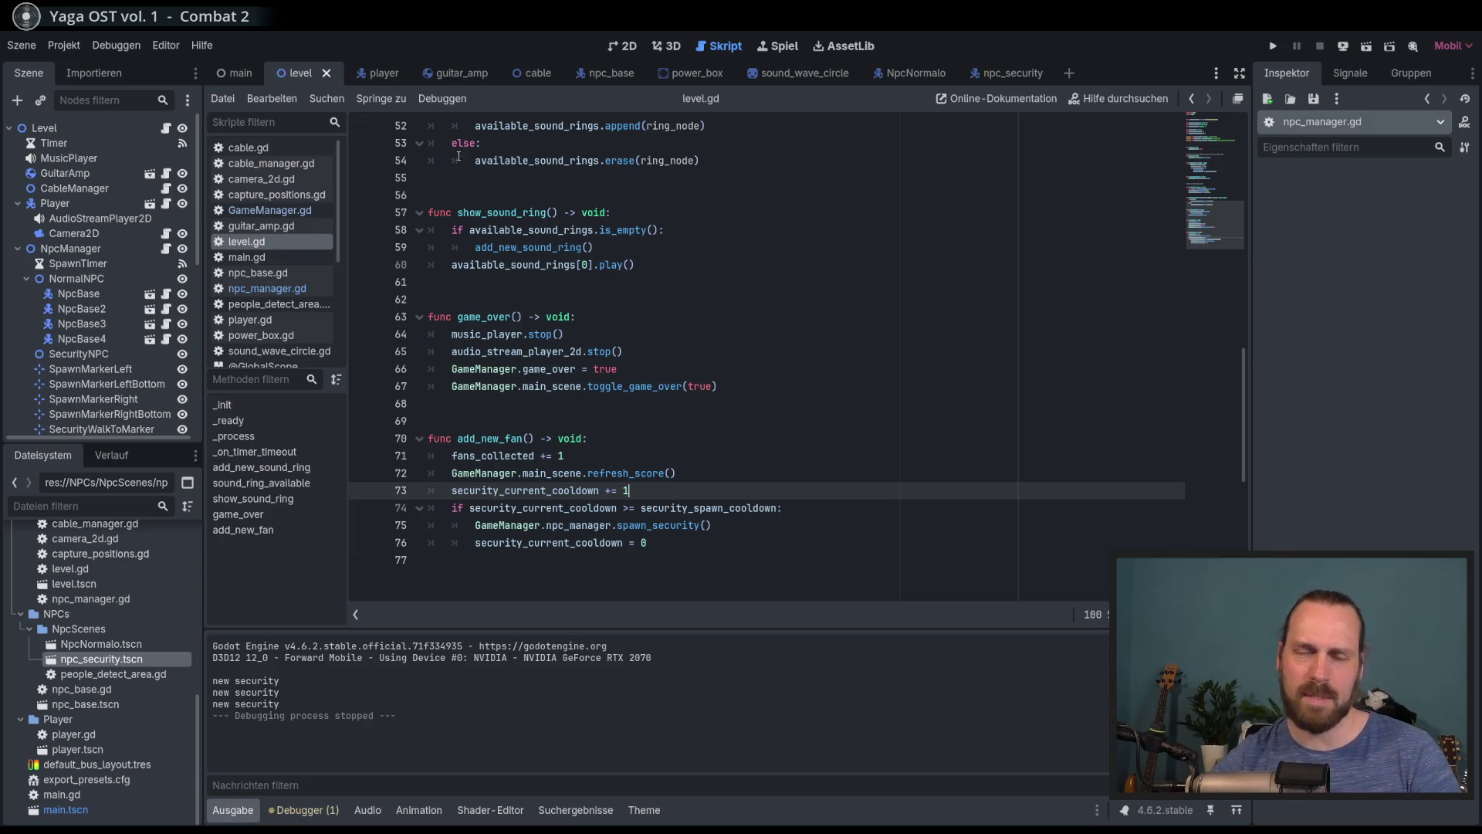
Open npc_security, select the NpcSecurity root (Moving Speed 100.0), then place the caret on lines 232–233
click(1014, 74)
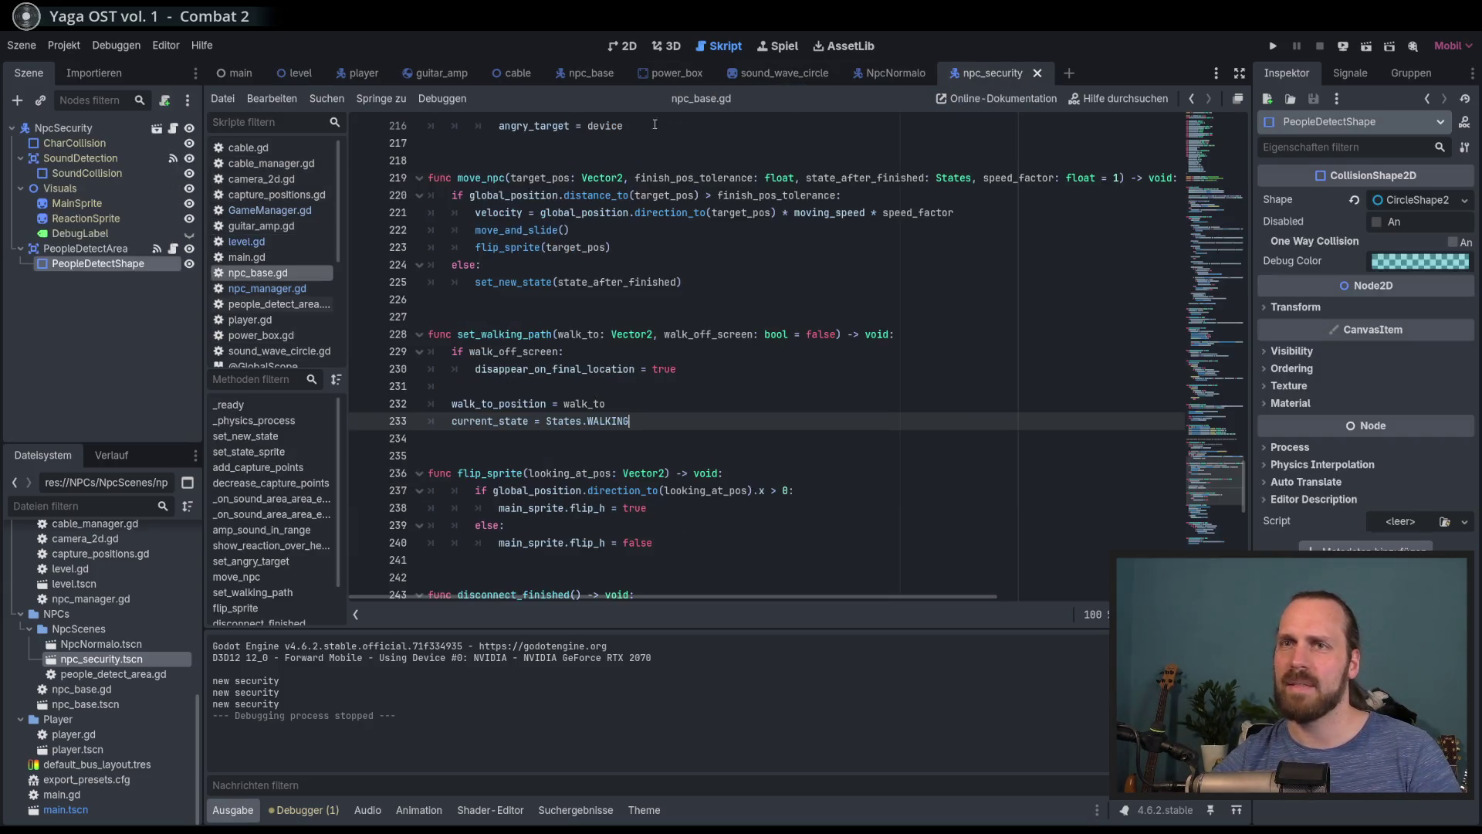
click(125, 131)
text(100)
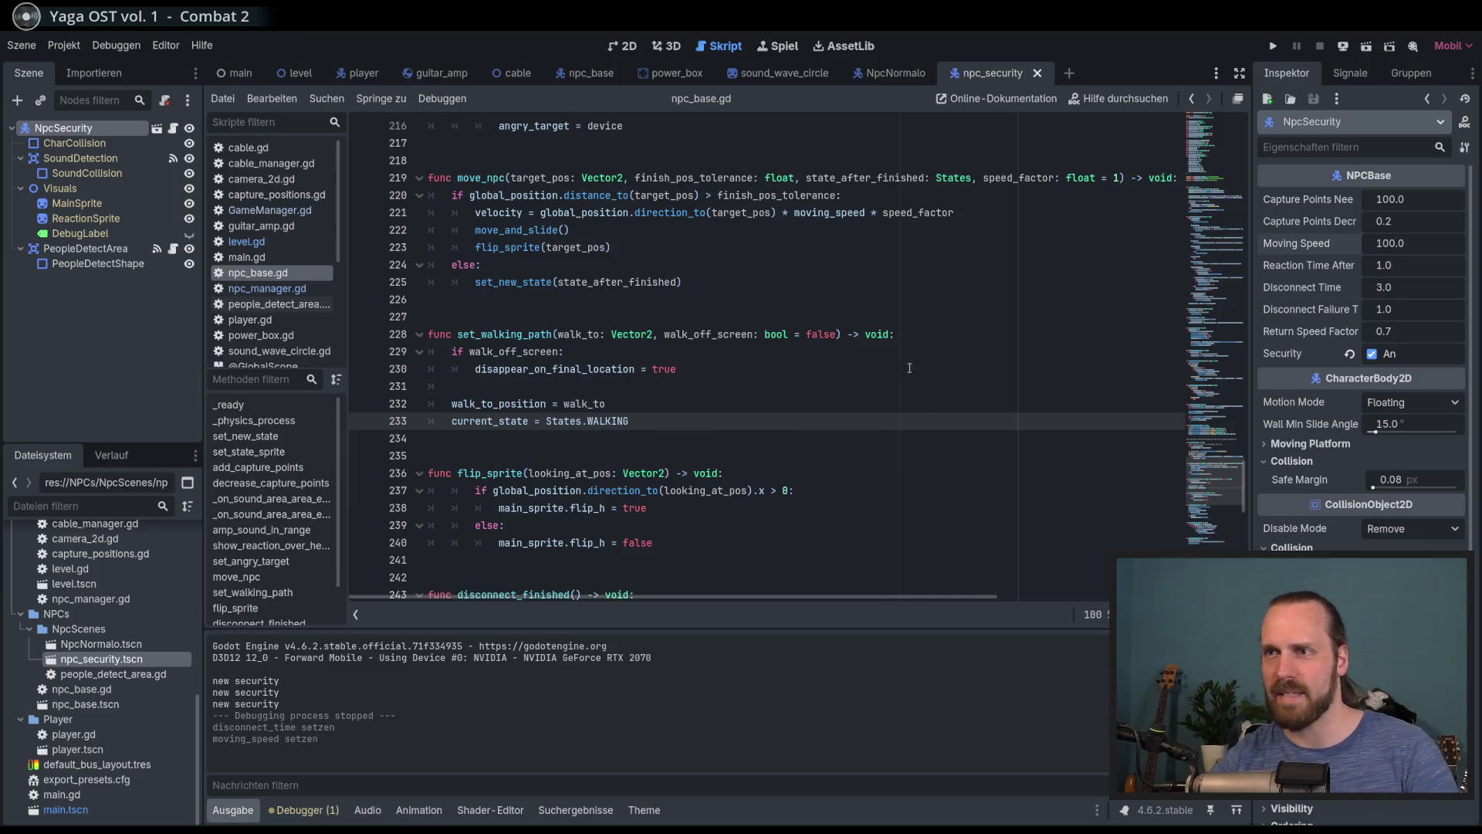
click(910, 368)
click(851, 402)
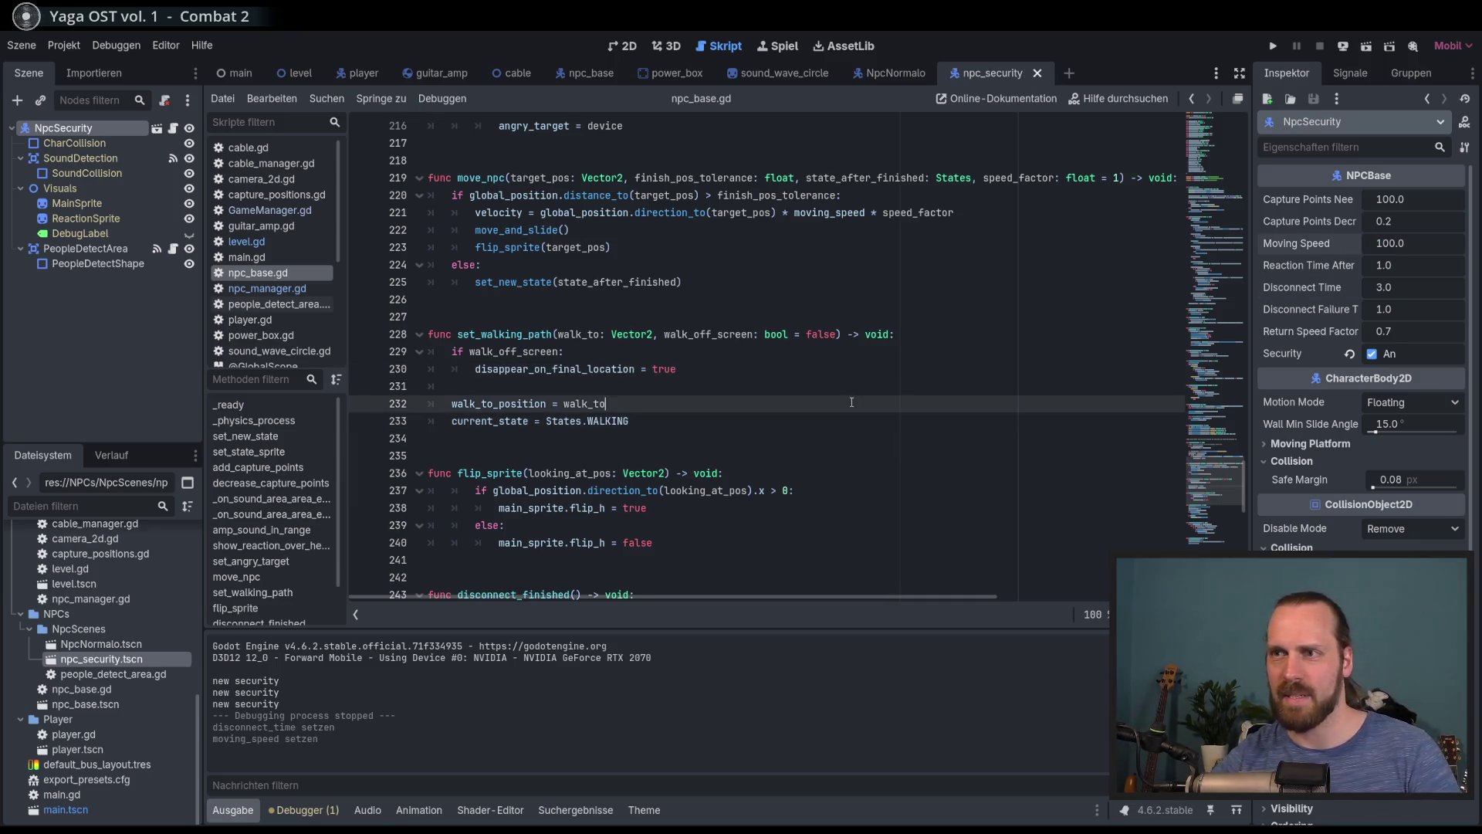
click(835, 414)
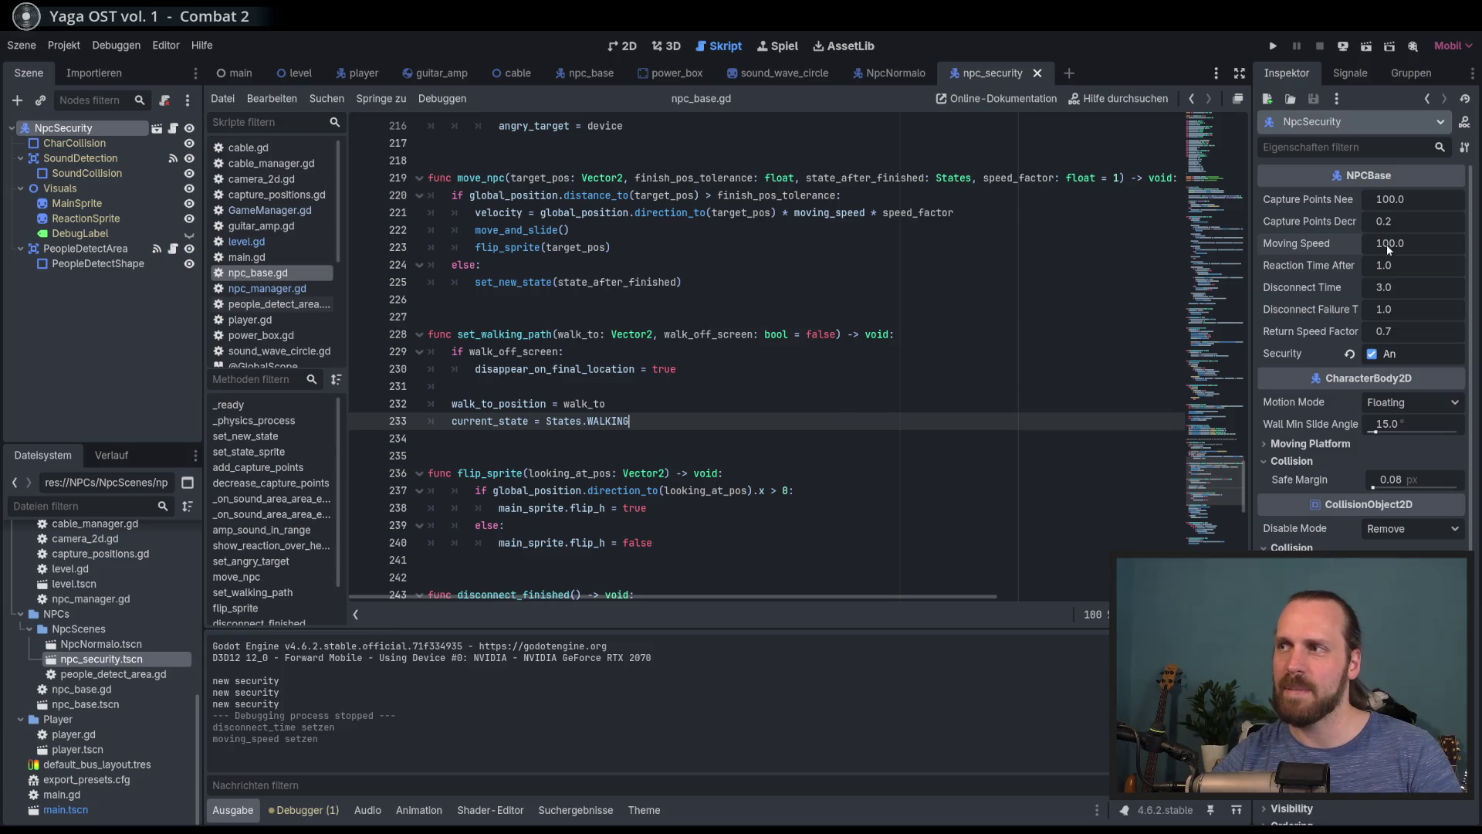
click(794, 400)
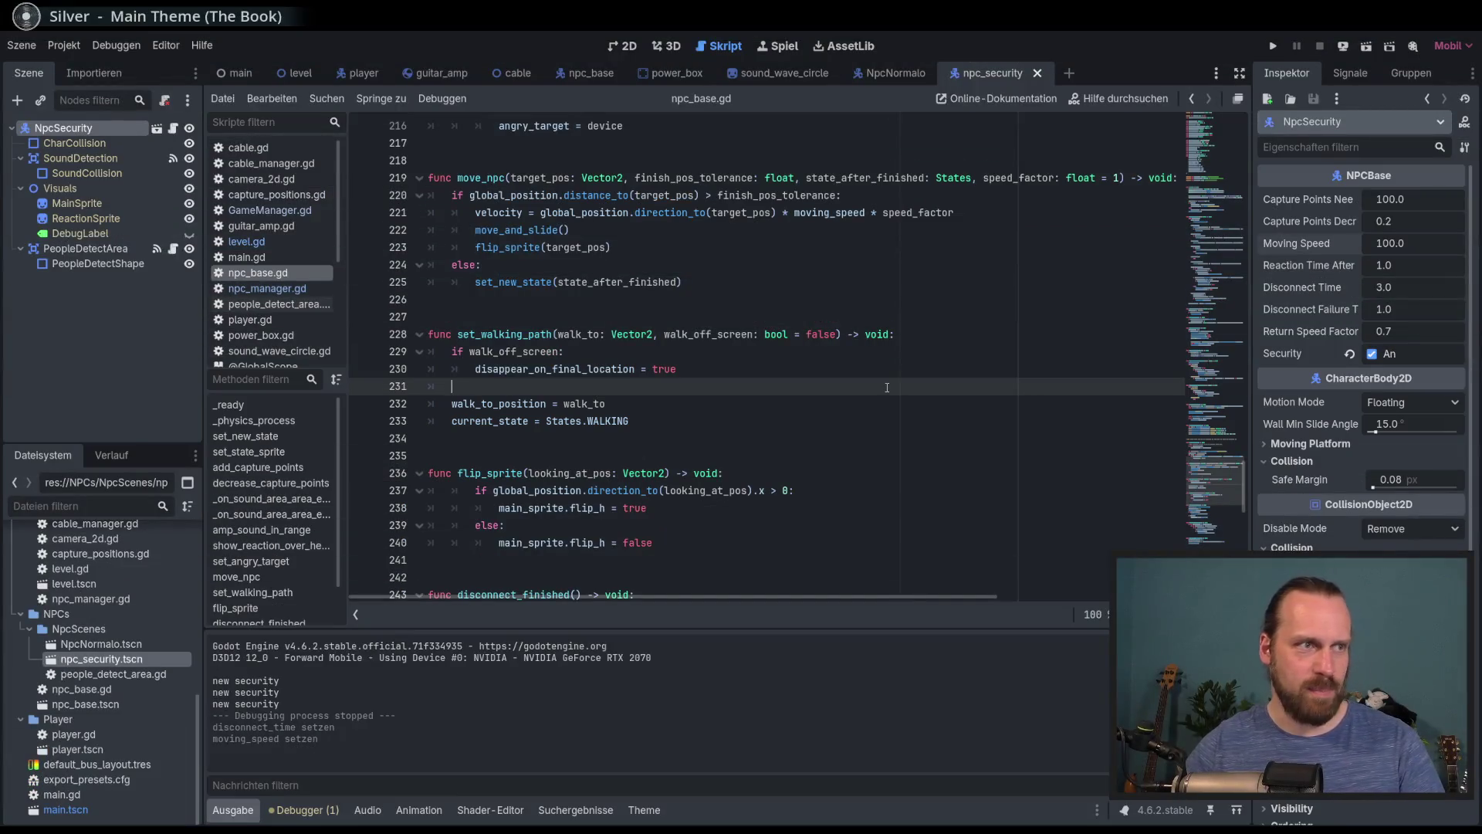
scroll(1107, 418, down, 2)
scroll(1214, 478, up, 4)
scroll(1214, 478, down, 1)
click(863, 467)
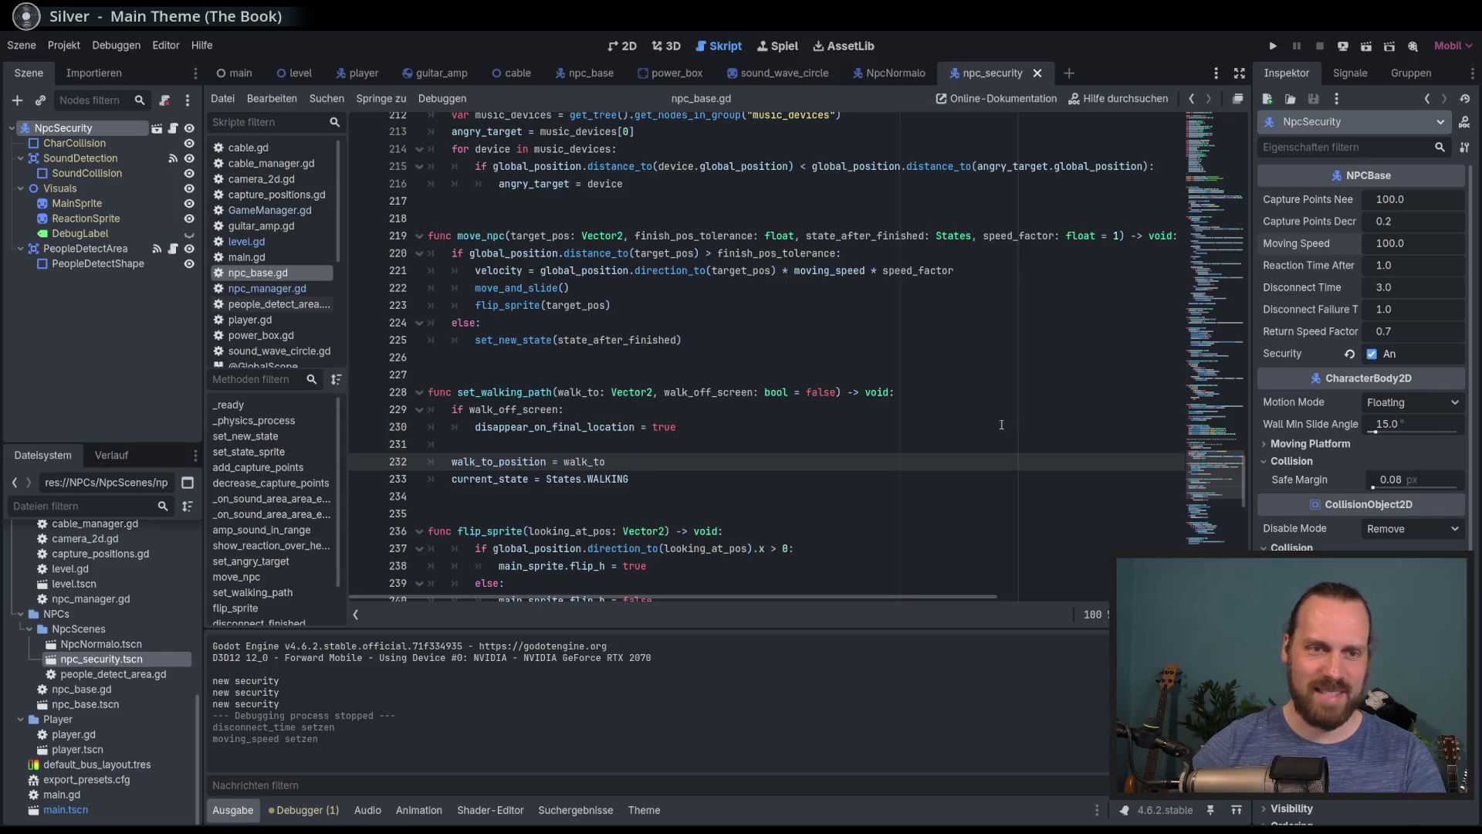
Scroll npc_base.gd to review _ready and the States.ANGRY physics code, then open level.gd
mouse_move(1212, 432)
mouse_down()
mouse_move(1209, 525)
mouse_move(1215, 147)
mouse_move(1214, 165)
mouse_up()
scroll(819, 410, down, 15)
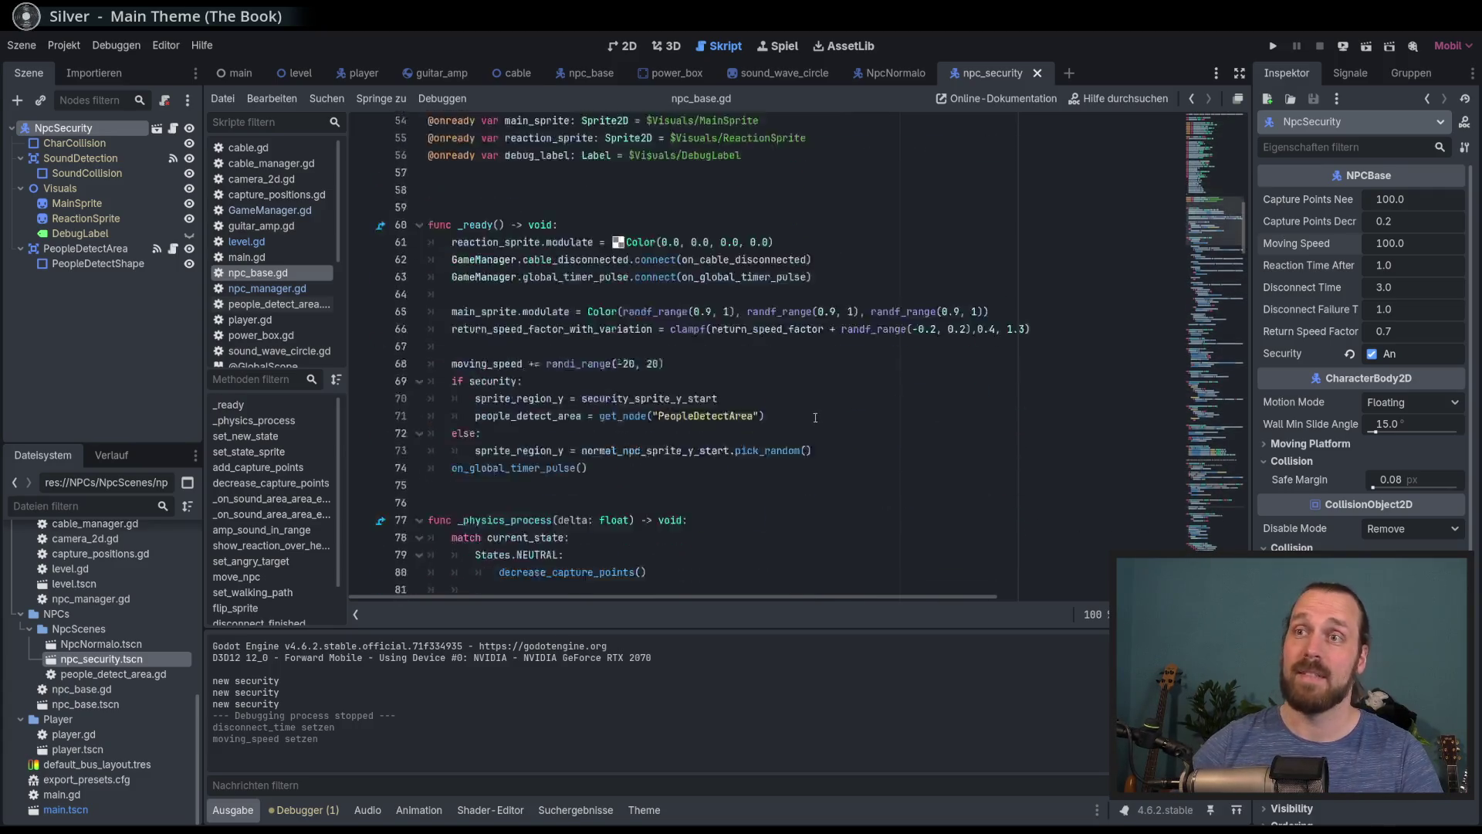
click(866, 386)
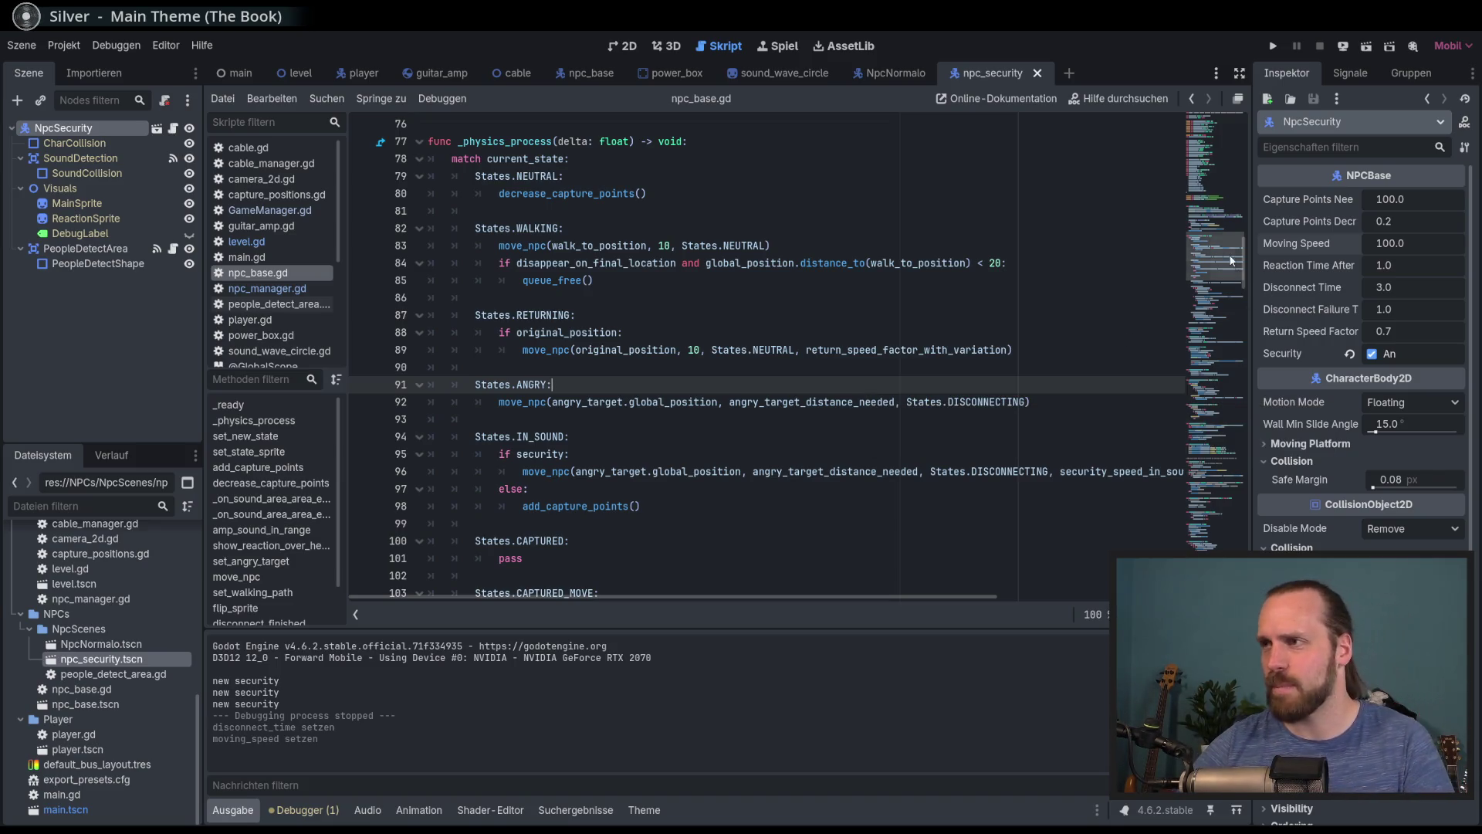
click(1214, 179)
drag(1215, 178, 1209, 224)
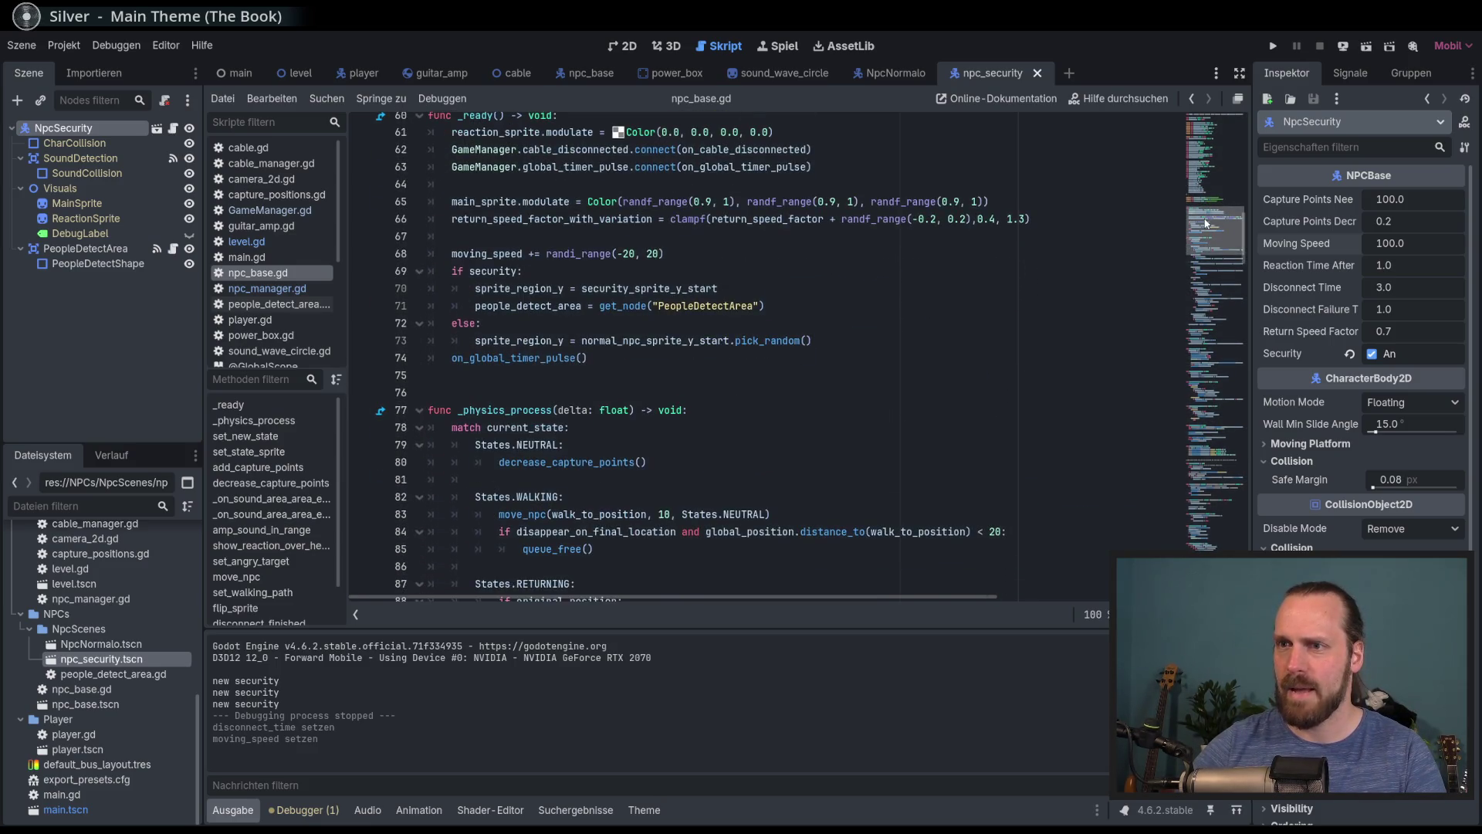
click(247, 241)
scroll(595, 345, up, 12)
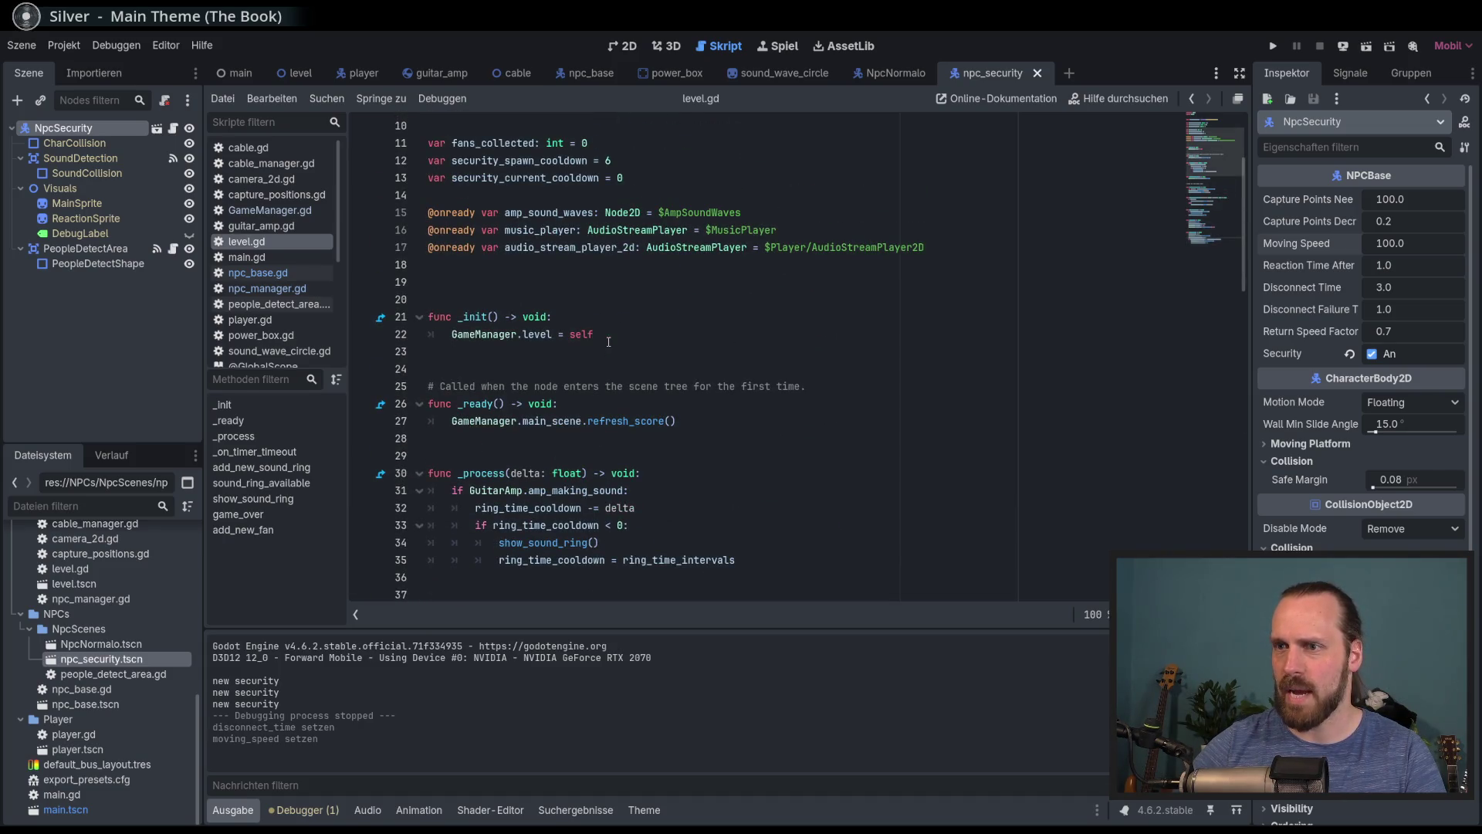
Scroll level.gd, open GameManager.gd, then switch to the main scene and scroll main.gd
scroll(608, 342, down, 4)
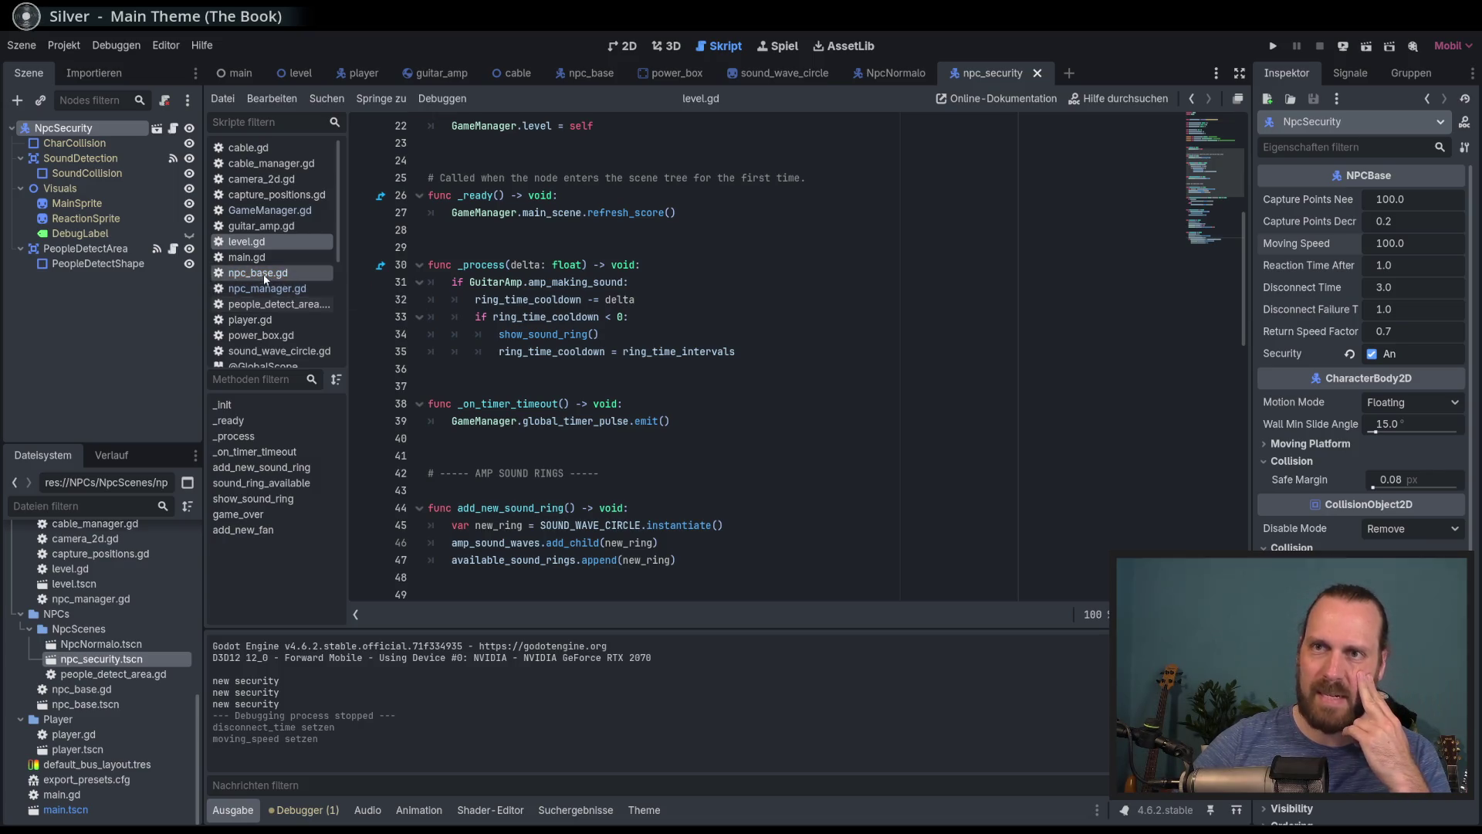
click(263, 210)
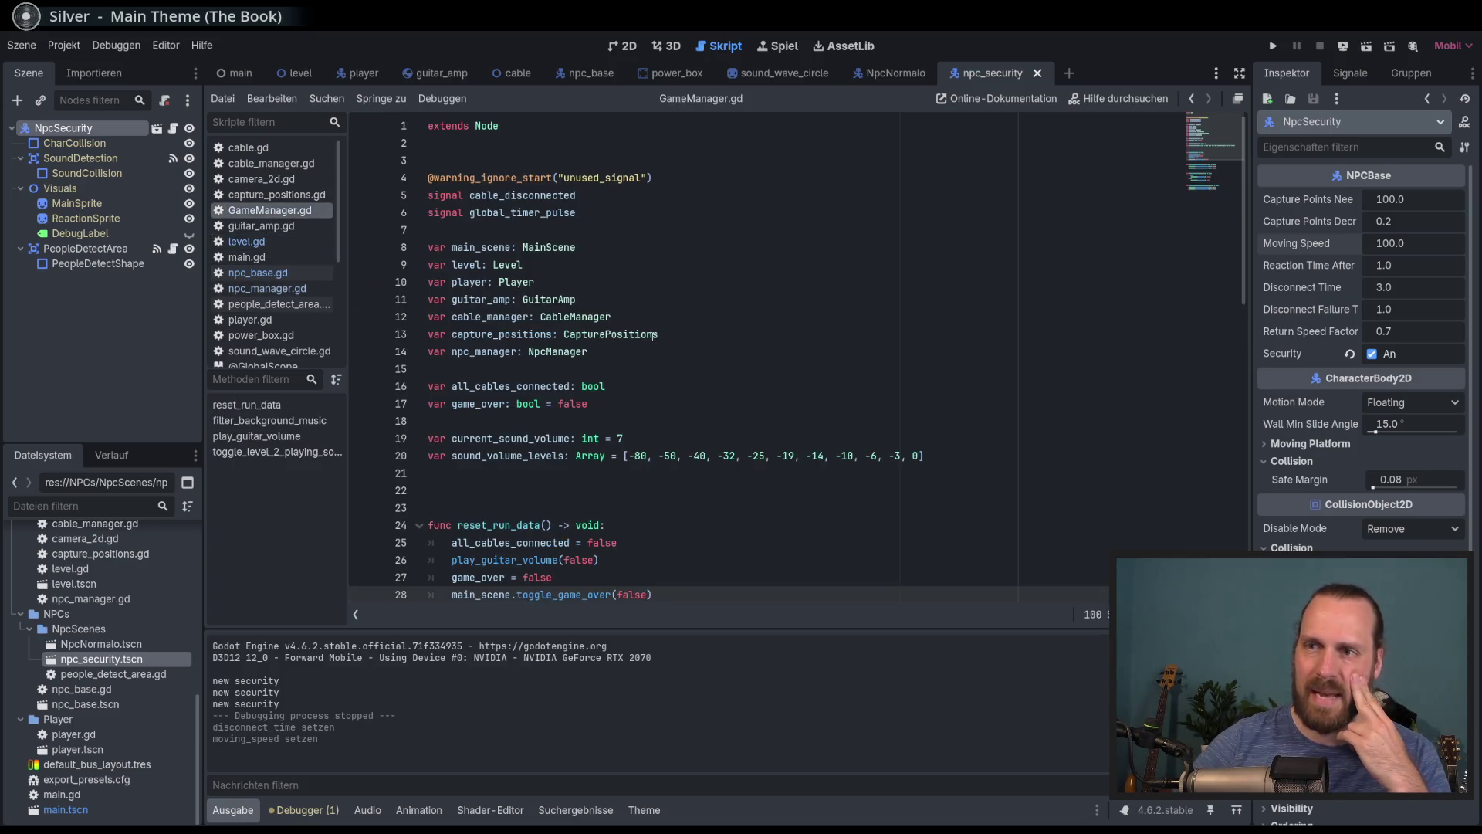
click(235, 73)
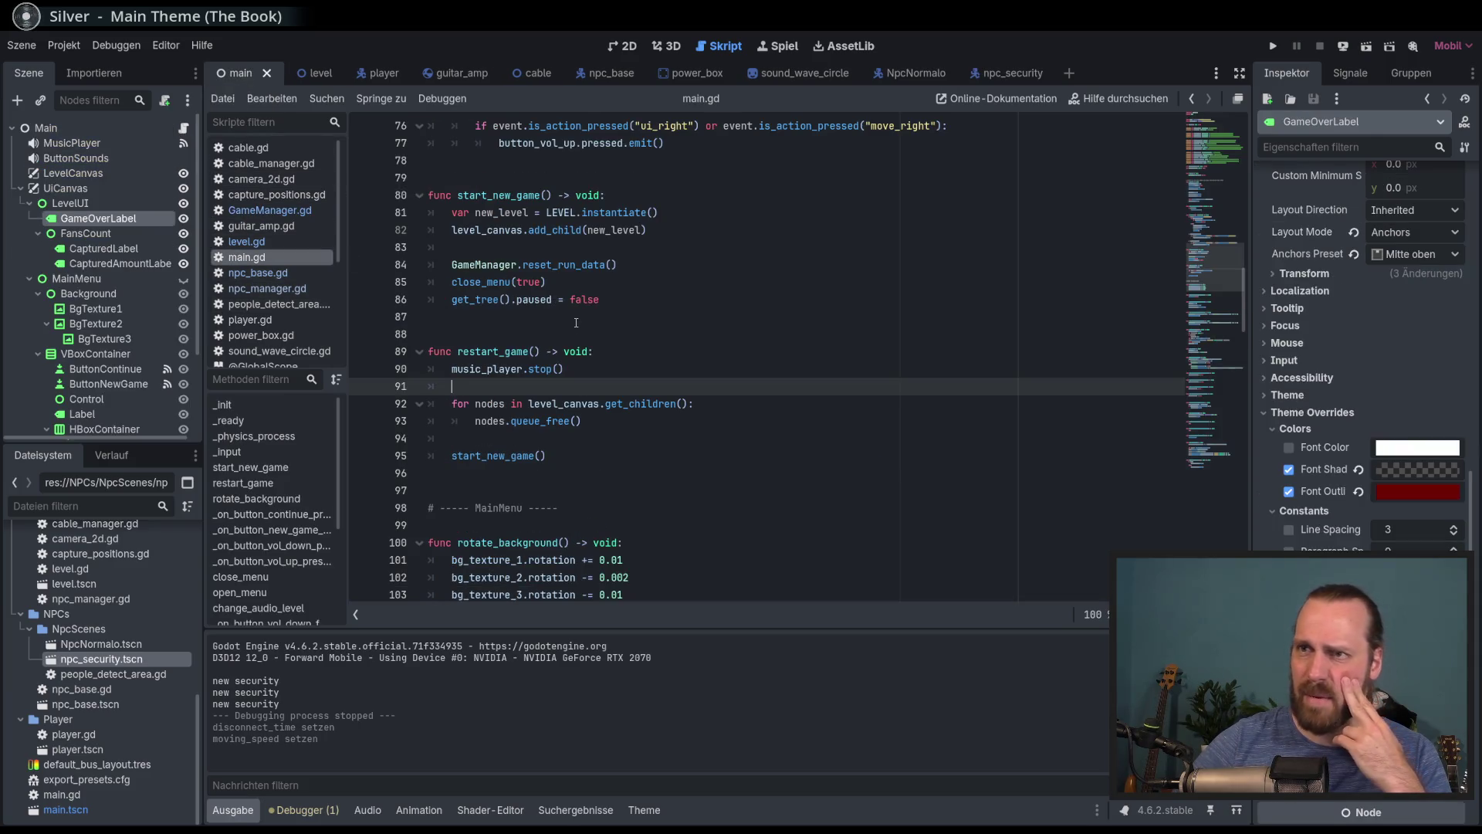
scroll(567, 320, up, 10)
scroll(561, 322, up, 3)
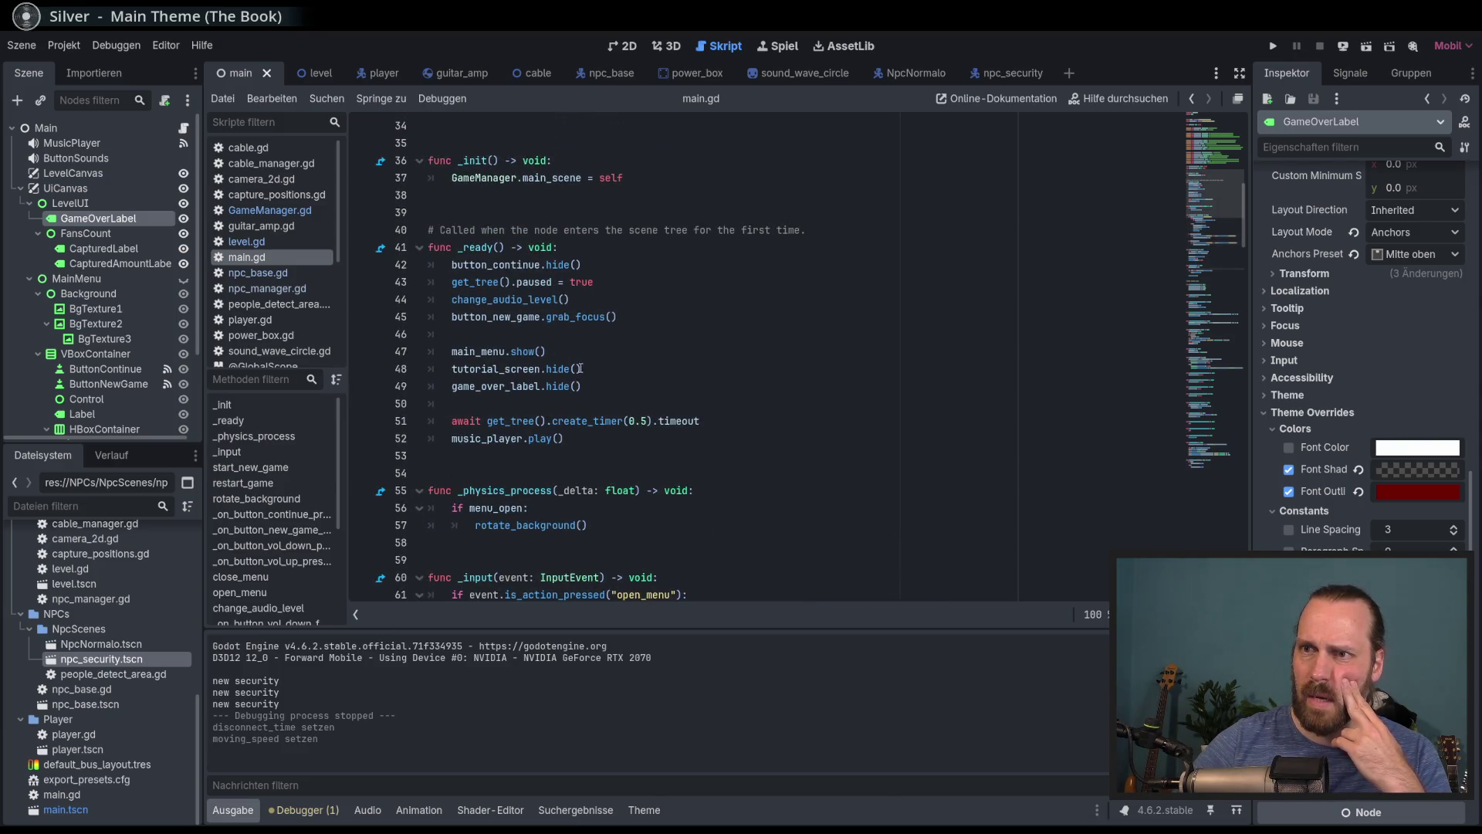
Reopen GameManager.gd to scroll through it, then open npc_manager.gd
click(270, 210)
scroll(488, 308, down, 5)
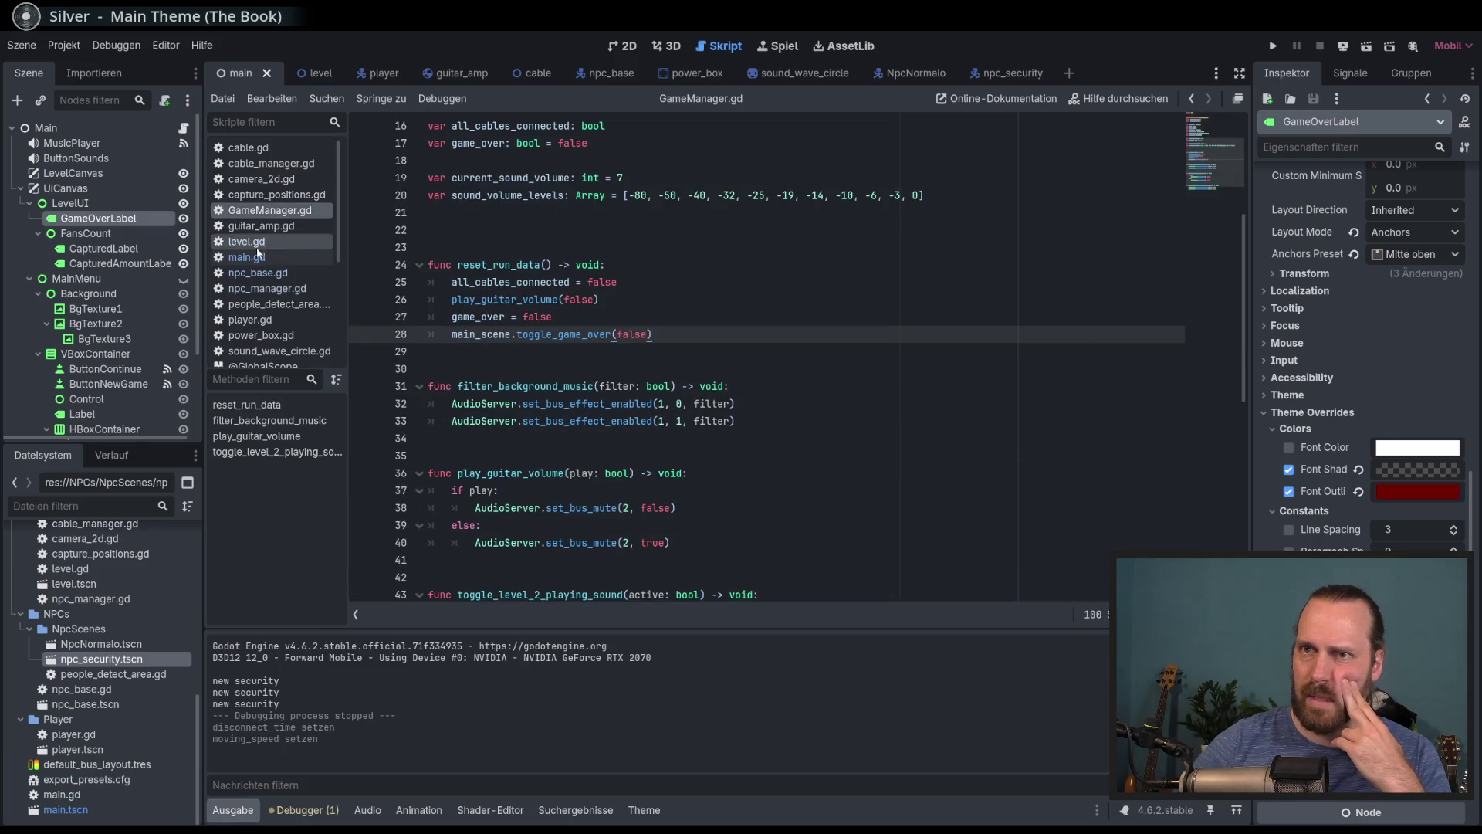
click(267, 290)
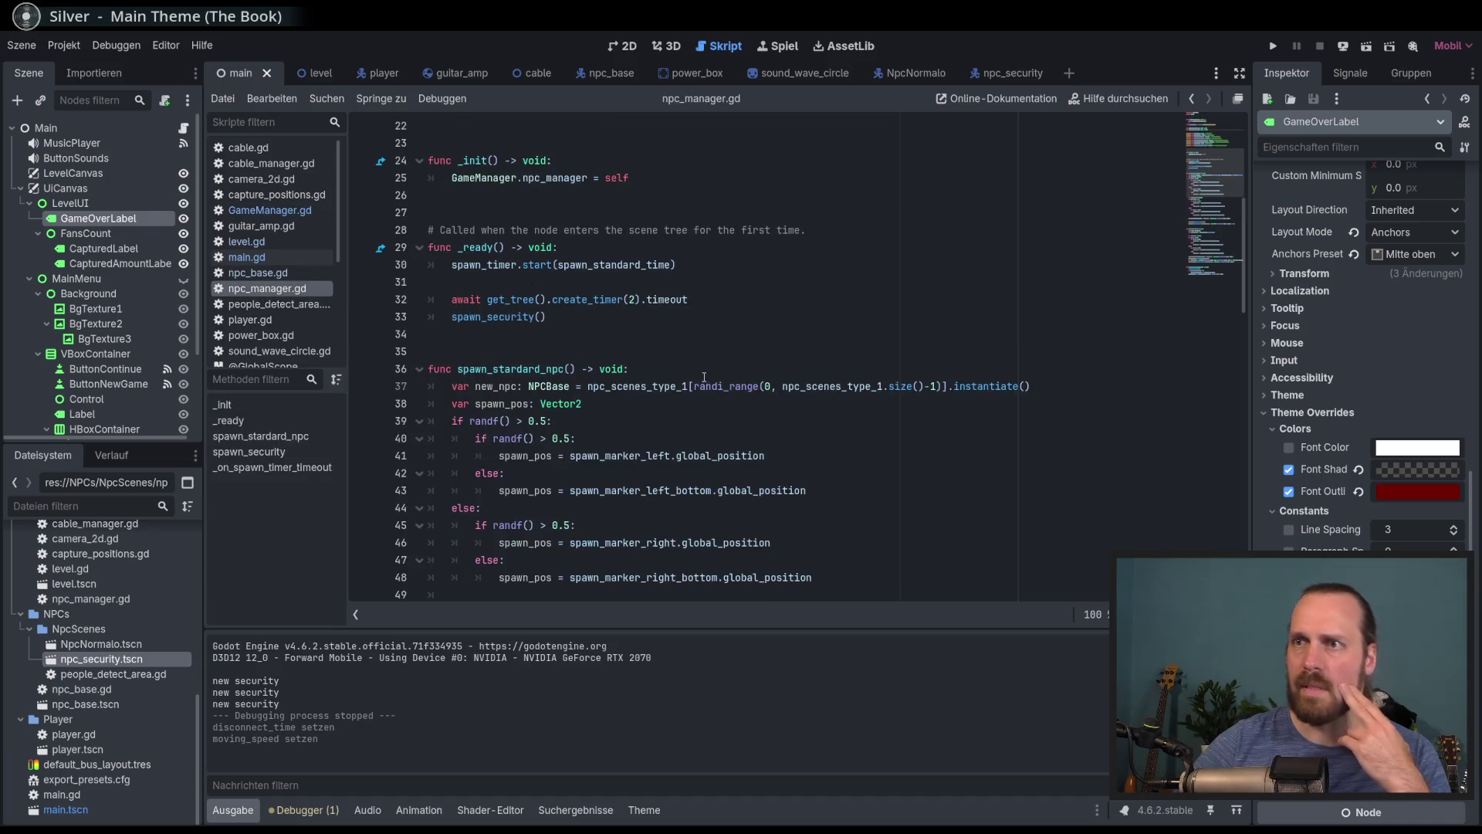
Delete the await timer and delayed spawn_security() lines from npc_manager.gd's _ready
click(549, 316)
drag(501, 279, 616, 341)
key(BackSpace)
key(Down)
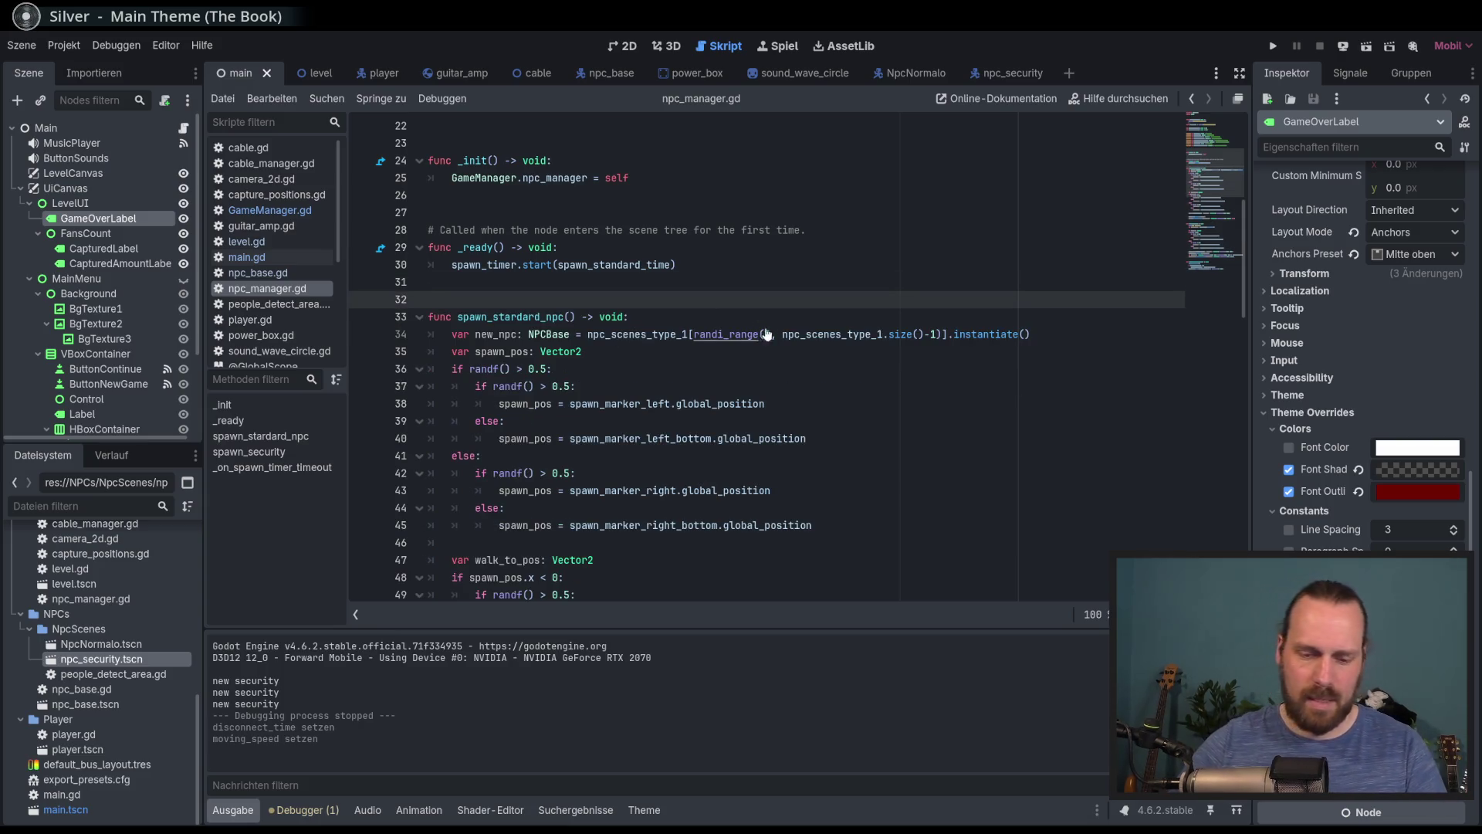
Scroll through npc_manager.gd to check the spawn_standard_time line
scroll(683, 262, up, 6)
scroll(652, 231, up, 1)
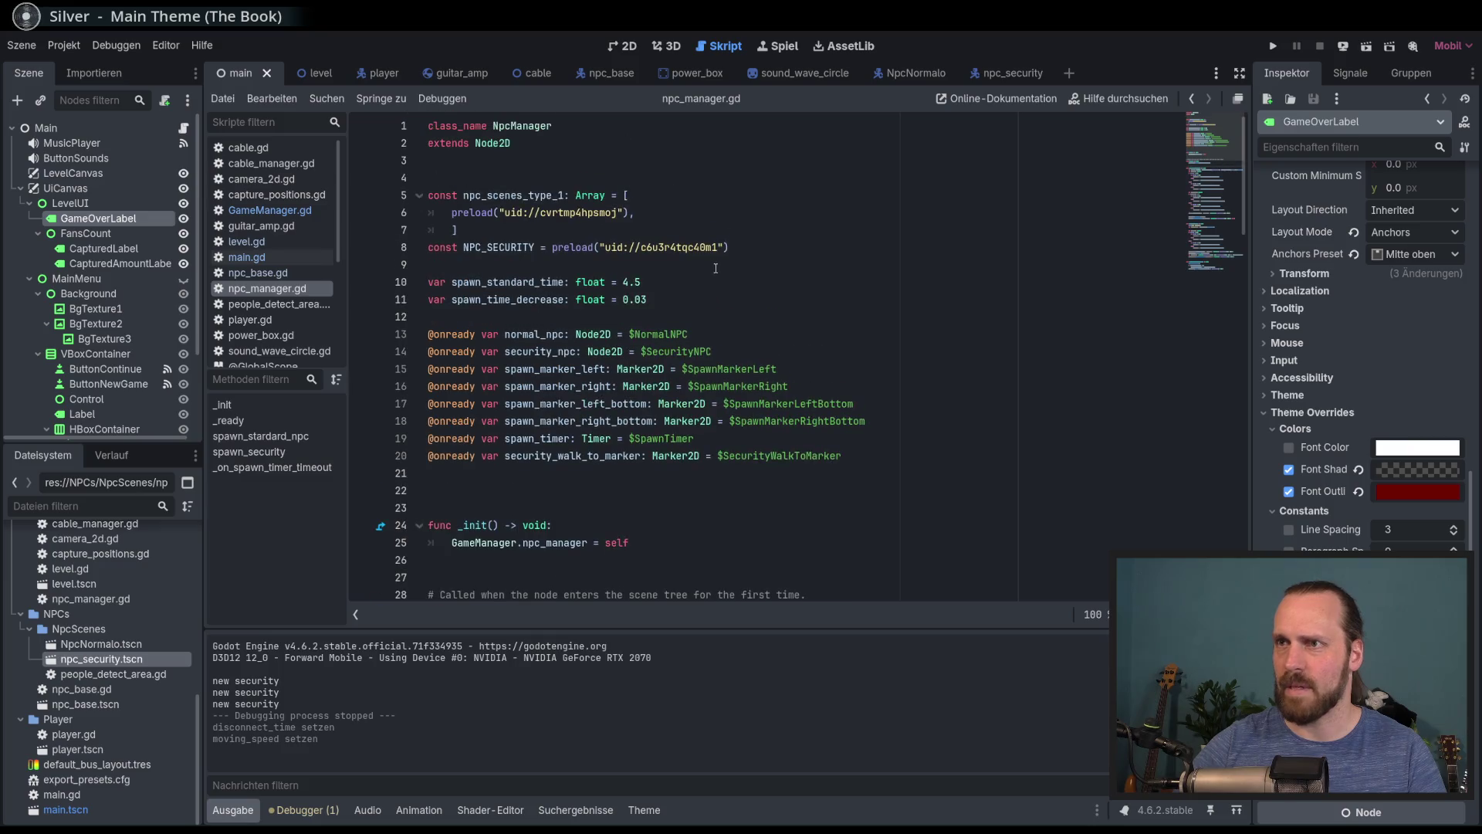
scroll(717, 270, down, 10)
scroll(718, 289, down, 15)
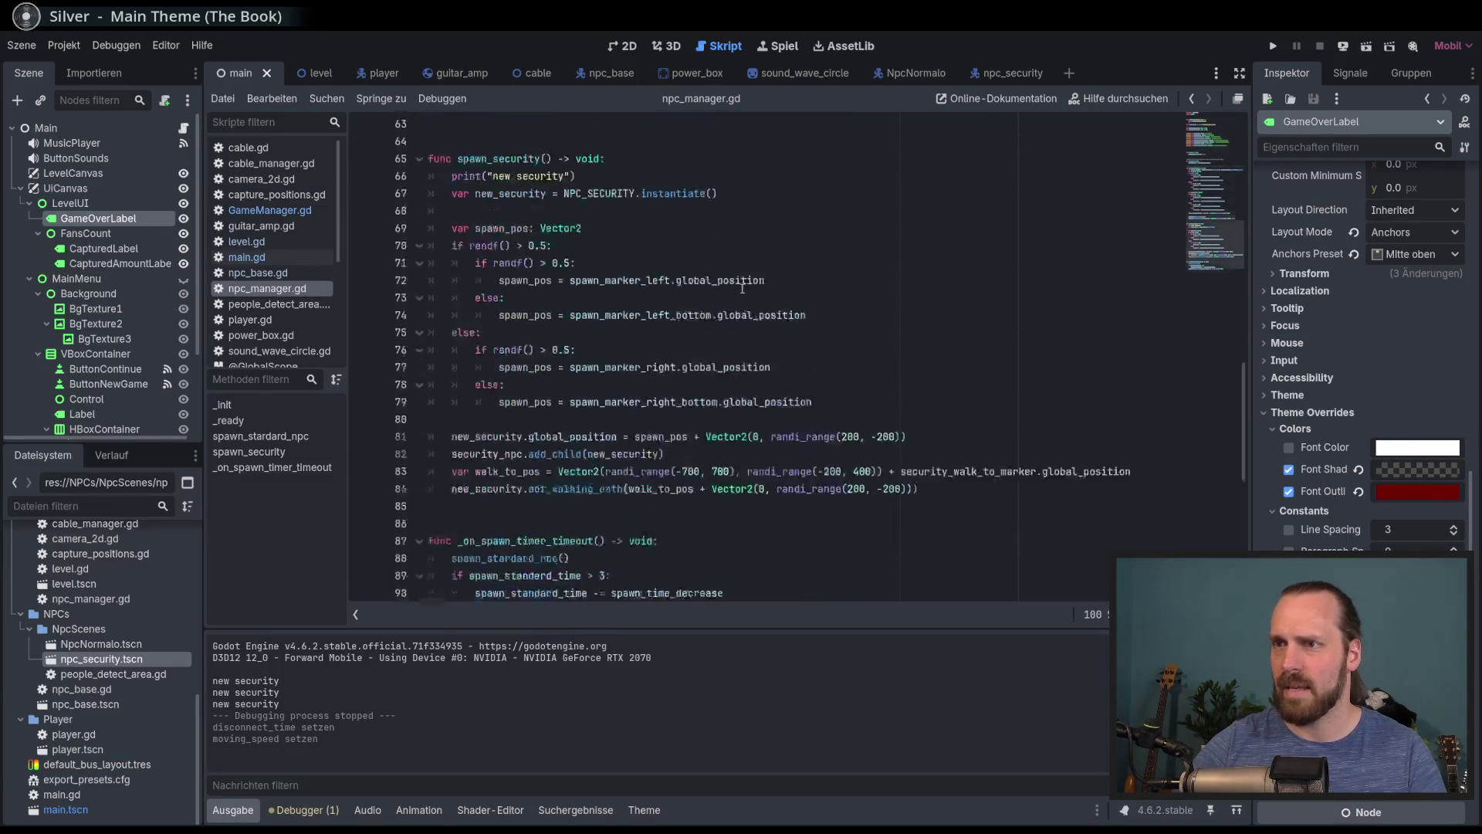
scroll(769, 301, up, 3)
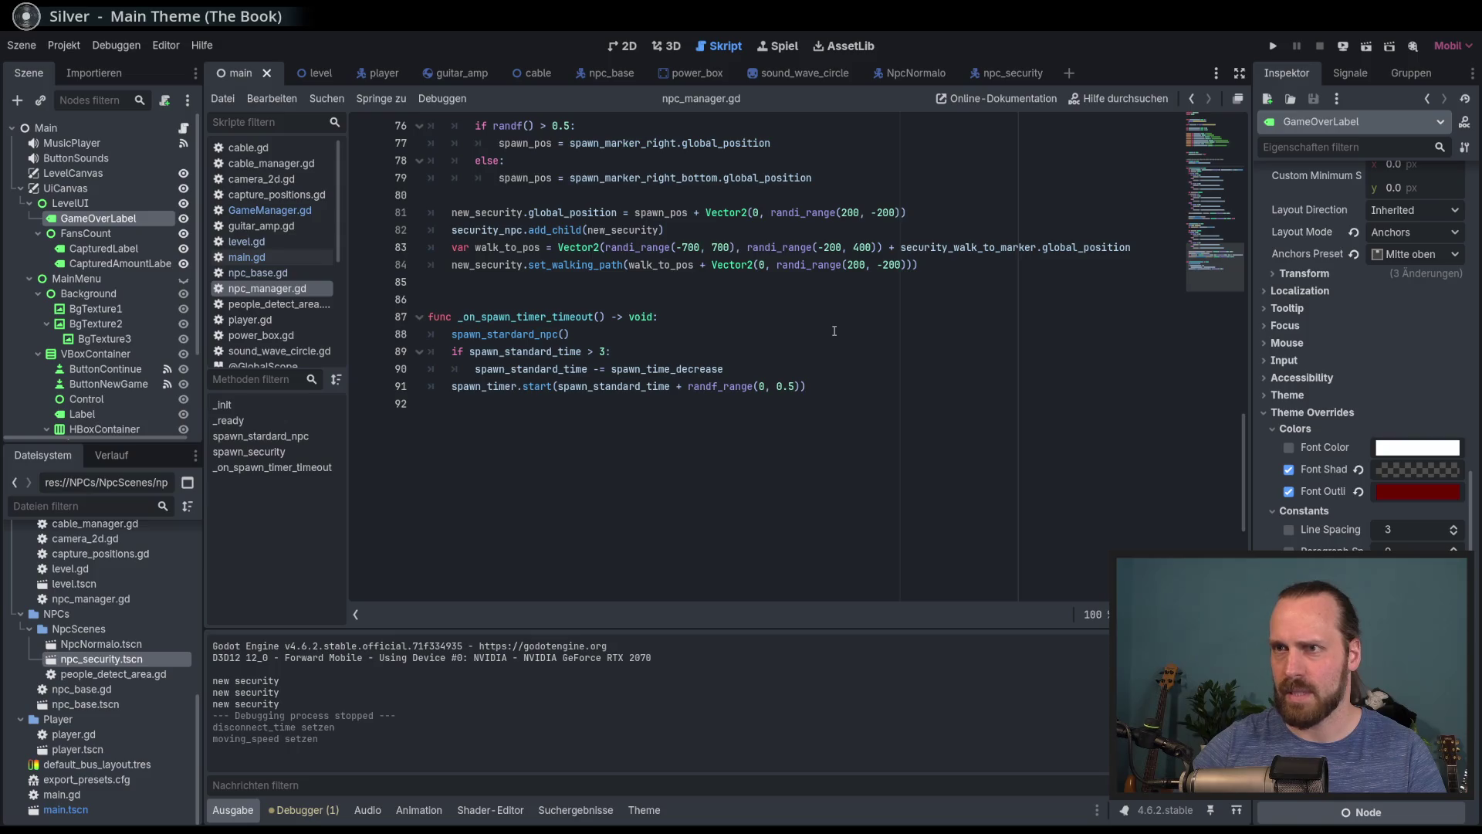
scroll(811, 324, up, 6)
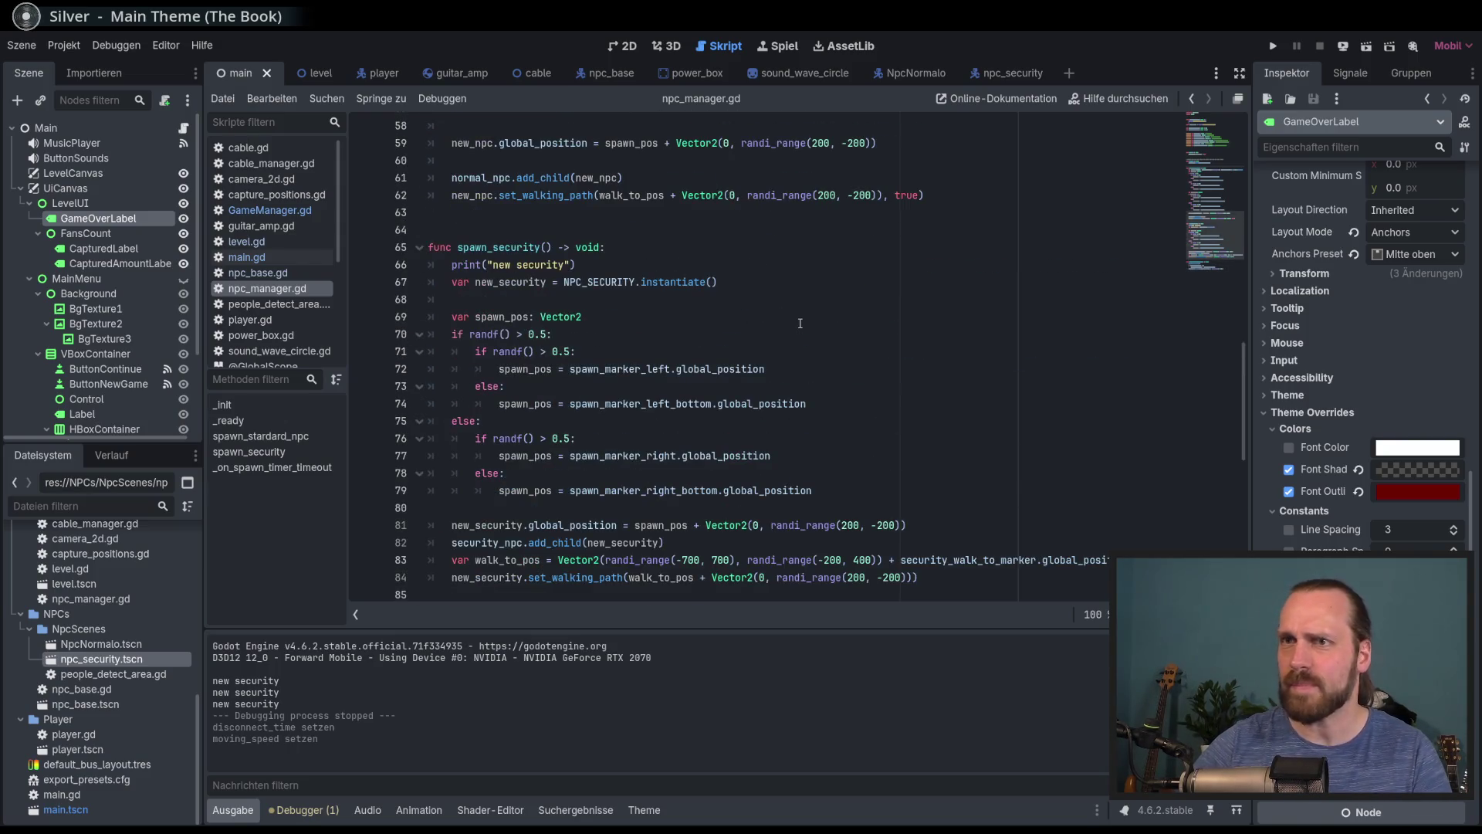
scroll(800, 322, up, 17)
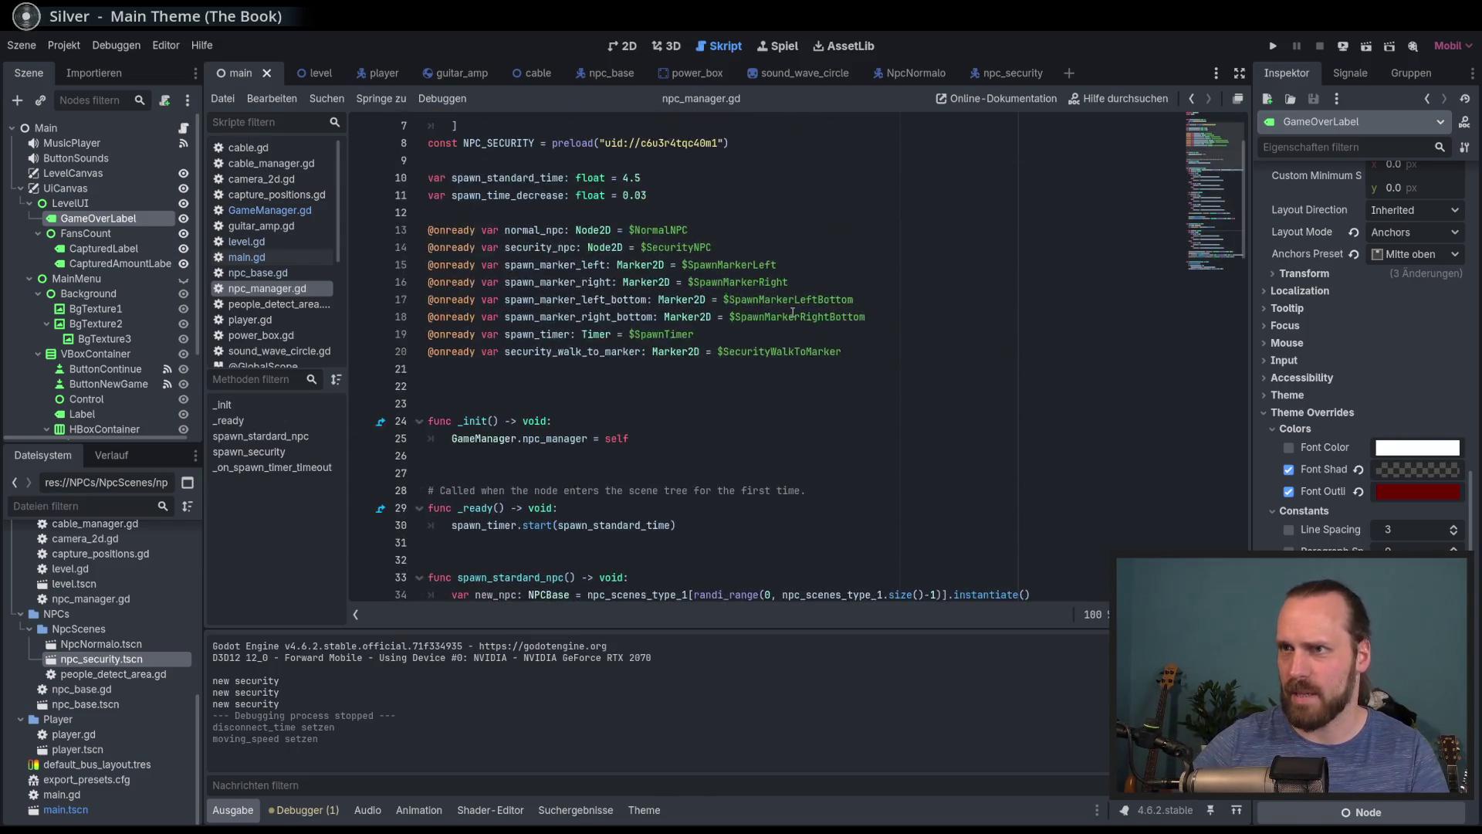
scroll(793, 312, up, 2)
click(568, 283)
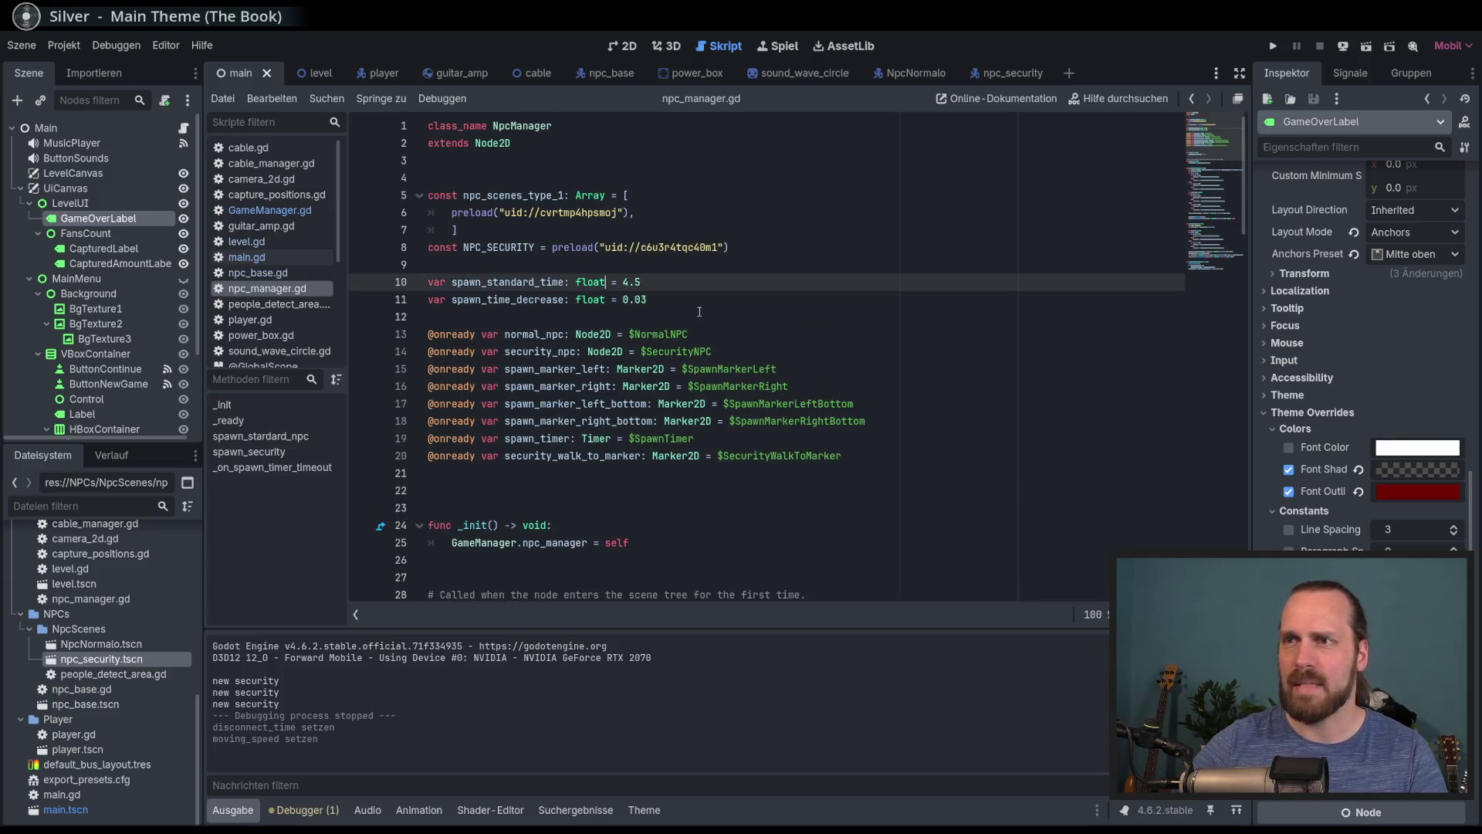
scroll(776, 396, down, 3)
scroll(695, 347, up, 3)
Glance at npc_base.gd and the spawn timer declaration, then open level.gd's add_new_fan
click(258, 273)
click(267, 288)
click(587, 439)
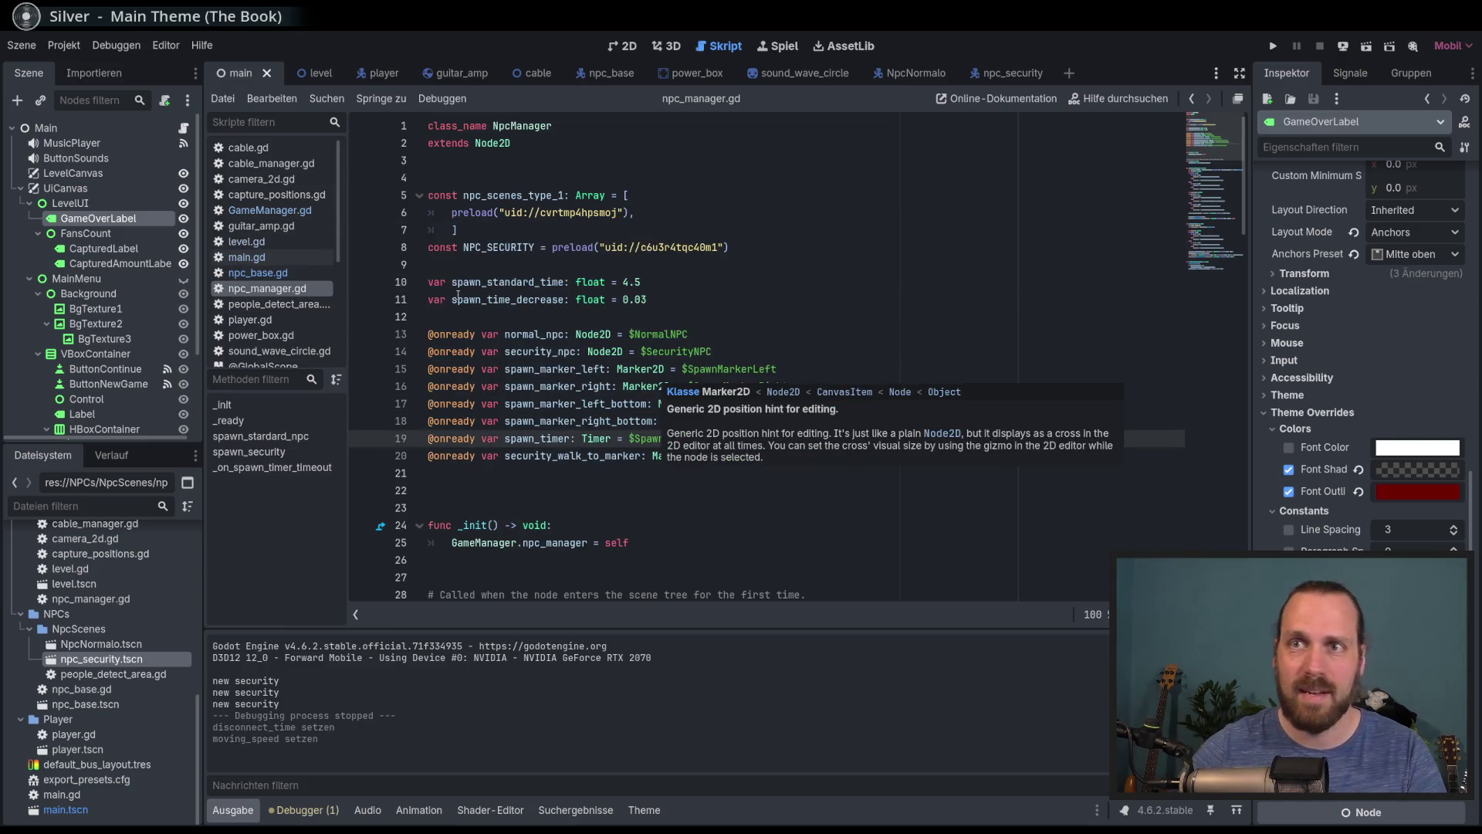
click(273, 242)
scroll(1076, 229, down, 13)
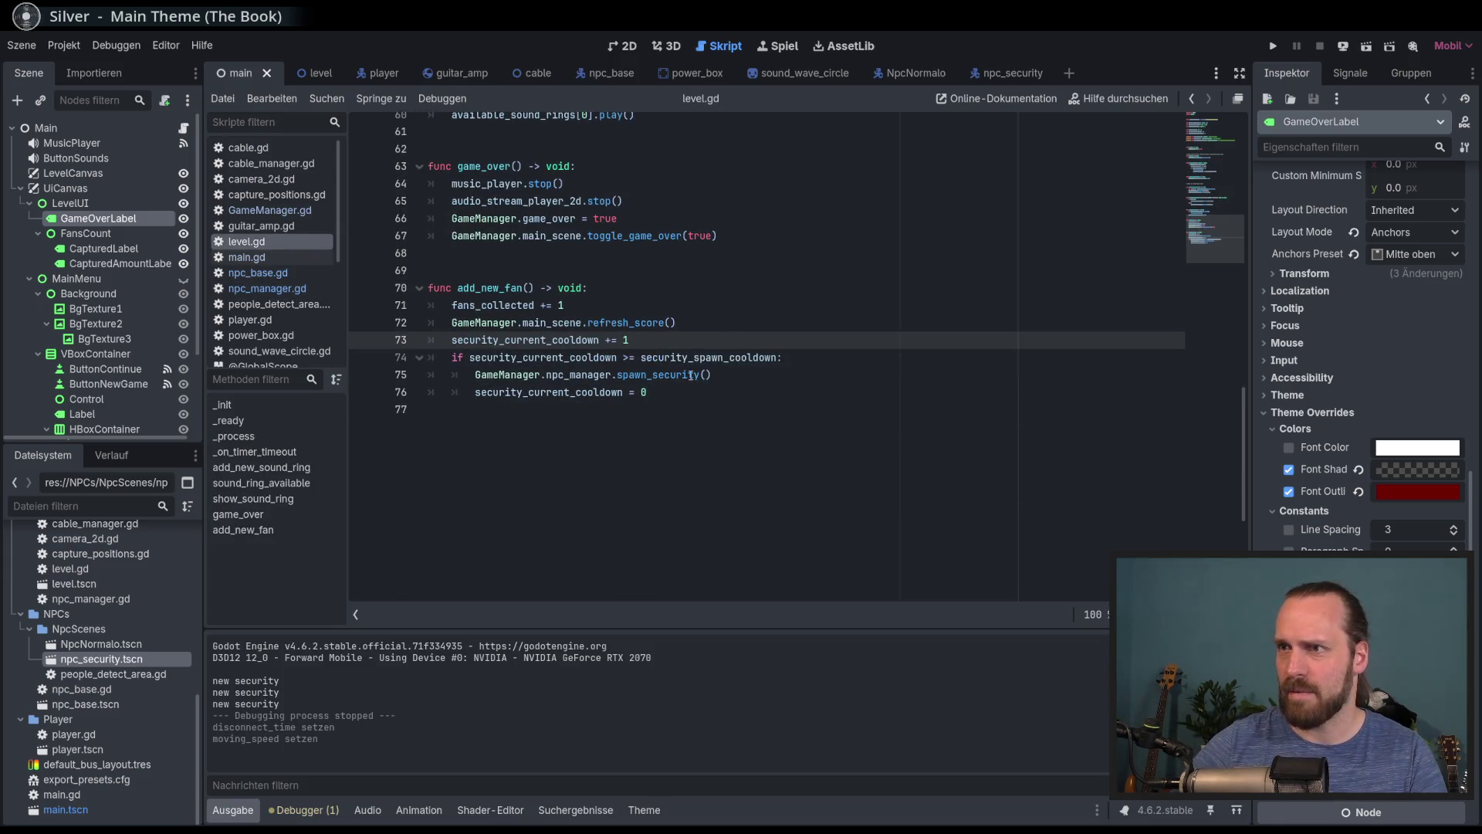
Check the security cooldown spawn check and reset in level.gd, then launch the game with F5
click(690, 374)
click(813, 392)
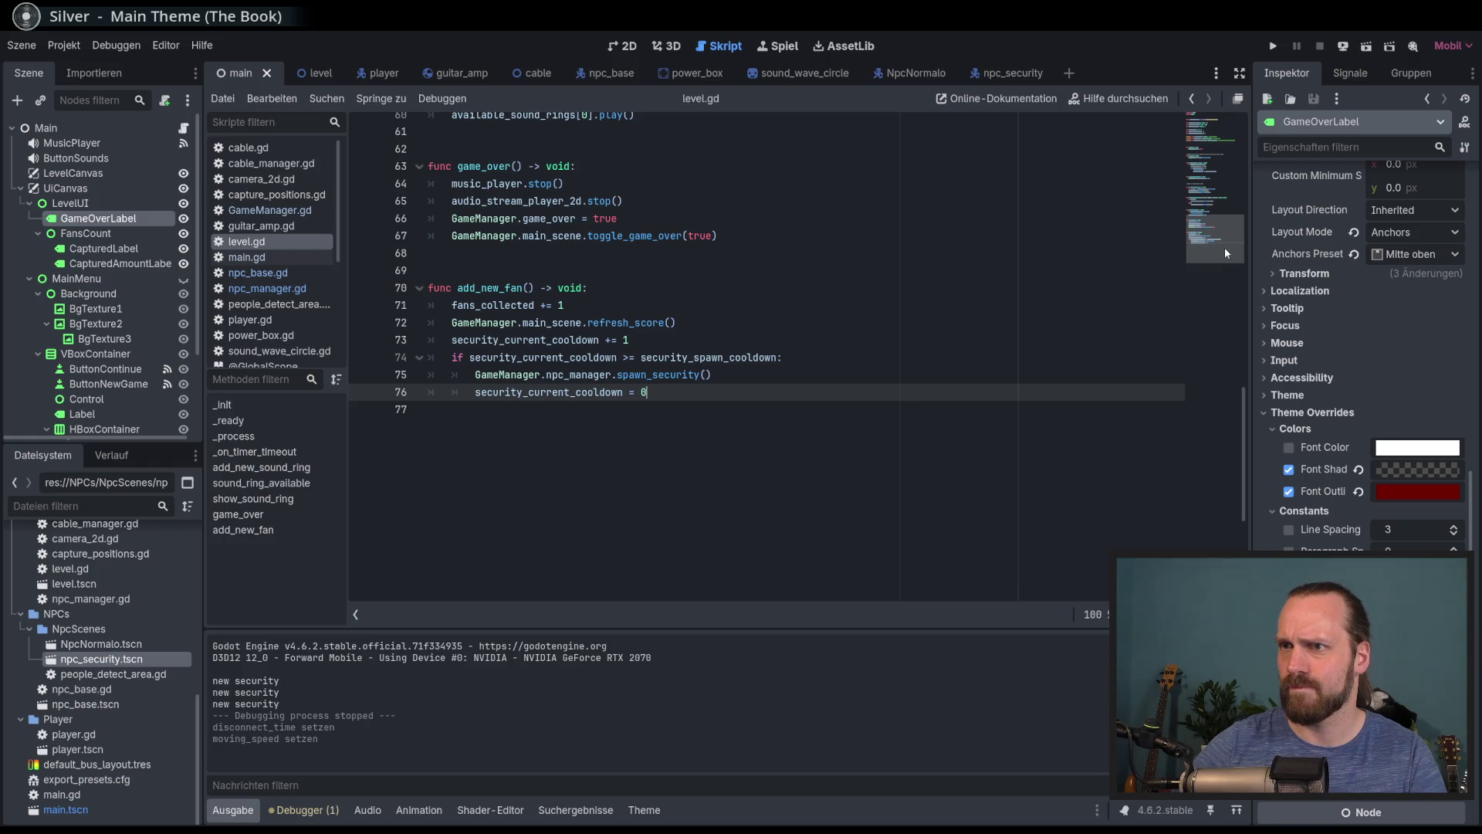
scroll(1219, 244, up, 20)
click(740, 318)
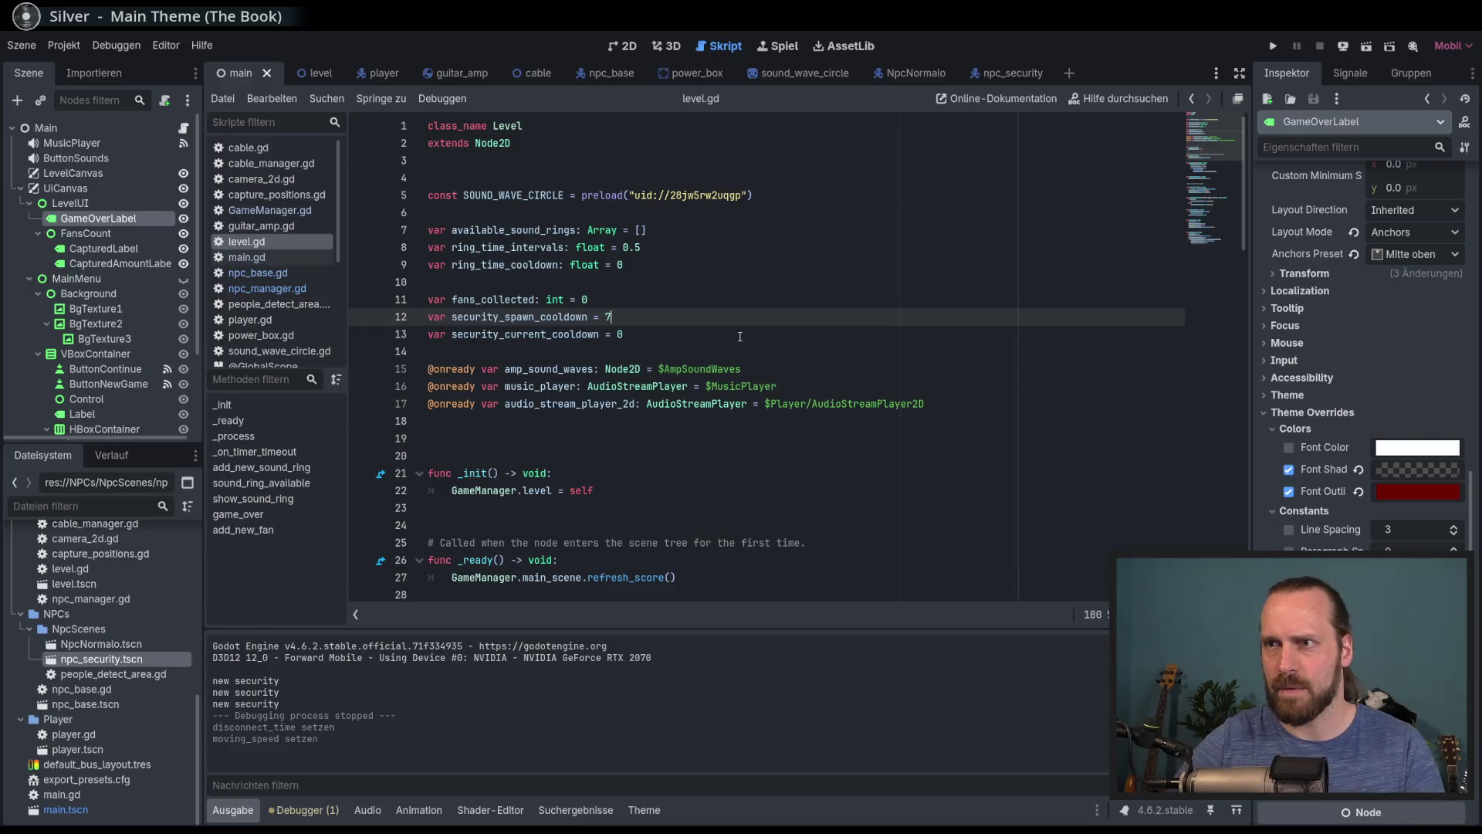
key(F5)
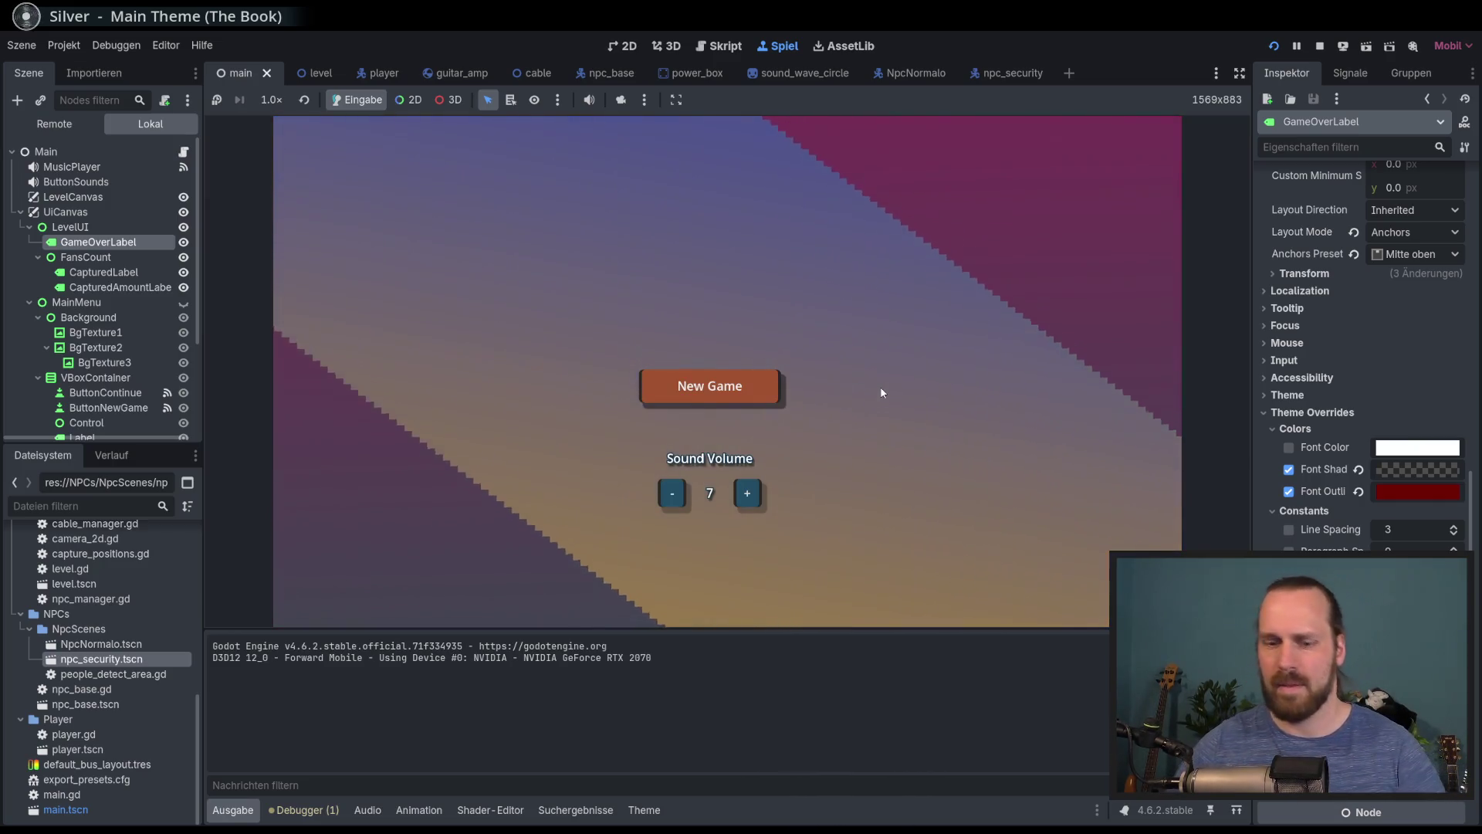
Start a new game, carry the amp, set it down and play to win the first fan
key(Return)
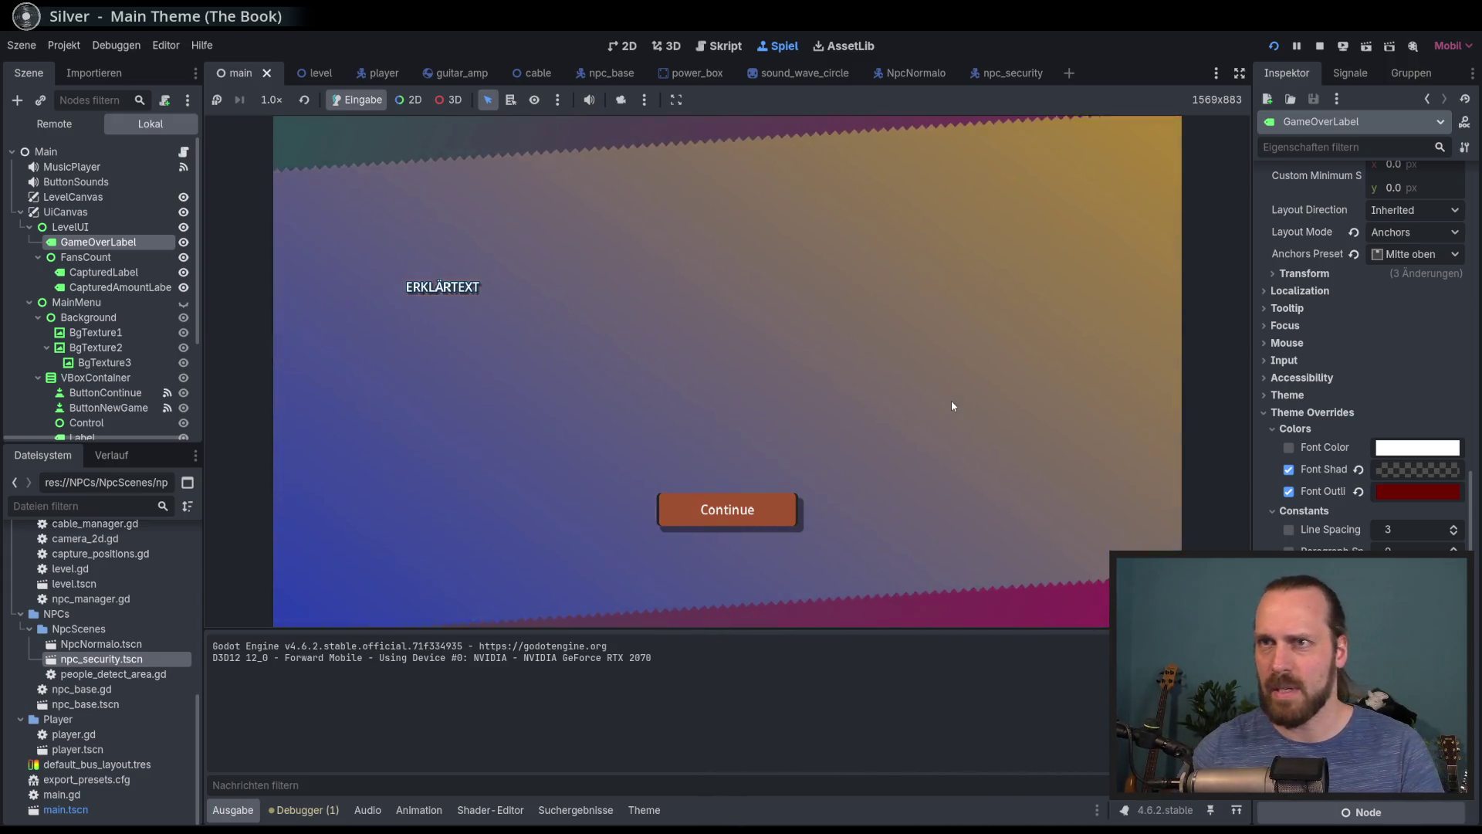
key(Return)
key(Down)
key(Up)
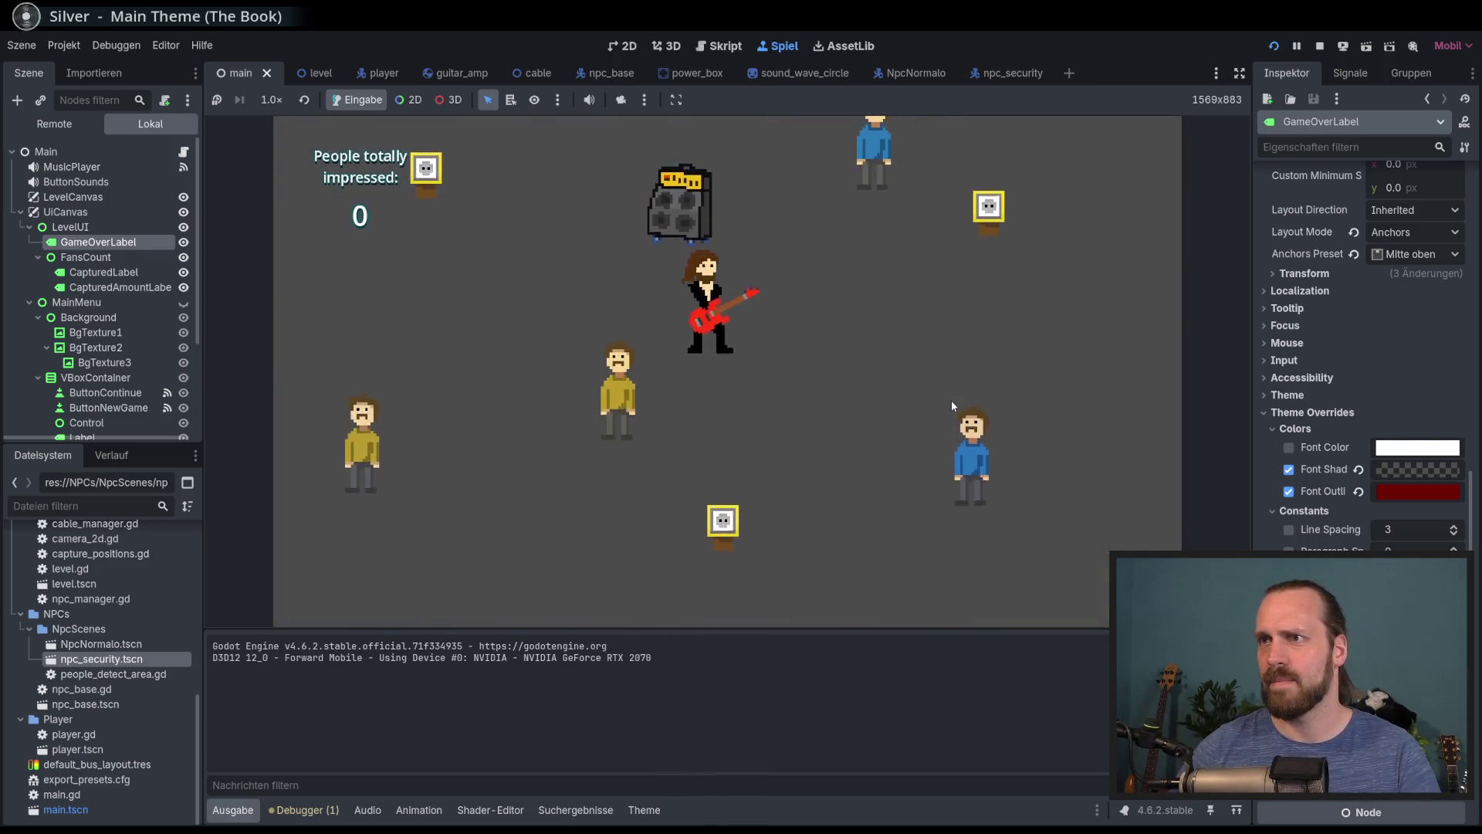
key(Left)
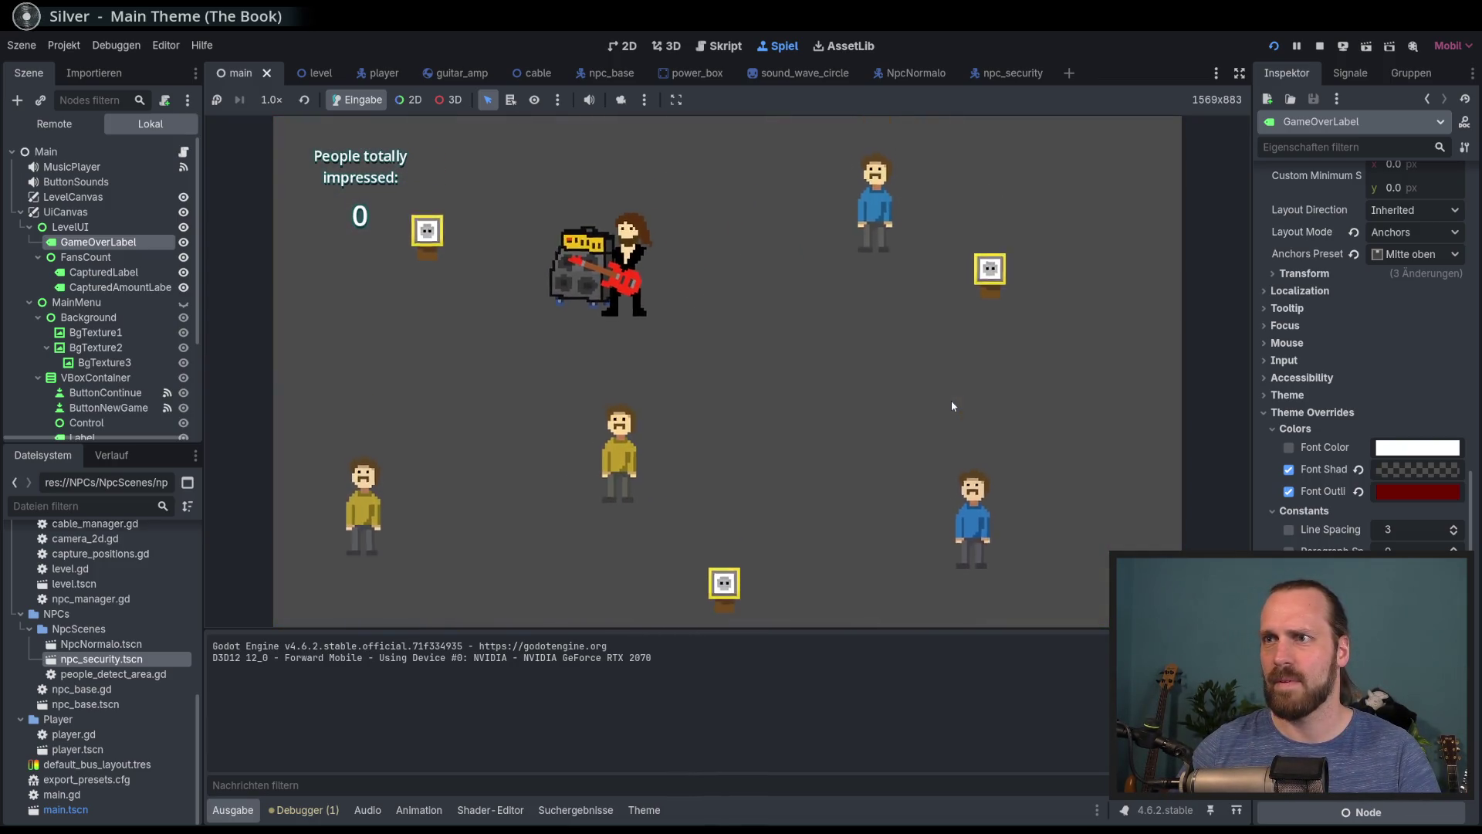
key(Right)
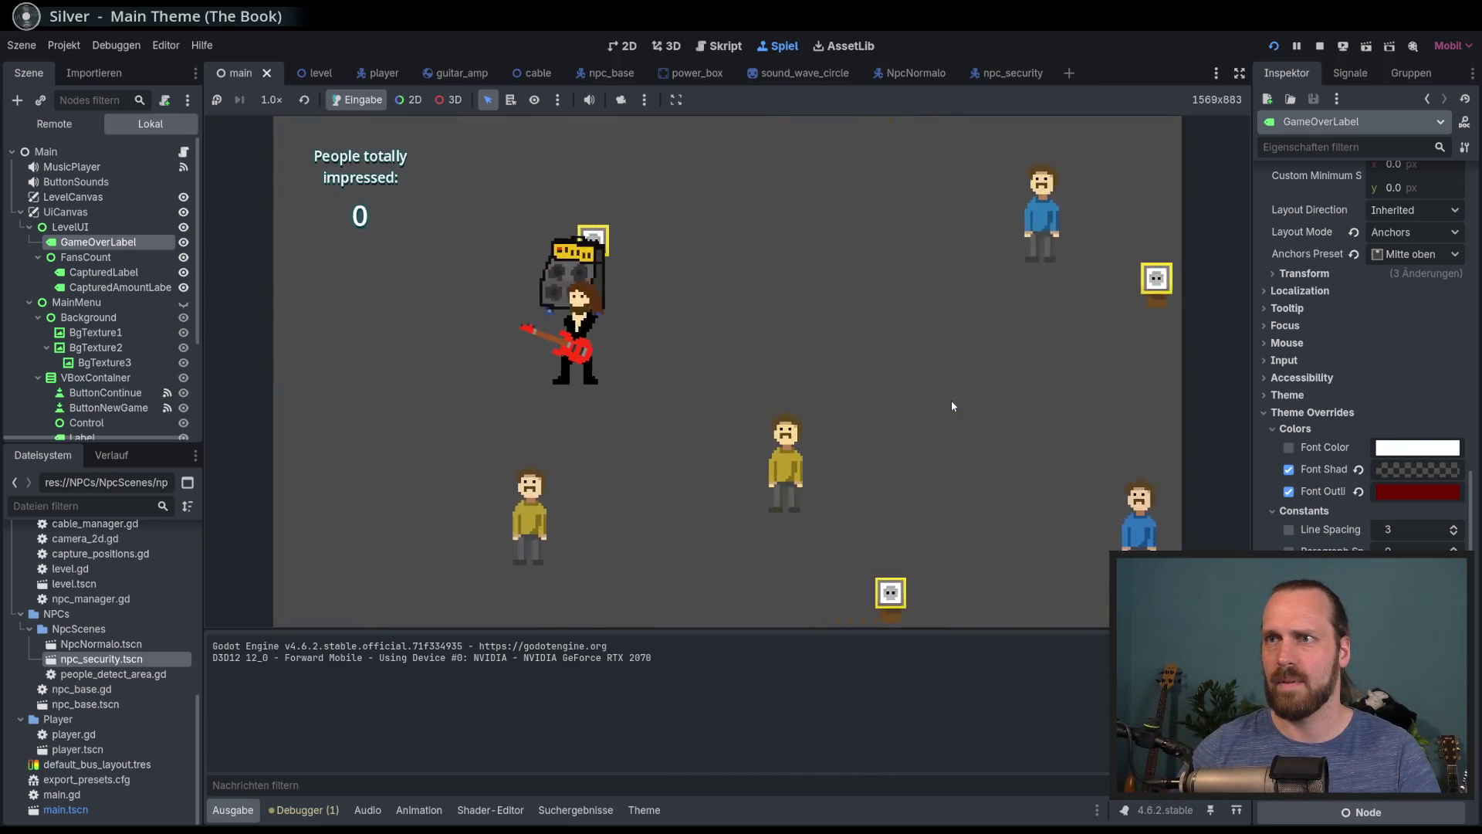
key(Down)
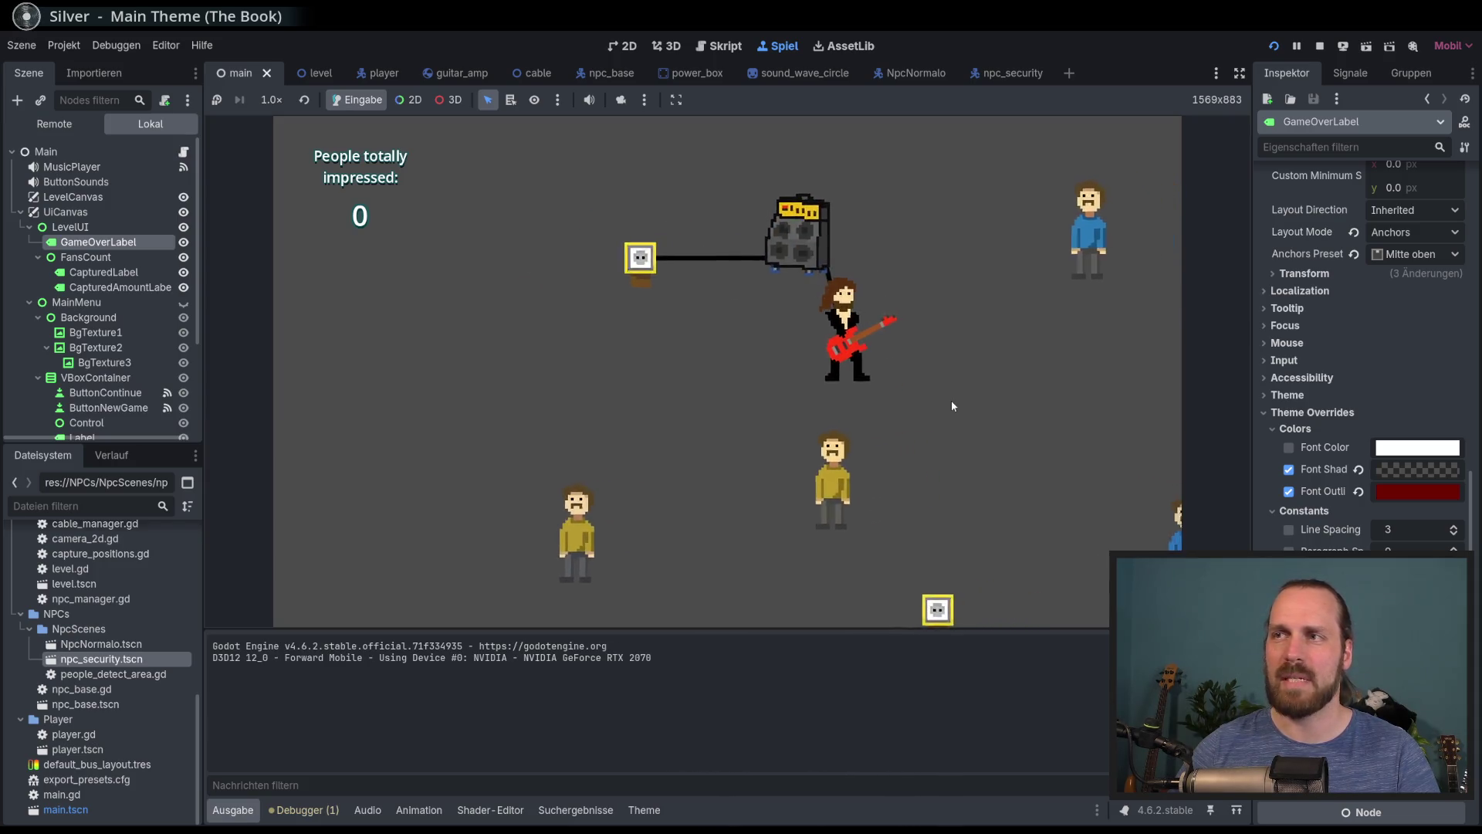
key(Down)
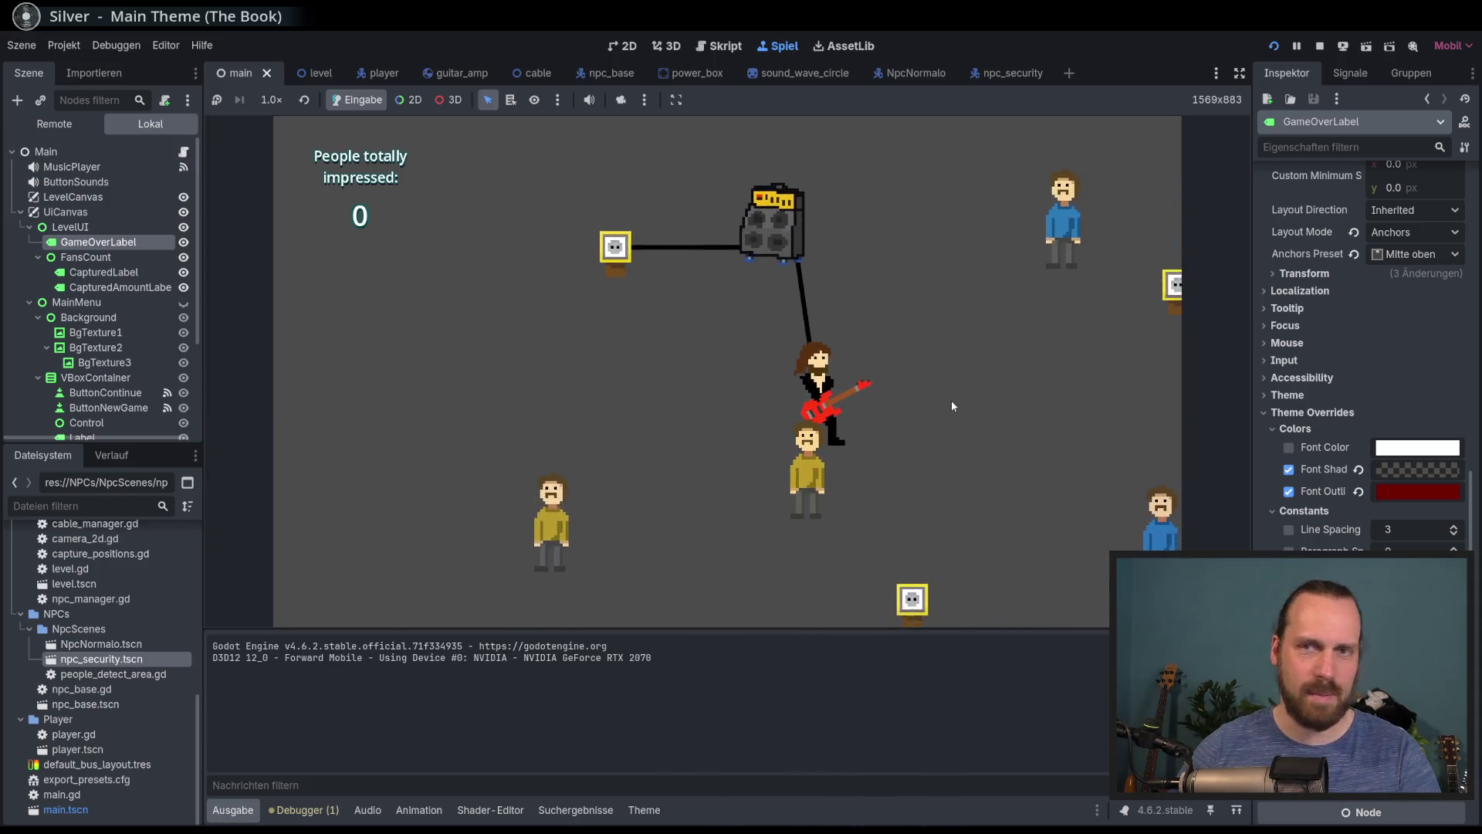
key(Left)
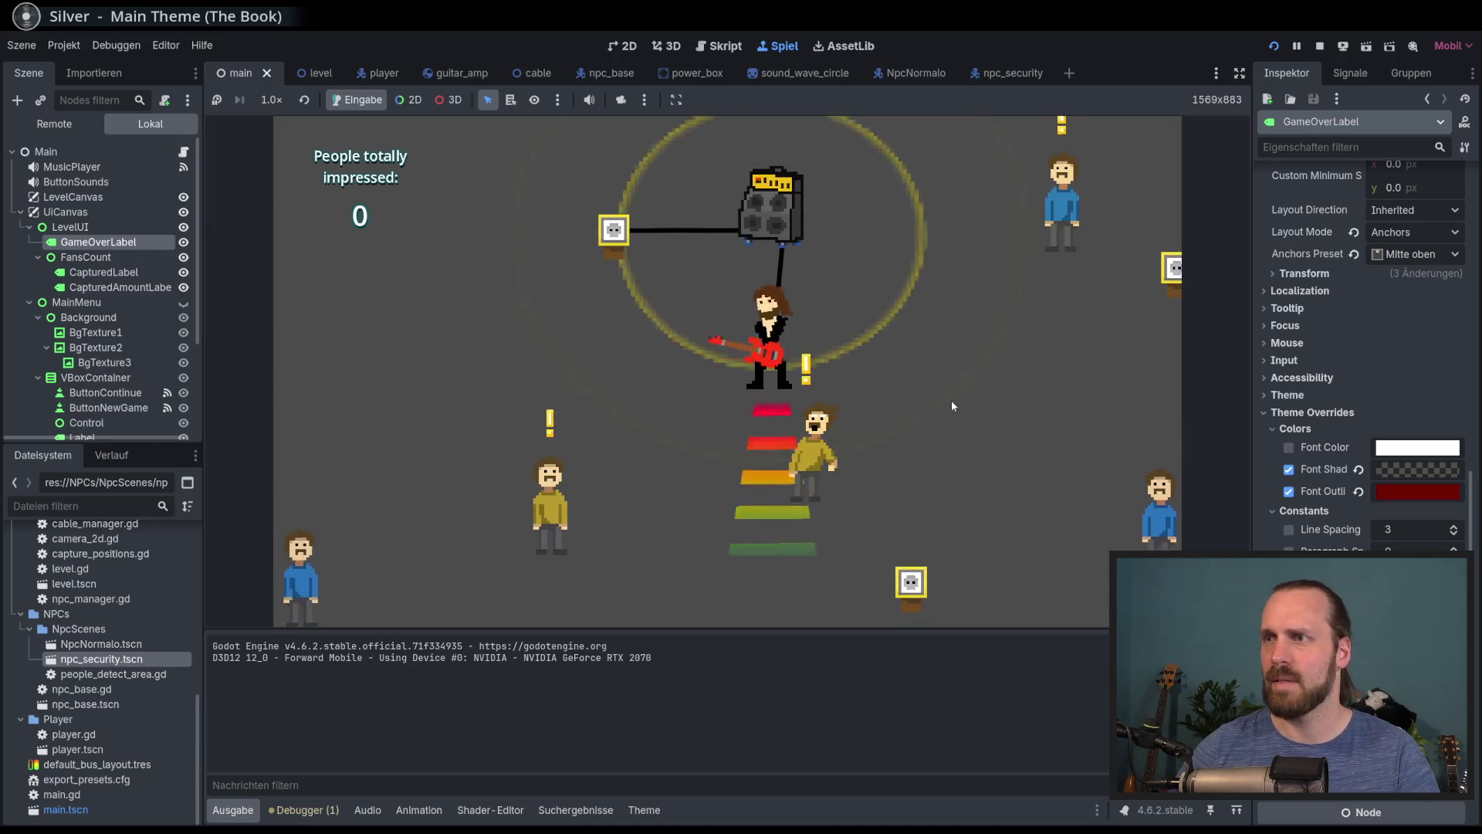
key(Right)
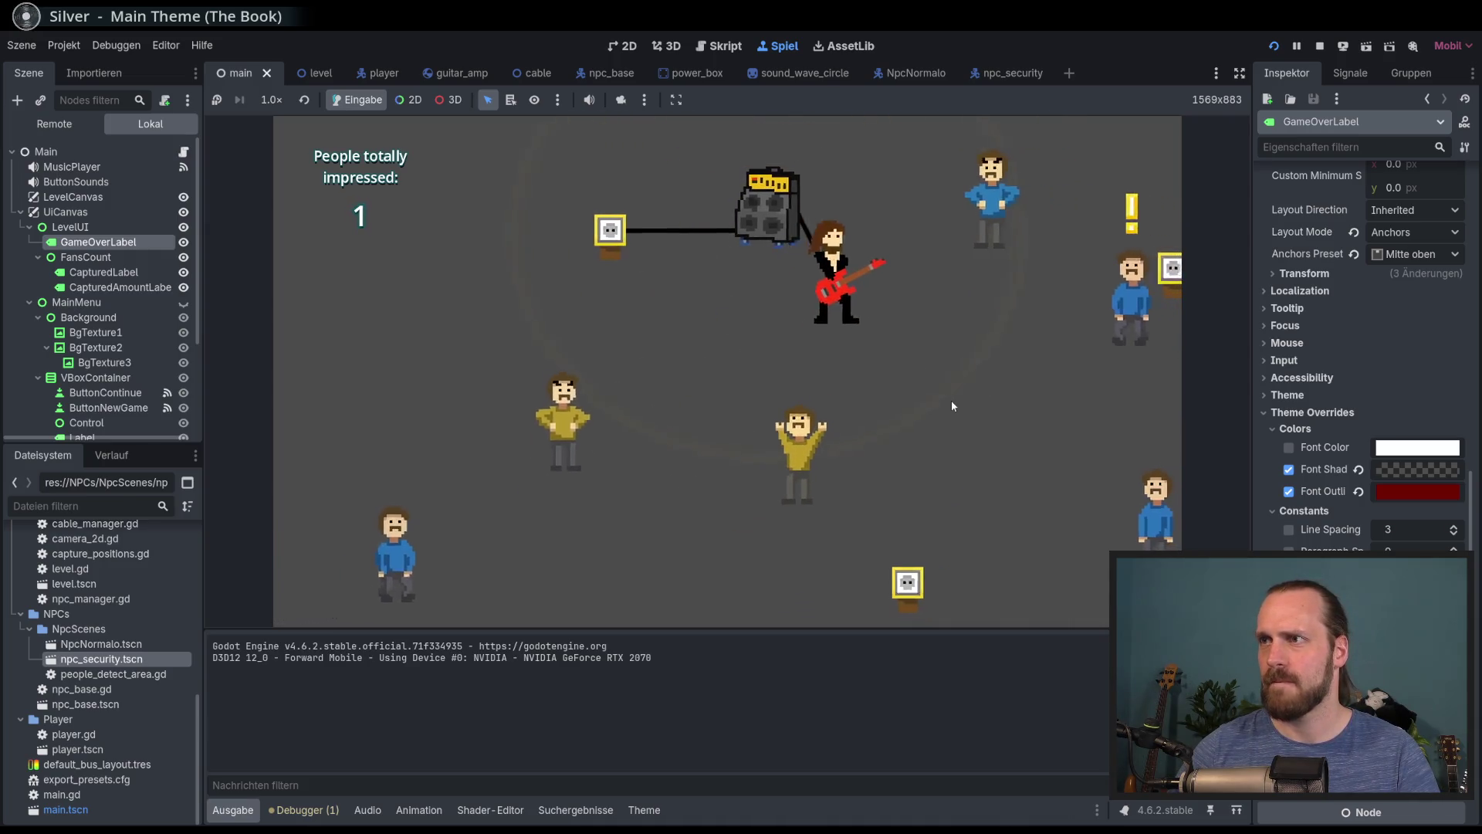
key(Up)
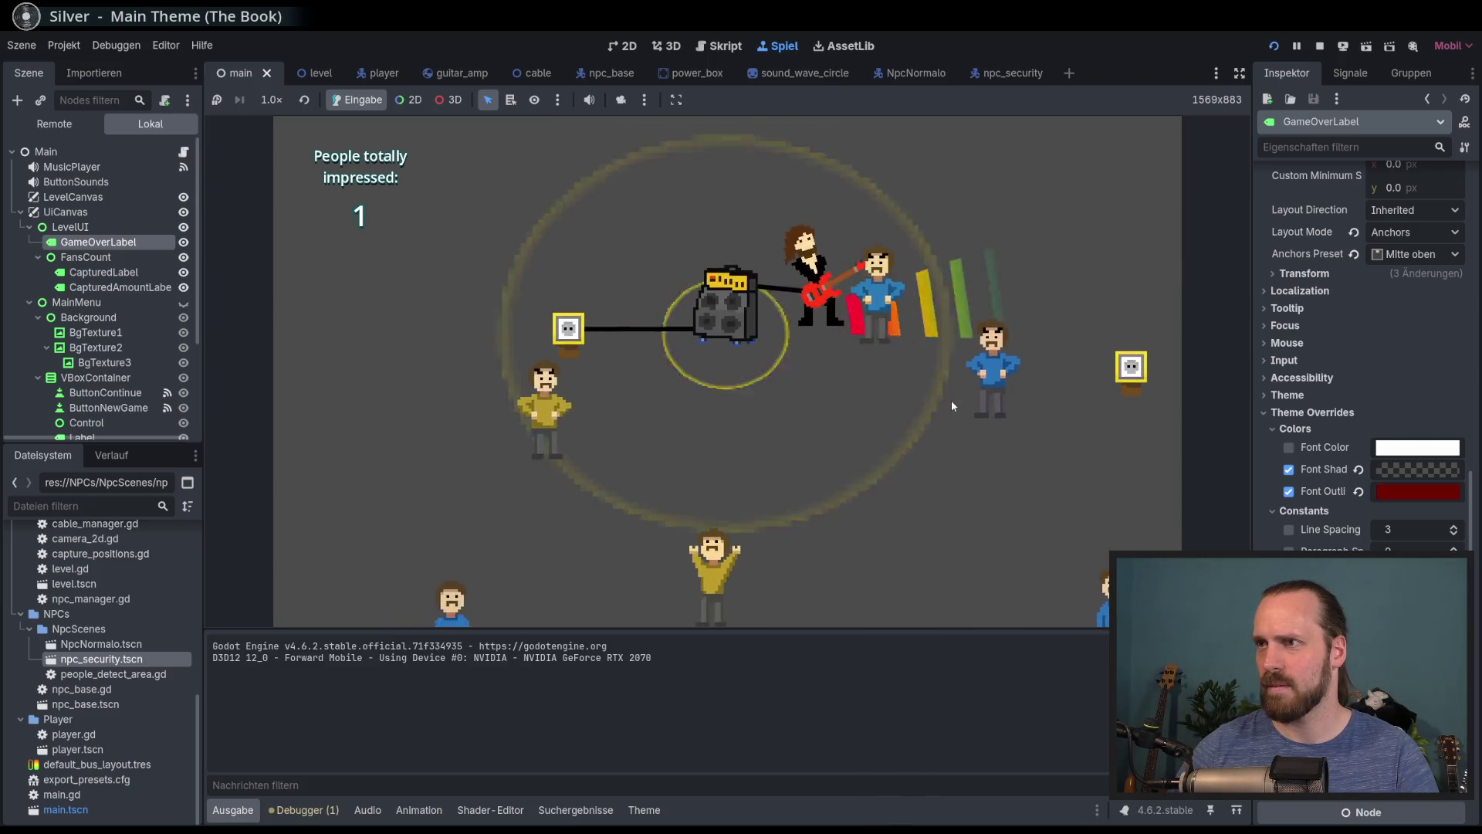
Move the amp around and play to raise the fan count to 2, then walk to a new spot
key(Left)
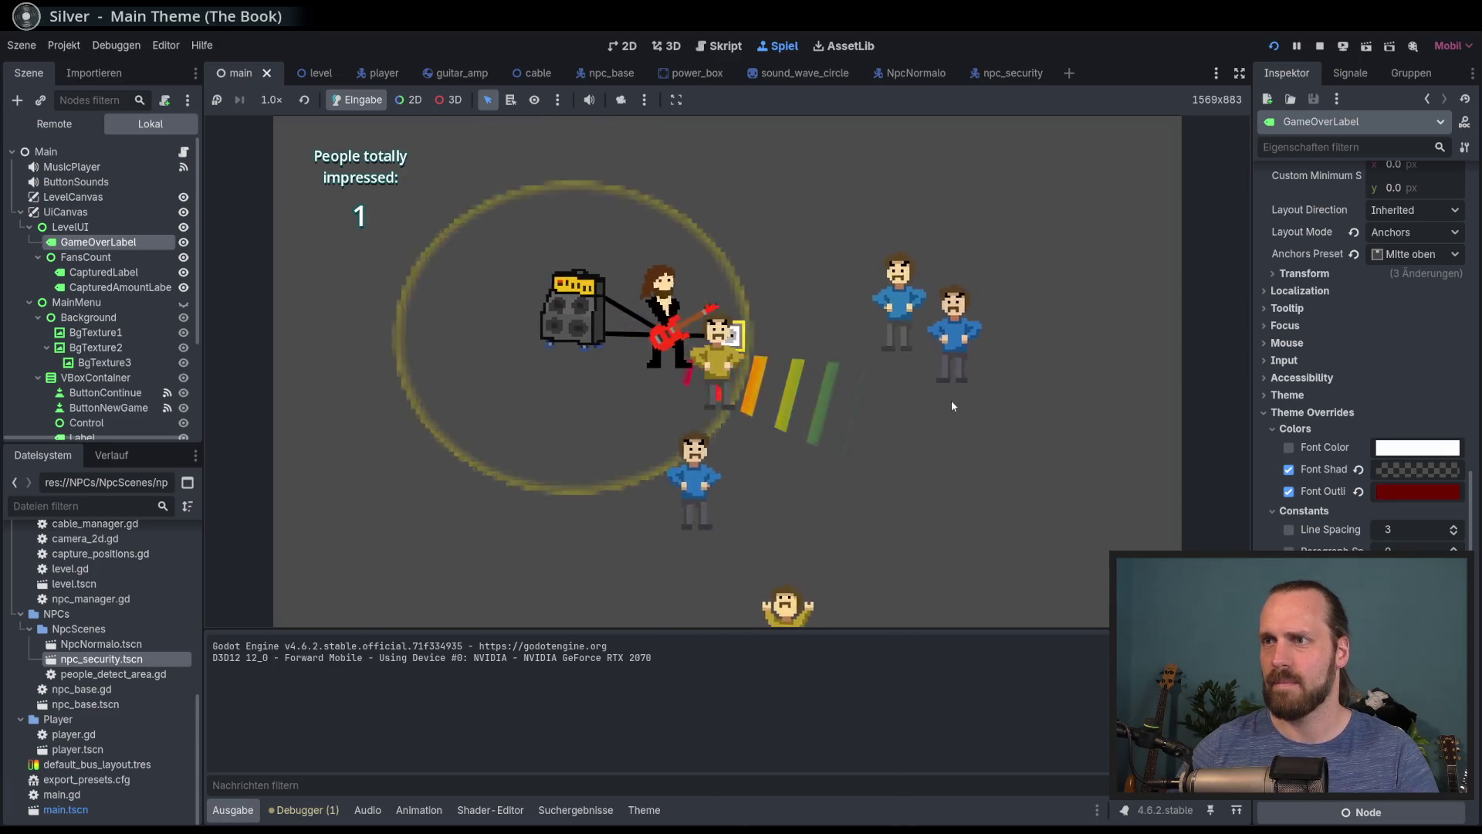
key(a)
key(d)
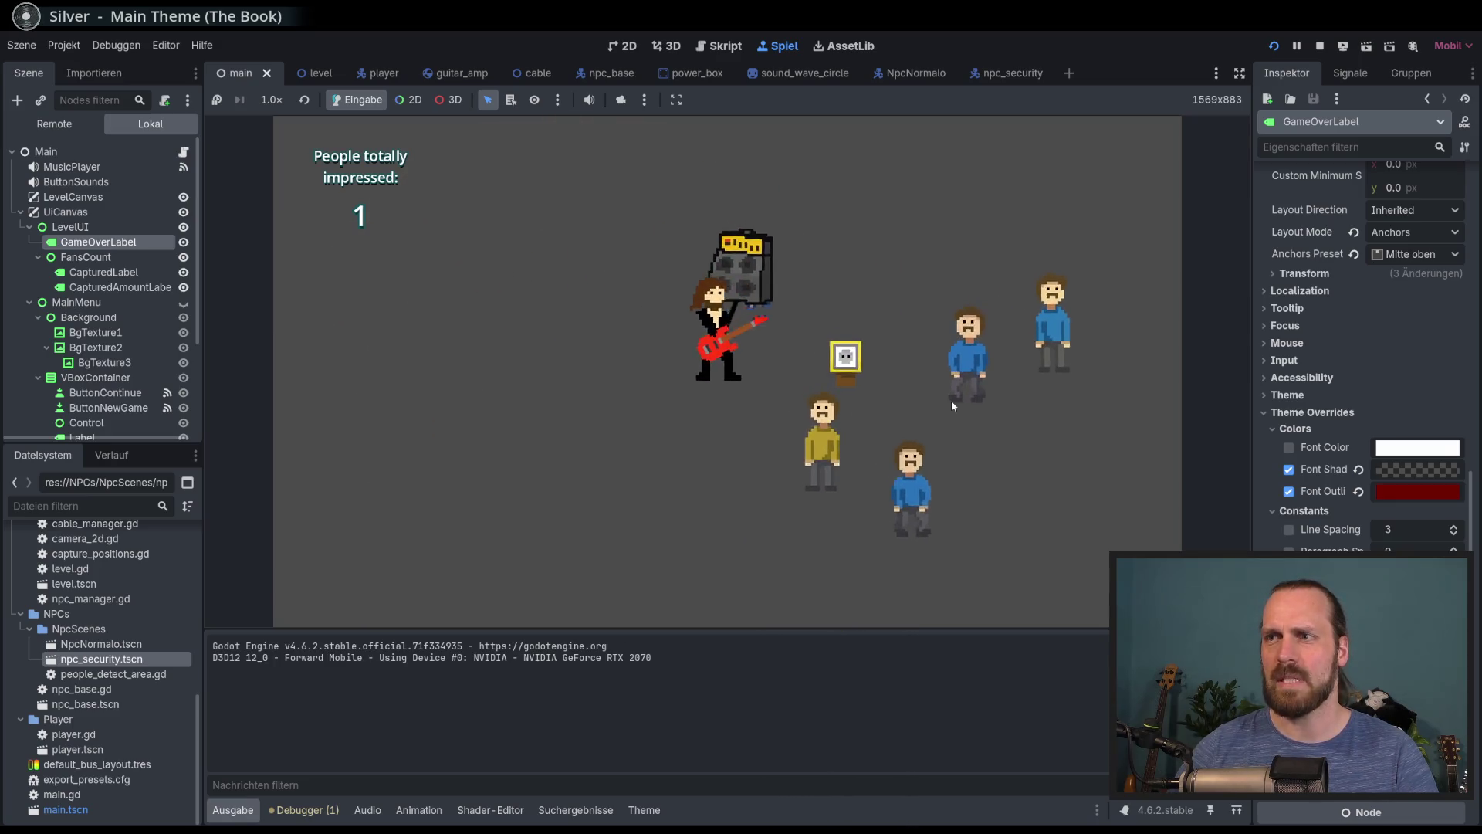
key(d)
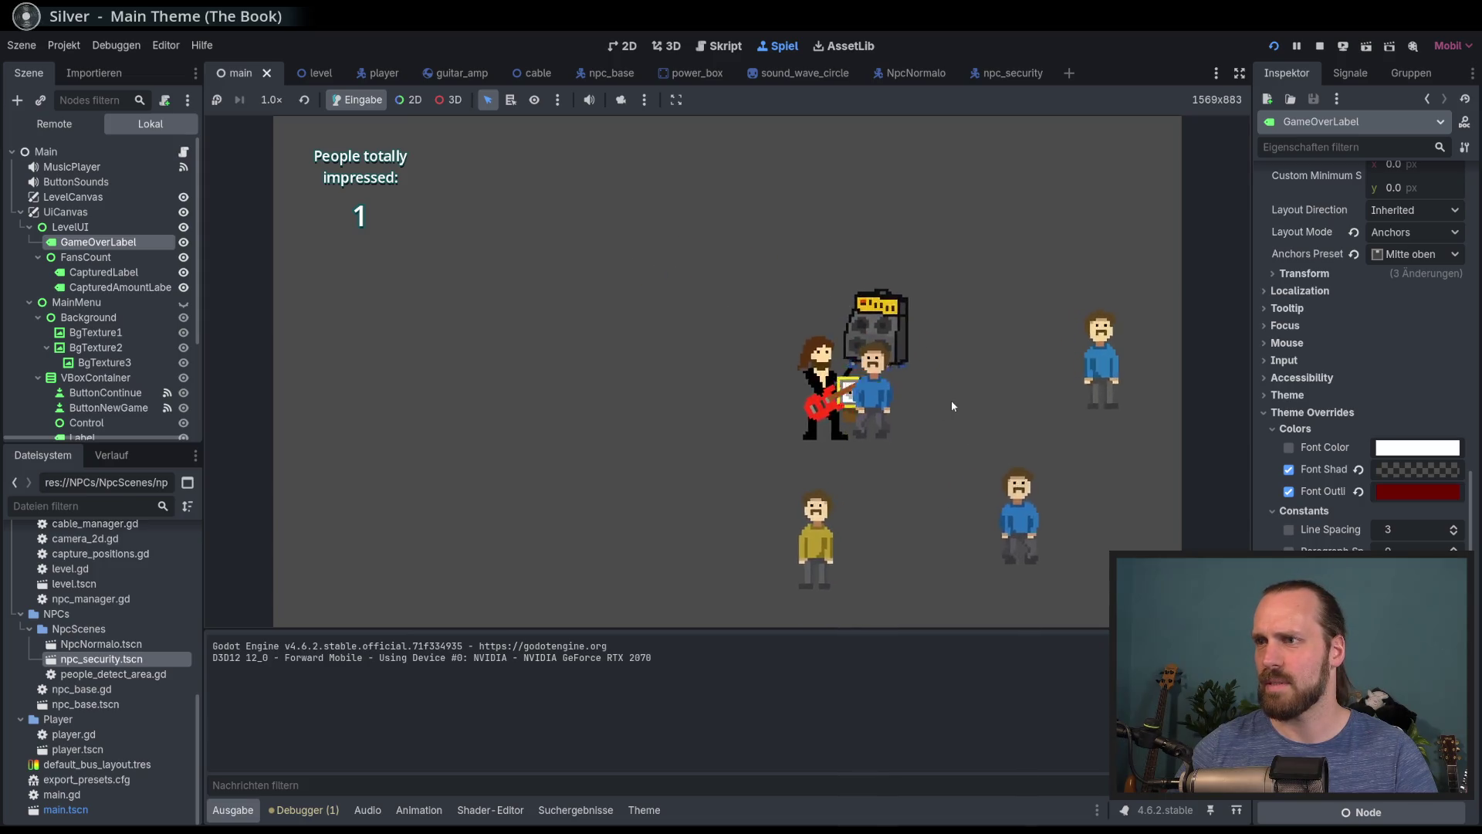
key(s)
key(a)
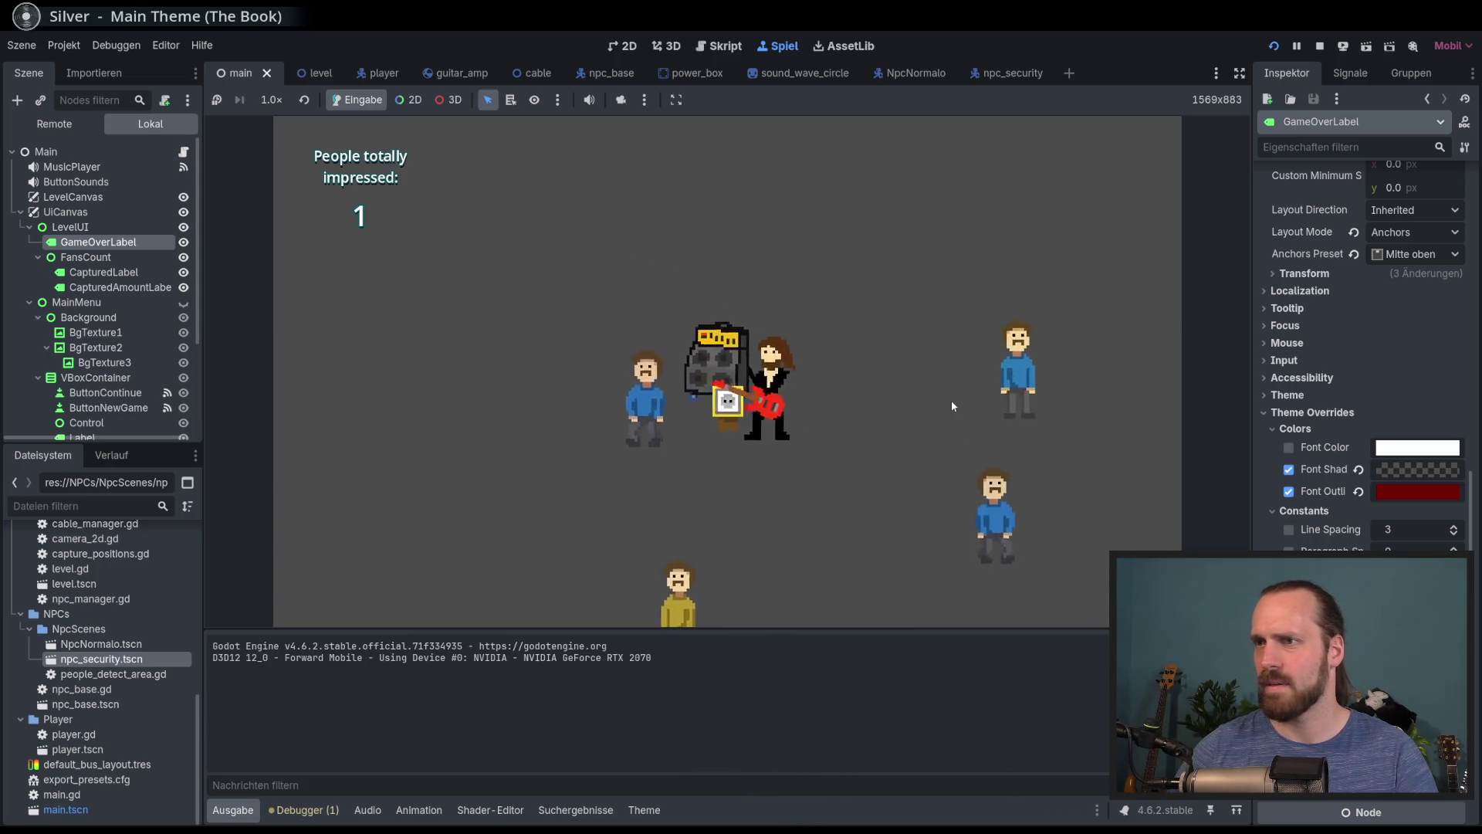
key(space)
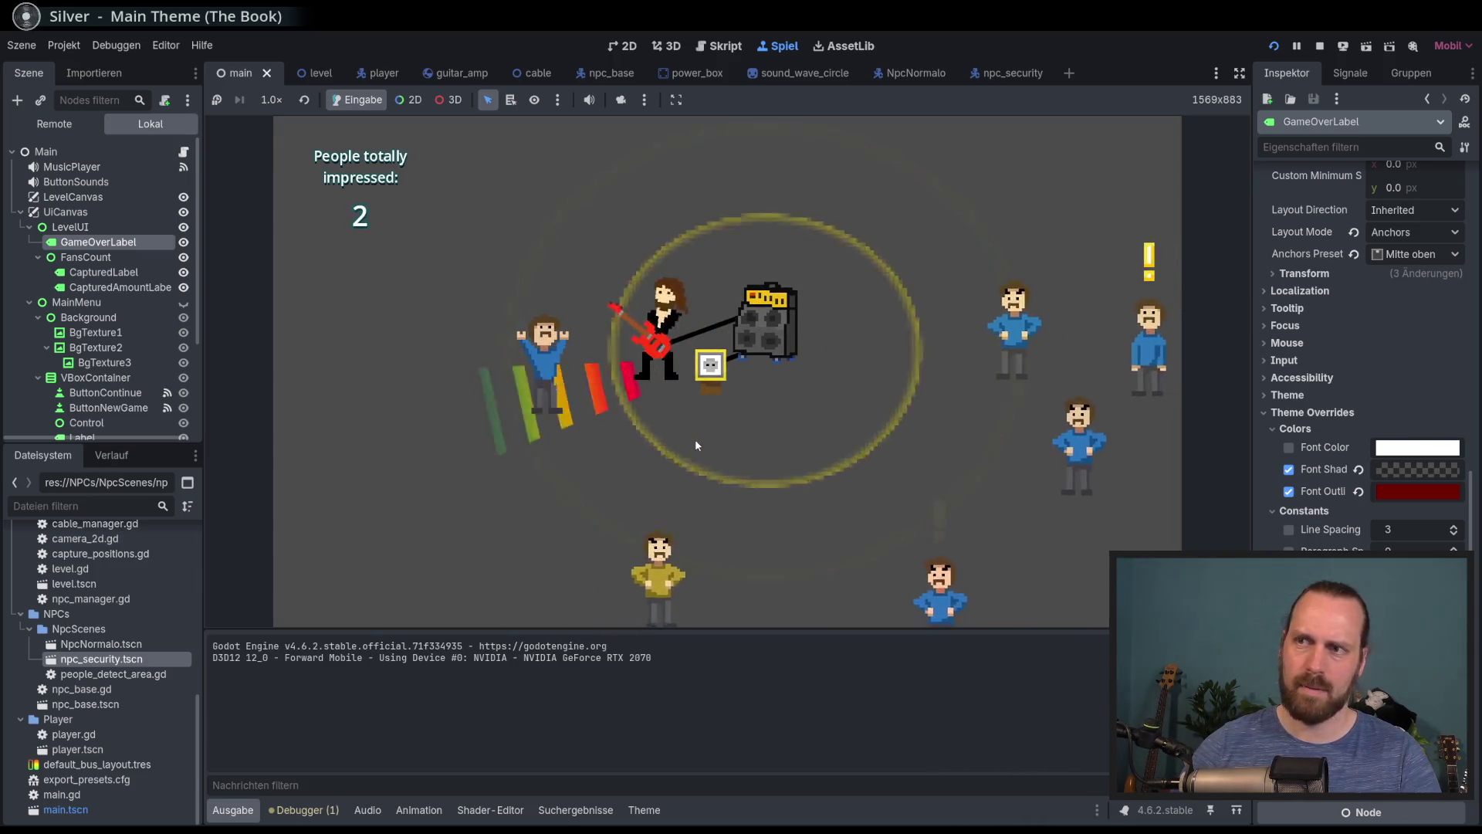
key(d)
key(a)
key(space)
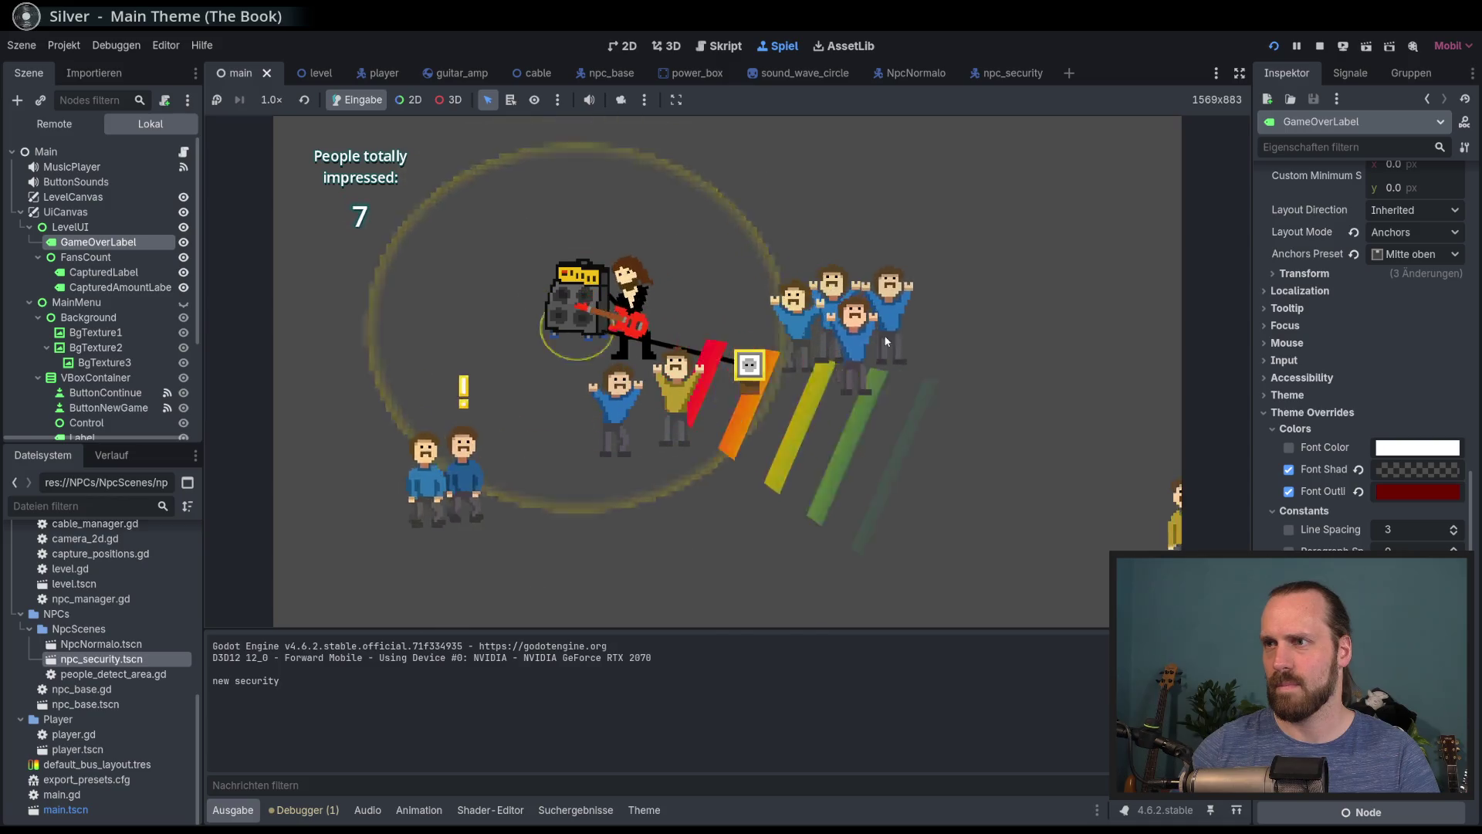
click(862, 331)
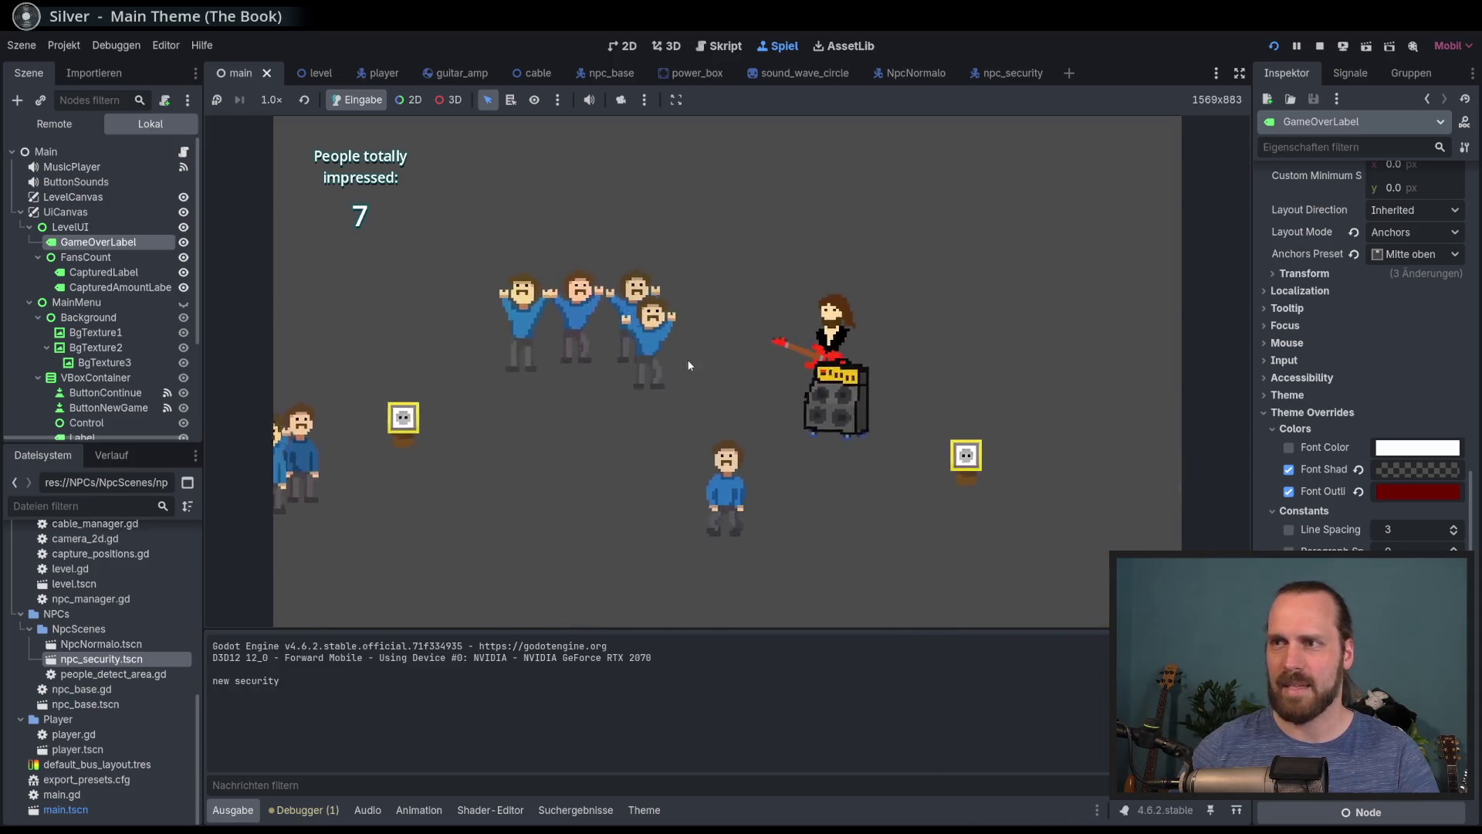
click(877, 417)
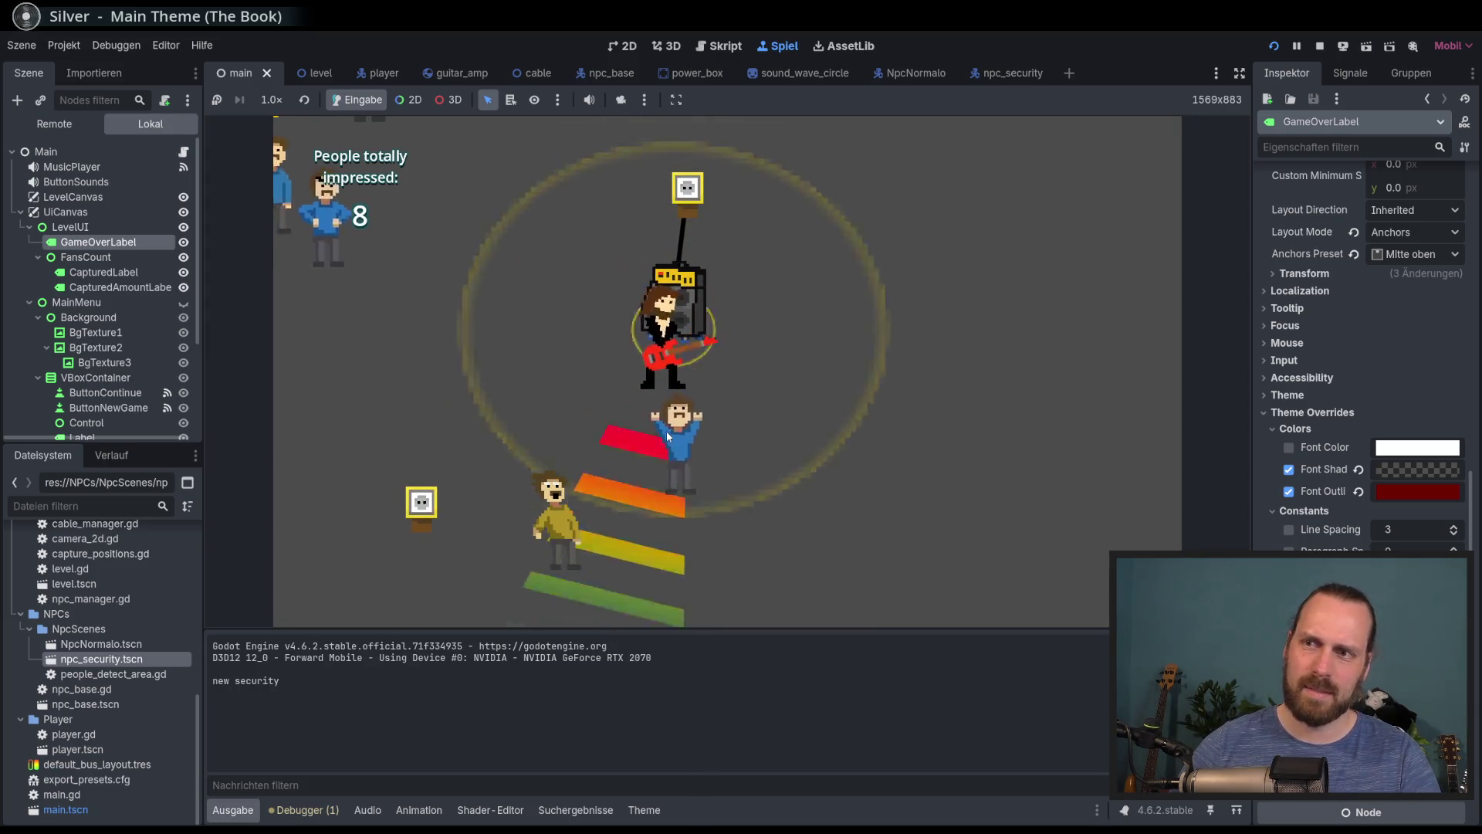
Drag the amp across the playfield and play to raise the fan count to 13
key(w)
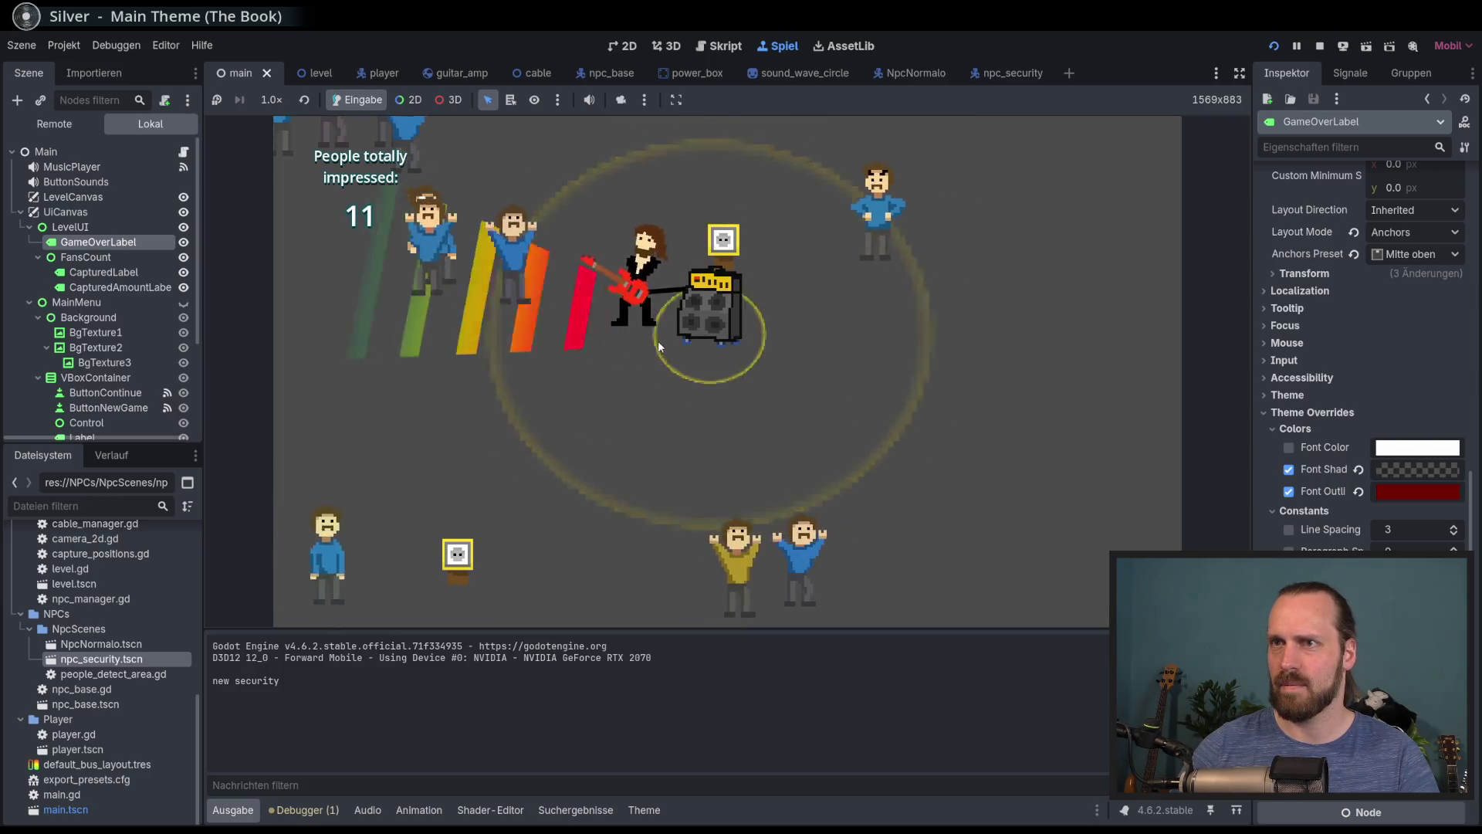
key(d)
key(s)
key(d)
key(w)
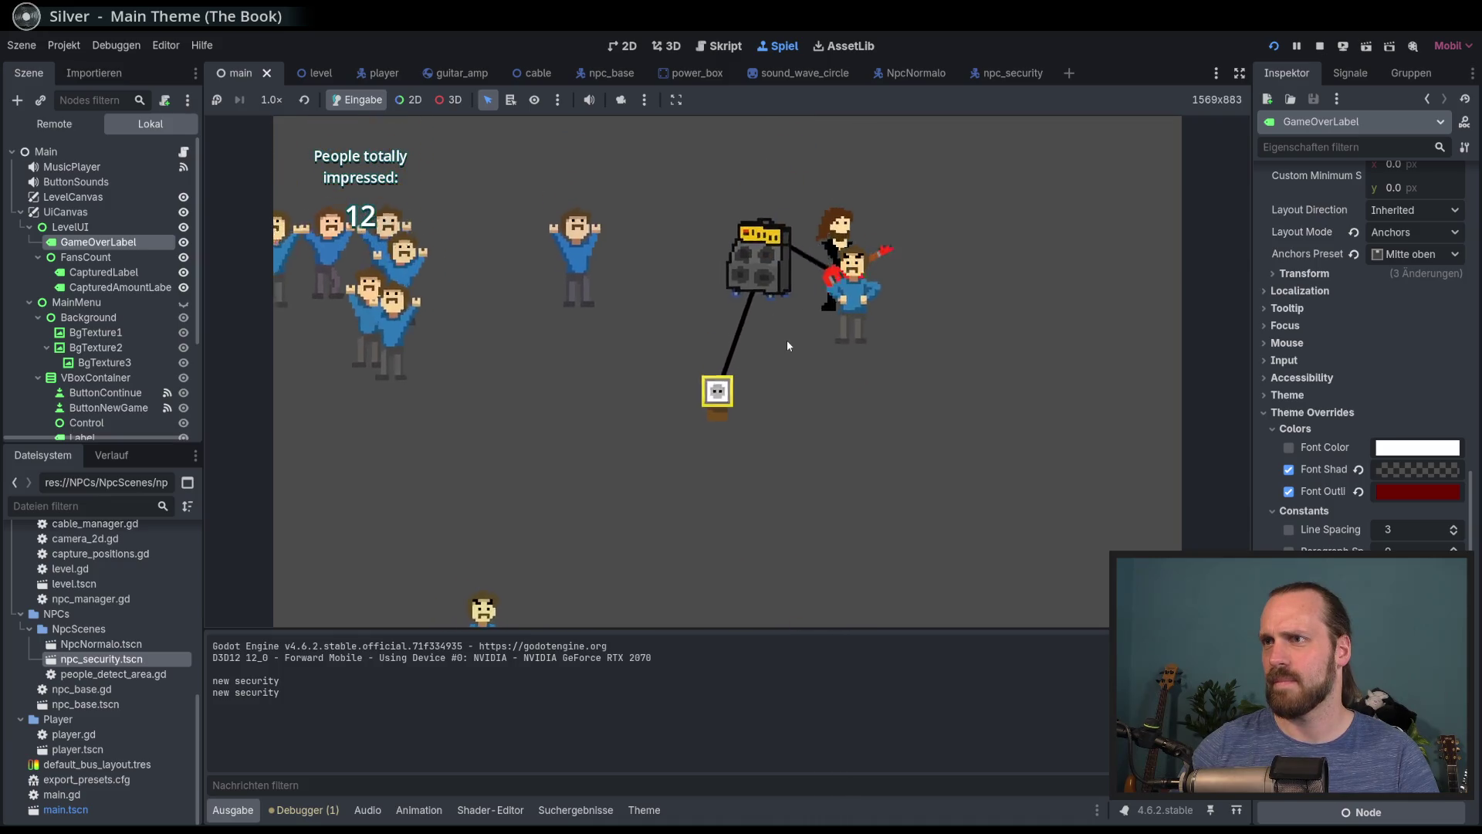
key(a)
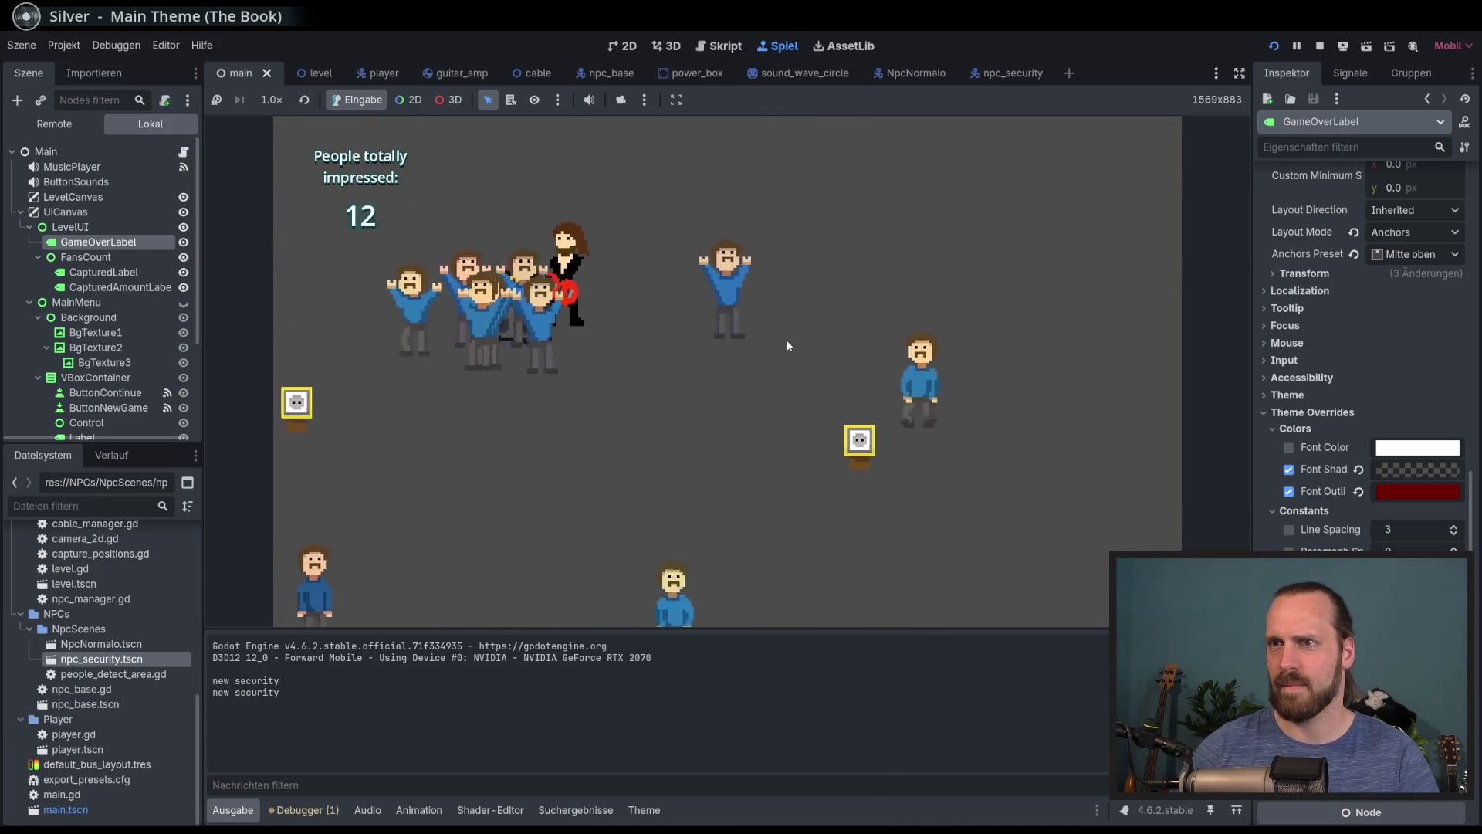
key(a)
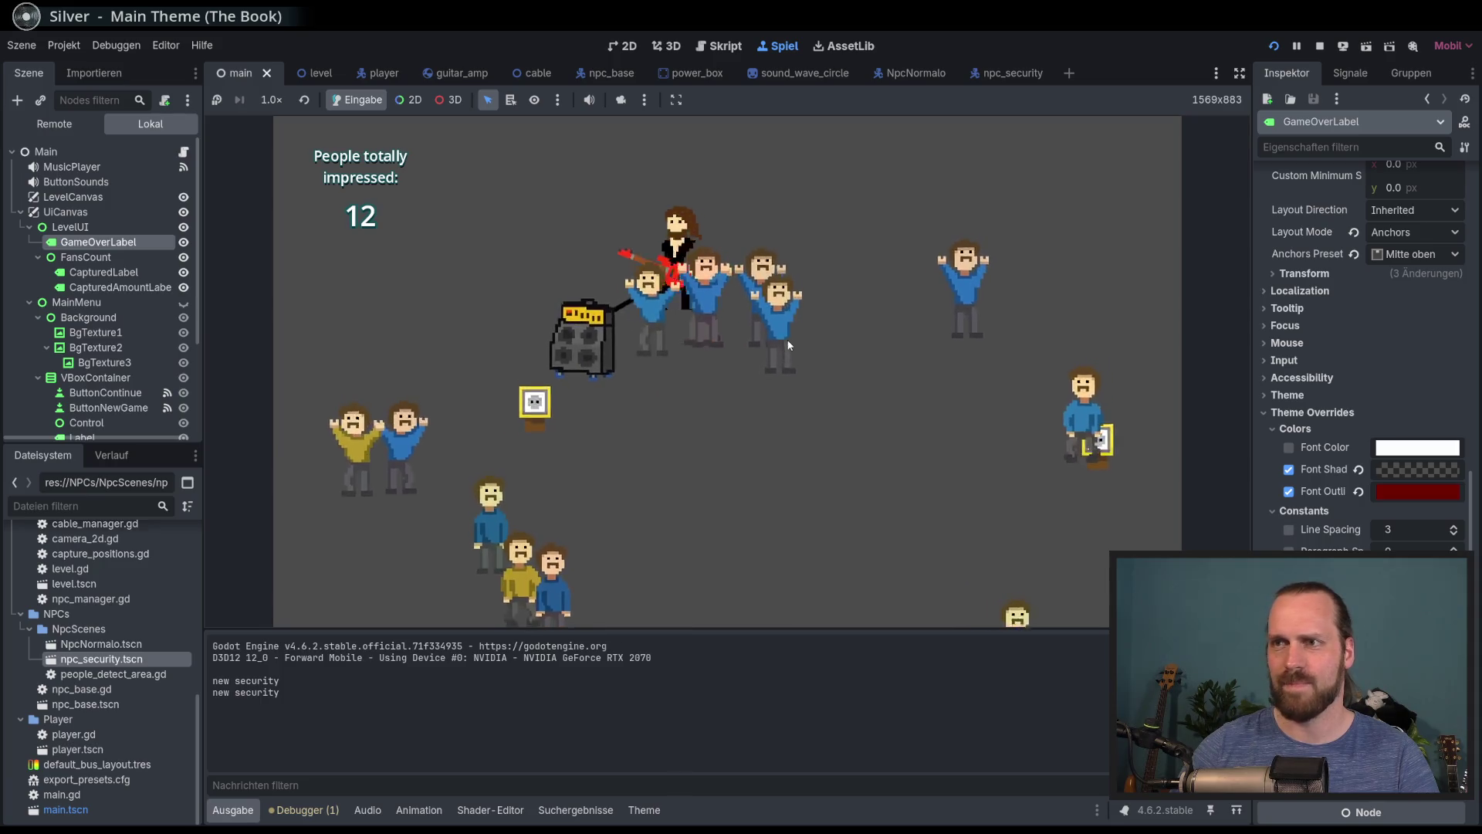
key(s)
key(d)
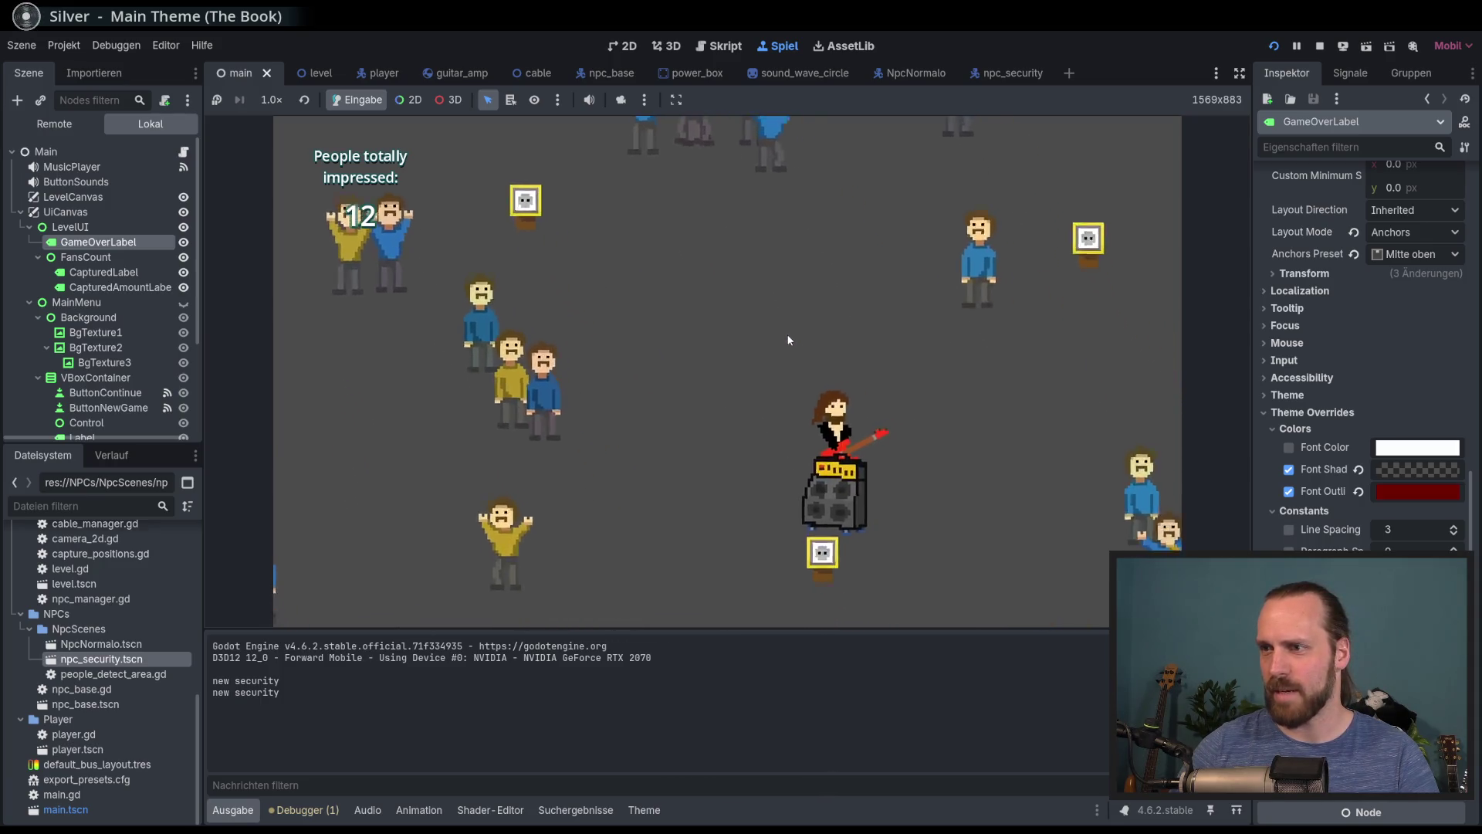
key(a)
key(a)
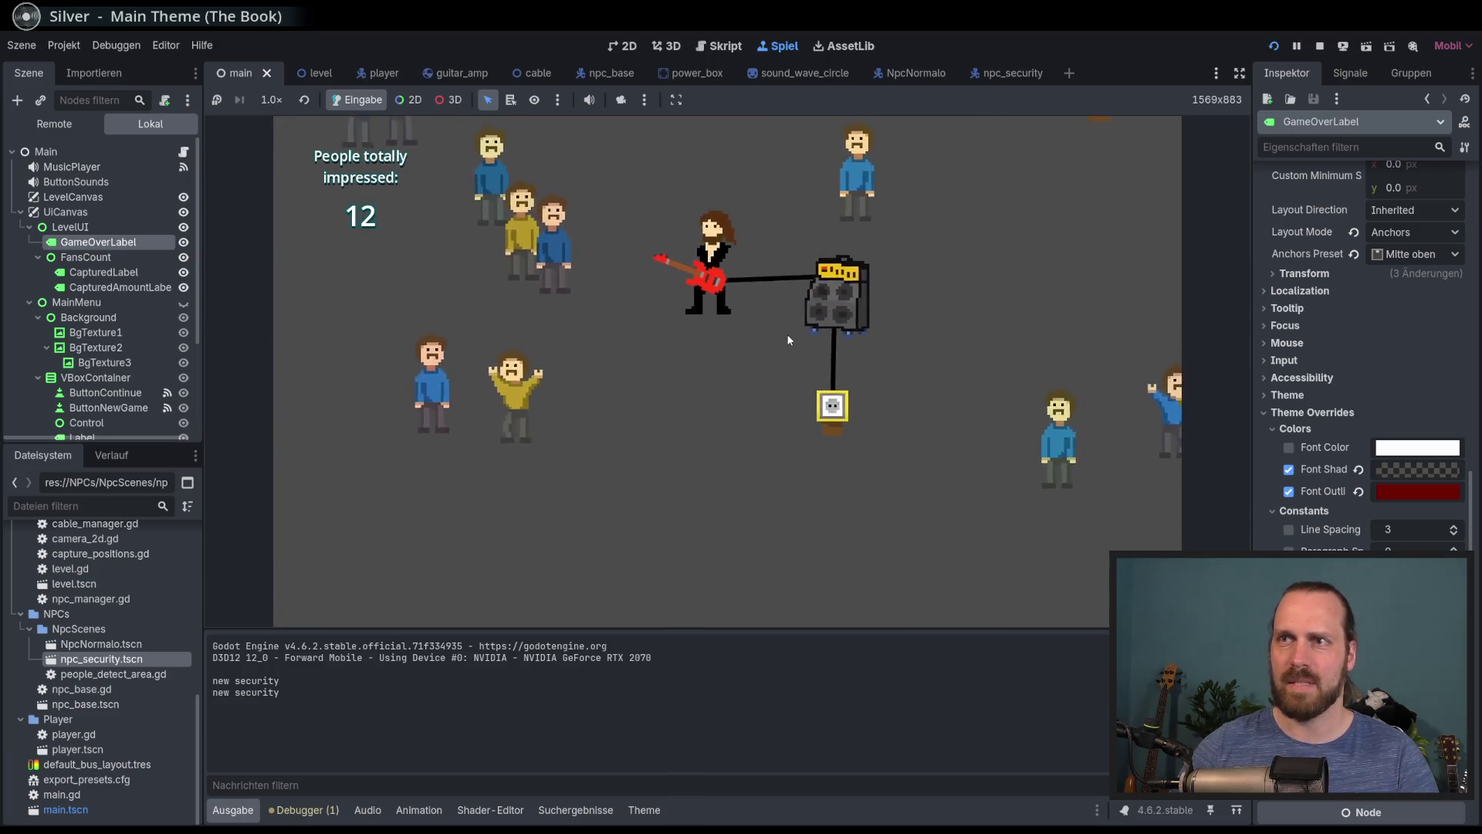
key(space)
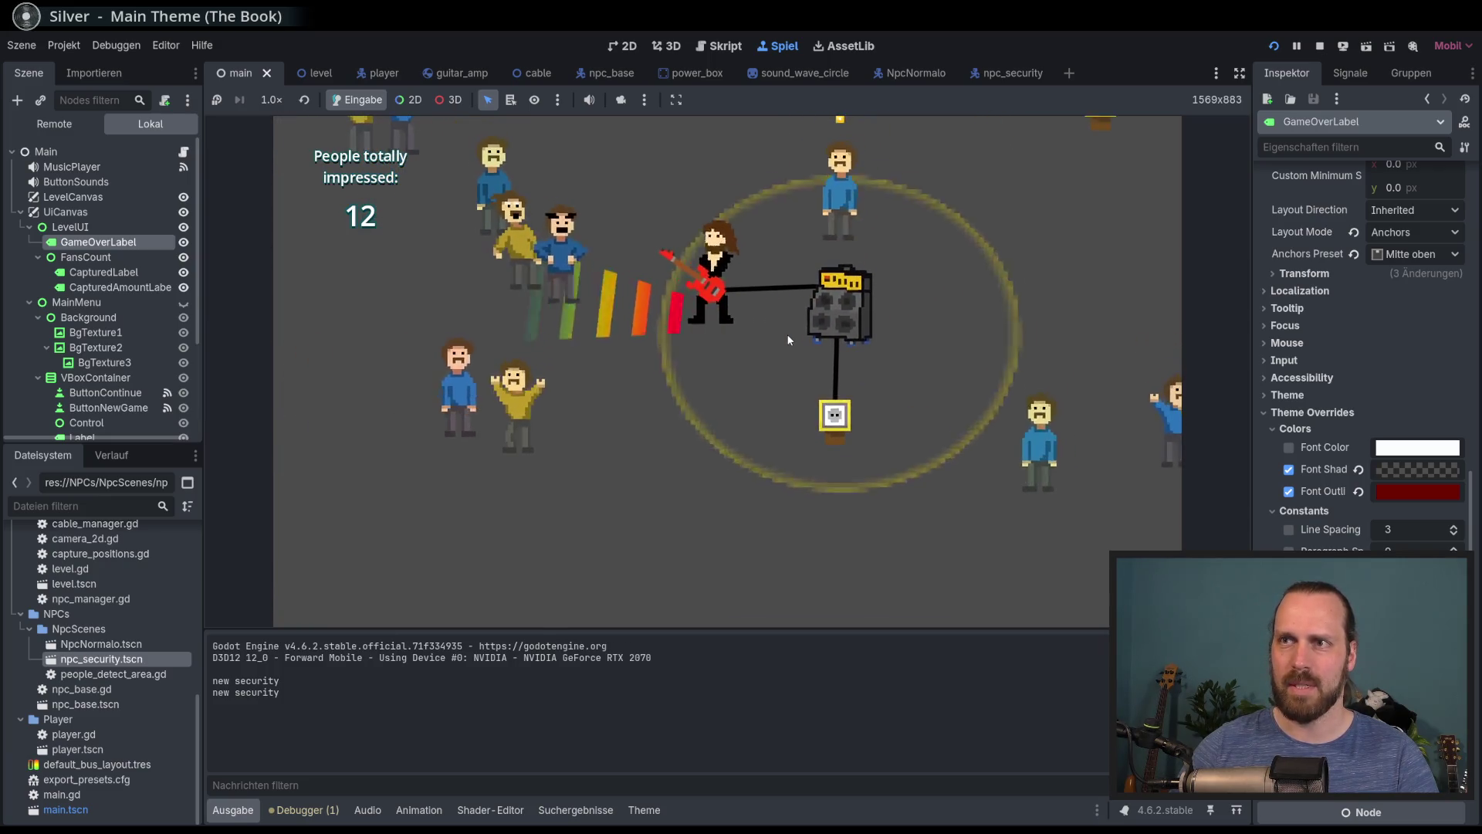
Pick up the amp, set it down with E, pick it up again and play
key(d)
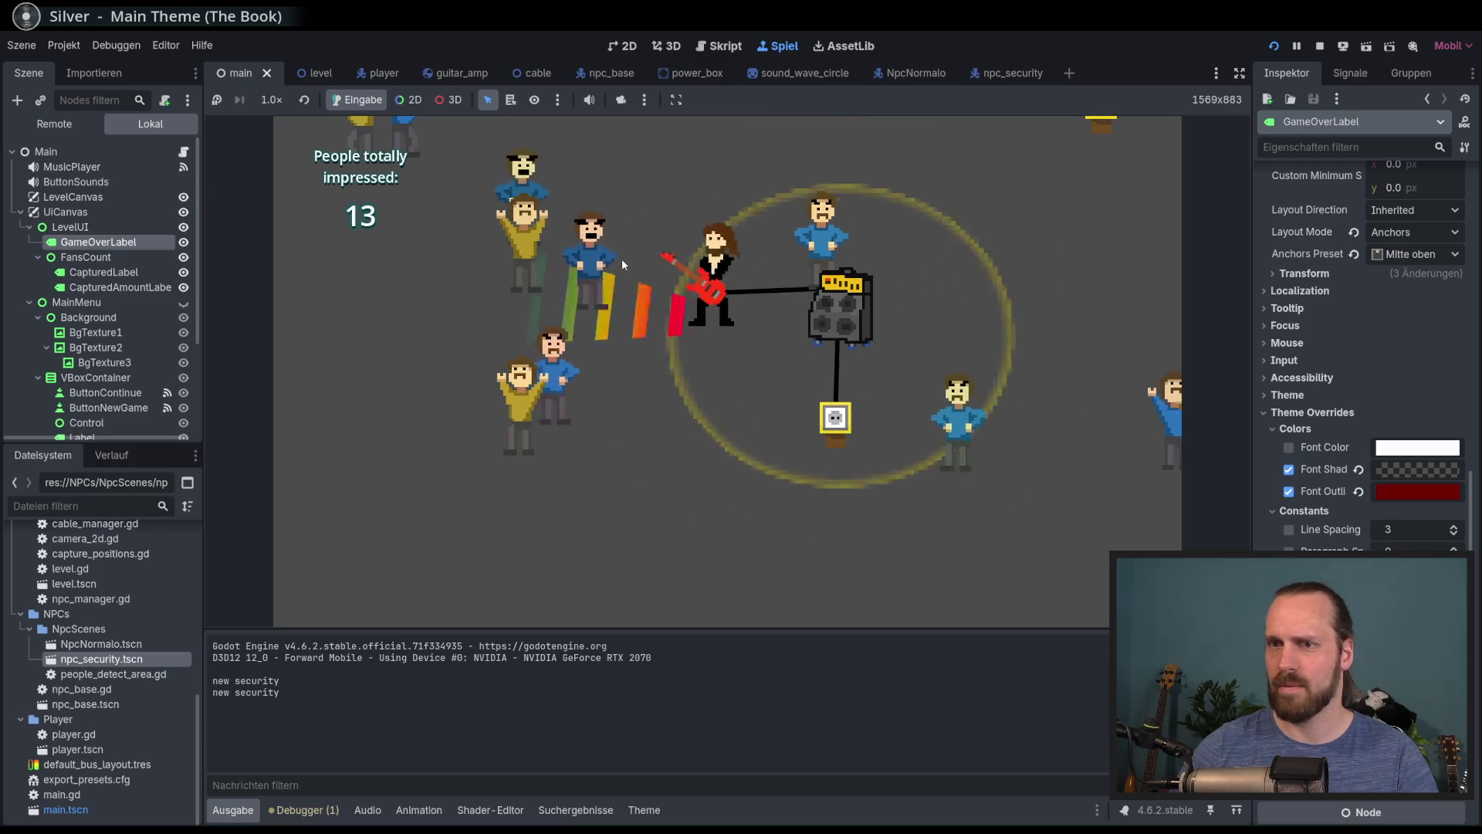
key(w)
key(e)
key(a)
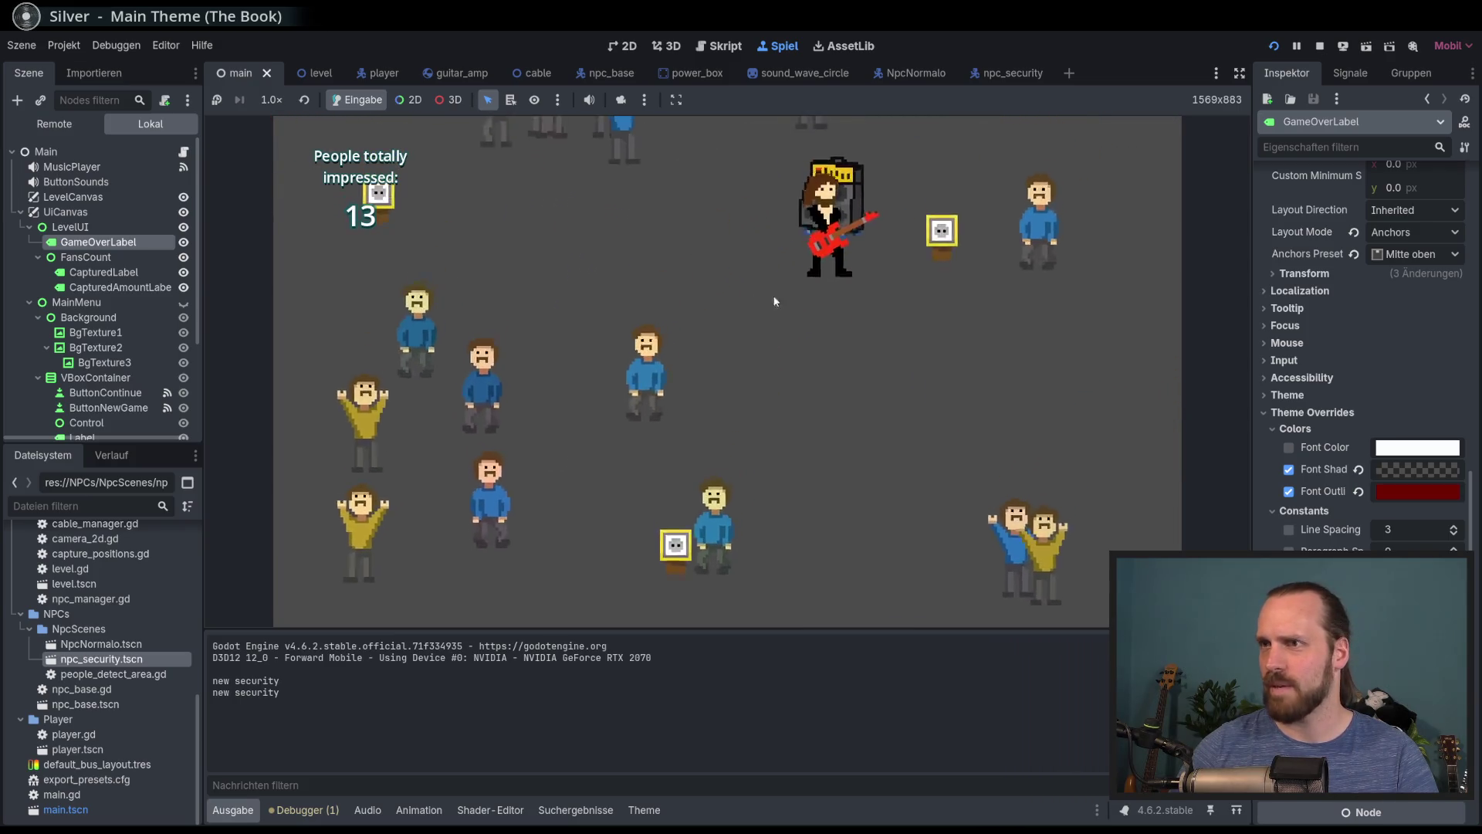
key(d)
key(e)
key(a)
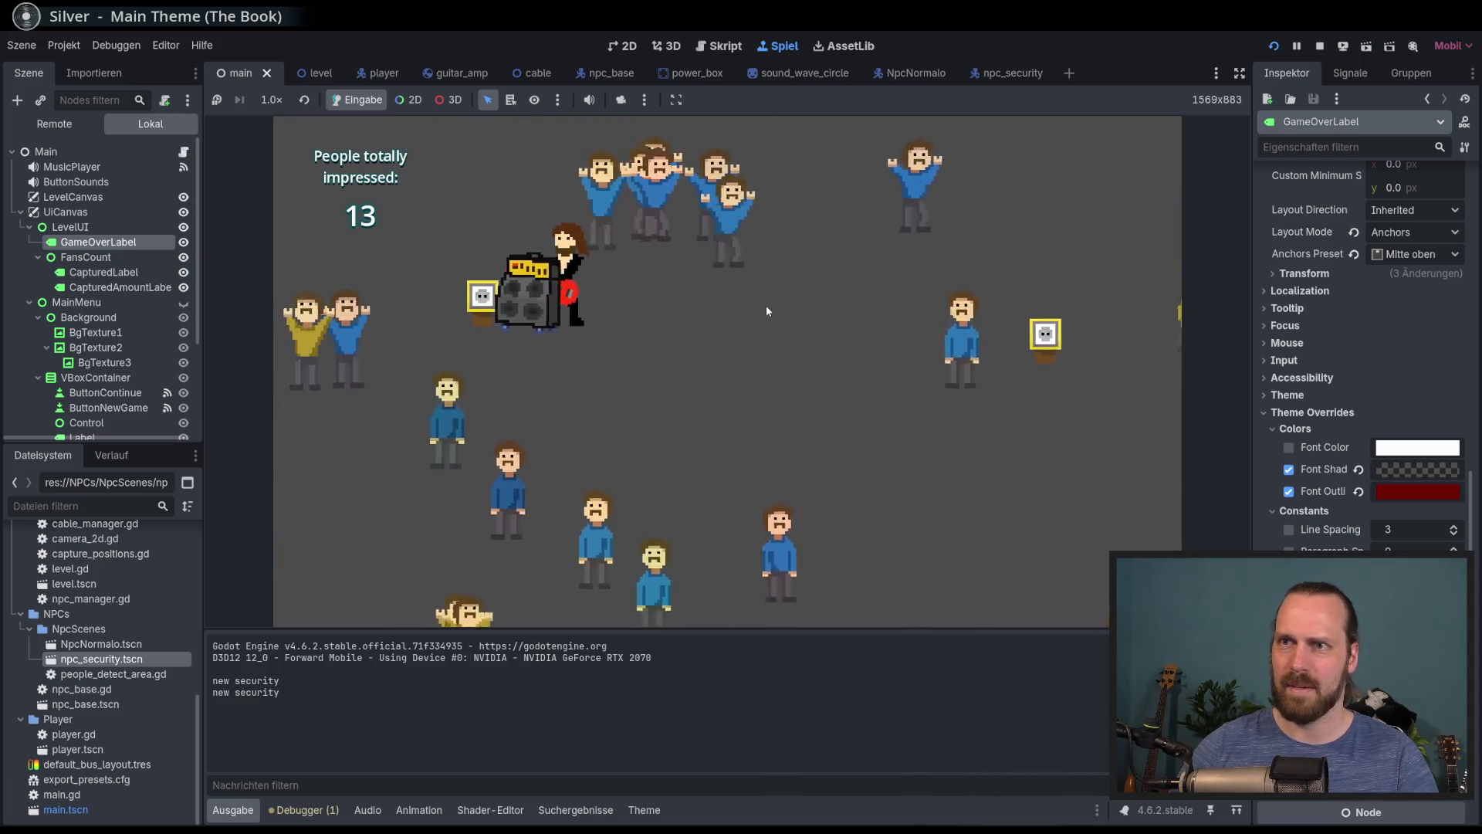
key(space)
Keep carrying the amp and playing until 17 people are impressed
key(a)
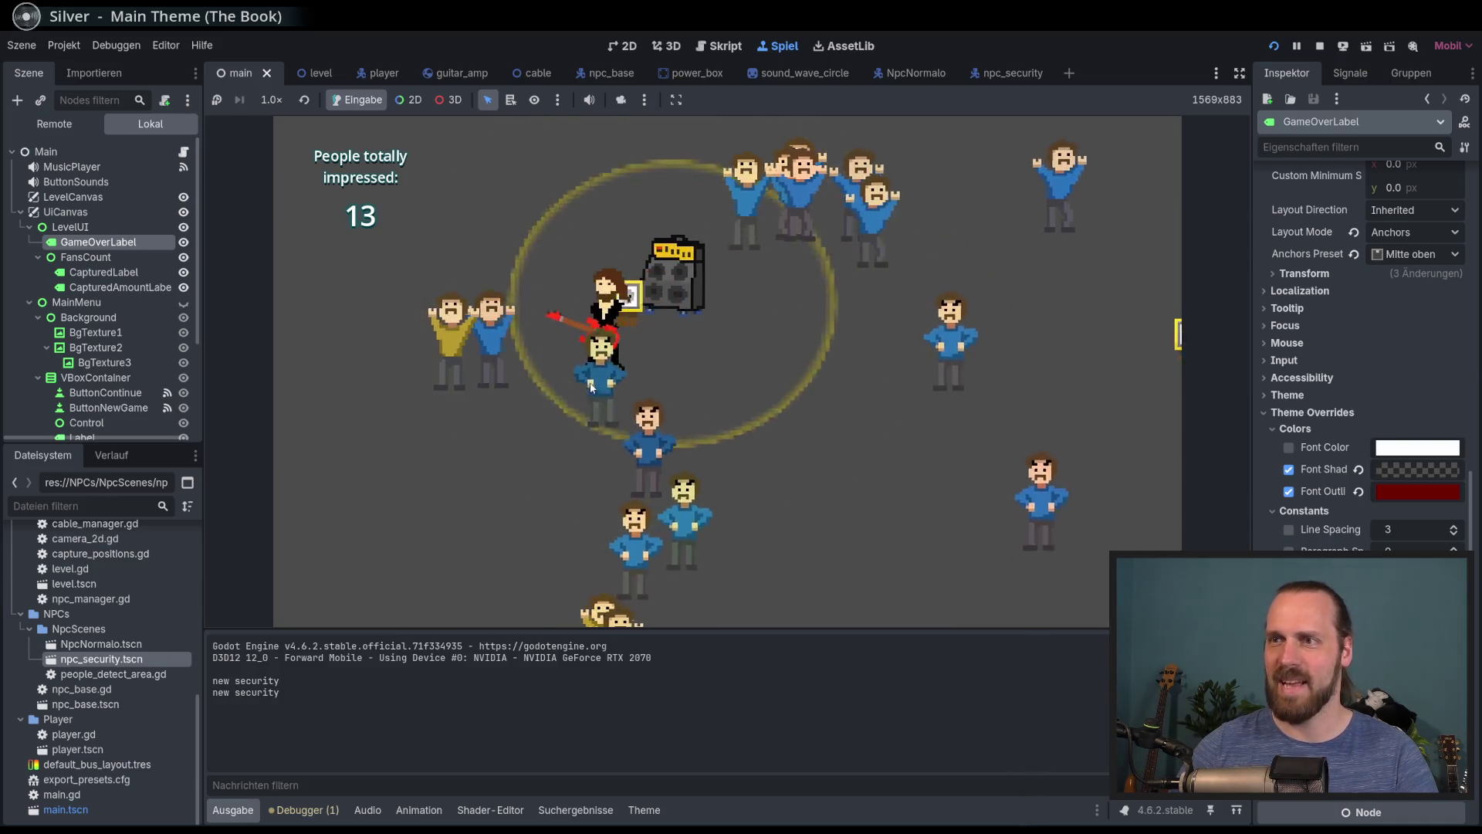
key(d)
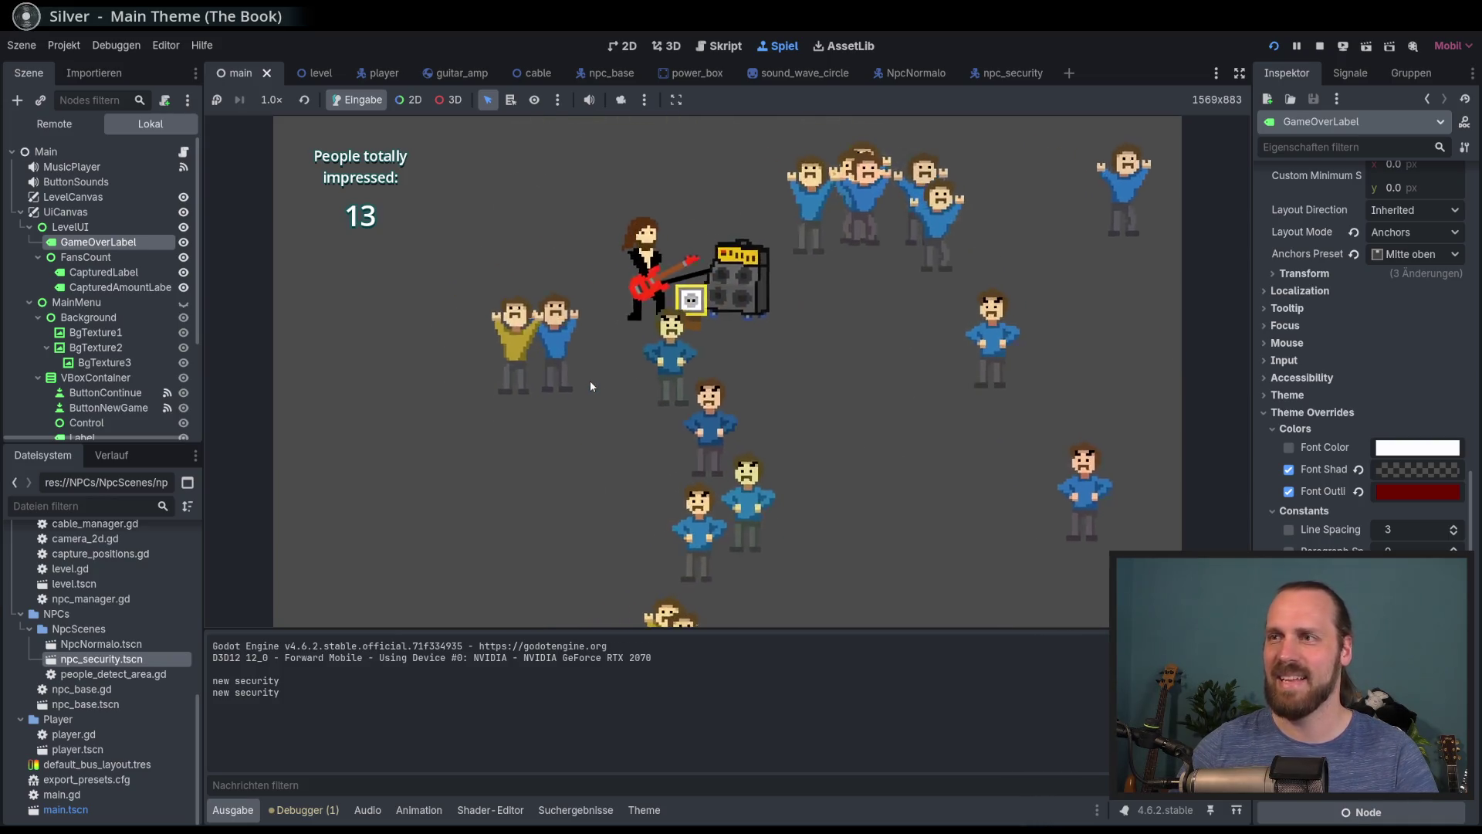
key(s)
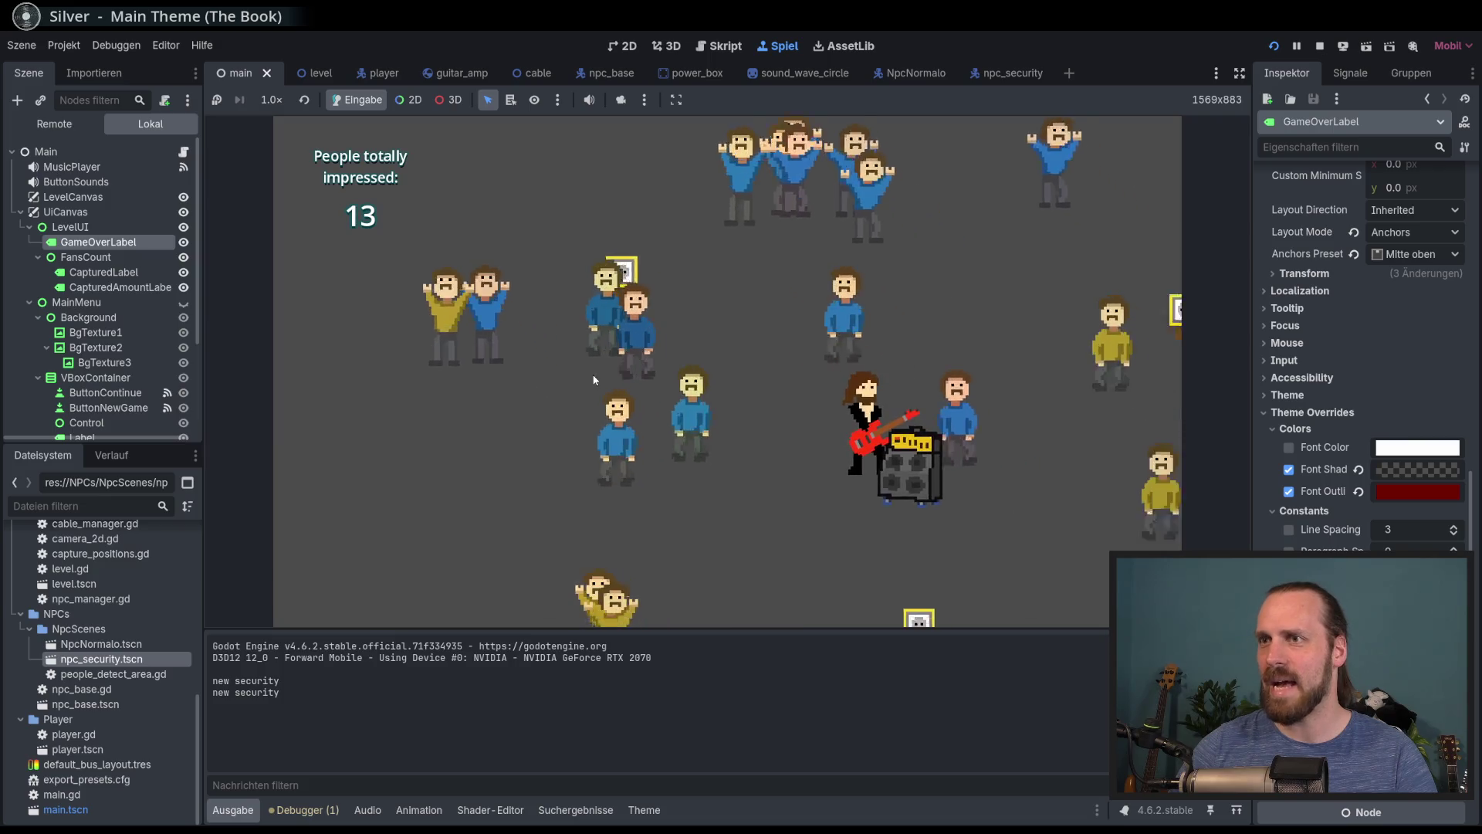
key(w)
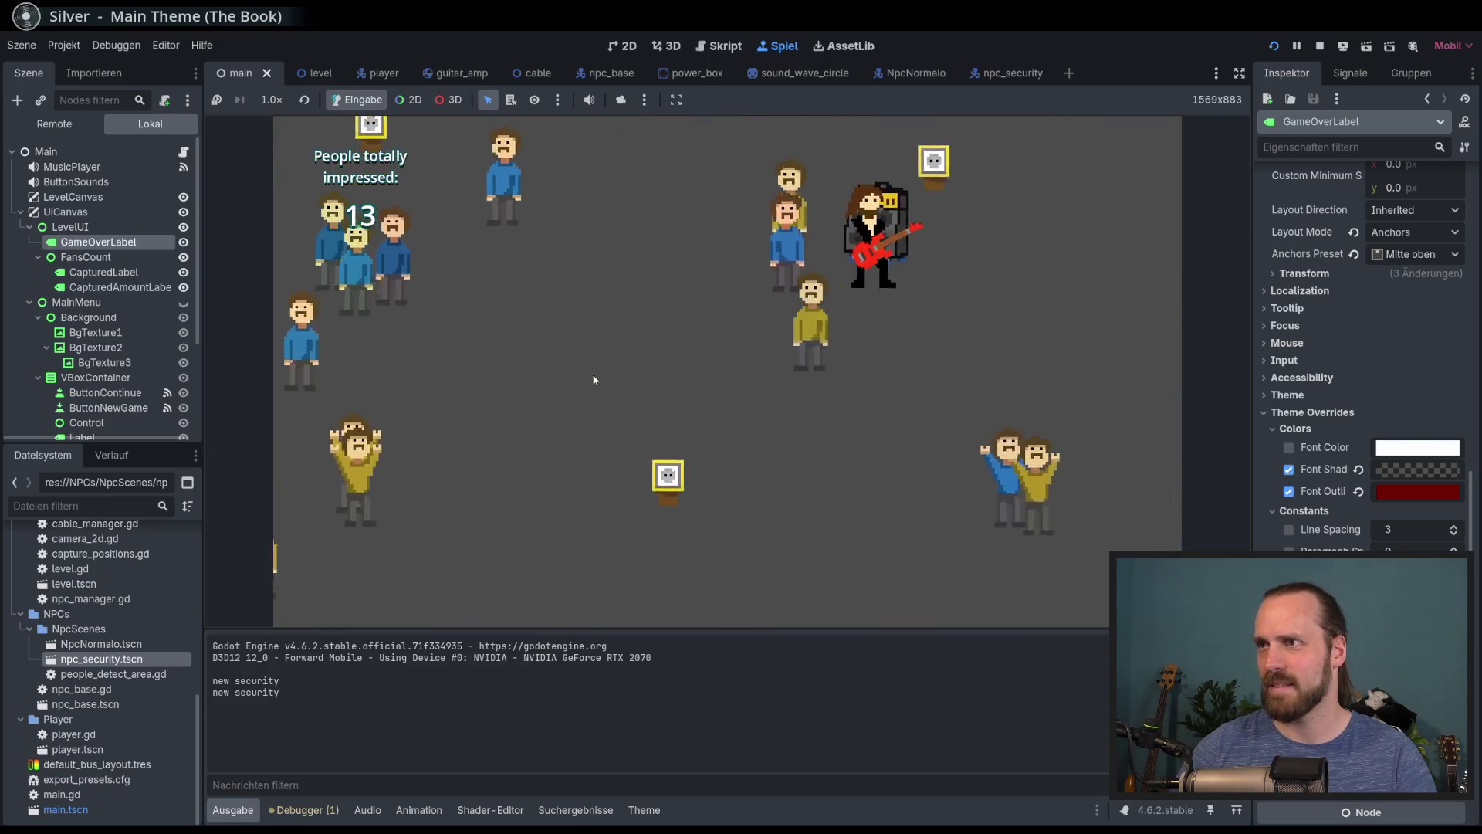
key(space)
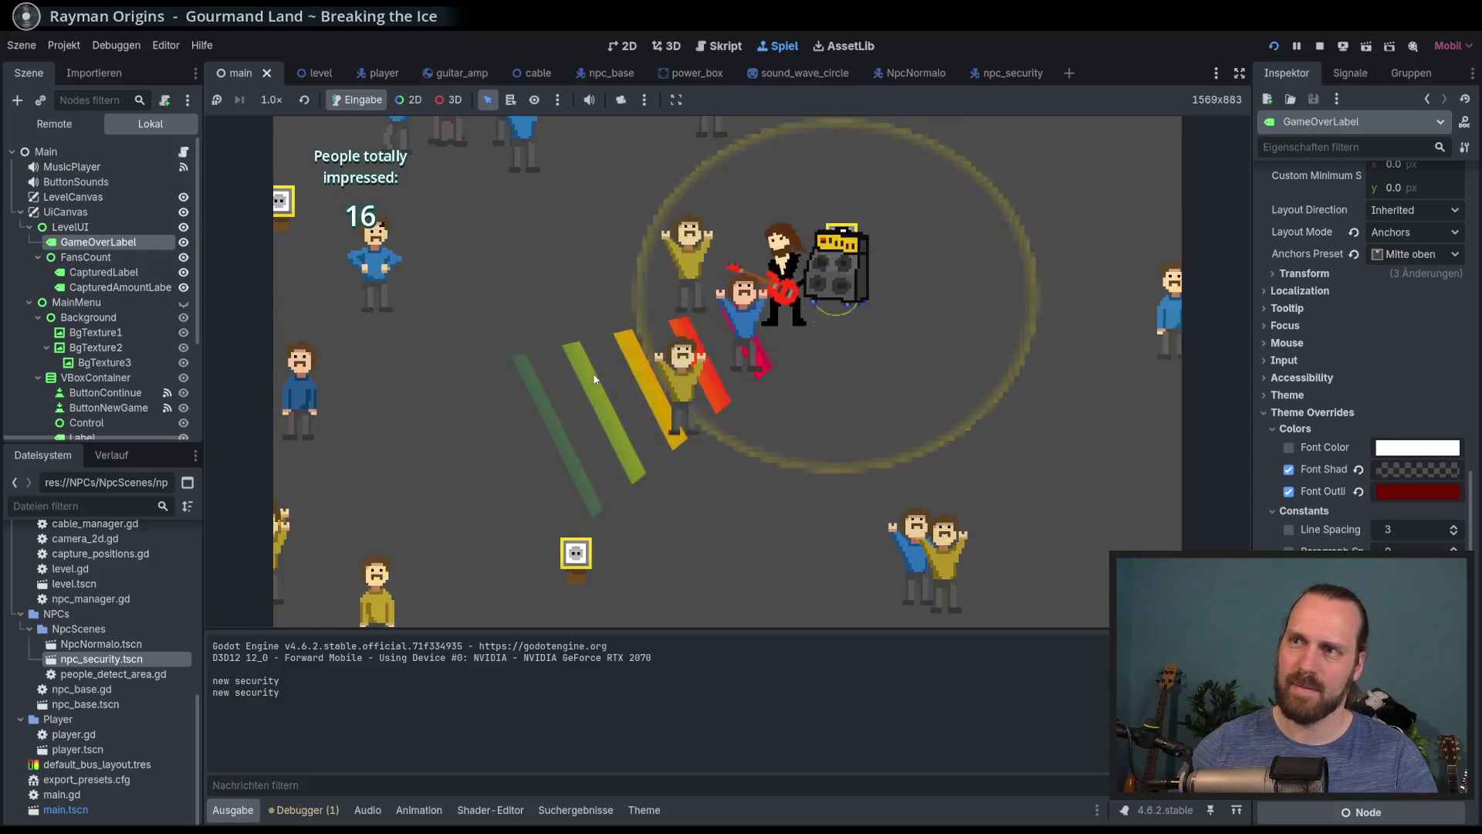
key(d)
key(space)
key(a)
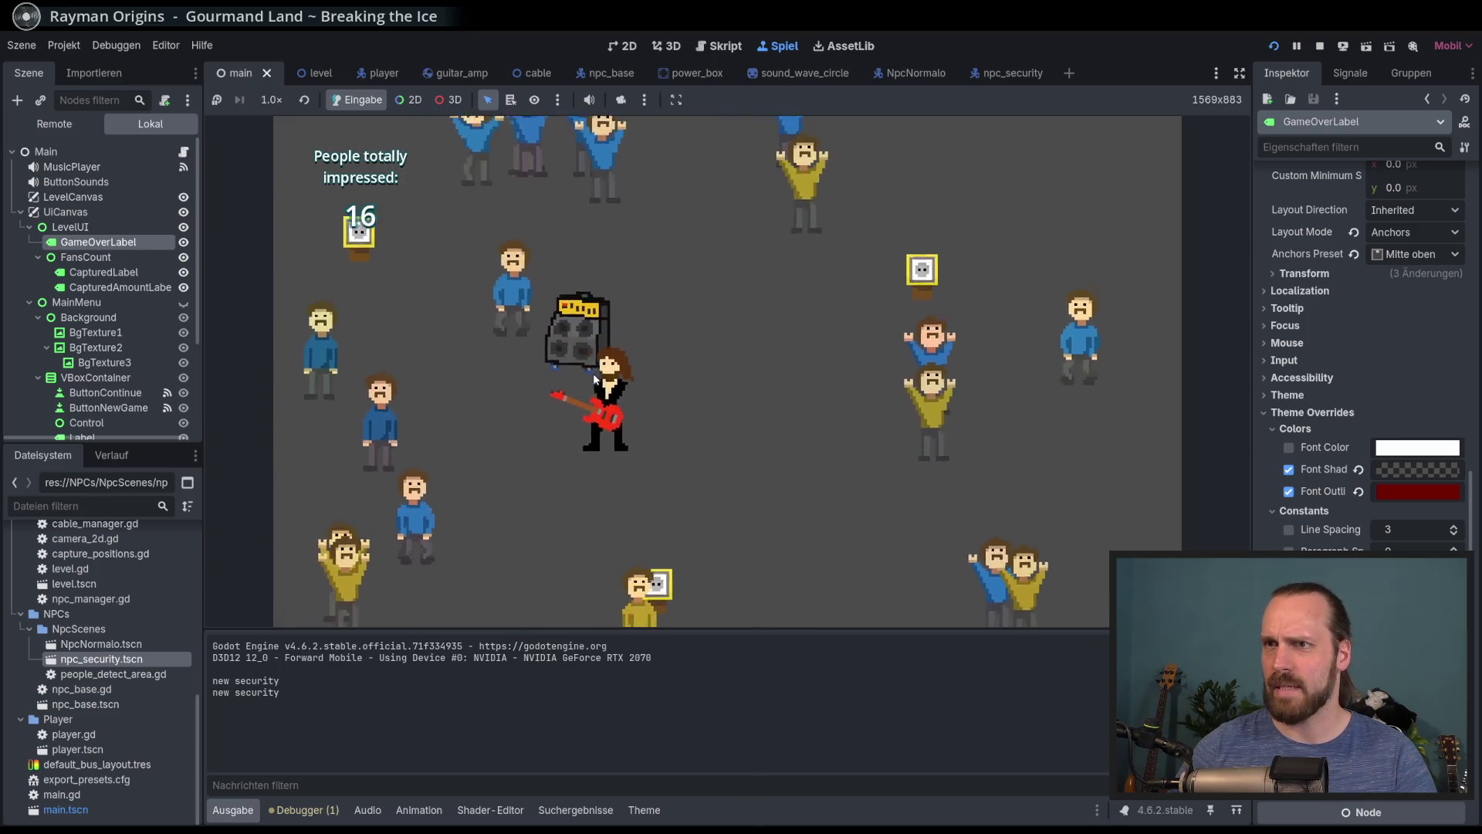
key(w)
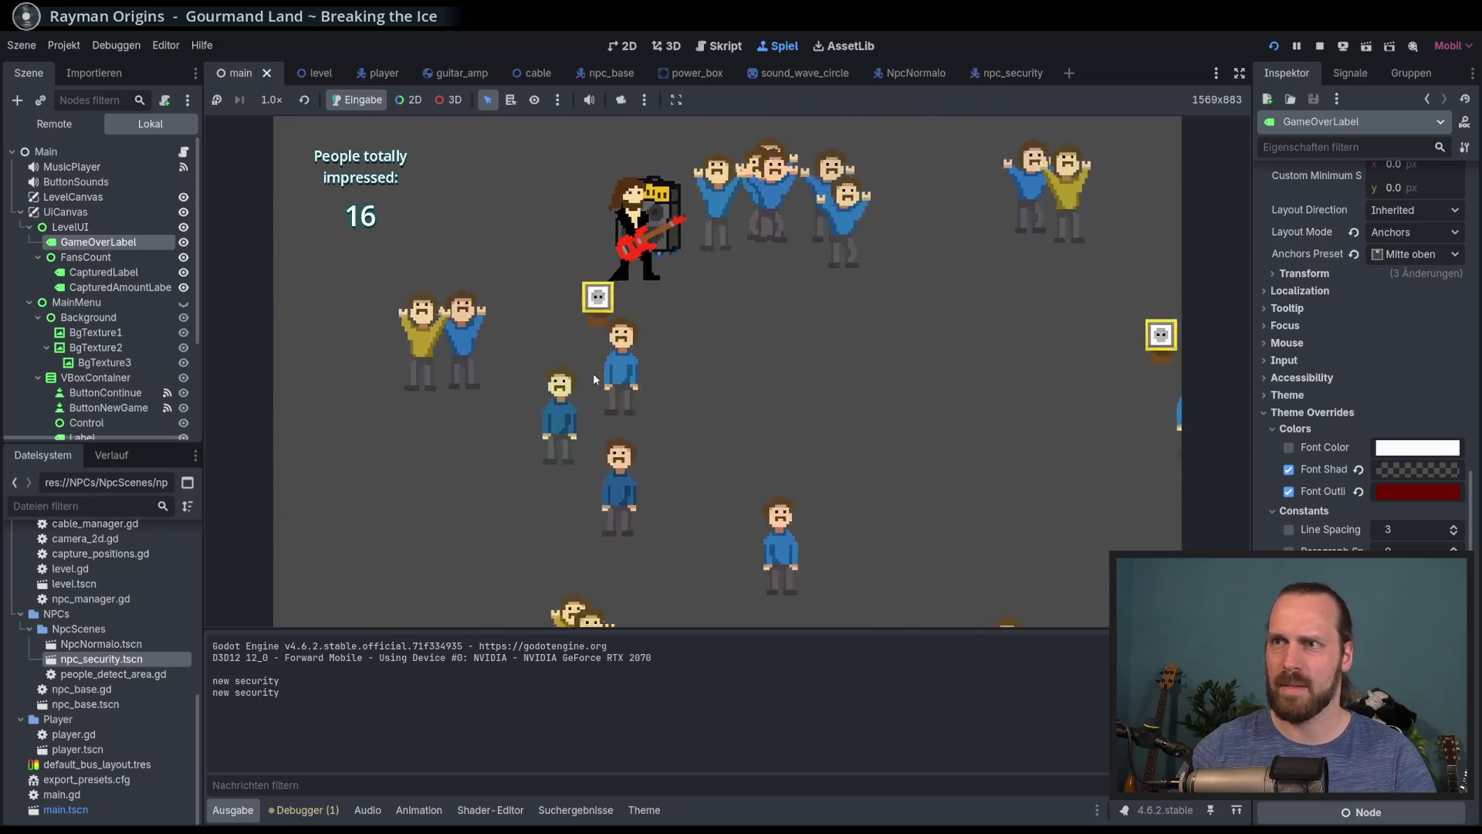
key(space)
key(s)
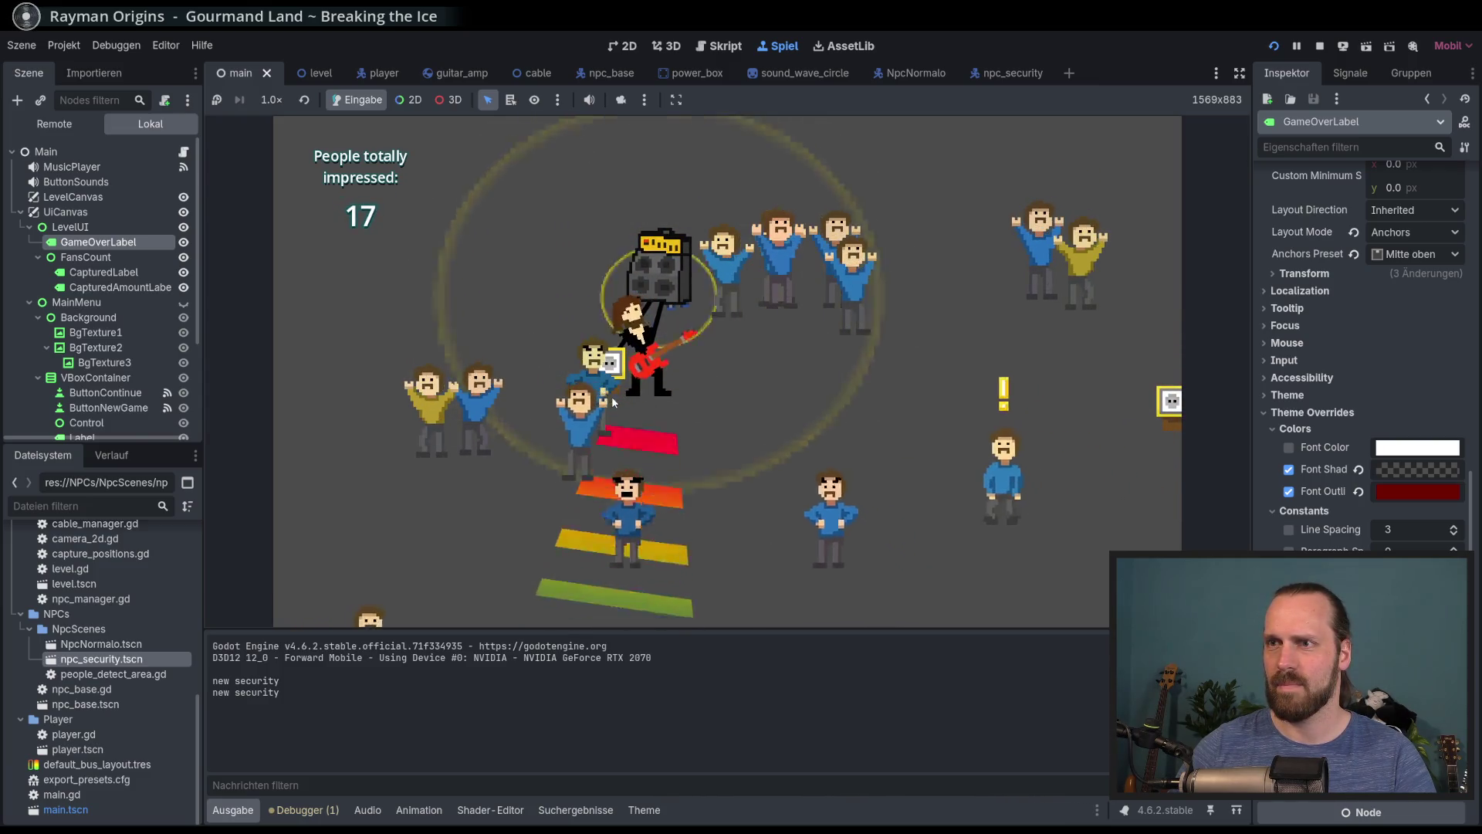
Walk the guitarist in a fresh round to impress 1 person, then stop the game with F8
click(765, 418)
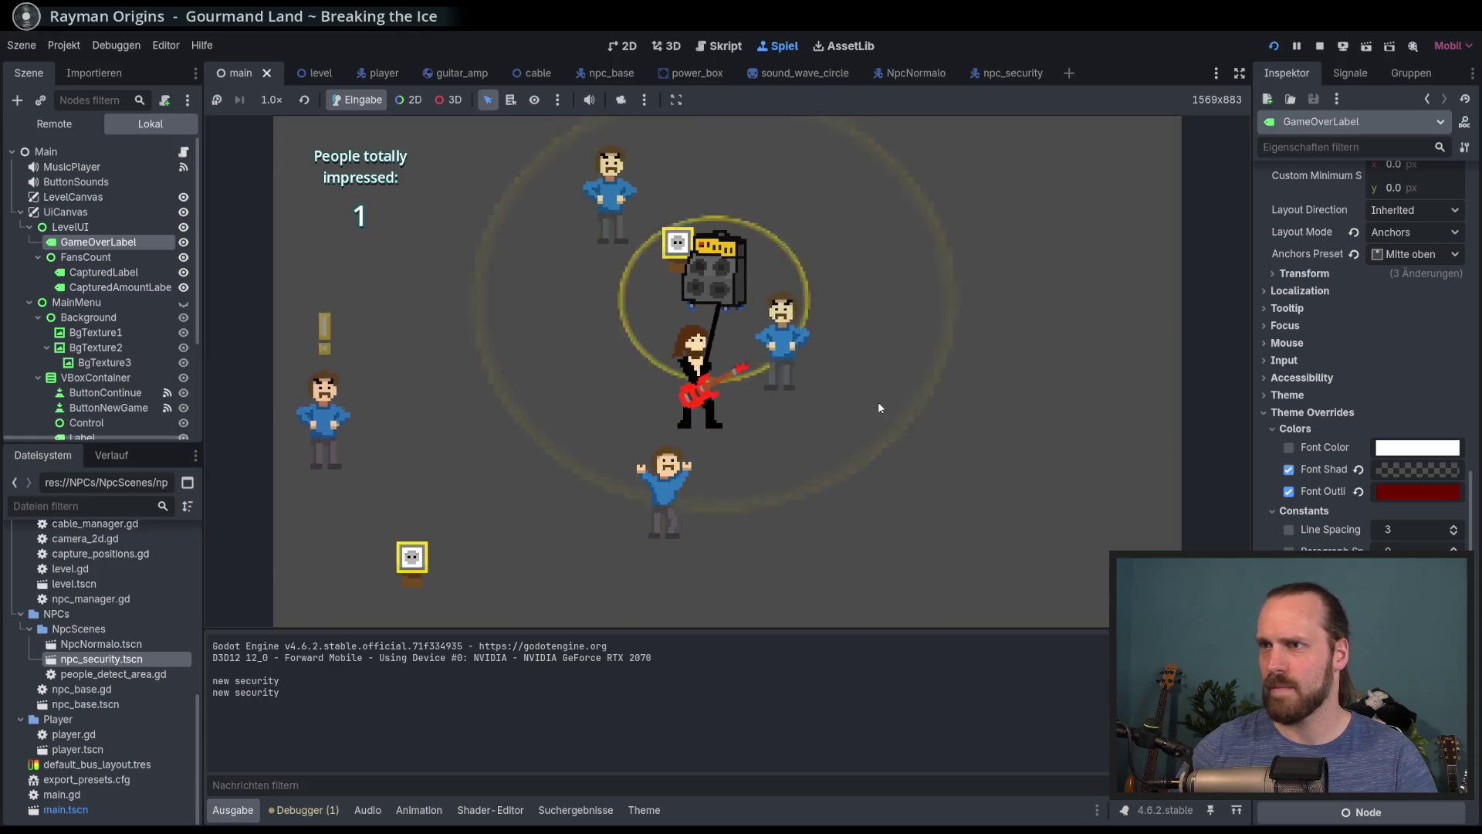
key(F8)
mouse_move(879, 403)
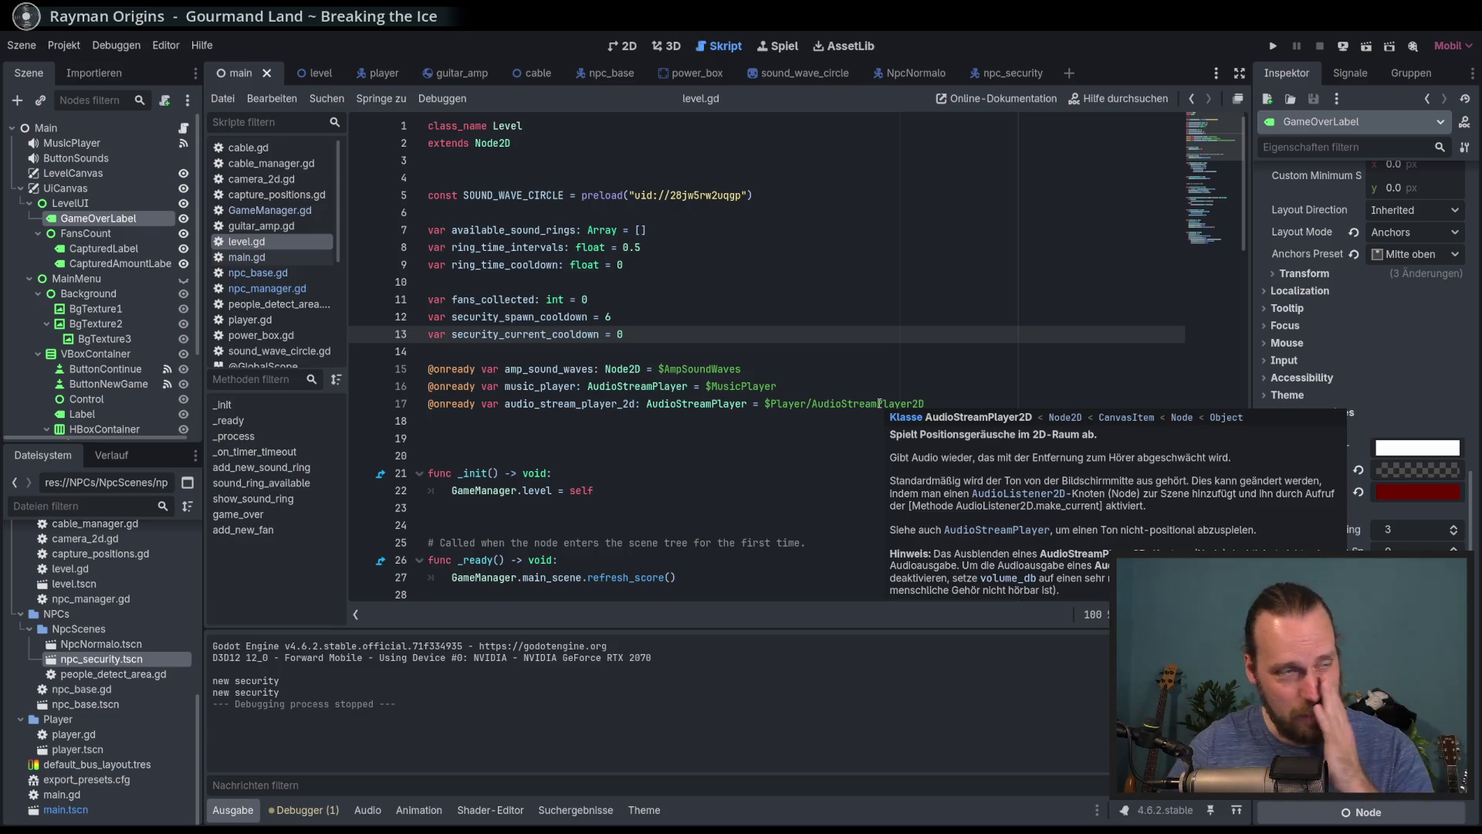
Step through lines 15–19 of level.gd's fan and security cooldown variables, then return to 2D
click(858, 368)
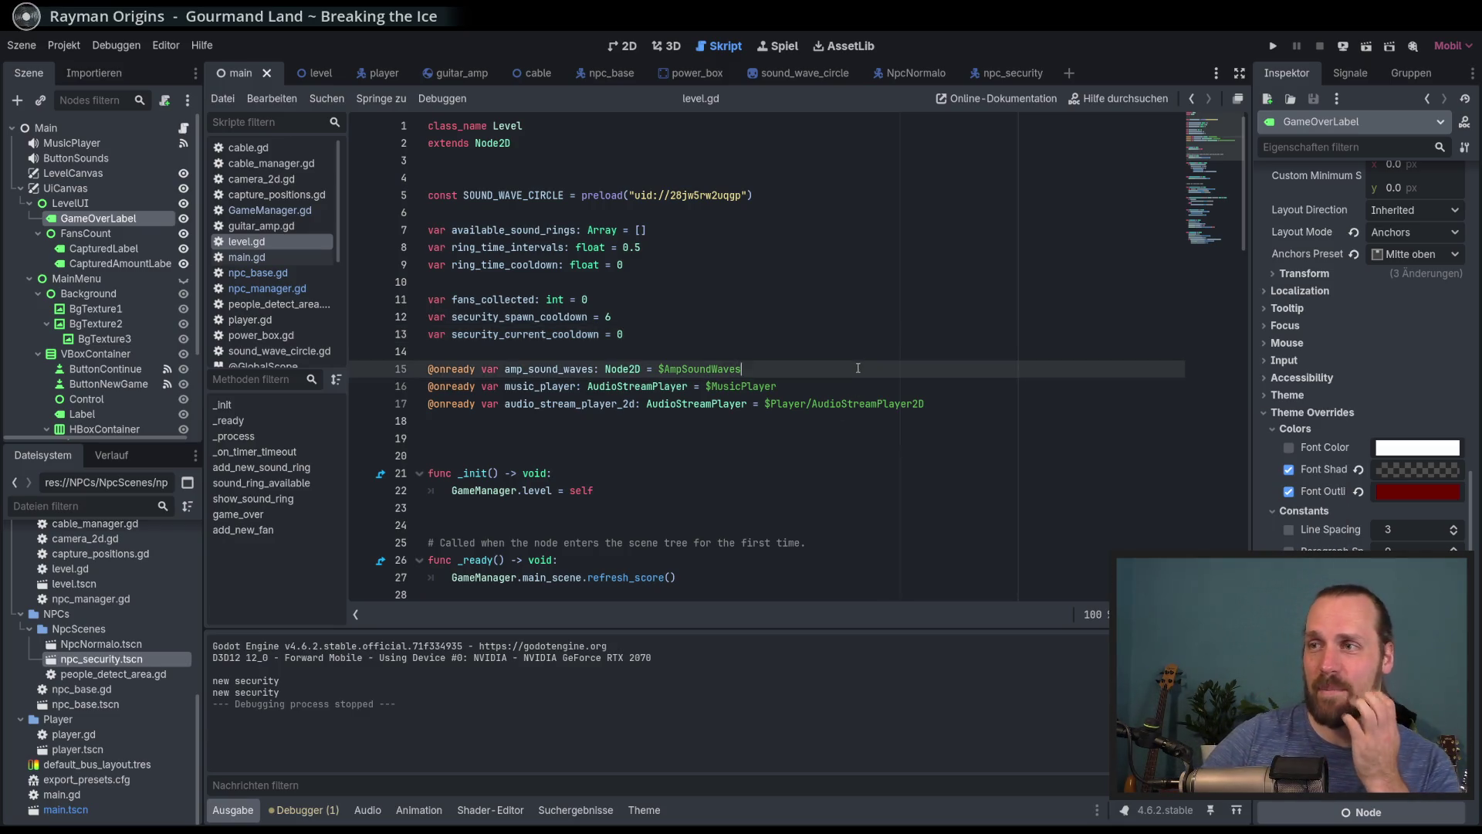
click(939, 390)
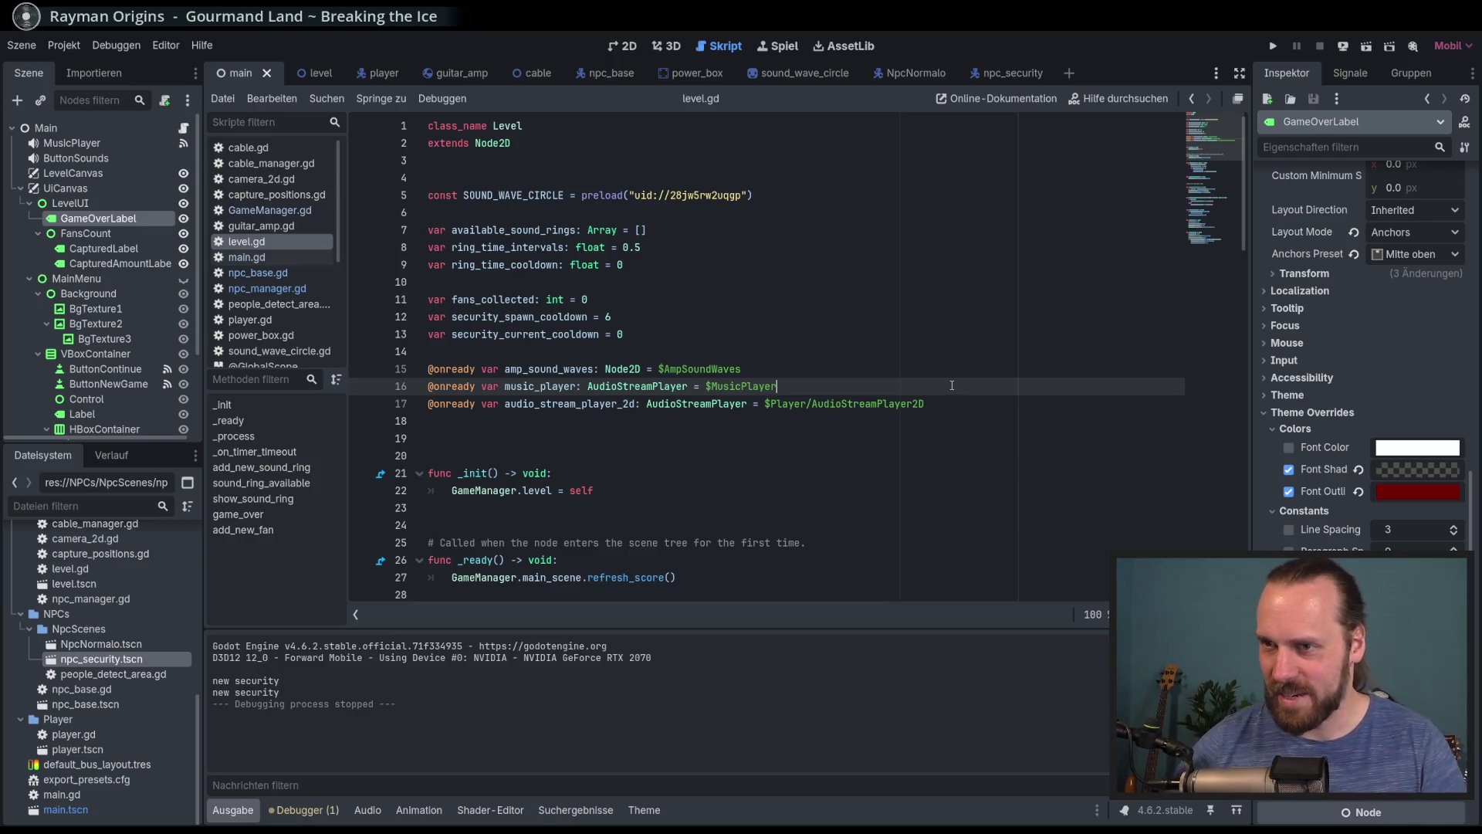
click(917, 439)
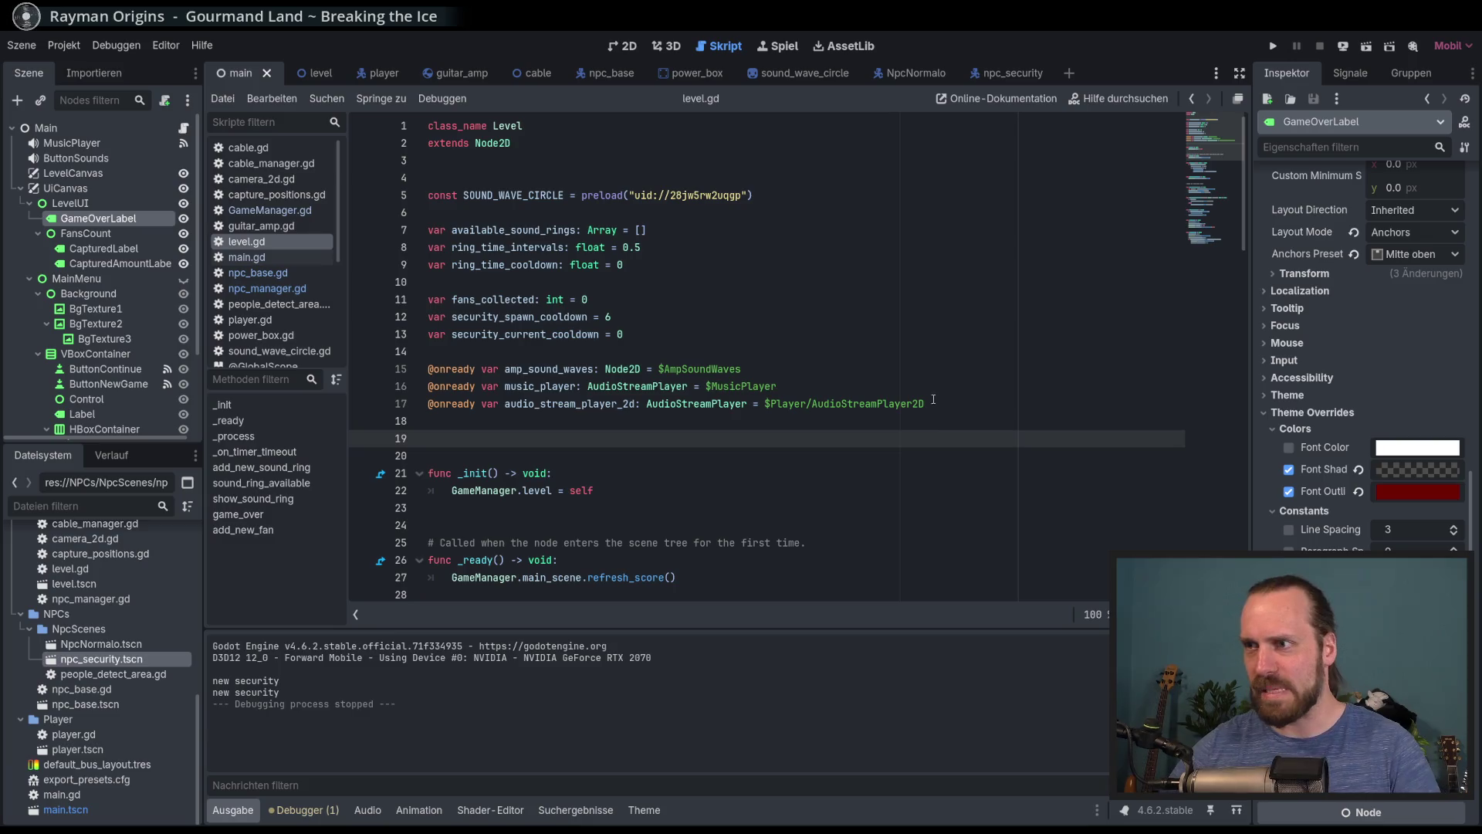
click(939, 420)
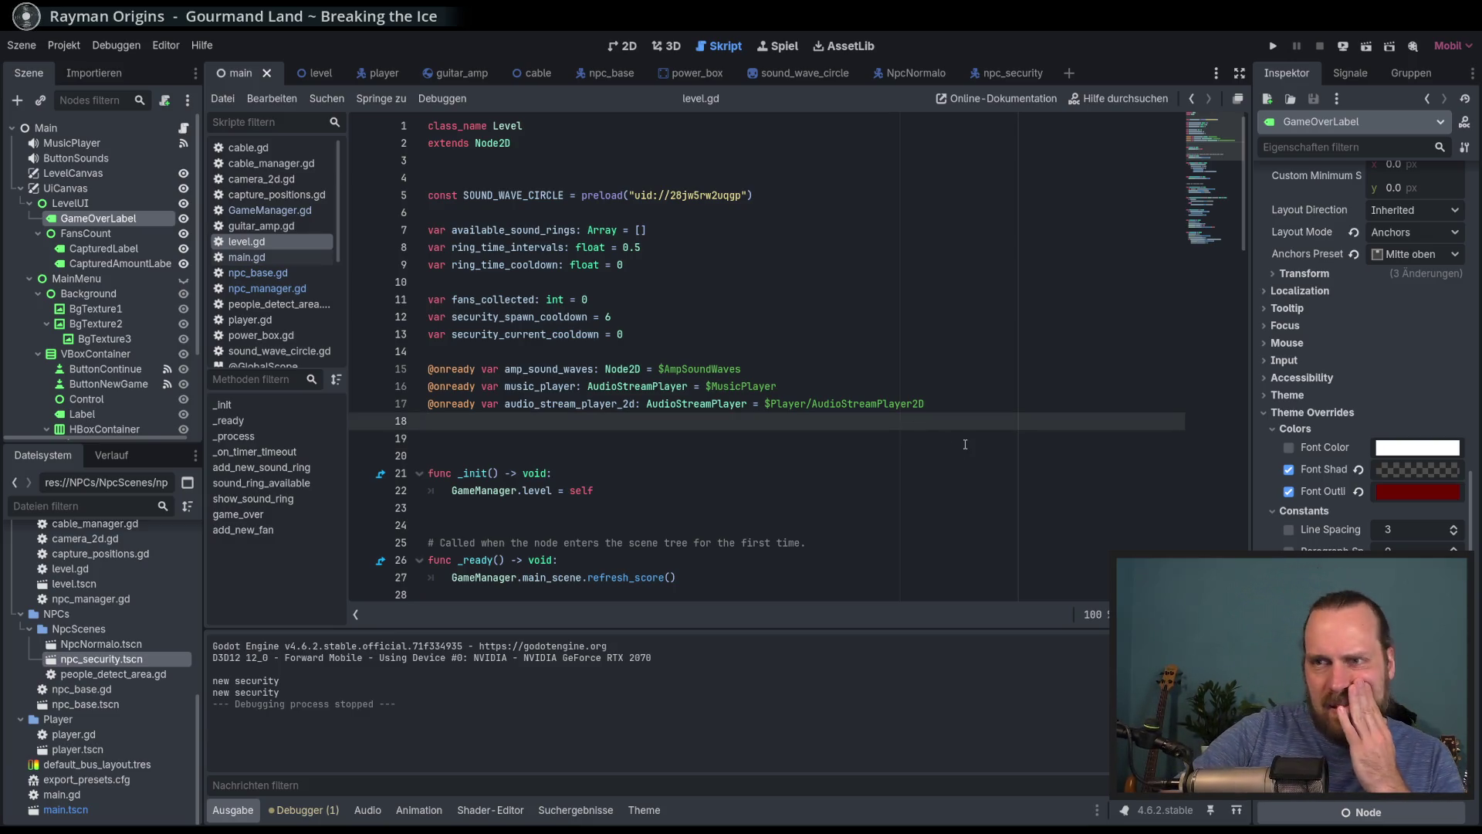
click(625, 48)
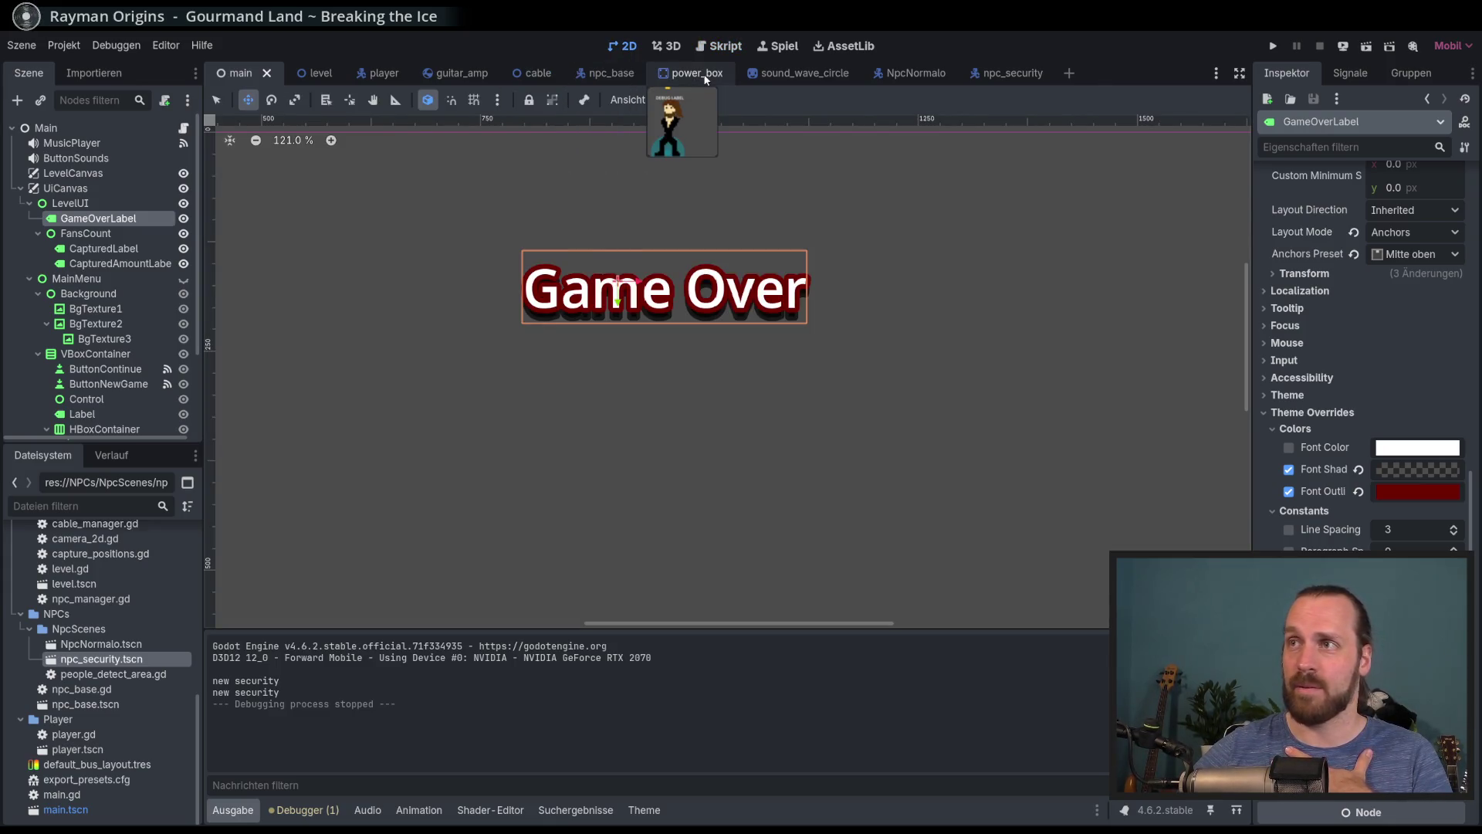
Open the power_box and player scenes and select the player's AnimationPlayer
click(695, 73)
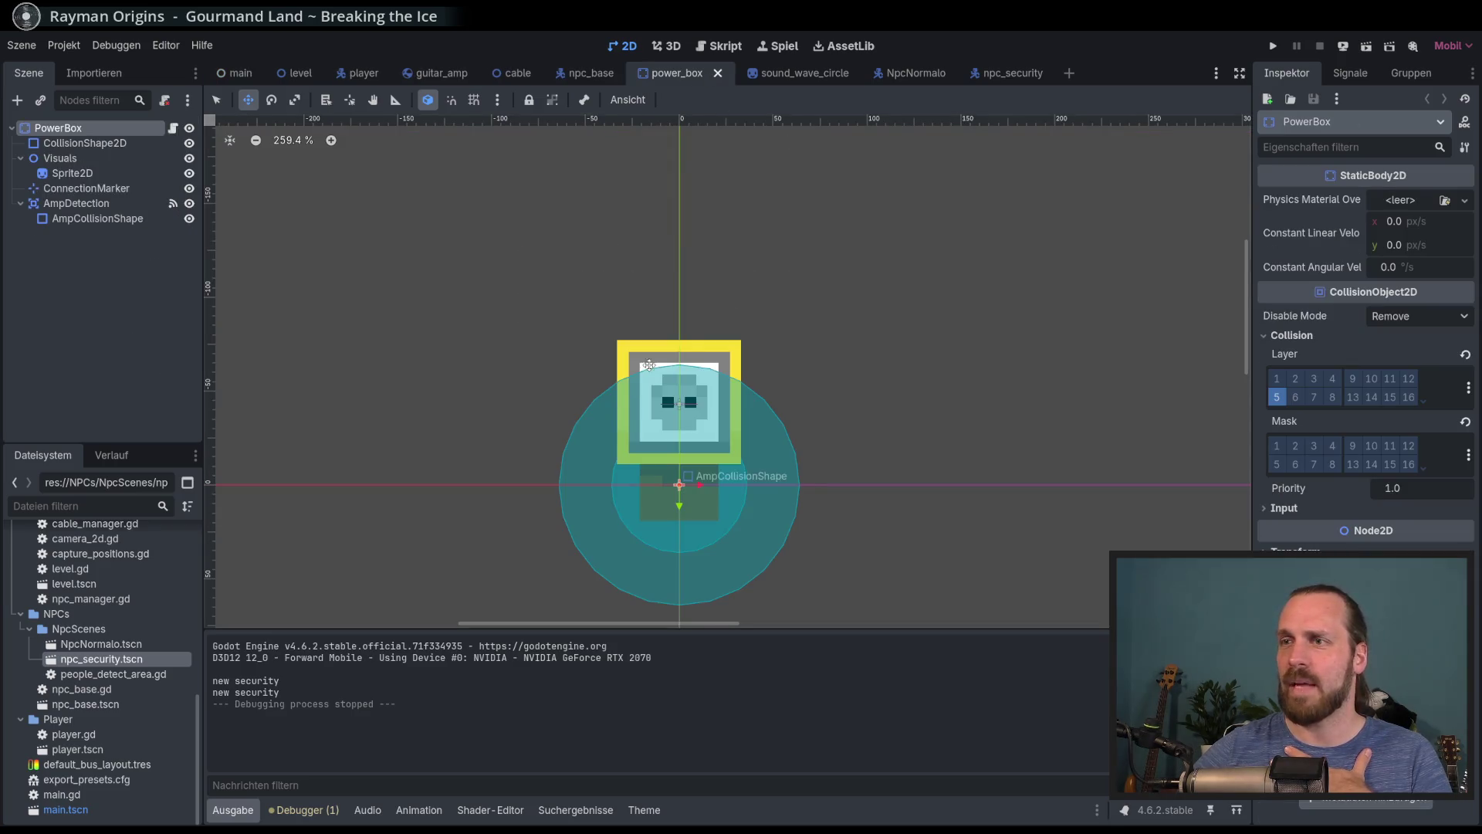
click(331, 81)
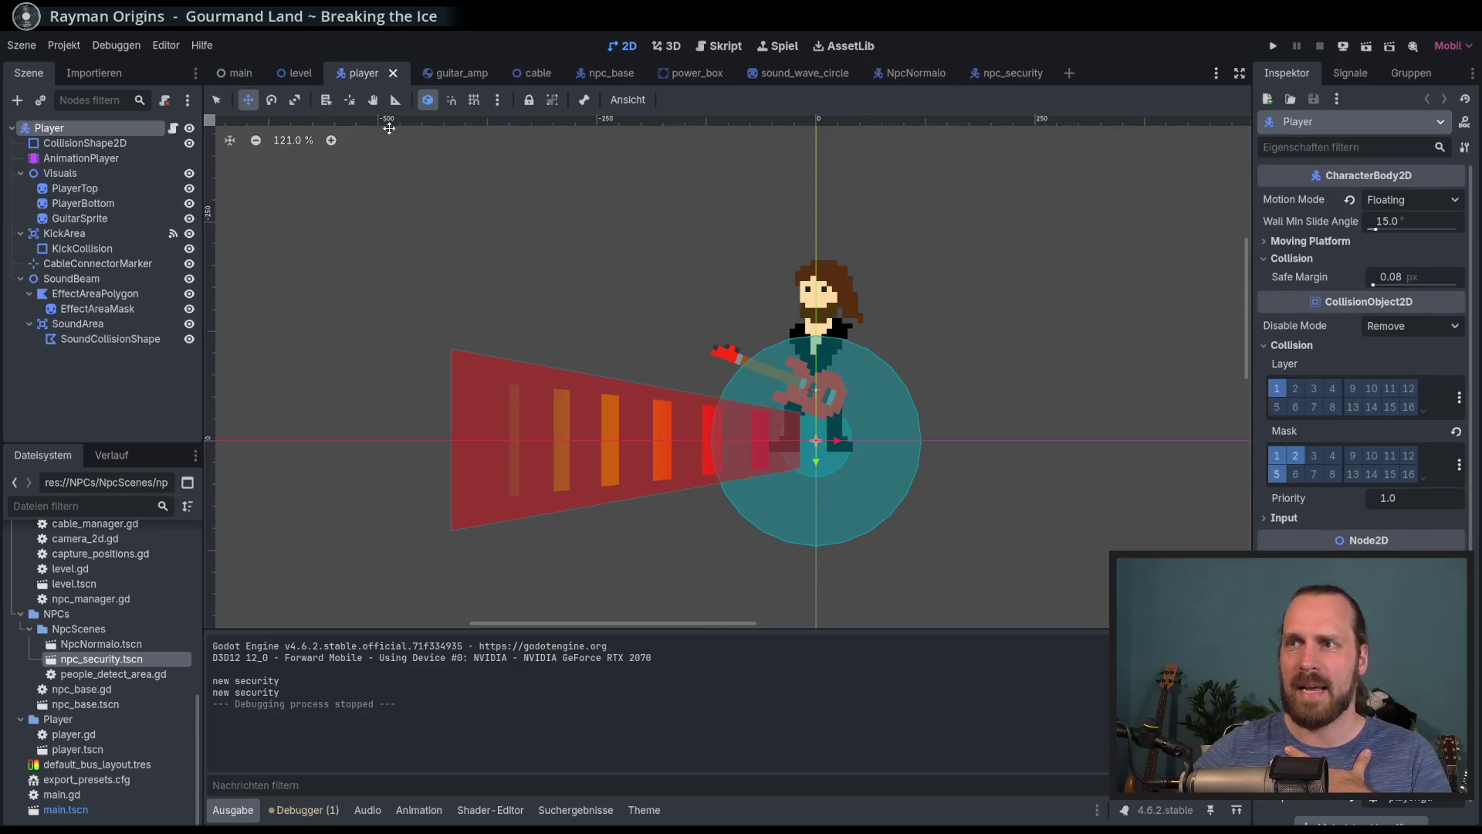
scroll(539, 356, up, 4)
scroll(539, 356, down, 1)
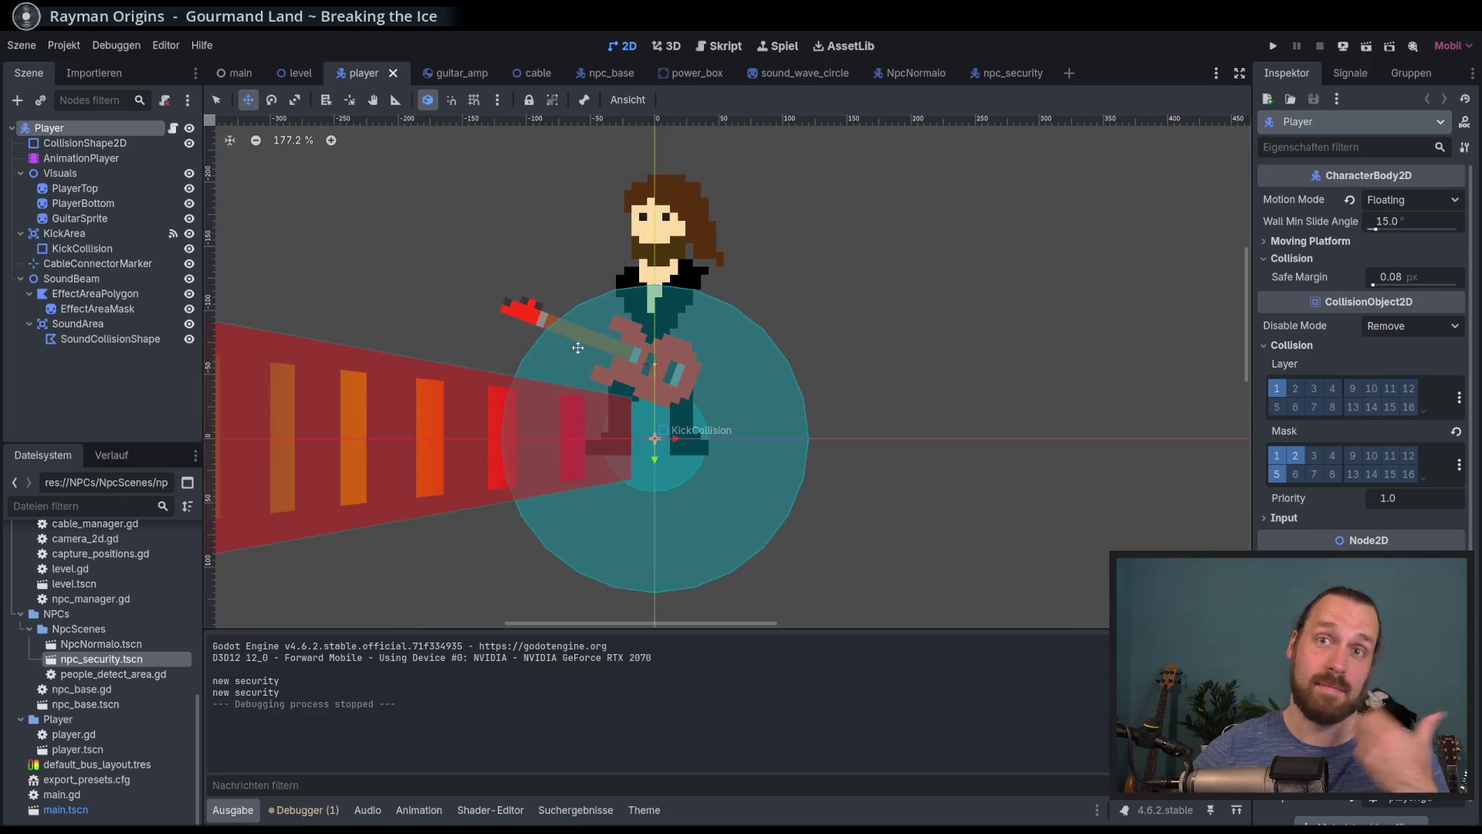
click(113, 159)
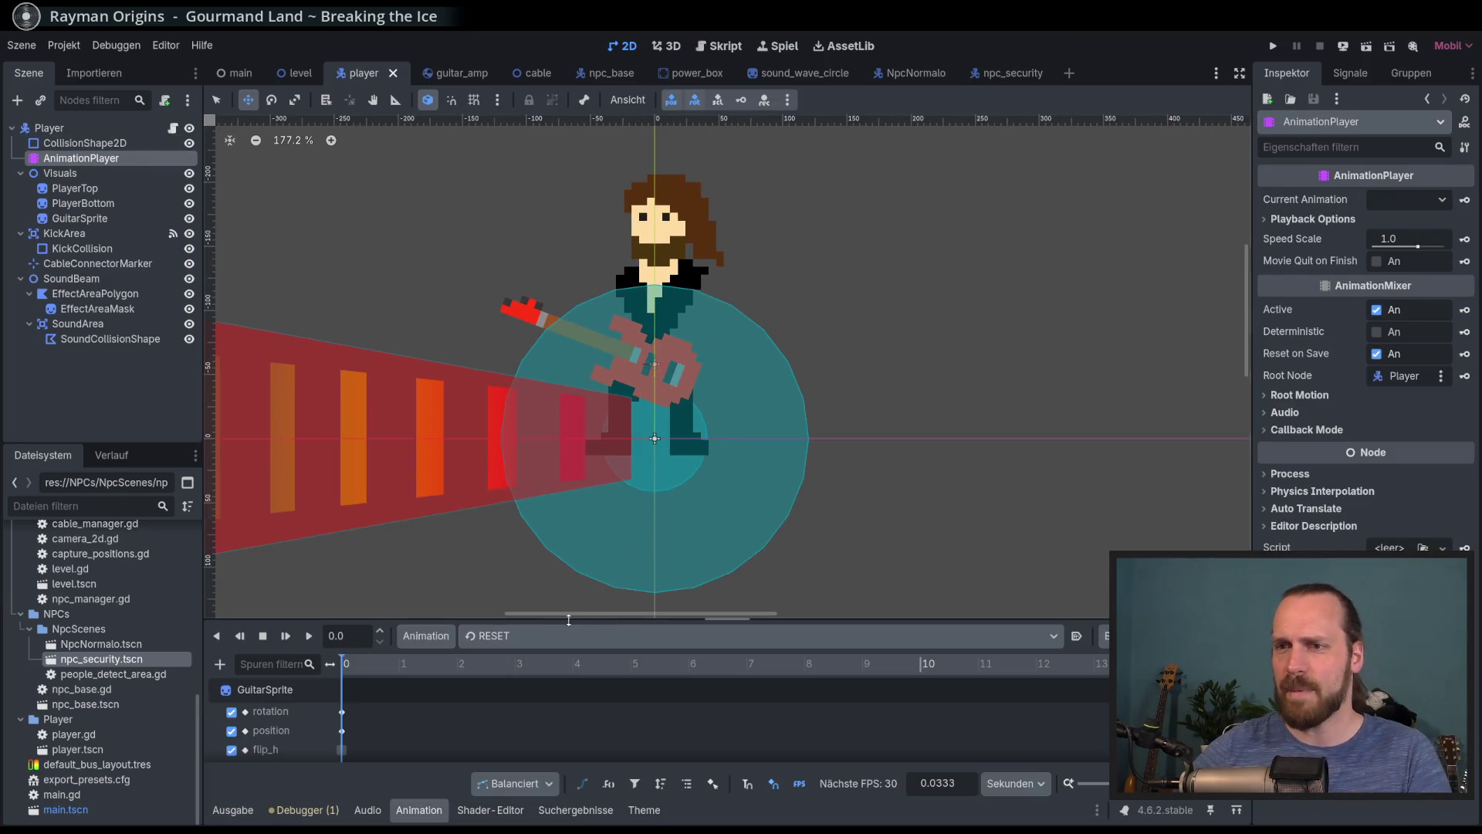
Enlarge the Animation panel and choose the playing_left_1 animation
drag(579, 620, 580, 480)
click(622, 506)
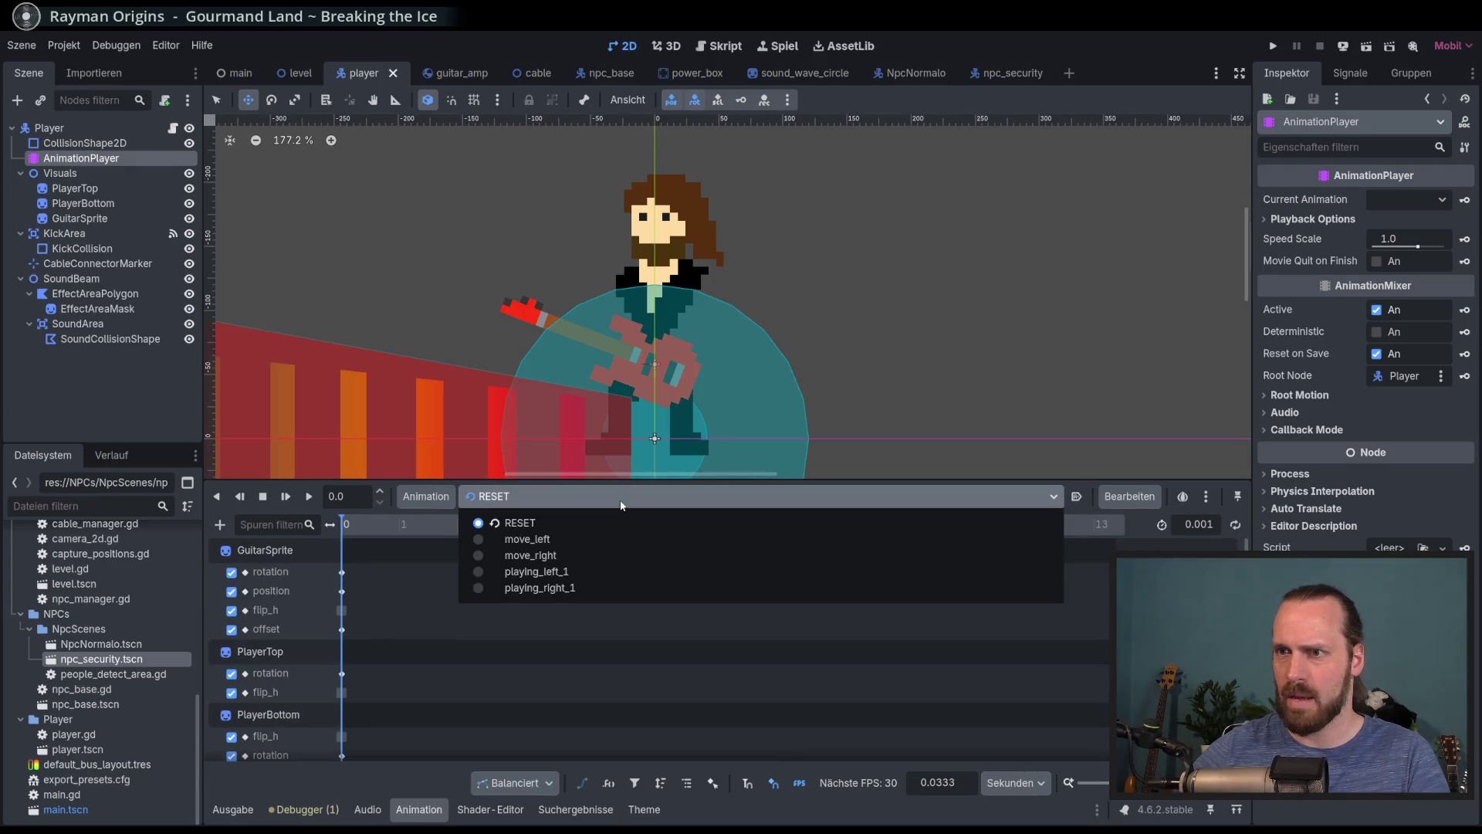
click(621, 502)
scroll(679, 363, down, 6)
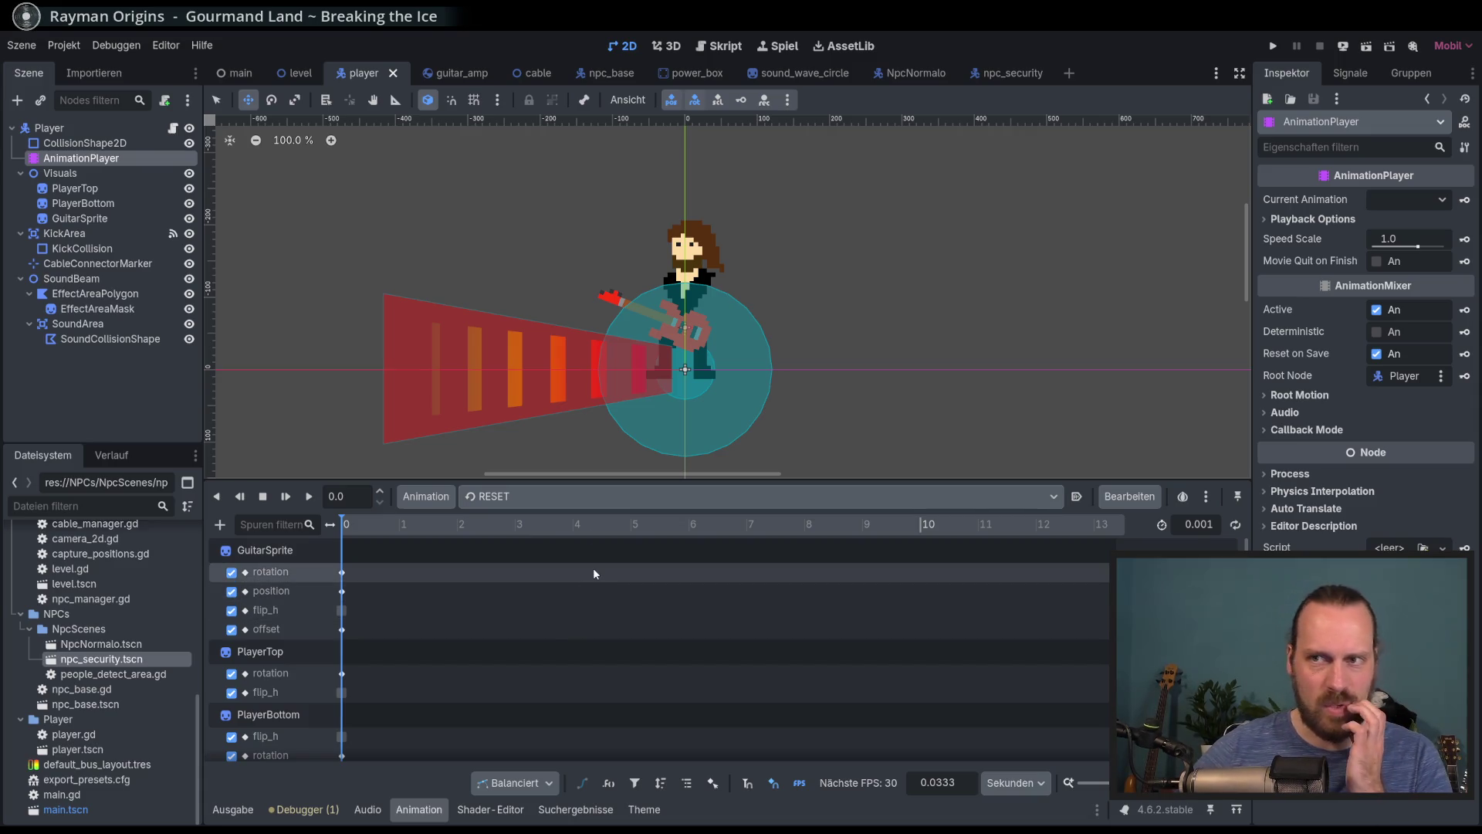
click(571, 498)
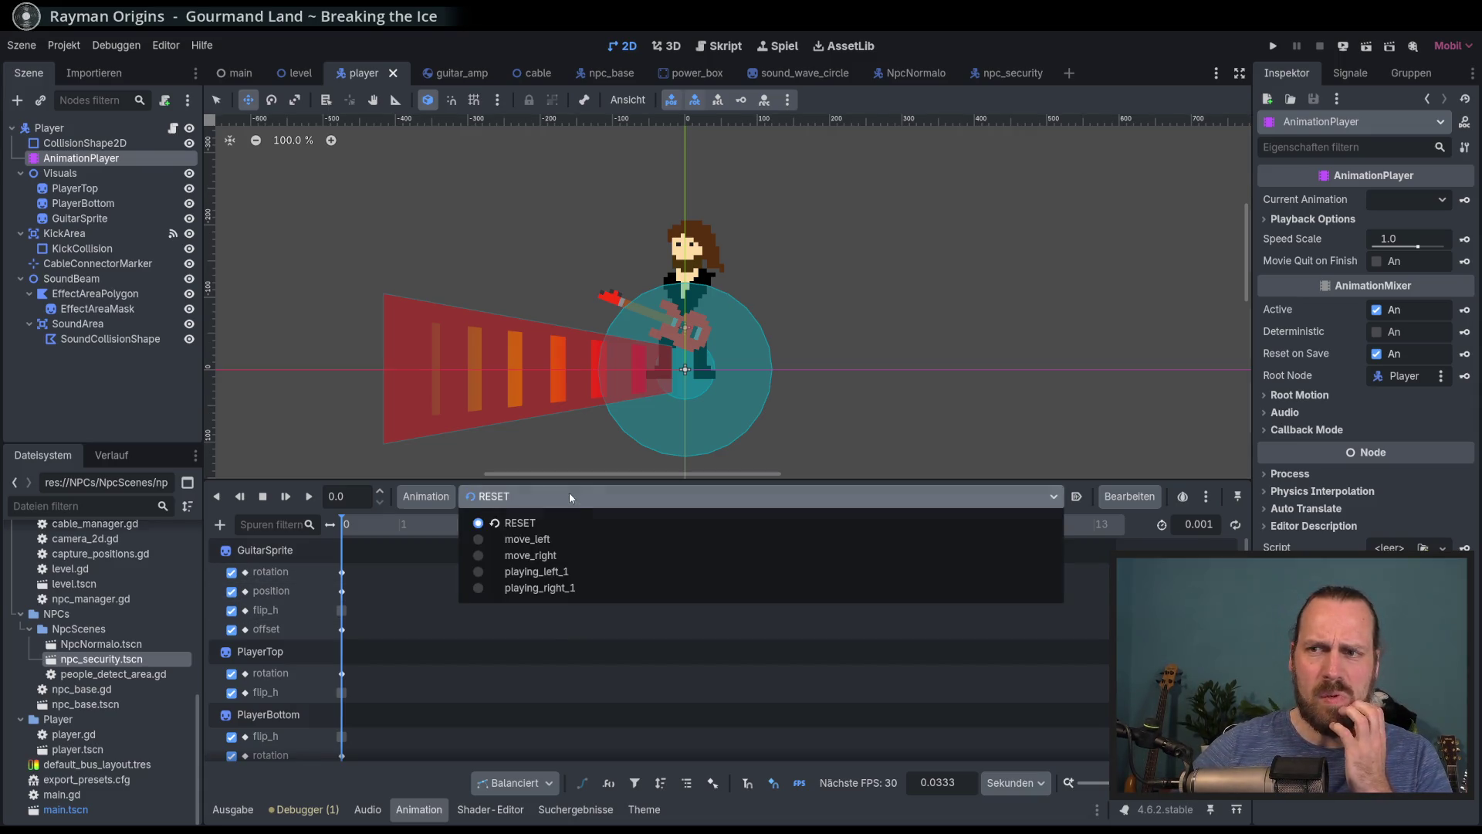
click(566, 572)
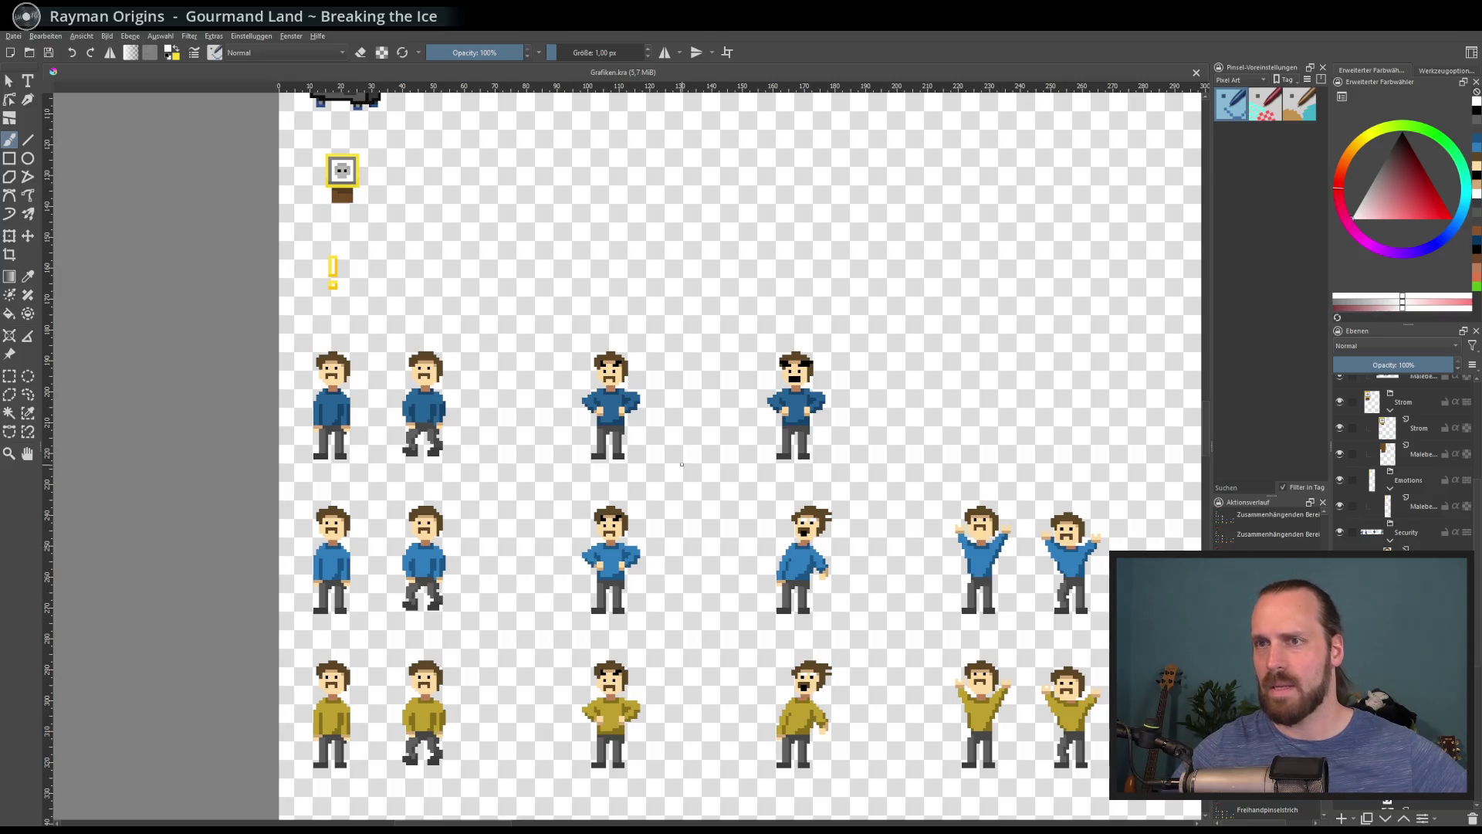
scroll(682, 464, down, 2)
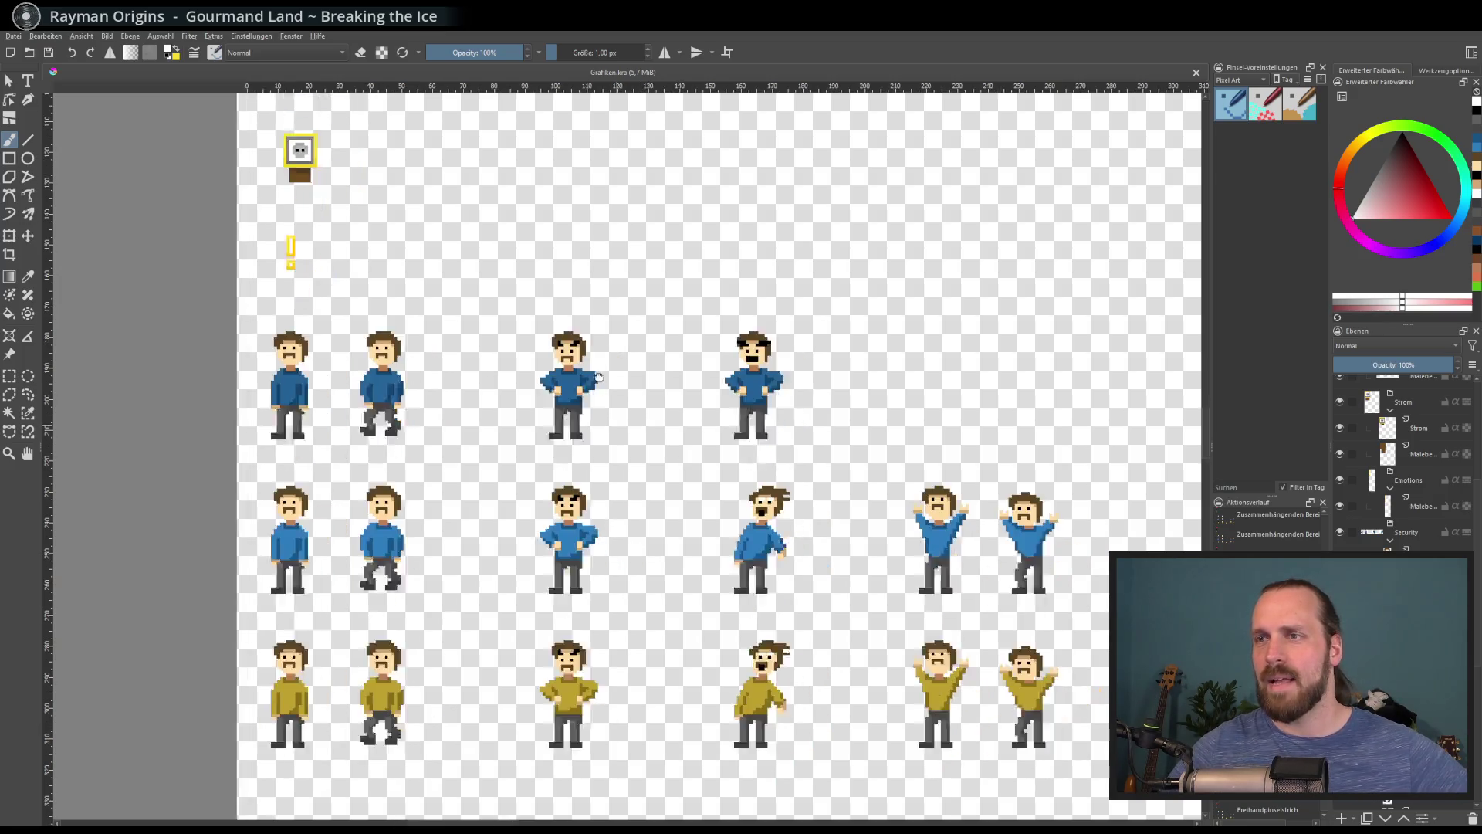
Pan the Krita sprite sheet up and zoom in on the long-haired guitarist and red guitar
mouse_move(592, 331)
mouse_down()
mouse_move(588, 422)
mouse_move(651, 561)
mouse_move(635, 481)
mouse_move(538, 442)
mouse_move(575, 513)
mouse_up()
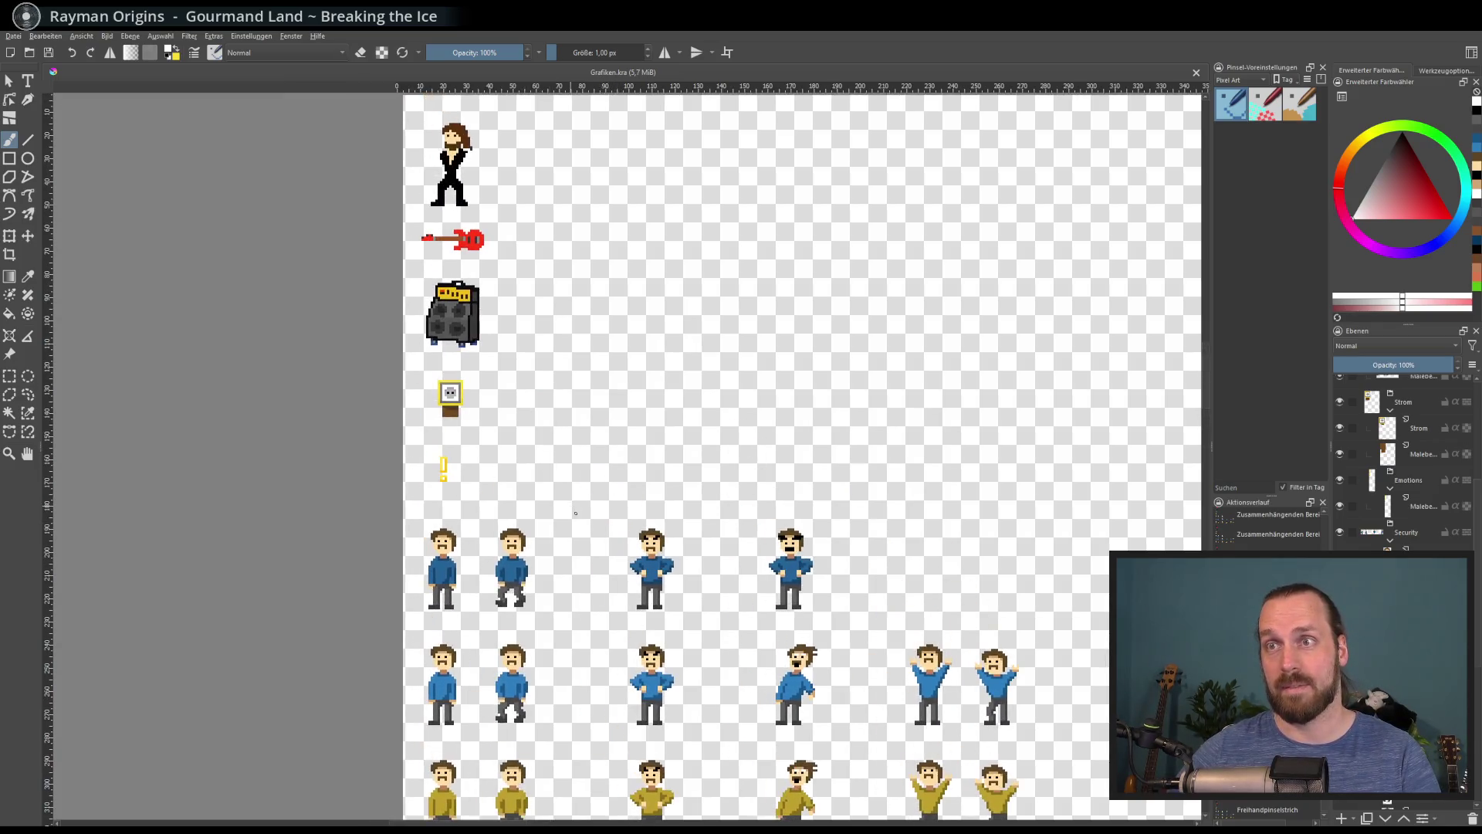
scroll(545, 440, up, 5)
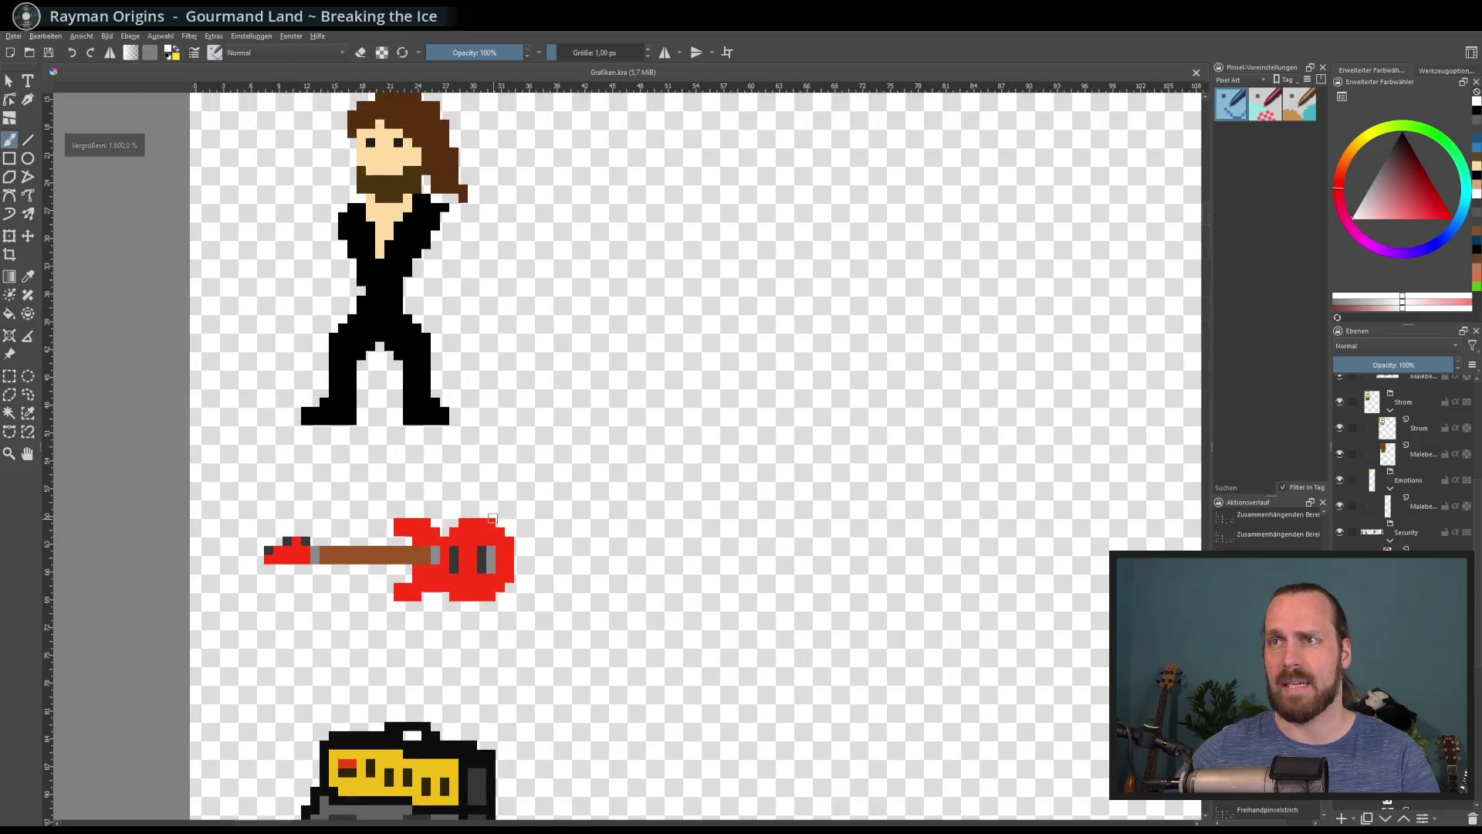
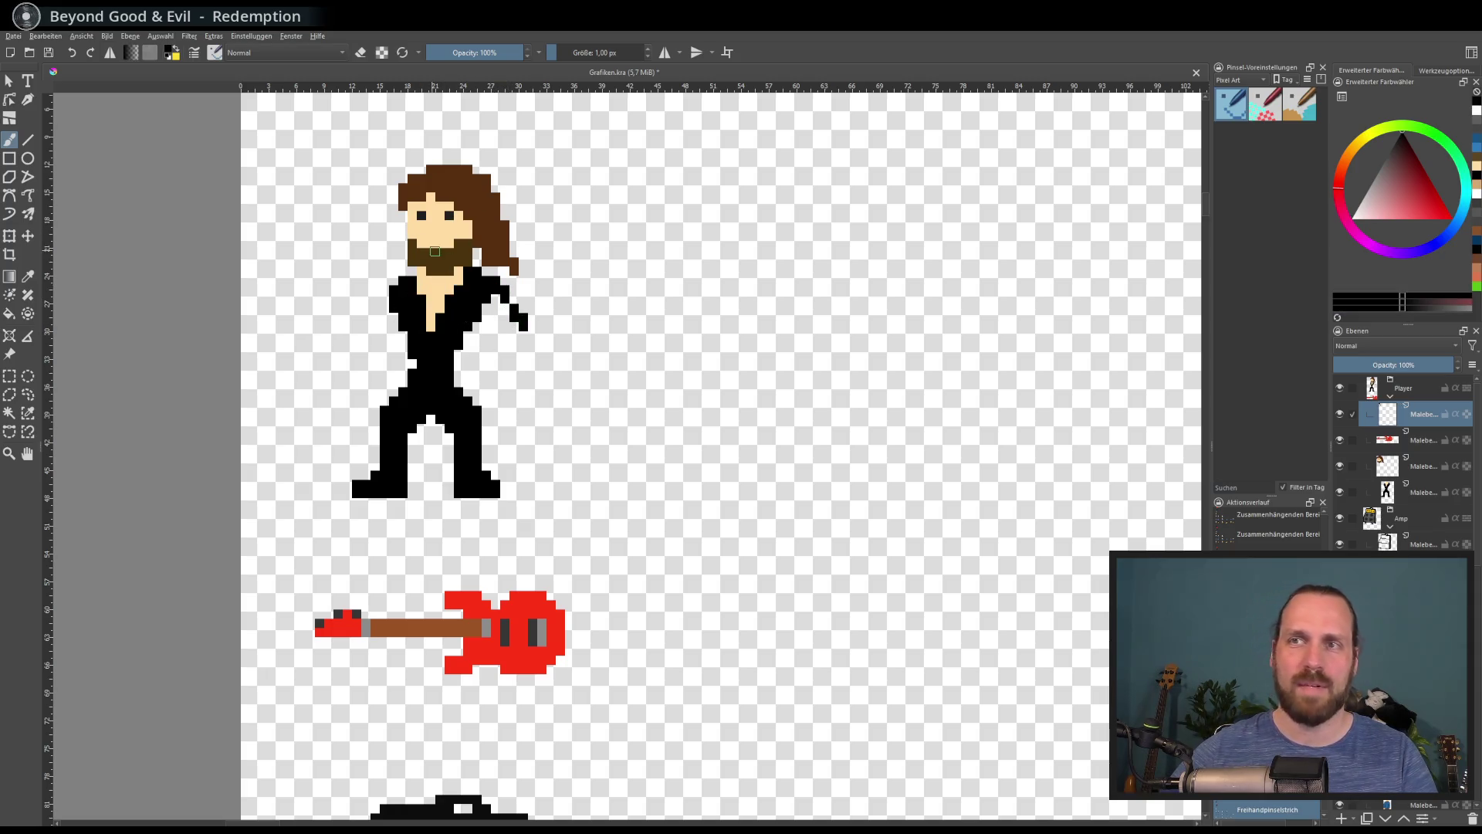
Extend the rocker's right arm with black pixels and paint a peach hand at its end
drag(459, 229, 483, 231)
drag(504, 298, 538, 342)
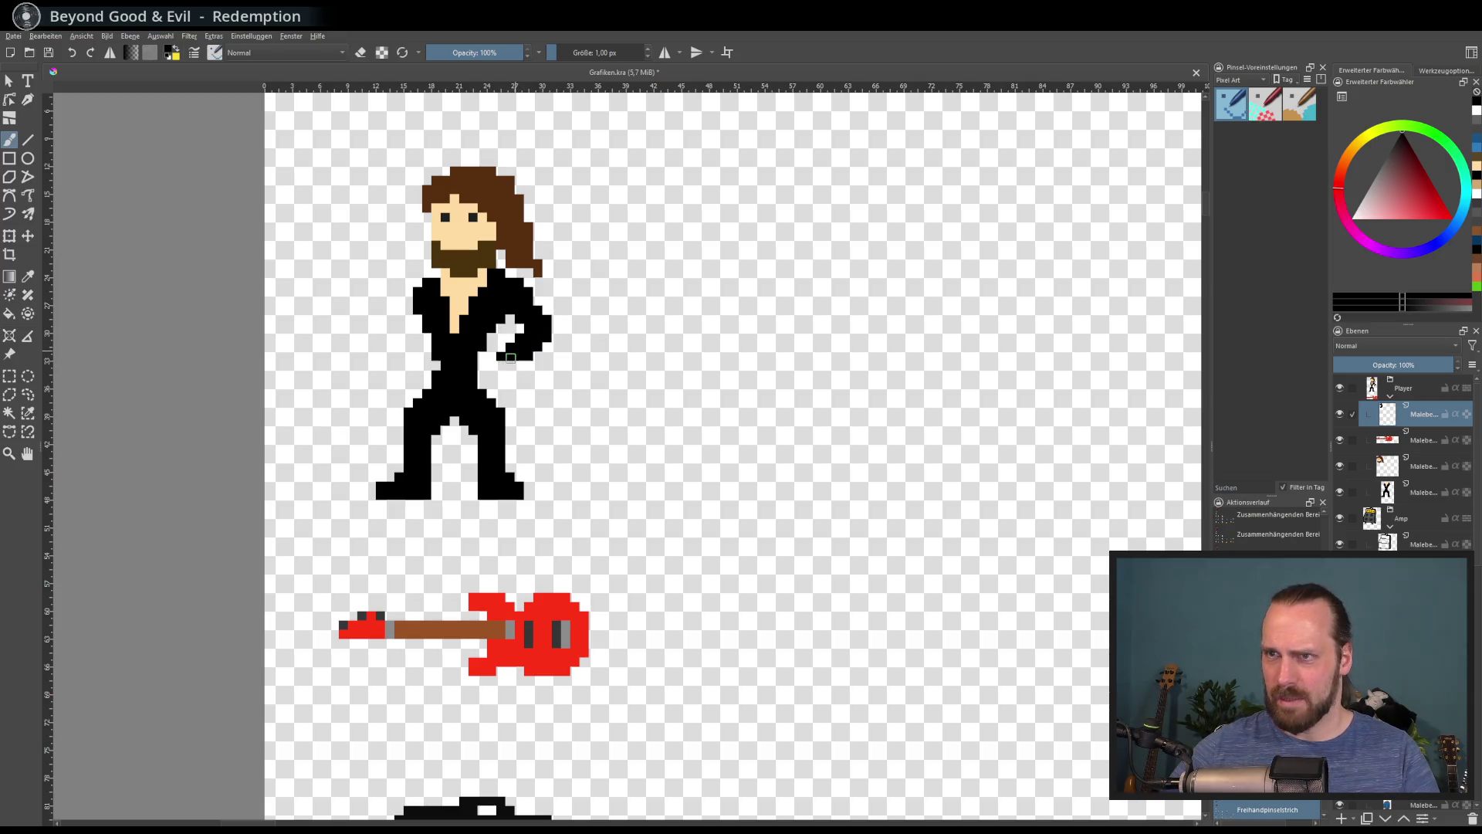
ctrl+click(459, 293)
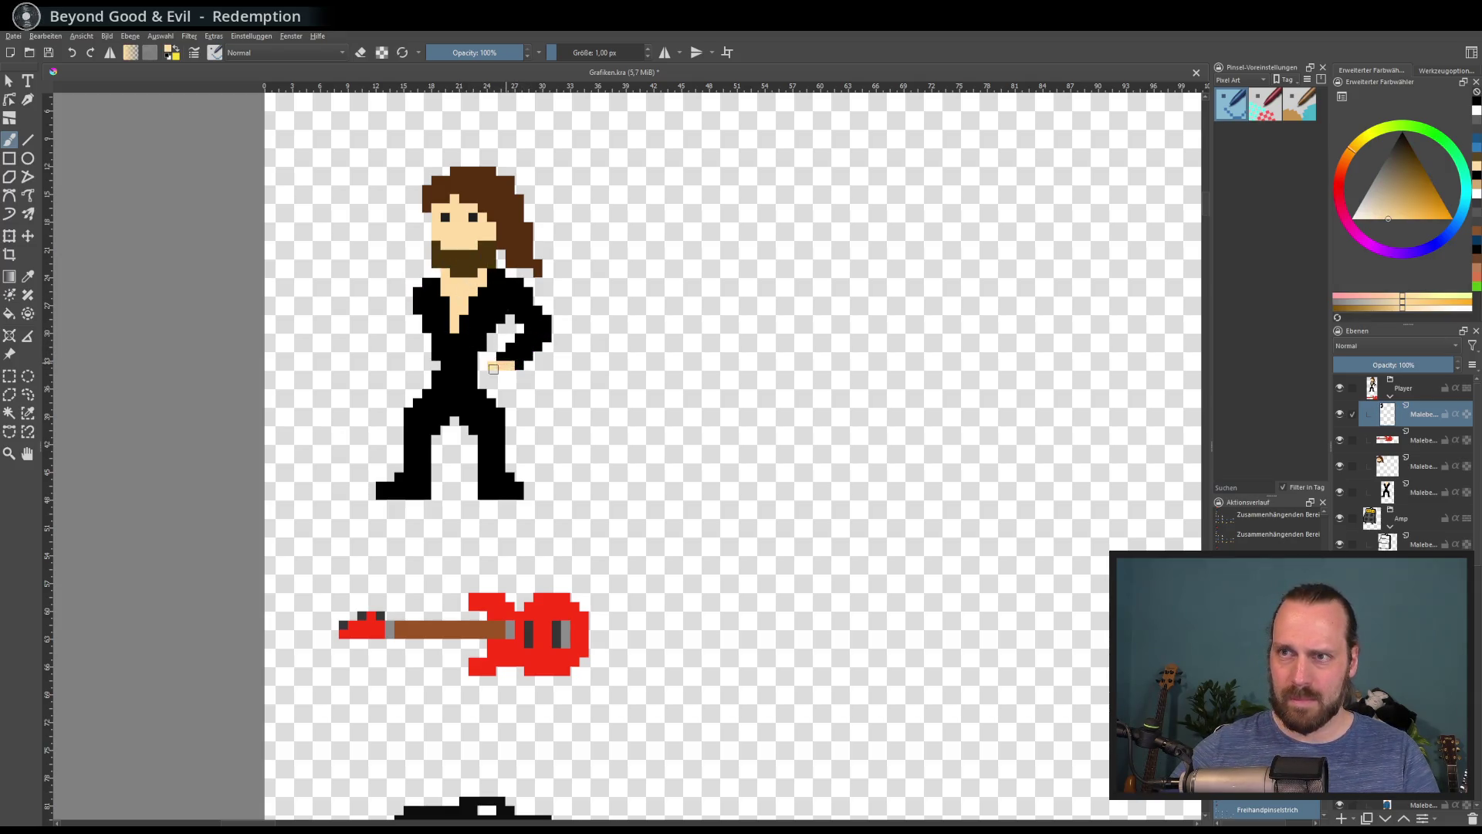
click(501, 359)
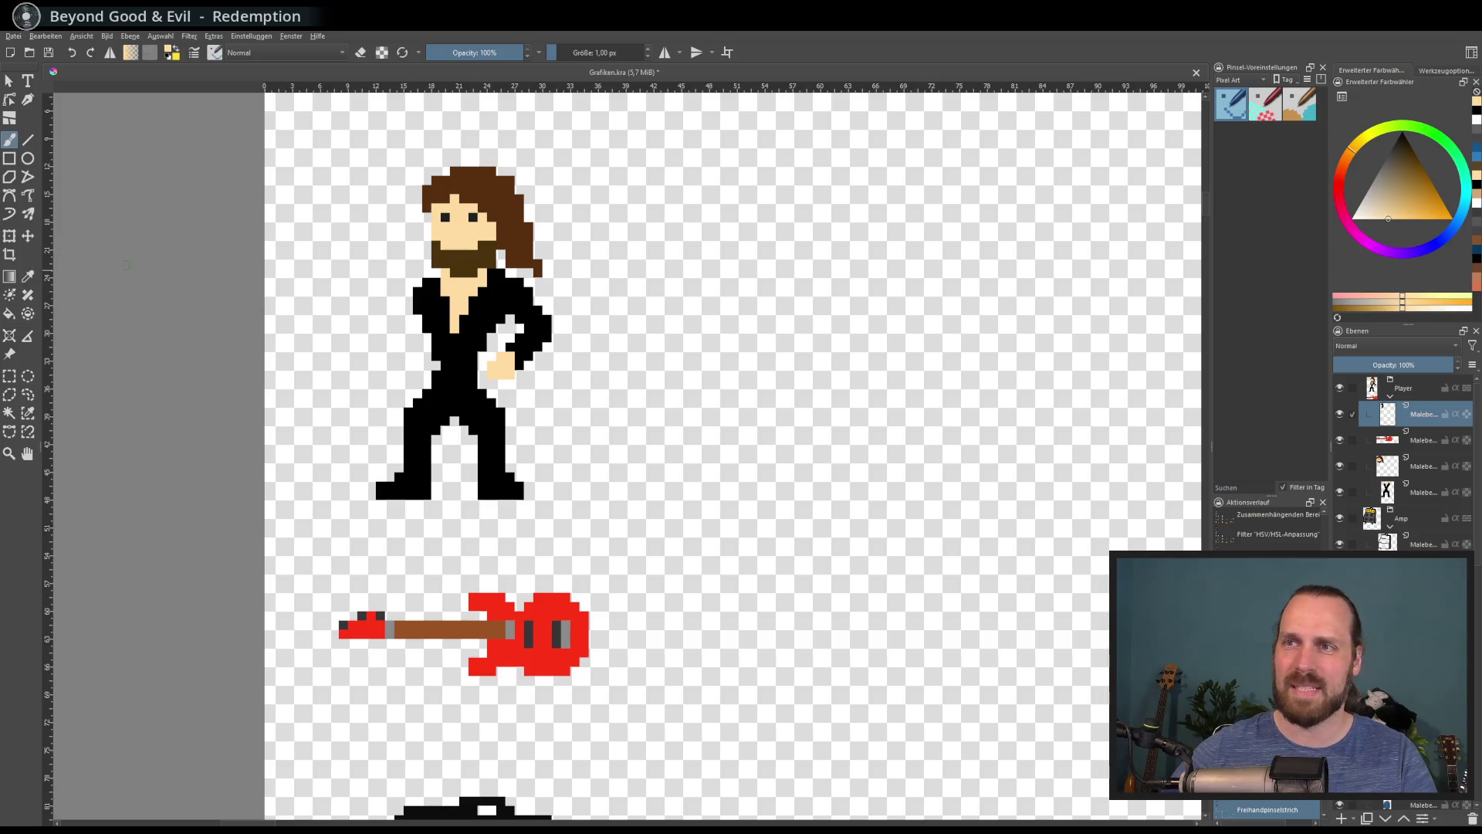
Move the arm piece off to the figure's right and fill a missing black pixel atop it
click(29, 236)
drag(538, 324, 657, 325)
click(10, 139)
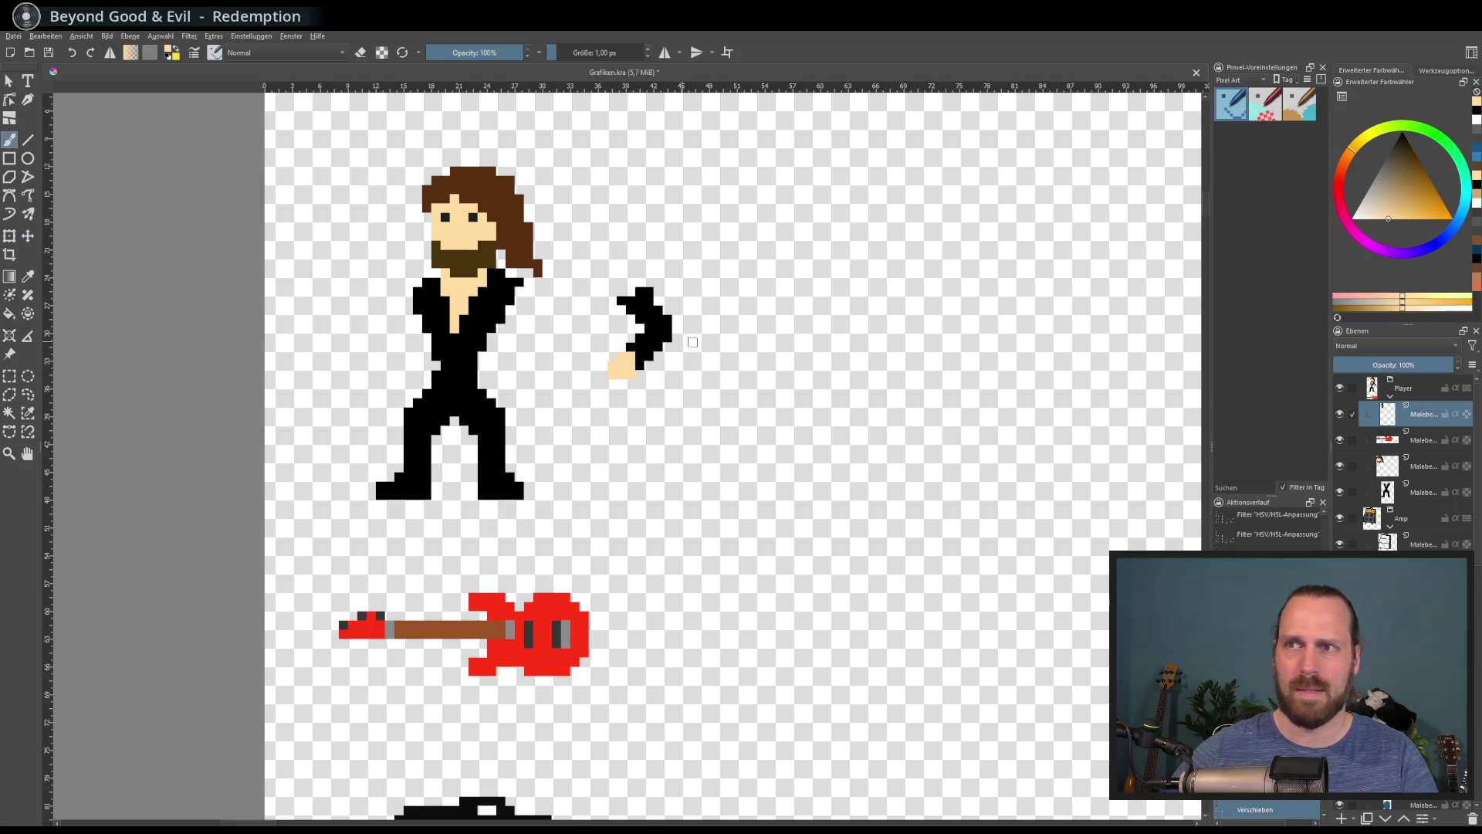
ctrl+click(640, 290)
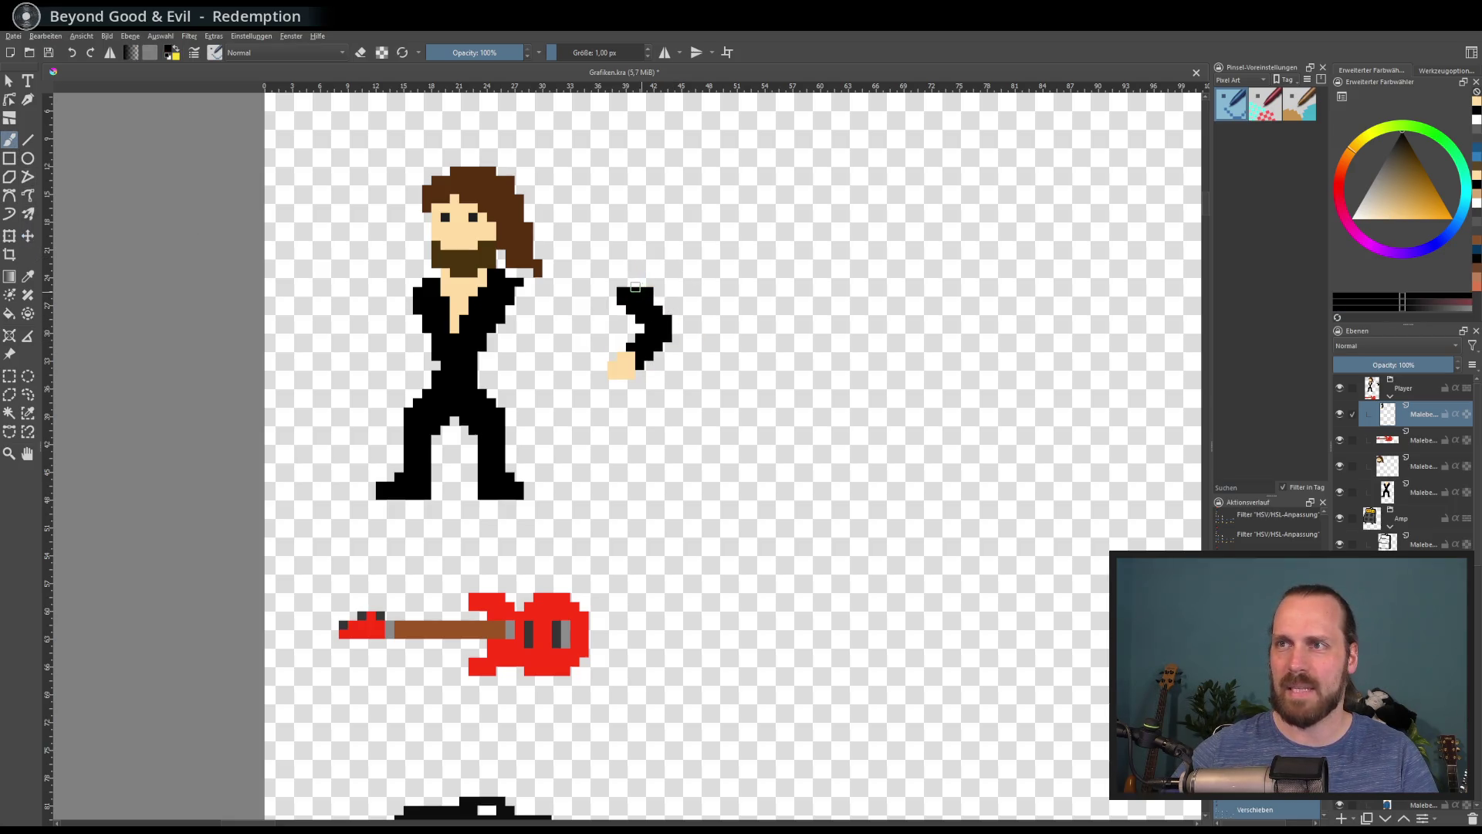
click(633, 283)
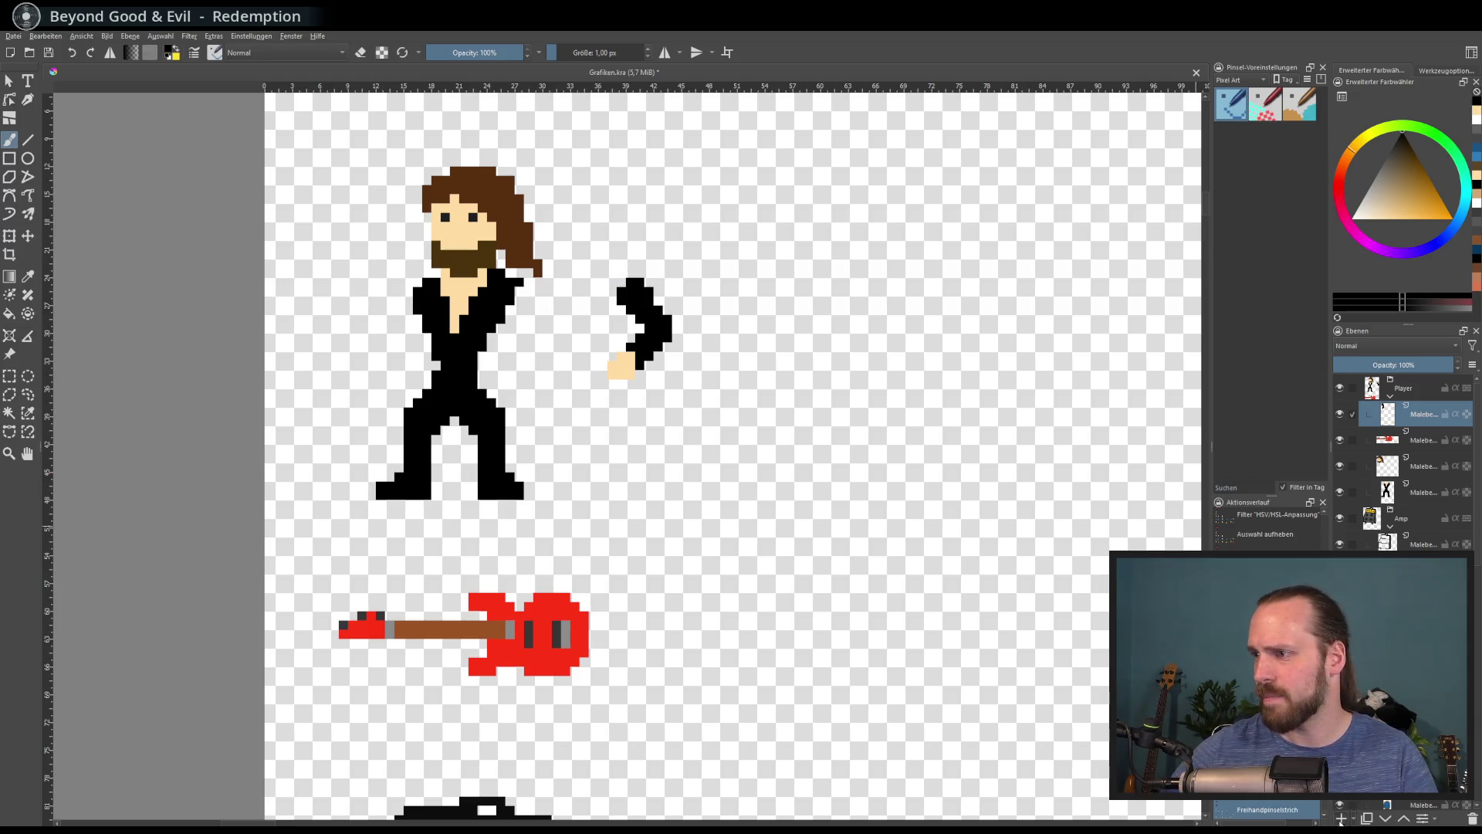
Add a new empty paint layer, undoing the trial left-arm strokes and the layer lock
key(Insert)
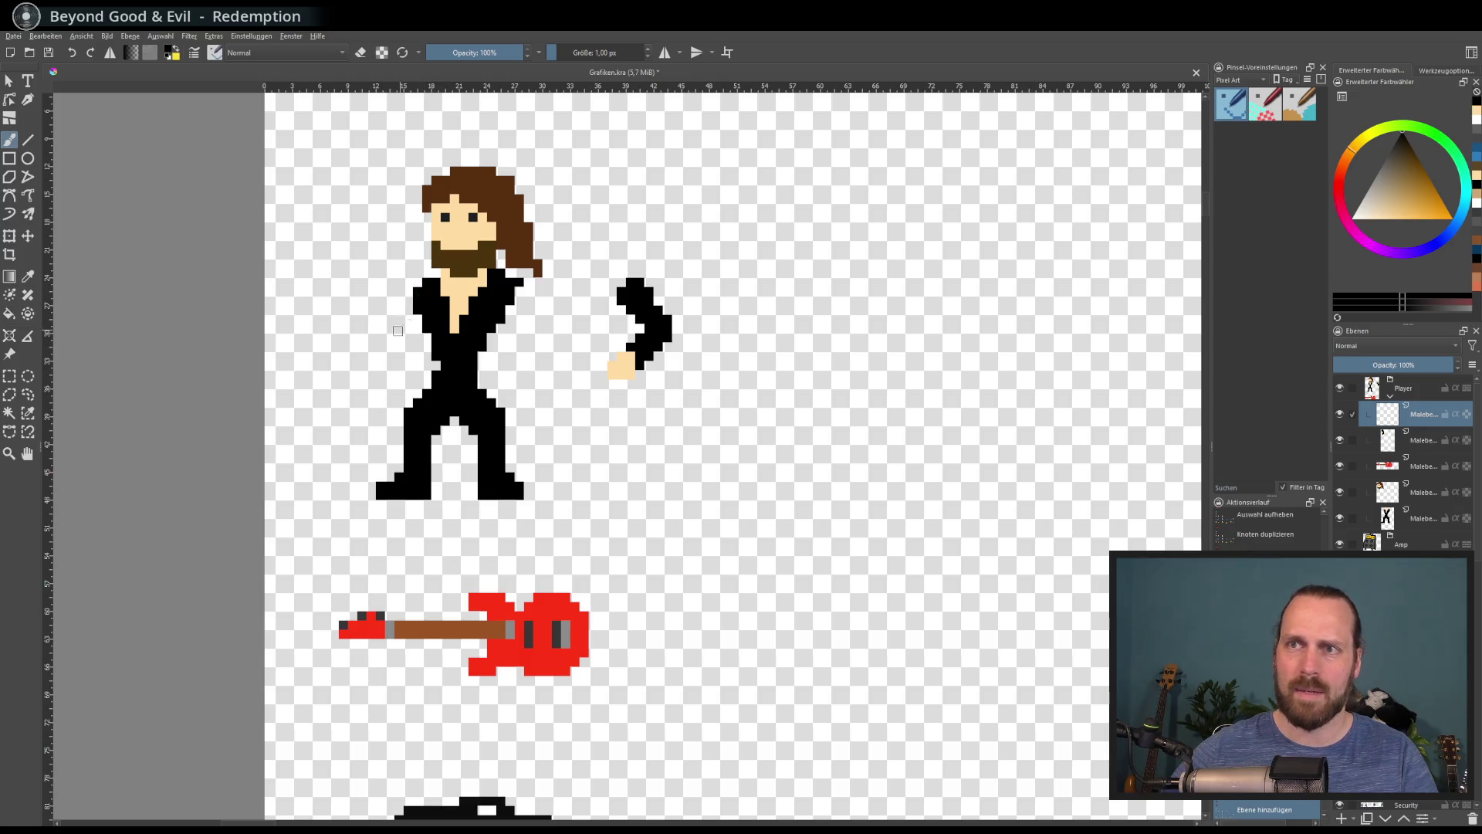
drag(417, 309, 424, 325)
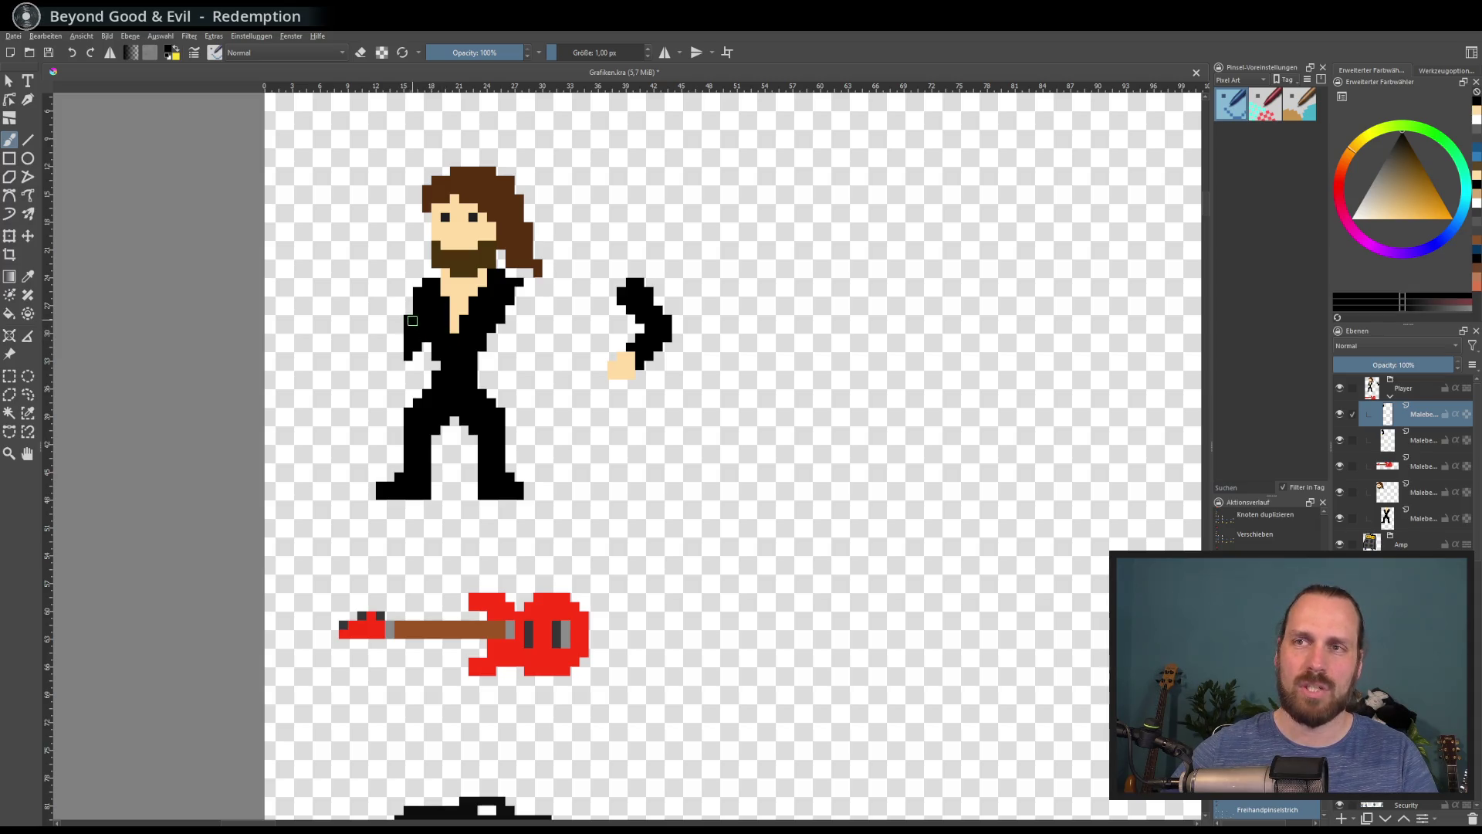
click(826, 392)
key(ctrl+z)
key(ctrl+z)
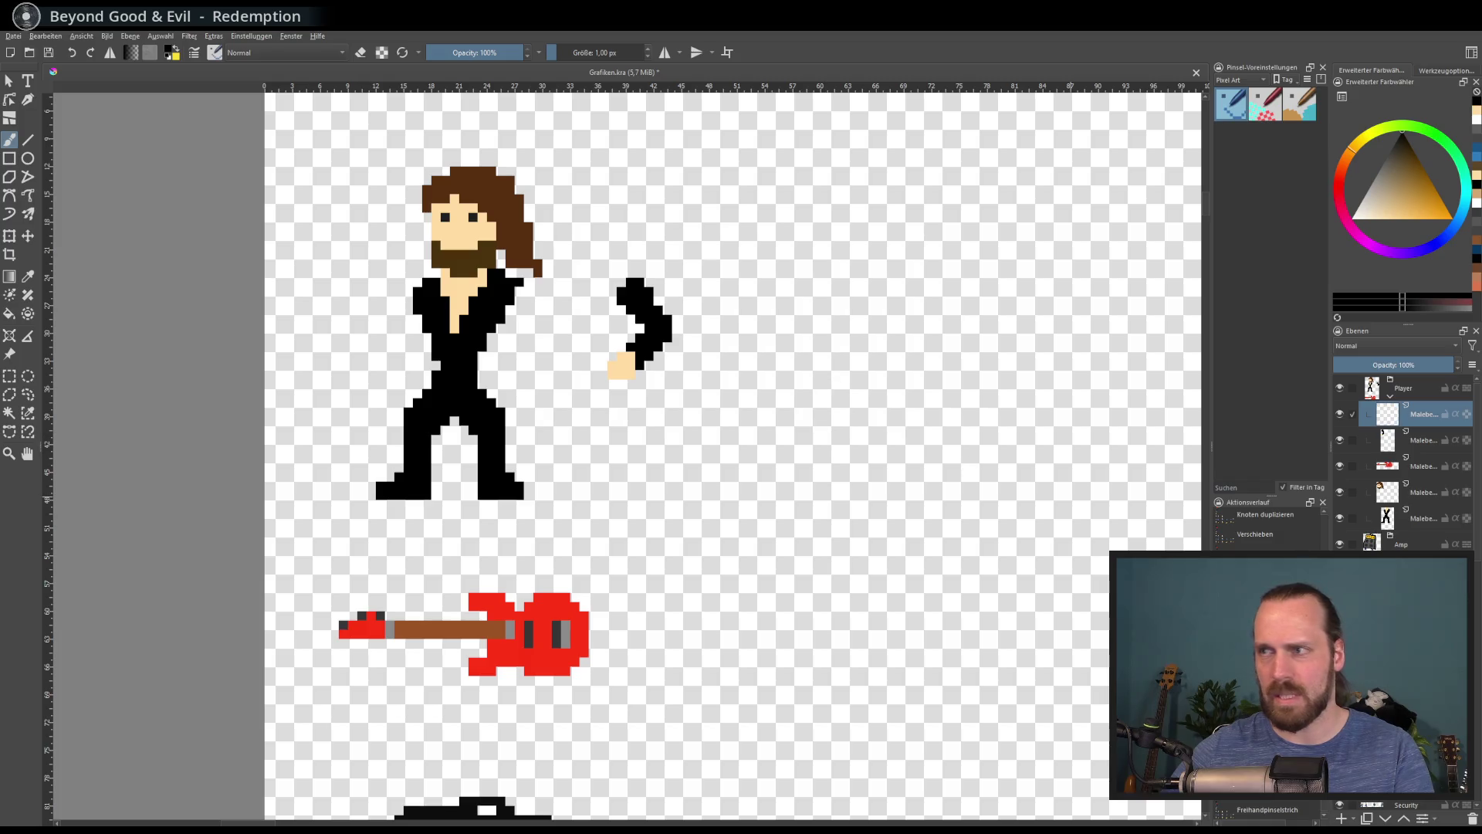
click(1415, 517)
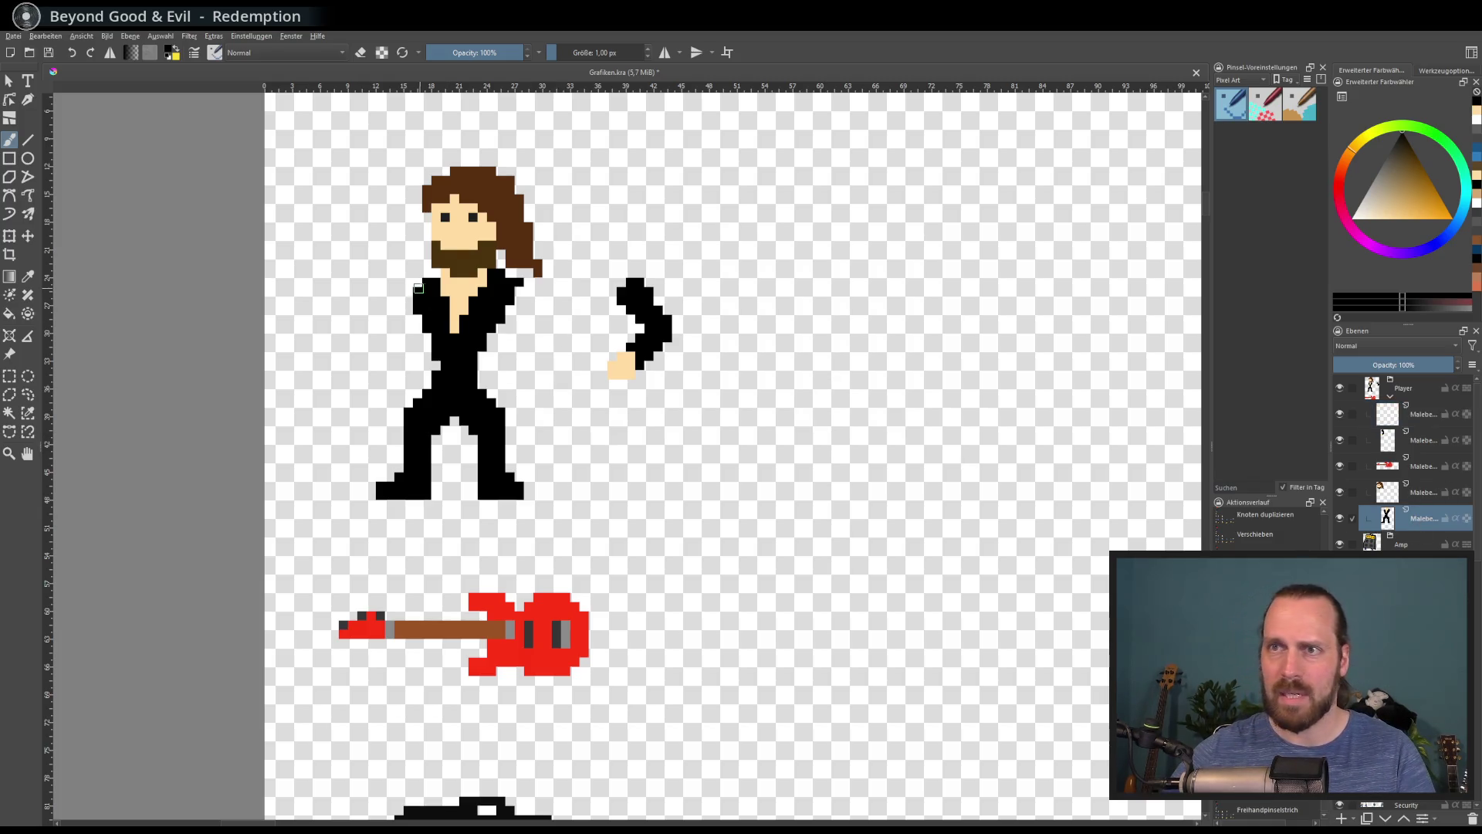
key(ctrl+z)
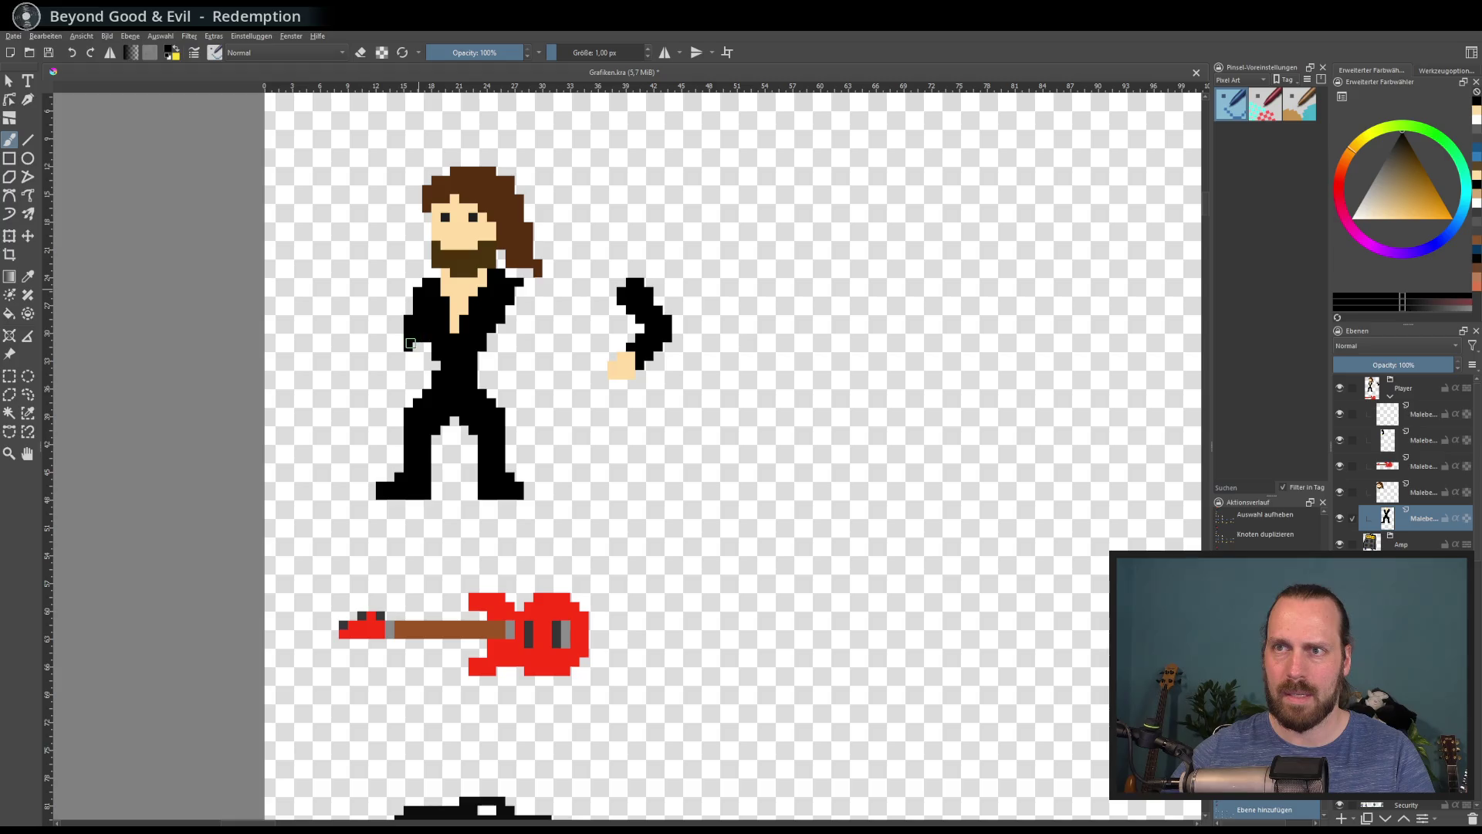
click(1443, 415)
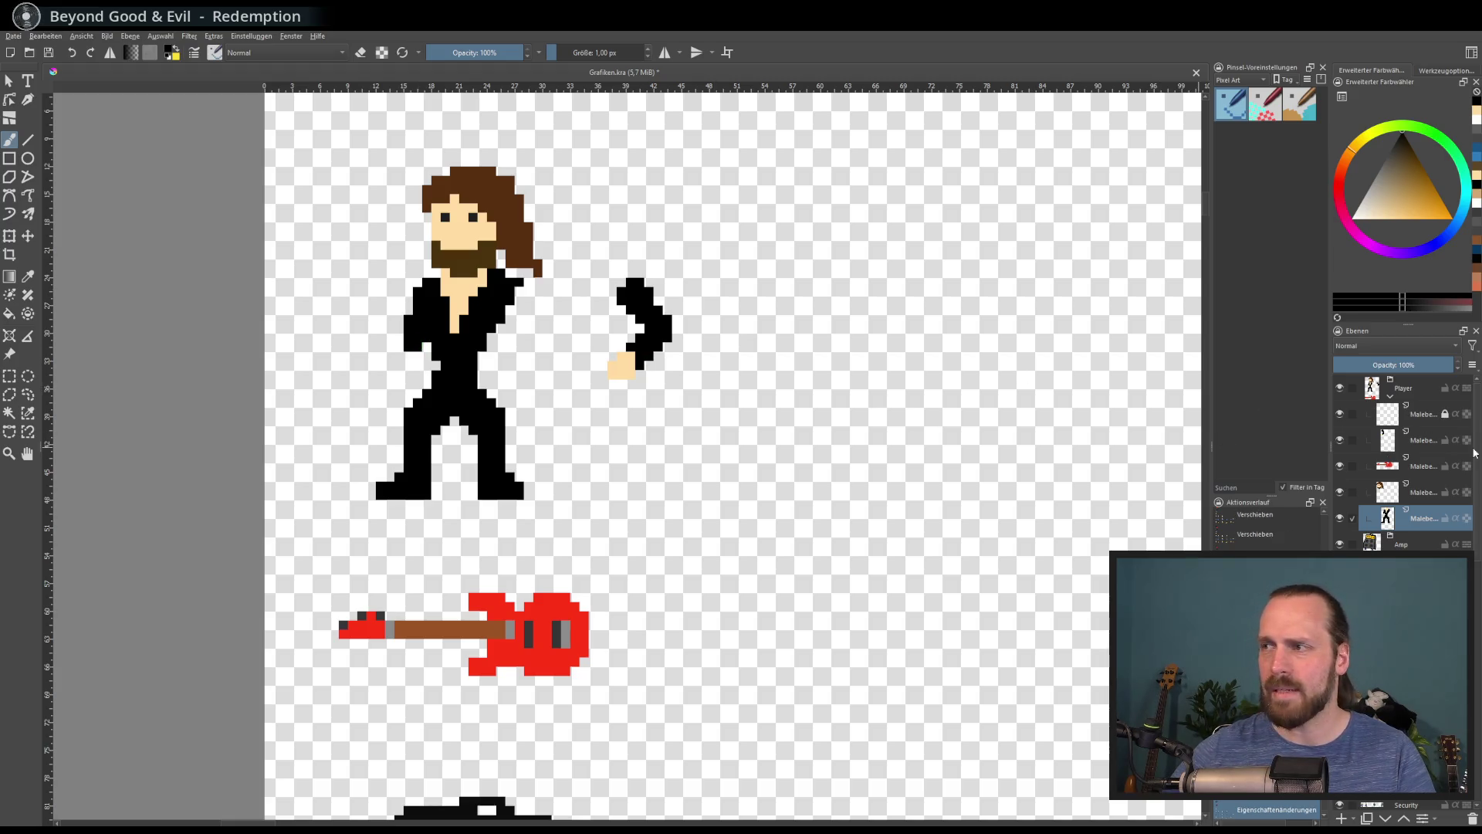
key(ctrl+z)
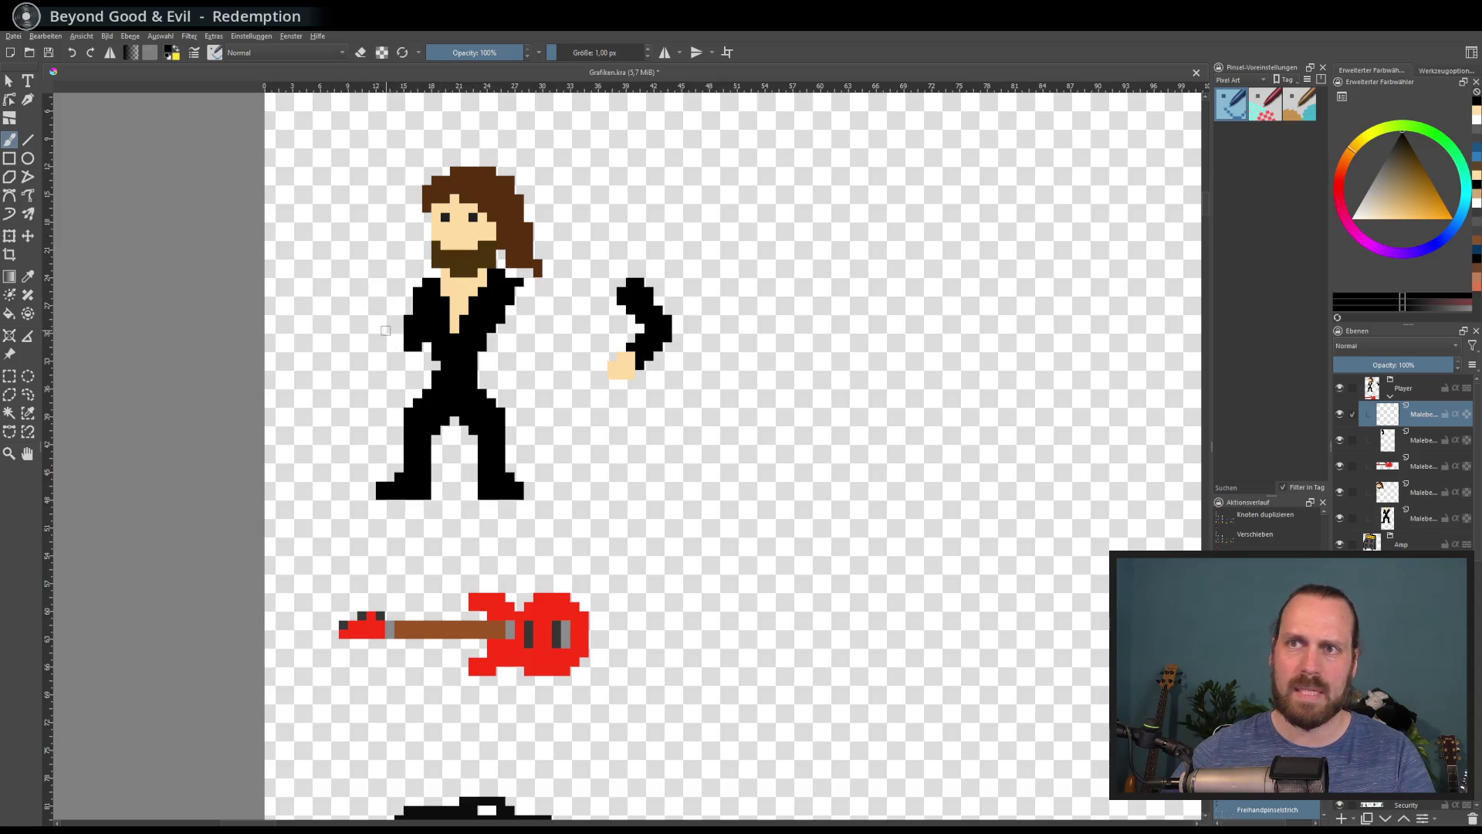
scroll(481, 563, down, 2)
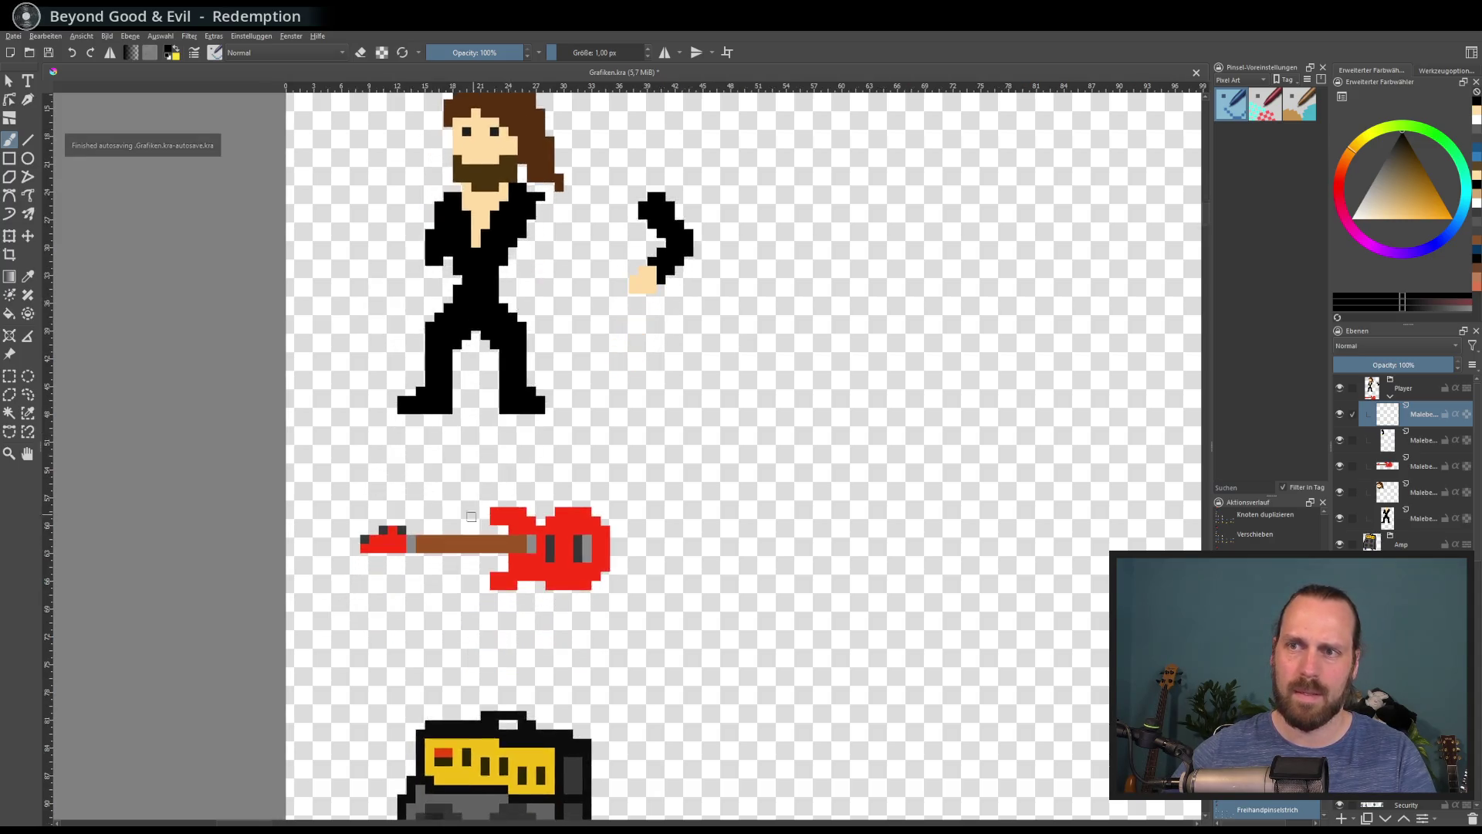
Paint a skin-tone hand on the guitar neck, discarding the trial black strokes
scroll(471, 562, up, 2)
scroll(466, 561, down, 1)
mouse_move(462, 533)
mouse_down()
mouse_move(485, 559)
mouse_move(507, 511)
mouse_move(468, 569)
mouse_move(488, 552)
mouse_move(463, 532)
mouse_move(491, 543)
mouse_up()
key(ctrl+z)
key(ctrl+z)
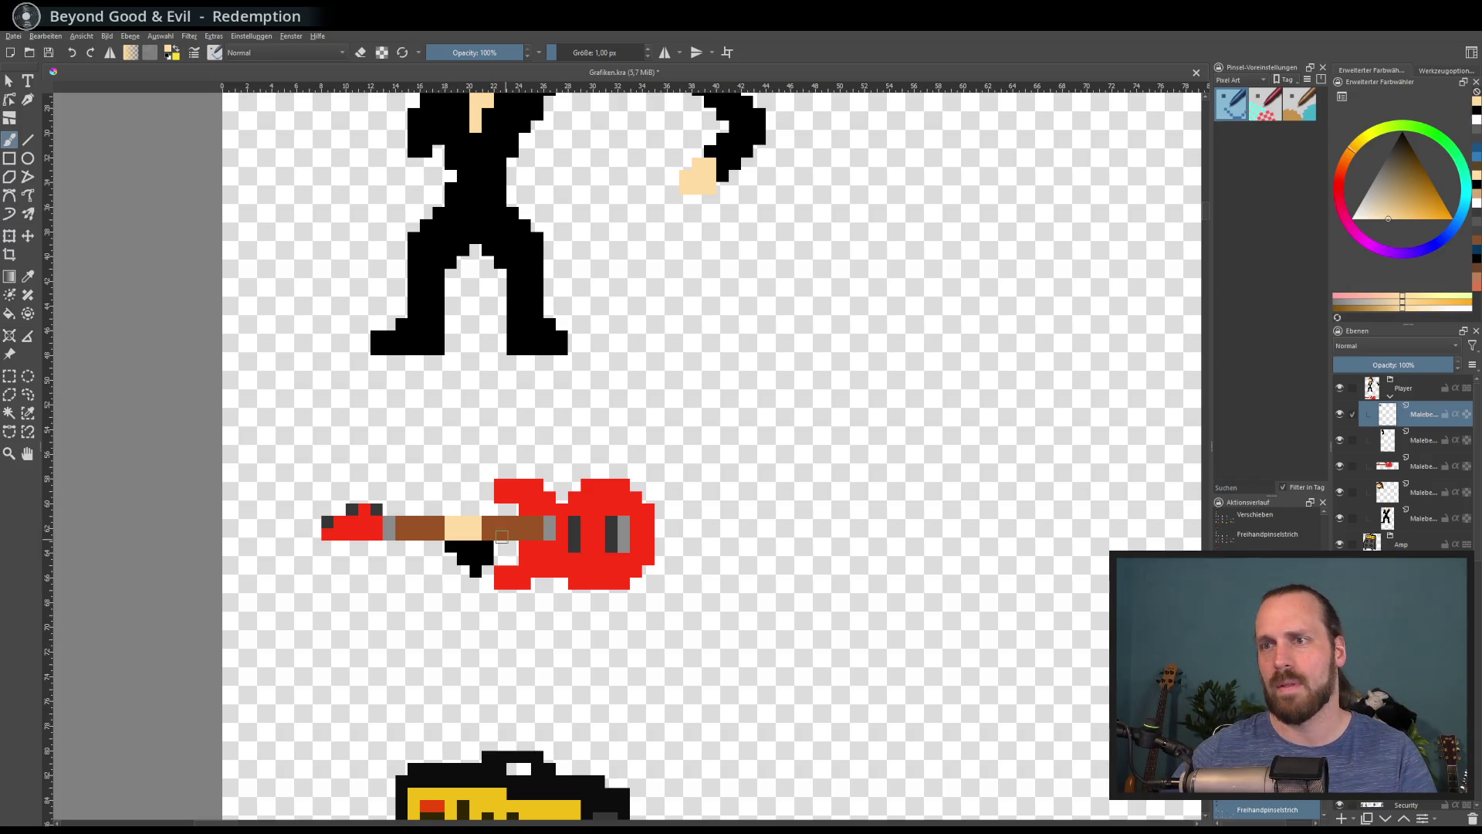
key(x)
drag(451, 534, 463, 534)
key(ctrl+z)
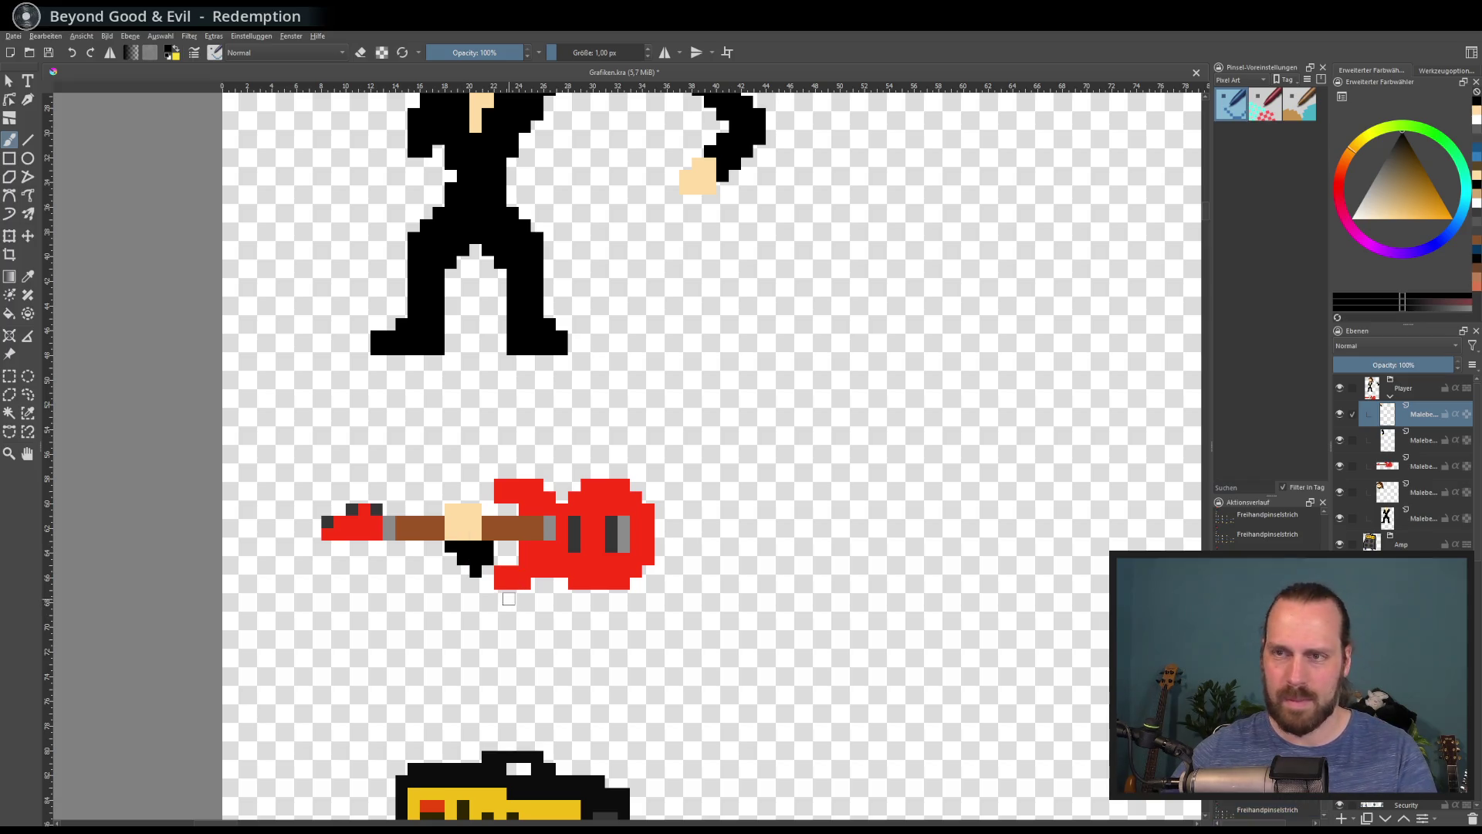
key(x)
click(455, 509)
Add a black cuff pixel beneath the hand on the guitar neck
scroll(479, 399, up, 2)
scroll(478, 398, down, 2)
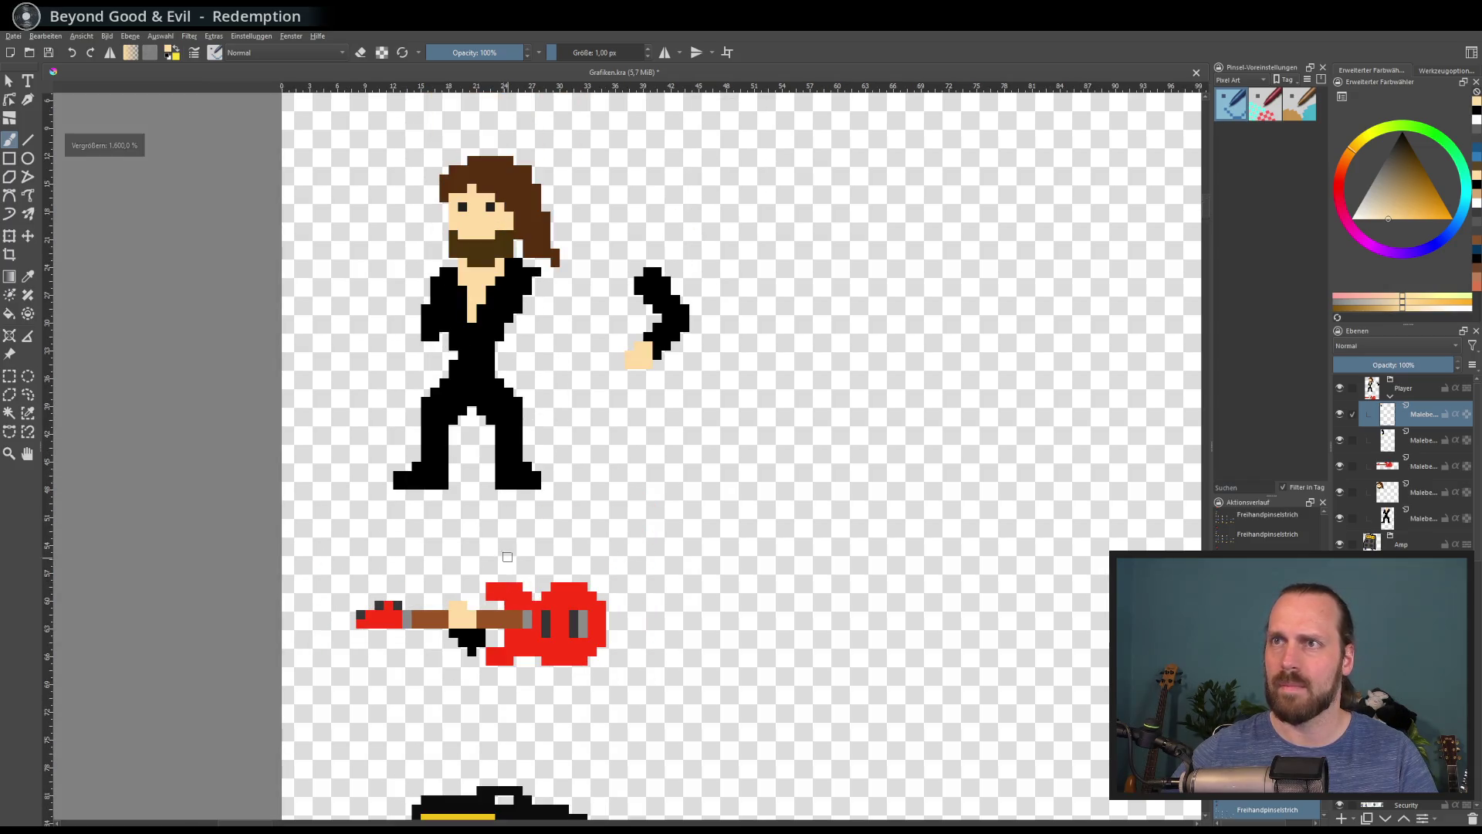
scroll(484, 556, up, 2)
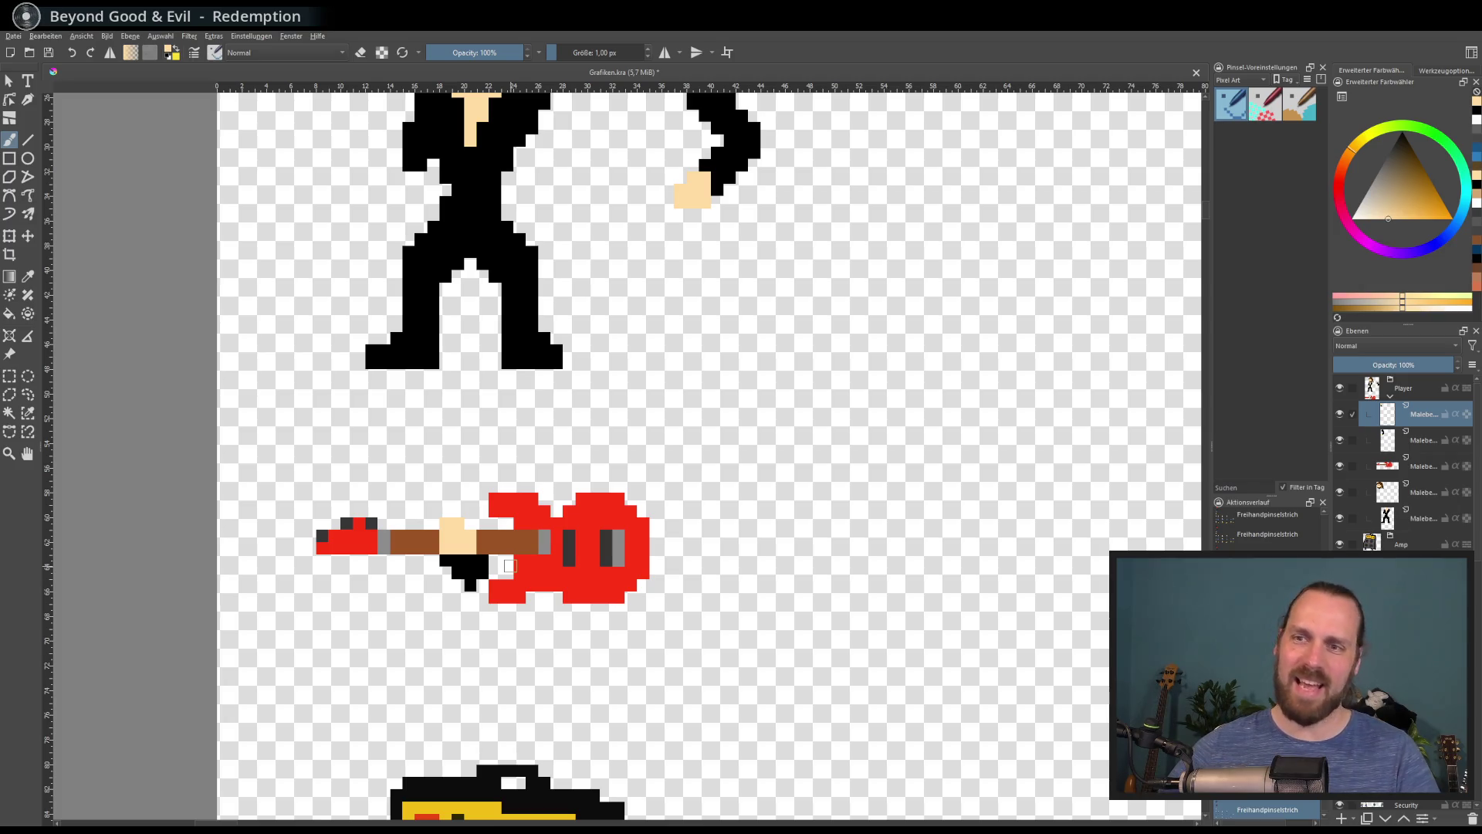
key(x)
click(446, 572)
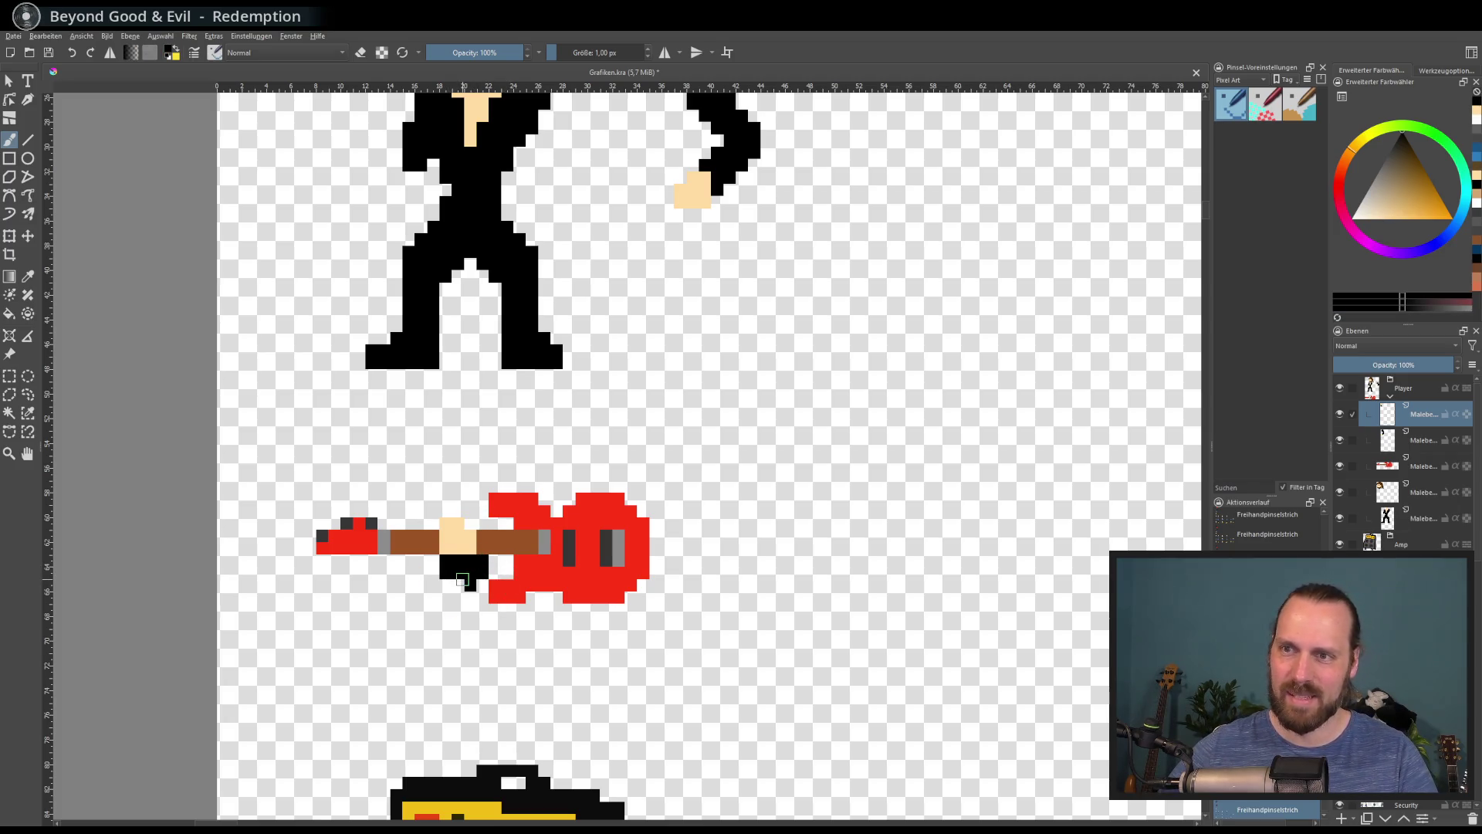
click(459, 583)
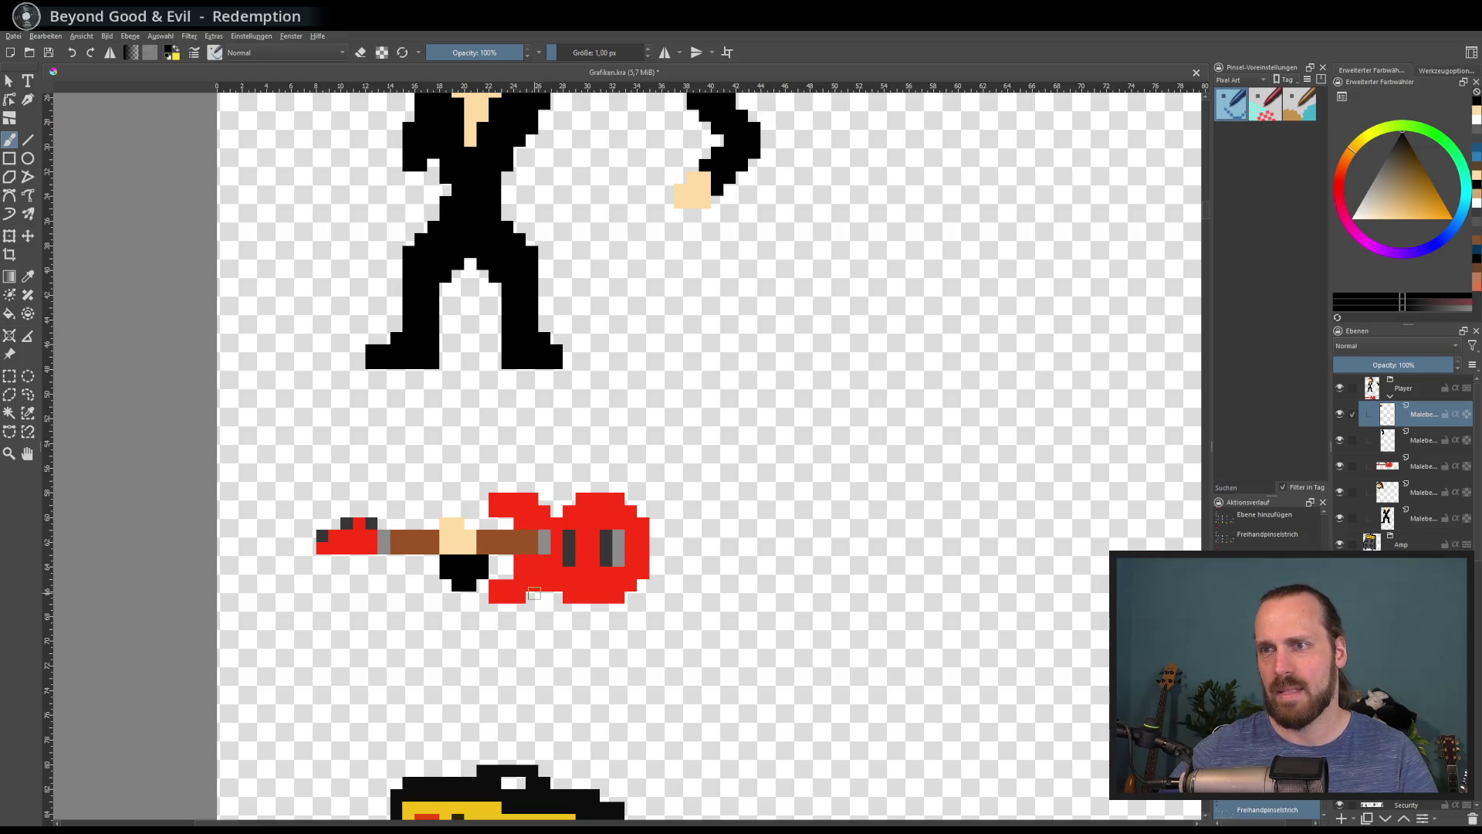
key(ctrl+z)
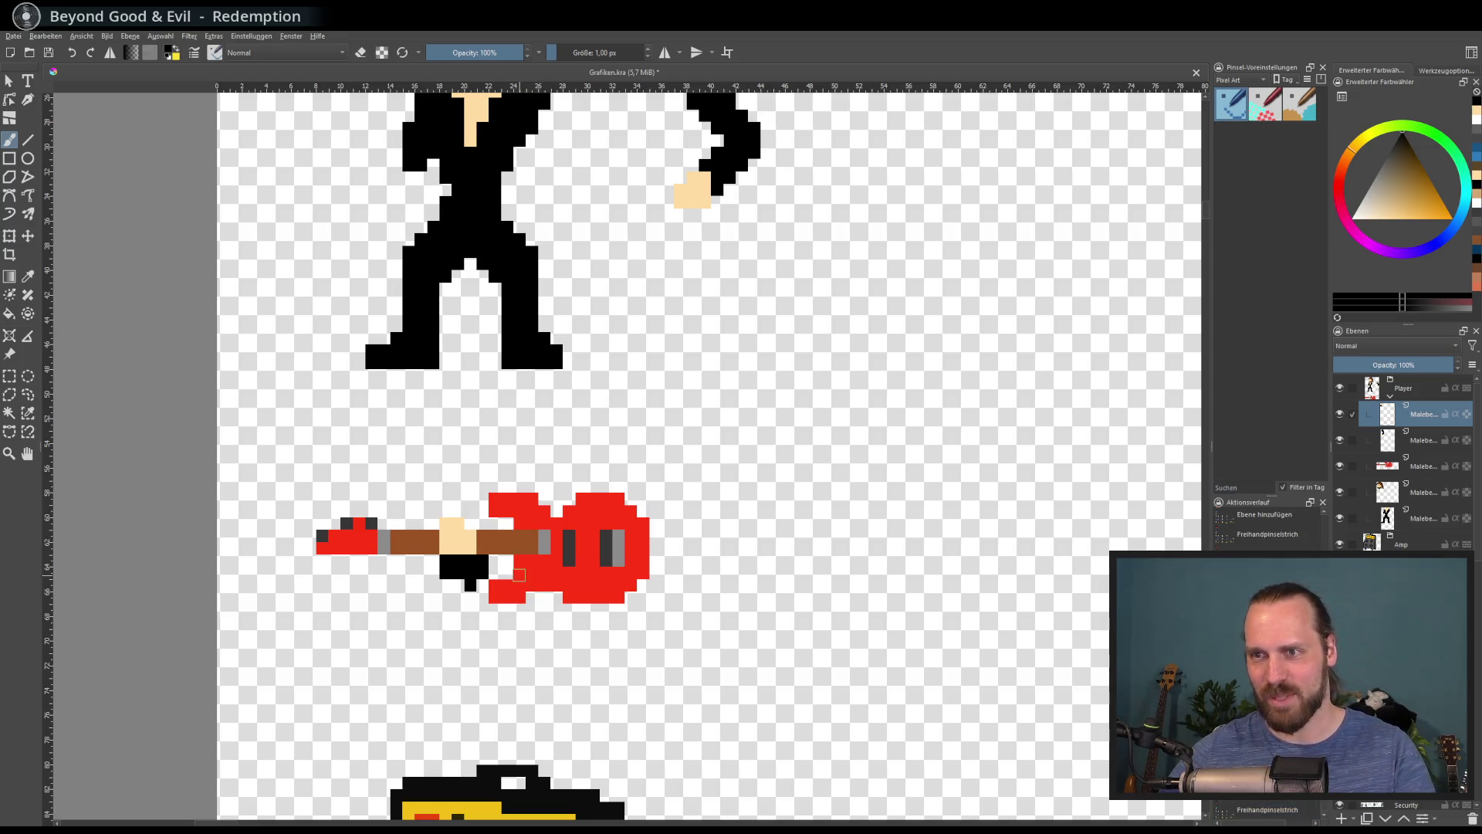
key(ctrl+z)
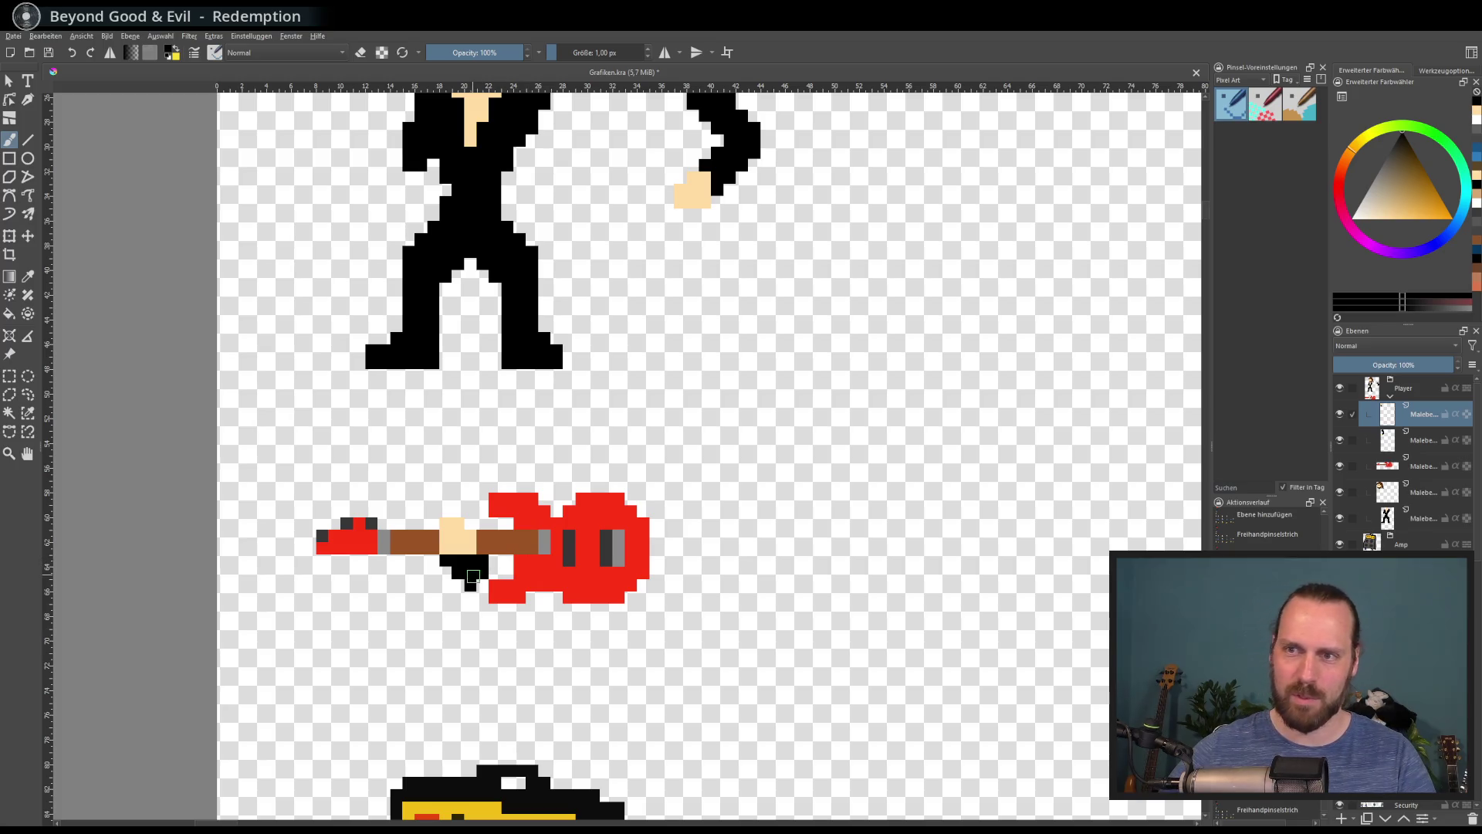
click(483, 585)
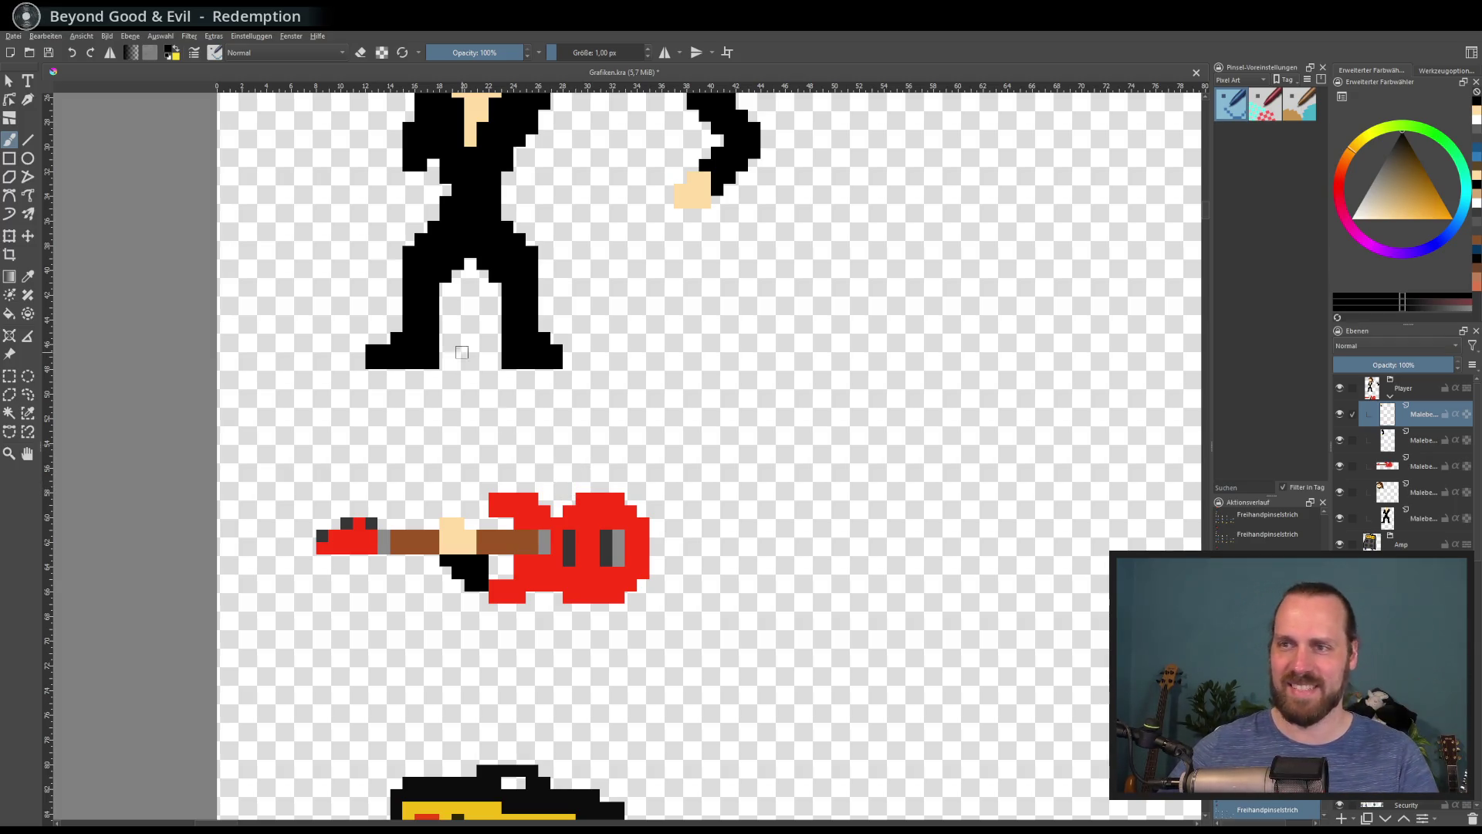
Move the hand piece up off the neck and shift the detached pieces up and right
click(28, 235)
scroll(356, 668, down, 1)
mouse_move(506, 540)
mouse_down()
mouse_move(812, 237)
mouse_move(687, 381)
mouse_up()
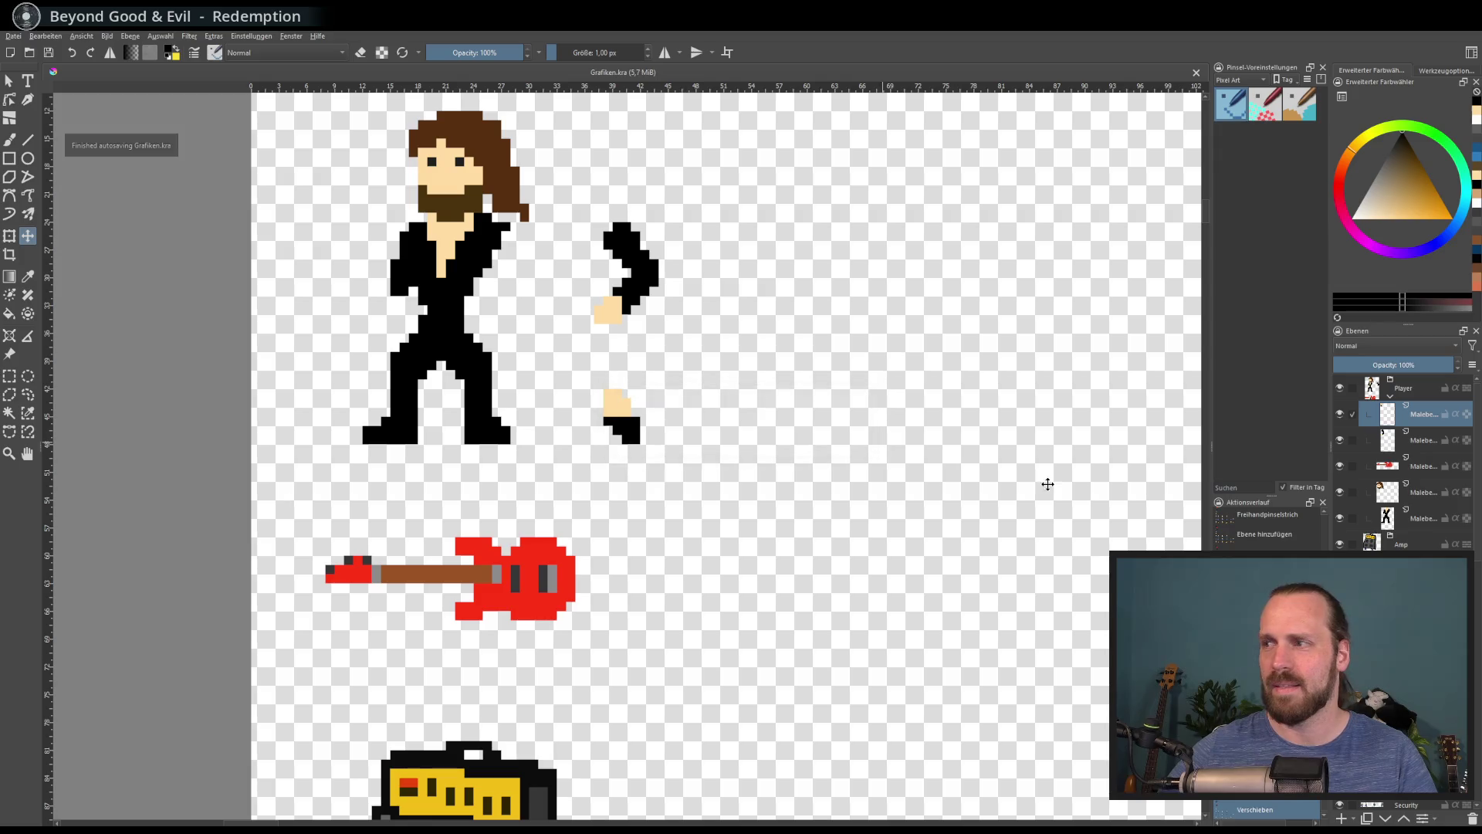
drag(780, 392, 830, 363)
scroll(828, 366, up, 2)
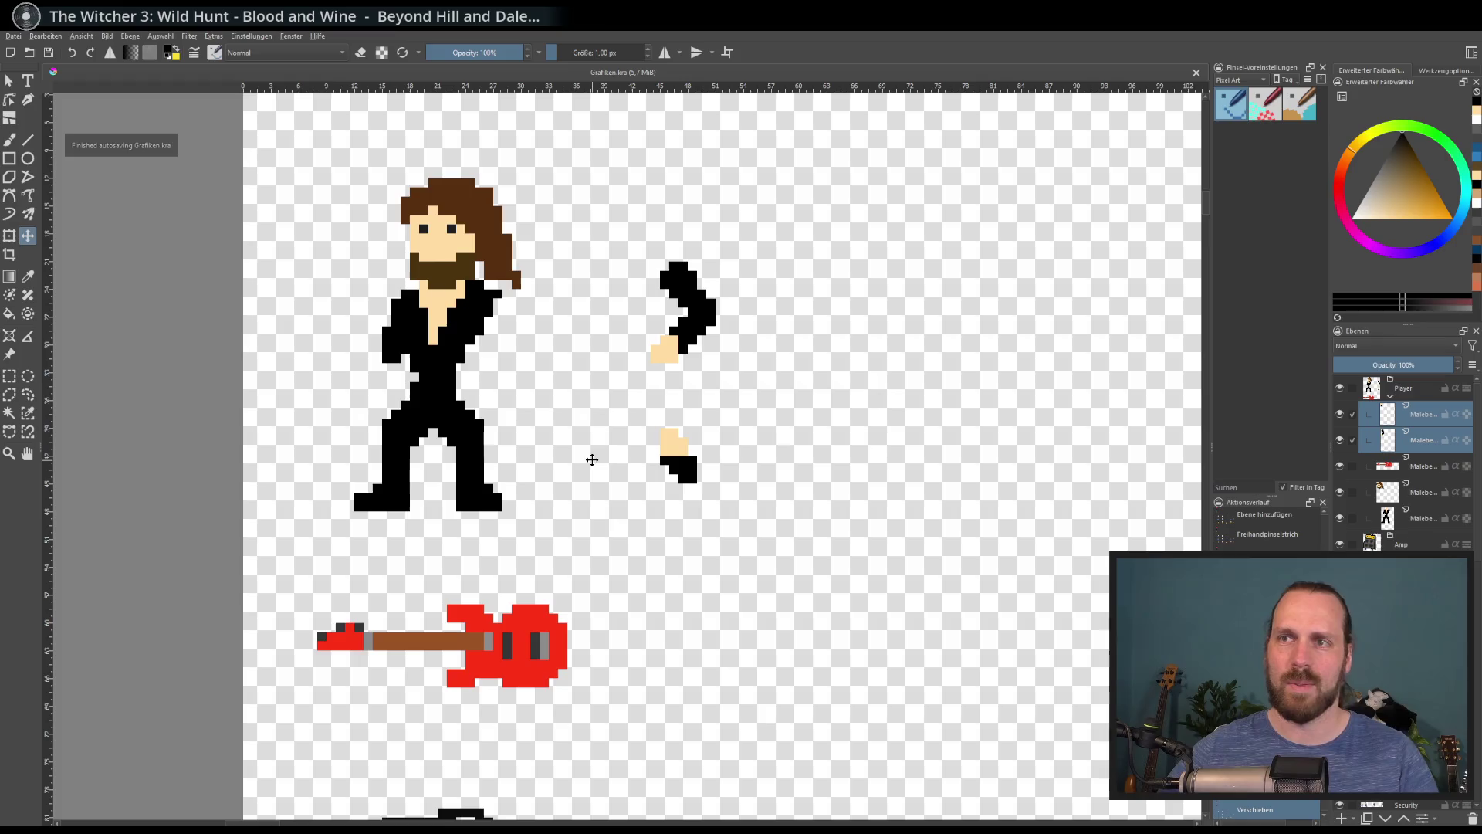
Add a Sprite2D under Visuals and name it FingerboardHand
key(alt+Tab)
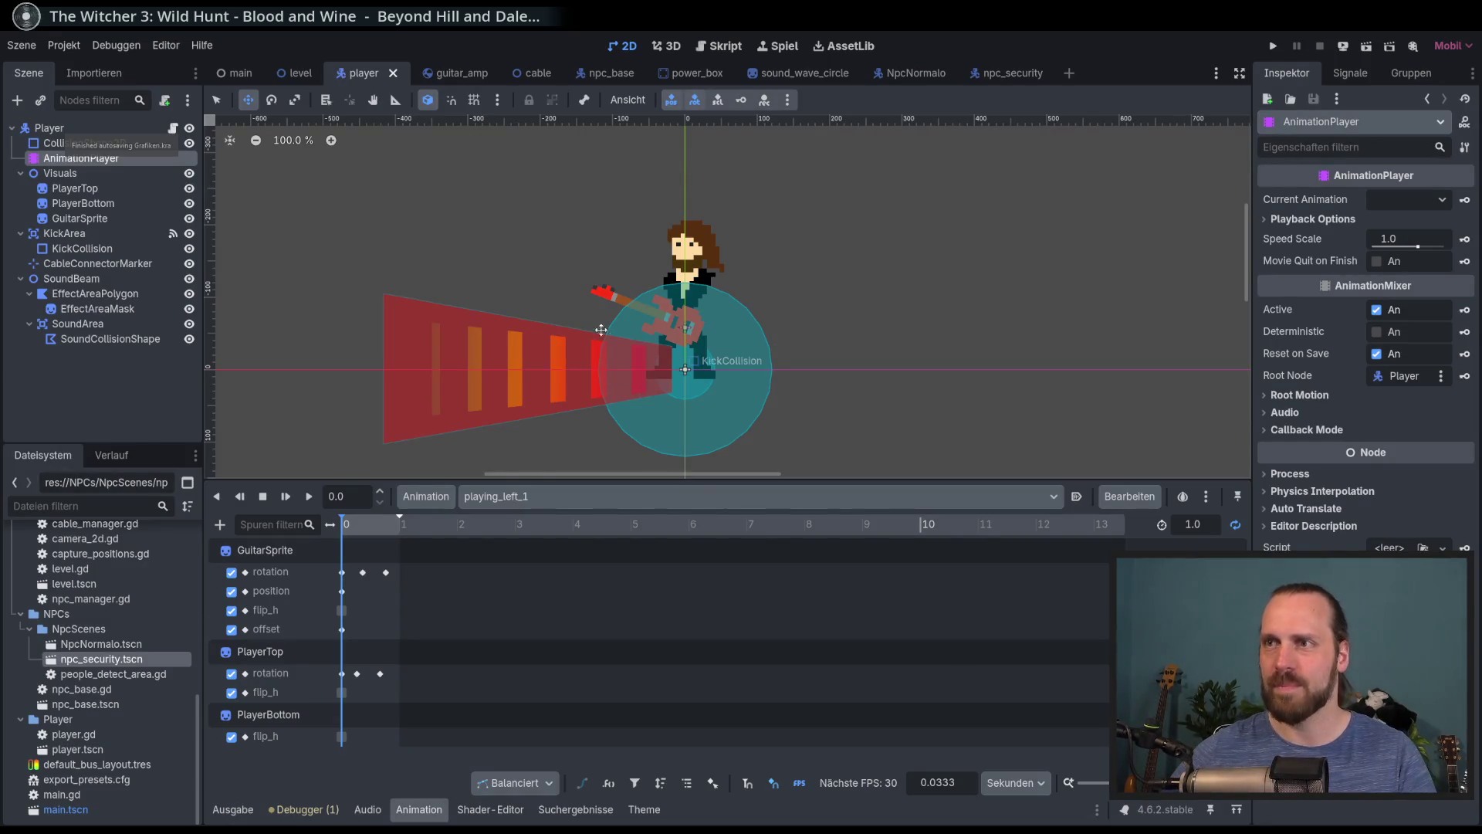
click(60, 173)
click(17, 101)
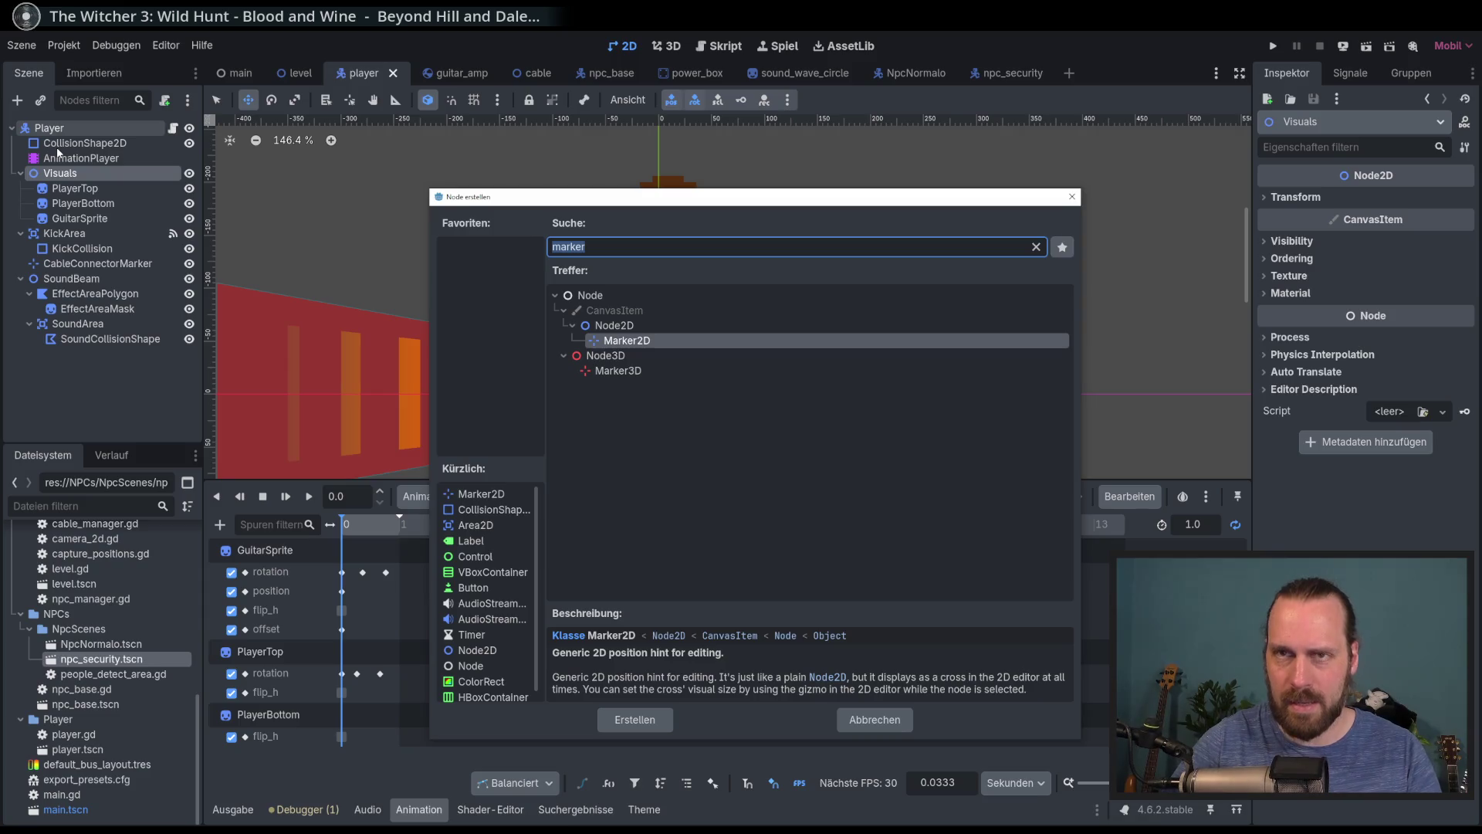
text(sprite)
key(Return)
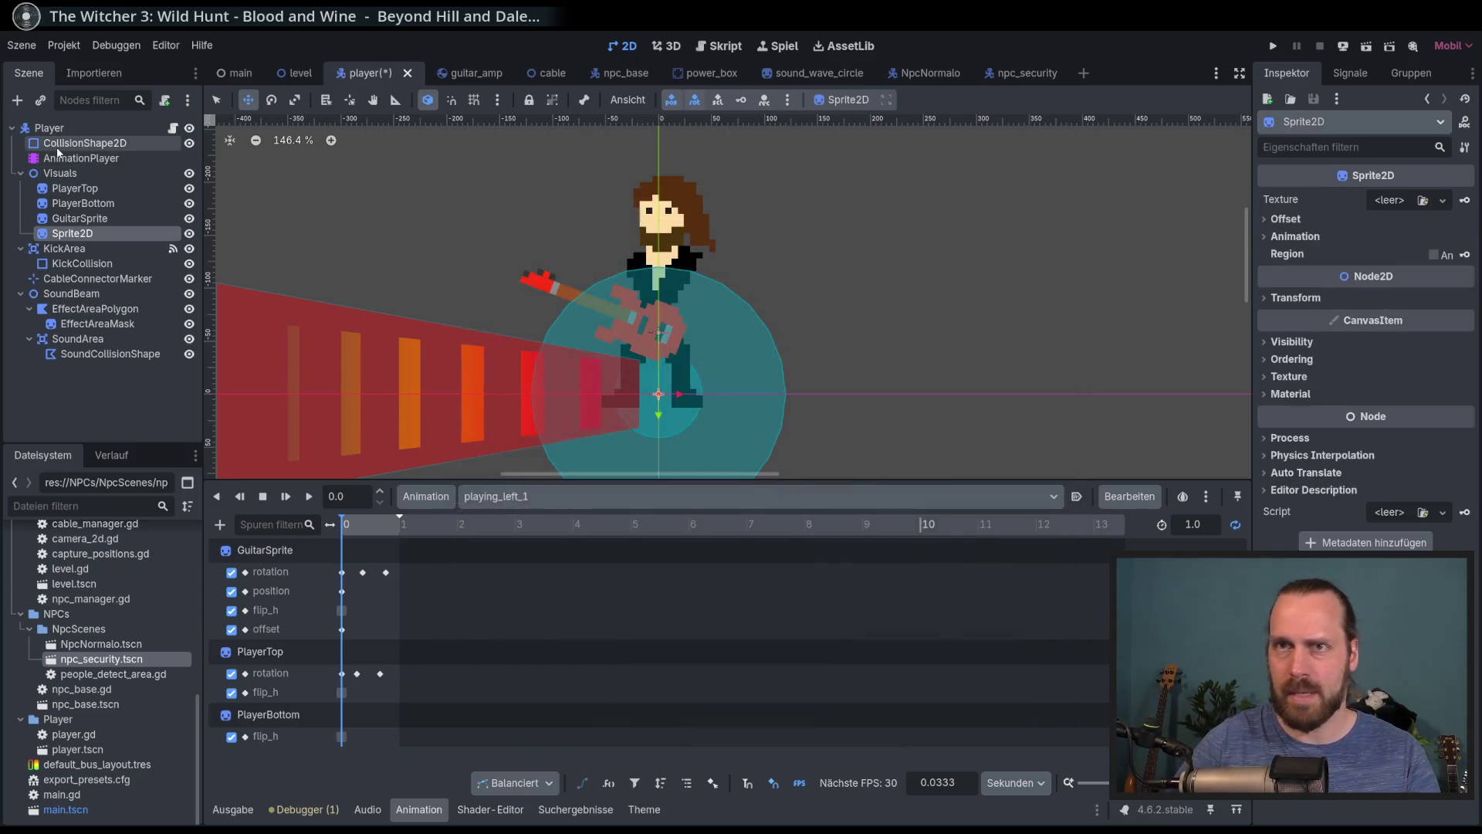
double_click(73, 233)
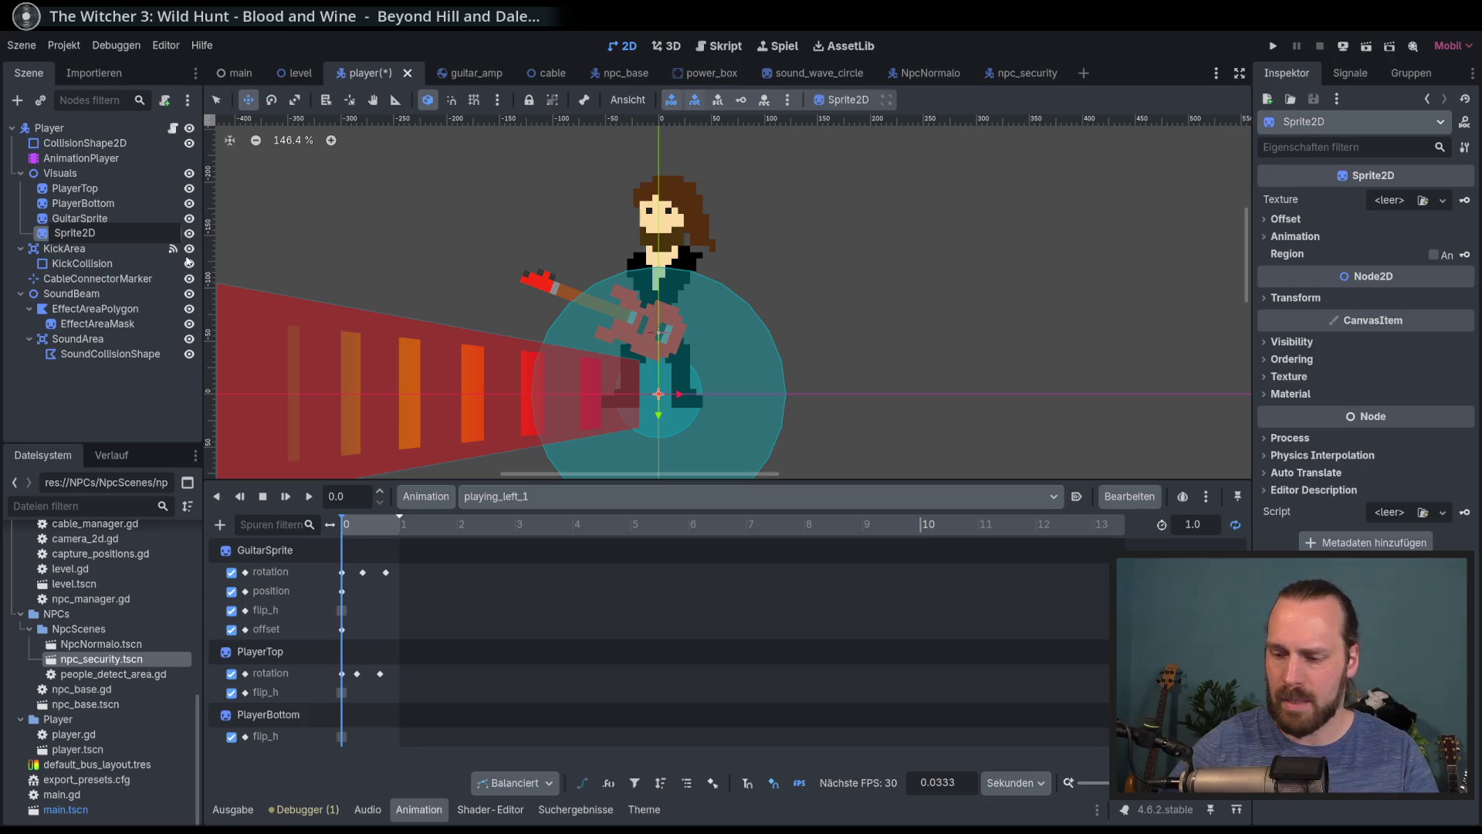
text(Left)
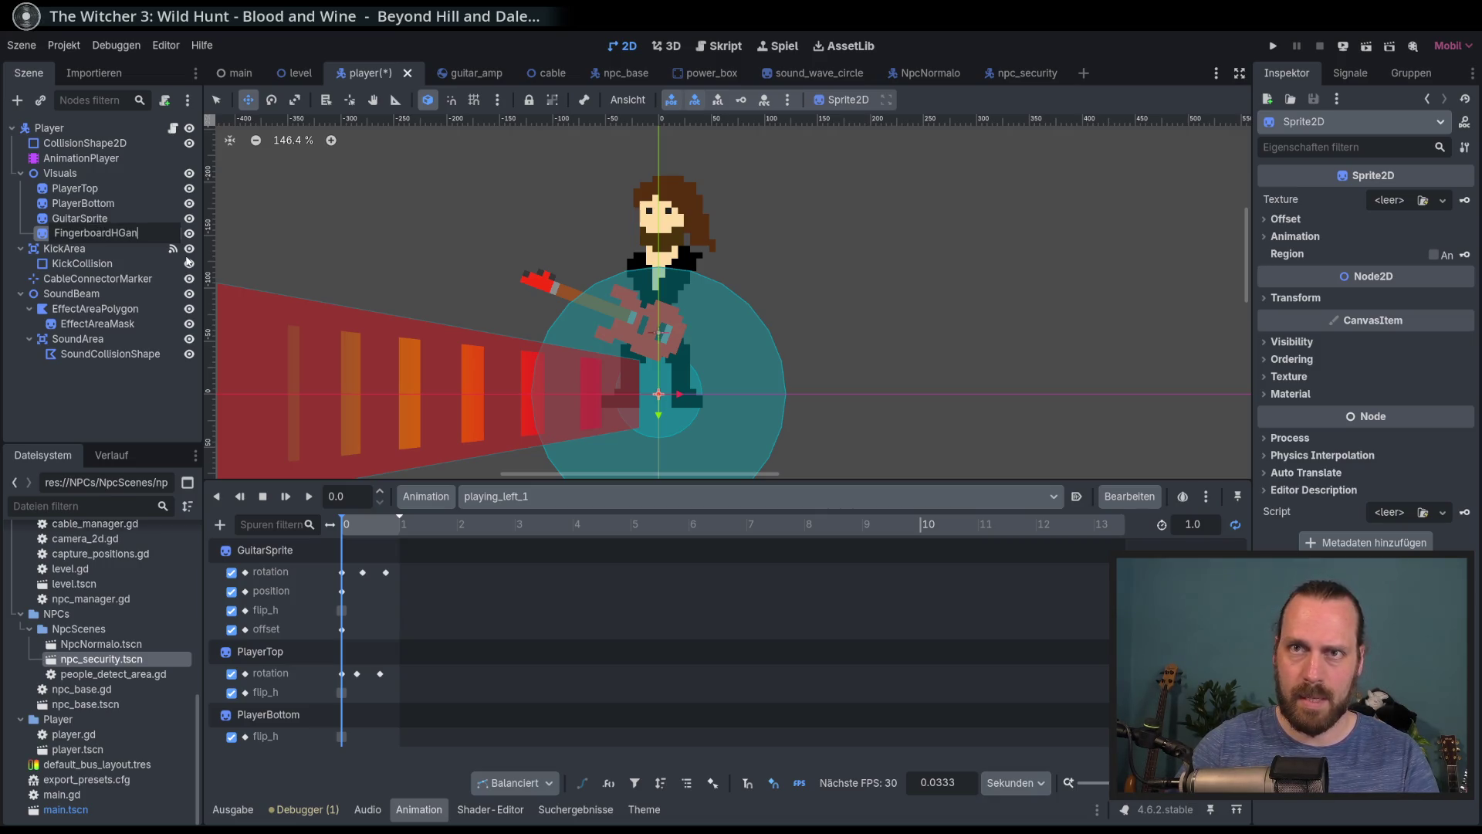
key(Return)
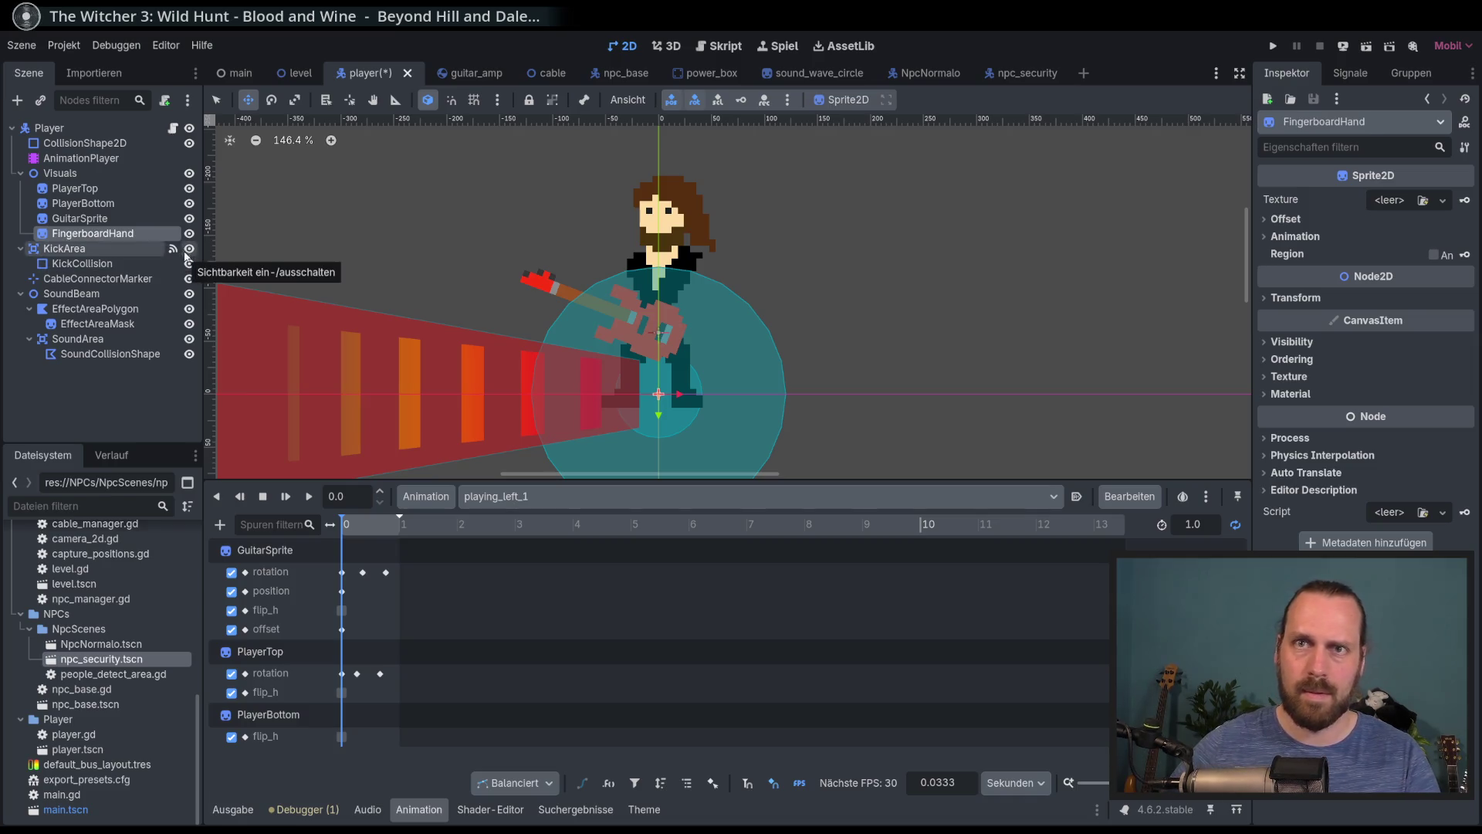
Duplicate FingerboardHand and rename the copy StrummingHand
key(ctrl+d)
double_click(84, 248)
text(Plain)
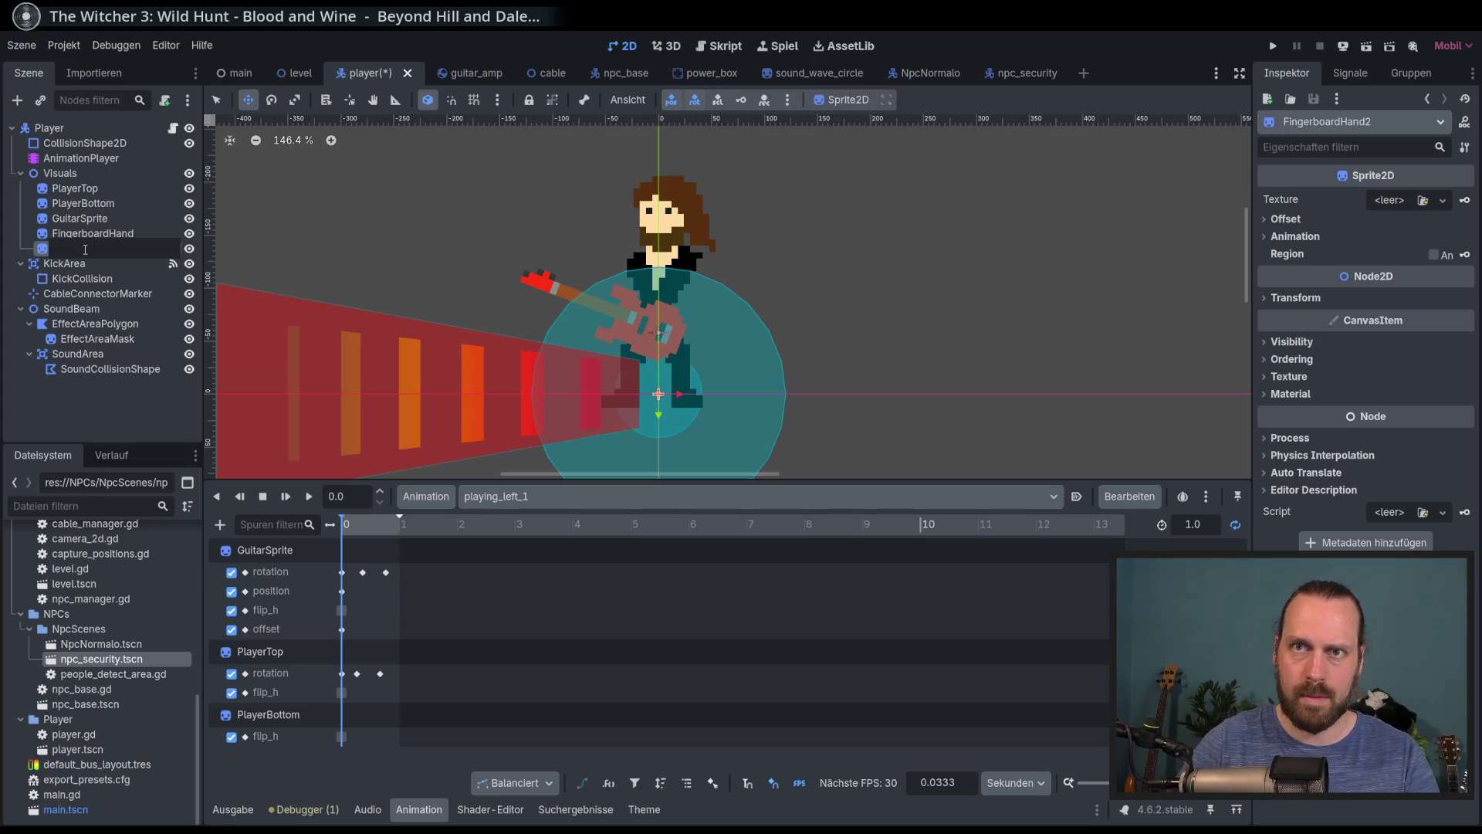
text(mmingHand)
key(Return)
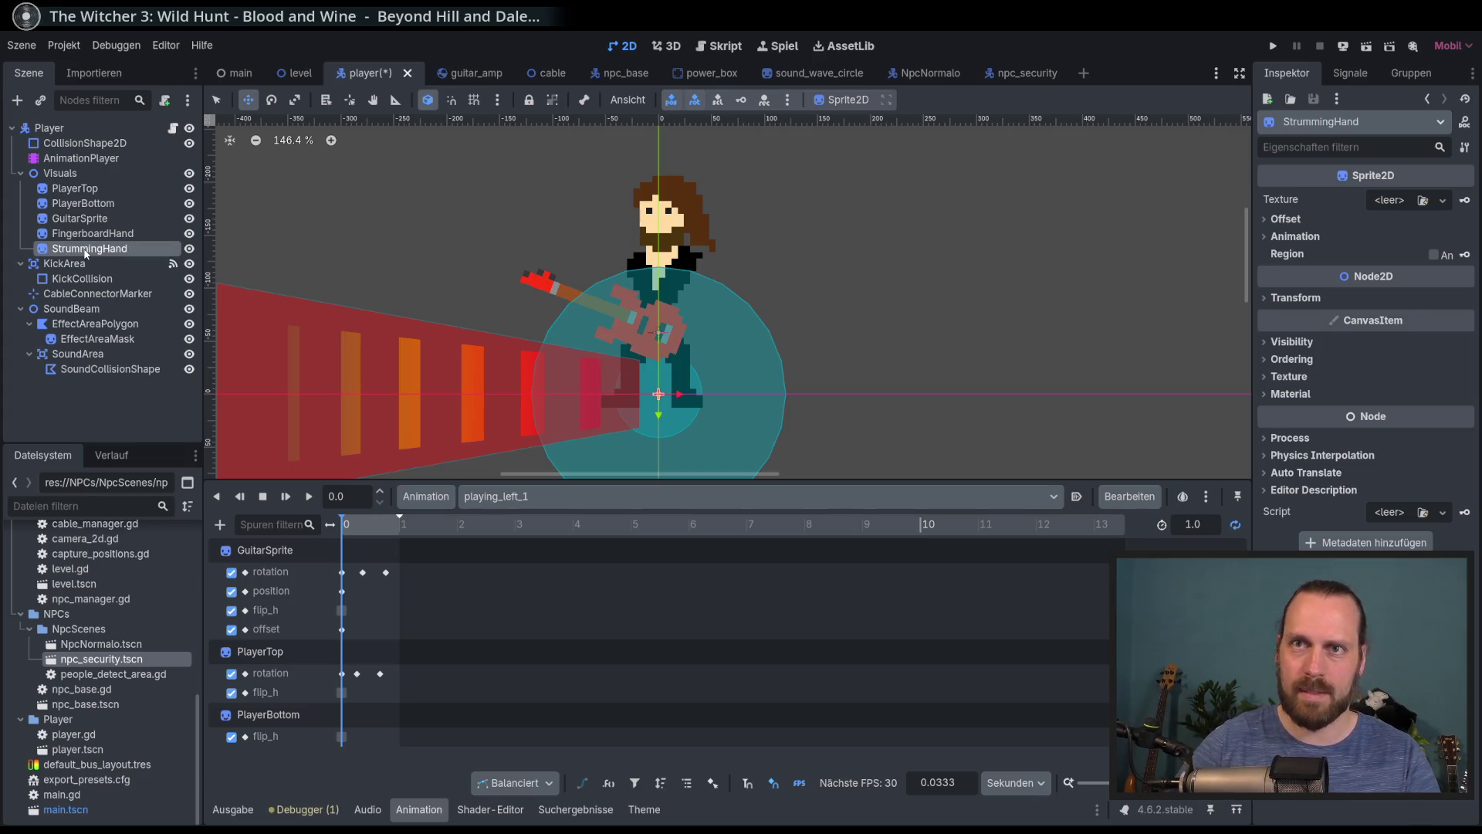
click(85, 233)
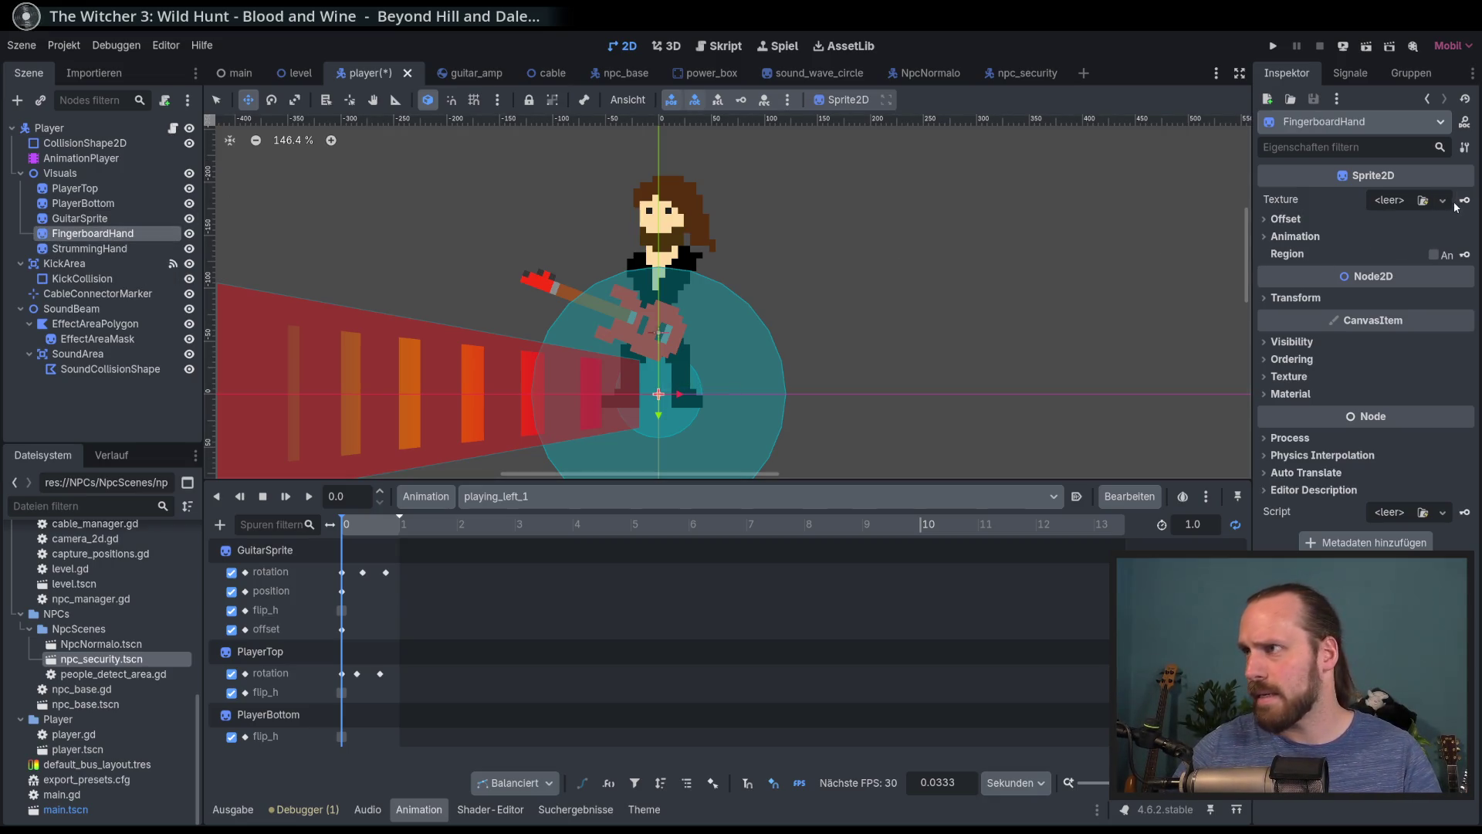
Give FingerboardHand the Grafik.png texture with Region cropping enabled
click(1443, 201)
click(1341, 539)
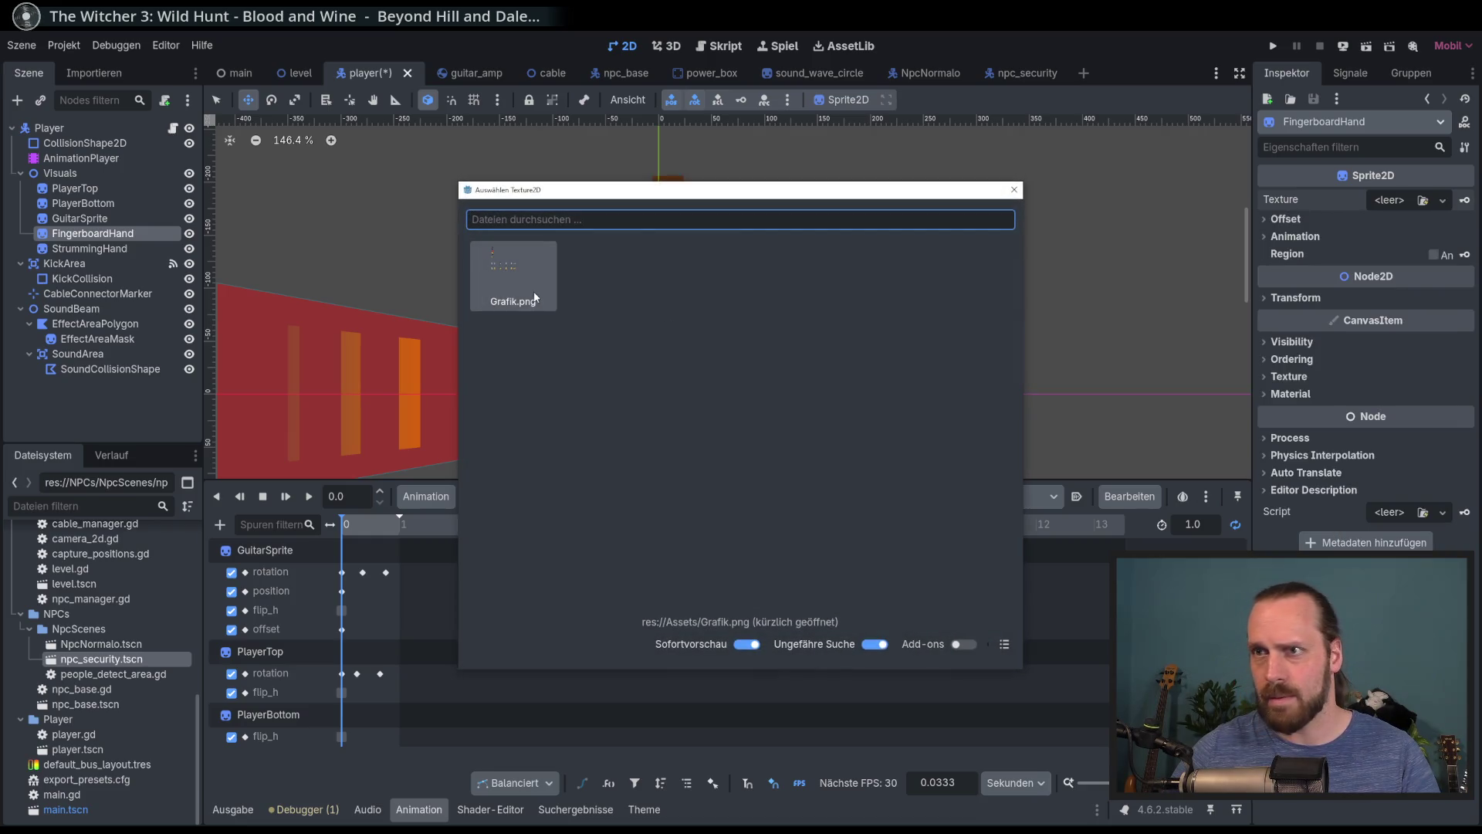
double_click(518, 287)
click(1434, 280)
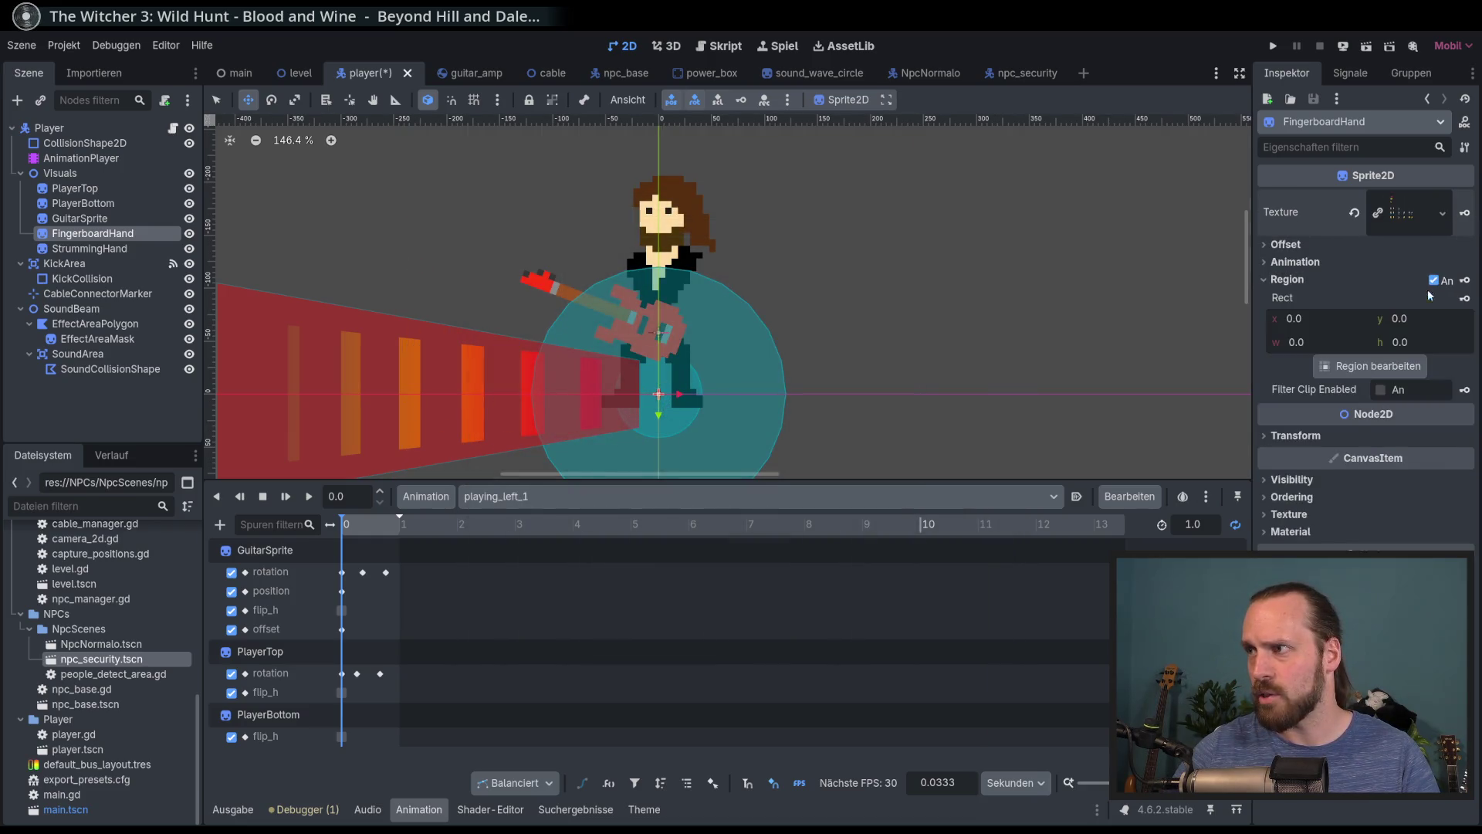
click(1370, 365)
scroll(652, 321, up, 5)
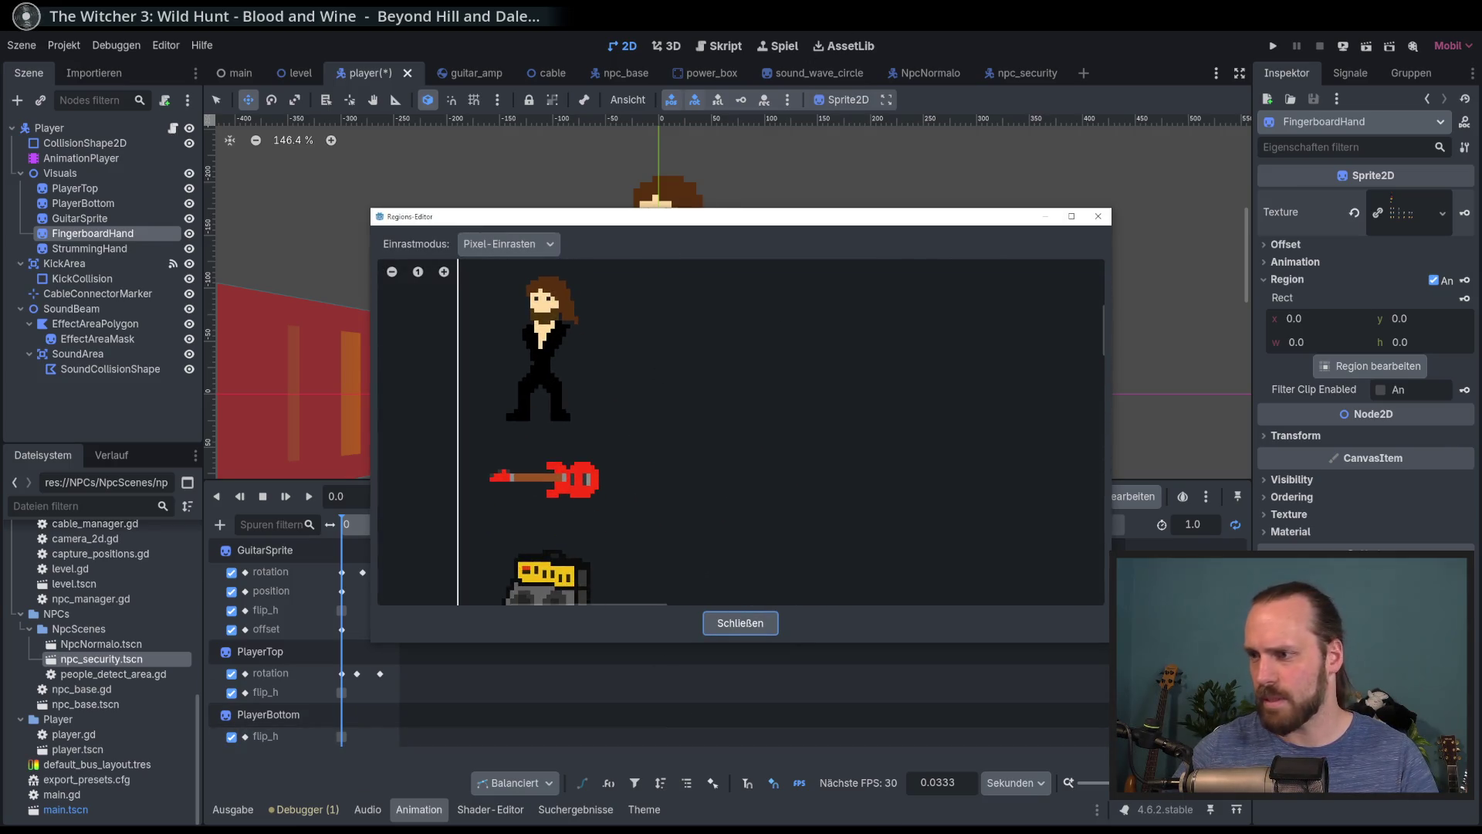
click(737, 623)
In Krita, export the drawing over the existing Grafik.png
key(alt+Tab)
click(13, 35)
click(79, 151)
double_click(582, 255)
click(757, 431)
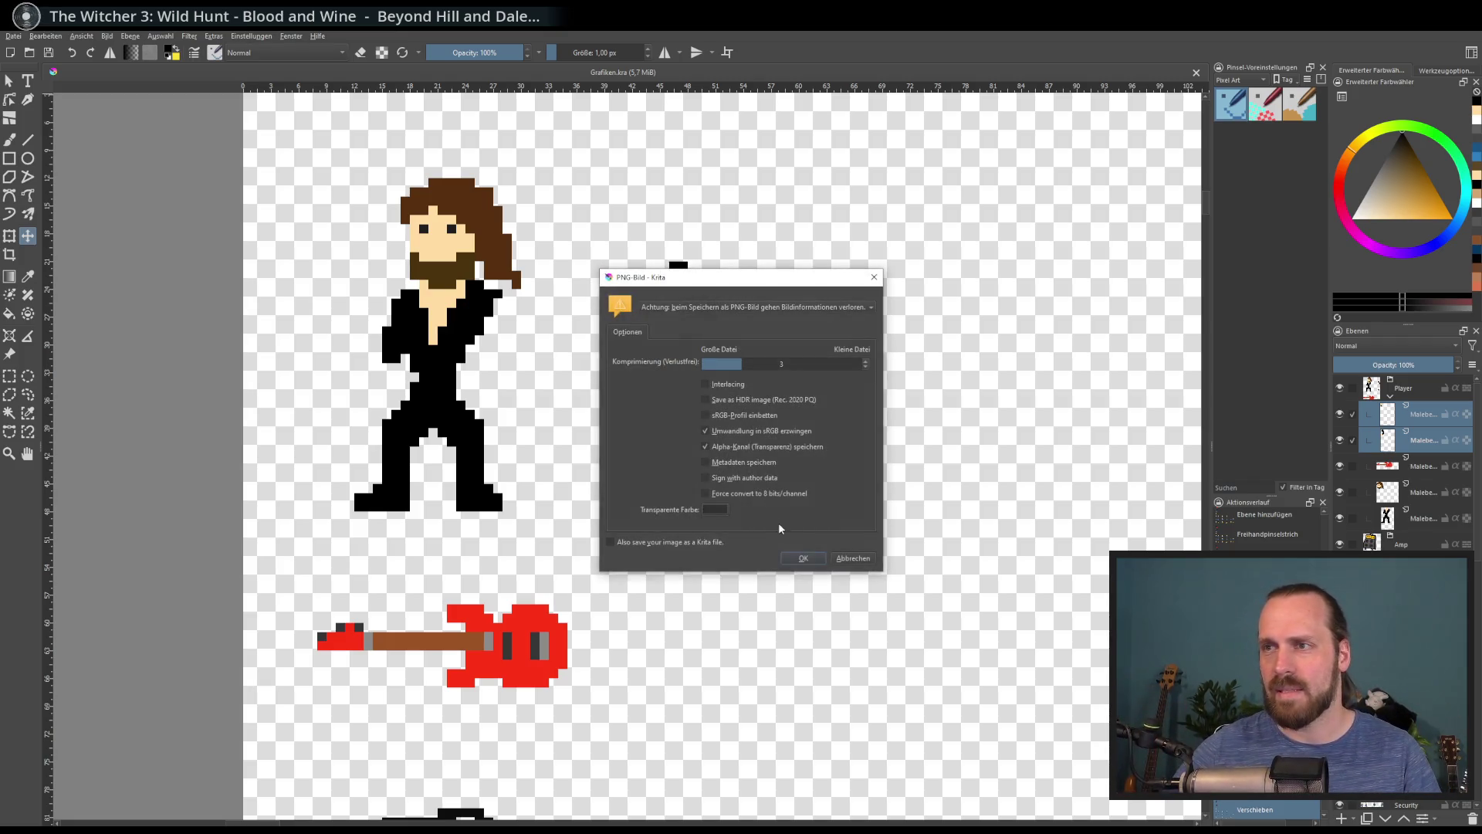
Accept the PNG export options to rewrite Grafik.png, then return to Godot
click(802, 558)
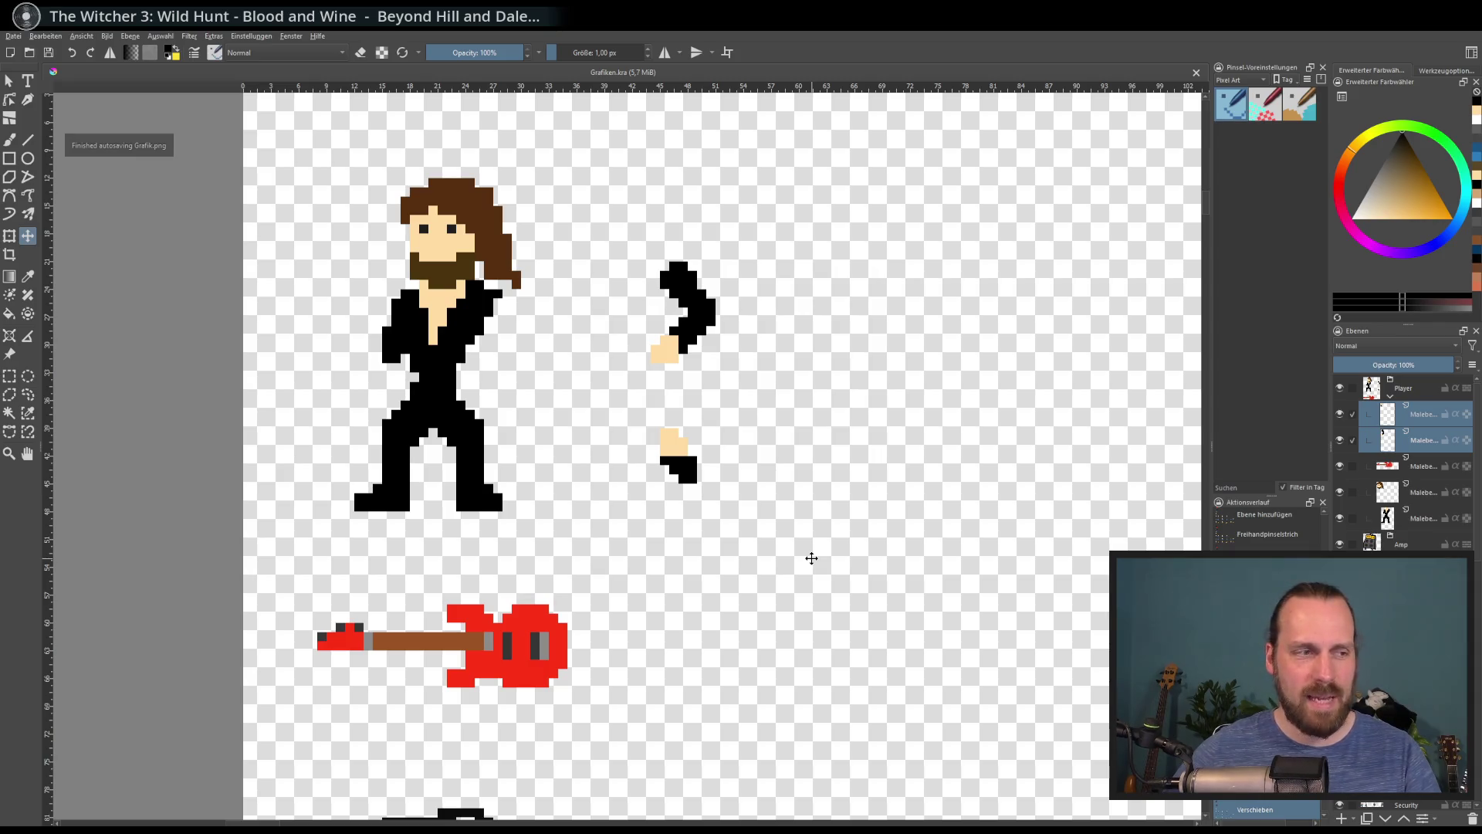
scroll(550, 385, down, 3)
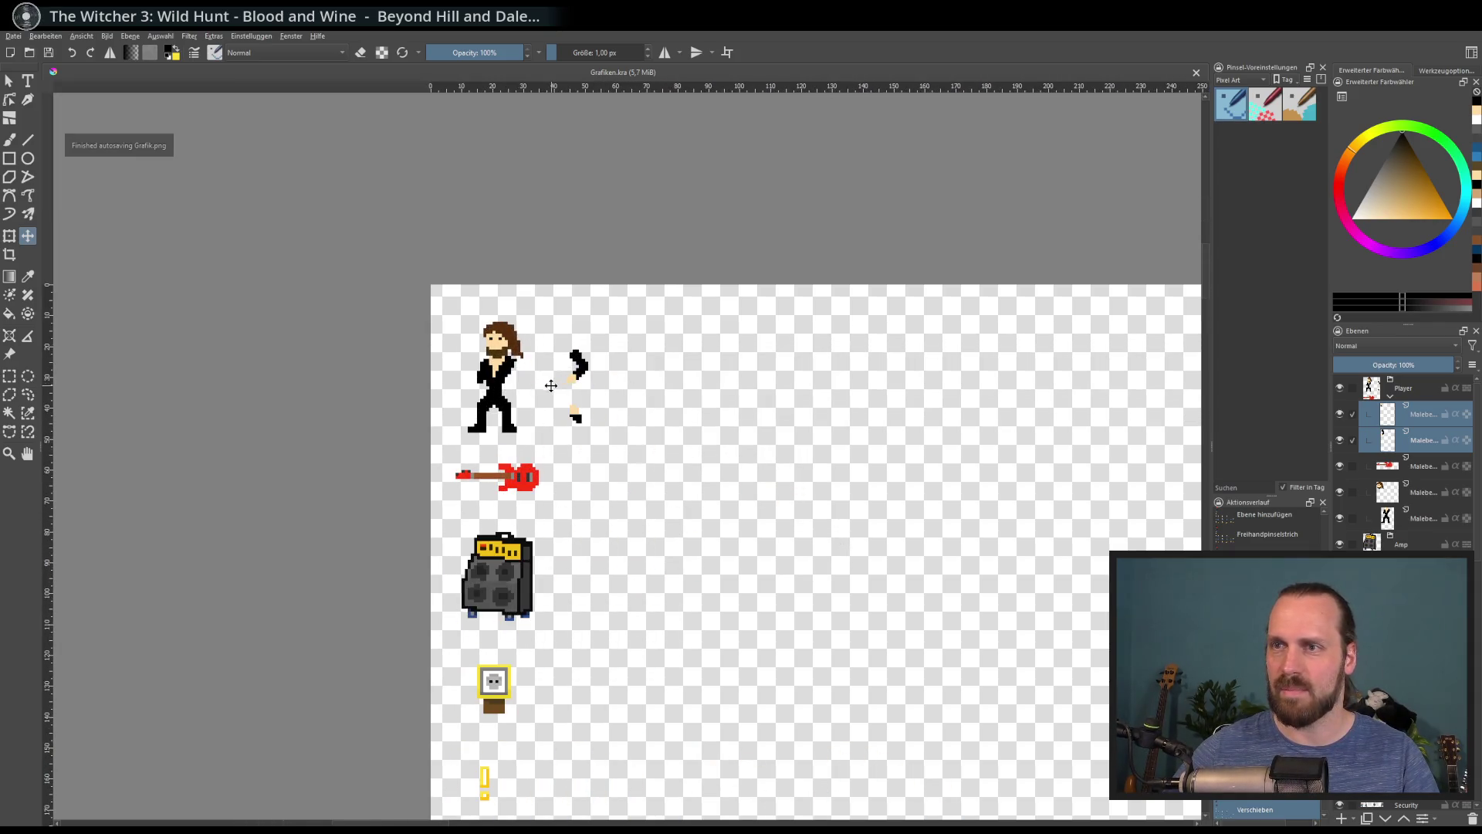
scroll(550, 384, up, 2)
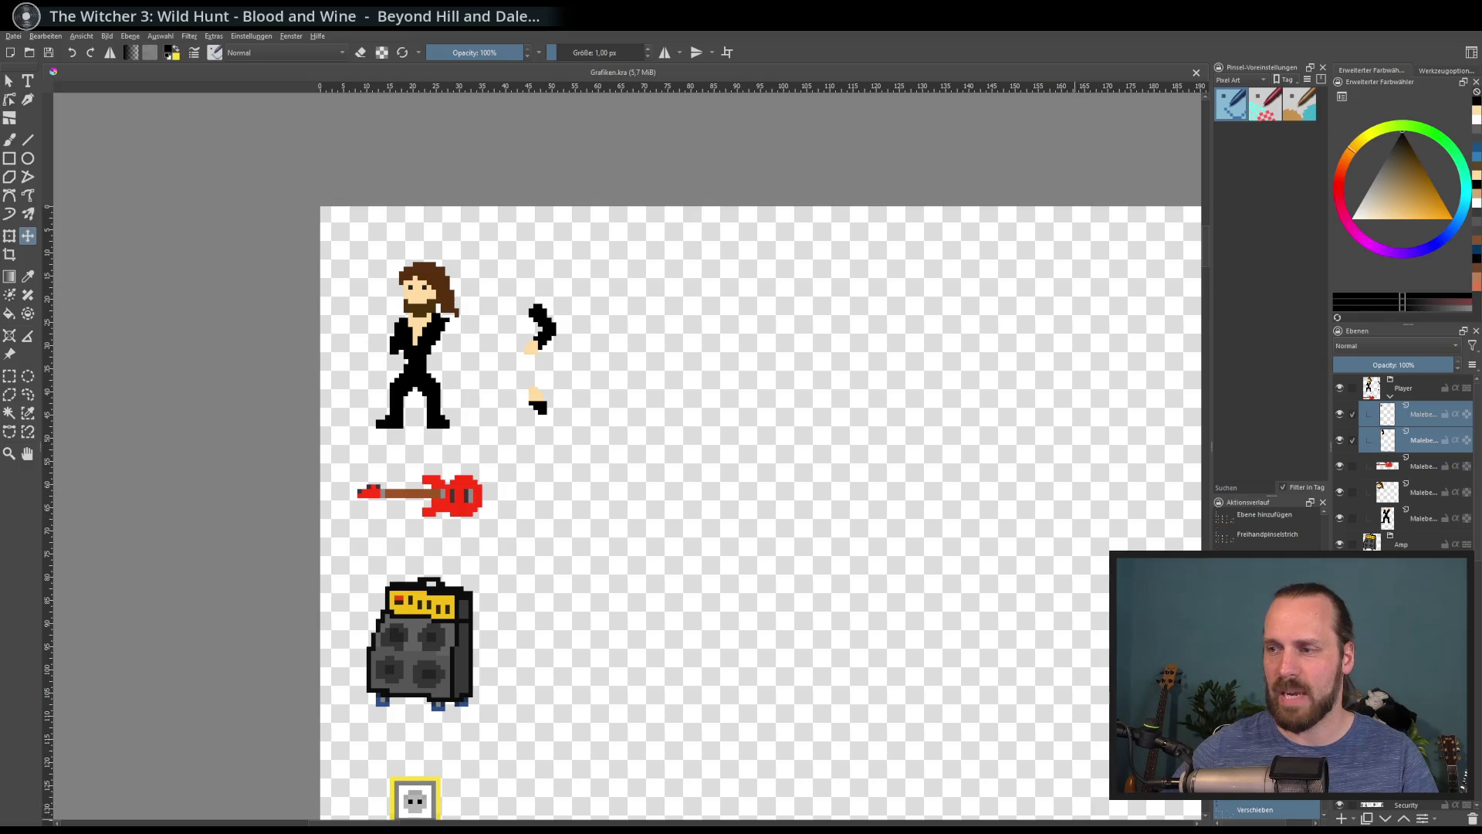
key(alt+Tab)
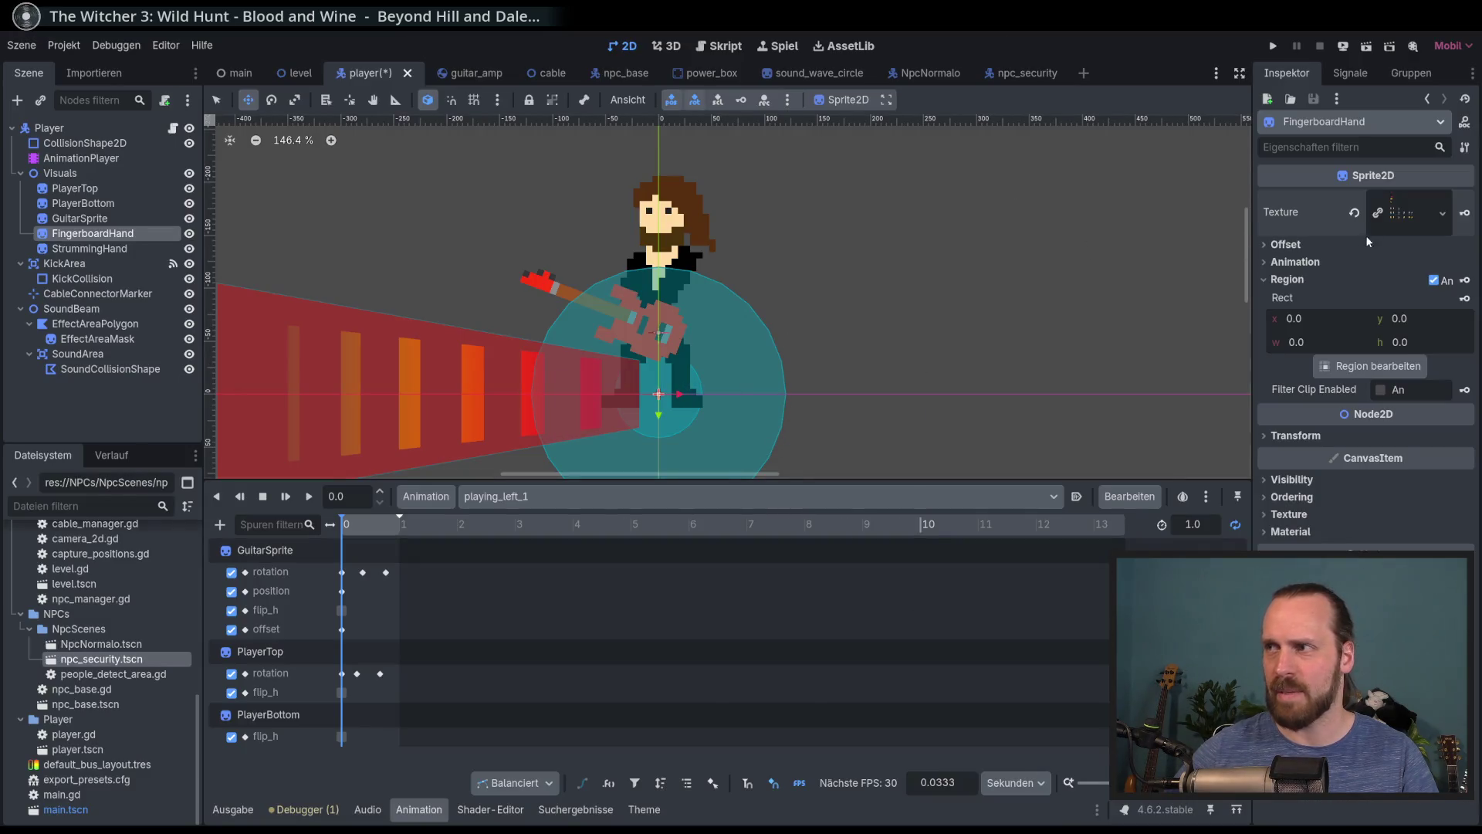
Crop FingerboardHand's region to the hand drawing (41, 20, 12×14) using pixel snapping
click(1371, 366)
scroll(662, 420, down, 4)
scroll(667, 420, up, 5)
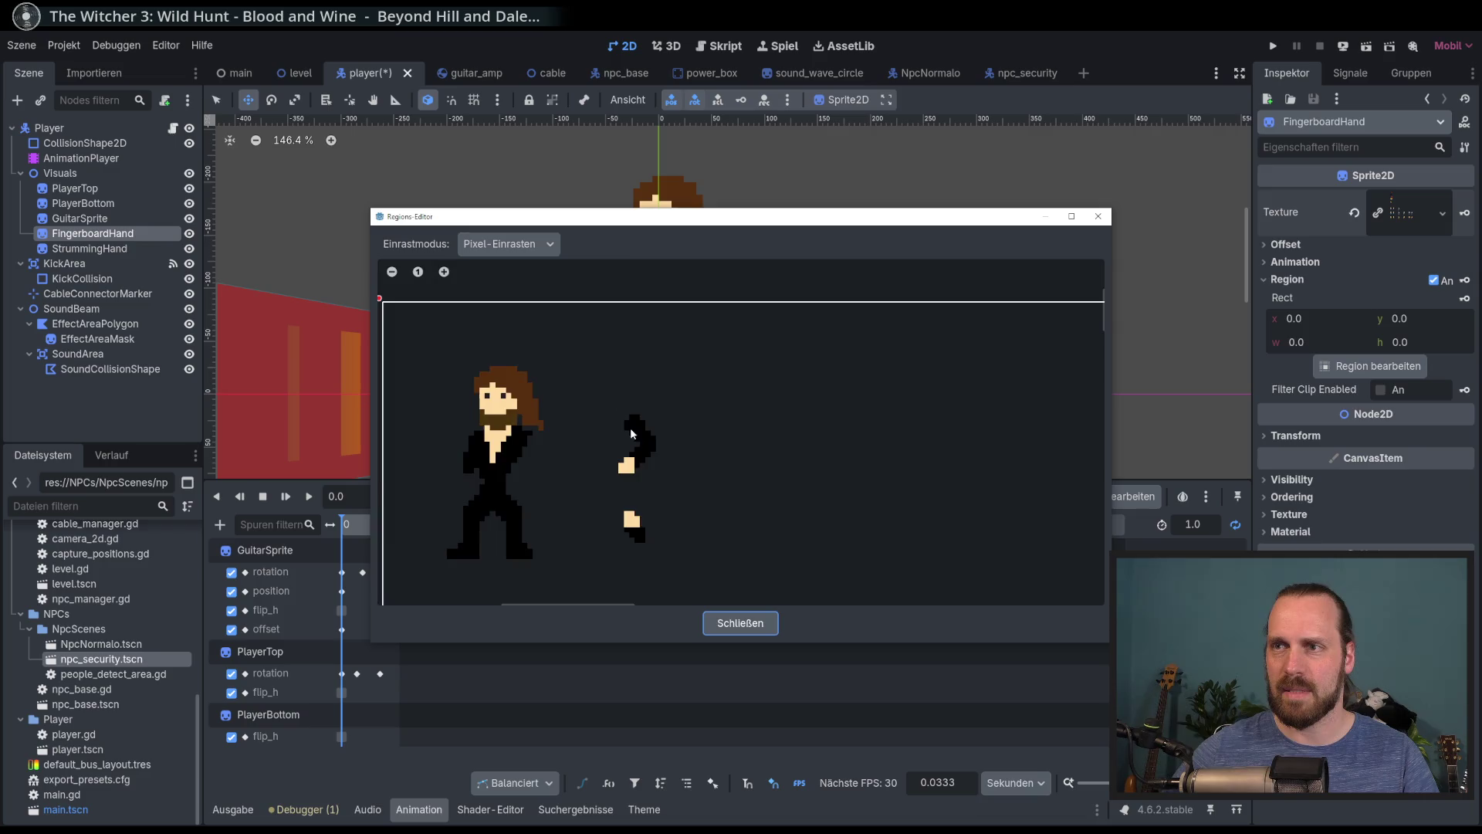
scroll(630, 429, up, 1)
click(508, 243)
click(505, 279)
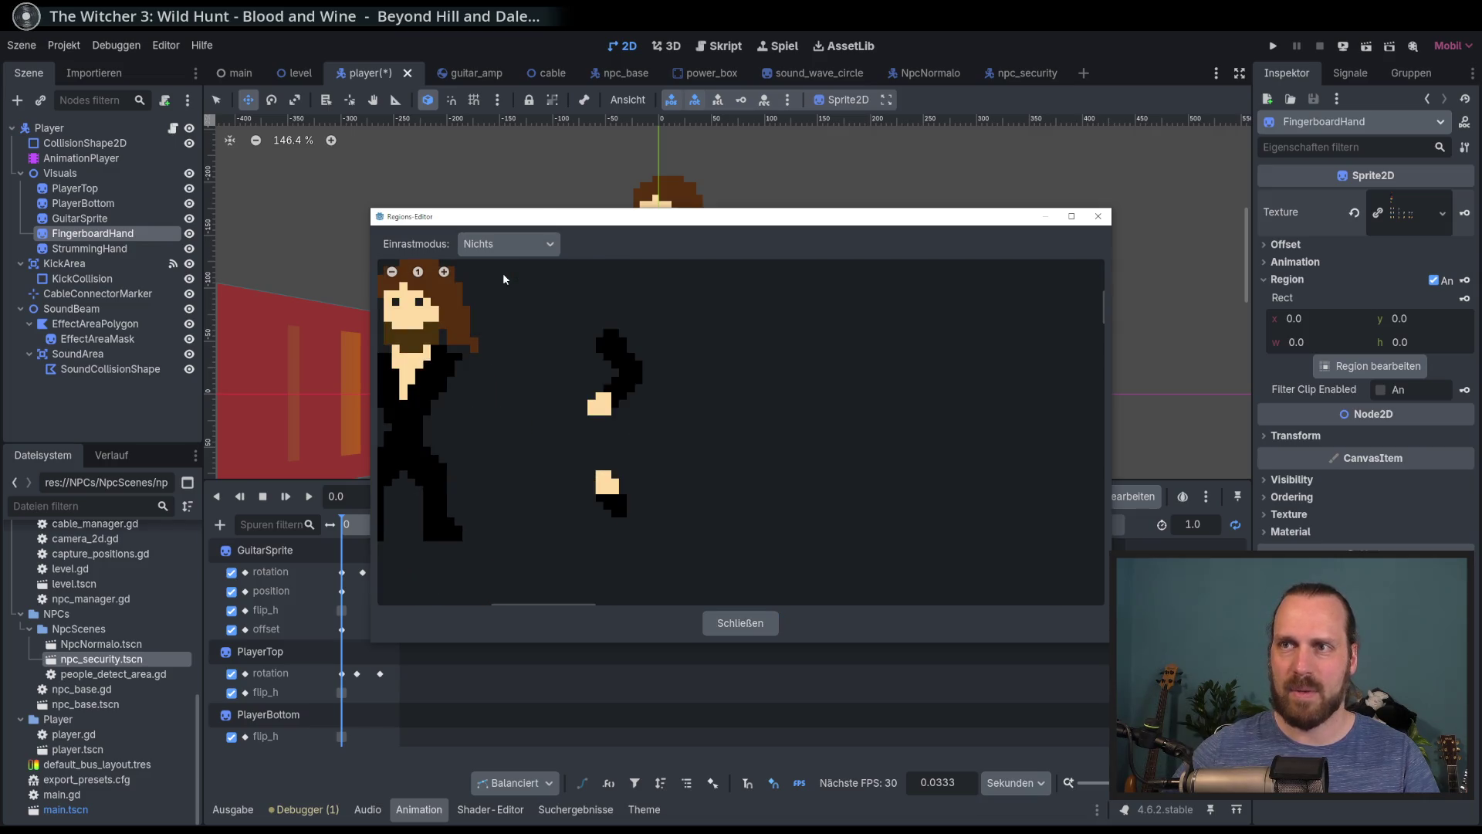
click(508, 244)
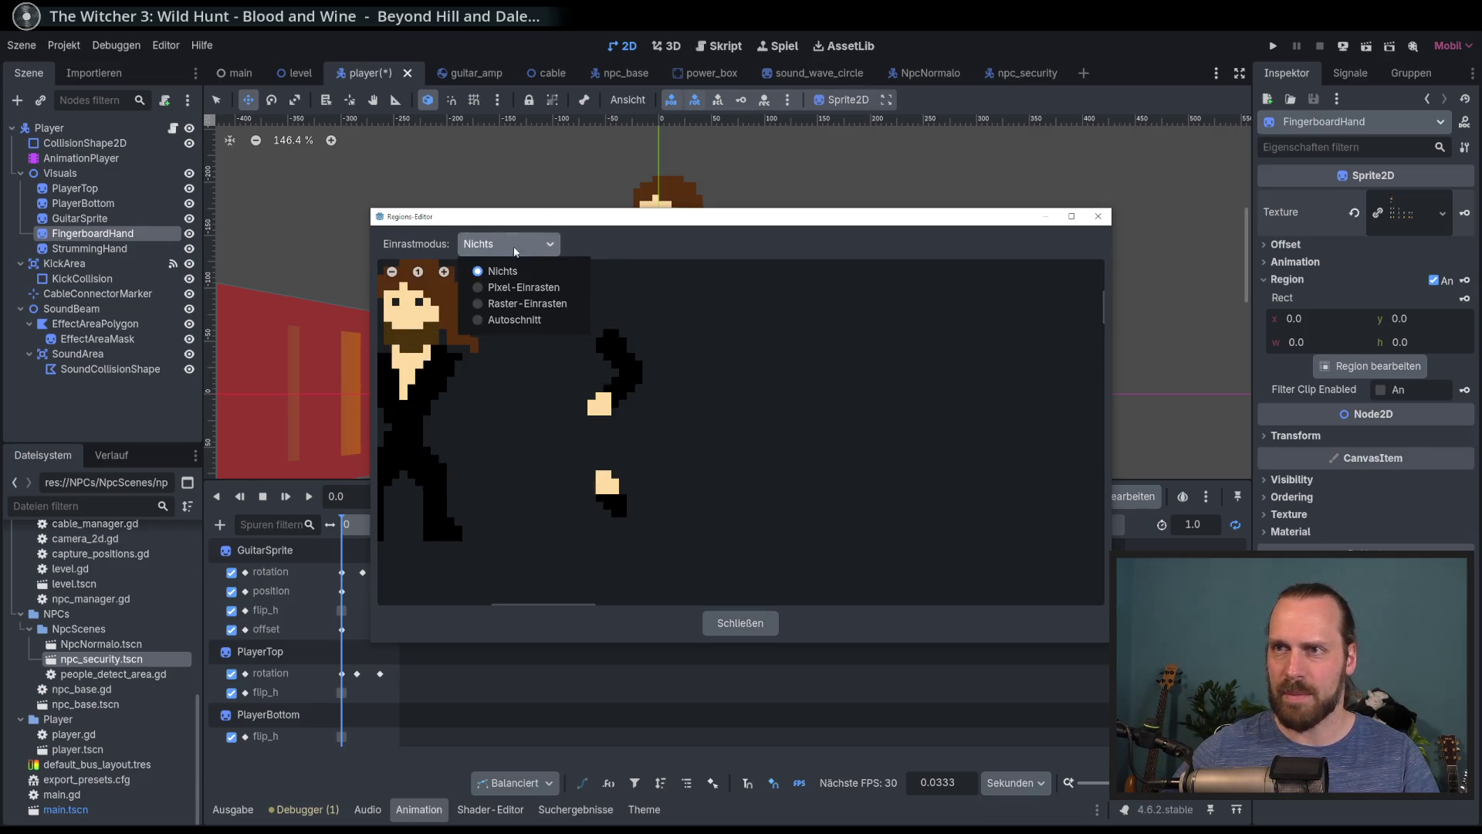
click(517, 288)
mouse_move(565, 322)
mouse_down()
mouse_move(667, 434)
mouse_move(656, 436)
mouse_up()
click(733, 622)
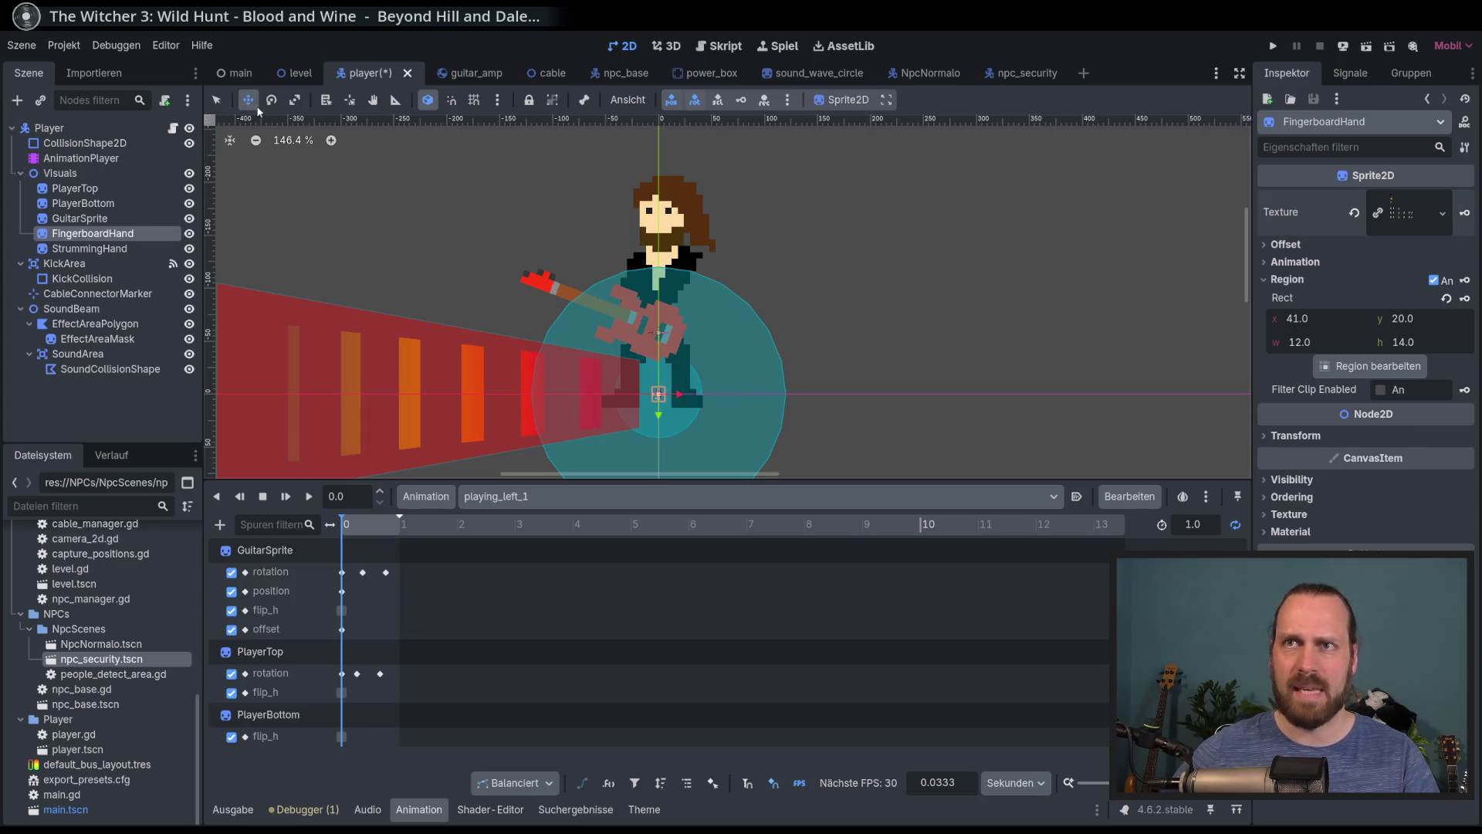
Scale FingerboardHand to 6 and place it on the guitar at 32, −98
mouse_move(490, 324)
mouse_down()
mouse_move(522, 232)
mouse_move(597, 235)
mouse_up()
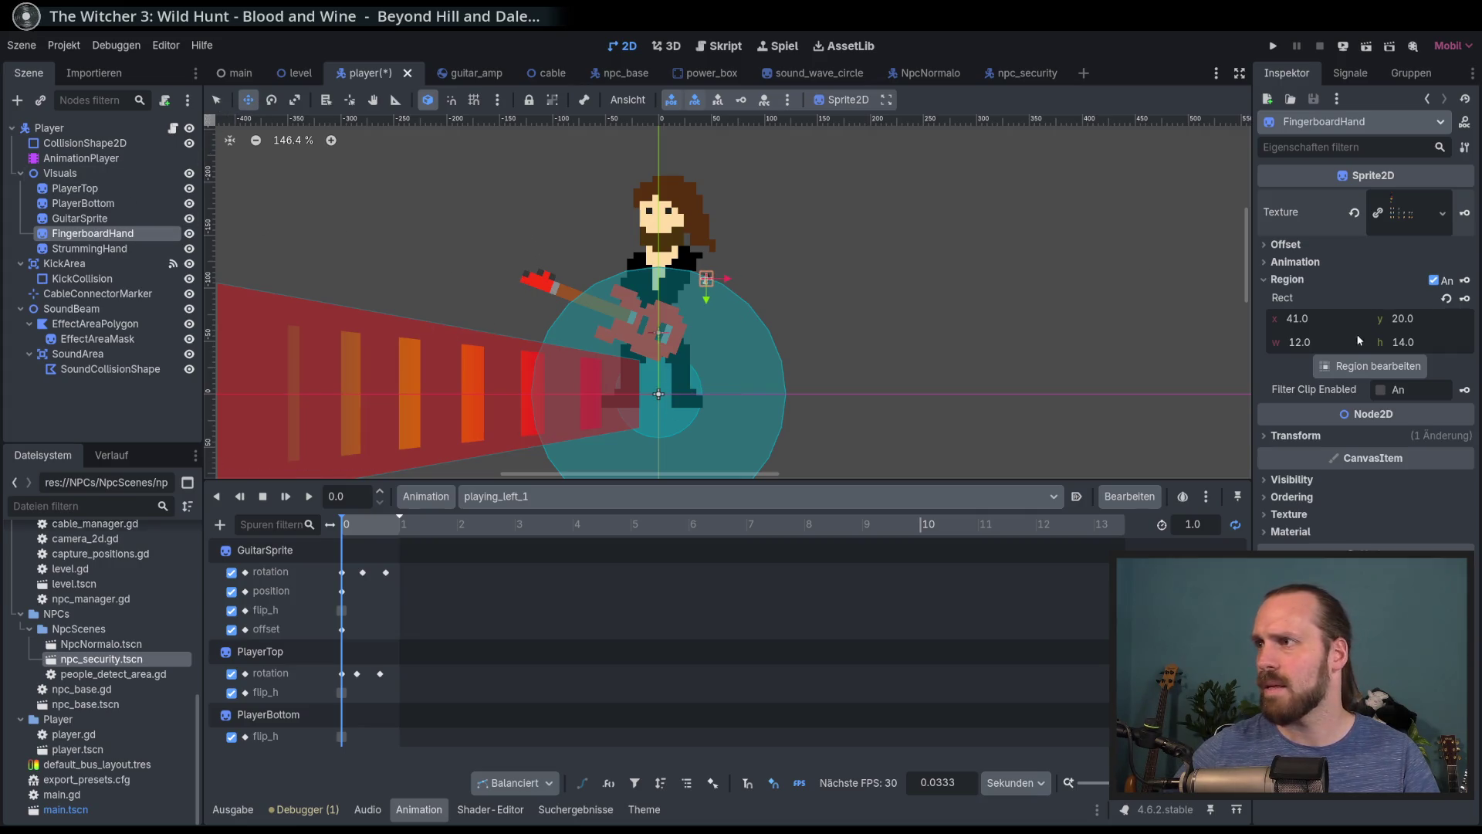
click(1296, 436)
click(1396, 523)
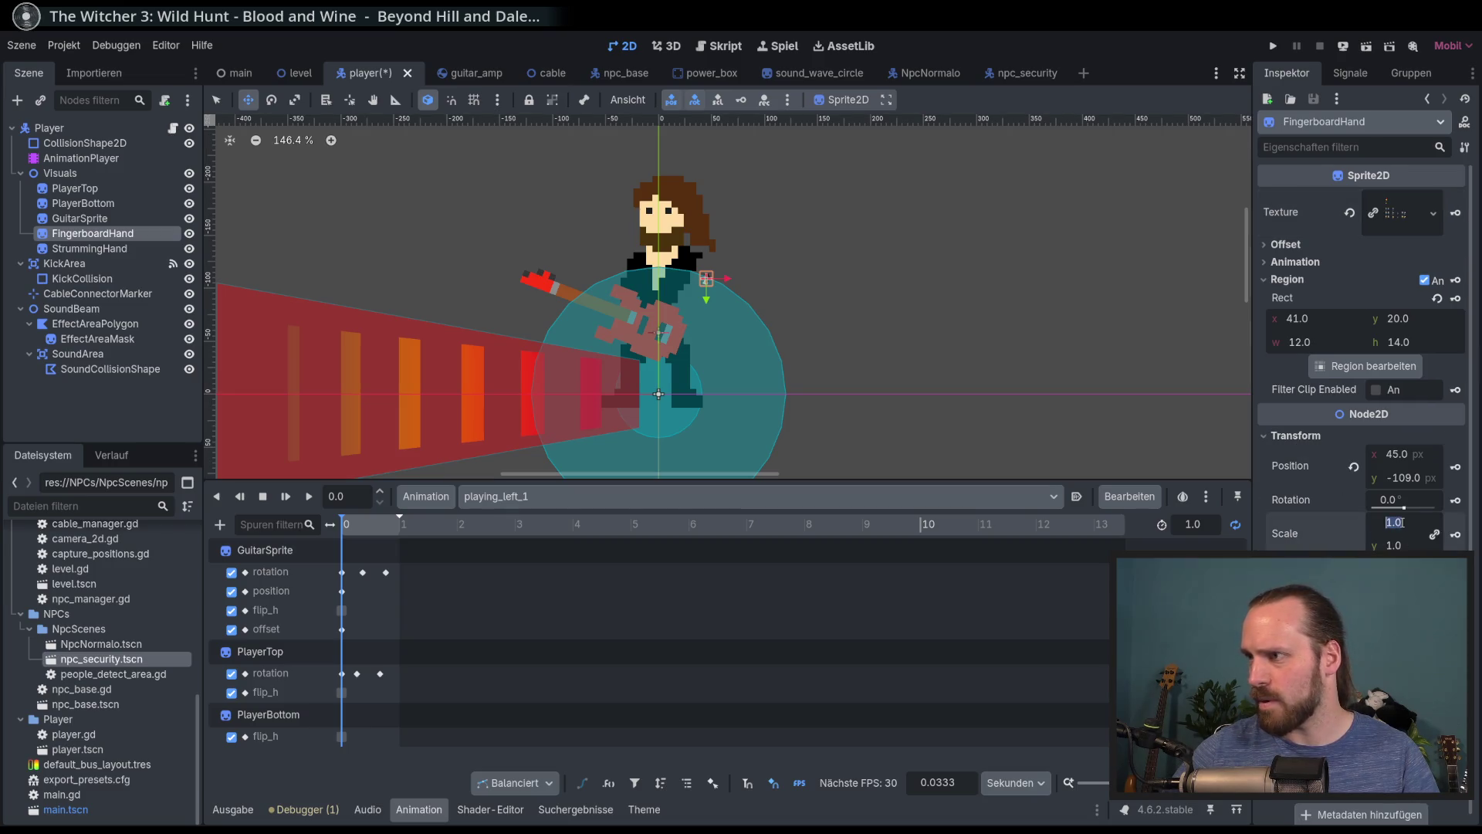
text(6)
key(Return)
drag(667, 299, 656, 310)
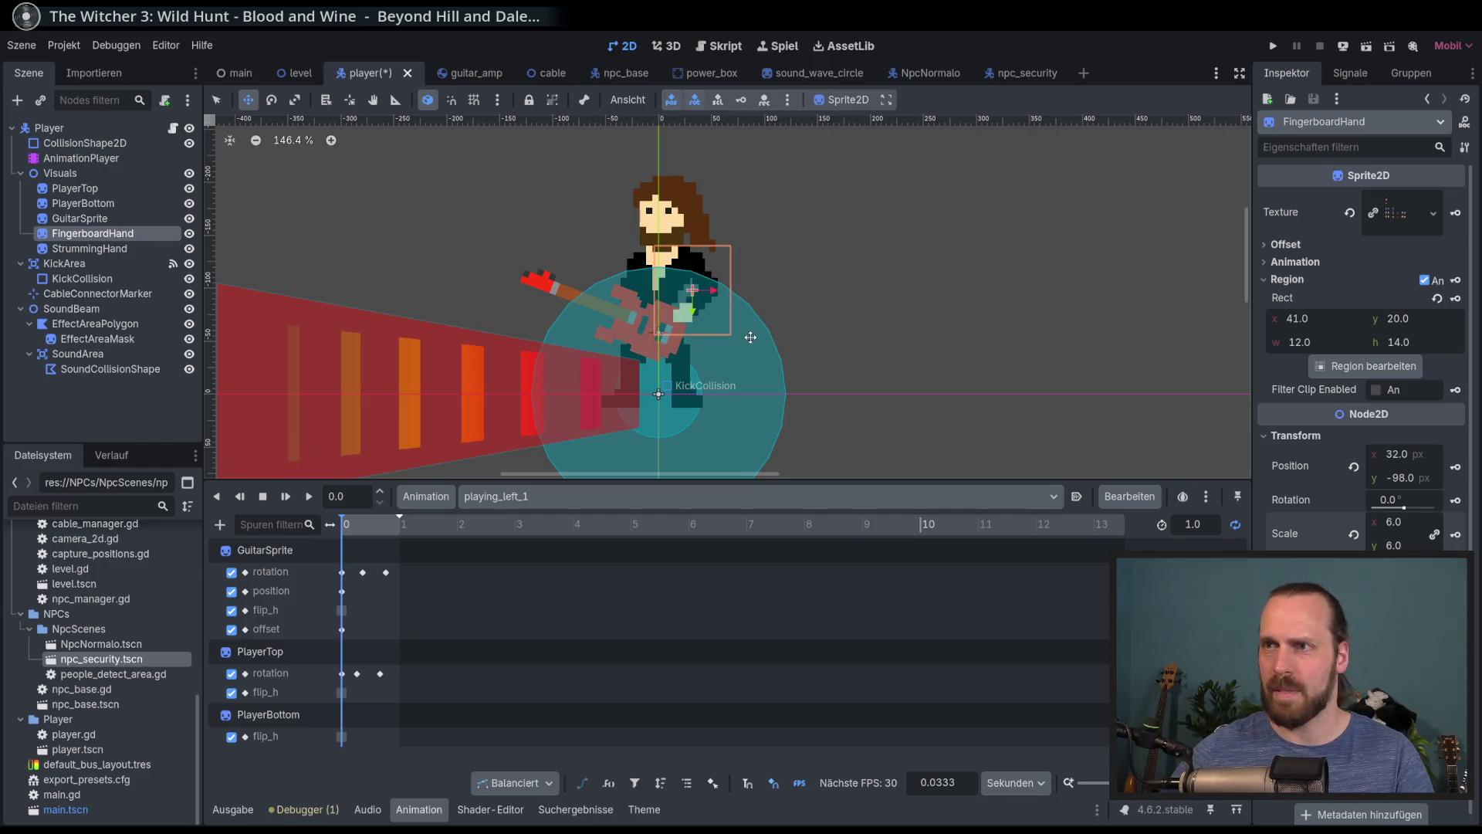
scroll(734, 312, up, 3)
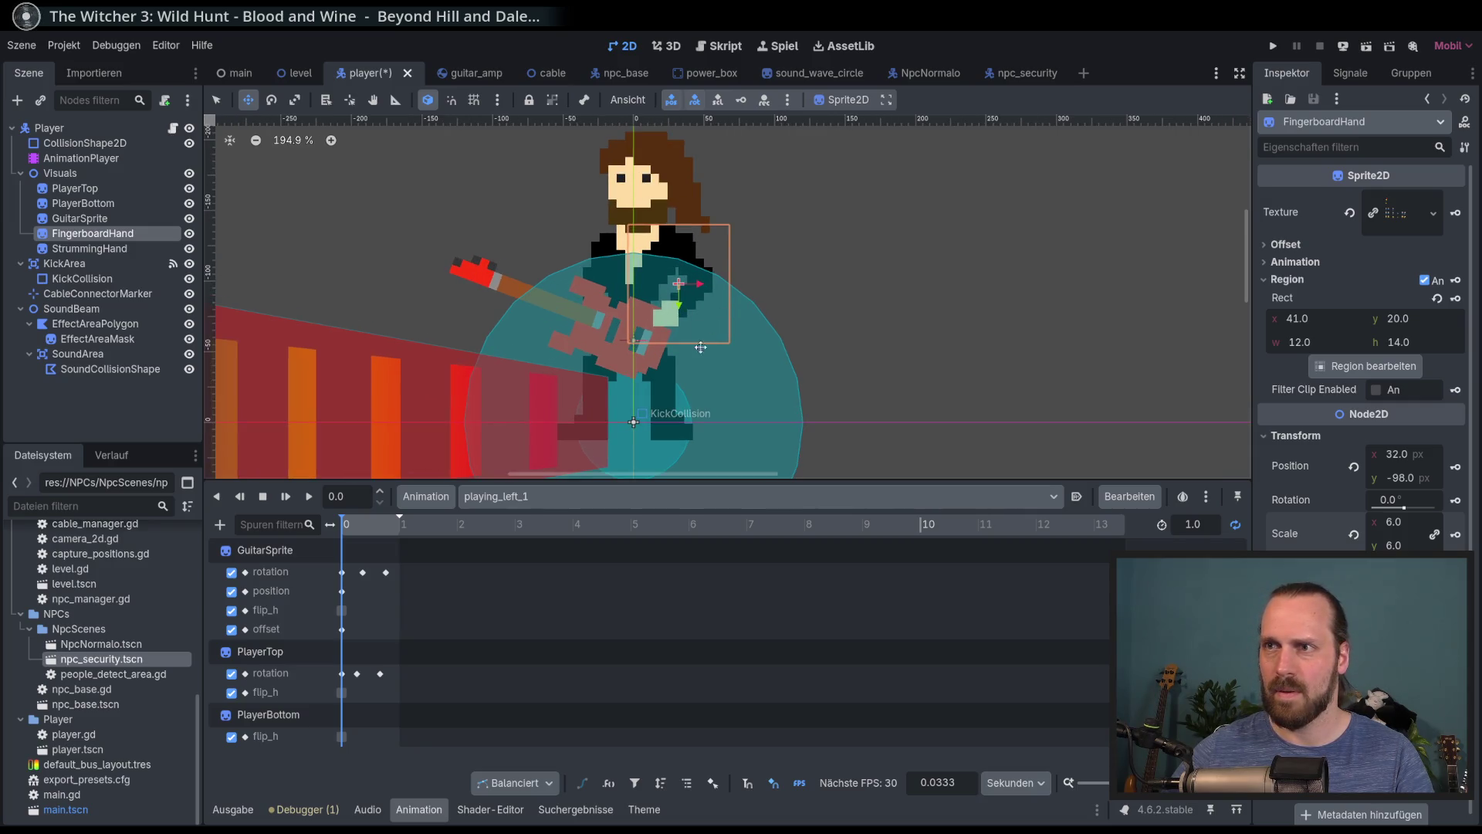
key(alt+Tab)
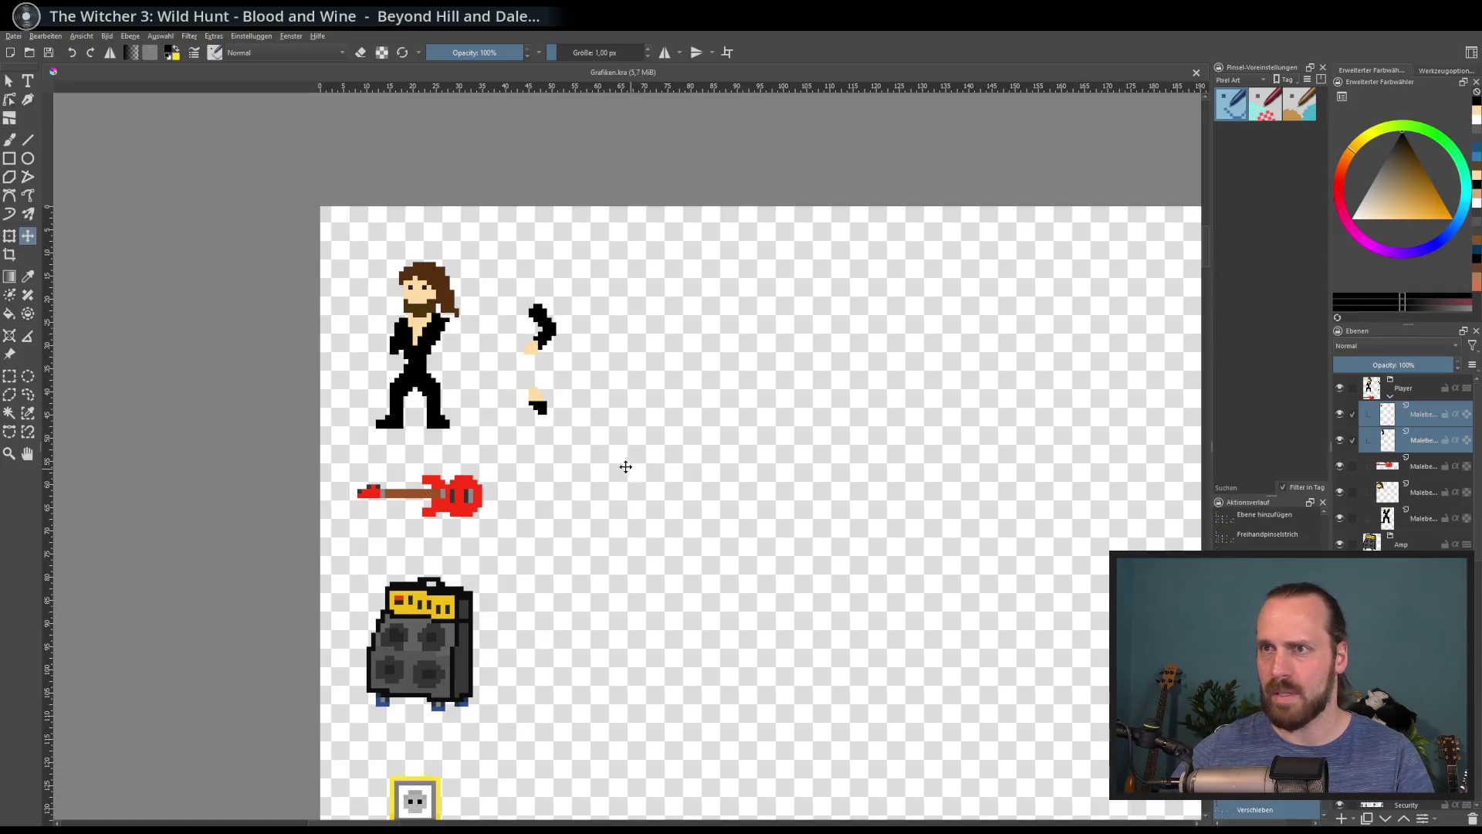
On the lower hand layer, erase the arm's right-edge pixels and redraw black on its left side
scroll(540, 347, up, 5)
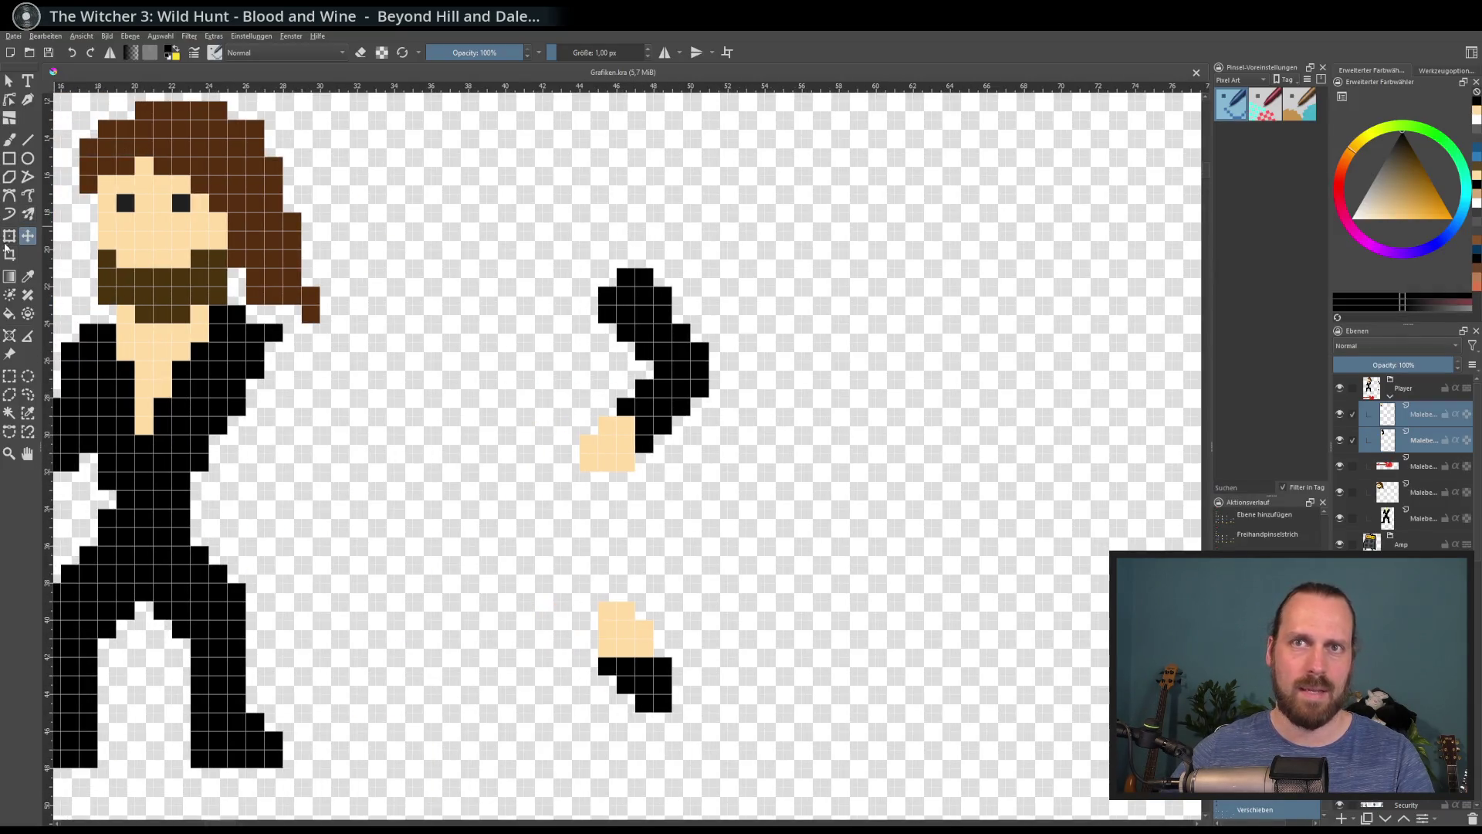
click(15, 141)
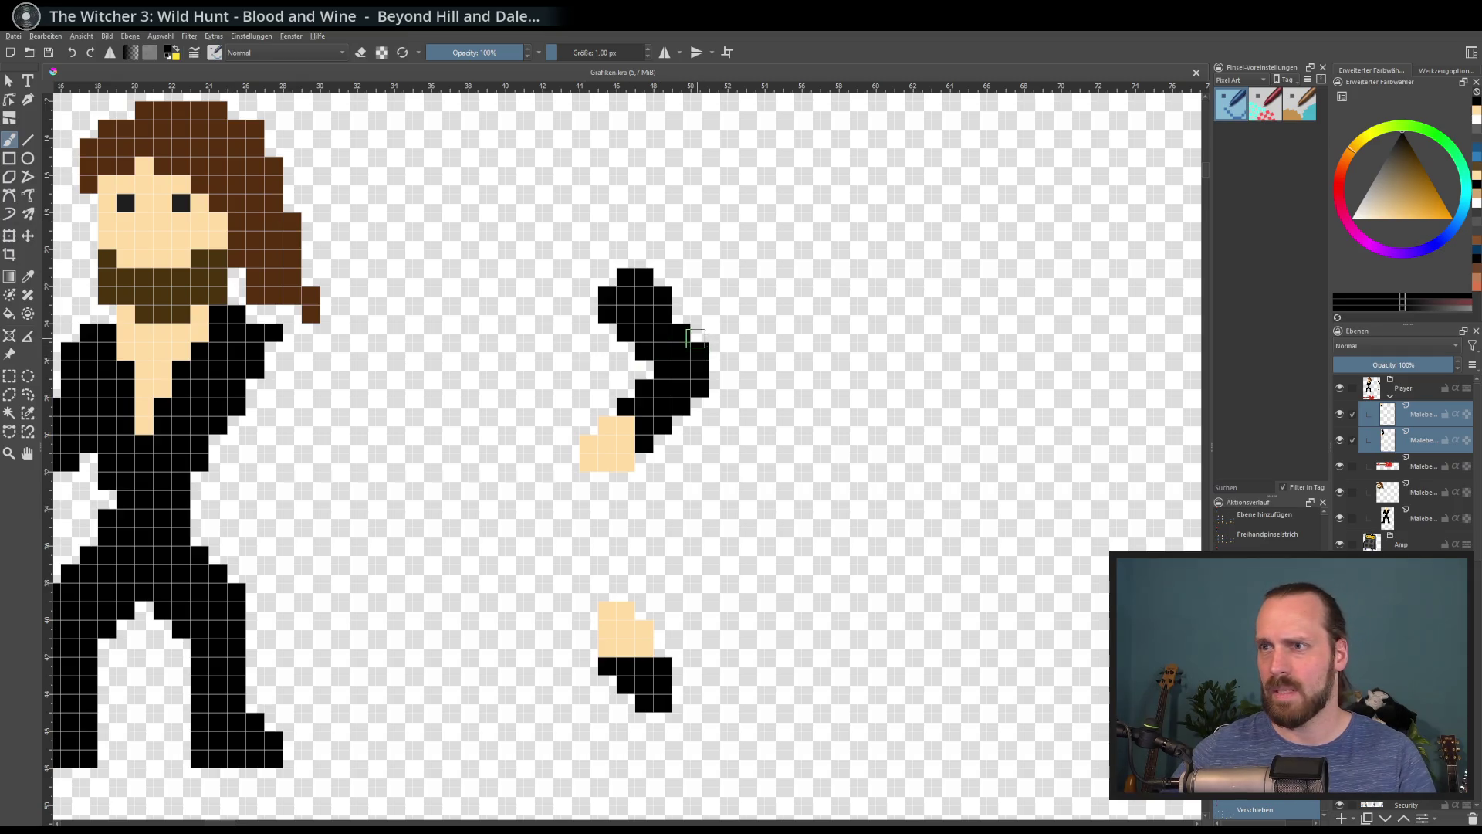
click(1425, 442)
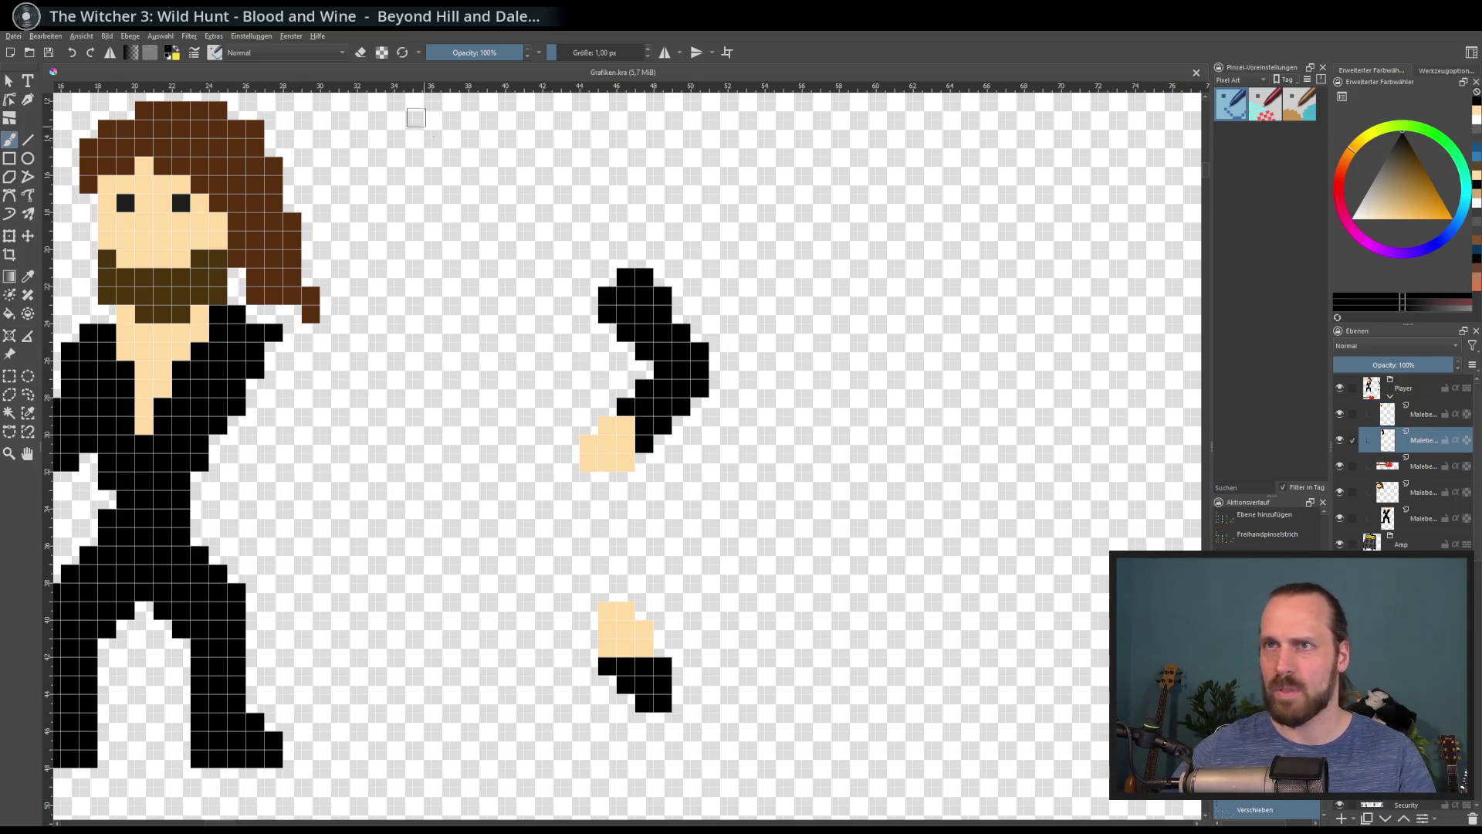
click(360, 53)
mouse_move(699, 343)
mouse_down()
mouse_move(700, 411)
mouse_move(673, 411)
mouse_move(650, 435)
mouse_move(603, 425)
mouse_move(613, 463)
mouse_move(595, 446)
mouse_up()
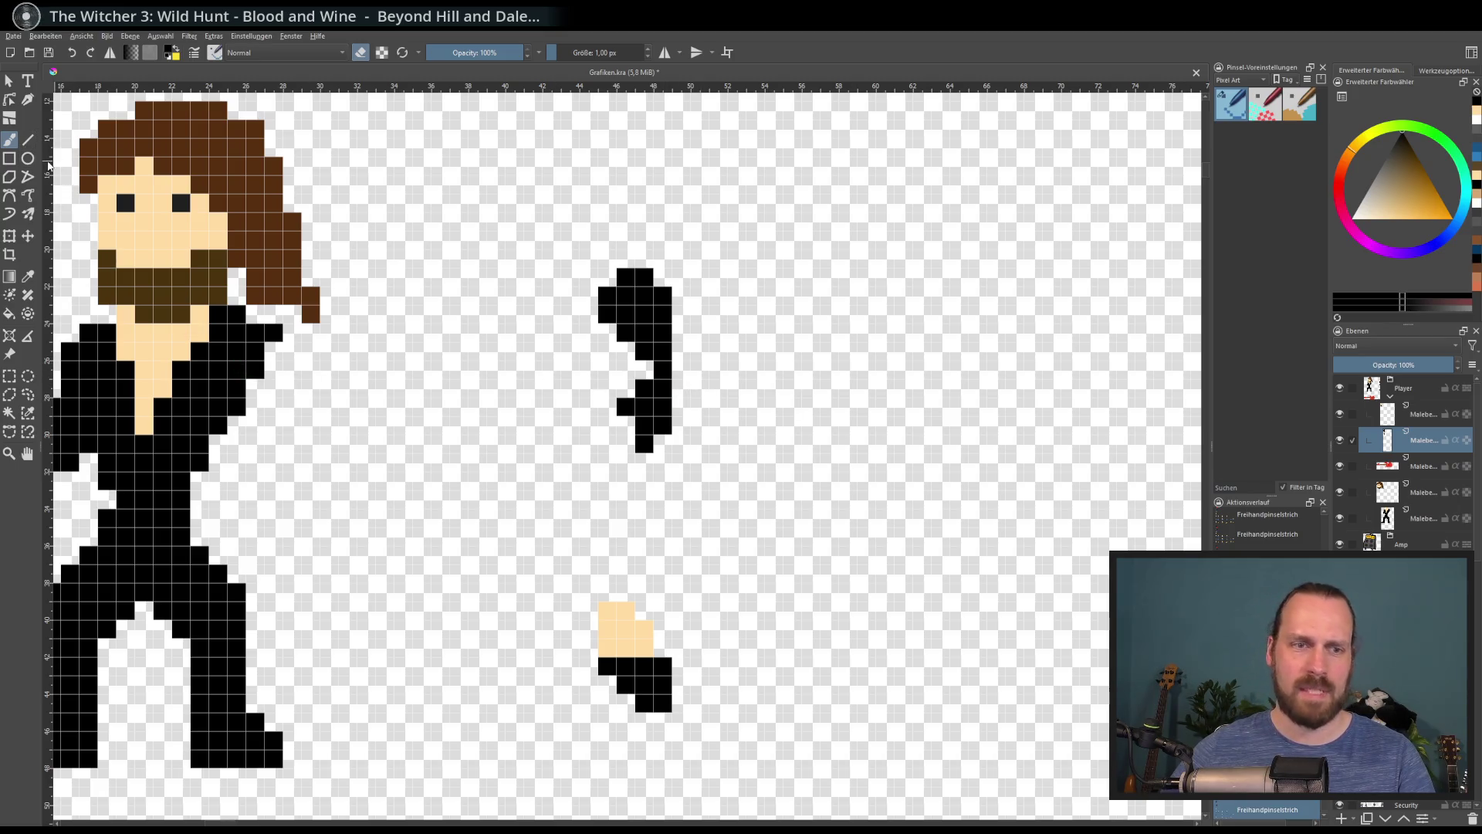
key(e)
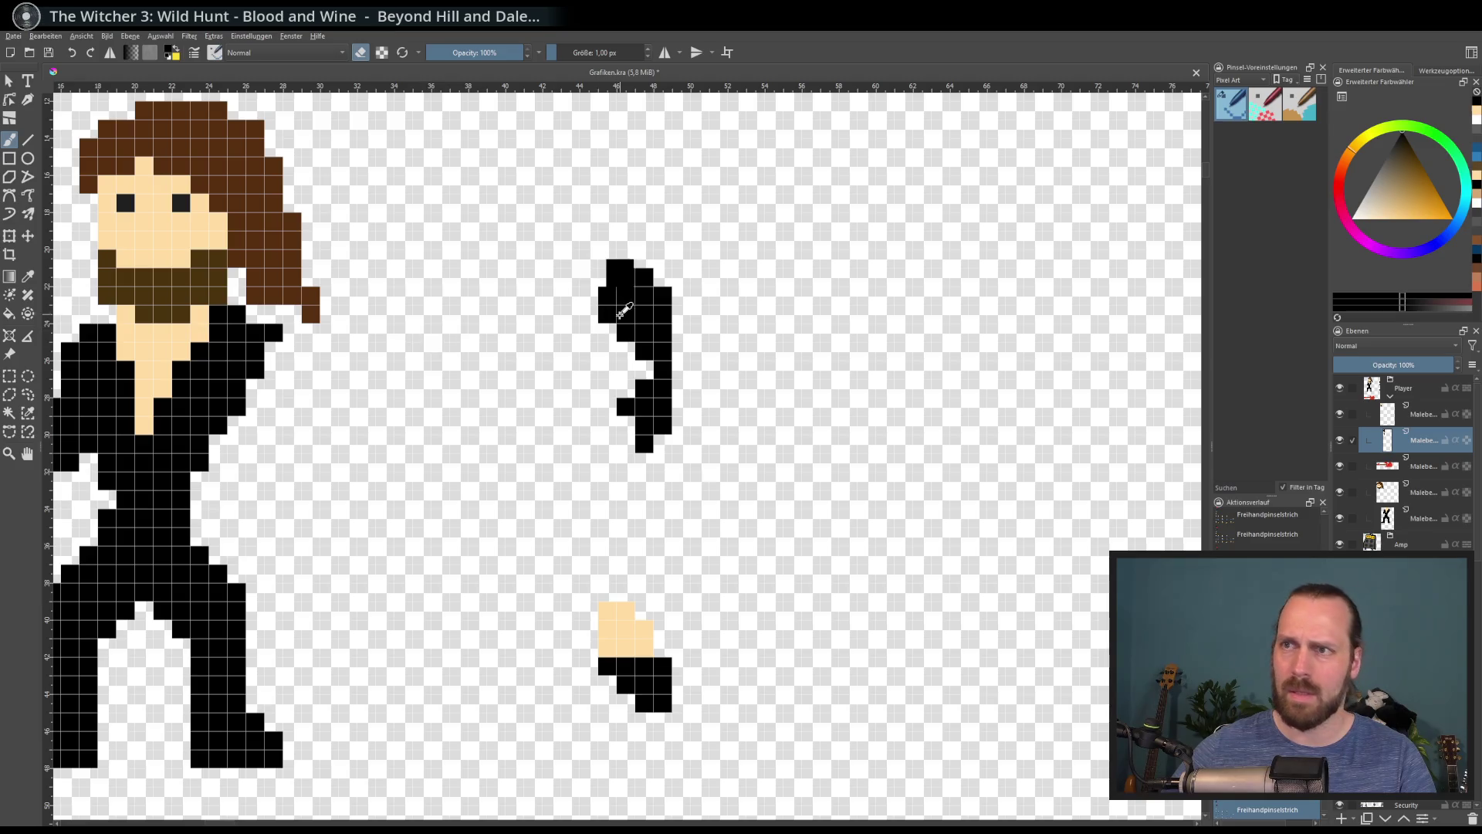
mouse_move(660, 369)
mouse_down()
mouse_move(629, 370)
mouse_move(608, 444)
mouse_up()
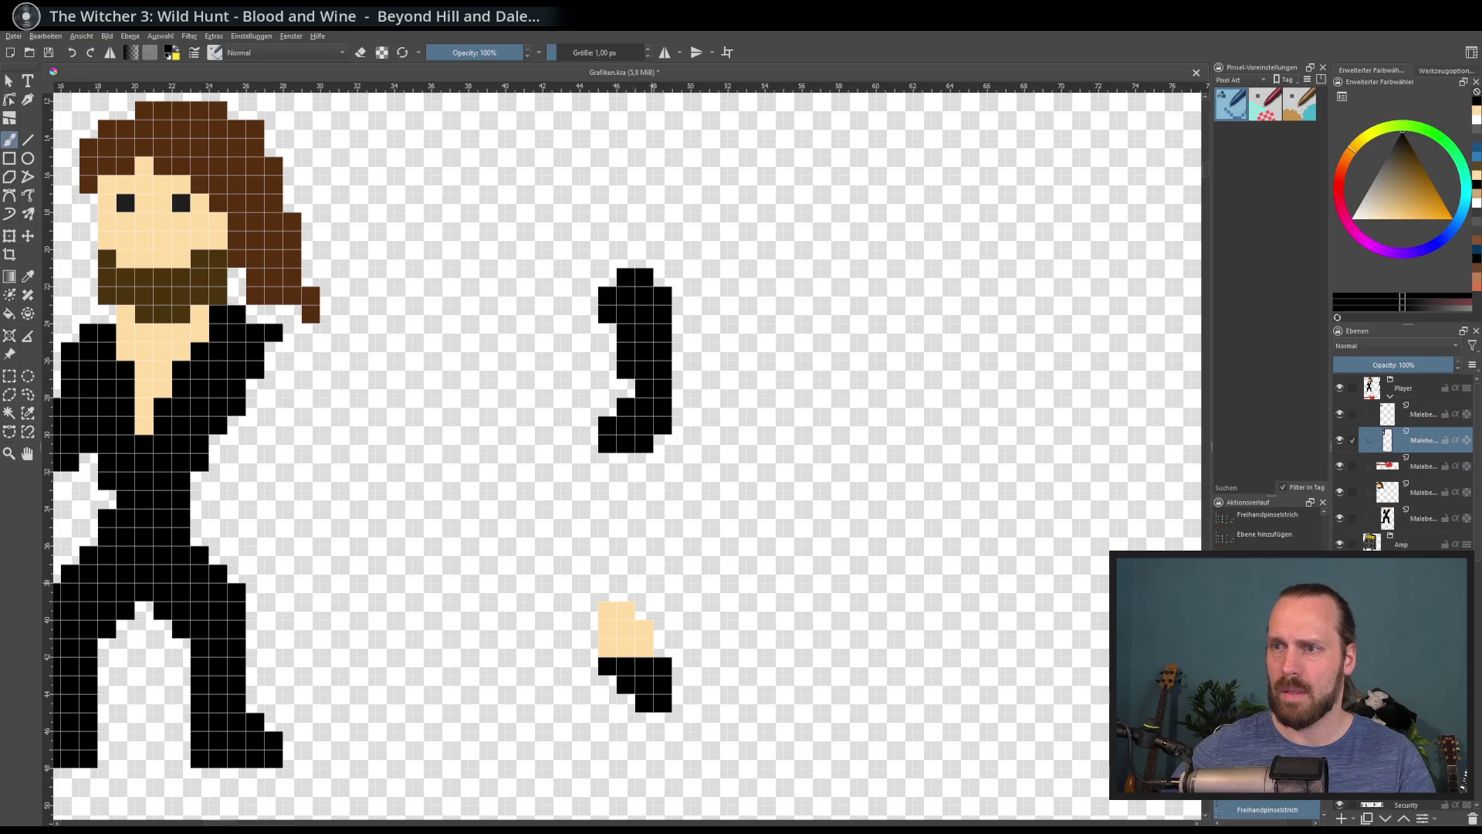
ctrl+click(622, 629)
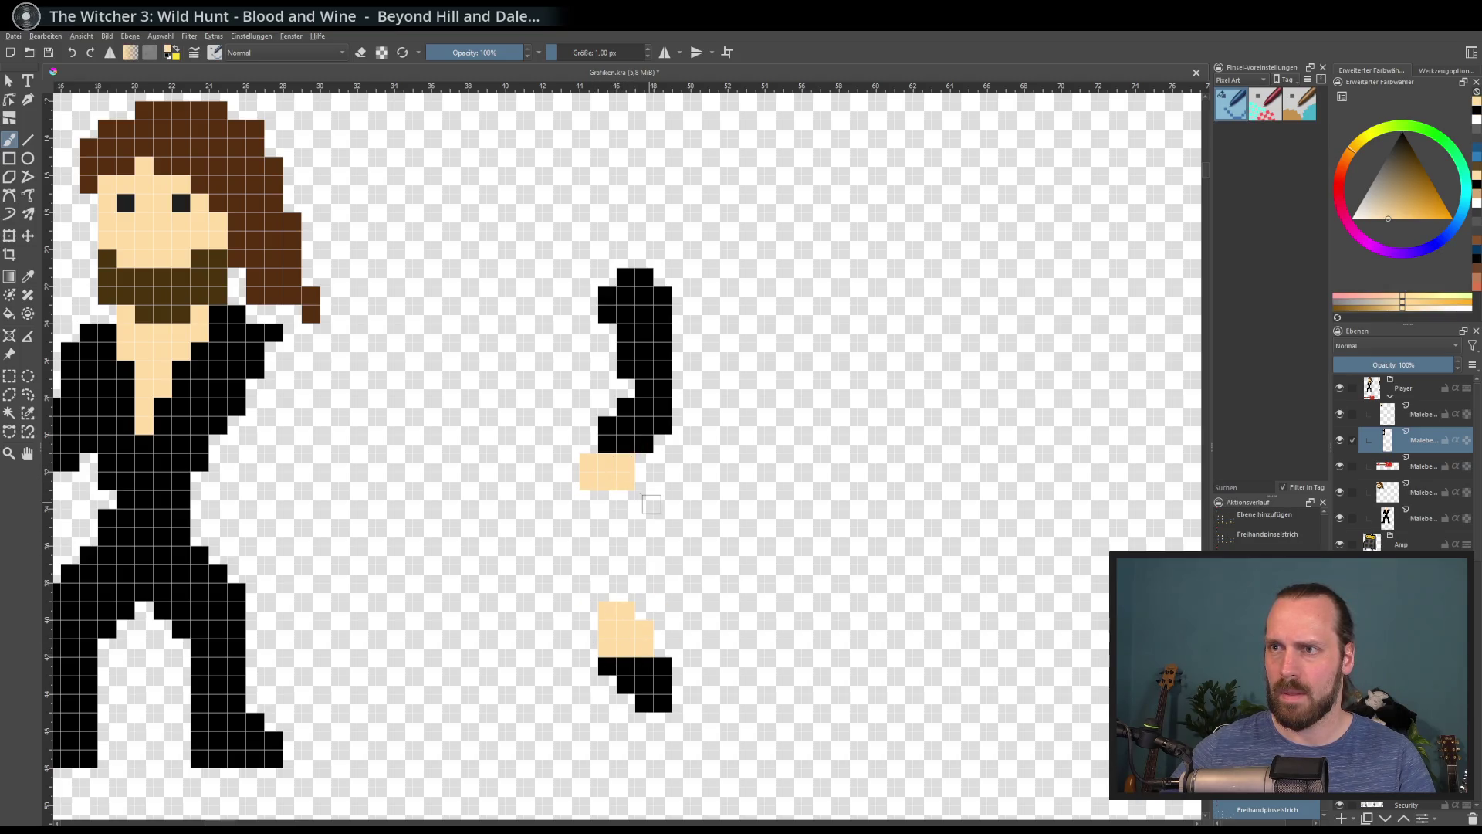
scroll(651, 504, down, 3)
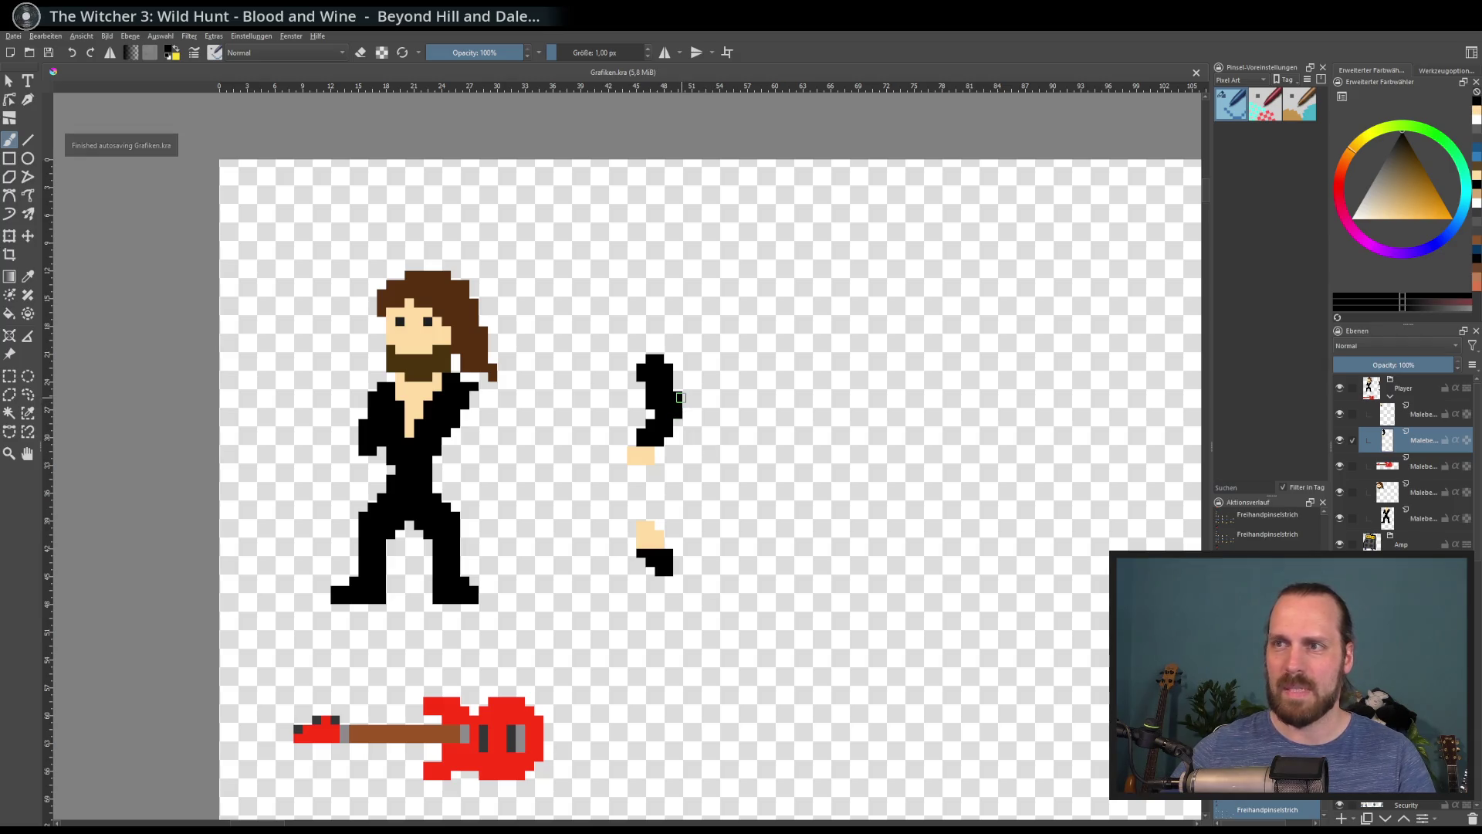
Export the artwork over Grafik.png in Assets with the PNG options, then return to Godot
click(13, 36)
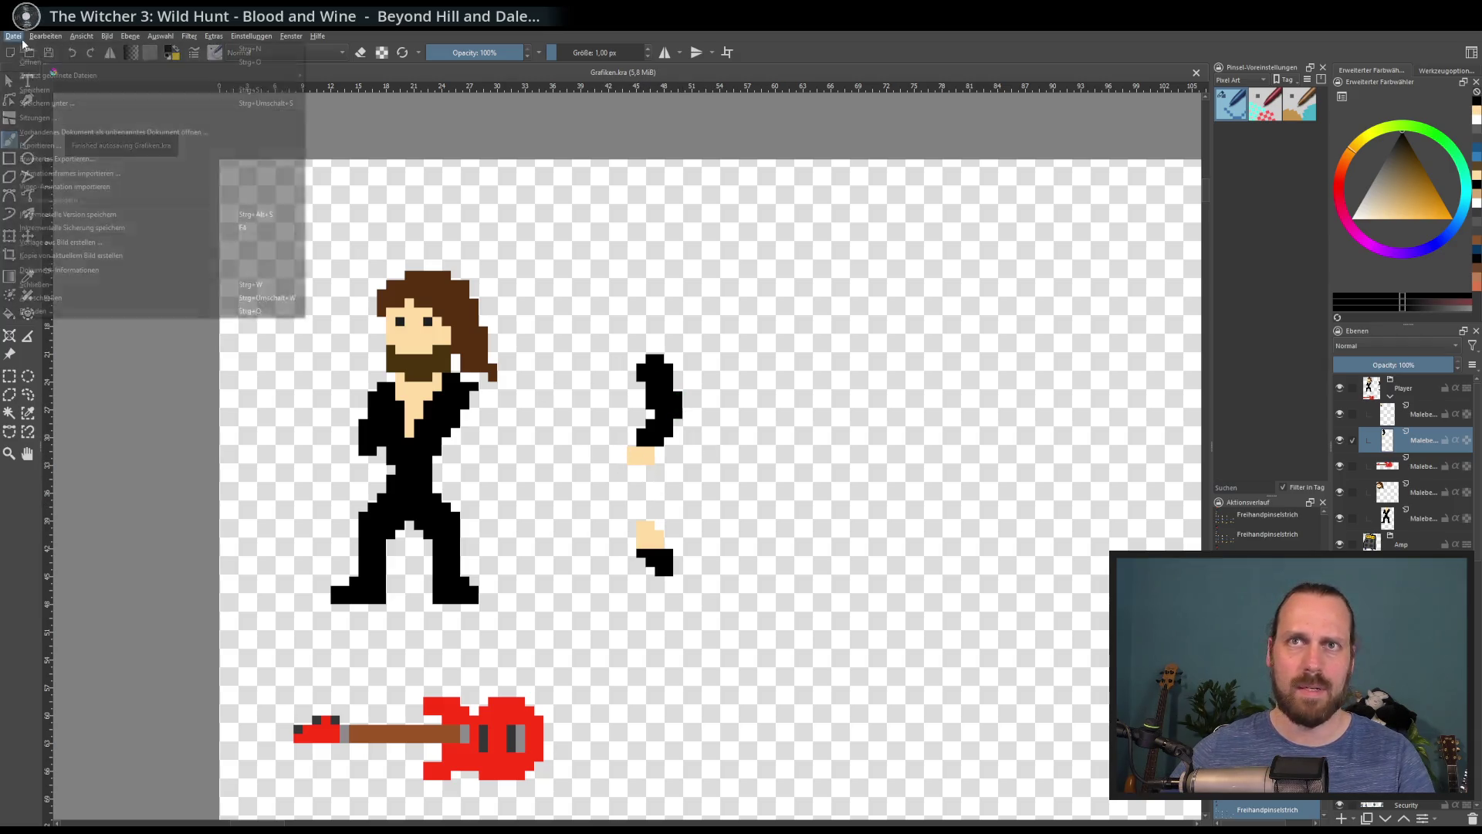
key(Escape)
key(ctrl+shift+e)
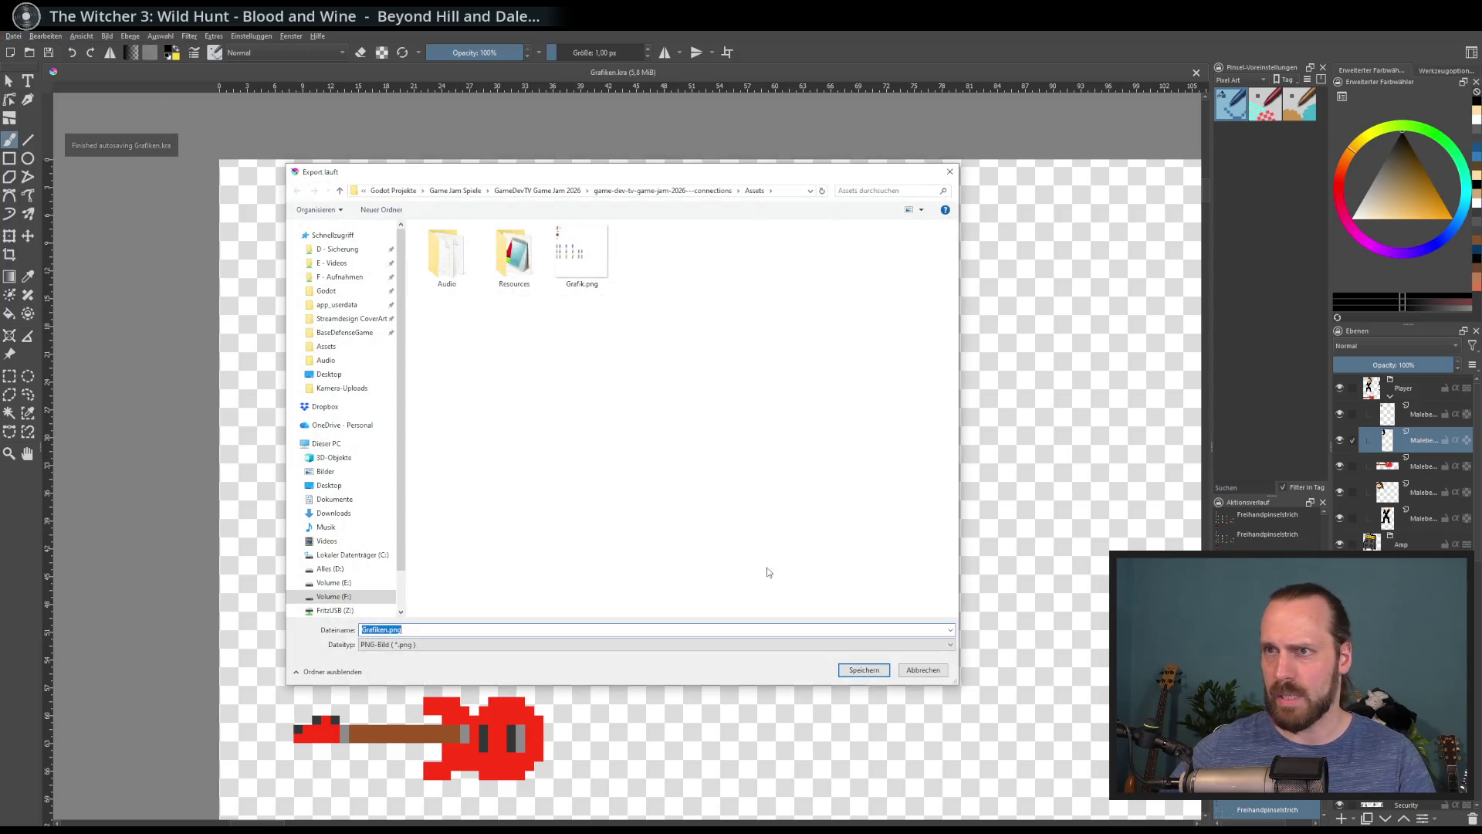
double_click(583, 287)
click(768, 428)
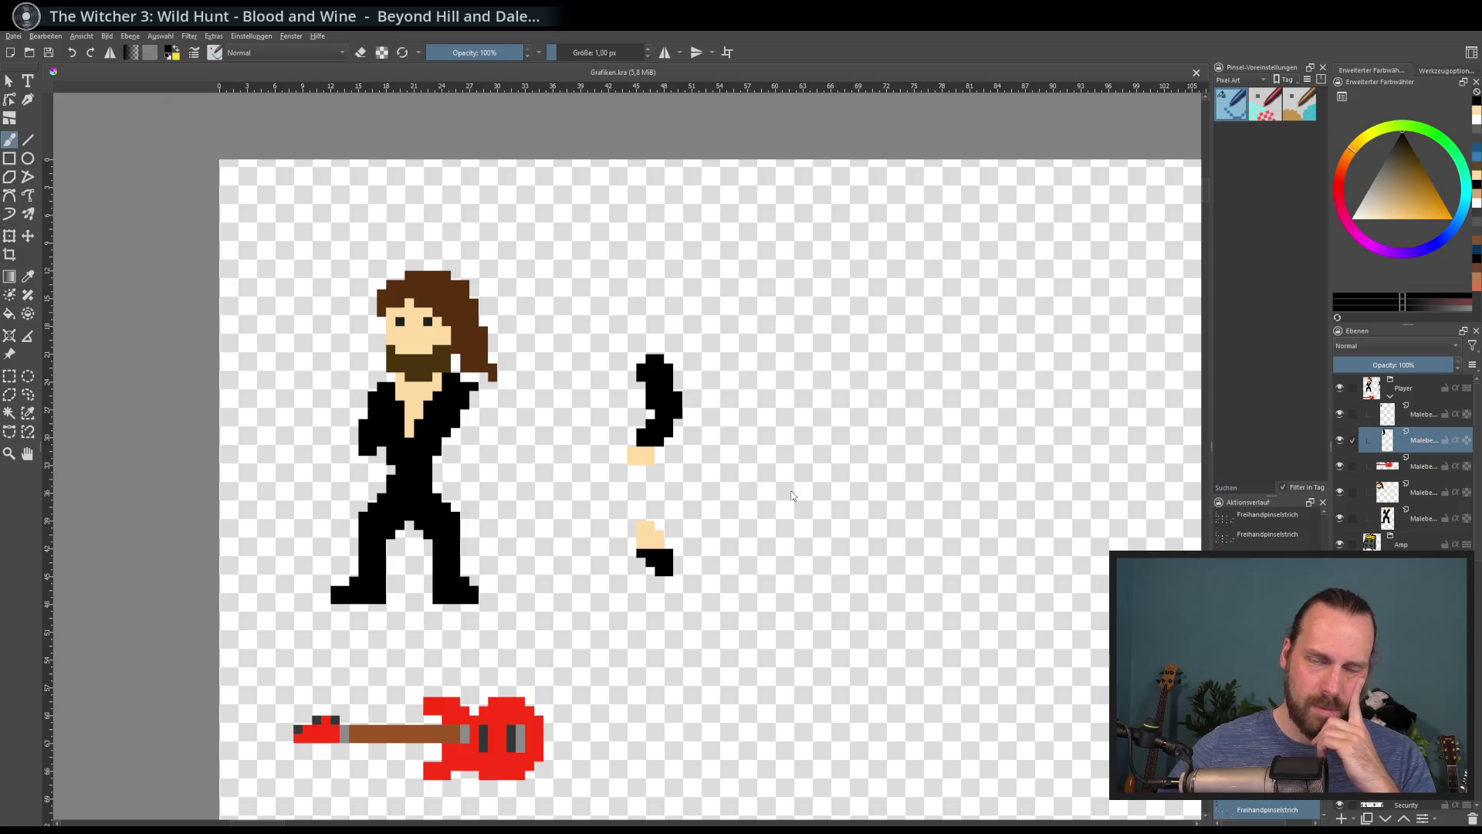
click(803, 559)
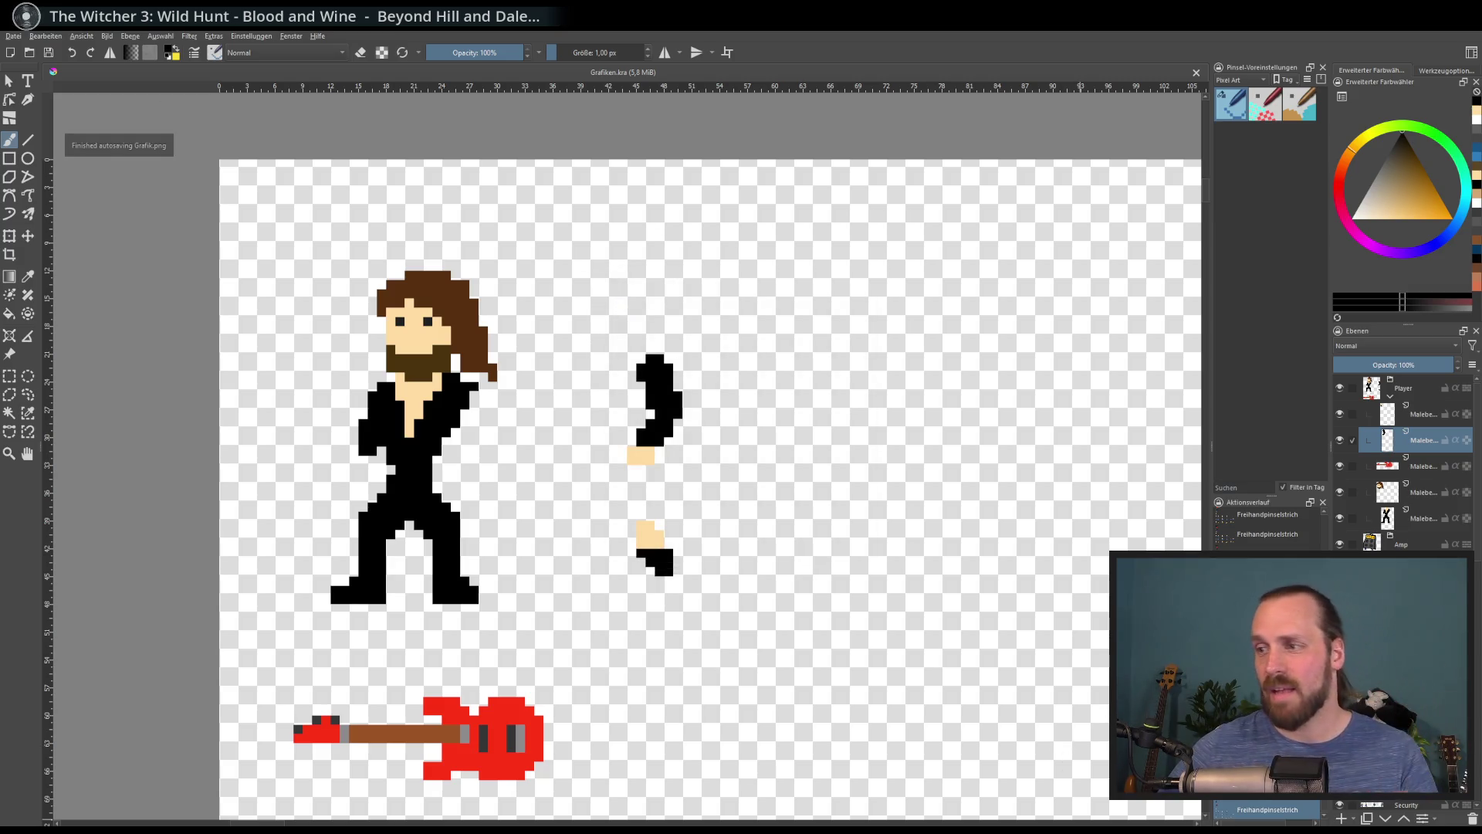
key(alt+Tab)
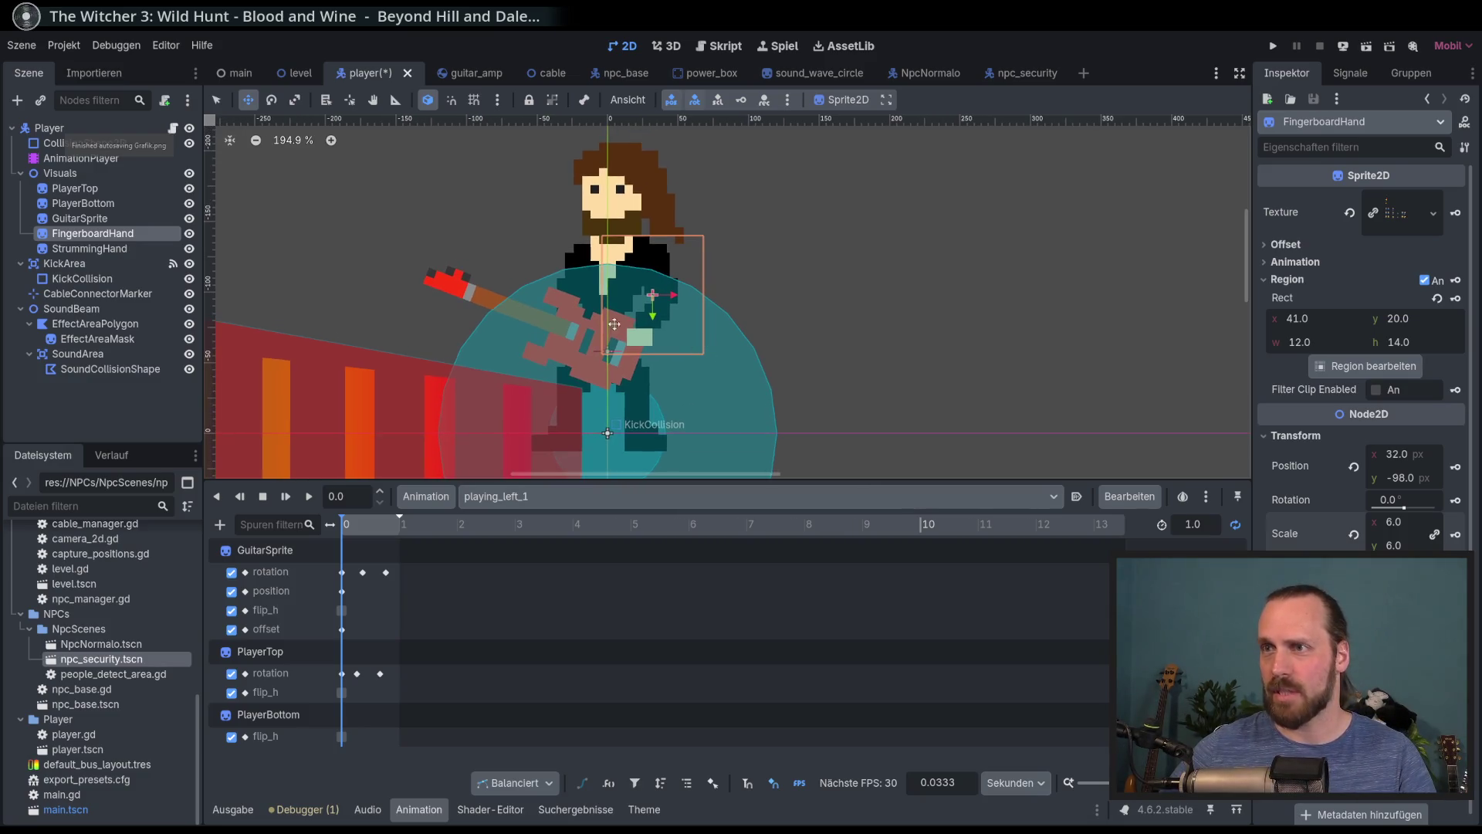
Move FingerboardHand onto the guitar neck and give it a first rotation
mouse_move(532, 268)
mouse_down()
mouse_move(516, 280)
mouse_move(523, 271)
mouse_up()
click(350, 101)
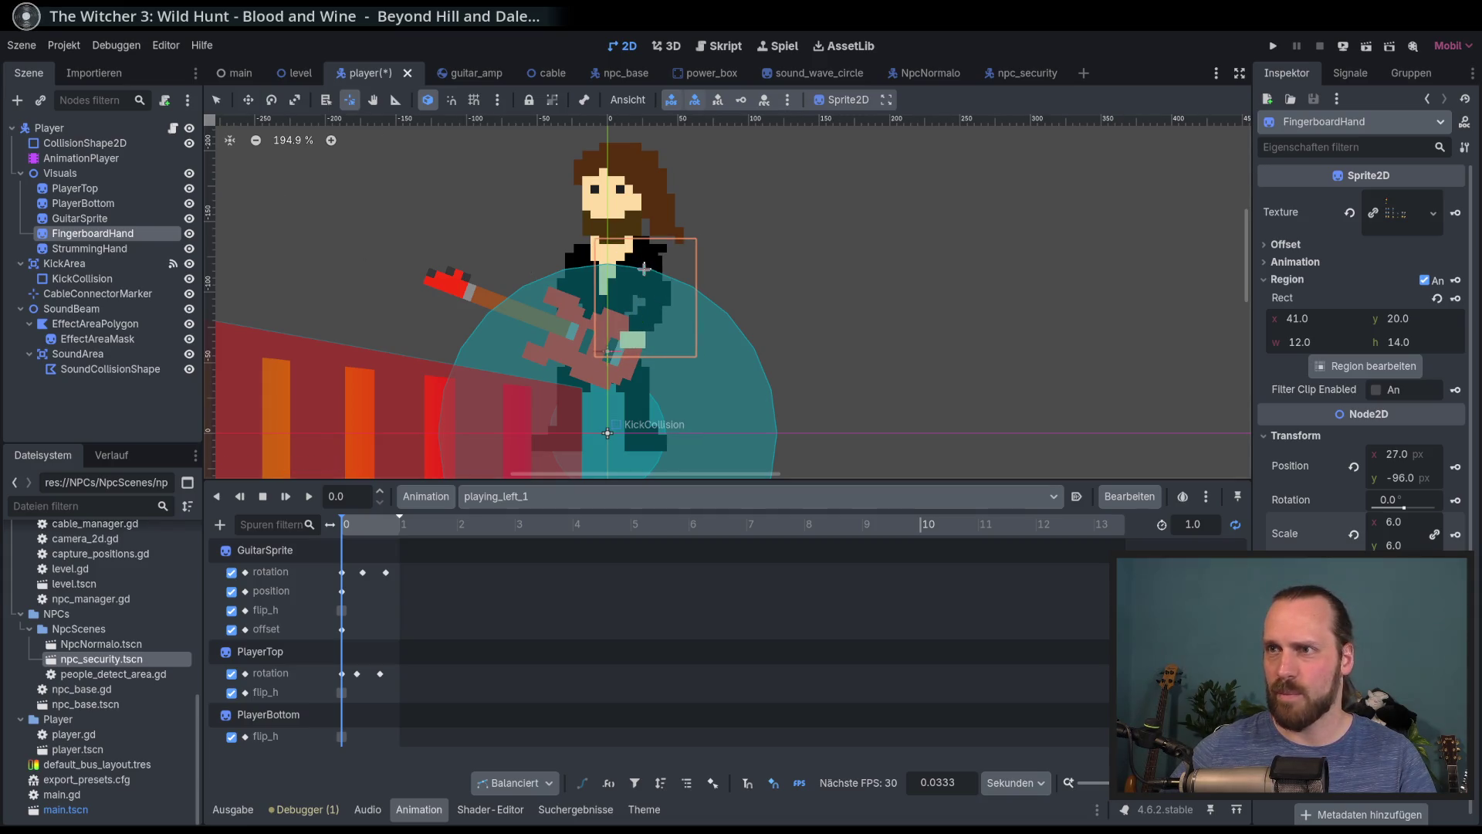
click(248, 99)
drag(430, 215, 513, 199)
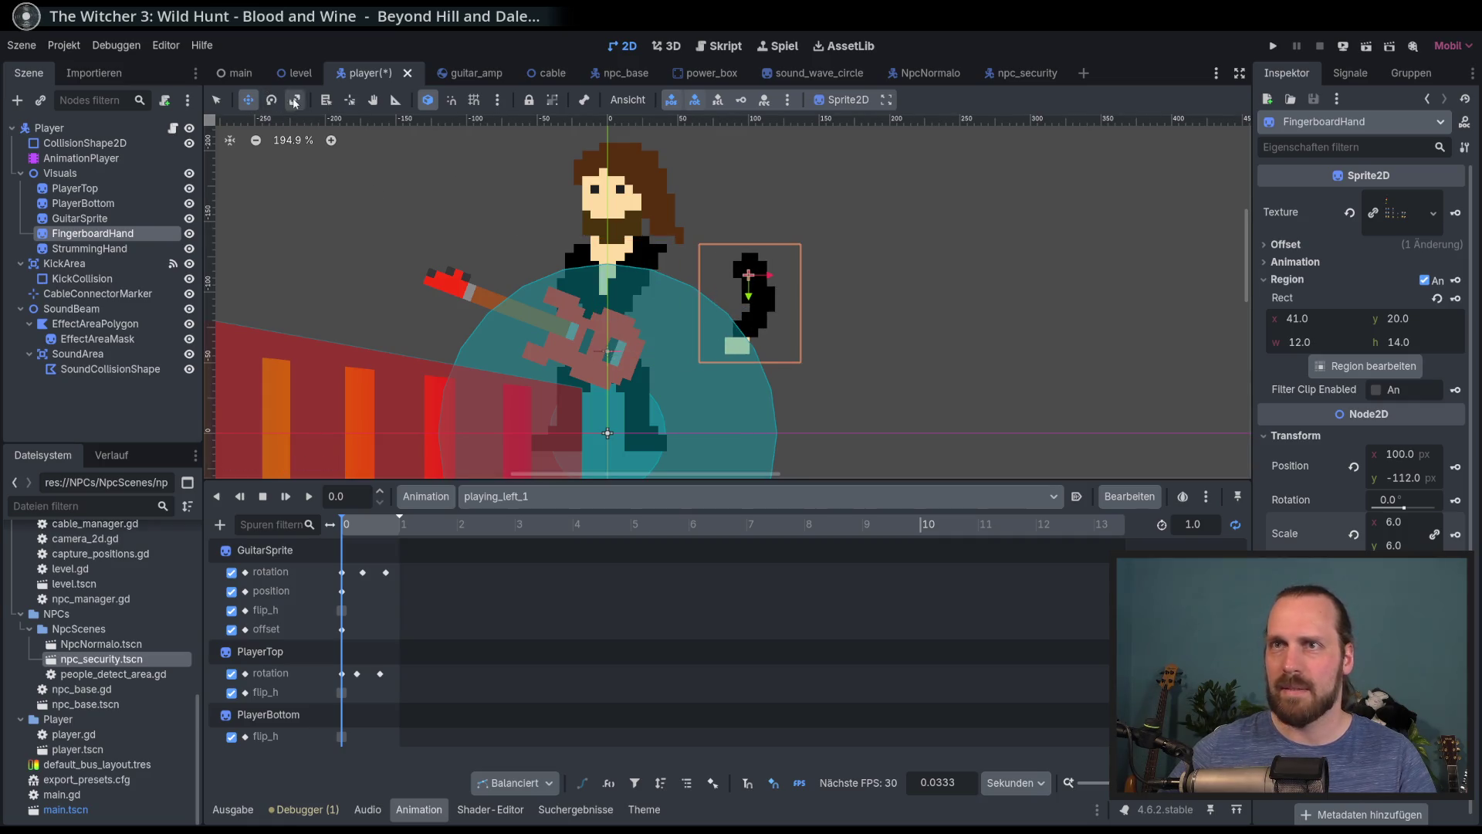
click(350, 101)
click(248, 100)
drag(652, 300, 546, 299)
key(e)
mouse_move(735, 259)
mouse_down()
mouse_move(742, 283)
mouse_move(736, 256)
mouse_move(730, 286)
mouse_move(729, 244)
mouse_move(706, 319)
mouse_move(693, 241)
mouse_move(692, 294)
mouse_move(625, 232)
mouse_up()
Fine-tune FingerboardHand to position 34, −126 with a −14.2° tilt
key(w)
mouse_move(393, 205)
mouse_down()
mouse_move(373, 215)
mouse_move(391, 188)
mouse_move(296, 113)
mouse_up()
click(271, 100)
drag(630, 207, 608, 201)
click(247, 100)
drag(356, 184, 375, 180)
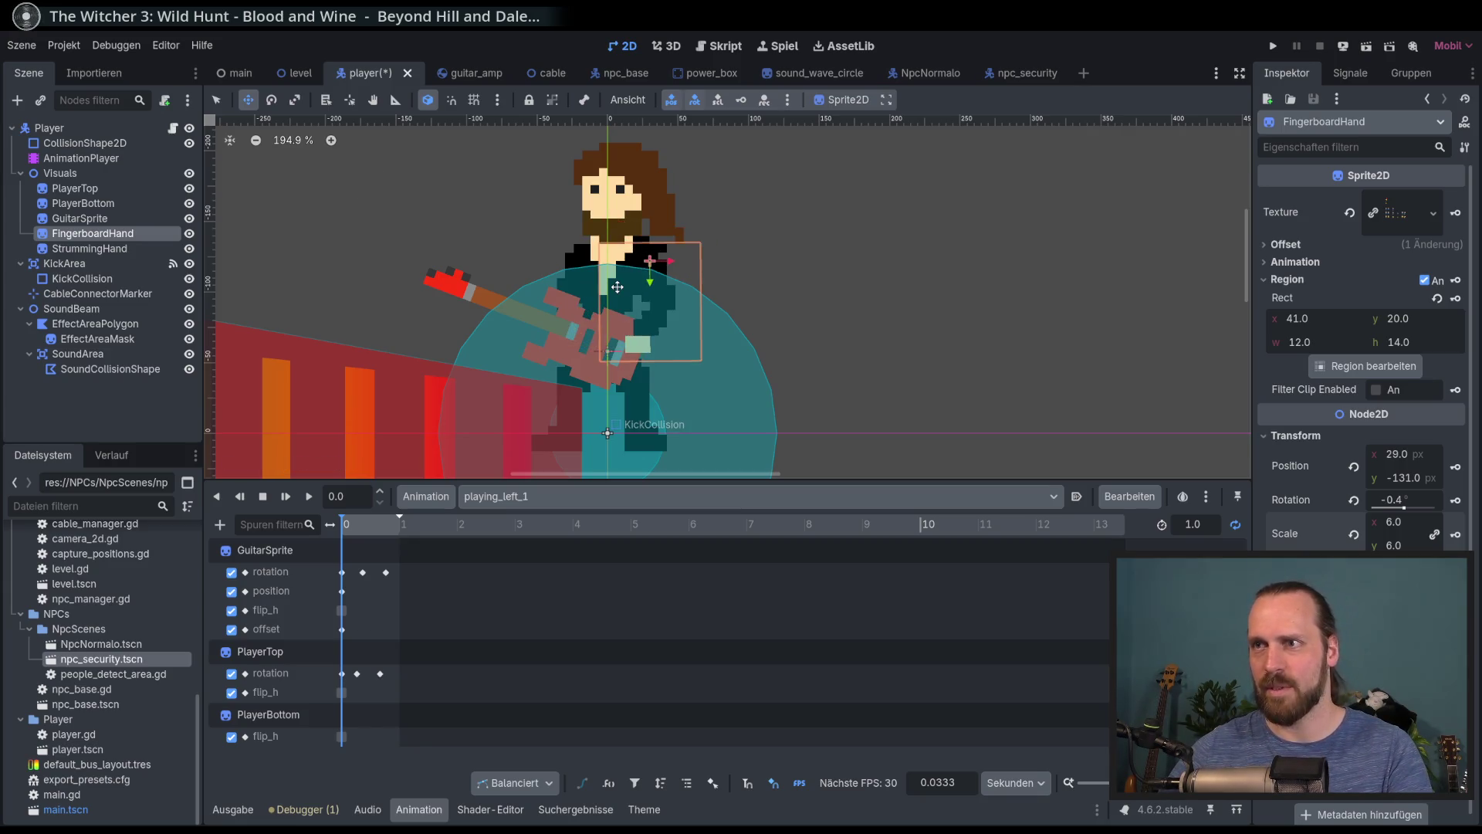
mouse_move(451, 242)
mouse_down()
mouse_move(473, 232)
mouse_move(460, 239)
mouse_up()
key(e)
mouse_move(734, 257)
mouse_down()
mouse_move(784, 238)
mouse_move(770, 230)
mouse_up()
click(248, 100)
drag(352, 199, 349, 195)
Save the player scene and open the move_left animation
key(ctrl+s)
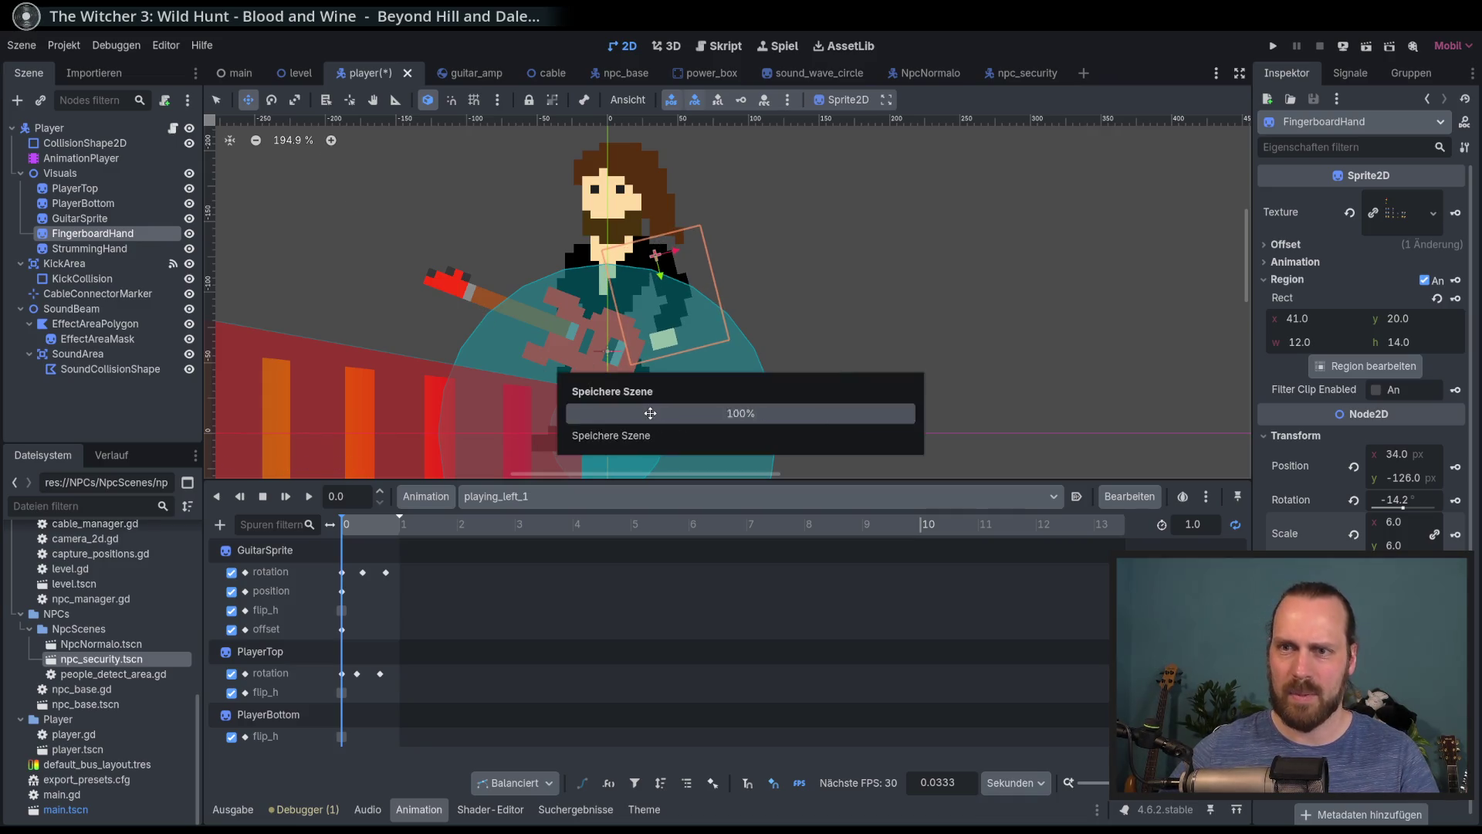
click(555, 496)
click(545, 539)
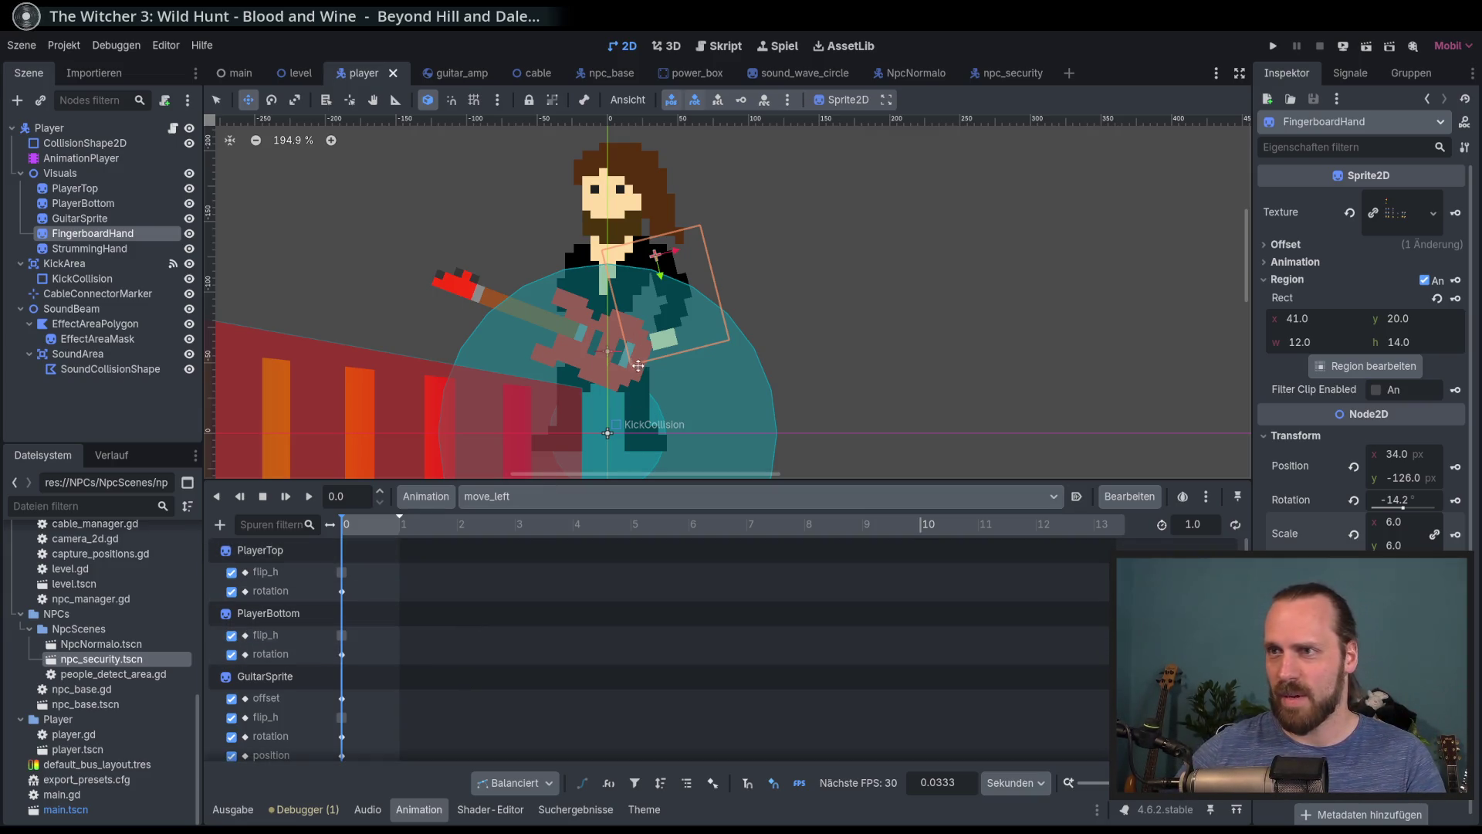
Create position and scale tracks for FingerboardHand in move_left, then open move_right
scroll(640, 365, up, 2)
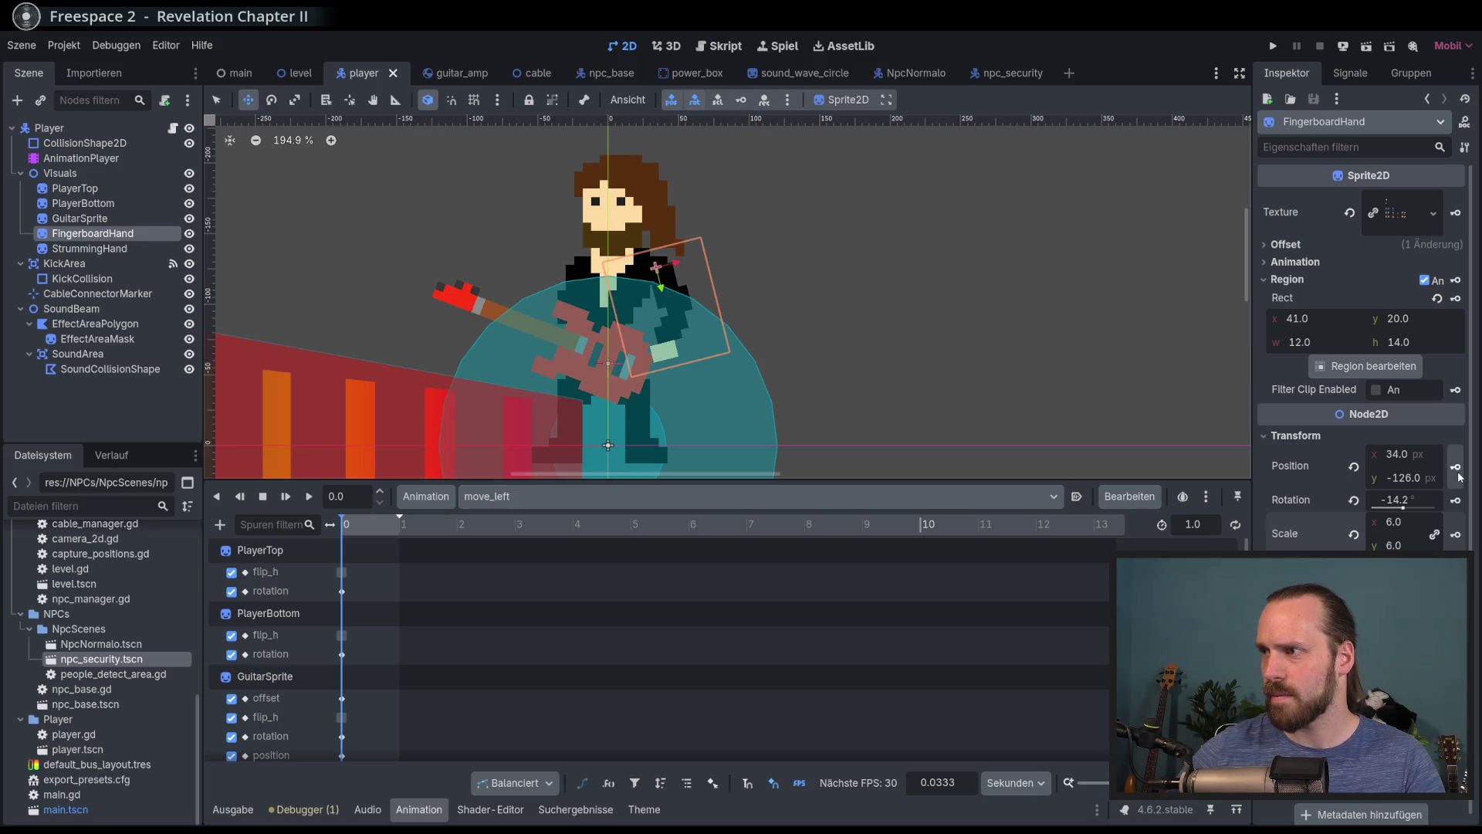
click(1457, 468)
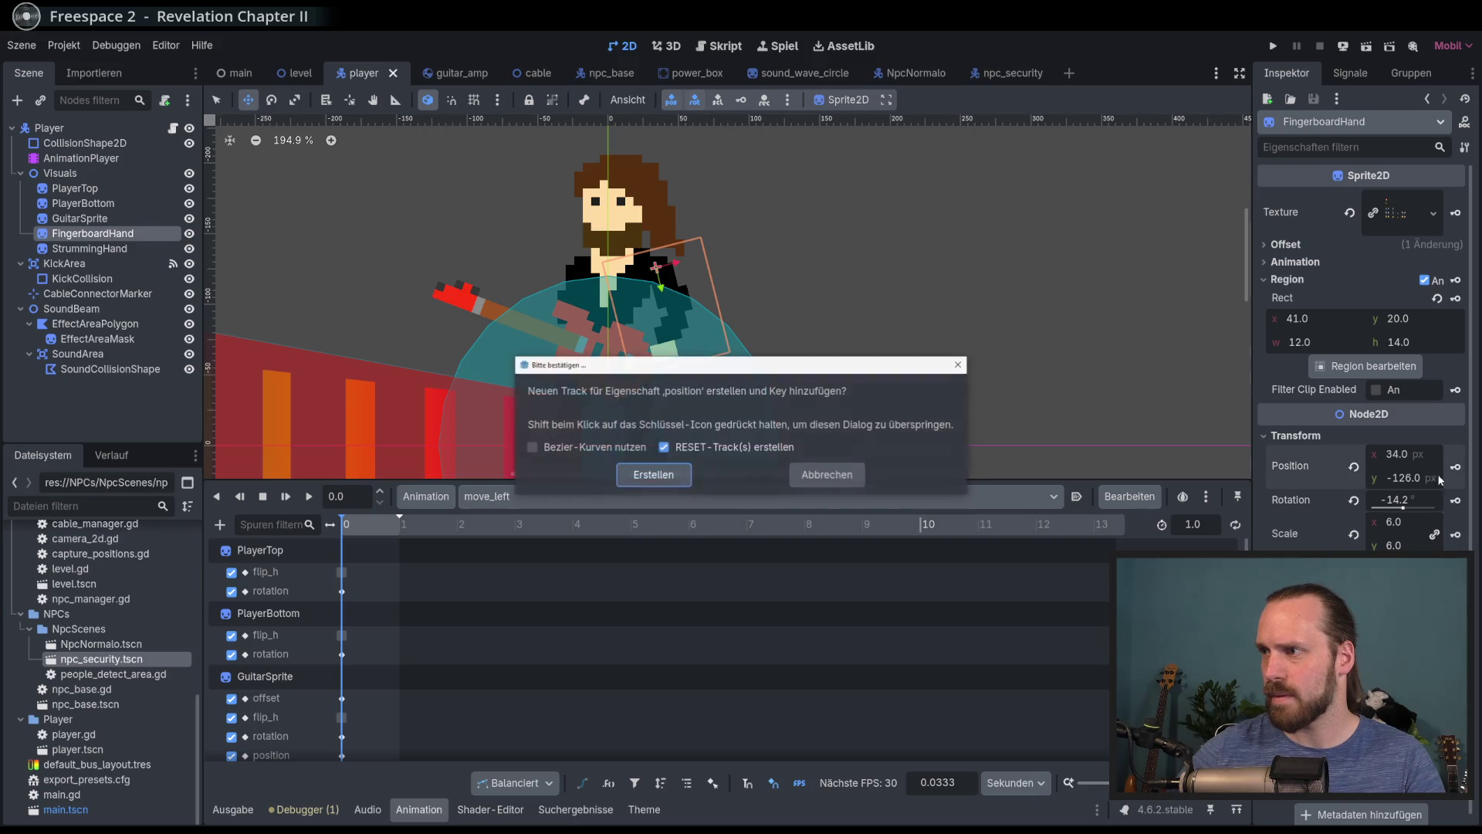
click(653, 475)
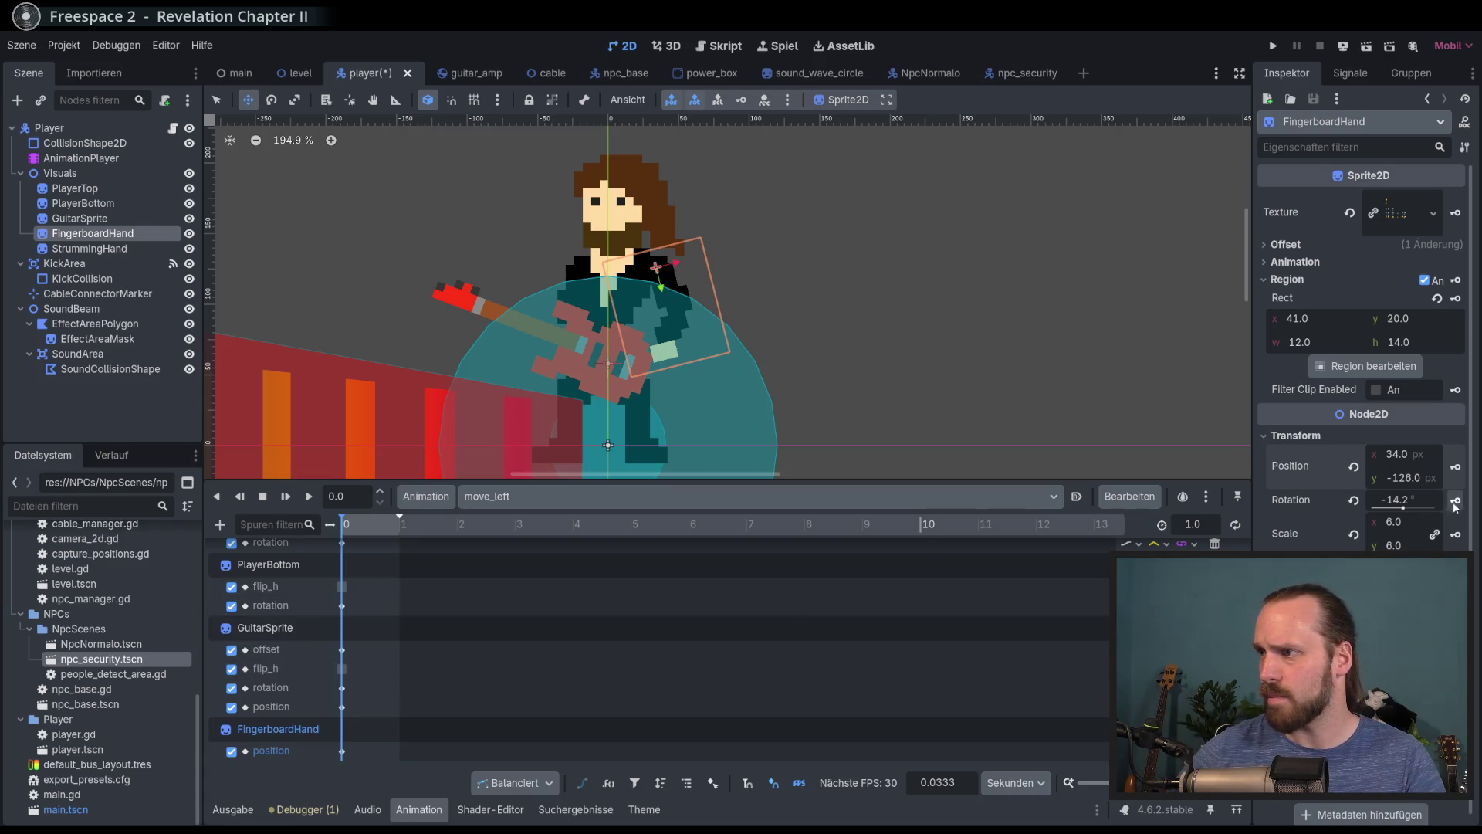
click(1456, 534)
click(668, 479)
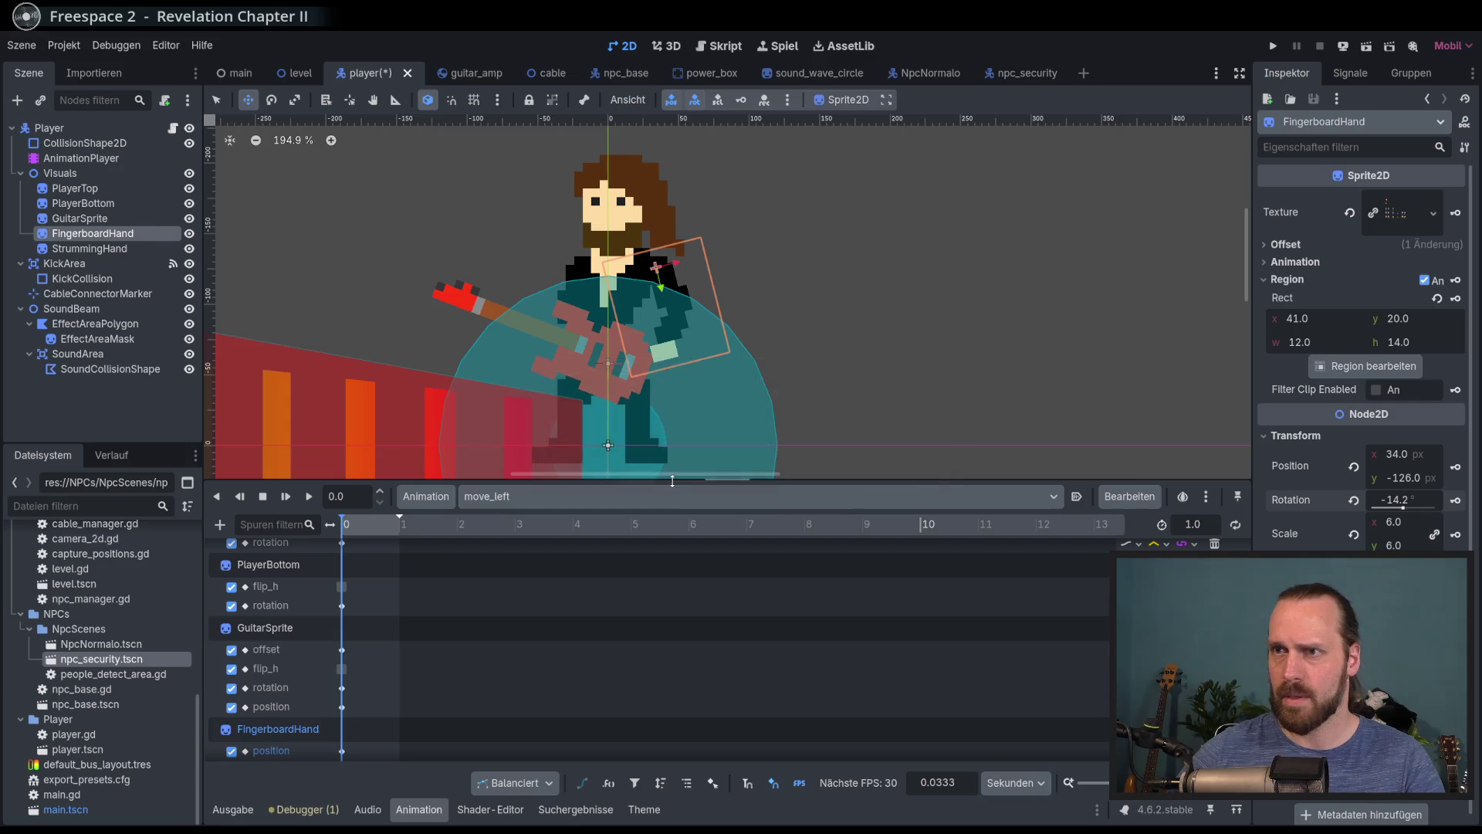
click(574, 496)
click(540, 558)
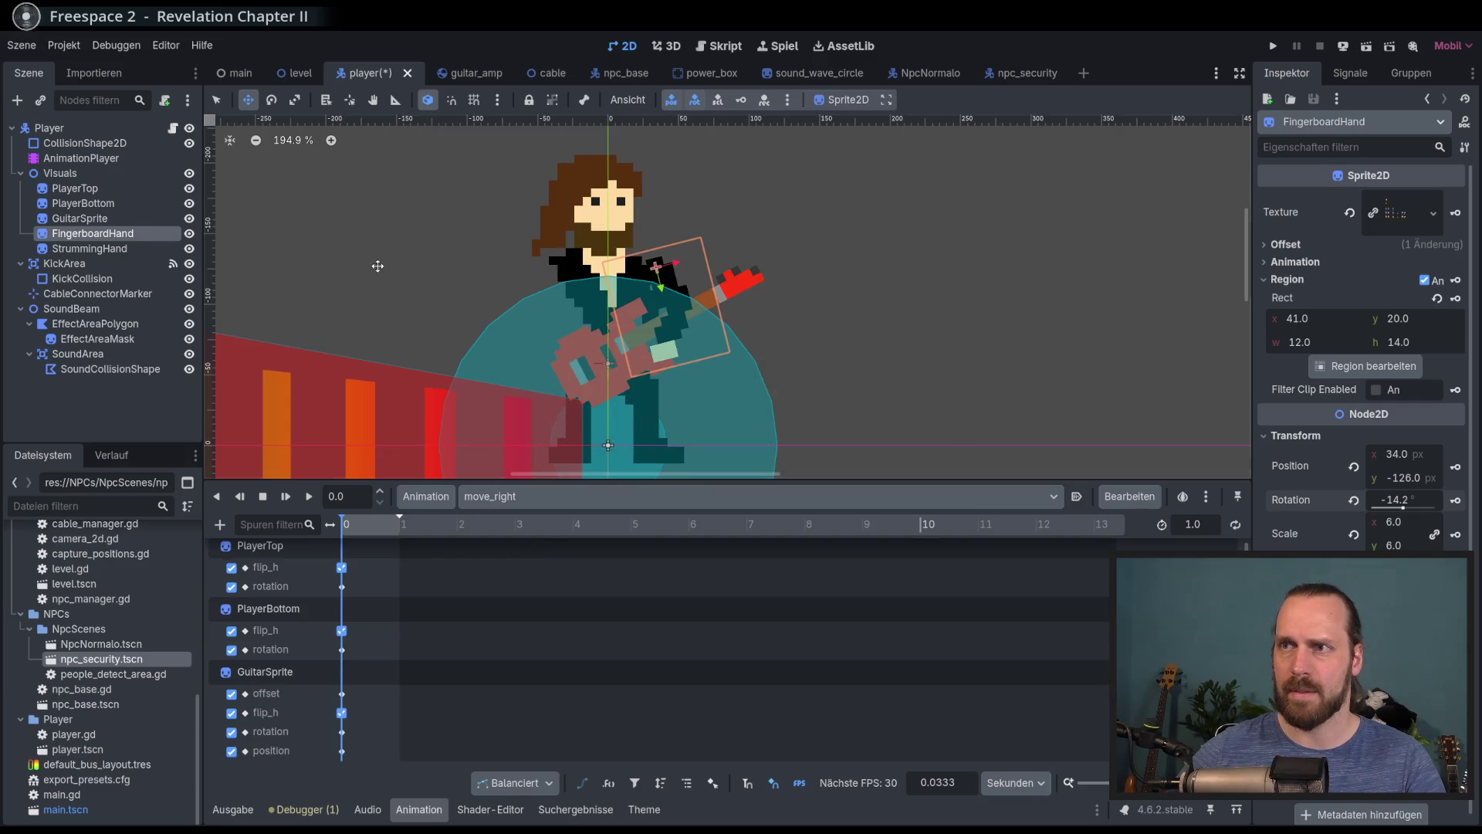
In move_left, expand the hand's Offset settings and key its Flip H value as a flip_h track
click(573, 488)
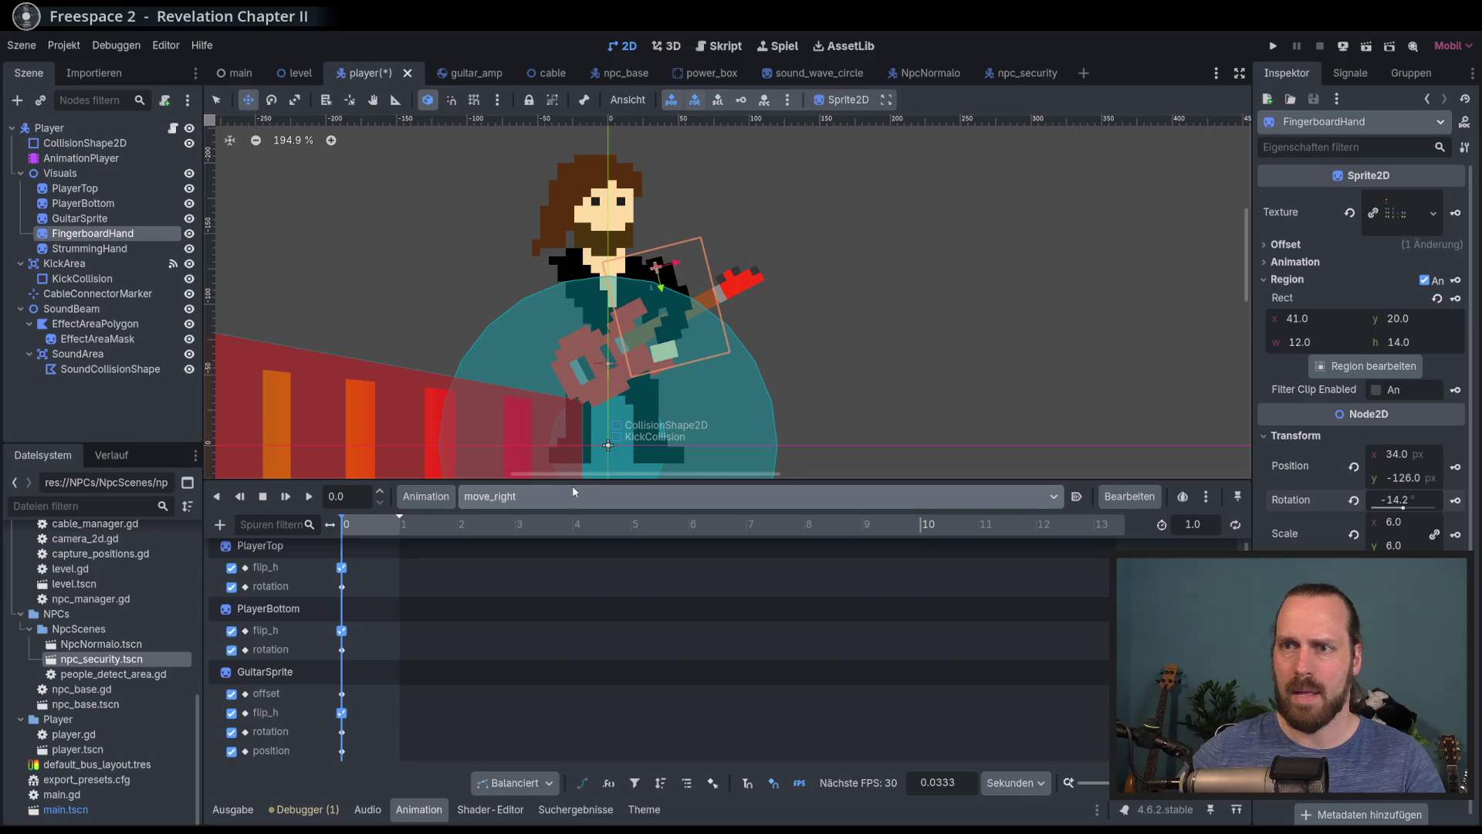
click(568, 538)
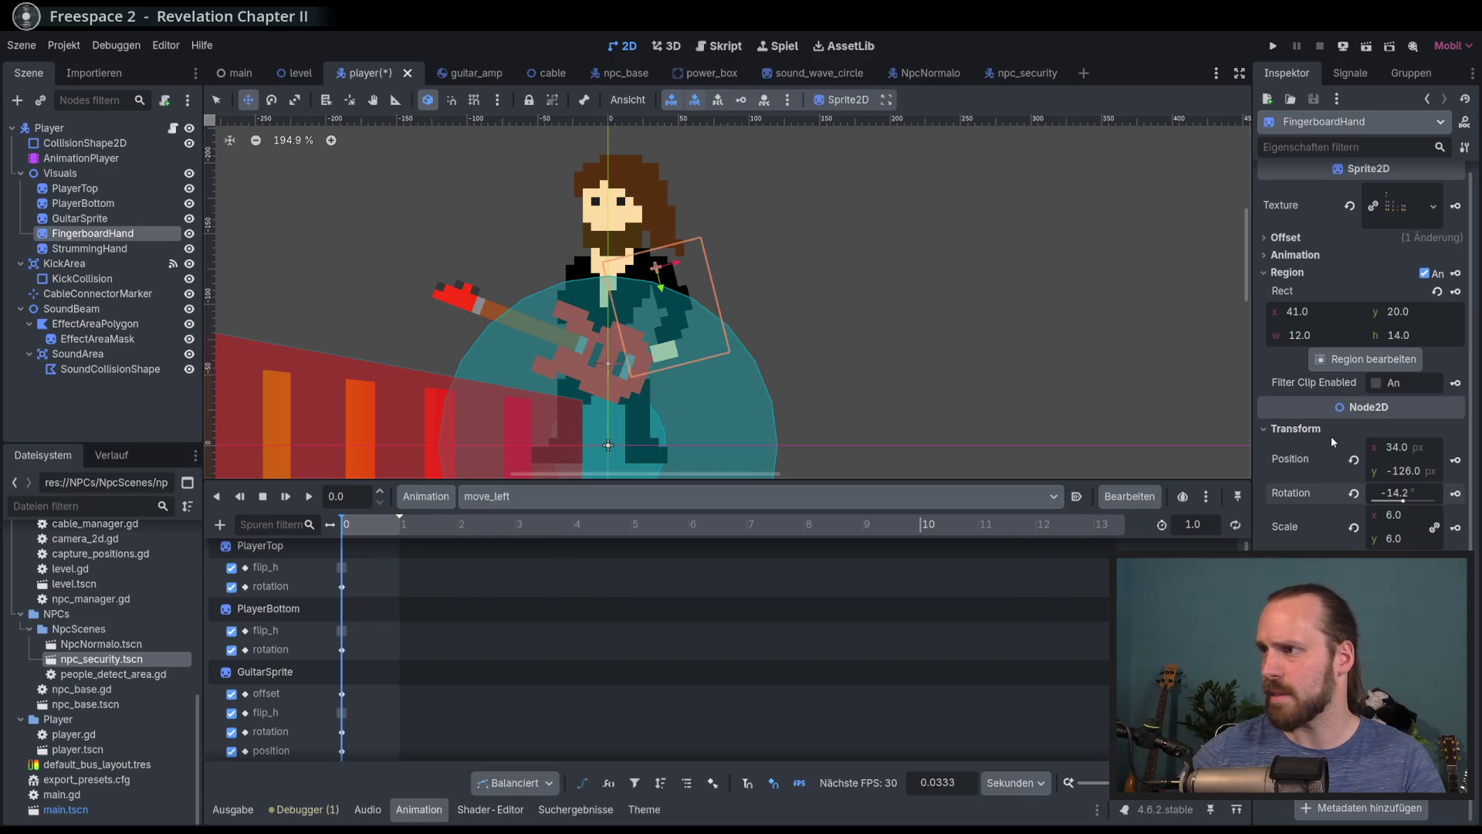
scroll(1355, 399, up, 1)
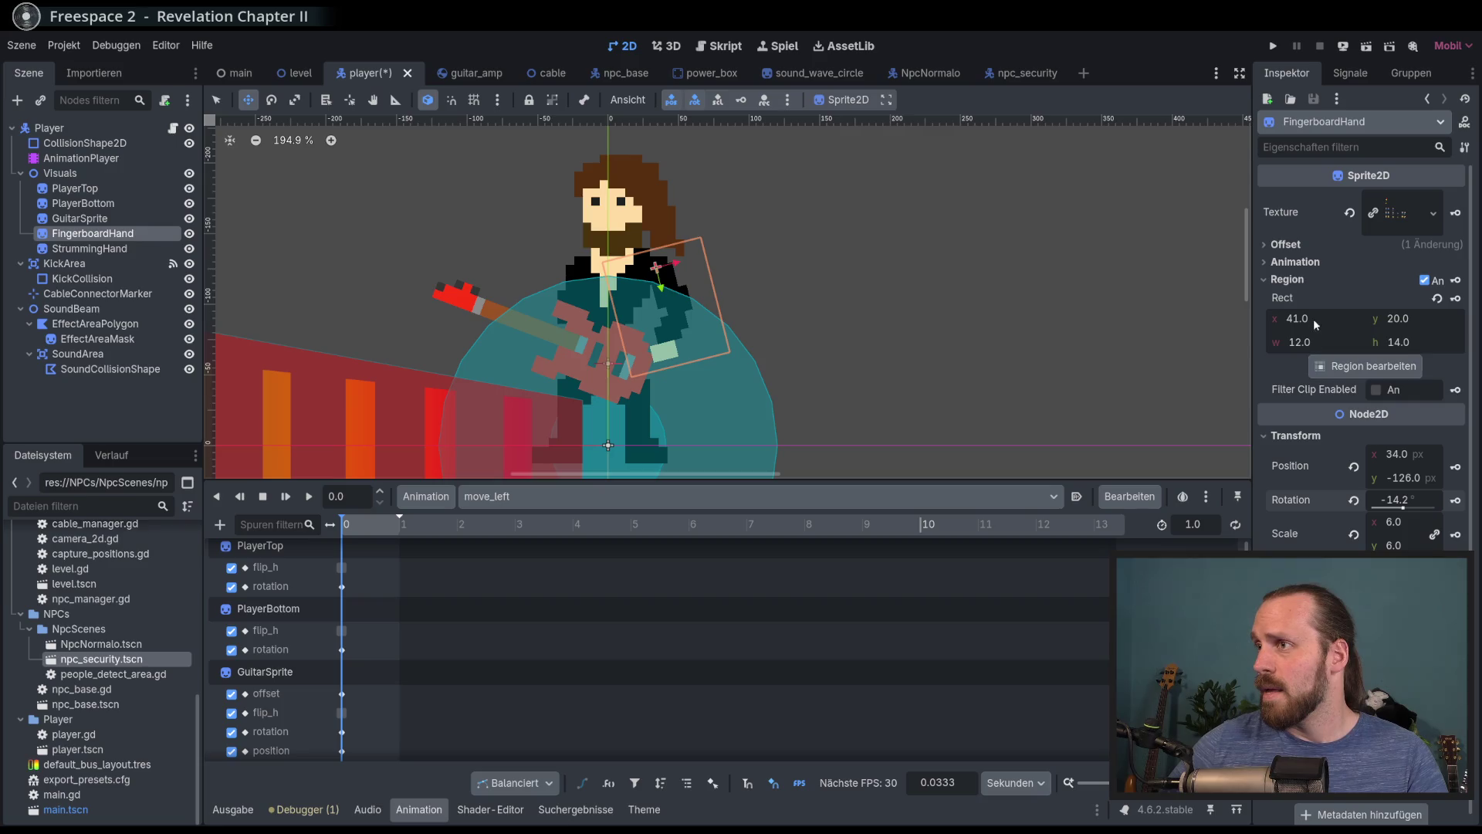
click(1286, 244)
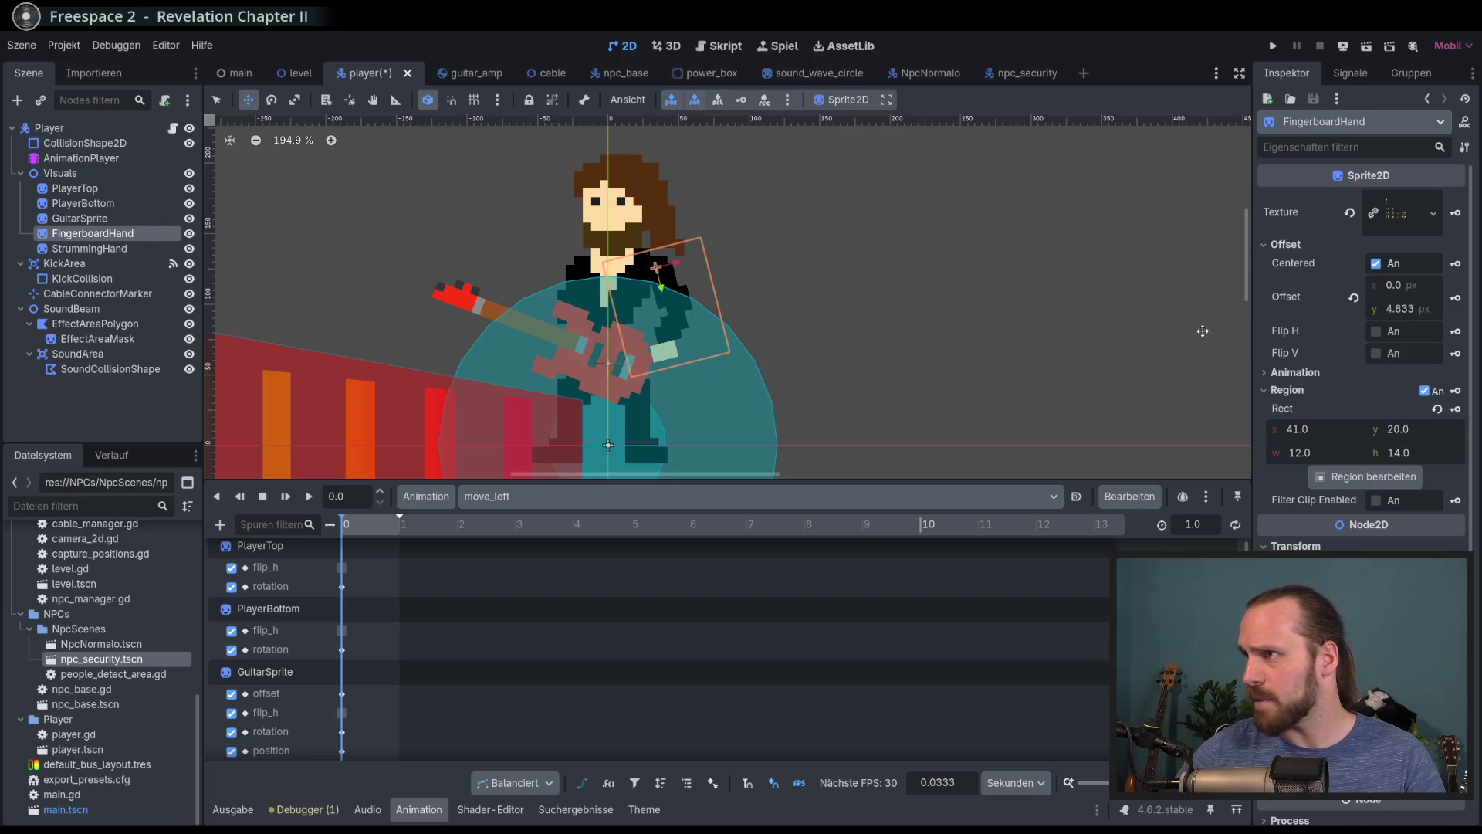
click(1399, 334)
click(1401, 337)
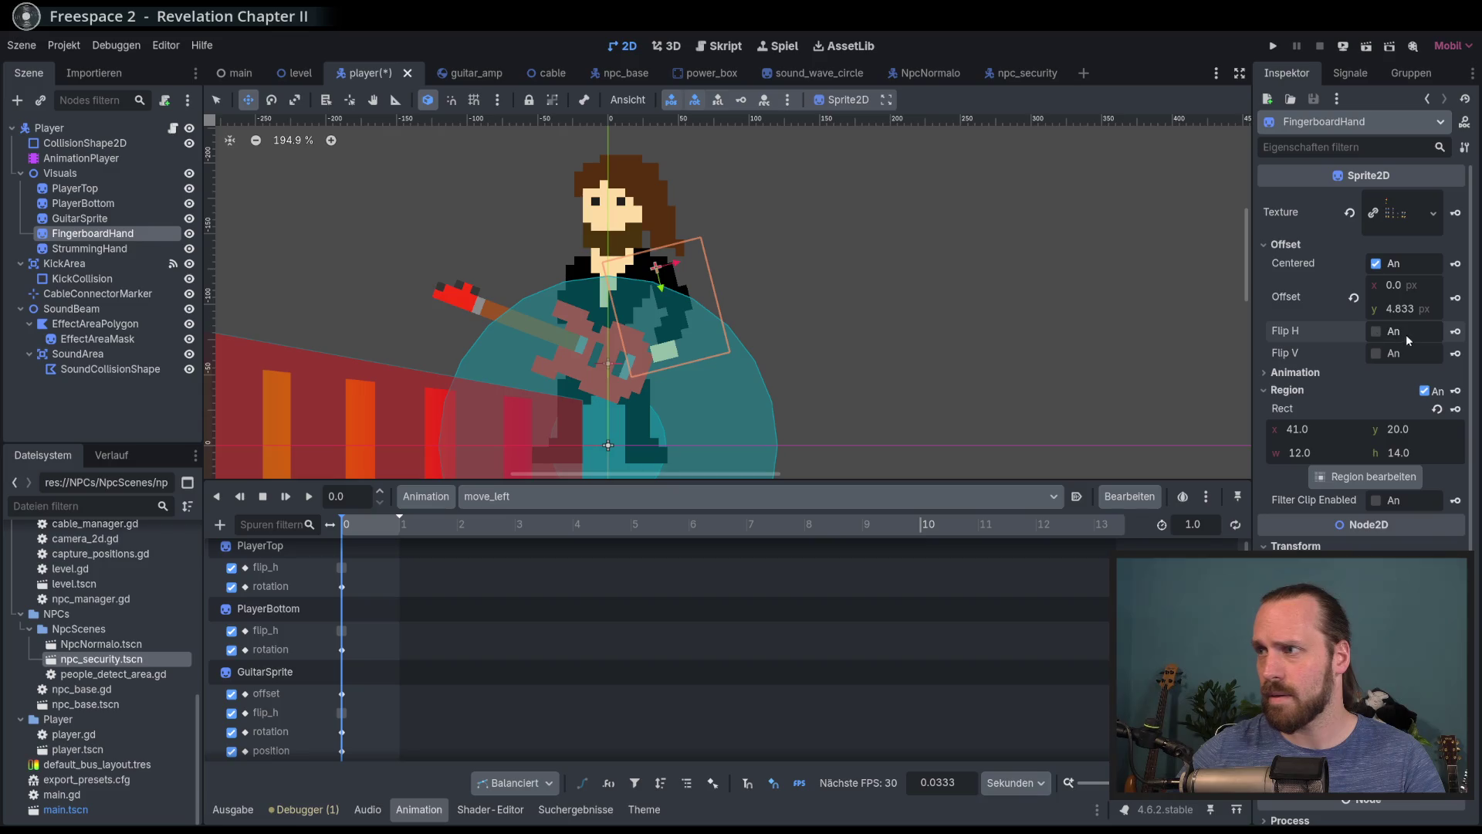
click(1456, 331)
click(655, 476)
Switch to move_right and flip the fingerboard hand horizontally
click(617, 497)
click(571, 555)
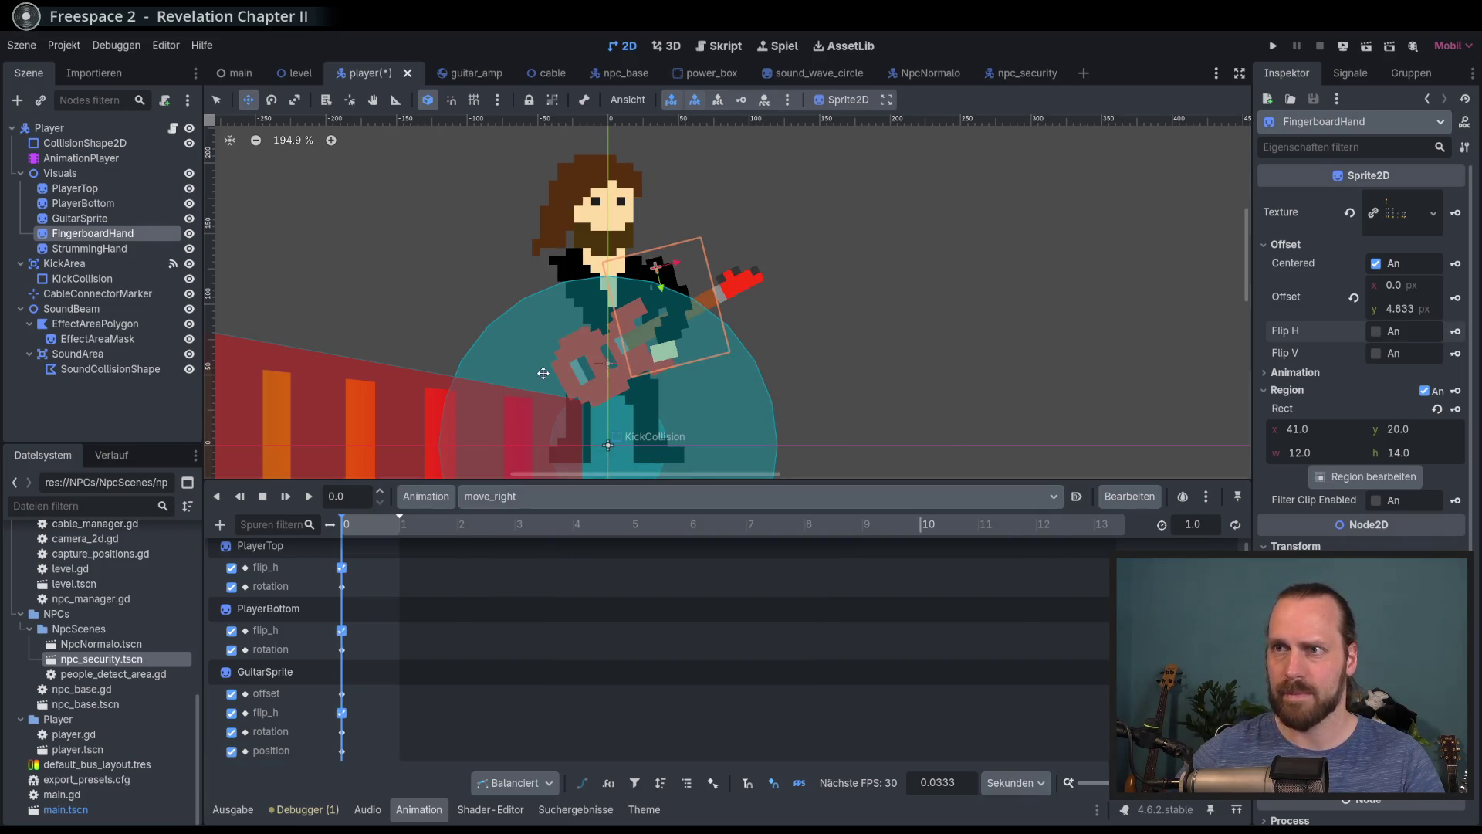
click(1456, 336)
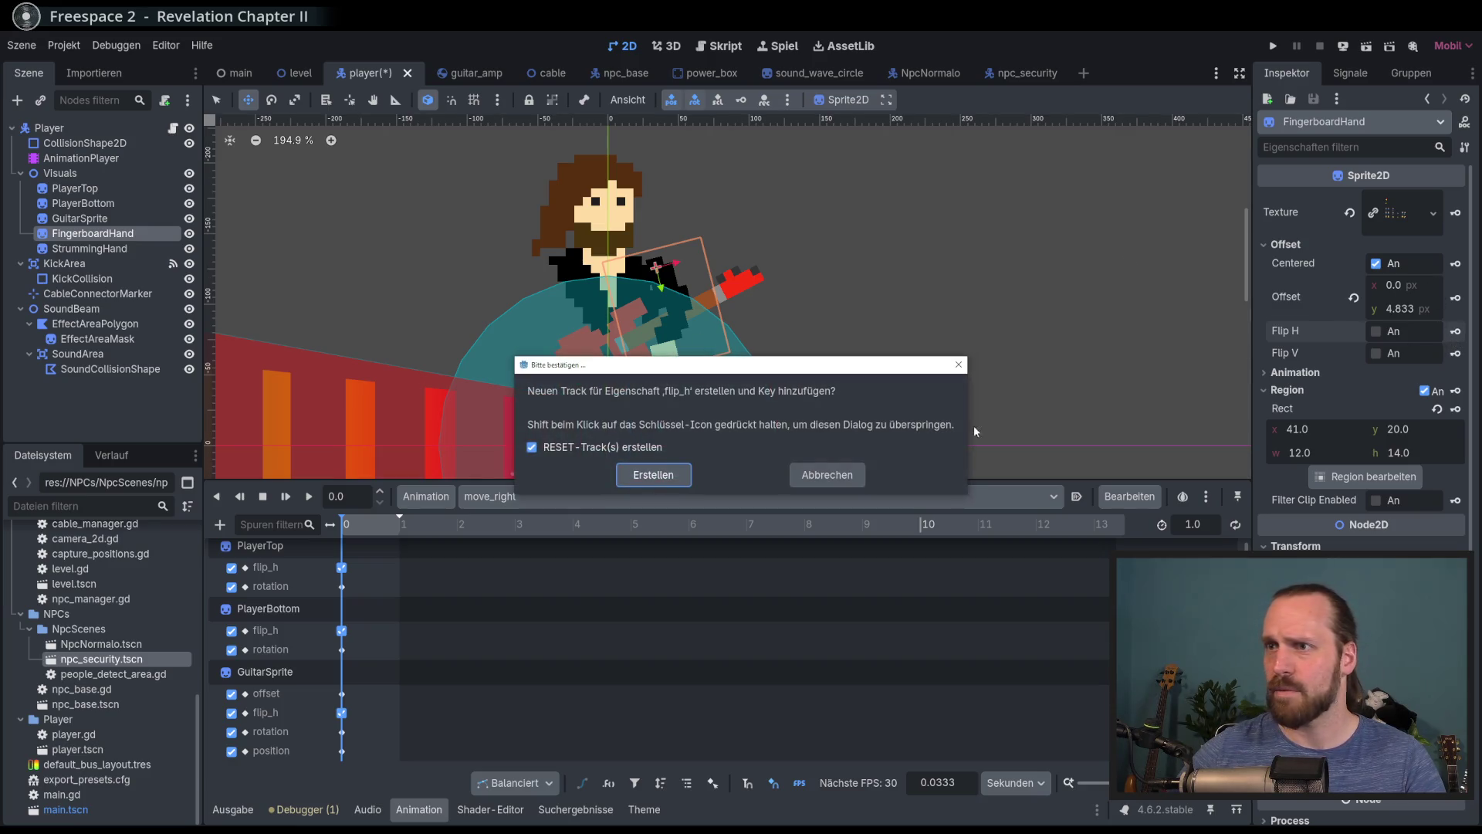
click(838, 475)
click(1375, 331)
click(1455, 332)
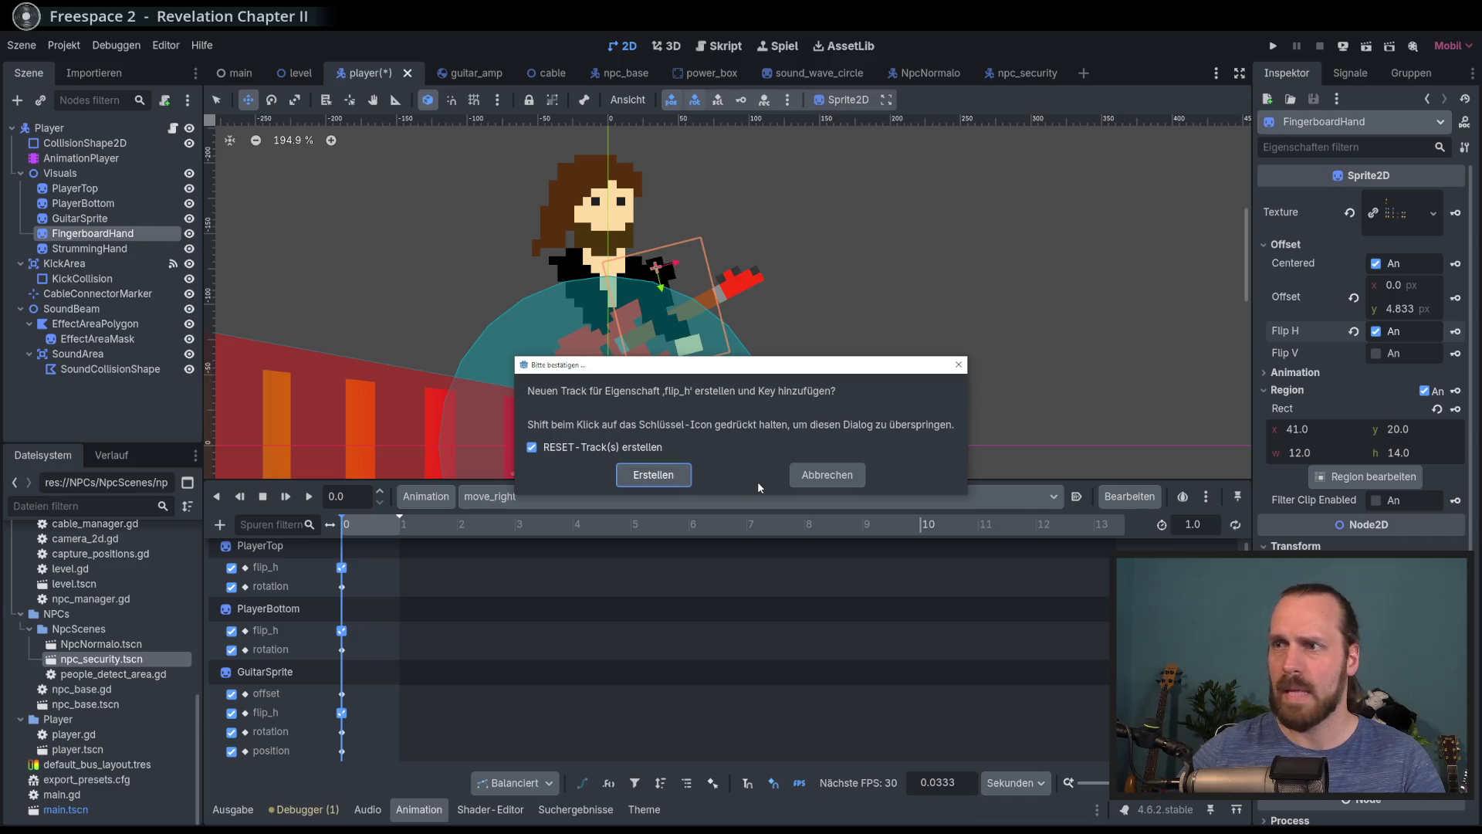
click(827, 475)
click(125, 249)
click(128, 234)
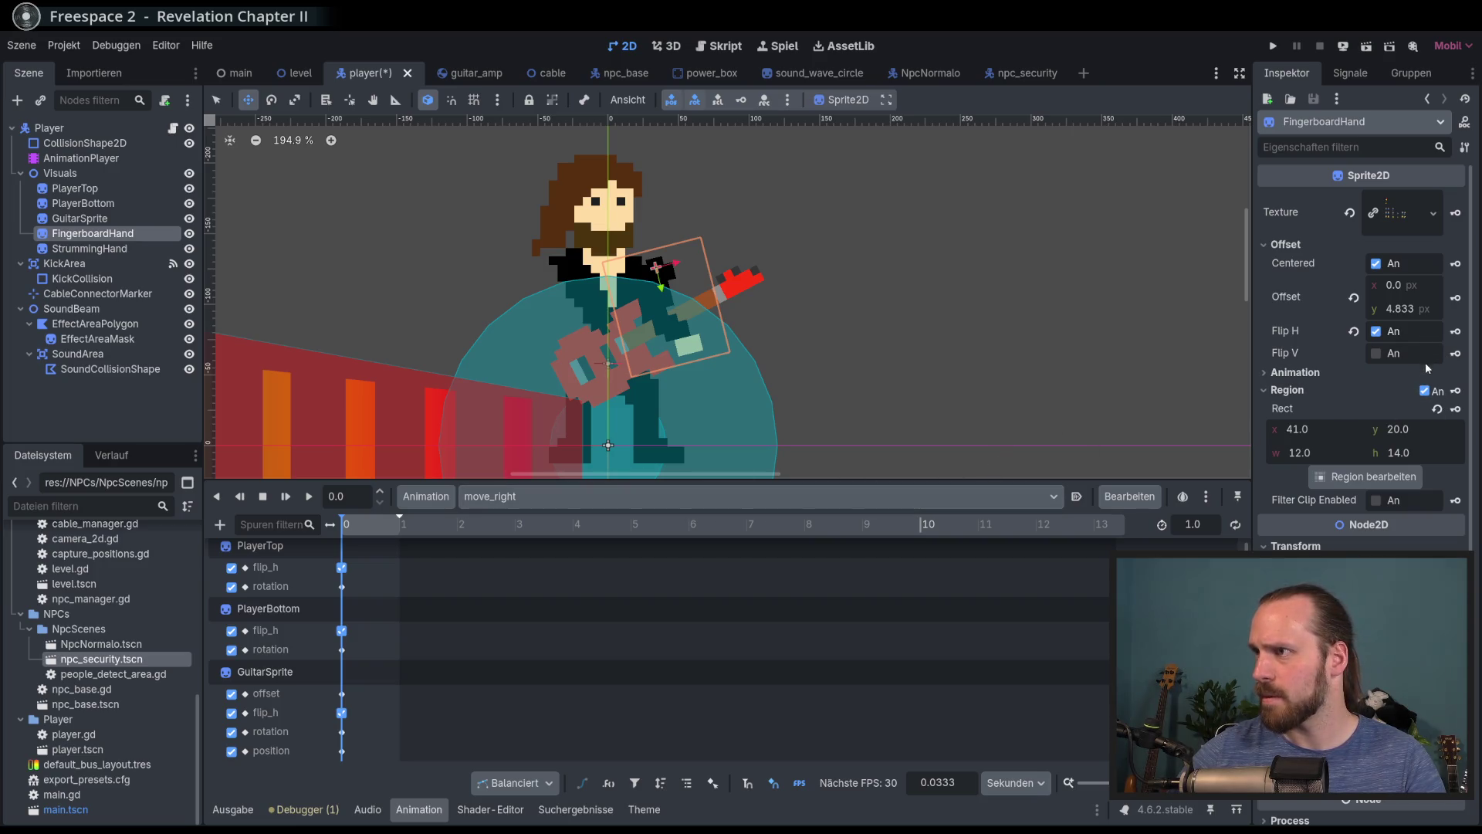
key(ctrl+z)
key(ctrl+z)
key(ctrl+z)
Rotate the hand near the shoulder and key its flip_h value in move_right
click(271, 99)
mouse_move(296, 126)
mouse_down()
mouse_move(720, 328)
mouse_move(326, 166)
mouse_up()
key(w)
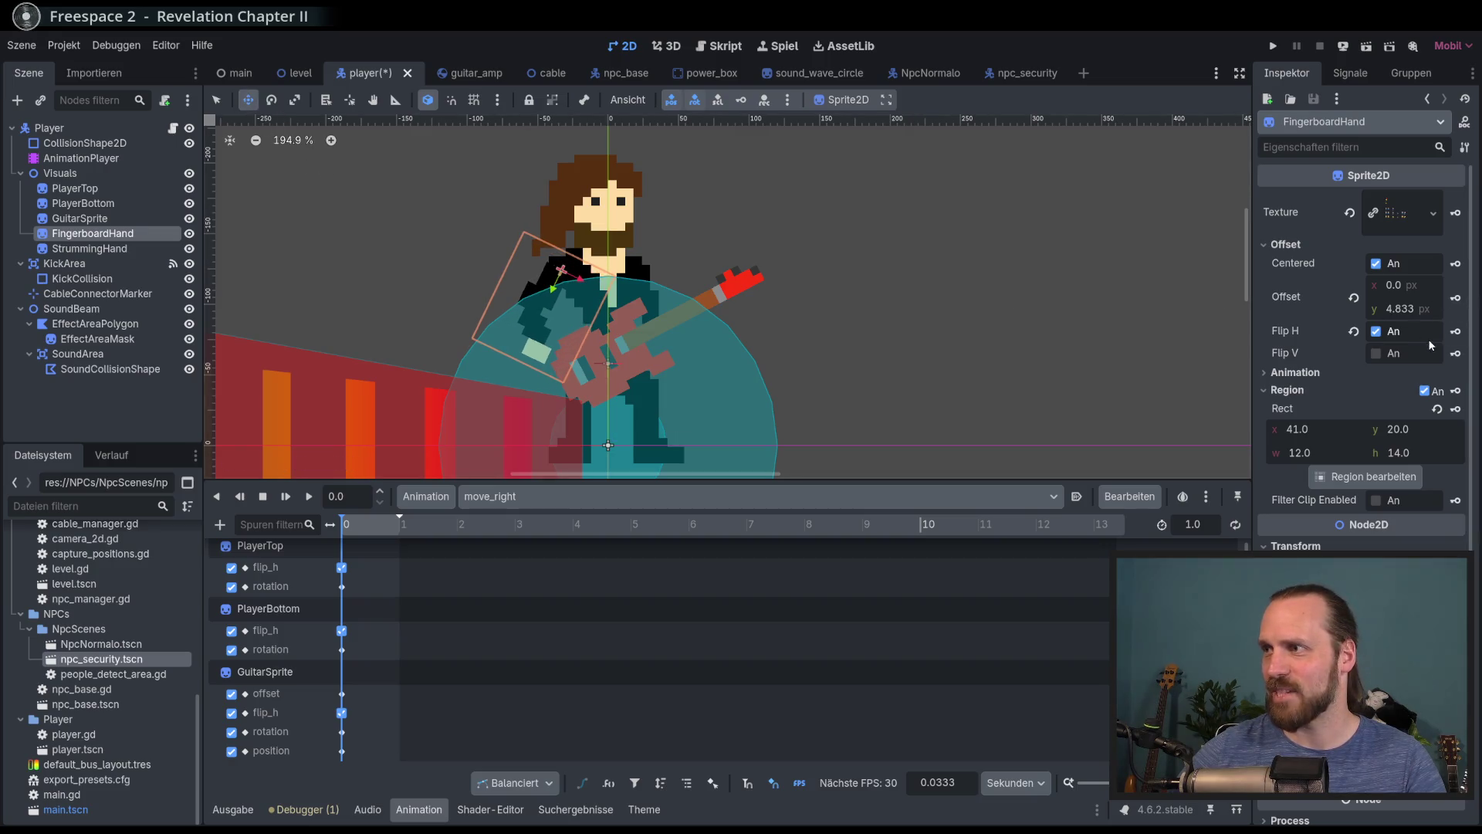
click(1455, 332)
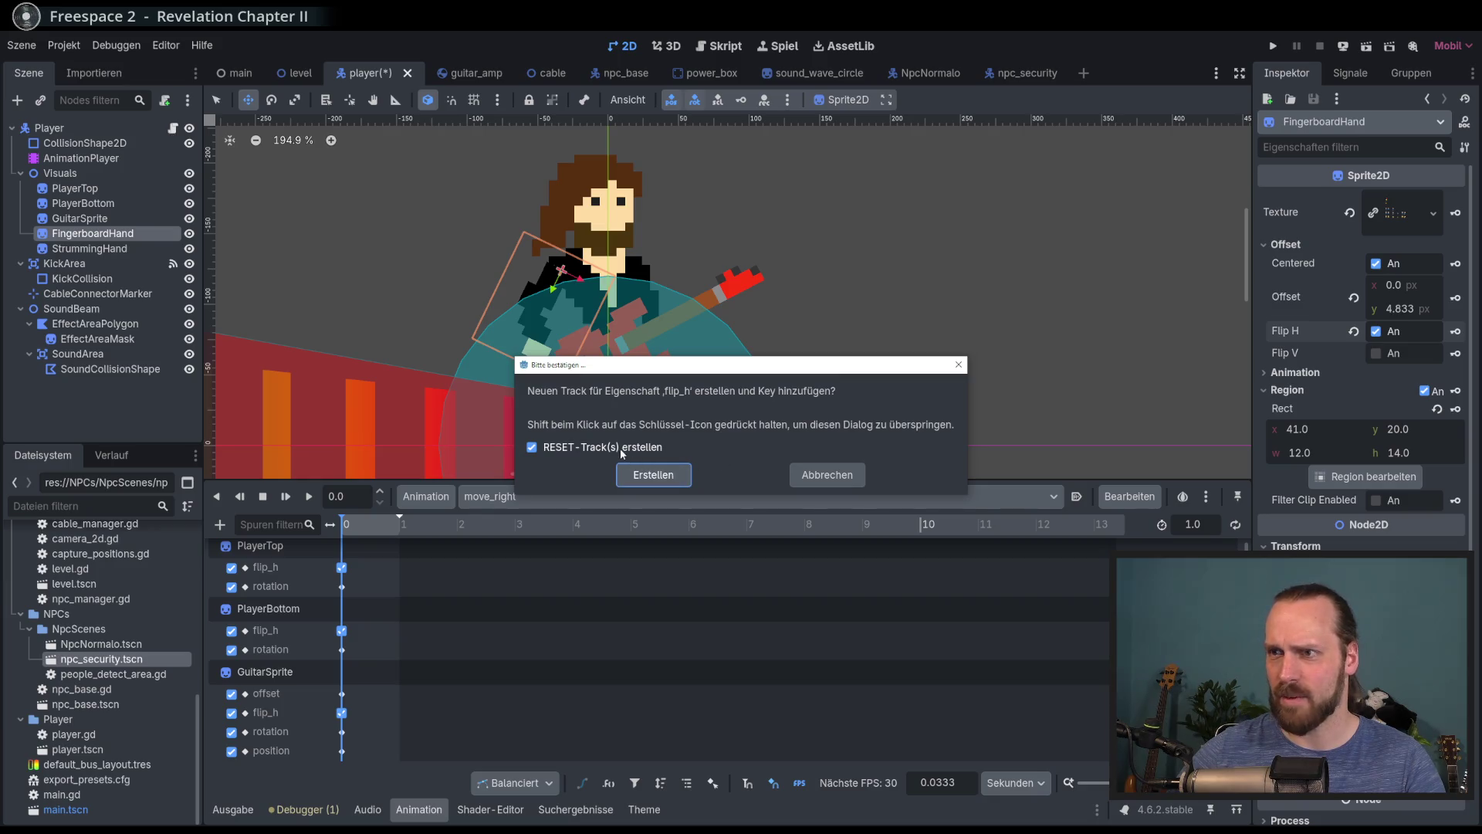
click(653, 474)
click(527, 496)
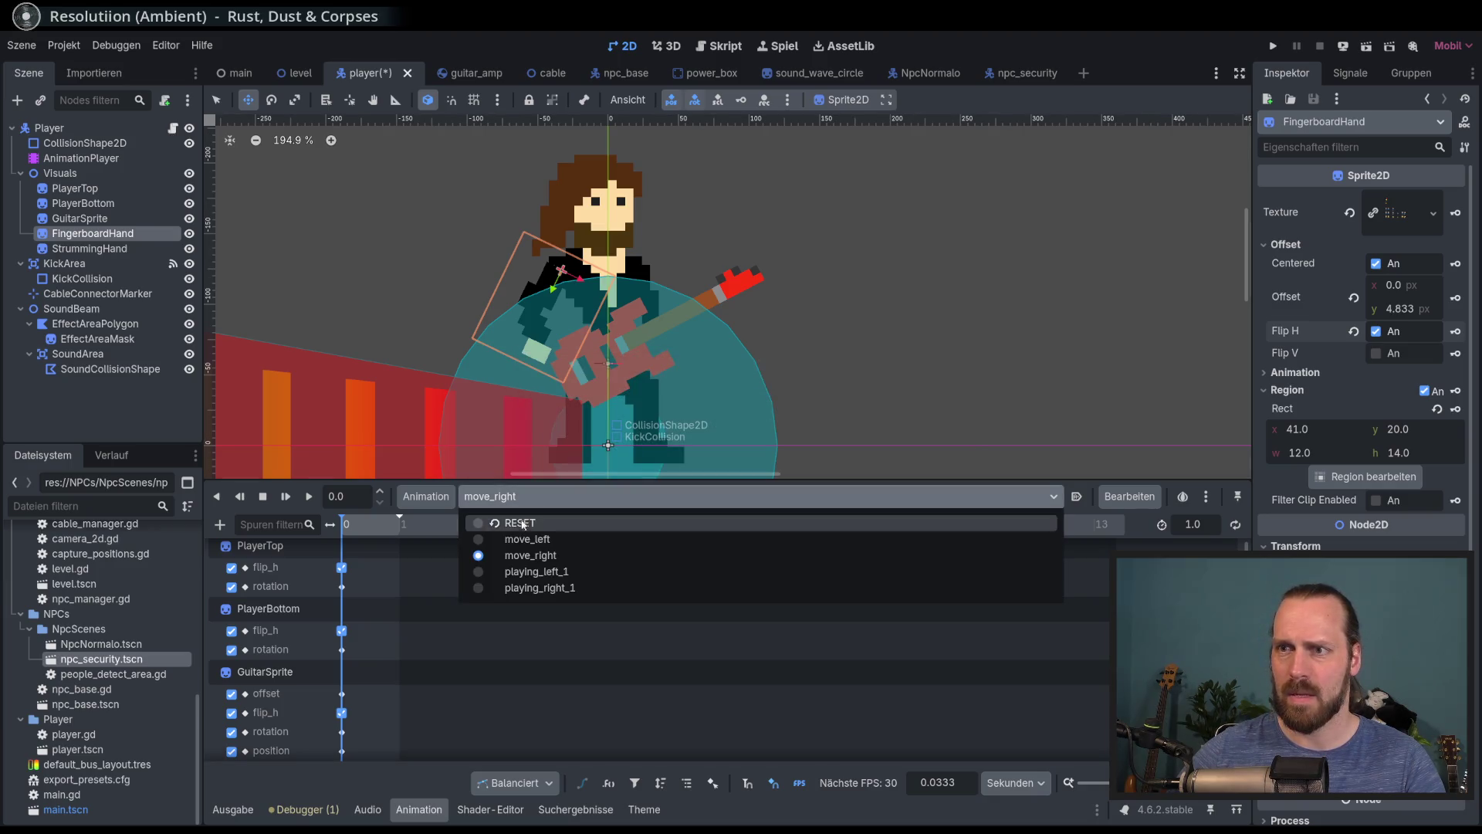
In move_right, move and rotate the fingerboard hand onto the shoulder and keyframe its pose
click(527, 540)
click(543, 496)
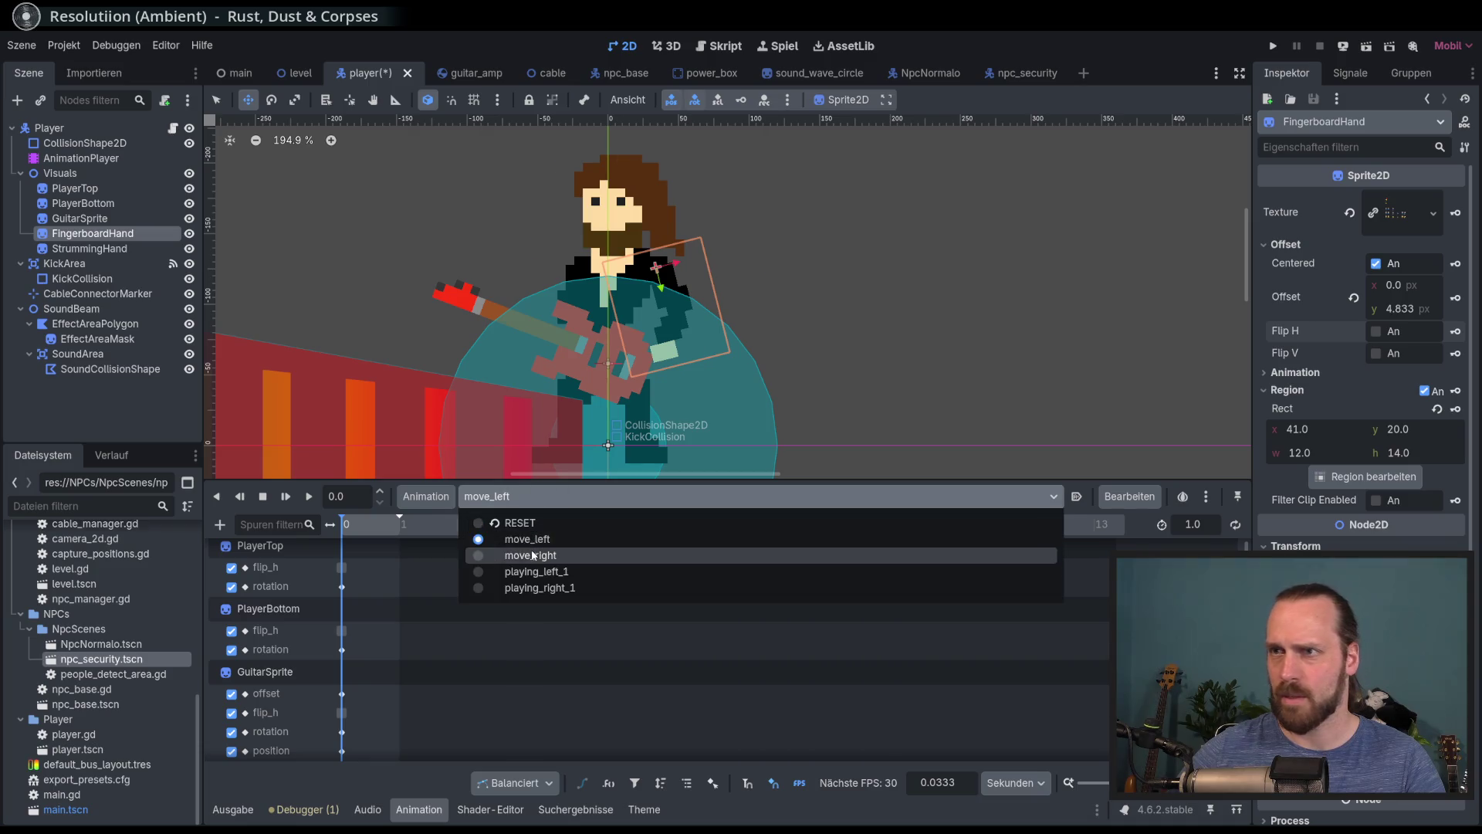
click(548, 539)
mouse_move(546, 261)
mouse_down()
mouse_move(412, 262)
mouse_move(429, 266)
mouse_up()
click(271, 100)
mouse_move(576, 317)
mouse_down()
mouse_move(721, 312)
mouse_move(706, 352)
mouse_up()
click(248, 99)
drag(333, 171, 344, 173)
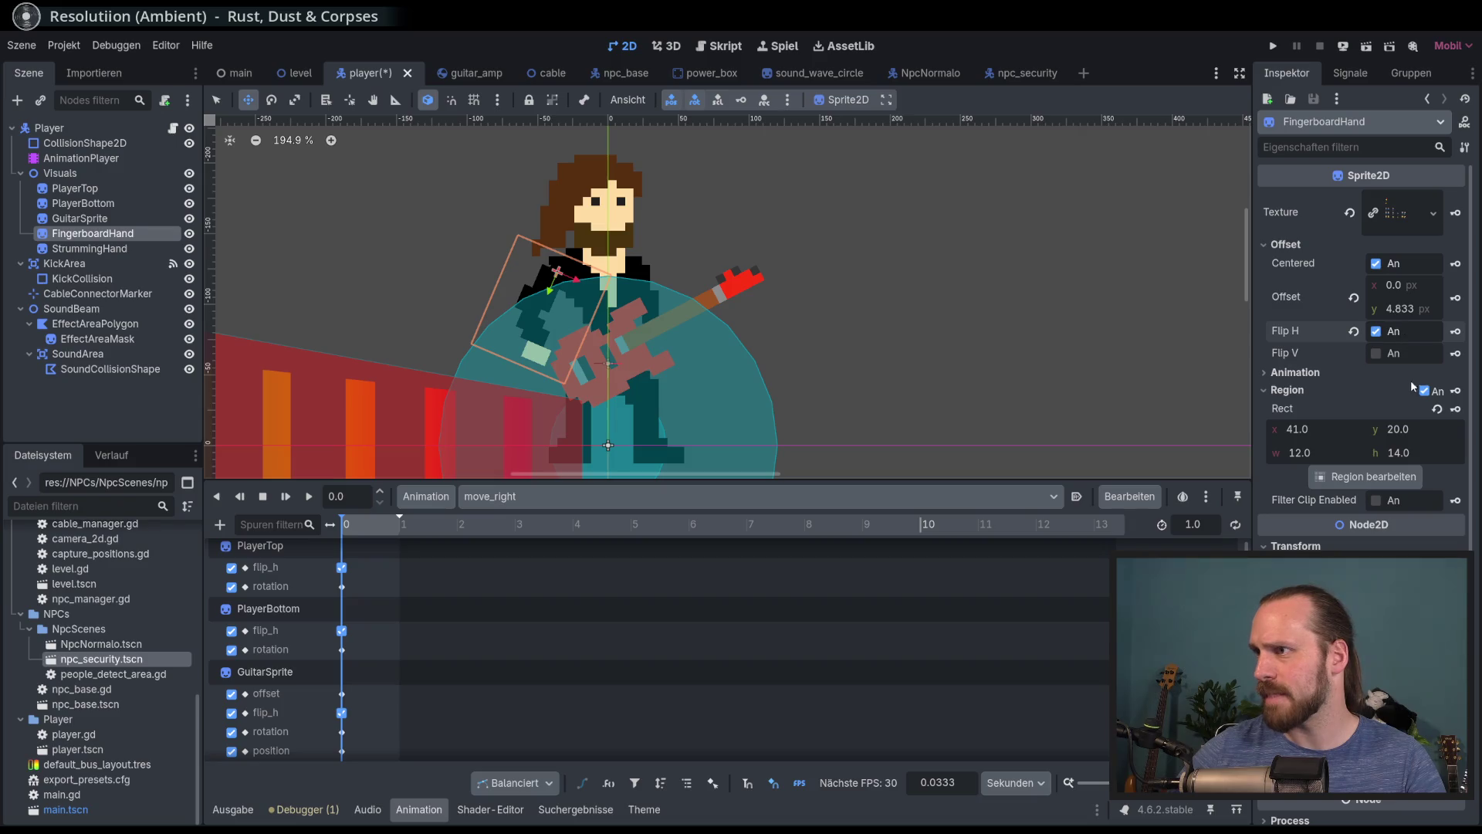
key(k)
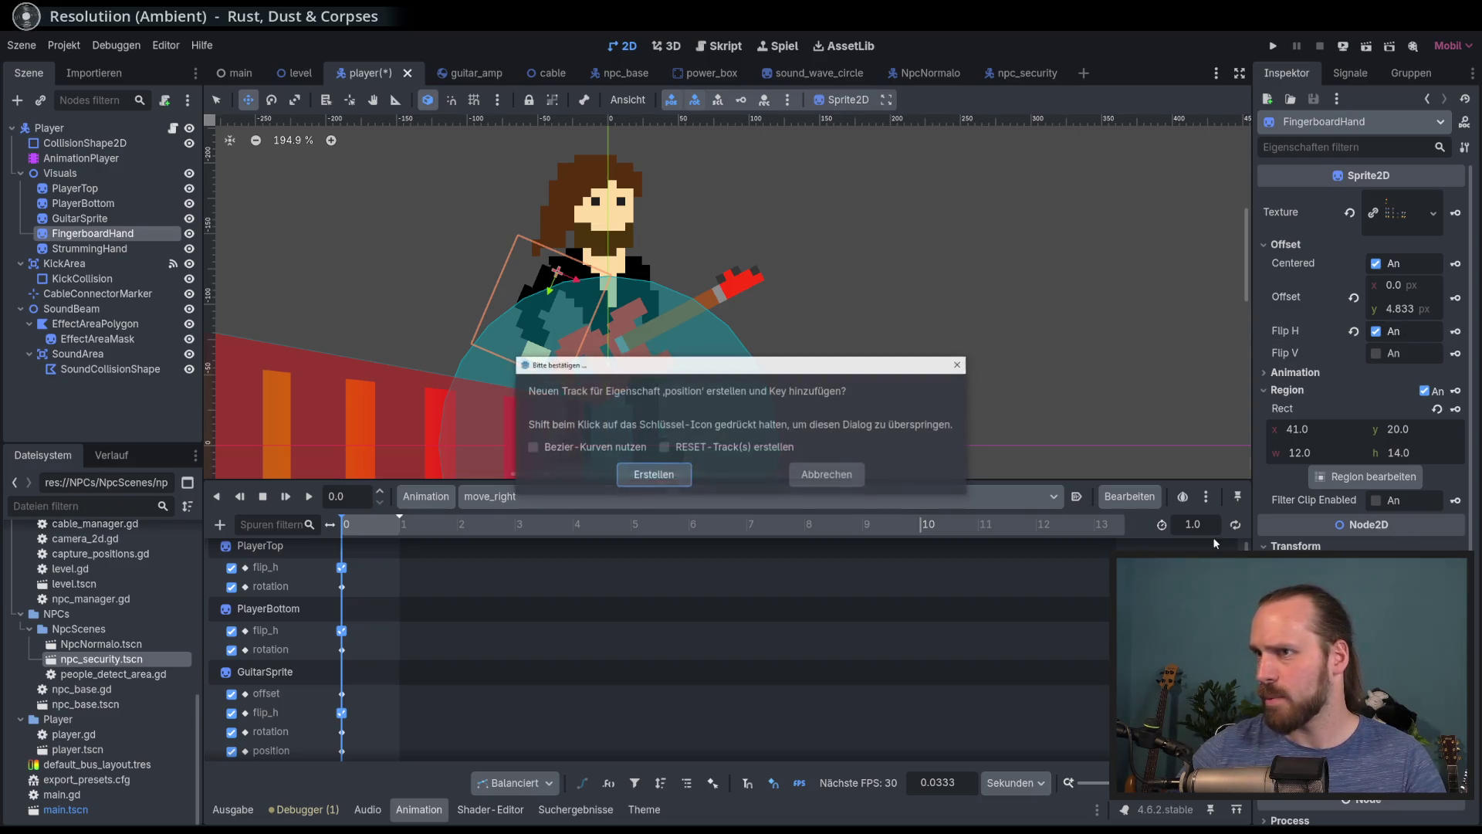
click(670, 478)
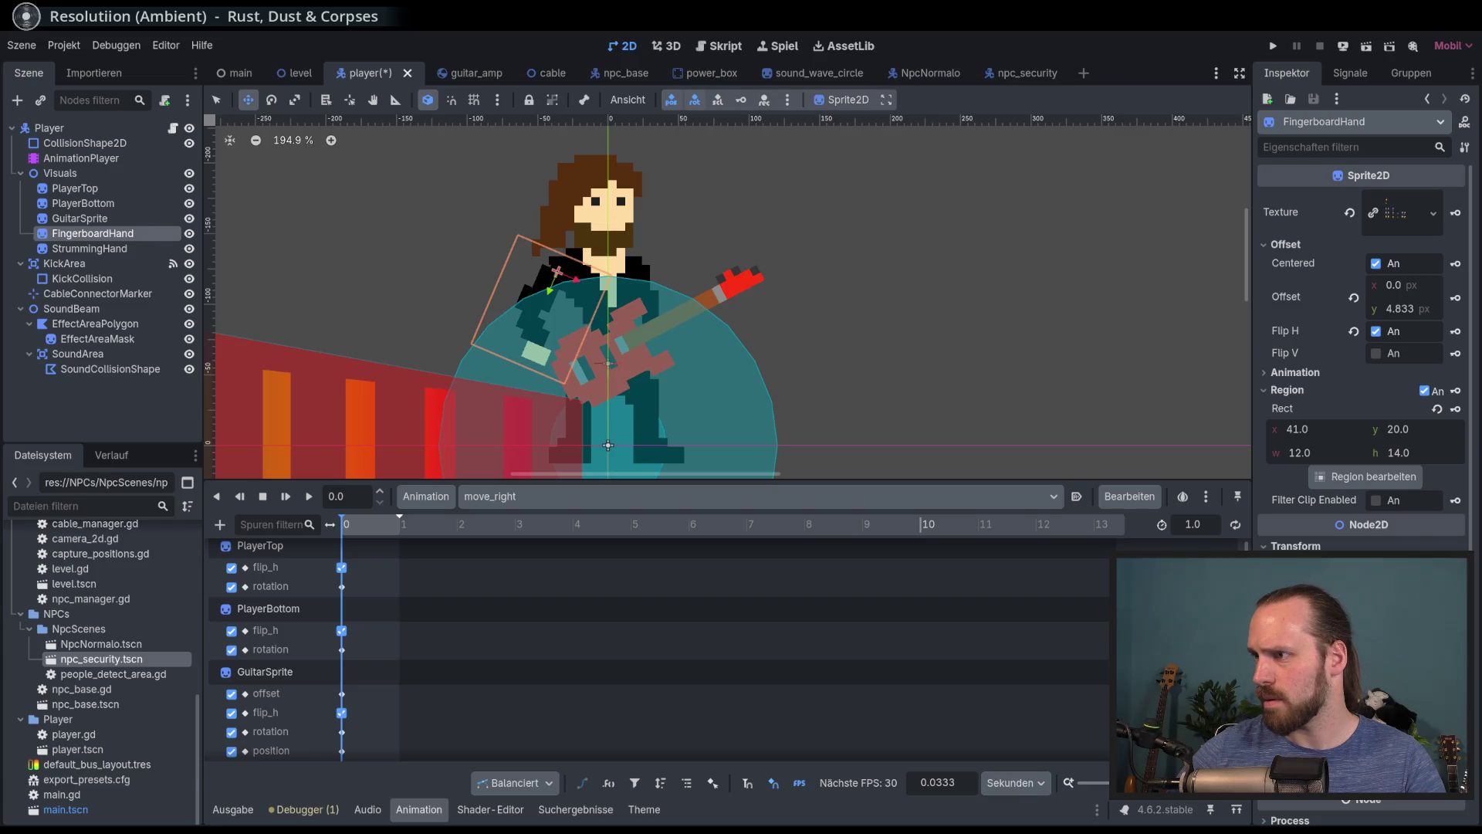
key(k)
click(651, 475)
Open playing_left_1 and untick Flip H on FingerboardHand
click(499, 502)
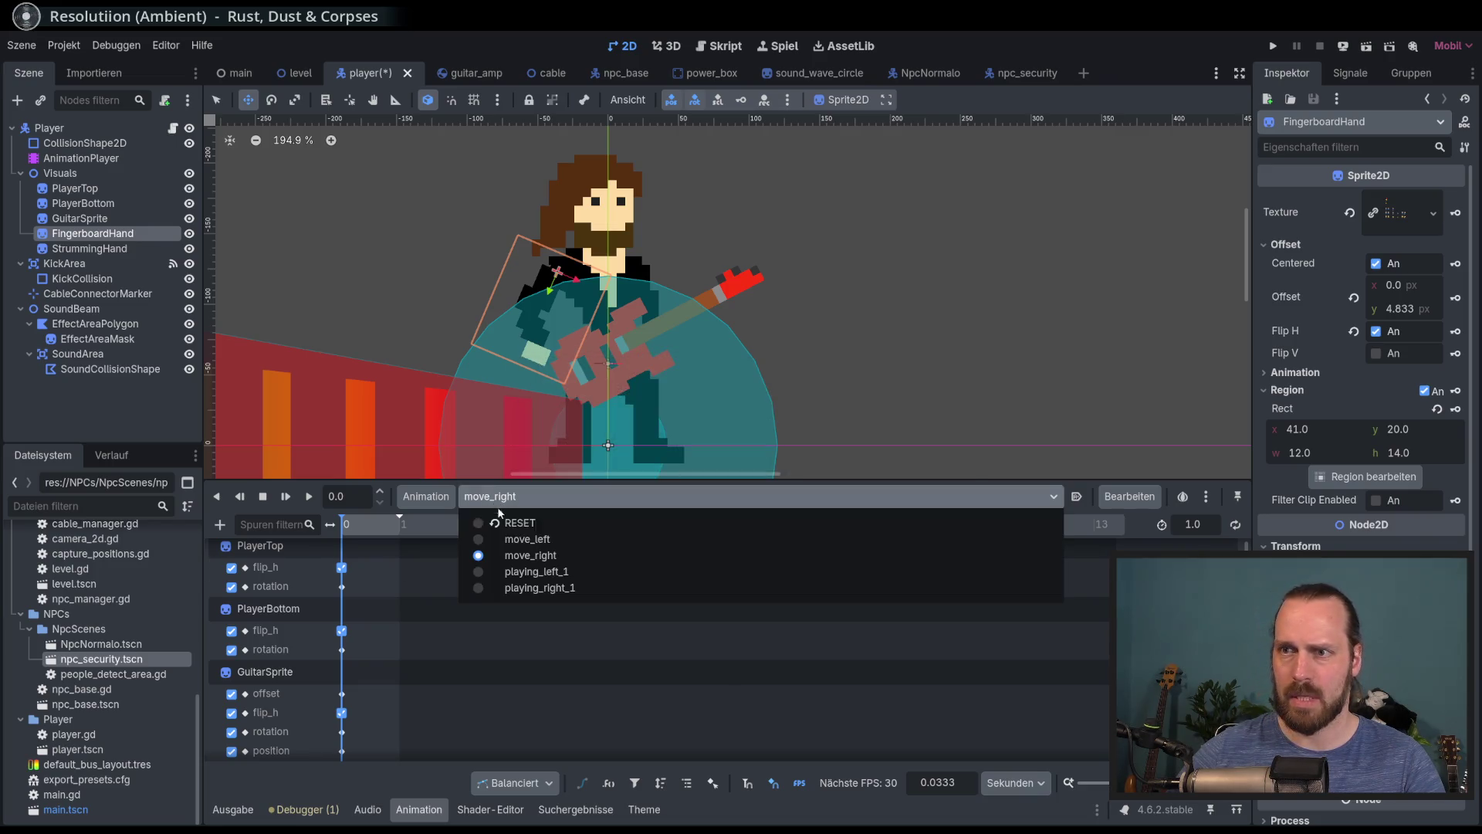
click(506, 540)
click(499, 497)
click(530, 555)
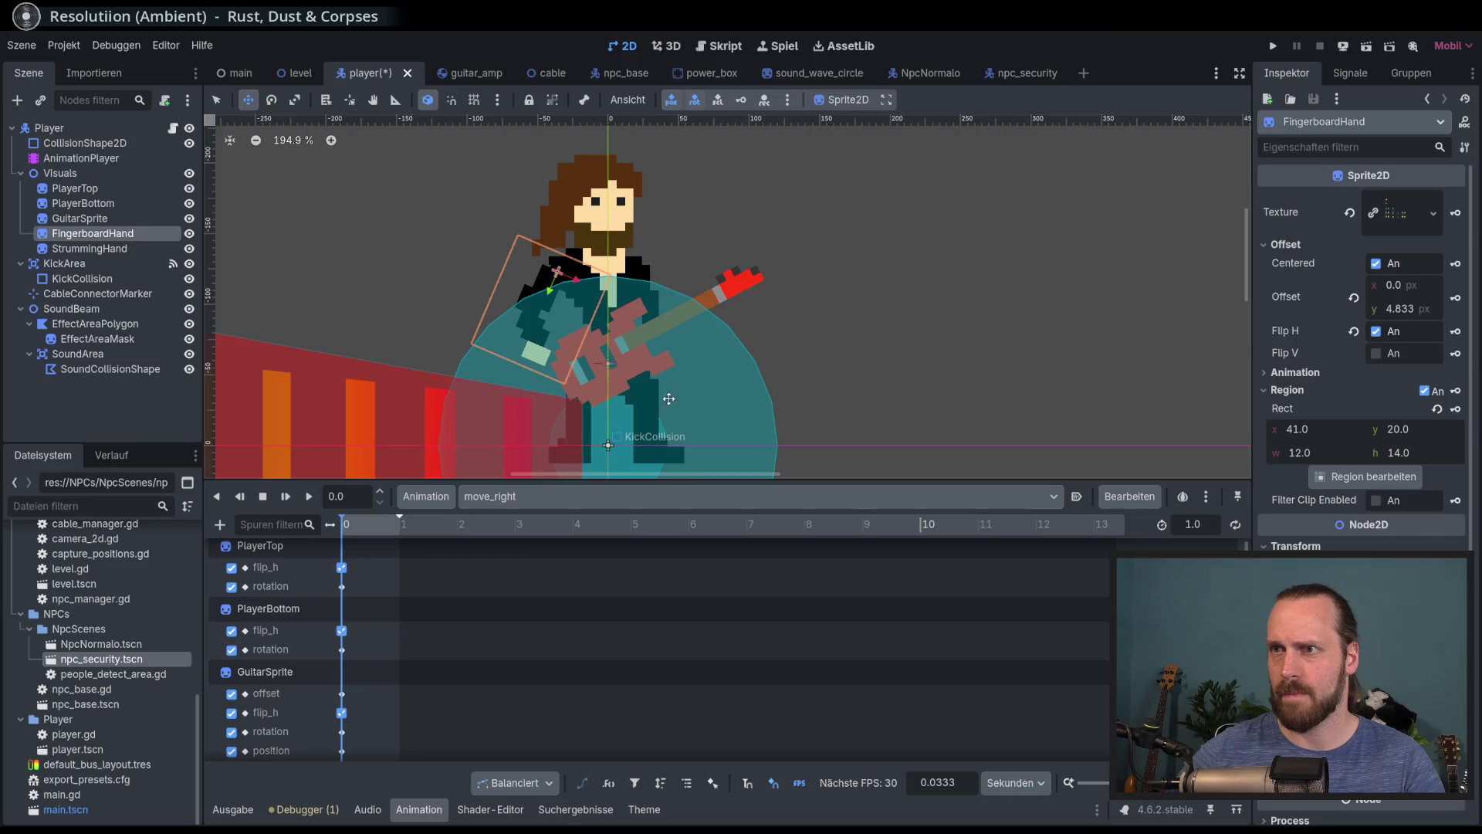
click(573, 496)
click(559, 578)
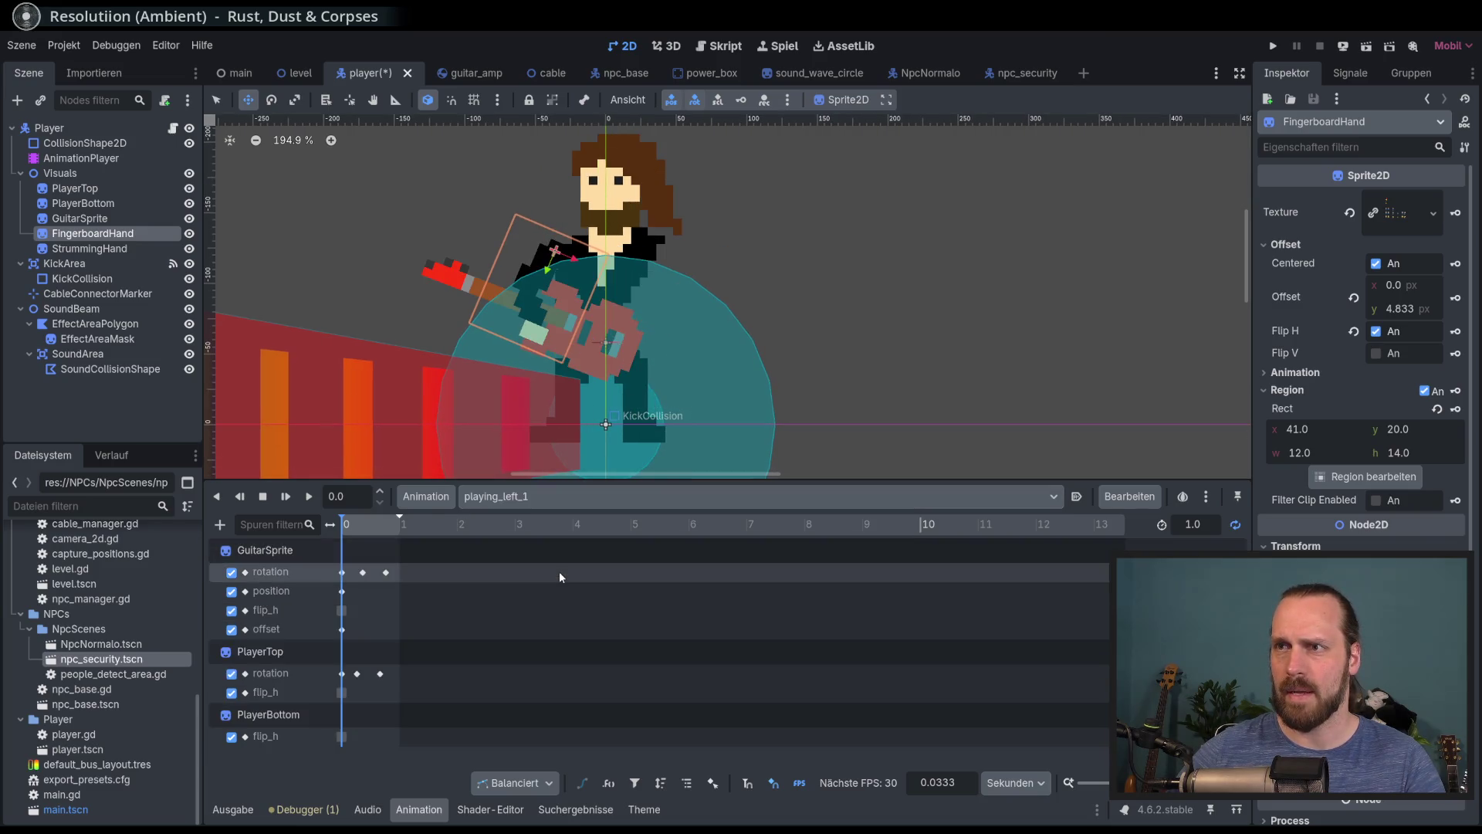
click(1376, 331)
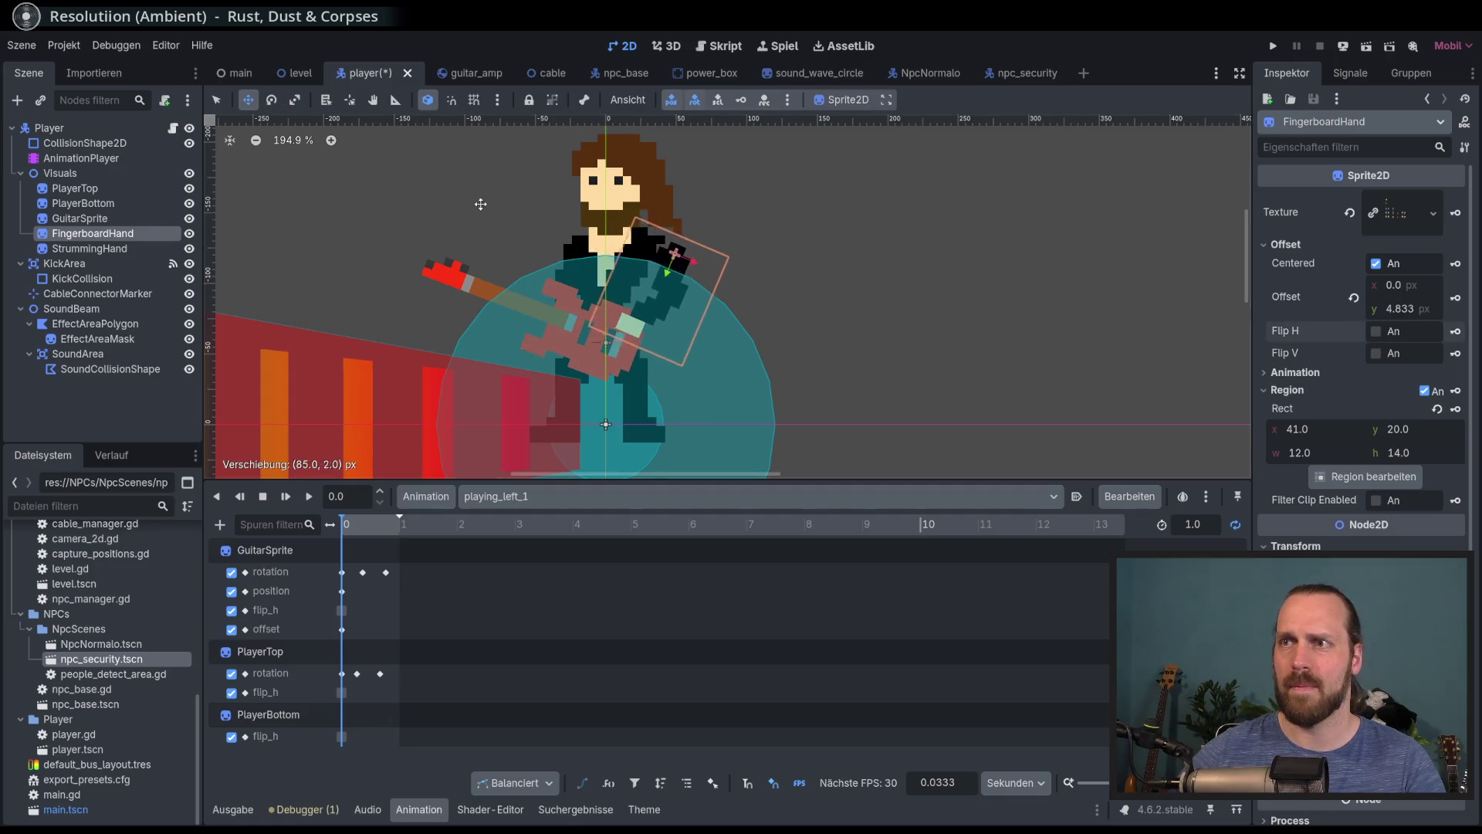
Rotate the fingerboard hand slightly and move it onto the guitar
click(271, 100)
drag(803, 259, 811, 253)
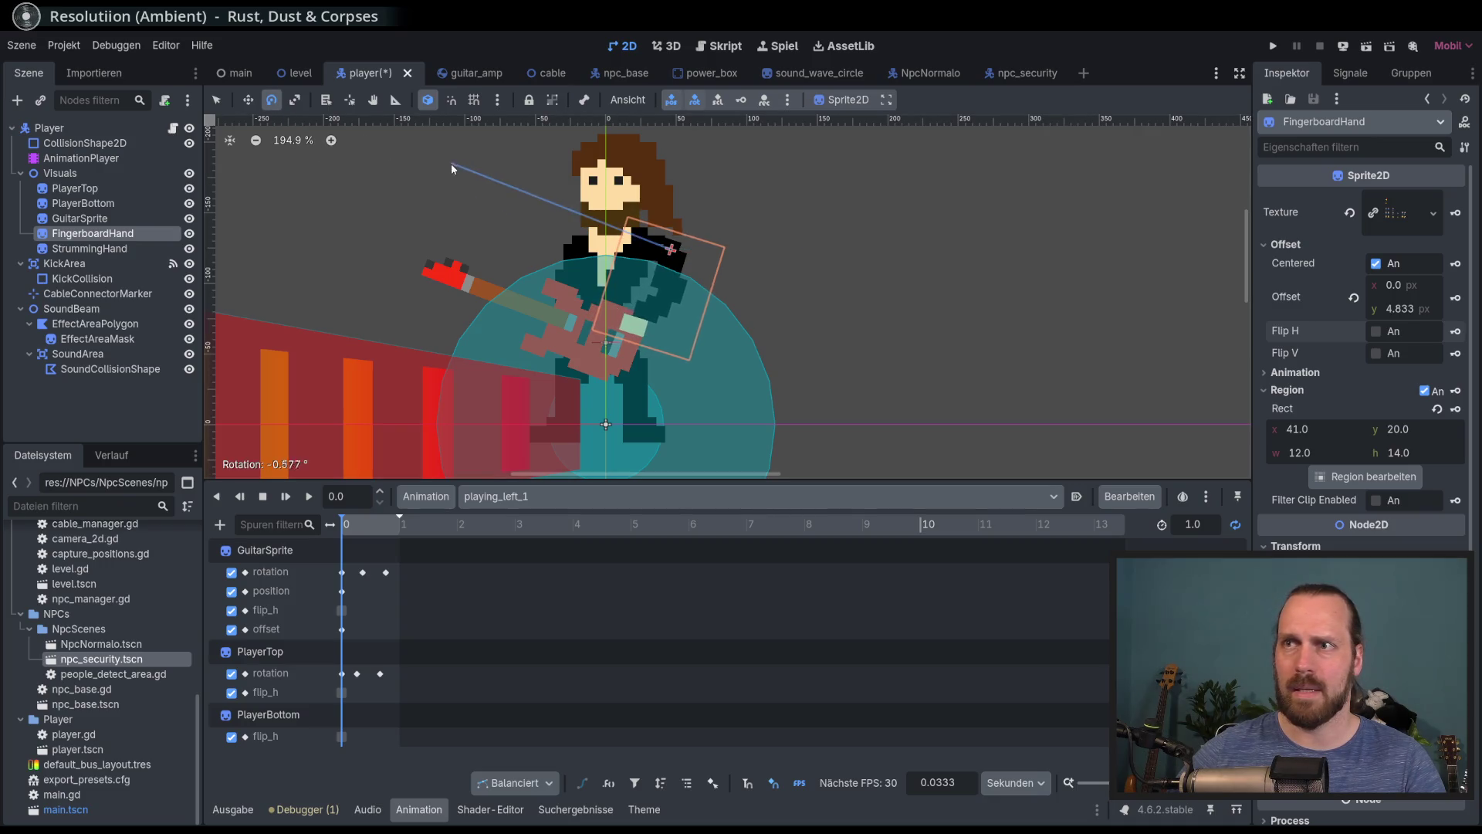
drag(368, 203, 355, 203)
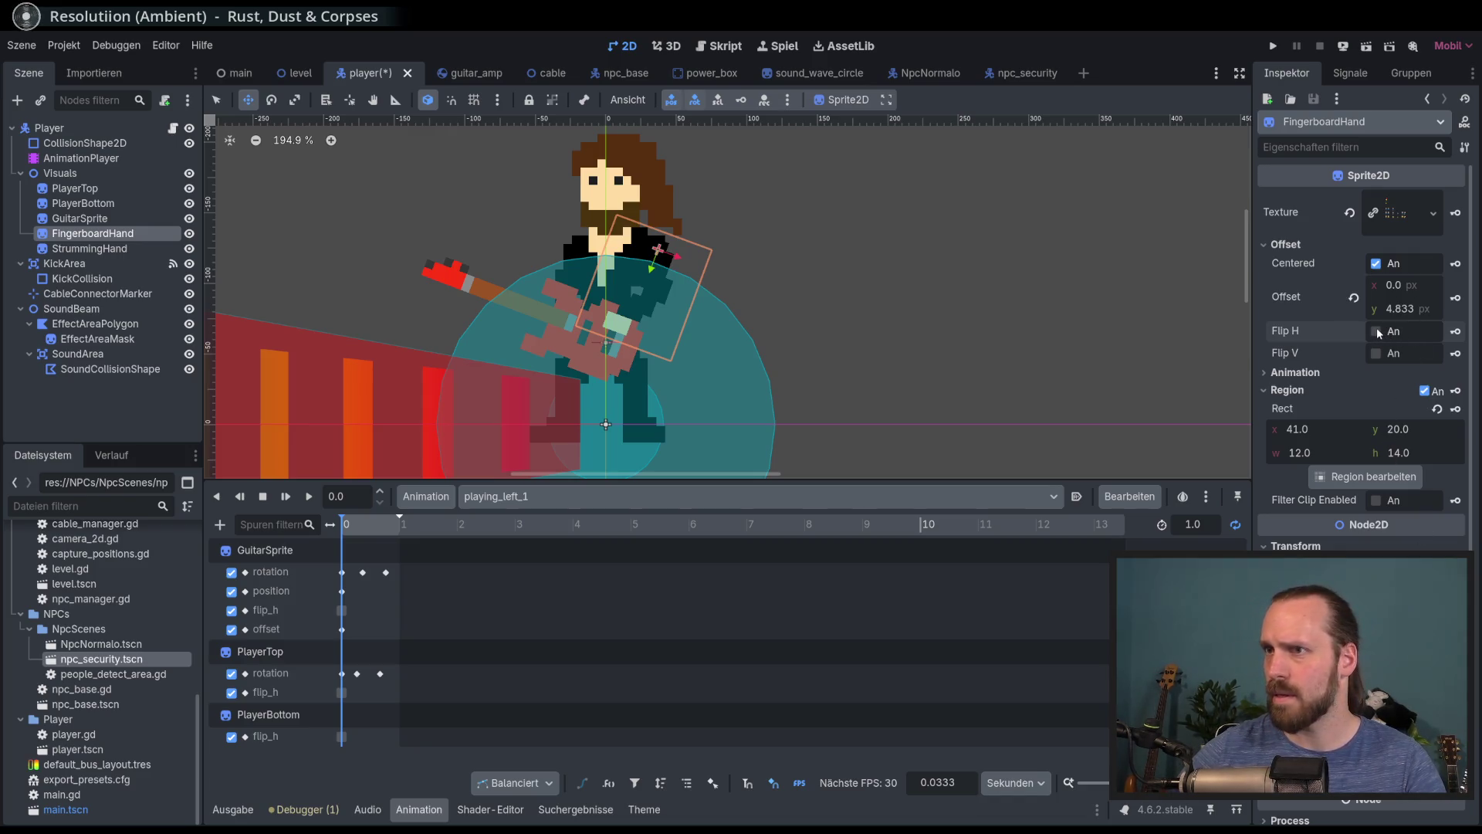
Create keyed flip_h and position tracks for FingerboardHand at frame 0
click(1455, 331)
click(652, 472)
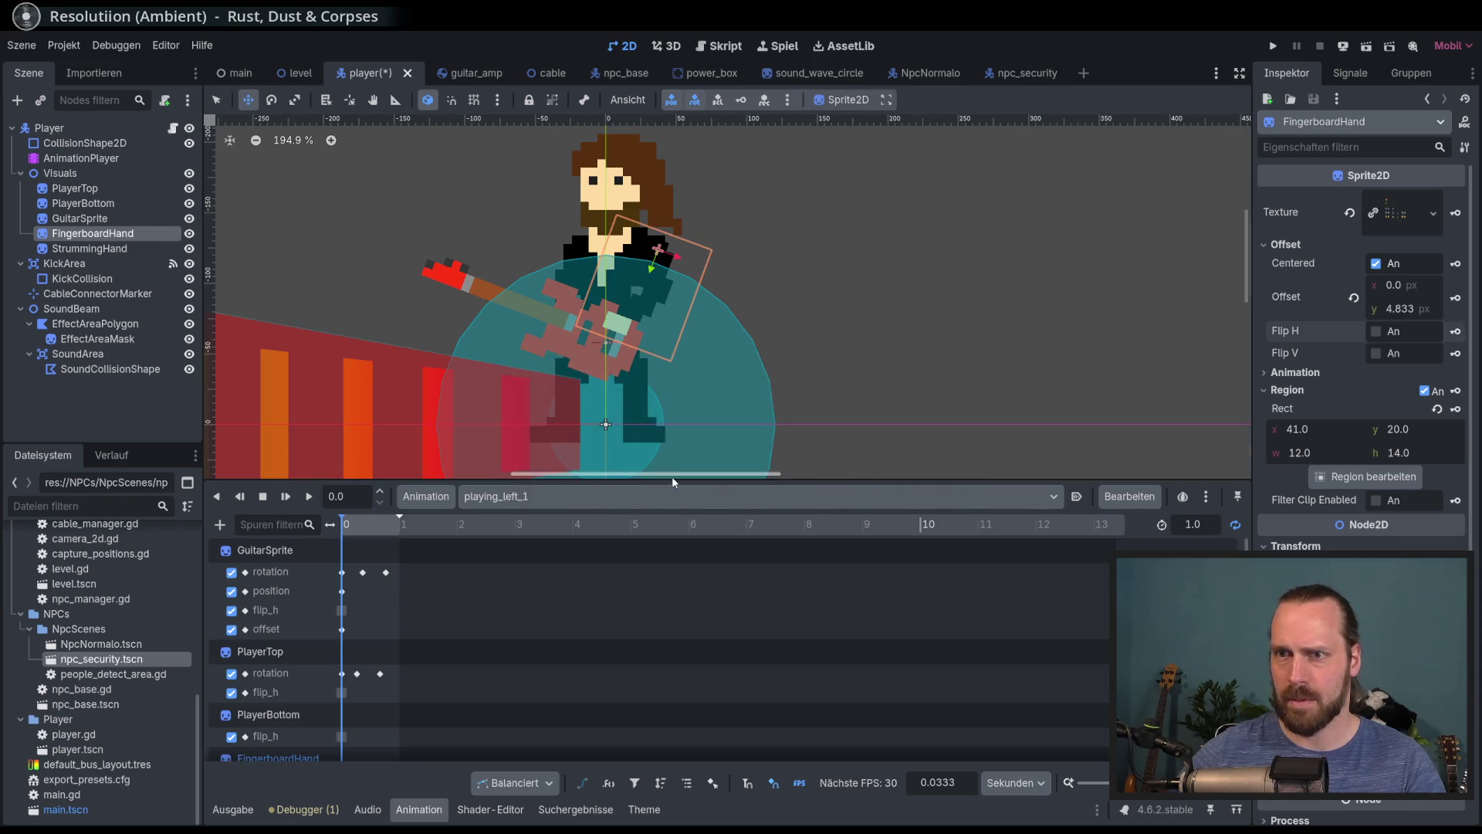
key(Insert)
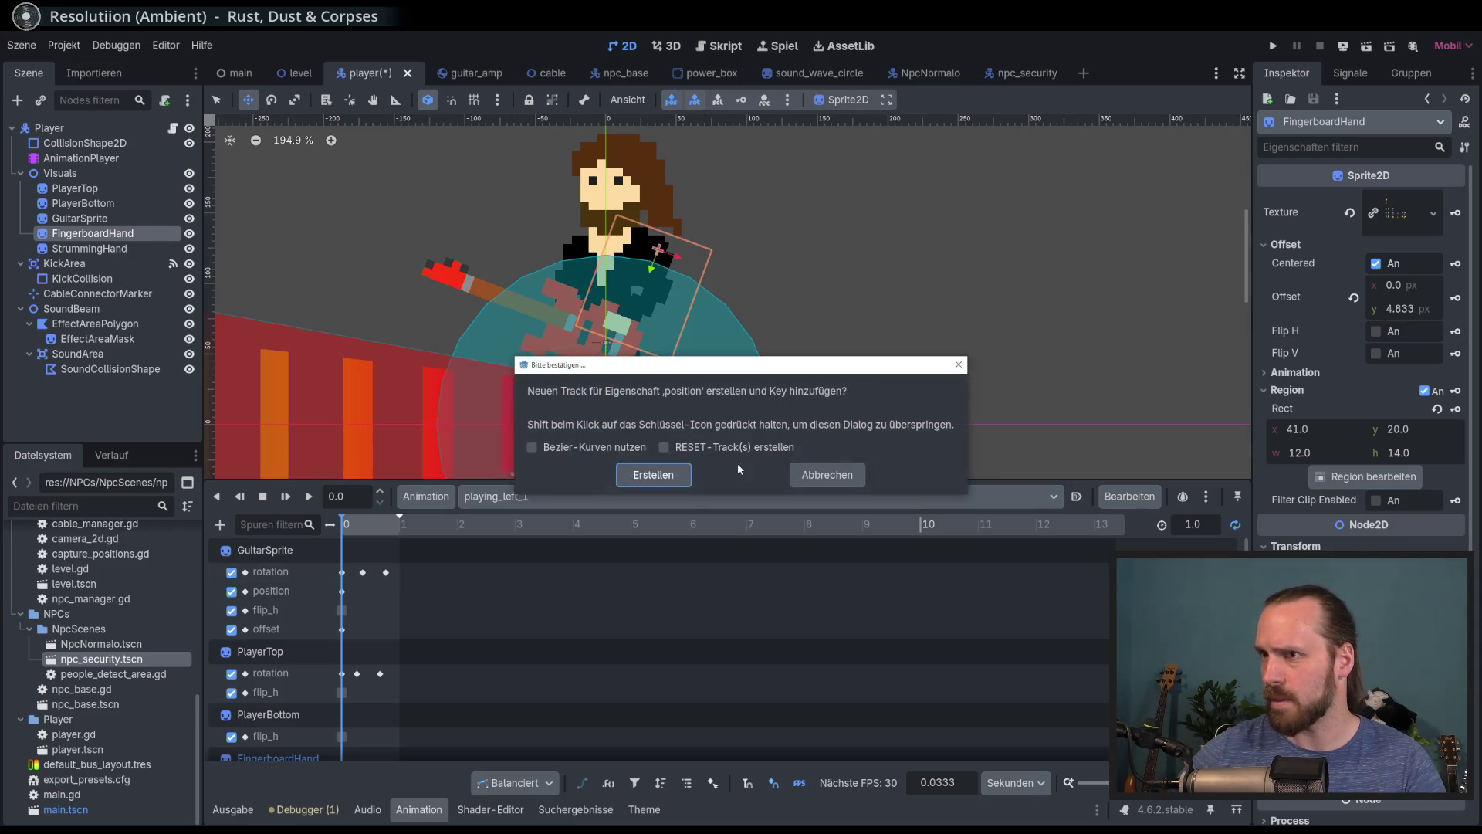
click(668, 483)
key(Insert)
click(653, 472)
scroll(587, 595, down, 2)
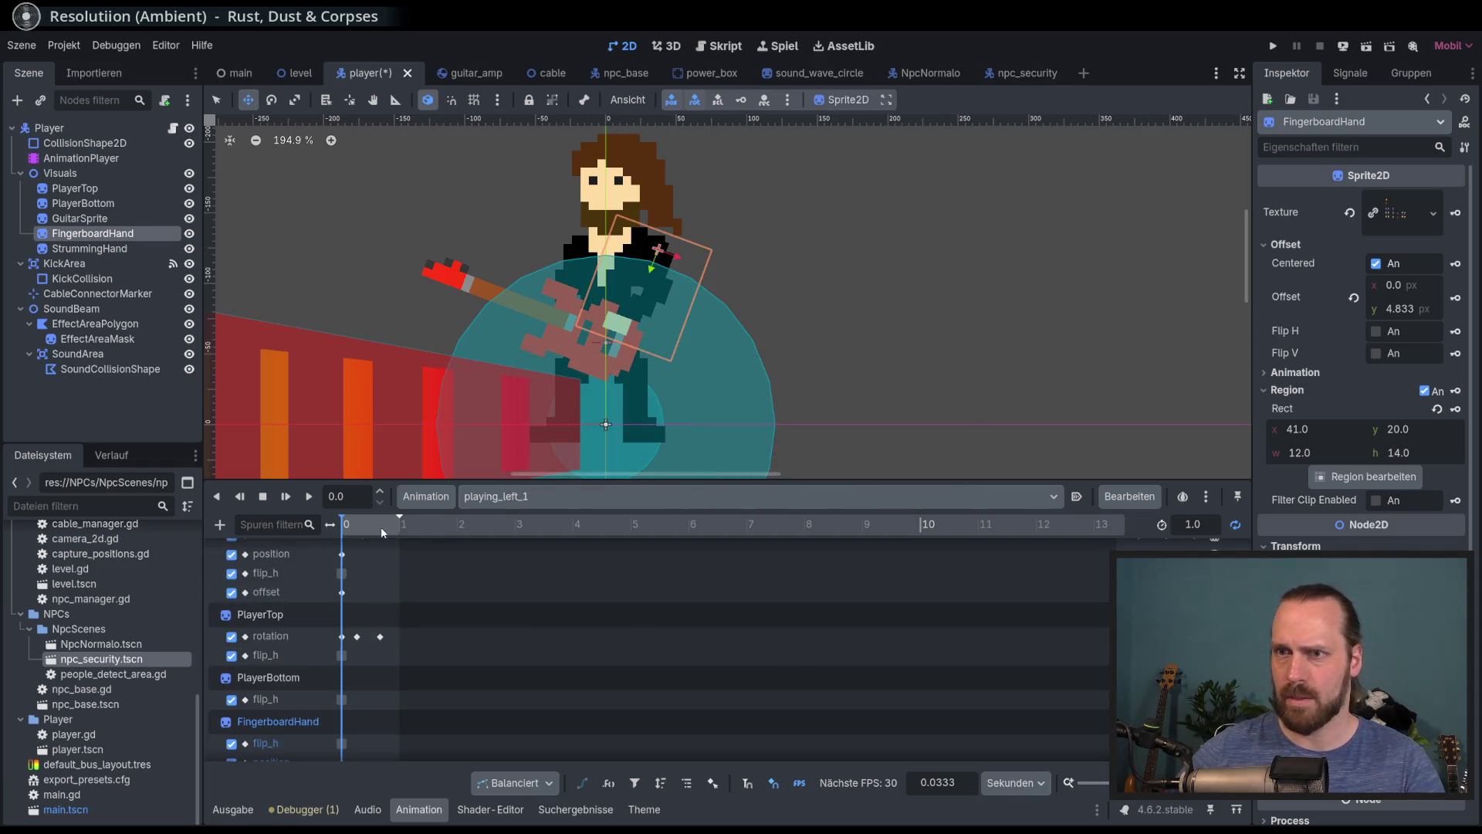
ctrl+scroll(369, 530, up, 5)
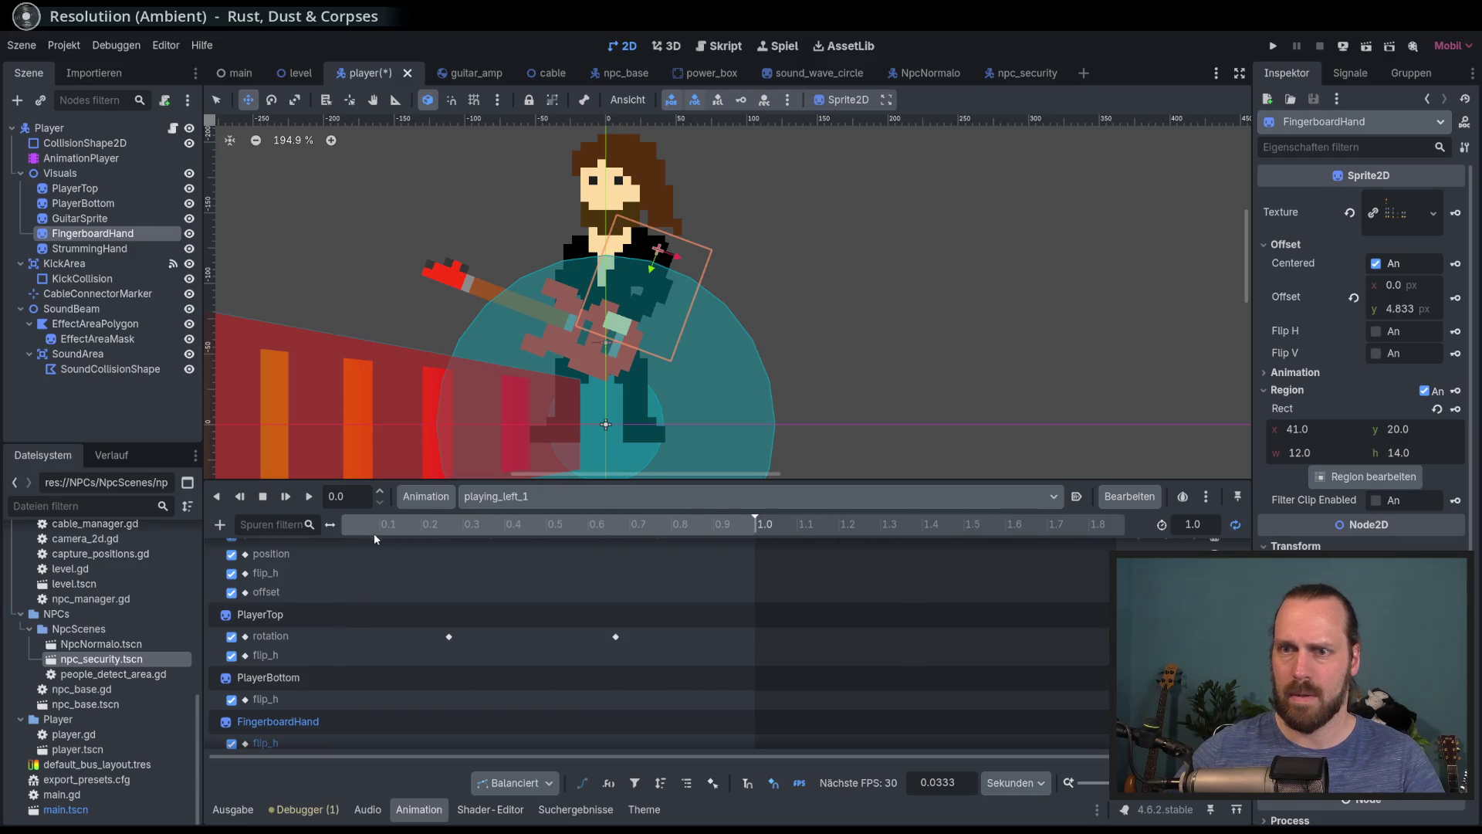
Scrub to about 0.4 s and nudge the fingerboard hand, undoing an accidental reparent under PlayerTop
scroll(369, 530, down, 1)
mouse_move(364, 531)
mouse_down()
mouse_move(507, 540)
mouse_move(303, 536)
mouse_move(463, 563)
mouse_move(451, 569)
mouse_up()
drag(389, 246, 410, 268)
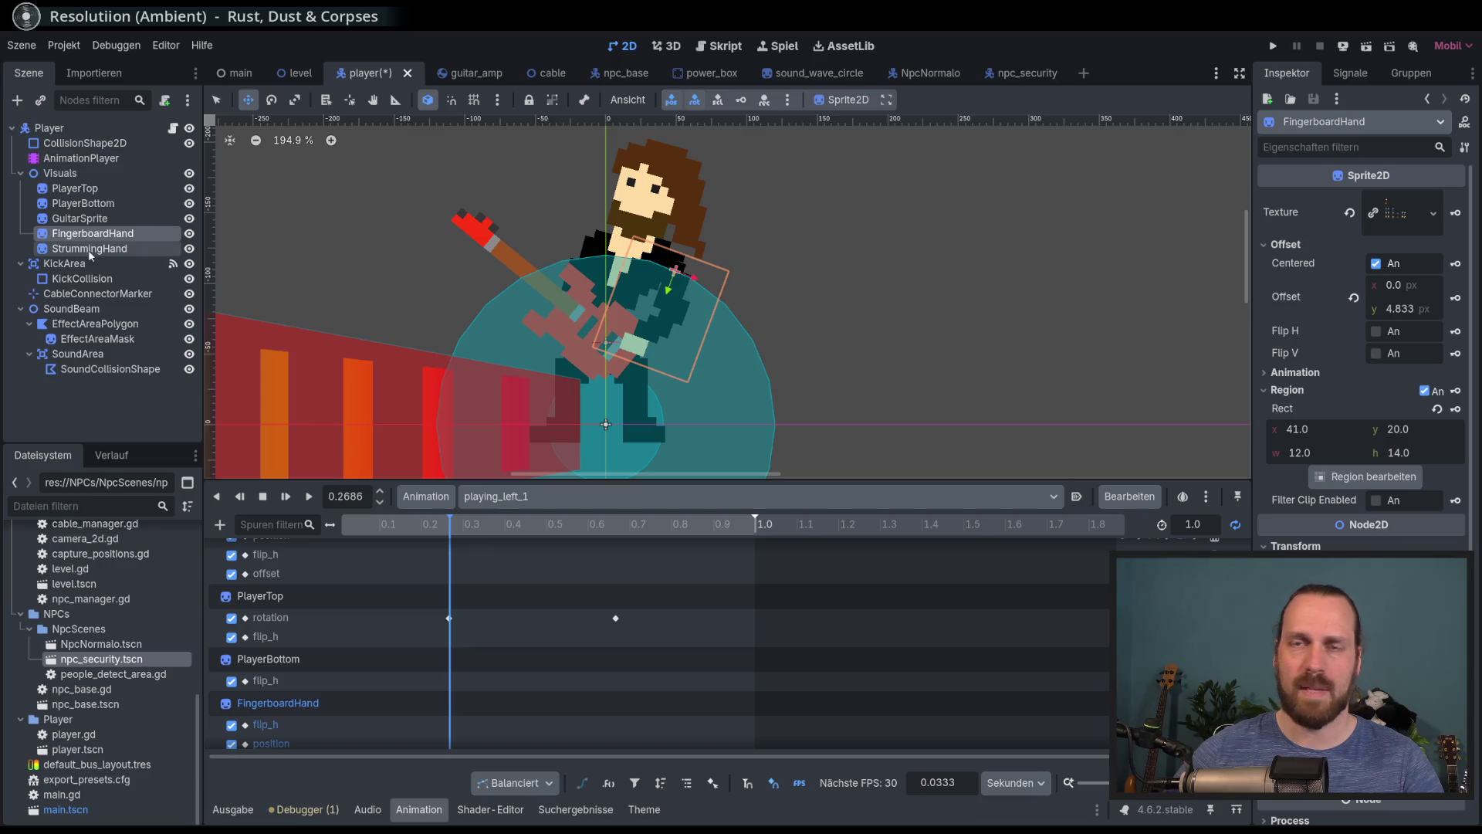
drag(385, 297, 387, 291)
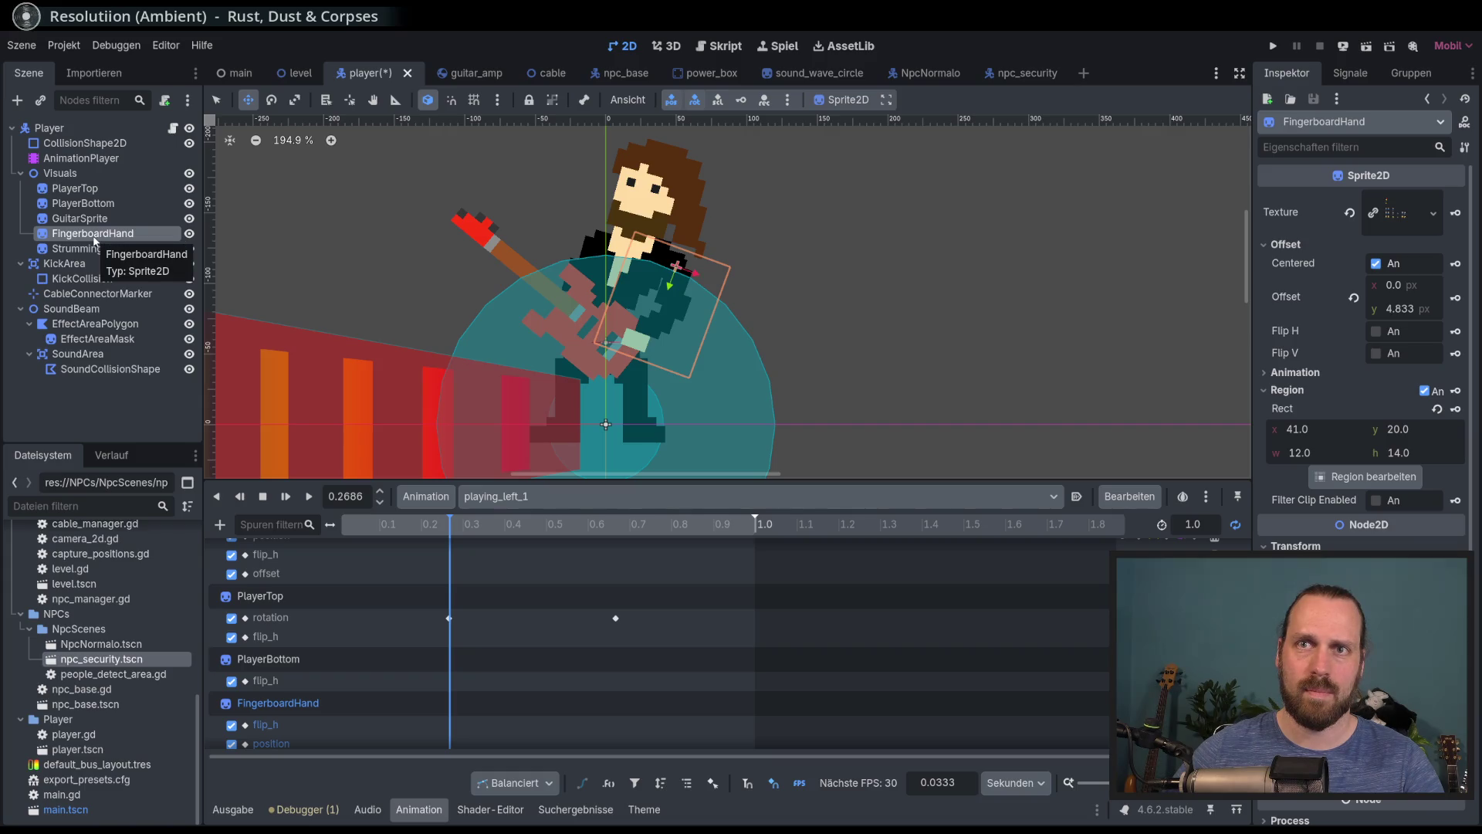
drag(92, 237, 97, 190)
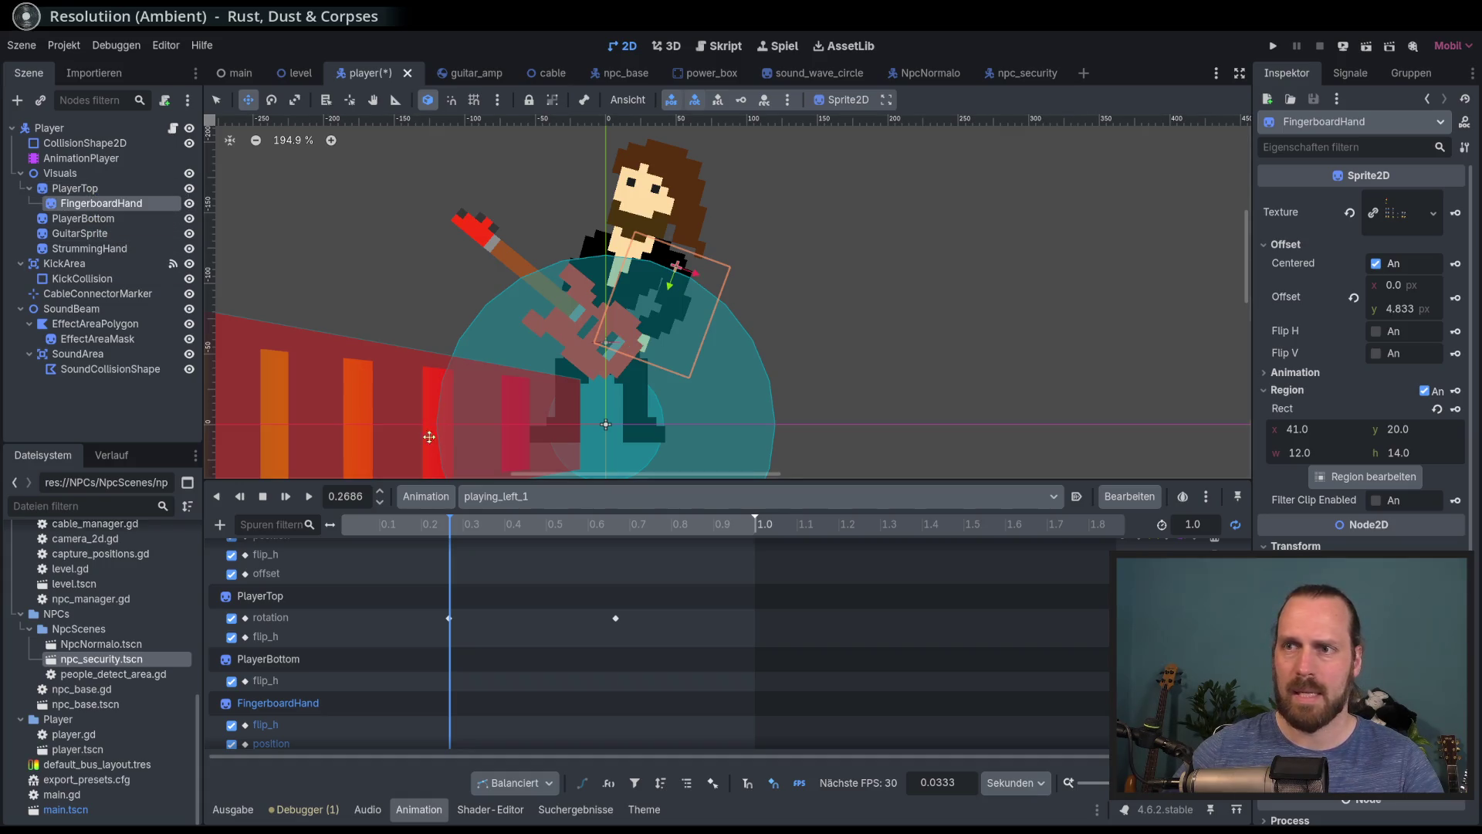
click(262, 496)
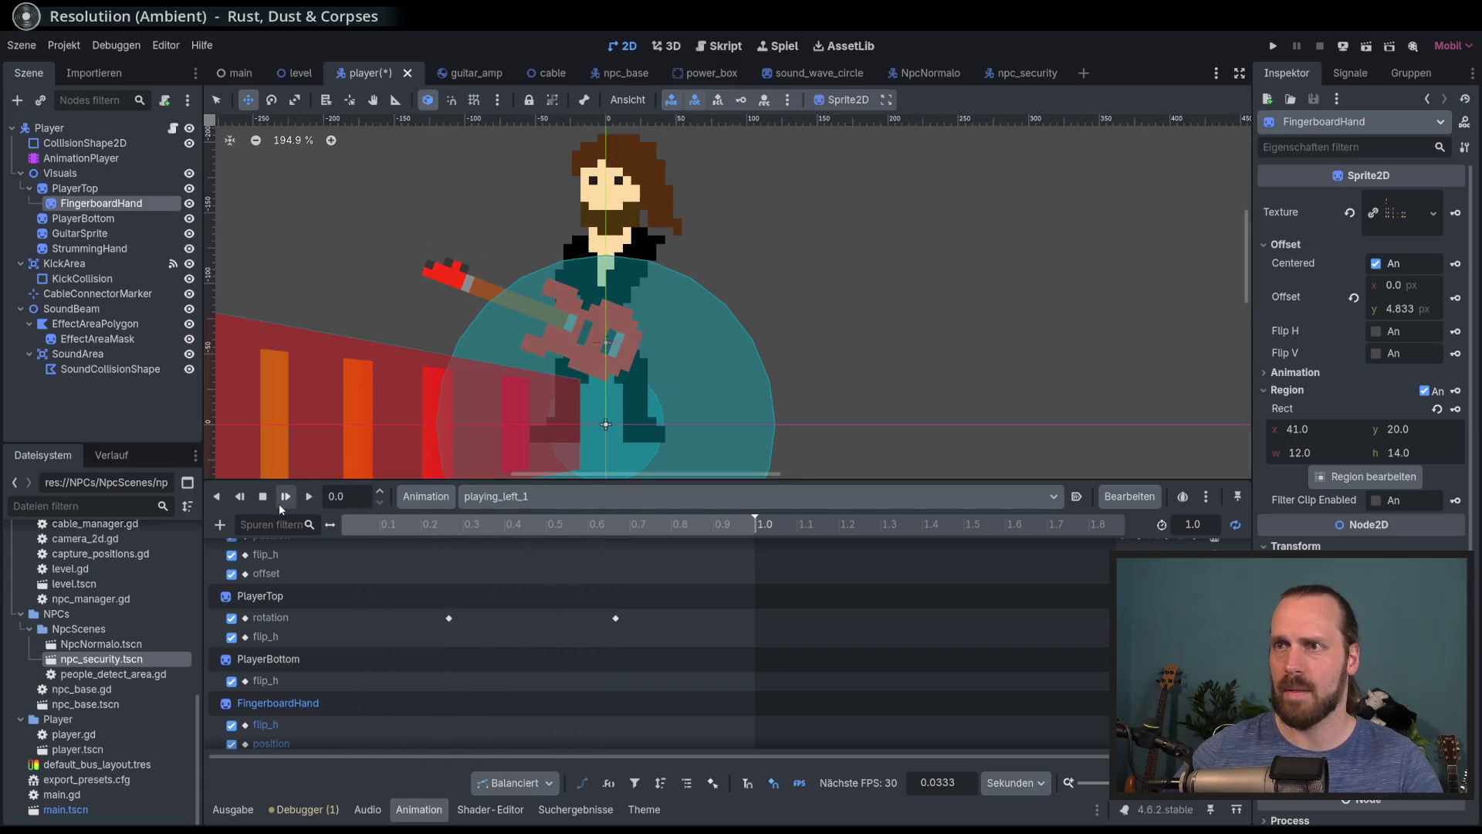
key(ctrl+z)
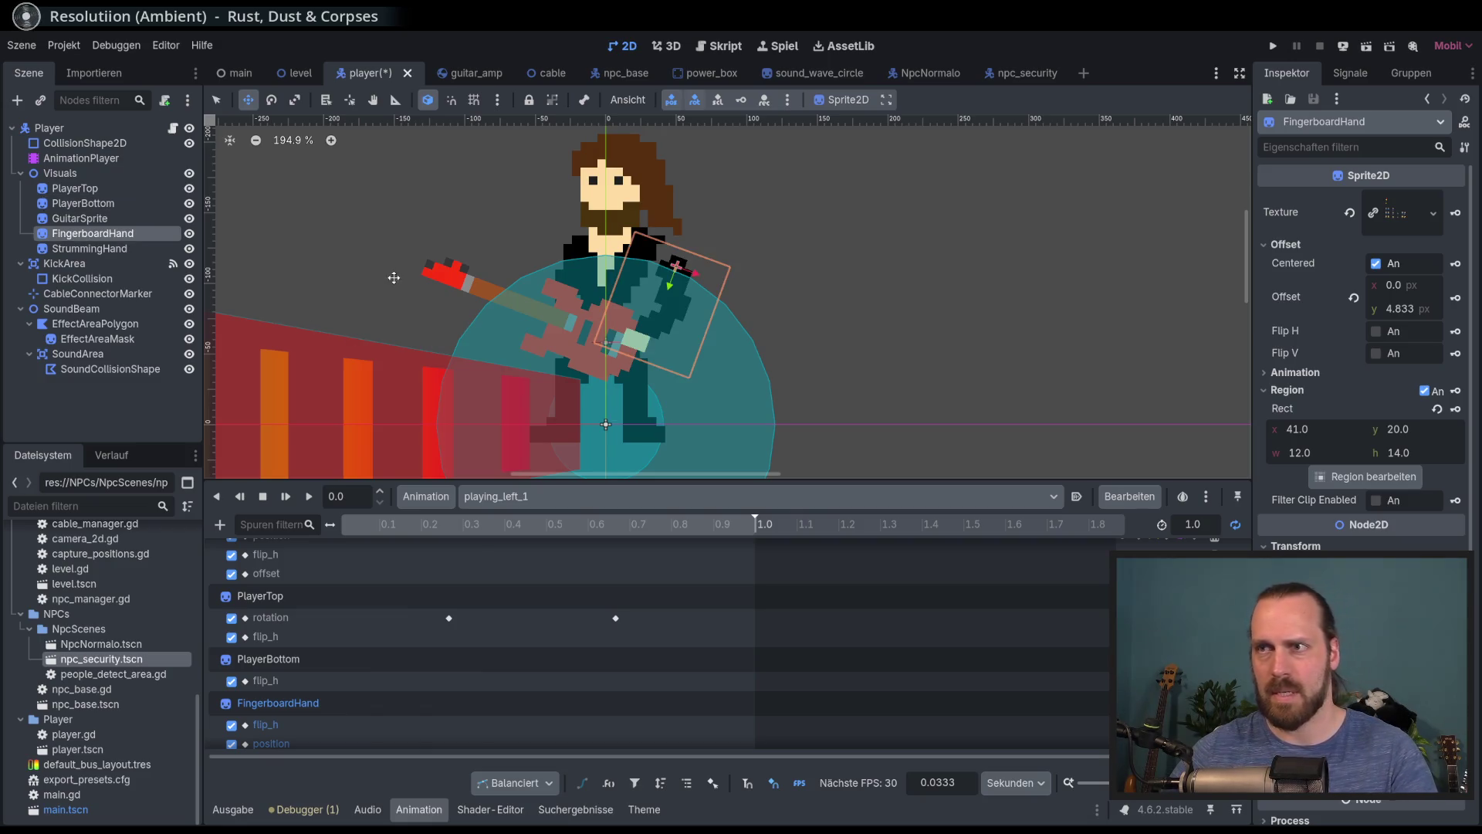
At about 0.26 s, rotate and shift the fingerboard hand along the guitar neck
mouse_move(376, 524)
mouse_down()
mouse_move(312, 535)
mouse_move(448, 544)
mouse_up()
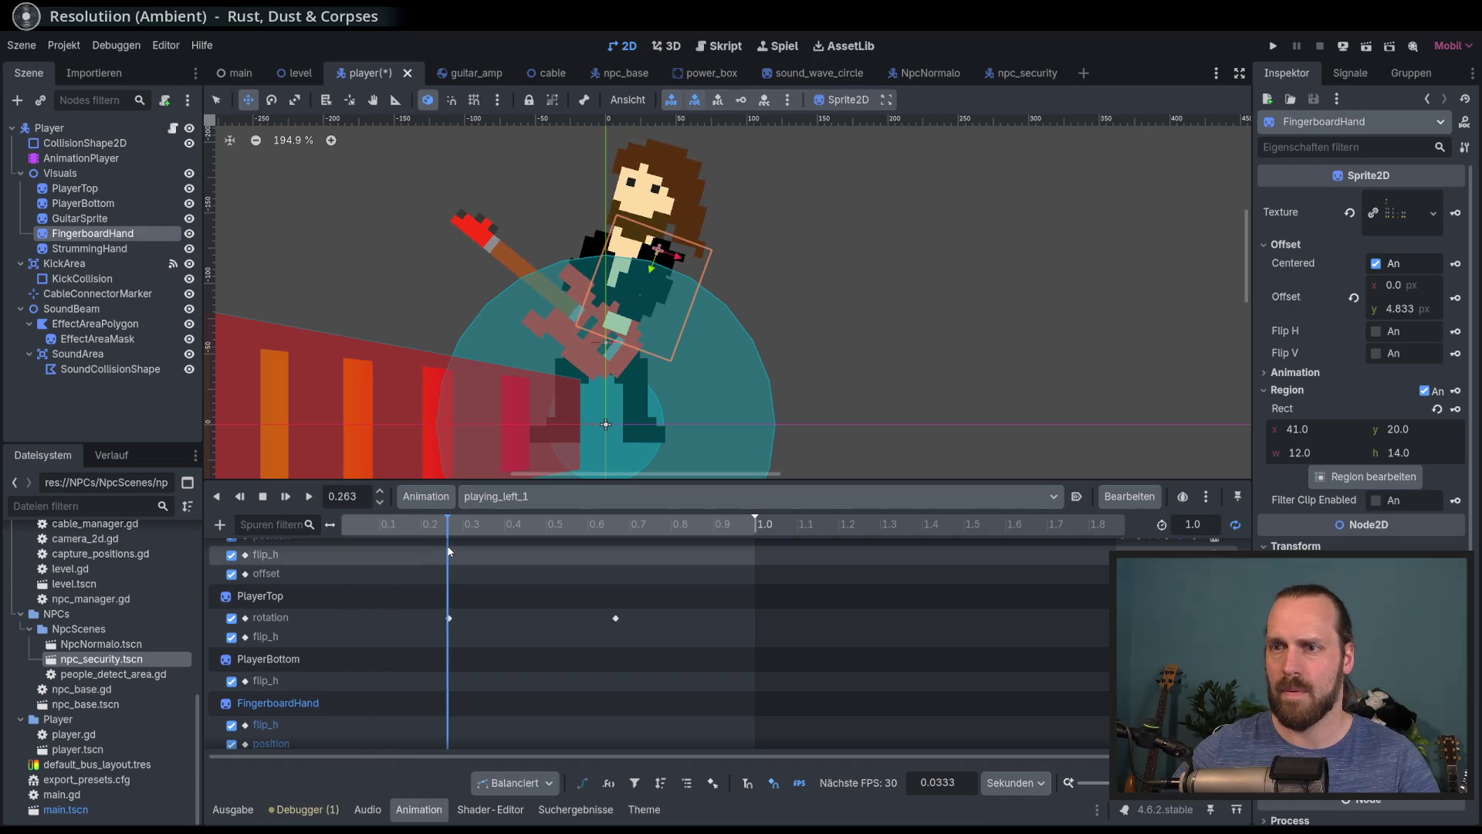
drag(663, 306, 677, 327)
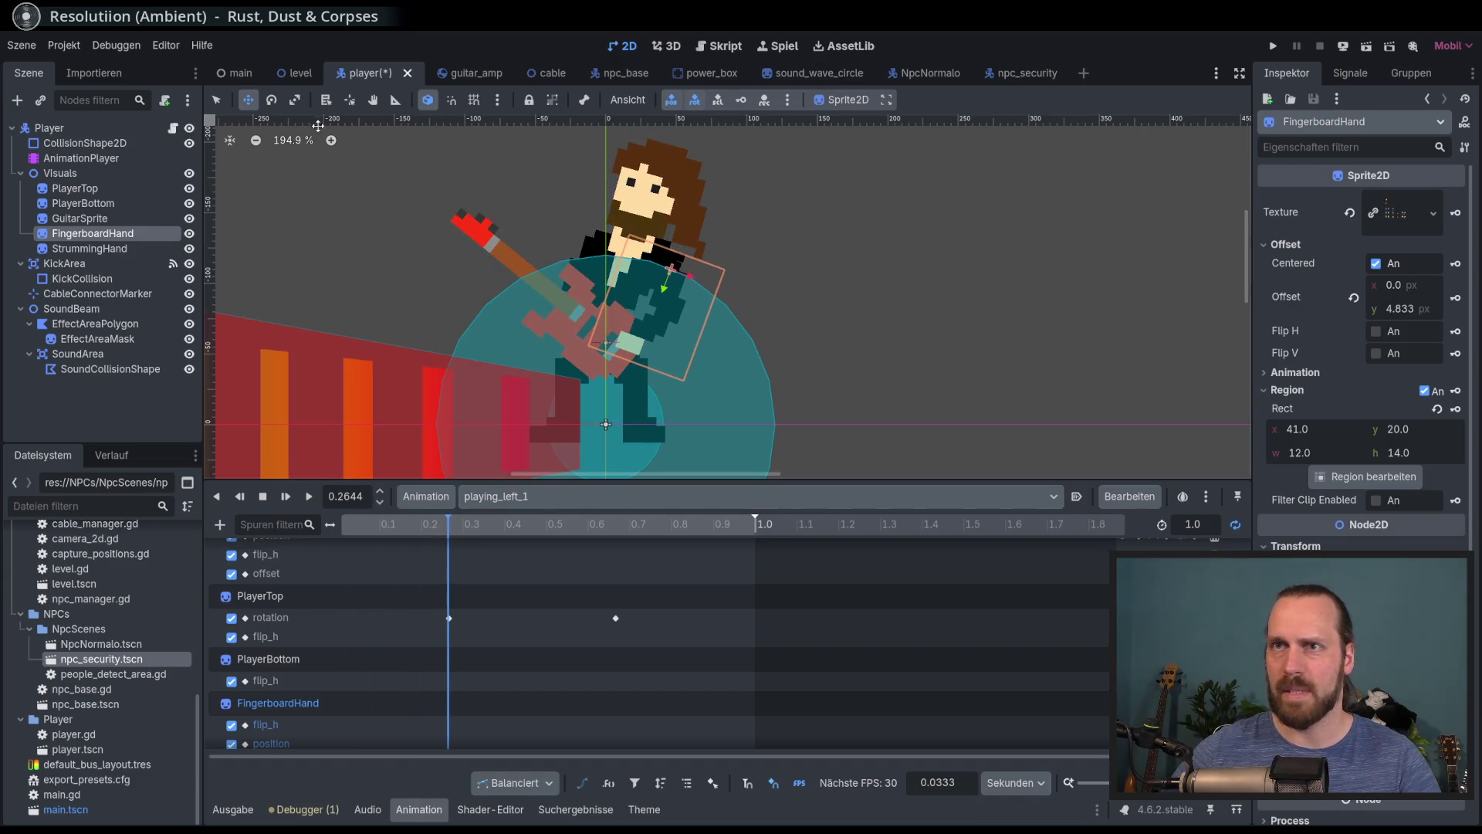
click(271, 100)
mouse_move(714, 270)
mouse_down()
mouse_move(724, 244)
mouse_move(699, 231)
mouse_up()
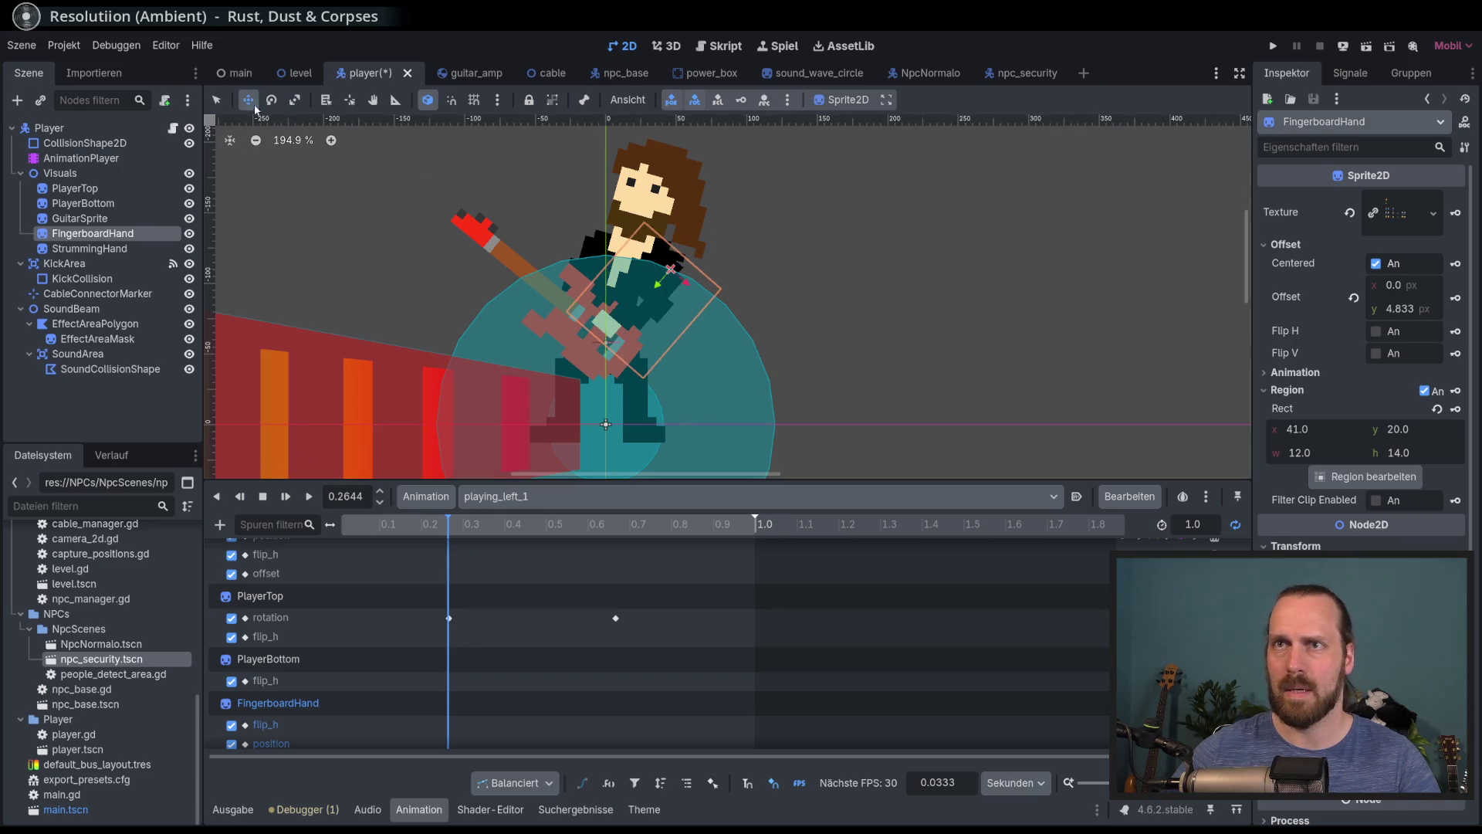
scroll(741, 297, down, 6)
scroll(743, 312, up, 5)
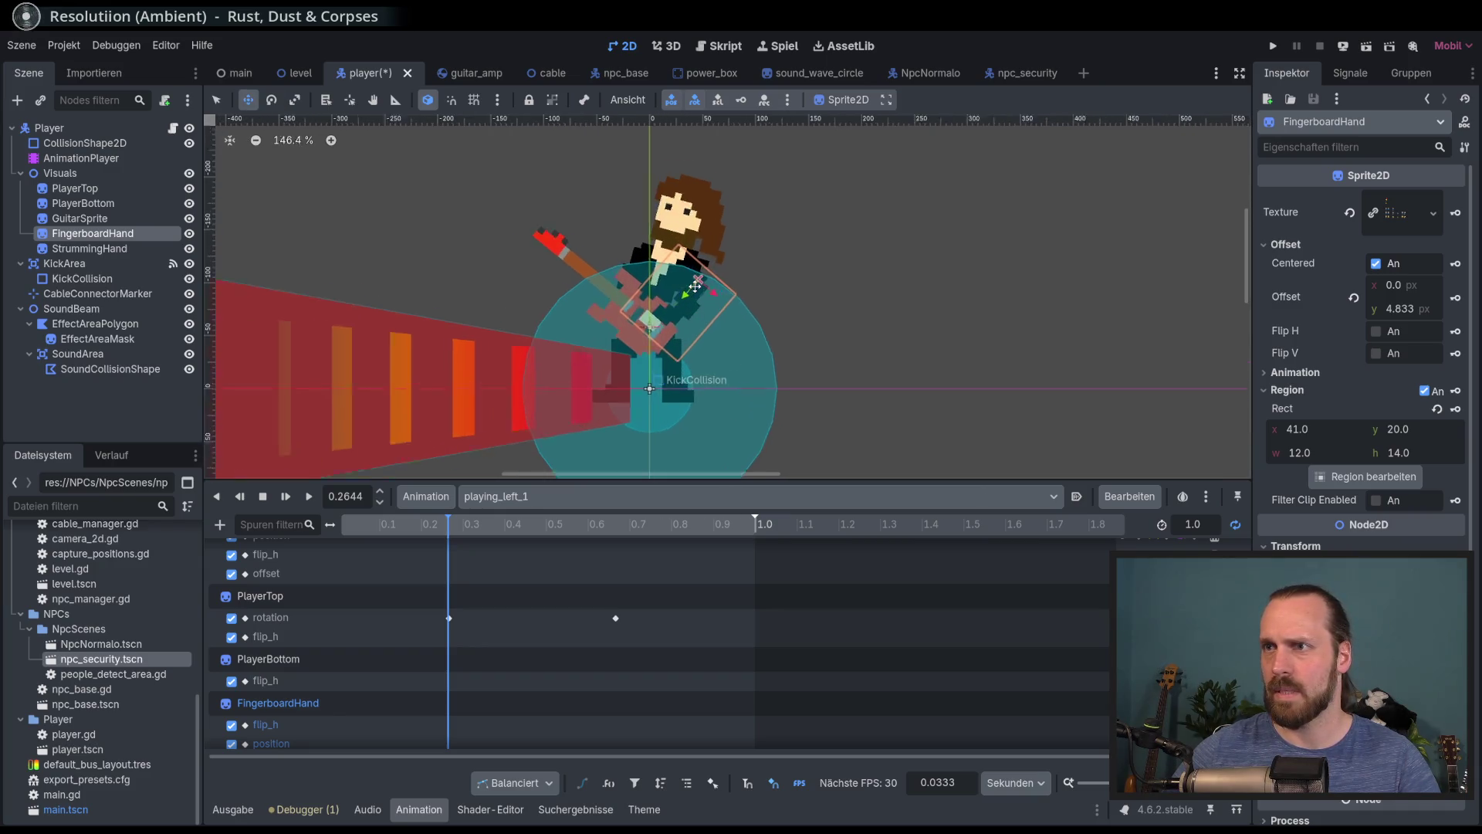
drag(744, 316, 750, 301)
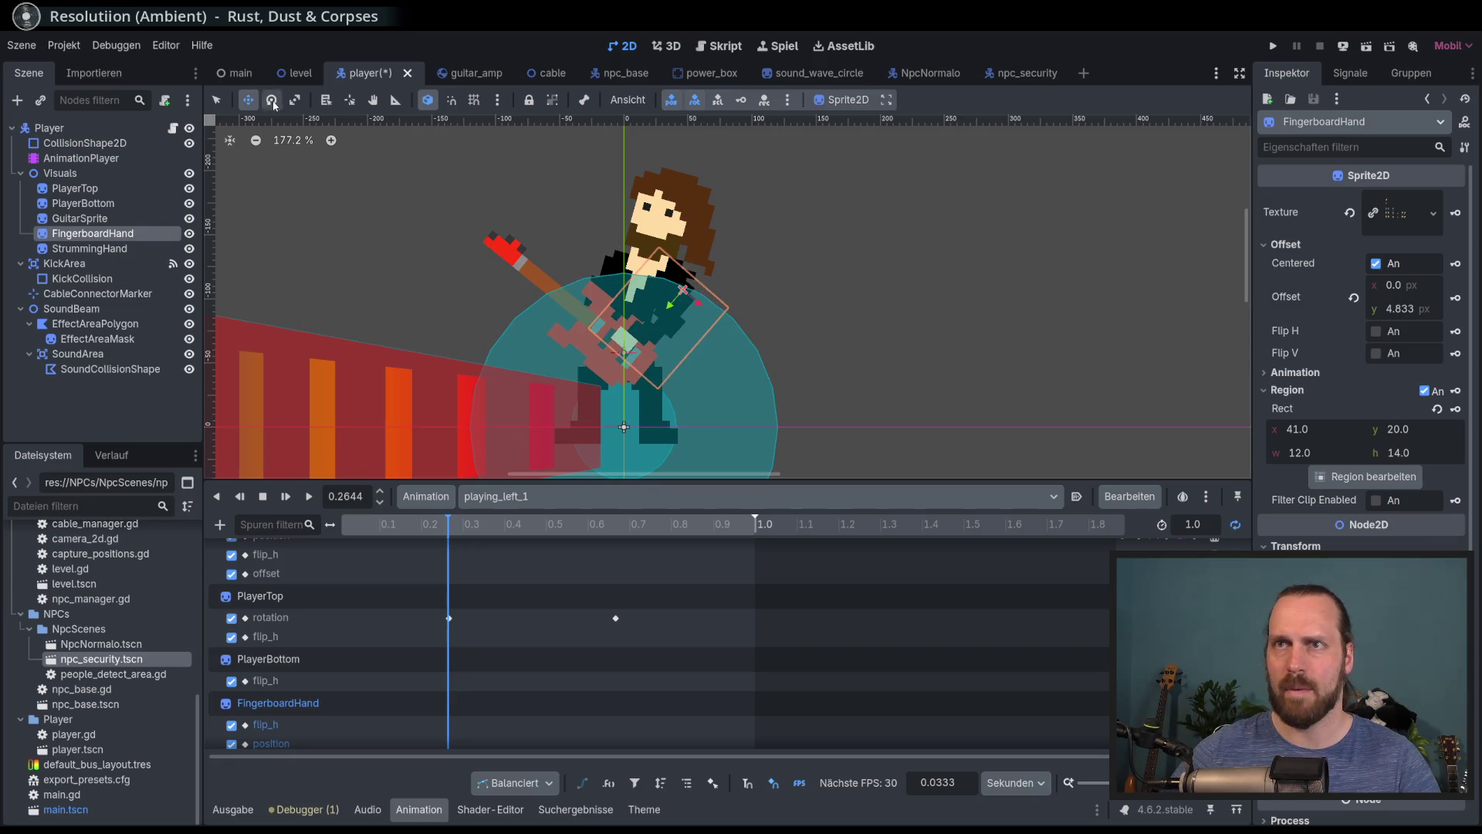
drag(806, 248, 803, 245)
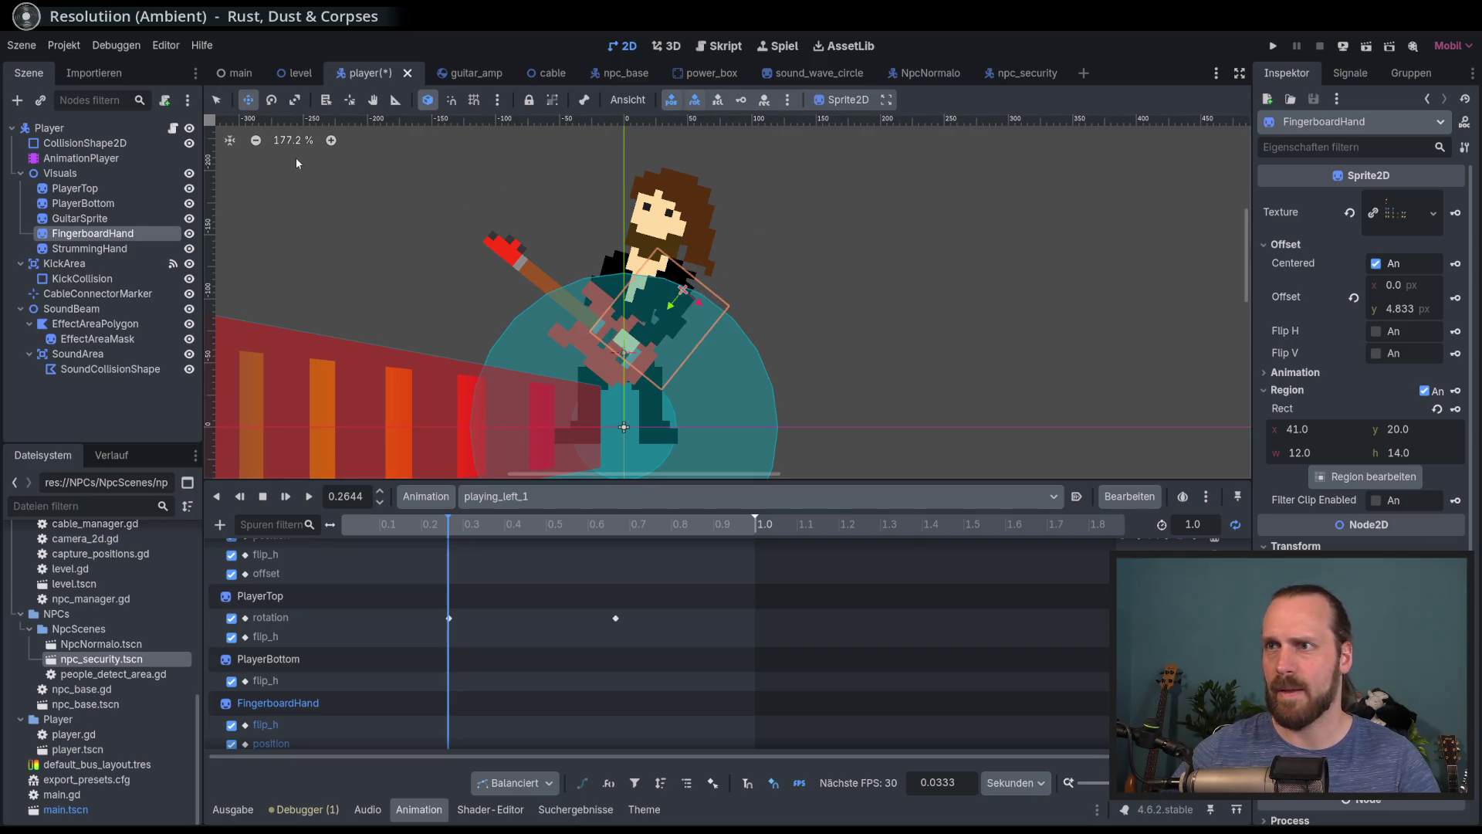
drag(457, 252, 475, 265)
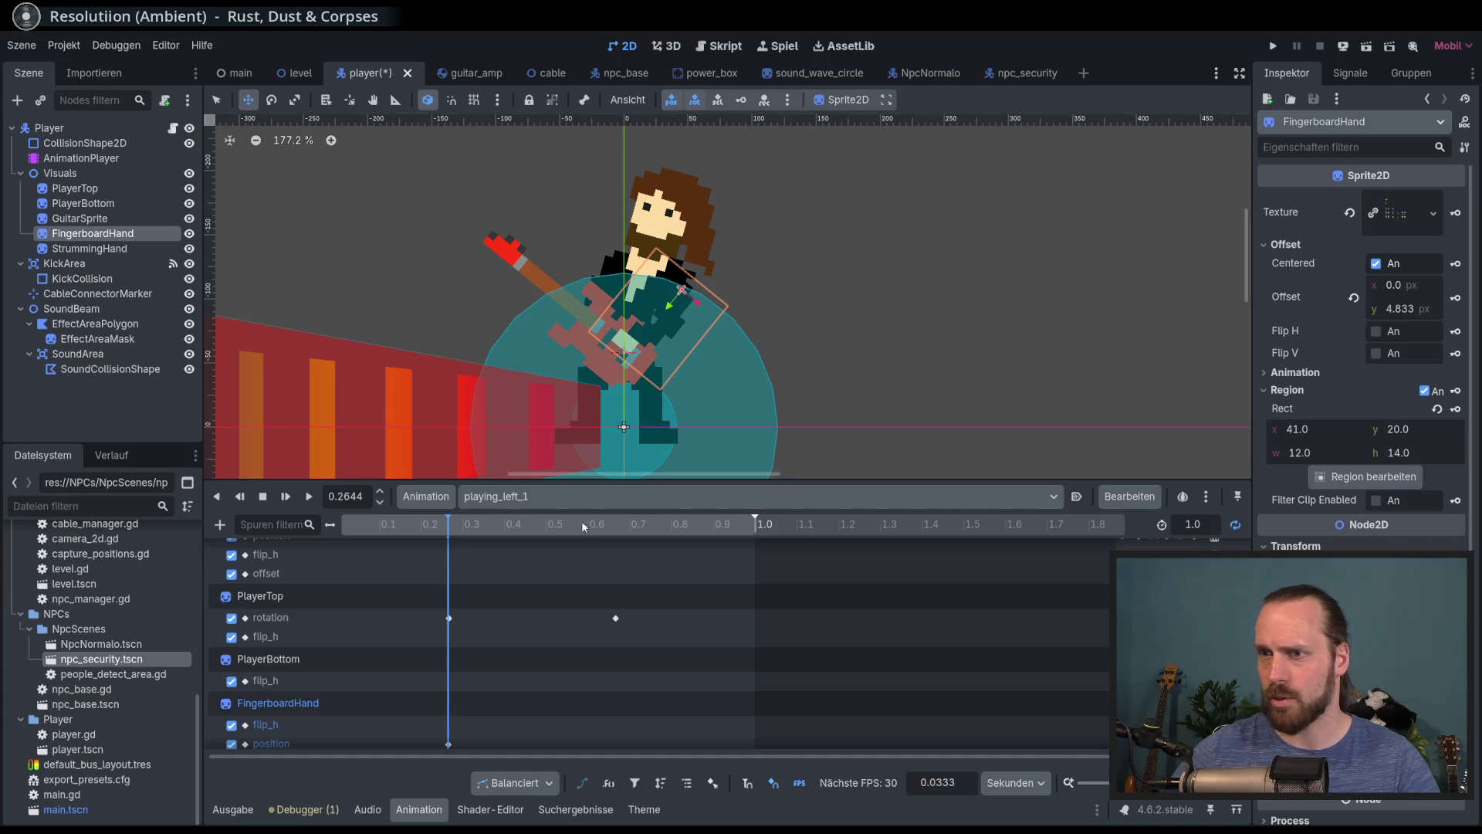
mouse_move(519, 525)
mouse_down()
mouse_move(421, 525)
mouse_move(402, 548)
mouse_move(616, 583)
mouse_up()
At a later time, move the fingerboard hand up-left and rotate it upright
scroll(666, 610, down, 1)
scroll(666, 609, up, 3)
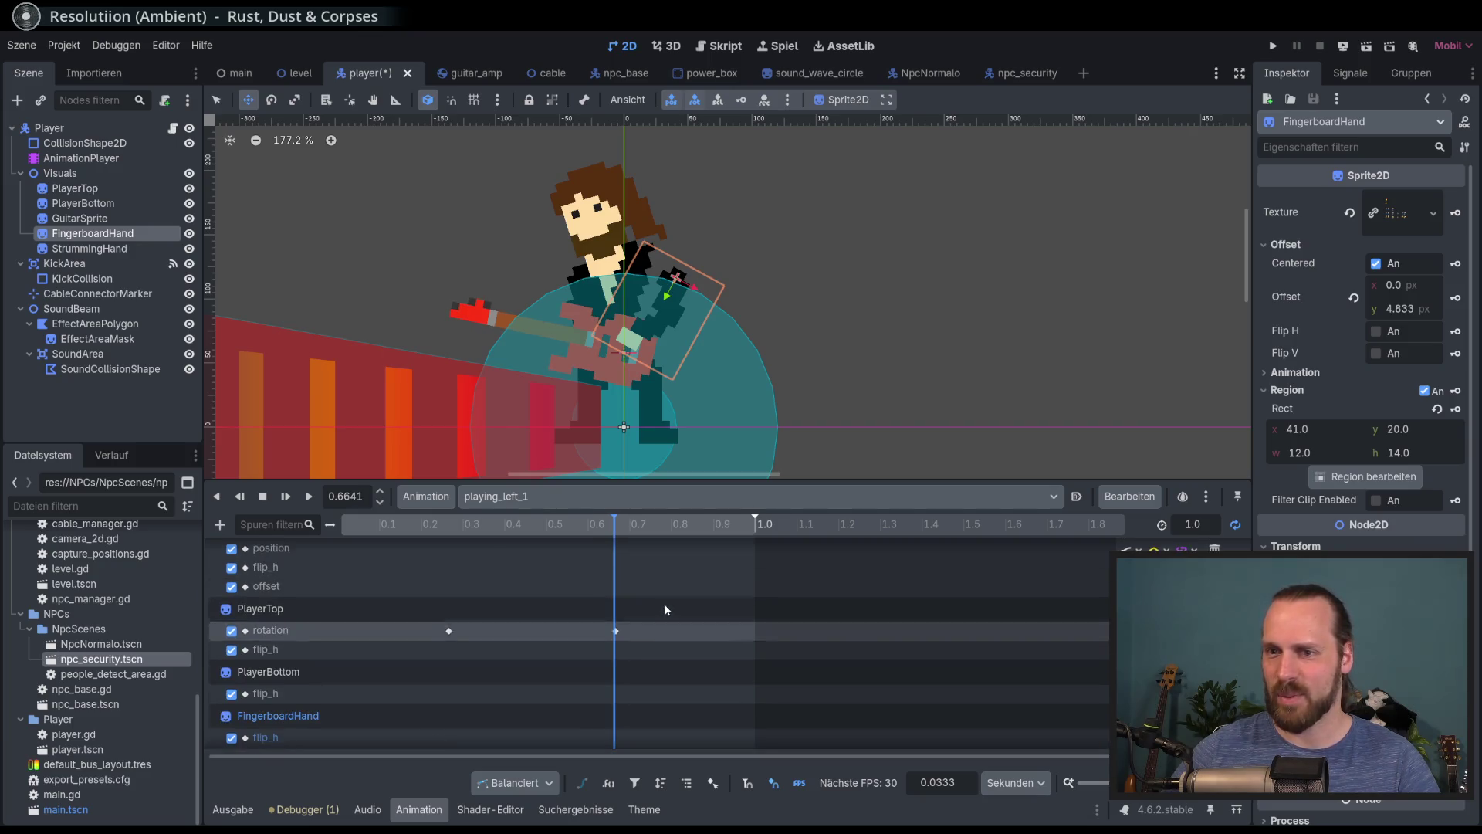
drag(612, 537, 615, 533)
scroll(683, 638, down, 3)
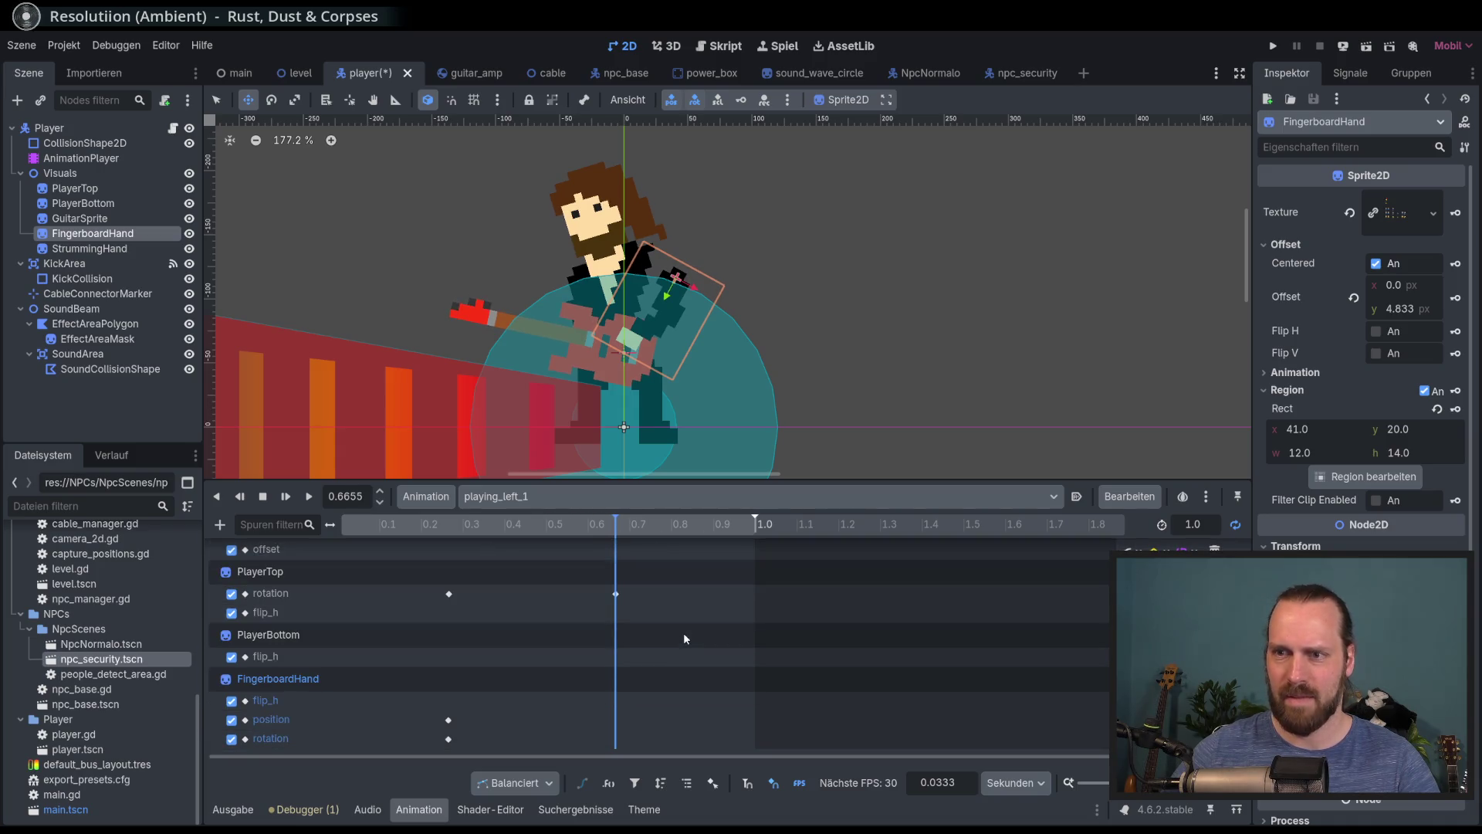
drag(557, 754, 465, 755)
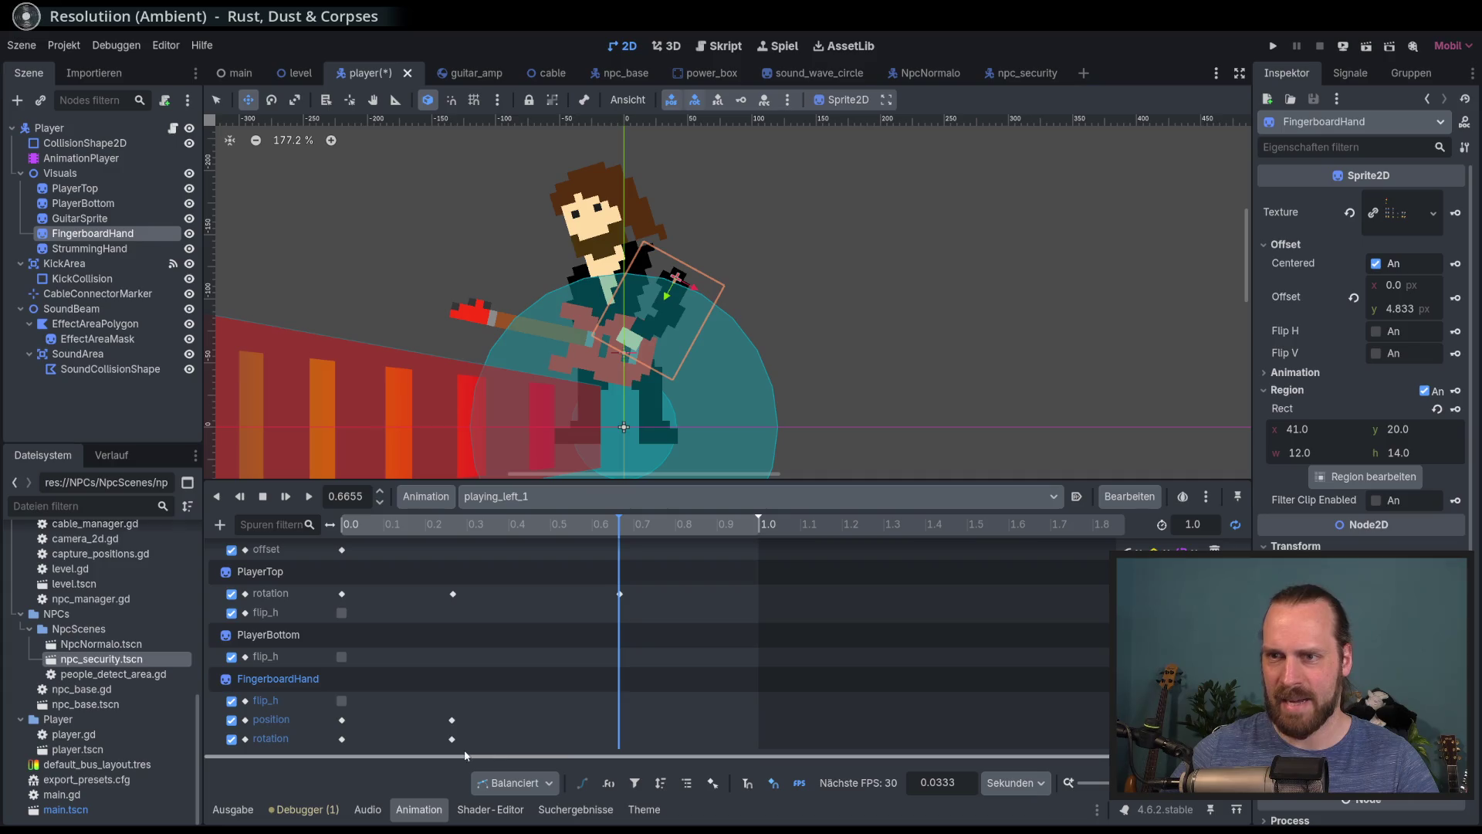
drag(592, 248, 565, 230)
click(272, 100)
drag(810, 255, 821, 238)
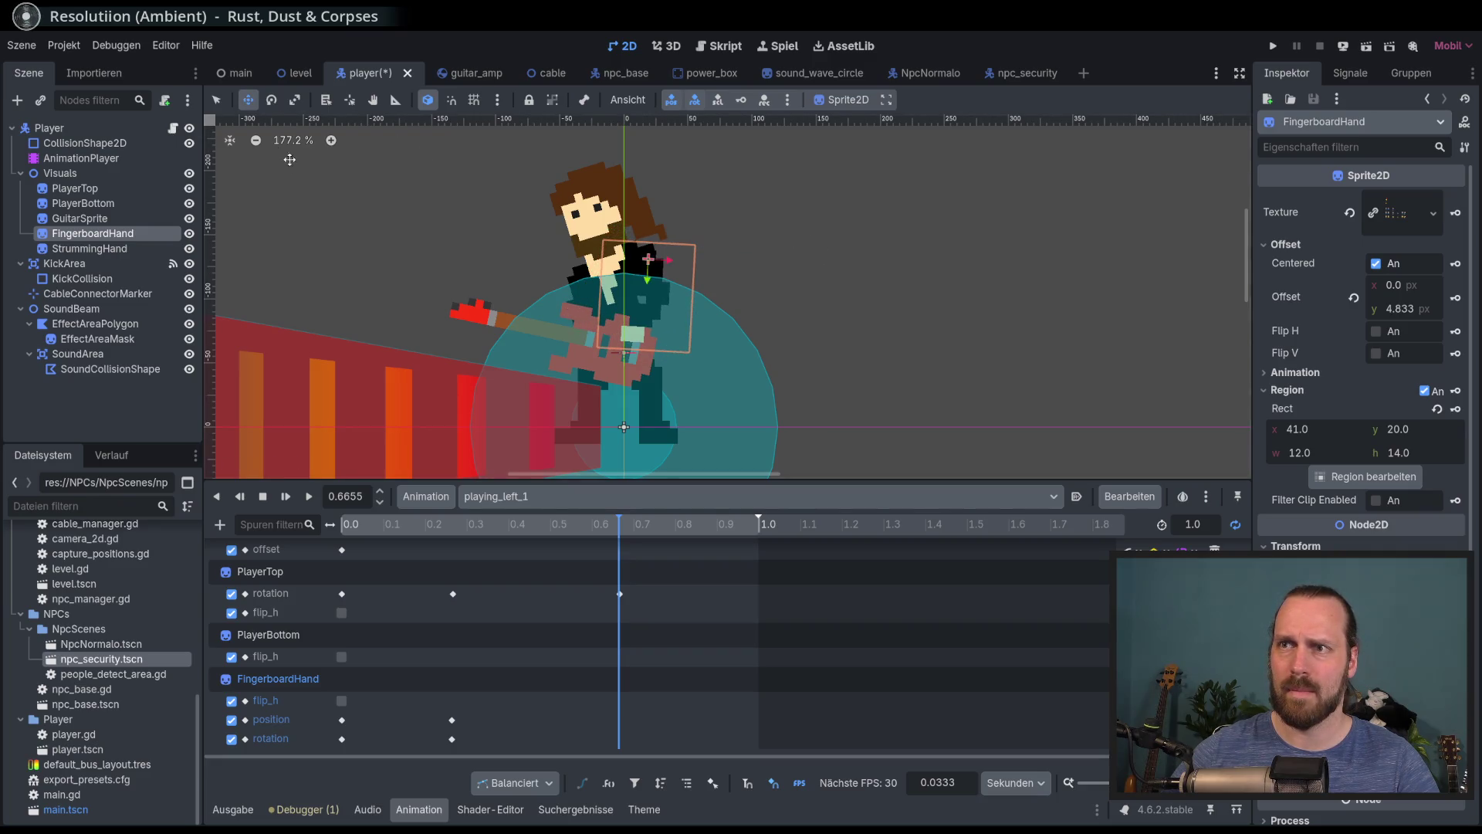
click(271, 100)
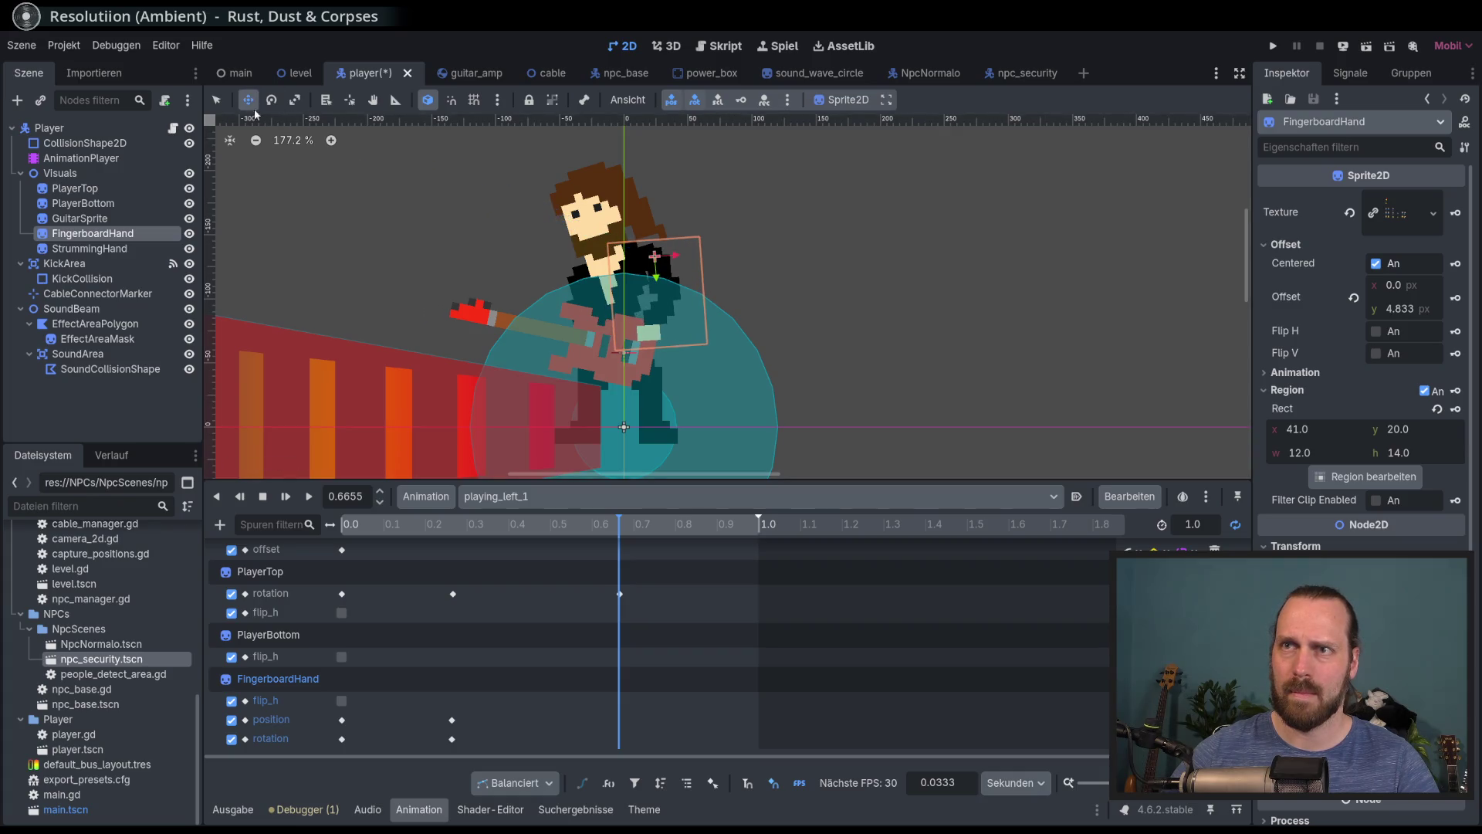
drag(356, 189, 349, 189)
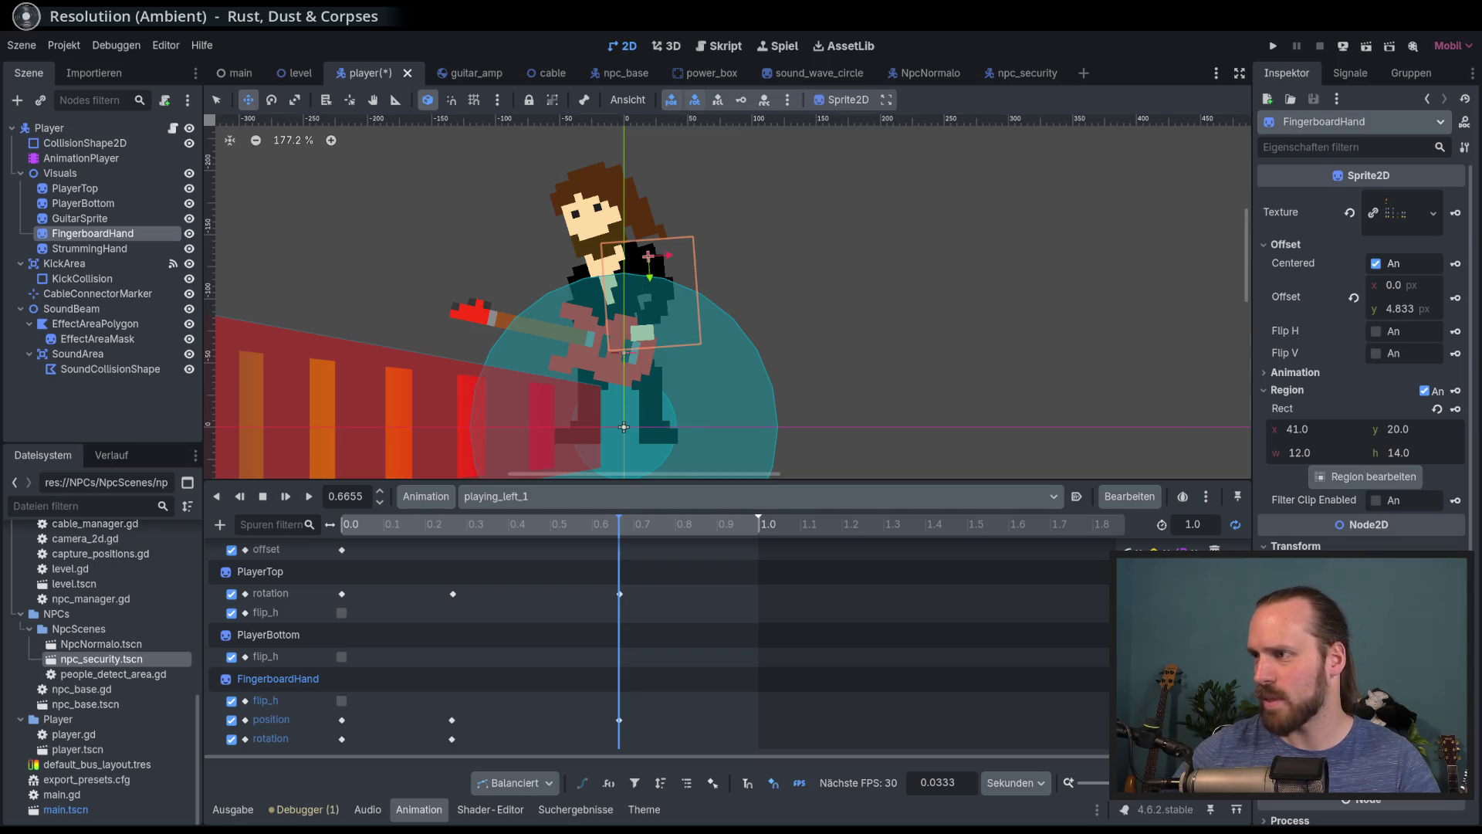
Preview the hand motion in playing_left_1, then reselect playing_left_1 from the animation list
mouse_move(609, 524)
mouse_down()
mouse_move(424, 524)
mouse_move(739, 536)
mouse_move(340, 535)
mouse_up()
click(309, 496)
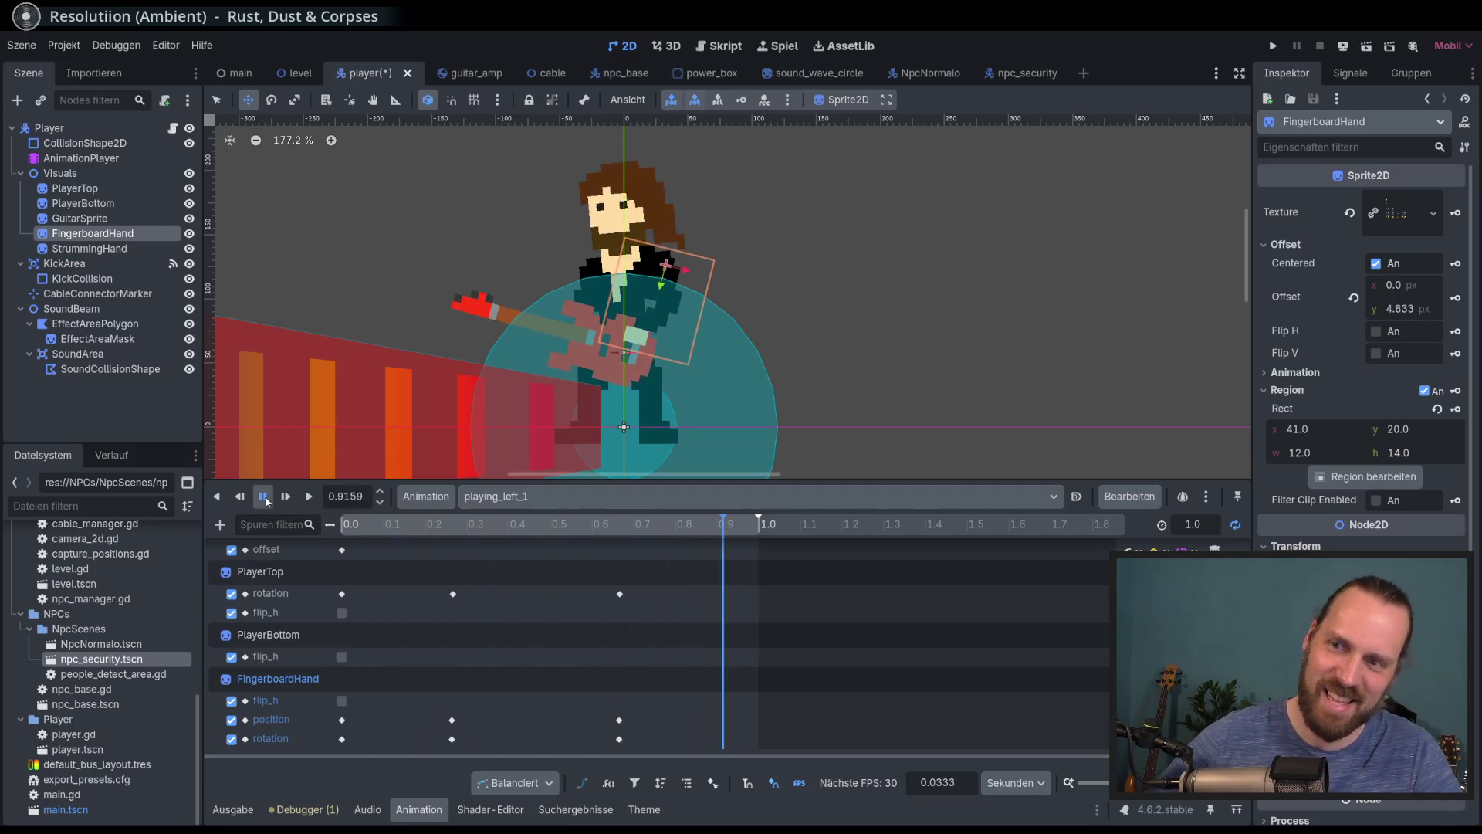
click(556, 497)
click(560, 558)
click(554, 507)
click(546, 541)
click(575, 501)
click(570, 572)
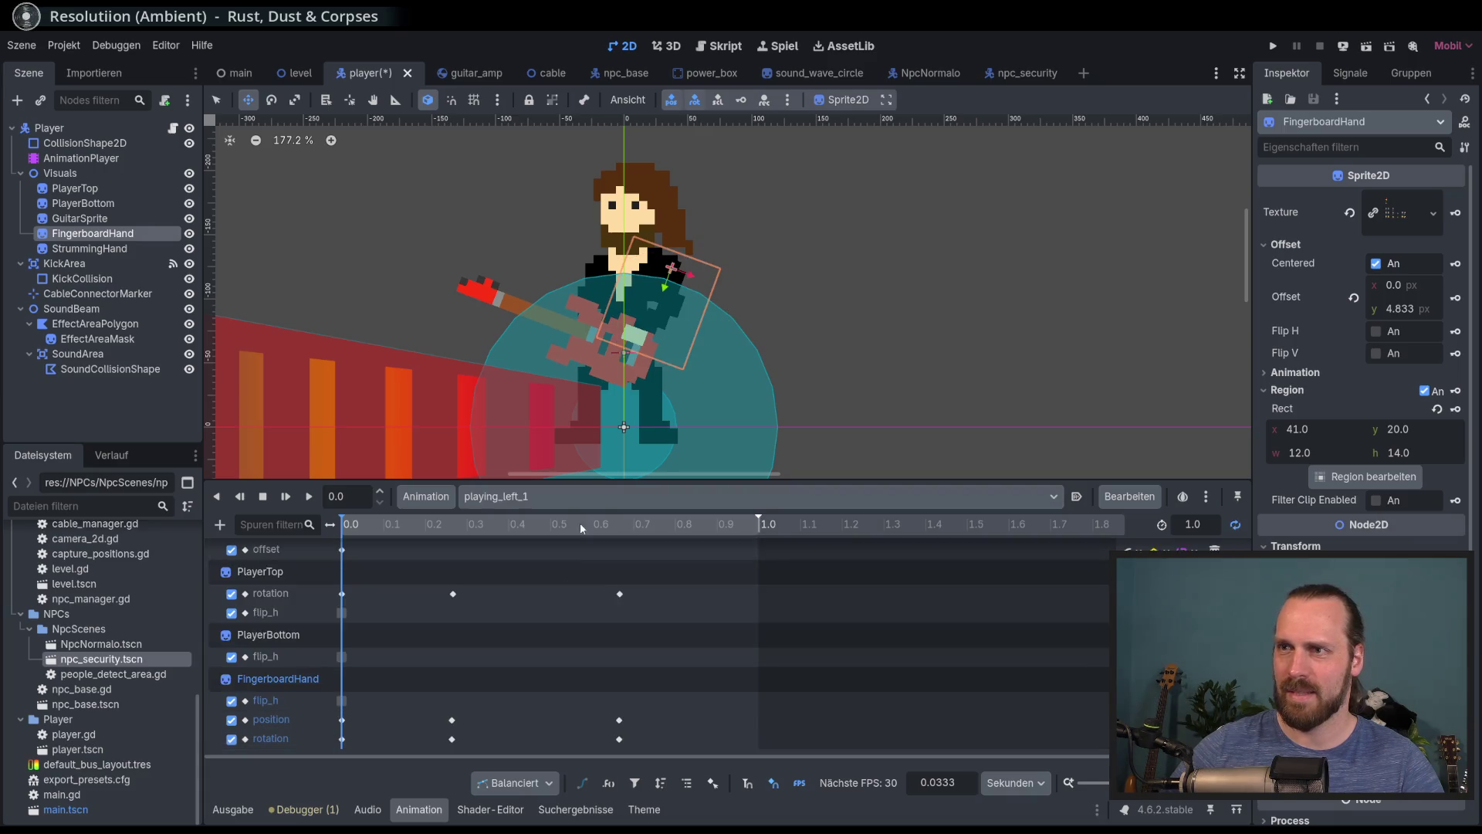
click(588, 496)
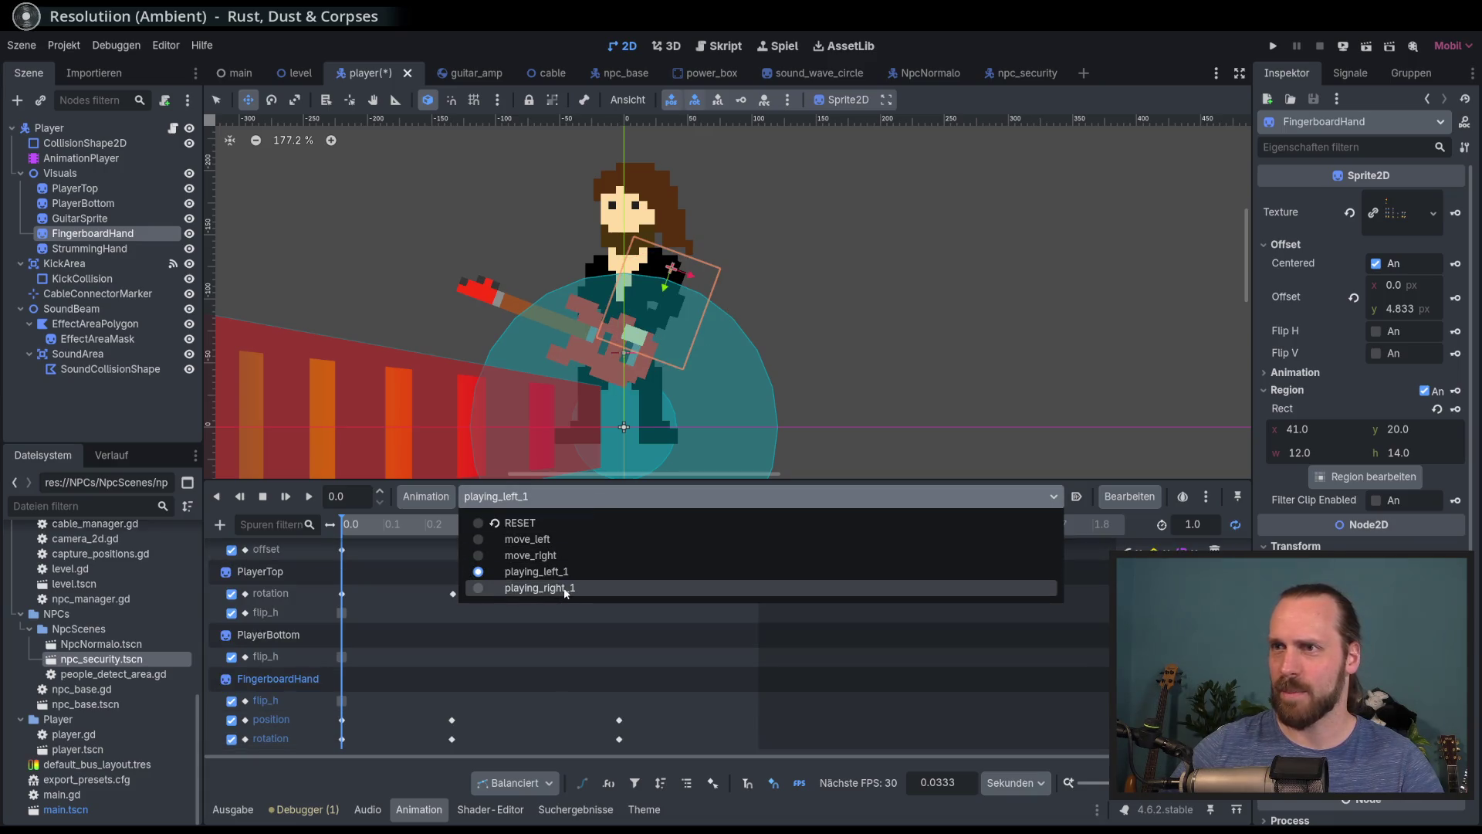
In playing_right_1, flip the fingerboard hand, place it on the neck, and key its start pose
click(565, 588)
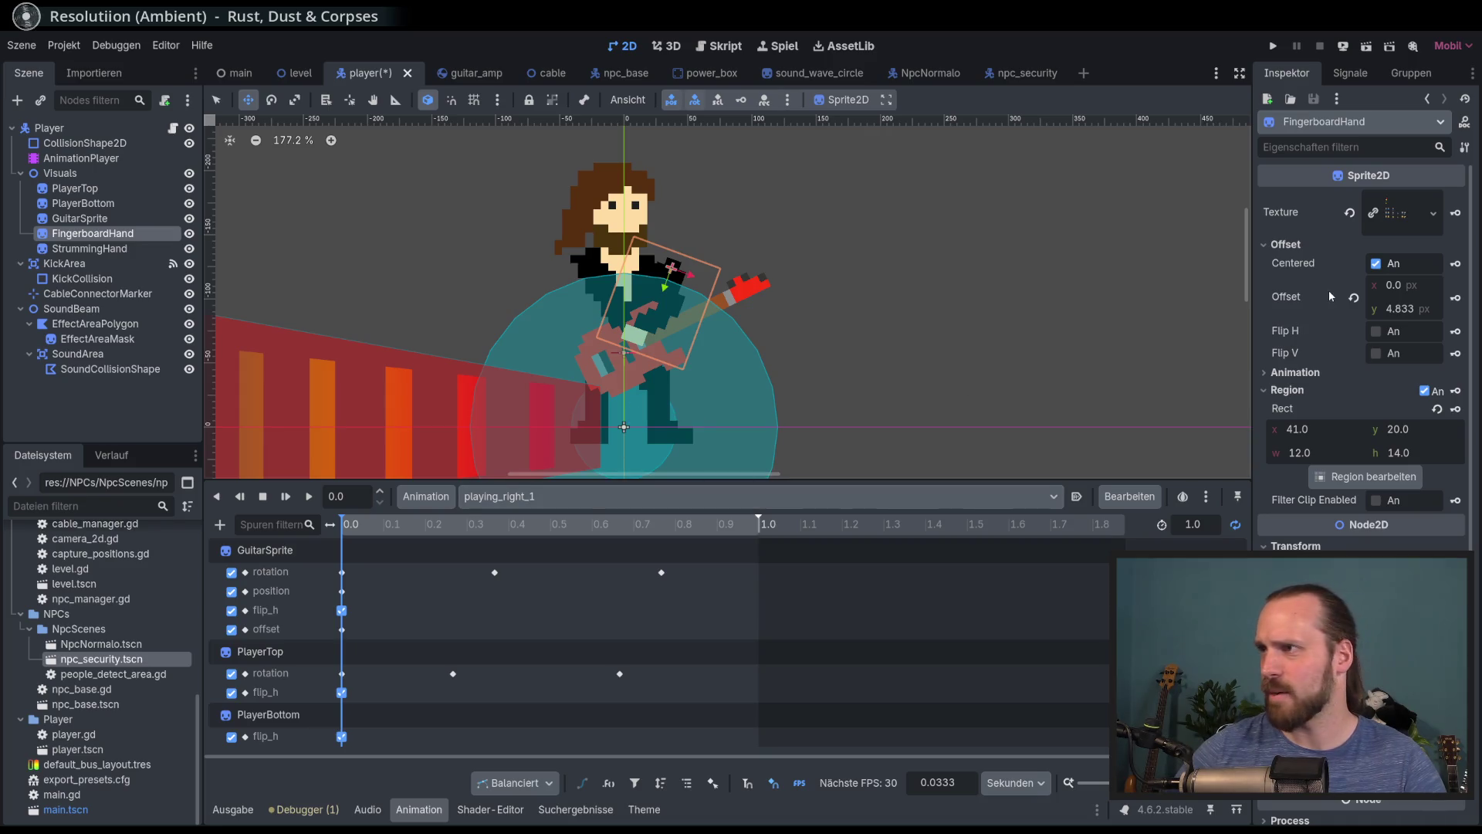
click(1376, 331)
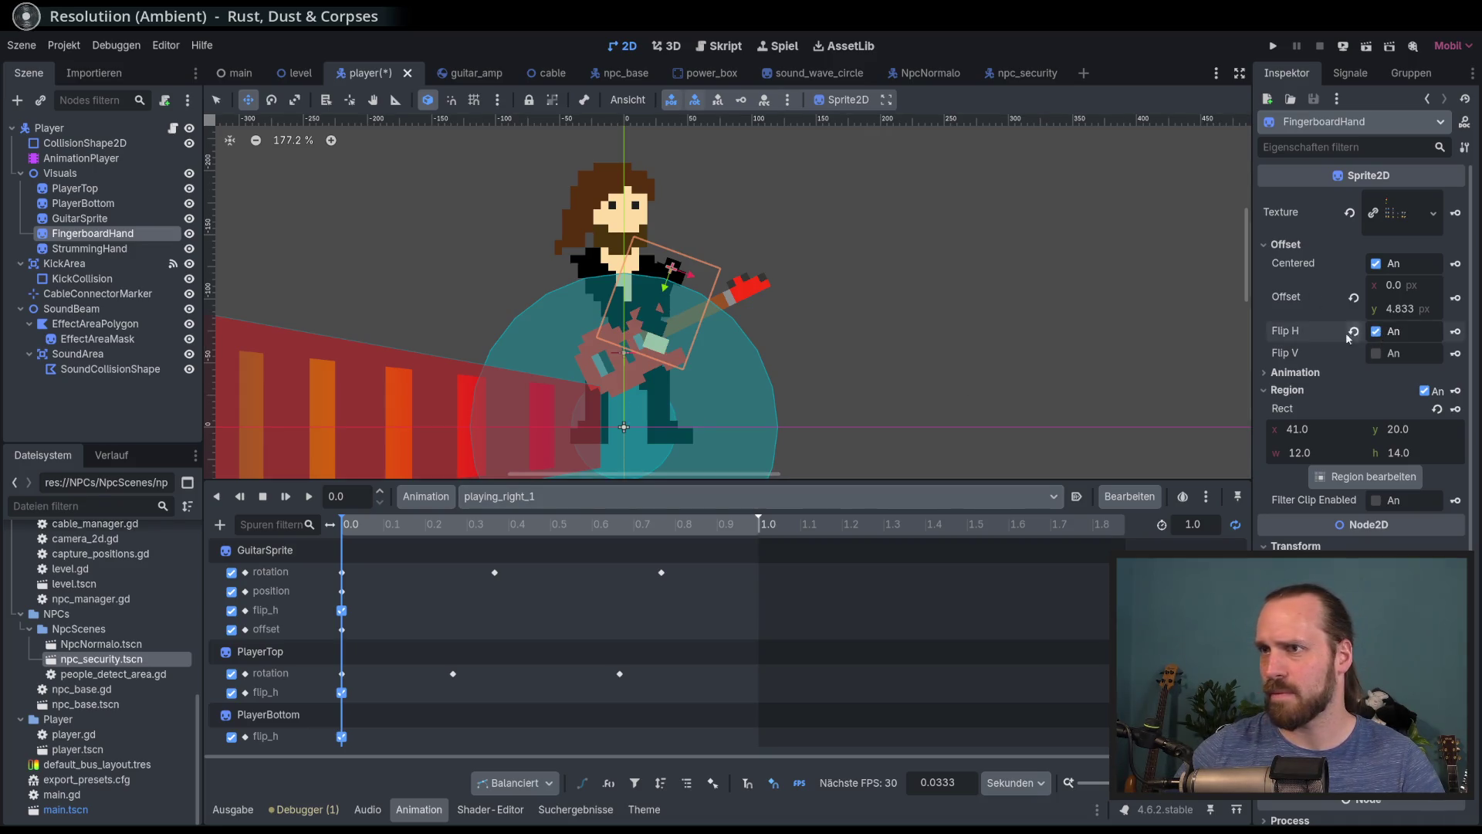
drag(617, 288, 518, 294)
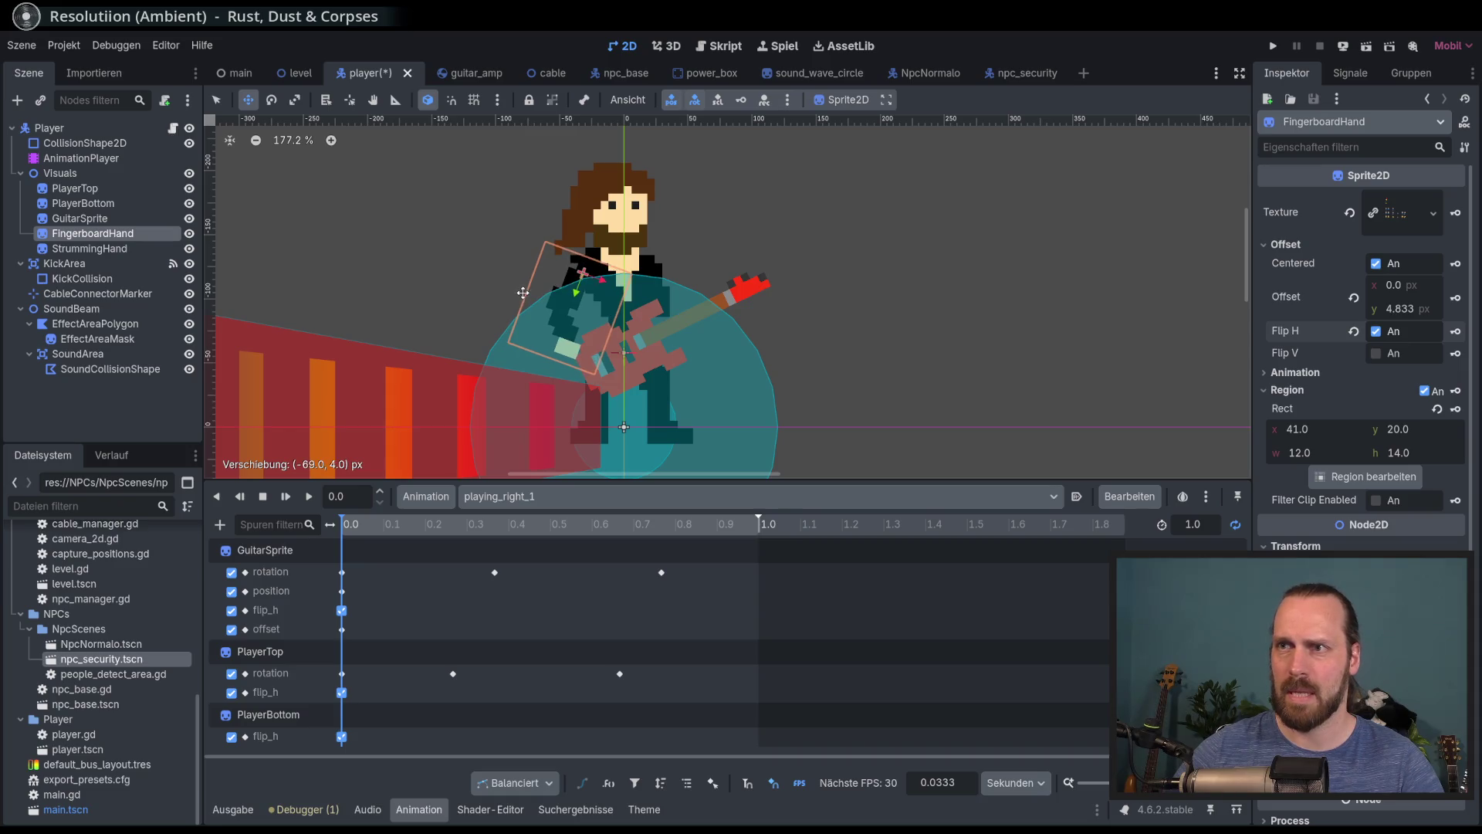
click(271, 99)
mouse_move(743, 307)
mouse_down()
mouse_move(737, 279)
mouse_move(690, 242)
mouse_up()
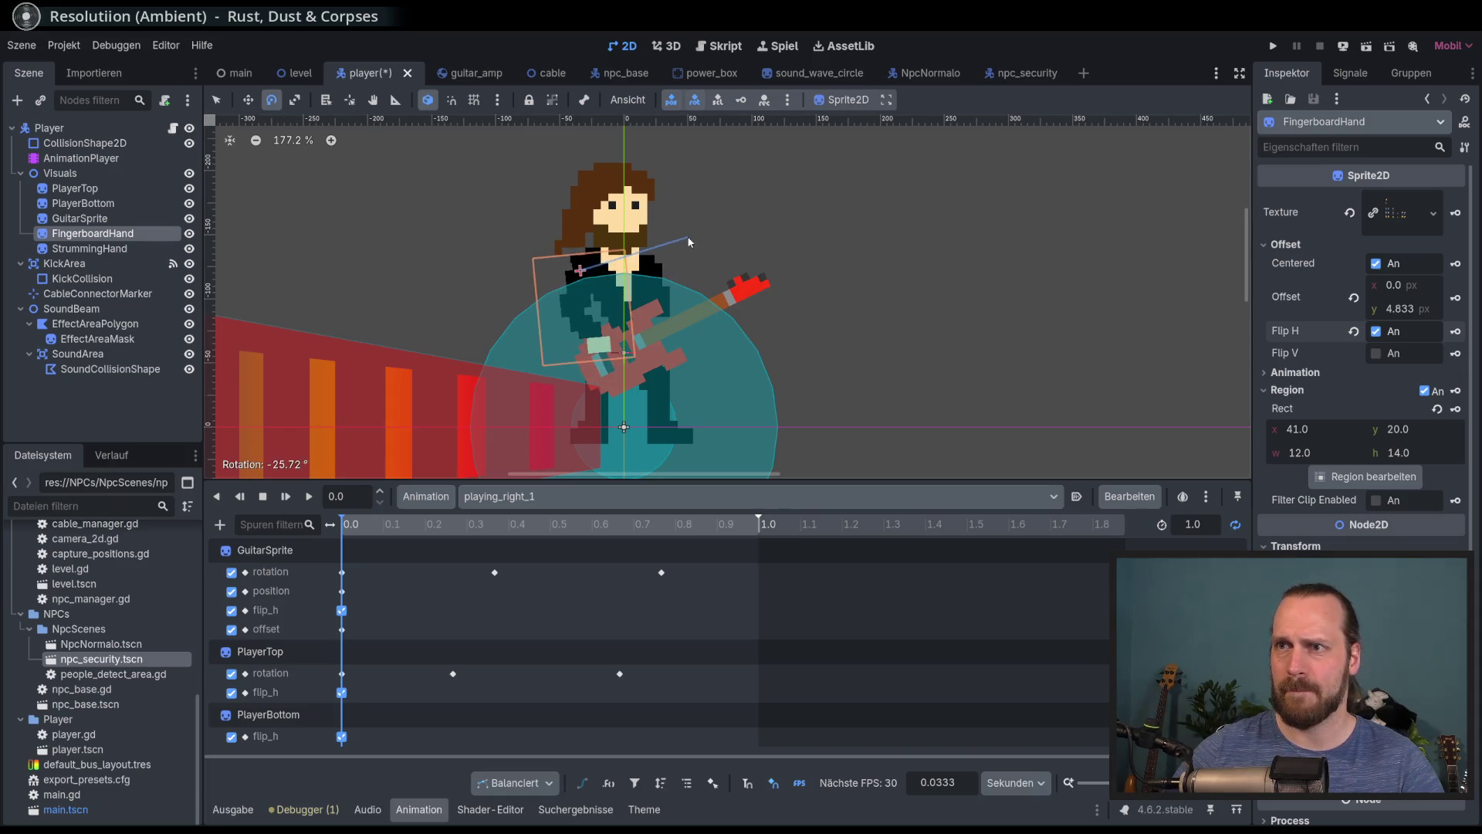
click(248, 99)
drag(285, 148, 296, 153)
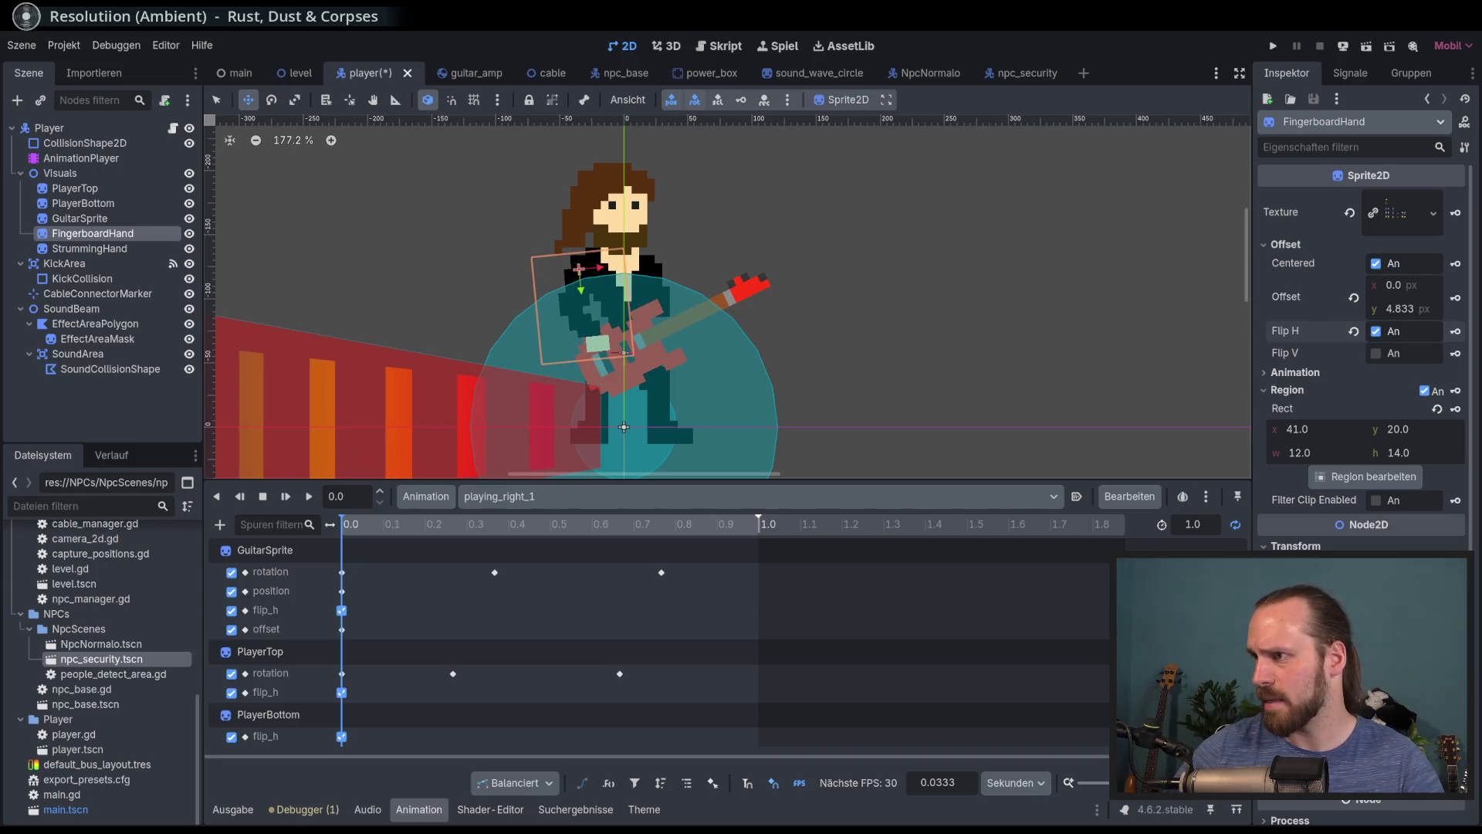
key(k)
key(Return)
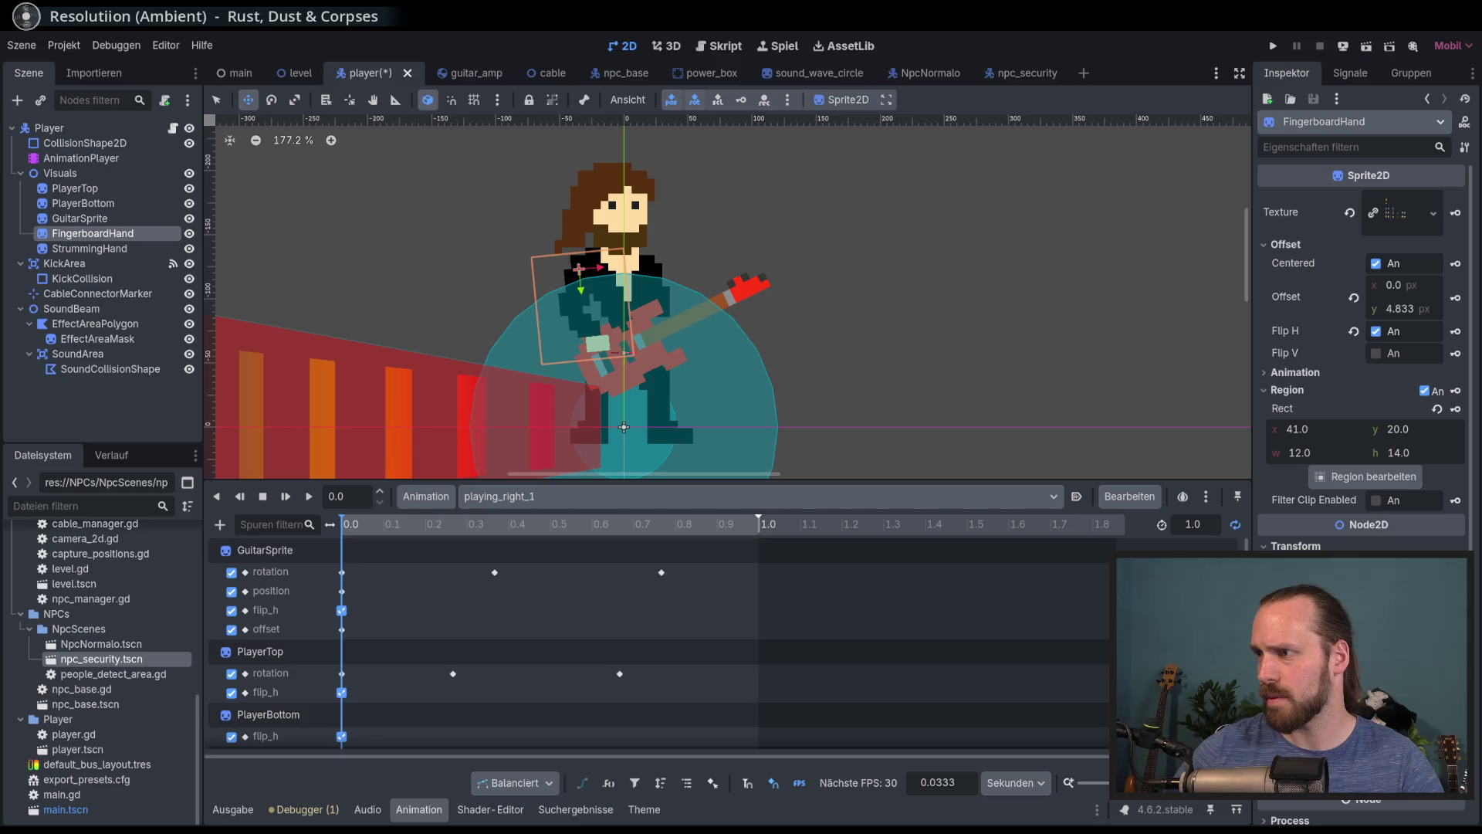
key(k)
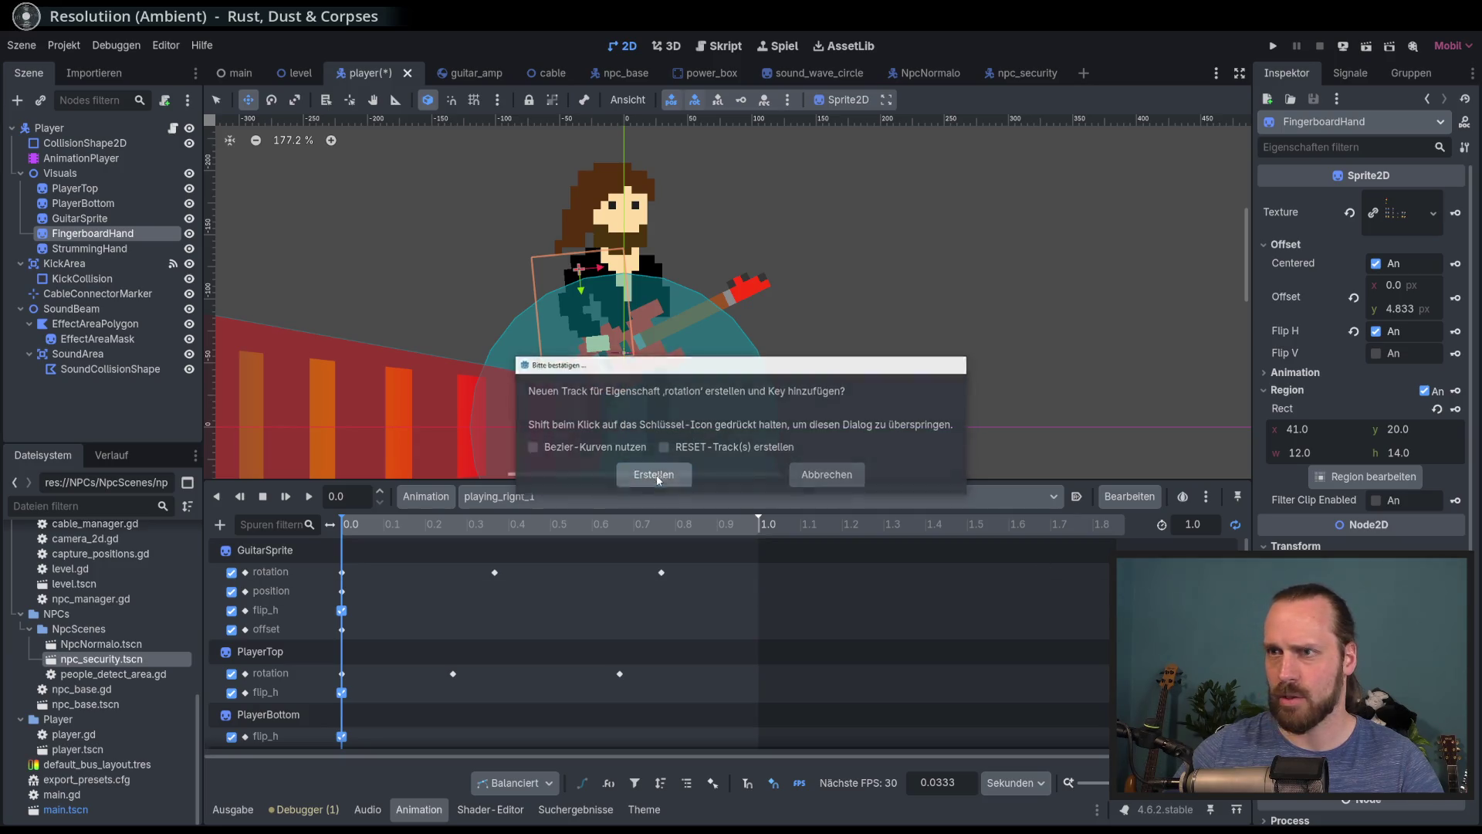
key(Return)
click(429, 531)
Reposition the hand along the neck at about 0.35 s and 0.14 s
mouse_move(429, 531)
mouse_down()
mouse_move(490, 540)
mouse_move(440, 542)
mouse_move(453, 543)
mouse_up()
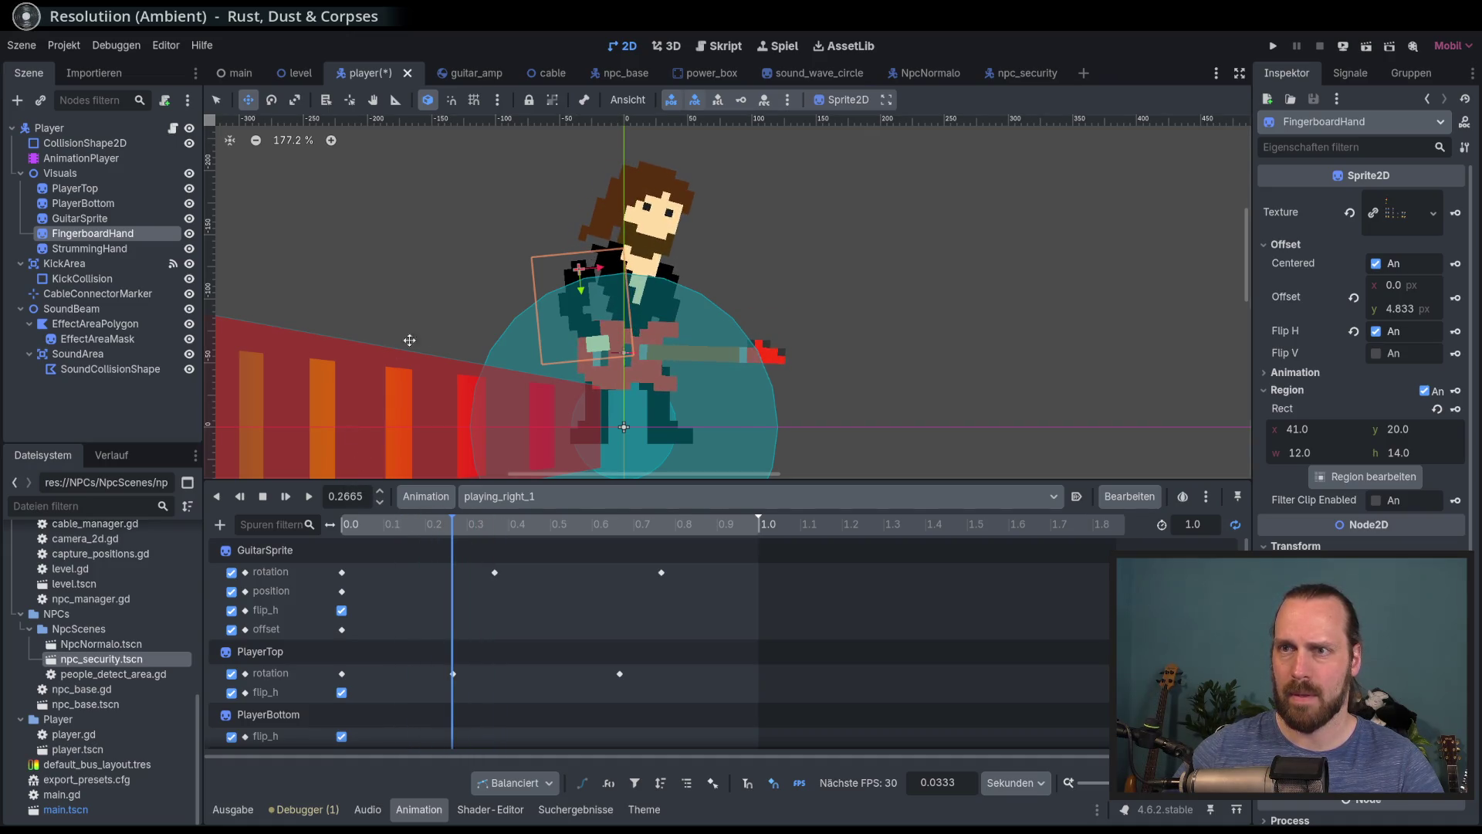
drag(478, 310, 512, 324)
drag(564, 264, 561, 255)
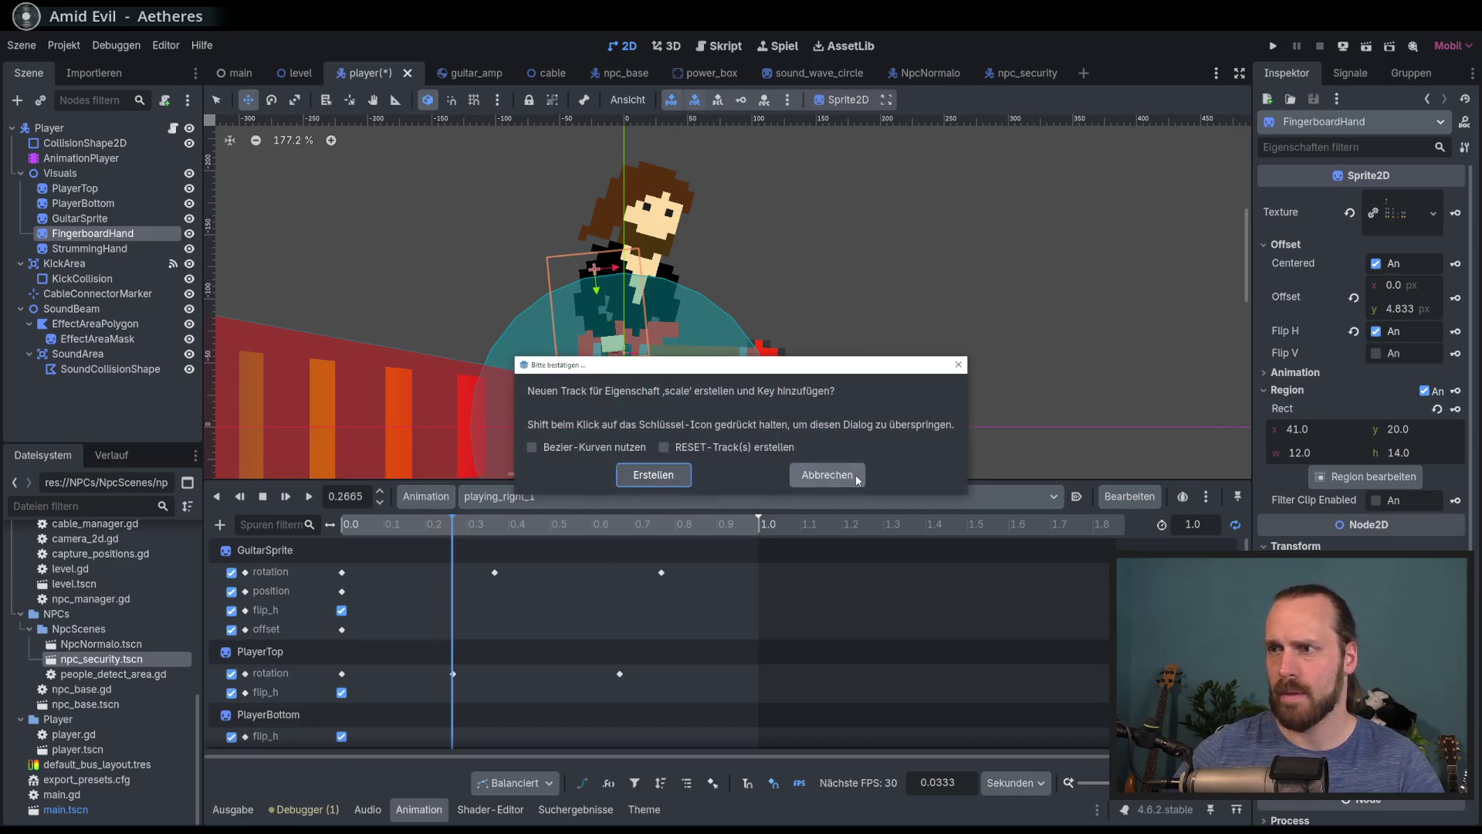
click(841, 471)
mouse_move(452, 525)
mouse_down()
mouse_move(399, 529)
mouse_move(620, 557)
mouse_up()
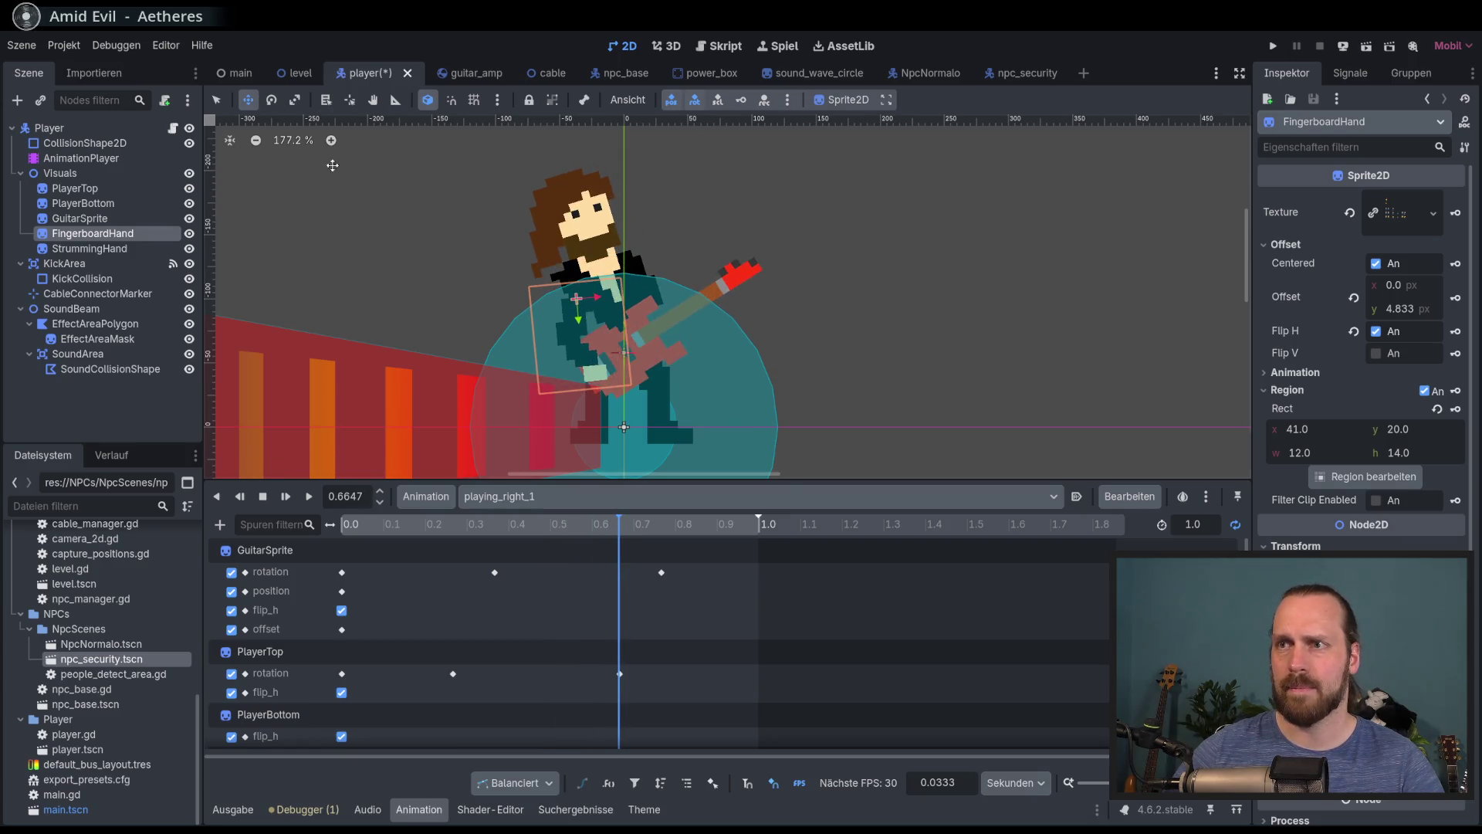
click(272, 100)
drag(634, 249, 600, 207)
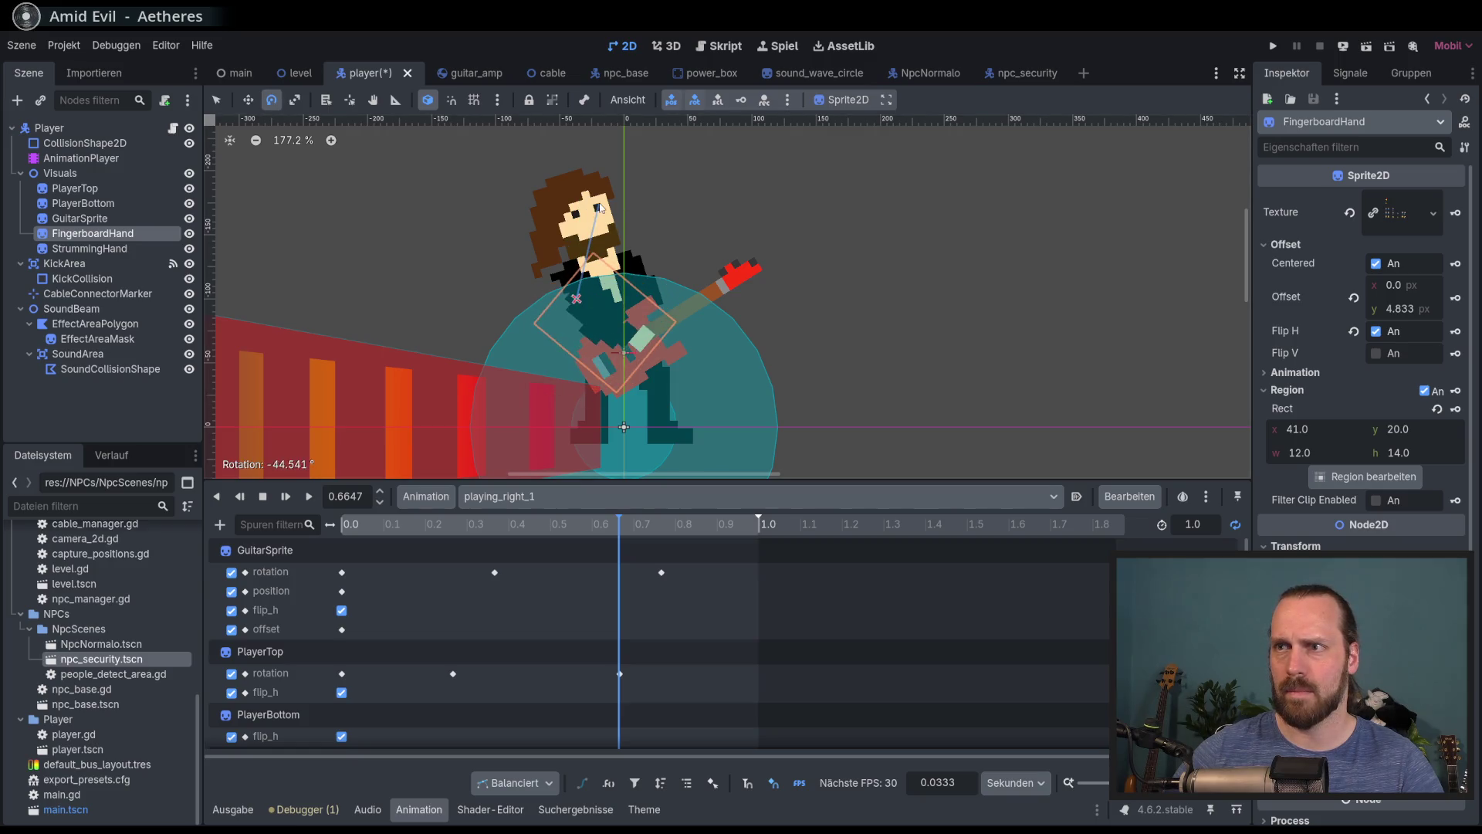
click(248, 100)
drag(386, 179, 416, 203)
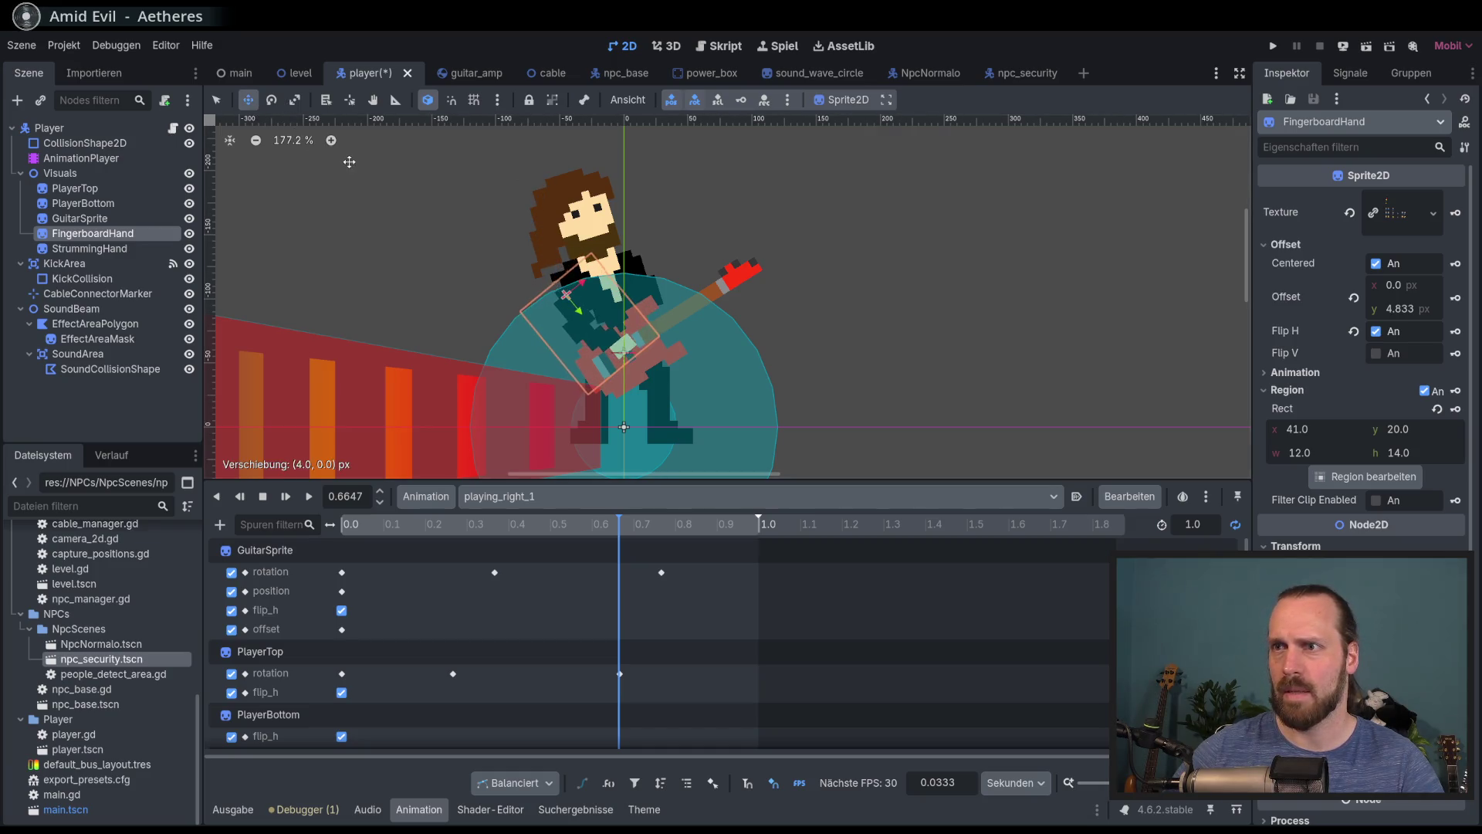
drag(697, 318, 698, 318)
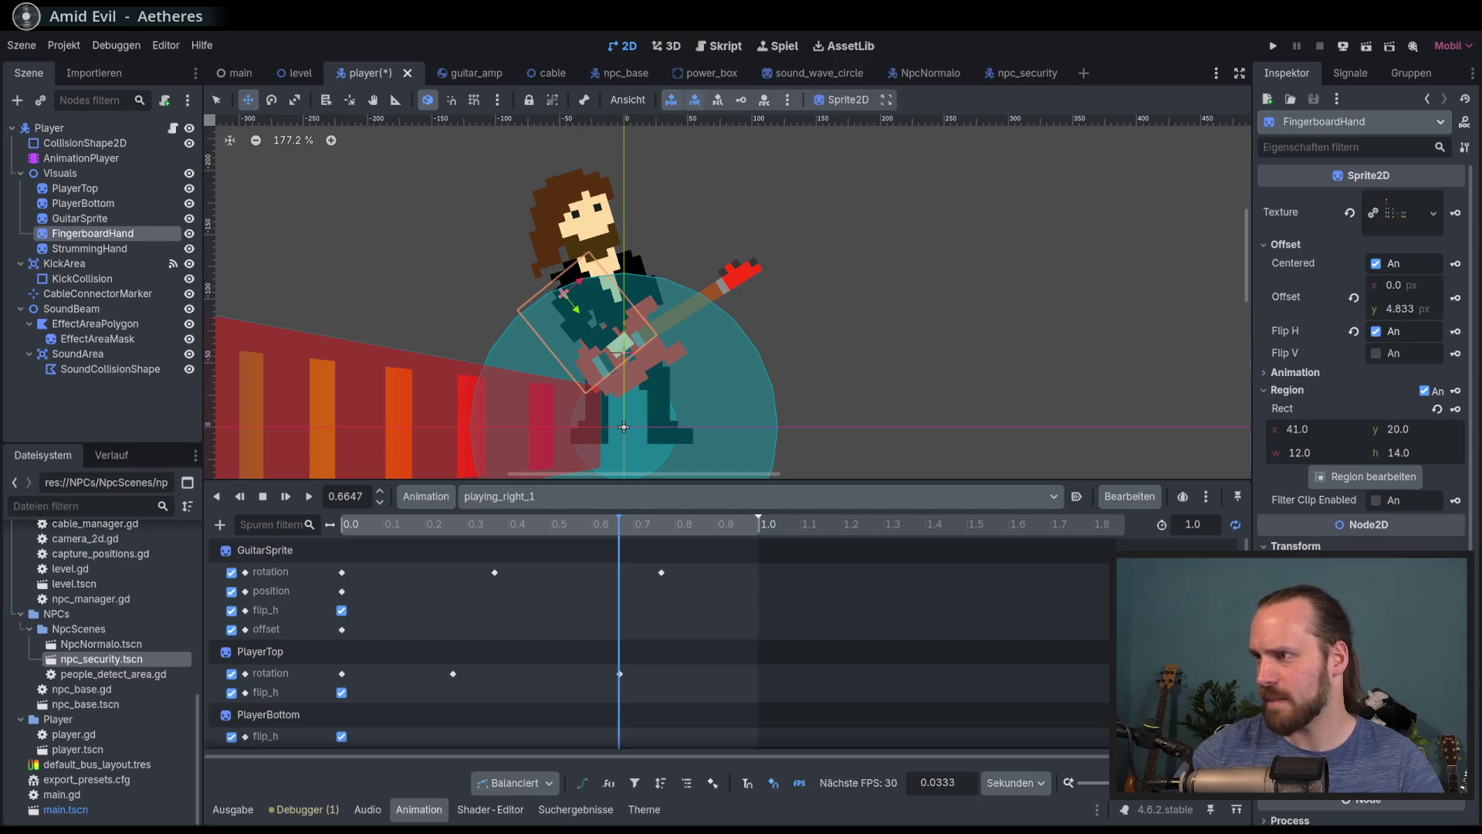
Play playing_right_1 to check the hand follows the neck, then reset to the start
key(shift+d)
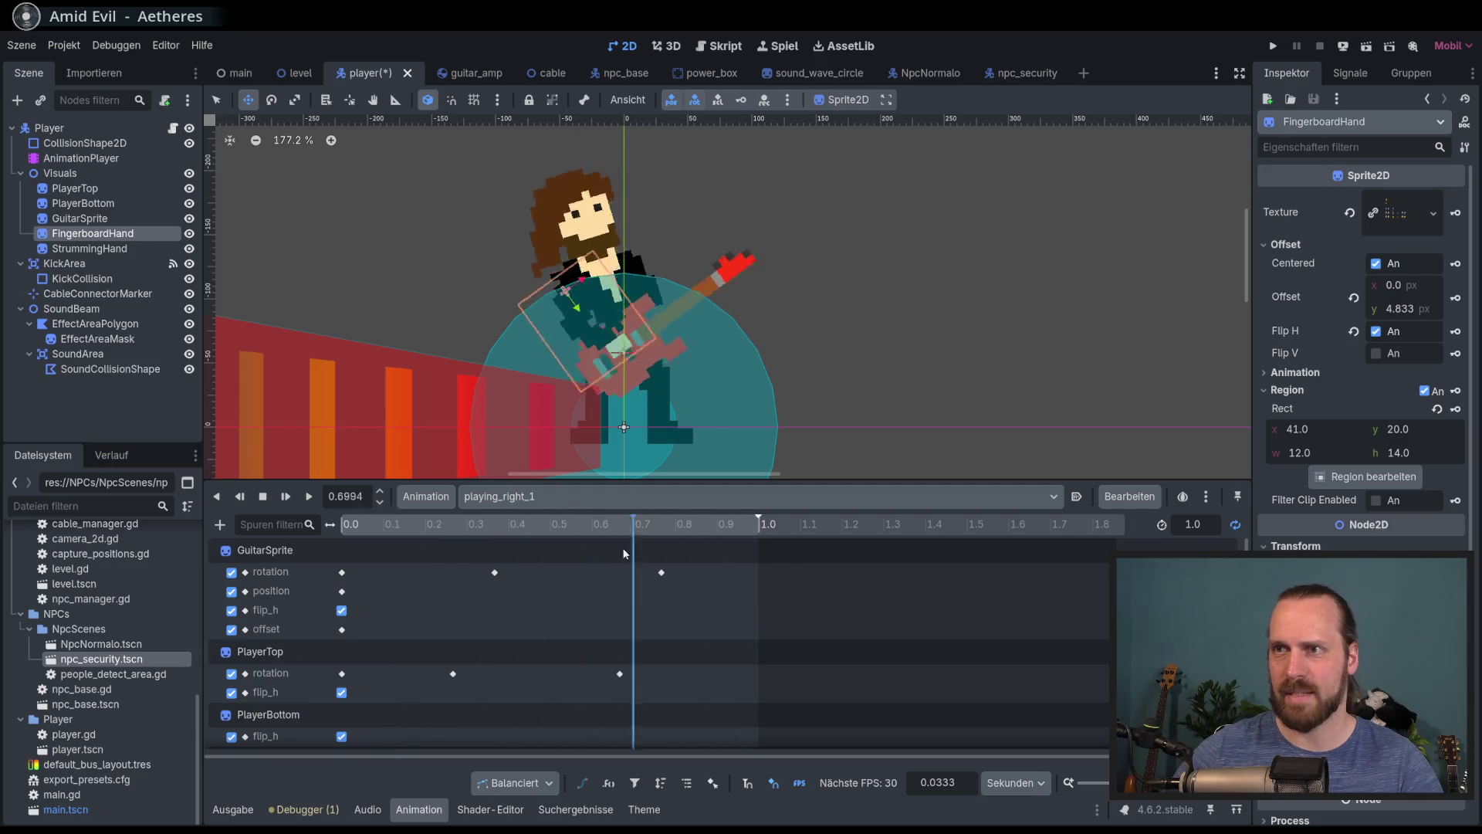
key(s)
click(308, 497)
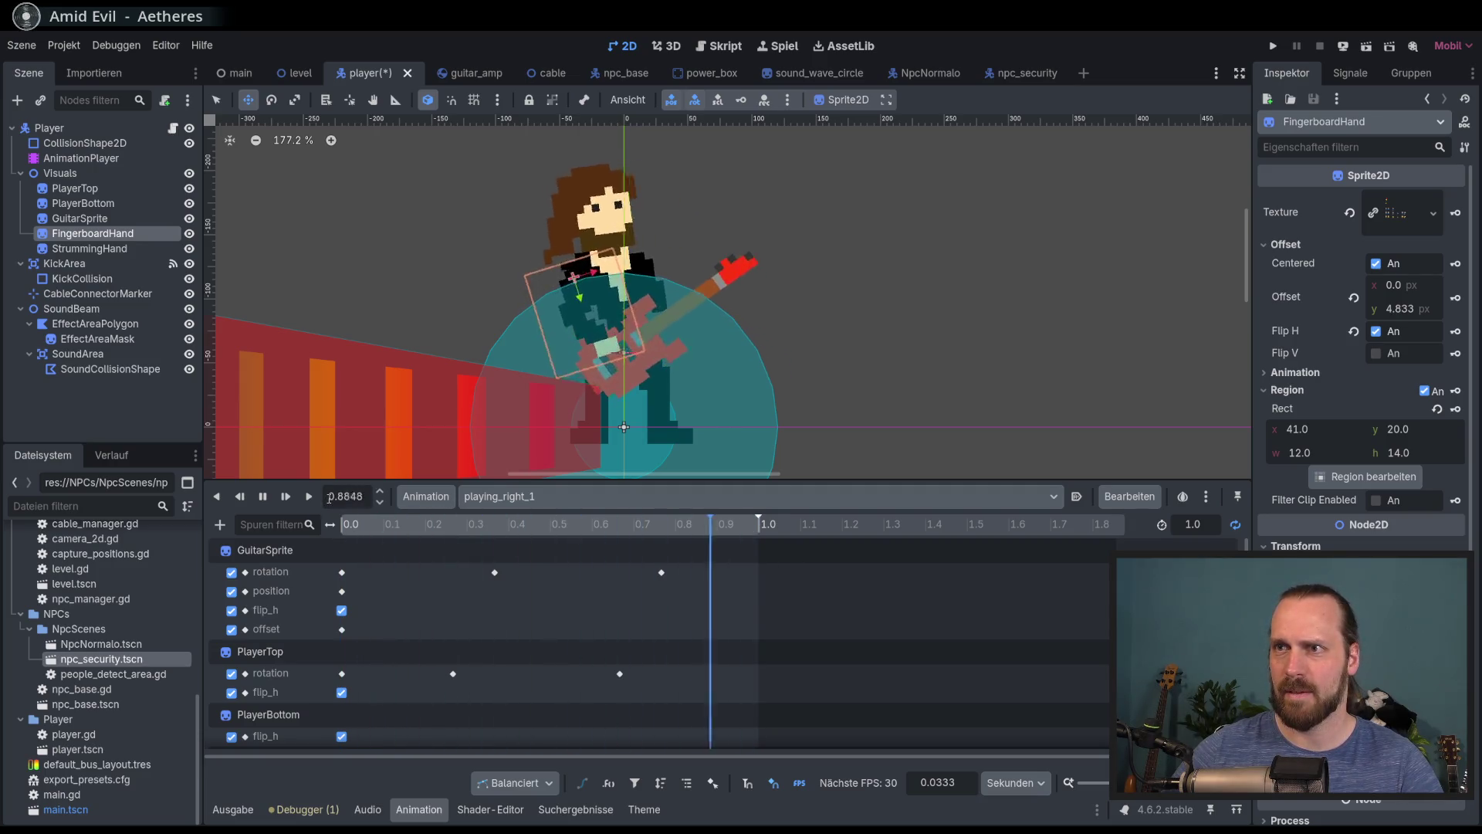
click(263, 497)
click(263, 498)
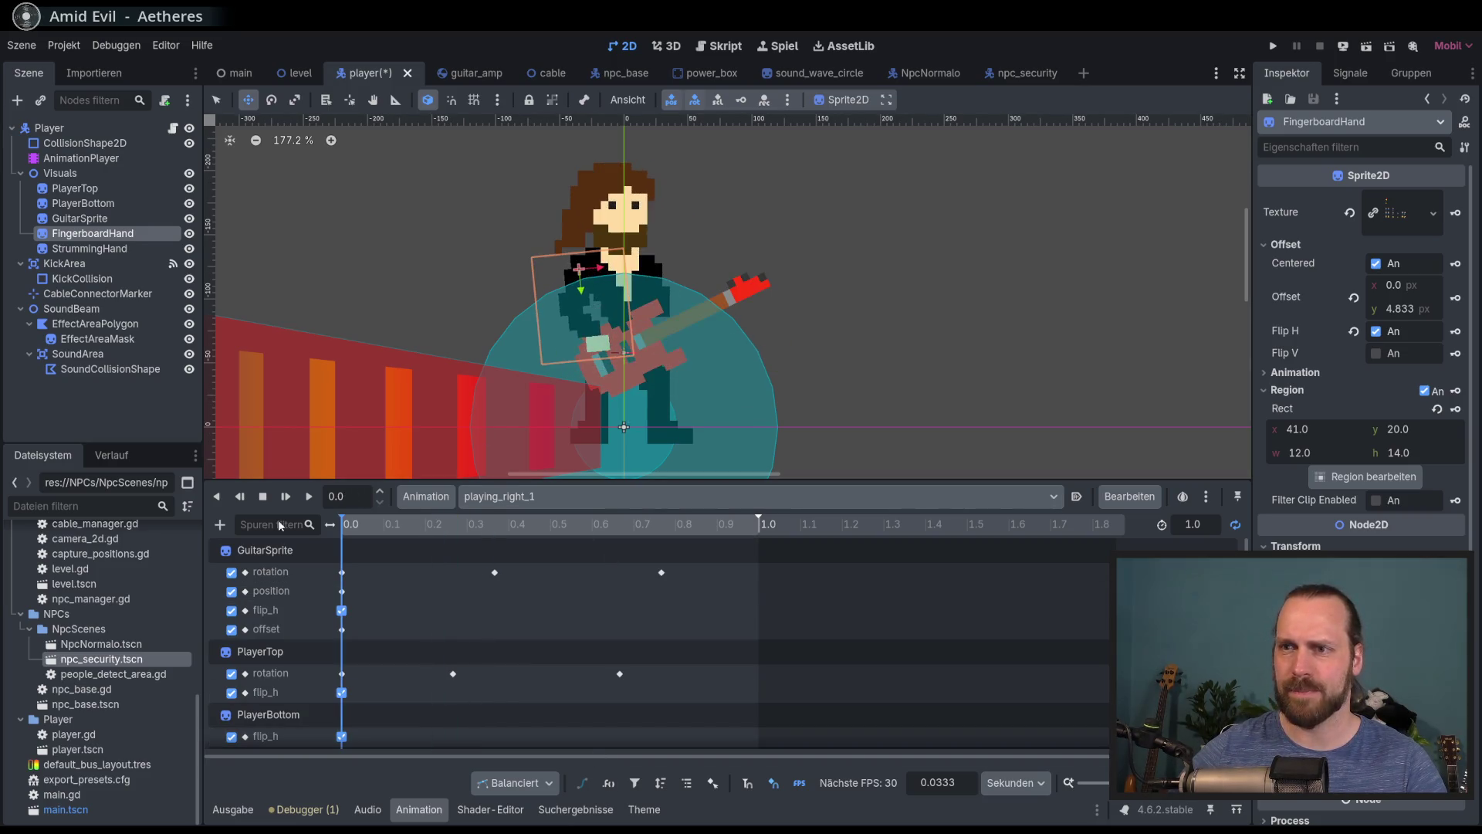
click(593, 497)
Flip through the player animations and settle on move_left
click(557, 572)
click(594, 498)
click(571, 539)
click(575, 496)
click(573, 548)
click(559, 502)
click(559, 539)
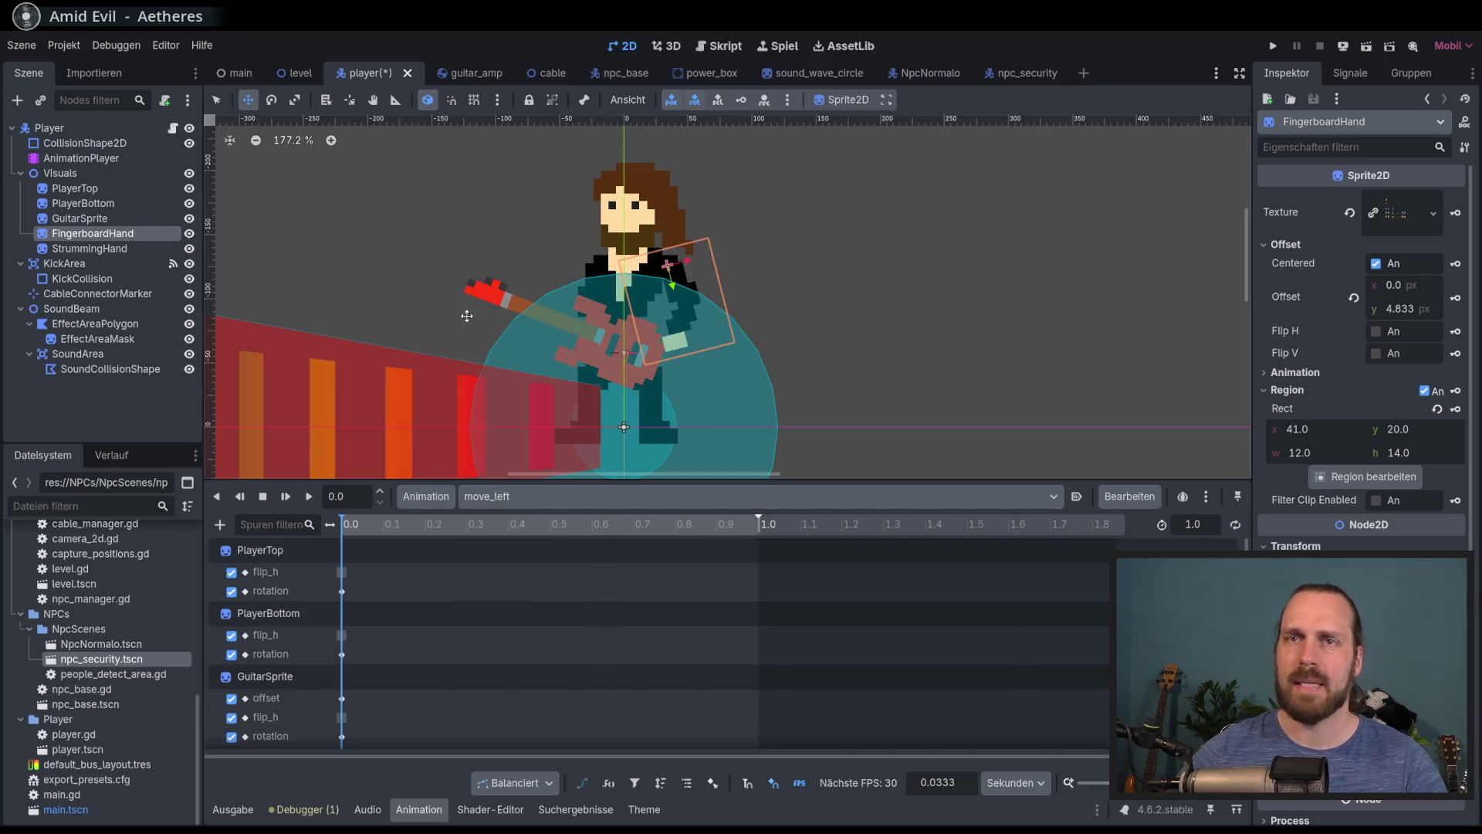
Give StrummingHand the Grafik.png texture, limited by Region to the 10×10 hand area at 42, 37
click(86, 247)
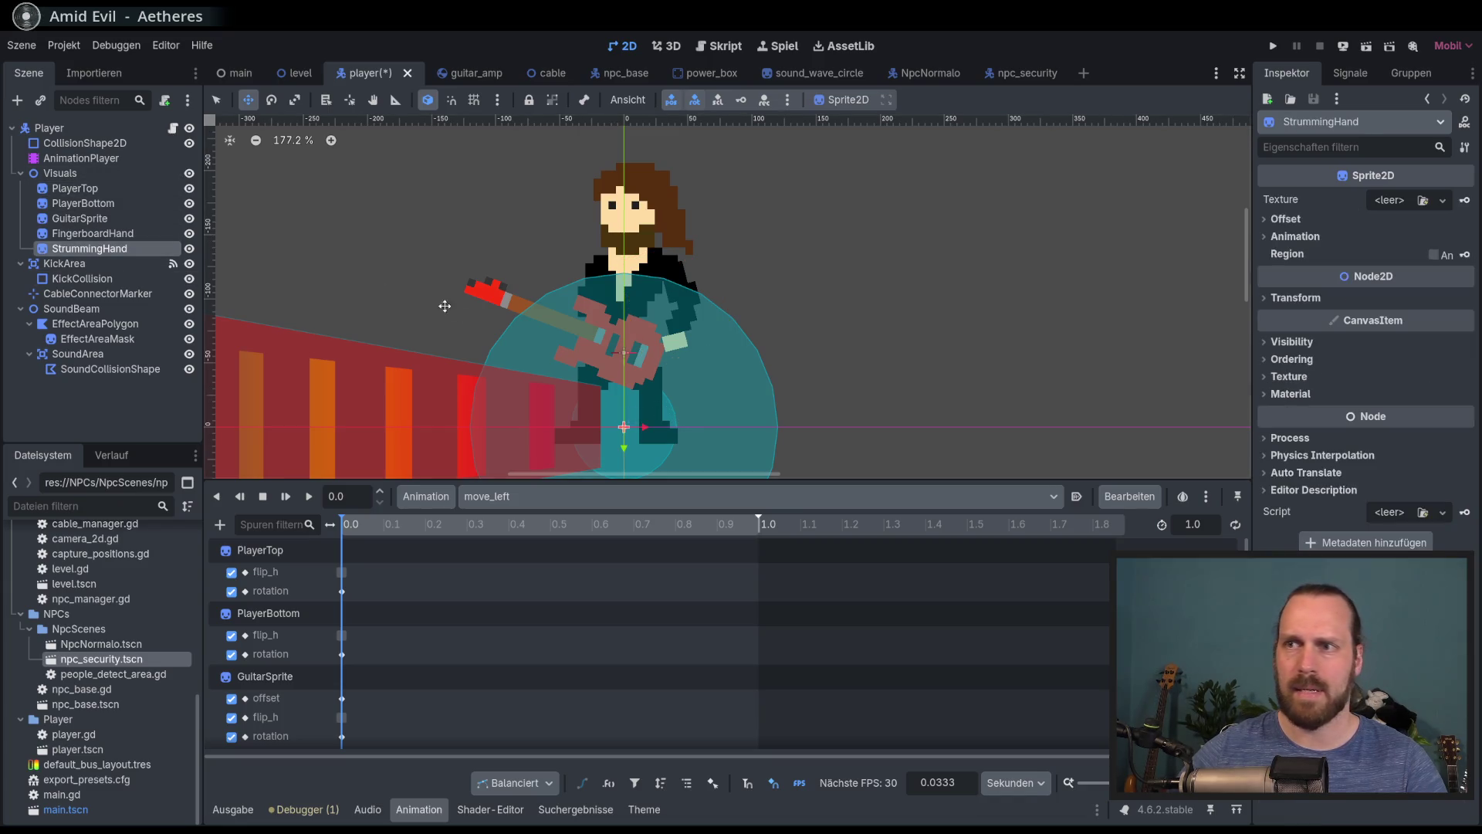
click(1443, 200)
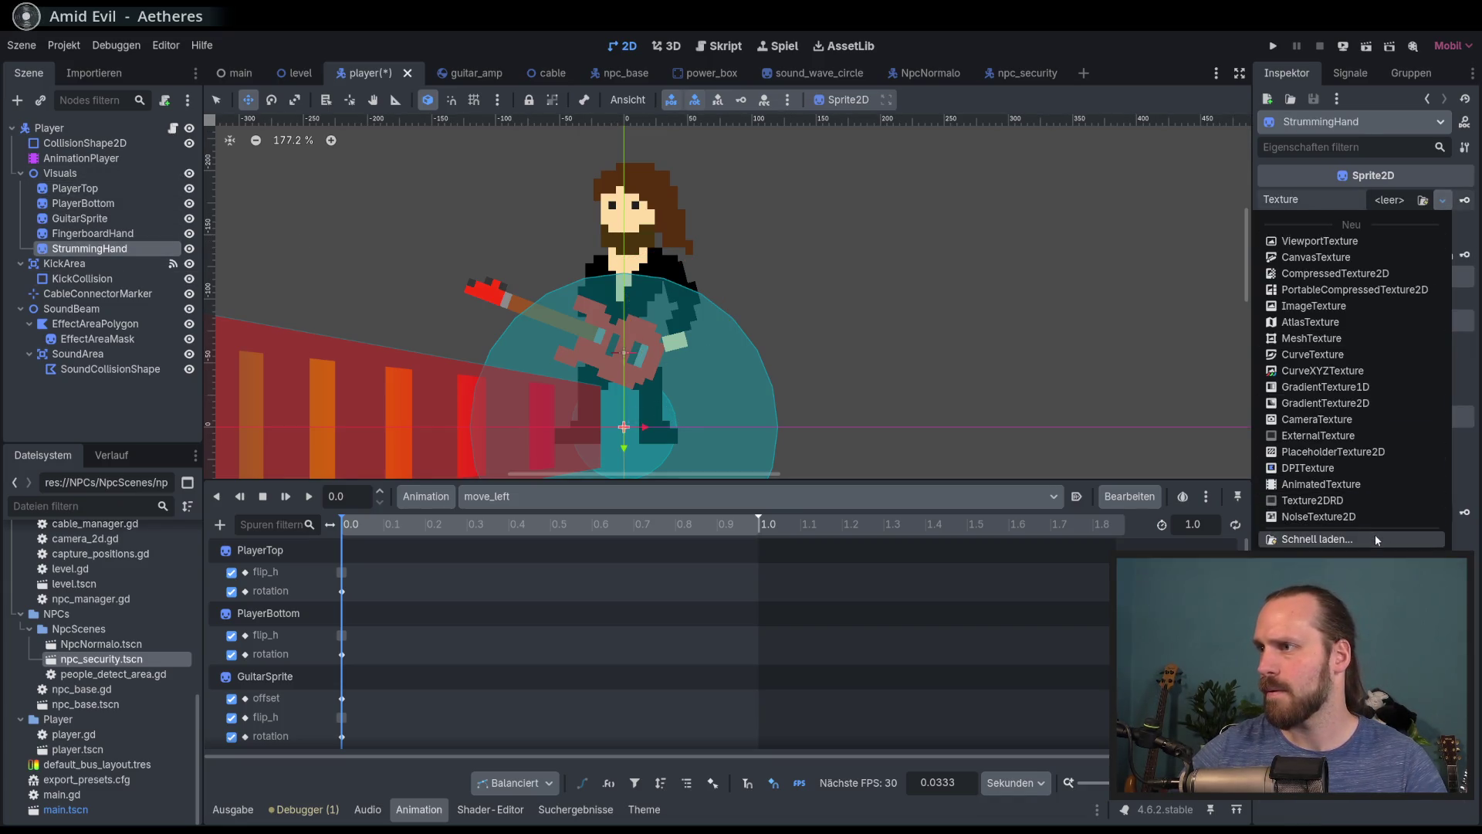
click(1327, 540)
double_click(516, 284)
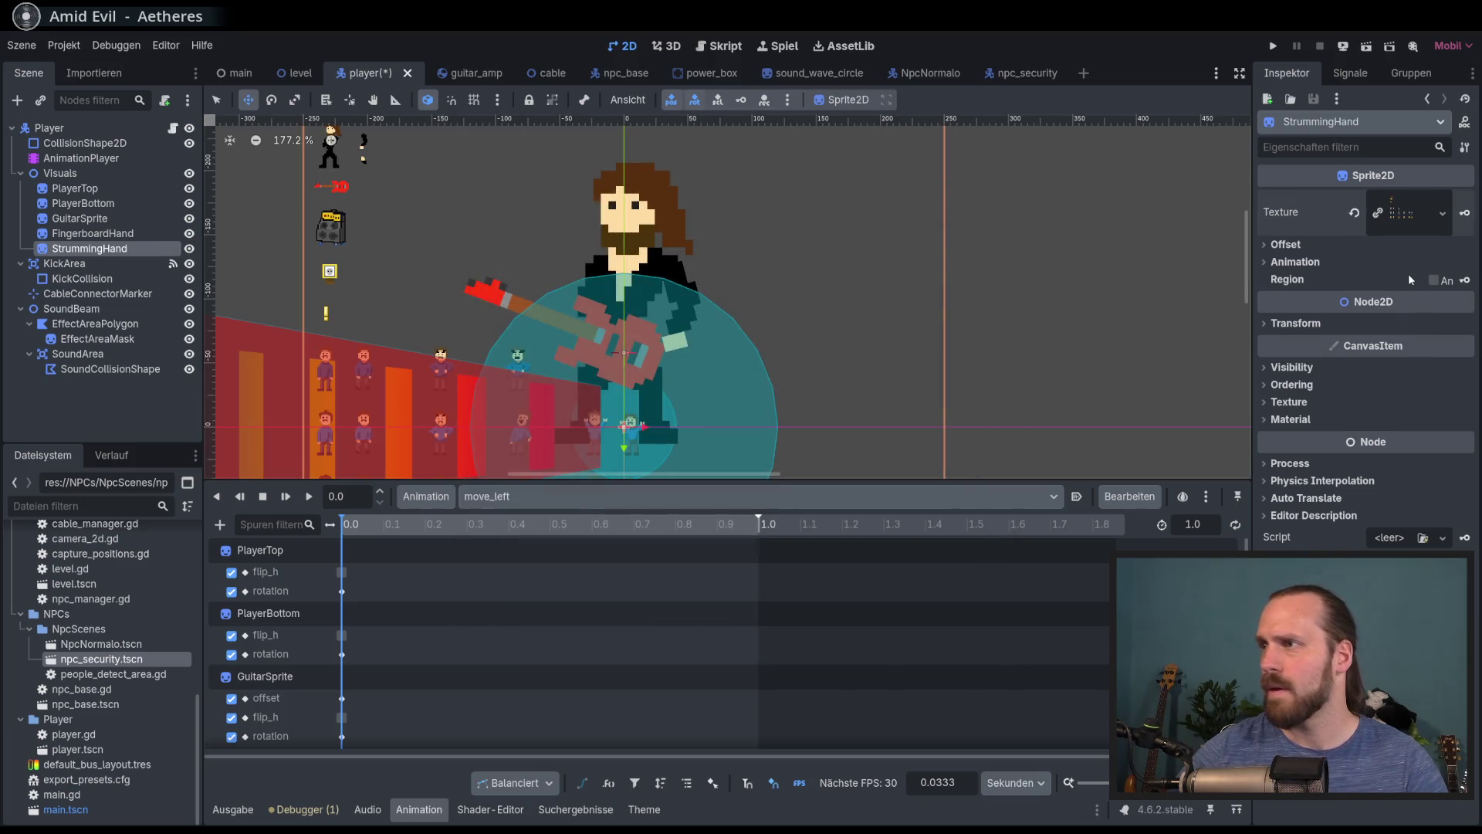
click(1433, 280)
click(1374, 366)
scroll(694, 374, down, 3)
scroll(699, 437, up, 4)
scroll(669, 393, up, 3)
drag(636, 400, 720, 486)
click(740, 623)
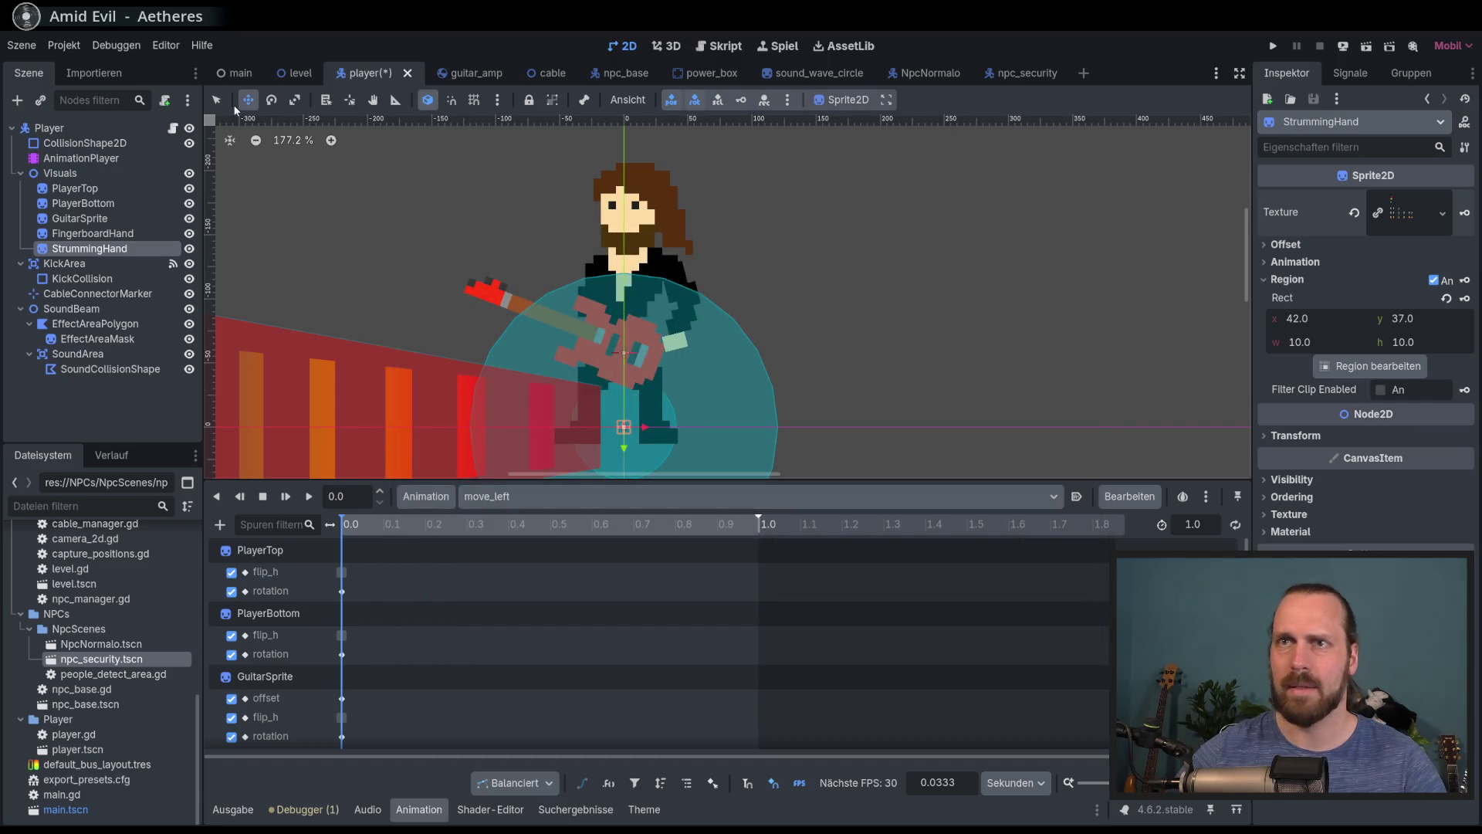
Scale the hand to 6 and position it over the guitar strings at −59, −80
scroll(457, 244, up, 3)
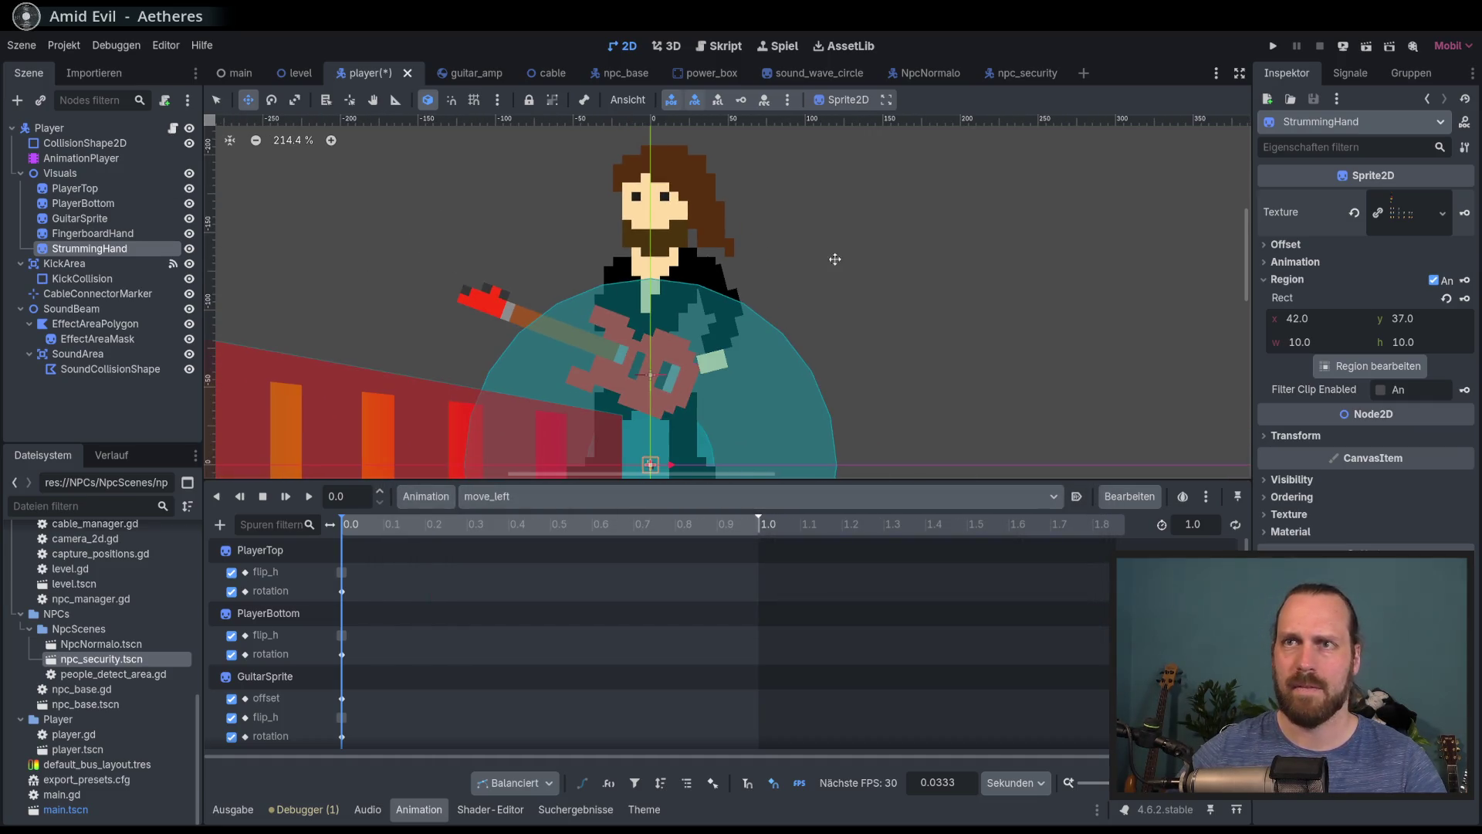
click(1312, 437)
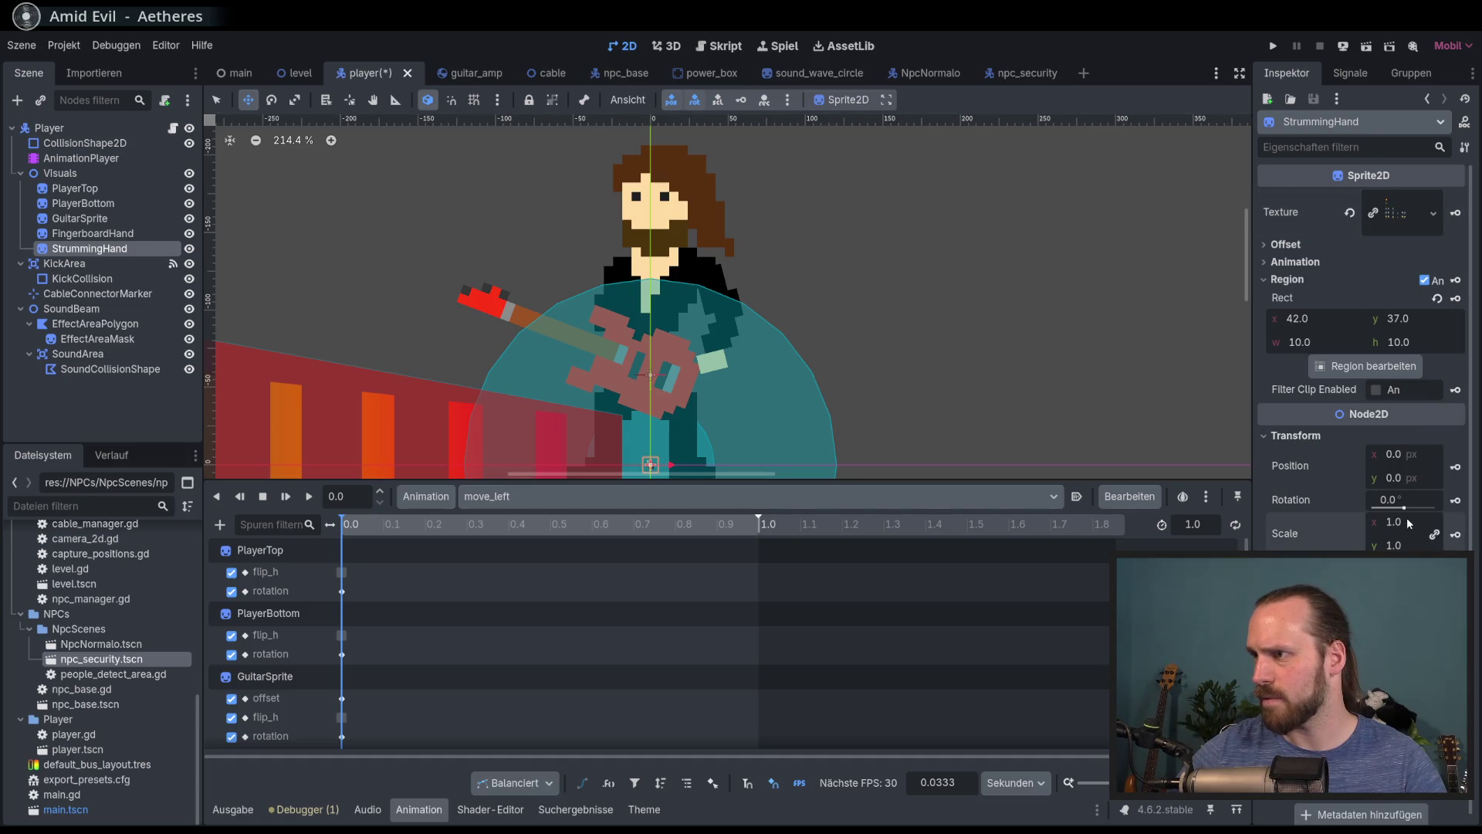
text(6)
key(Return)
mouse_move(924, 307)
mouse_down()
mouse_move(546, 271)
mouse_move(503, 165)
mouse_move(457, 176)
mouse_move(487, 201)
mouse_up()
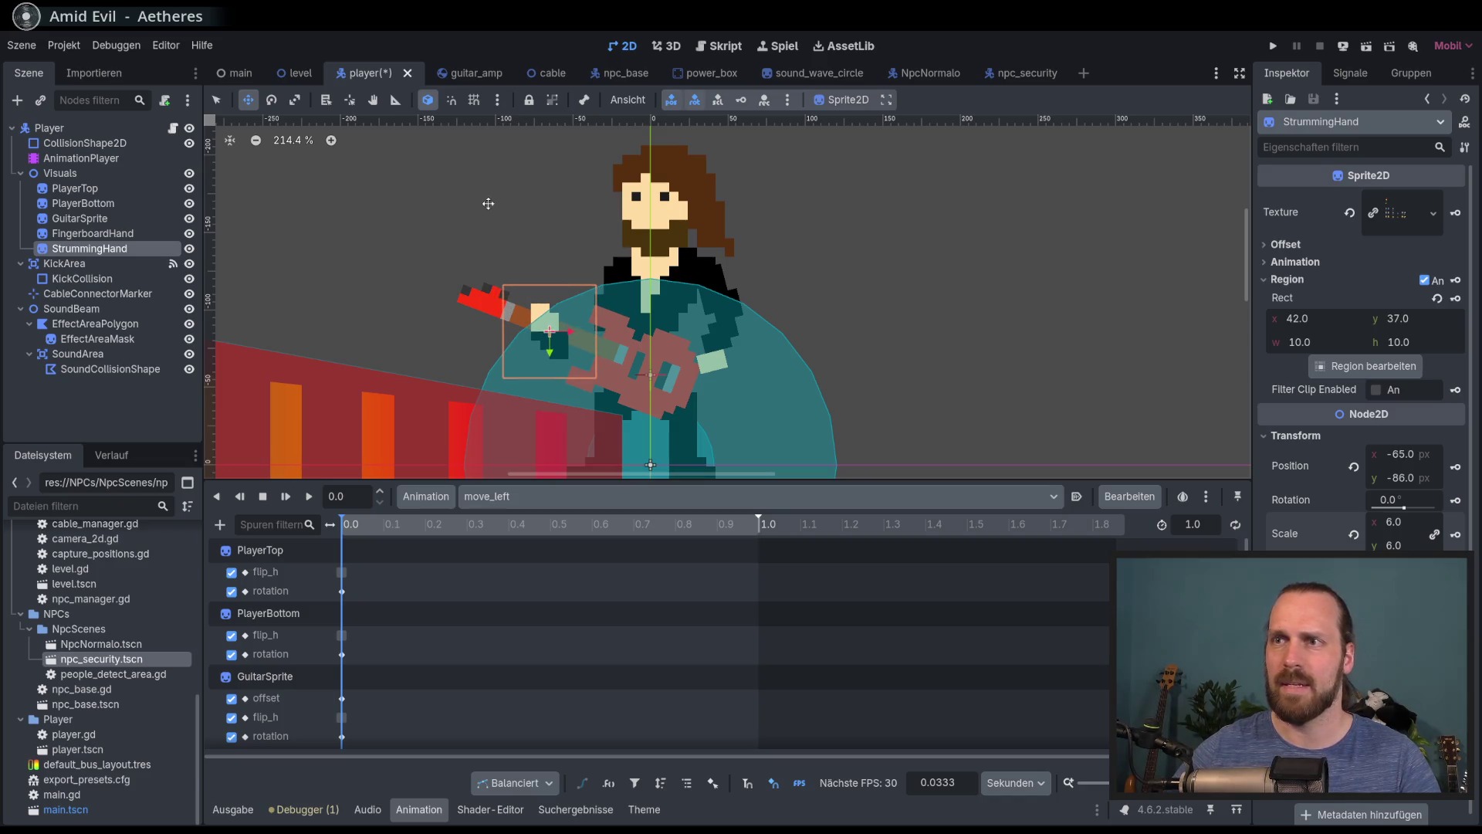
scroll(505, 237, up, 2)
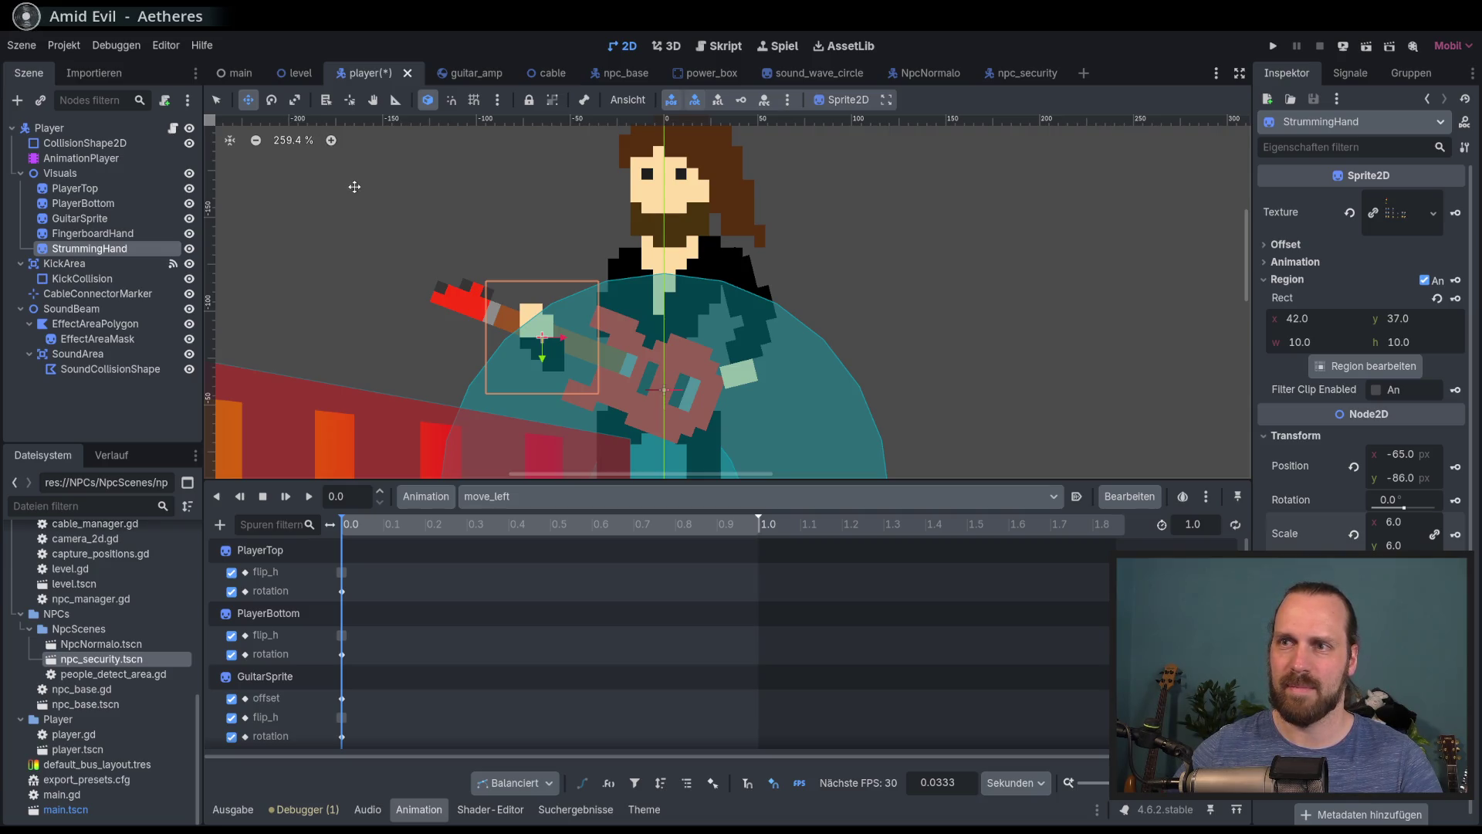
drag(401, 285, 410, 295)
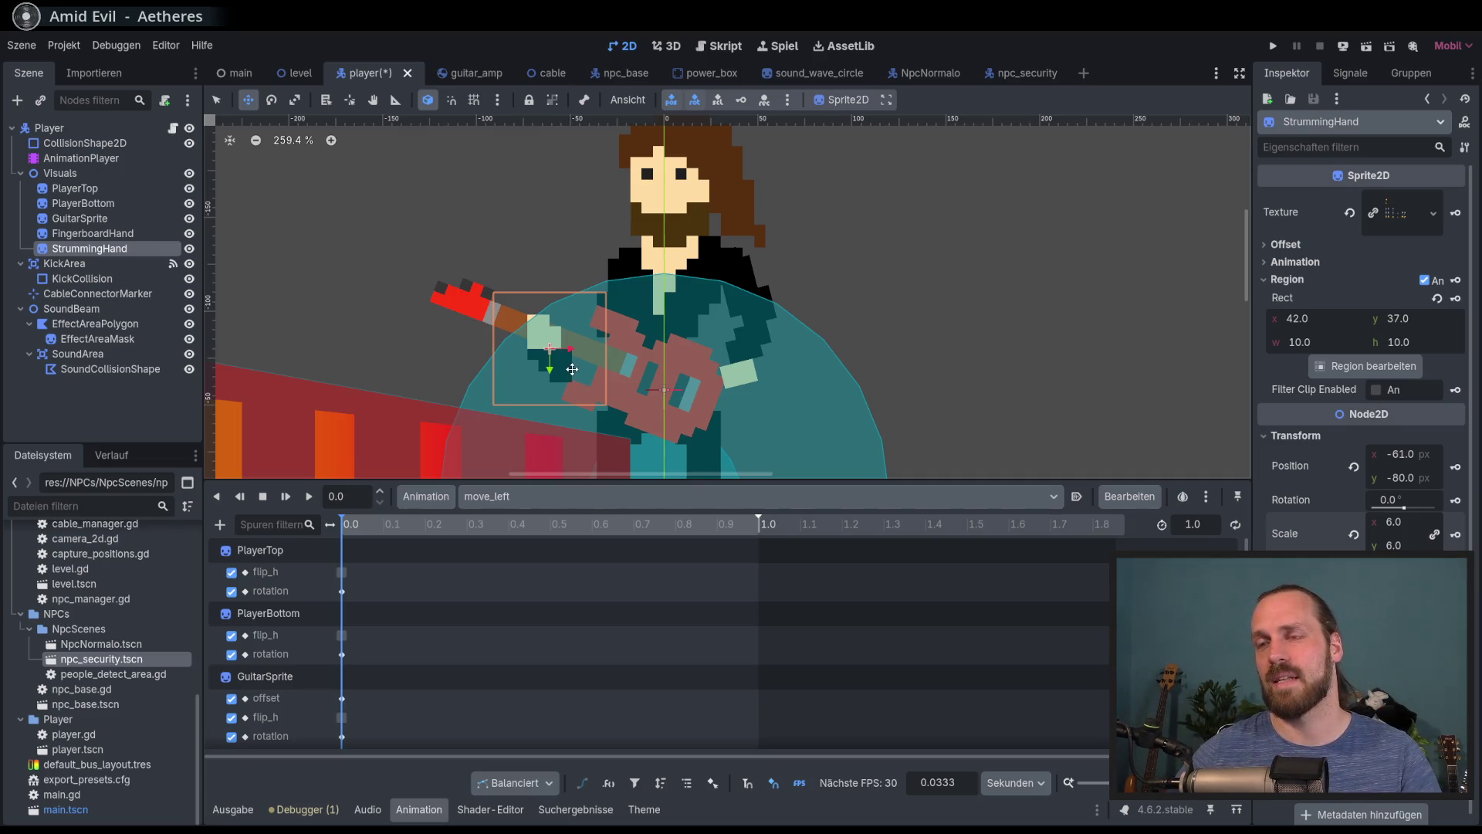
drag(550, 353, 554, 356)
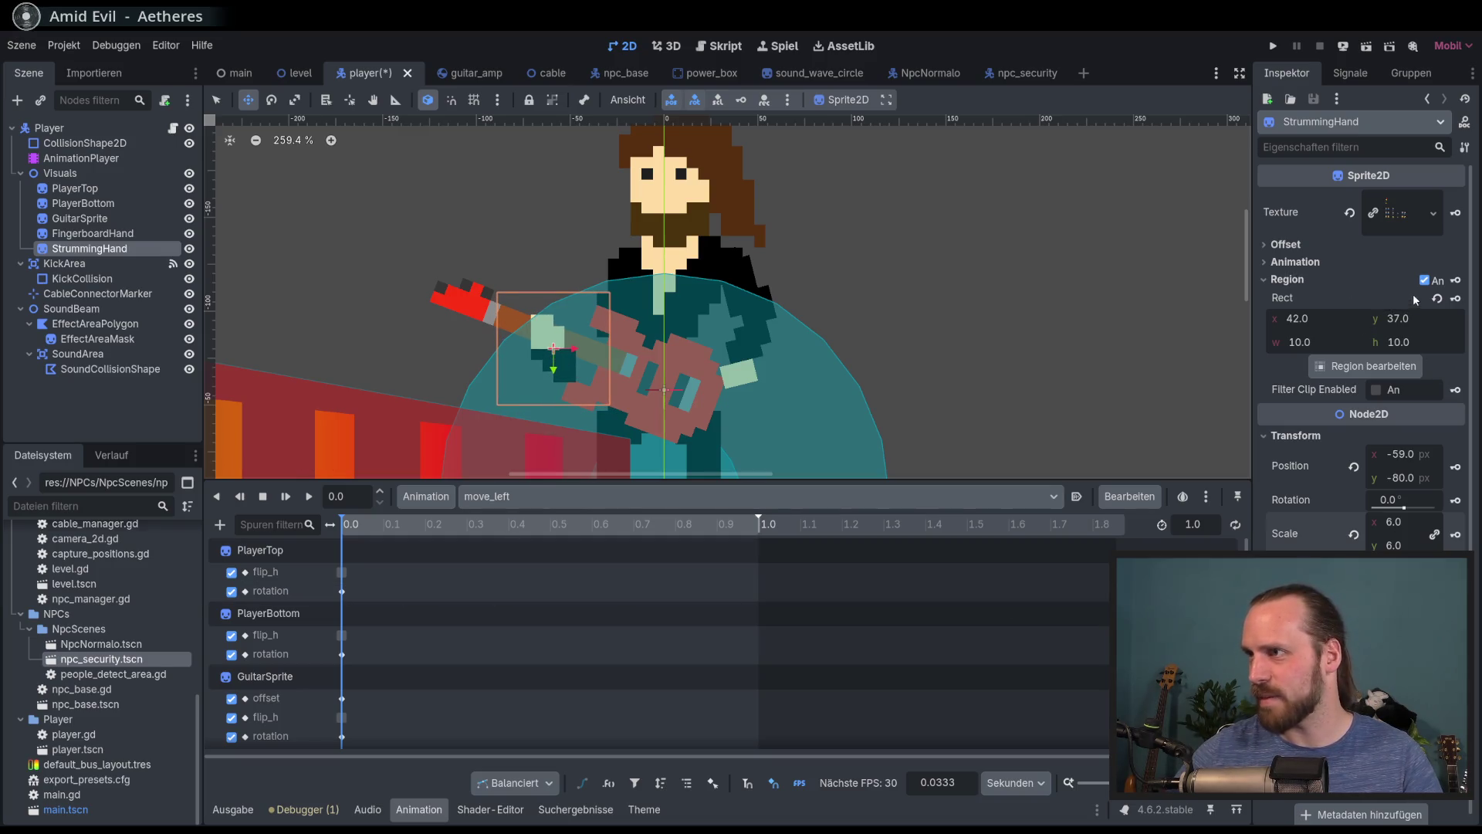
click(1335, 245)
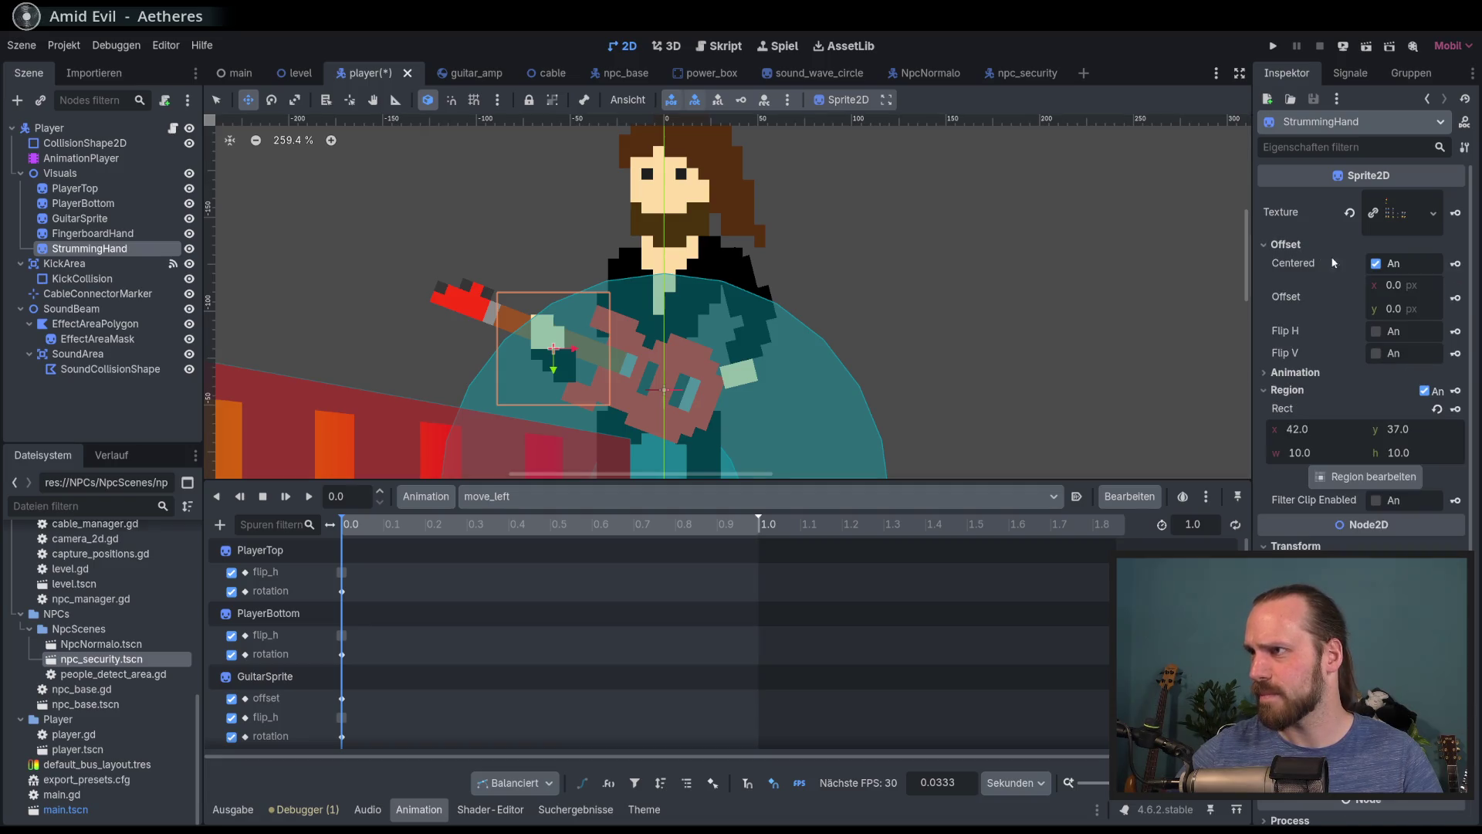
Key the strumming hand's position and rotation in move_left
click(1455, 334)
click(824, 474)
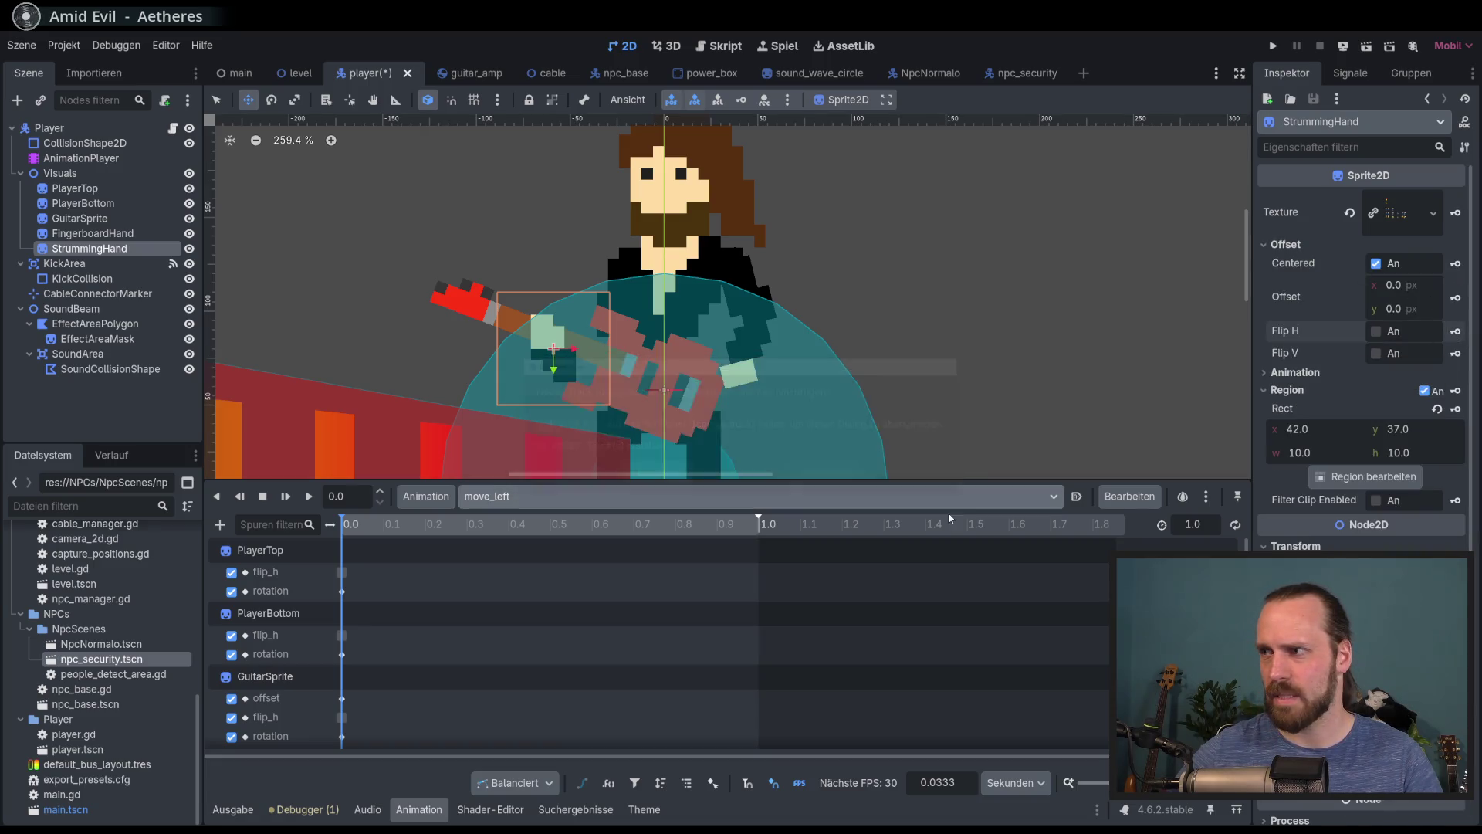
click(509, 496)
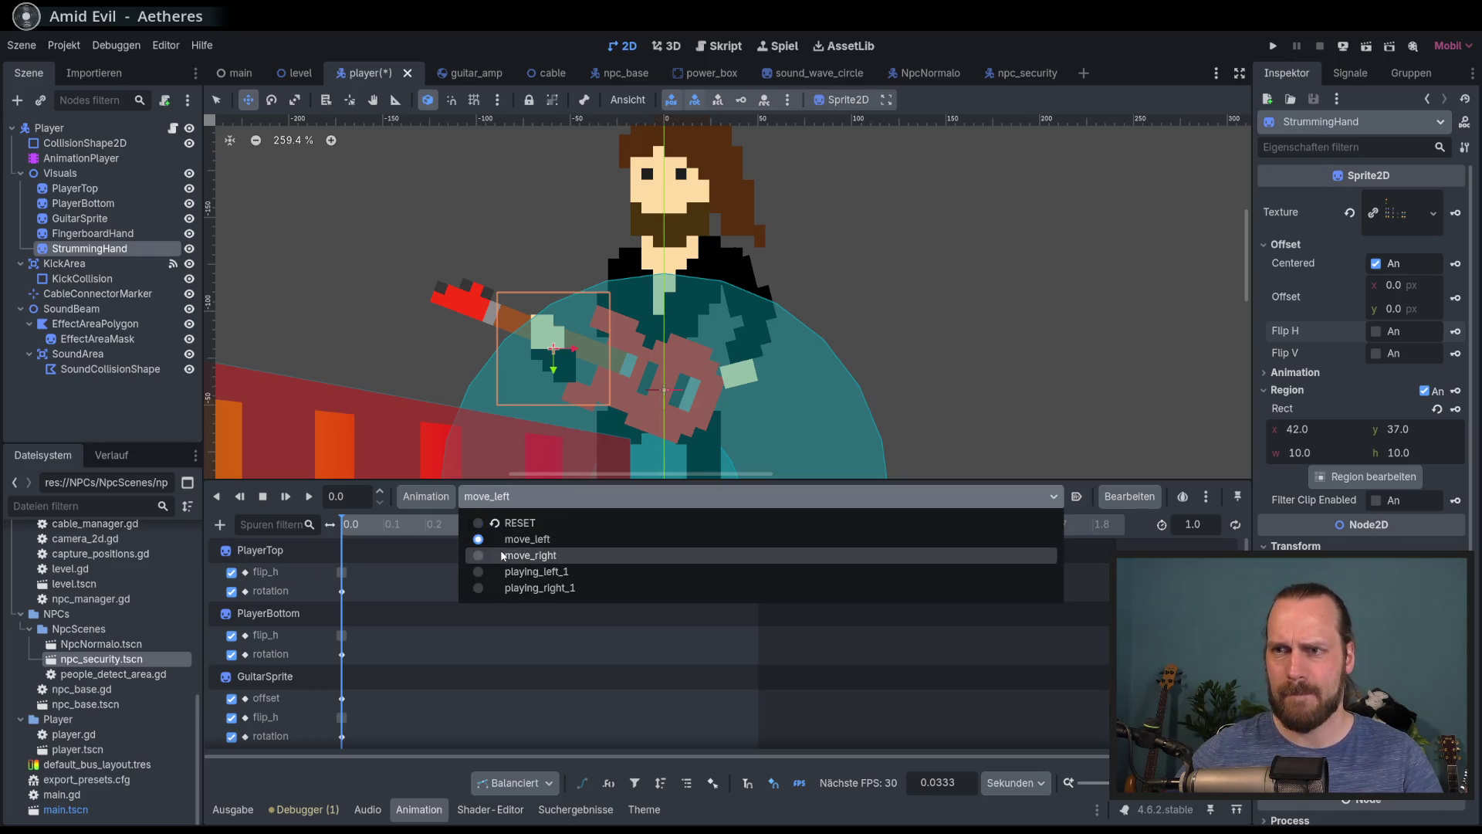
click(1380, 371)
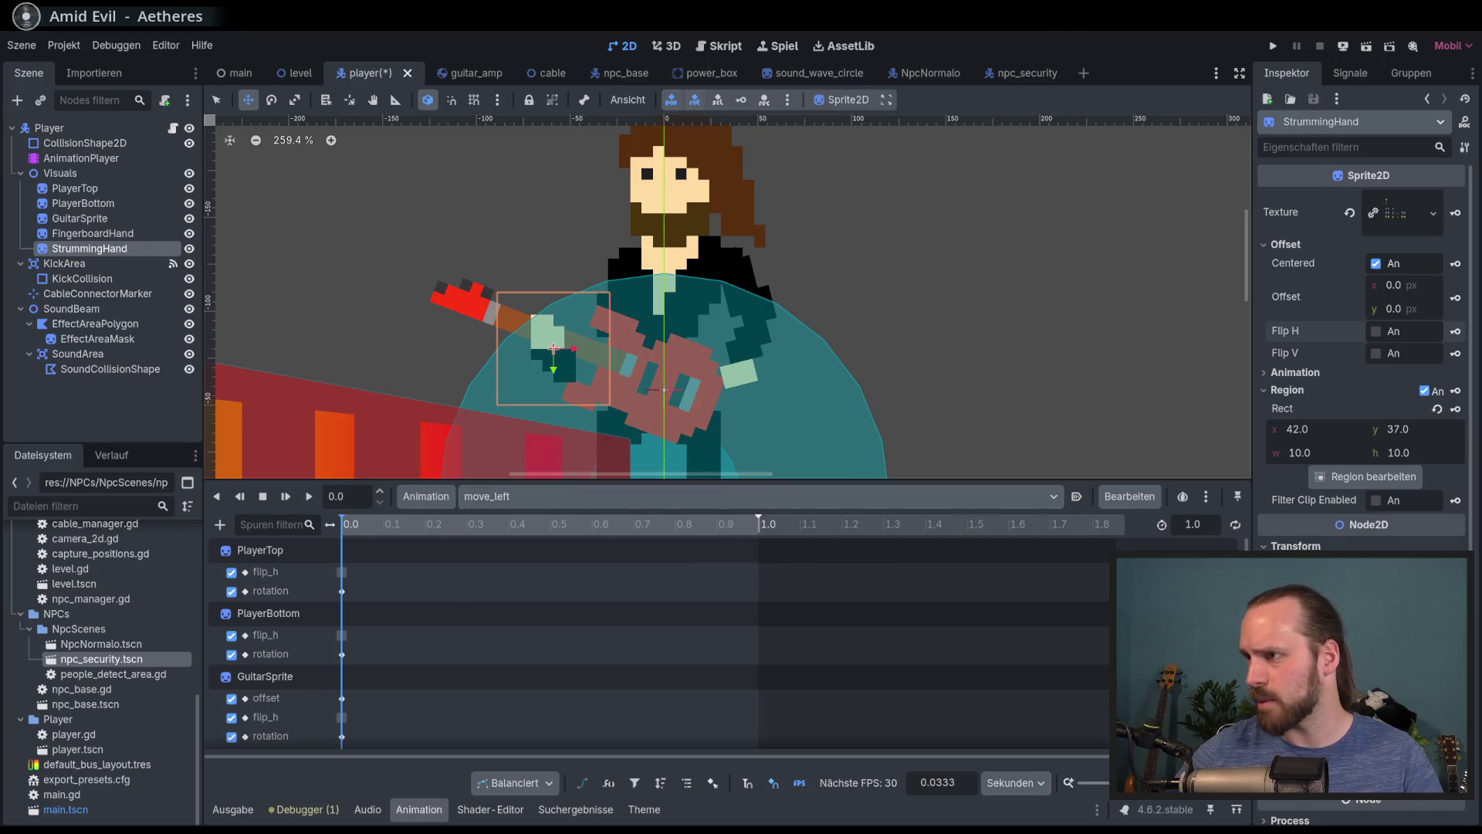
key(k)
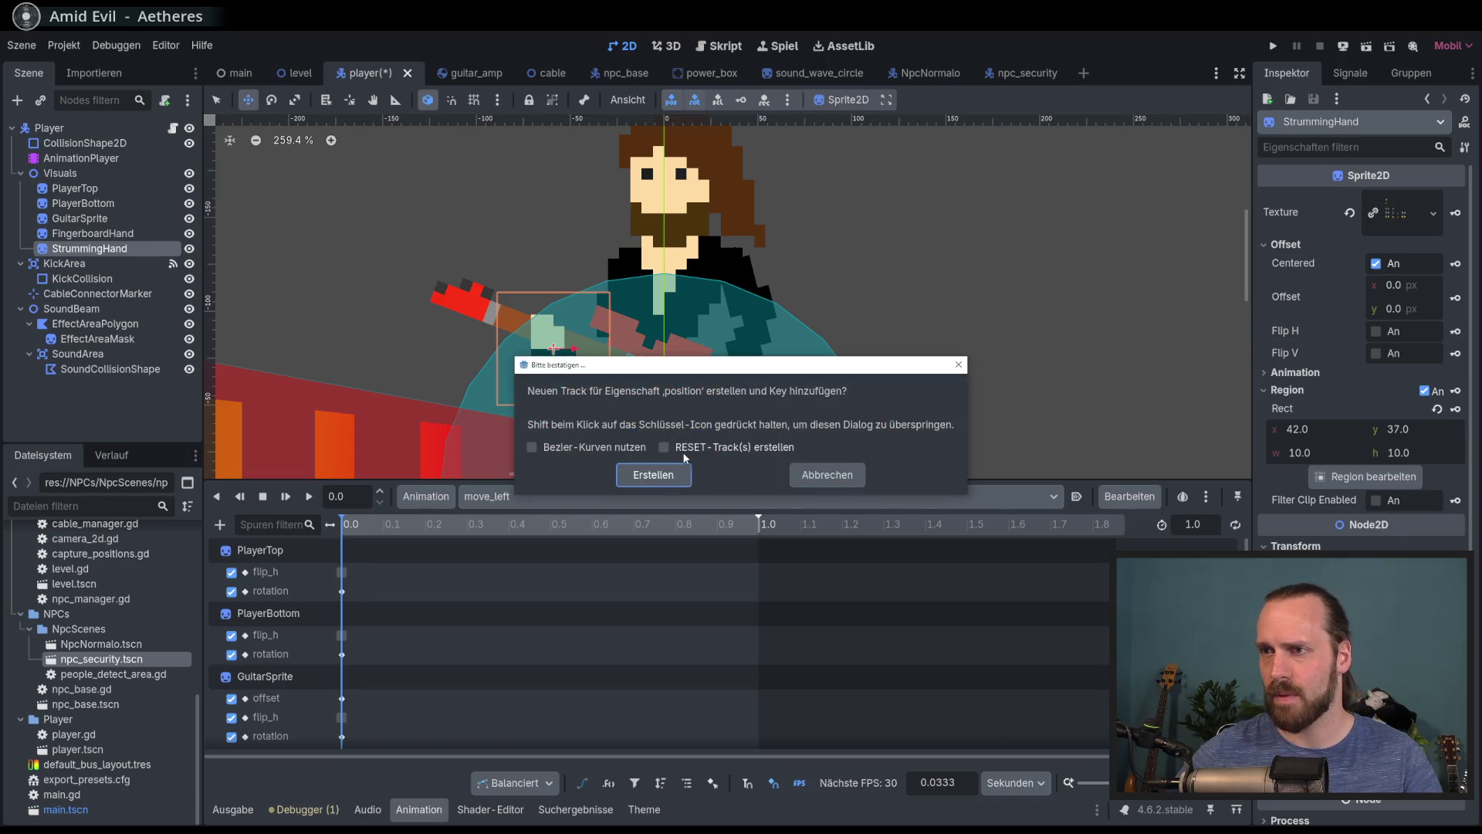
click(674, 479)
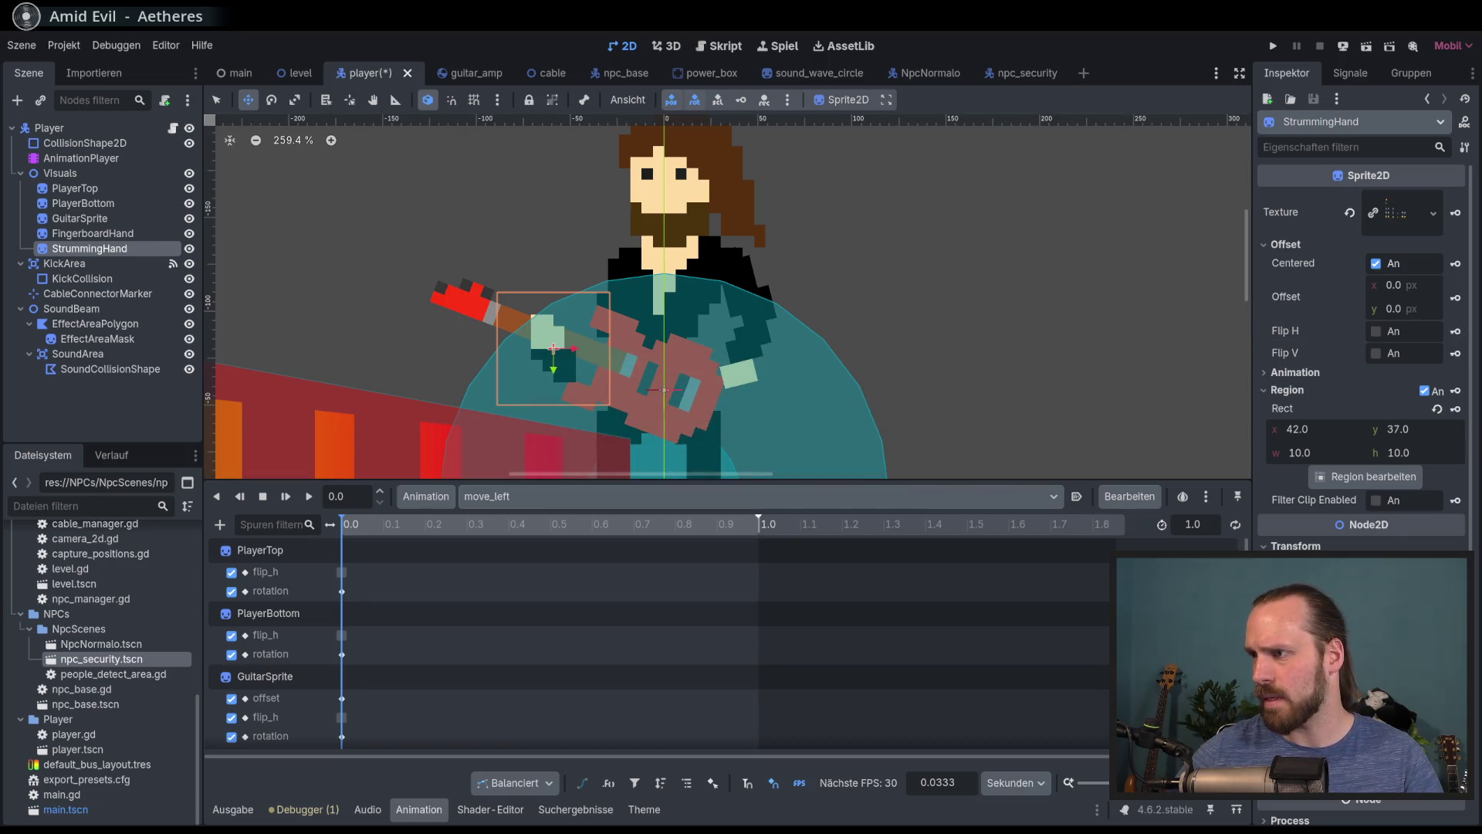
key(k)
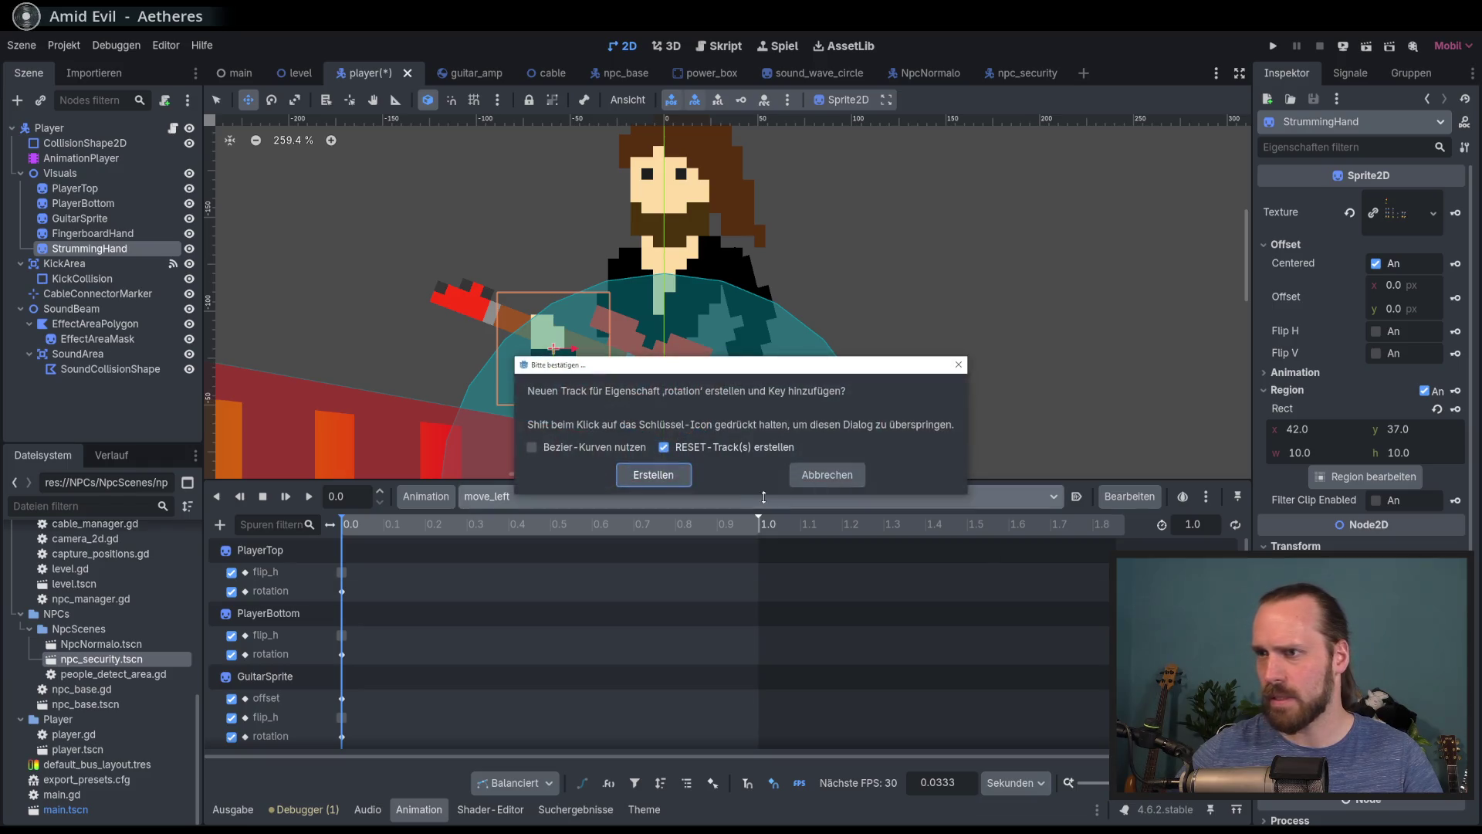
click(668, 479)
In move_right, flip the hand horizontally and key its flip_h, position and rotation
click(447, 530)
click(548, 497)
click(551, 557)
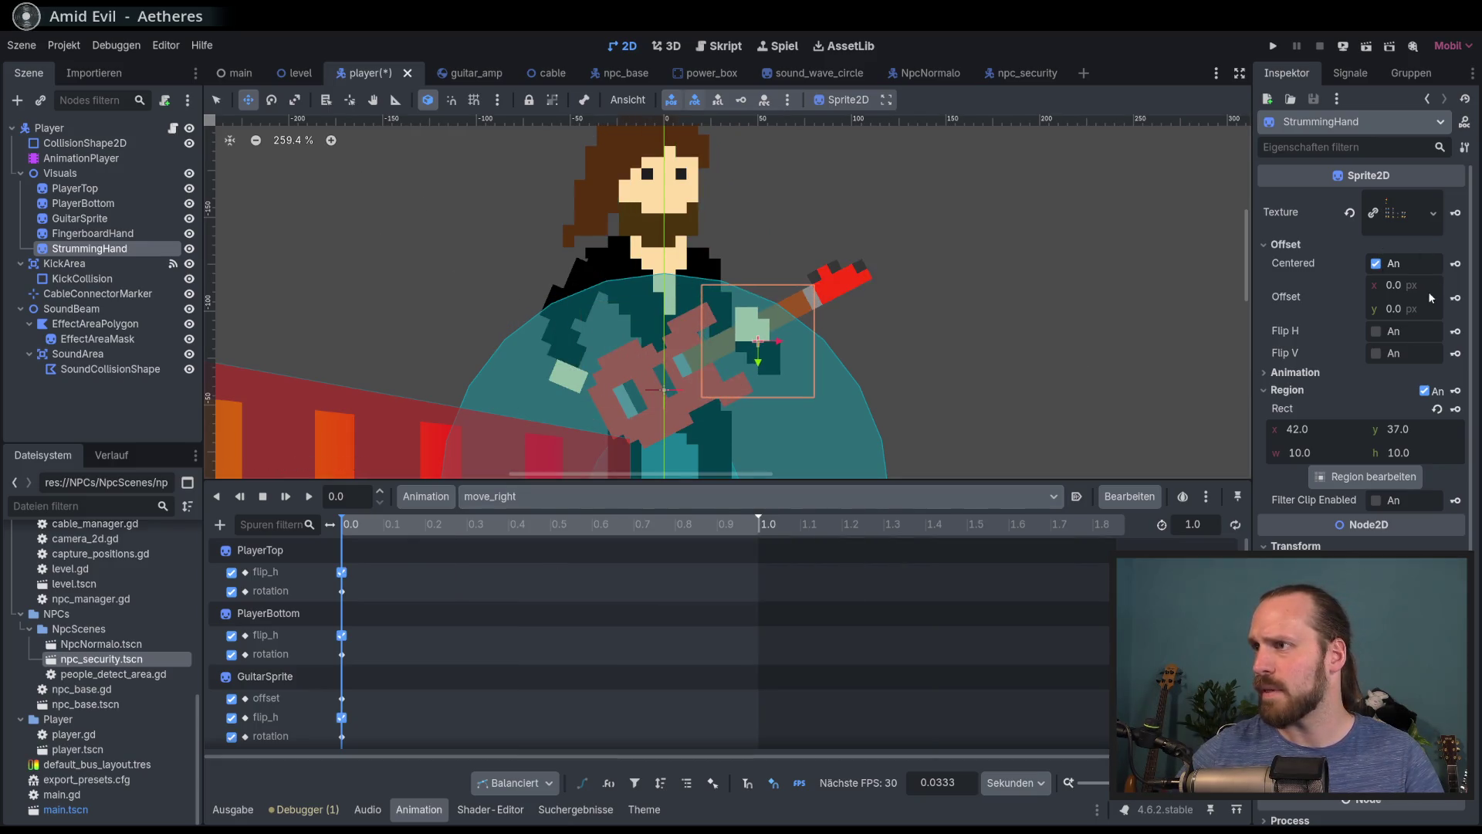
click(1425, 333)
click(1455, 332)
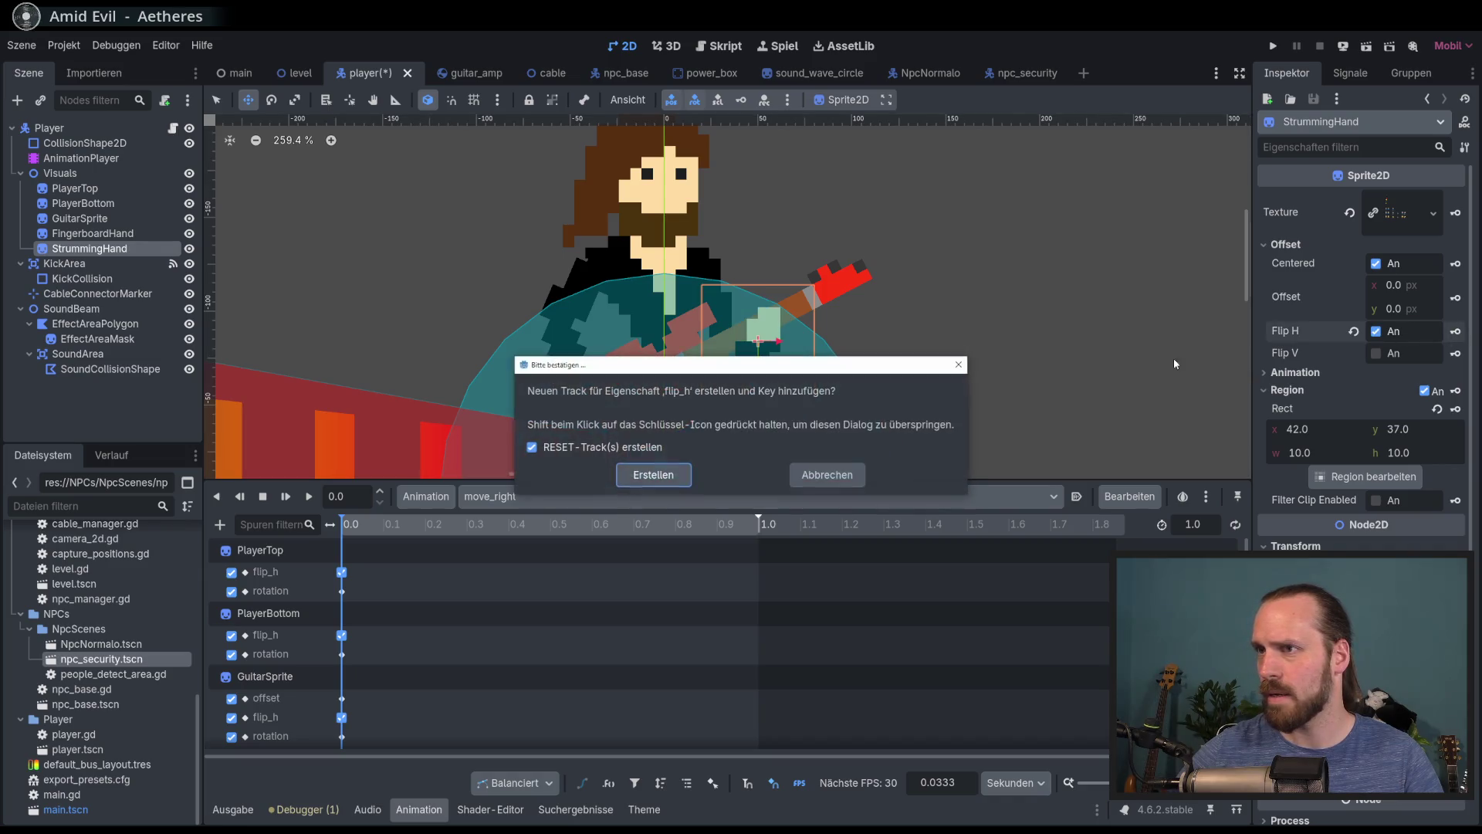
click(653, 474)
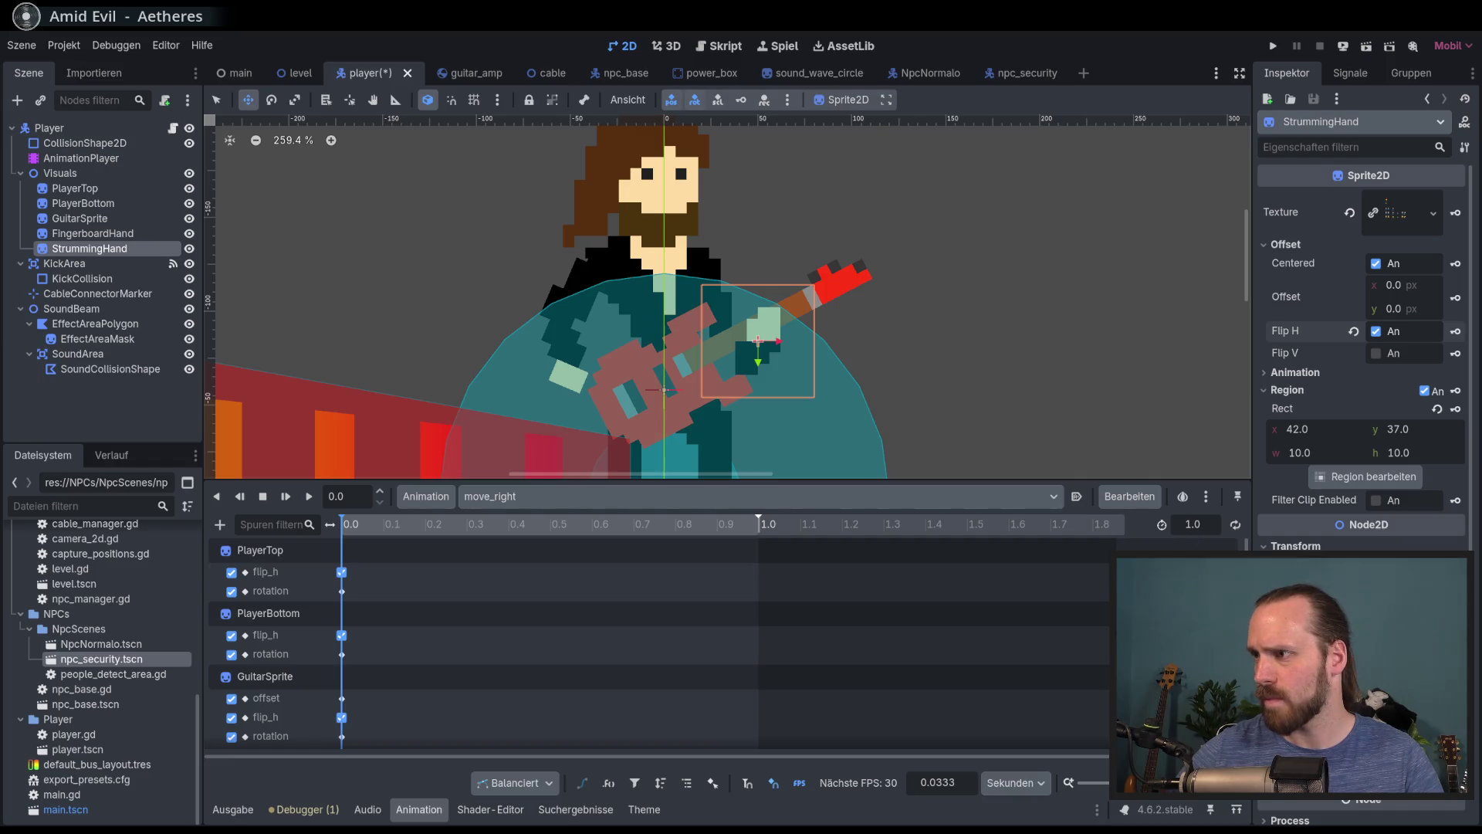
key(k)
key(Return)
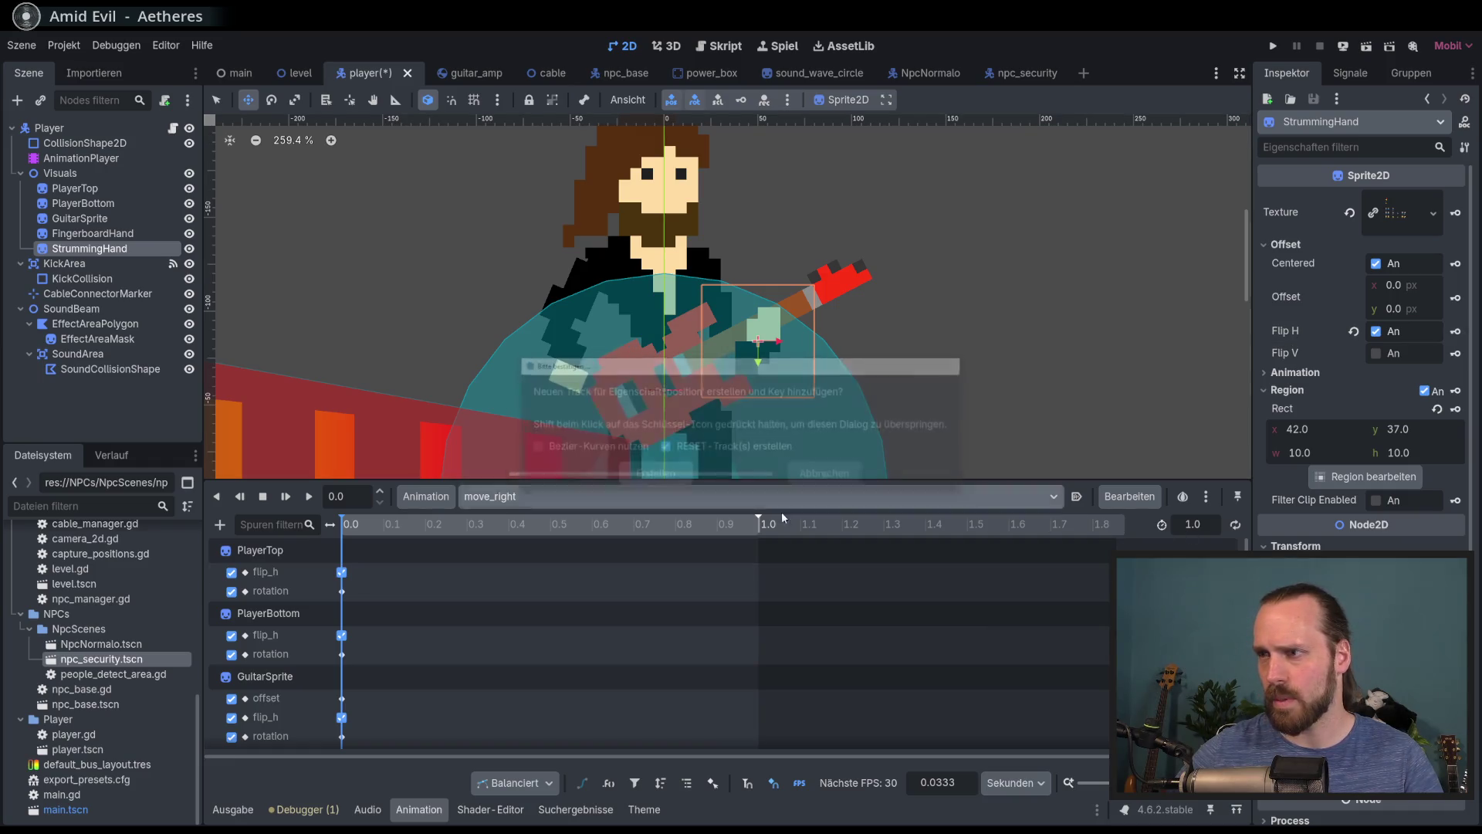
key(k)
click(652, 475)
click(478, 503)
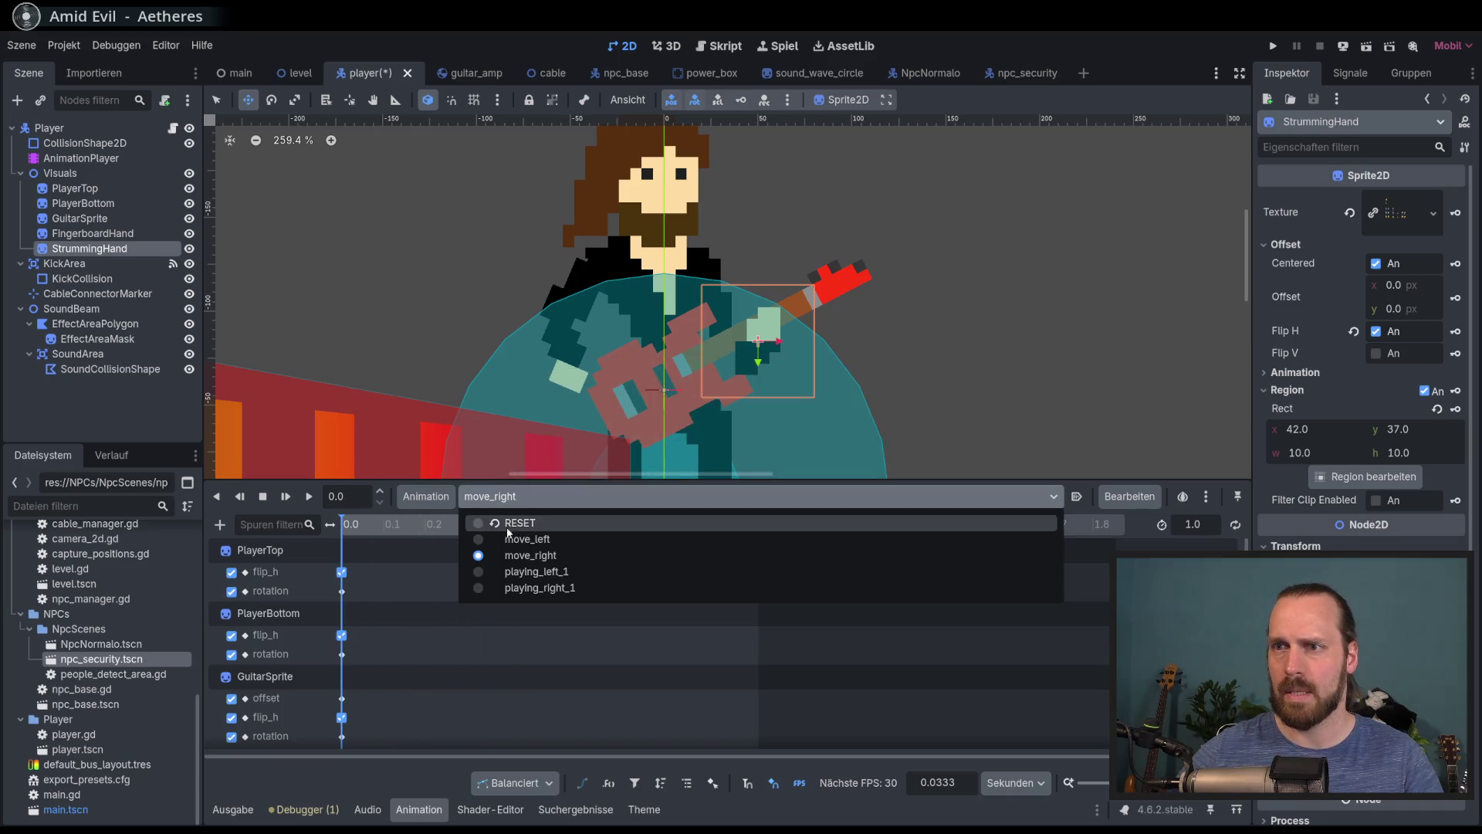
Compare move_left and move_right with playing_left_1, ending on playing_left_1
click(508, 546)
click(550, 506)
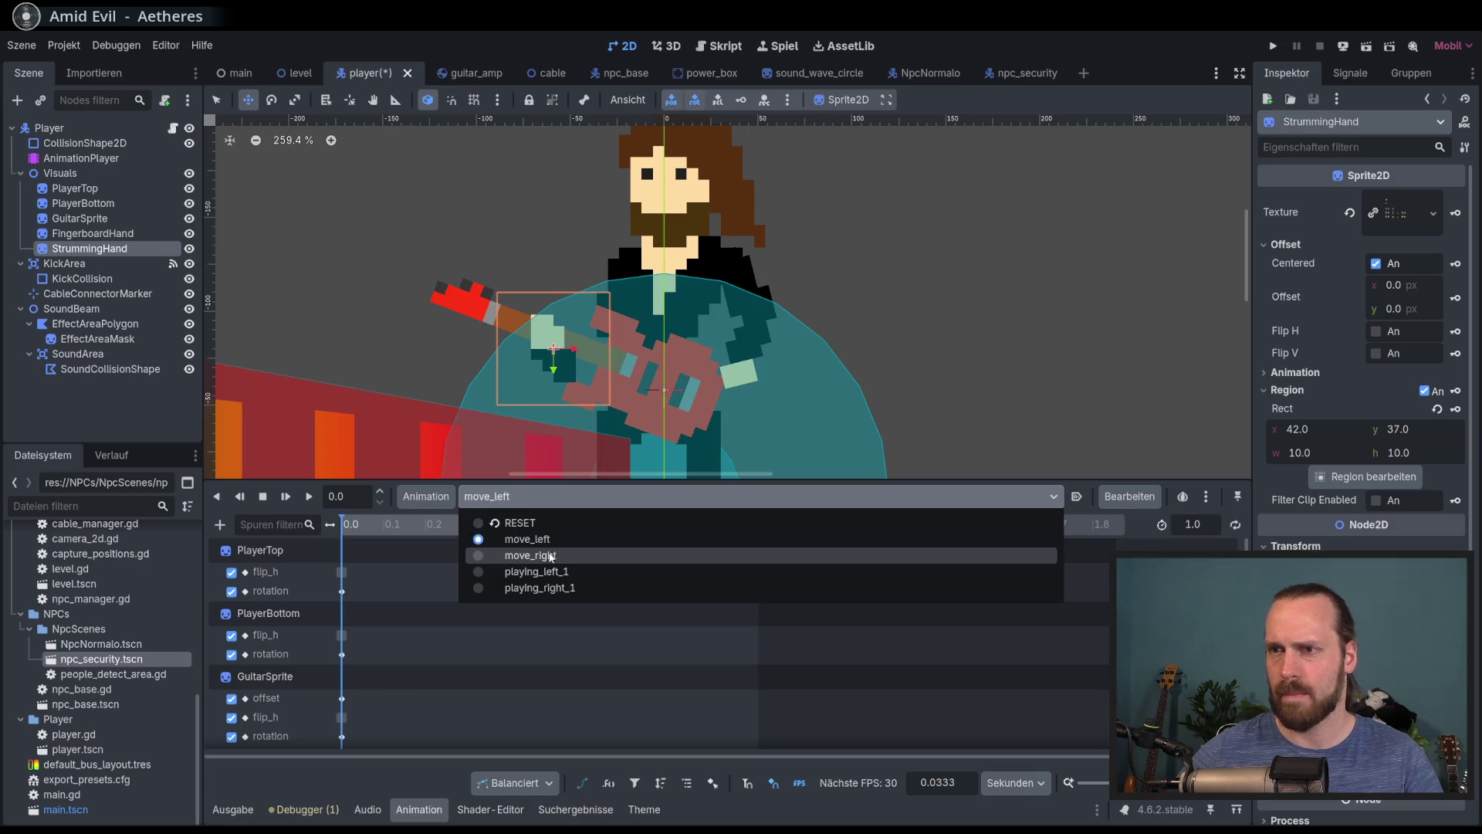
click(552, 555)
click(591, 499)
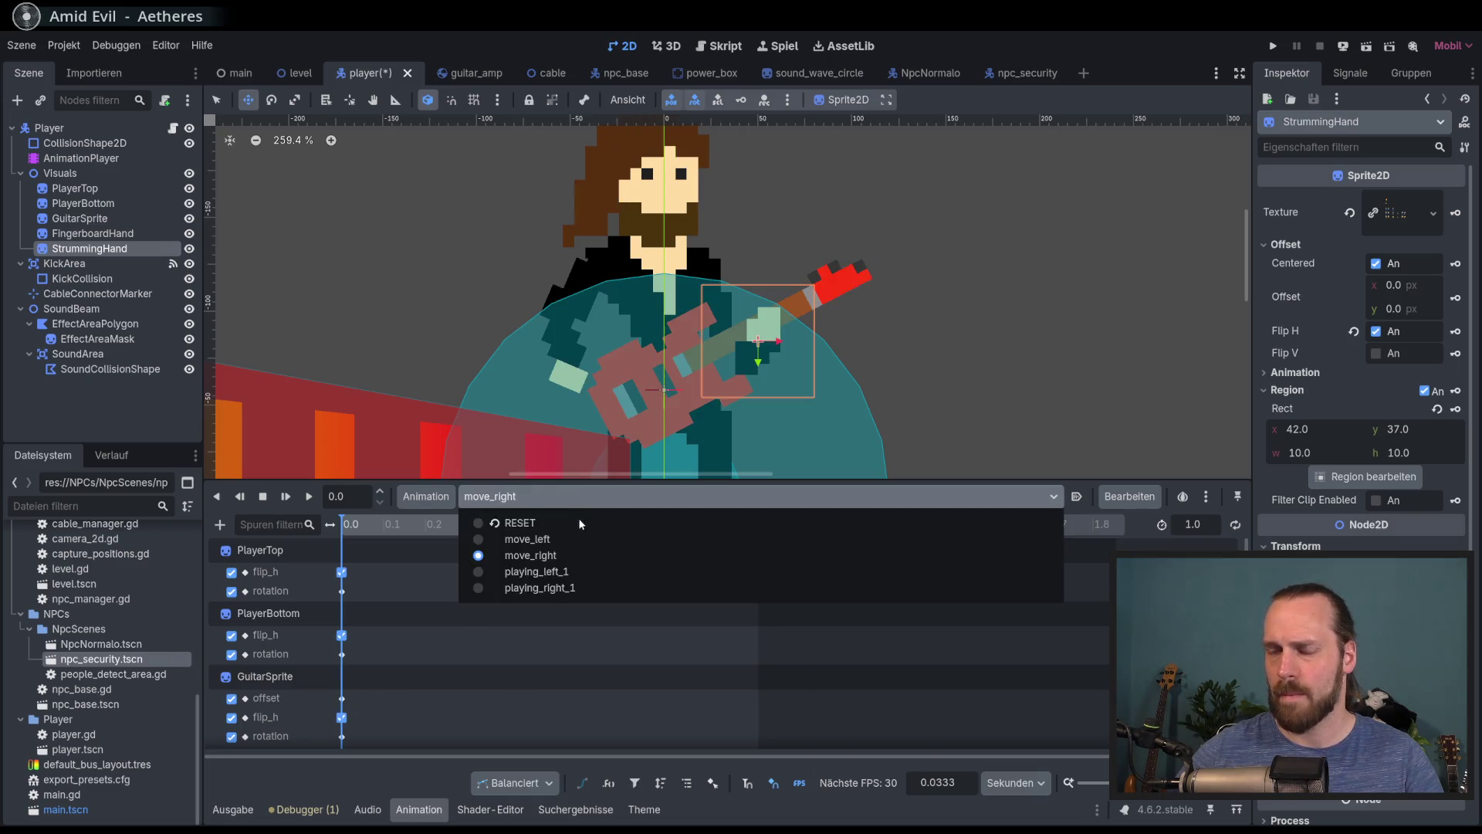
click(579, 577)
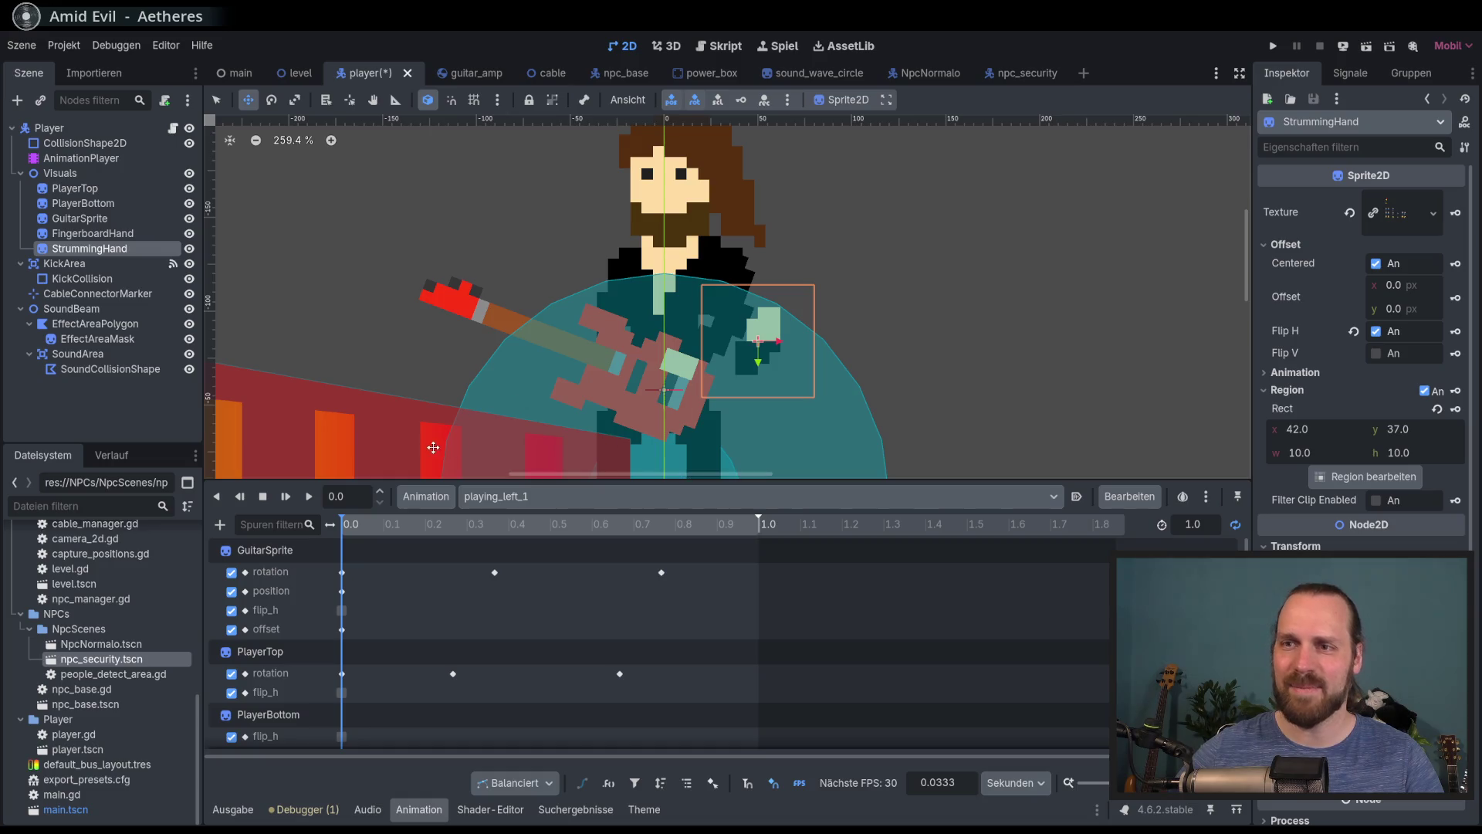
click(696, 508)
click(622, 535)
click(595, 498)
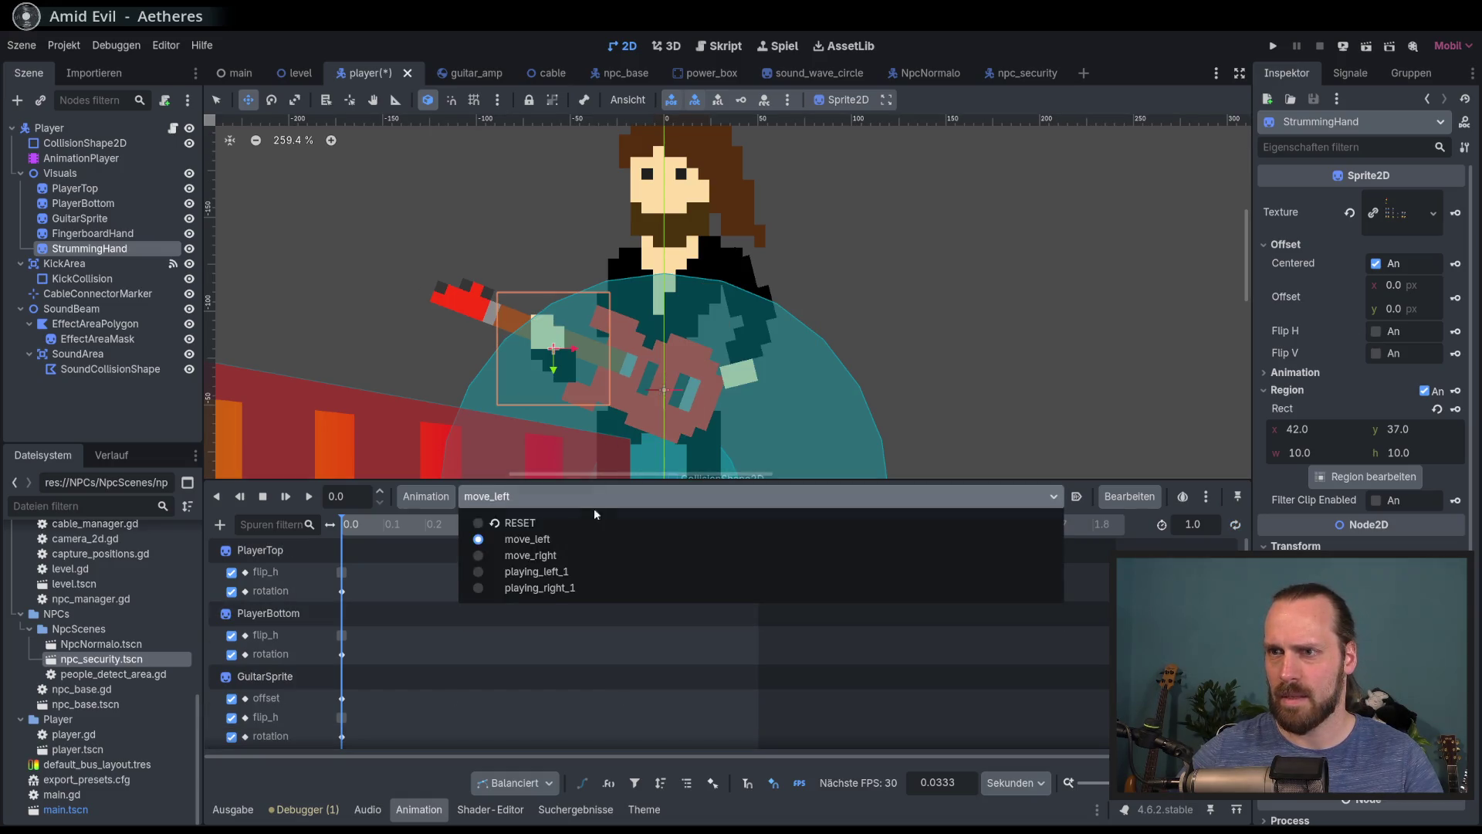
click(584, 573)
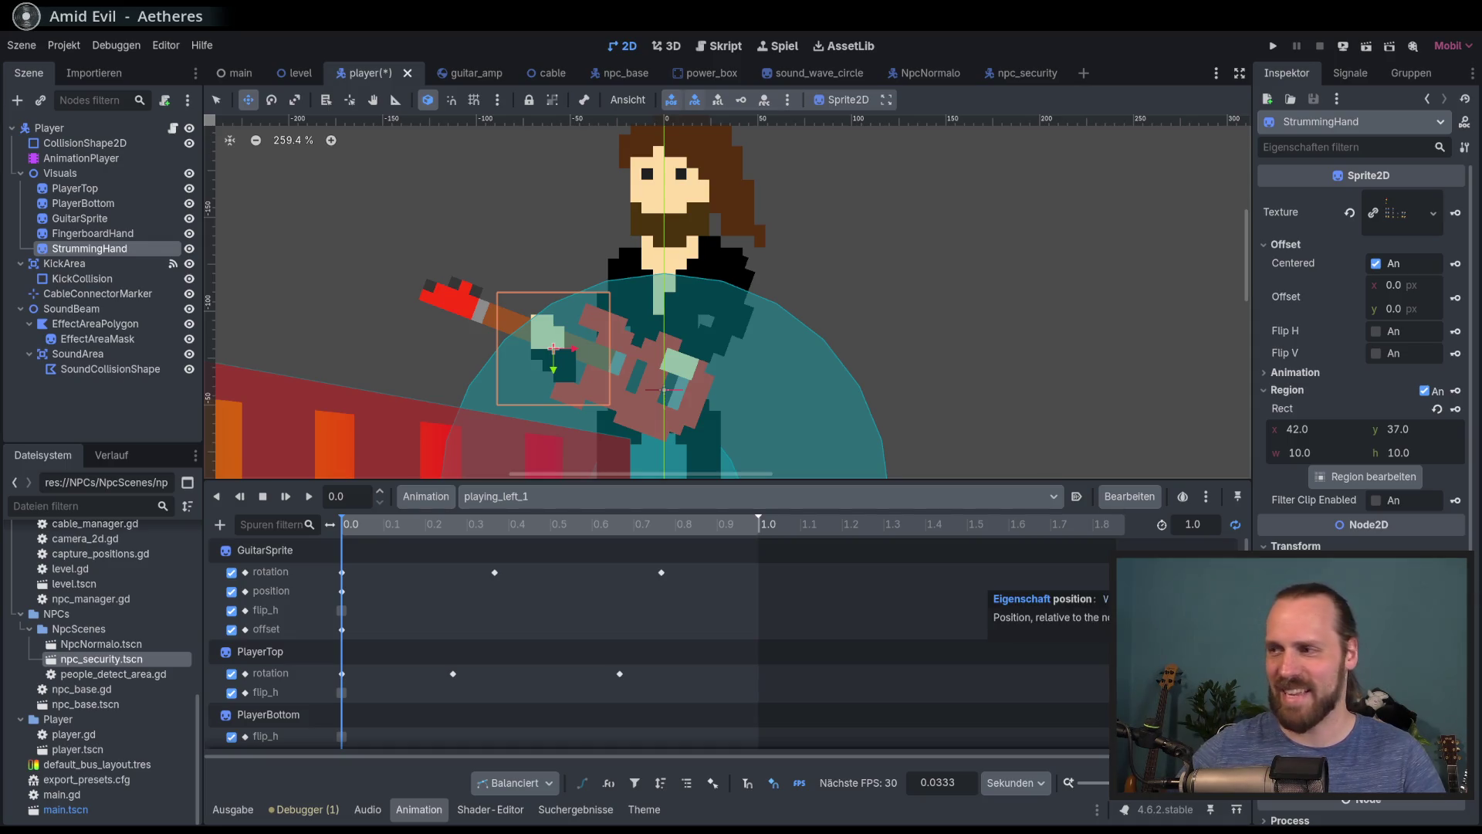
Key the hand's starting position, then raise and rotate it along the neck around 0.28 s
click(1456, 335)
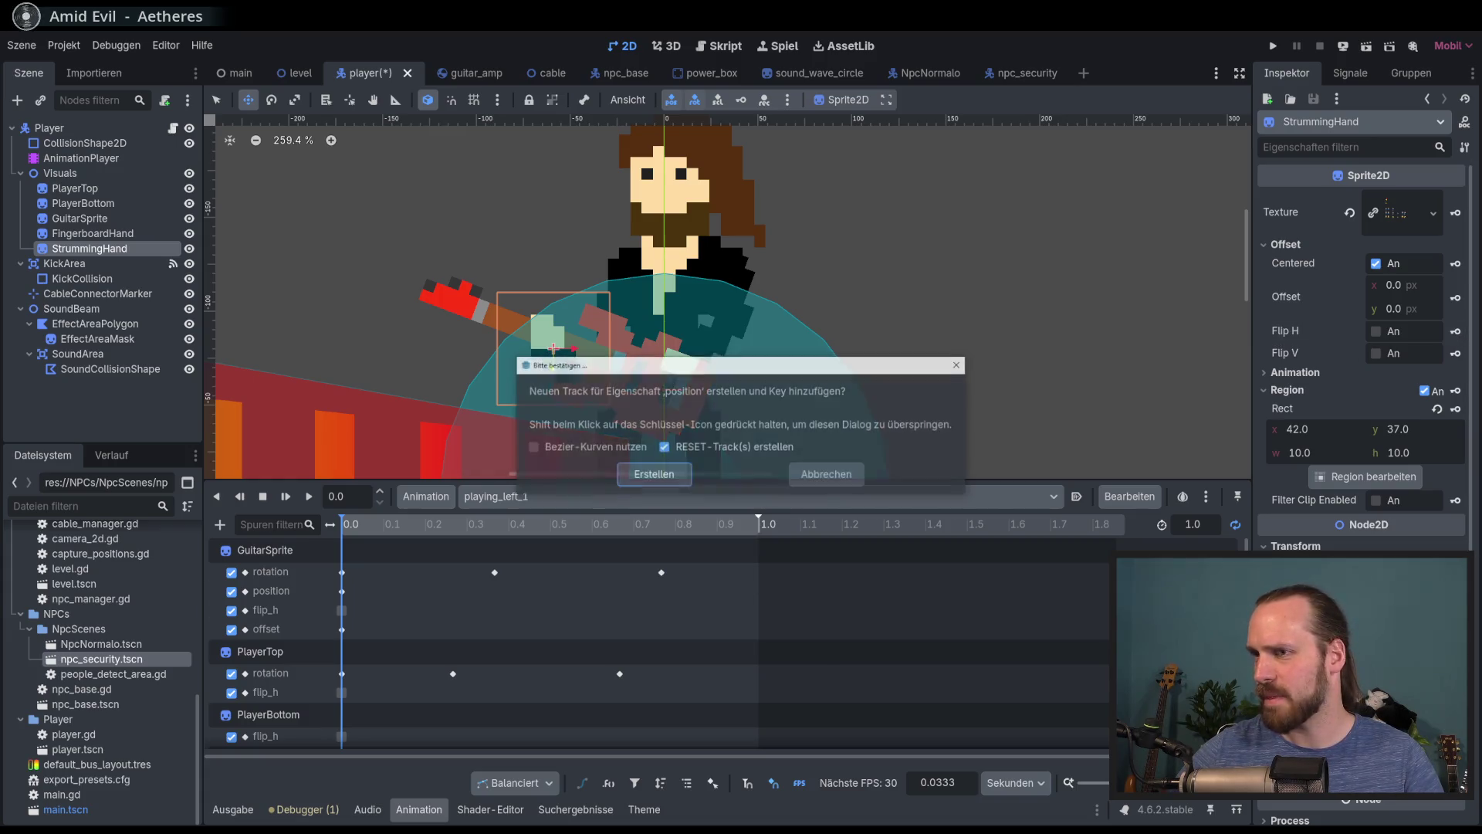
key(Return)
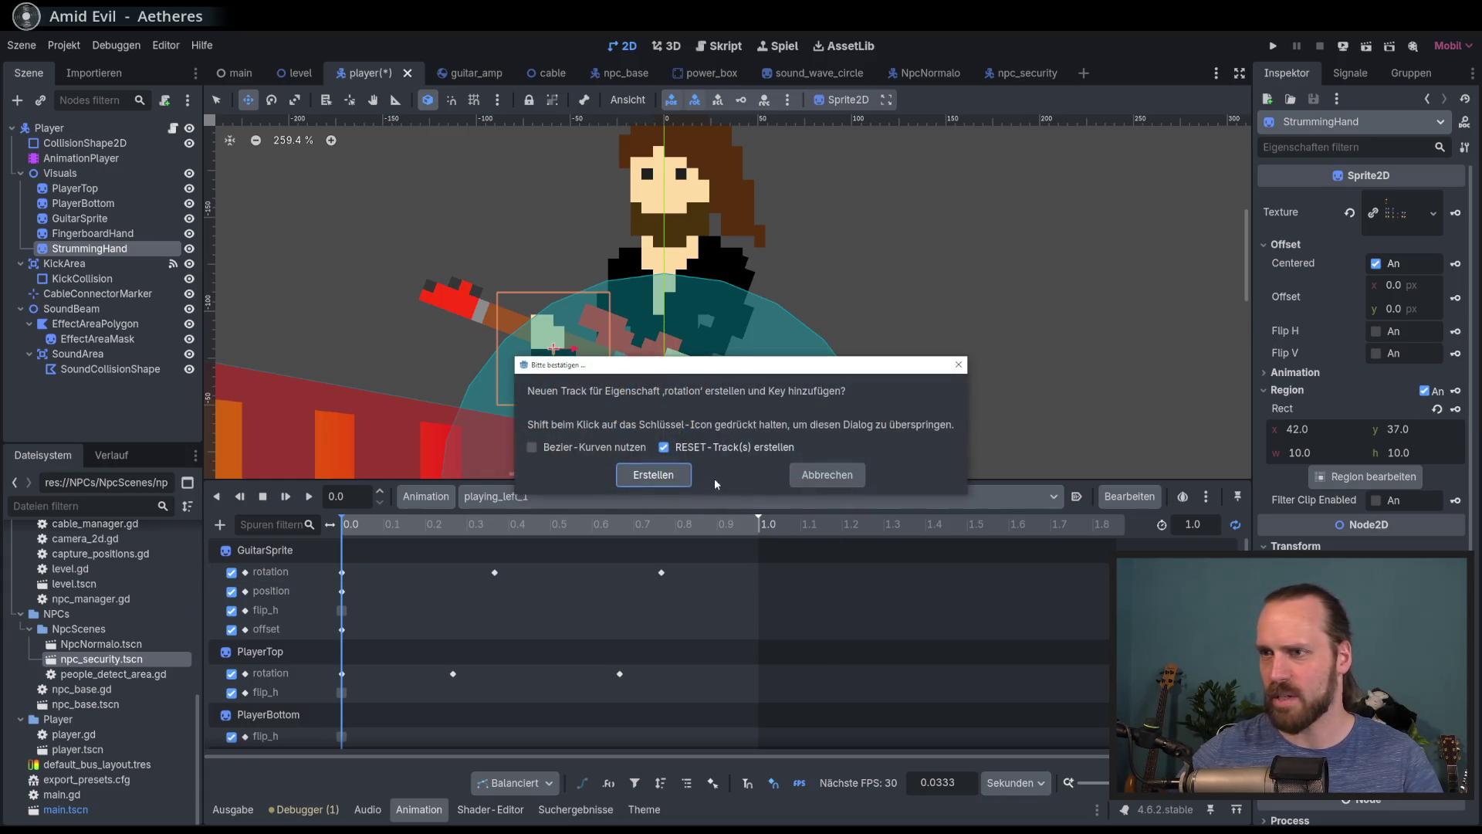
mouse_move(409, 527)
mouse_down()
mouse_move(512, 528)
mouse_move(499, 514)
mouse_up()
mouse_move(374, 245)
mouse_down()
mouse_move(422, 225)
mouse_move(386, 207)
mouse_move(415, 213)
mouse_up()
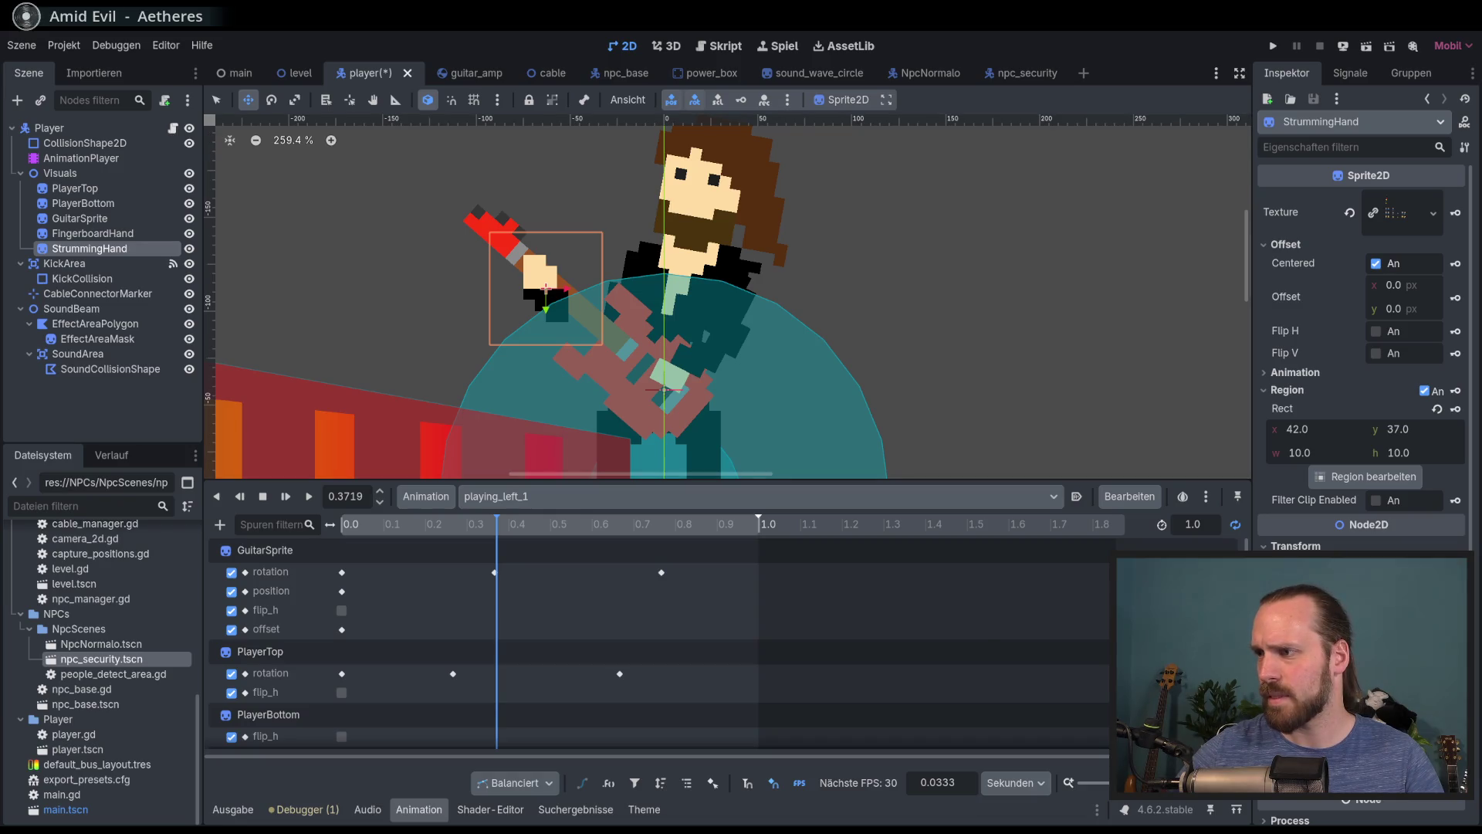
click(271, 100)
mouse_move(564, 255)
mouse_down()
mouse_move(618, 251)
mouse_move(679, 285)
mouse_up()
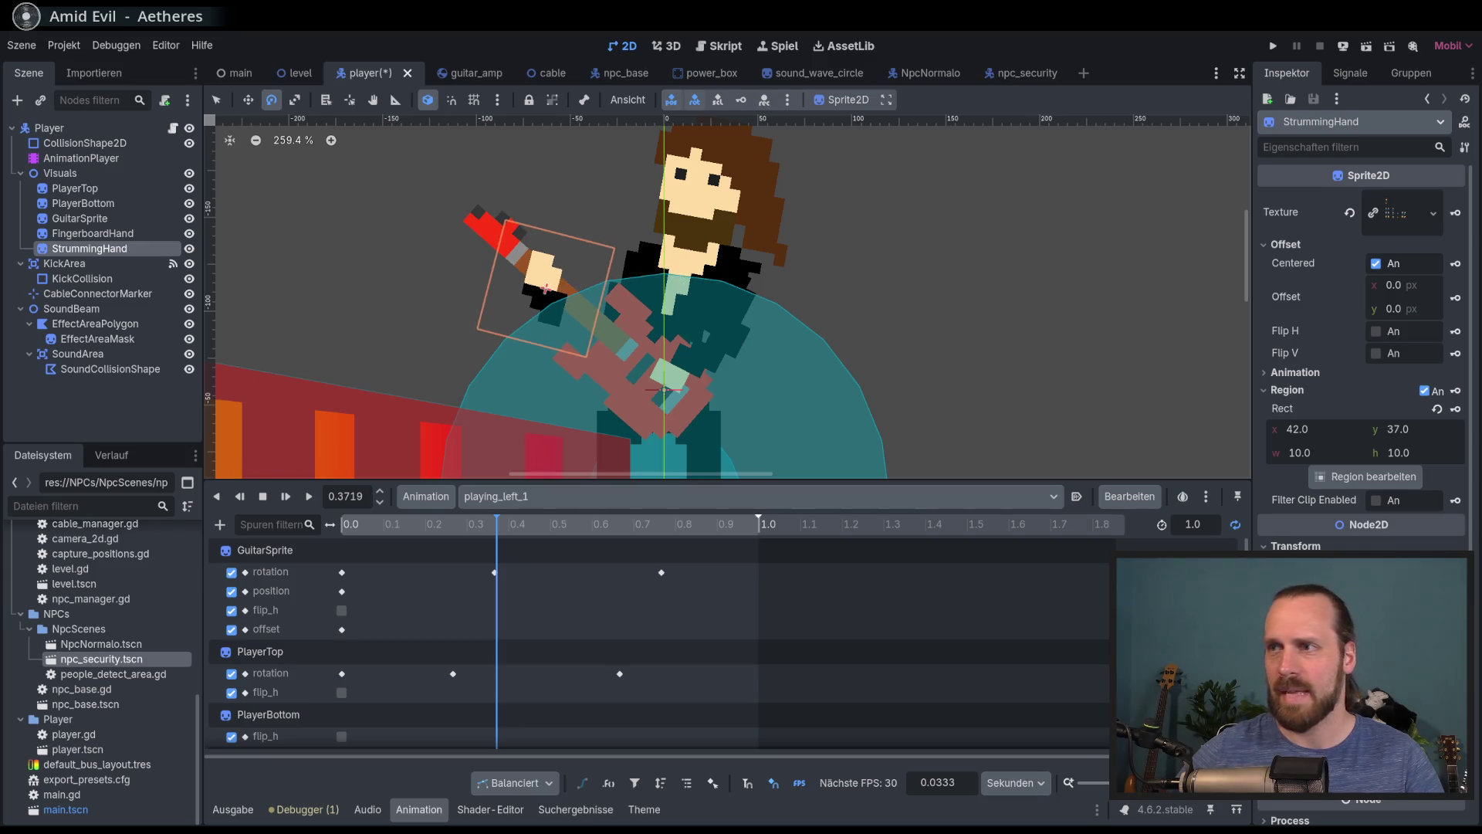
mouse_move(440, 528)
mouse_down()
mouse_move(505, 535)
mouse_move(407, 533)
mouse_move(662, 550)
mouse_up()
Bring the hand back down toward the guitar body, rotate it, and scrub to review the strum
click(248, 100)
mouse_move(612, 367)
mouse_down()
mouse_move(584, 431)
mouse_move(610, 348)
mouse_move(599, 264)
mouse_up()
key(e)
click(248, 99)
drag(402, 245, 428, 240)
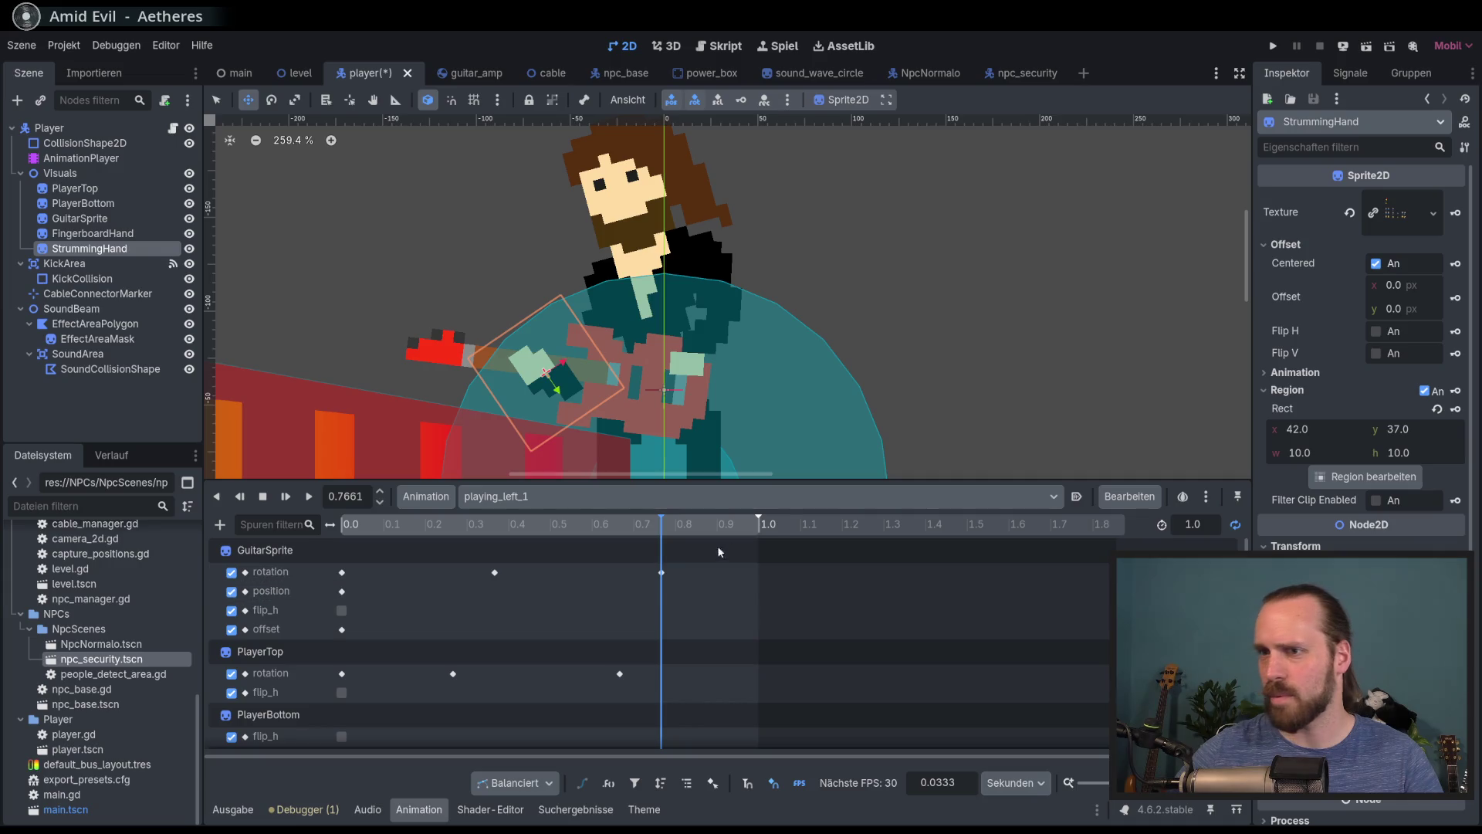
mouse_move(653, 525)
mouse_down()
mouse_move(409, 525)
mouse_move(683, 525)
mouse_move(399, 522)
mouse_move(734, 525)
mouse_move(387, 525)
mouse_move(600, 546)
mouse_move(562, 561)
mouse_move(724, 557)
mouse_move(462, 548)
mouse_move(637, 550)
mouse_up()
scroll(693, 619, down, 3)
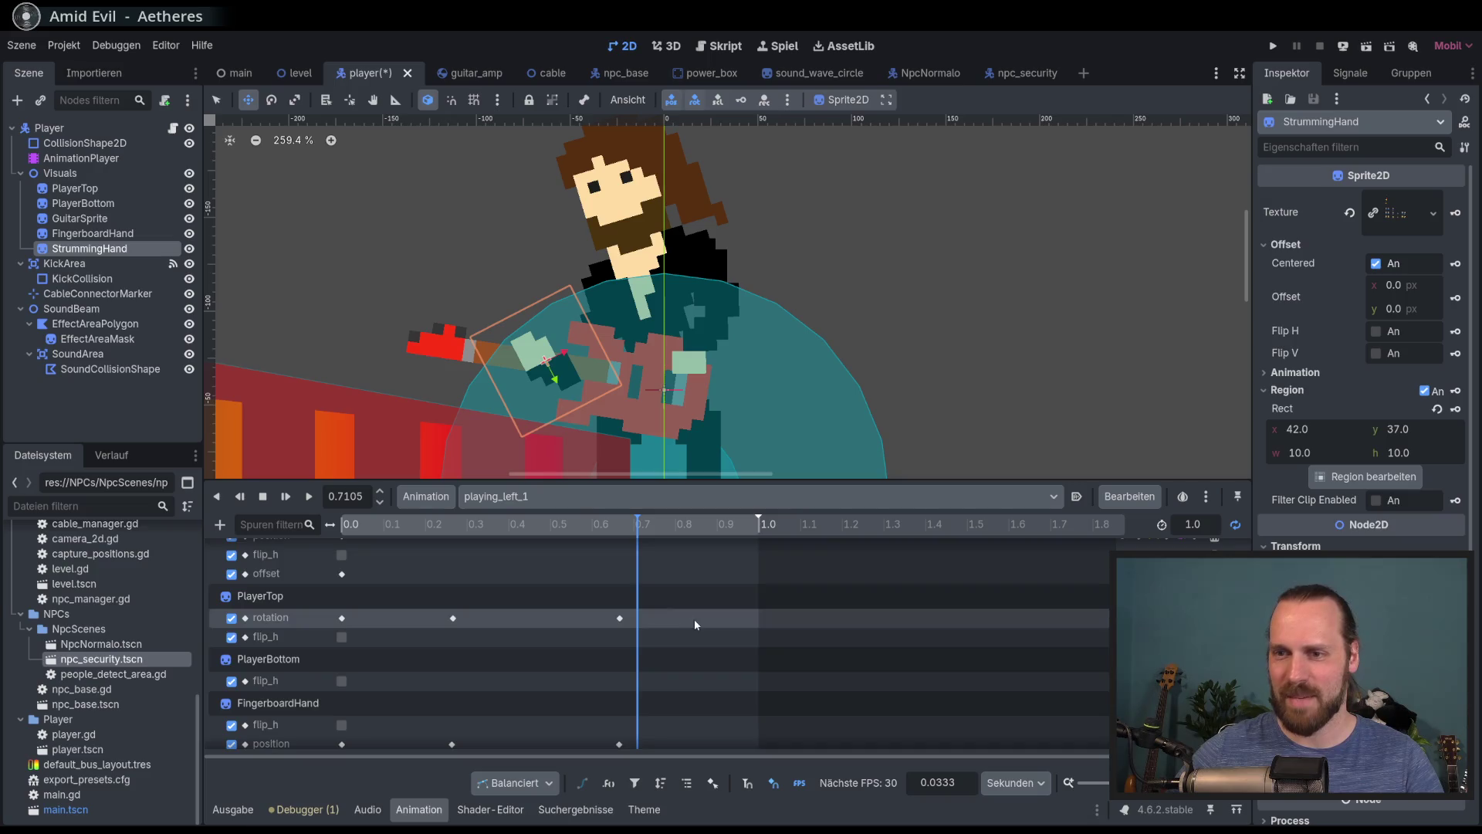
scroll(691, 621, down, 2)
click(872, 701)
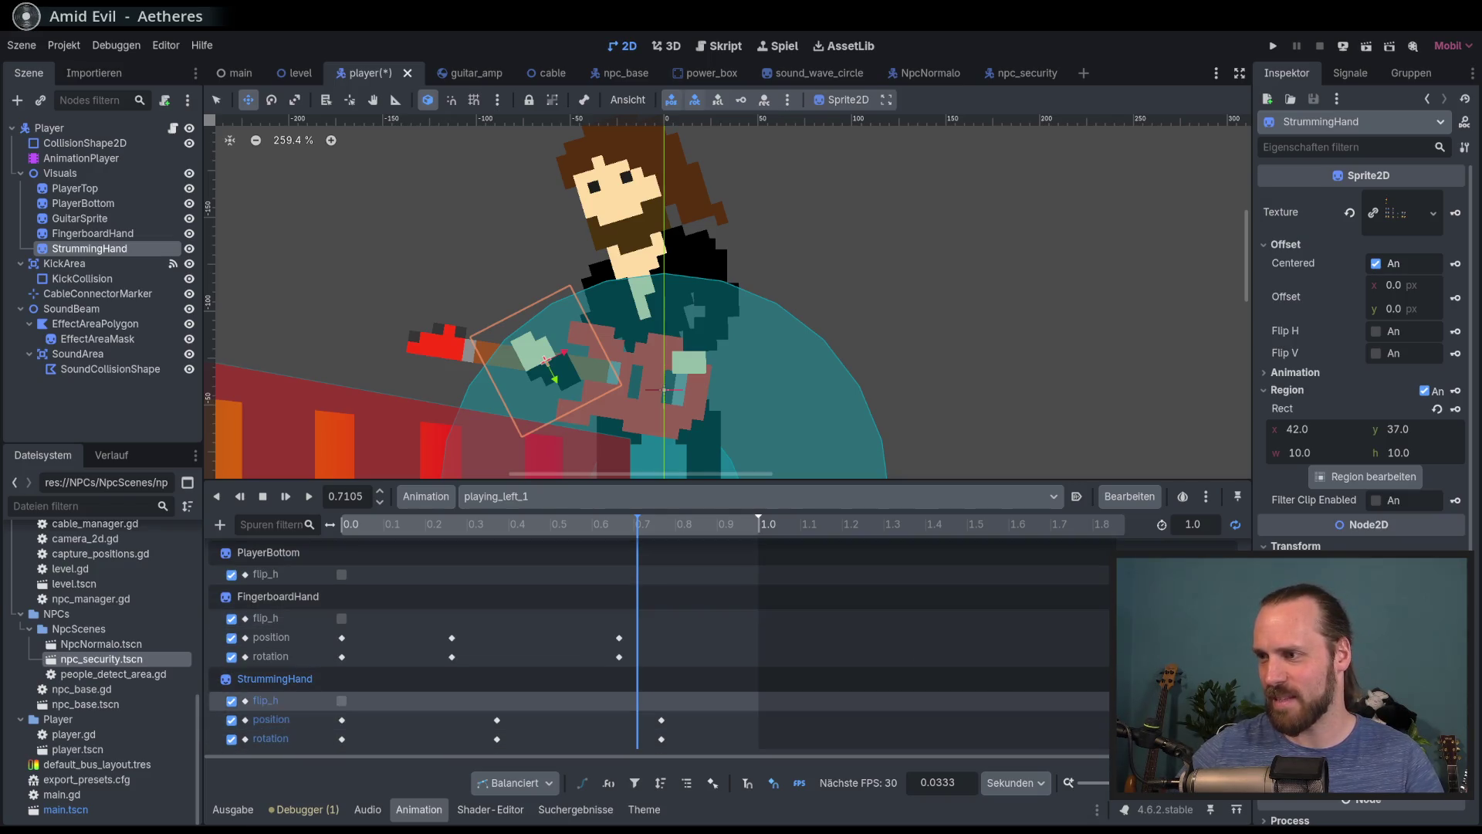
mouse_move(575, 550)
mouse_down()
mouse_move(470, 551)
mouse_move(763, 556)
mouse_move(394, 563)
mouse_move(735, 575)
mouse_move(340, 545)
mouse_up()
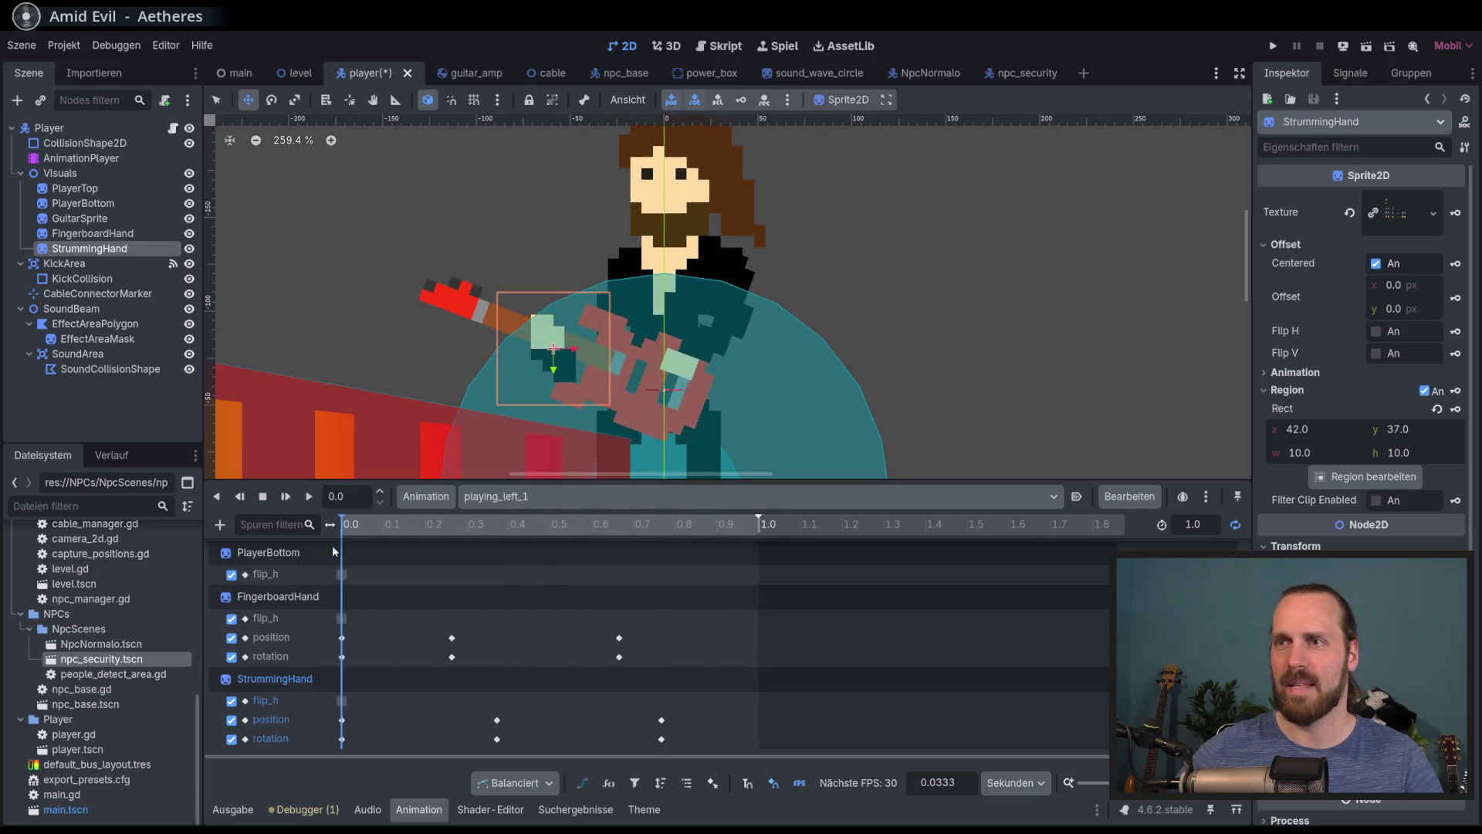
click(313, 500)
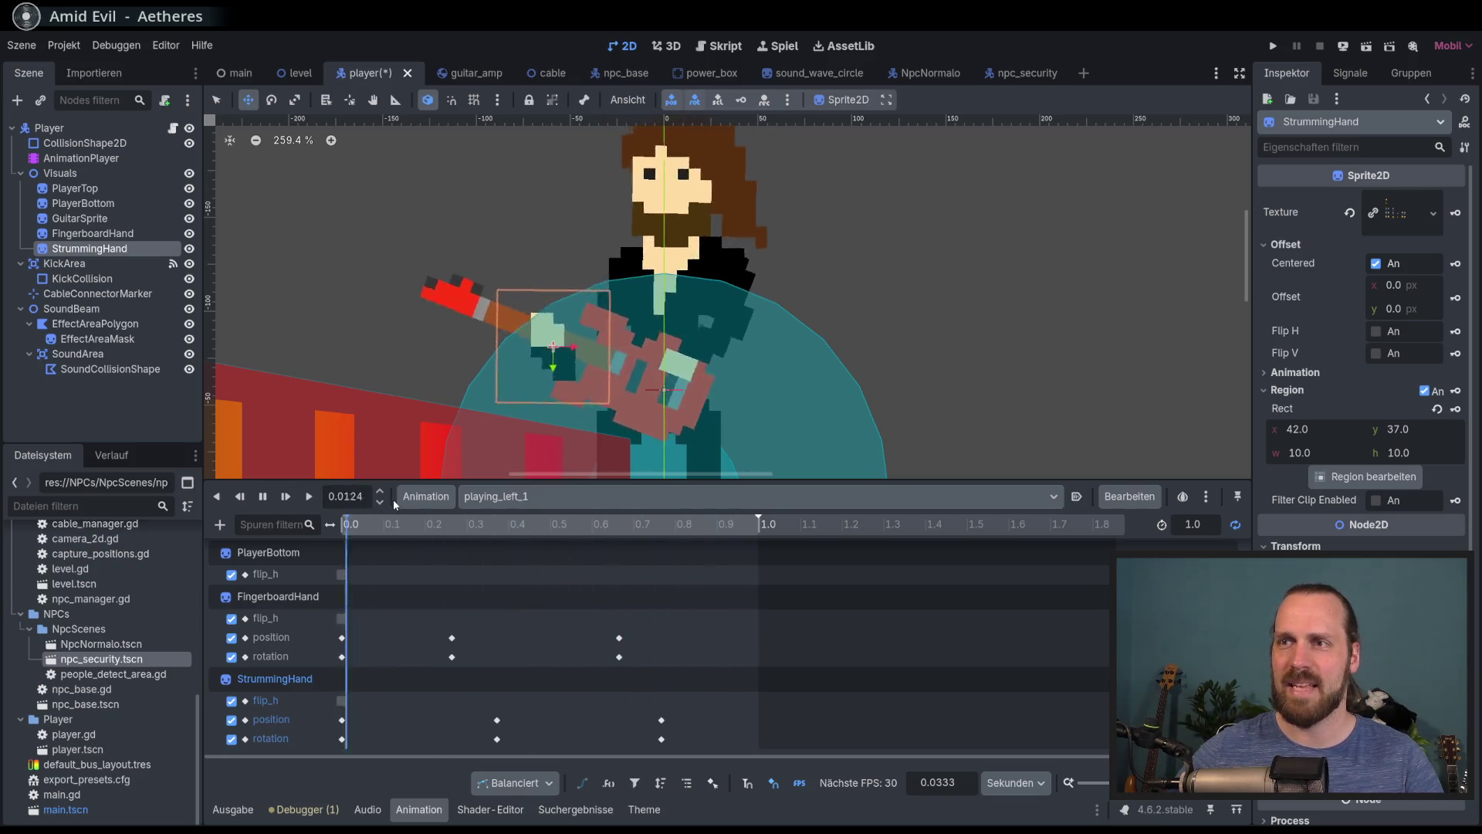
click(263, 496)
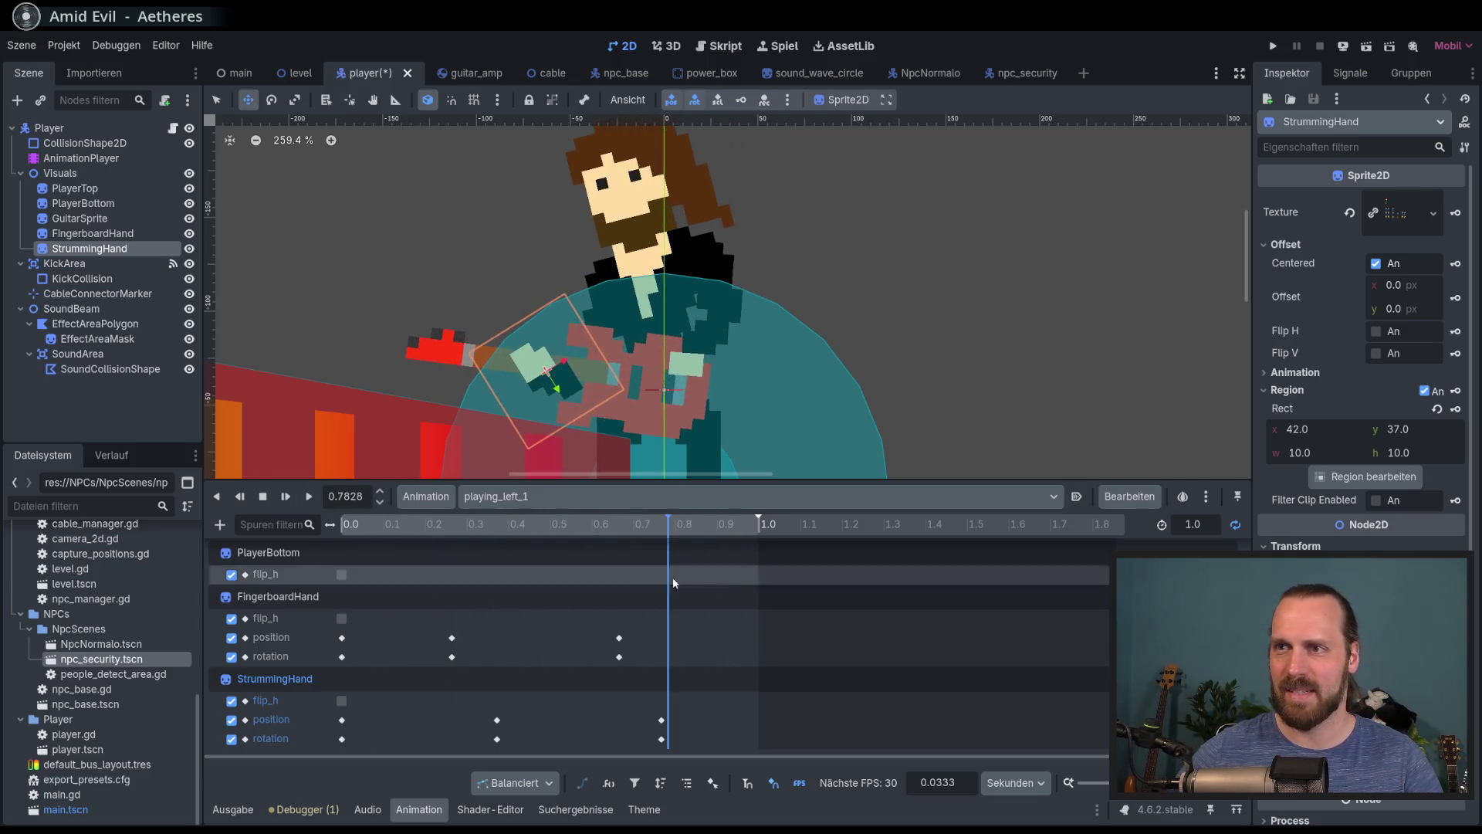
mouse_move(651, 537)
mouse_down()
mouse_move(625, 538)
mouse_move(673, 540)
mouse_move(579, 538)
mouse_move(698, 538)
mouse_move(641, 538)
mouse_up()
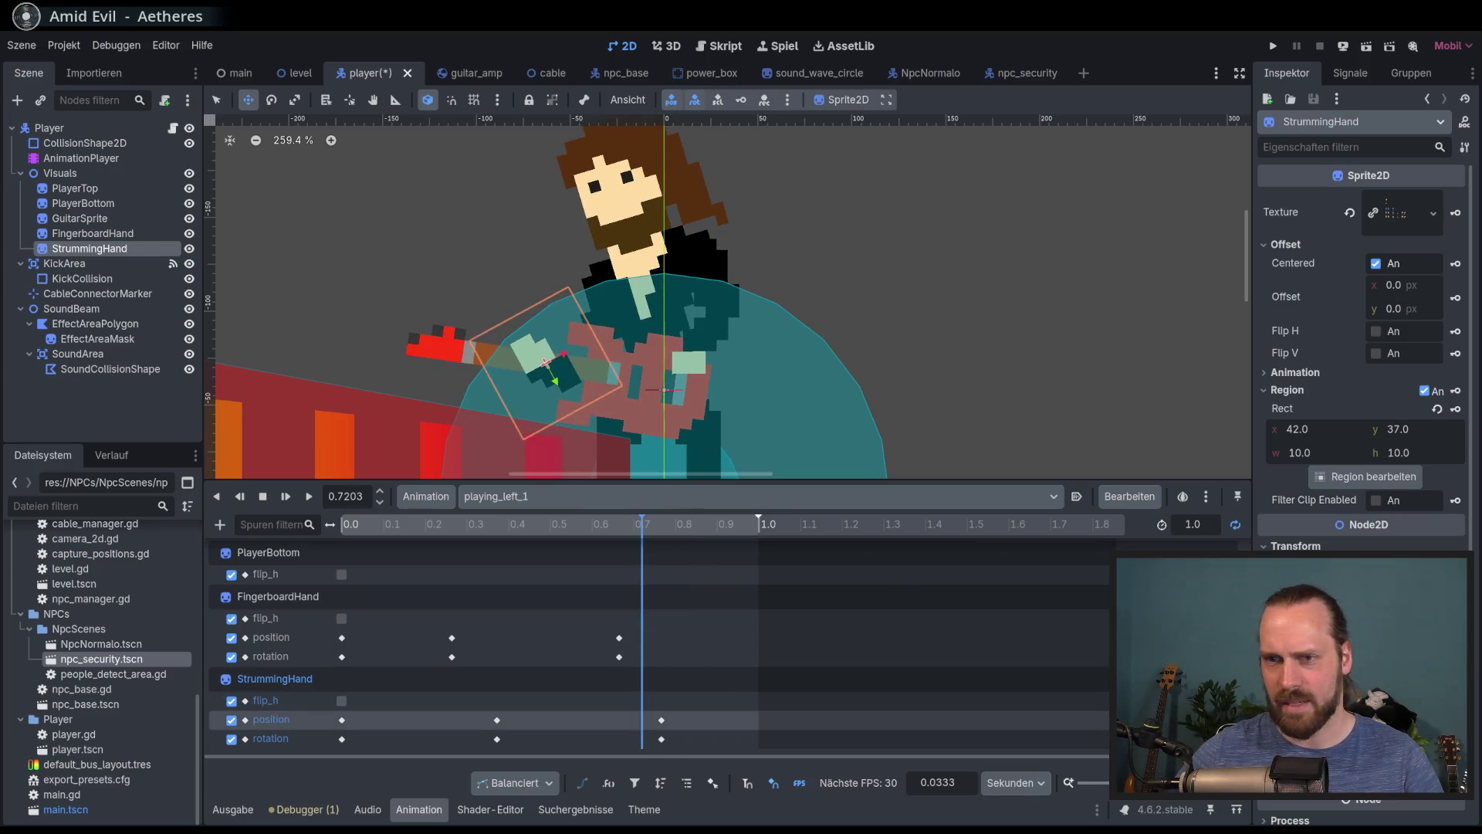
mouse_move(641, 531)
mouse_down()
mouse_move(579, 533)
mouse_move(701, 555)
mouse_move(670, 569)
mouse_move(617, 560)
mouse_move(654, 575)
mouse_up()
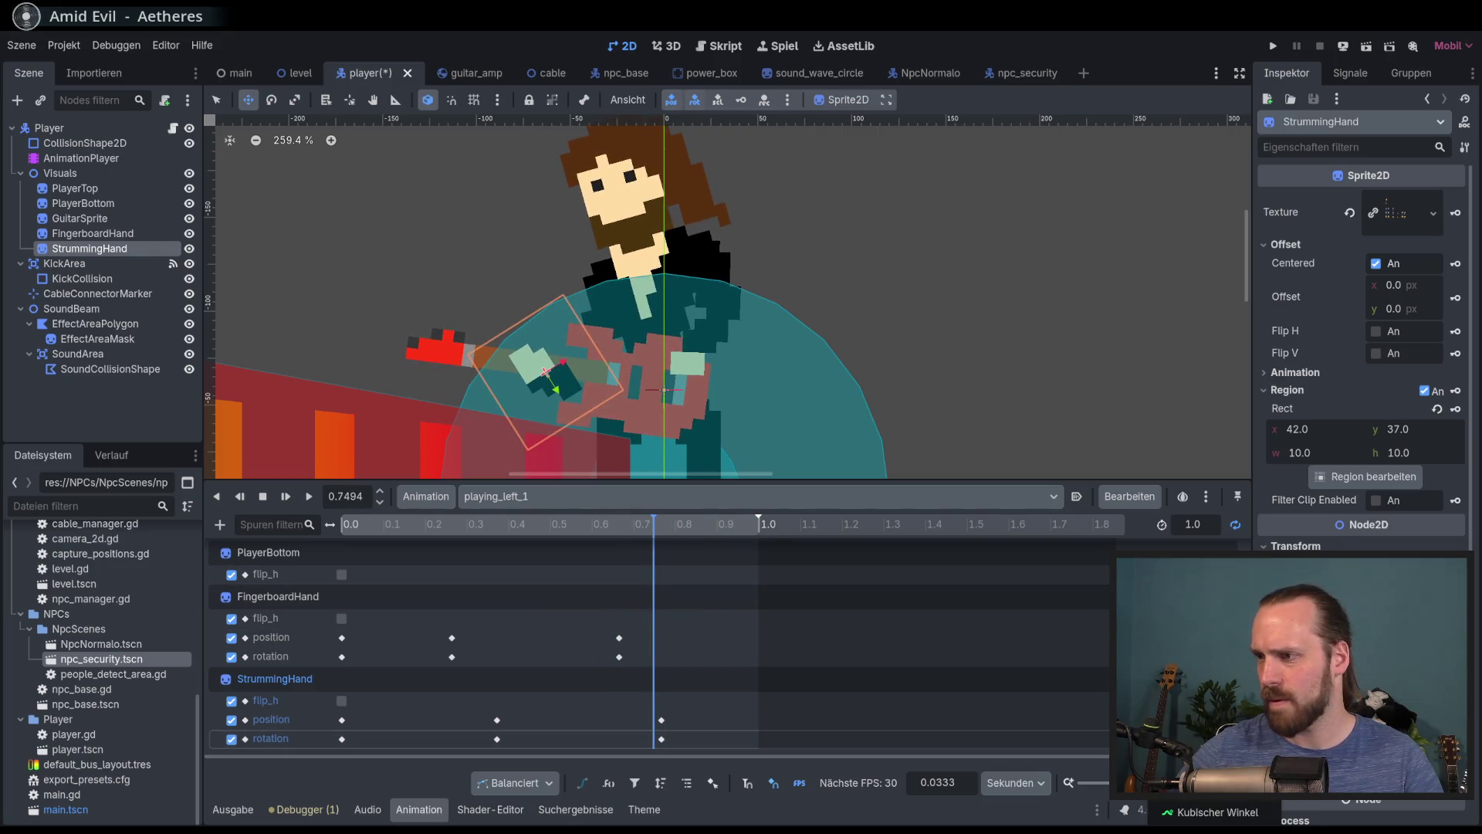
click(309, 496)
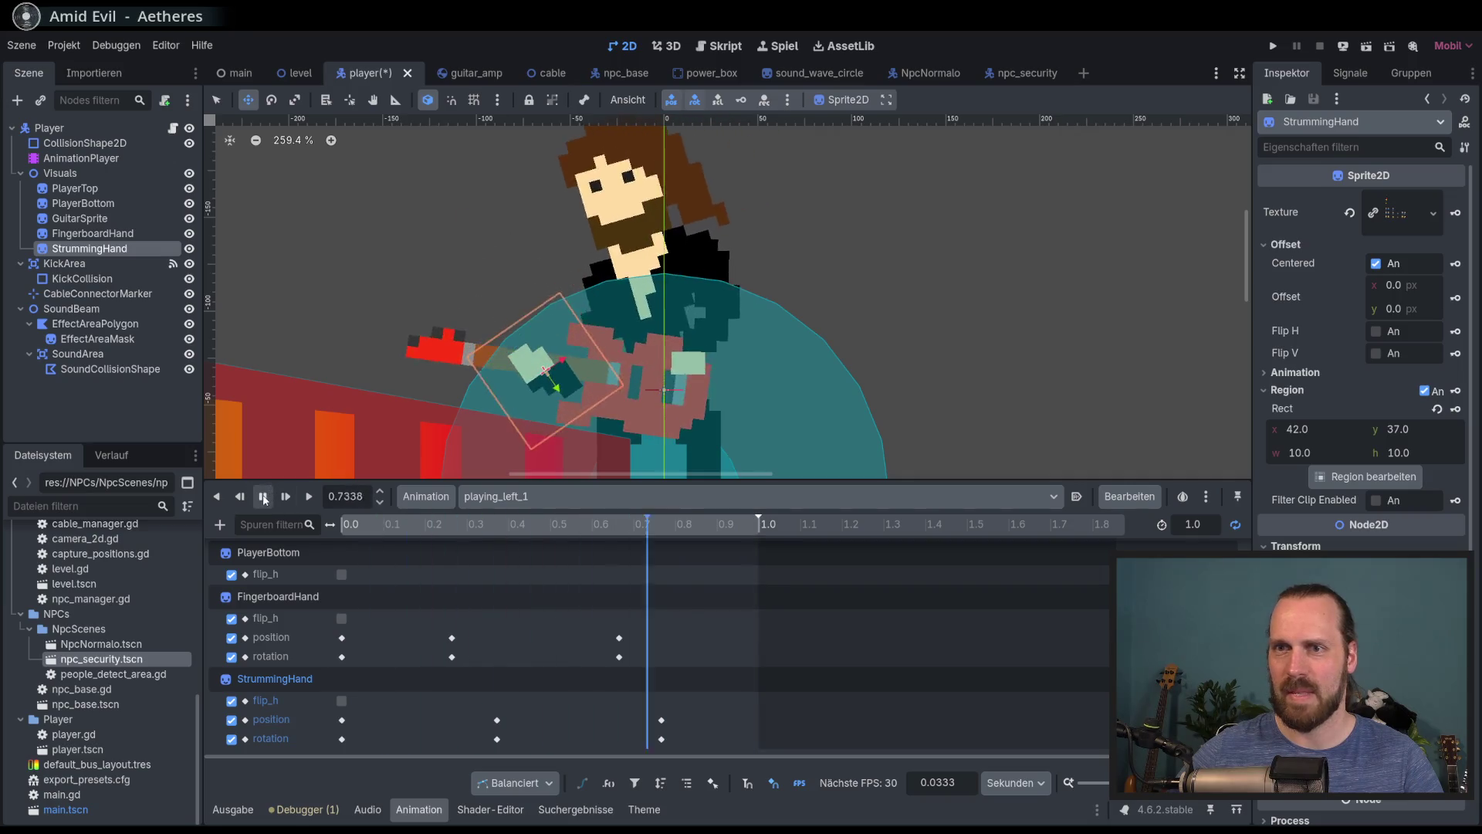
key(s)
click(602, 497)
In playing_right_1, flip the hand onto the guitar body and key flip, position and rotation at 0
click(584, 585)
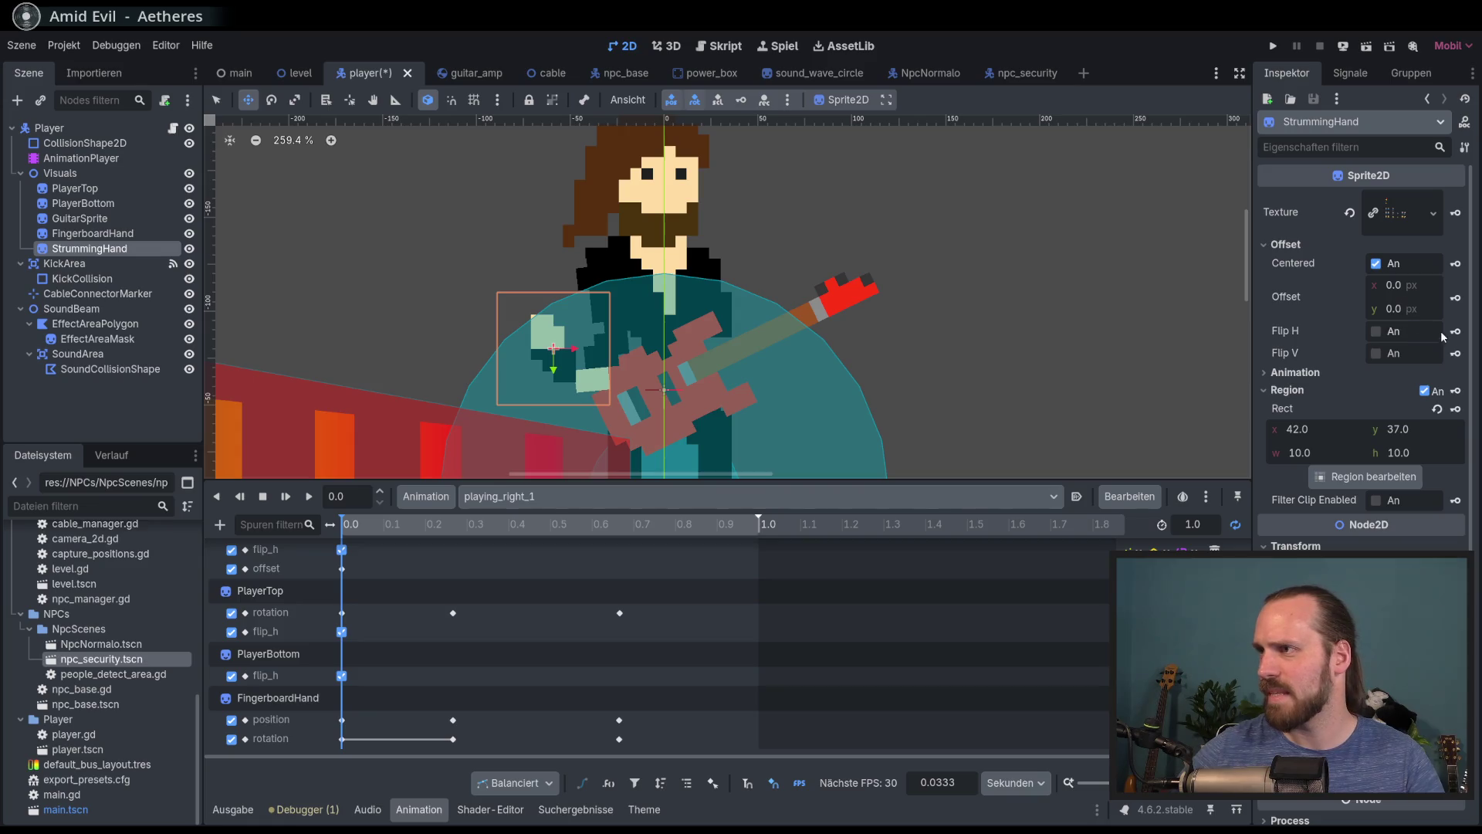
click(1375, 332)
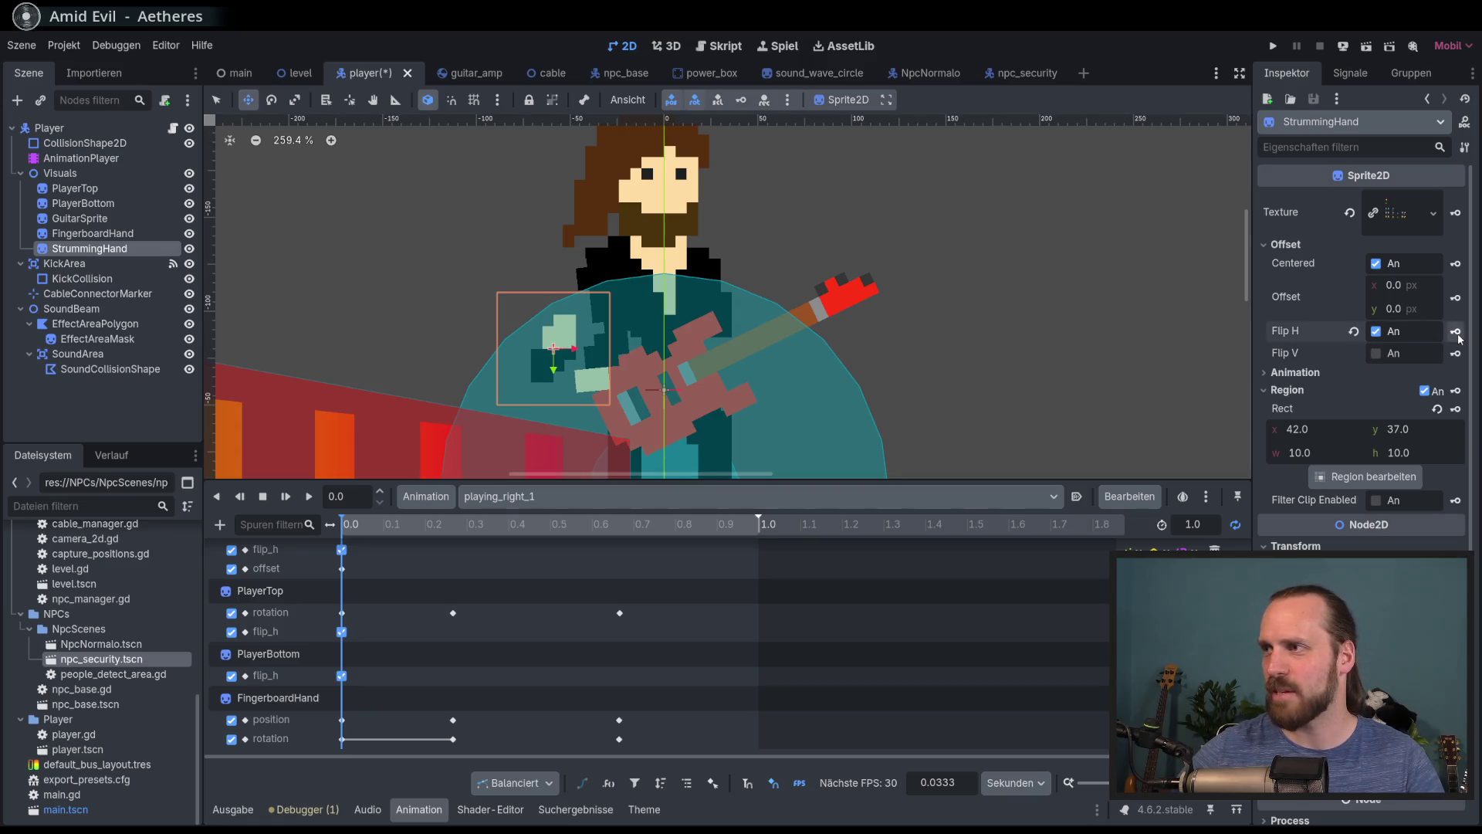
click(1456, 331)
drag(586, 400, 754, 243)
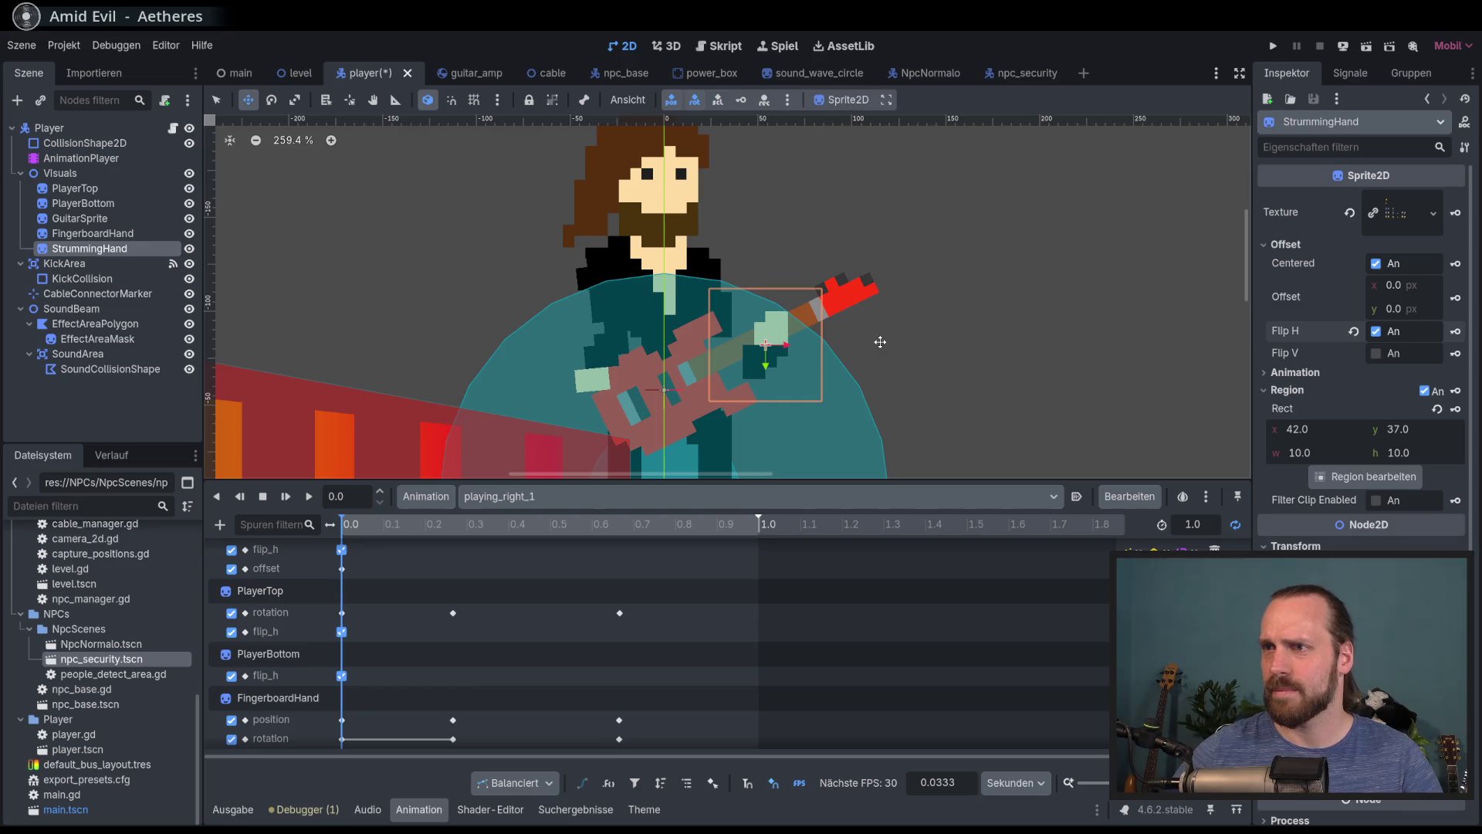
scroll(808, 596, down, 2)
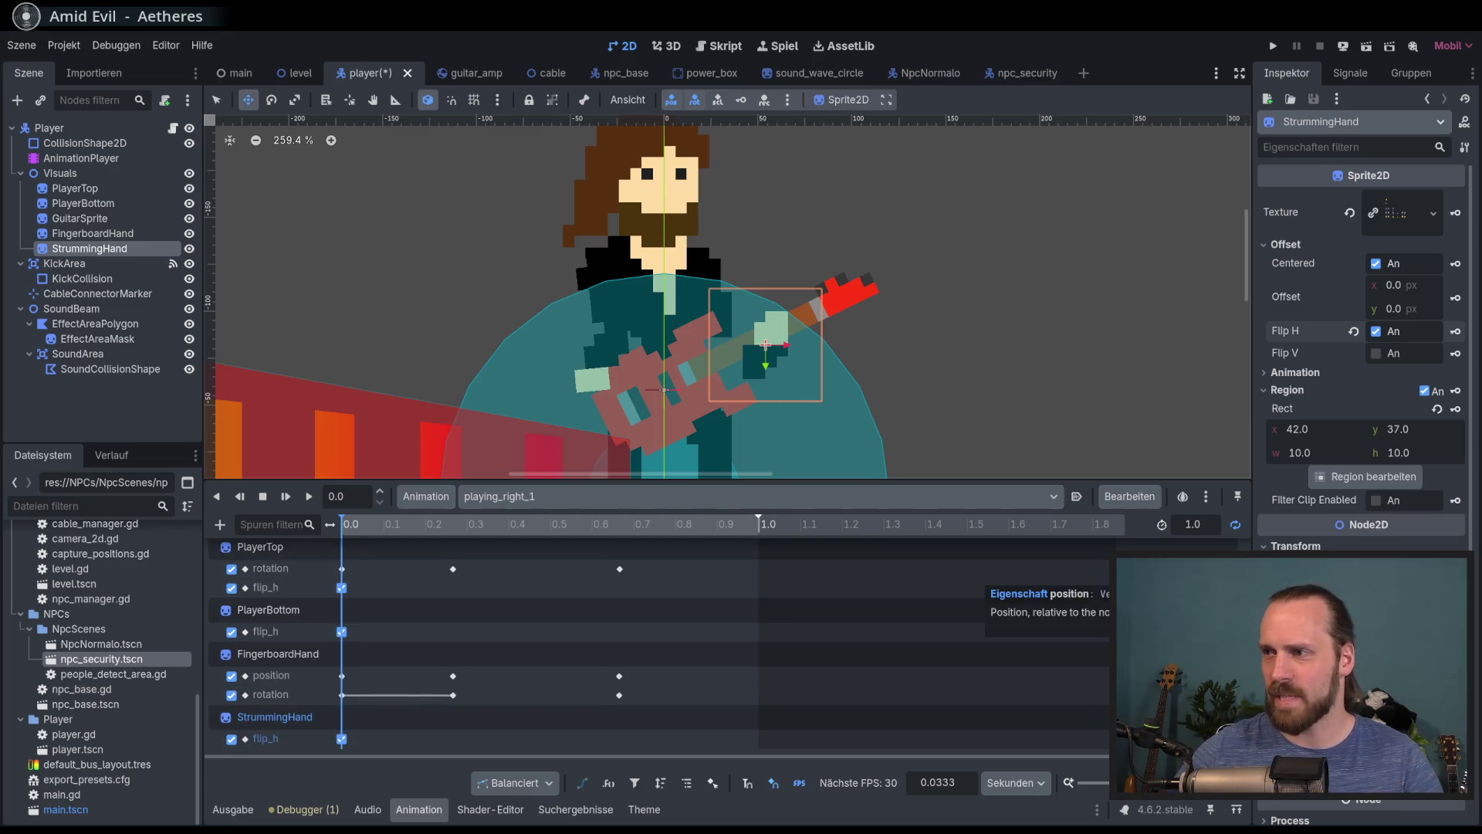
click(1455, 567)
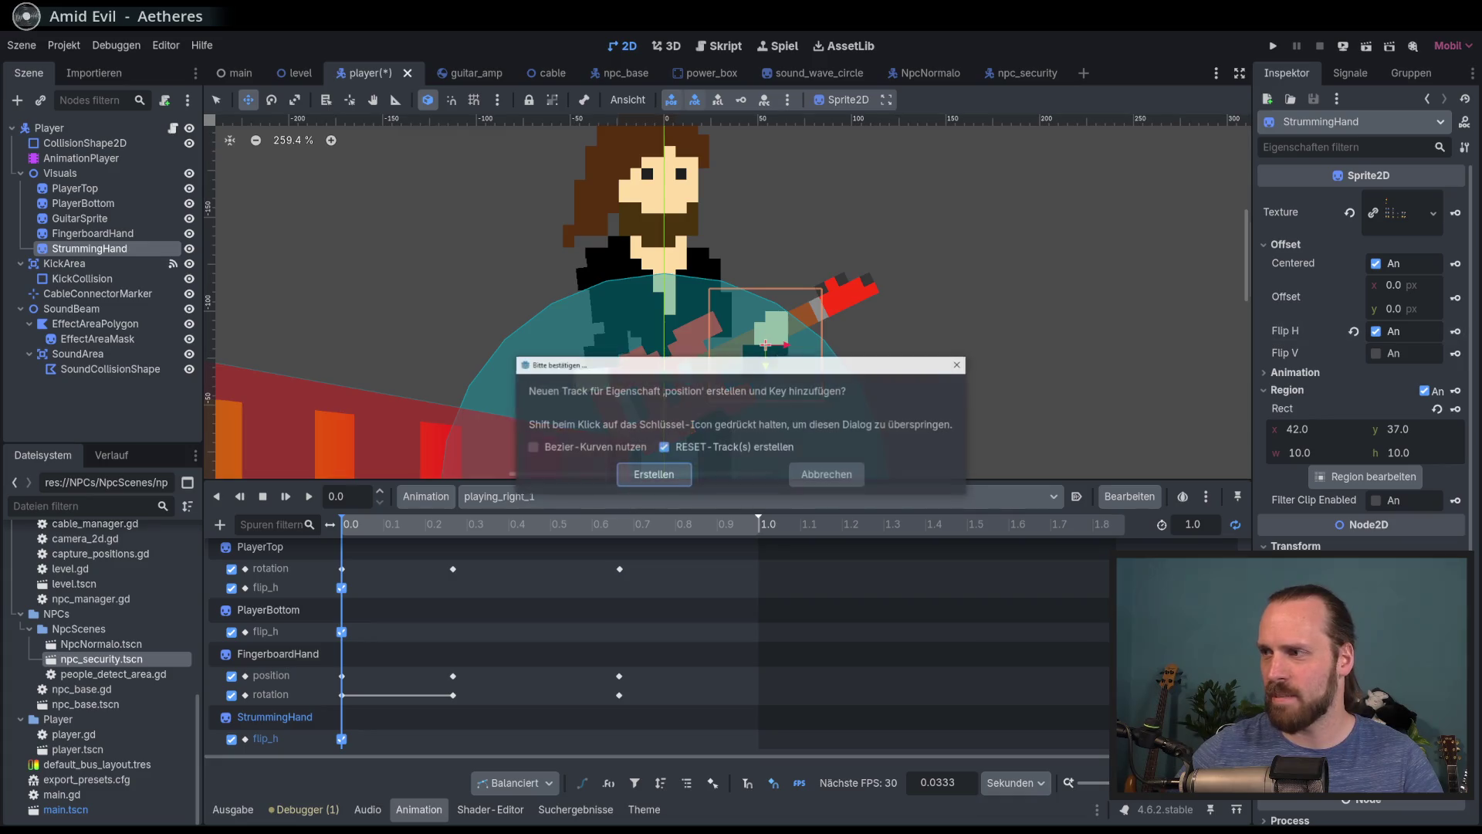
click(662, 477)
click(1455, 602)
click(653, 473)
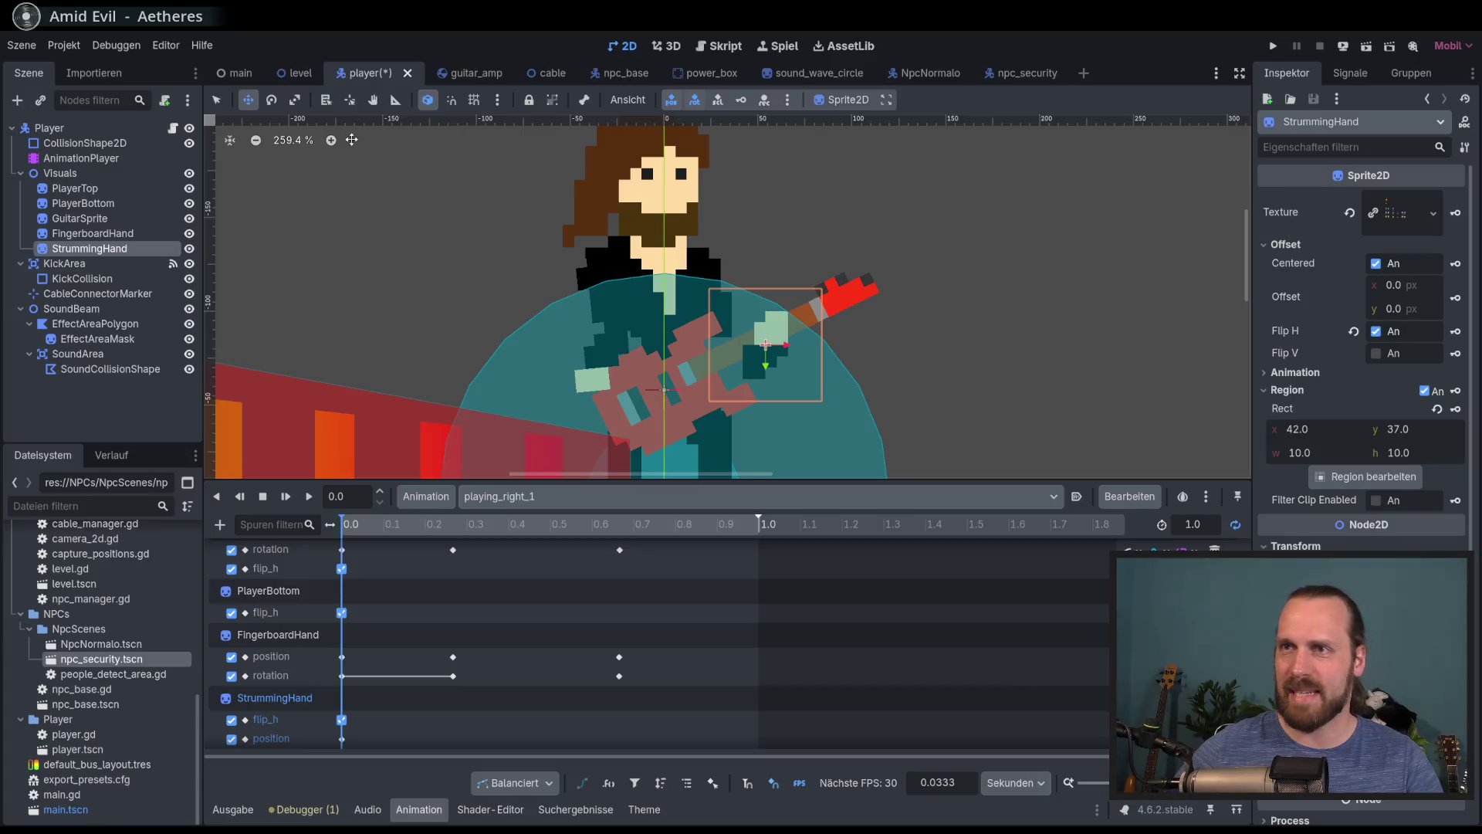
At 0.365 s, move the hand down-right, rotate it about 30° clockwise, and key the pose
drag(425, 270, 442, 262)
drag(350, 541, 508, 541)
scroll(463, 542, down, 1)
scroll(505, 572, up, 3)
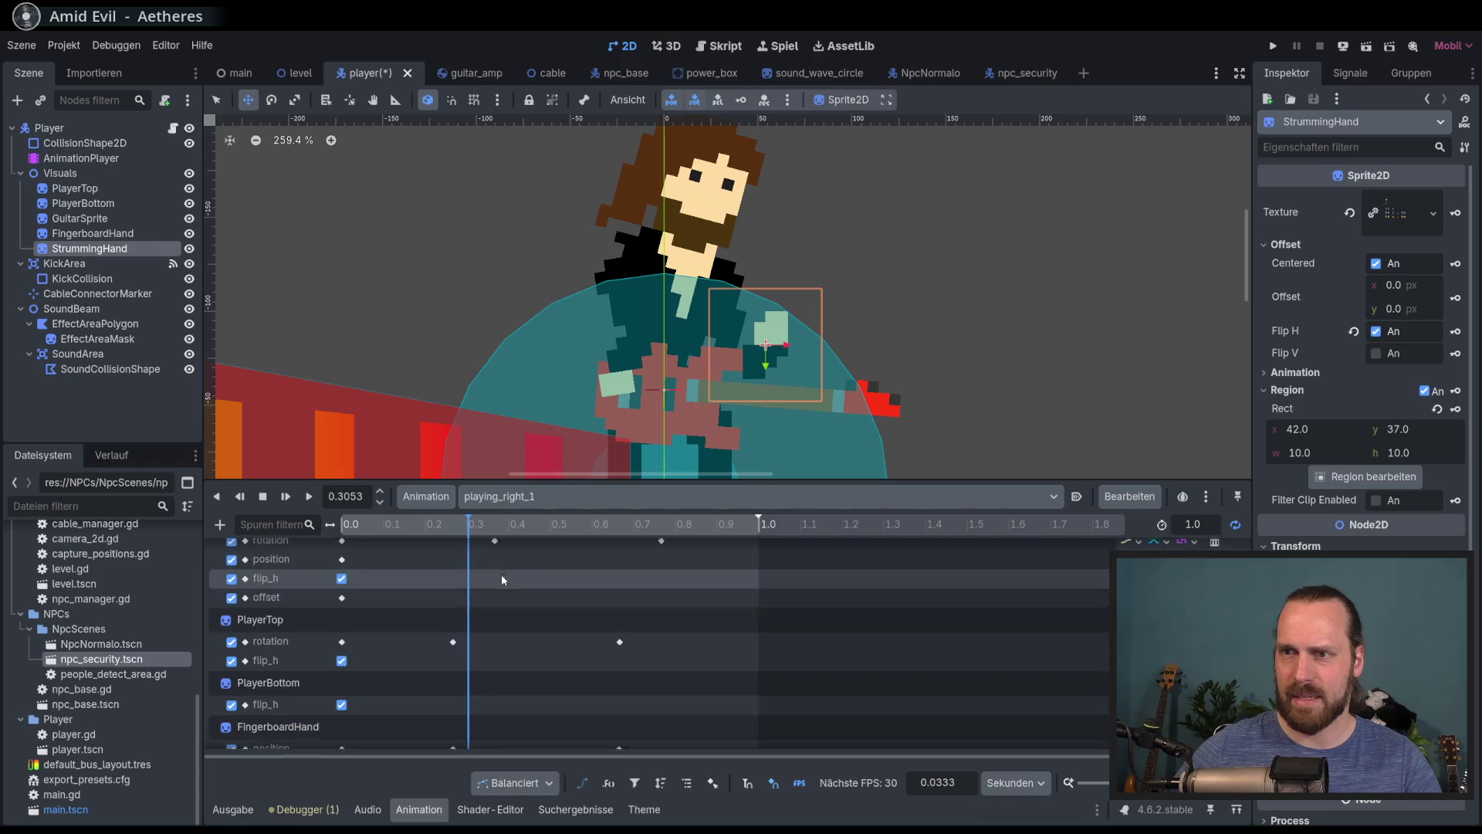
scroll(502, 575, up, 1)
click(494, 525)
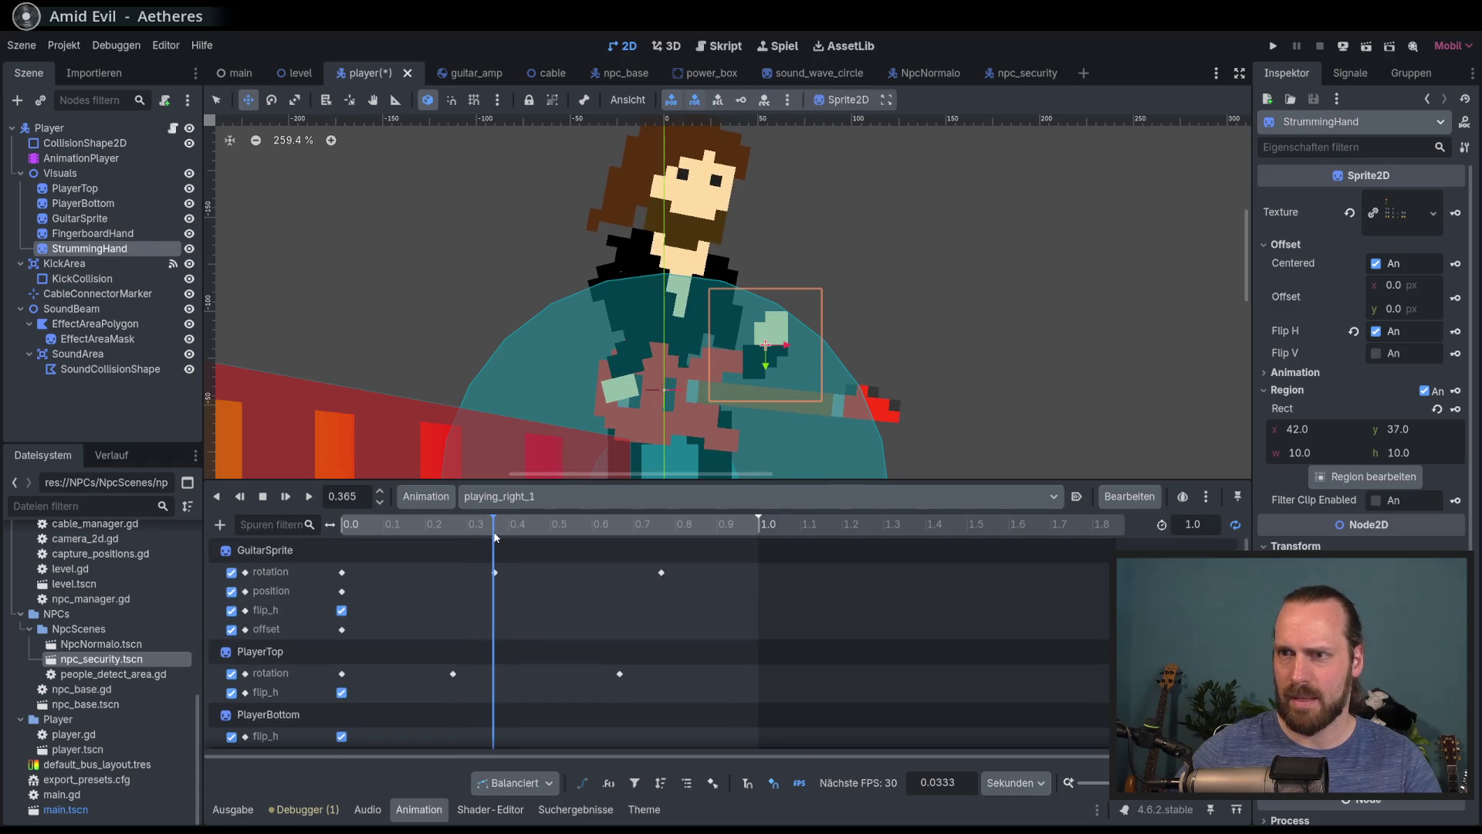
scroll(529, 628, down, 3)
scroll(531, 635, down, 1)
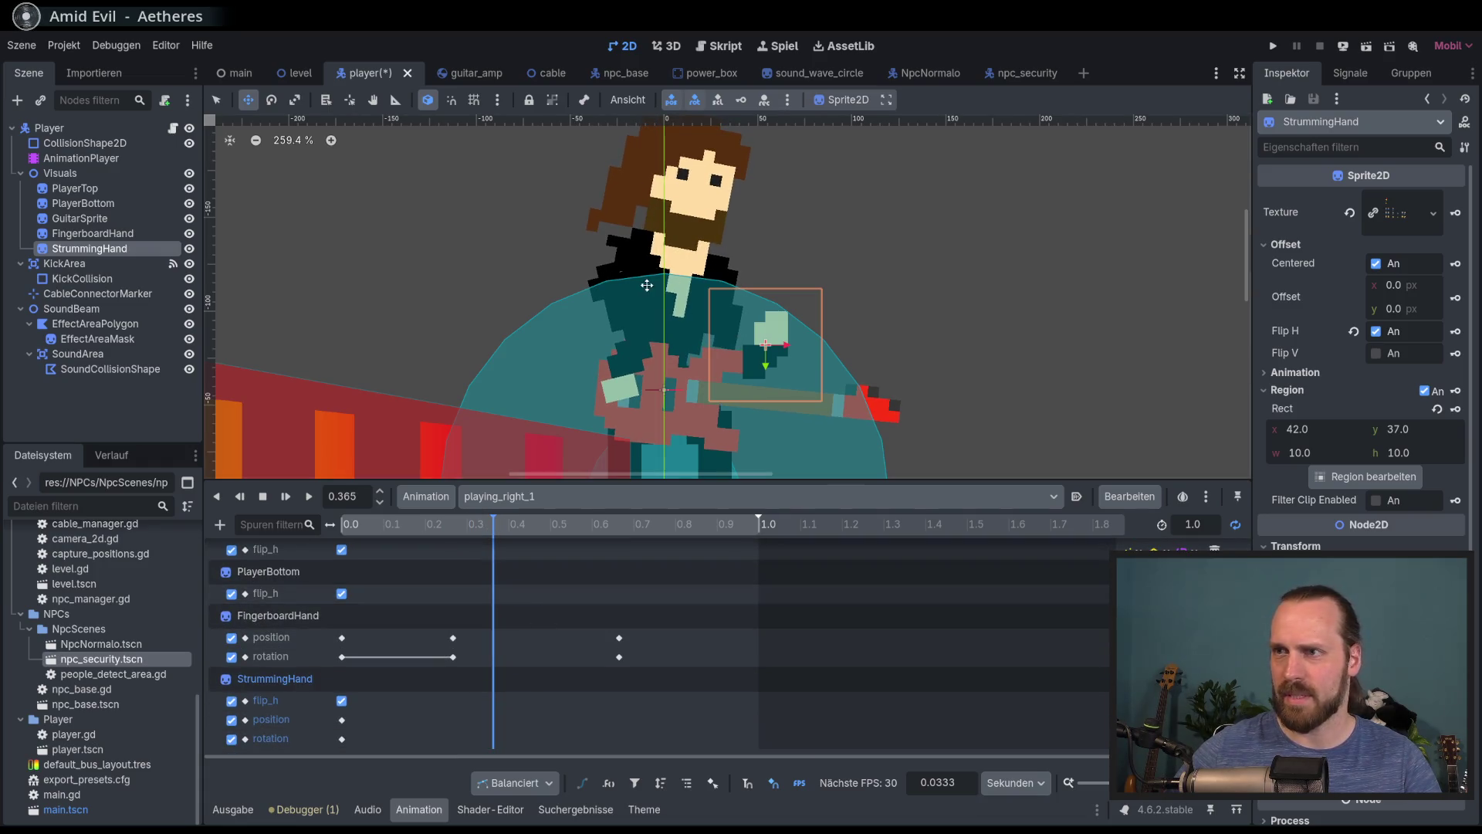
drag(535, 244, 582, 327)
drag(768, 363, 789, 394)
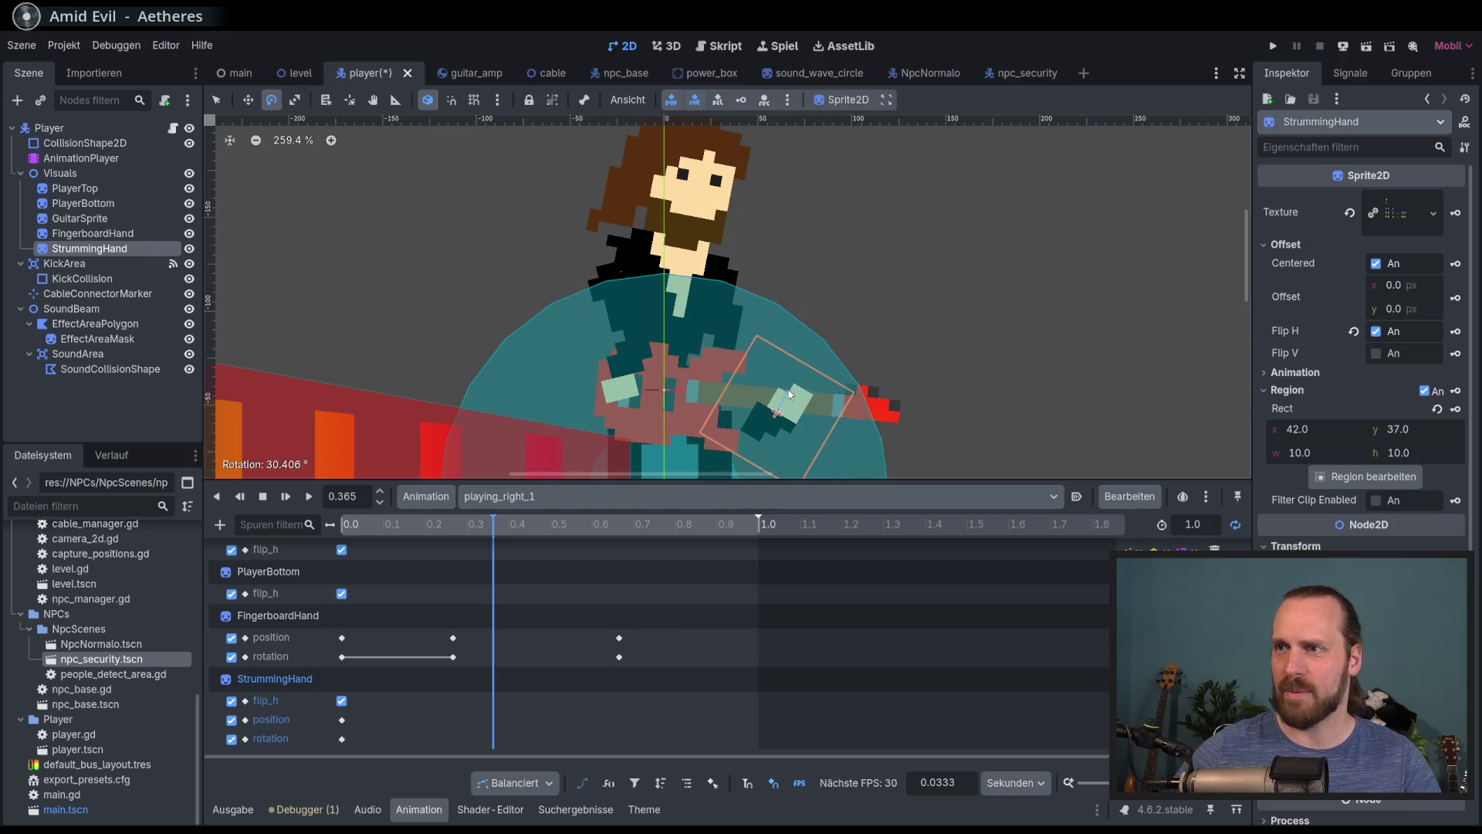
click(249, 99)
drag(350, 189, 343, 185)
key(ctrl+z)
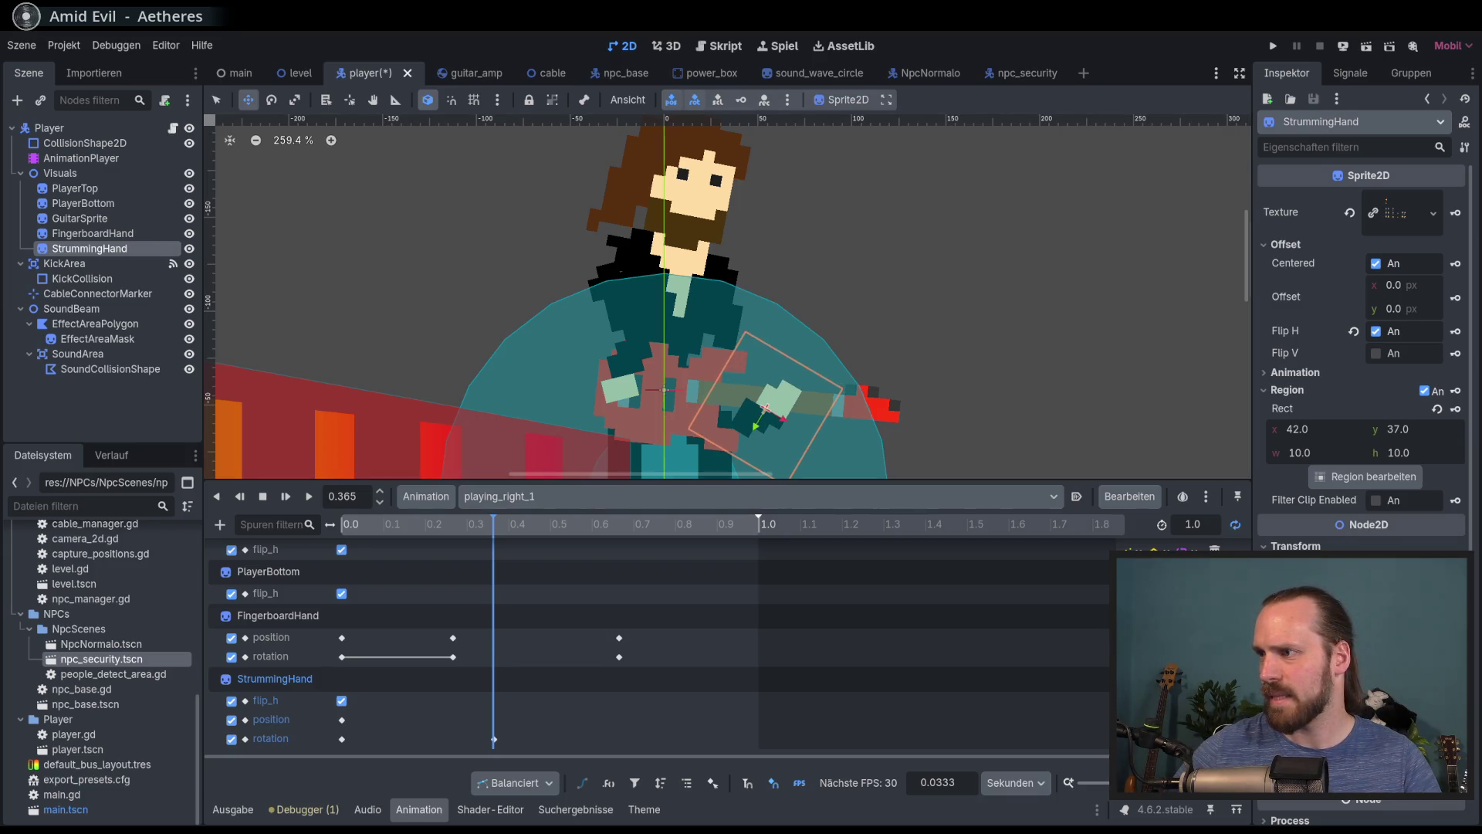
key(k)
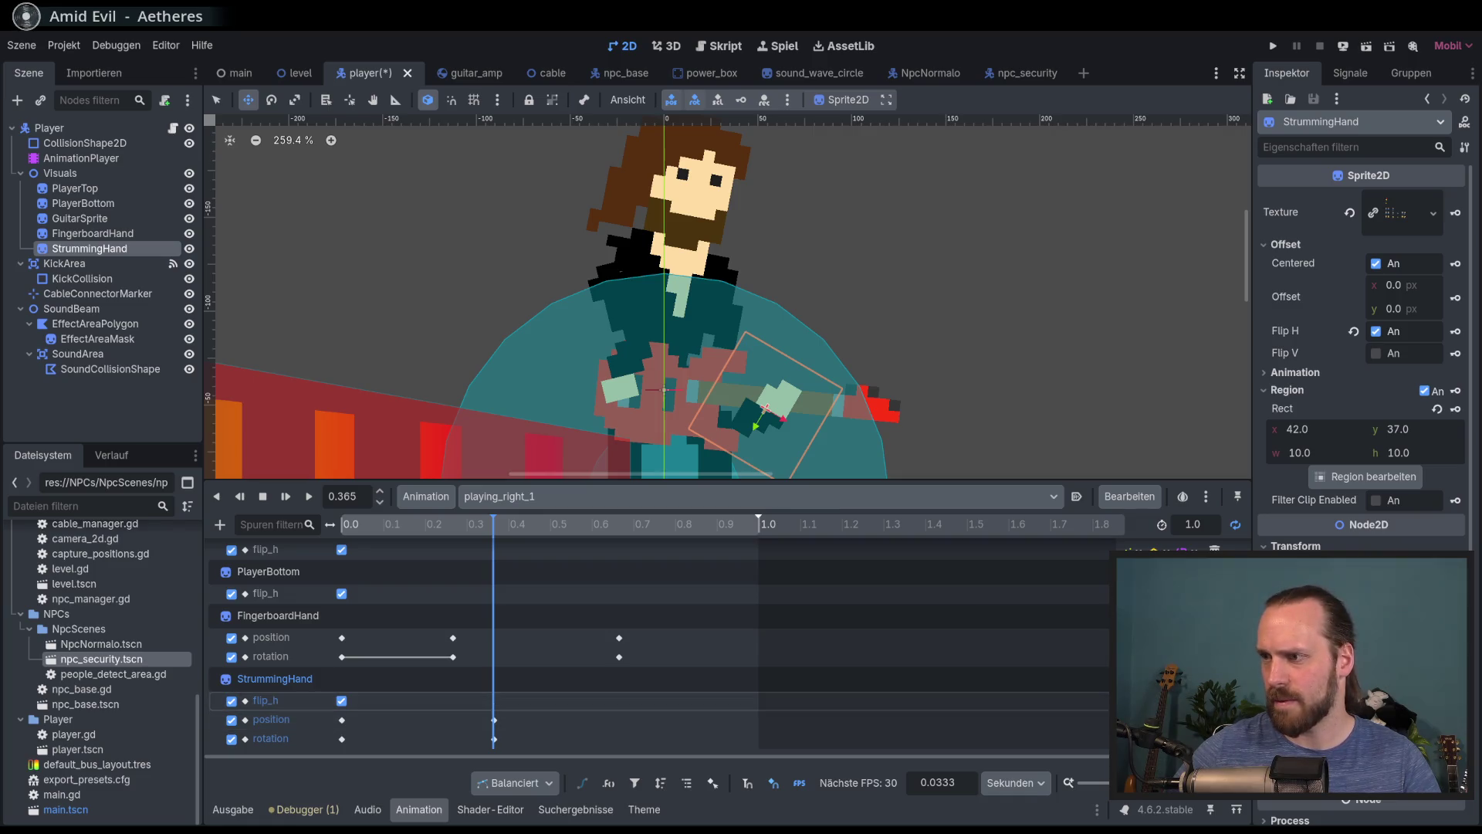
At 0.766 s, raise the hand toward the guitar neck and key the pose
click(1162, 739)
key(Escape)
click(1095, 702)
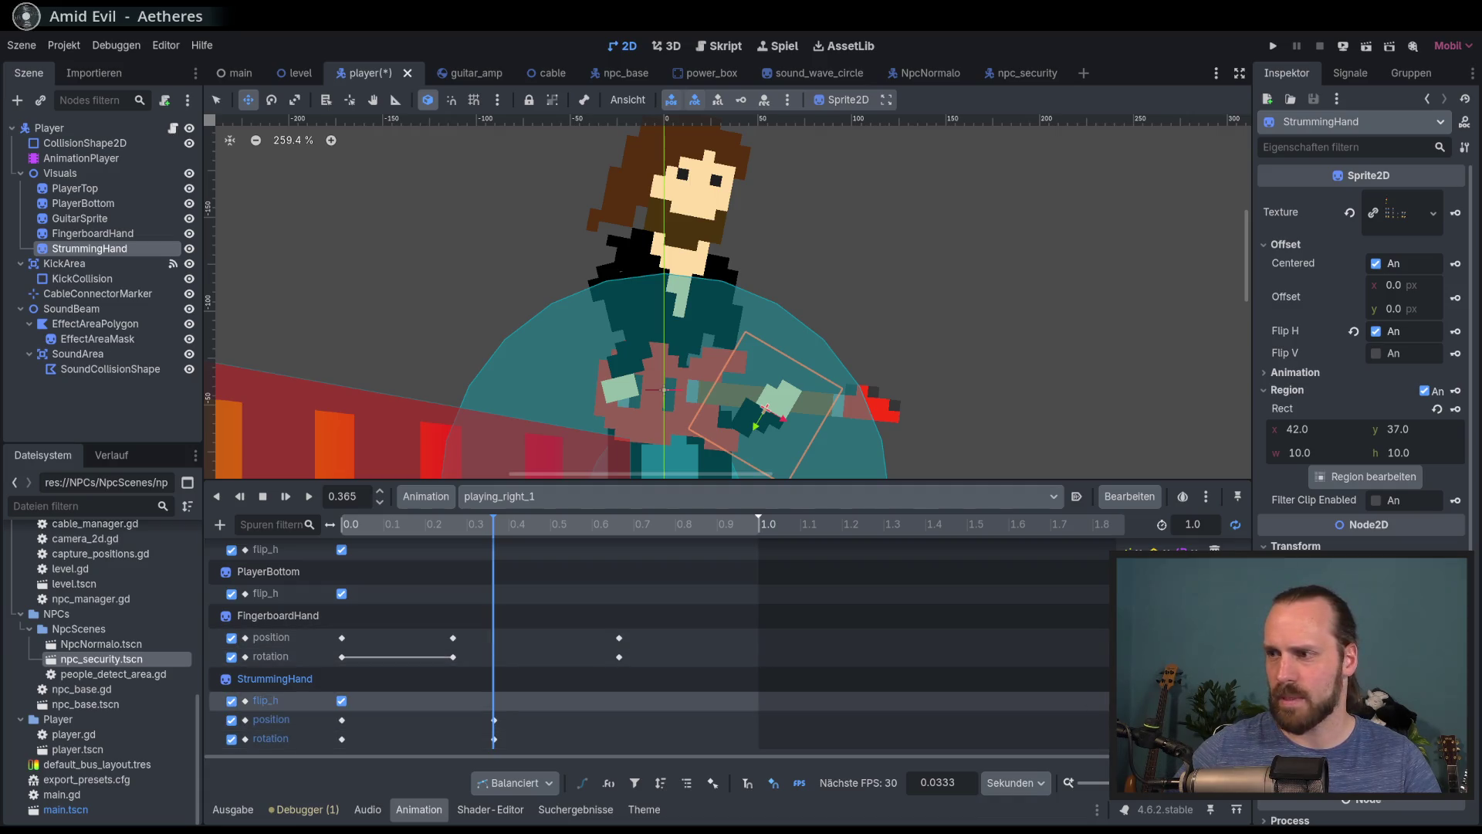
drag(523, 527, 661, 531)
scroll(630, 540, up, 2)
scroll(688, 660, down, 3)
mouse_move(653, 319)
mouse_down()
mouse_move(641, 282)
mouse_move(616, 289)
mouse_move(648, 266)
mouse_up()
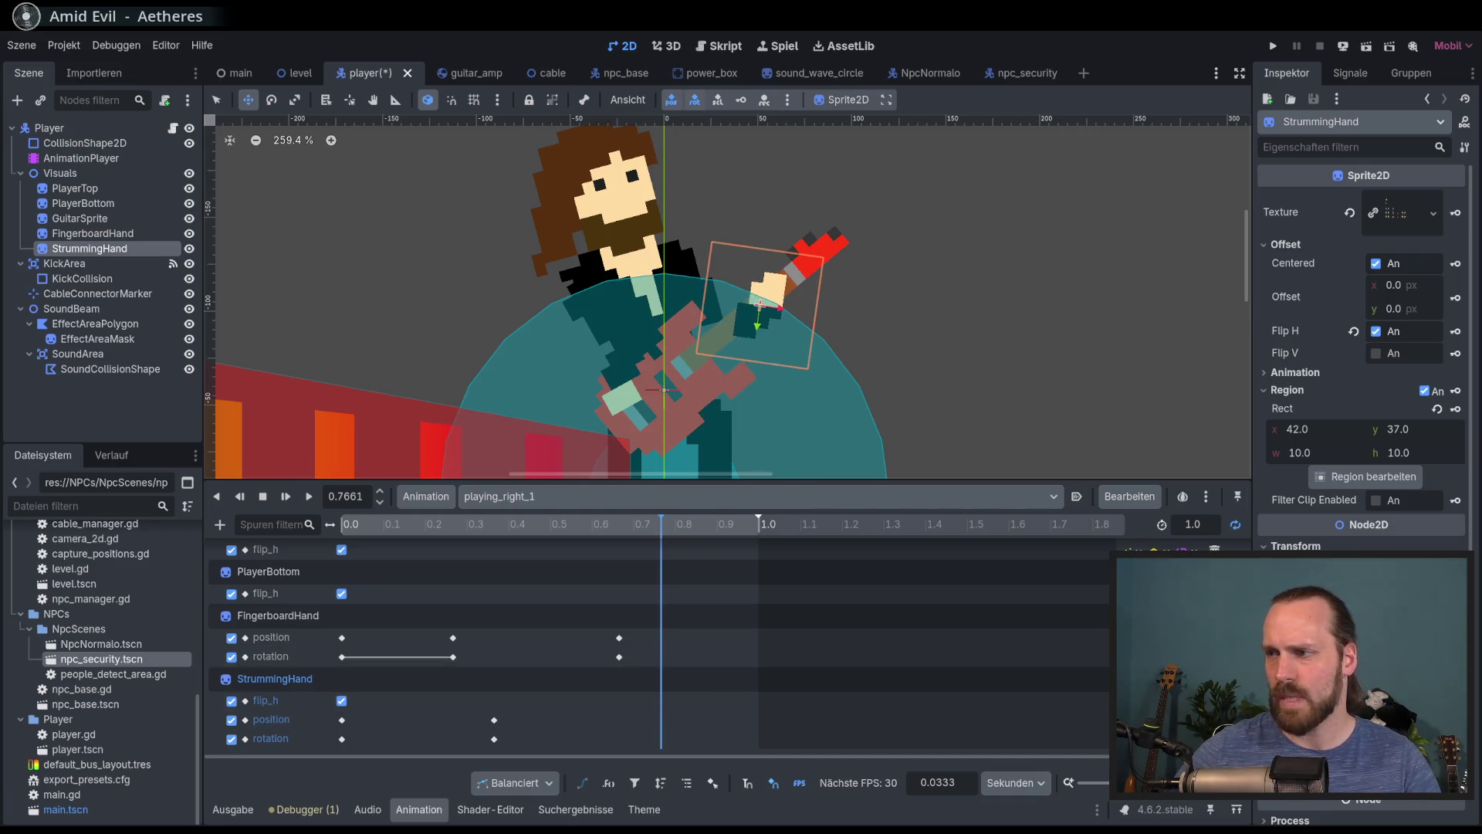
key(k)
Play playing_right_1 to preview the strum
click(311, 497)
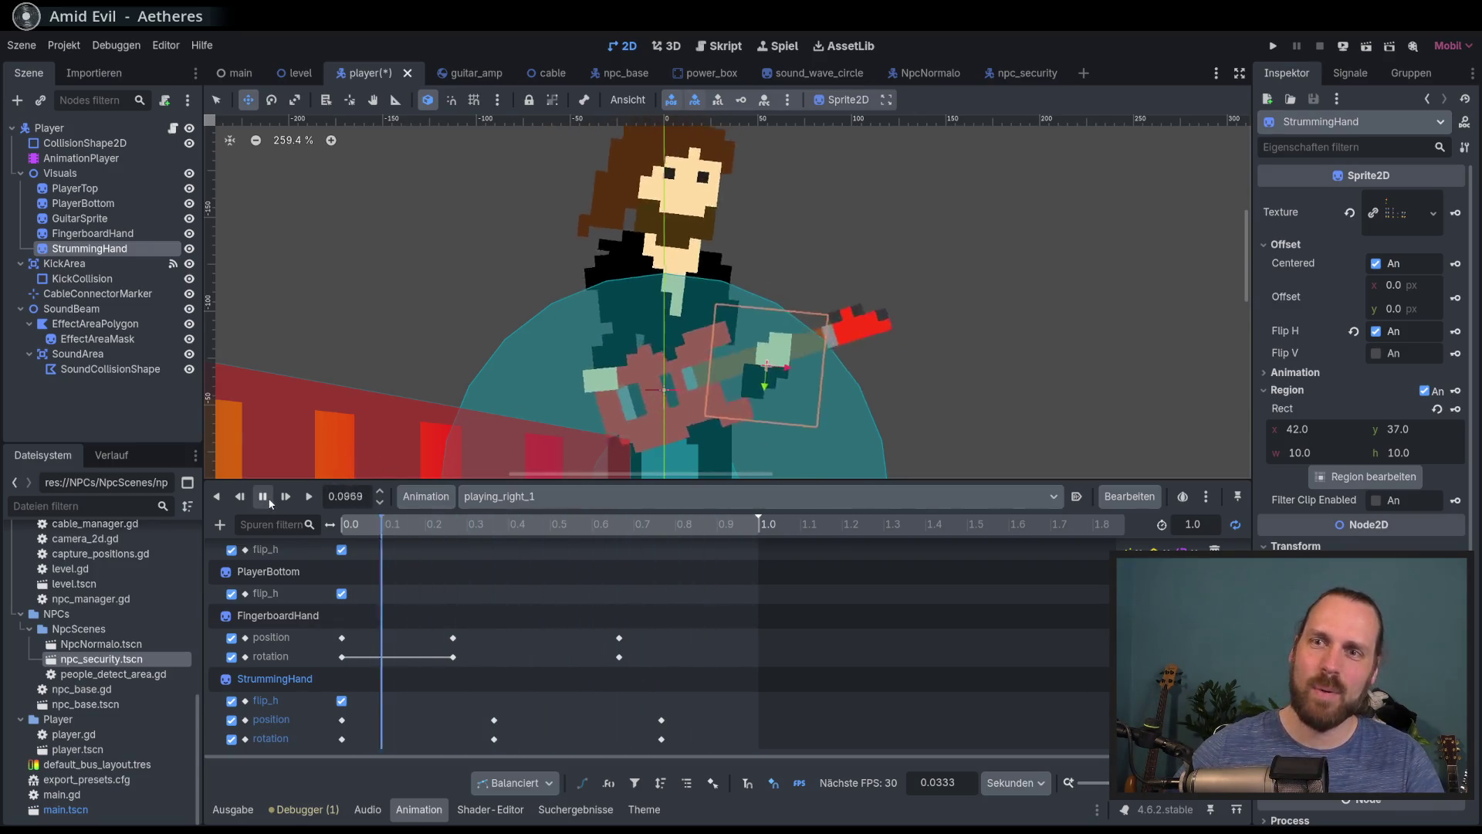
click(541, 496)
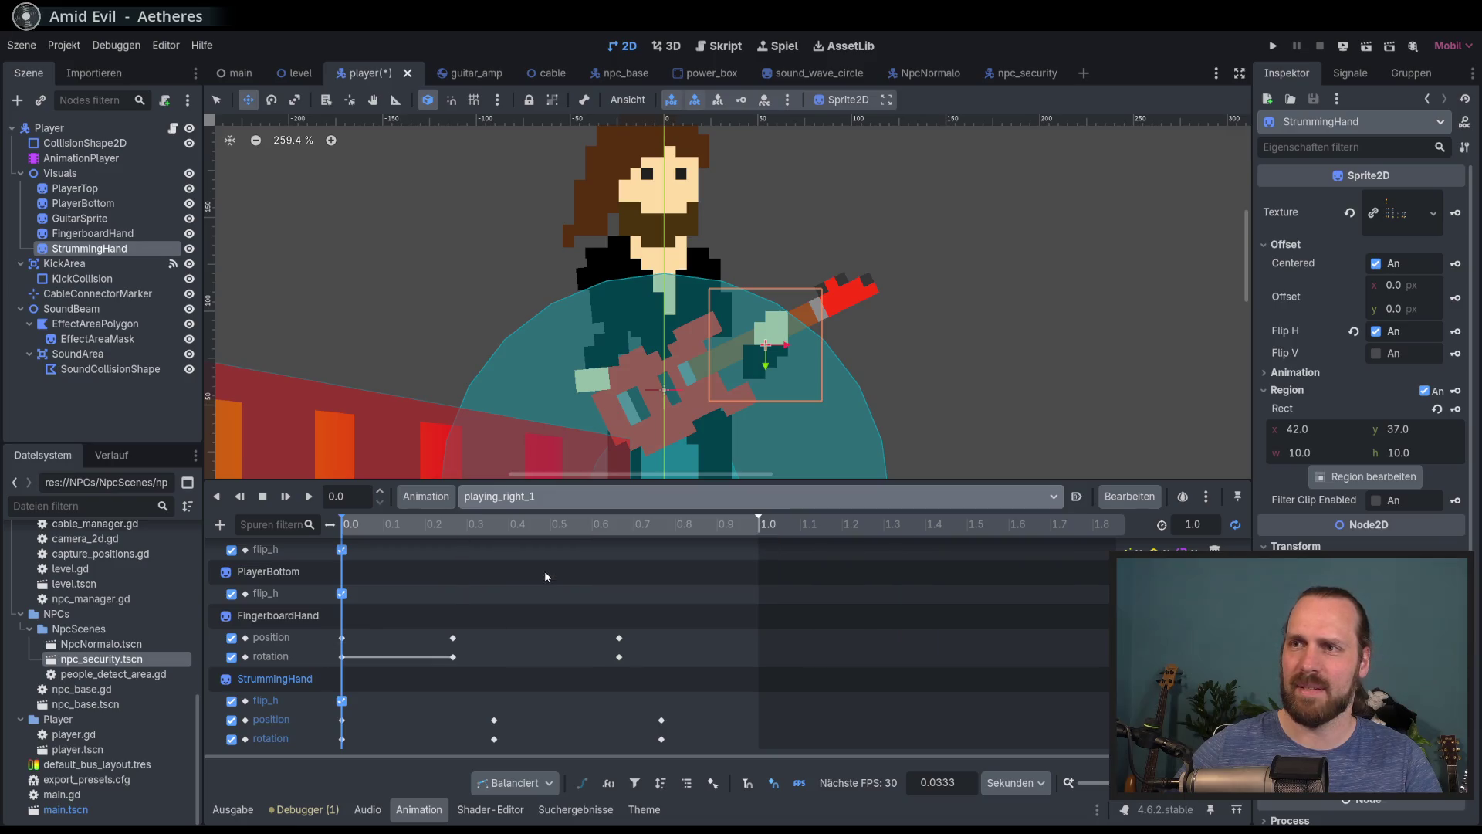
click(546, 587)
click(544, 497)
click(544, 585)
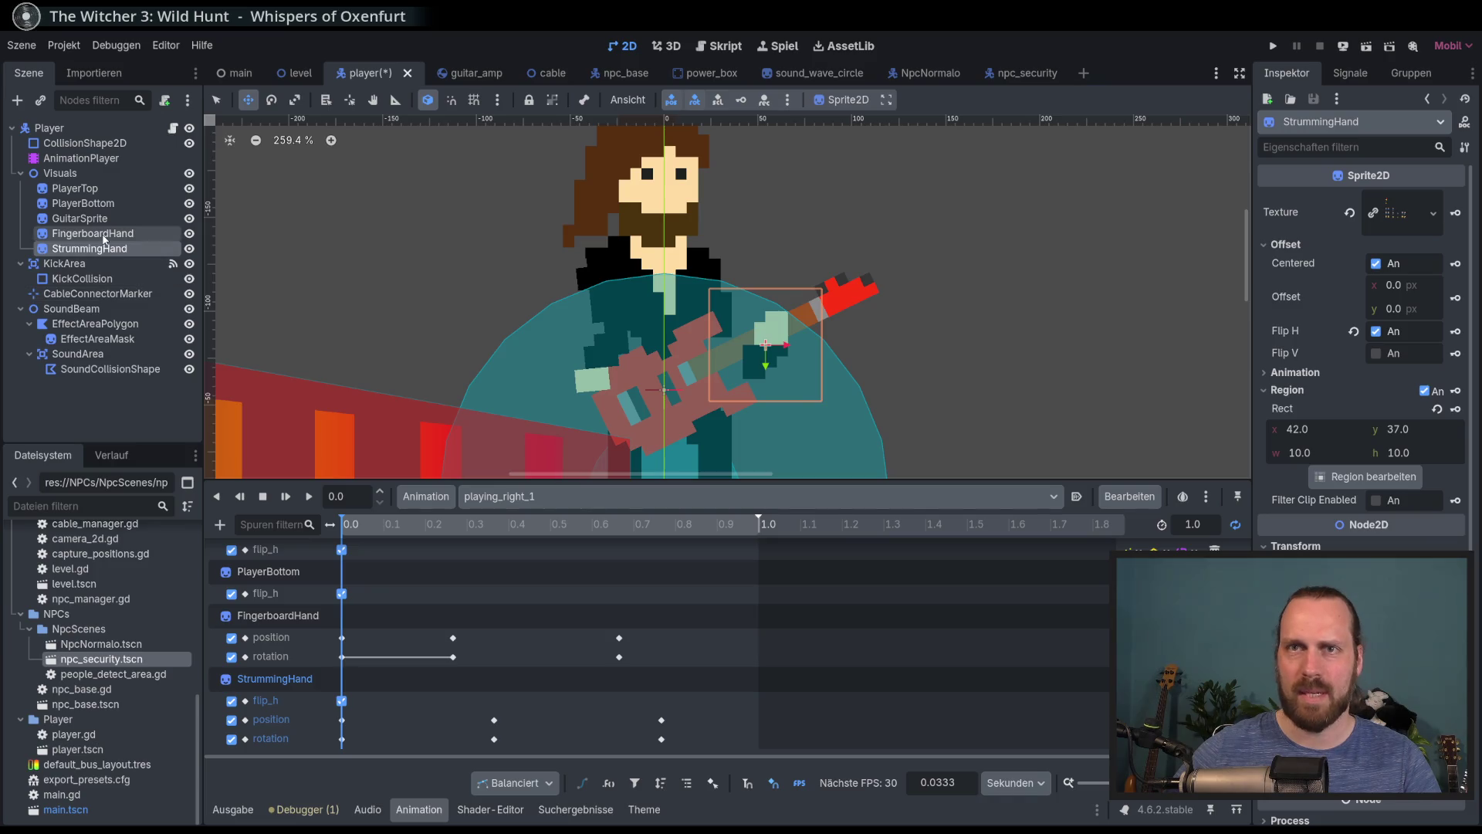
Flip FingerboardHand horizontally and key its flip_h in playing_right_1
click(104, 234)
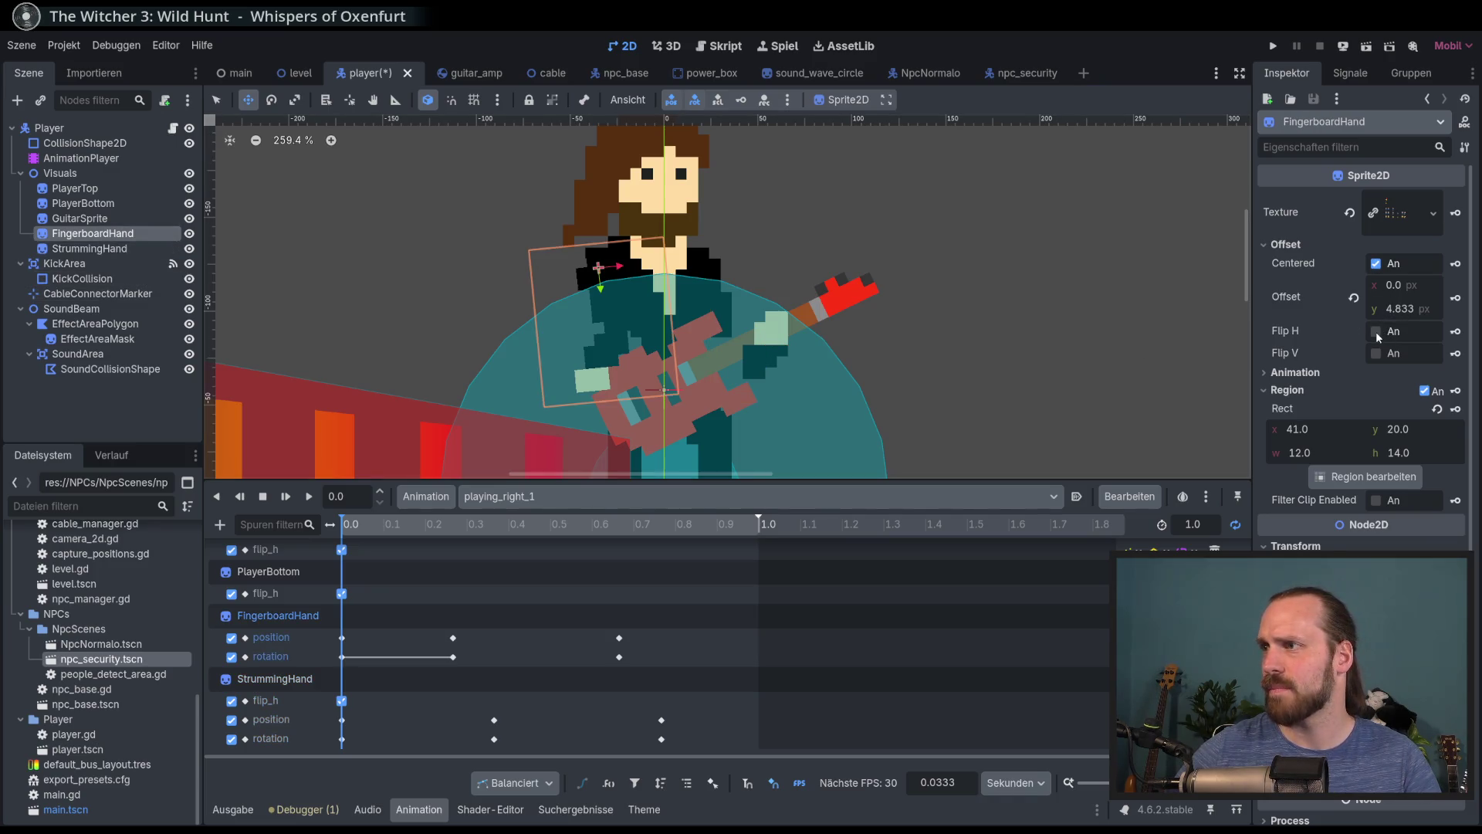
click(1376, 332)
click(1456, 332)
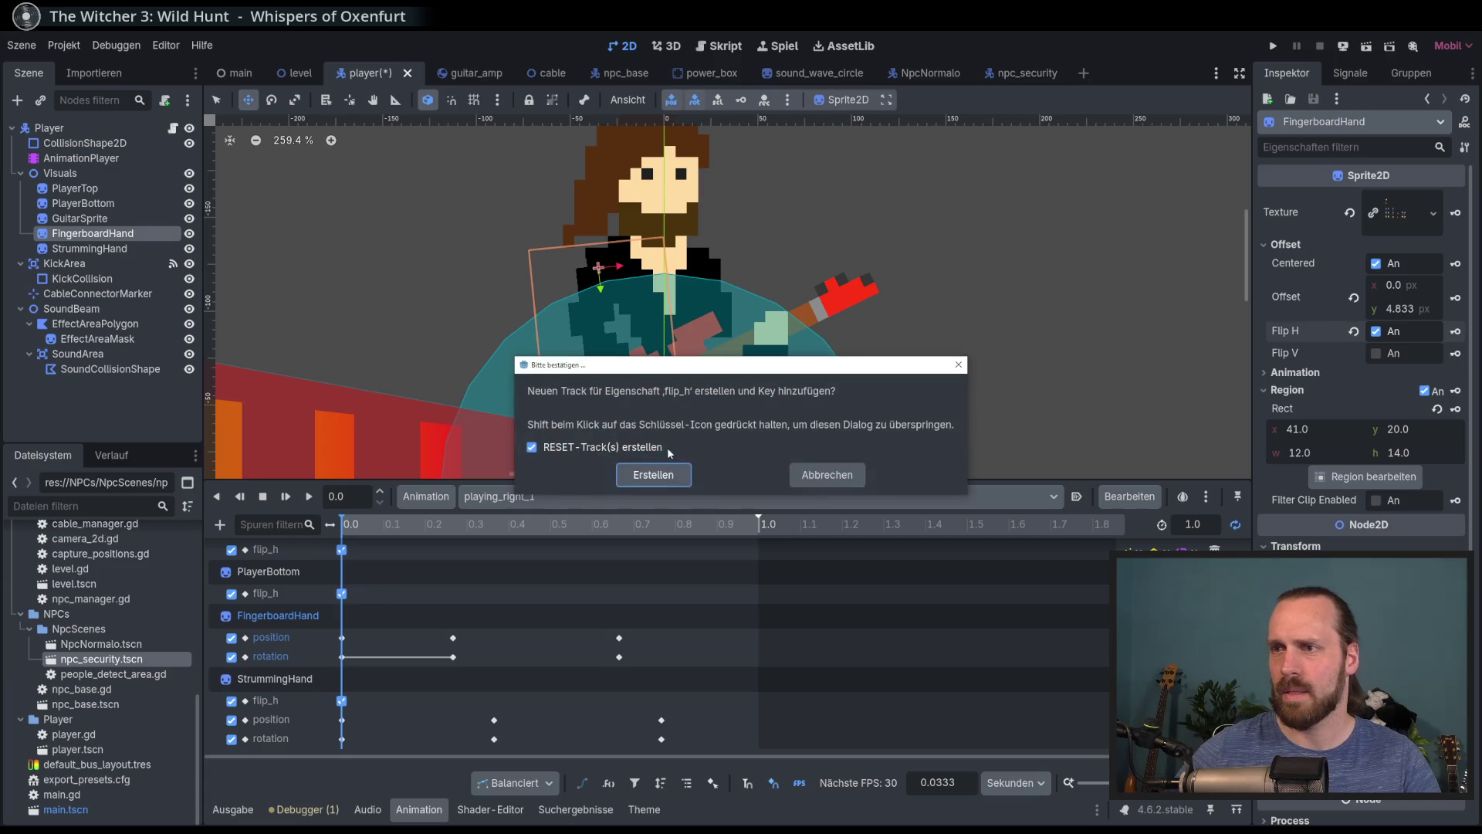
click(654, 475)
Check playing_left_1 and playing_right_1, then play the move_left animation
click(510, 497)
click(533, 572)
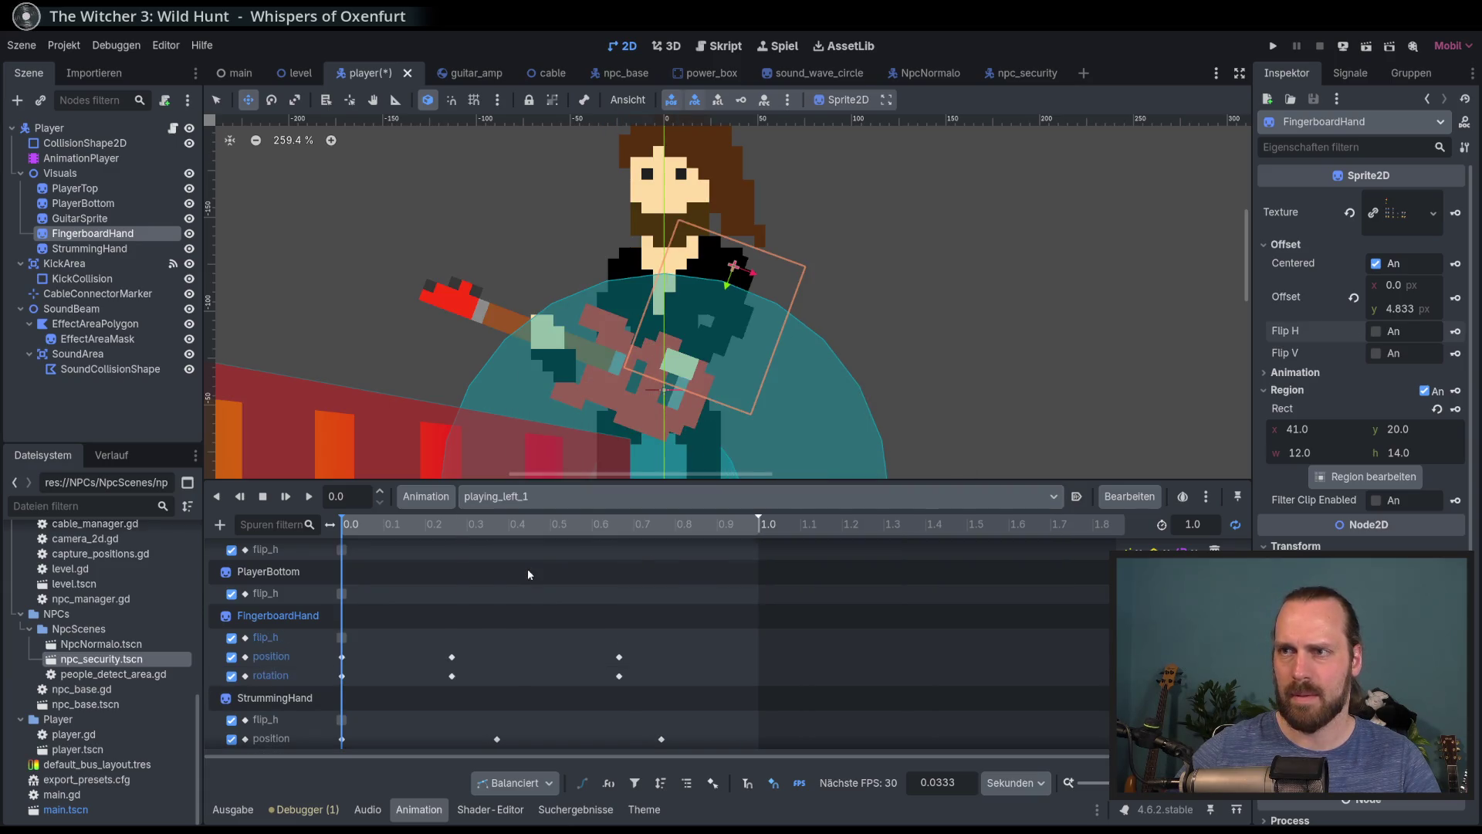
click(575, 502)
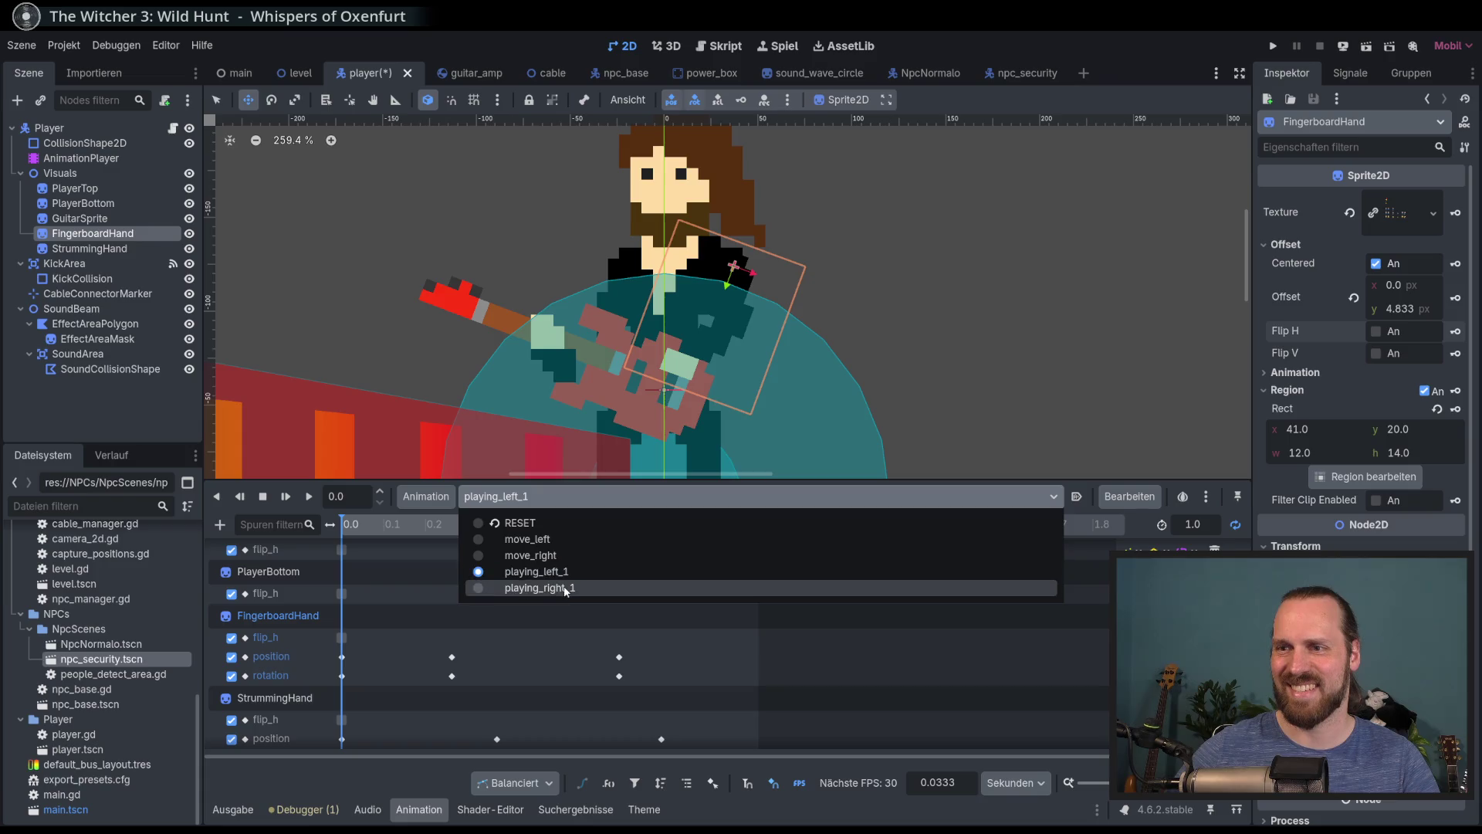
click(568, 576)
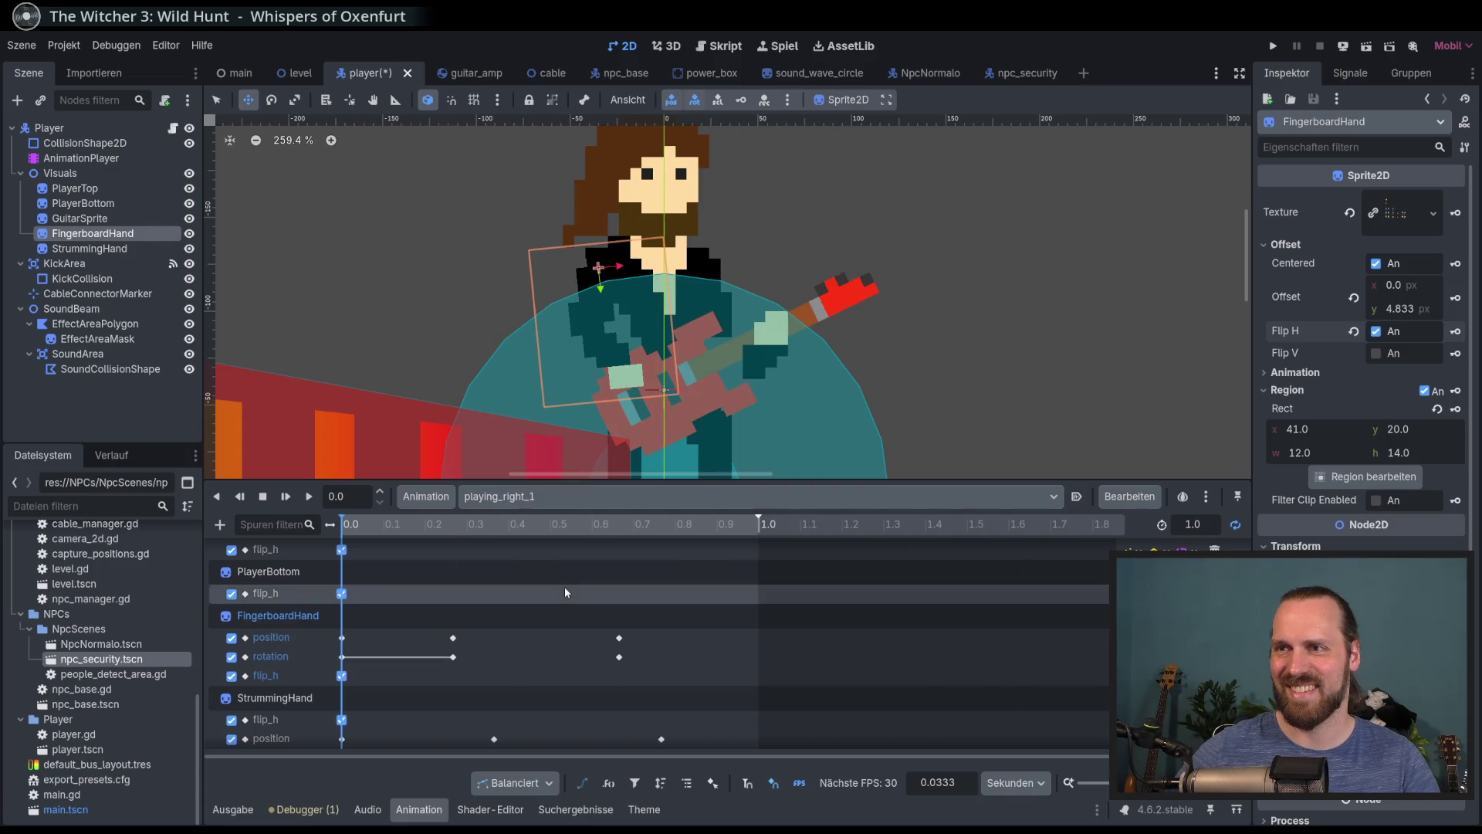
click(544, 498)
click(544, 541)
click(309, 496)
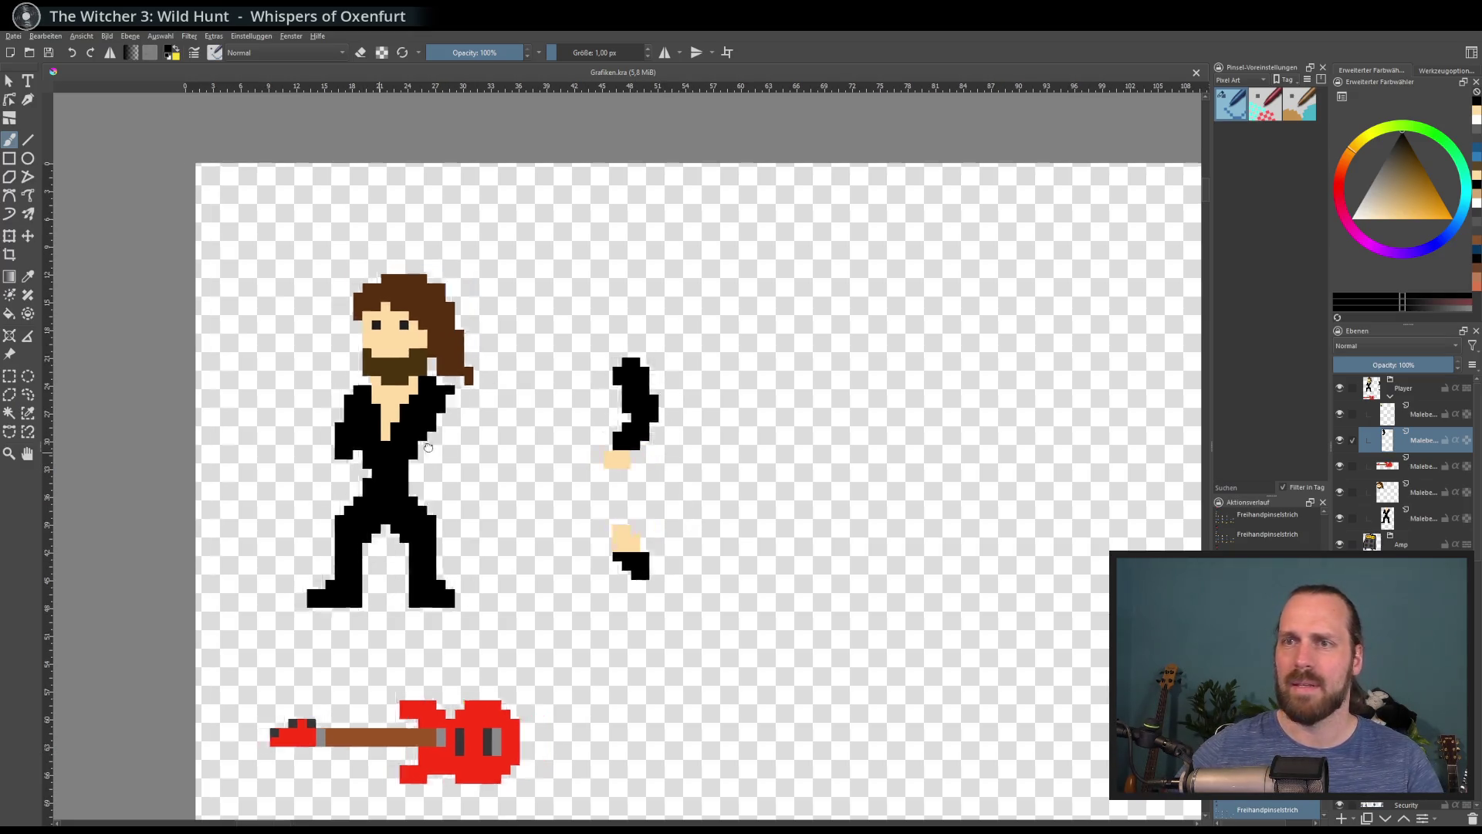
Paint a lowered left arm on the black-suited figure's layer
click(1411, 519)
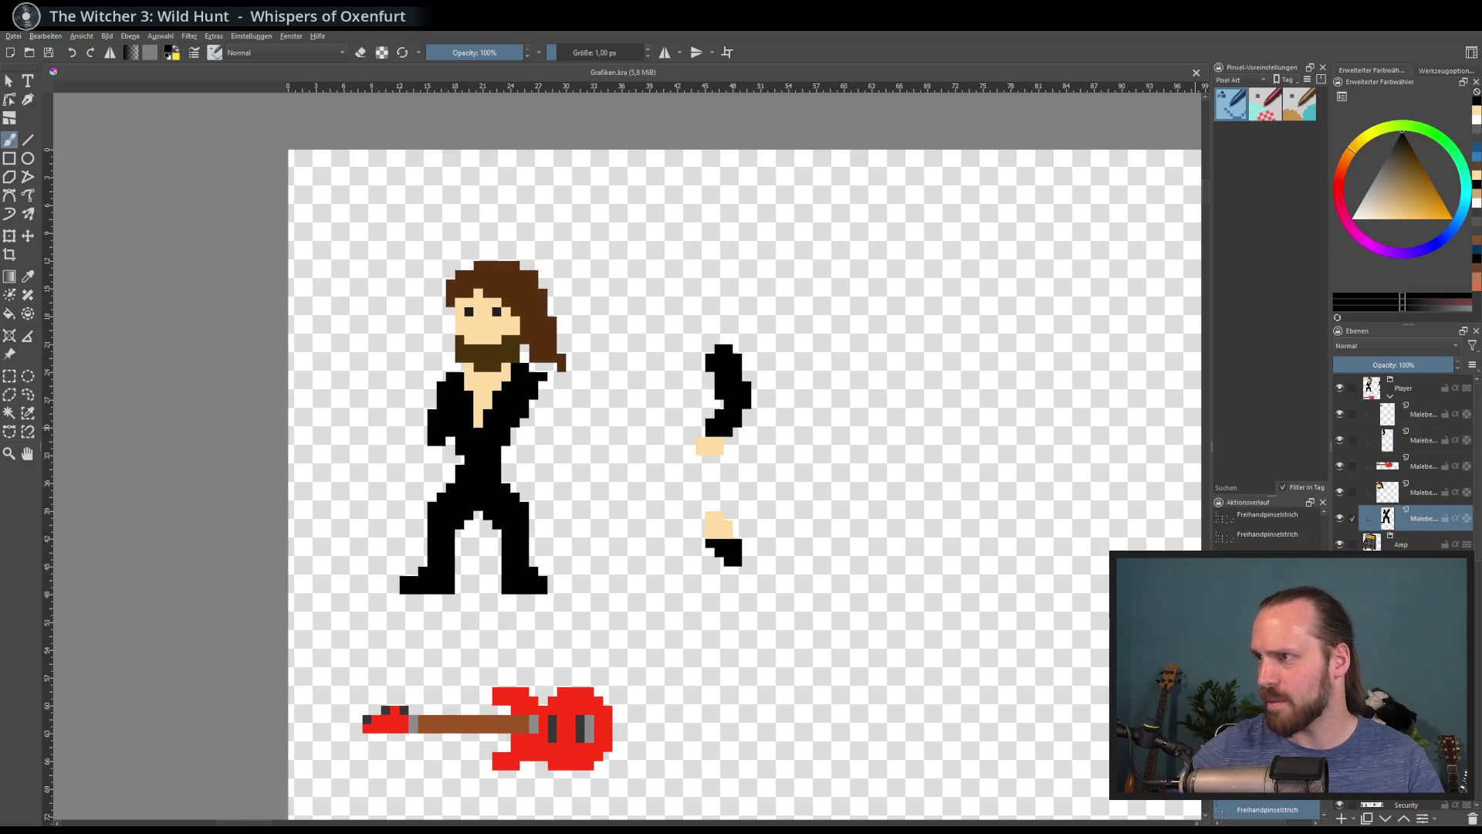
scroll(598, 434, up, 1)
drag(383, 422, 352, 482)
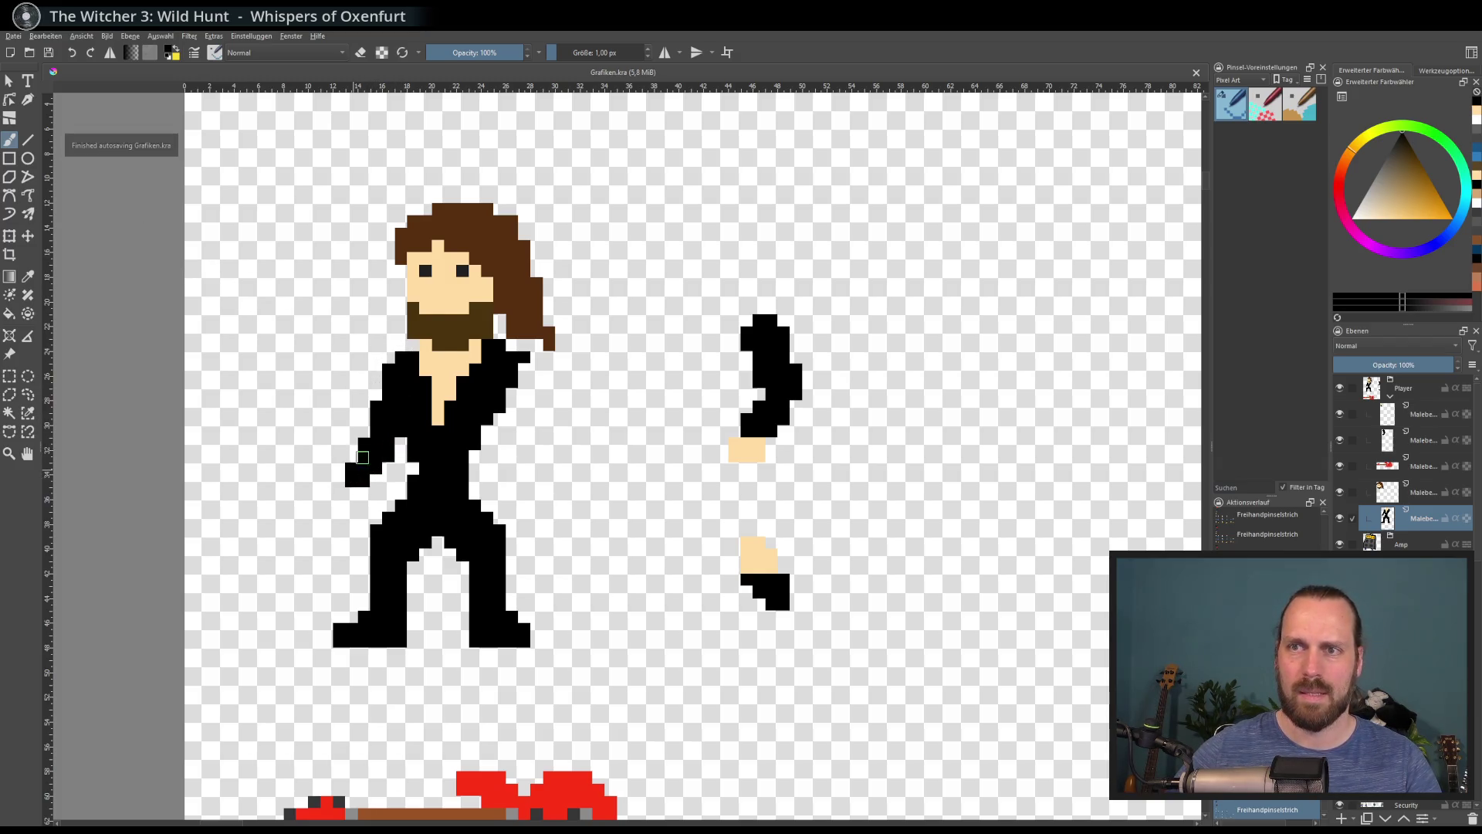
Export the sprite sheet over Grafik.png, confirming the replacement and PNG options
click(13, 36)
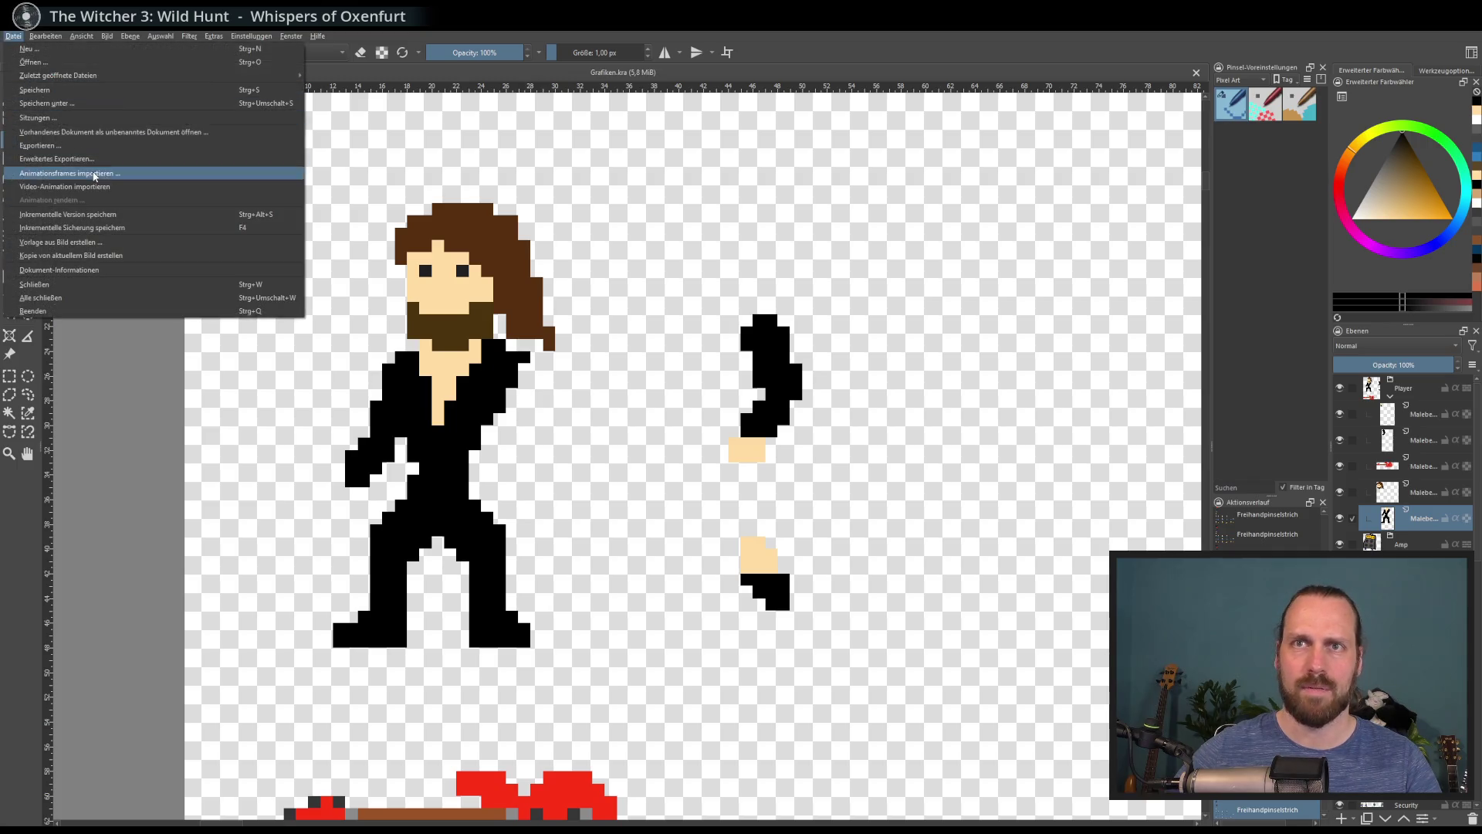
click(94, 155)
click(864, 670)
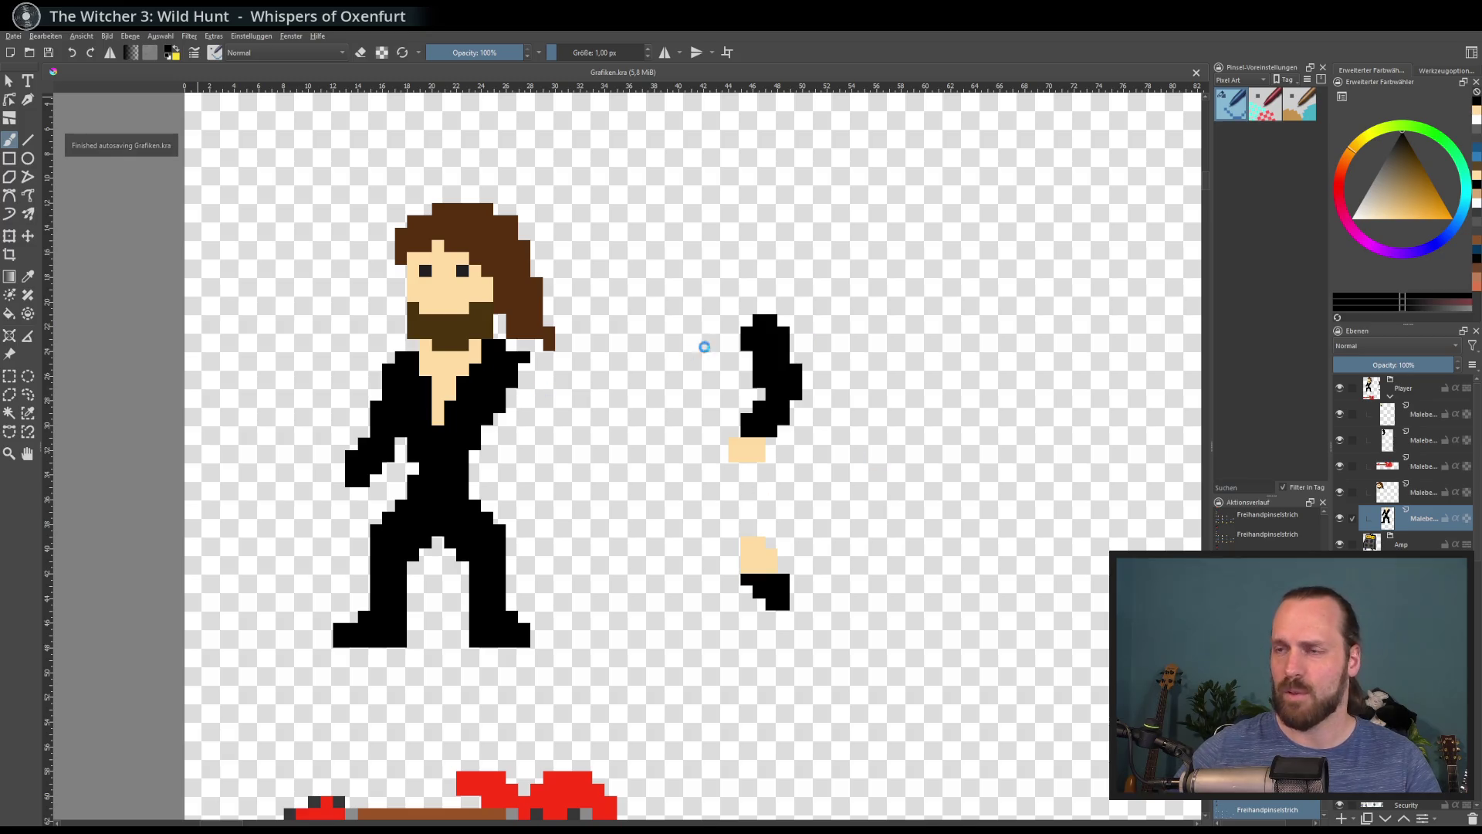
click(852, 562)
click(23, 39)
click(73, 158)
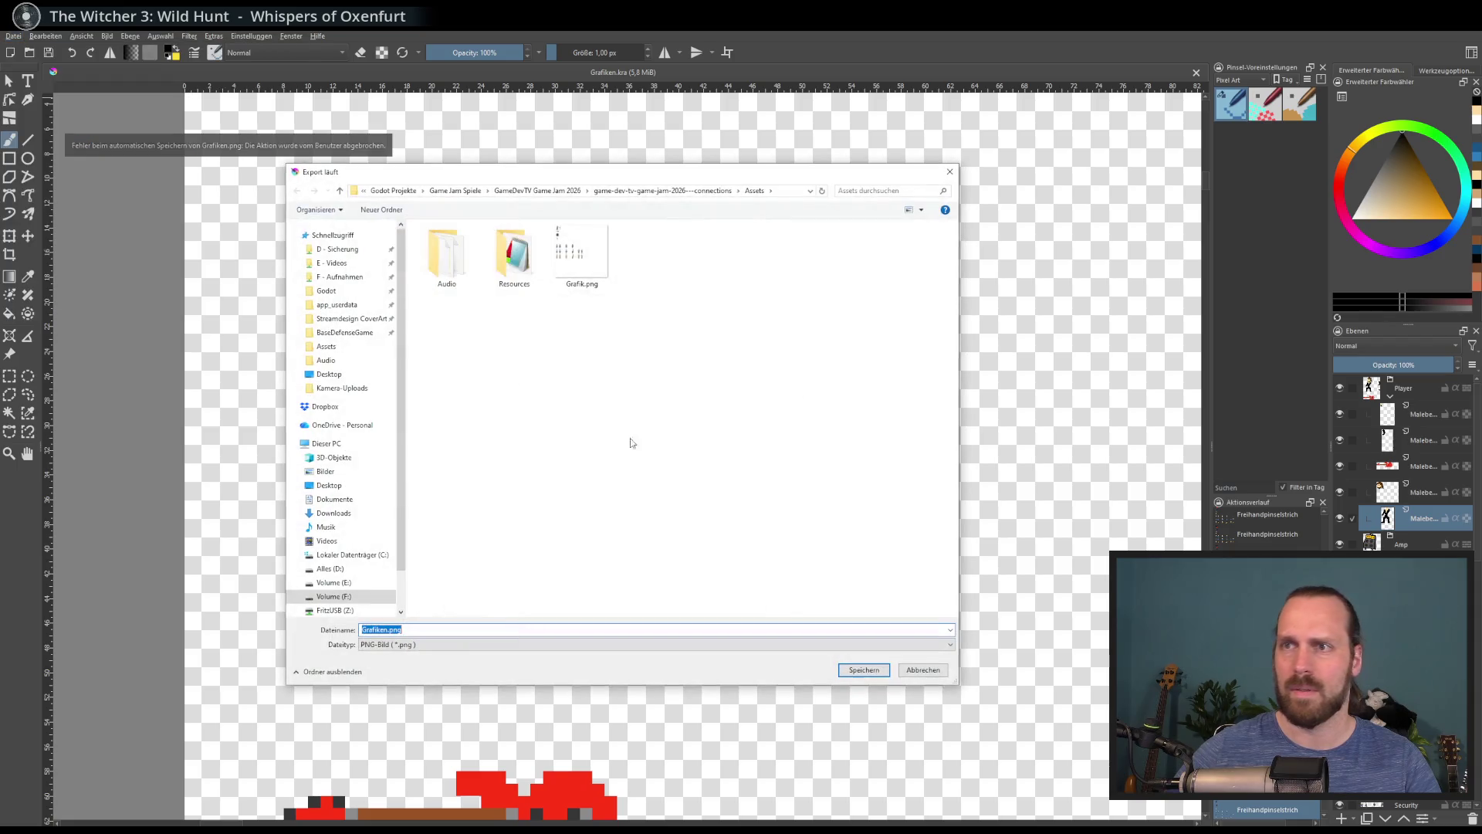
double_click(580, 255)
click(772, 428)
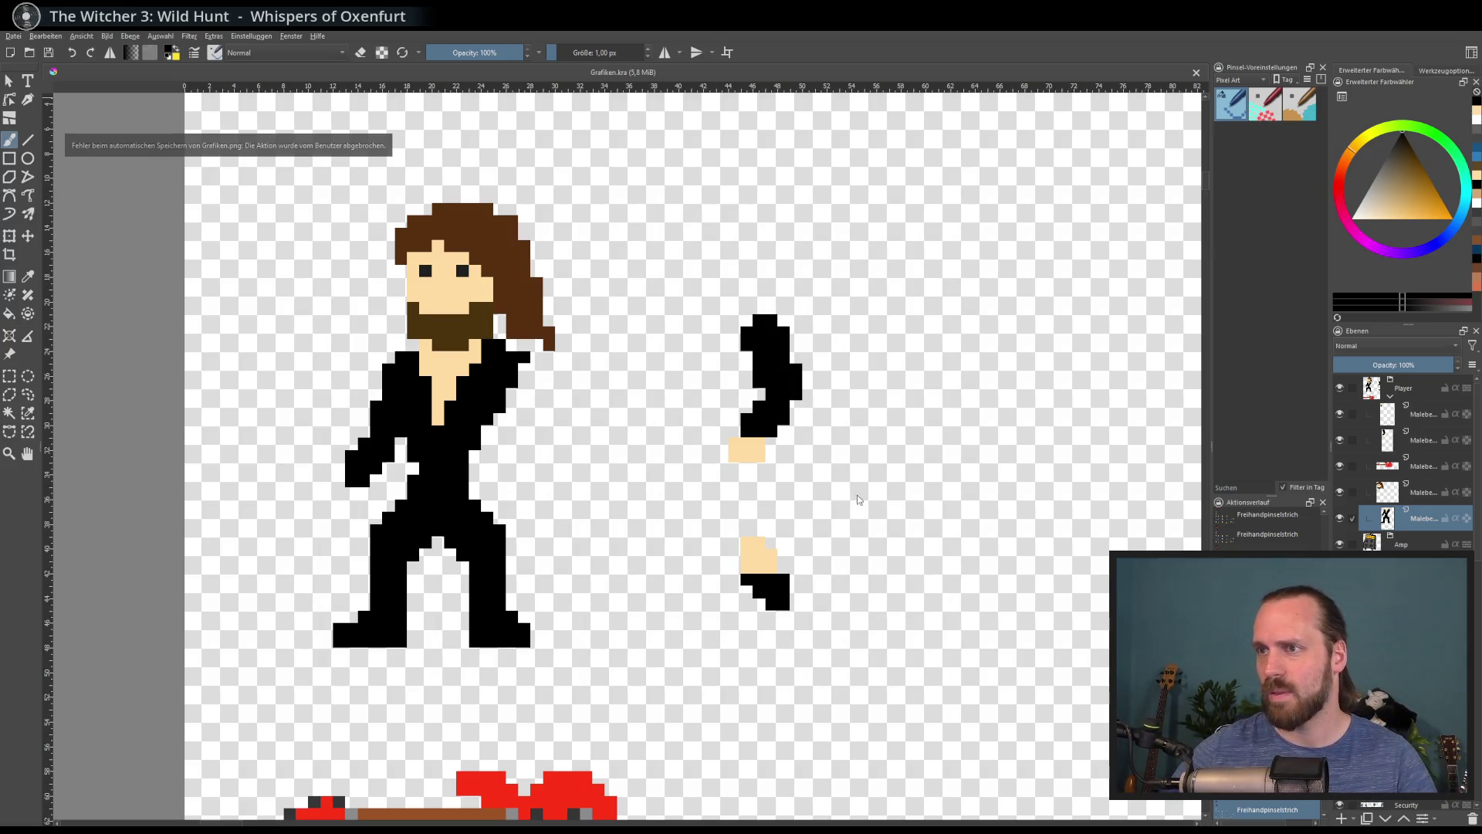
click(807, 556)
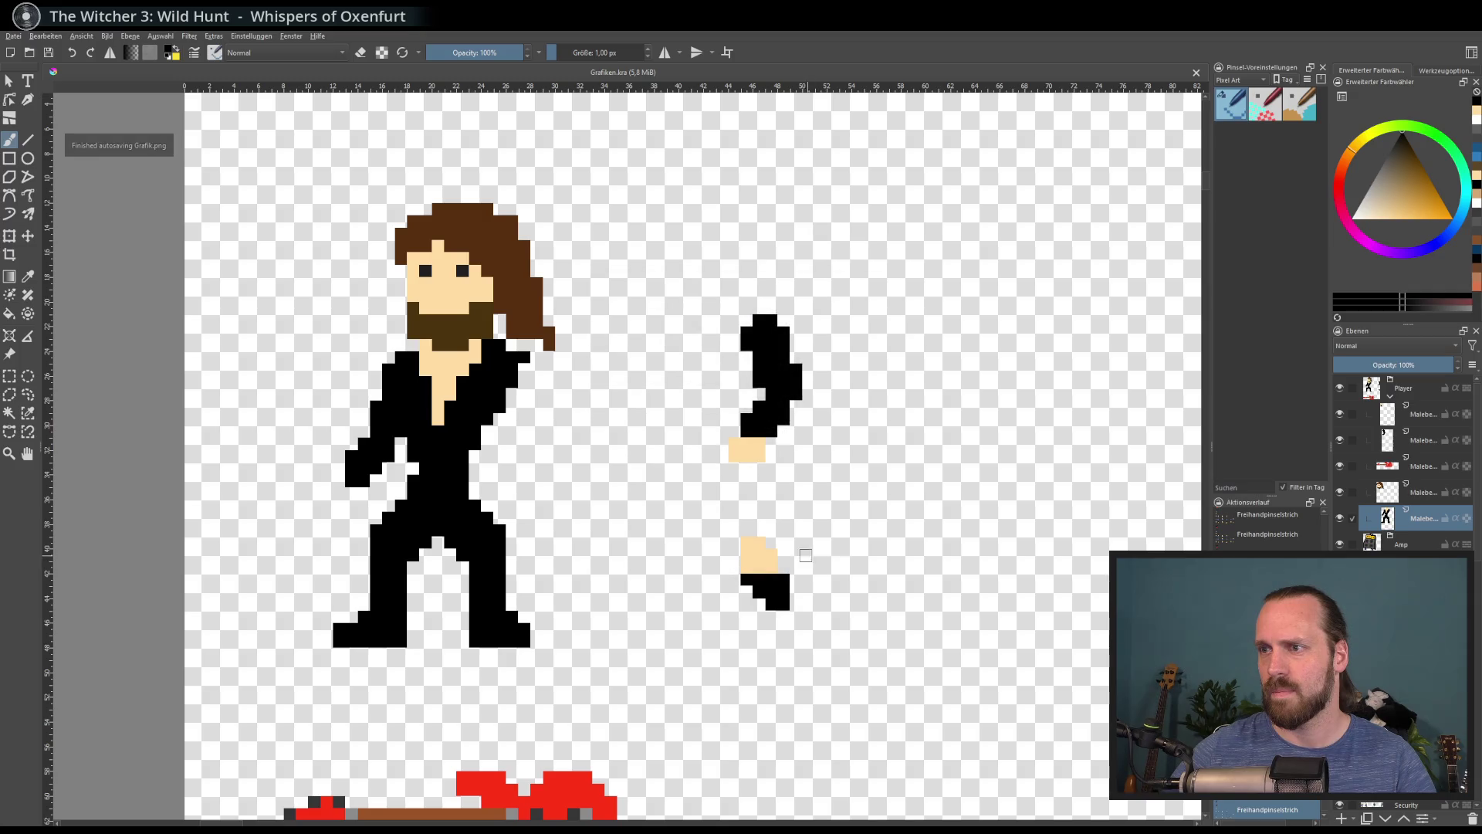
key(alt+Tab)
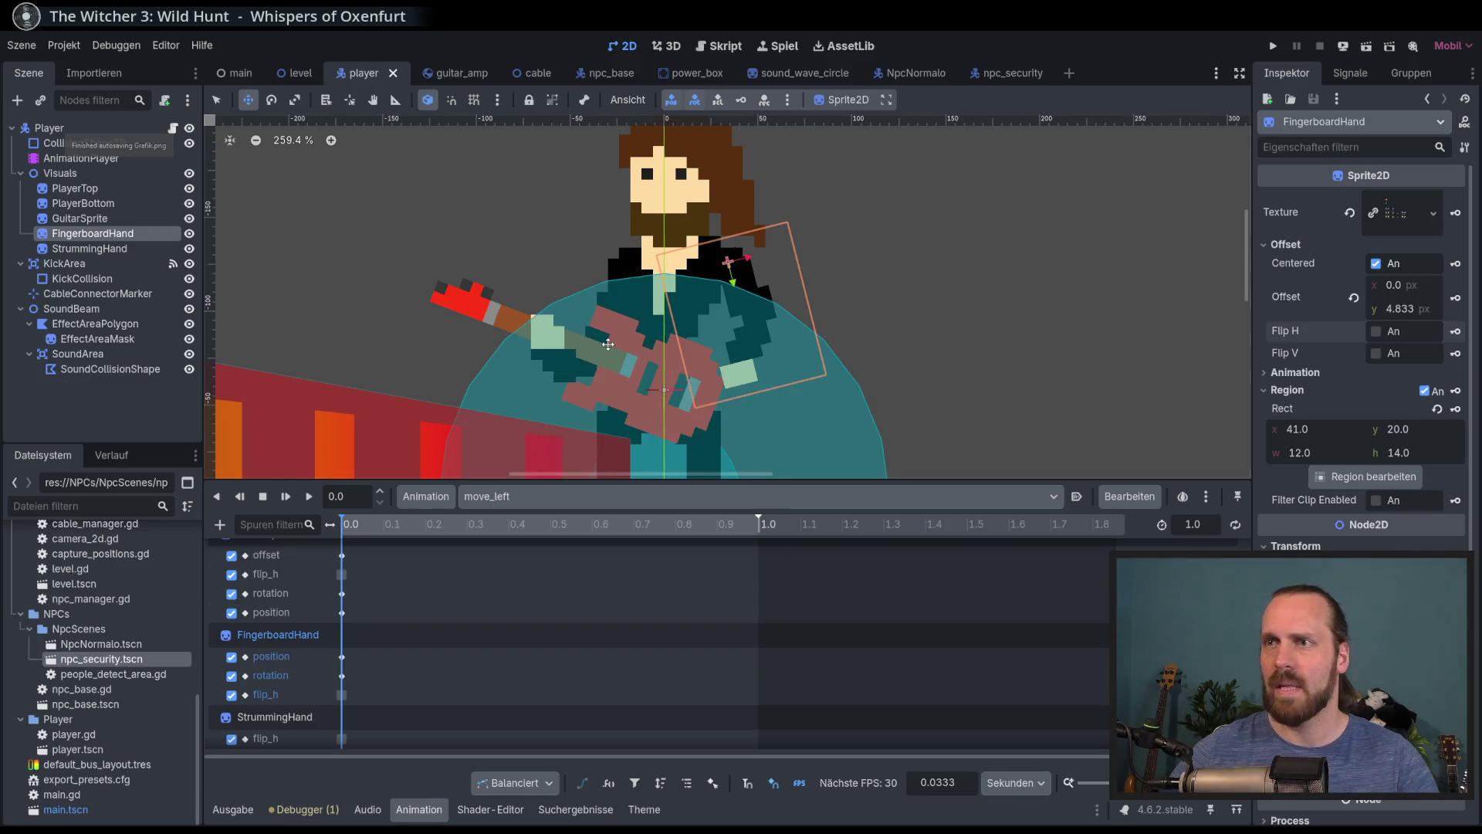
Run the game with F5 and start a New Game, skipping past the intro text
key(F5)
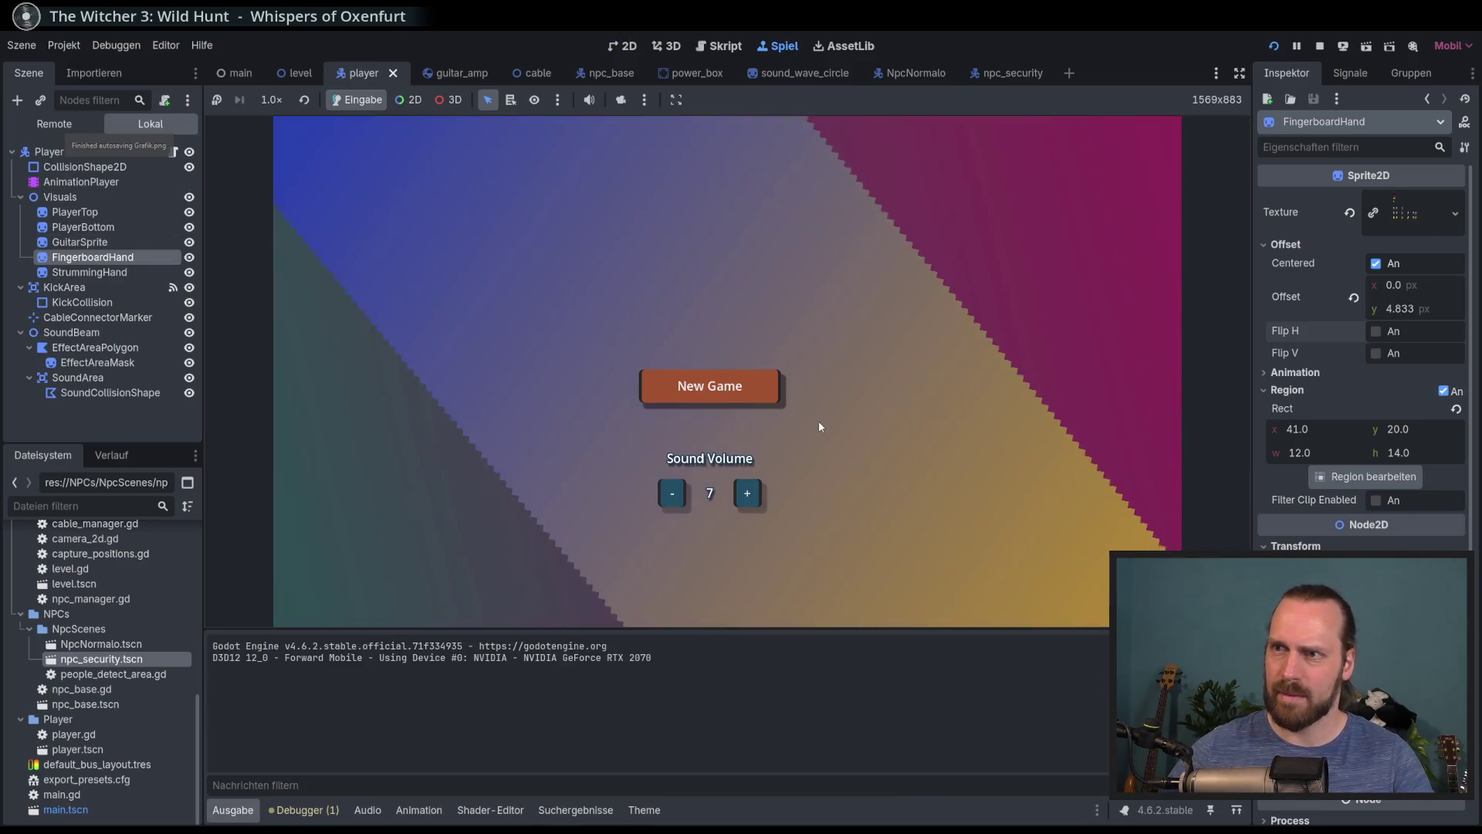
key(Return)
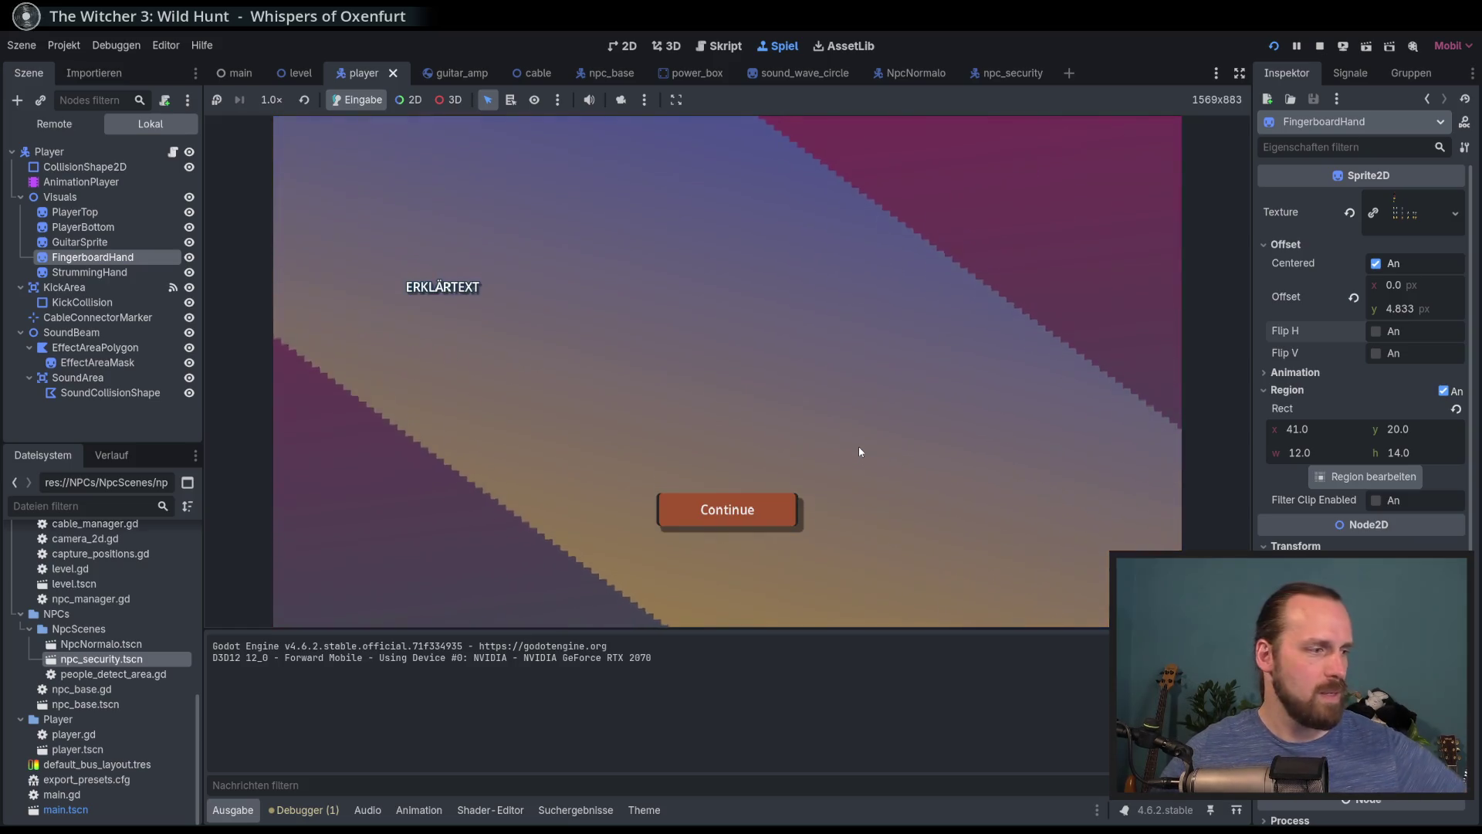
key(Return)
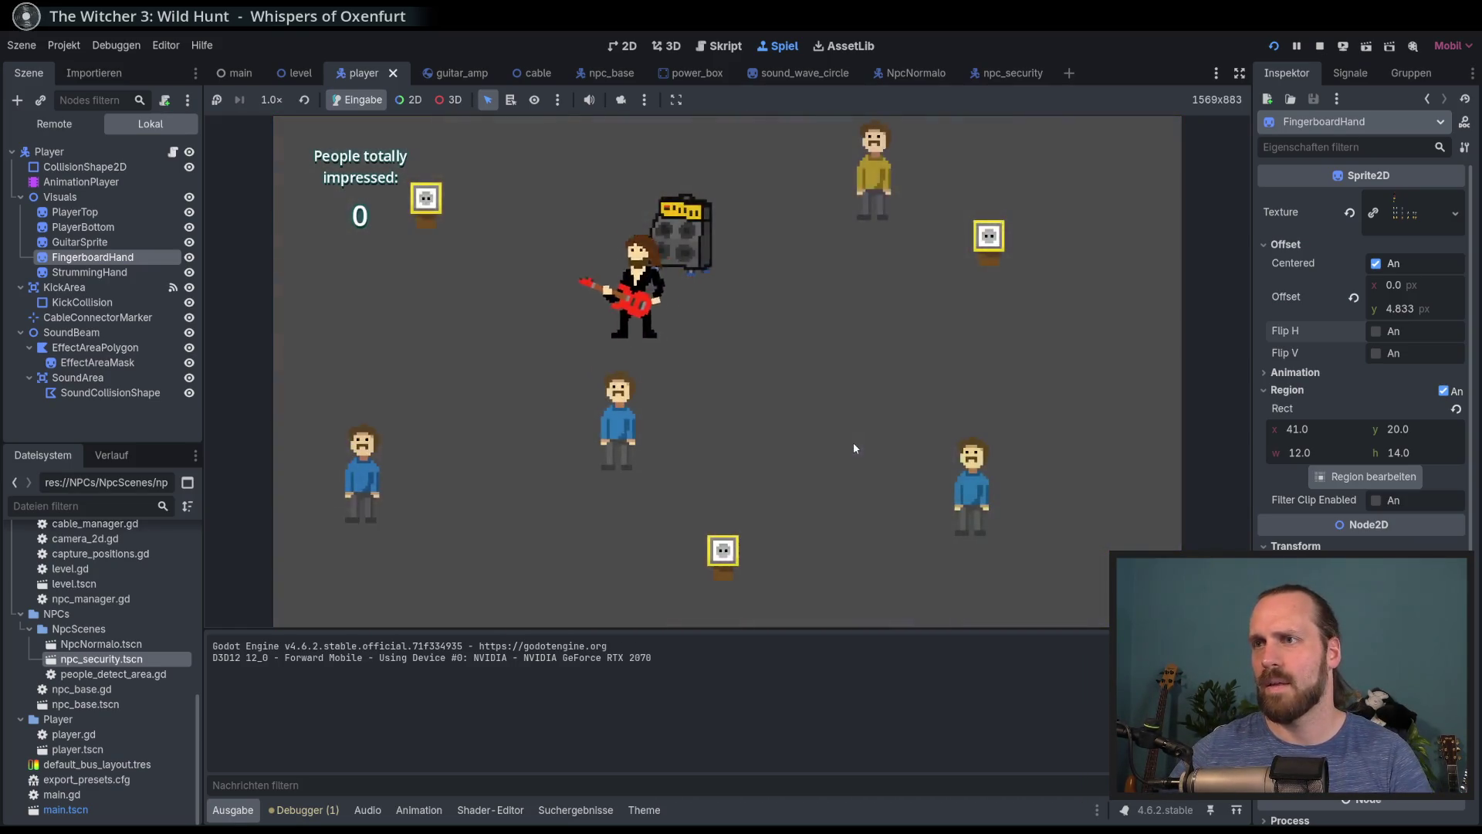
Walk the guitarist in every direction, pulling the amp toward people, then stop the game with F8
key(Right)
key(Left)
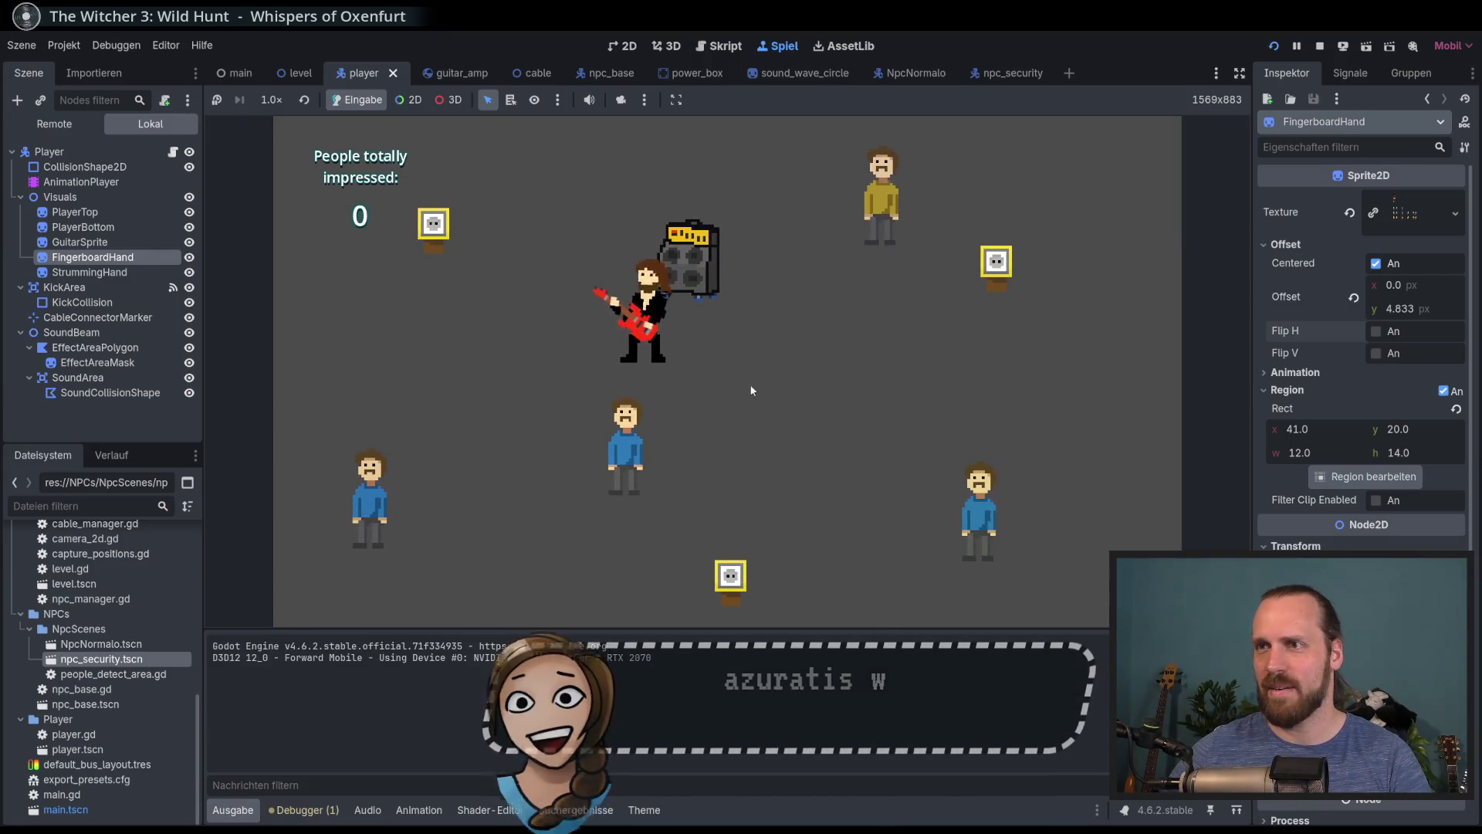
key(Right)
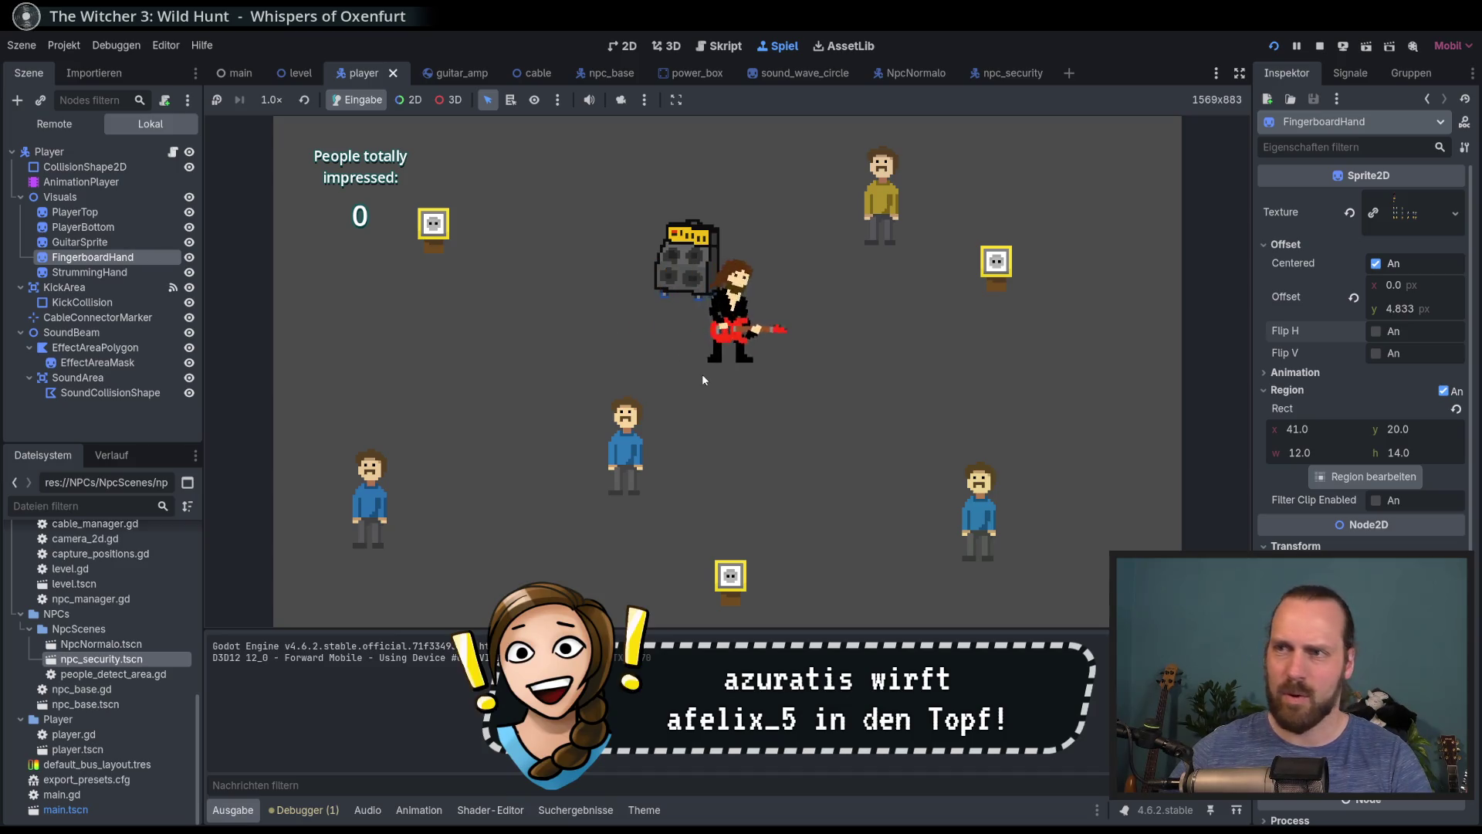
key(Left)
key(Up)
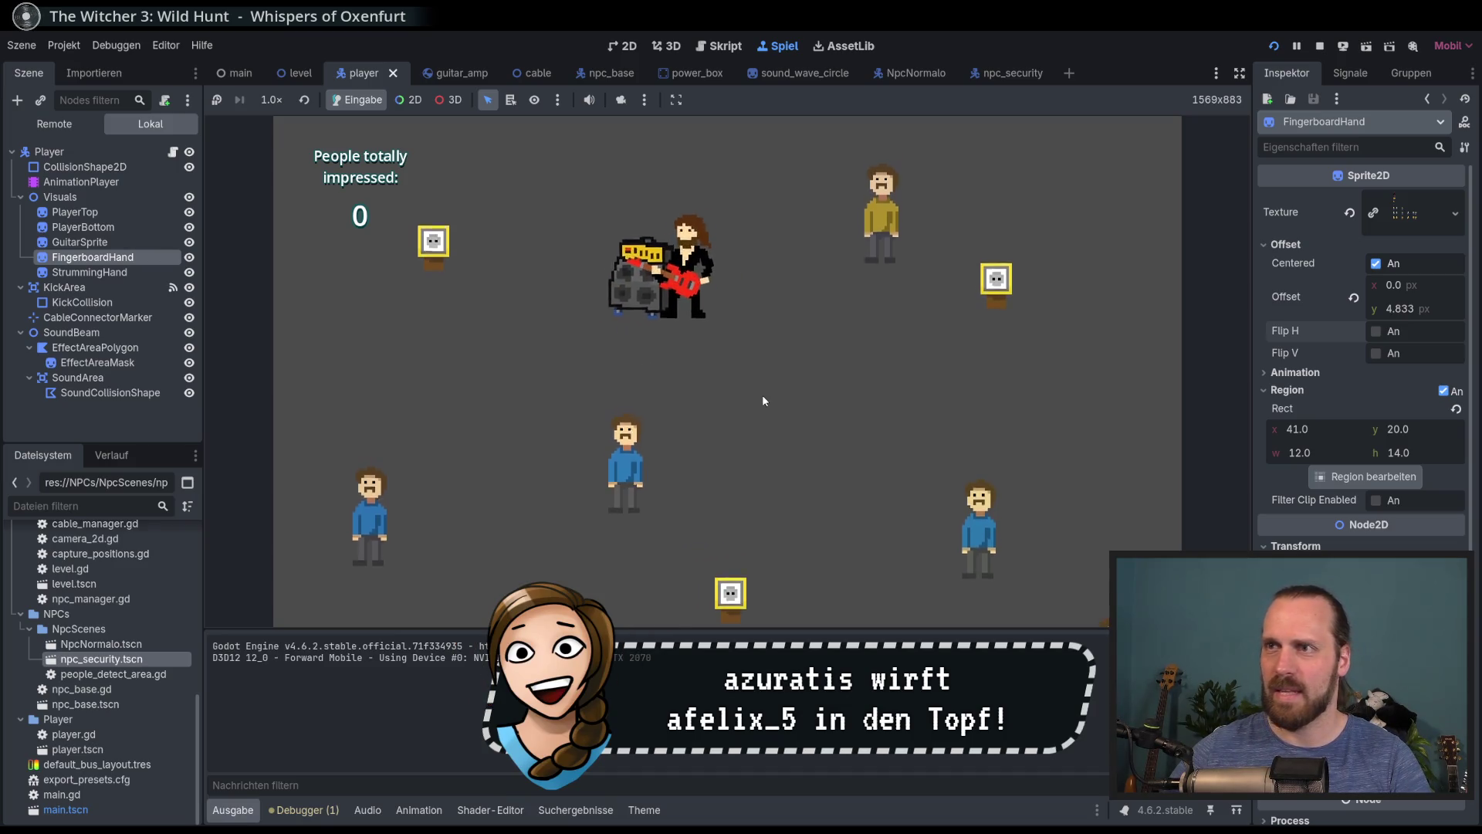
key(Down)
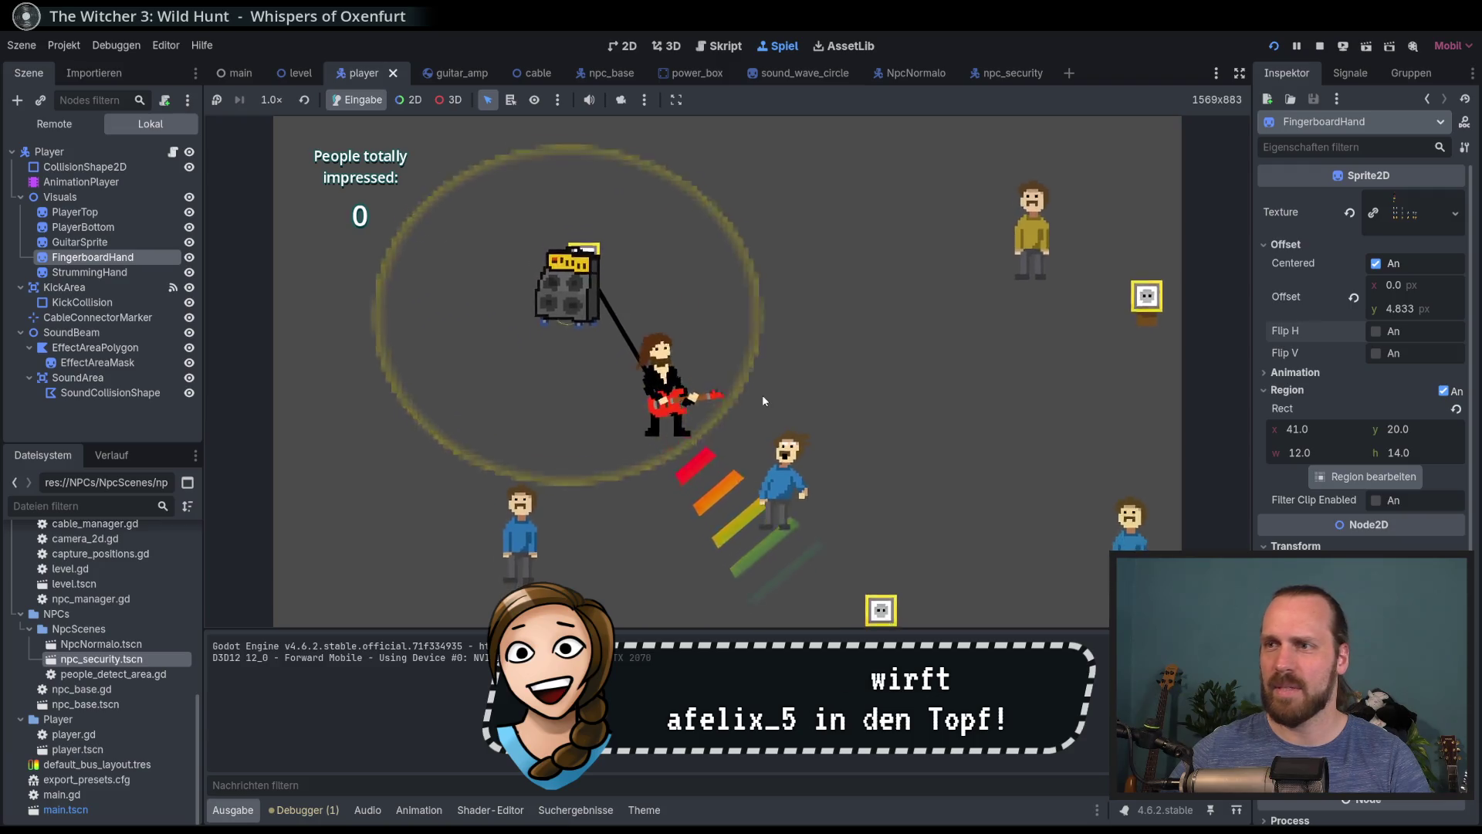
key(Up)
key(Right)
key(Right)
key(Up)
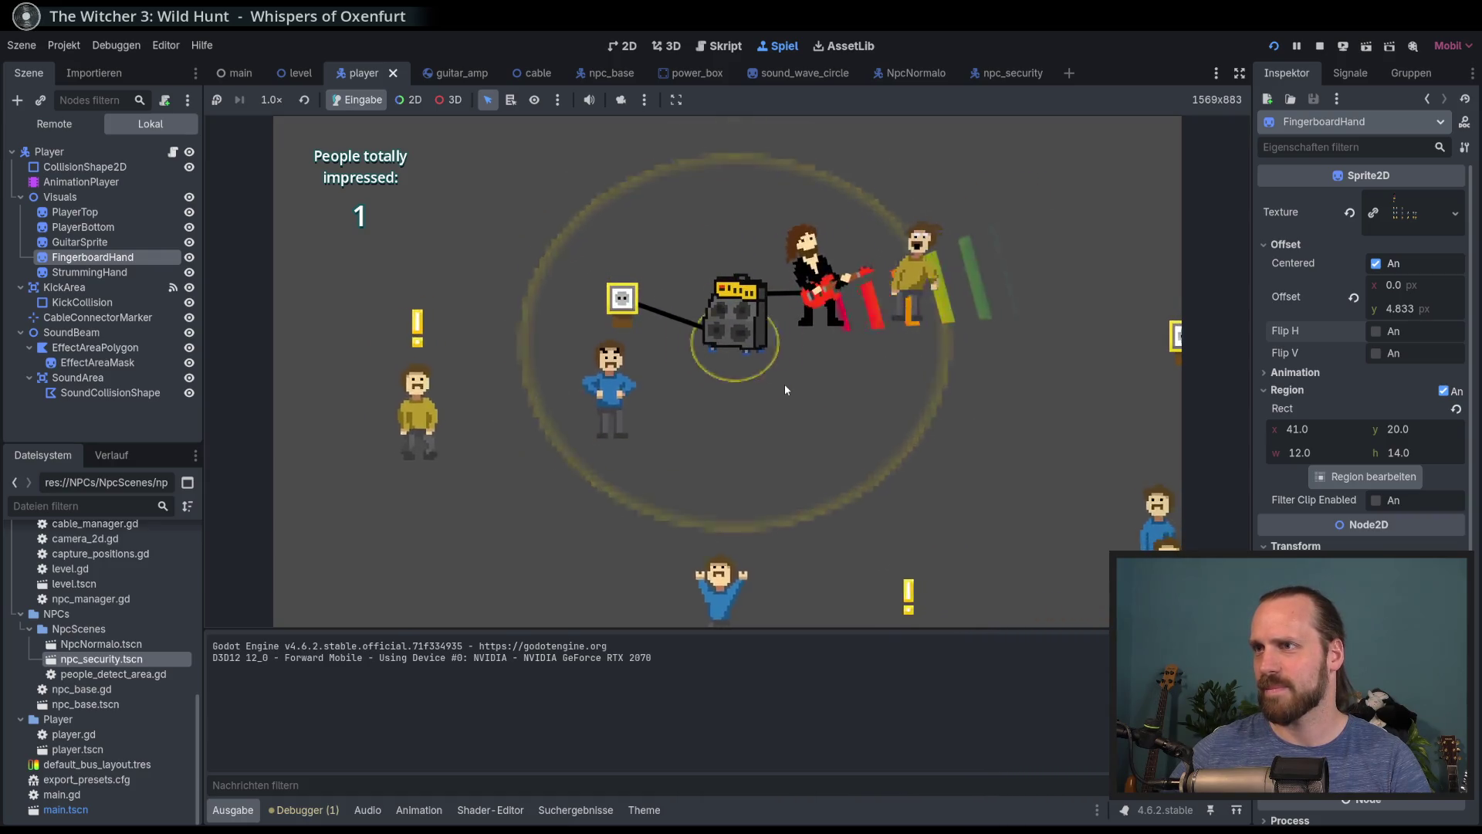
key(Left)
key(Down)
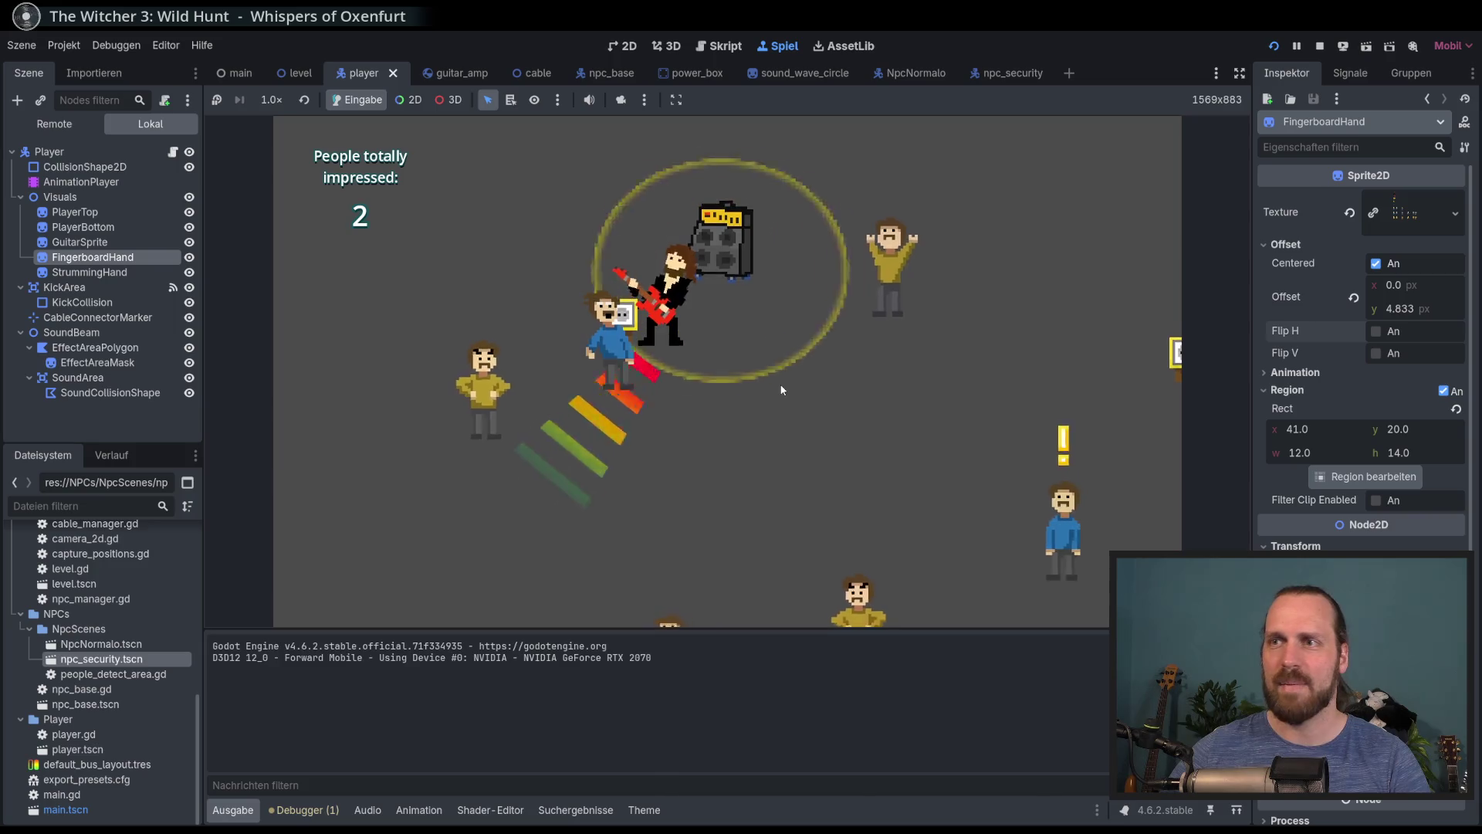
key(Right)
key(Down)
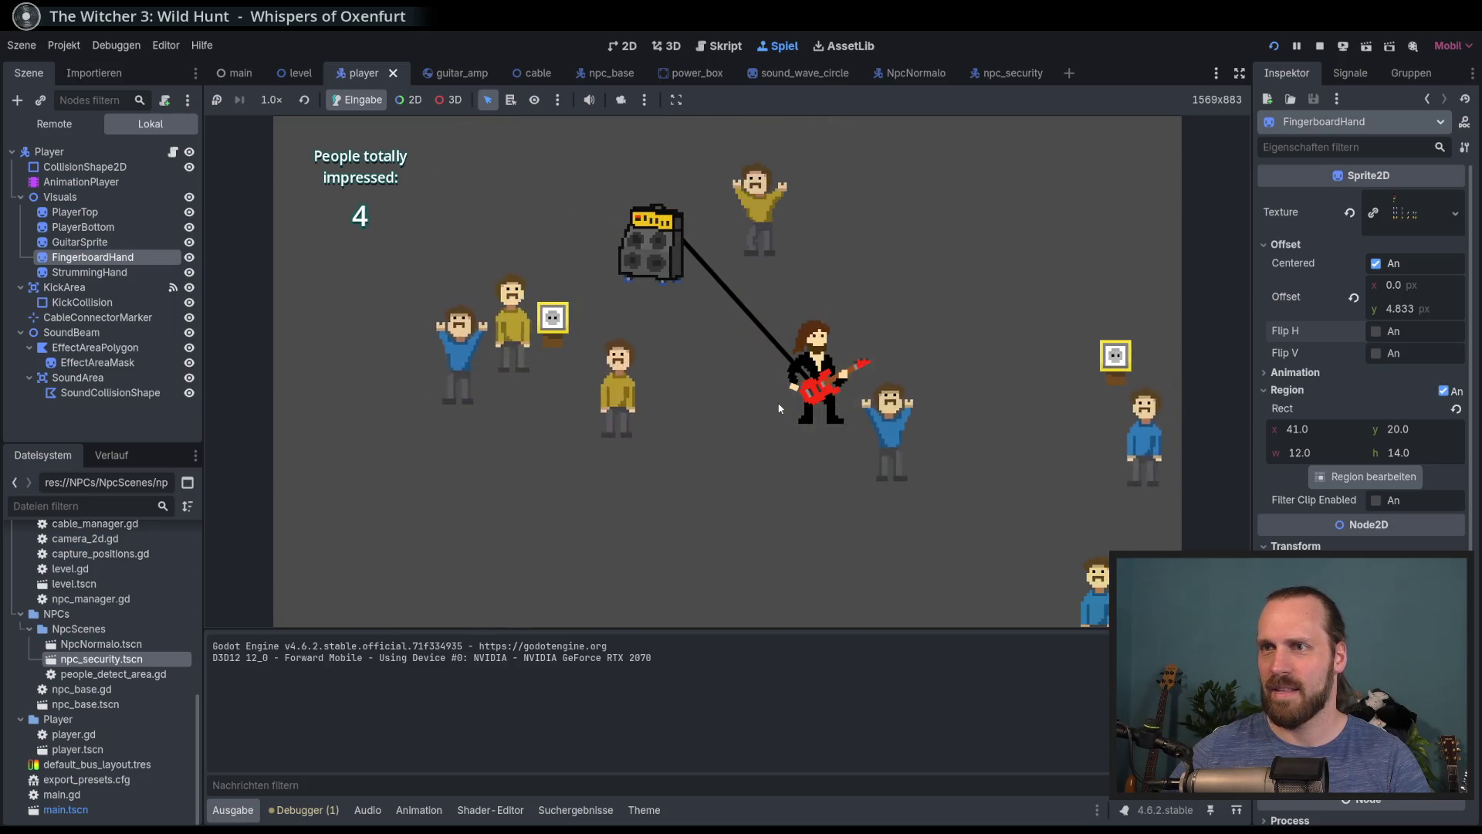
key(Left)
key(Up)
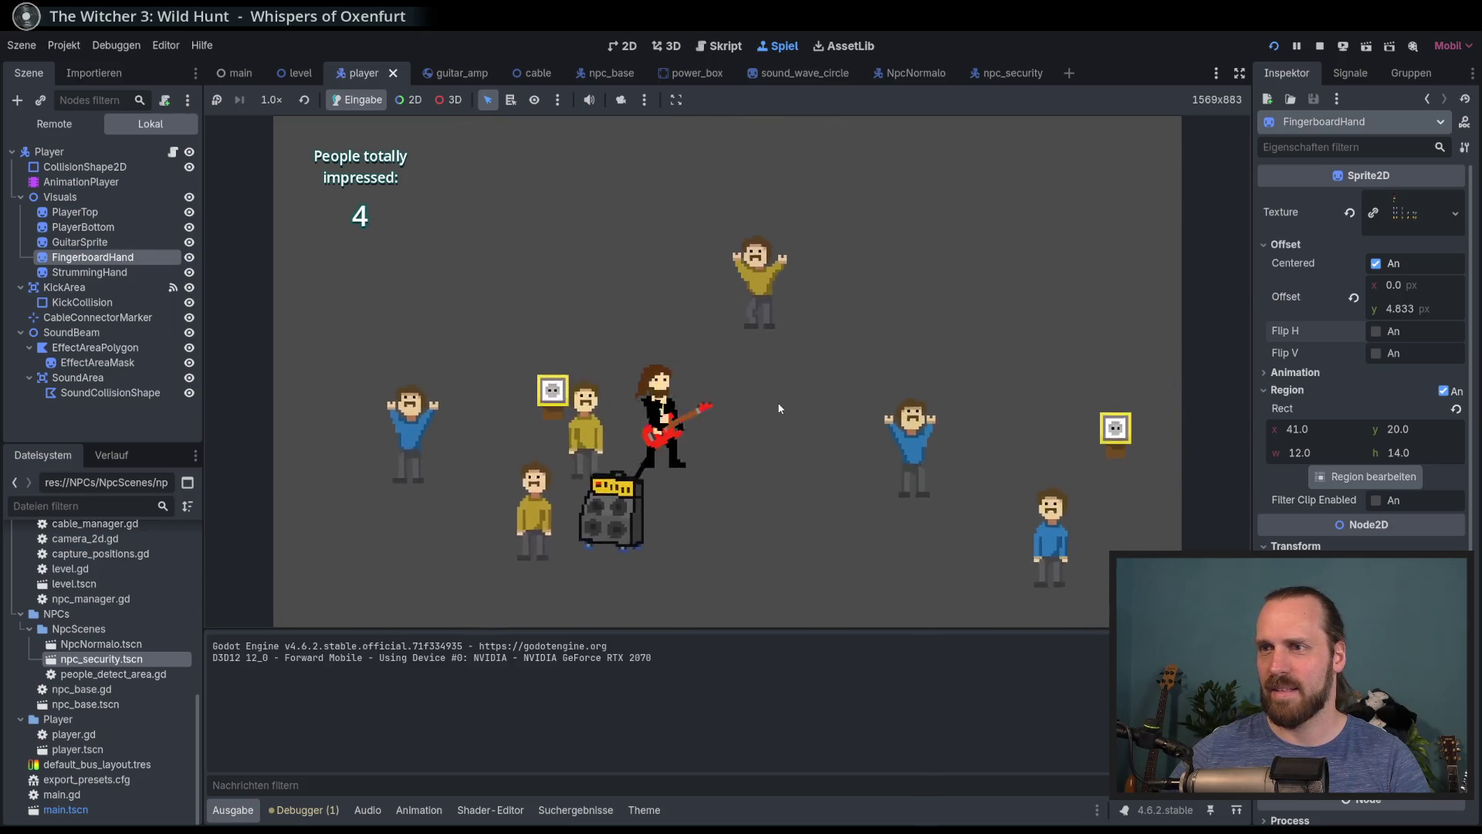
key(Right)
key(Down)
key(Left)
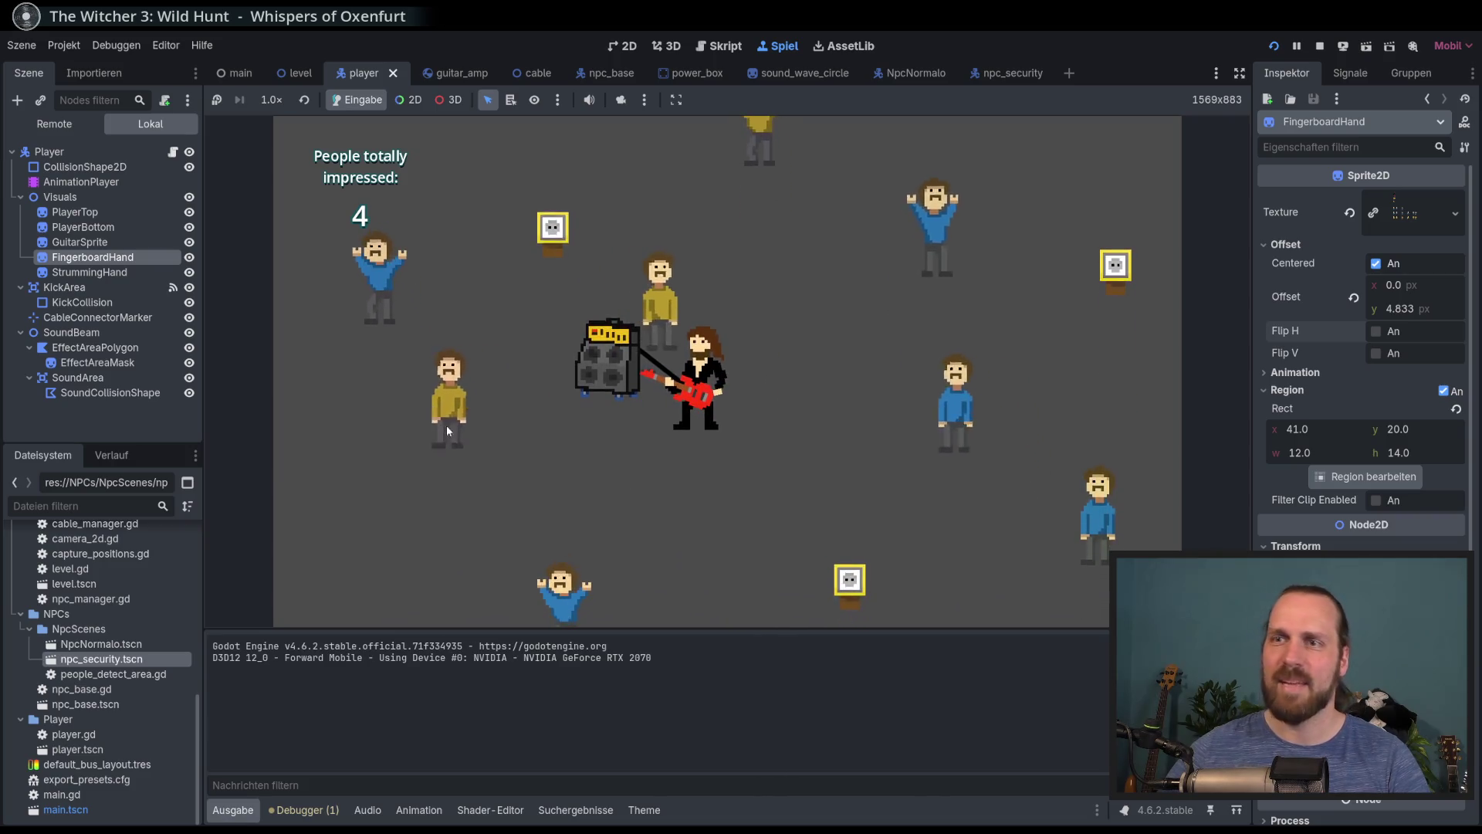
key(Down)
key(Left)
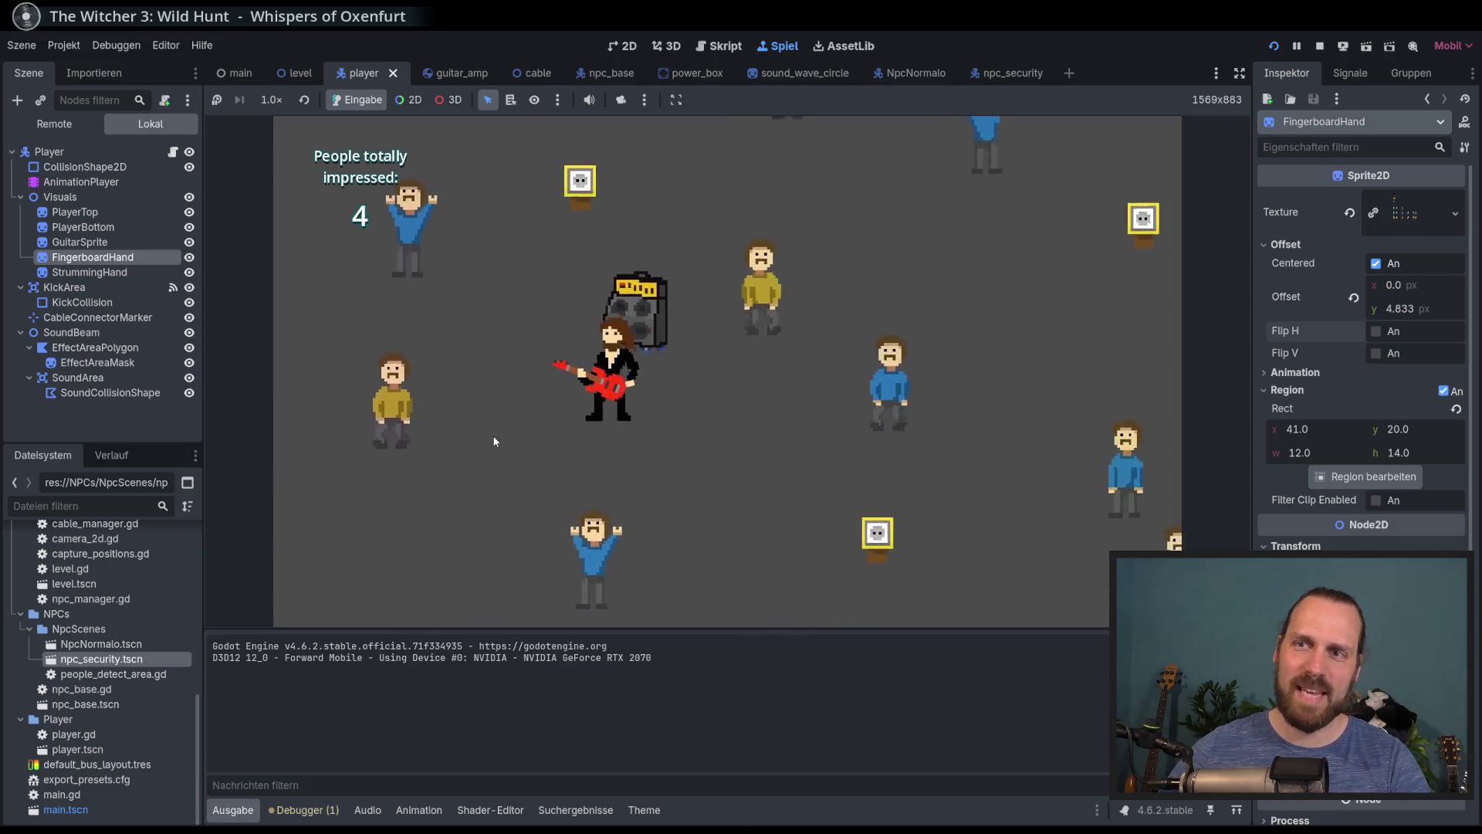
key(Up)
key(Right)
key(F8)
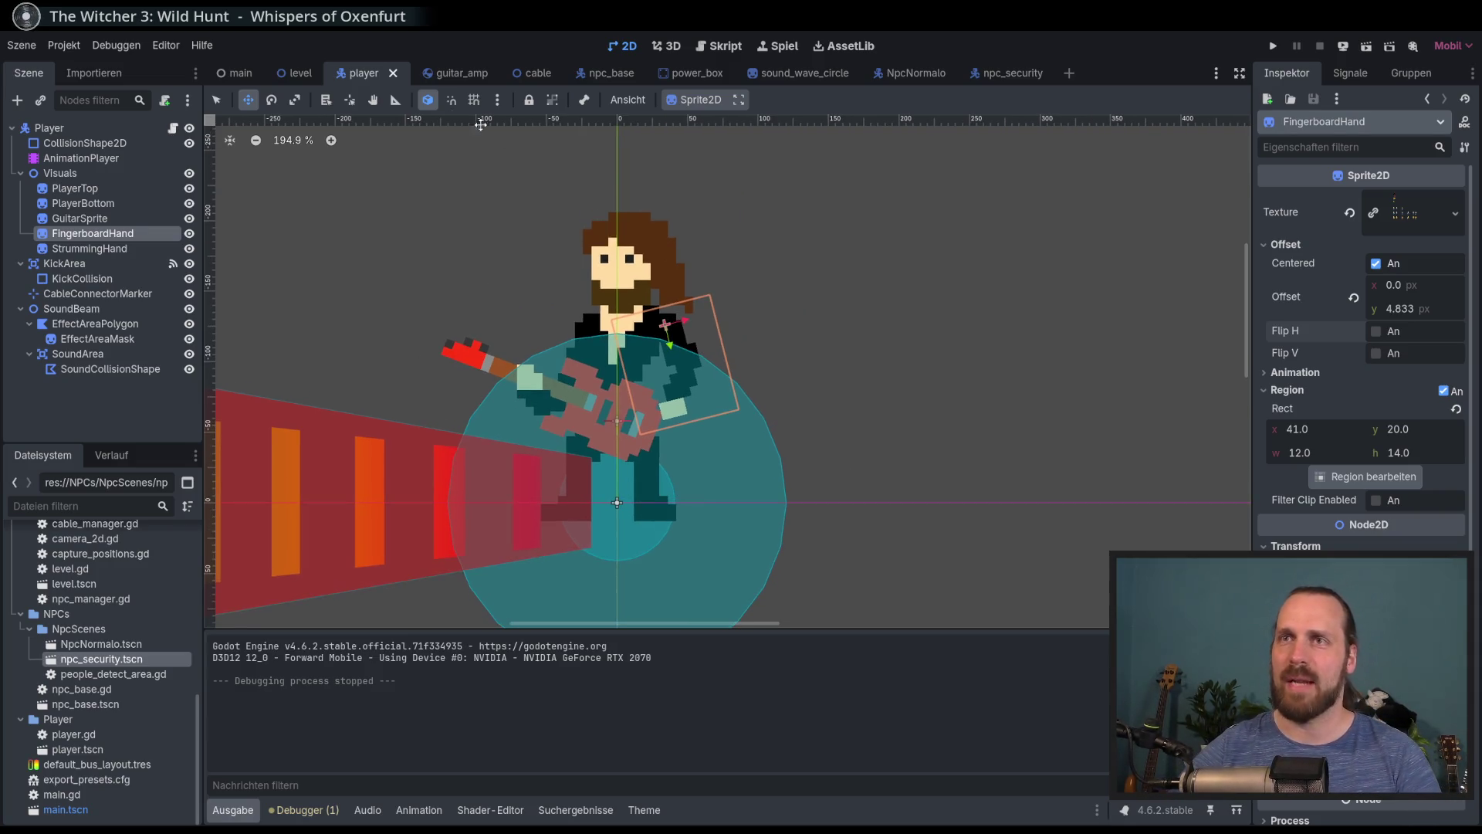
Switch to the npc_base scene and select its NpcBase root node
click(643, 74)
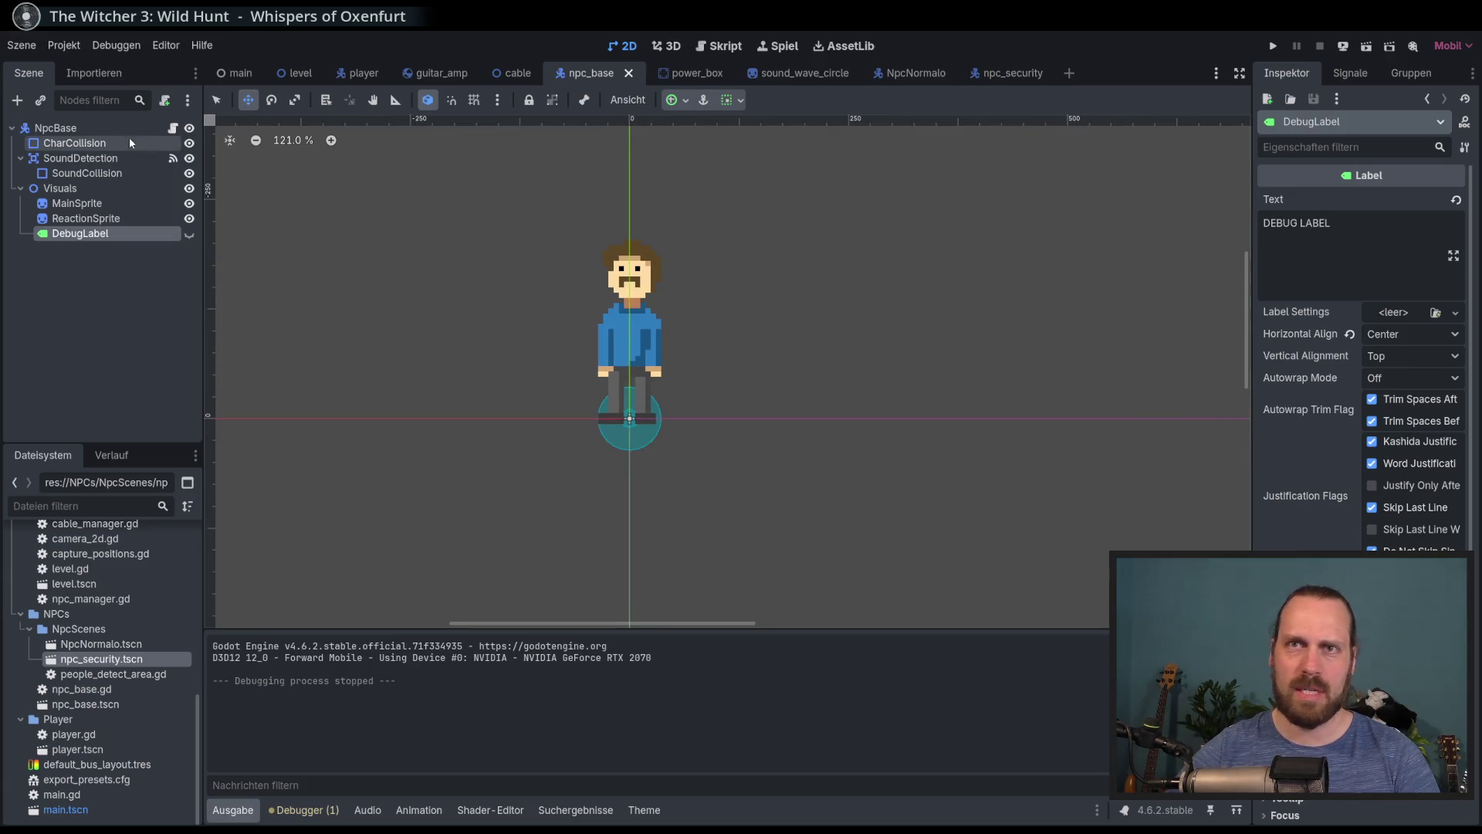
click(55, 128)
scroll(551, 321, up, 1)
click(74, 143)
click(56, 128)
Add an AnimationPlayer child to NpcBase via an 'anima' search and enlarge the 2D view
click(17, 100)
text(anima)
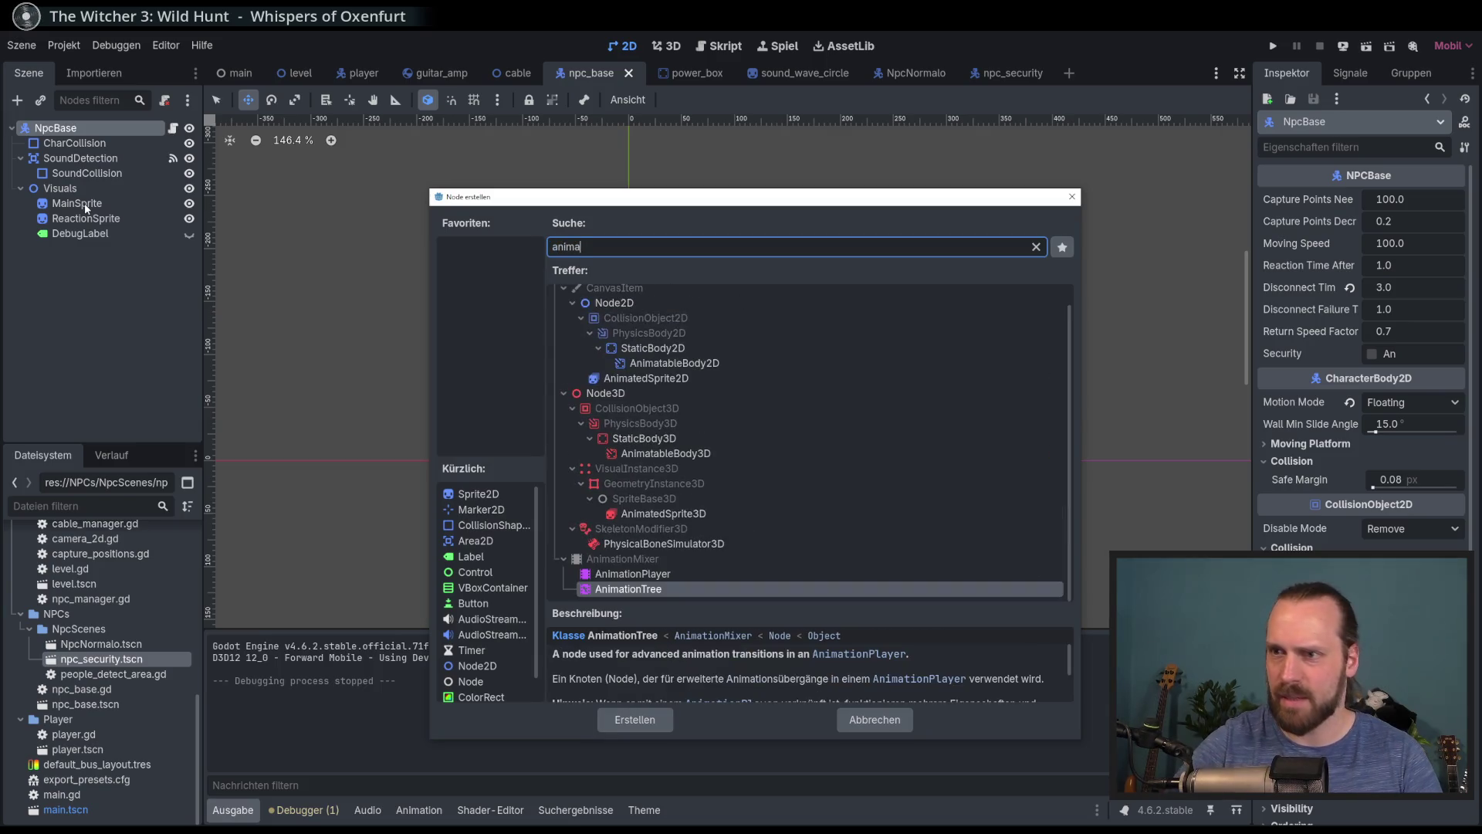
key(Up)
key(Return)
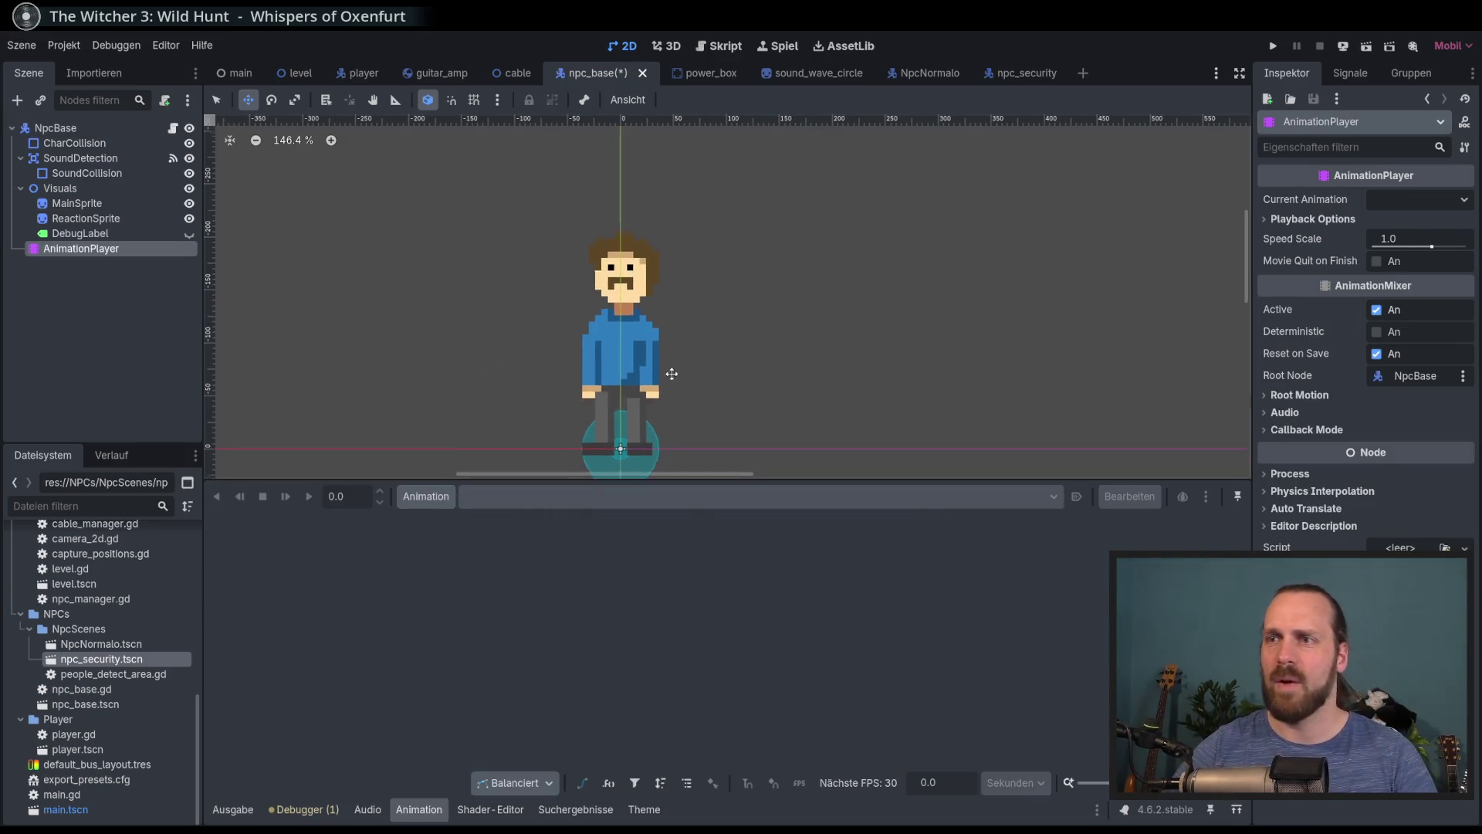
drag(700, 481, 700, 550)
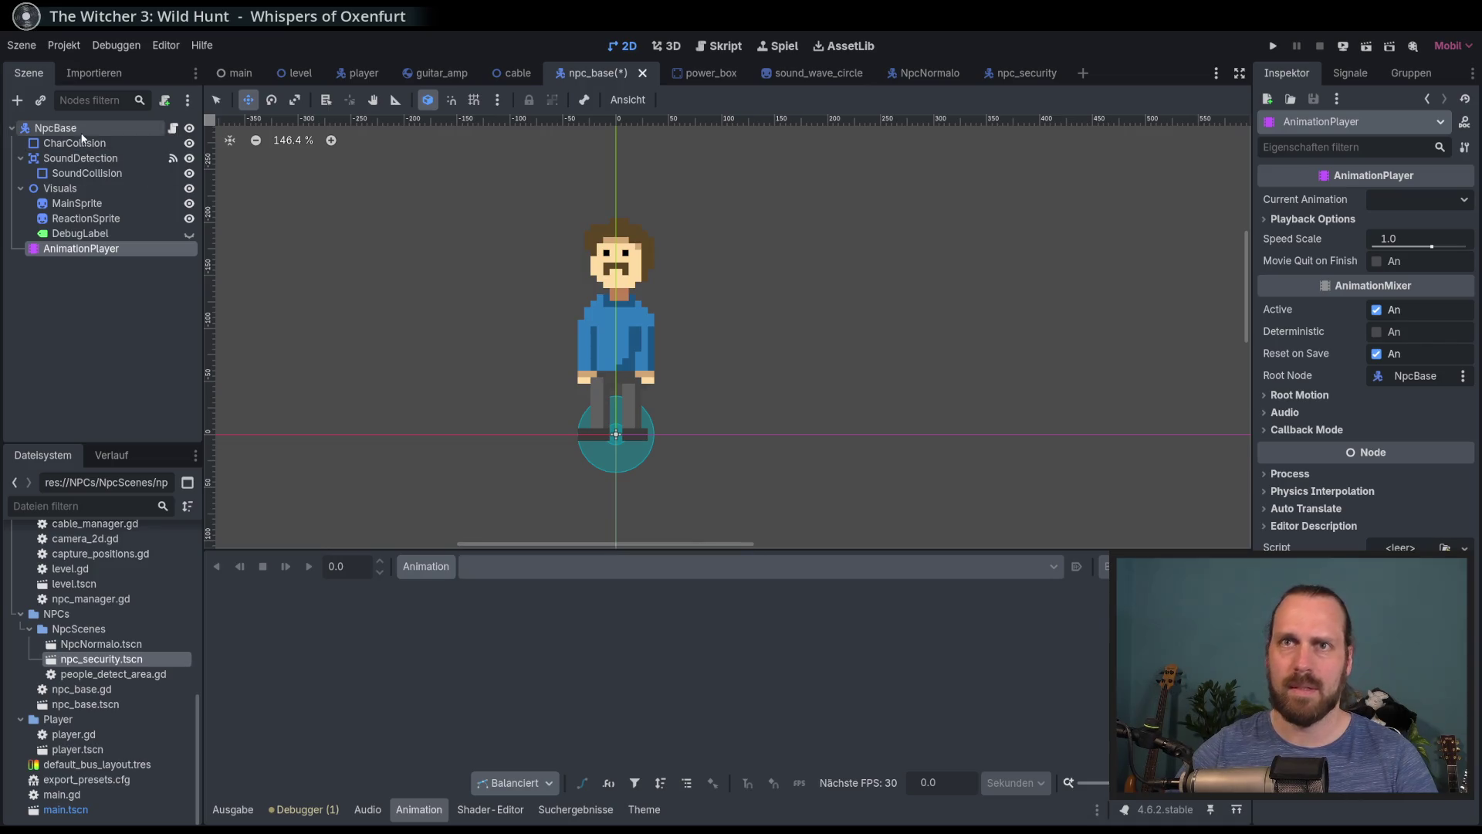
click(77, 203)
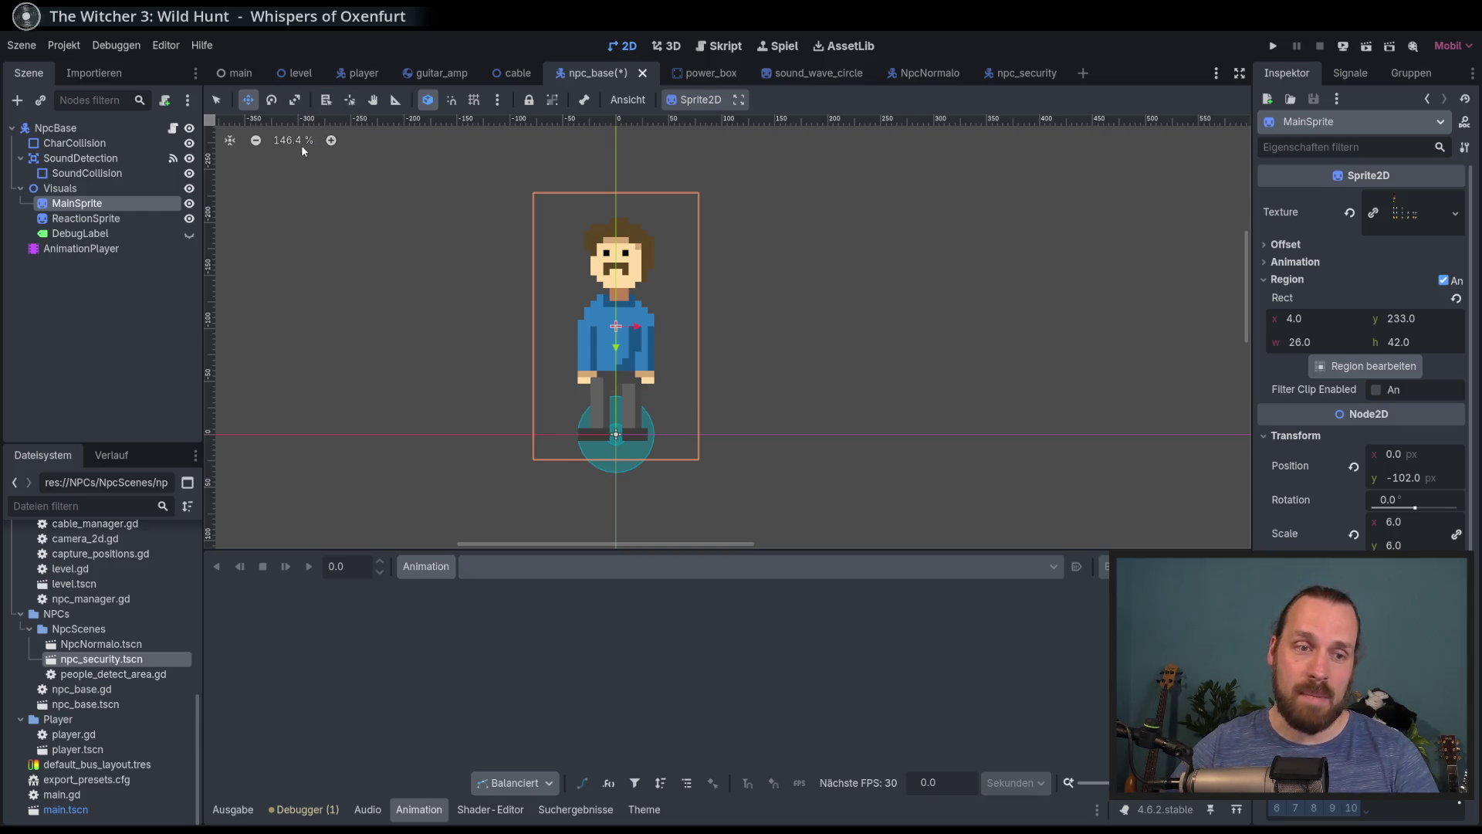
Place MainSprite's pivot at the NPC's feet with the Pivot tool and save npc_base
click(350, 100)
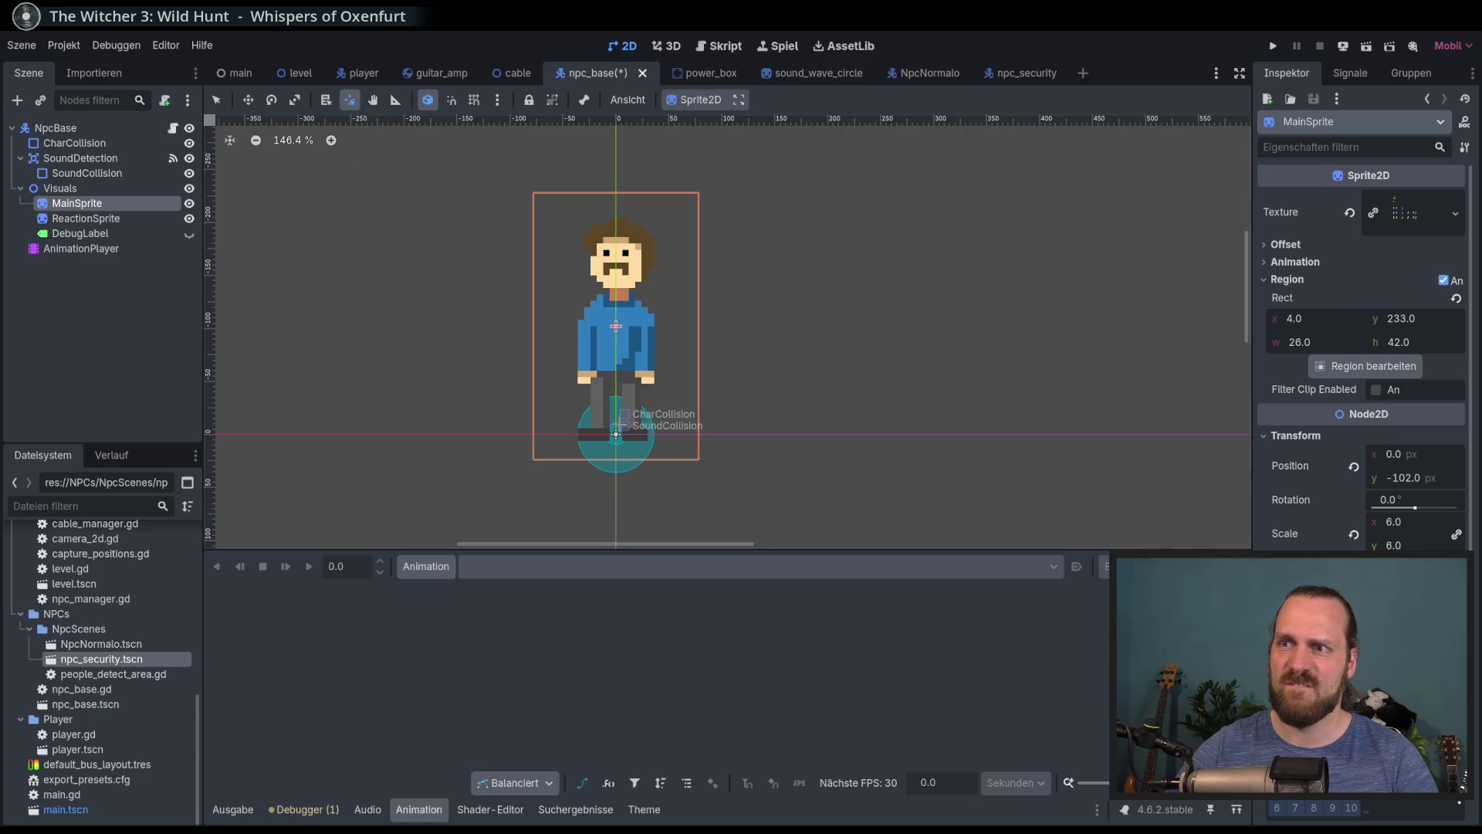
click(616, 434)
click(616, 430)
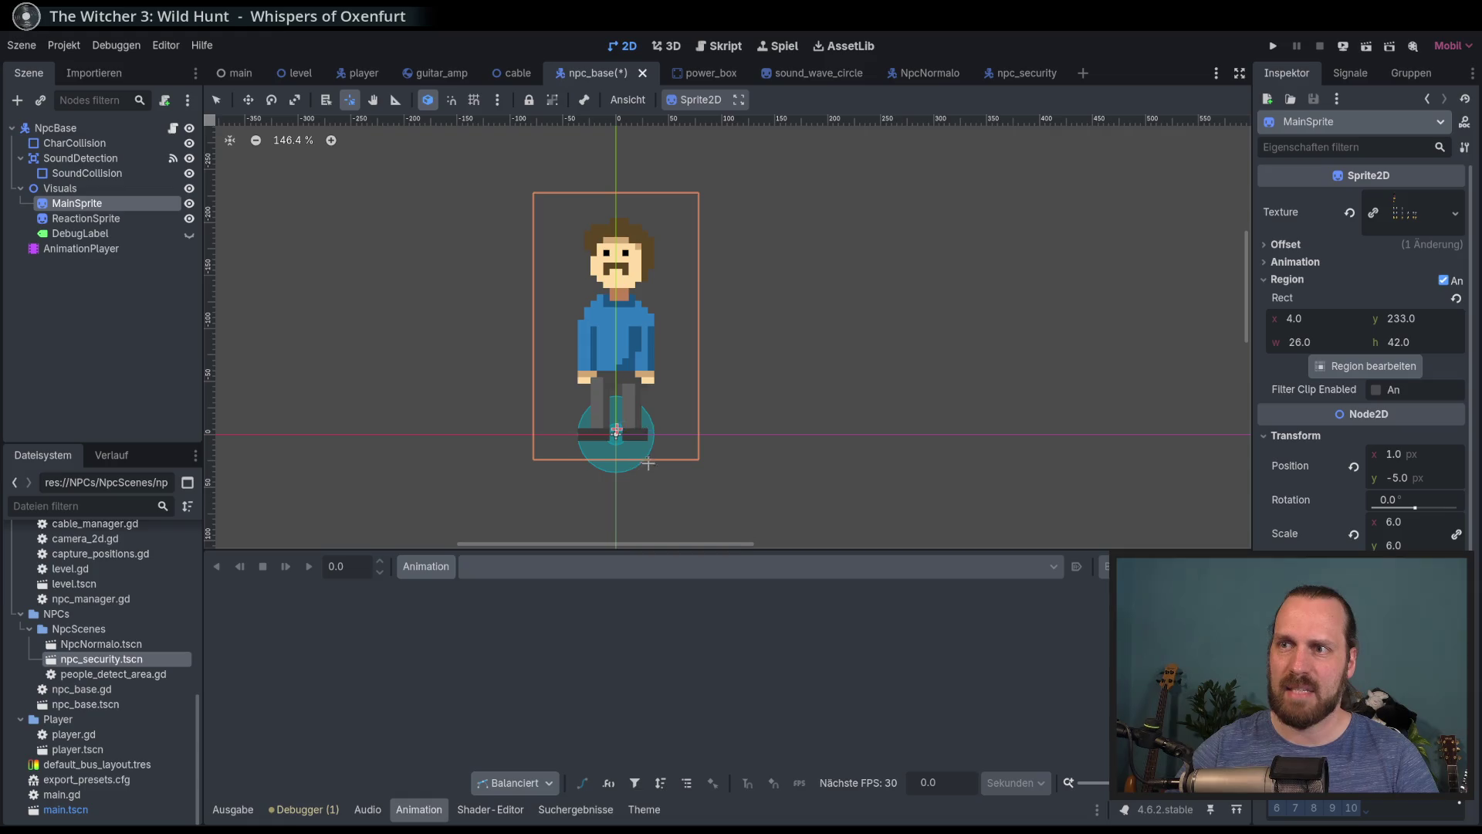
key(ctrl+s)
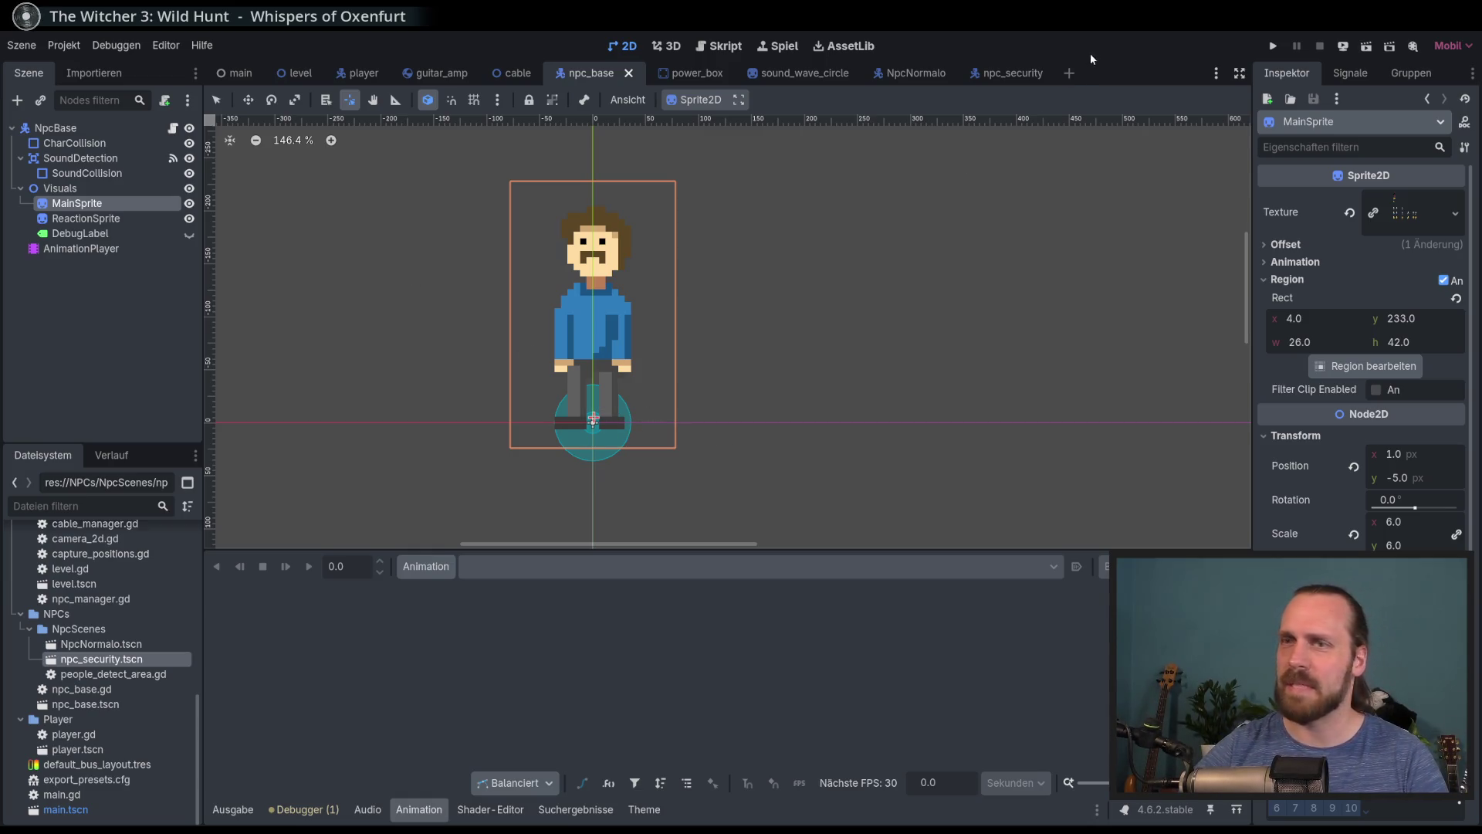
scroll(838, 350, up, 2)
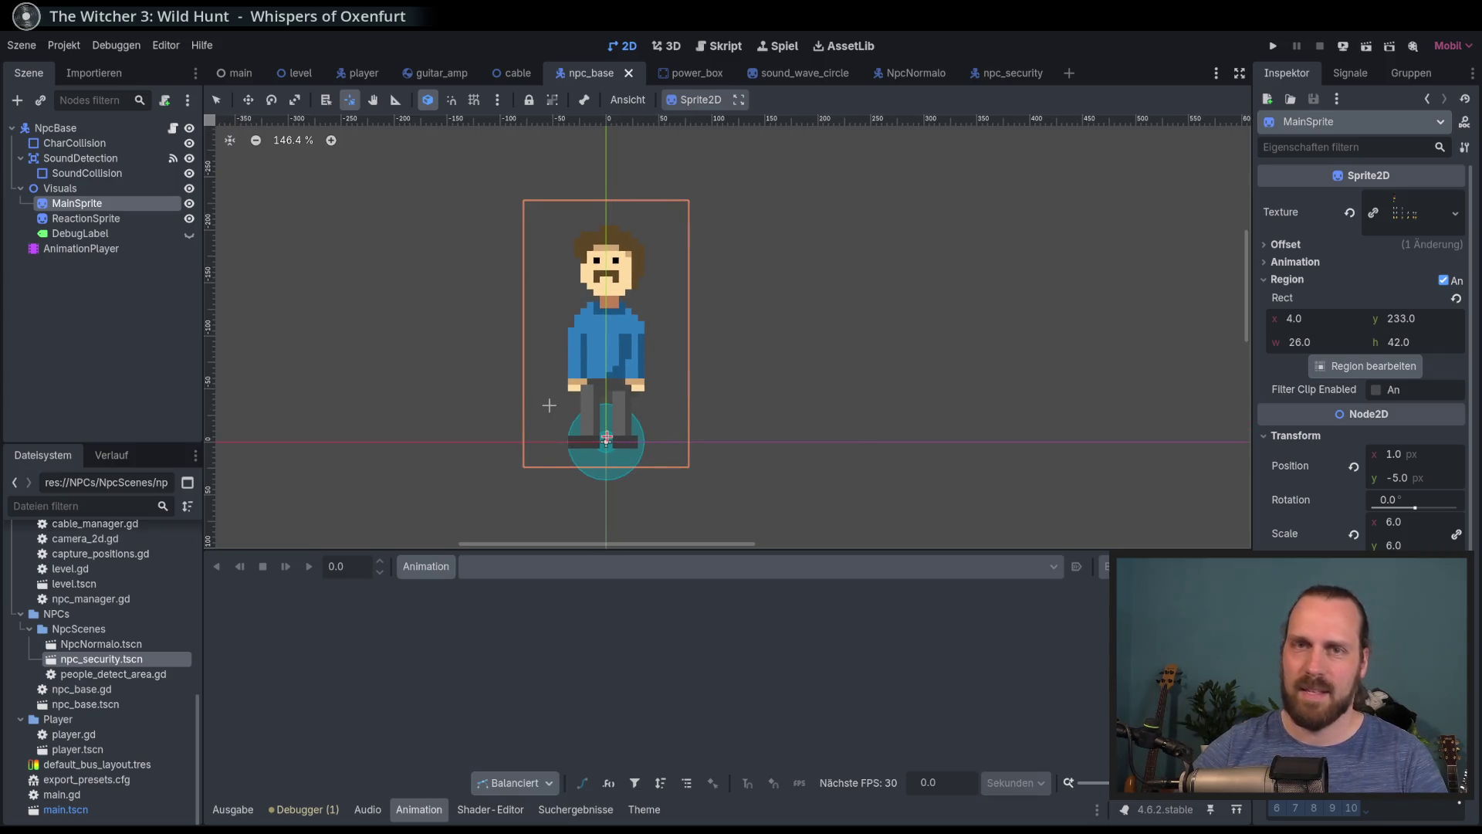
scroll(552, 408, down, 1)
click(425, 566)
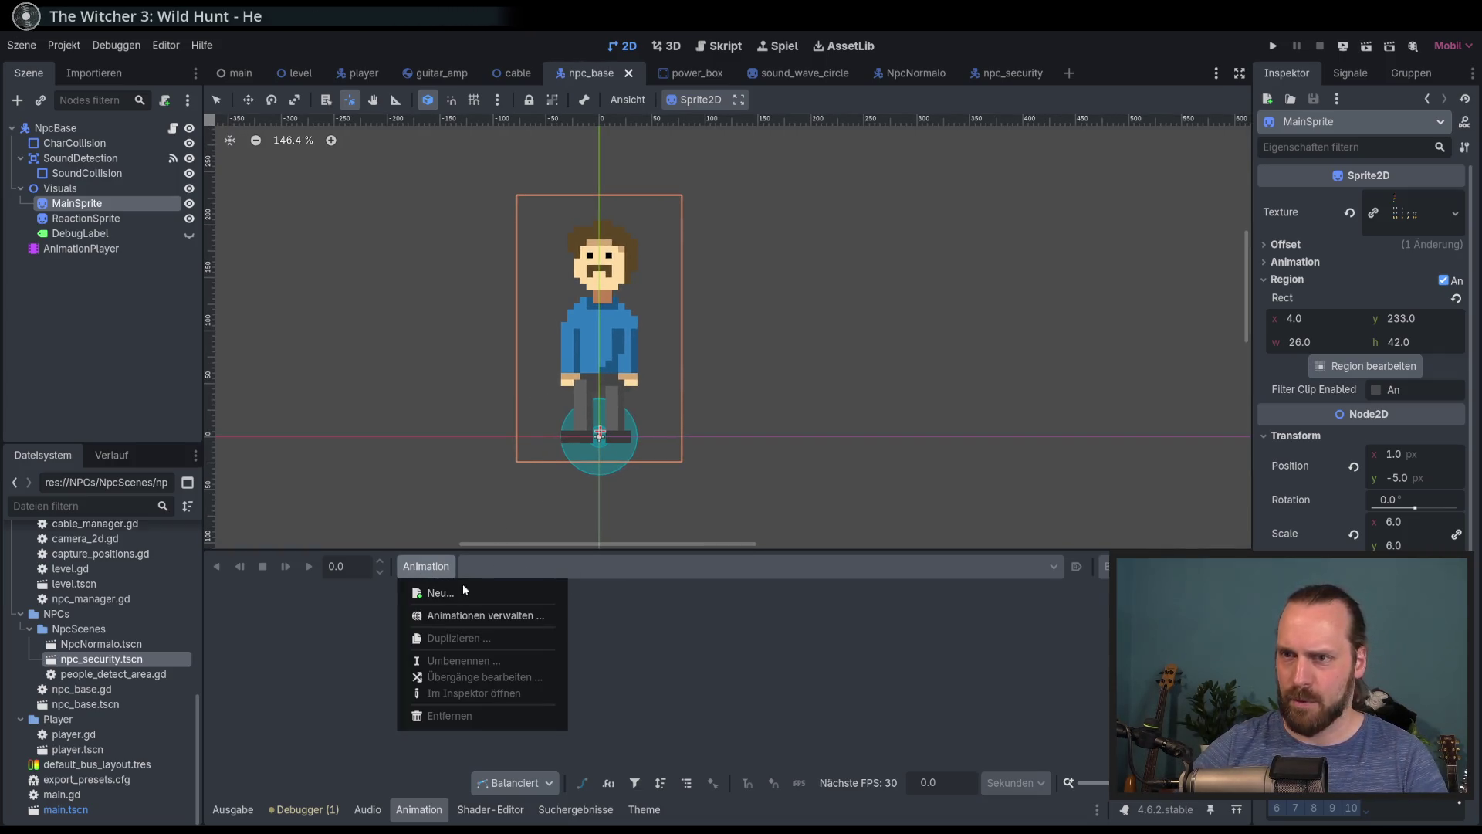
Create a new animation named 'walking' in the NPC's AnimationPlayer
click(463, 592)
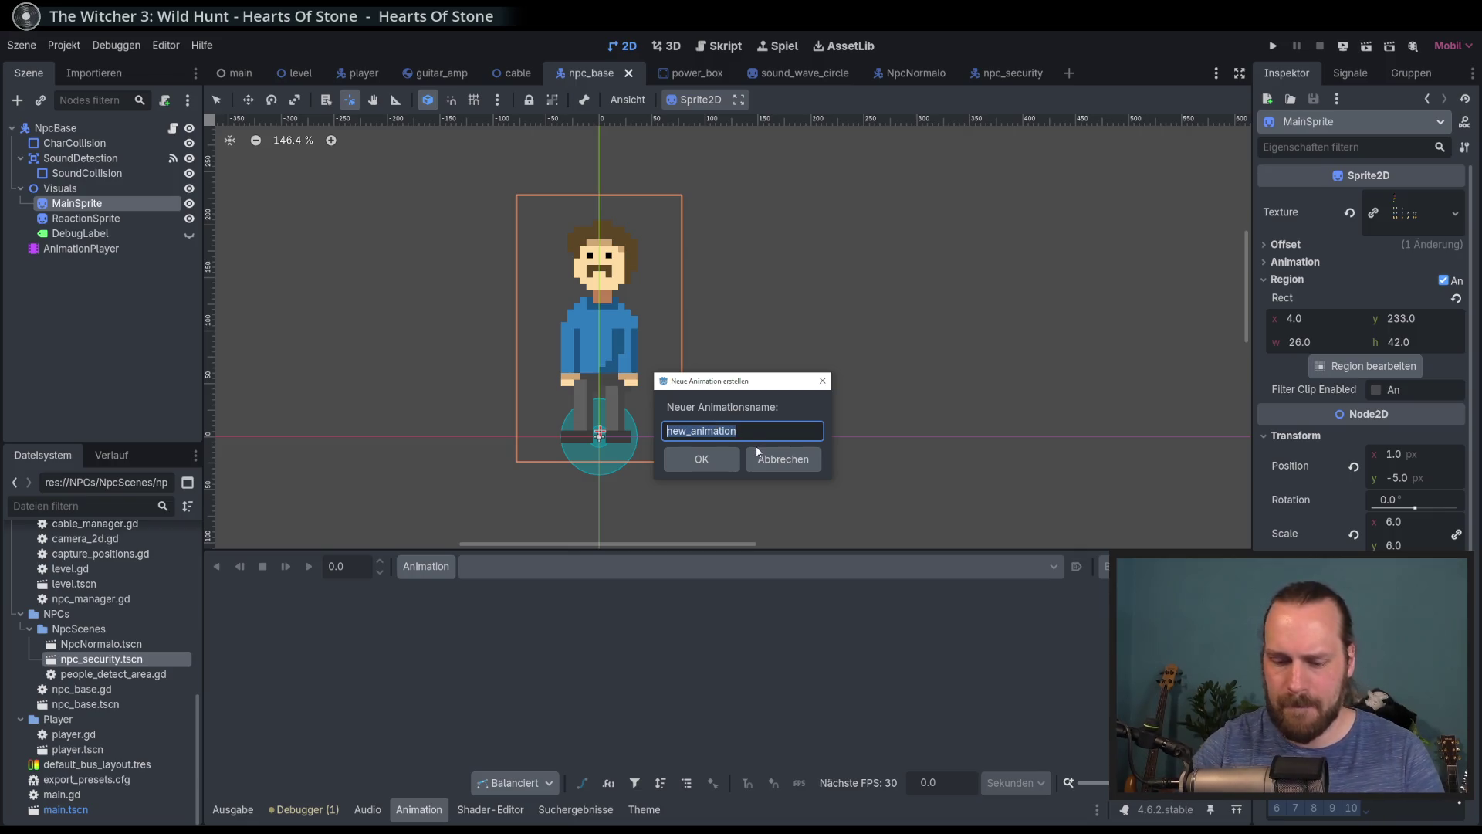
text(walking)
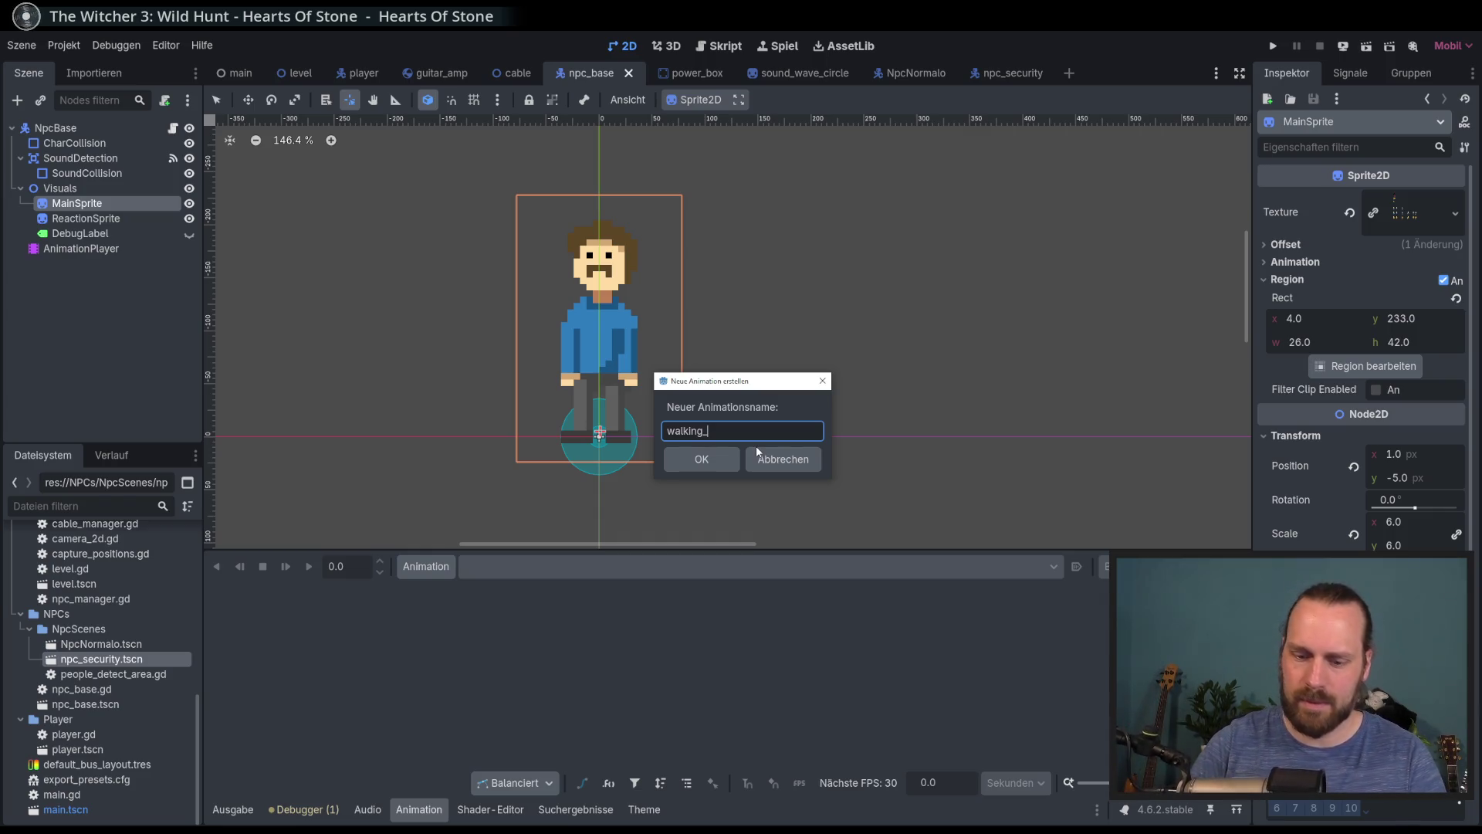
key(Return)
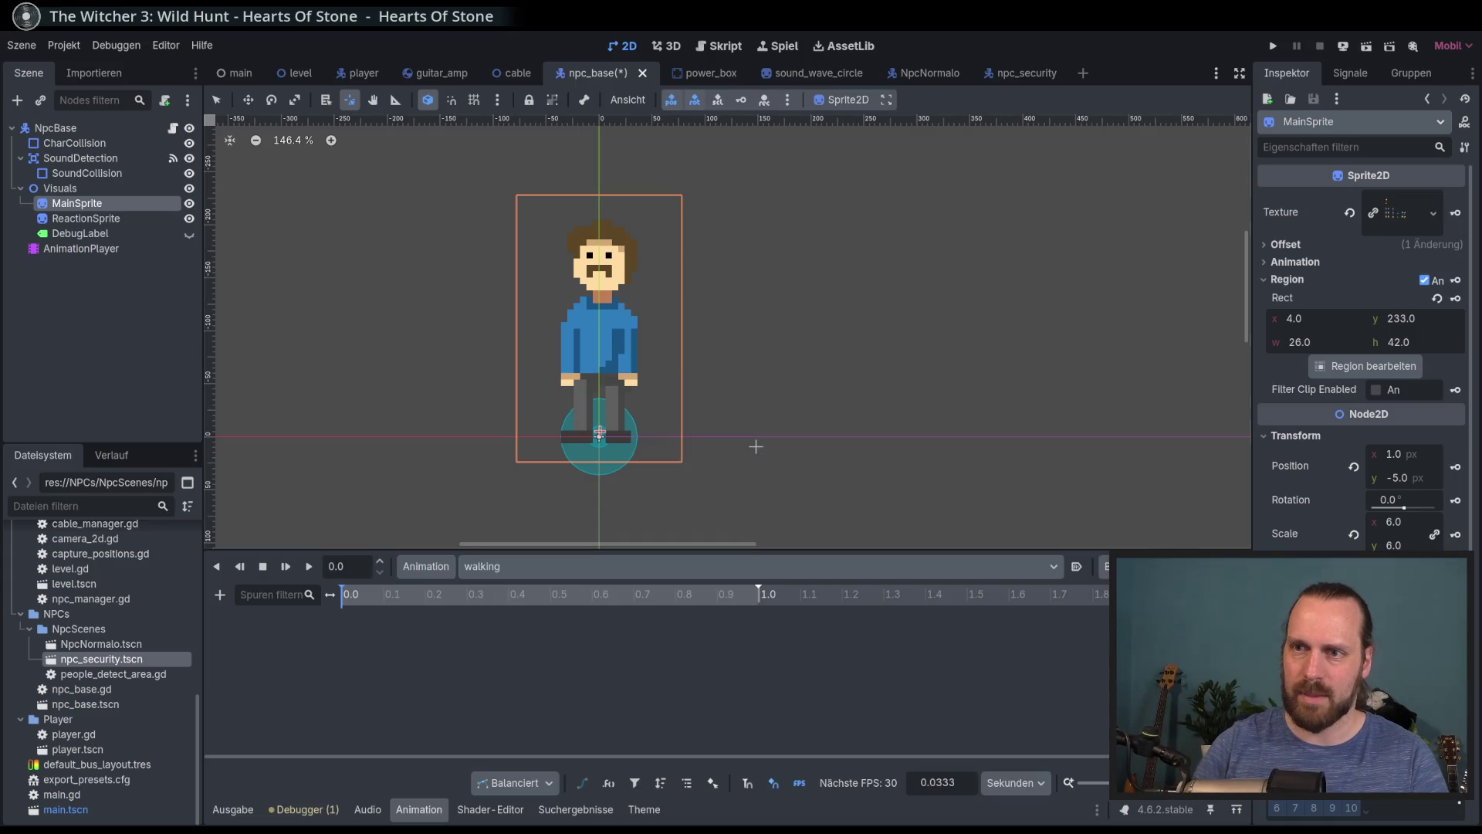
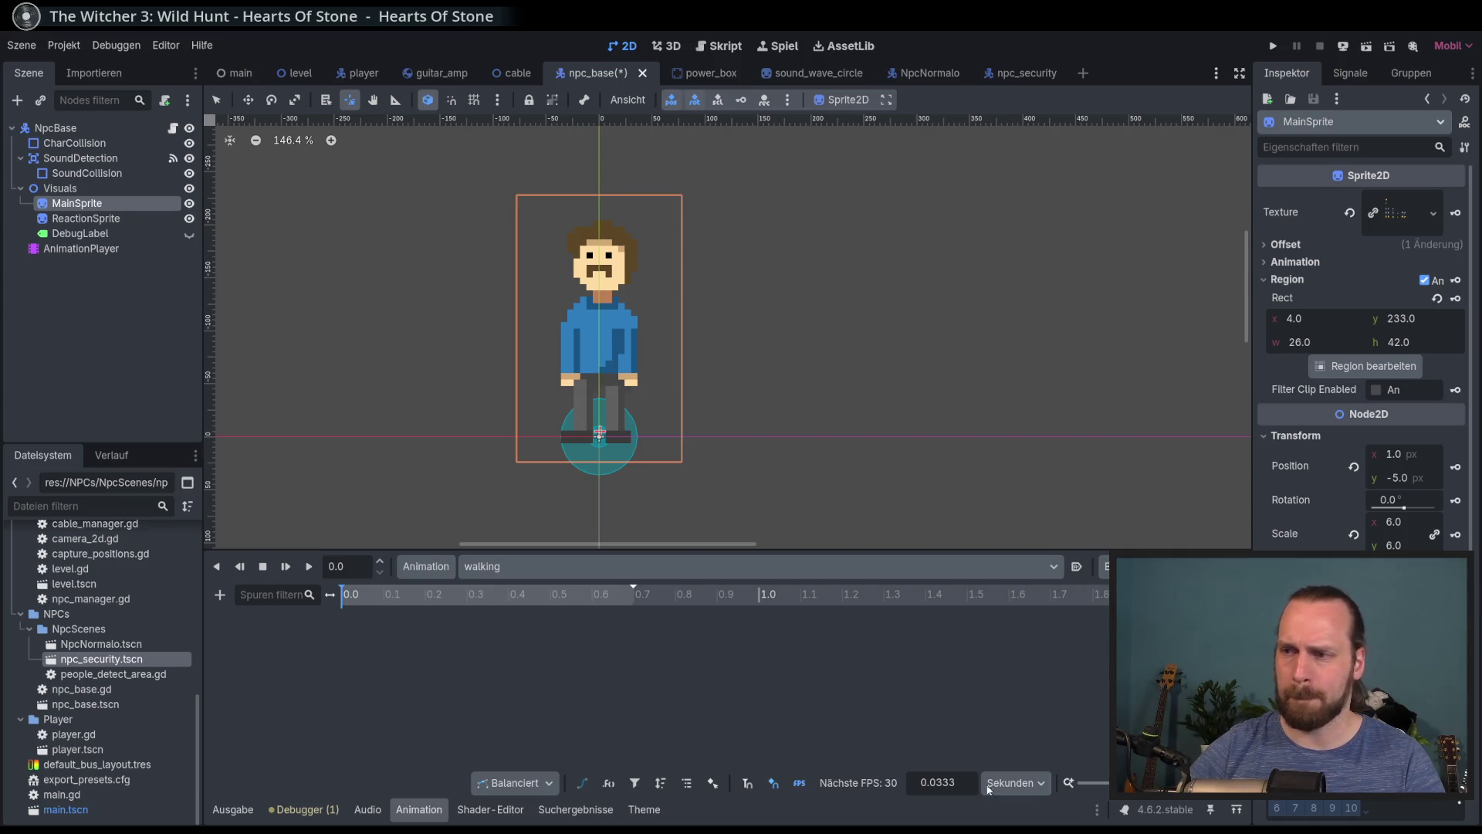
Set the animation timeline snap step to 0.1 seconds
double_click(961, 782)
text(1)
key(Return)
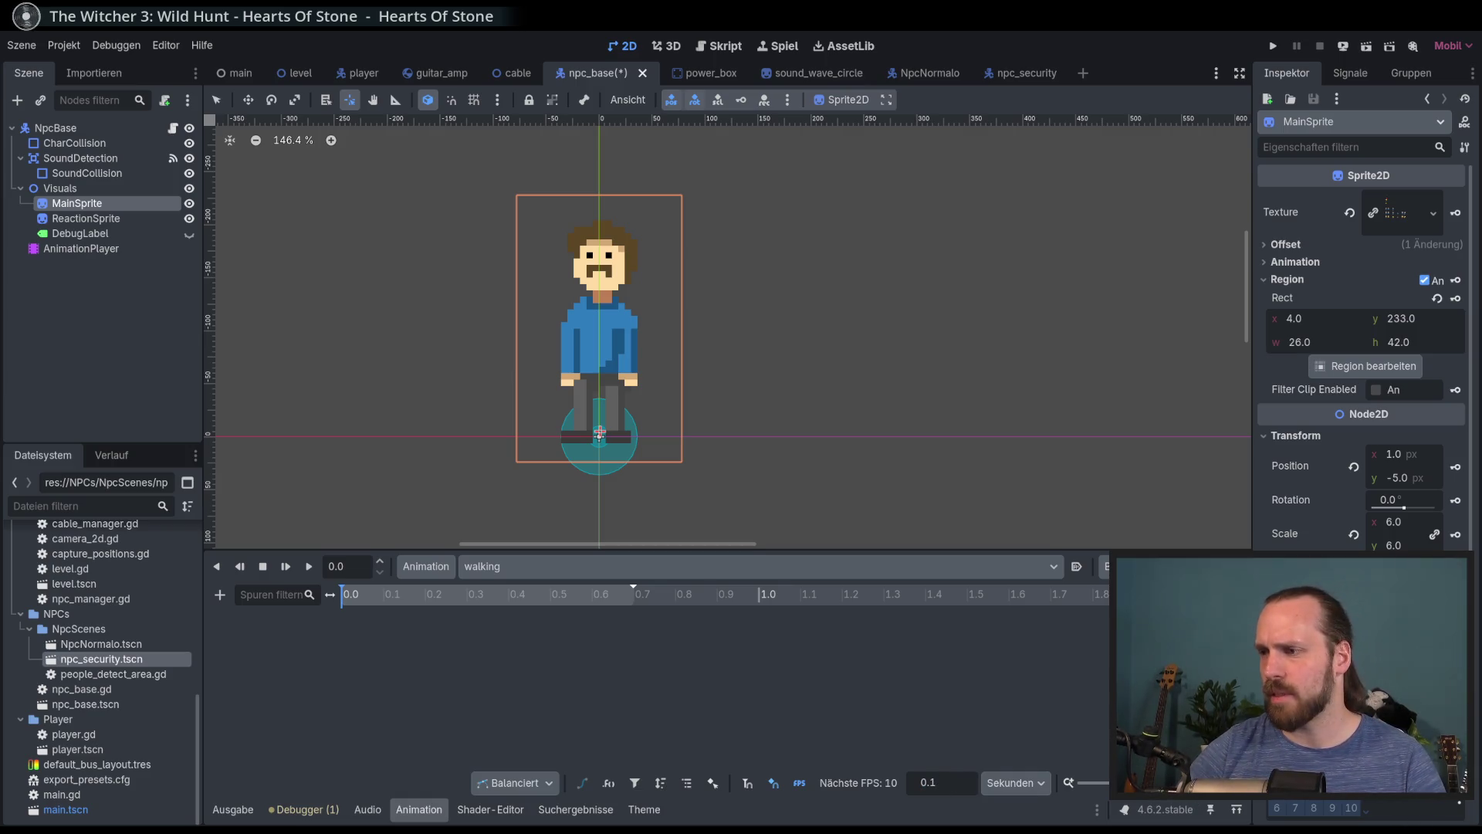
scroll(695, 617, up, 3)
mouse_move(517, 594)
mouse_down()
mouse_move(808, 618)
mouse_move(339, 620)
mouse_up()
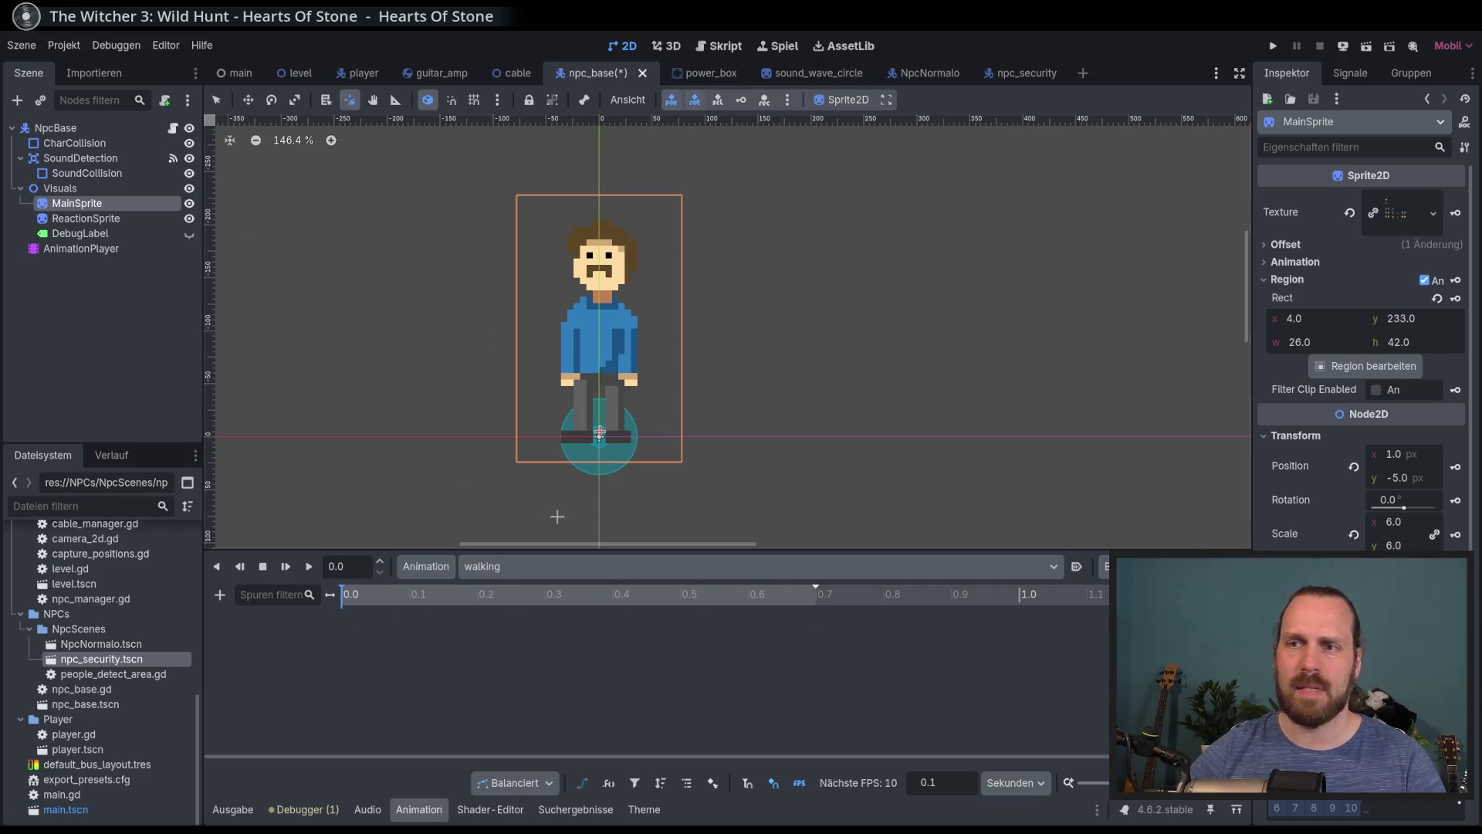
Add a new animation named 'standing' to the AnimationPlayer
click(426, 566)
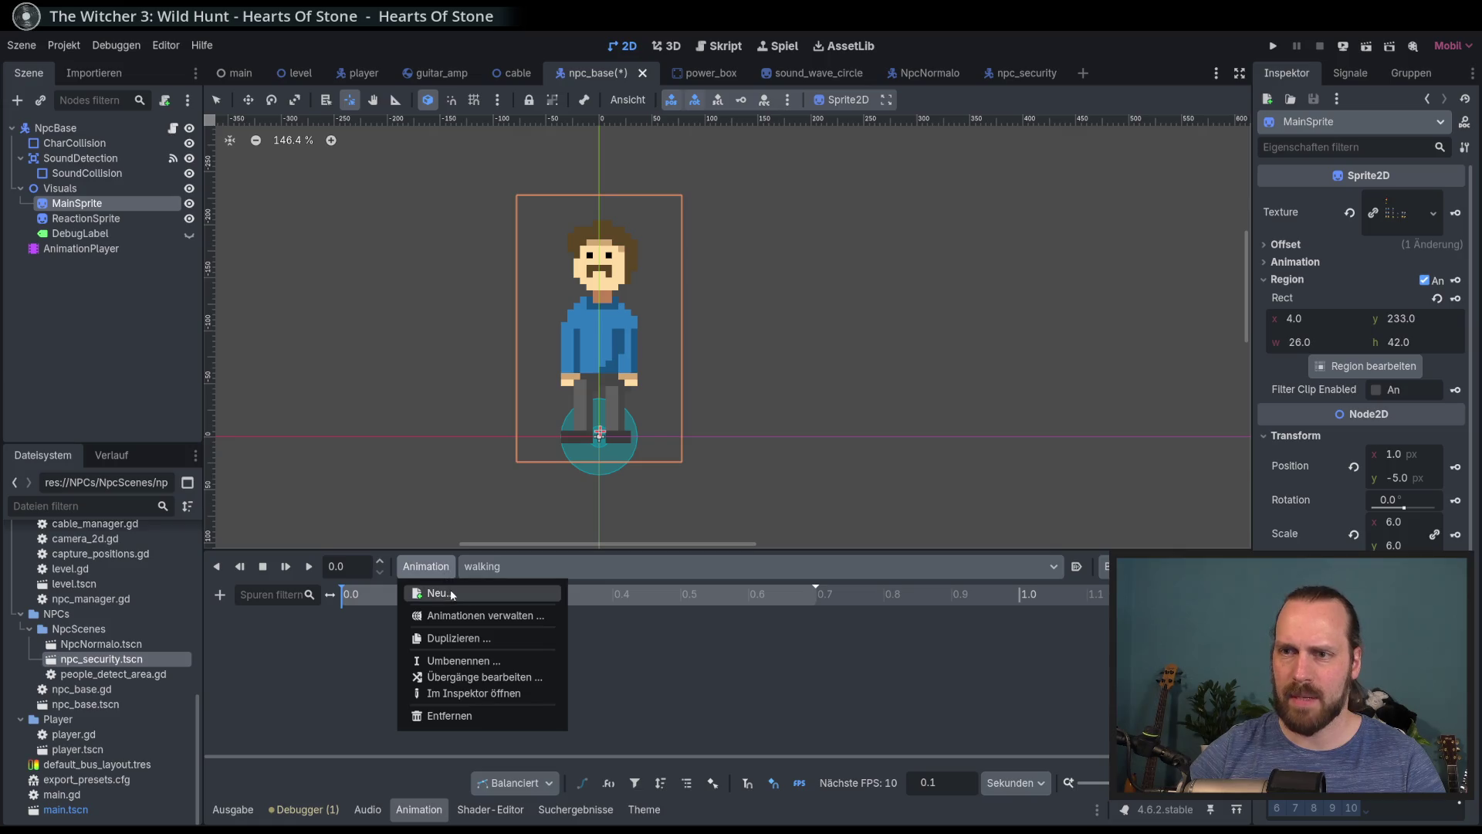
click(452, 594)
text(anima)
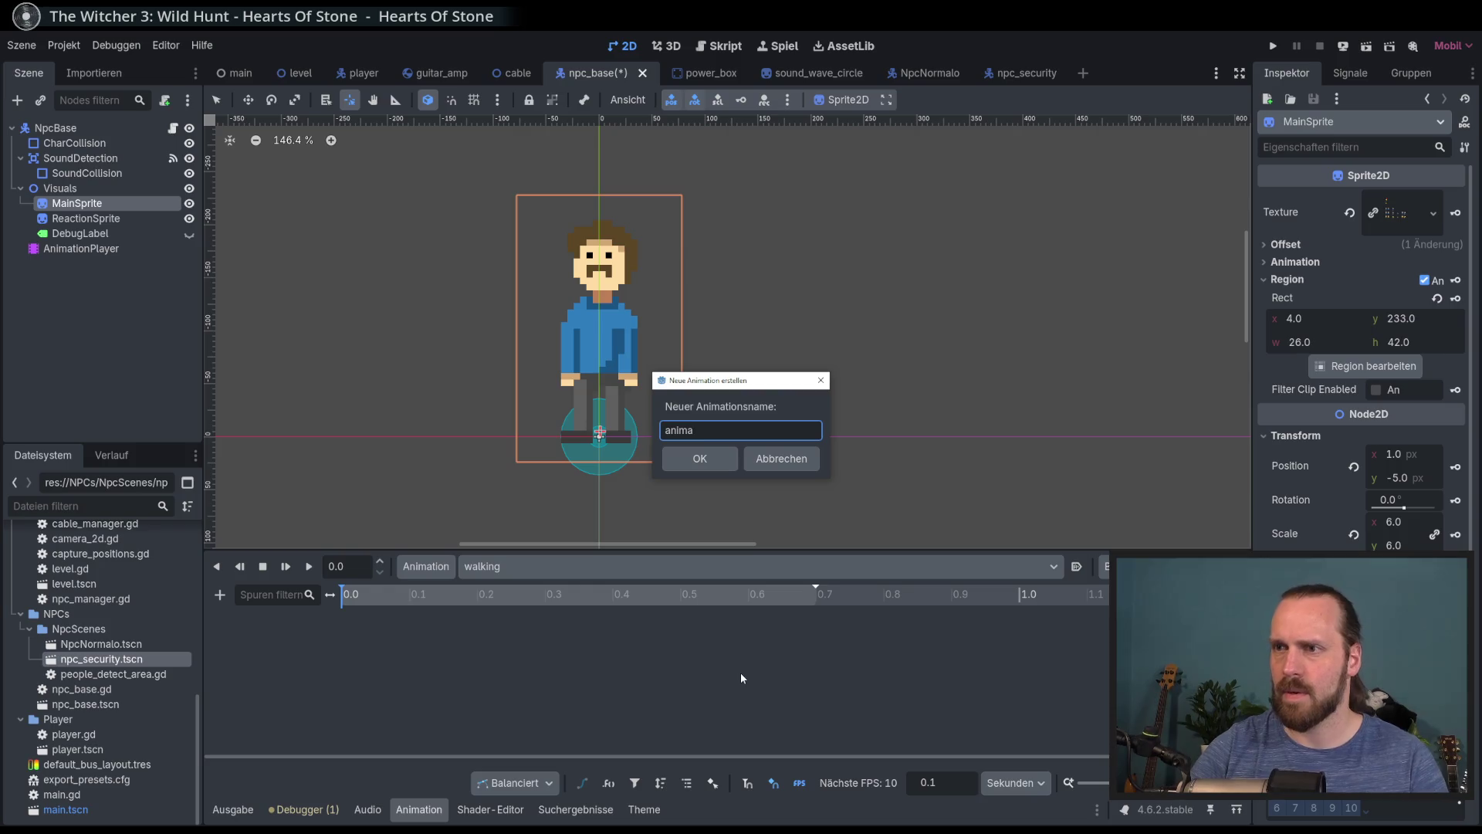
key(Escape)
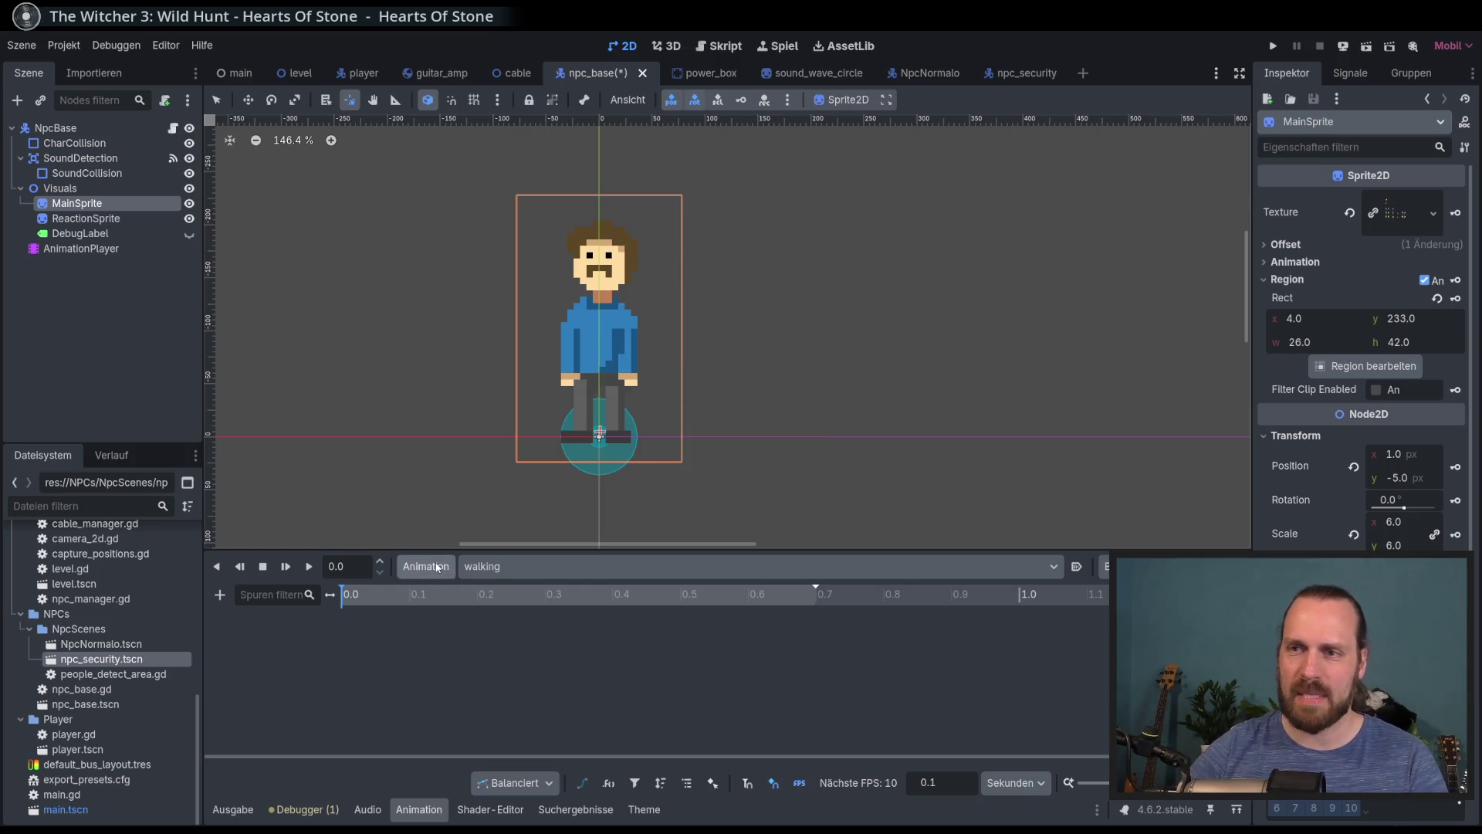
click(429, 572)
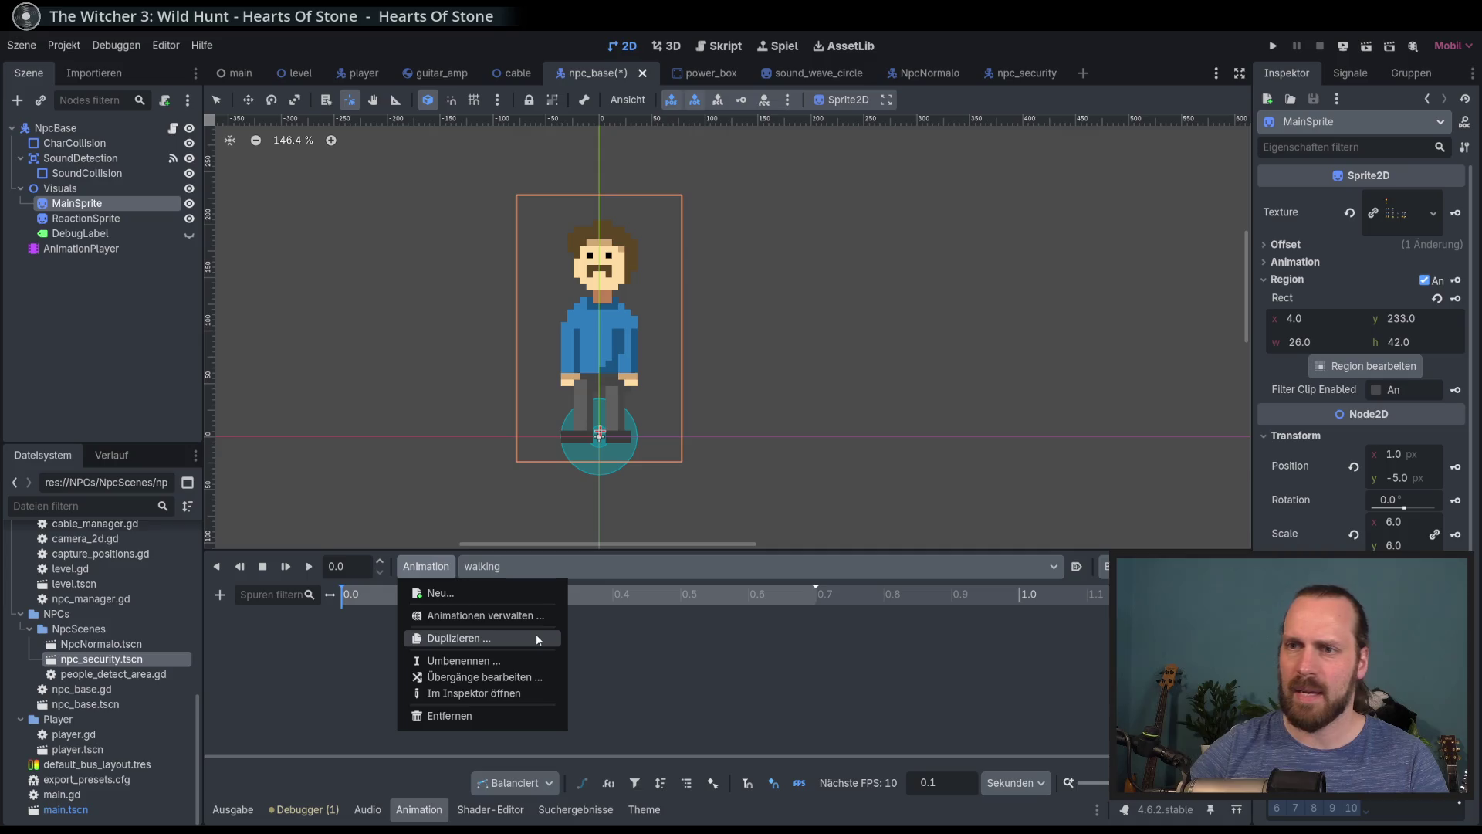
click(519, 593)
text(stand)
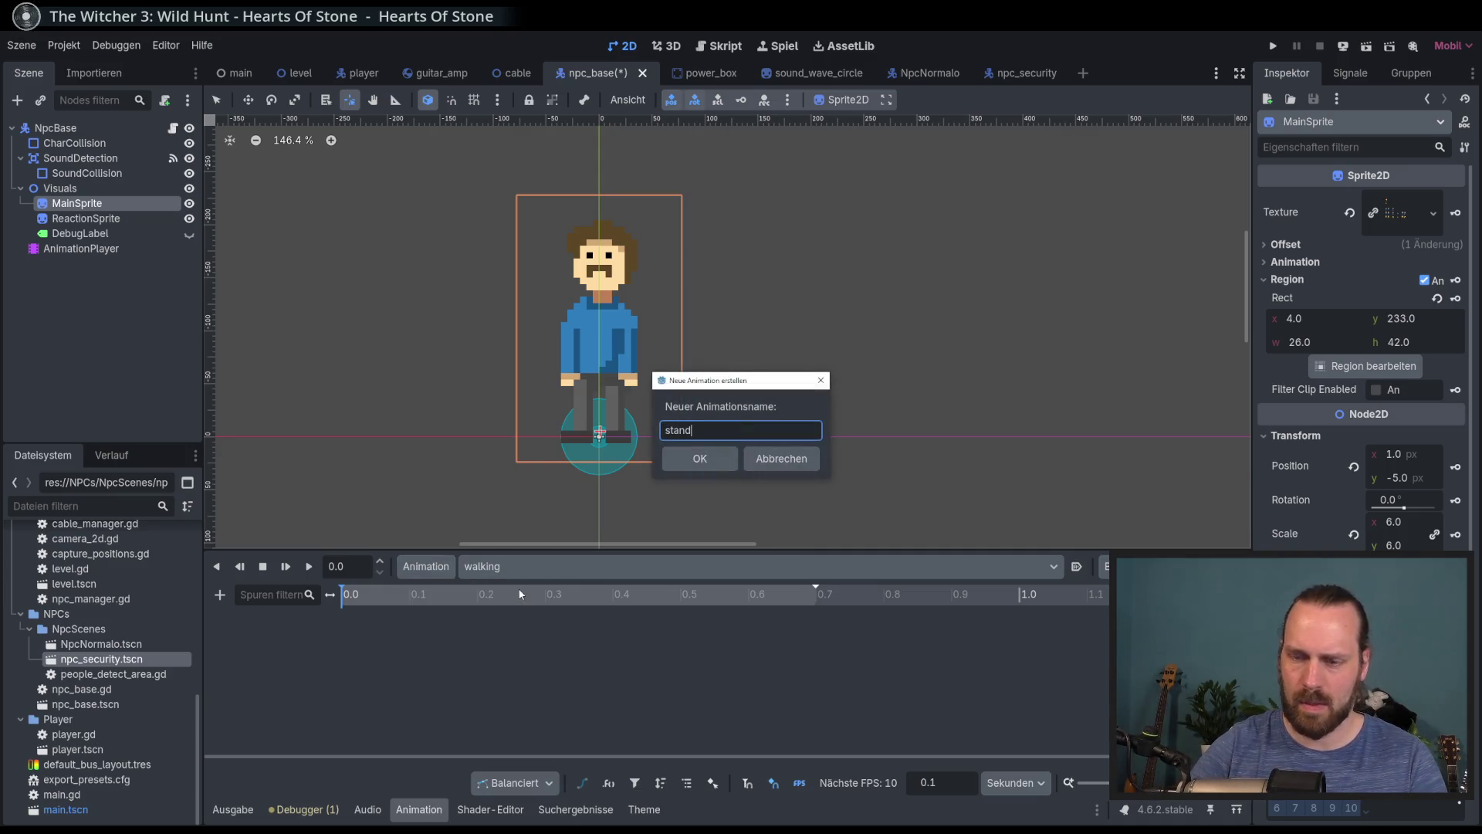
text(ing)
key(Return)
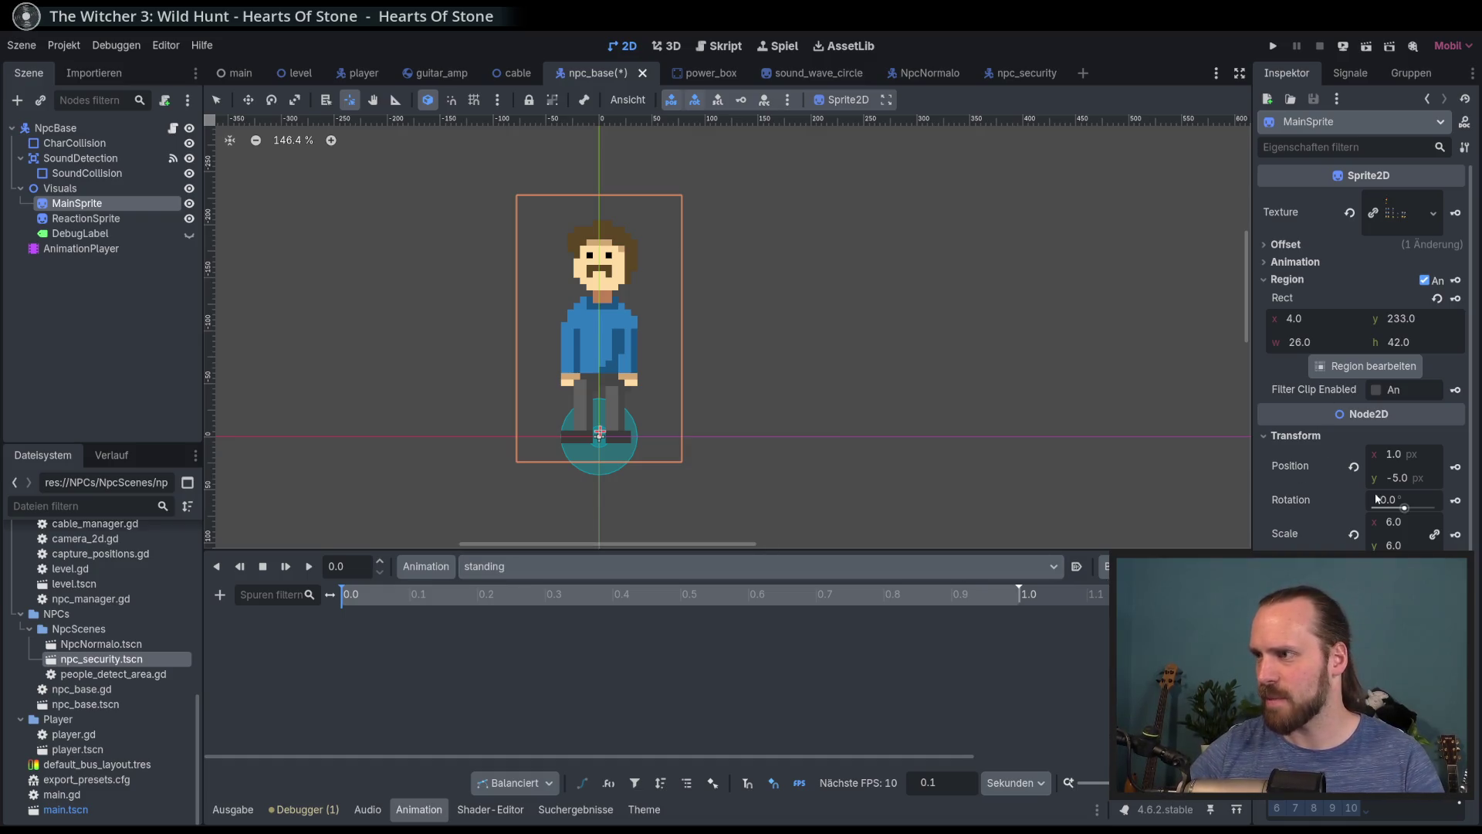
Key MainSprite's rotation and position into the standing animation
click(1456, 500)
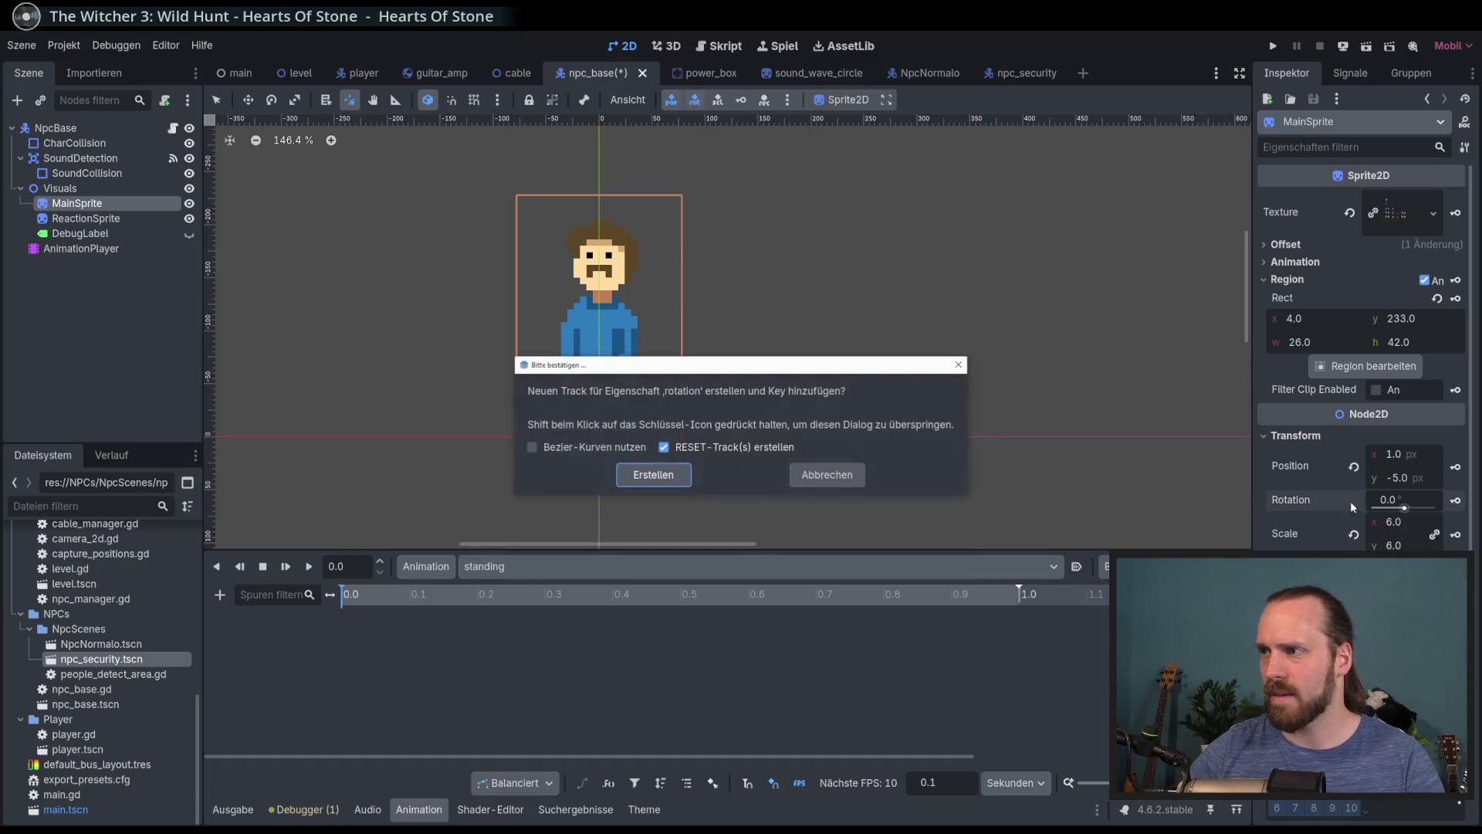
click(653, 475)
click(1456, 466)
click(654, 475)
In the walking animation, reset MainSprite's position to 0, 0 and key it with Bezier curves
click(521, 564)
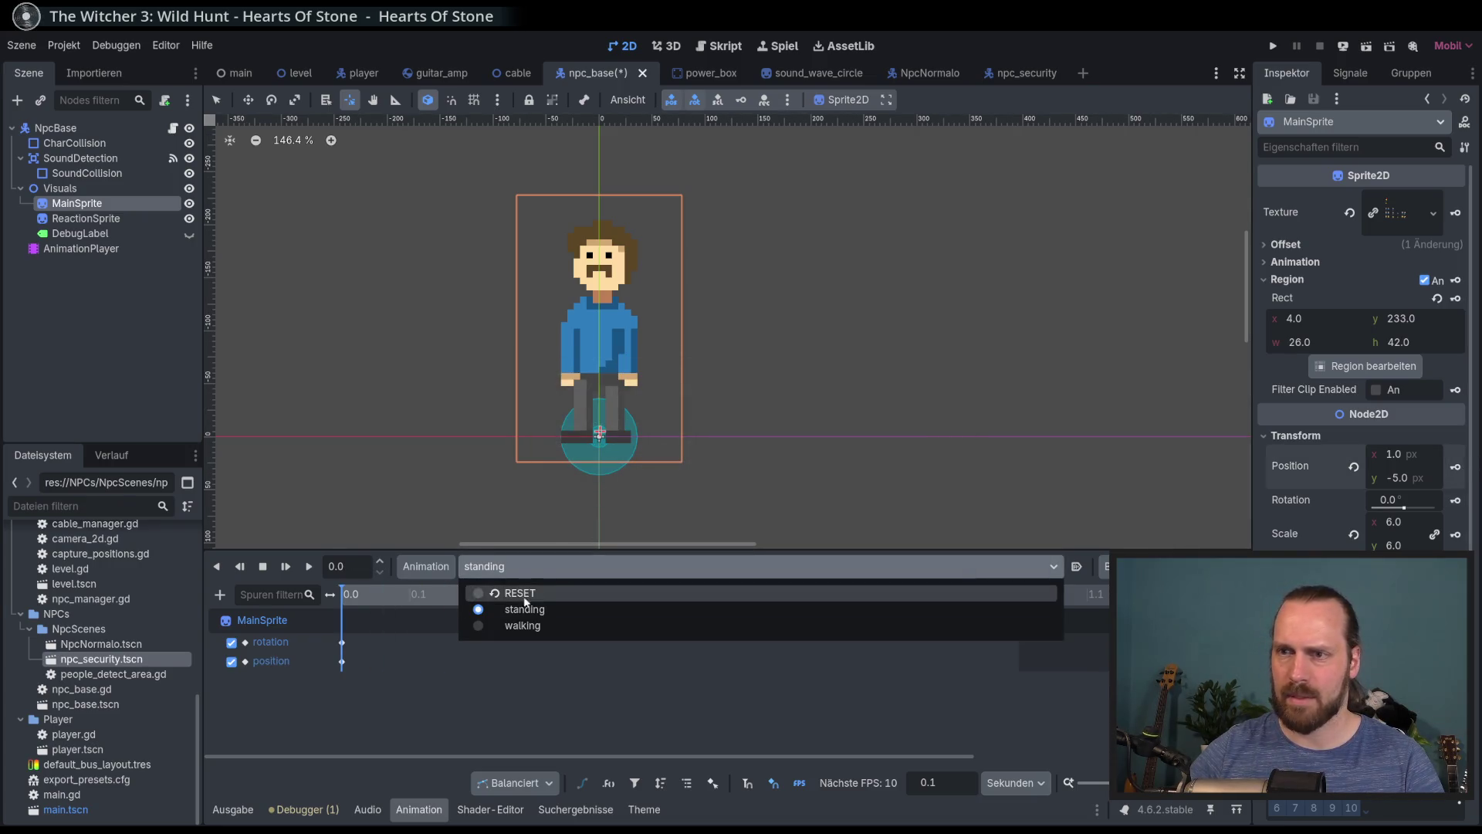
click(532, 625)
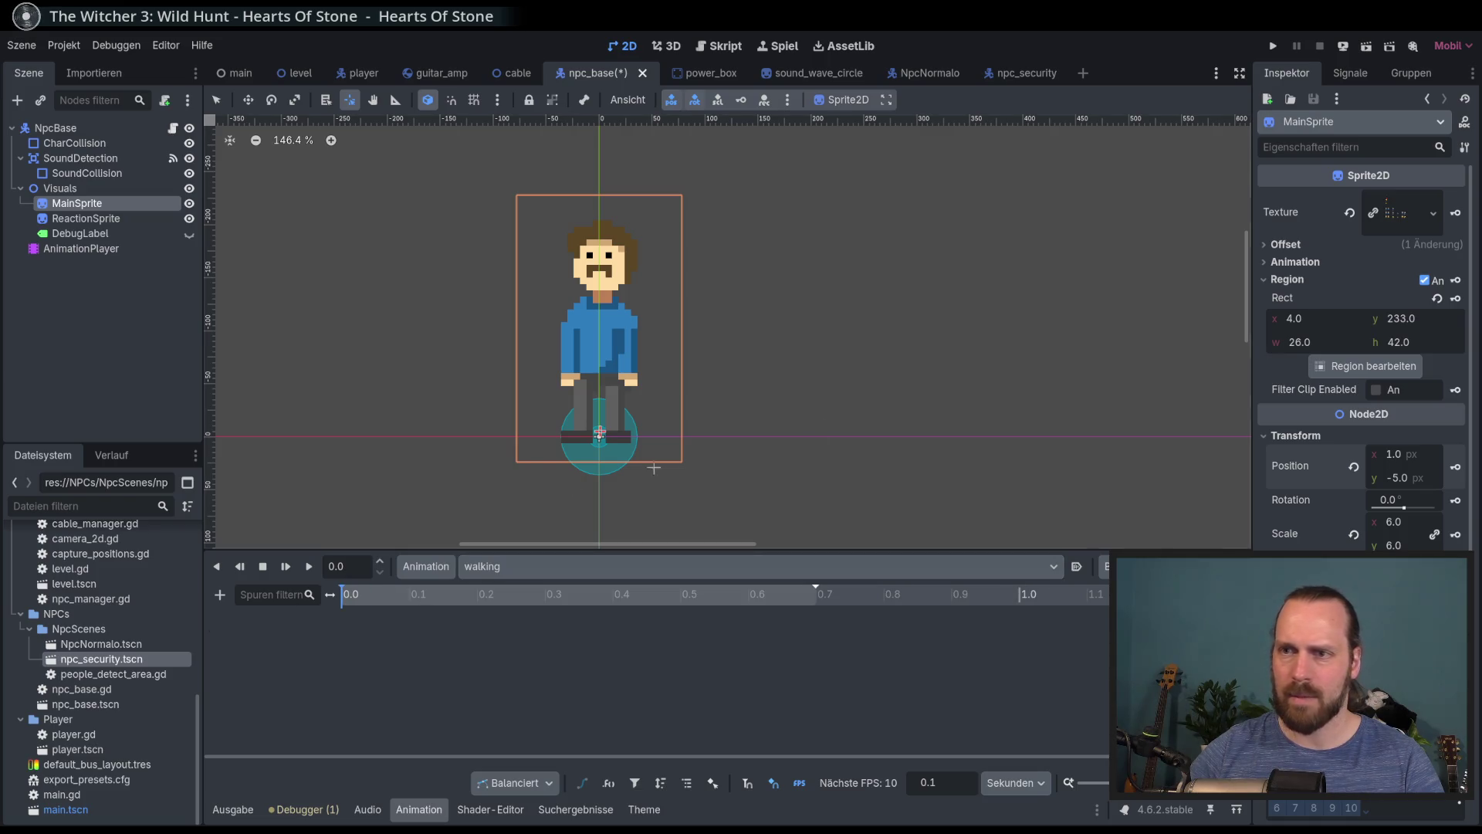
click(248, 100)
mouse_move(473, 251)
mouse_down()
mouse_move(453, 216)
mouse_move(409, 247)
mouse_up()
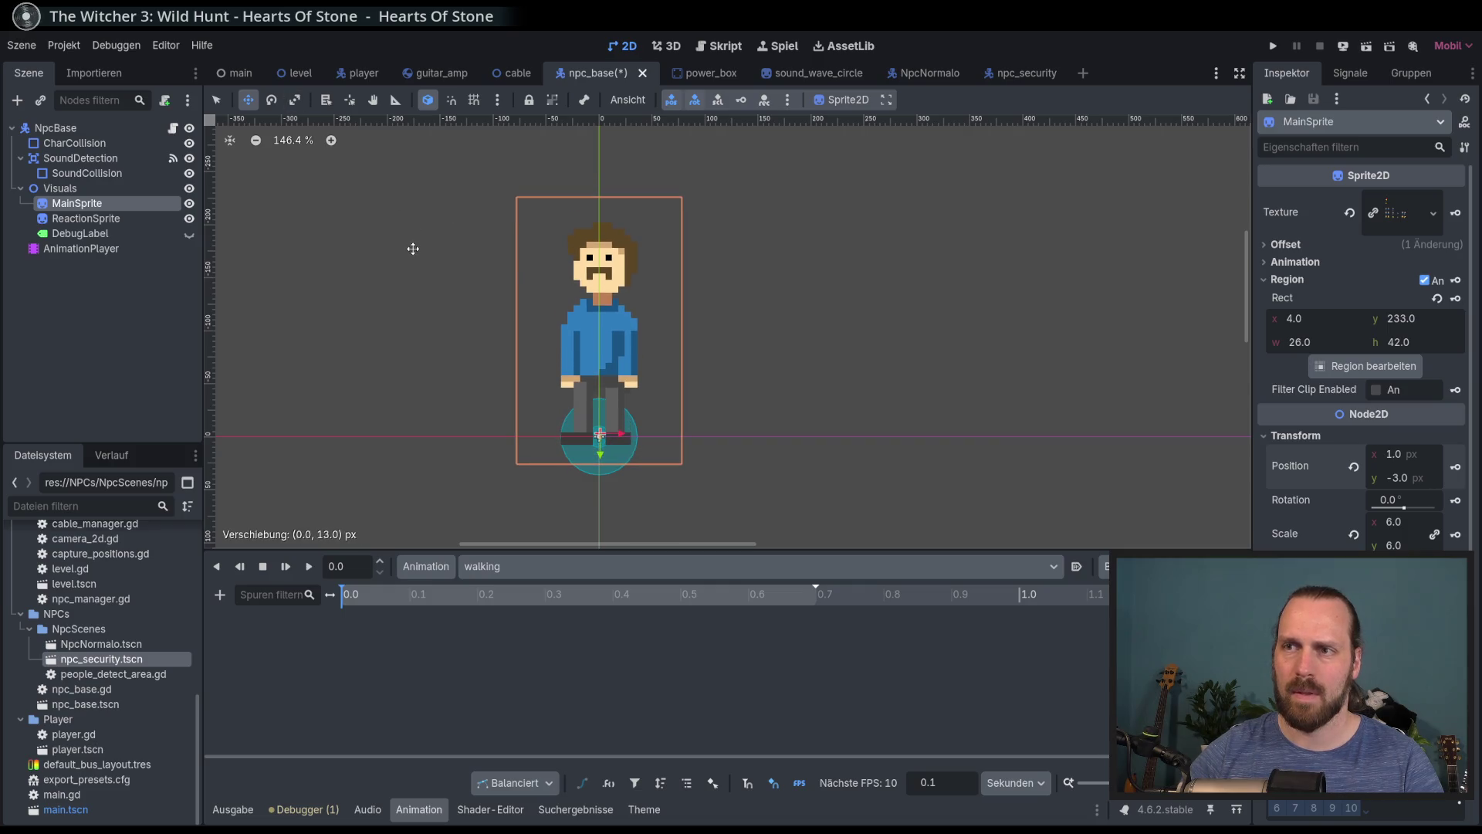
click(1353, 466)
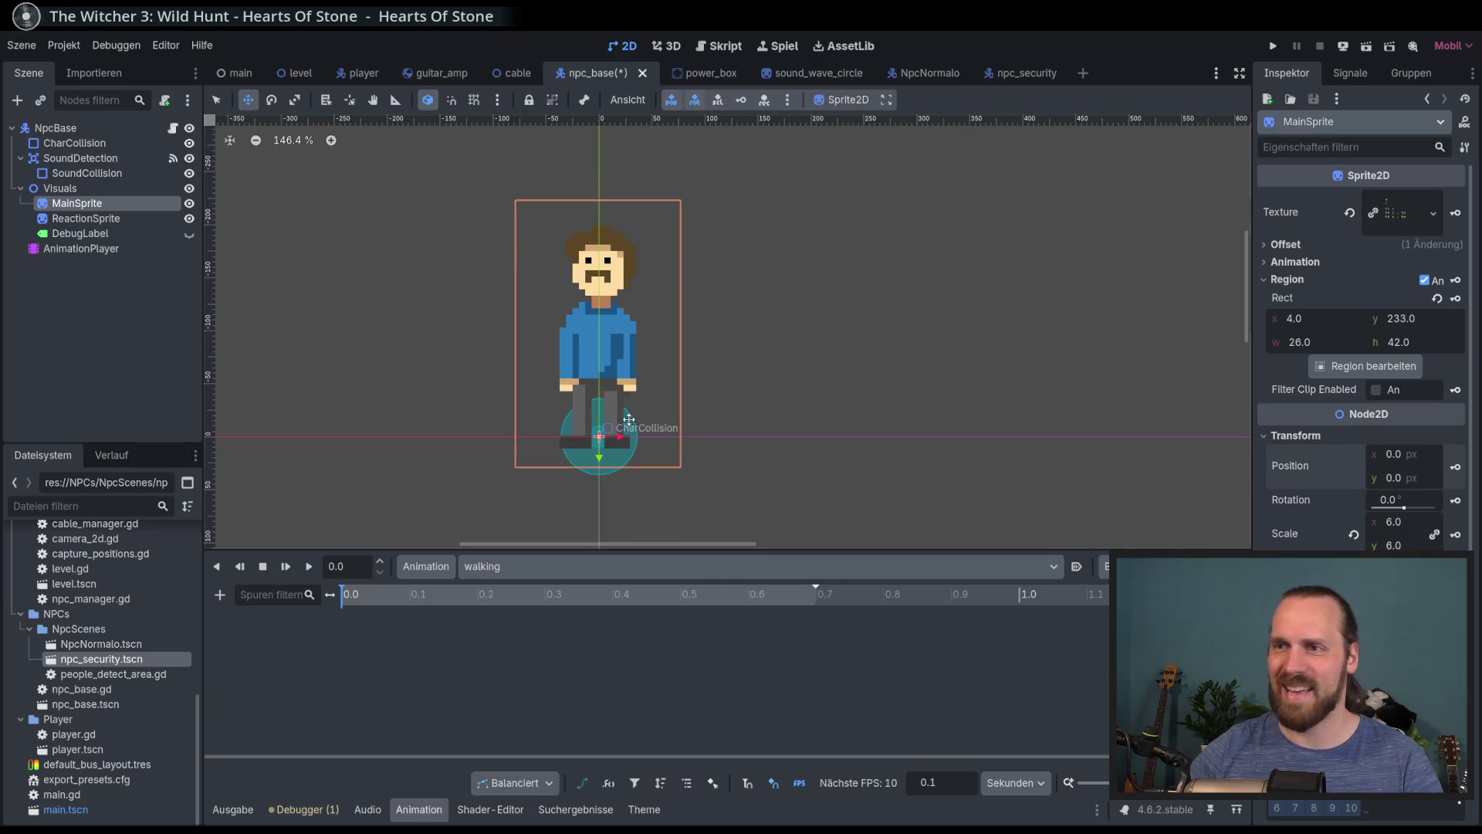
click(1455, 466)
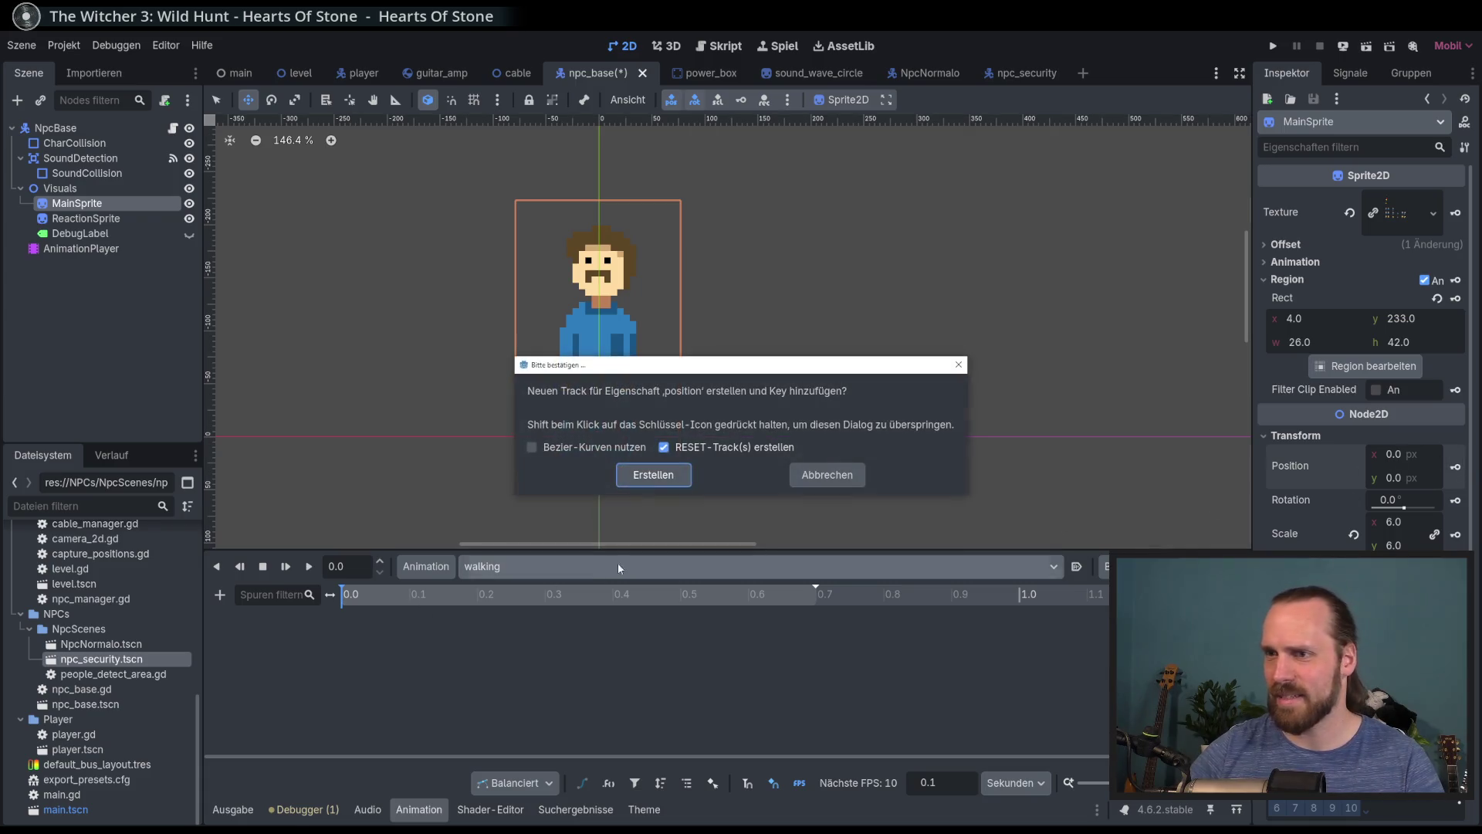
click(595, 448)
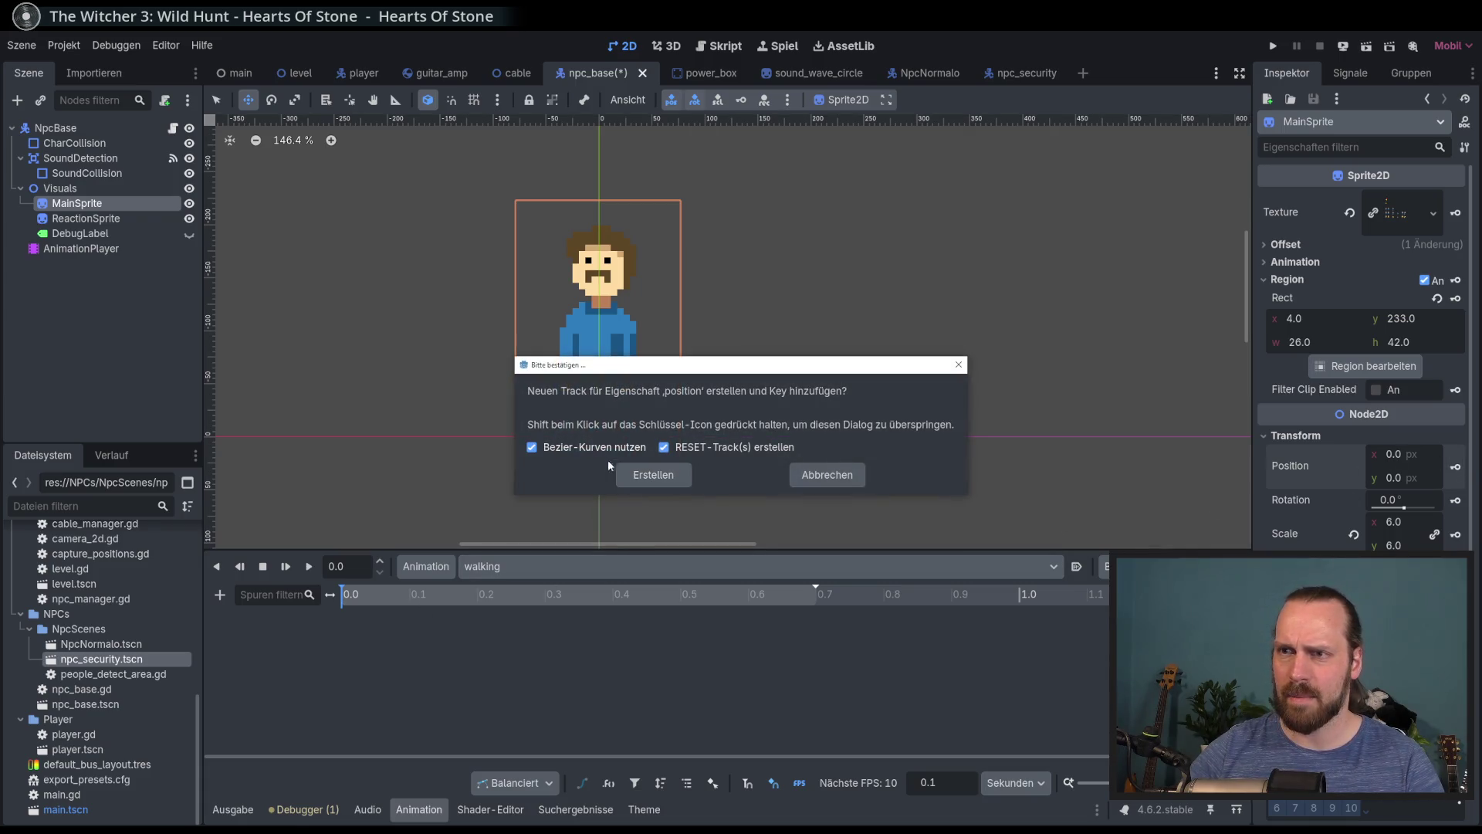
Create the walking position track and add position keys at about 0.34 and 0.17 seconds
click(646, 479)
mouse_move(580, 606)
mouse_down()
mouse_move(646, 610)
mouse_move(562, 610)
mouse_move(821, 613)
mouse_up()
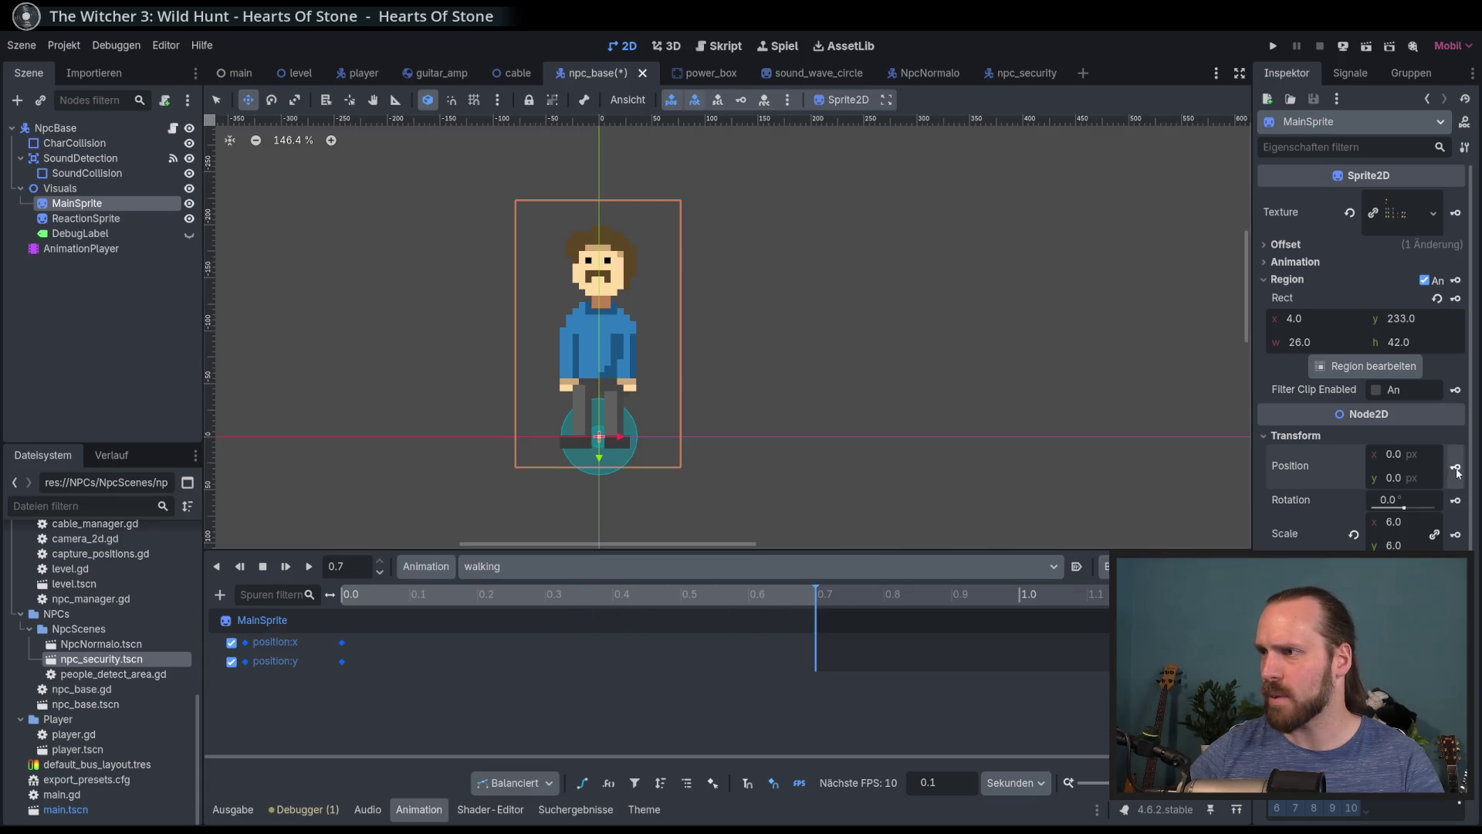
mouse_move(570, 604)
mouse_down()
mouse_move(471, 617)
mouse_move(574, 616)
mouse_up()
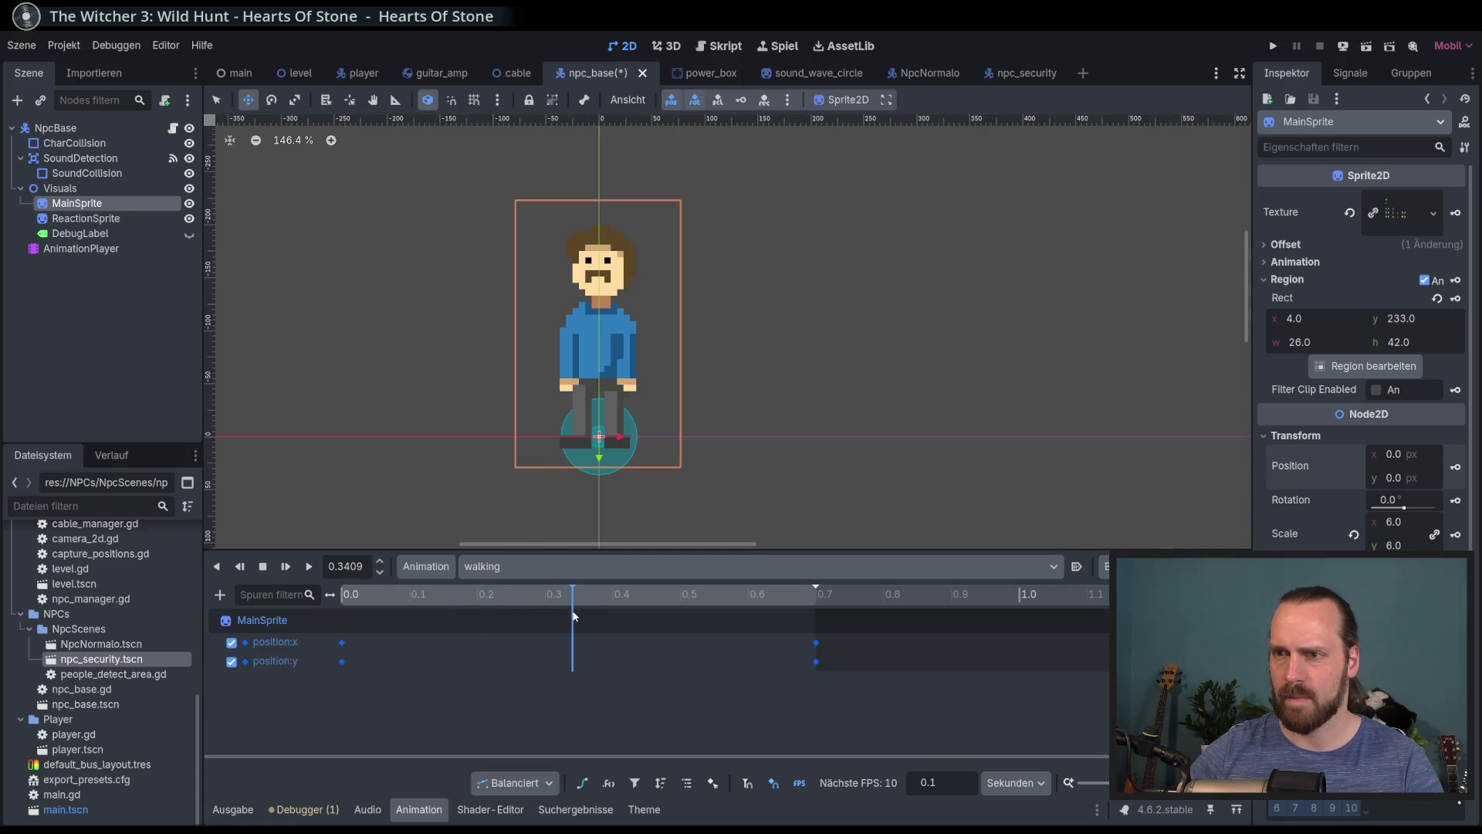
click(1455, 467)
drag(484, 603, 456, 602)
click(1455, 466)
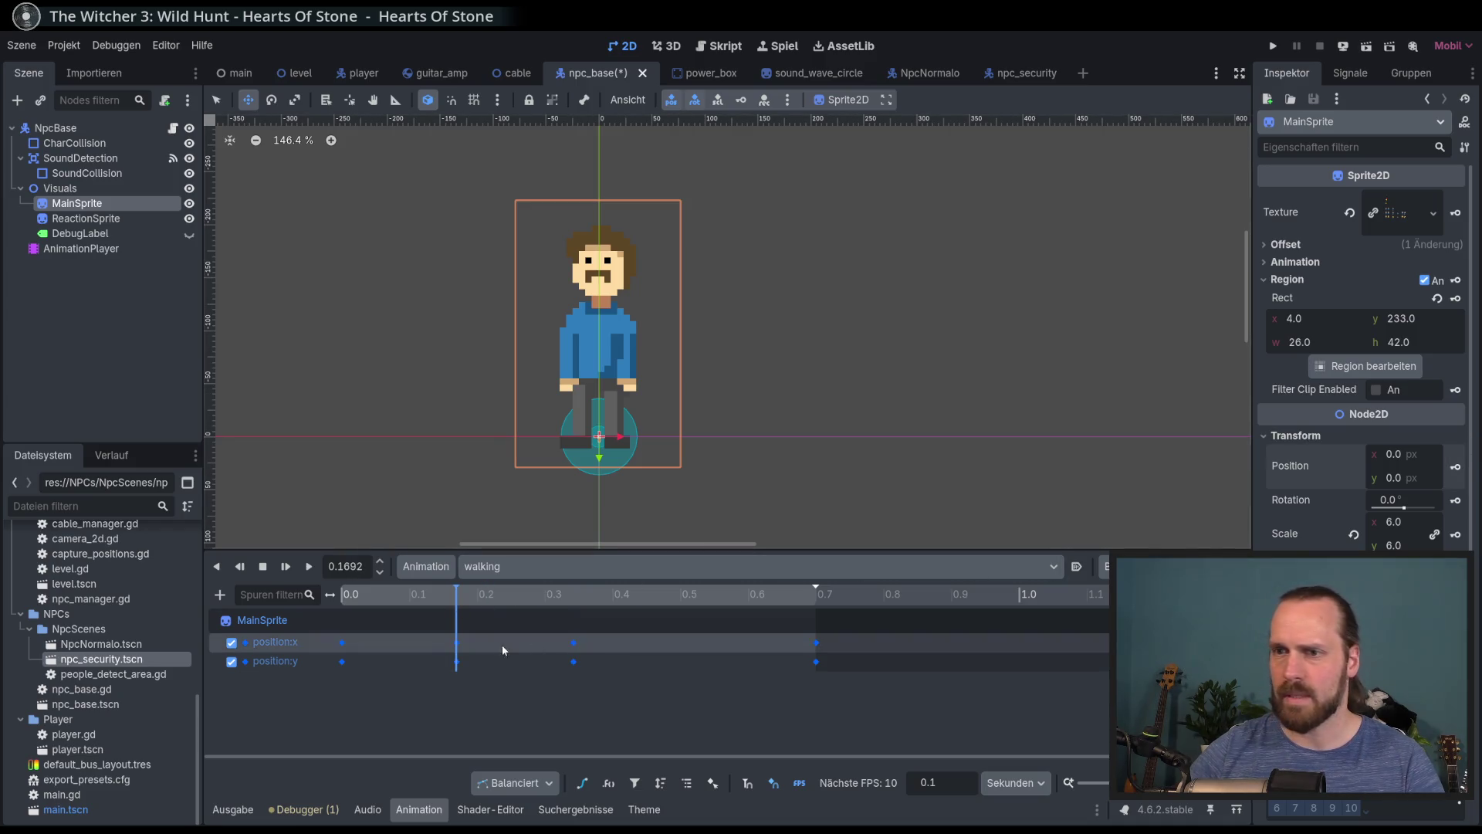
Briefly view the position tracks as curves, then select the position:x key at 0.34 s
click(583, 783)
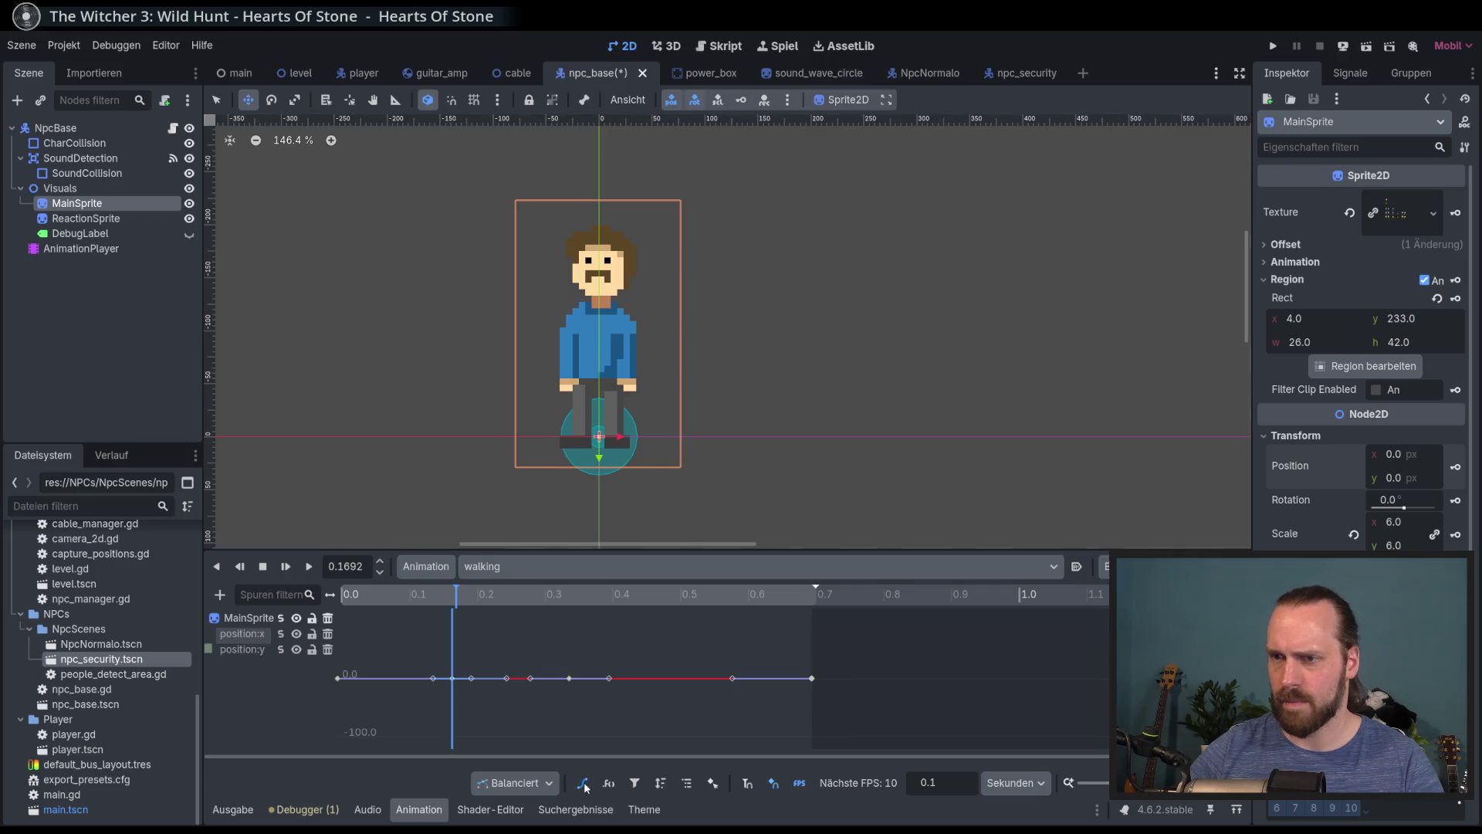
scroll(434, 679, up, 3)
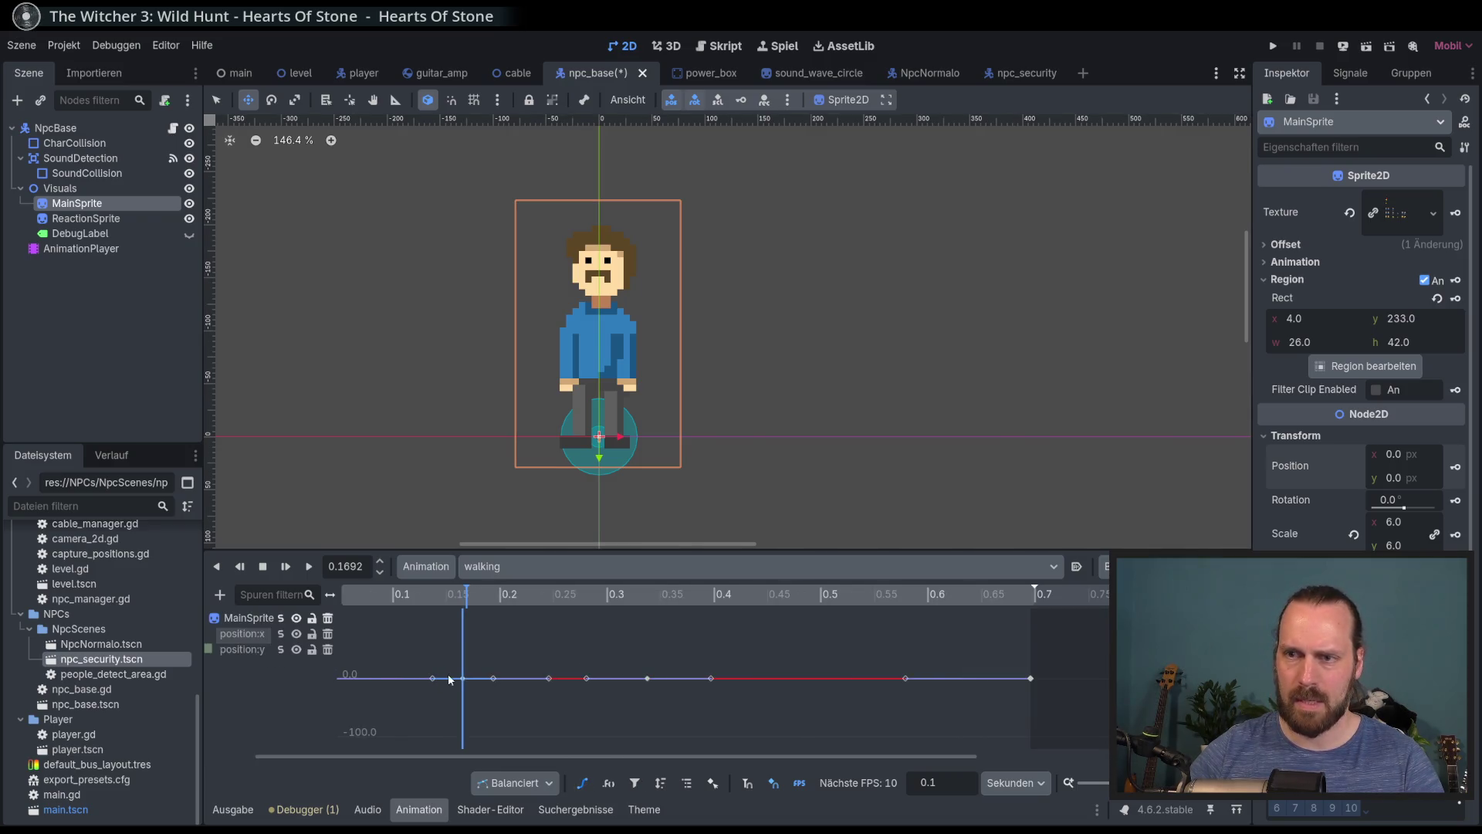
click(584, 783)
click(653, 645)
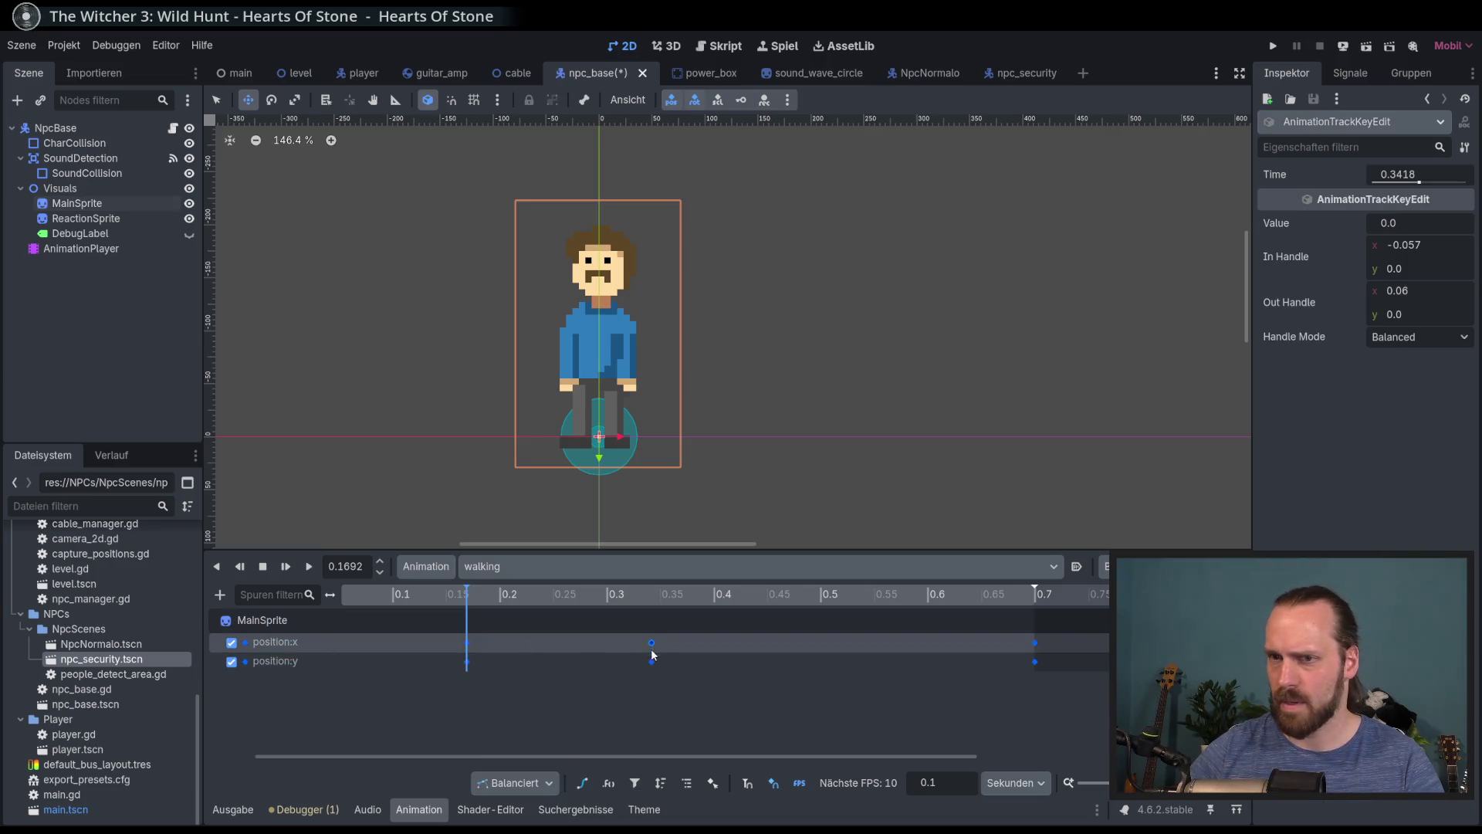
Give the 0.34 s position:x key a value of 20 and preview the motion
click(1412, 223)
text(20)
key(Return)
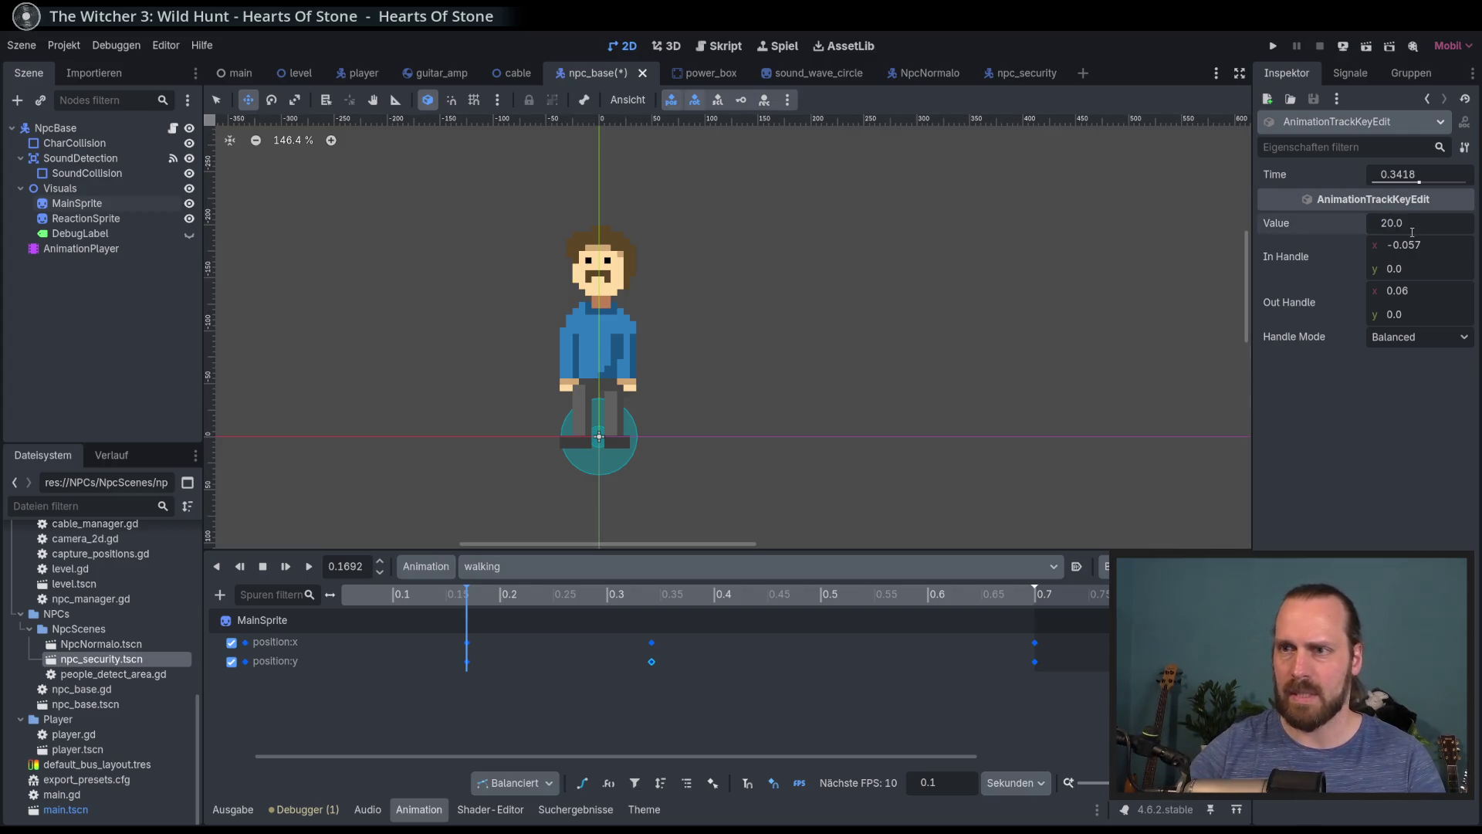
mouse_move(401, 594)
mouse_down()
mouse_move(542, 620)
mouse_move(344, 621)
mouse_move(679, 626)
mouse_move(410, 668)
mouse_move(740, 631)
mouse_up()
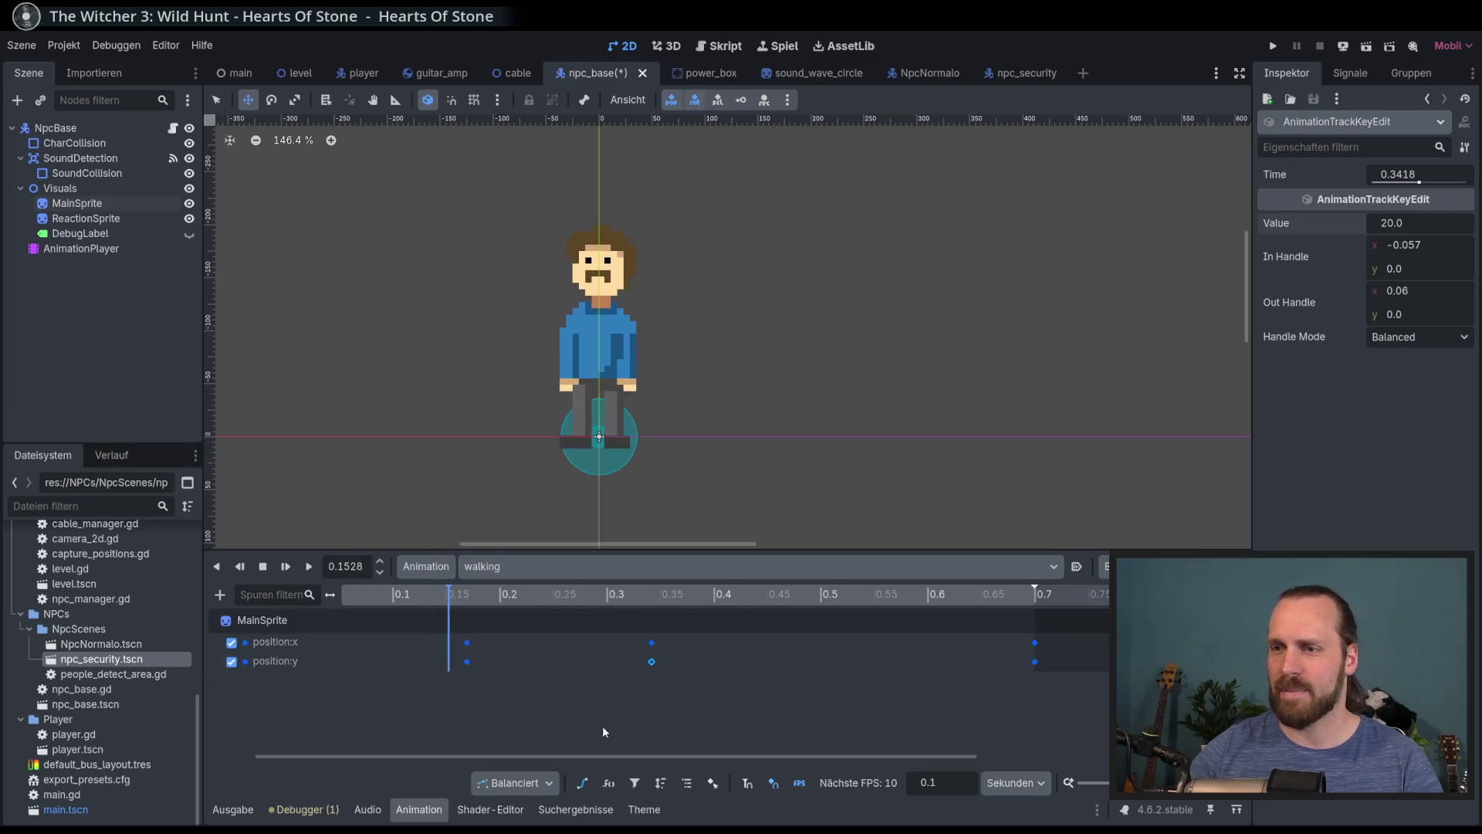
drag(618, 756, 567, 755)
click(504, 619)
Set the position:y keys to 0 at 0.34 s and -20 at 0.17 s
click(523, 618)
click(523, 643)
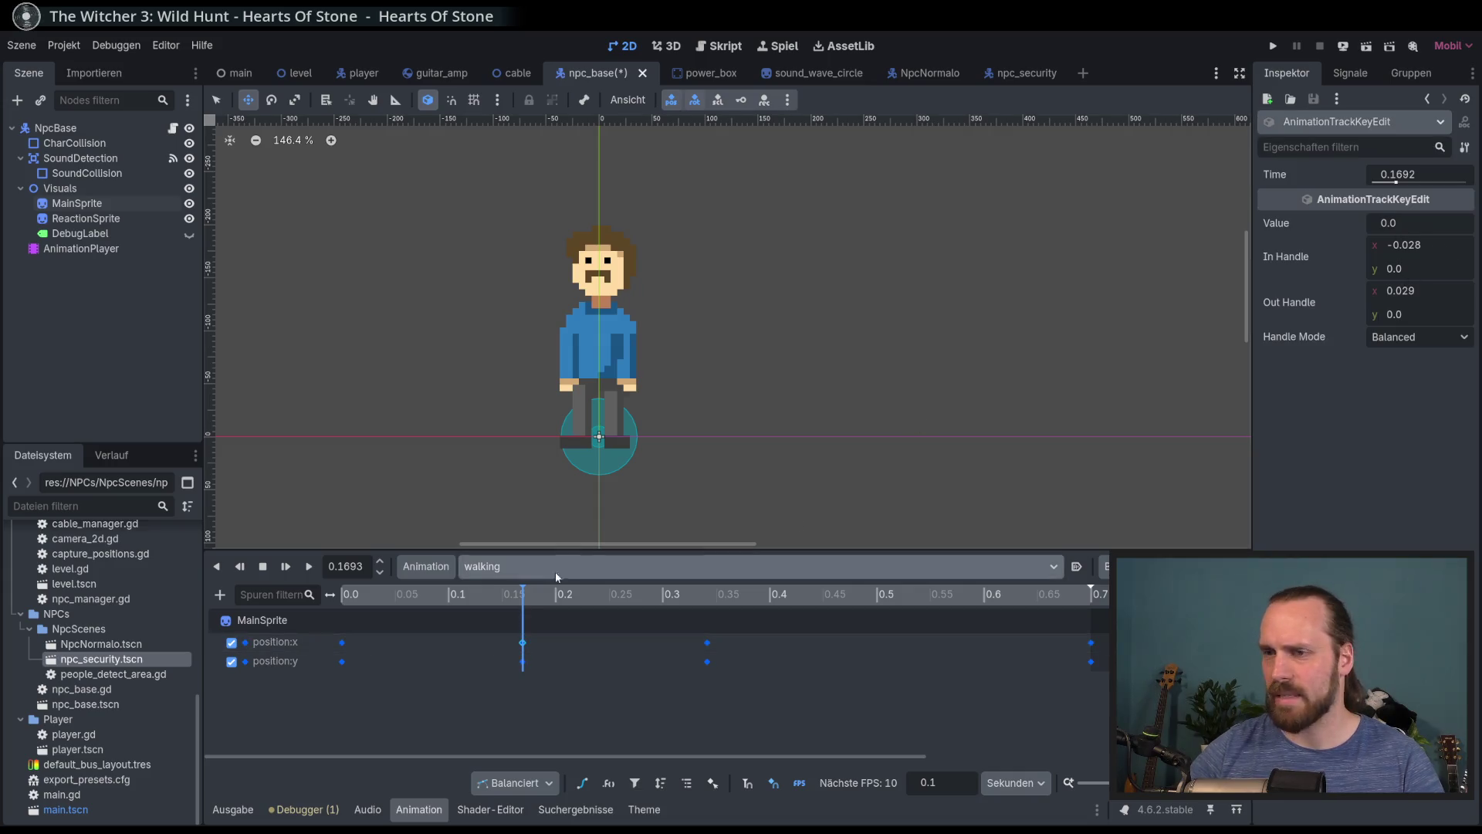
click(523, 662)
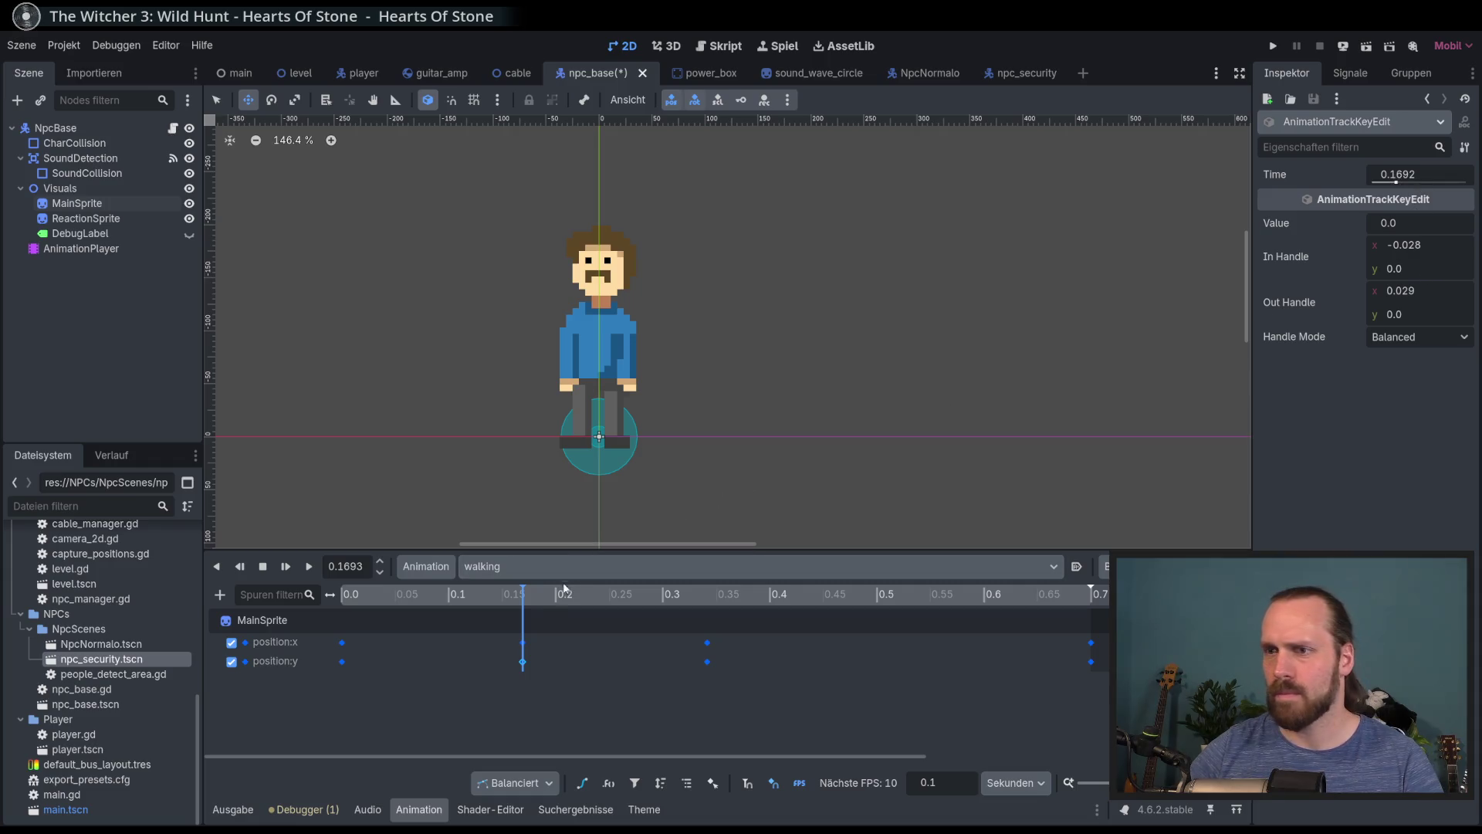
click(703, 642)
click(708, 661)
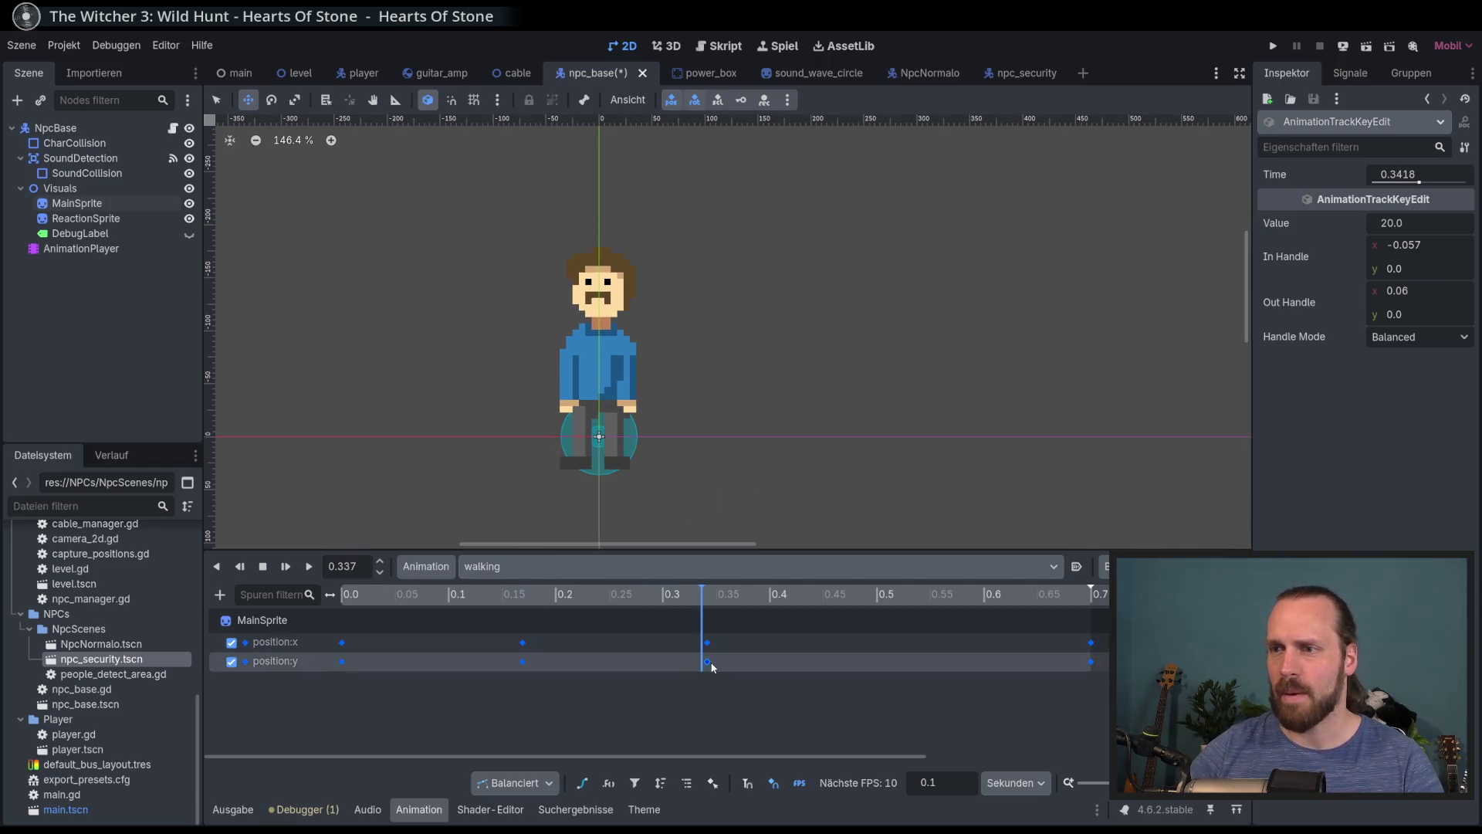
click(1417, 224)
text(0)
key(Return)
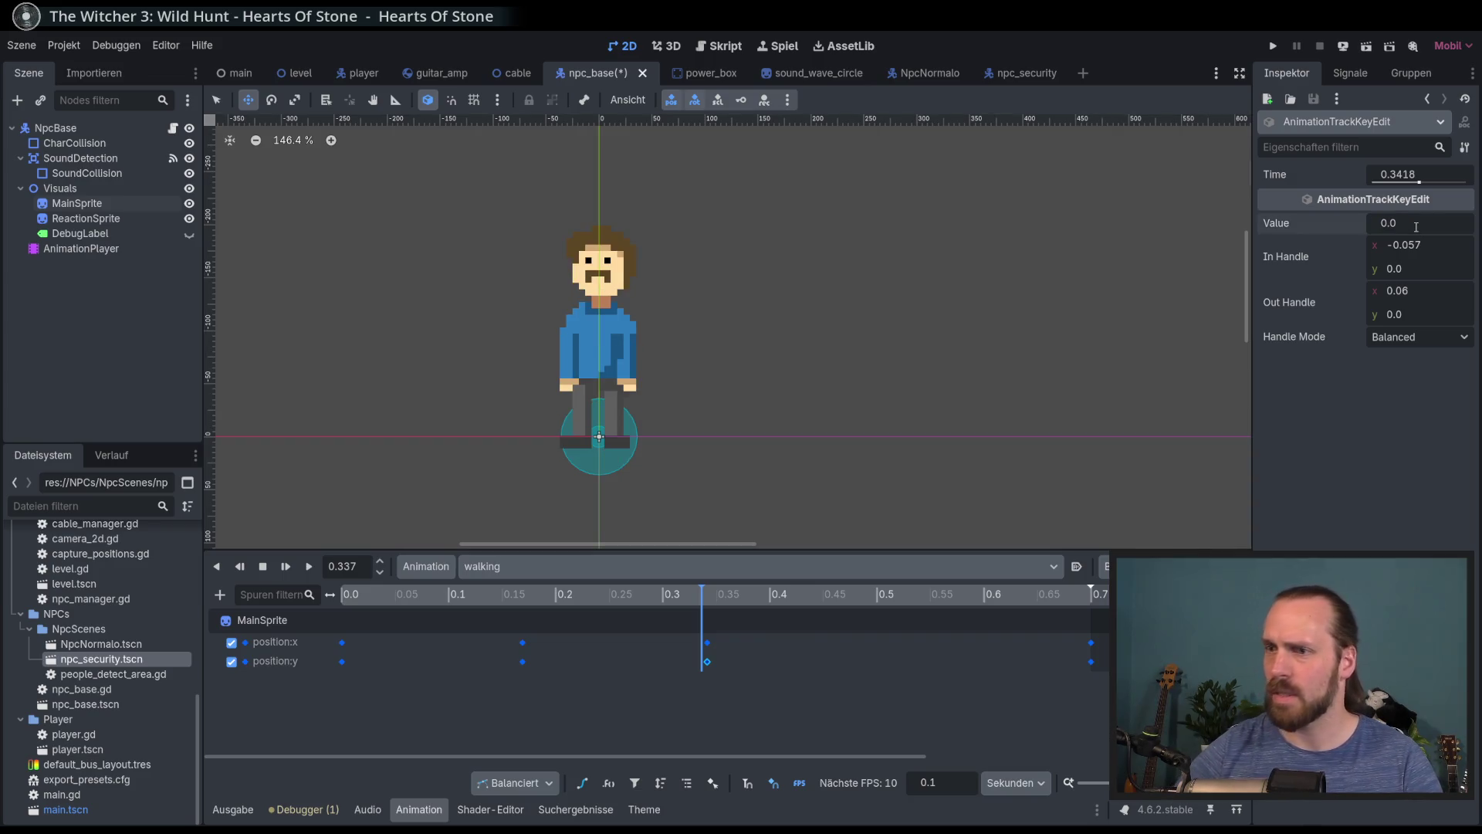
click(523, 662)
click(1423, 222)
text(-2)
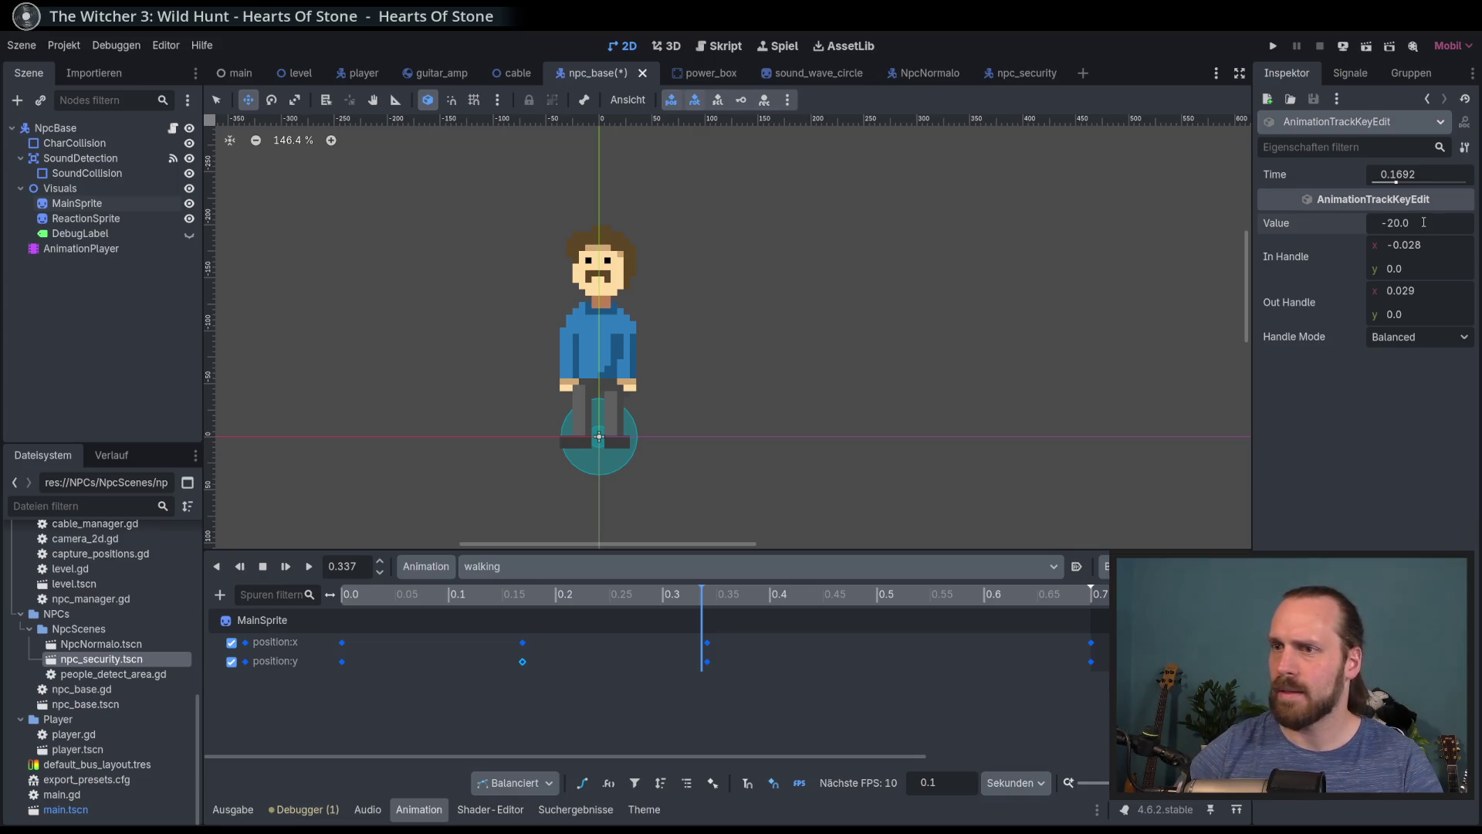
Preview the bob, then show the position:y track as editable Bezier curves
mouse_move(494, 594)
mouse_down()
mouse_move(438, 594)
mouse_move(690, 618)
mouse_up()
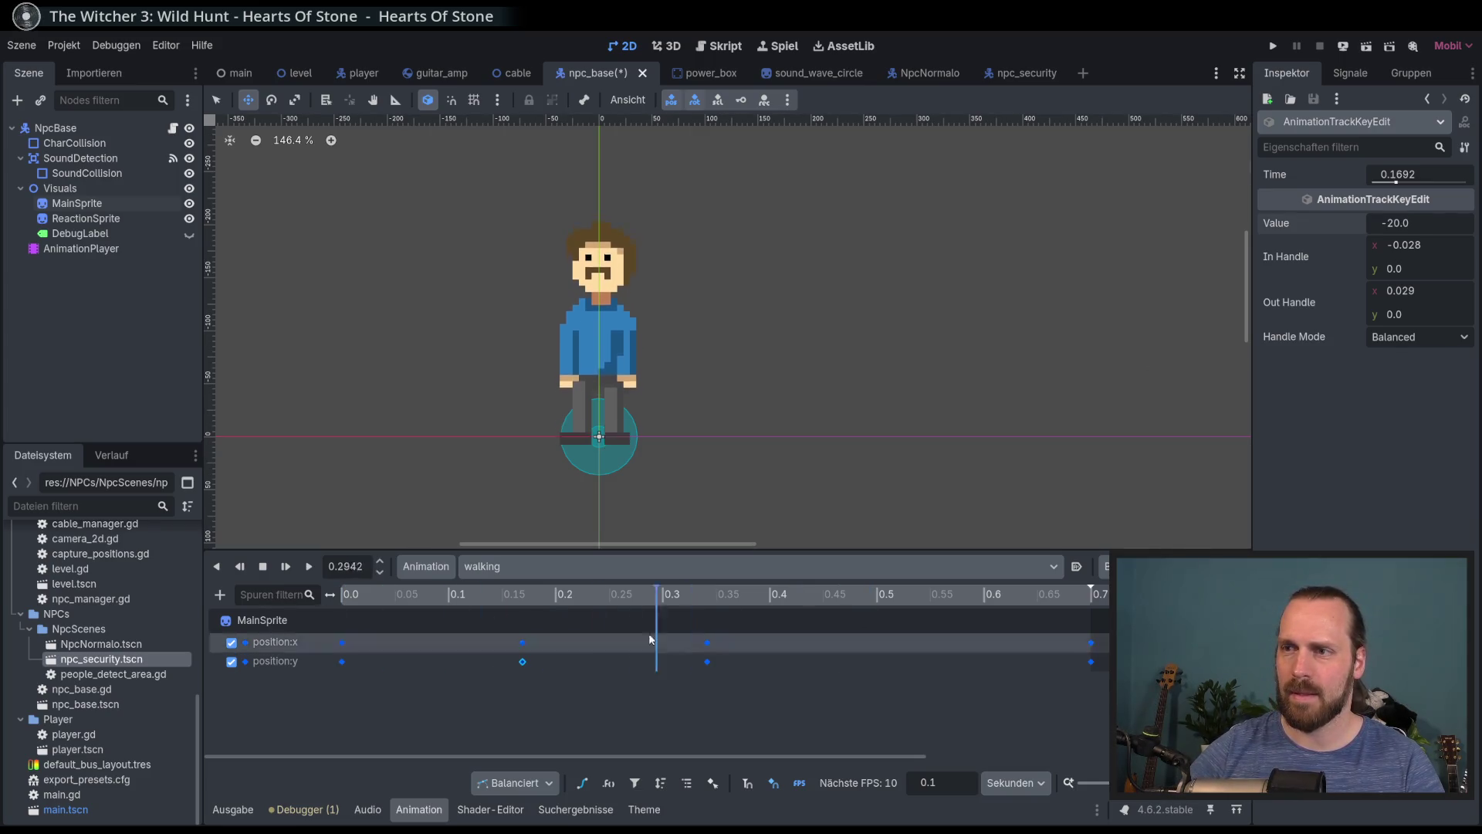
mouse_move(886, 642)
mouse_down()
mouse_move(870, 642)
mouse_move(902, 644)
mouse_up()
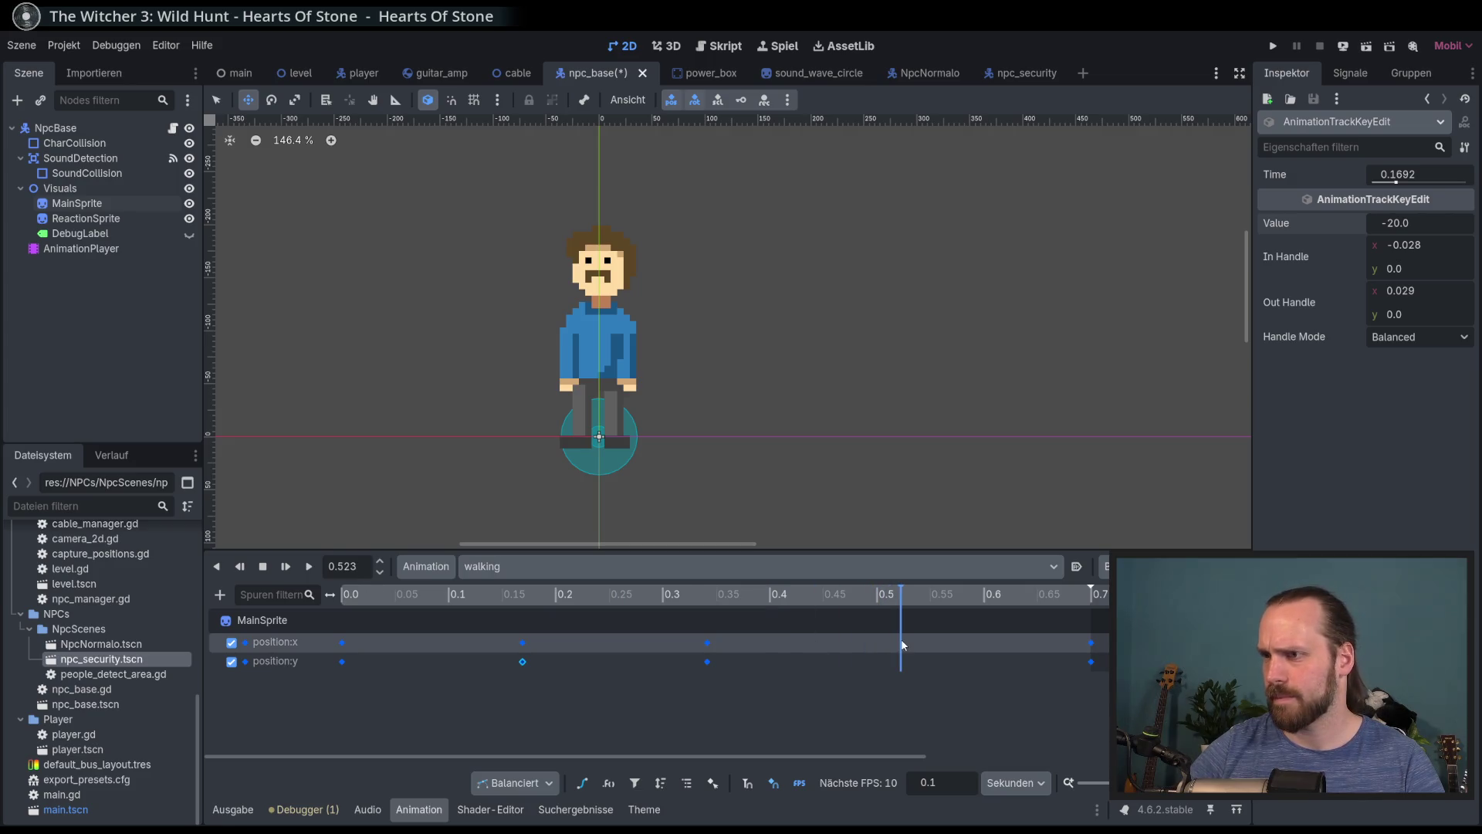
click(276, 660)
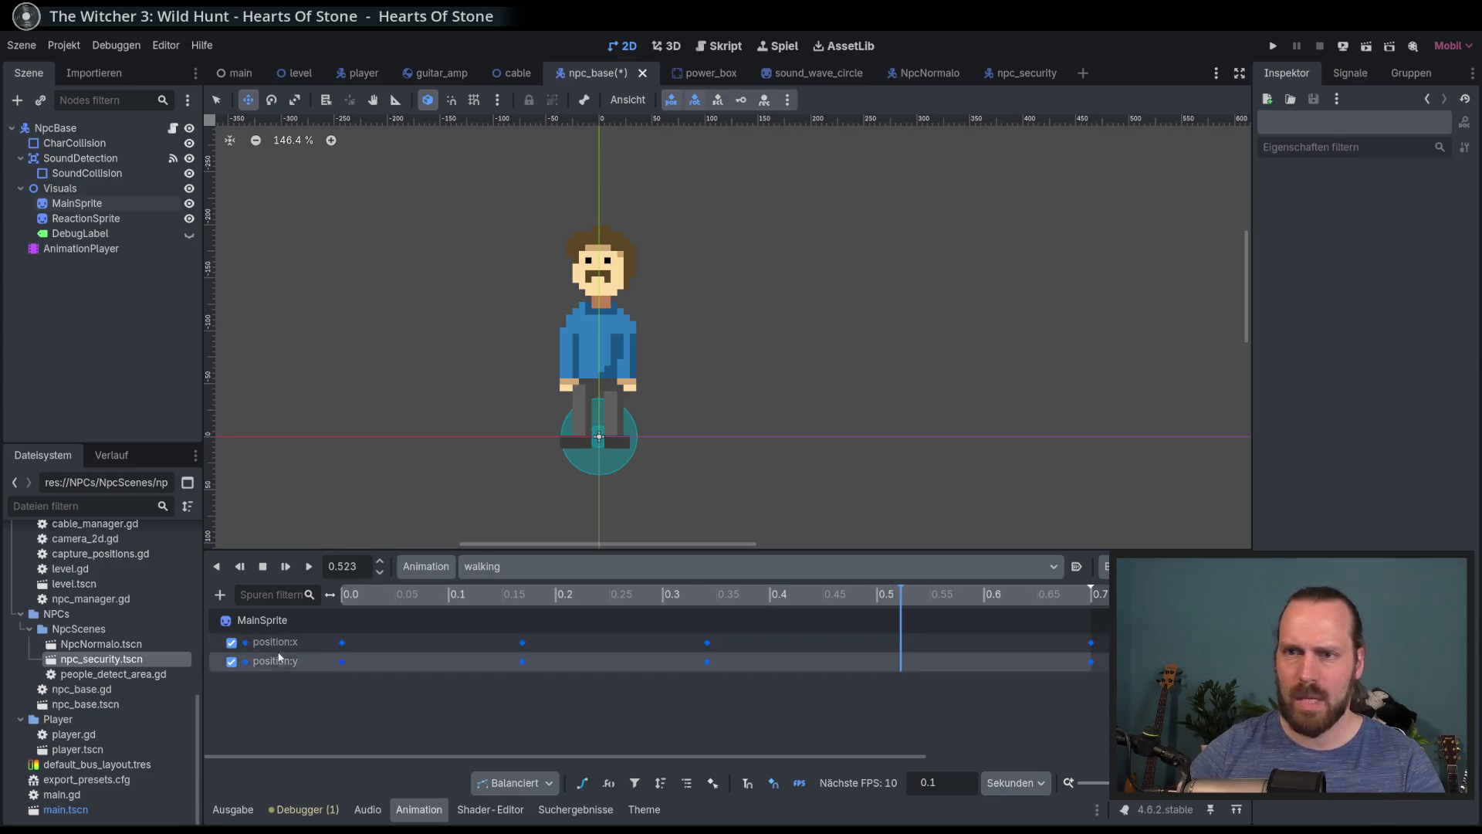
click(584, 782)
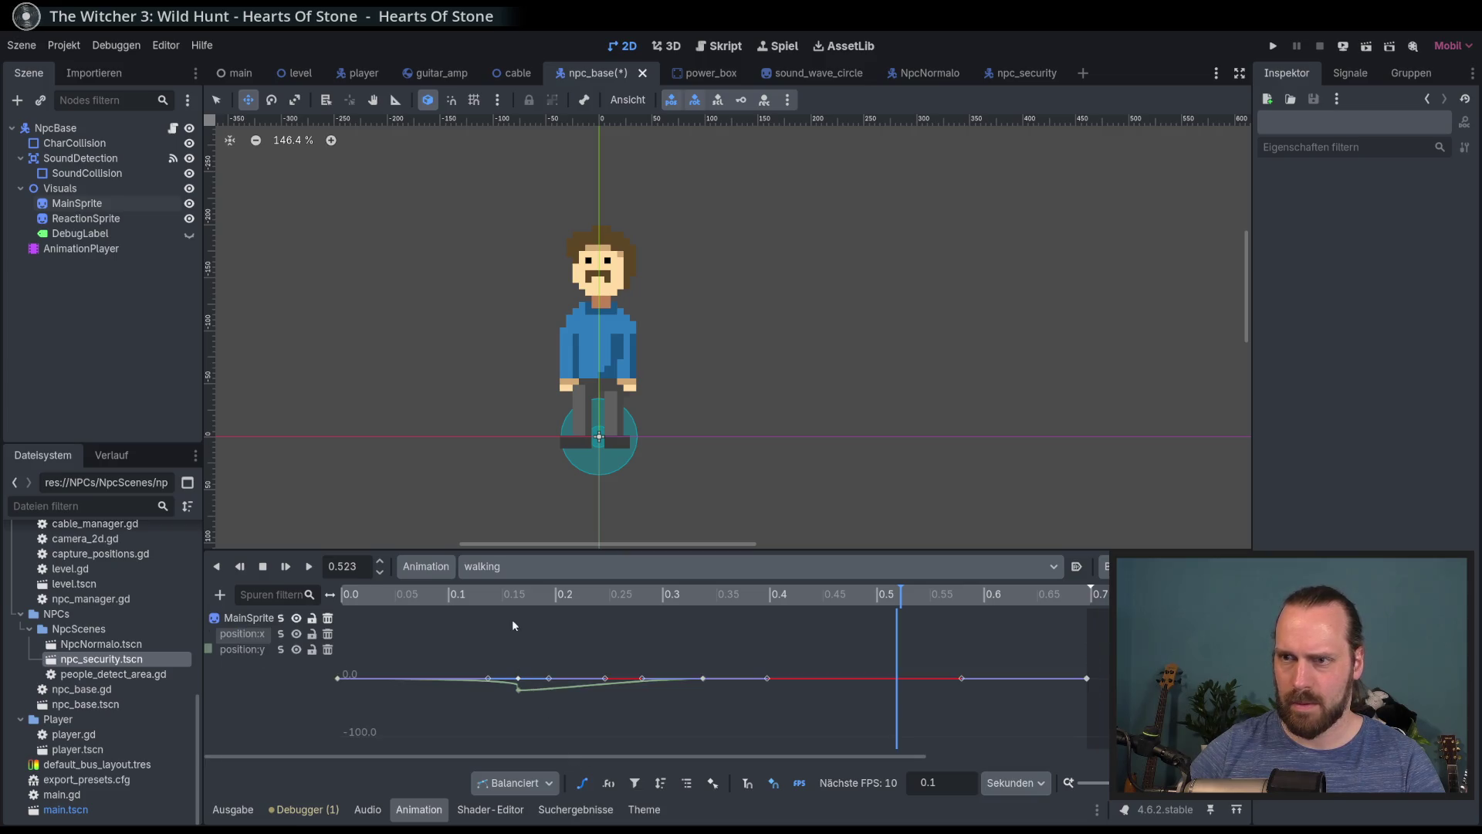
Make the animation editor taller, zoom the curve graph, and select the -20 key and the 0.0 s key
click(495, 594)
drag(525, 550, 533, 461)
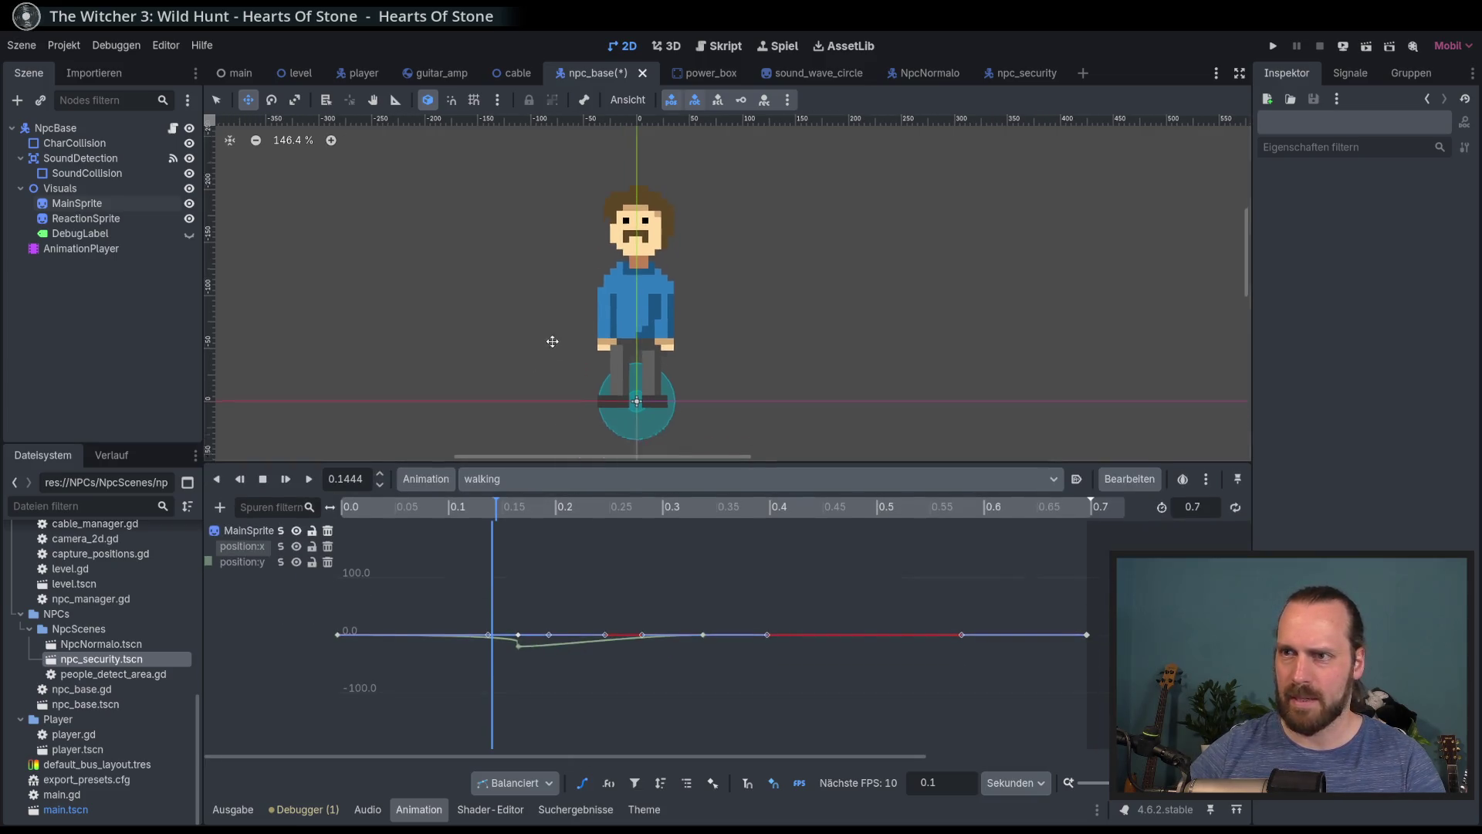
scroll(499, 655, down, 3)
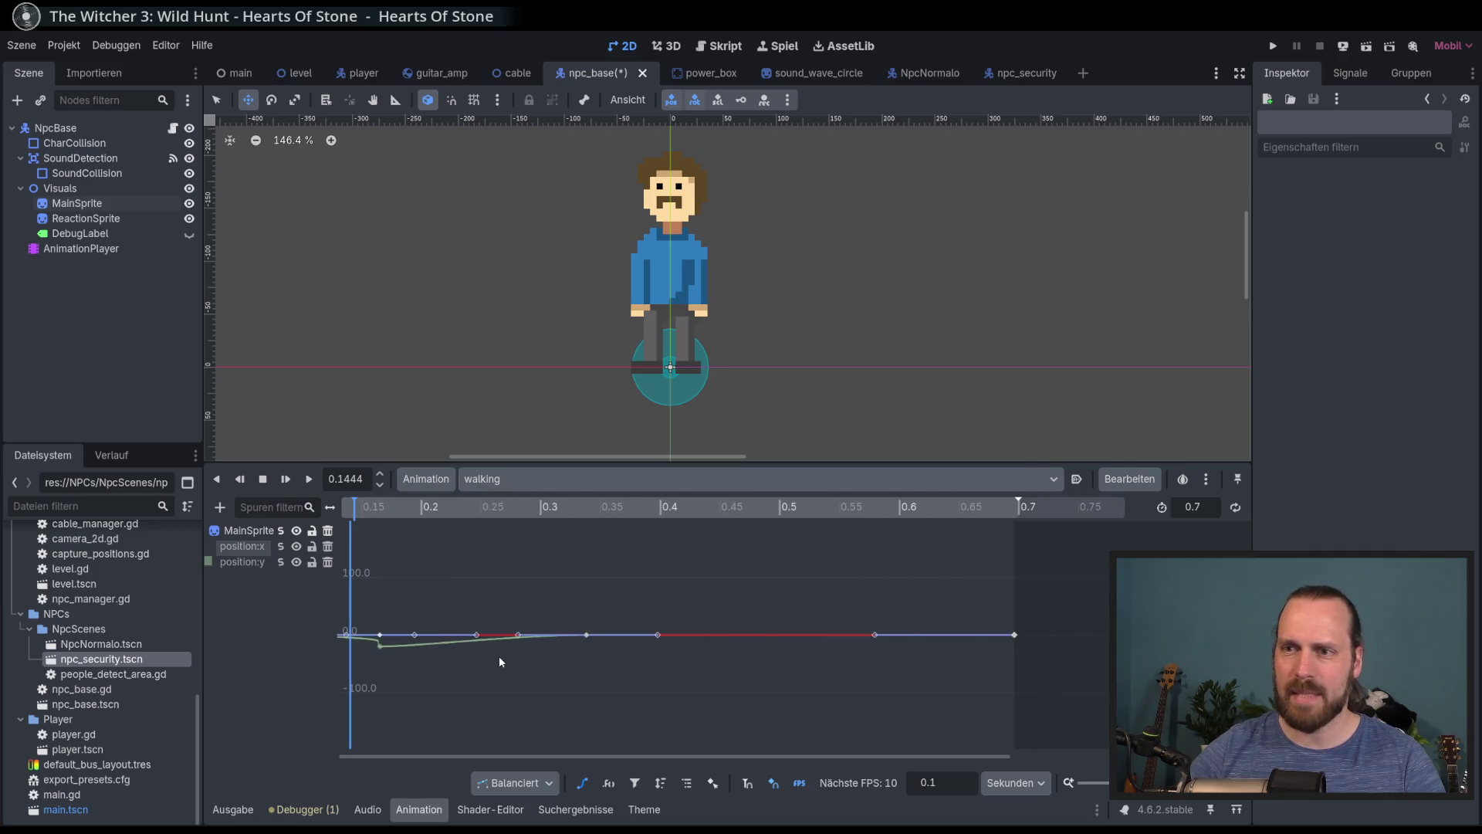
scroll(498, 659, down, 4)
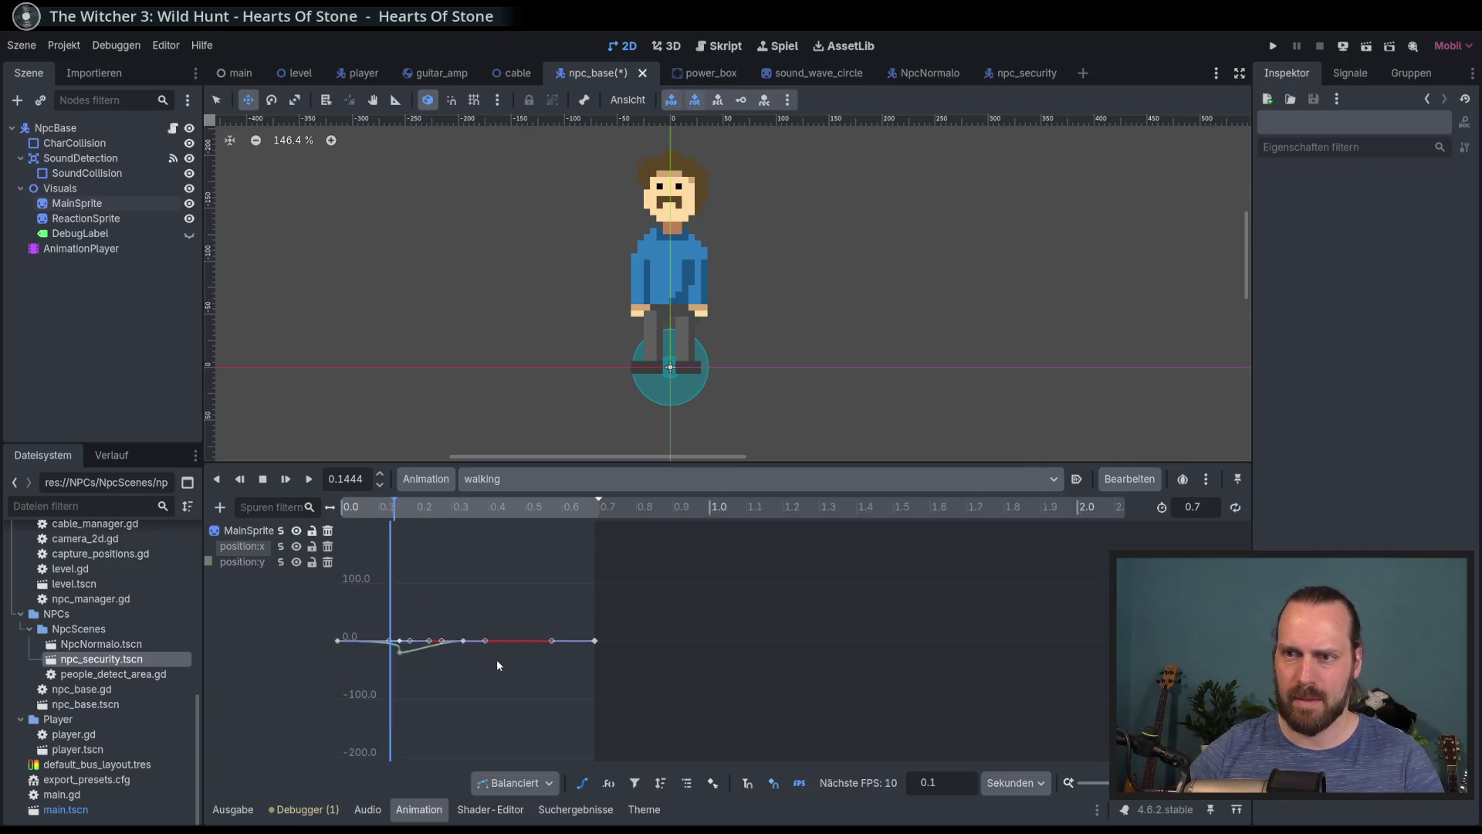
scroll(541, 687, up, 5)
scroll(604, 685, down, 1)
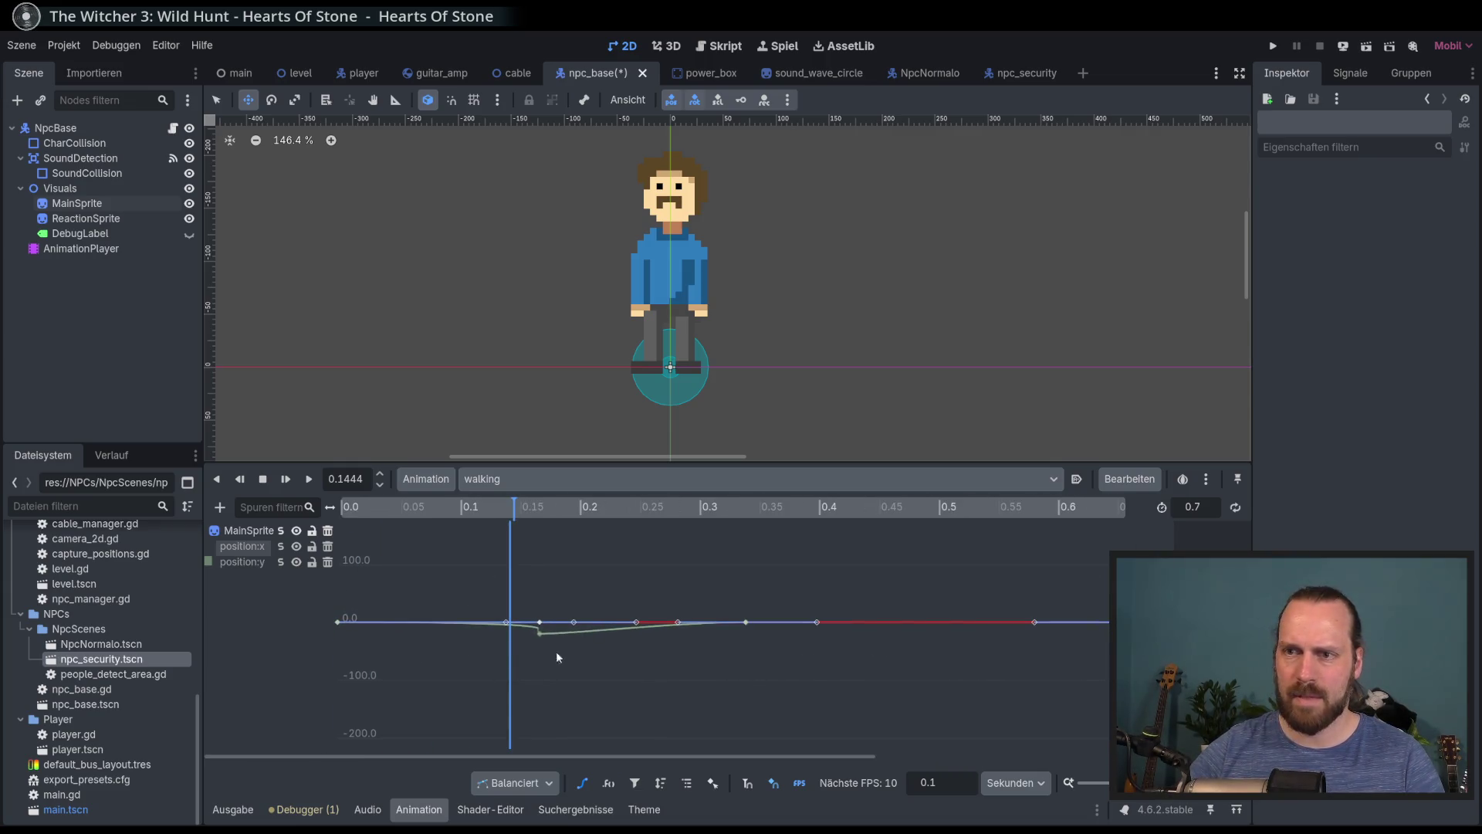
scroll(494, 647, down, 1)
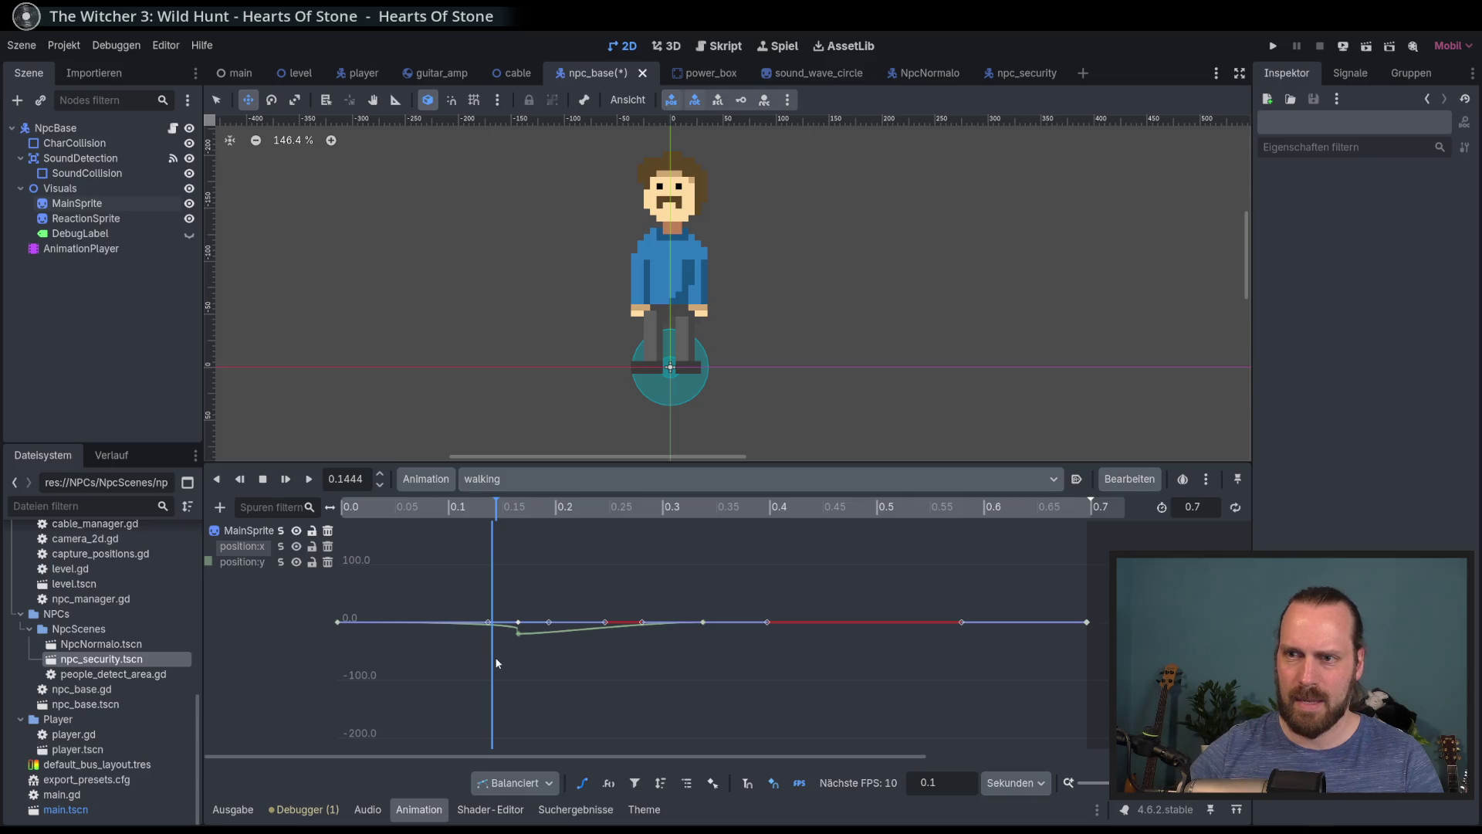
scroll(465, 655, up, 9)
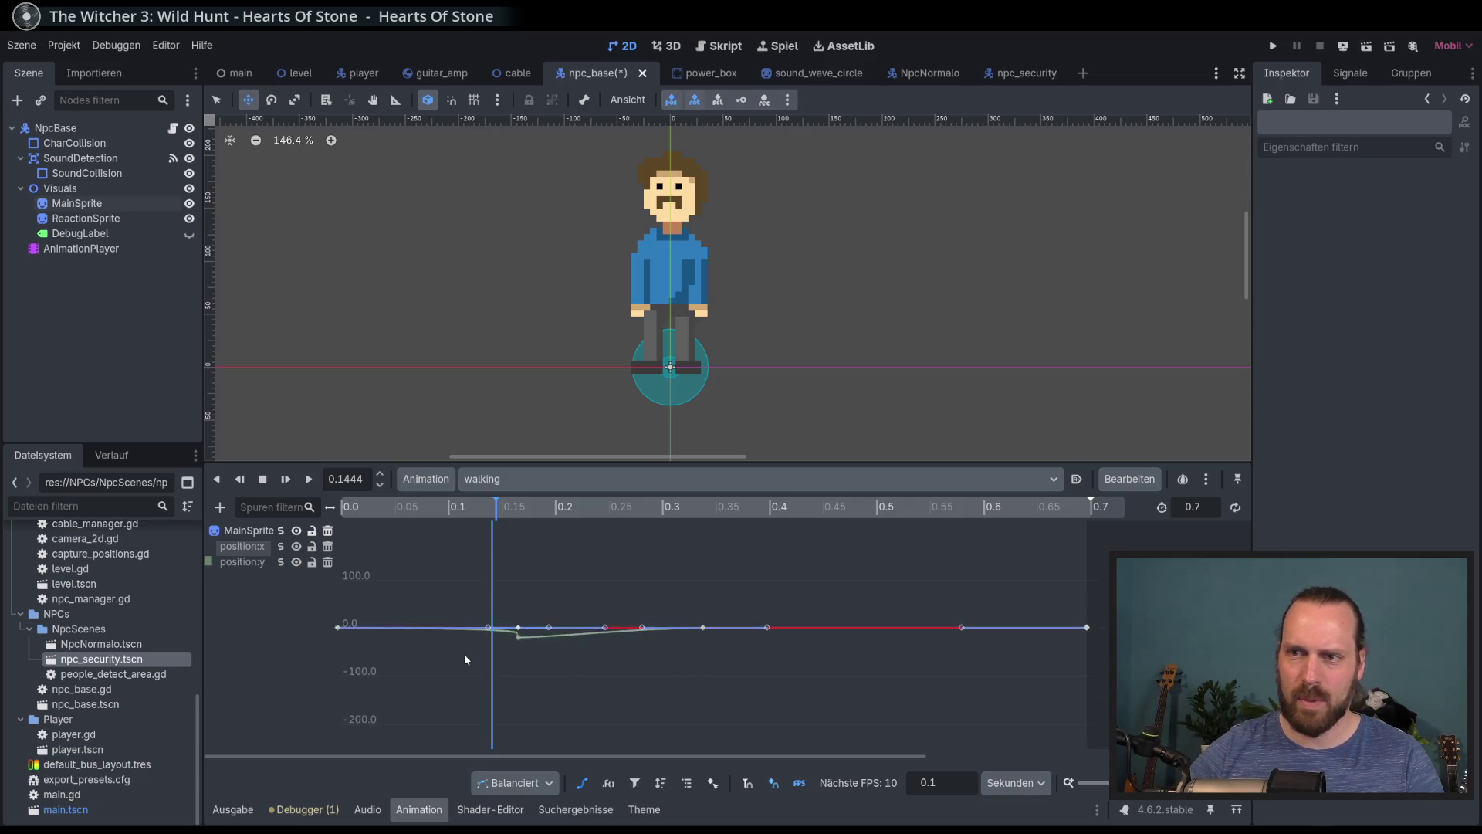
scroll(479, 644, up, 3)
click(520, 692)
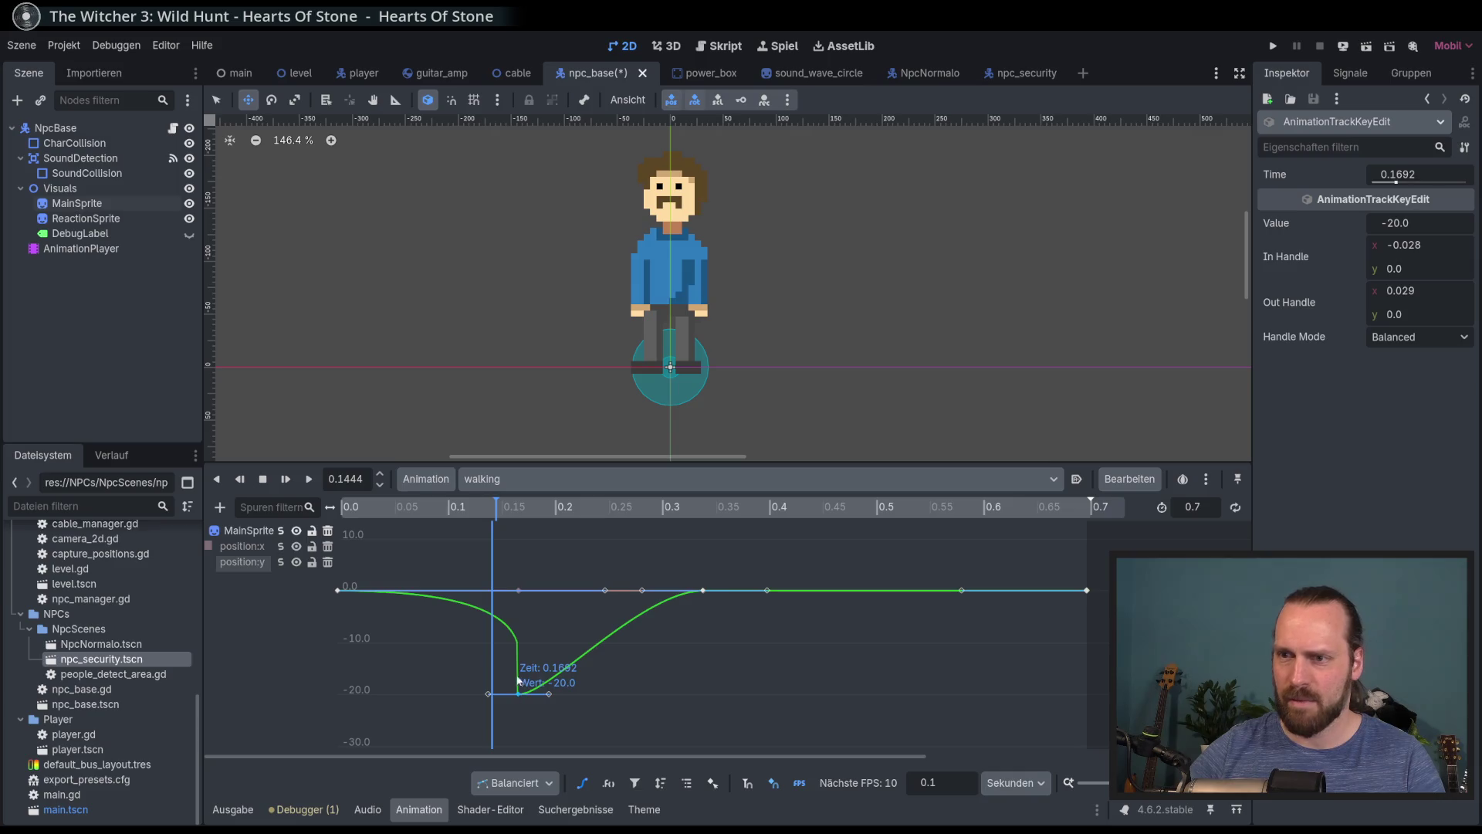
click(347, 591)
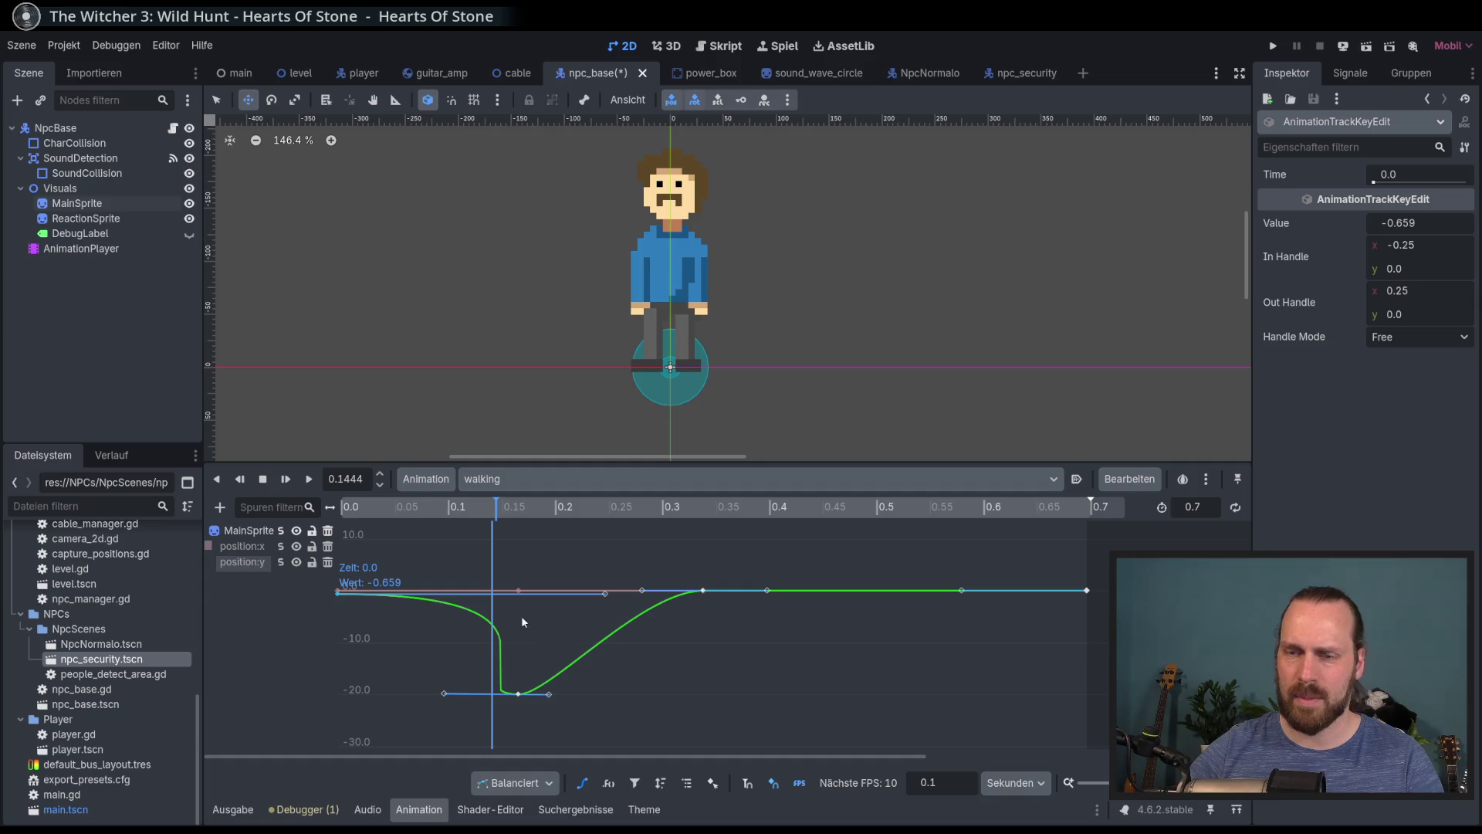
Drag the Bezier handles to round the dip from 0 down to -20
drag(604, 590, 399, 684)
drag(766, 590, 749, 548)
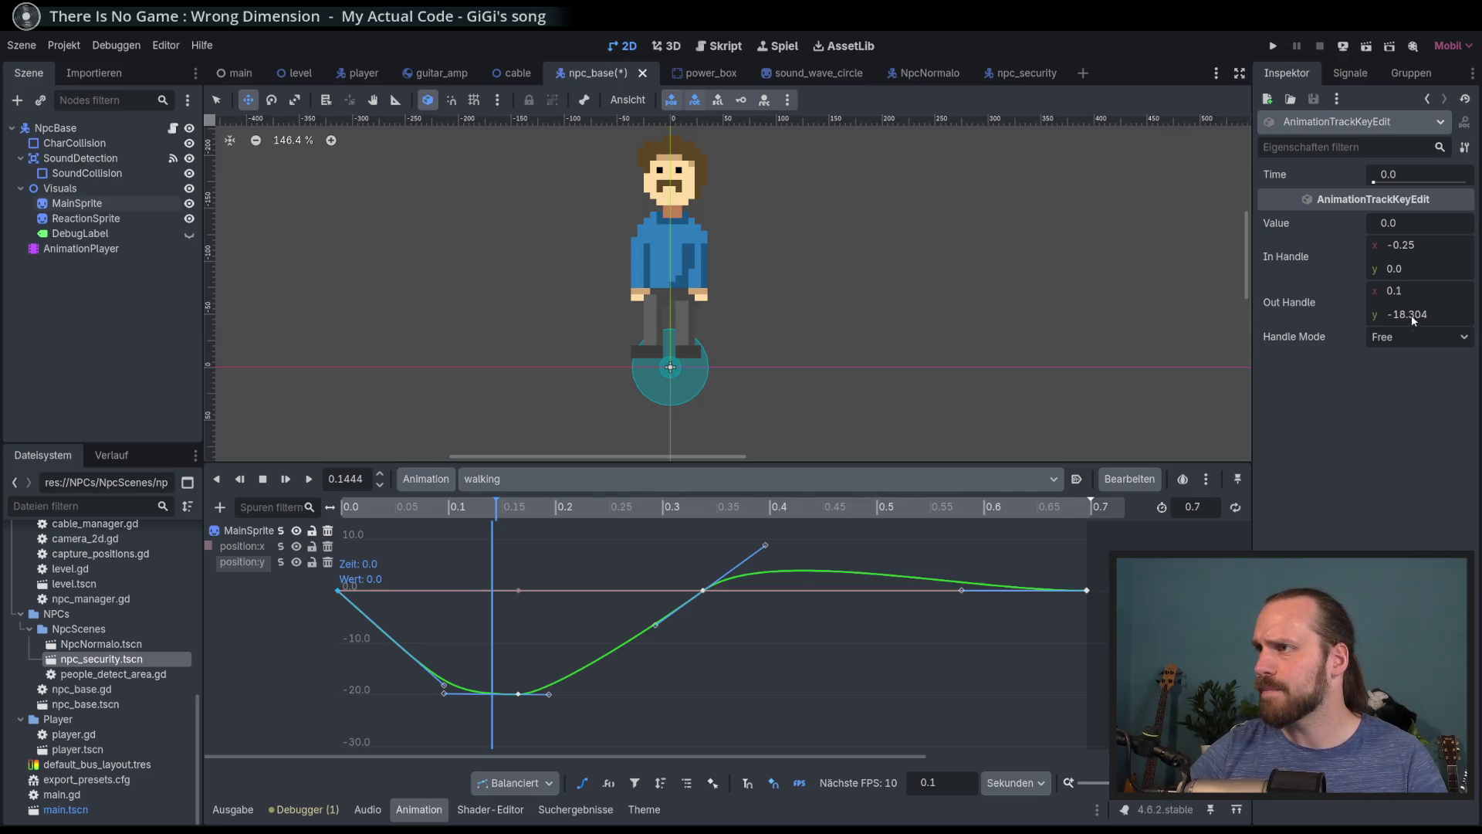
drag(789, 523, 703, 575)
drag(545, 690, 562, 694)
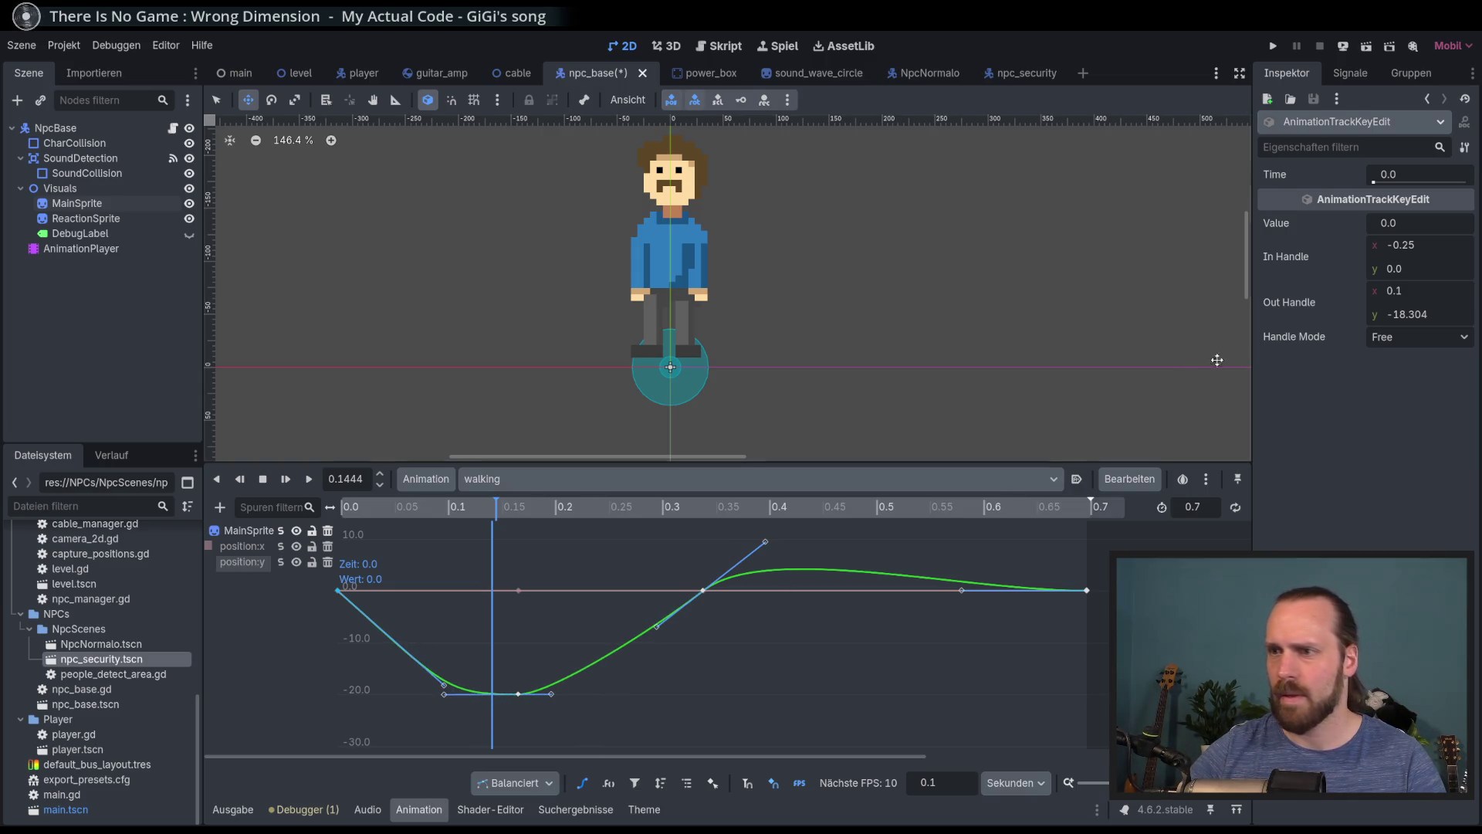
click(1412, 314)
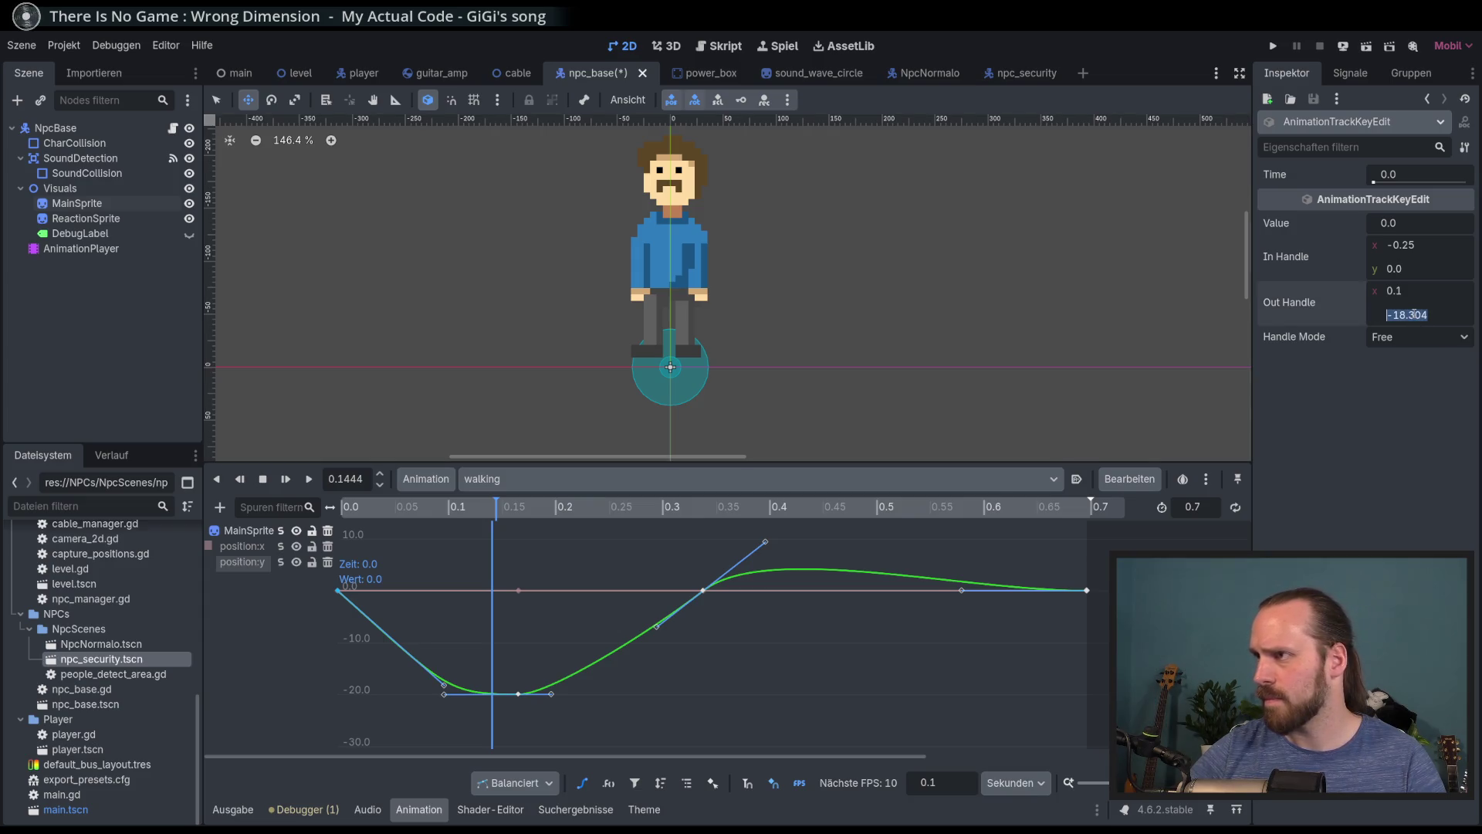
key(Return)
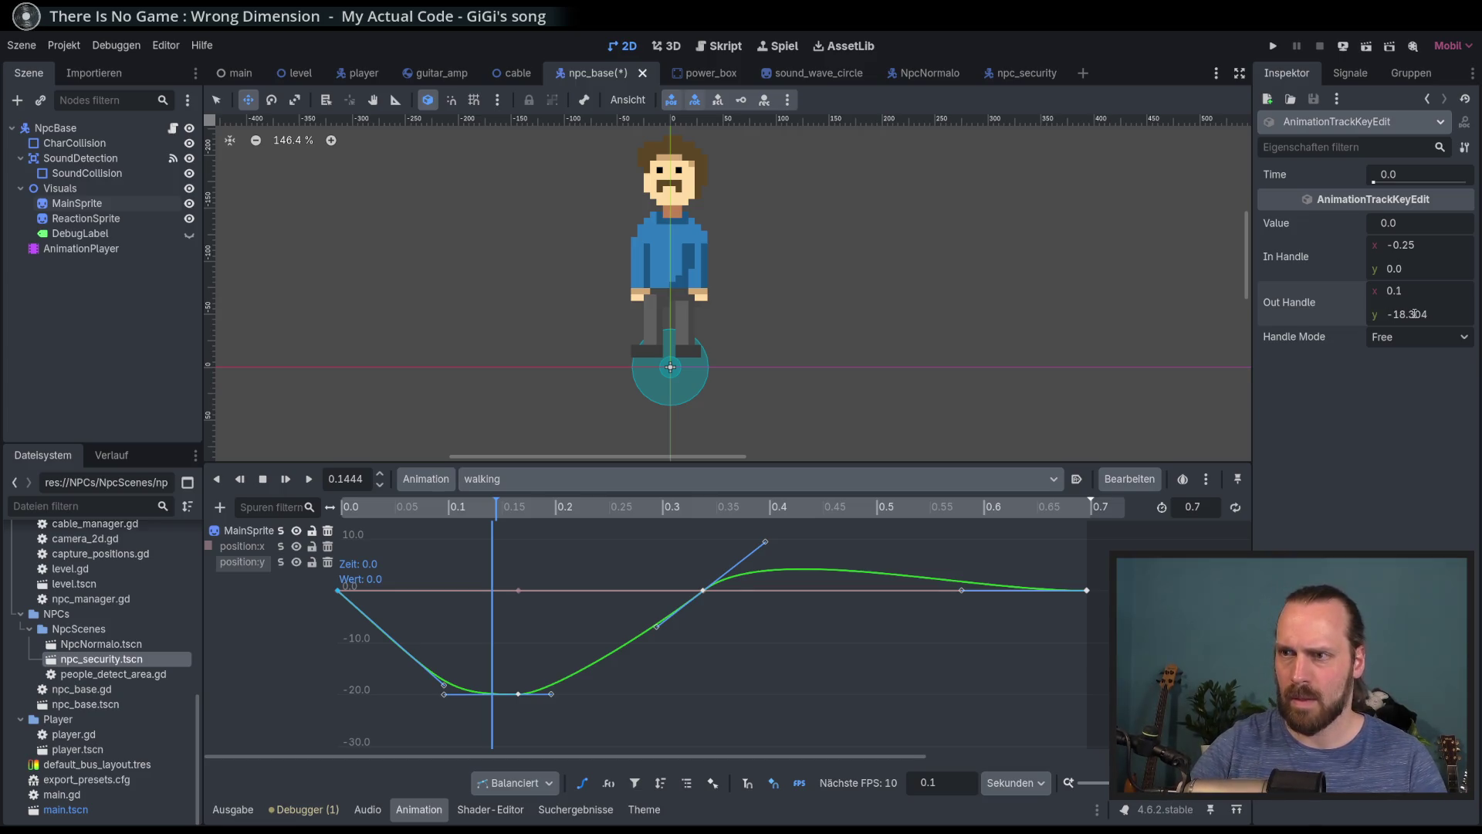
click(1414, 314)
text(18)
key(Return)
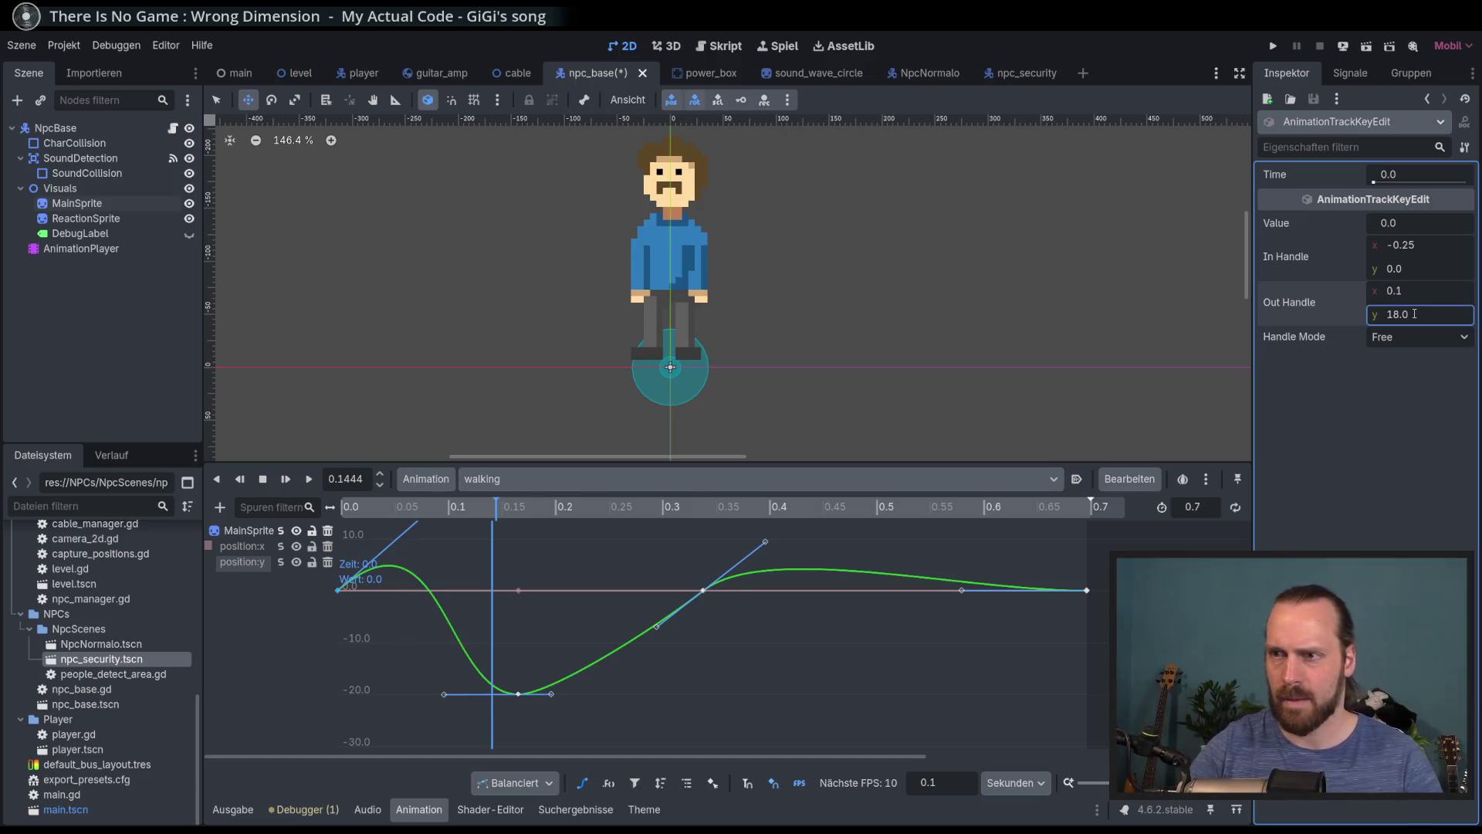
key(ctrl+z)
Give the 0.3418 s key an out-handle of -8 and Free handles pulled down into a sharp peak
click(703, 590)
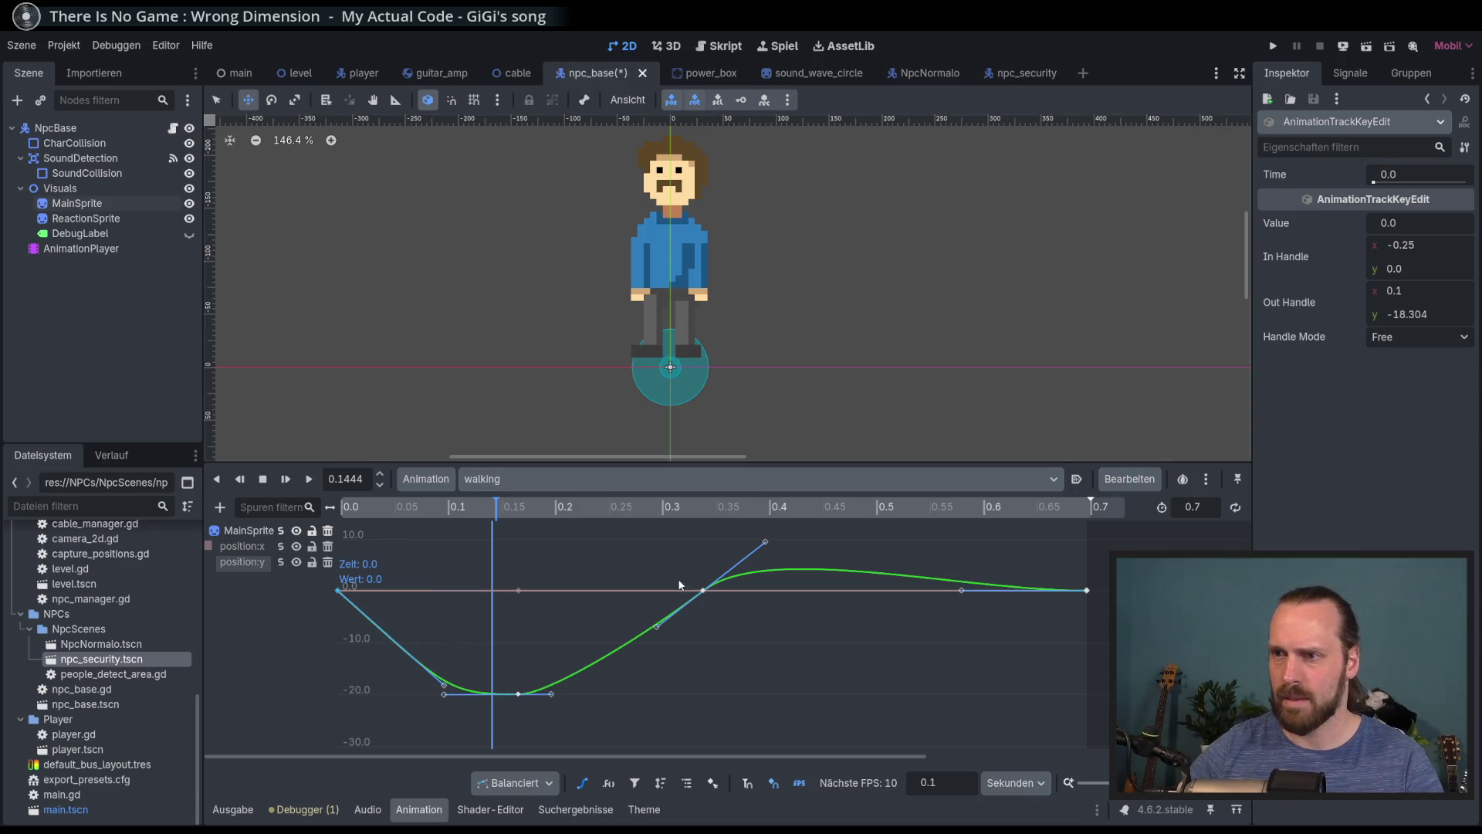
click(1411, 315)
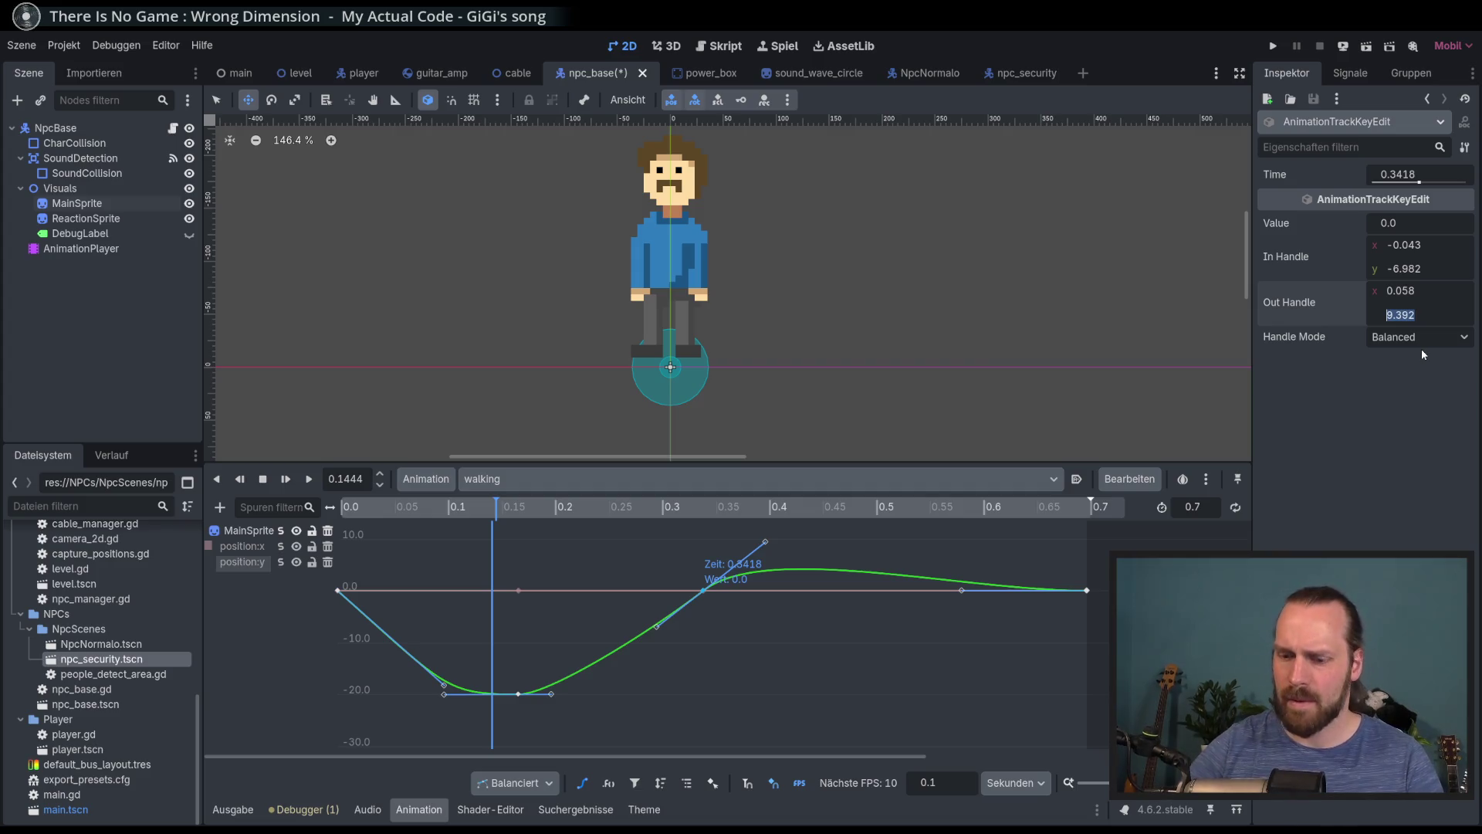
text(-8)
key(Return)
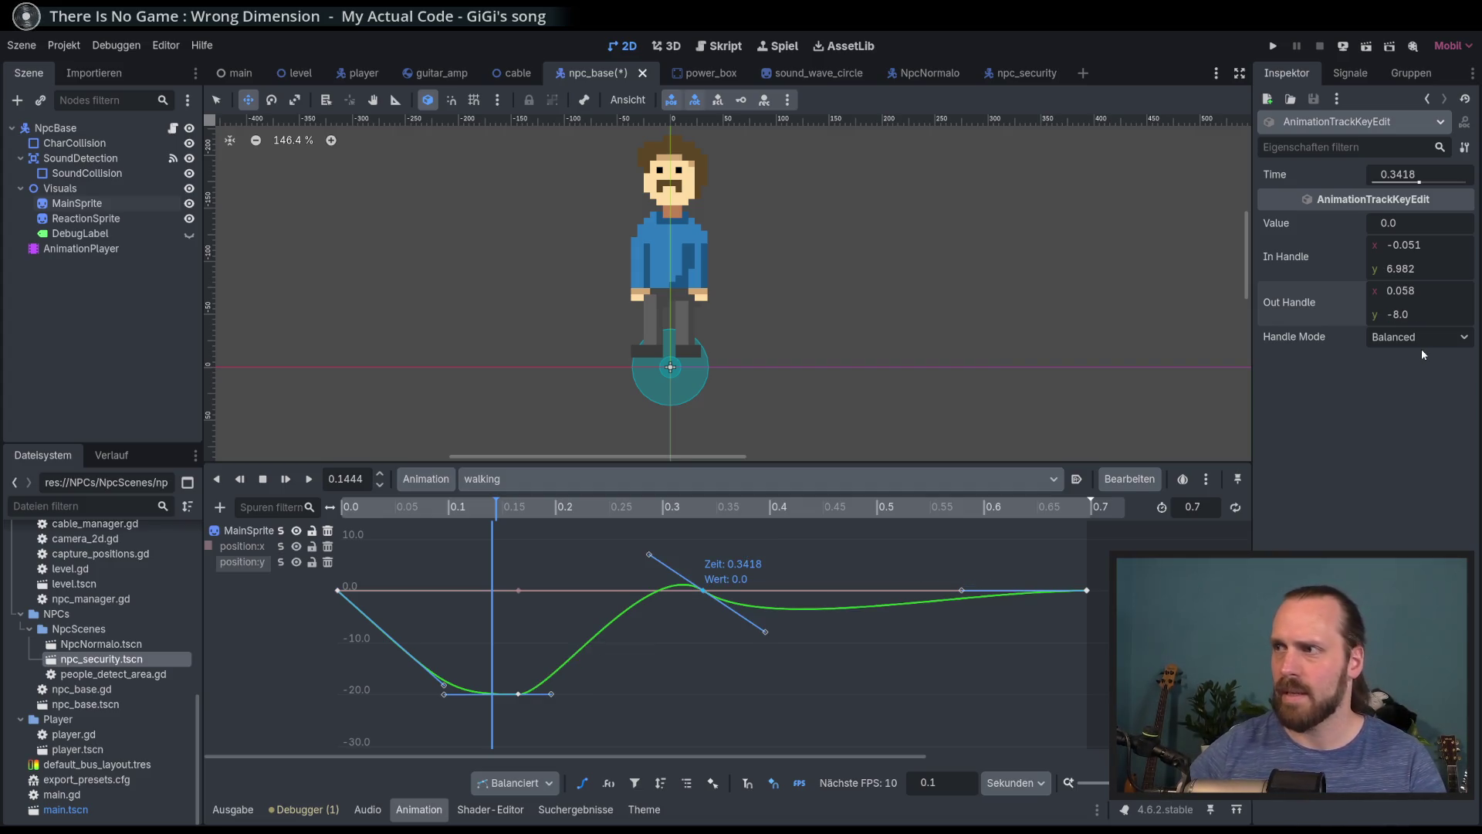
click(1402, 340)
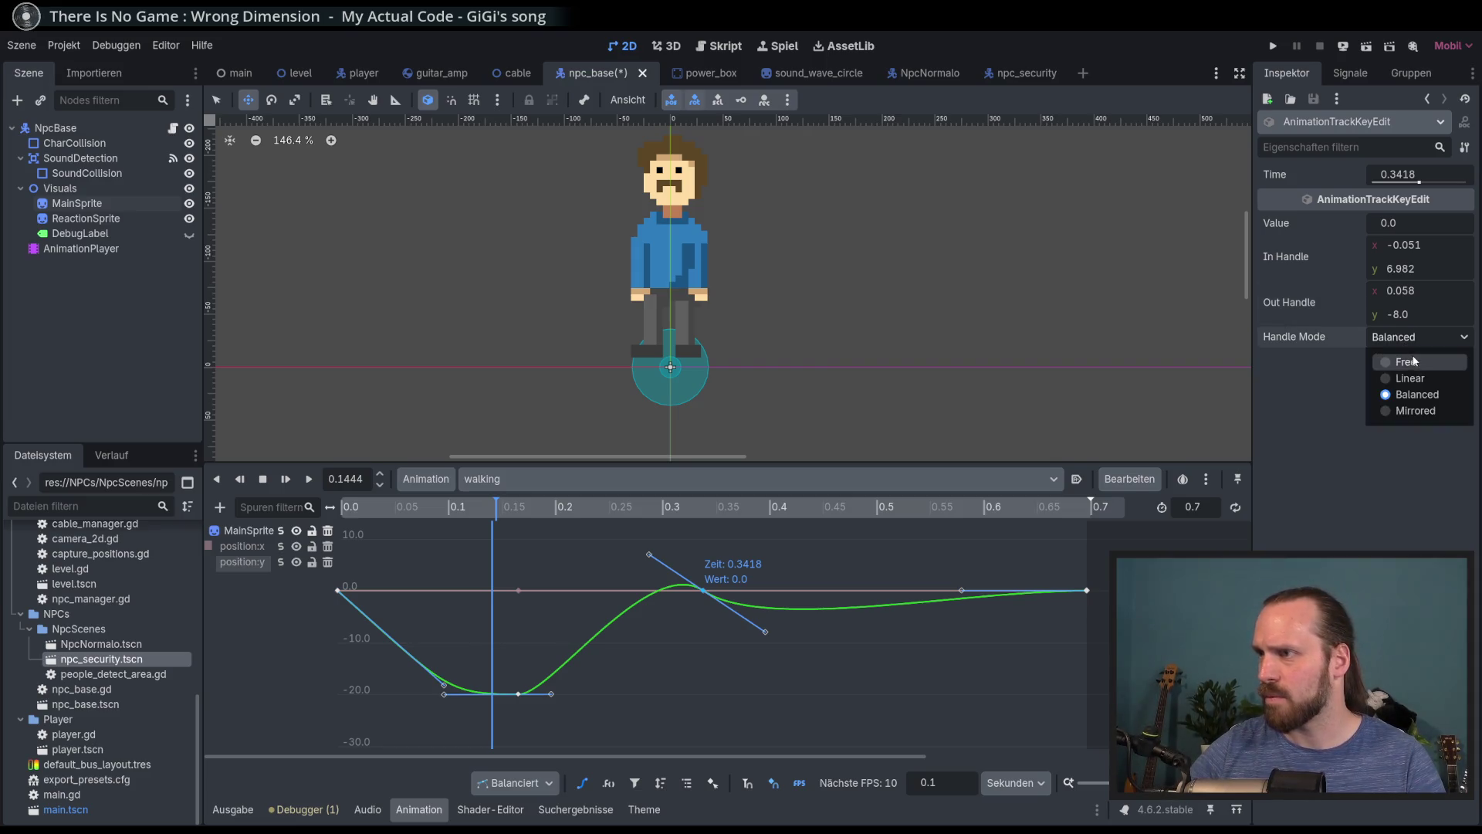
click(1406, 361)
drag(657, 562, 658, 640)
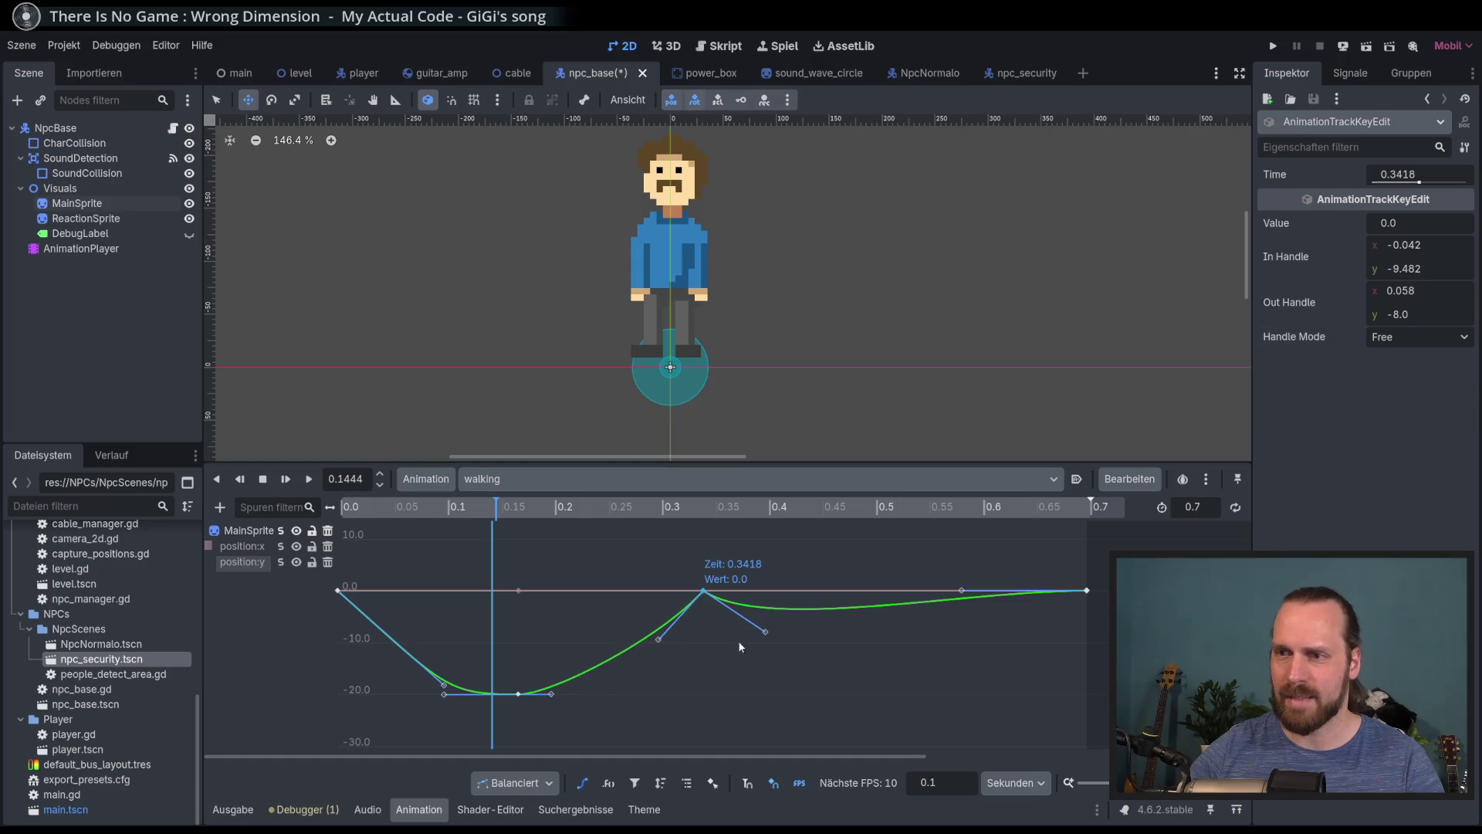
drag(767, 632, 772, 660)
drag(961, 590, 994, 671)
mouse_move(762, 664)
mouse_down()
mouse_move(837, 678)
mouse_move(765, 677)
mouse_up()
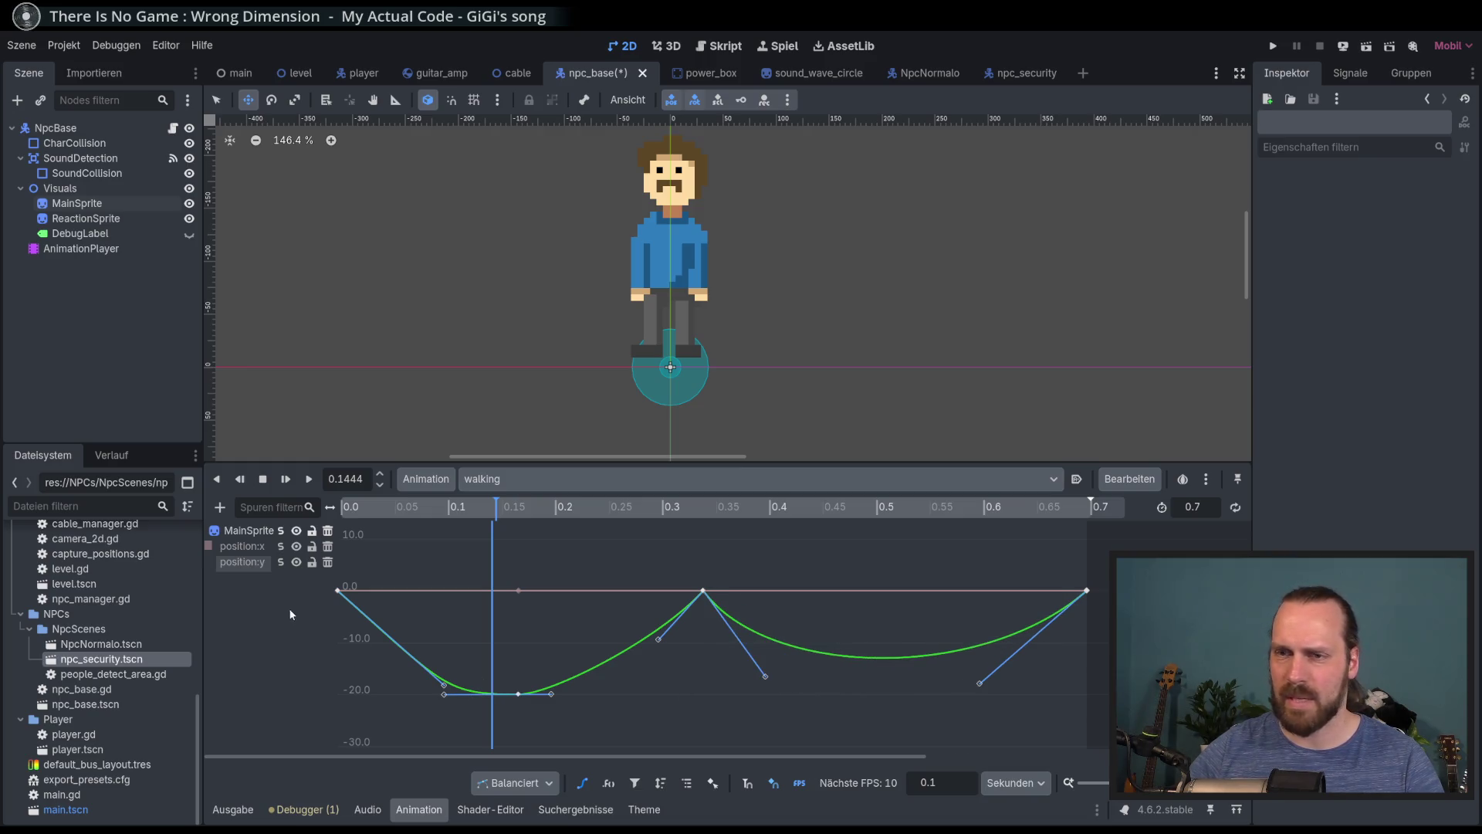
Replay the walking animation several times to check the bob, then begin editing its length
click(587, 783)
drag(600, 662, 513, 535)
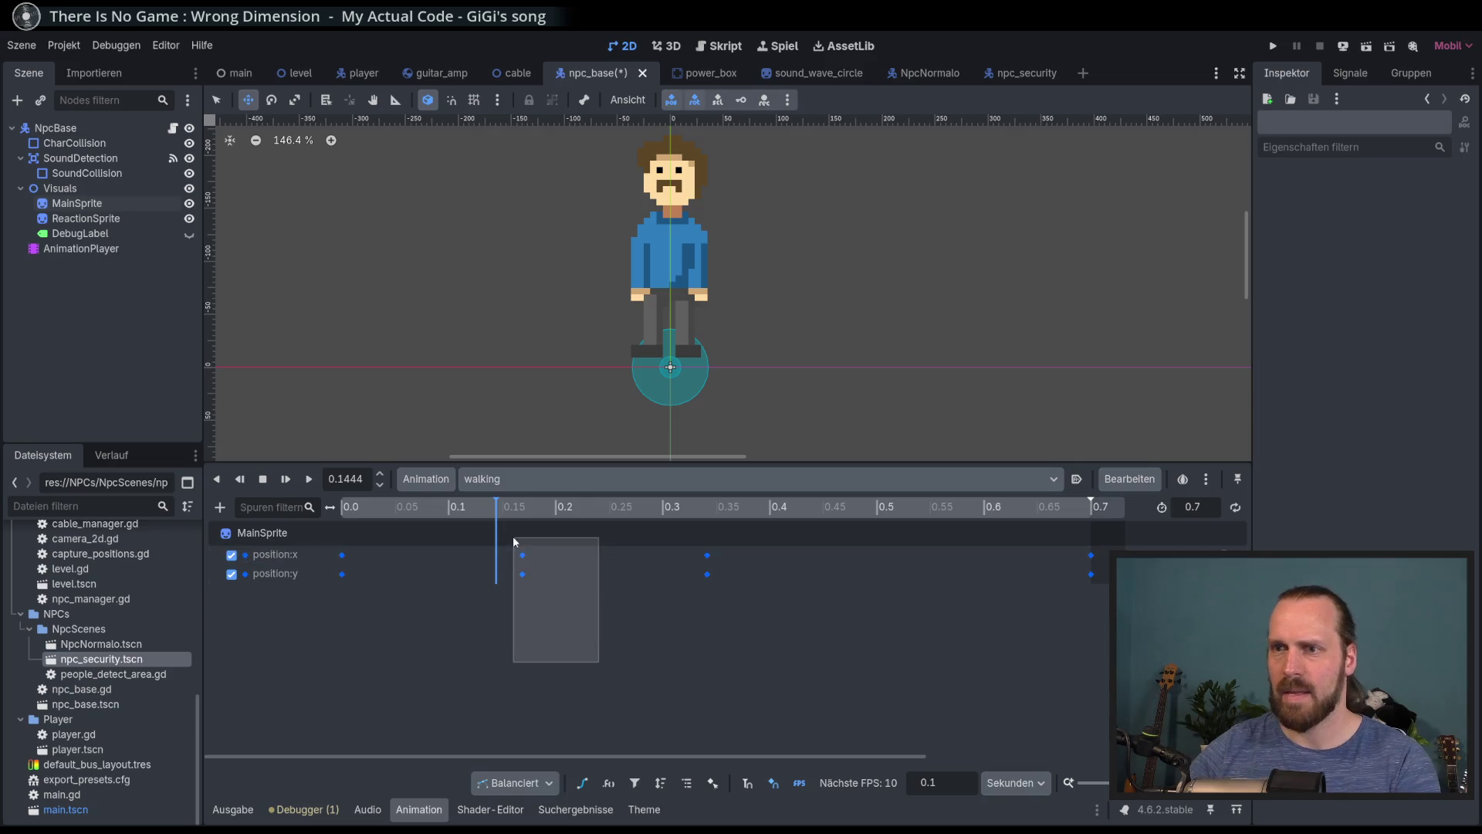
click(583, 783)
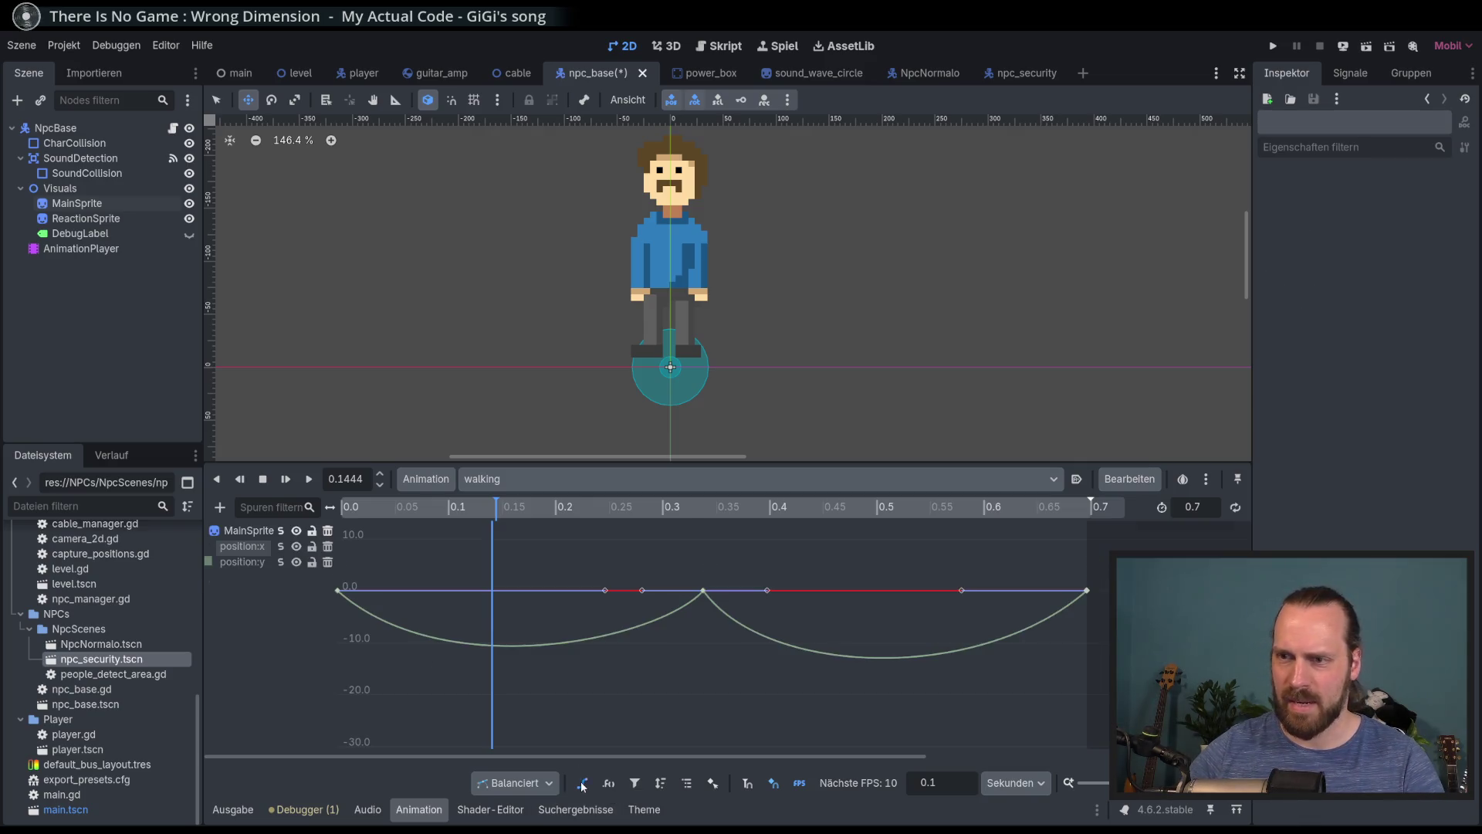
click(702, 591)
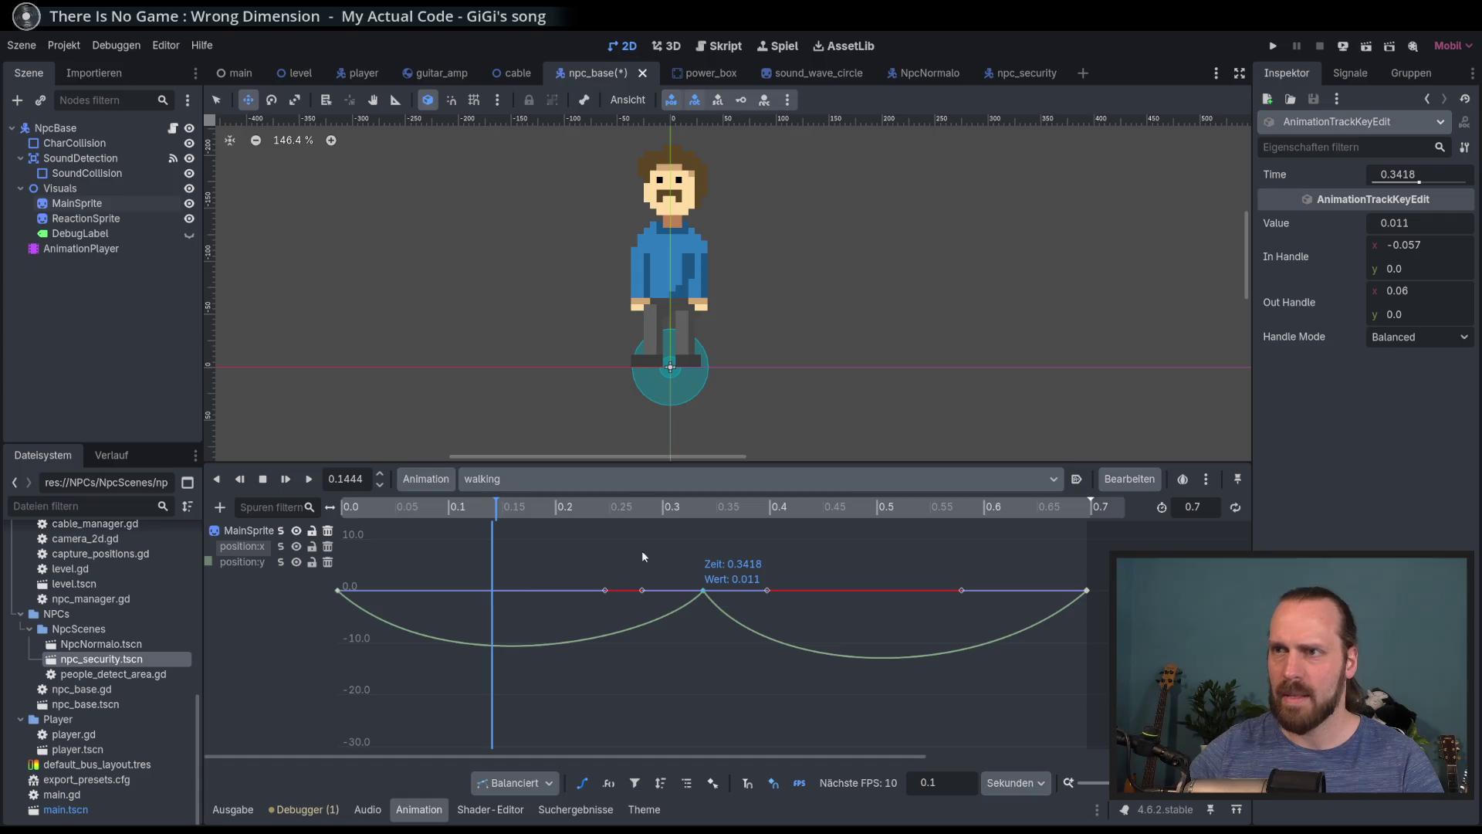
click(307, 478)
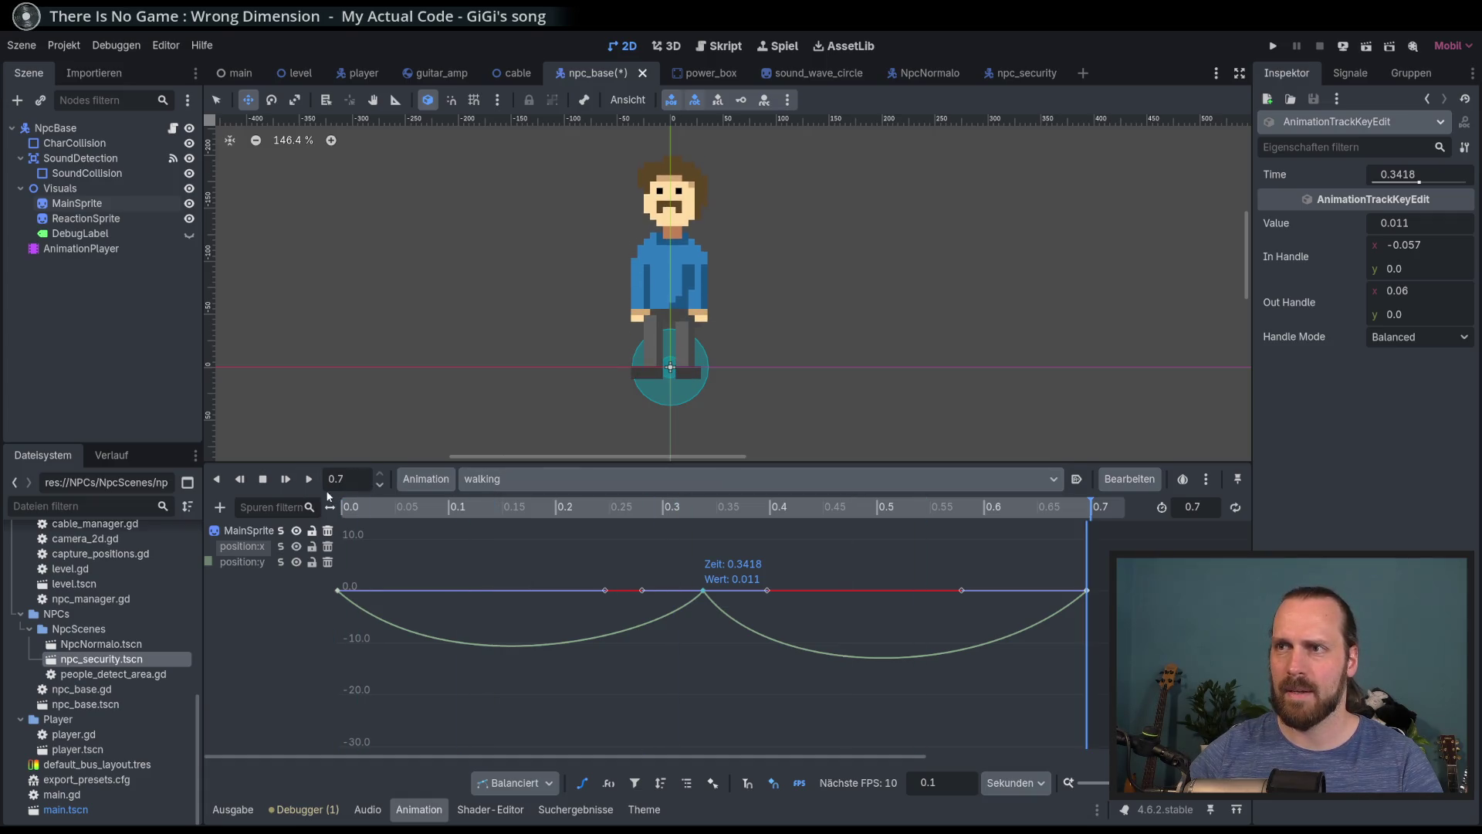
click(309, 485)
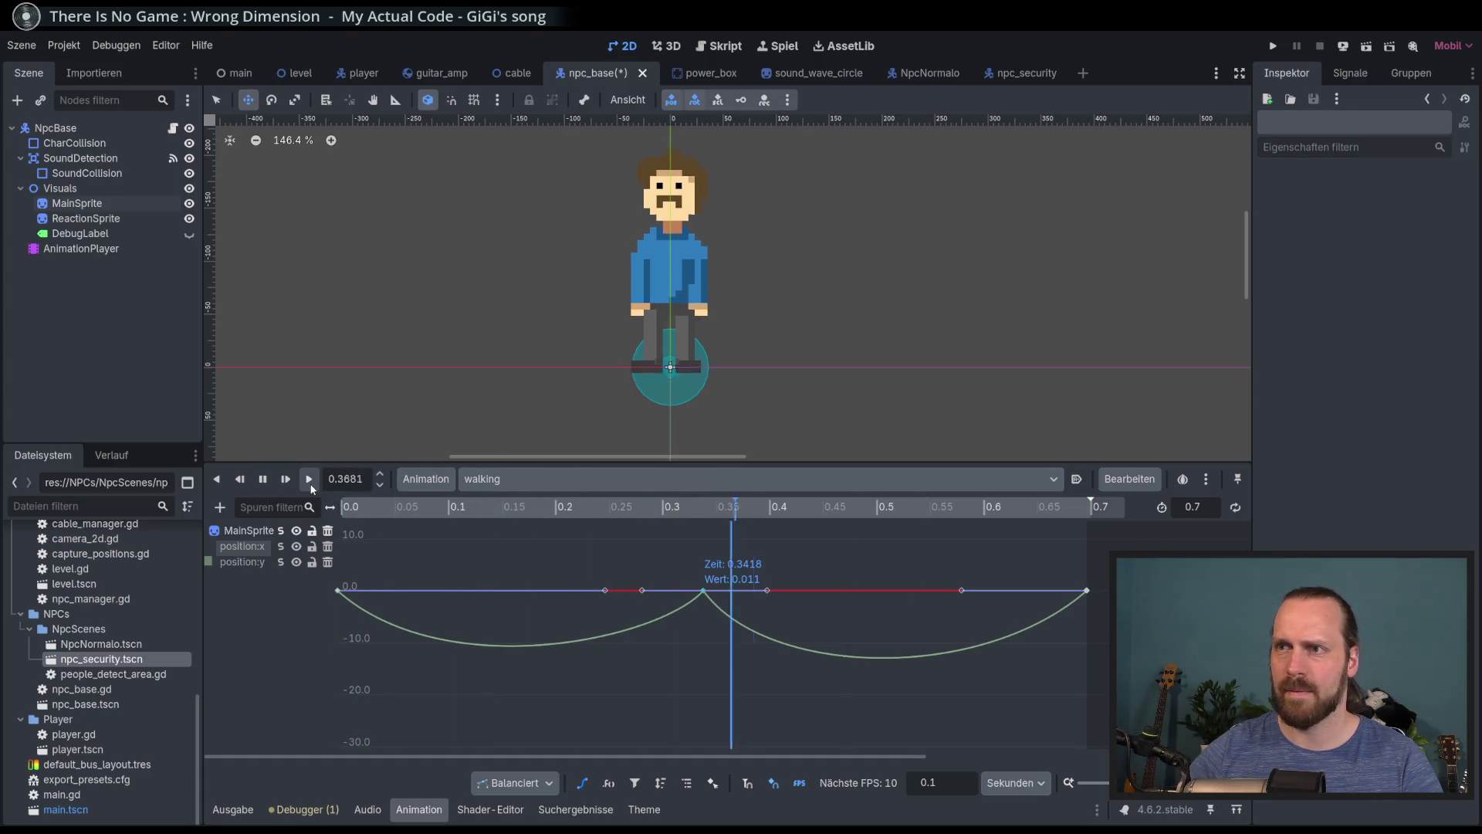
click(307, 479)
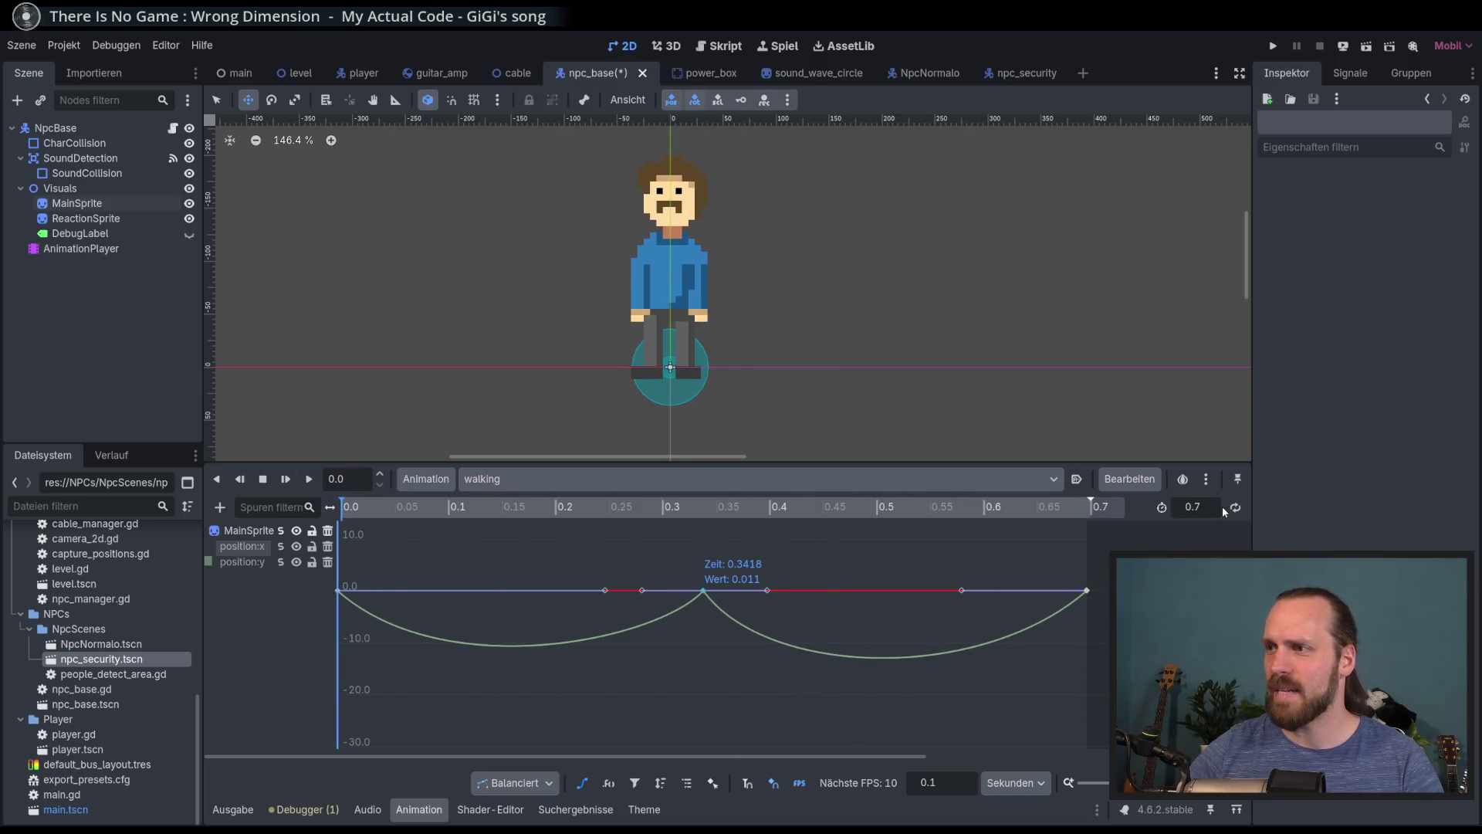
click(309, 479)
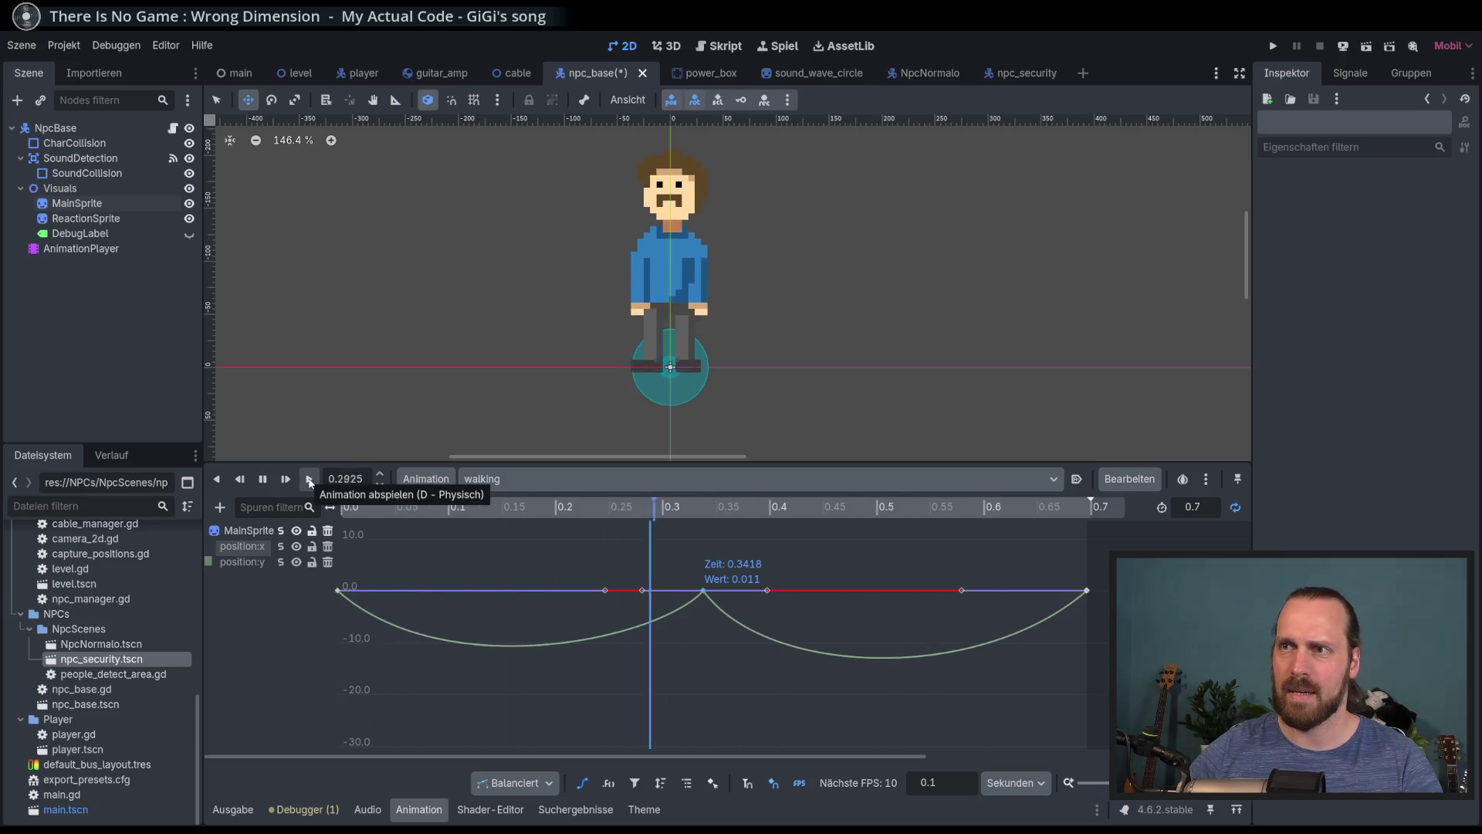
key(s)
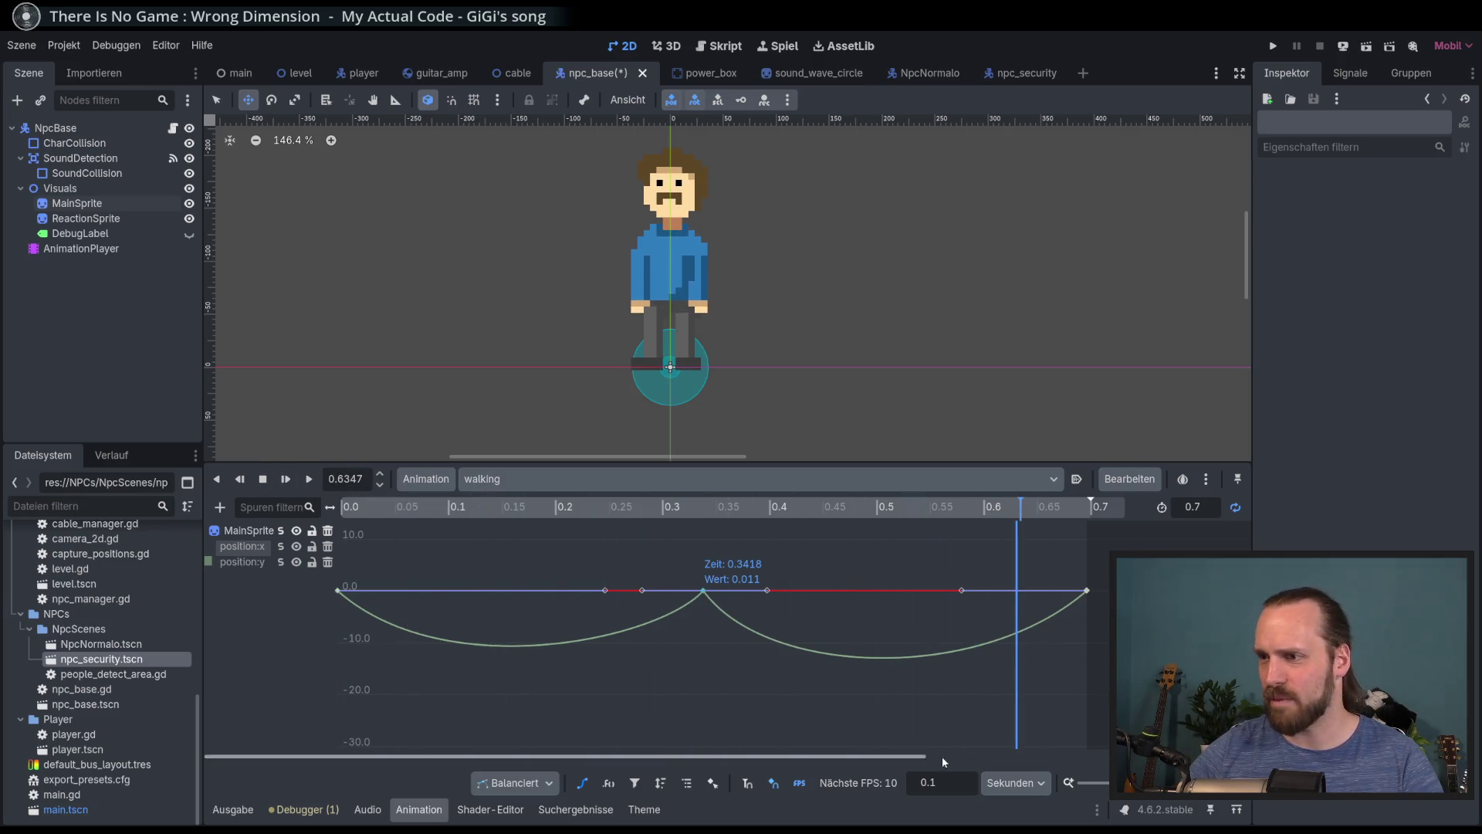
click(1193, 506)
Set the walking animation length to 1.0 seconds
text(1)
key(Return)
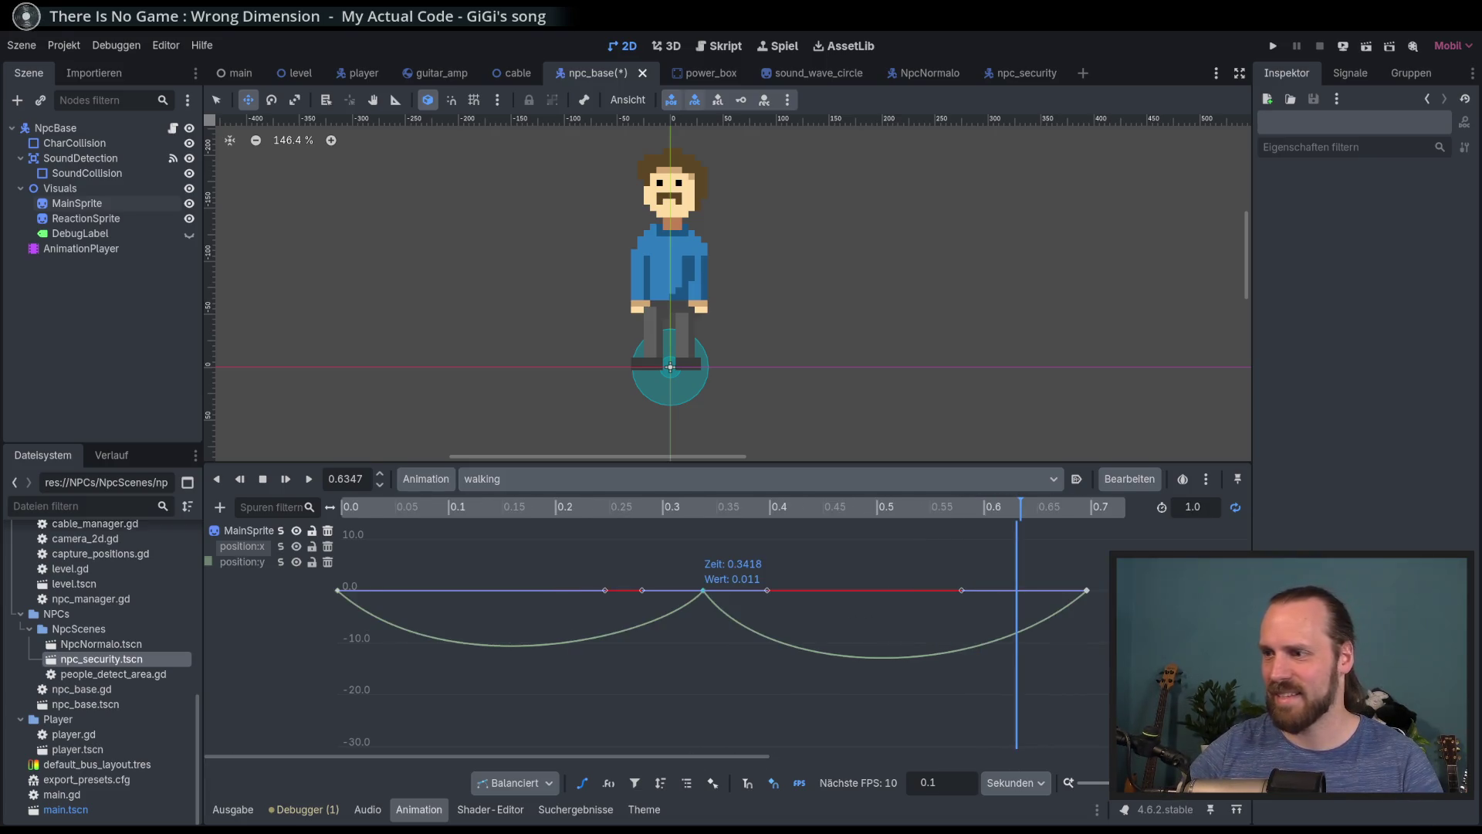
ctrl+scroll(676, 570, down, 3)
ctrl+scroll(677, 570, up, 1)
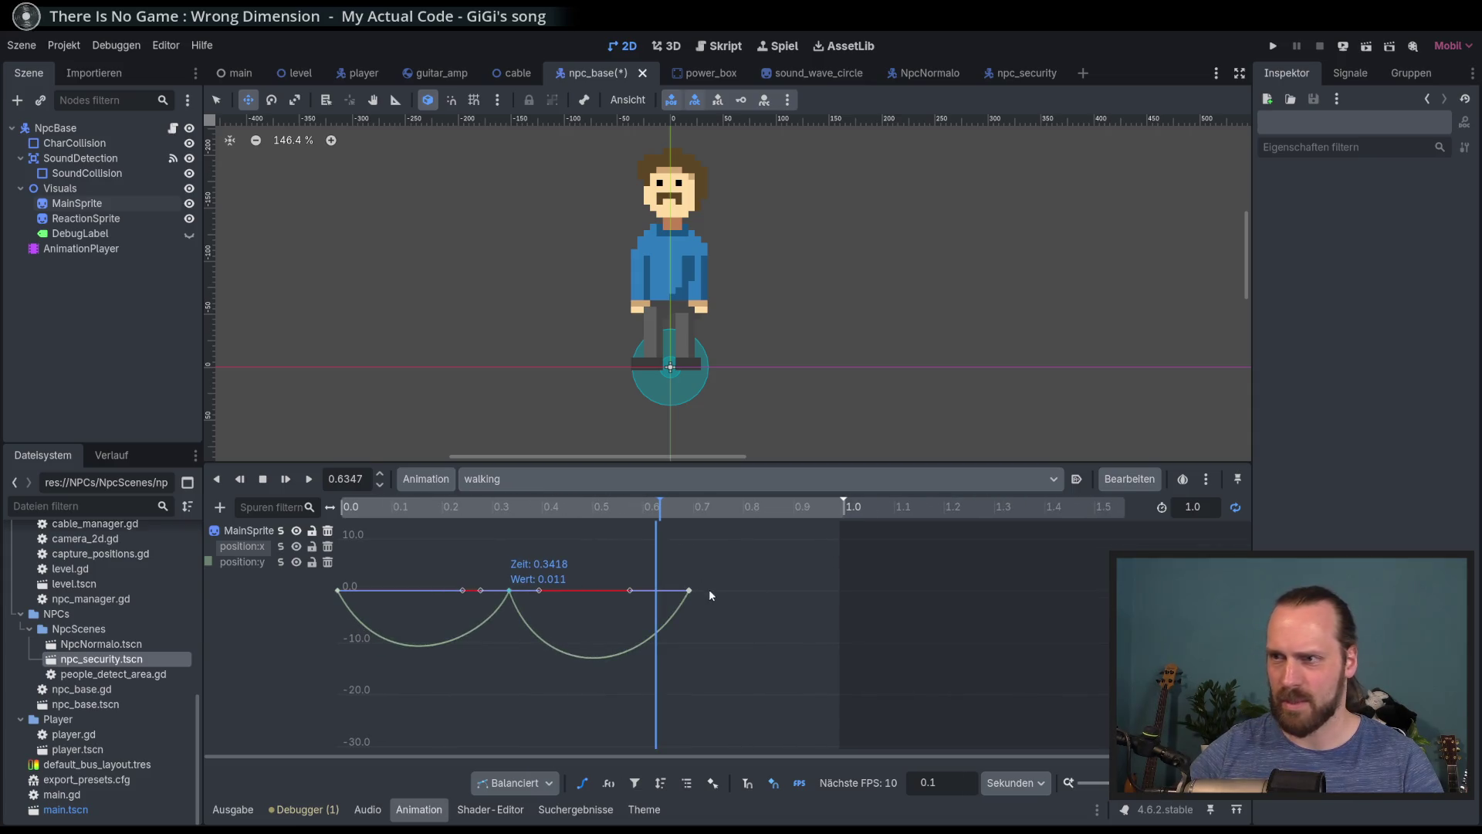
Move the last position keys from 0.7 to 1.0 s and the middle keys to 0.5 s
drag(690, 590, 840, 594)
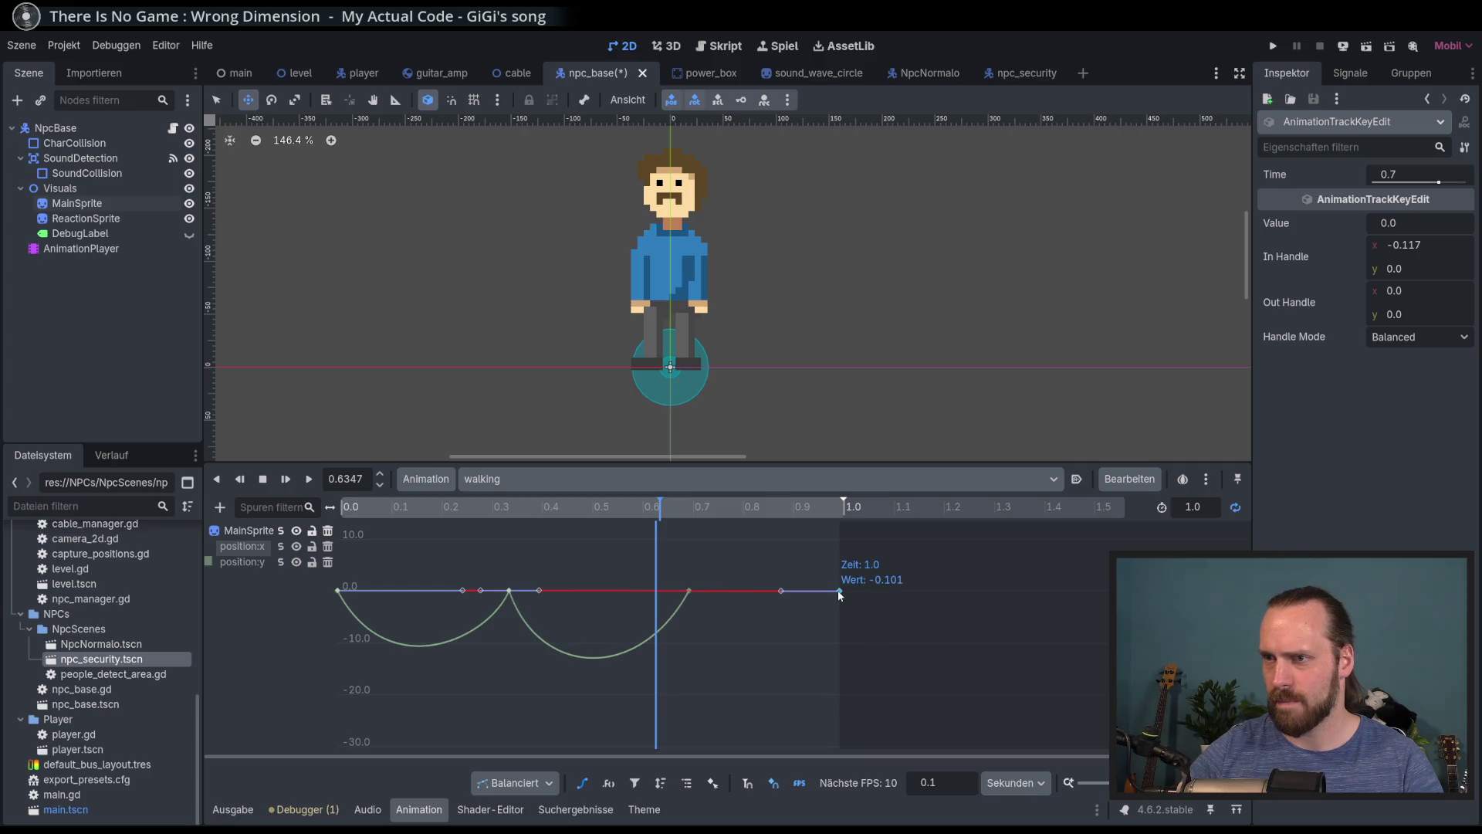
click(509, 591)
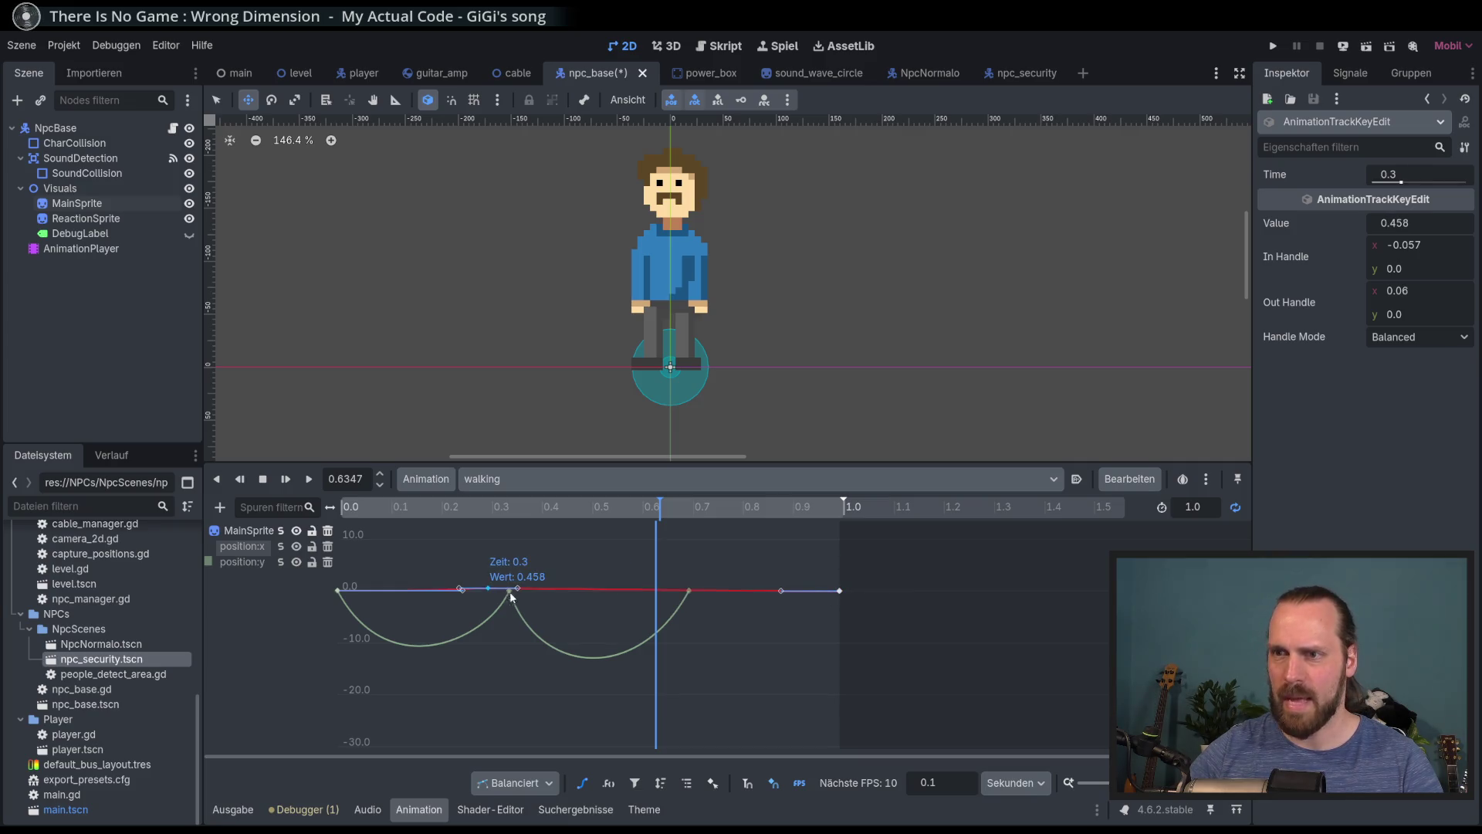
drag(508, 592, 529, 593)
click(584, 781)
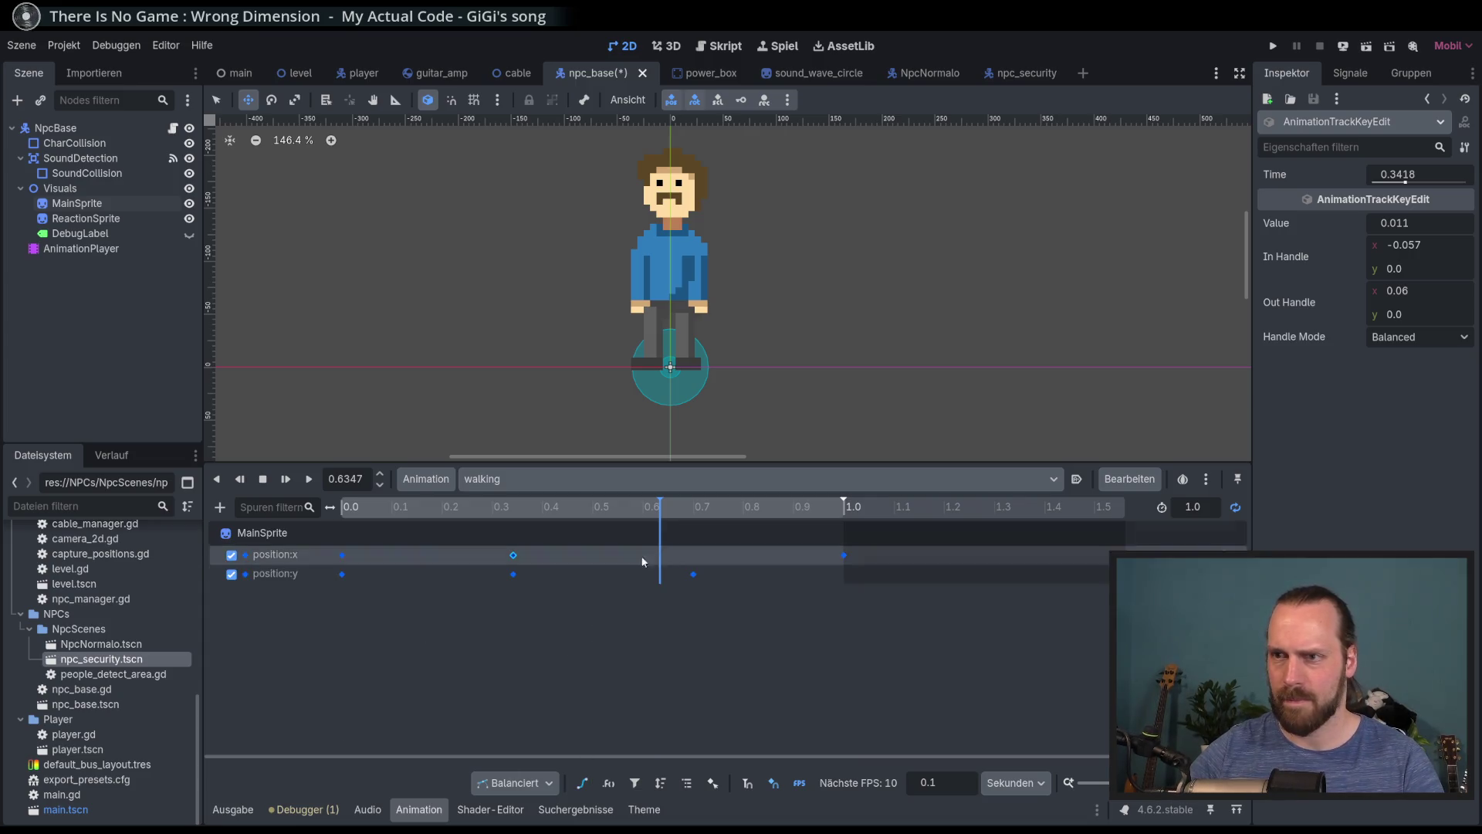
click(694, 573)
drag(694, 573, 840, 582)
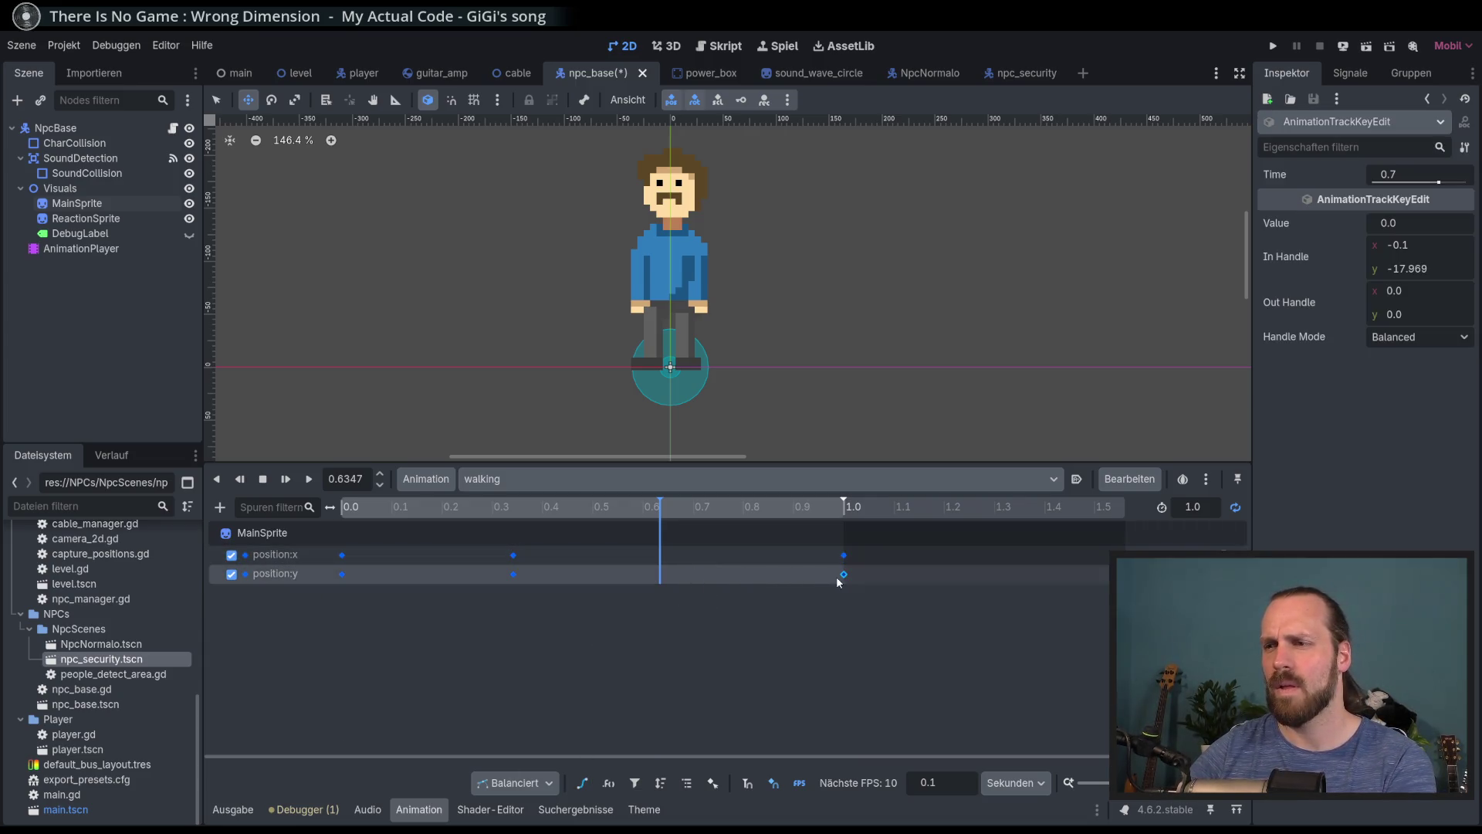
mouse_move(536, 584)
mouse_down()
mouse_move(512, 563)
mouse_move(595, 562)
mouse_up()
Preview the walking animation from about 0.4 s, then stop it and deselect the keys
click(551, 507)
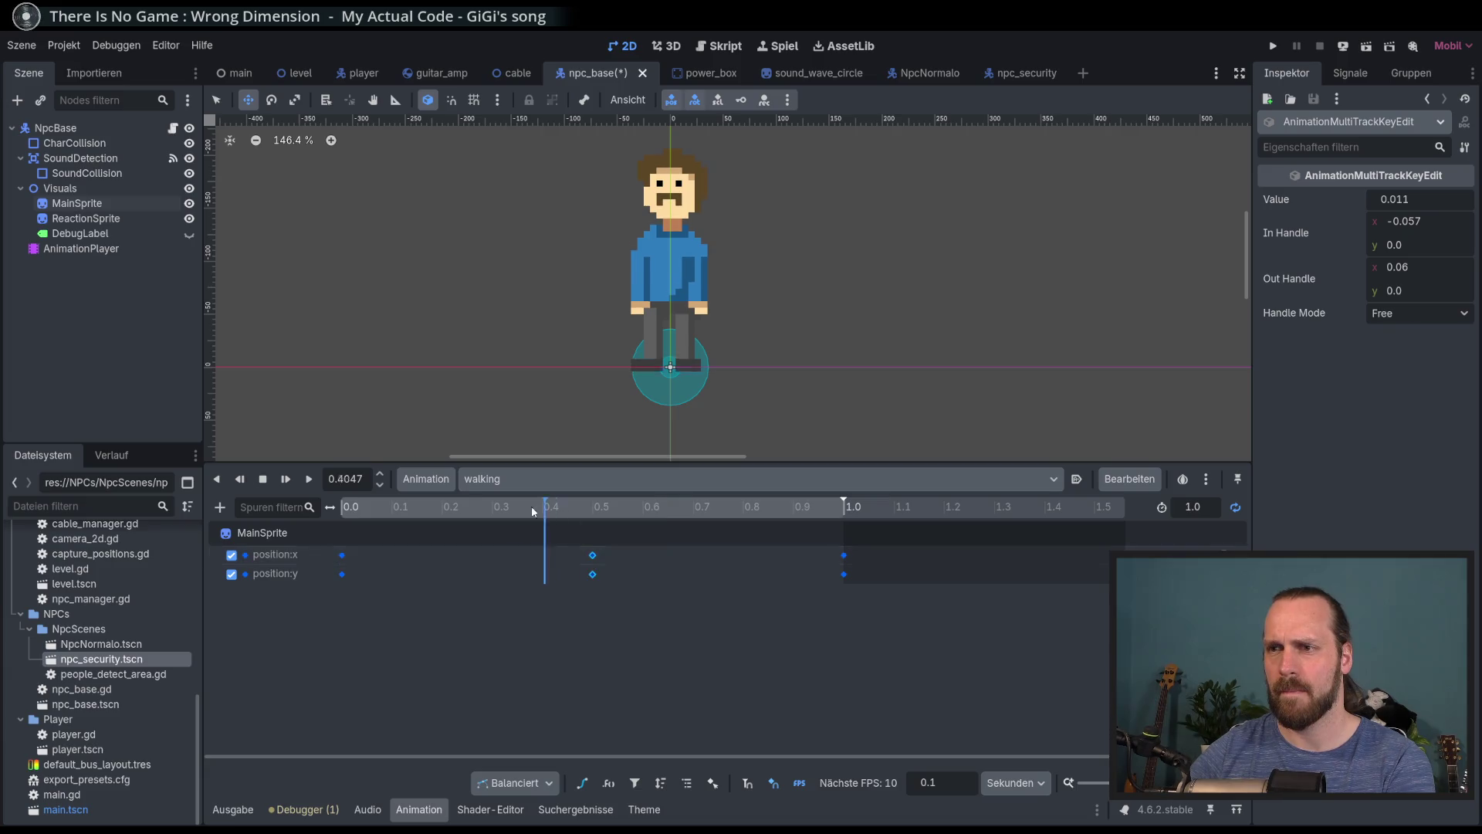
click(308, 478)
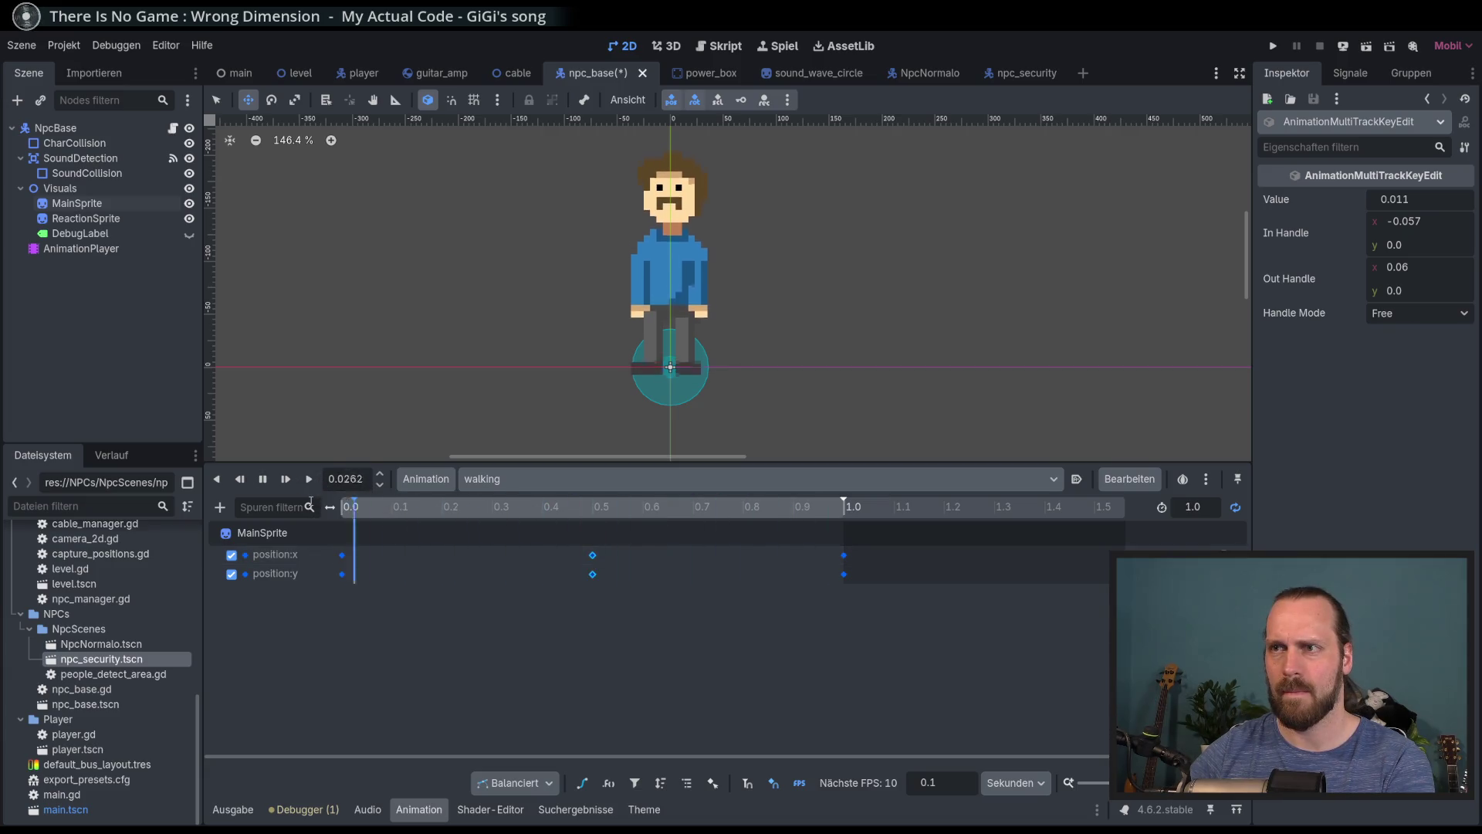
click(268, 480)
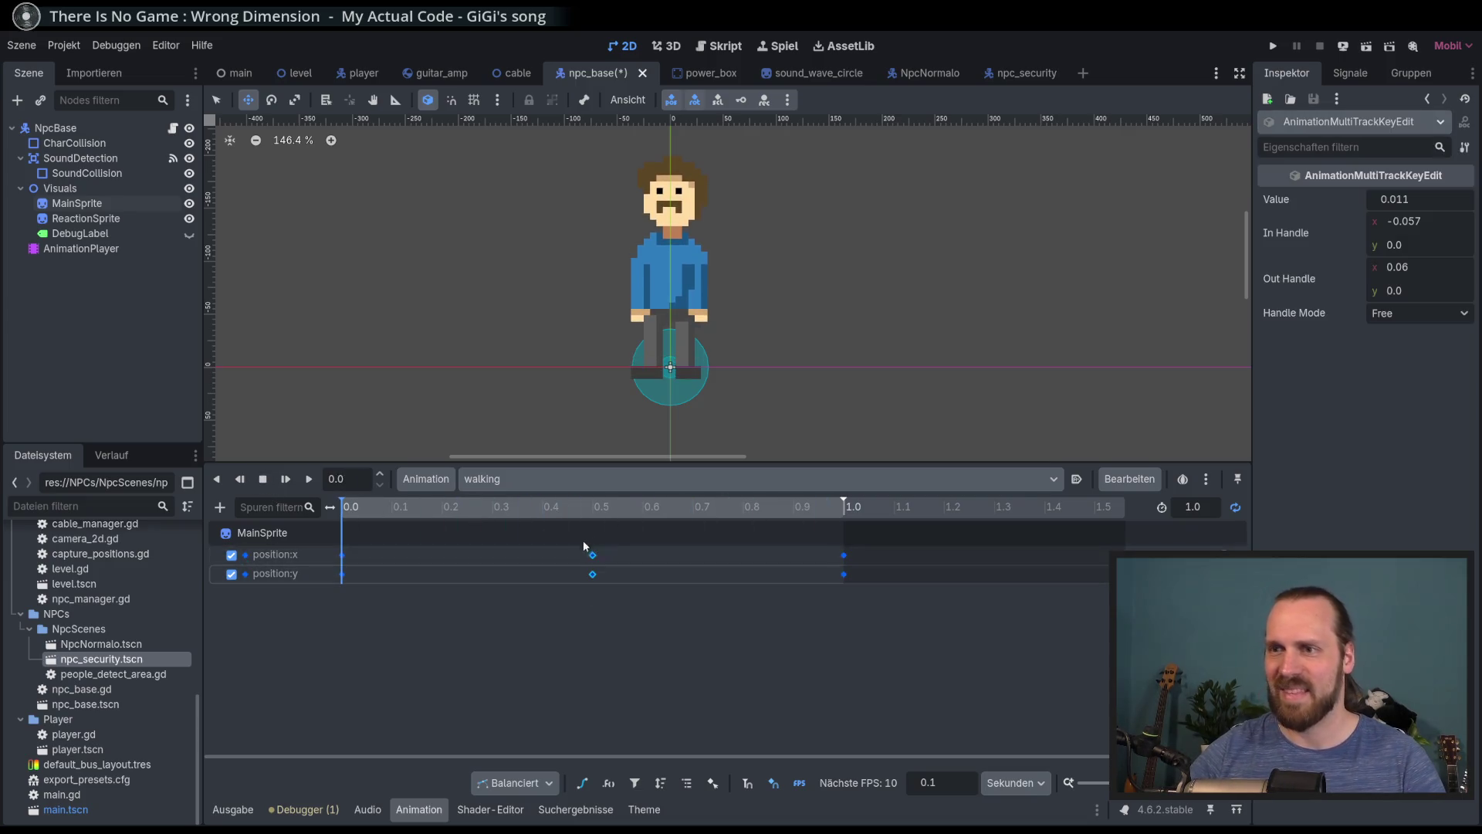
click(571, 656)
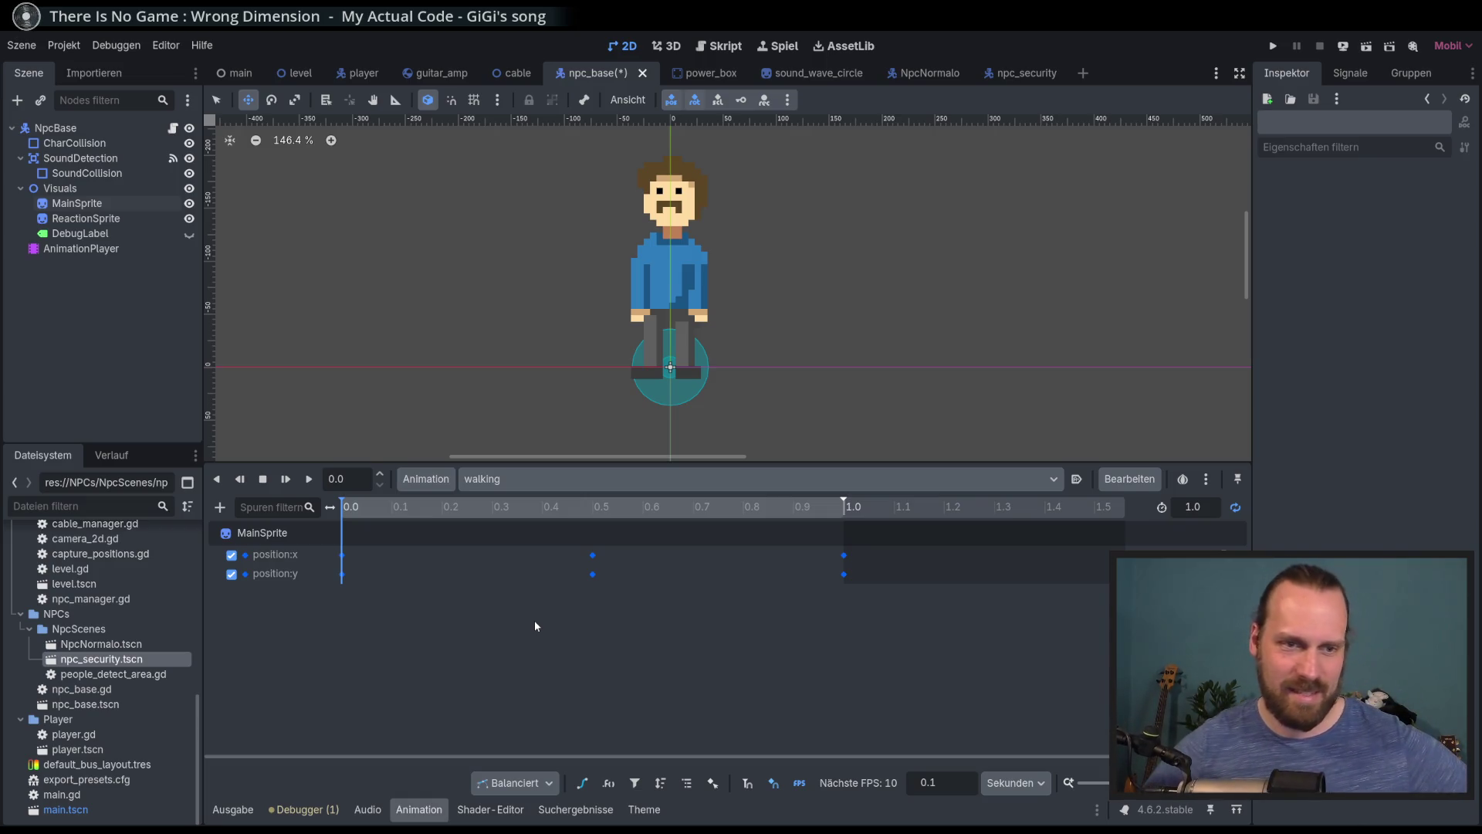
Select MainSprite and check its rotation in the standing animation before returning to walking
drag(440, 510, 579, 530)
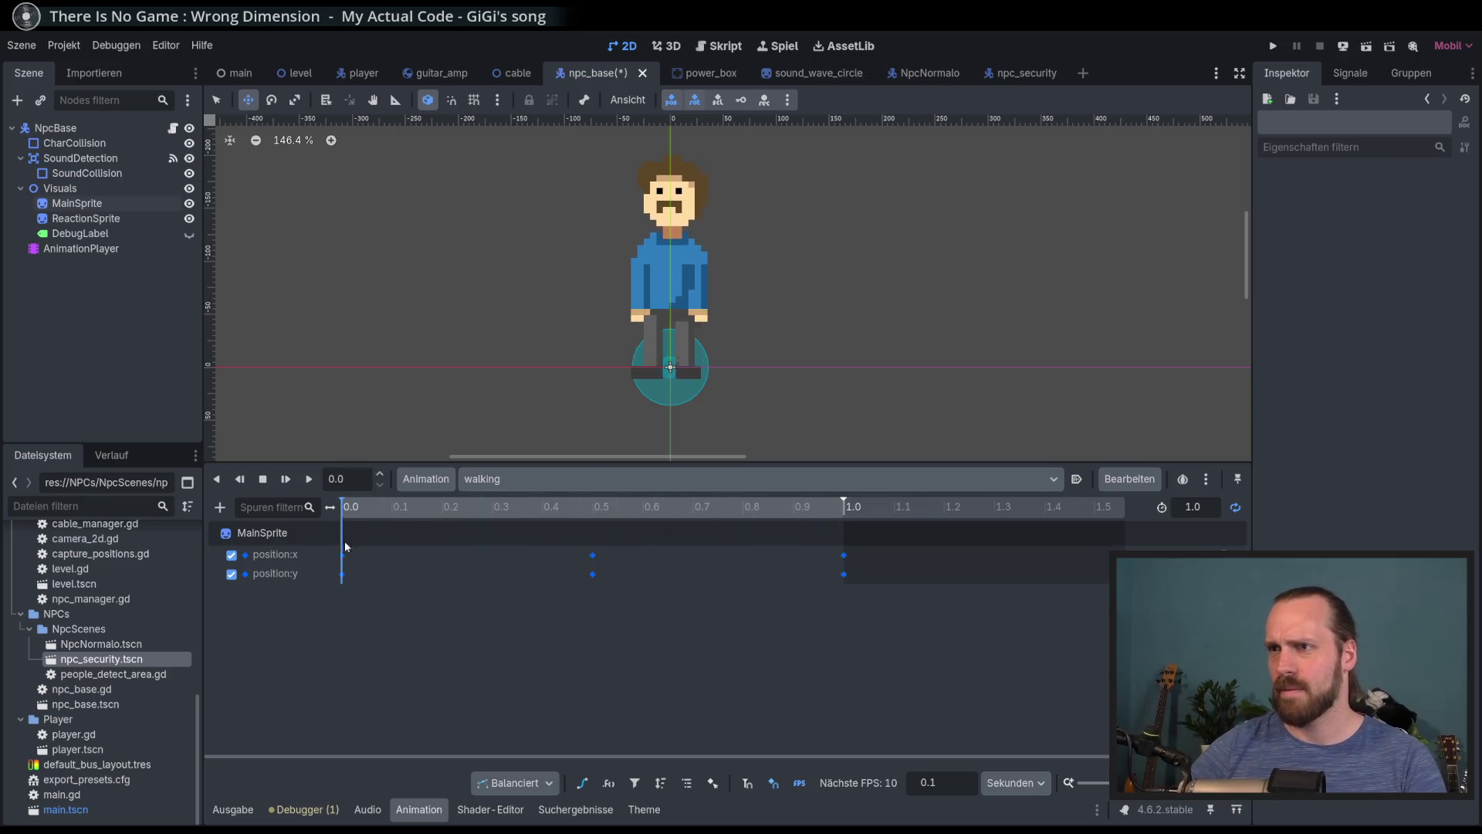
click(320, 555)
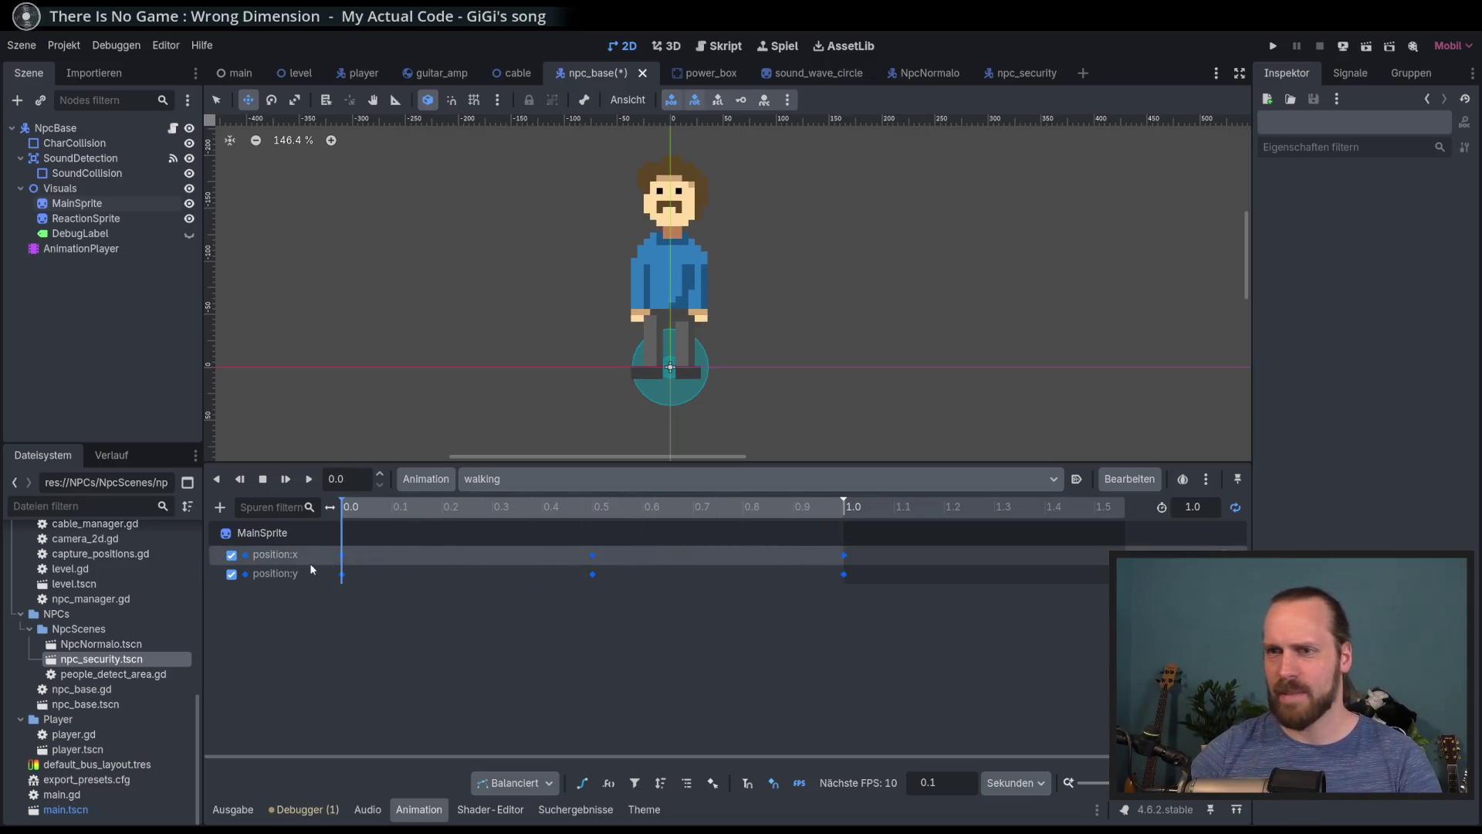
click(76, 203)
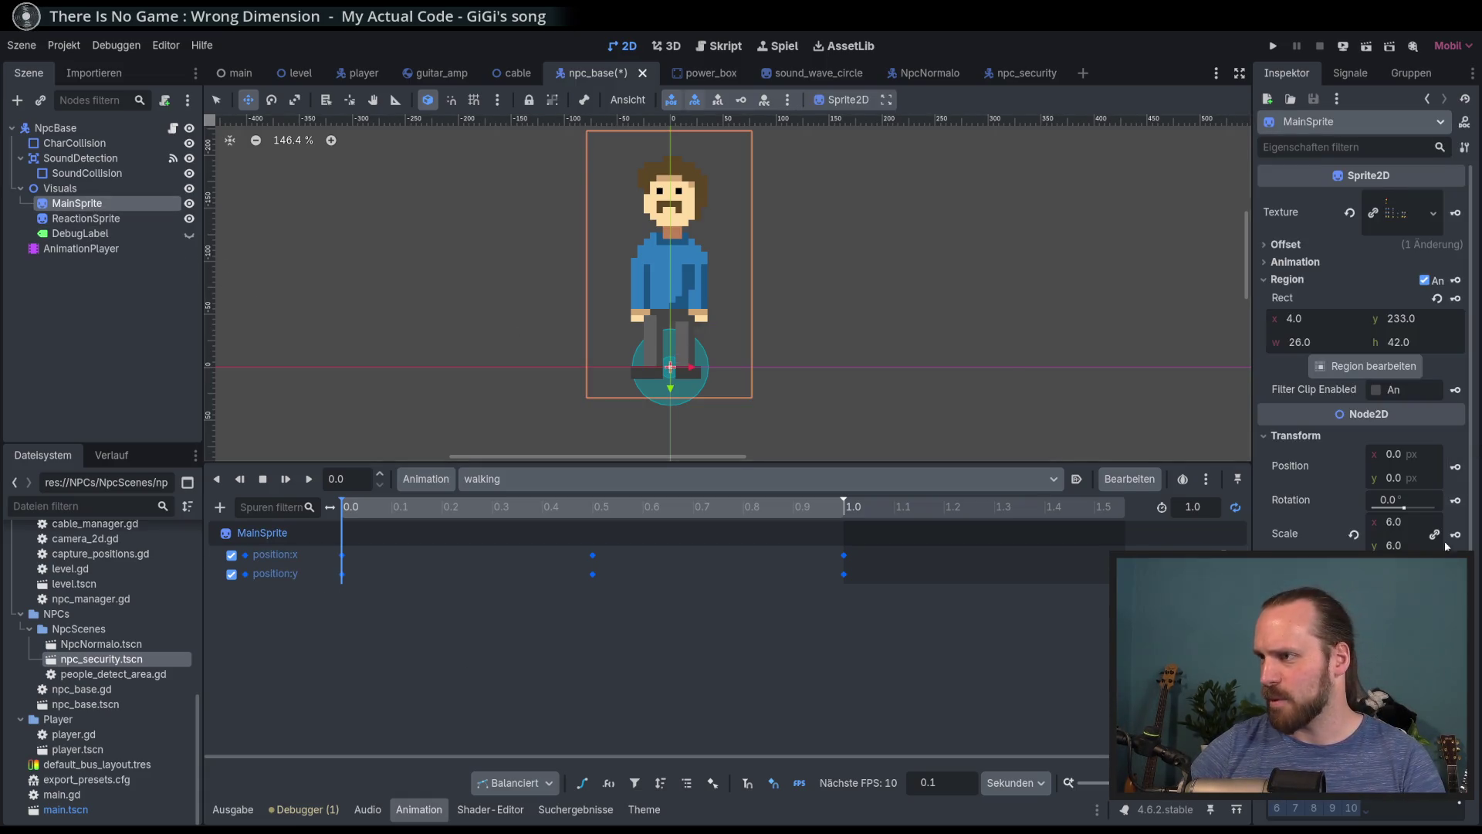
click(617, 479)
click(618, 522)
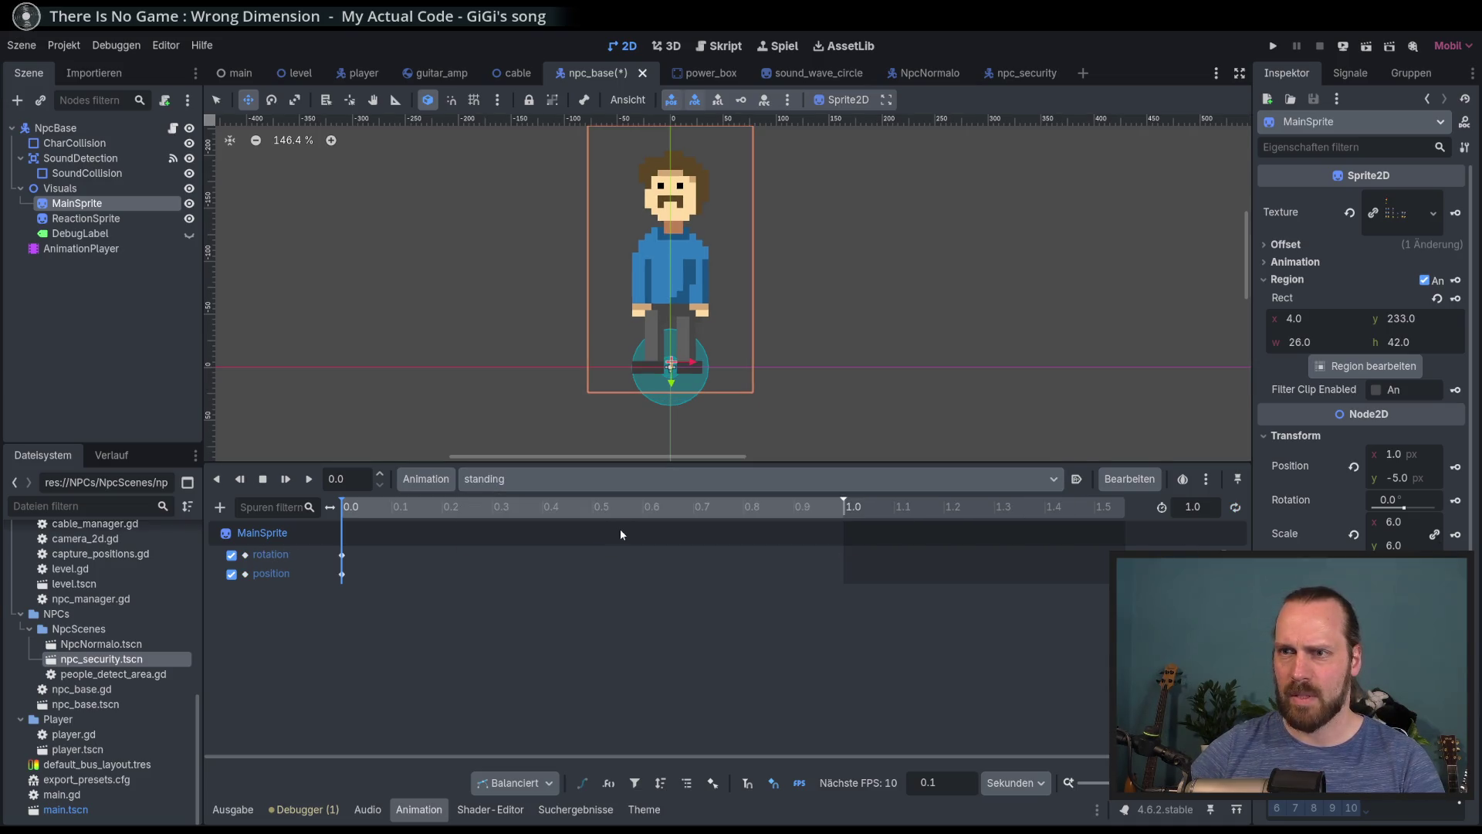
click(1455, 500)
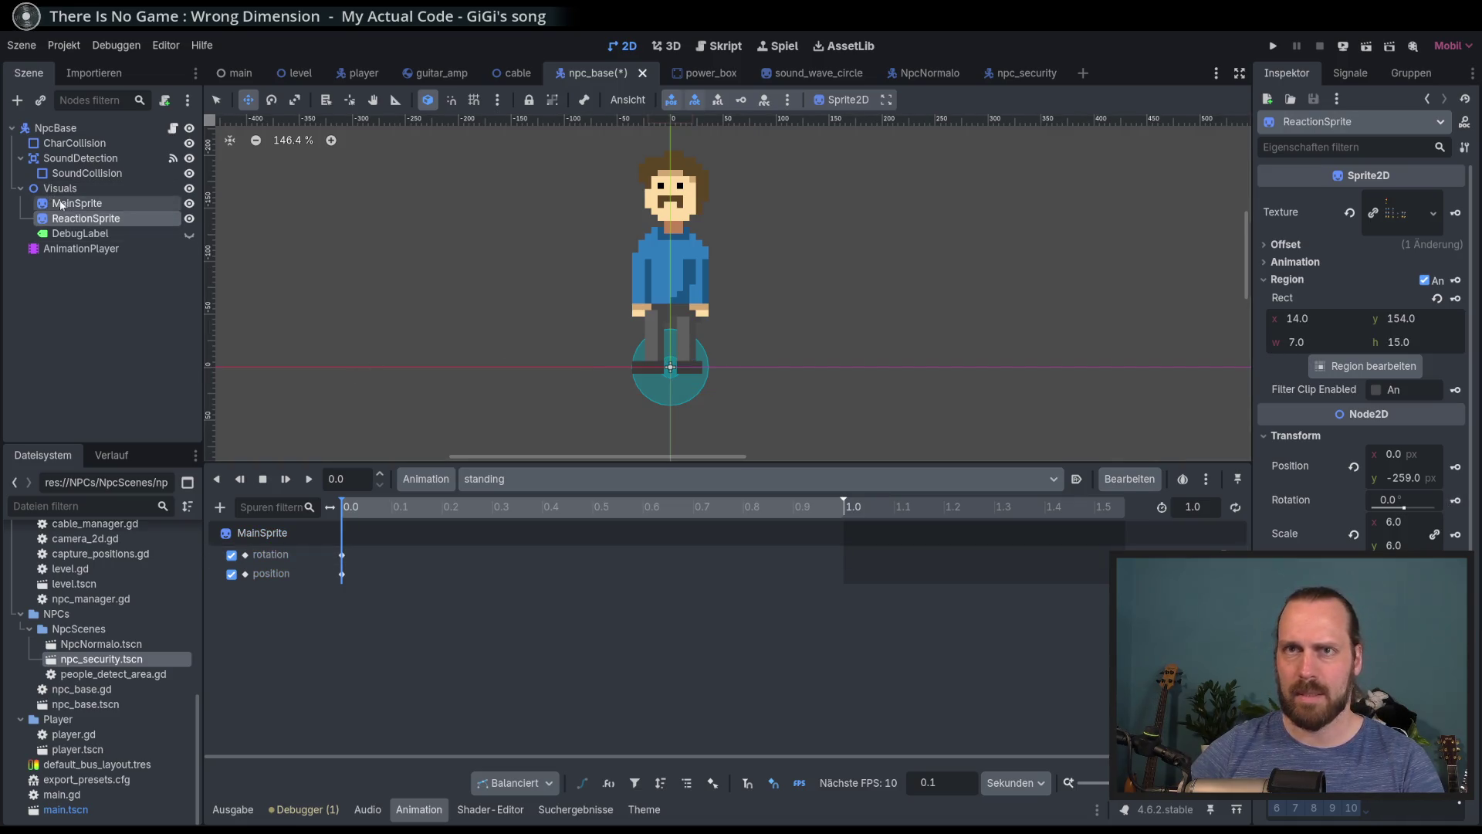
click(498, 479)
click(511, 540)
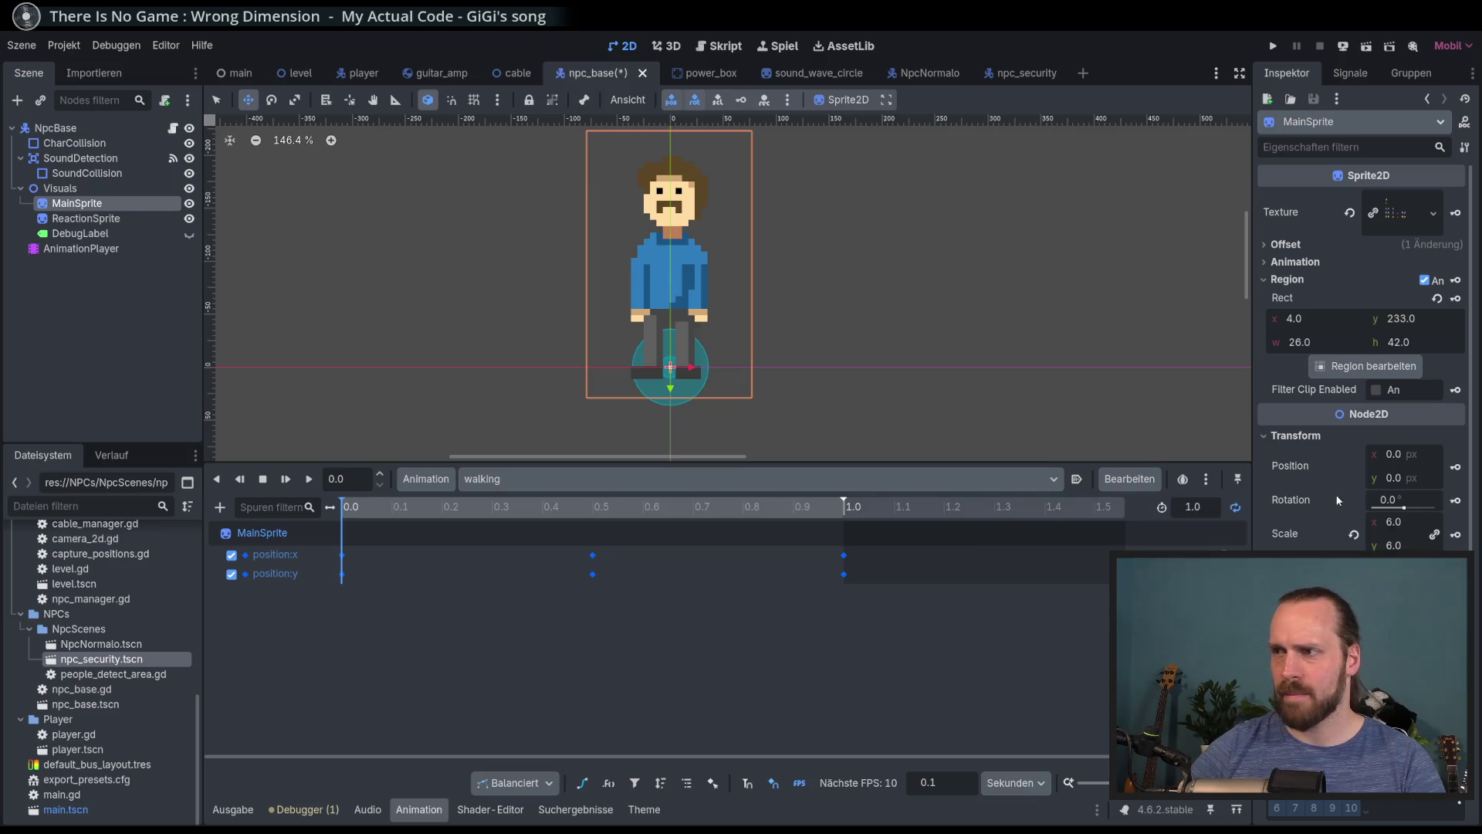
Tilt MainSprite to -6.6° and key the rotation in the walking animation
drag(1404, 508, 1403, 507)
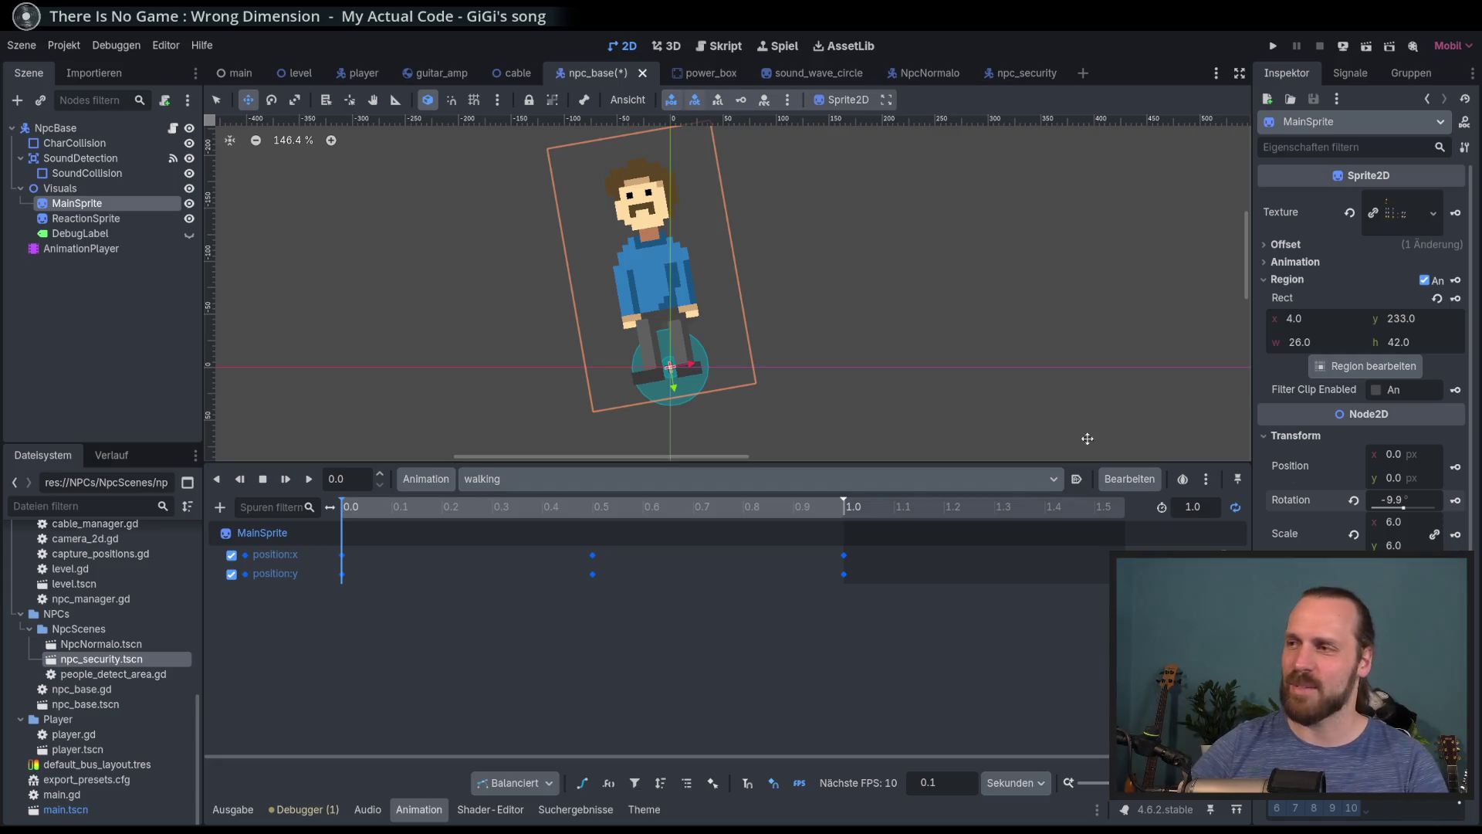
drag(1410, 504, 1413, 503)
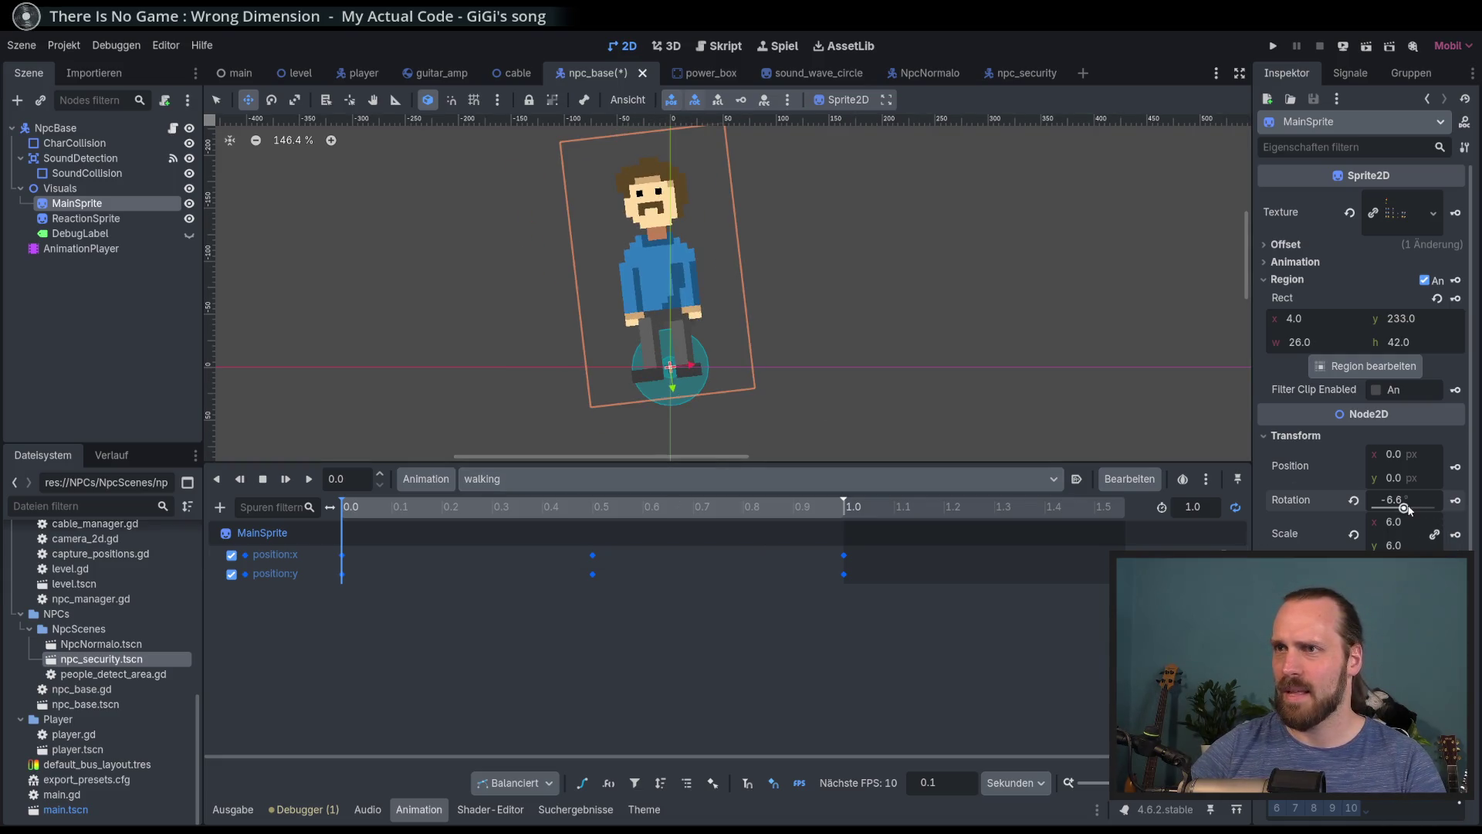
click(1455, 500)
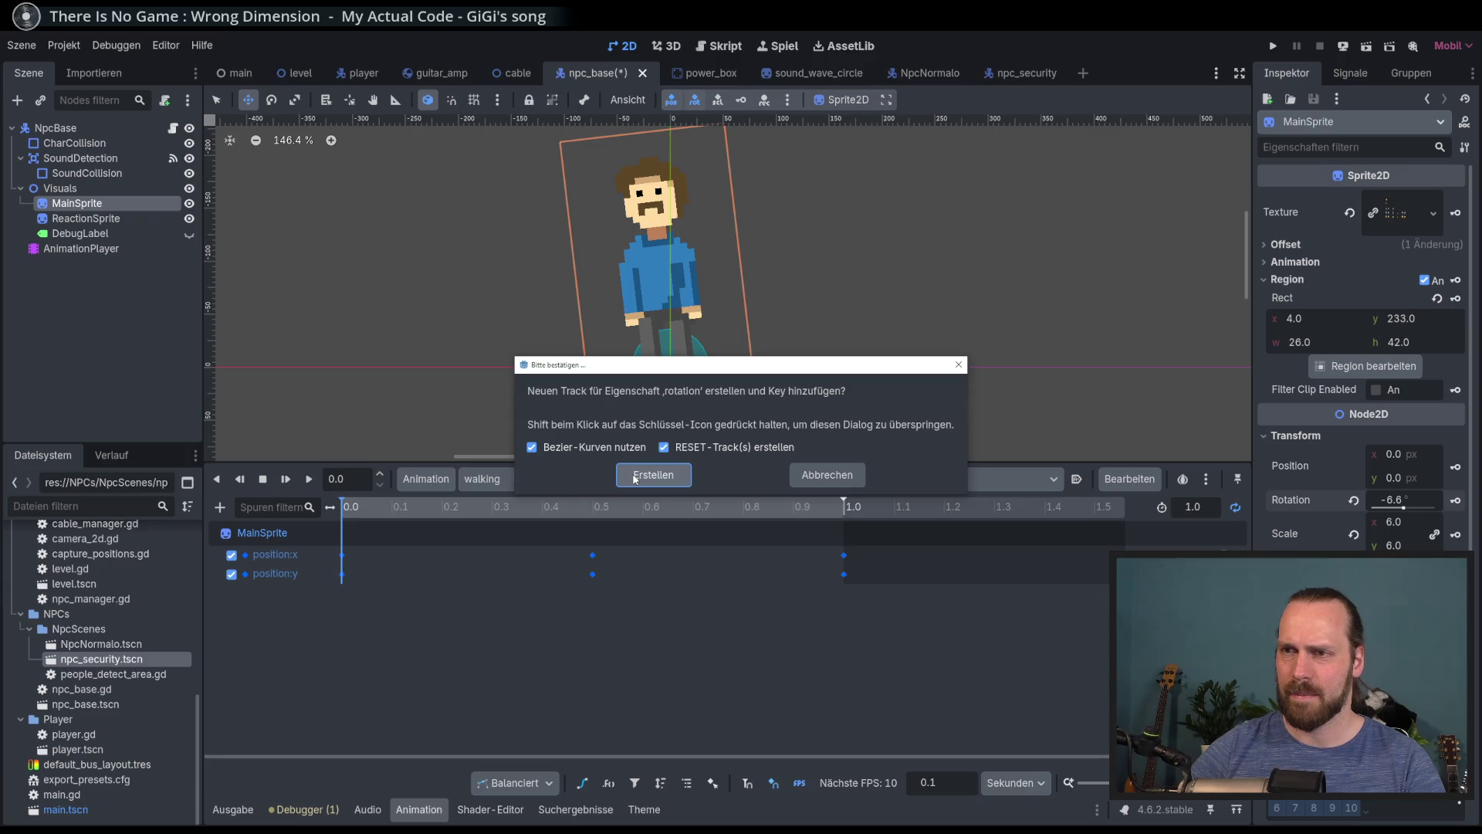
Add a non-Bezier MainSprite rotation track, key a tilt at 0.5 s, and preview it
click(532, 447)
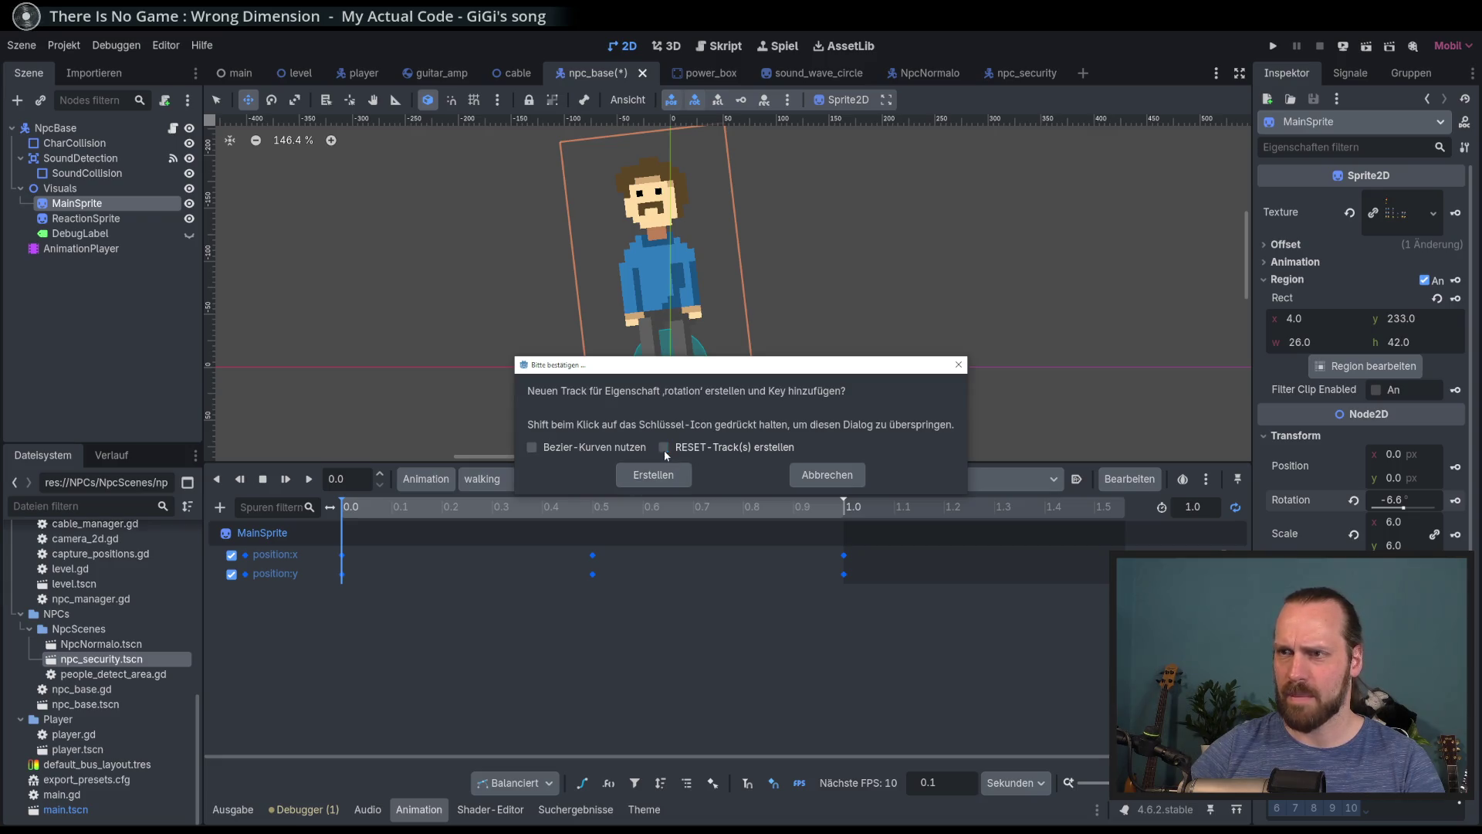
click(658, 474)
drag(584, 510, 593, 513)
drag(1403, 508, 1405, 510)
click(1455, 501)
mouse_move(743, 506)
mouse_down()
mouse_move(649, 507)
mouse_move(865, 506)
mouse_up()
key(shift+d)
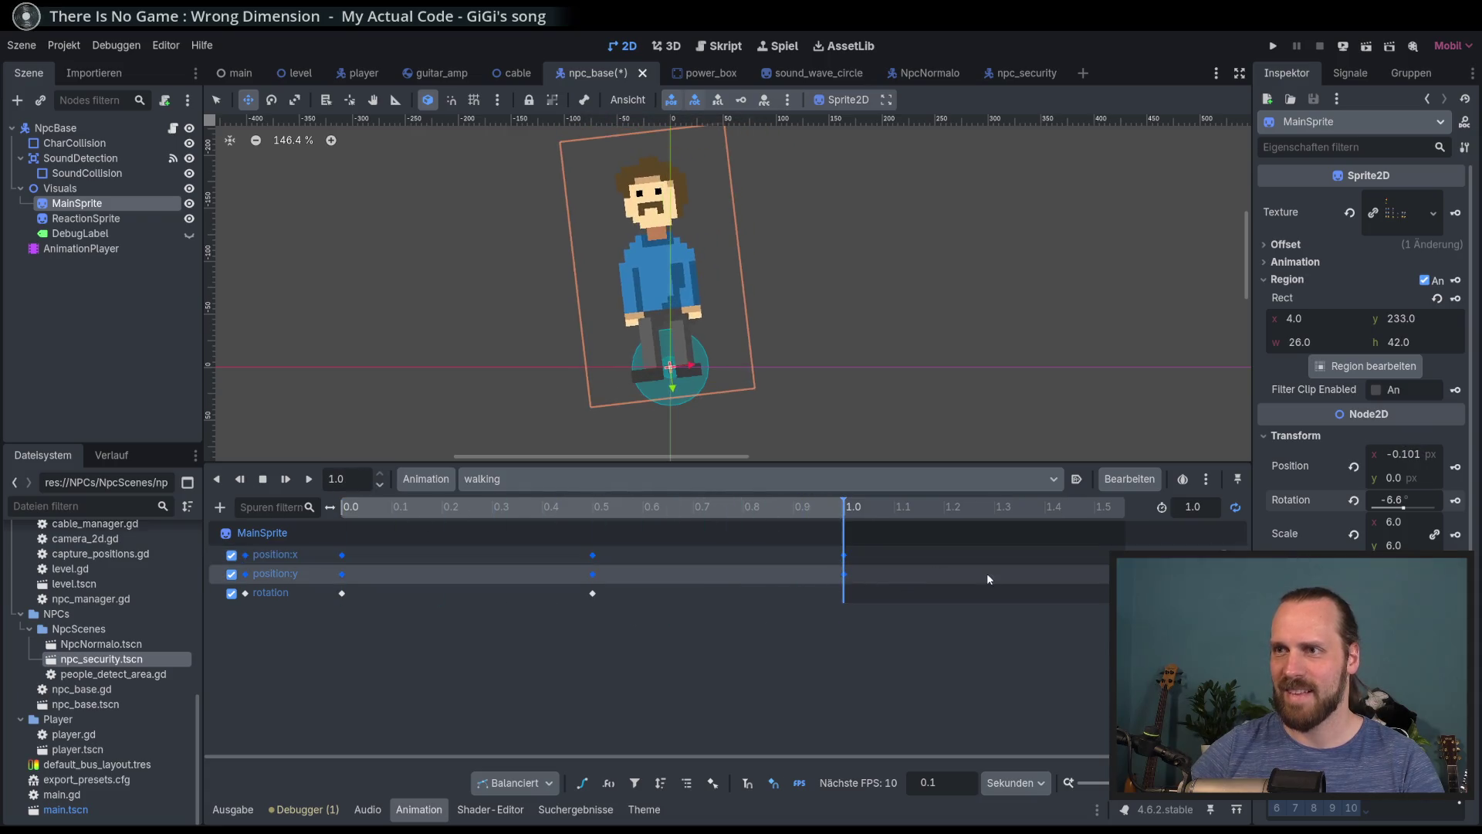
key(shift+d)
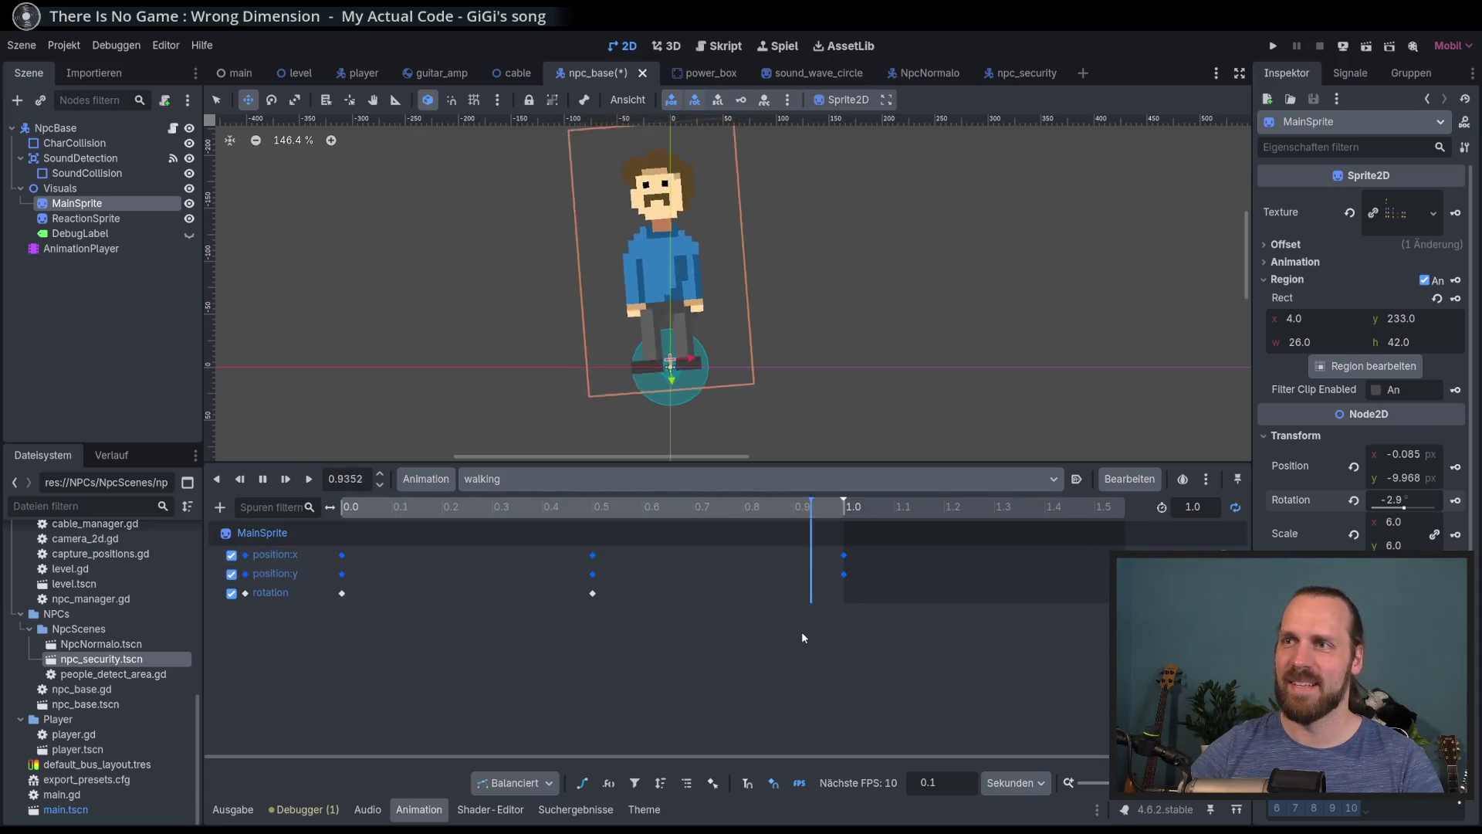
click(262, 479)
Set the rotation keys to -5° at 0 s and 5° at 0.5 s
click(342, 593)
click(1417, 224)
text(-5)
key(Return)
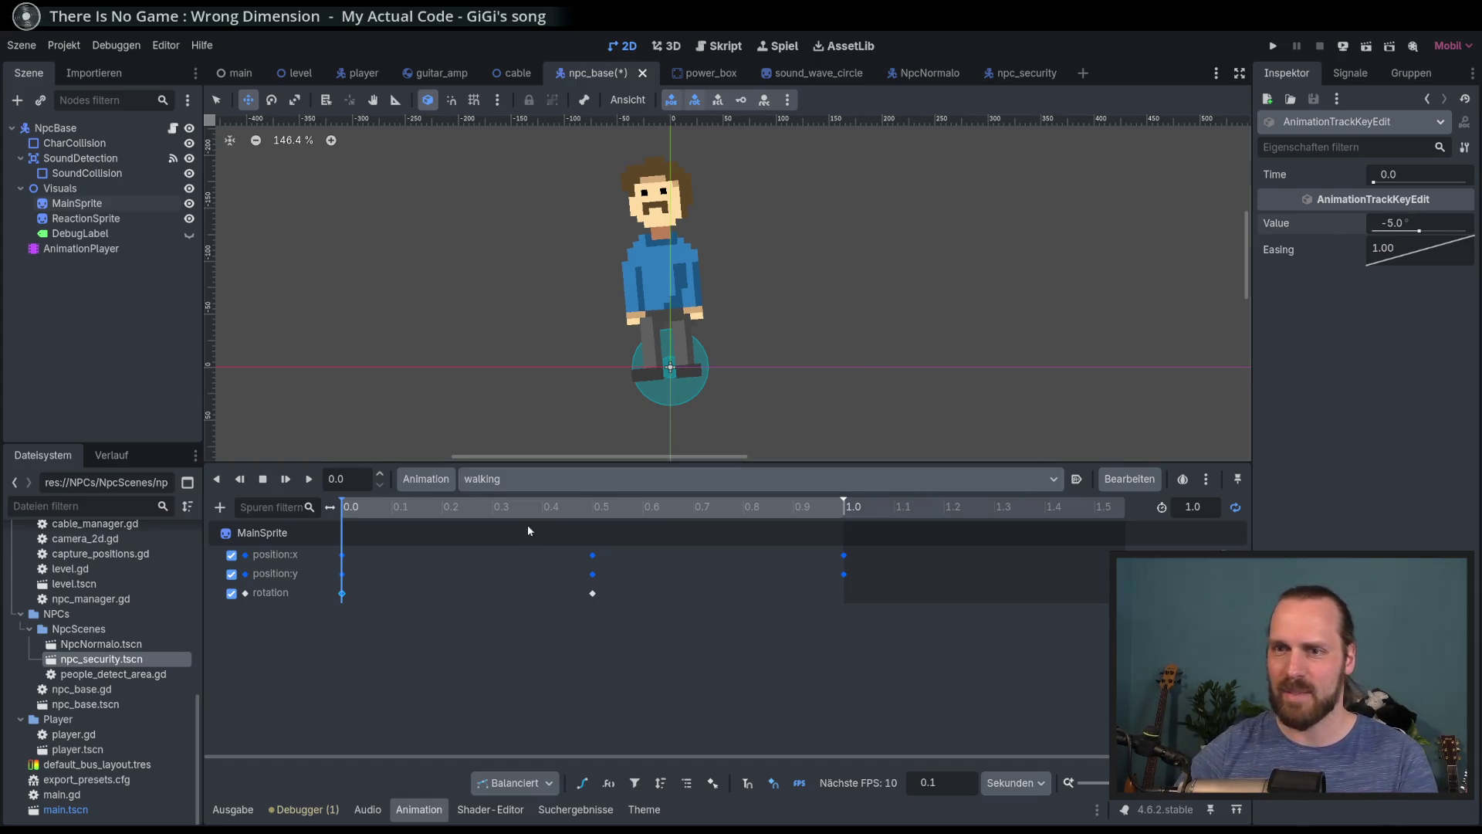
click(591, 593)
click(1411, 220)
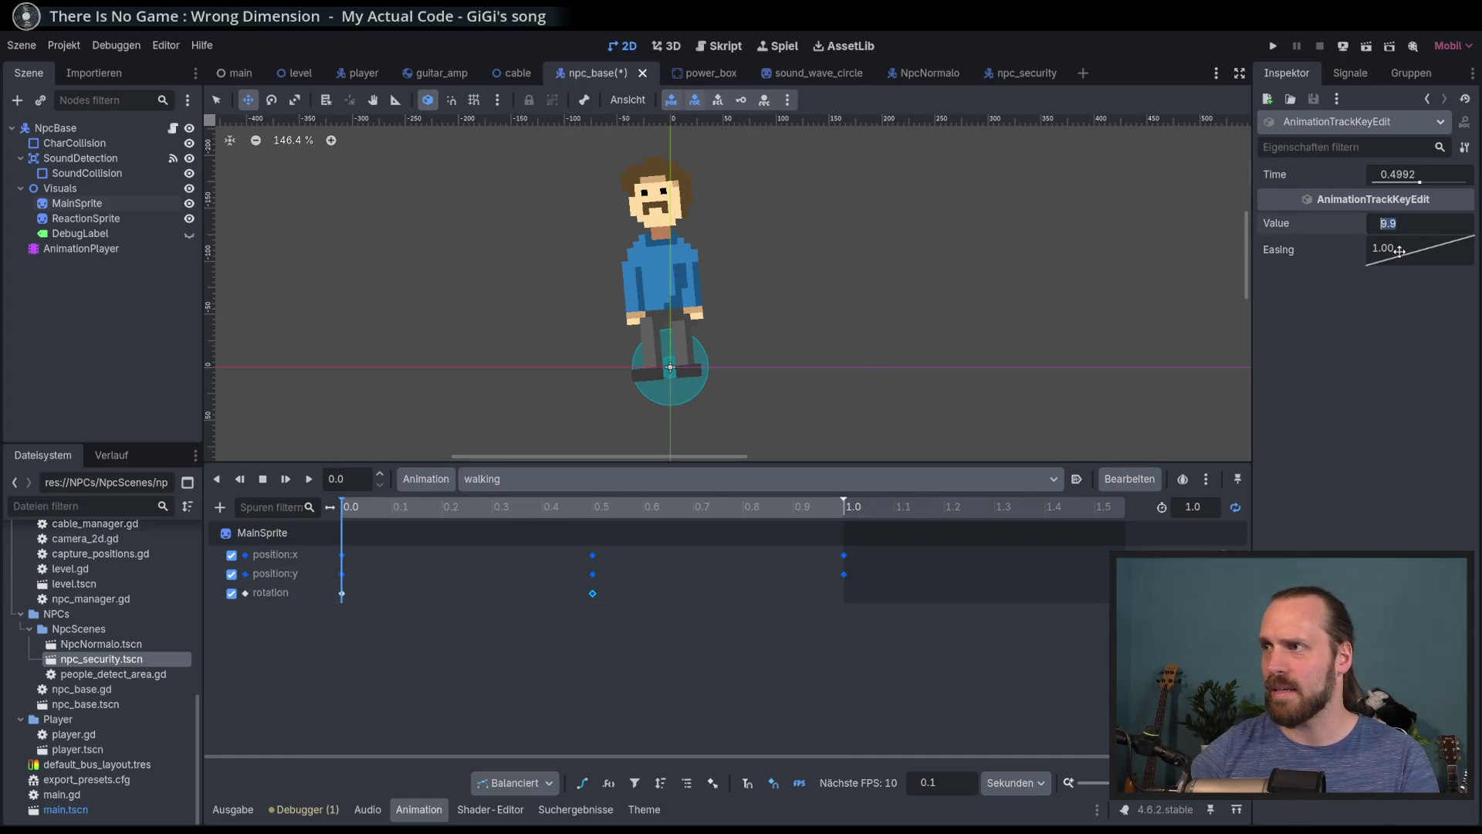
text(5)
Preview the rocking, then box-select the 0.5 s keys and move them to 0.4 s
click(308, 479)
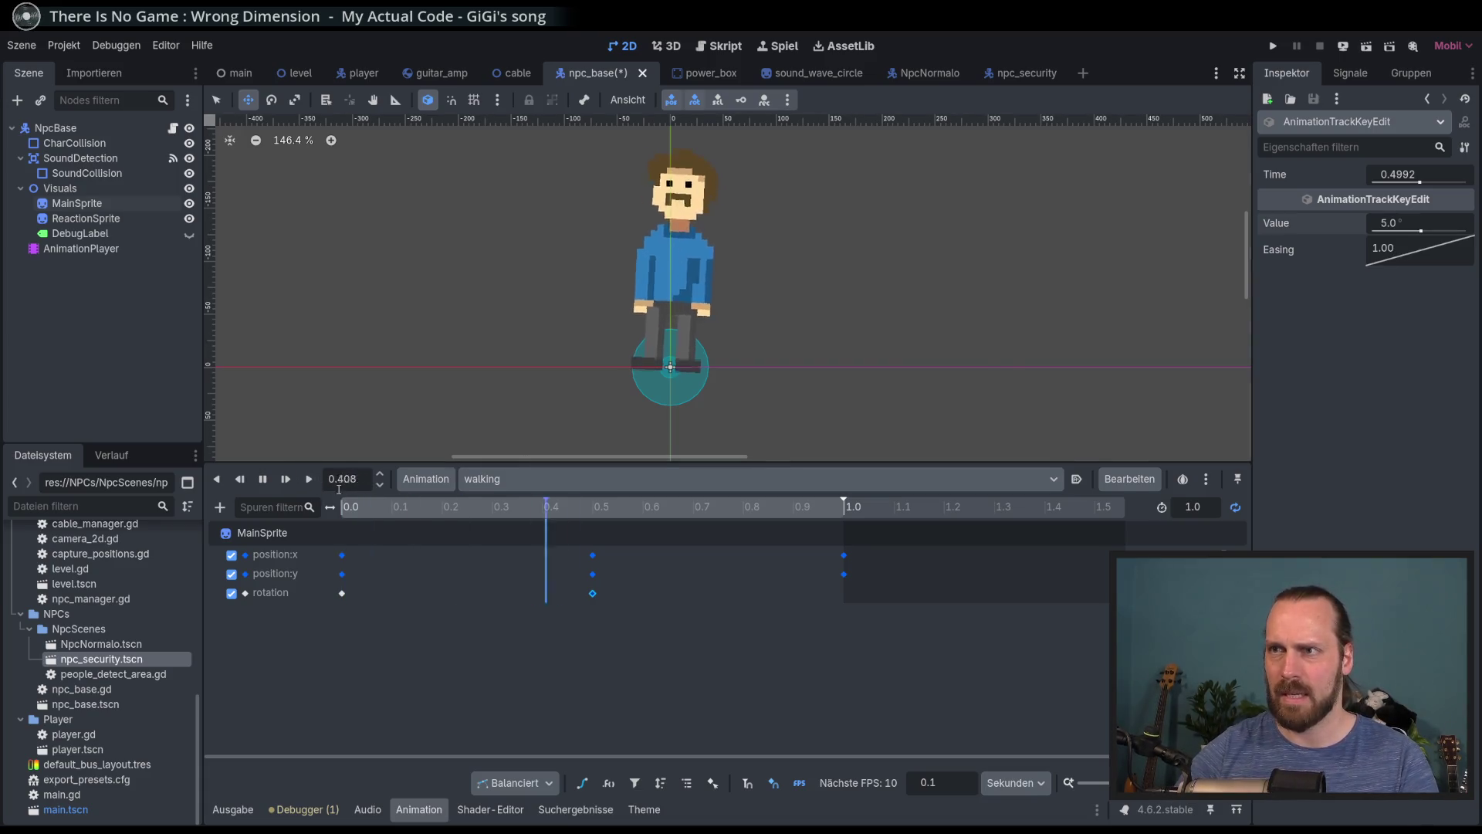
click(263, 480)
mouse_move(604, 622)
mouse_down()
mouse_move(577, 540)
mouse_move(543, 555)
mouse_up()
mouse_move(910, 661)
mouse_down()
mouse_move(842, 550)
mouse_move(743, 555)
mouse_up()
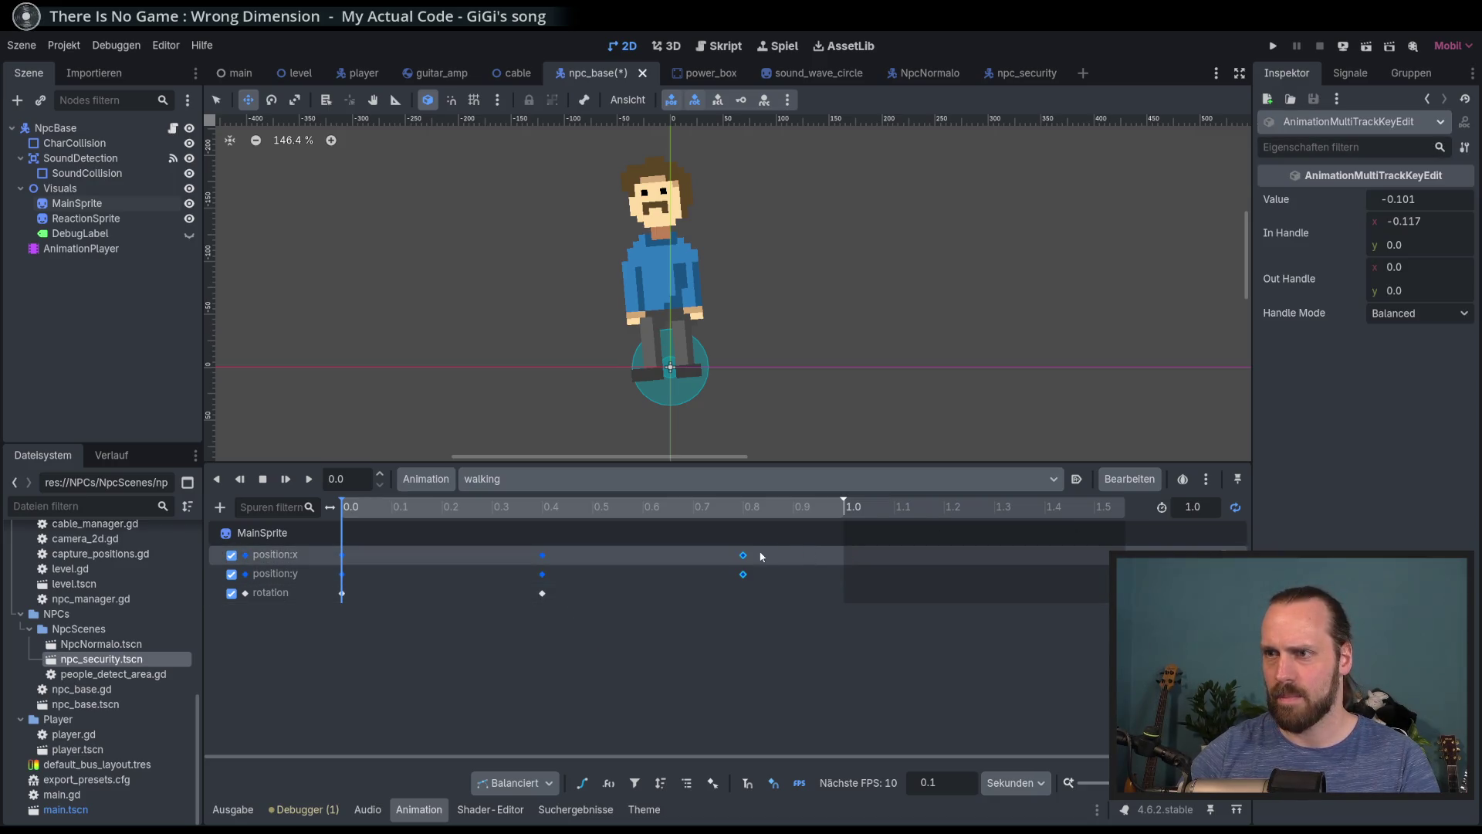
Set the walking animation length to 0.8 seconds and preview the loop
click(1203, 508)
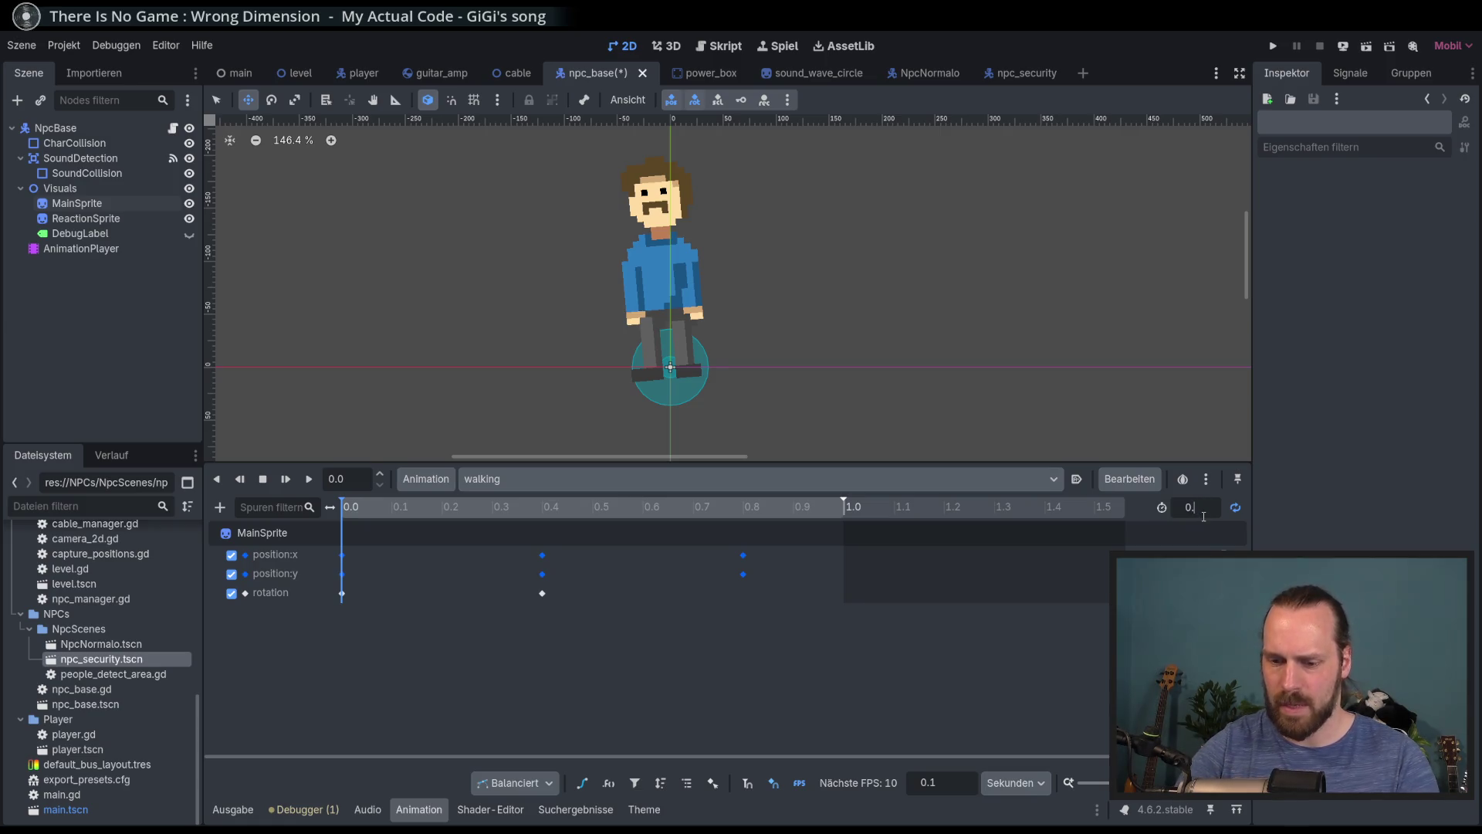
text(8)
key(Return)
click(308, 479)
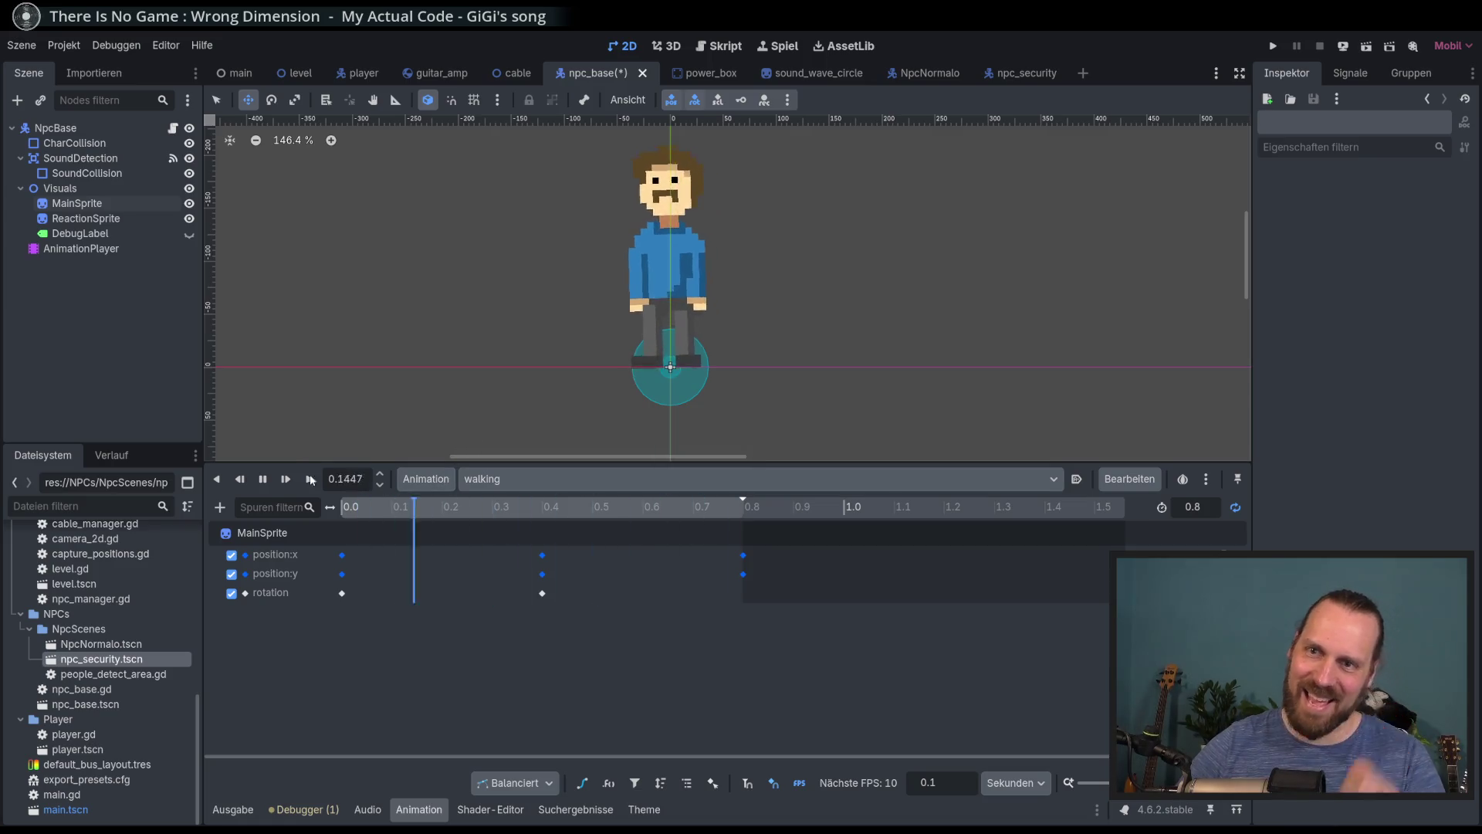
click(263, 480)
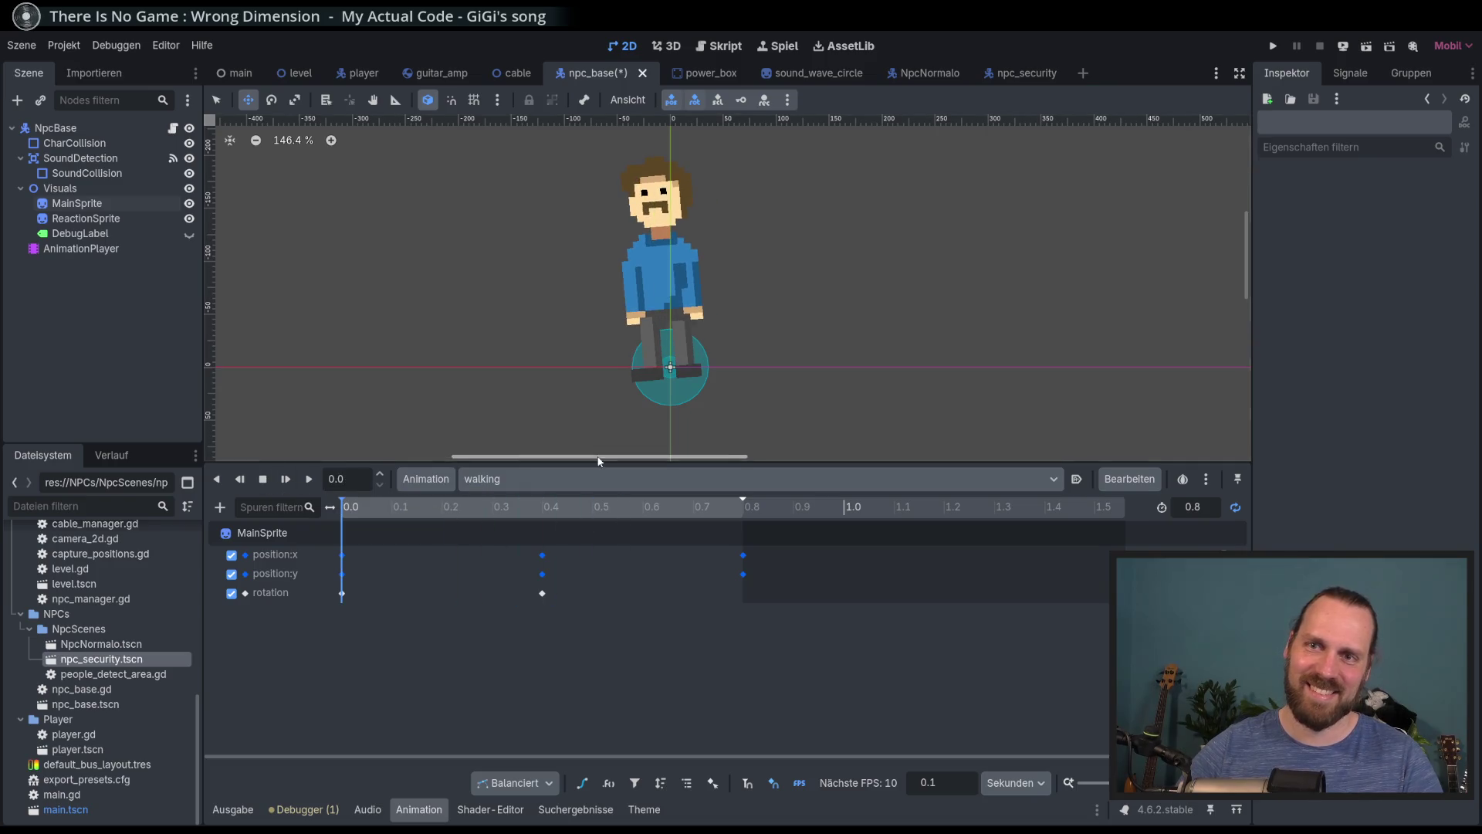
Switch the animation selector to standing and open npc_base.gd
click(571, 480)
click(541, 522)
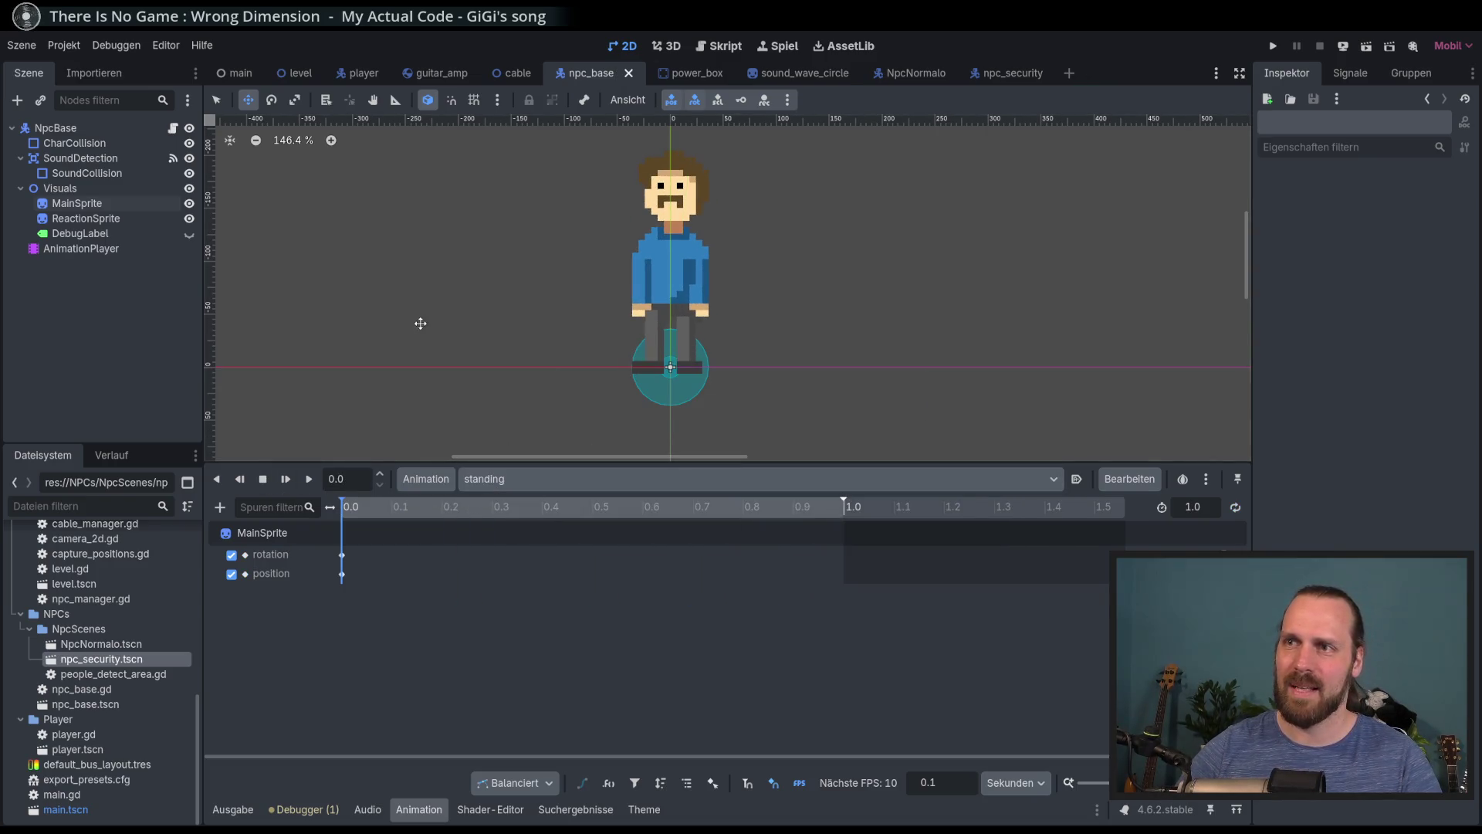
click(172, 128)
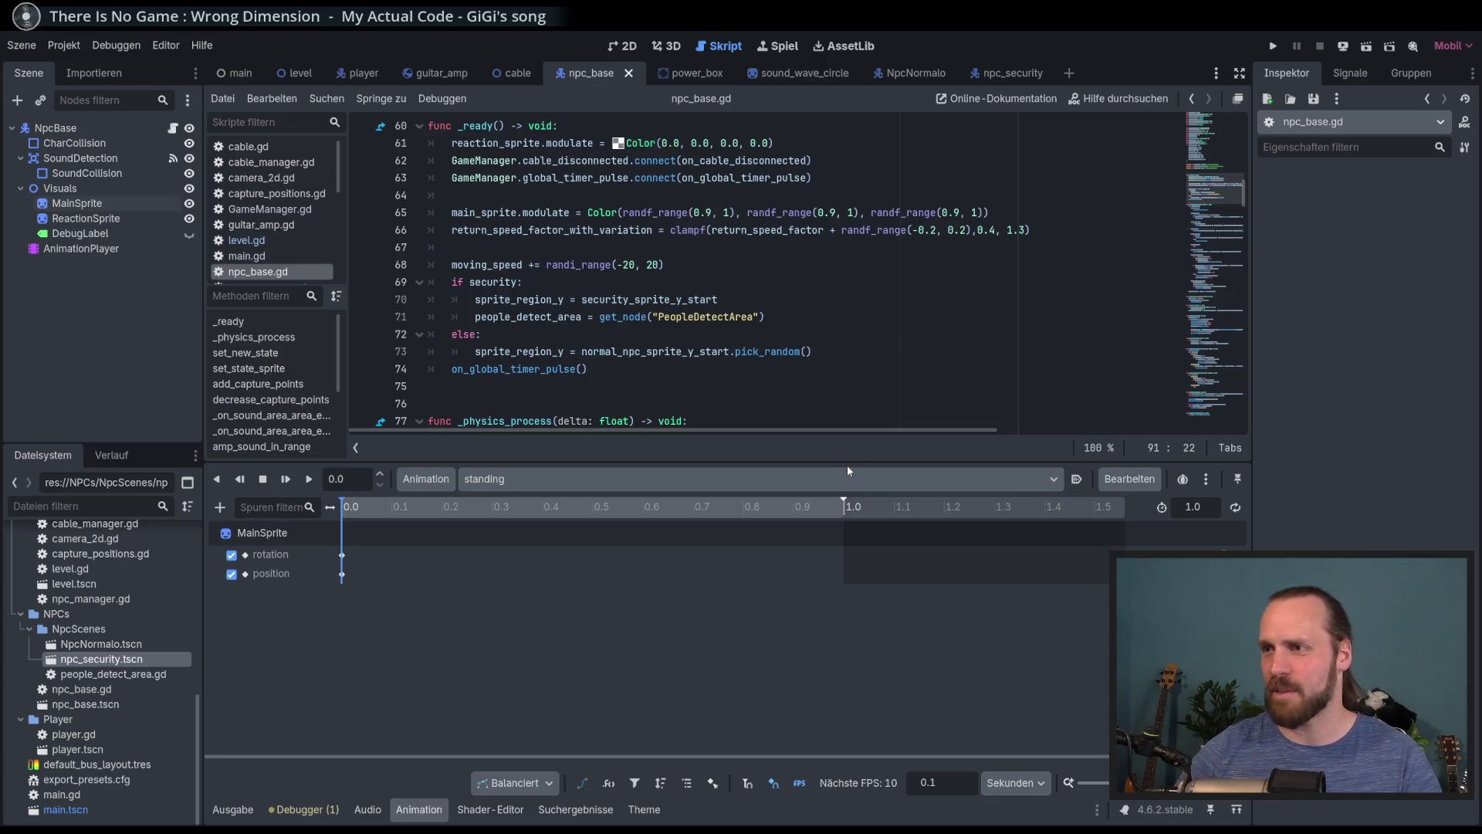
drag(847, 465, 845, 611)
scroll(724, 341, up, 15)
scroll(723, 340, down, 13)
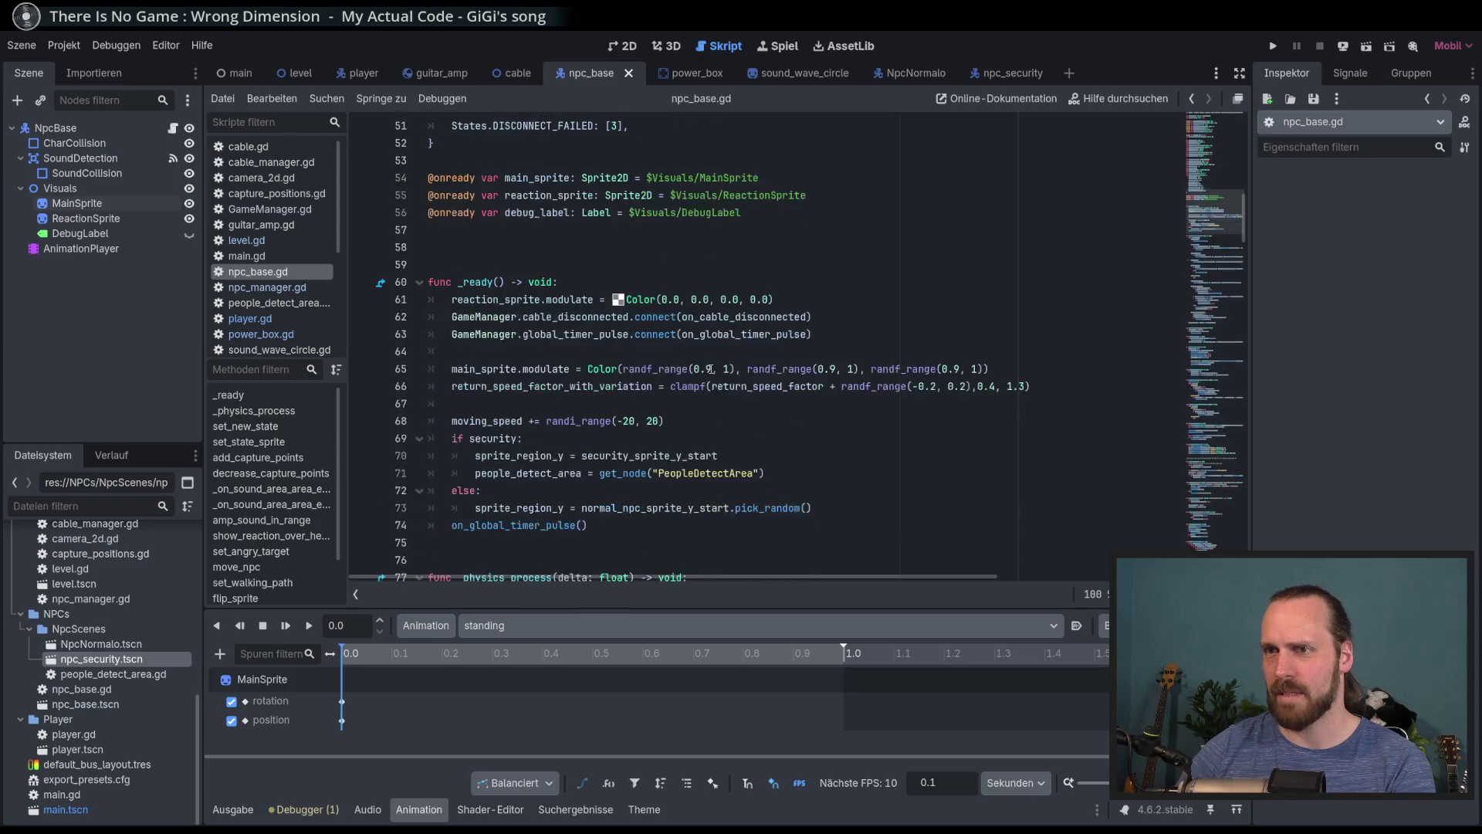
click(807, 218)
drag(81, 249, 548, 229)
click(800, 264)
key(ctrl+s)
Start a new indented line under States.WALKING in the state code
scroll(849, 309, down, 5)
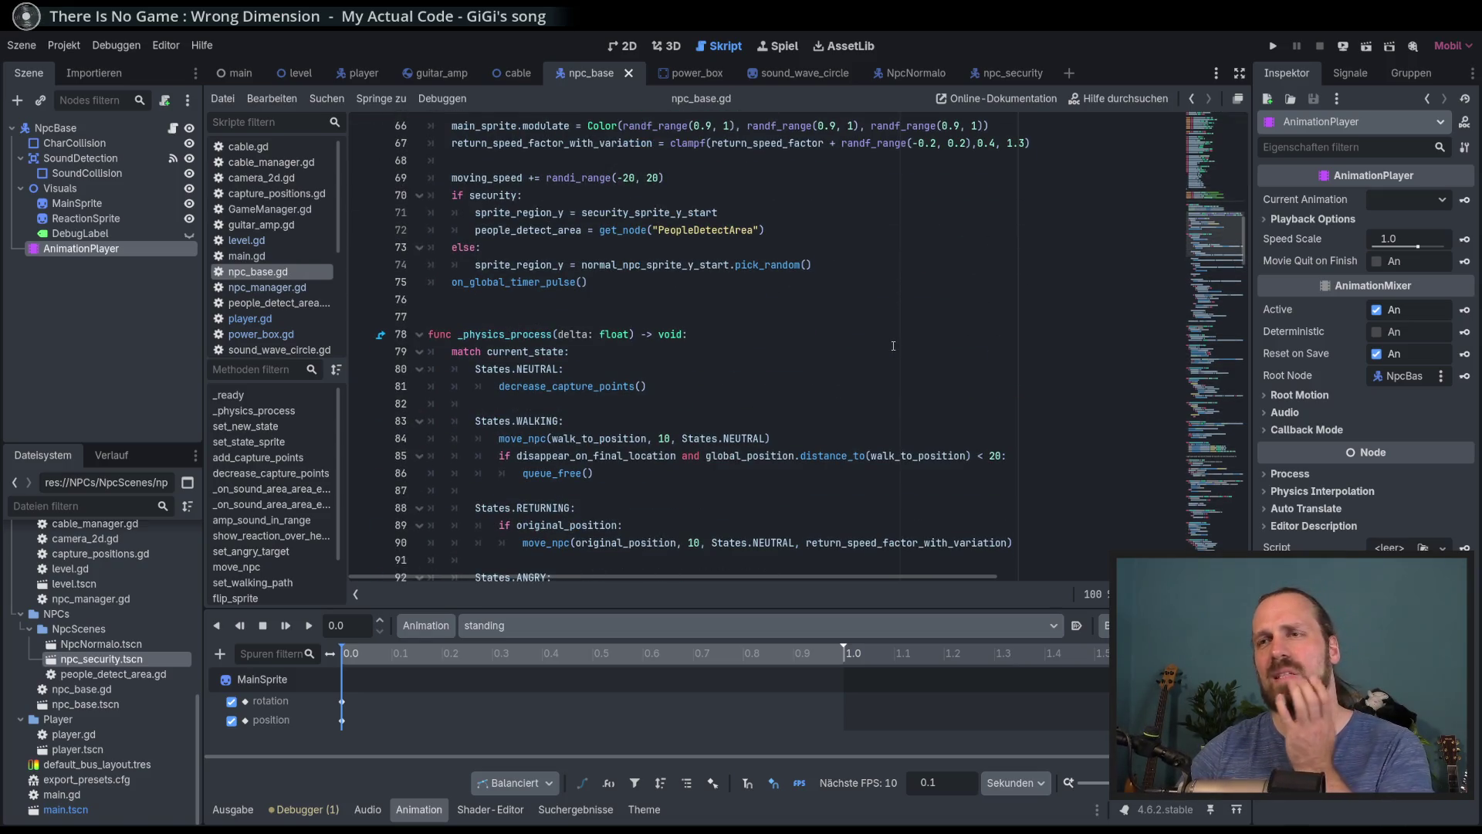
click(647, 412)
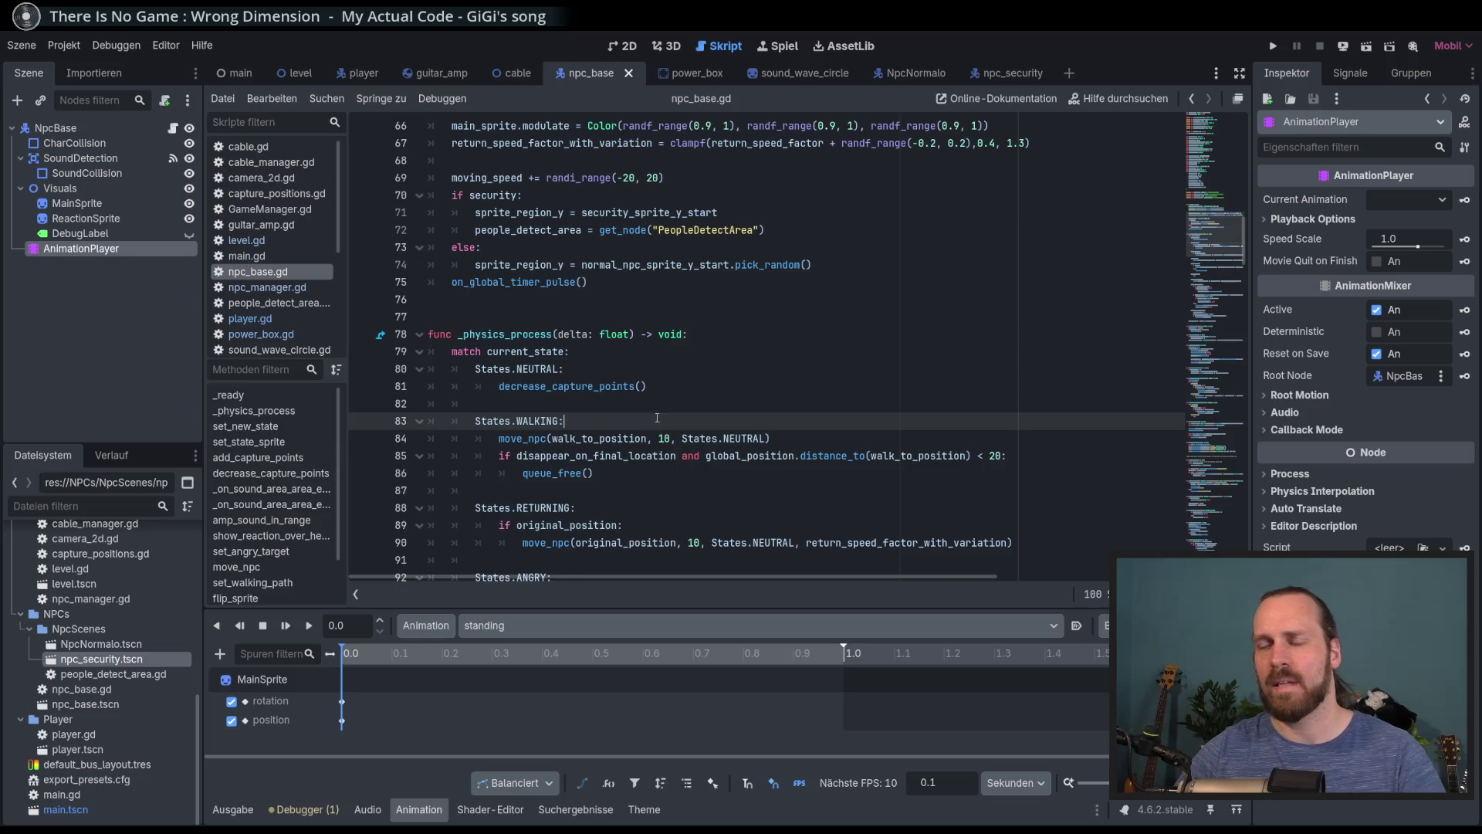
scroll(647, 411, down, 1)
click(620, 403)
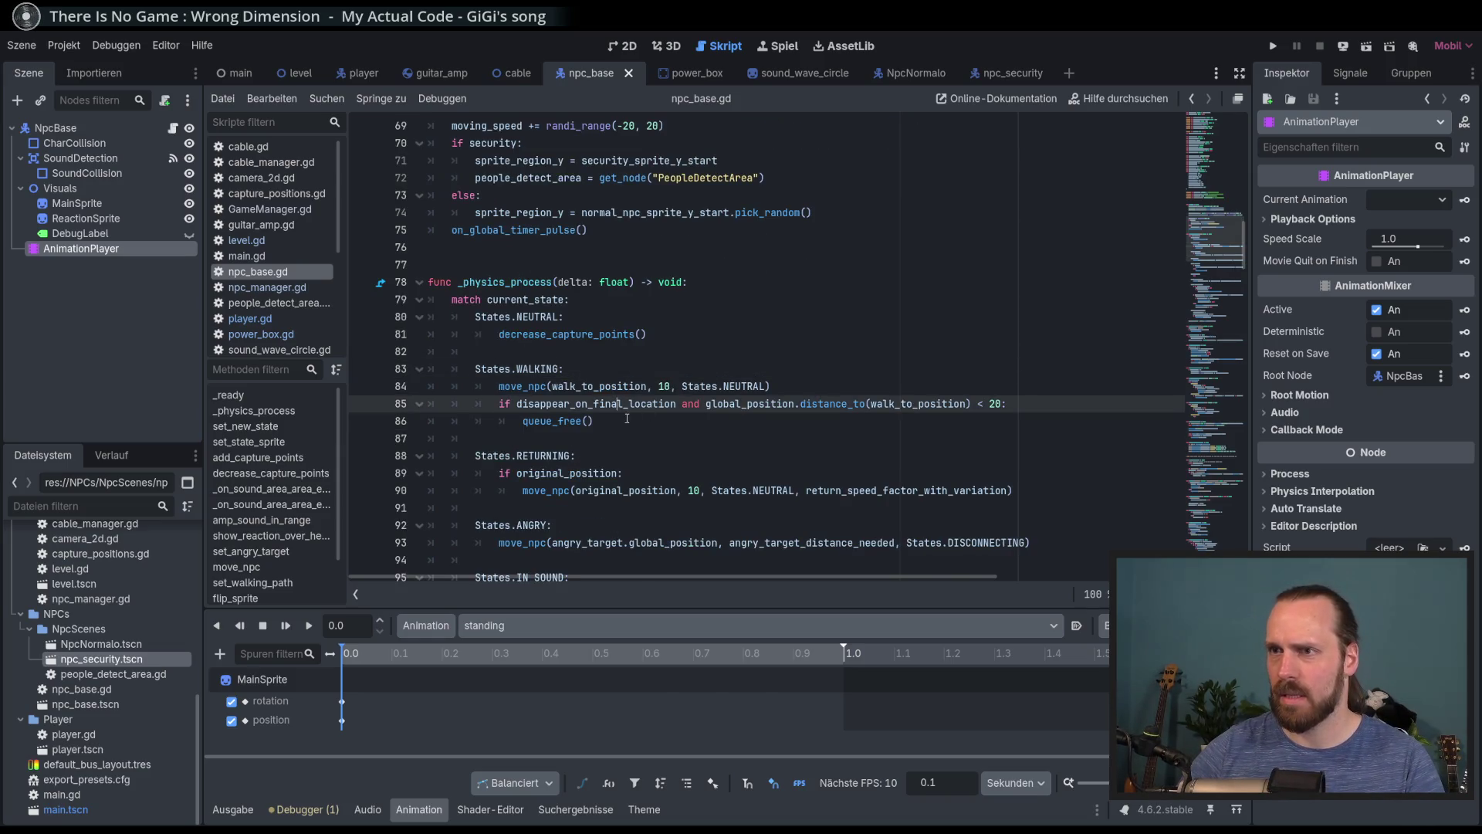
click(655, 423)
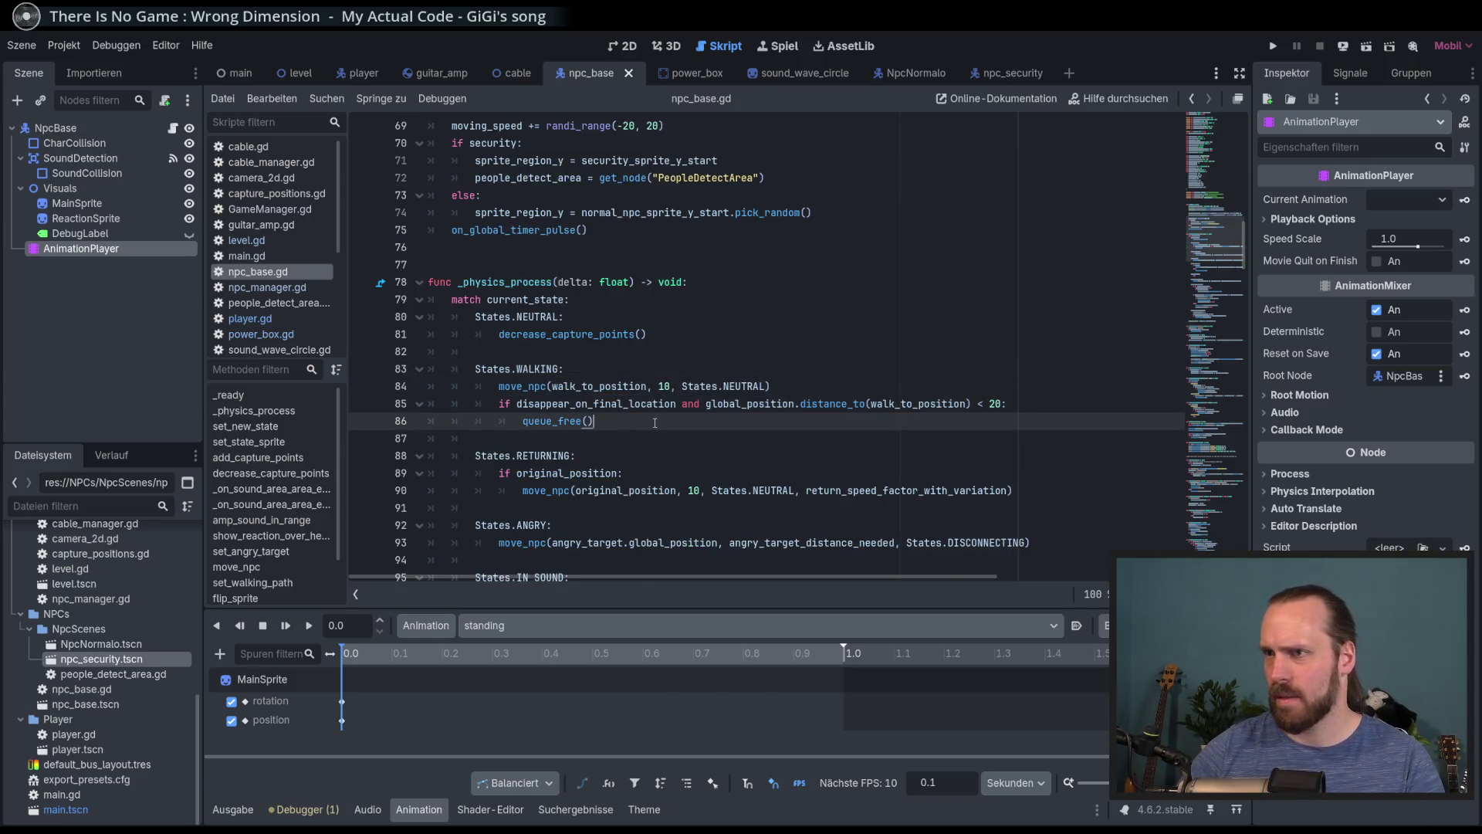
click(592, 371)
key(Return)
Add animation_player.play("walking") under States.WALKING
text(a)
key(Return)
text(.)
key(BackSpace)
key(BackSpace)
key(BackSpace)
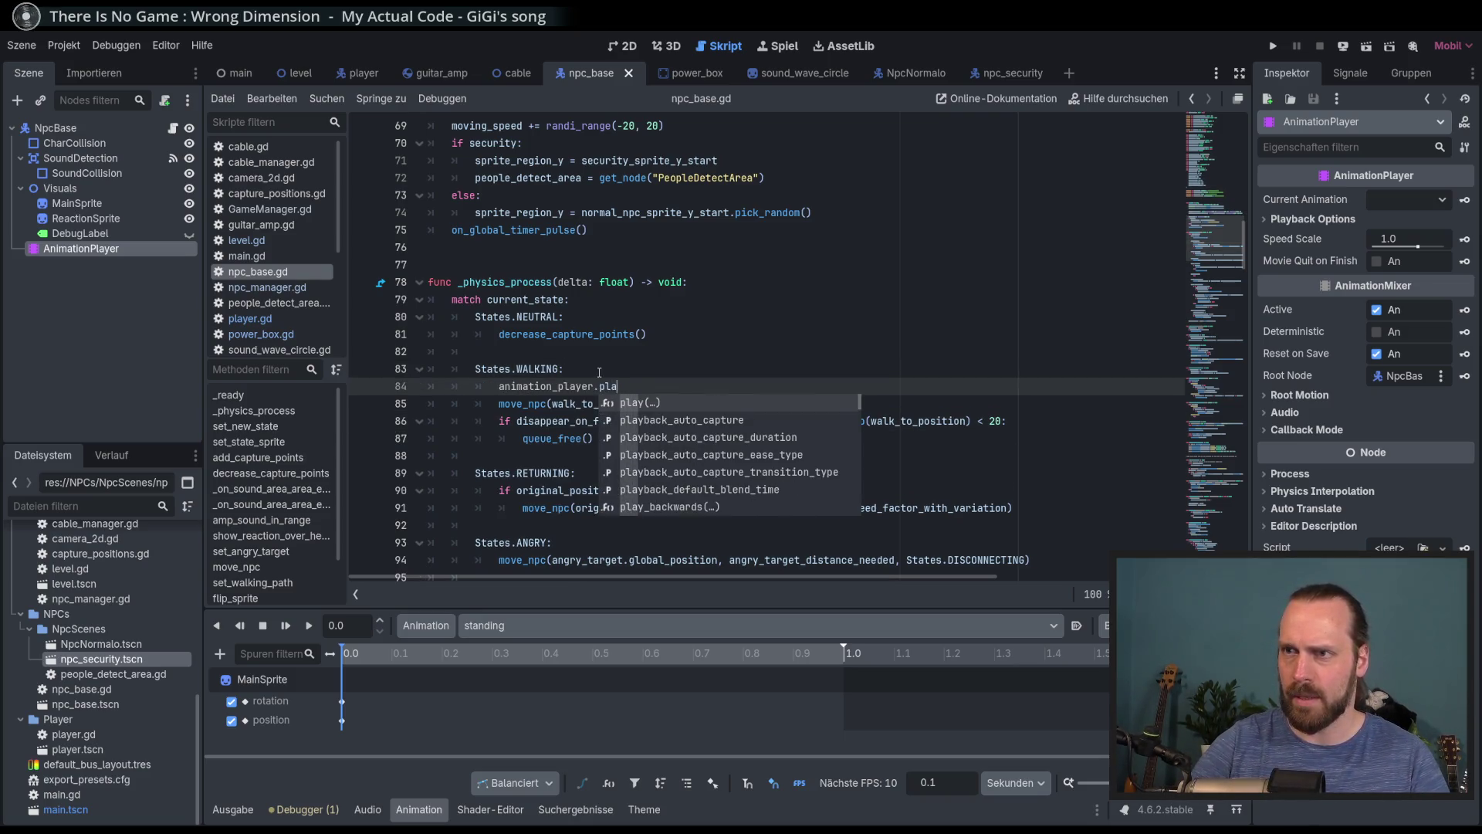
key(Return)
key(Down)
key(Down)
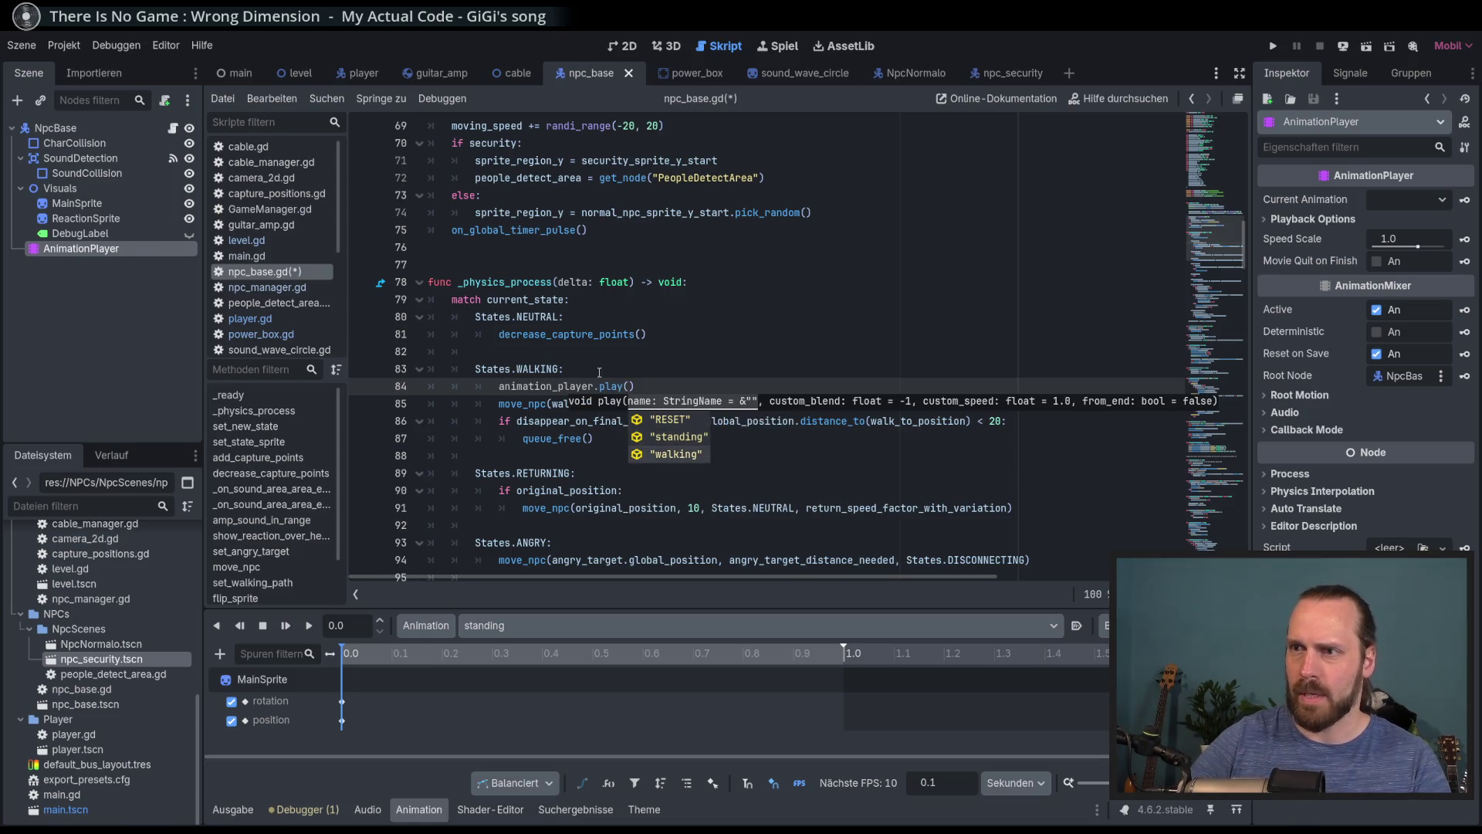
key(Return)
key(Right)
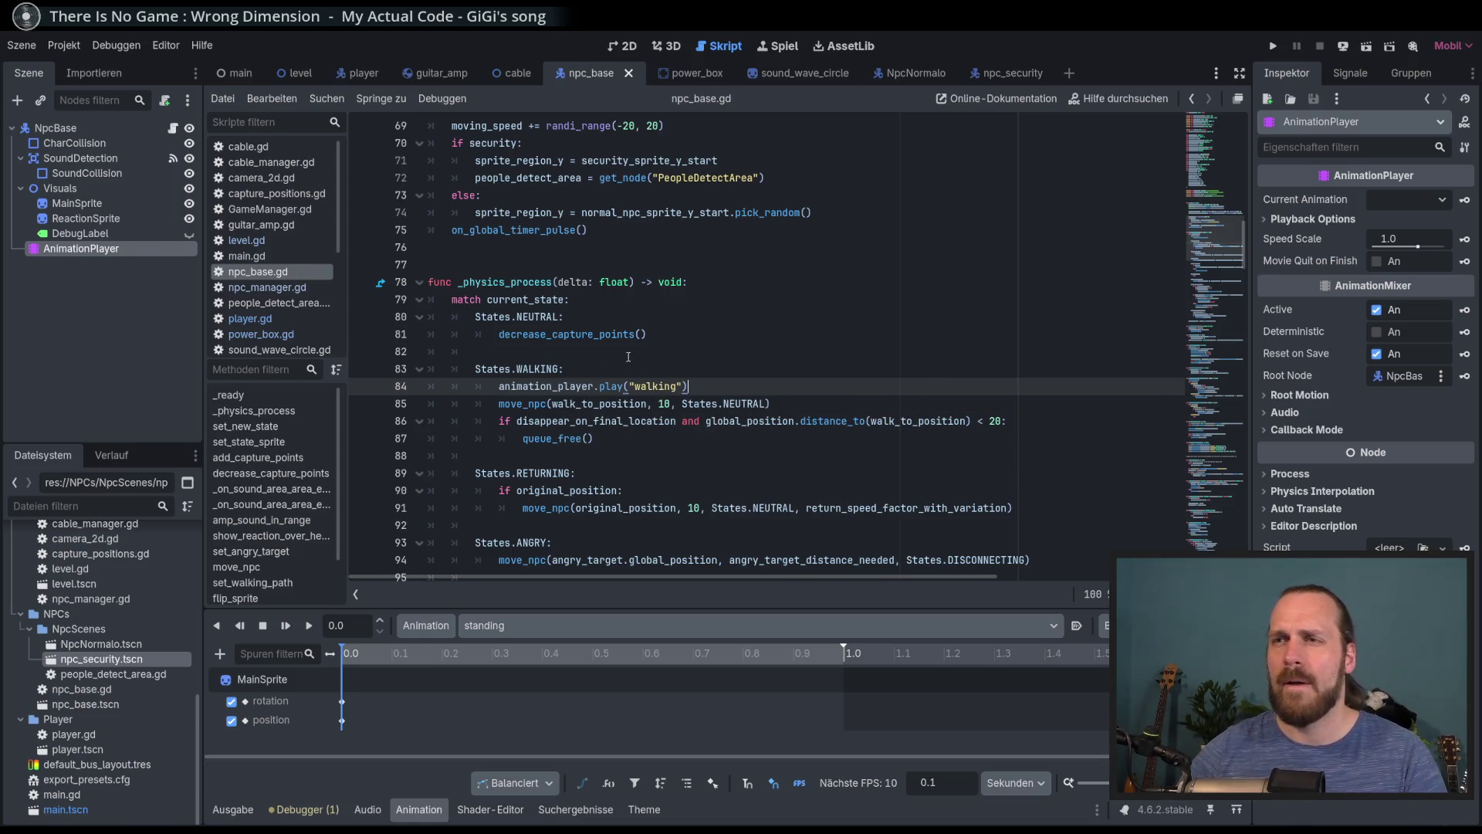
Try adding a play call in the NEUTRAL state, then undo it
click(689, 333)
key(ctrl+shift+Return)
text(ani)
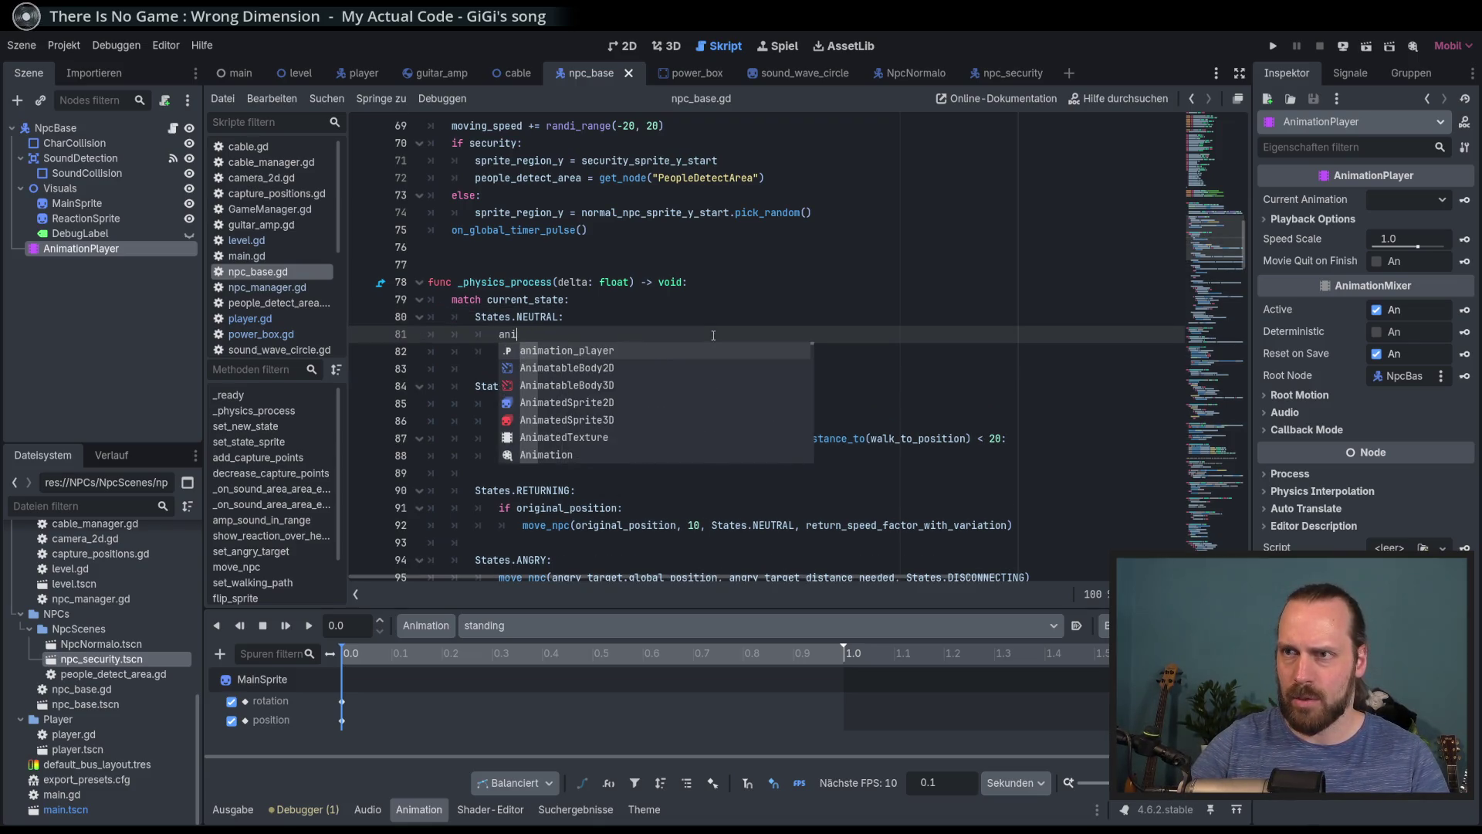
key(Return)
text(.pla)
key(Return)
key(Up)
key(Up)
key(ctrl+z)
key(ctrl+z)
key(ctrl+z)
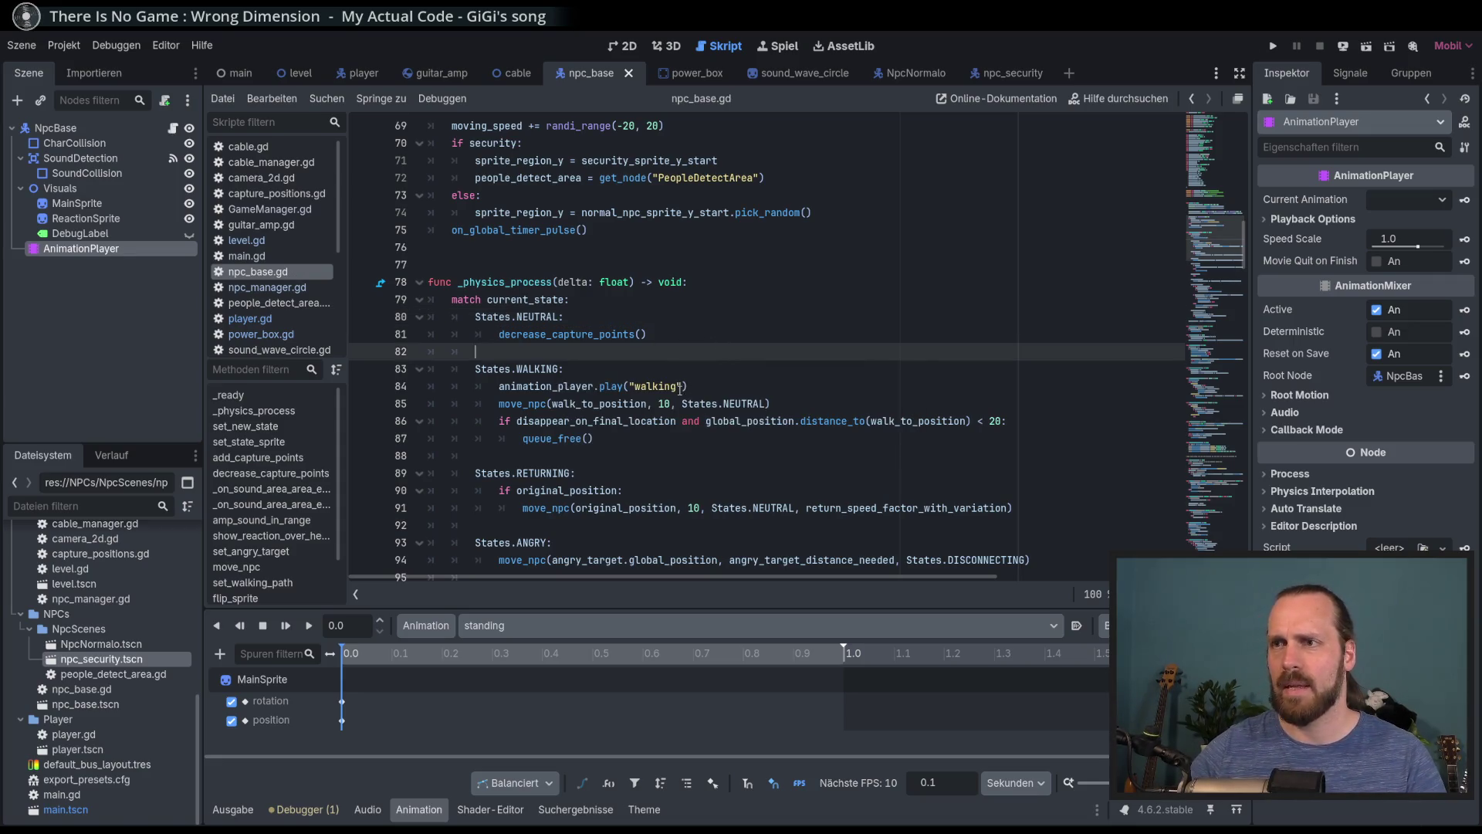
Add animation_player.play("walking") under States.ANGRY
double_click(655, 386)
scroll(607, 383, down, 3)
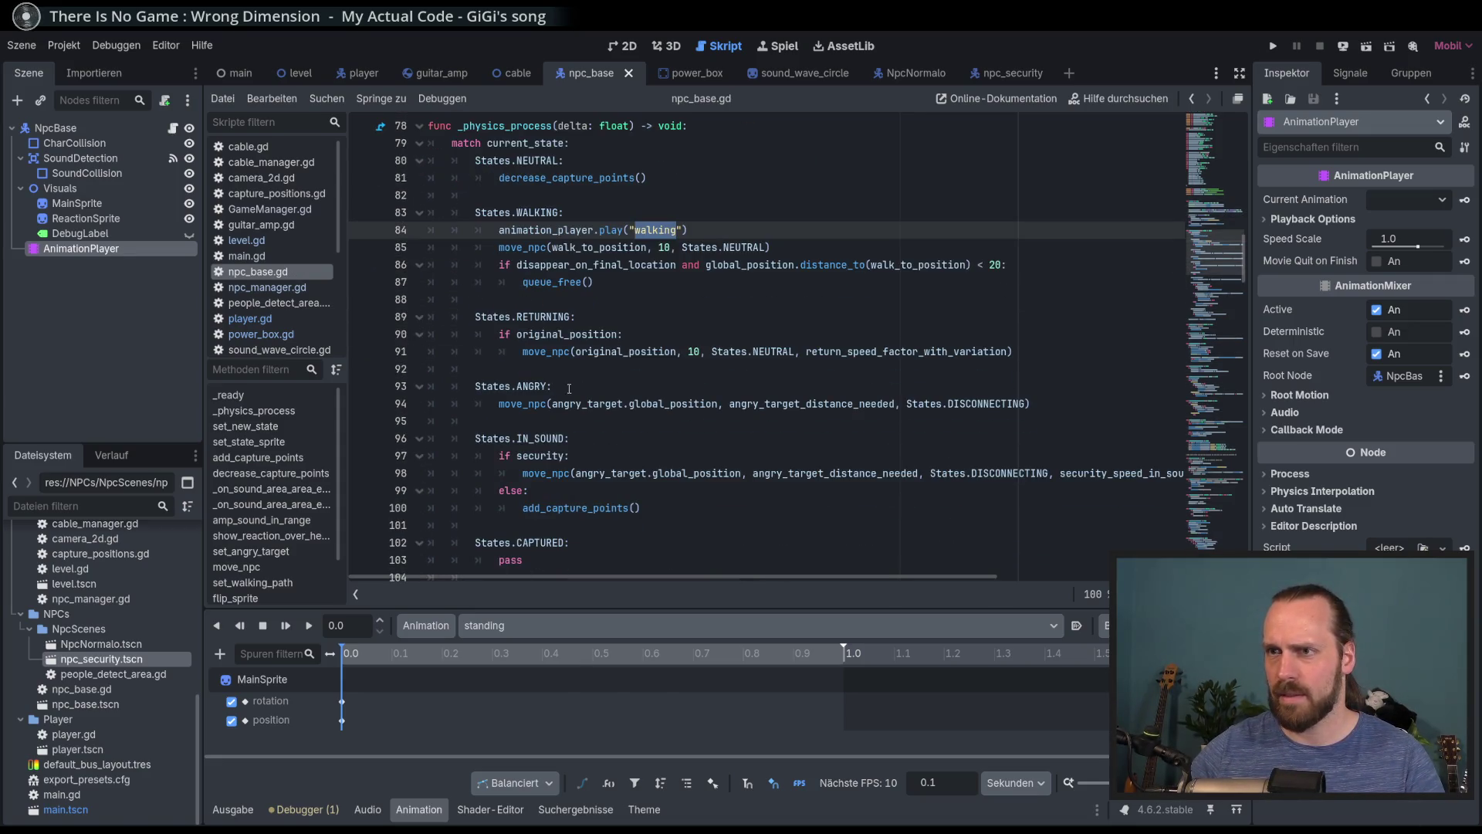
click(572, 386)
key(Return)
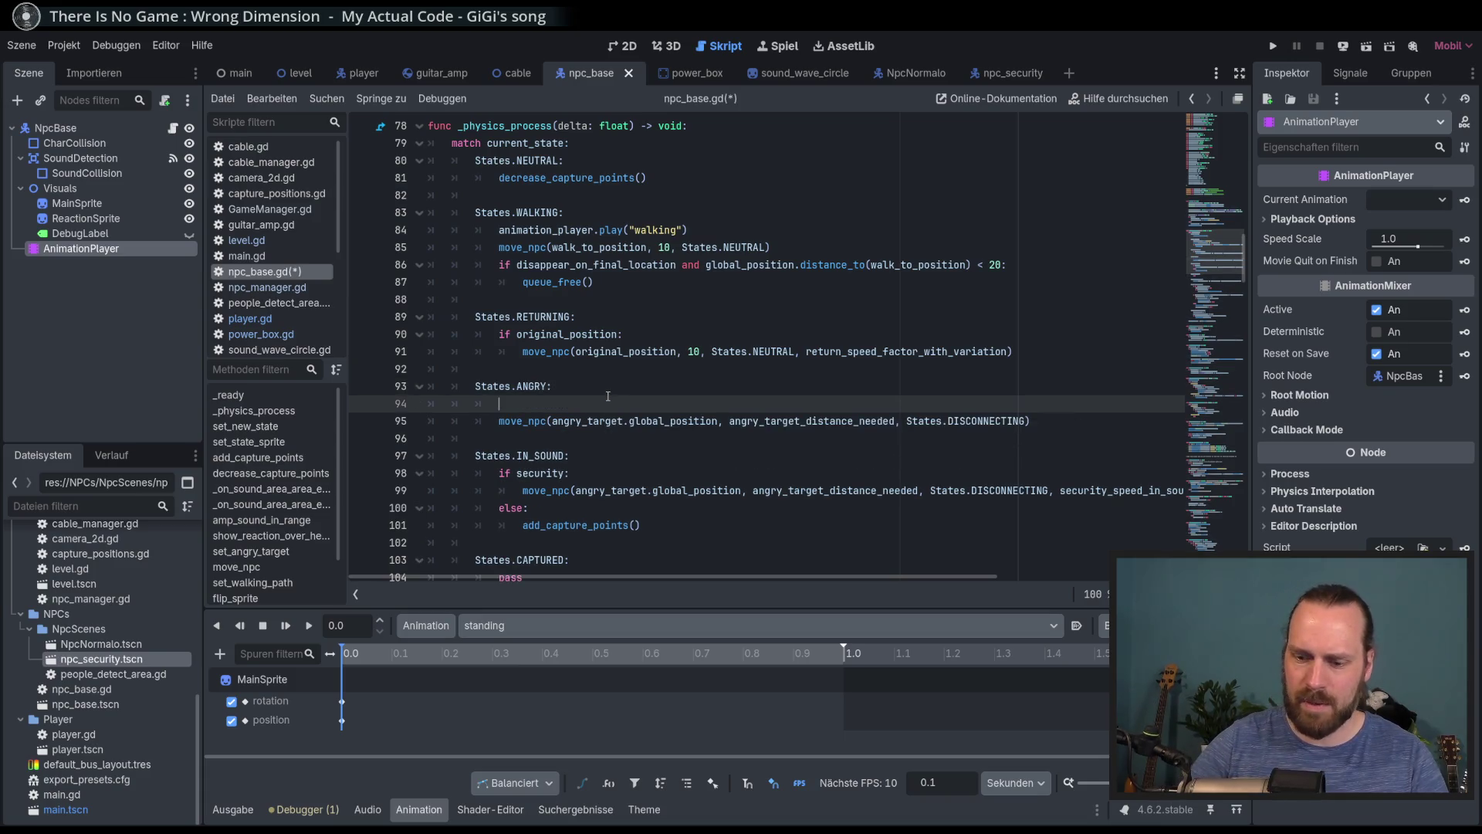
text(anoma)
key(BackSpace)
key(BackSpace)
key(BackSpace)
text(an)
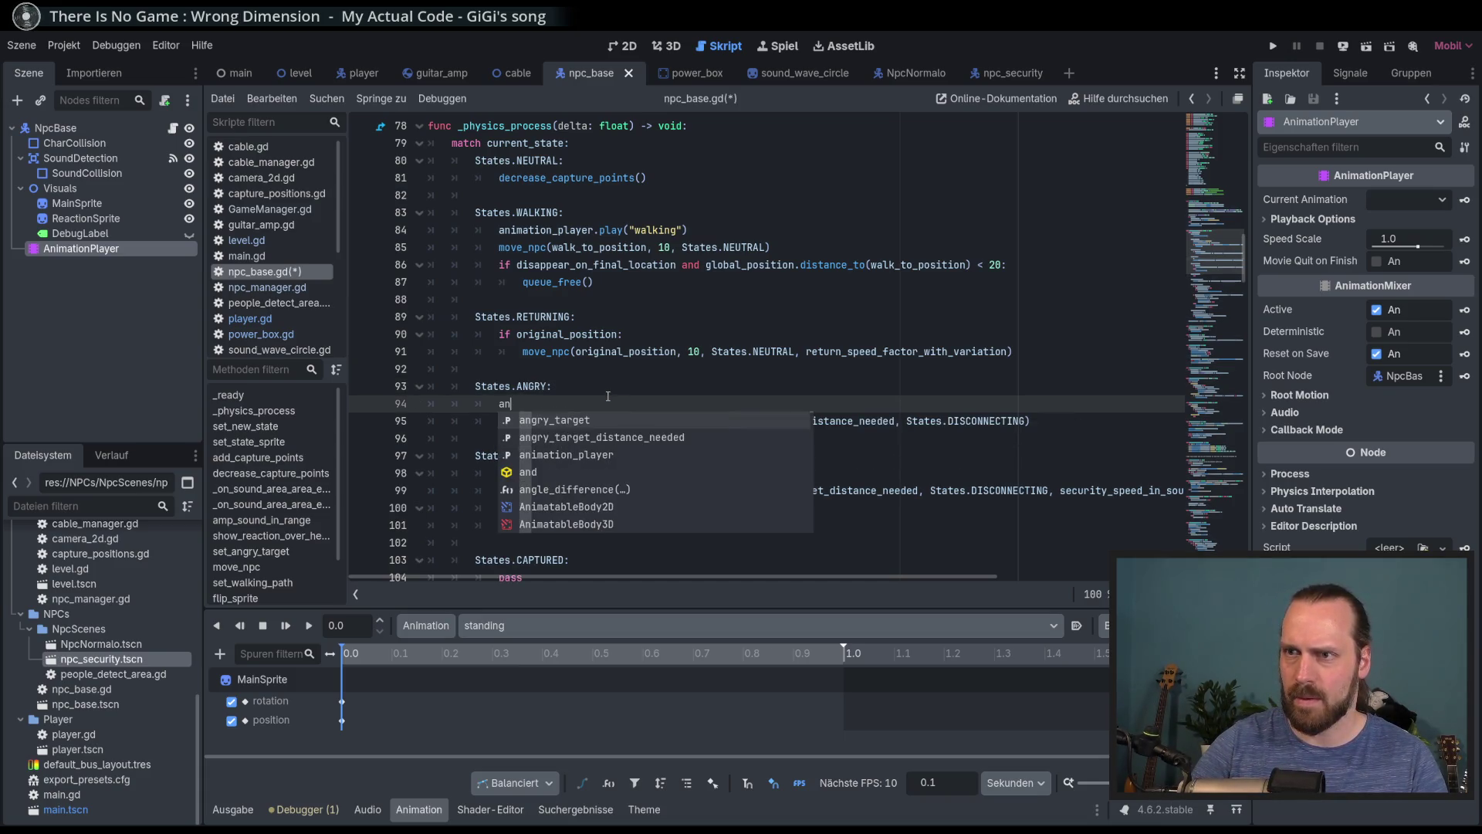
text(im)
key(Return)
text(.pl)
key(Return)
click(645, 471)
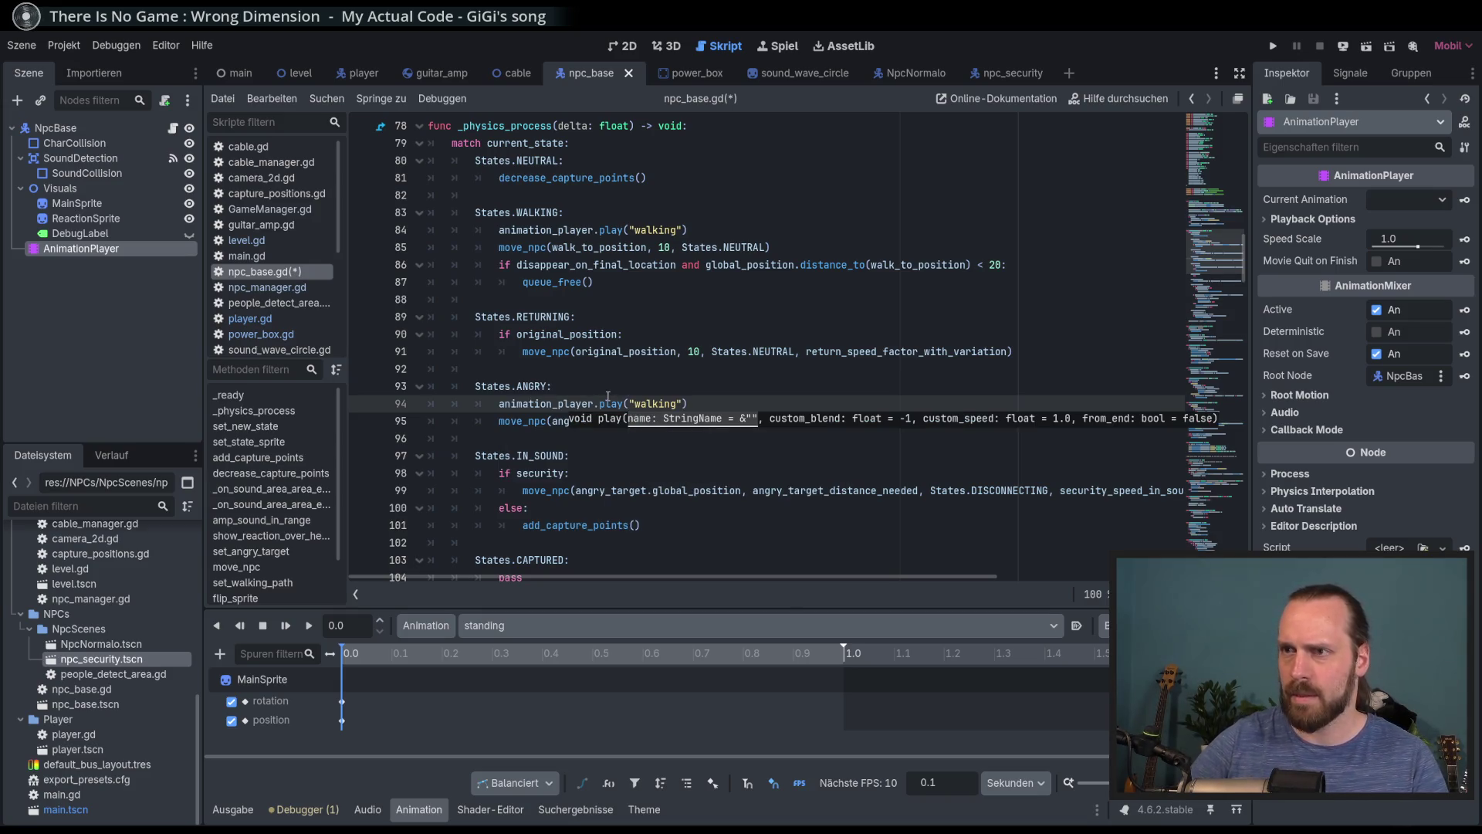
Show the walking animation in the timeline and save the script
click(651, 626)
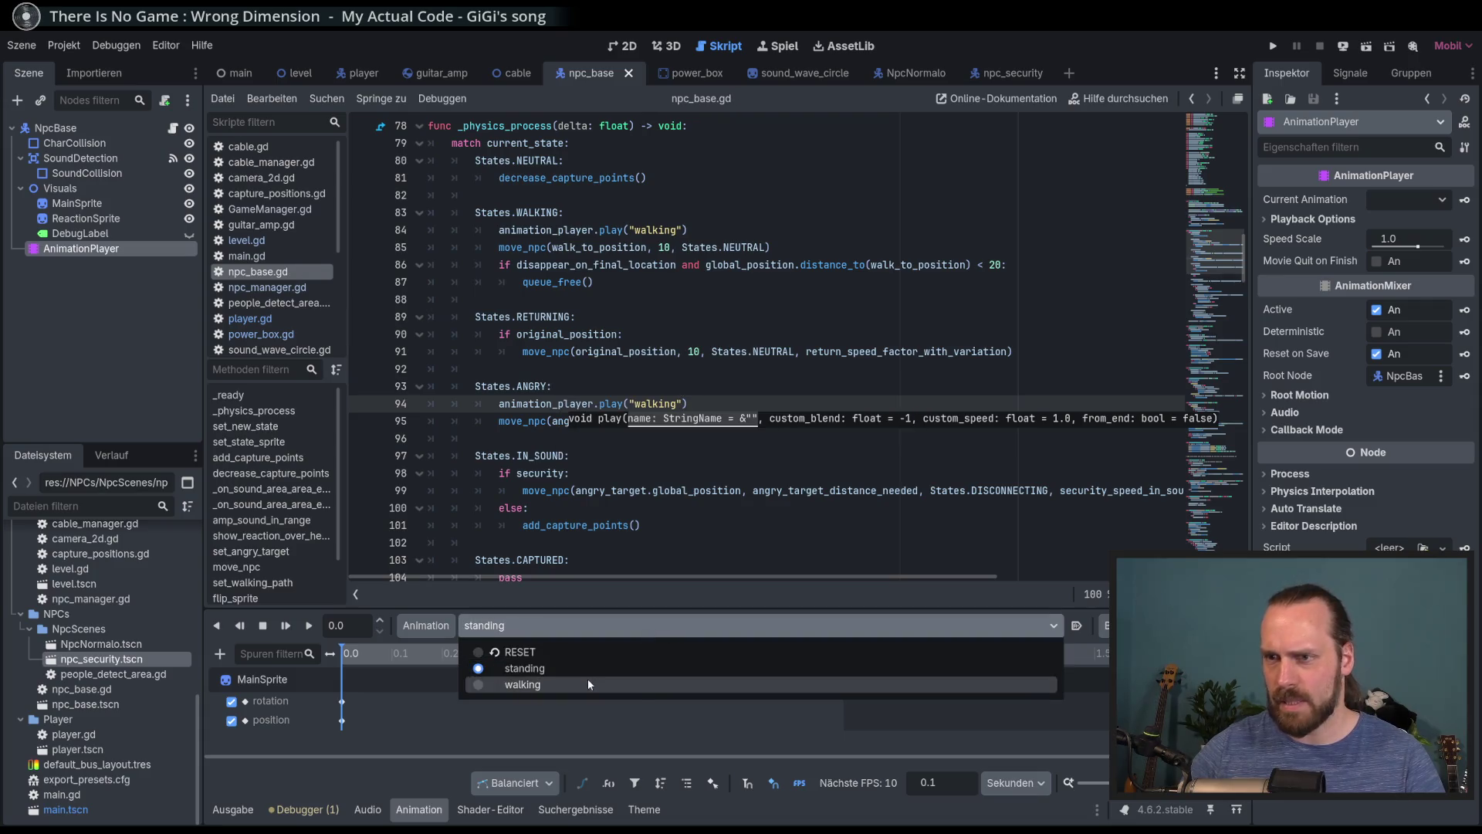
click(587, 714)
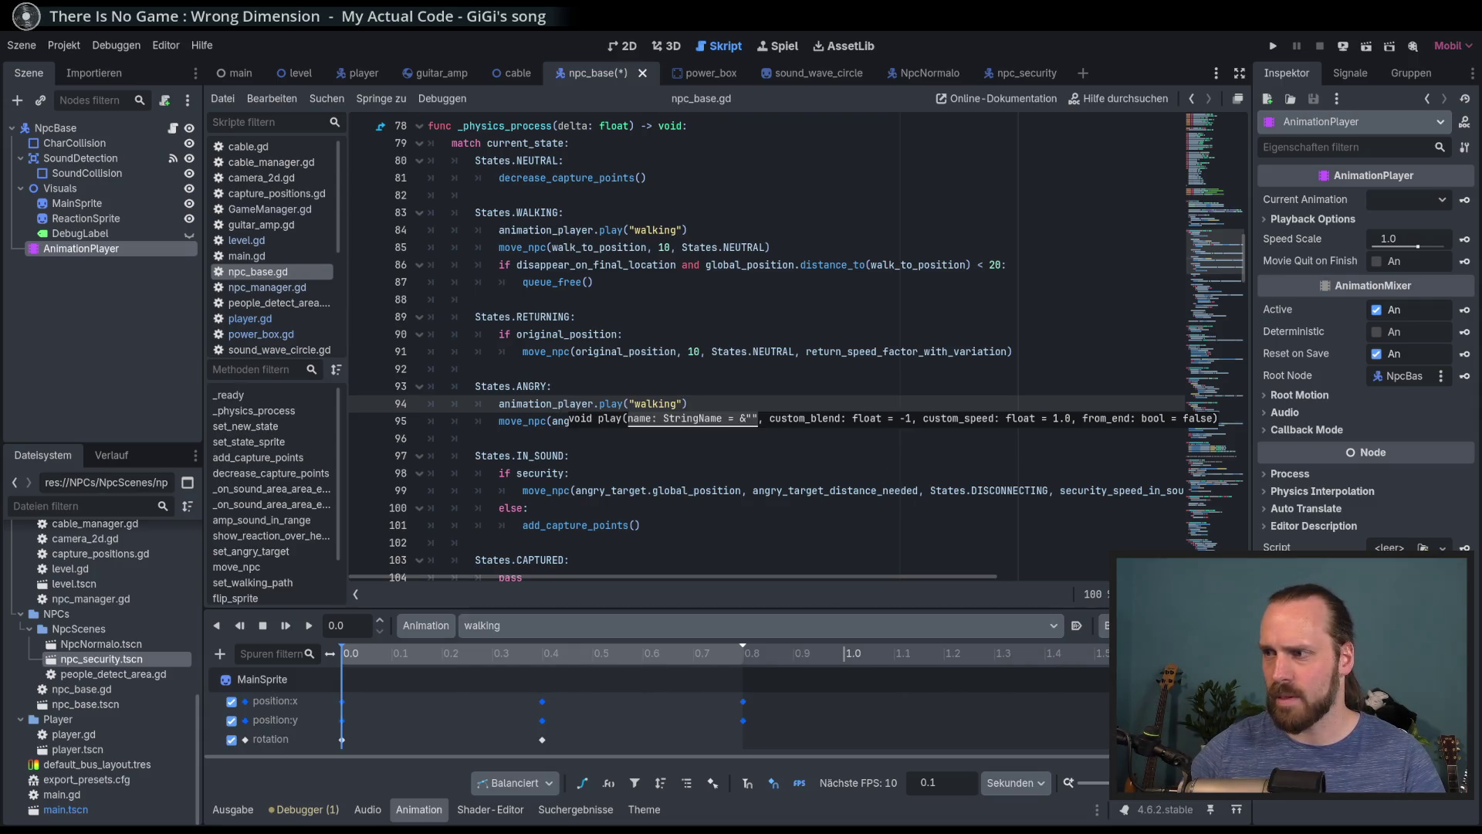
key(ctrl+s)
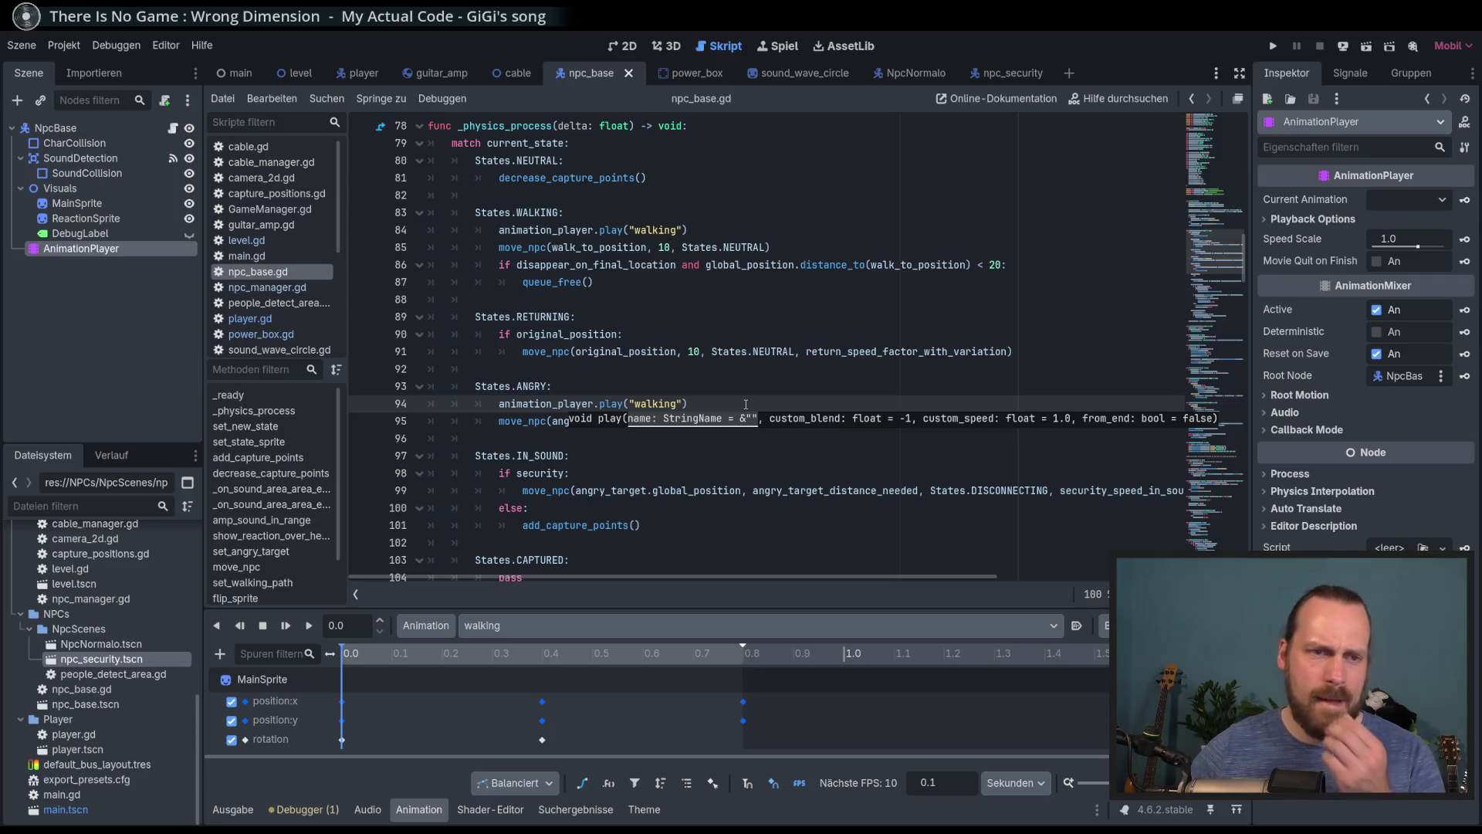
Highlight uses of the IN_SOUND, CAPTURED and CAPTURED_MOVE states in the script
double_click(541, 455)
scroll(548, 353, down, 2)
key(Down)
key(Down)
double_click(544, 351)
click(570, 456)
scroll(617, 401, down, 2)
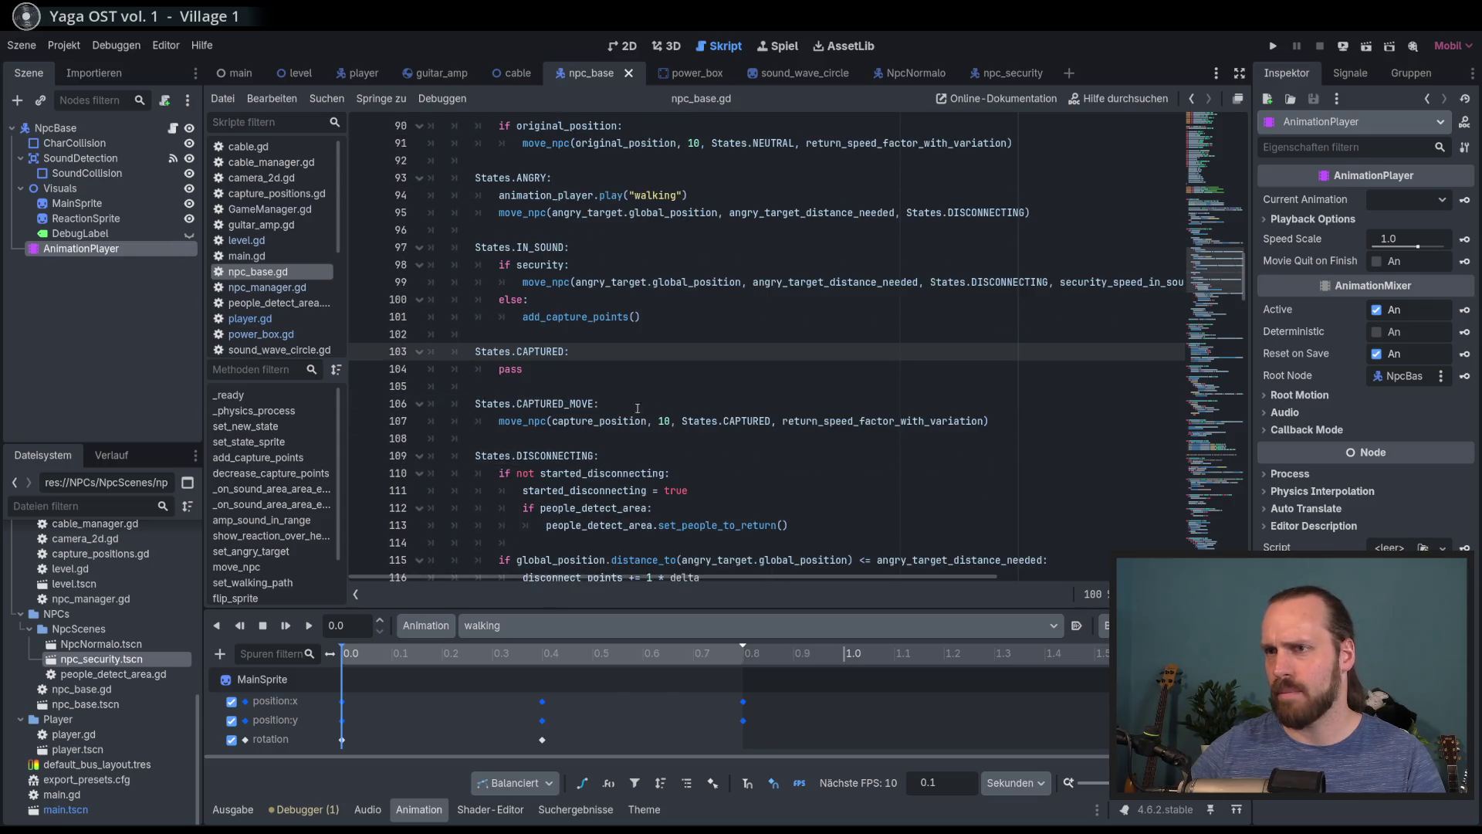
scroll(609, 403, down, 2)
double_click(540, 247)
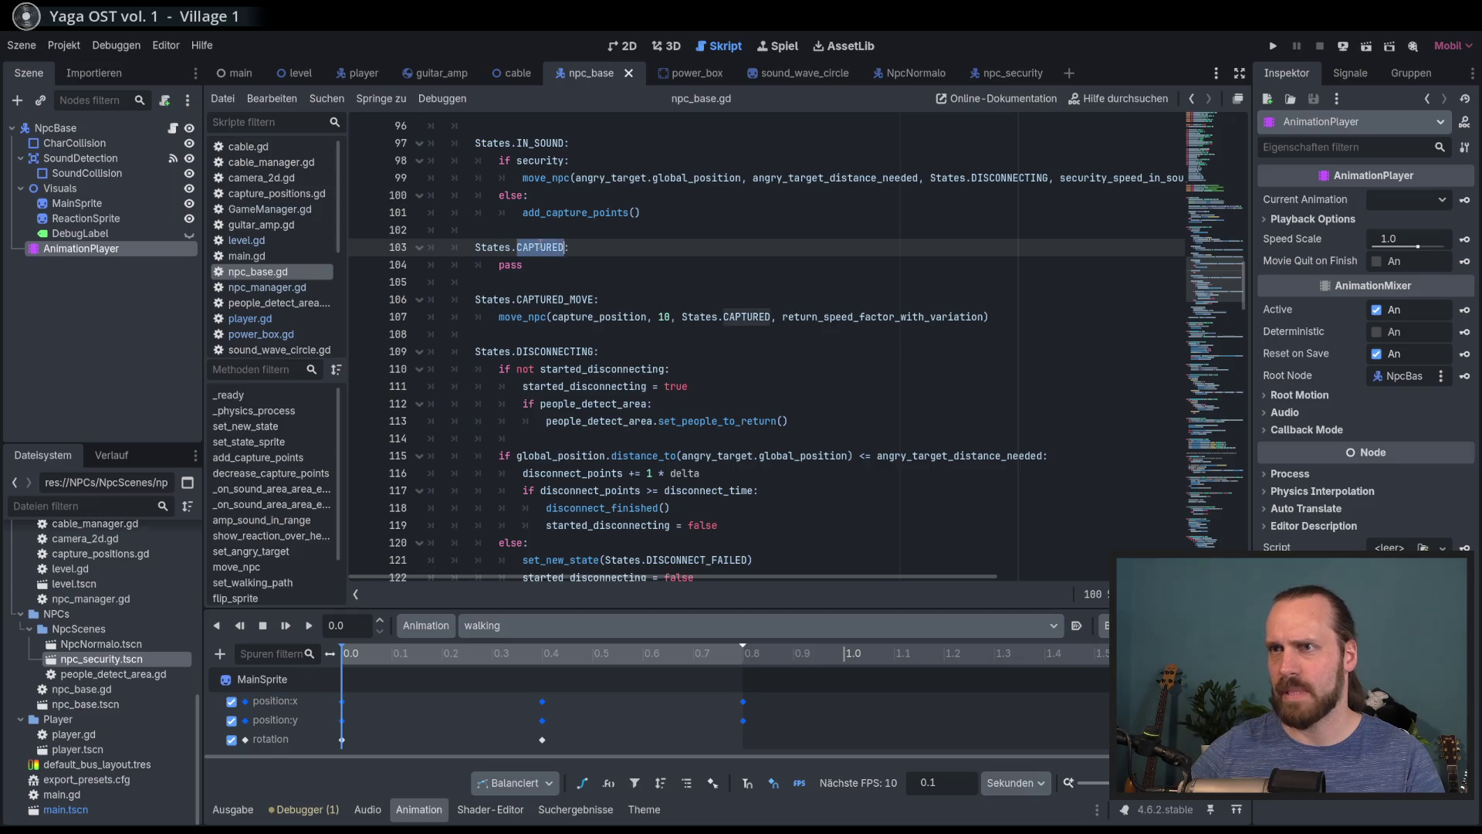
click(601, 351)
double_click(550, 299)
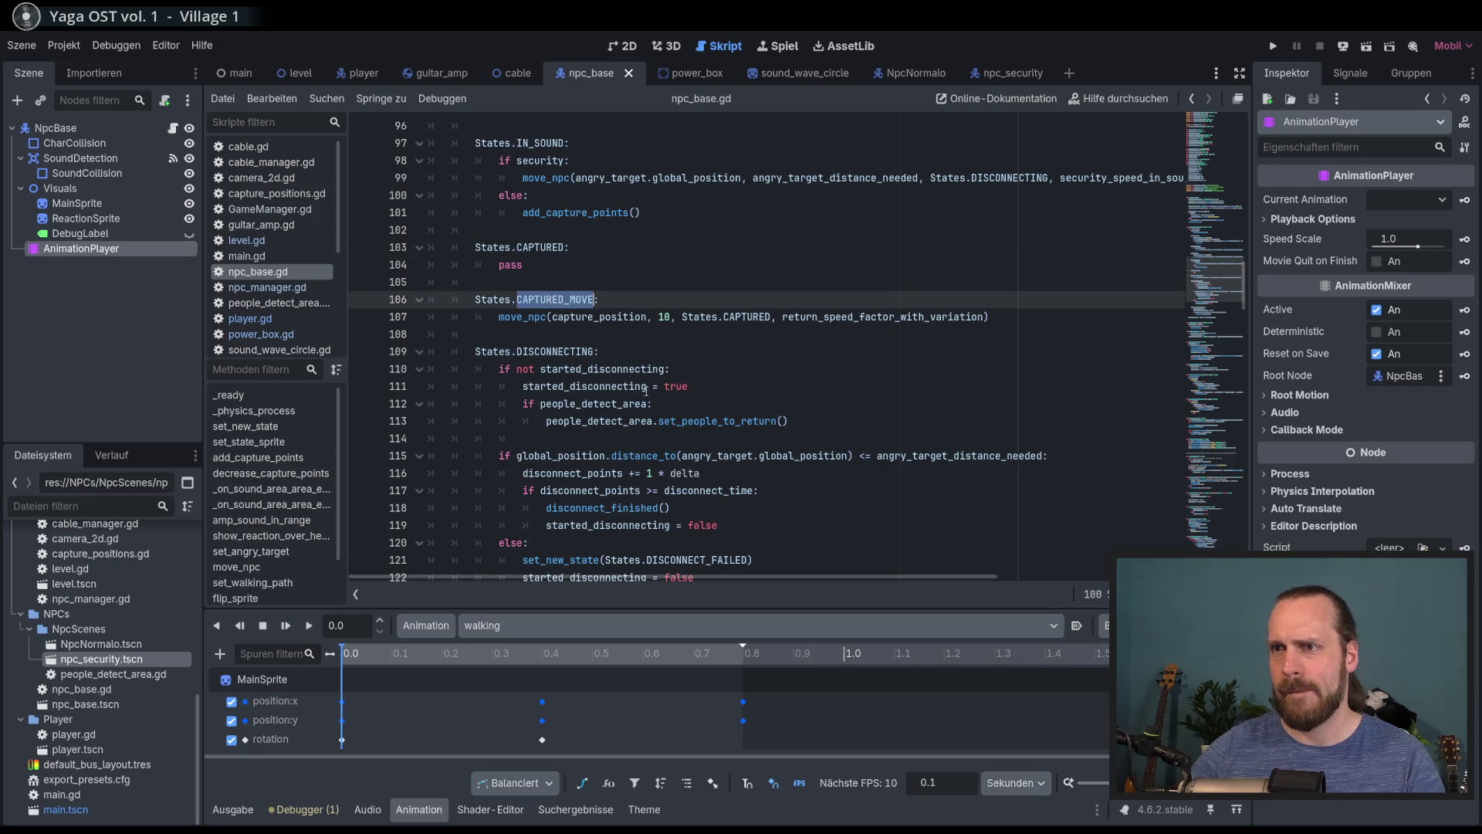
Insert an empty line 137 after set_state_sprite() in set_new_state
click(666, 404)
scroll(1217, 333, down, 10)
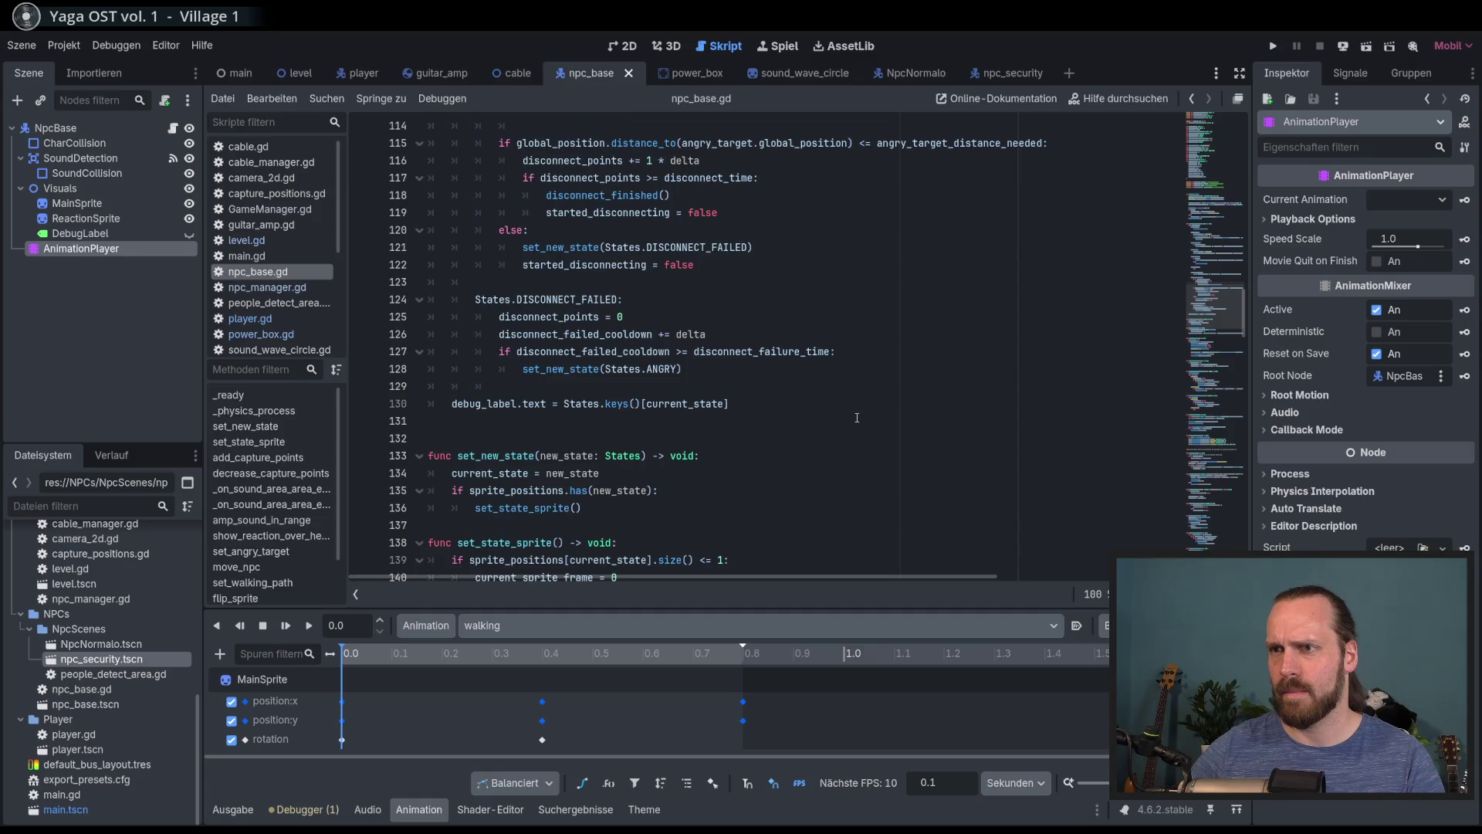
scroll(1217, 334, down, 13)
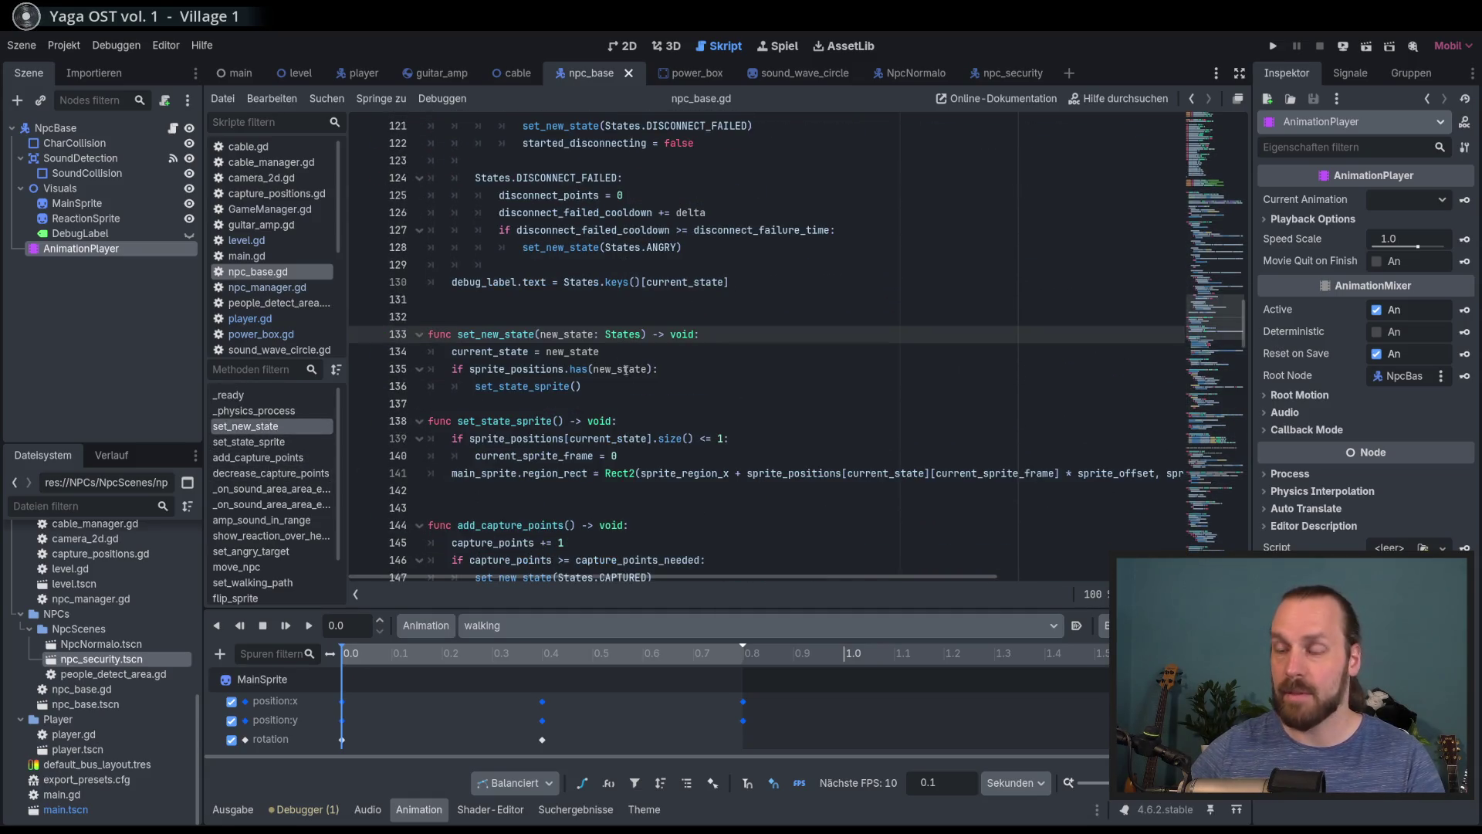
click(628, 383)
key(Up)
key(Up)
key(Up)
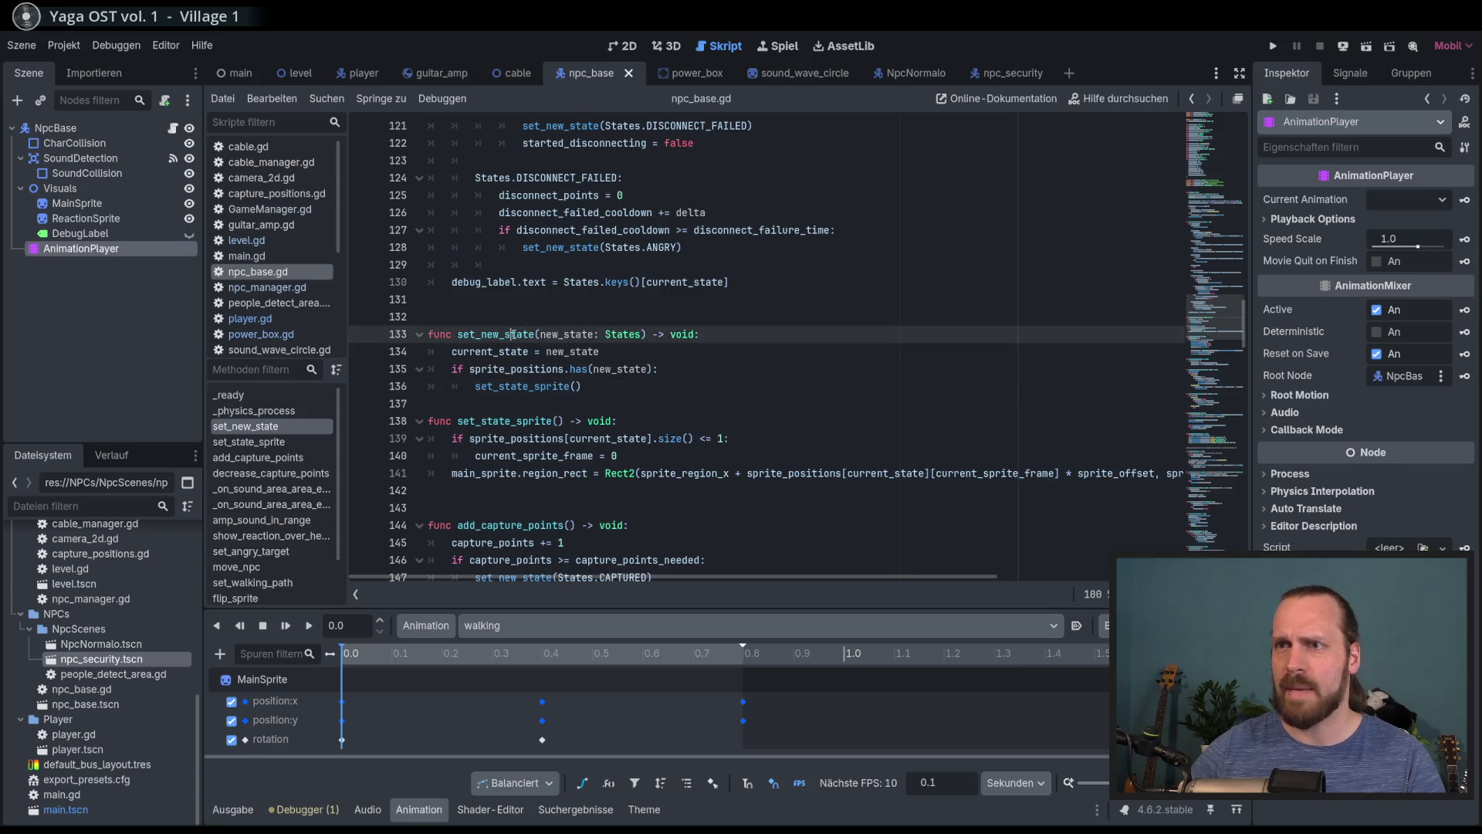
key(Down)
key(Down)
key(Down)
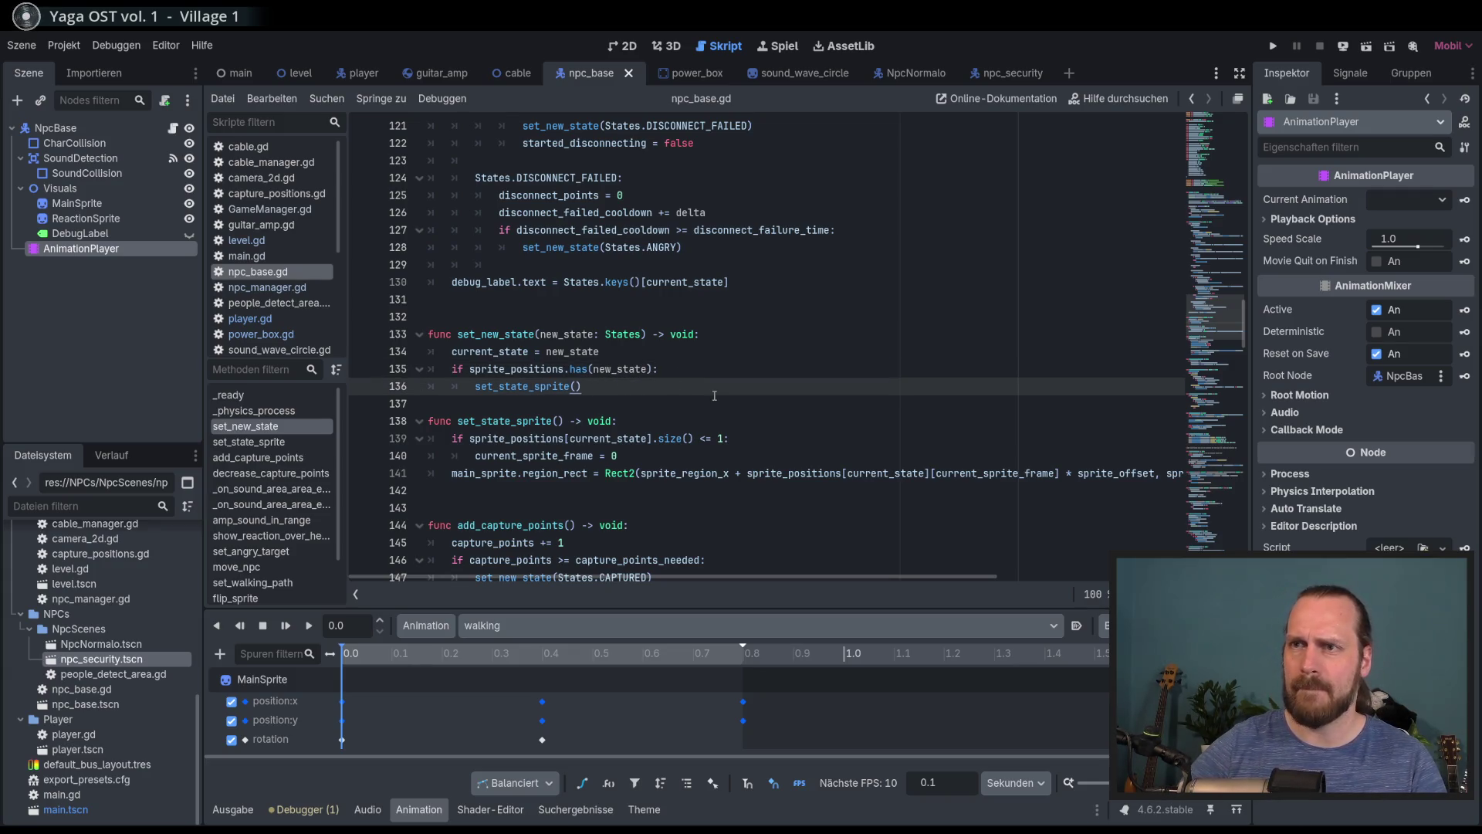
key(Return)
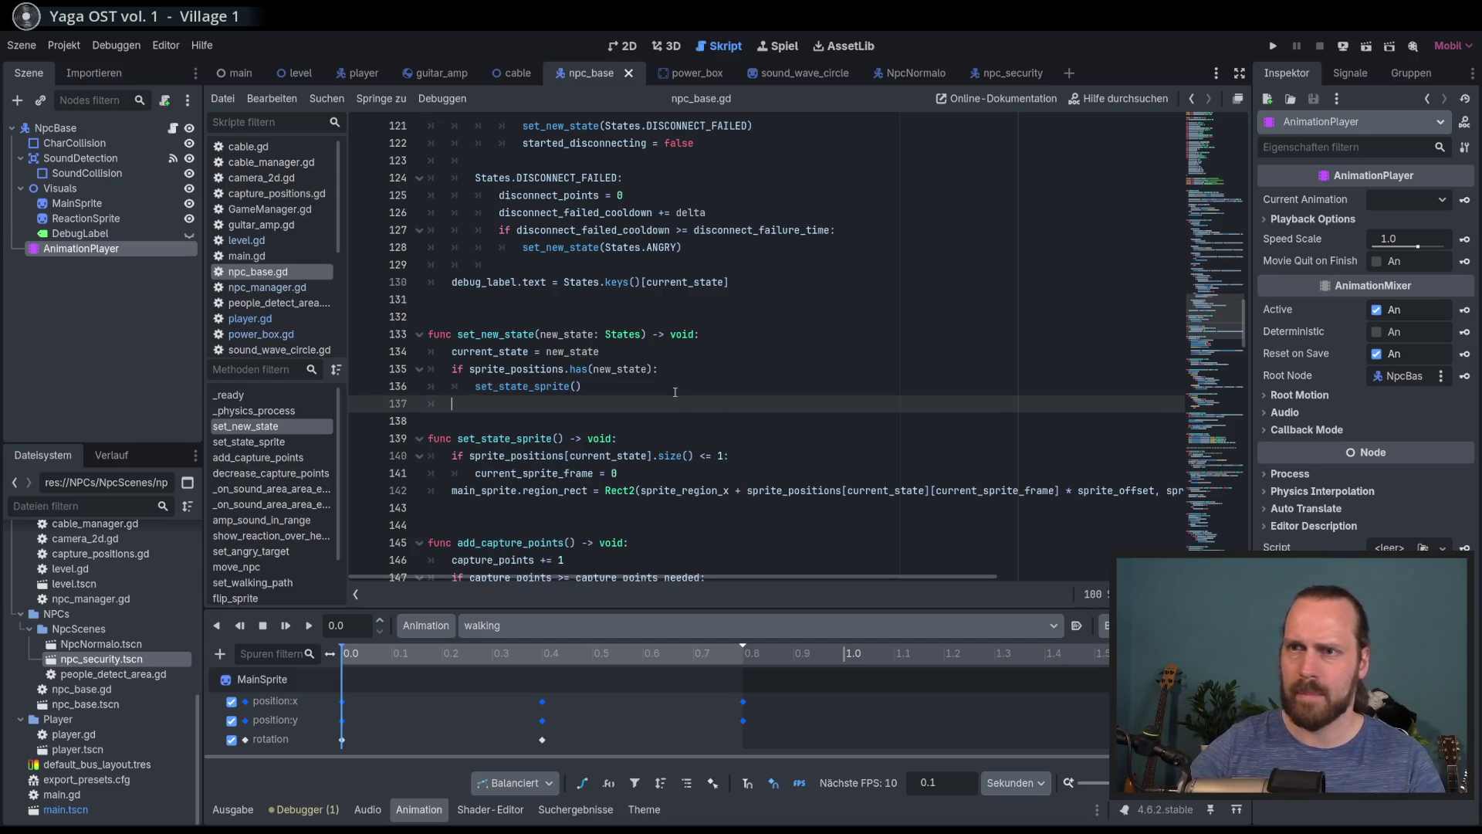
Replace an abandoned if condition with 'match new_state:' in set_new_state
key(Return)
text(if nopt)
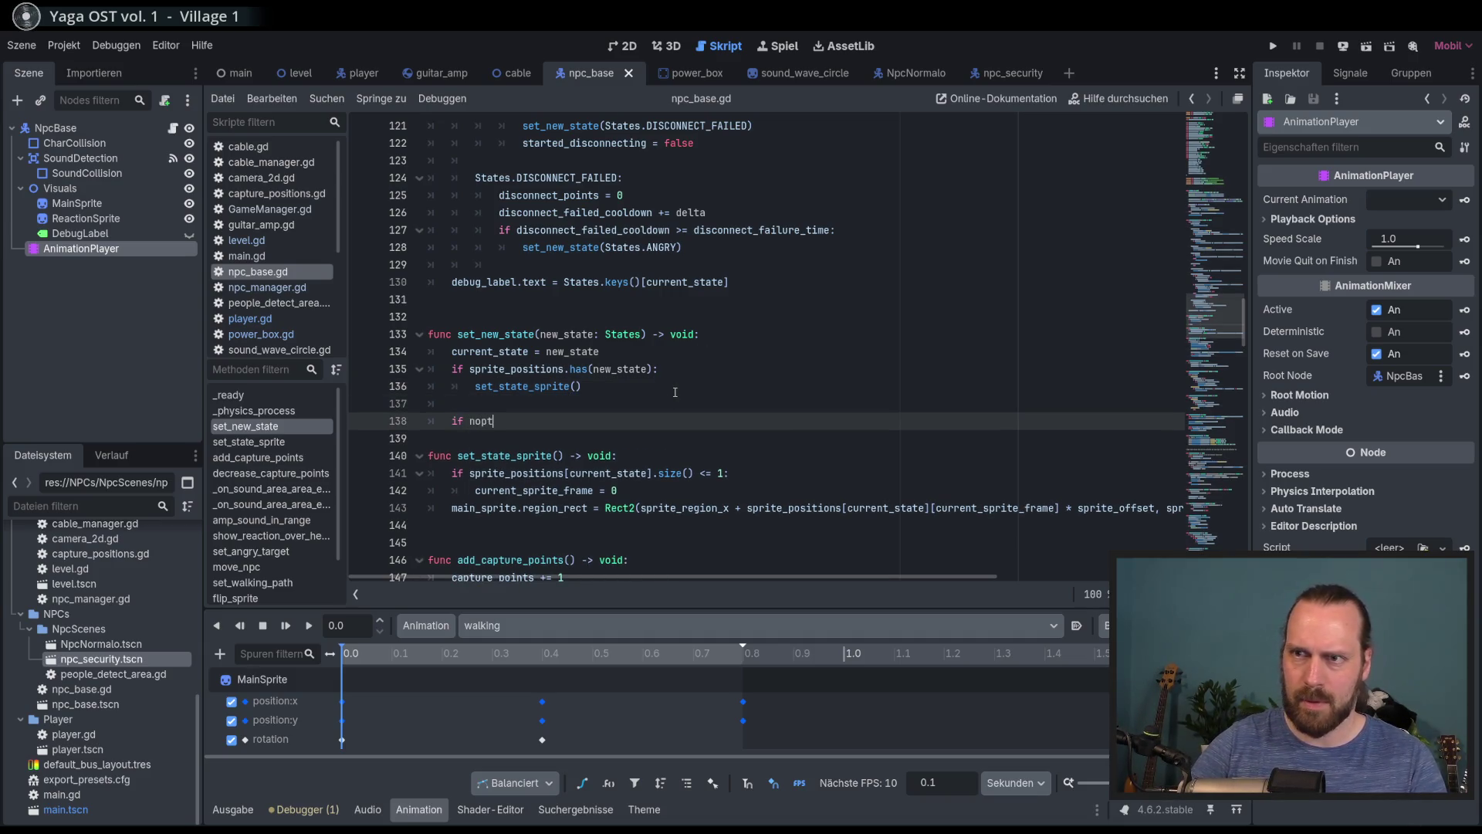
key(BackSpace)
key(BackSpace)
text(t sta)
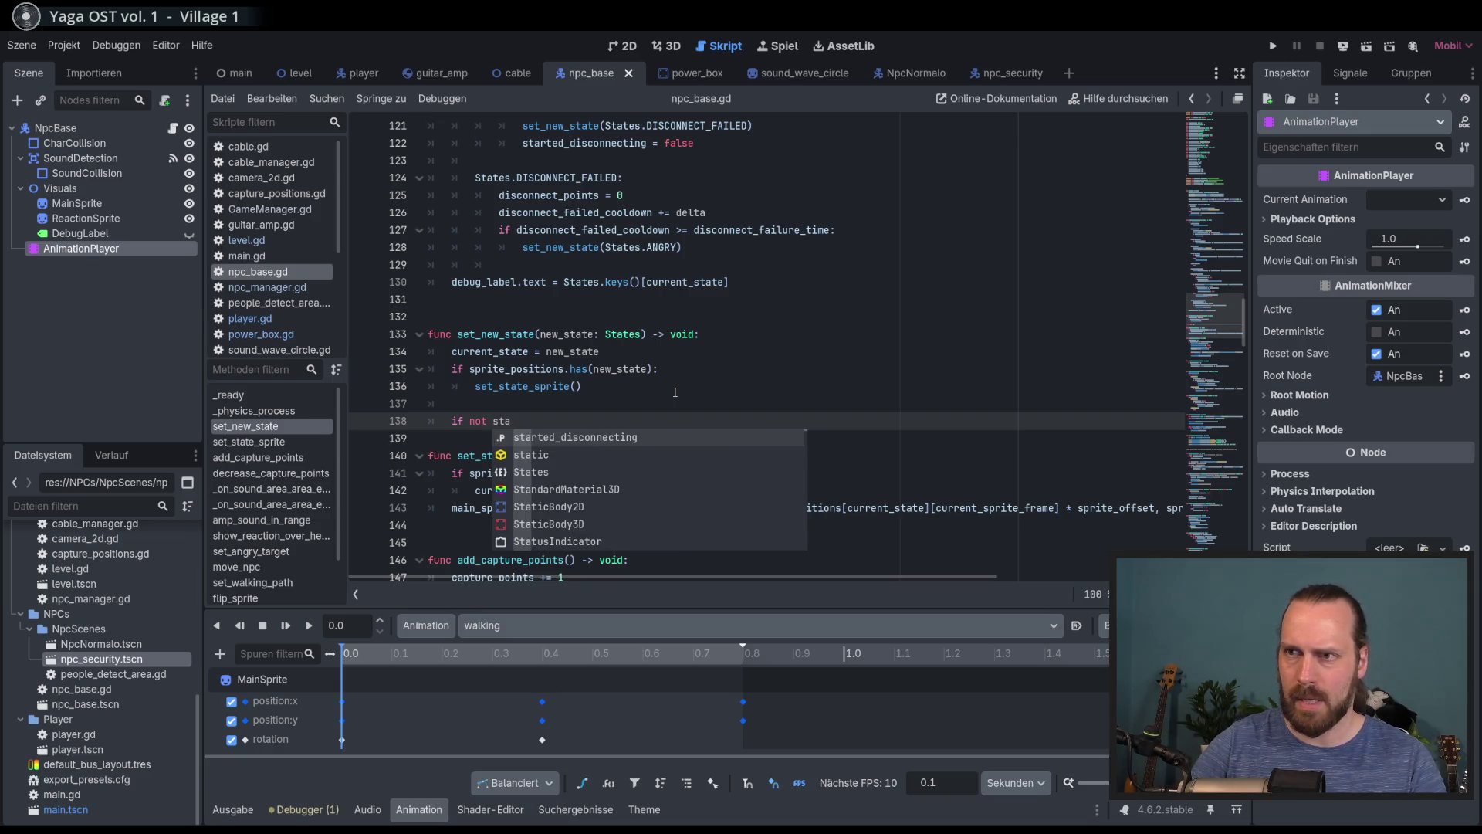
key(BackSpace)
key(BackSpace)
key(BackSpace)
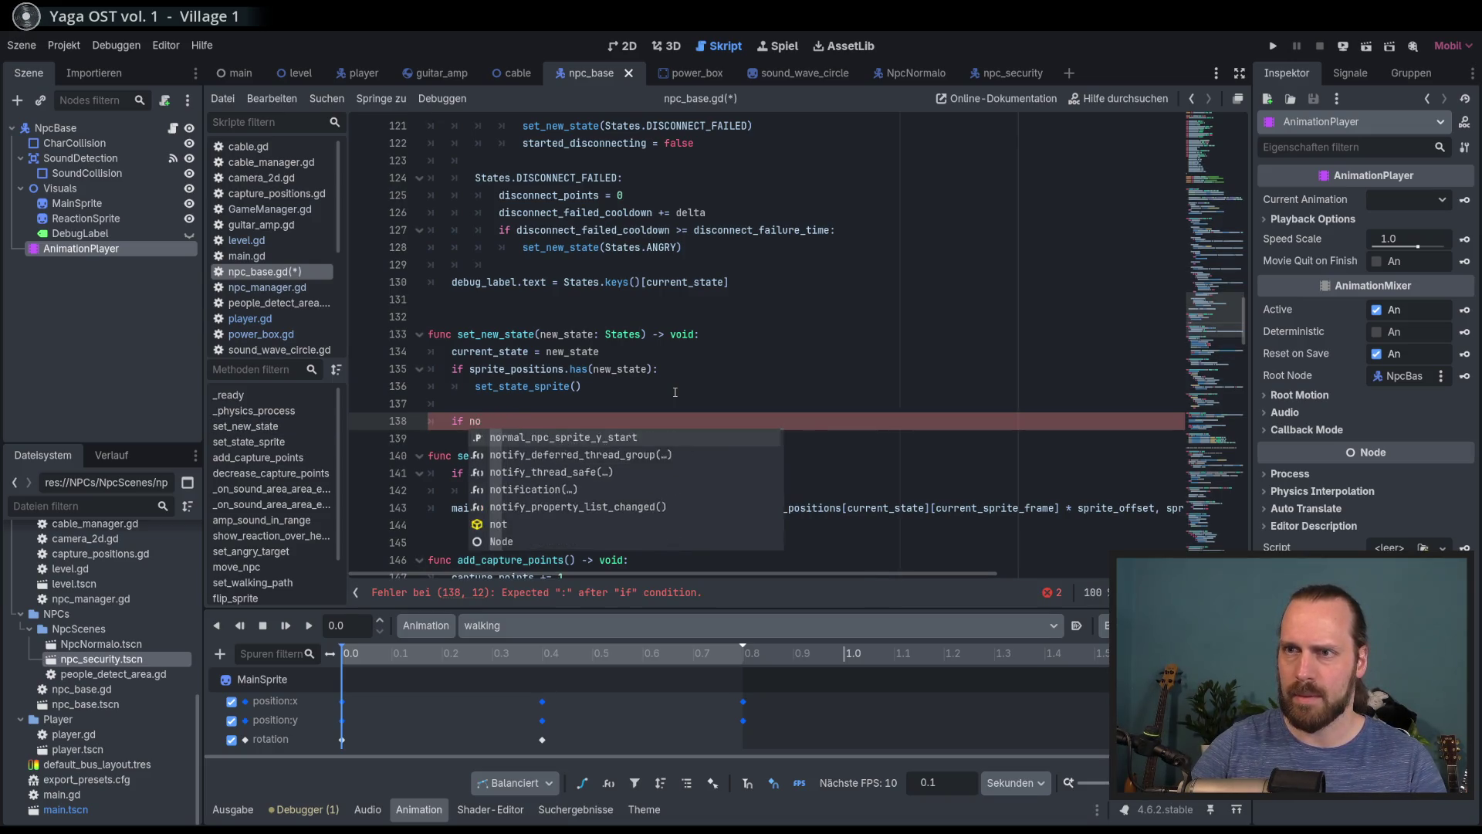
key(BackSpace)
key(BackSpace)
text(match new)
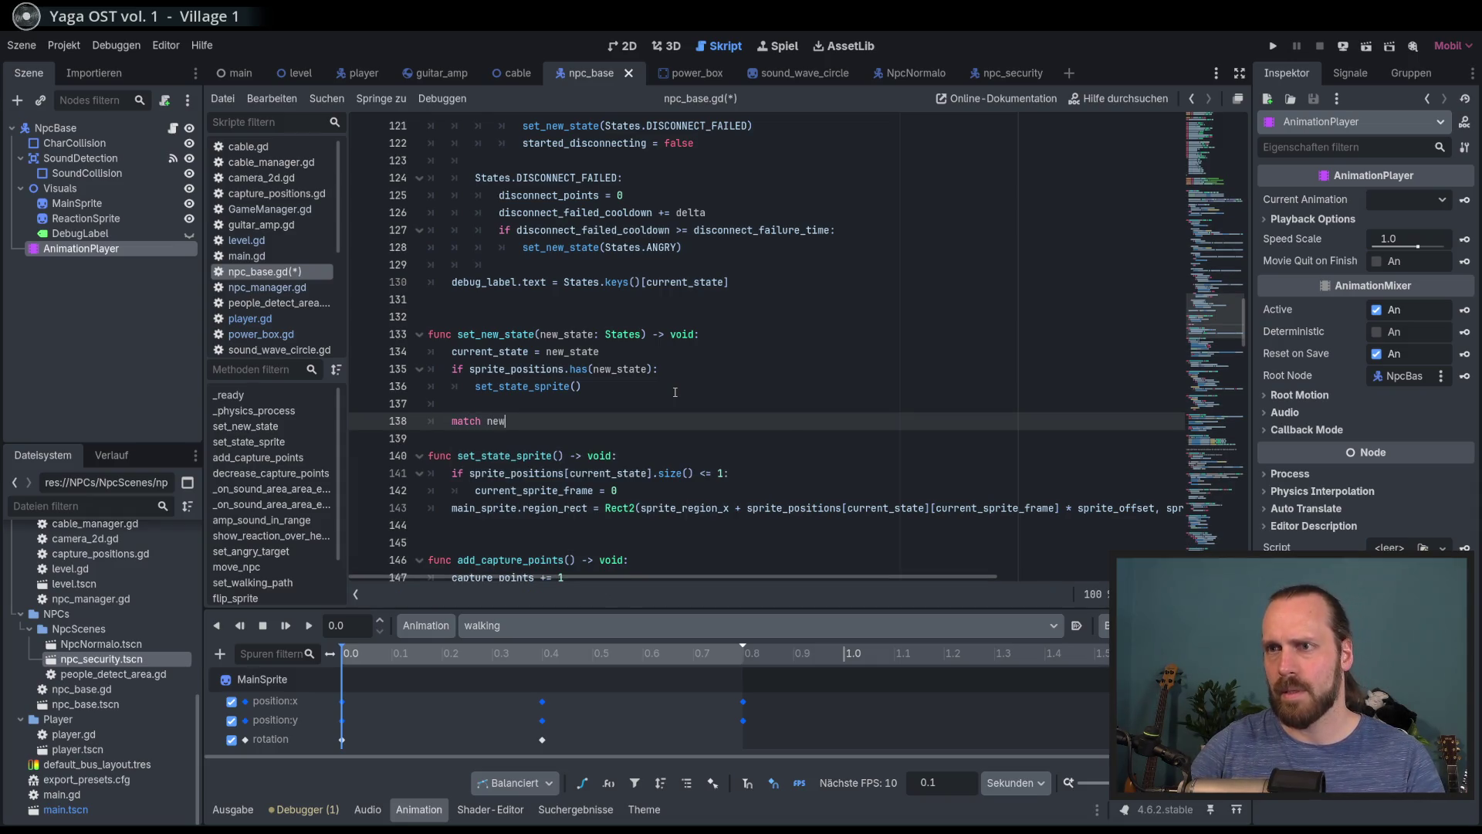
key(Return)
key(Return)
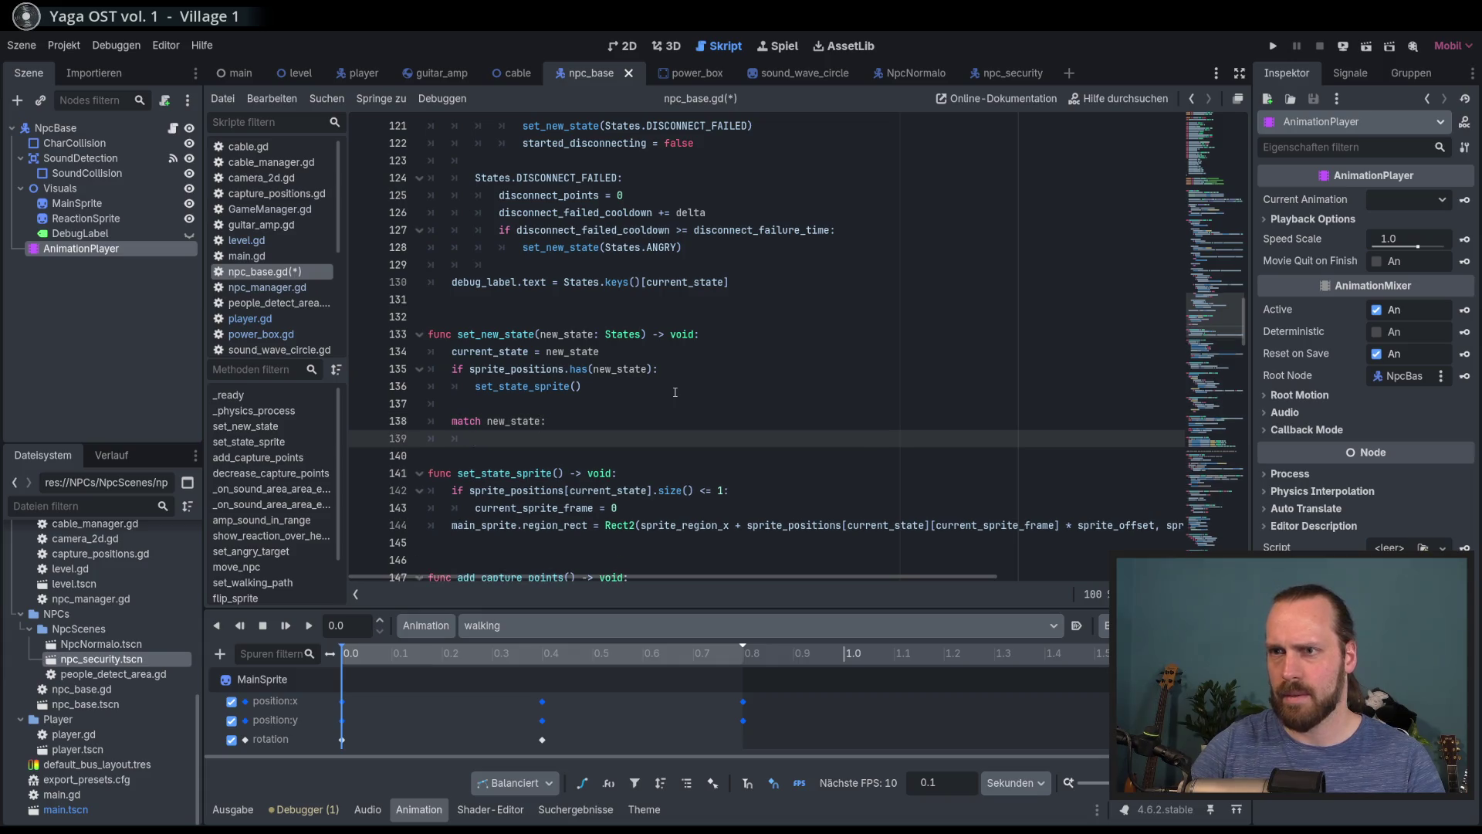
key(Return)
Add a States.WALKING case with pass
text(States.)
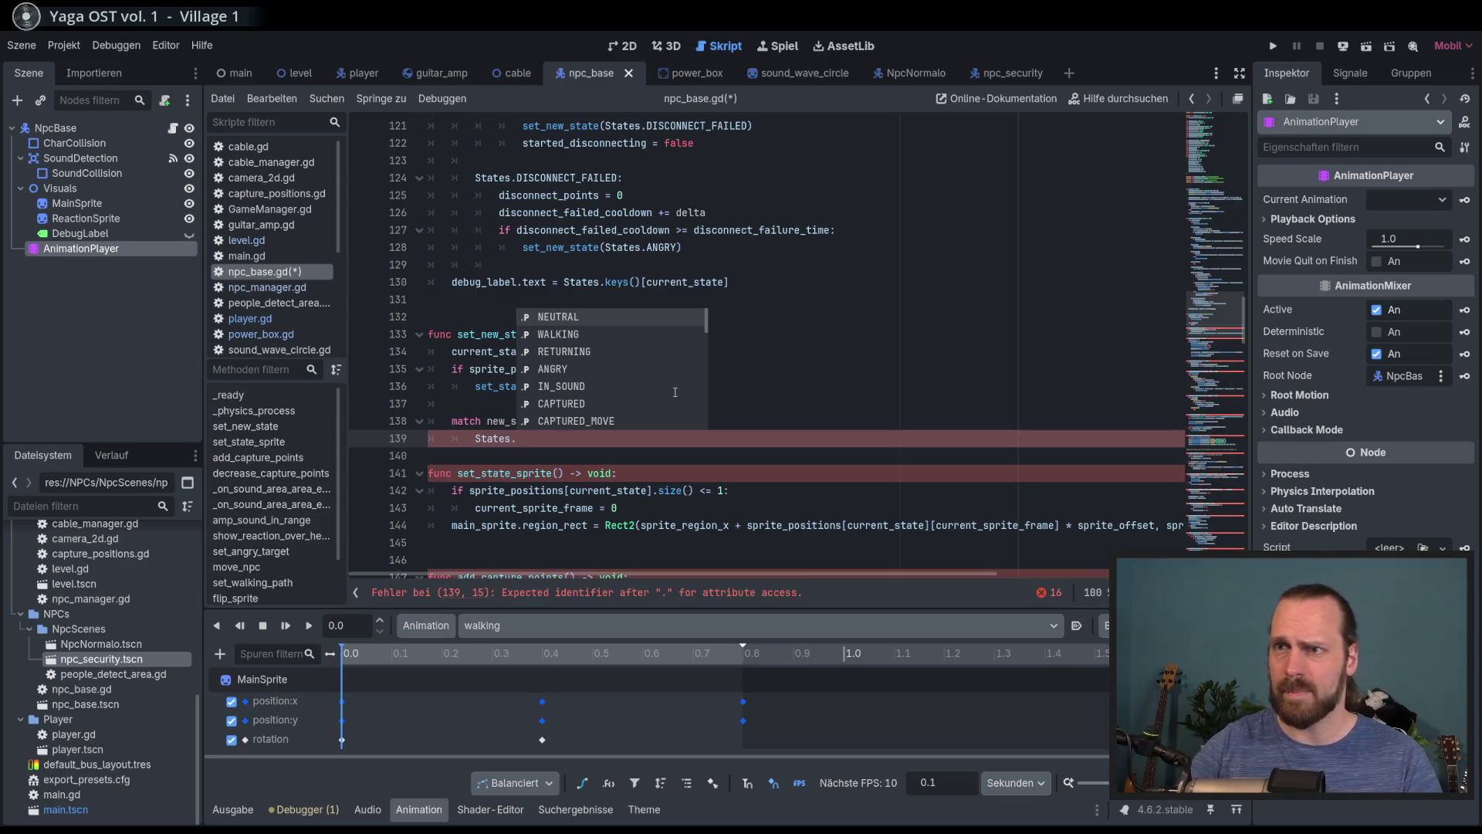
key(Down)
key(Return)
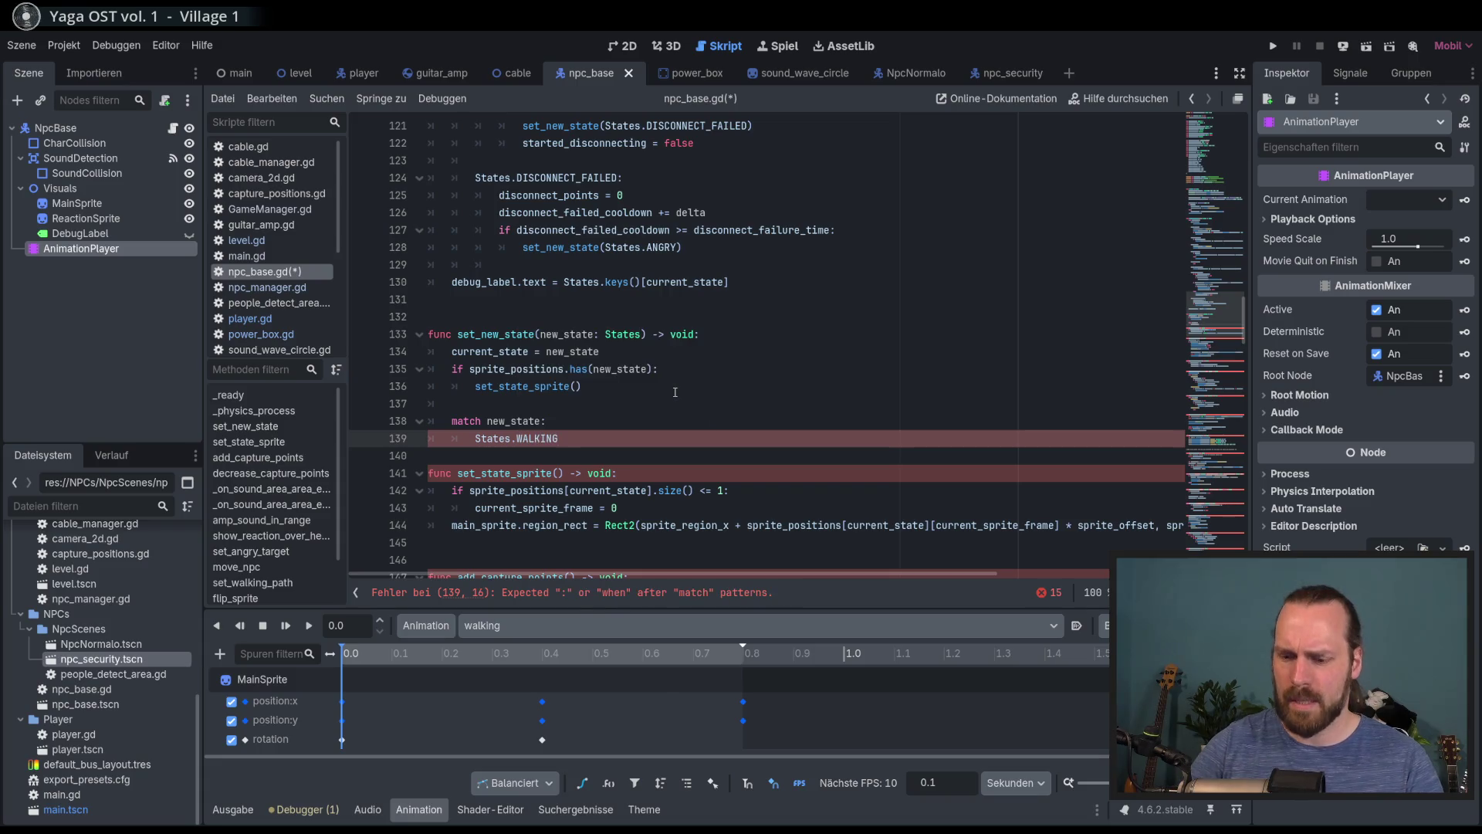
text(:)
key(Return)
key(BackSpace)
key(BackSpace)
text(pass)
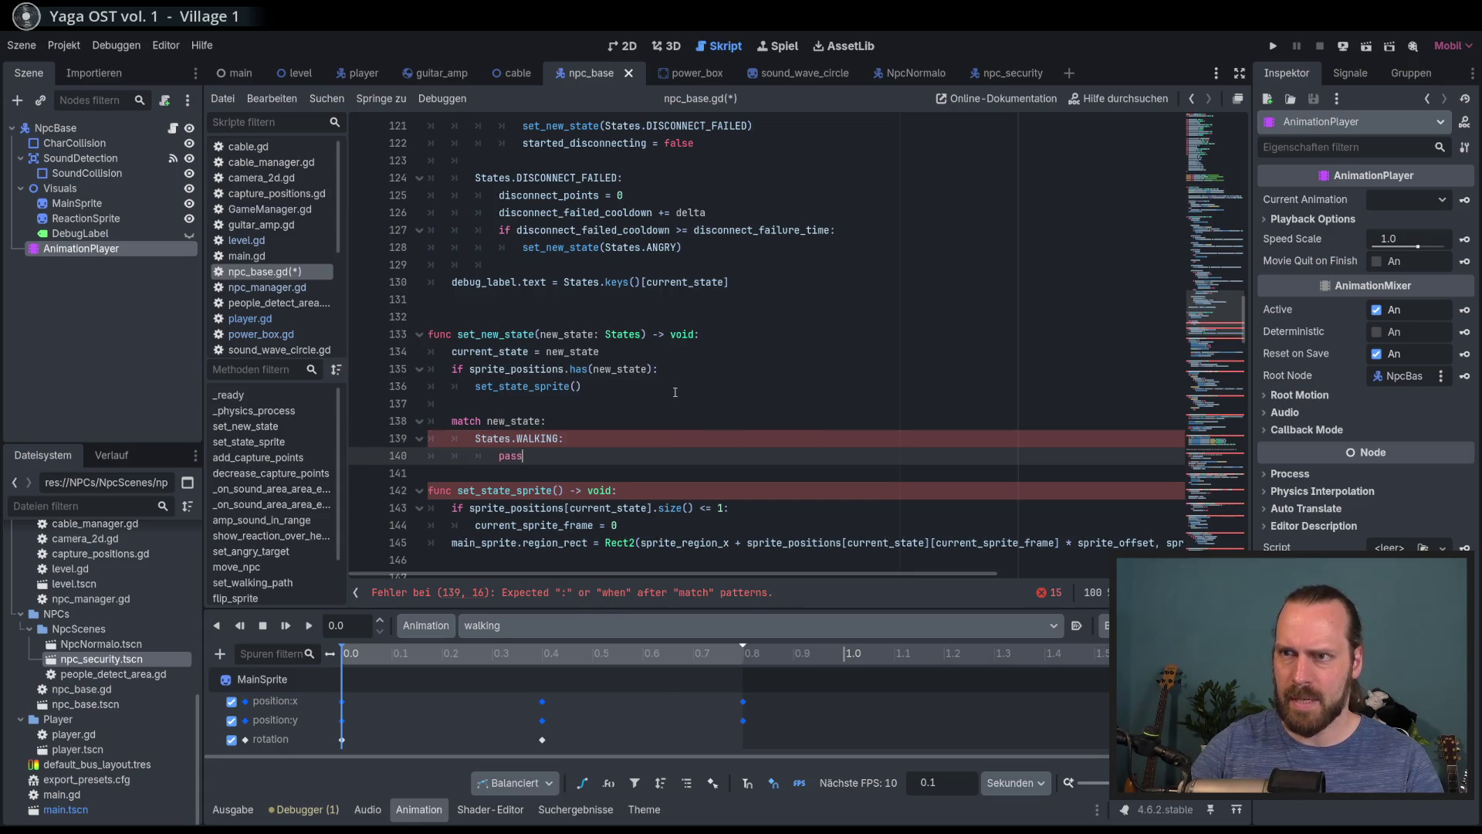
key(Return)
key(Return)
Add a States.RETURNING case with pass
text(.)
key(Down)
key(Down)
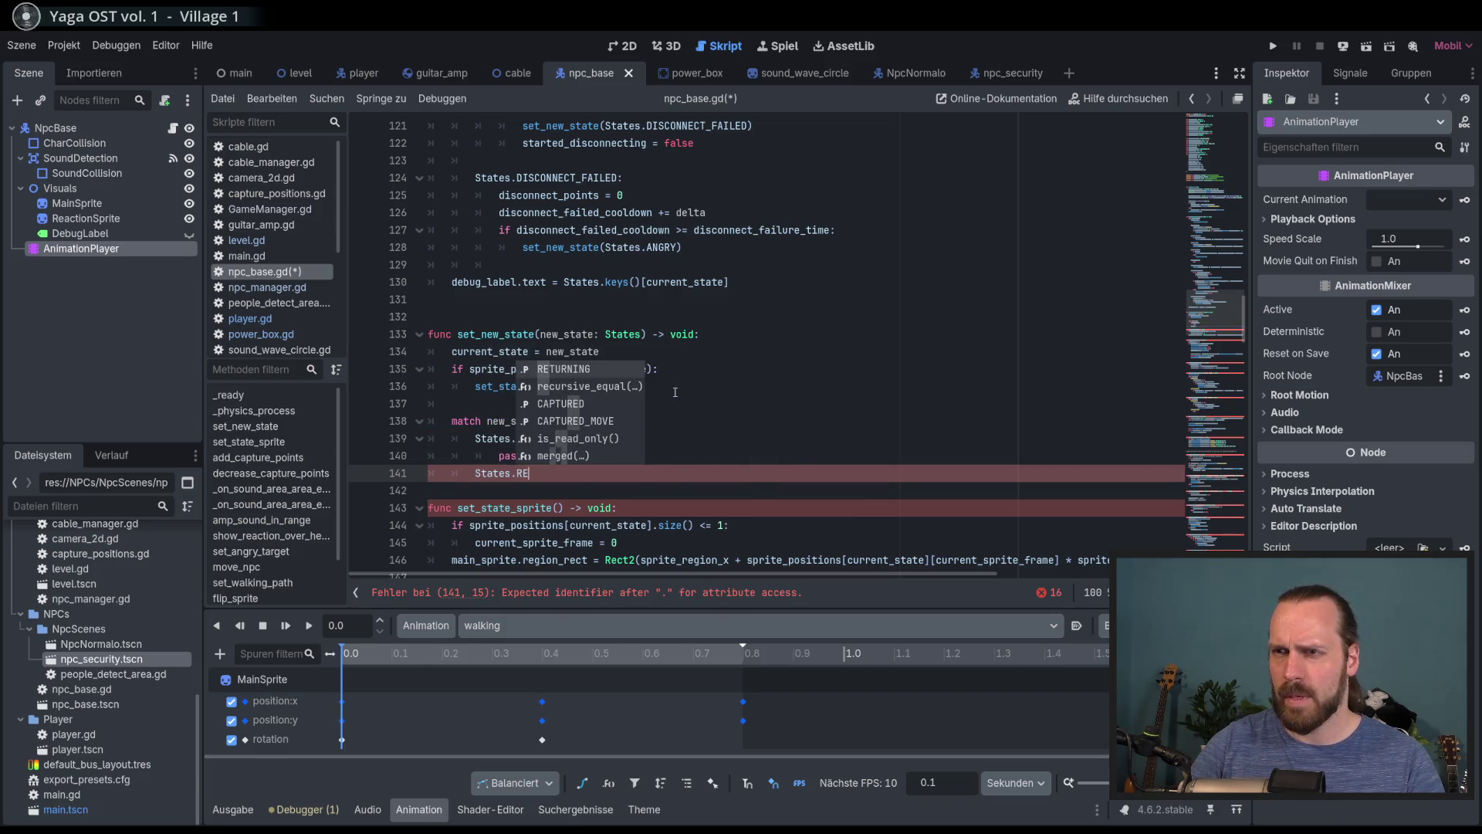
key(Return)
text(:)
key(Return)
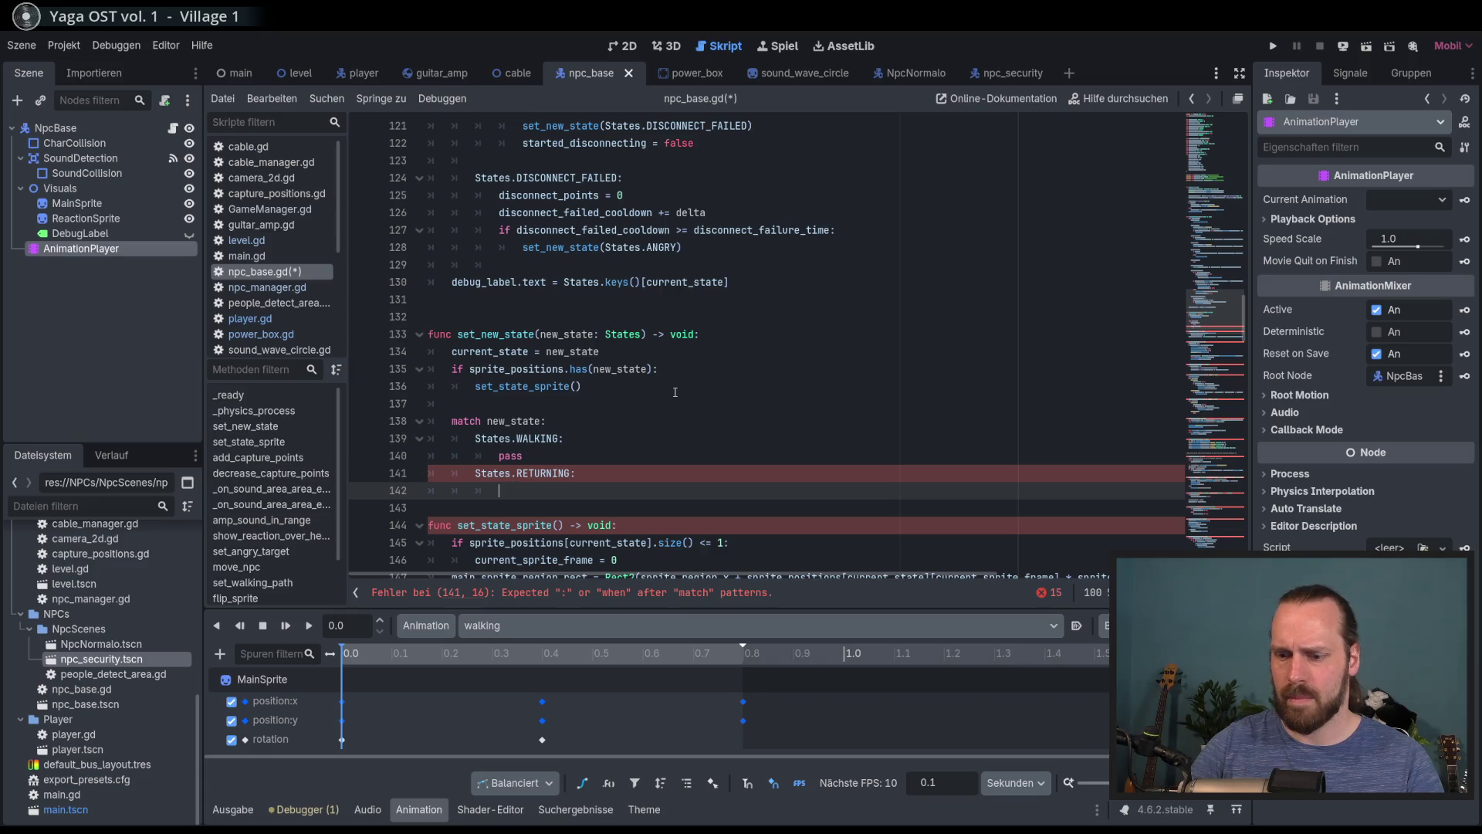
text(pass)
key(Return)
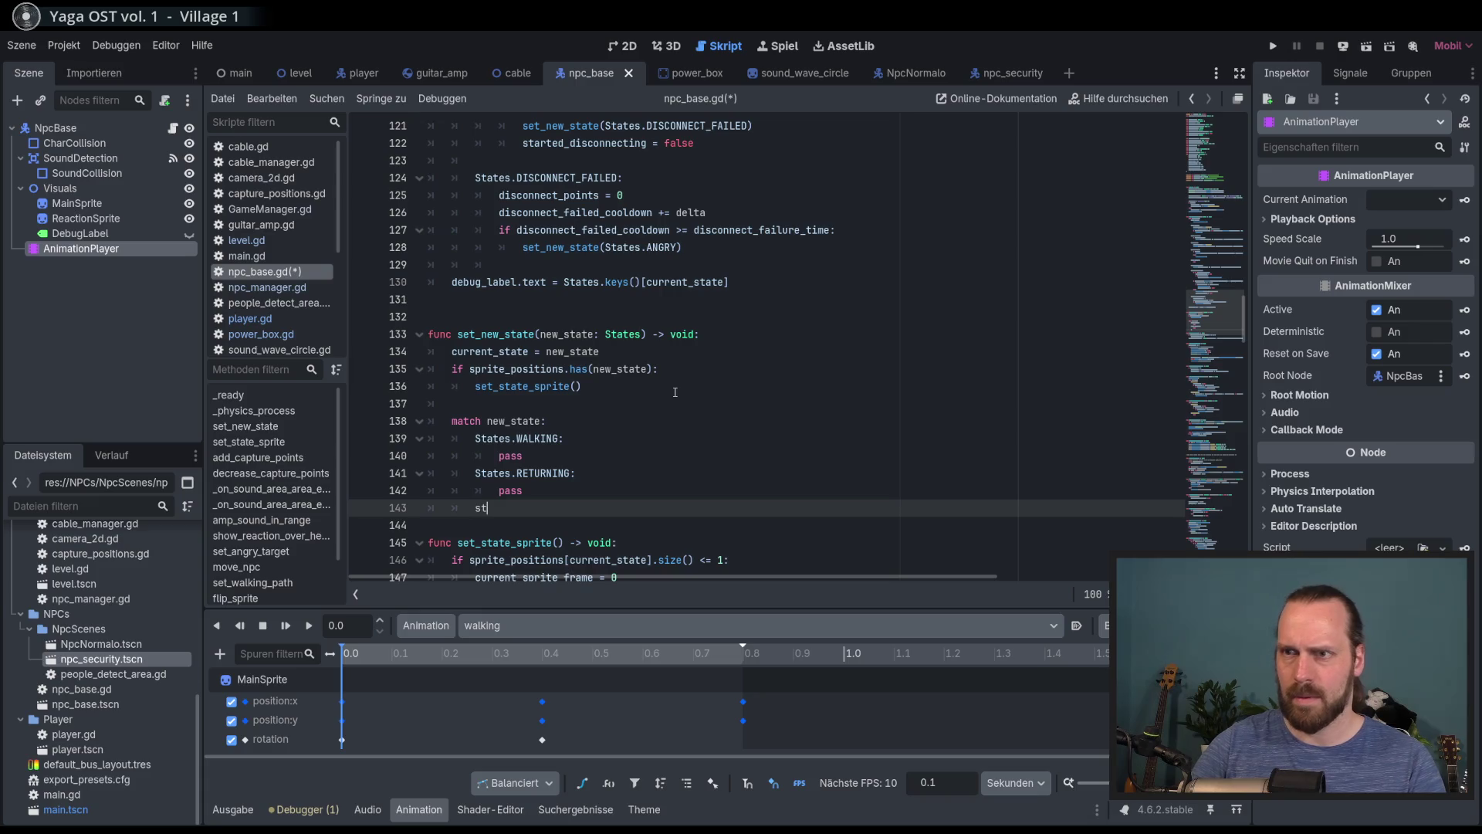
Add a States.ANGRY case with pass
text(a)
key(Return)
text(.)
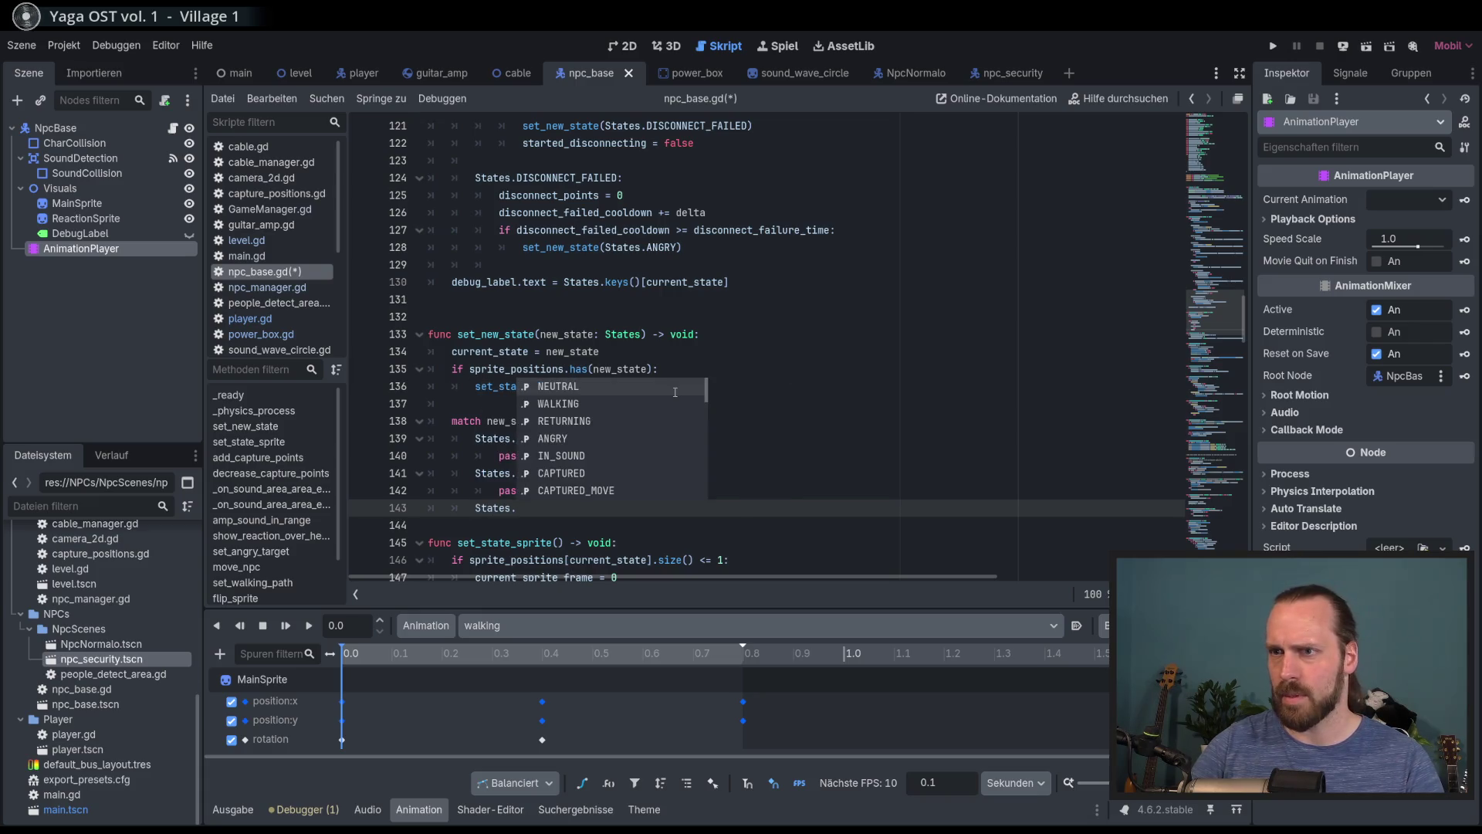
key(Down)
key(Down)
key(Down)
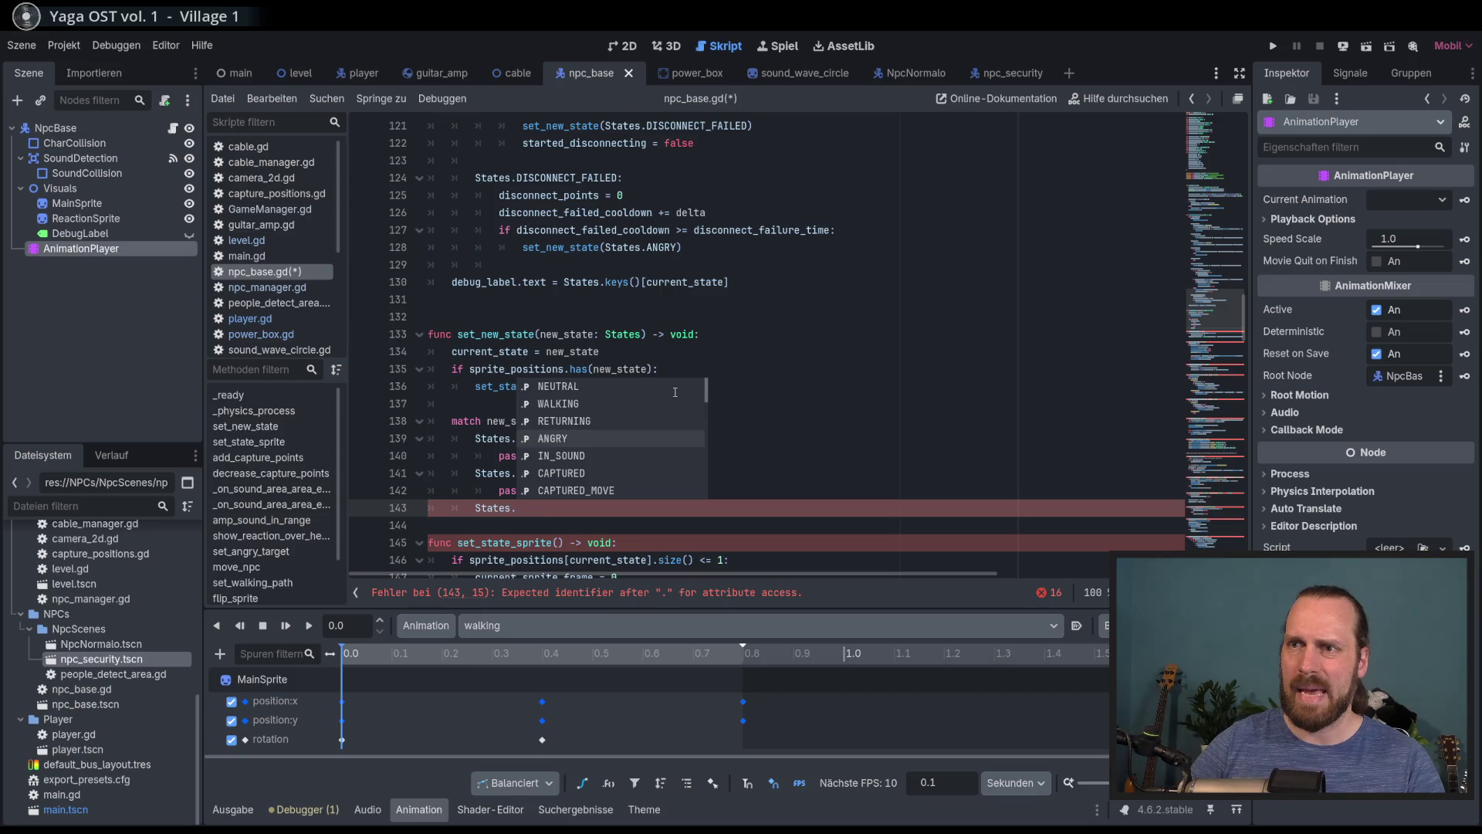
key(Return)
text(:)
key(Return)
text(pass)
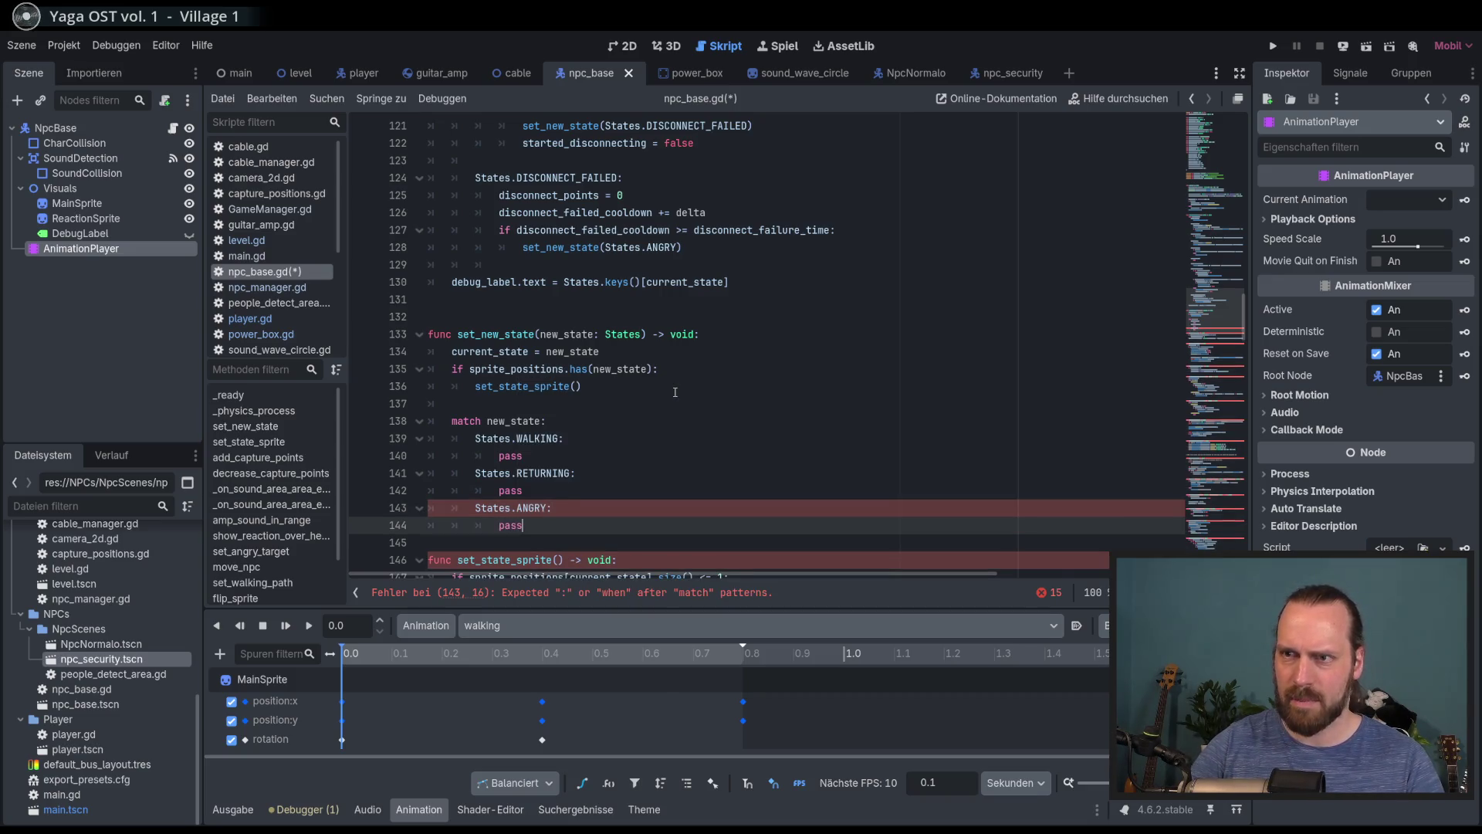
Add a default '_:' case calling animation_player.play("standing") and save
key(Return)
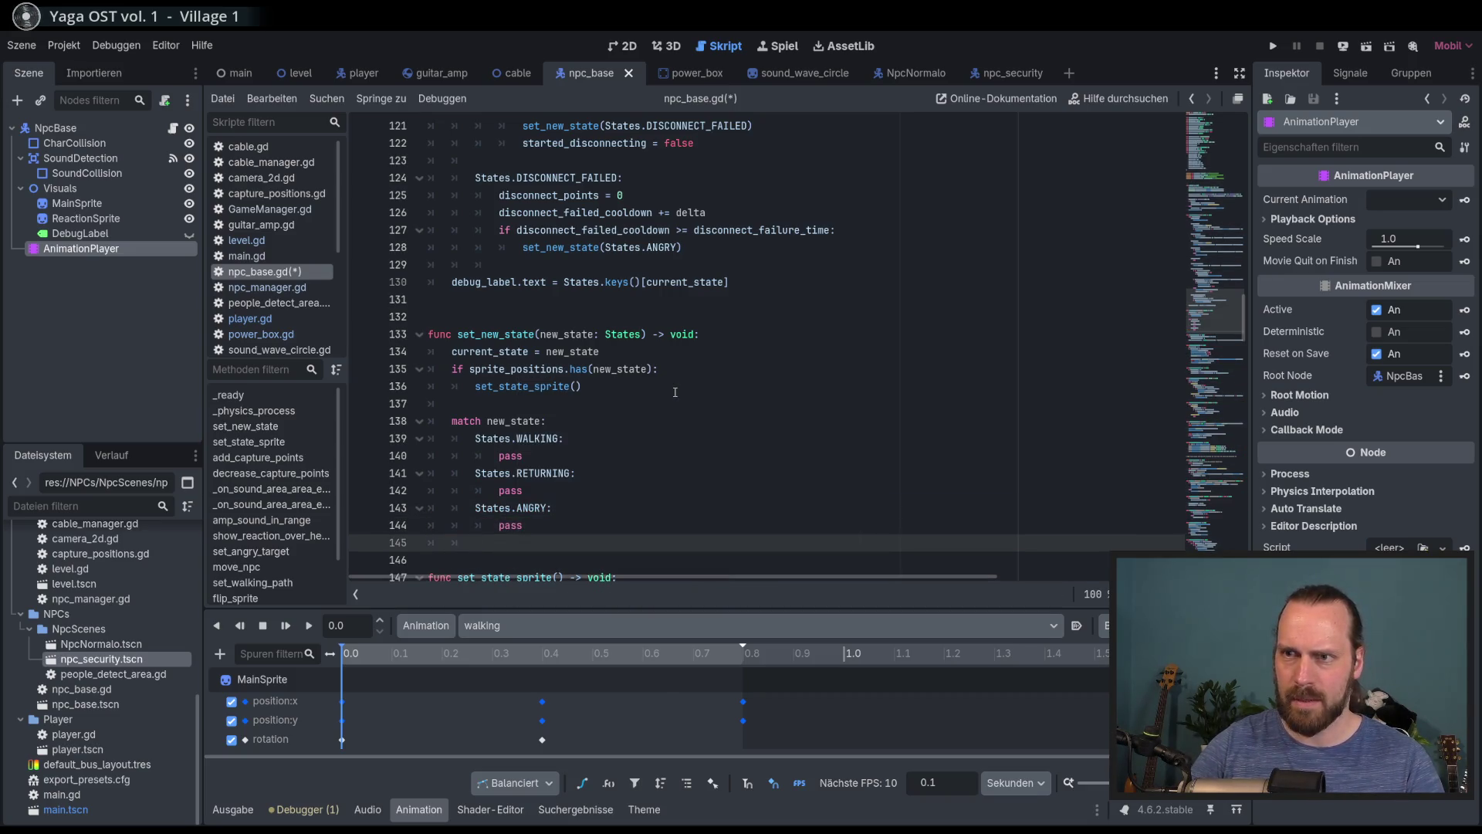
text(_:)
key(Return)
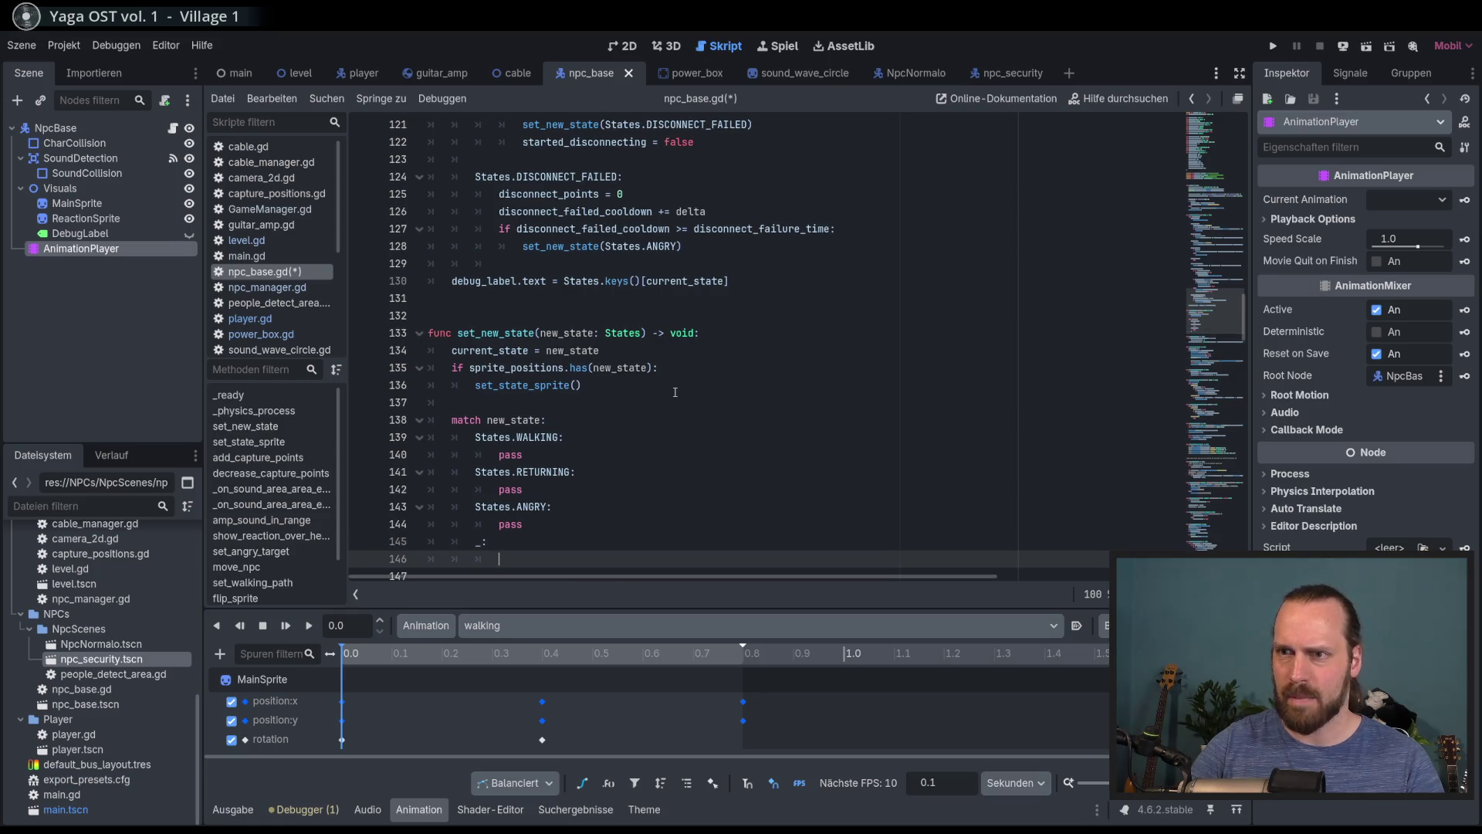
text(animation_player.play)
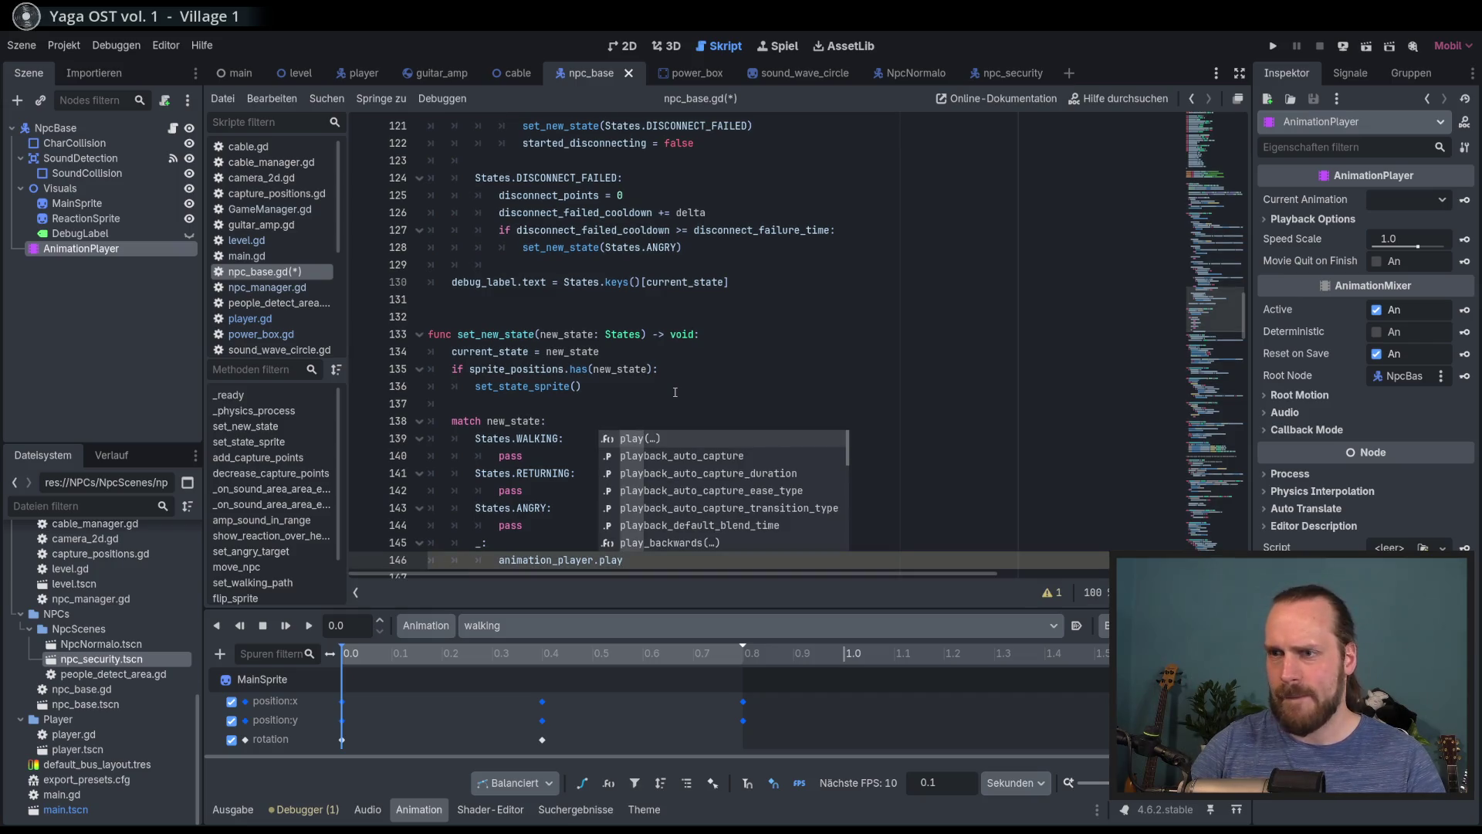
key(Return)
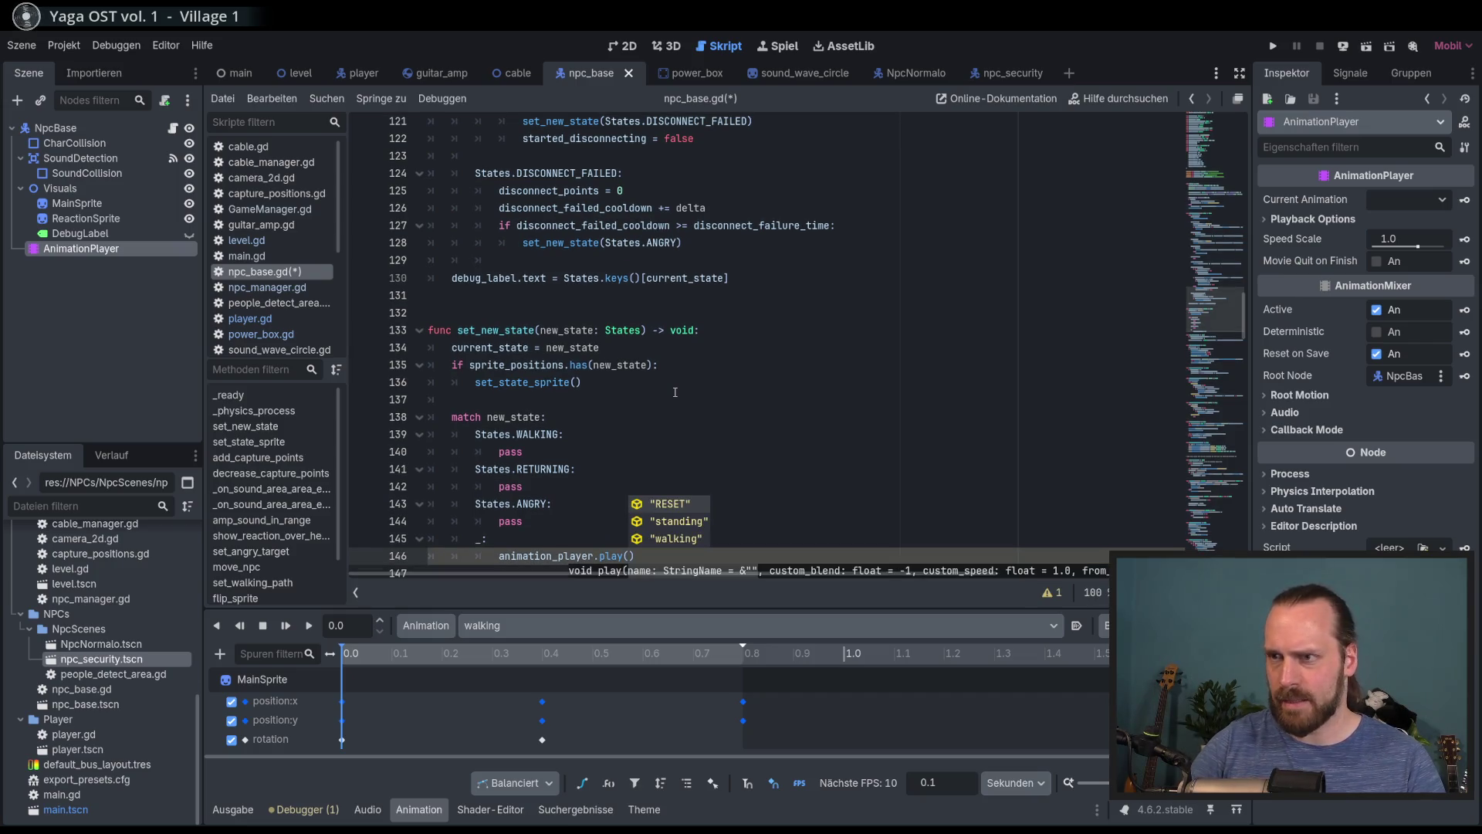
key(Down)
key(Return)
key(ctrl+s)
scroll(730, 465, down, 2)
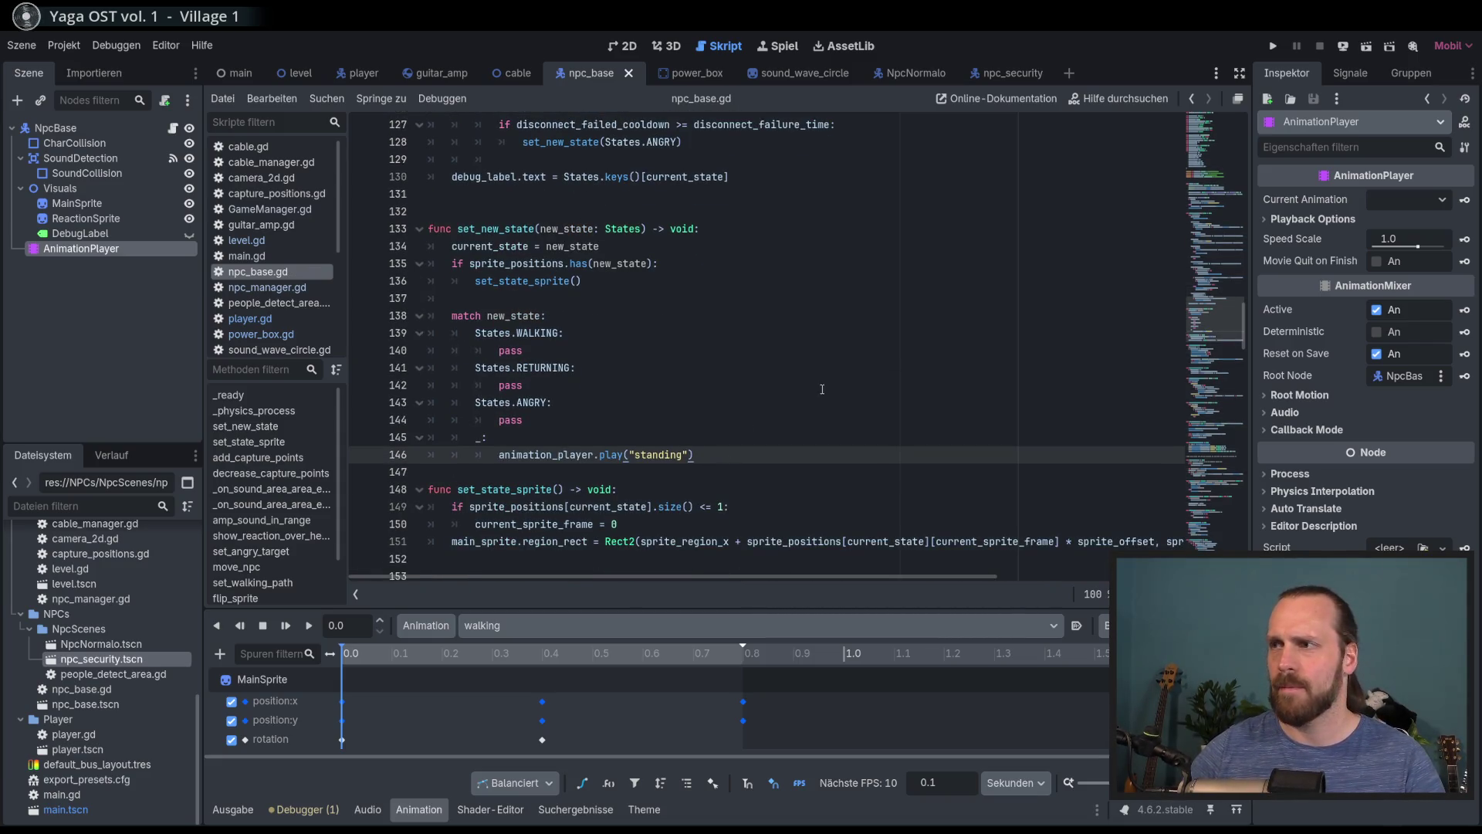
drag(627, 389, 432, 316)
click(523, 420)
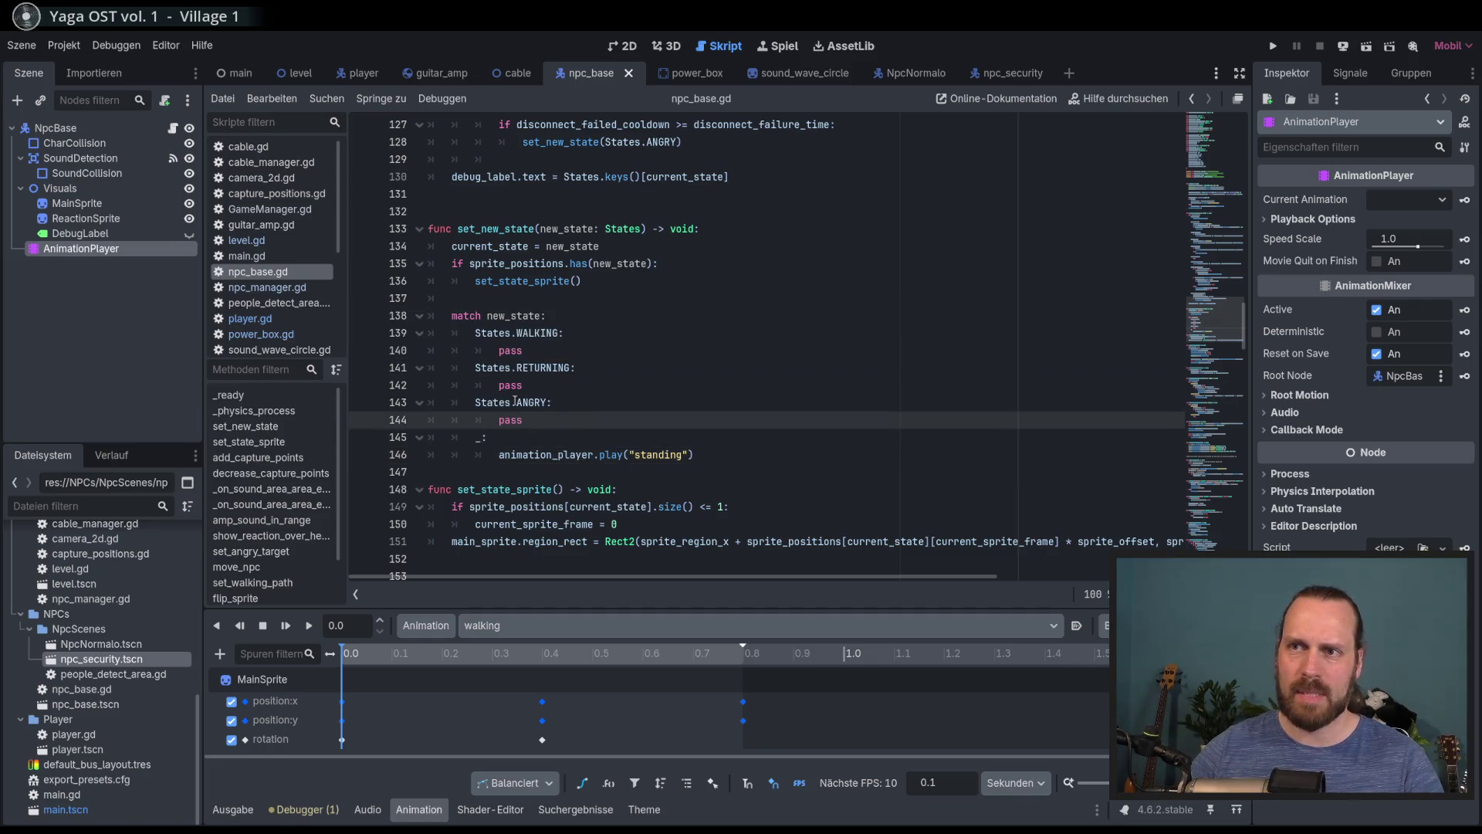
Copy the animation_player.play("walking") line from the WALKING case
scroll(776, 388, up, 8)
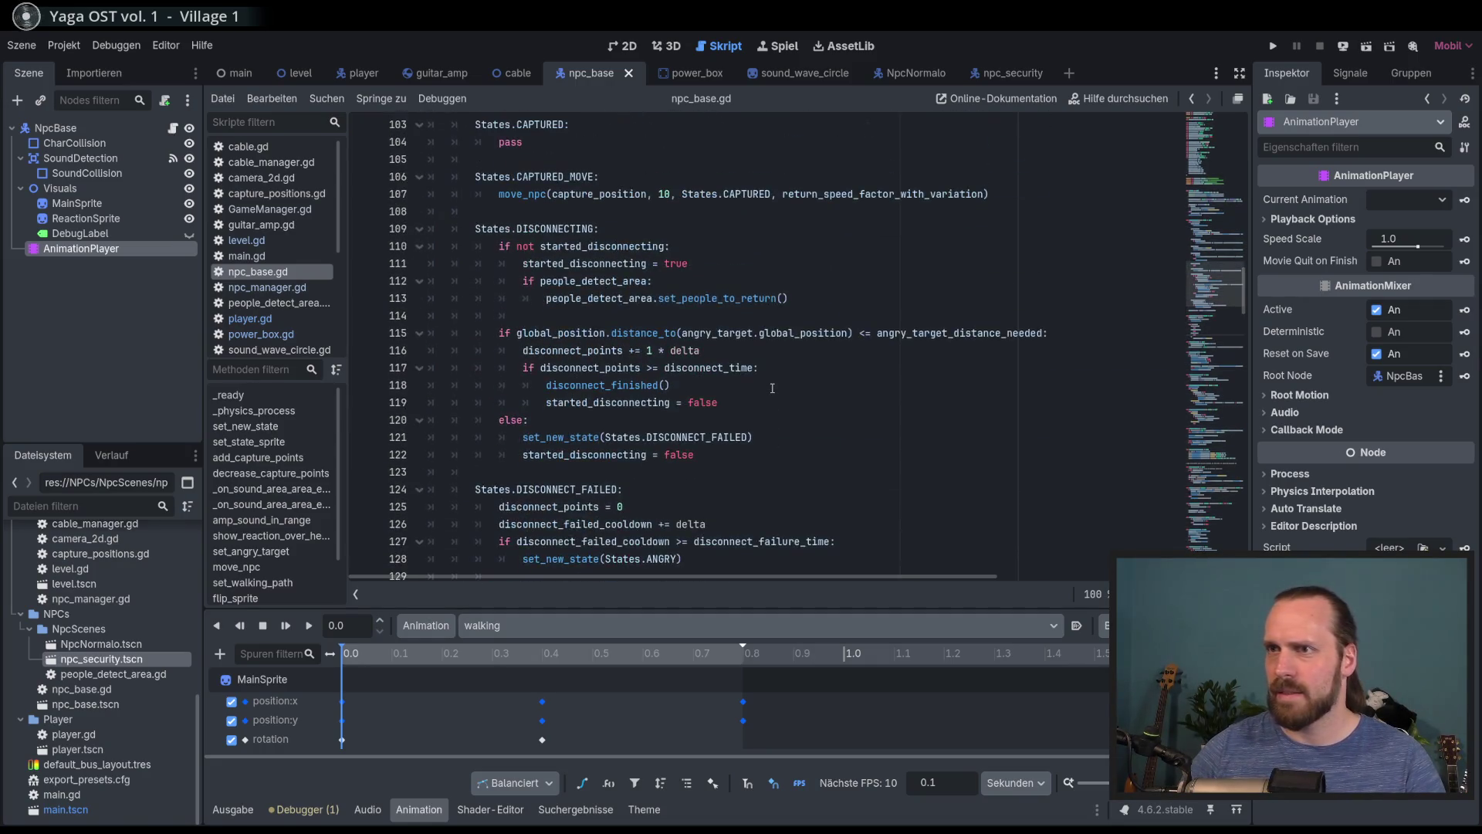
scroll(764, 386, up, 12)
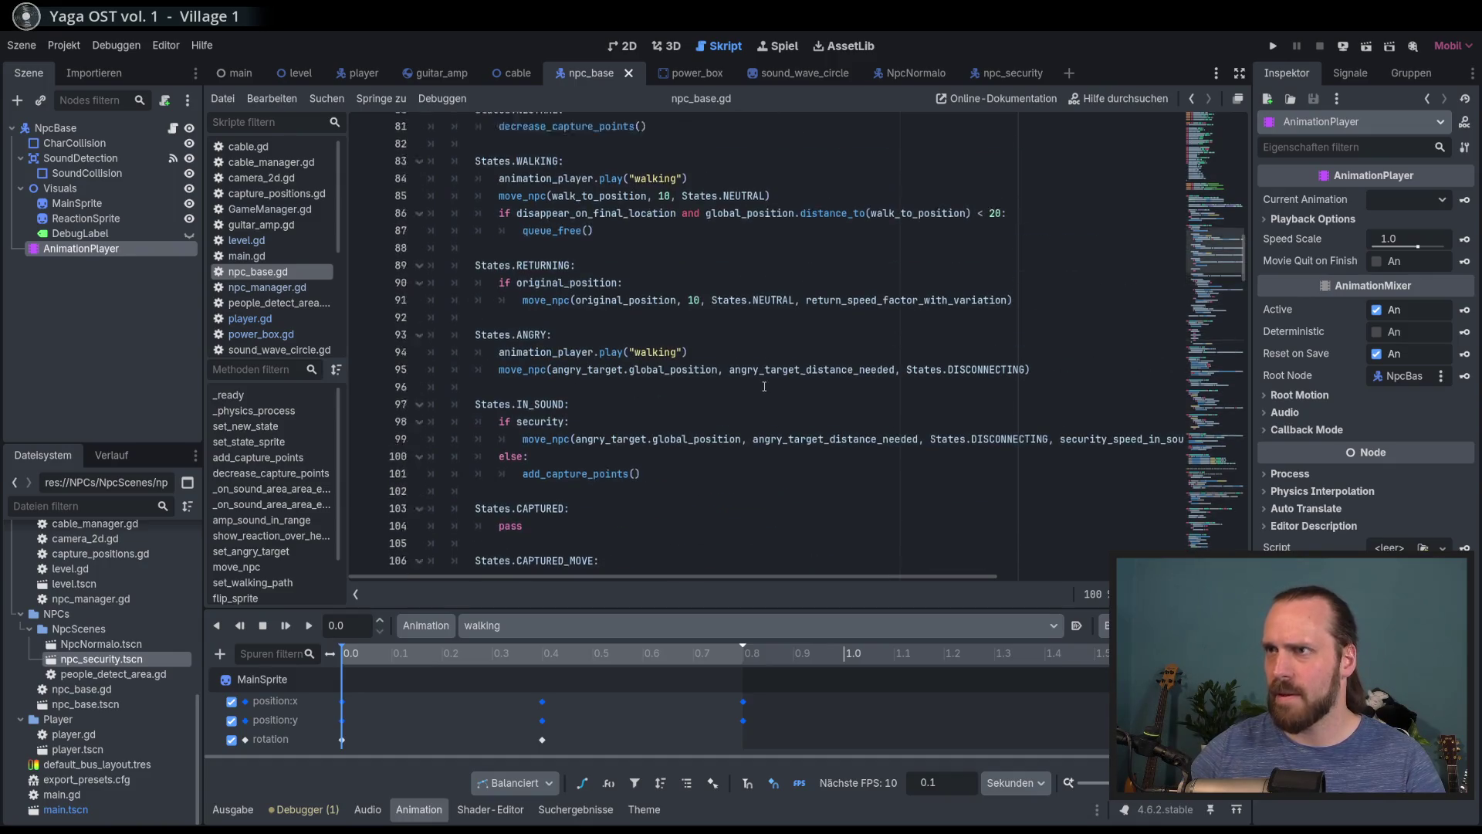
scroll(765, 386, up, 20)
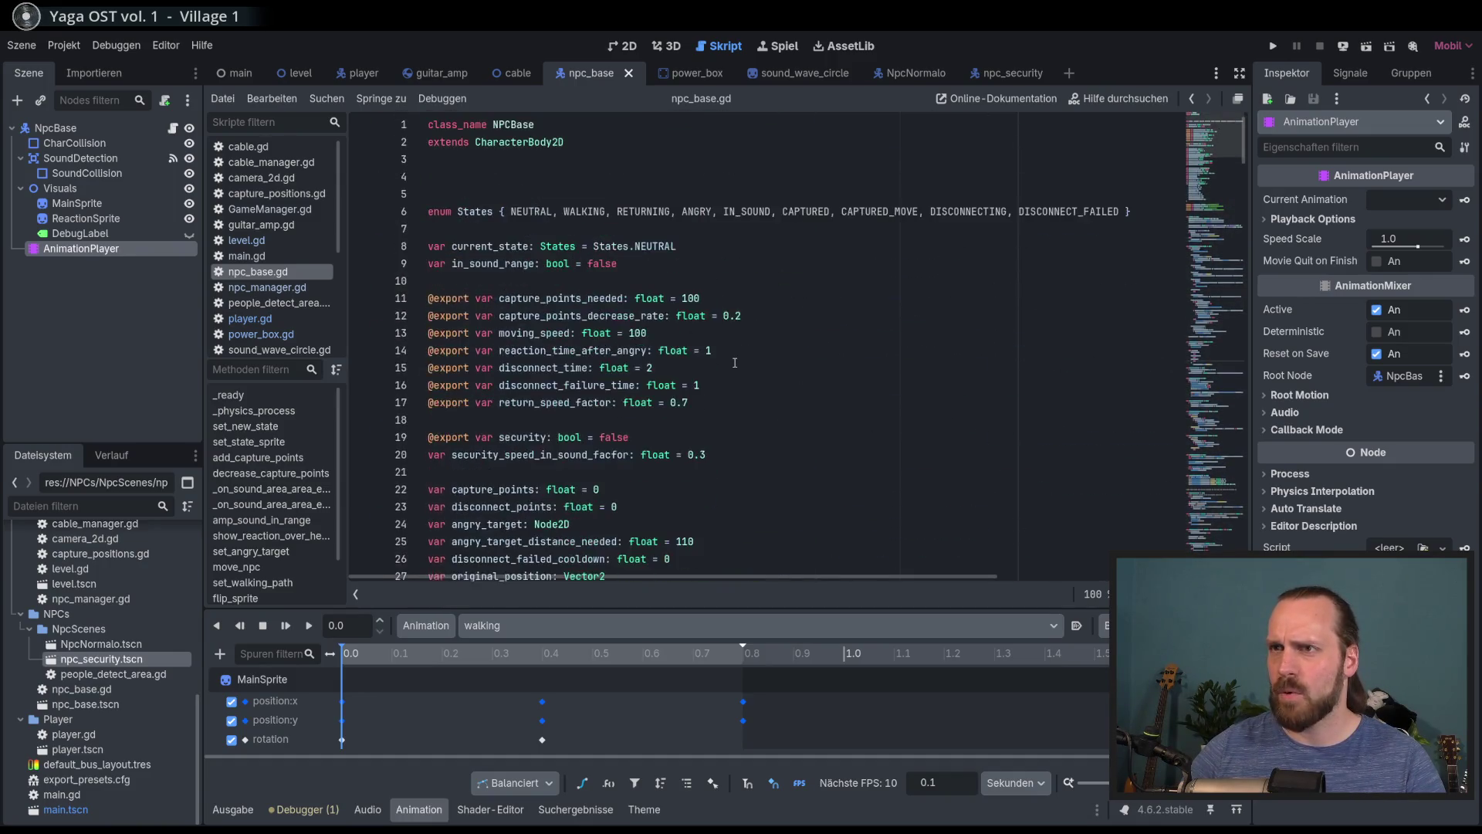
scroll(675, 367, down, 20)
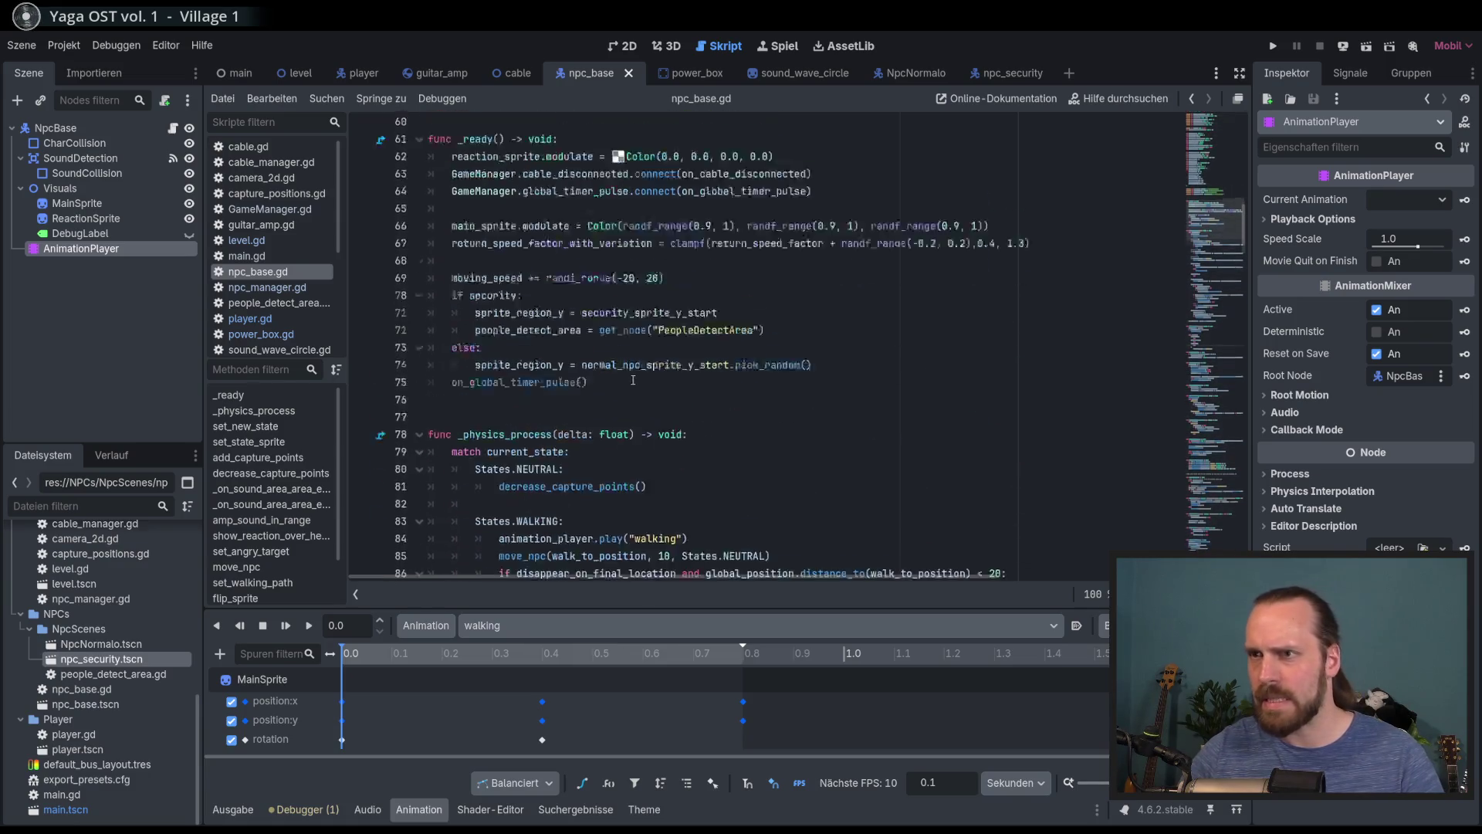
click(687, 316)
key(shift+Home)
key(ctrl+c)
Paste it under States.RETURNING, then run the game (F5) and start a new game
scroll(656, 347, down, 2)
click(761, 305)
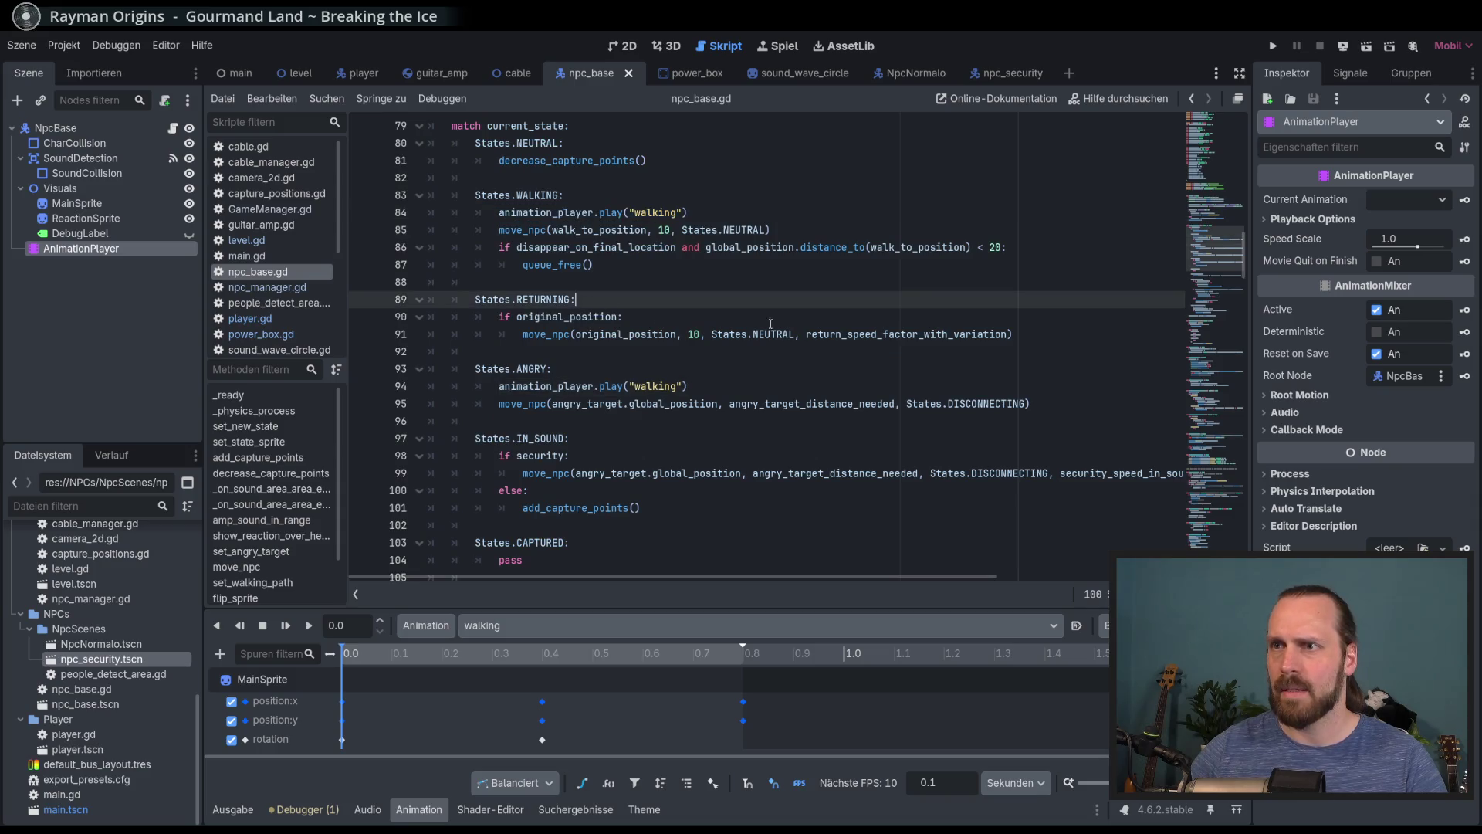
key(Return)
key(ctrl+v)
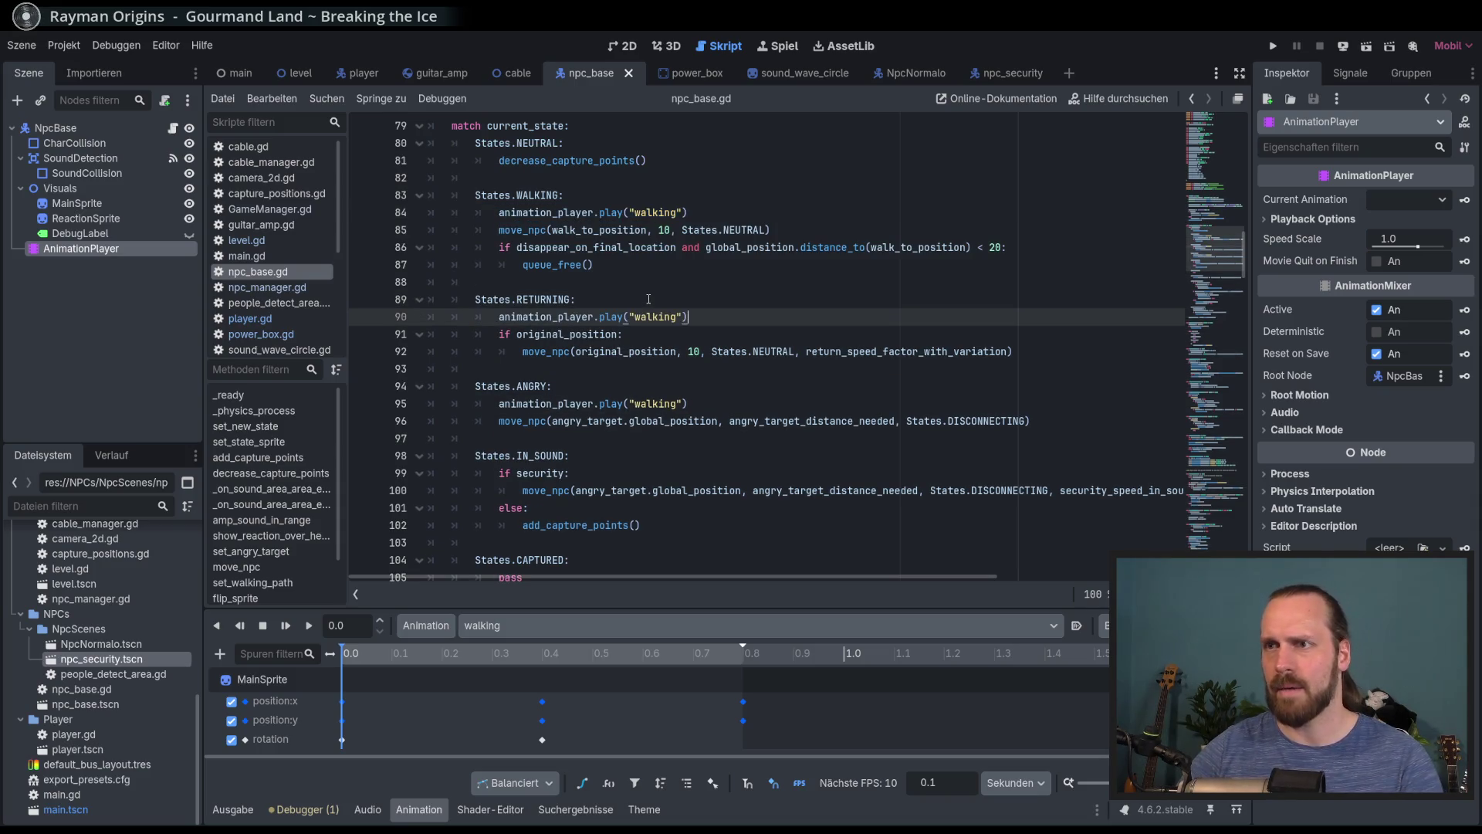
key(F5)
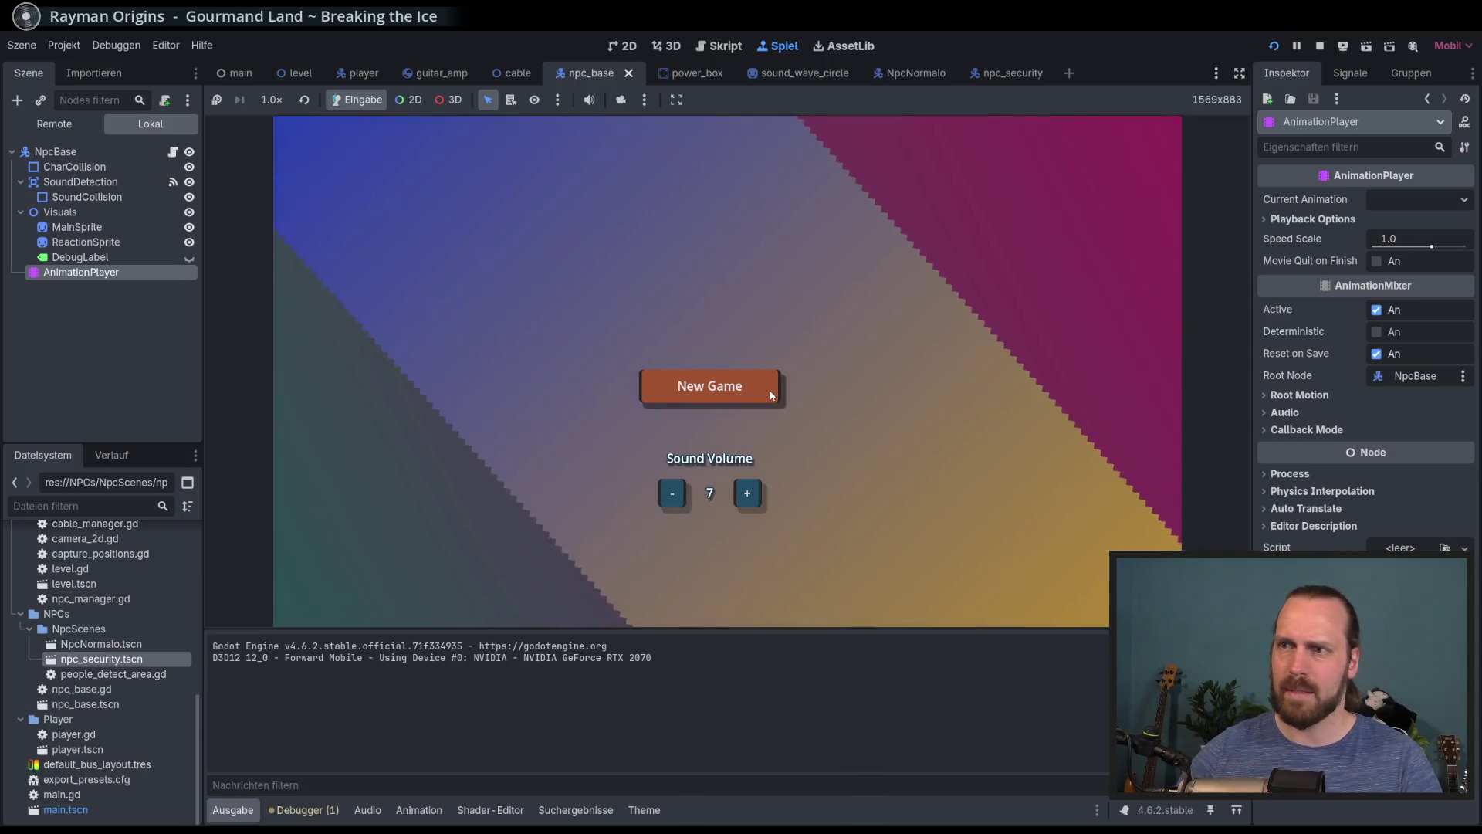
click(770, 395)
Continue past the intro, walk the guitarist around the NPCs and the amp, then stop the game with F8
key(Return)
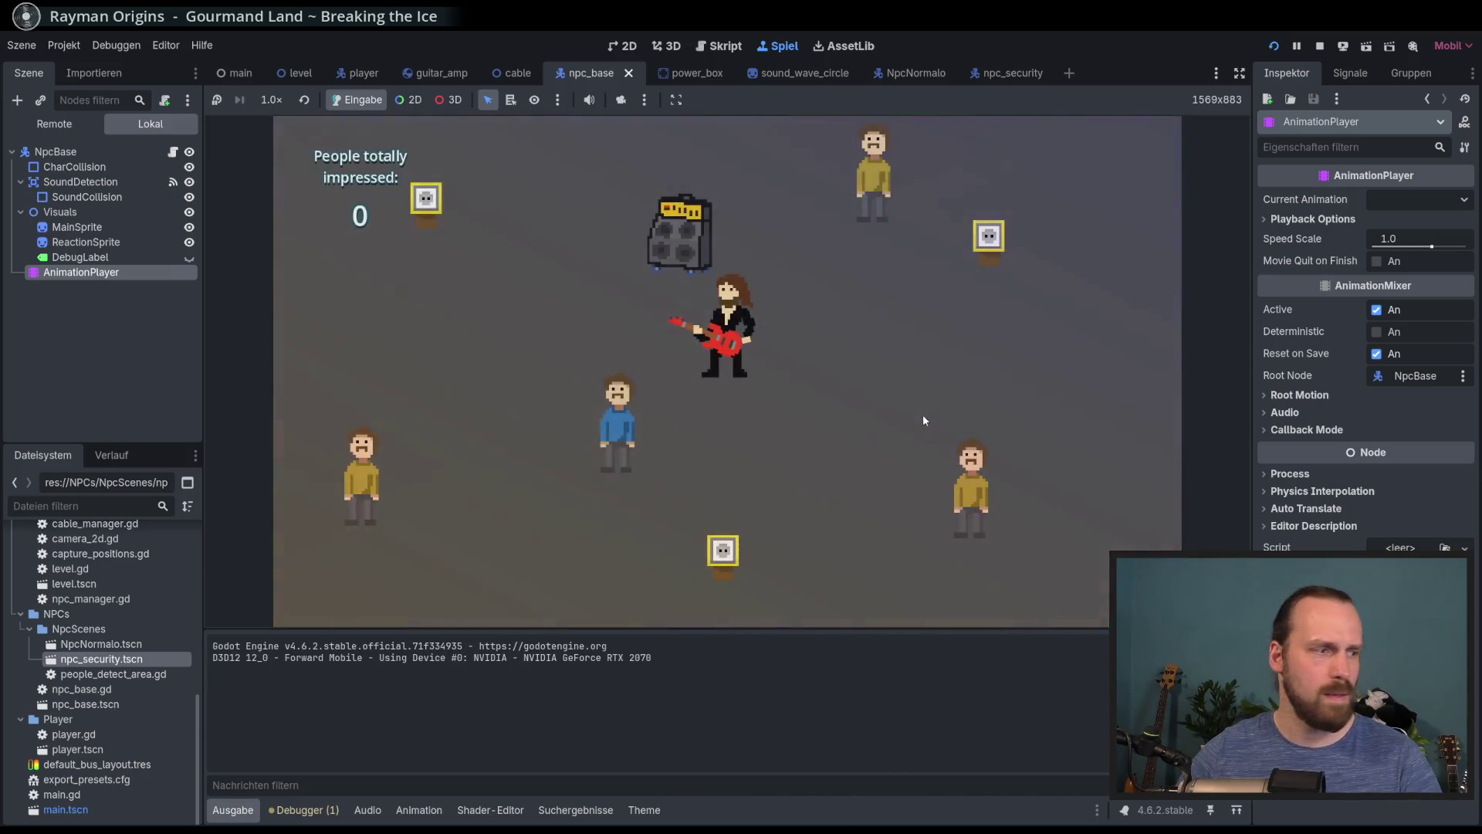
key(Left)
key(Down)
key(Up)
key(Right)
key(Left)
key(Down)
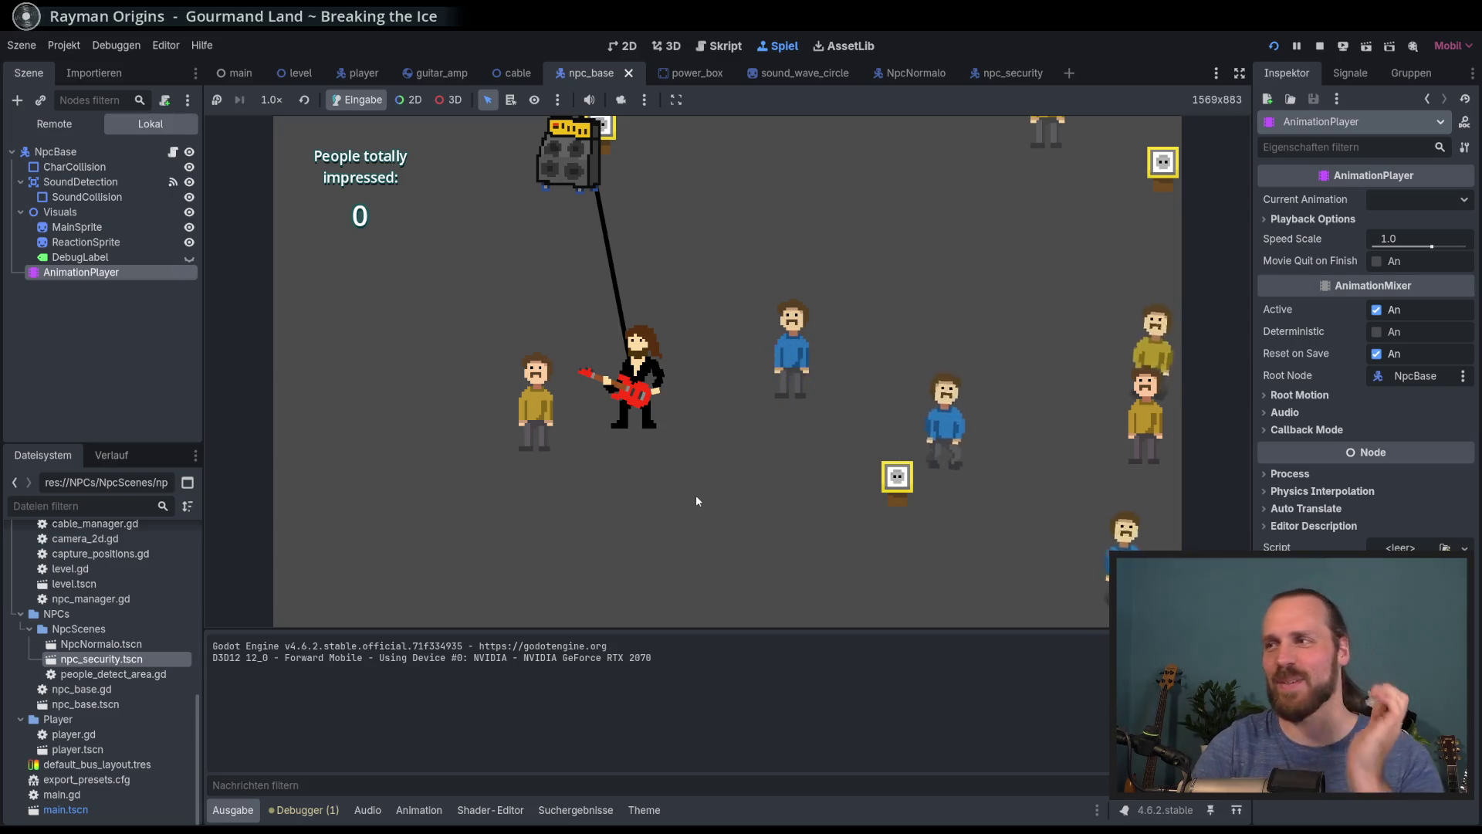
key(Up)
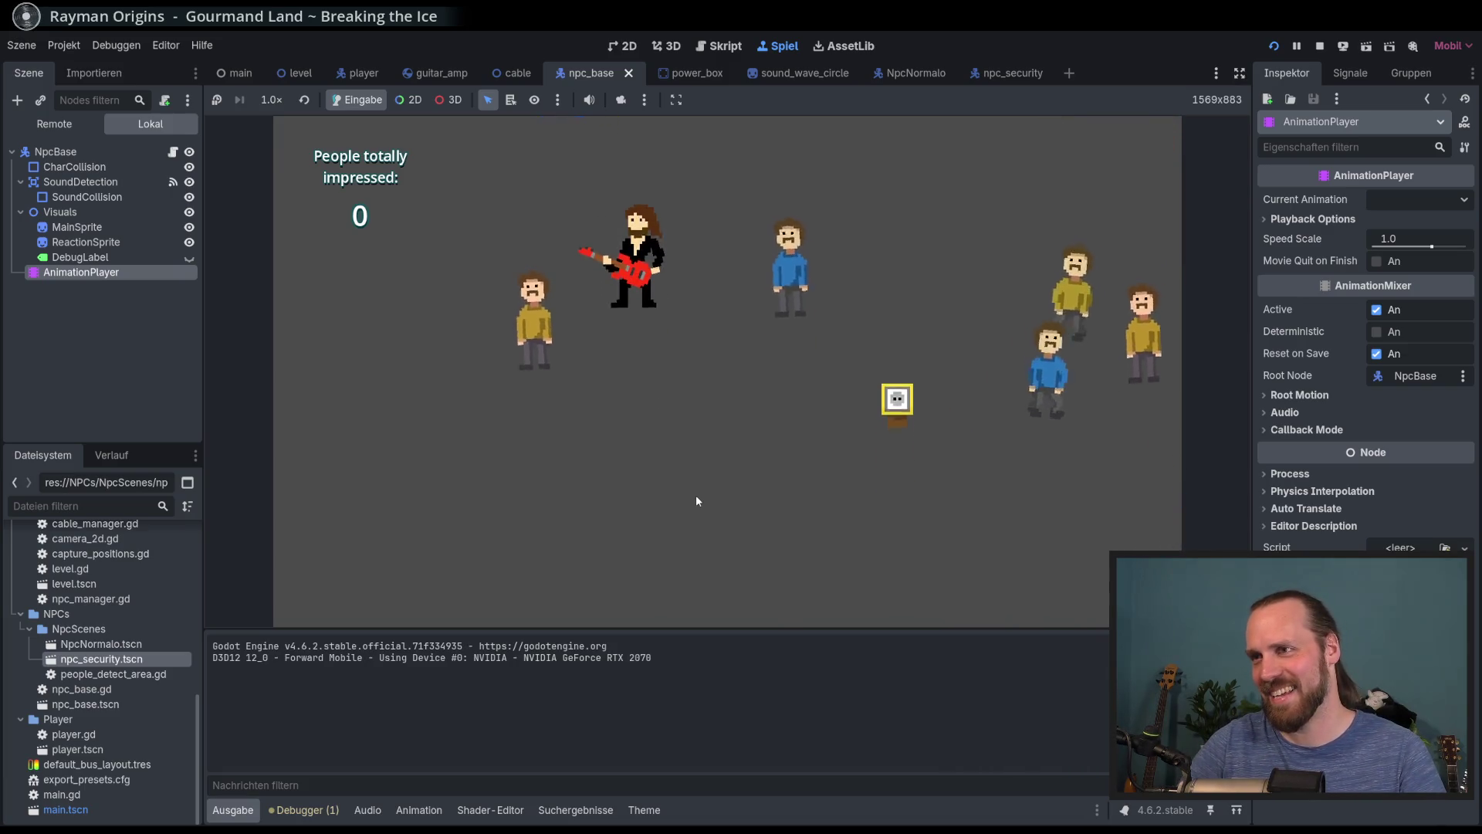
key(Right)
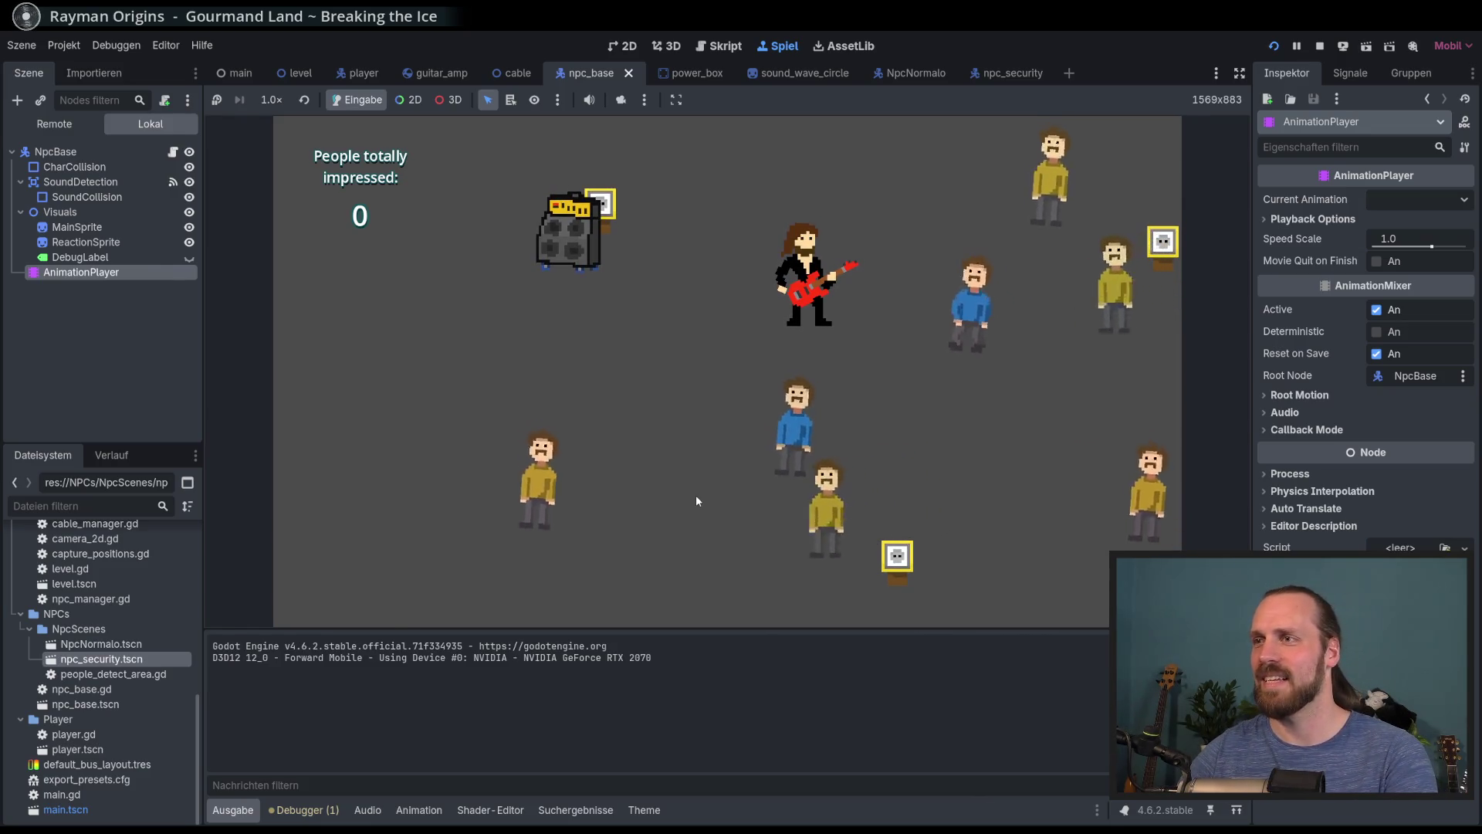
key(F8)
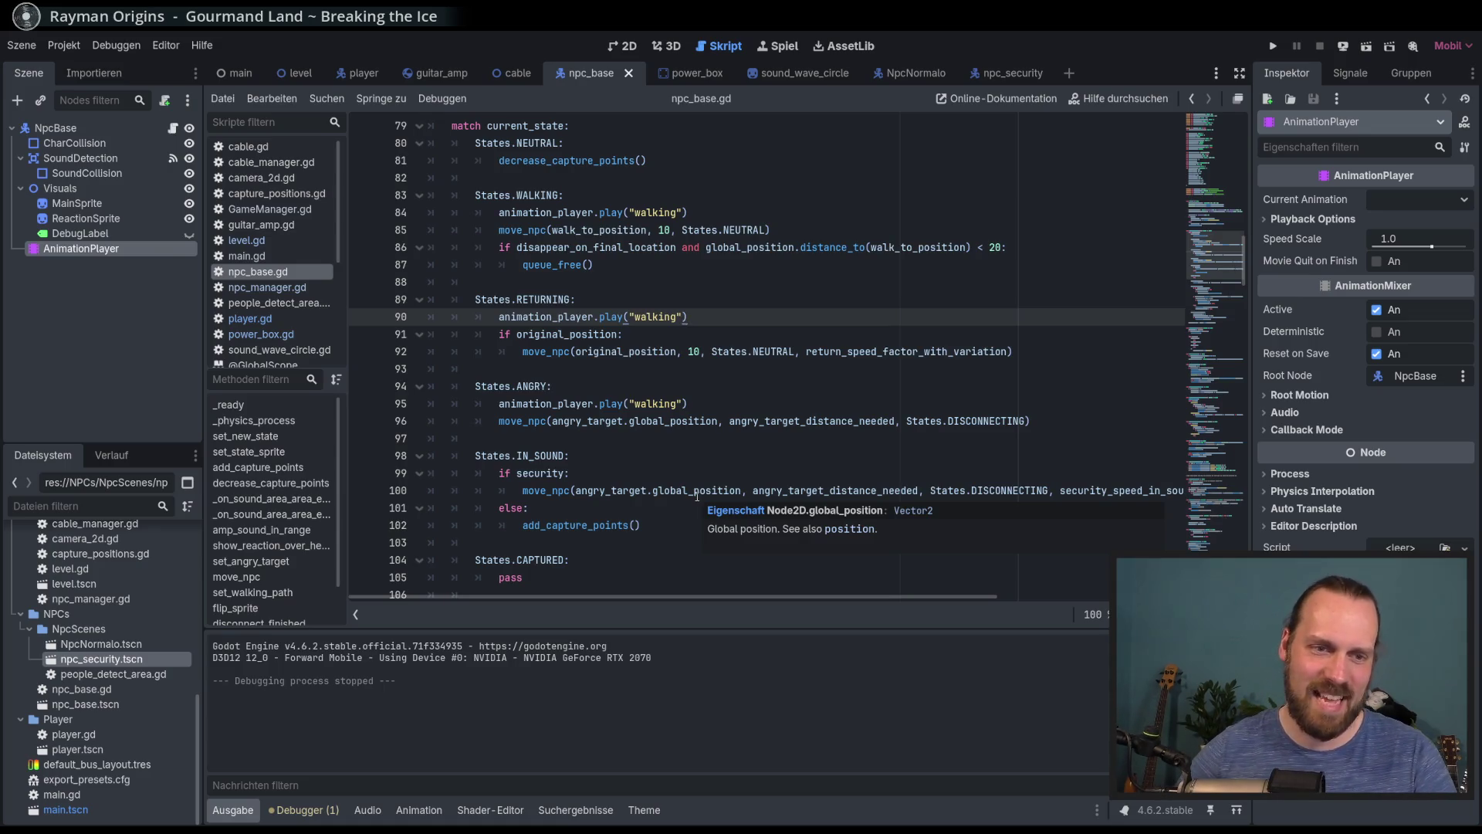
Review the set_new_state match cases for WALKING, RETURNING and ANGRY in npc_base.gd
scroll(839, 465, down, 3)
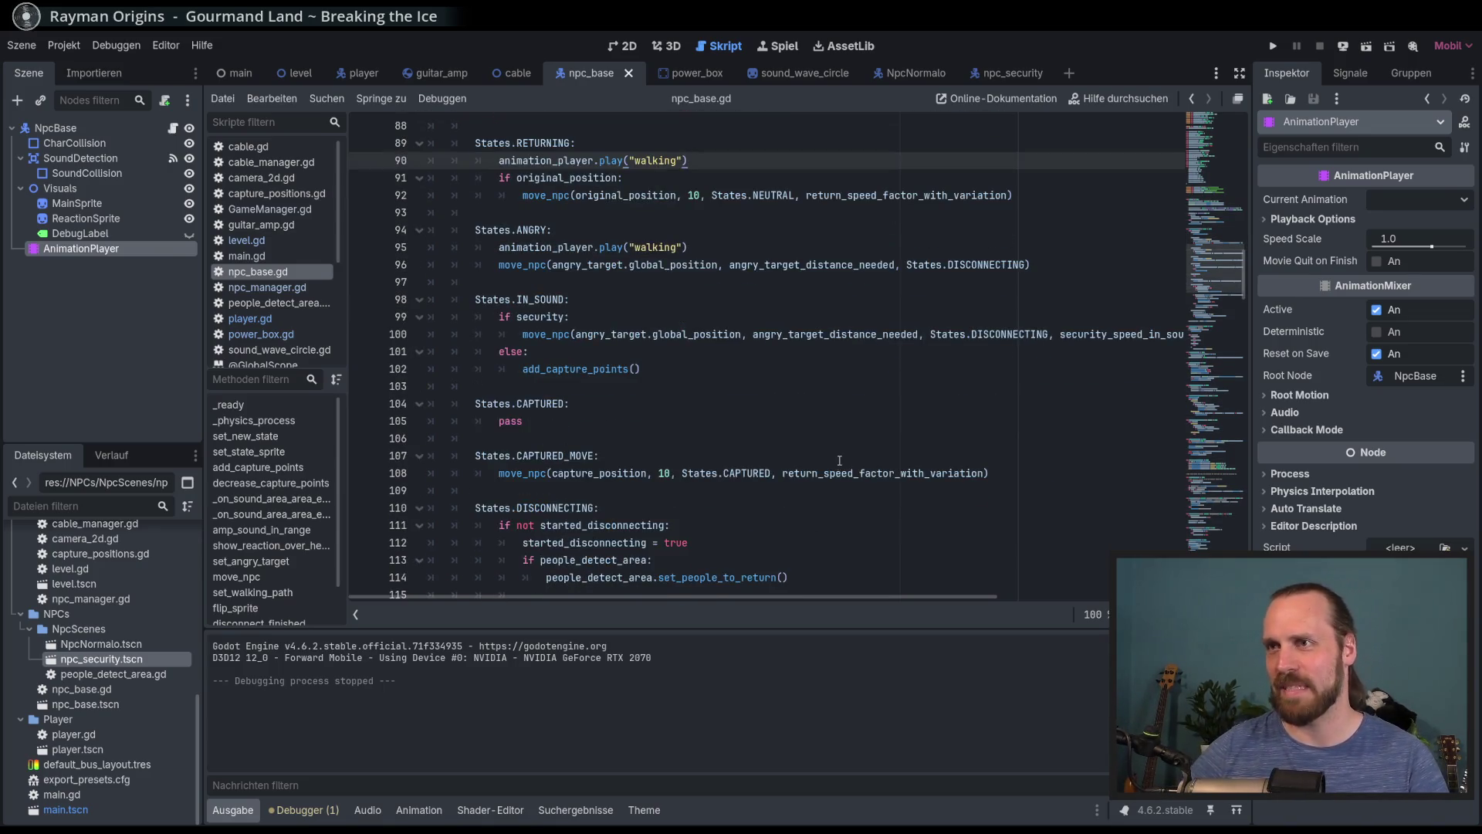
scroll(667, 308, up, 2)
scroll(597, 298, down, 18)
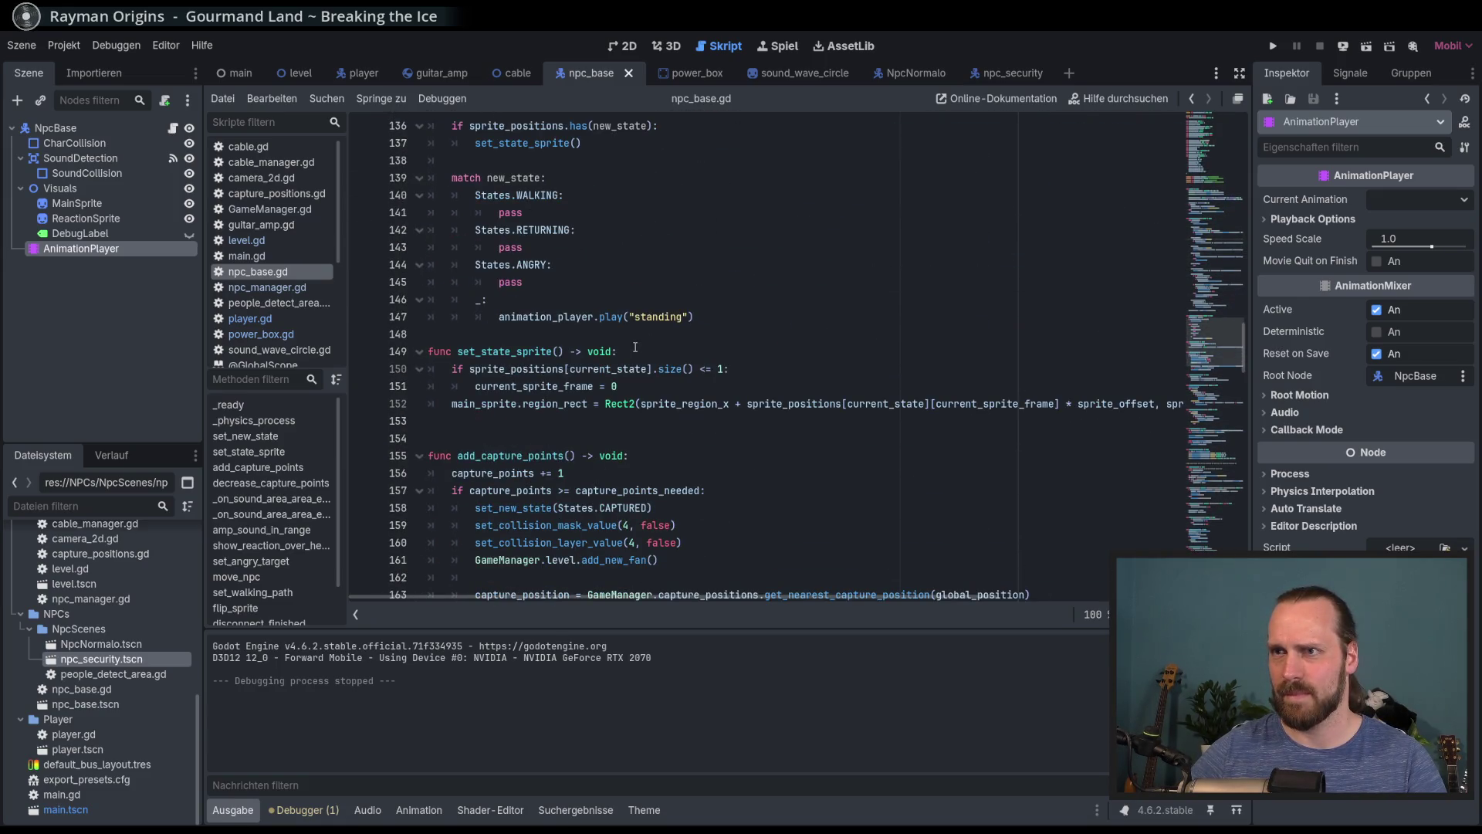
scroll(634, 347, up, 3)
click(571, 406)
key(Down)
key(Down)
key(Down)
key(Down)
key(Up)
key(Up)
key(Up)
Finish the default branch playing 'standing' after the ANGRY case and launch the game with F5
key(Down)
key(Down)
key(Down)
key(Up)
key(Up)
click(730, 473)
key(Up)
key(Down)
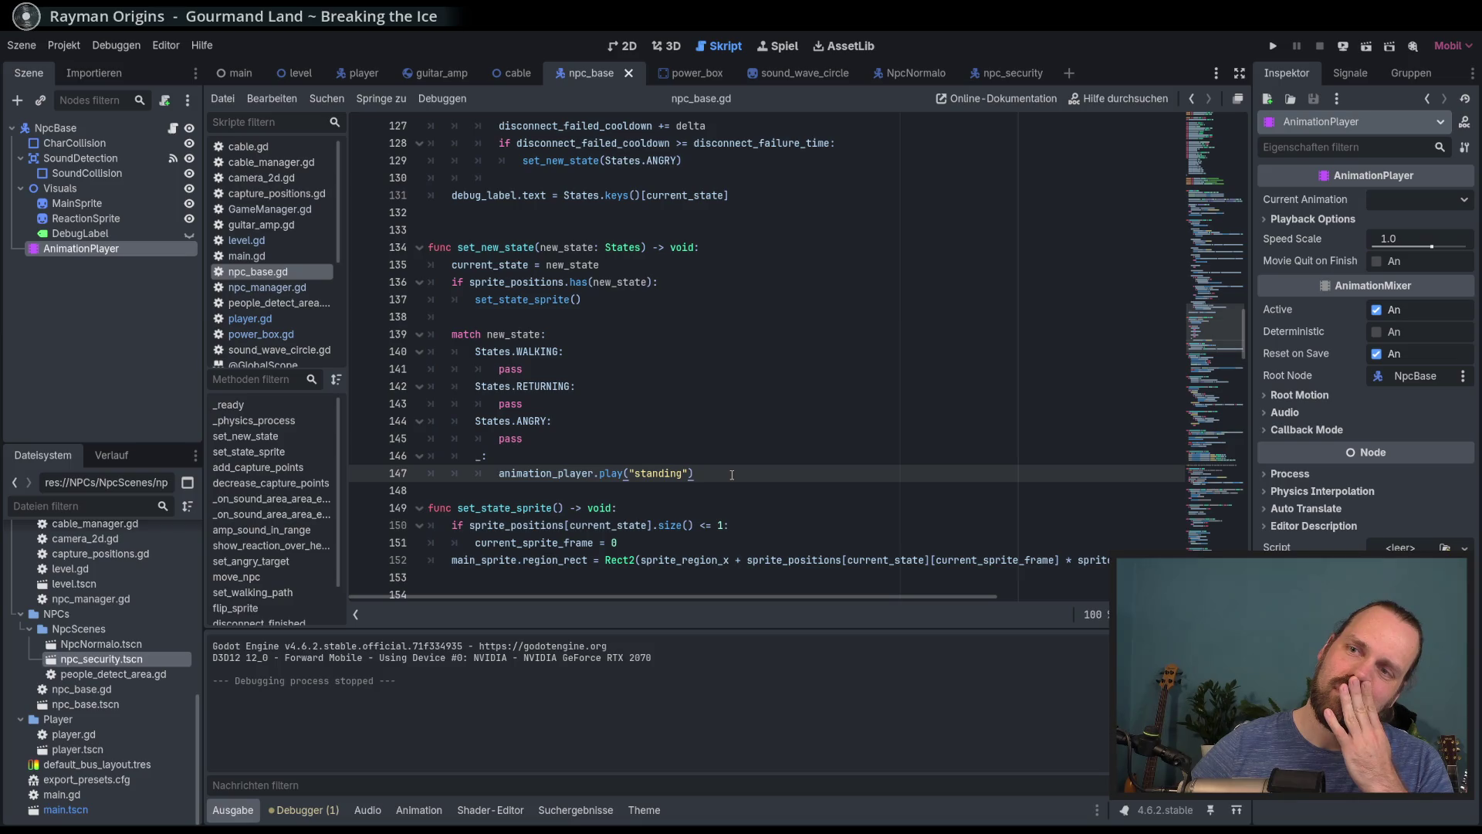
click(420, 809)
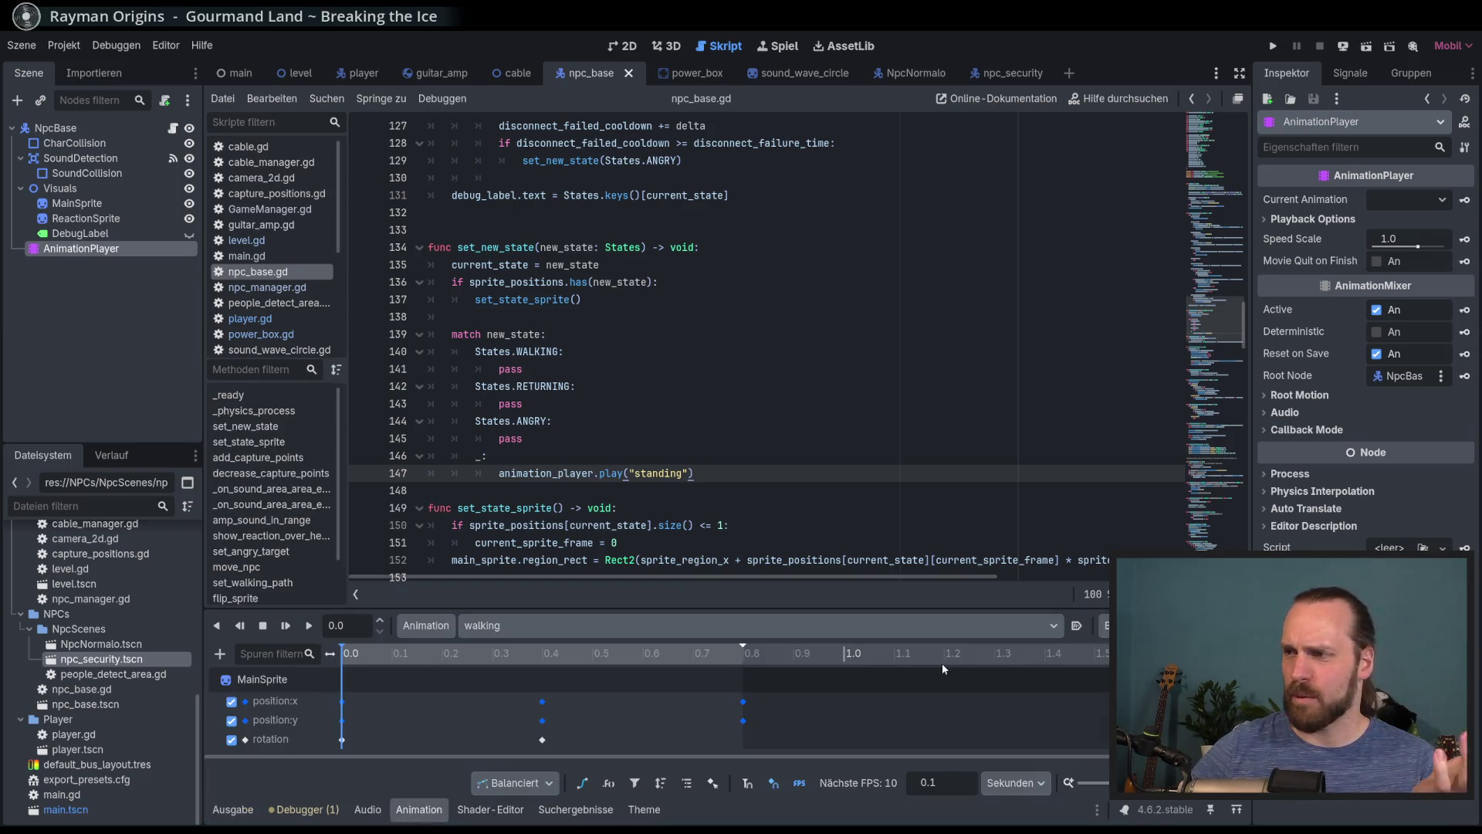
click(770, 442)
key(F5)
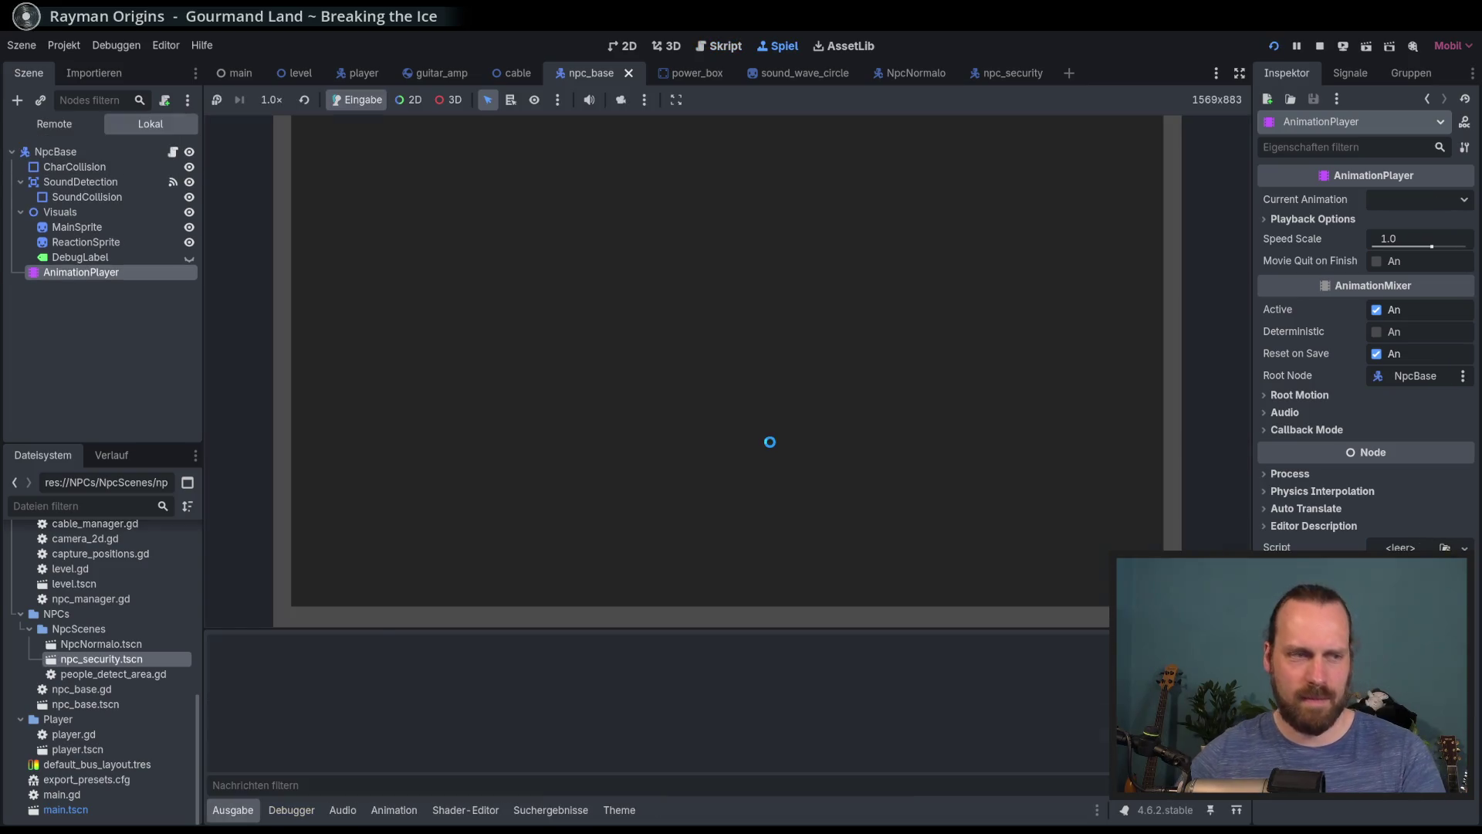
Start a new game and walk the guitarist left, down, then up and right with the amp
key(Return)
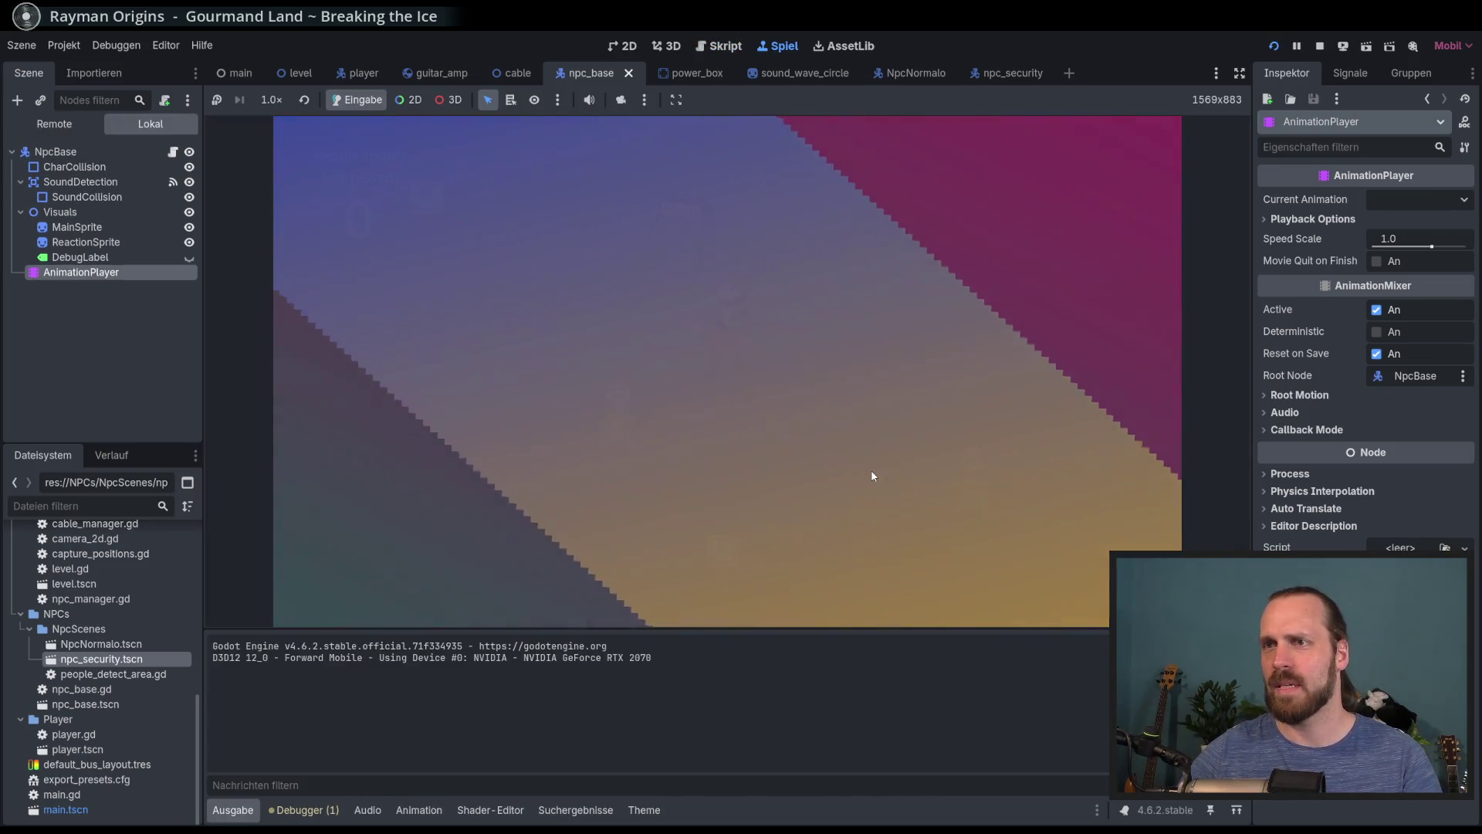
key(Return)
key(Left)
key(Down)
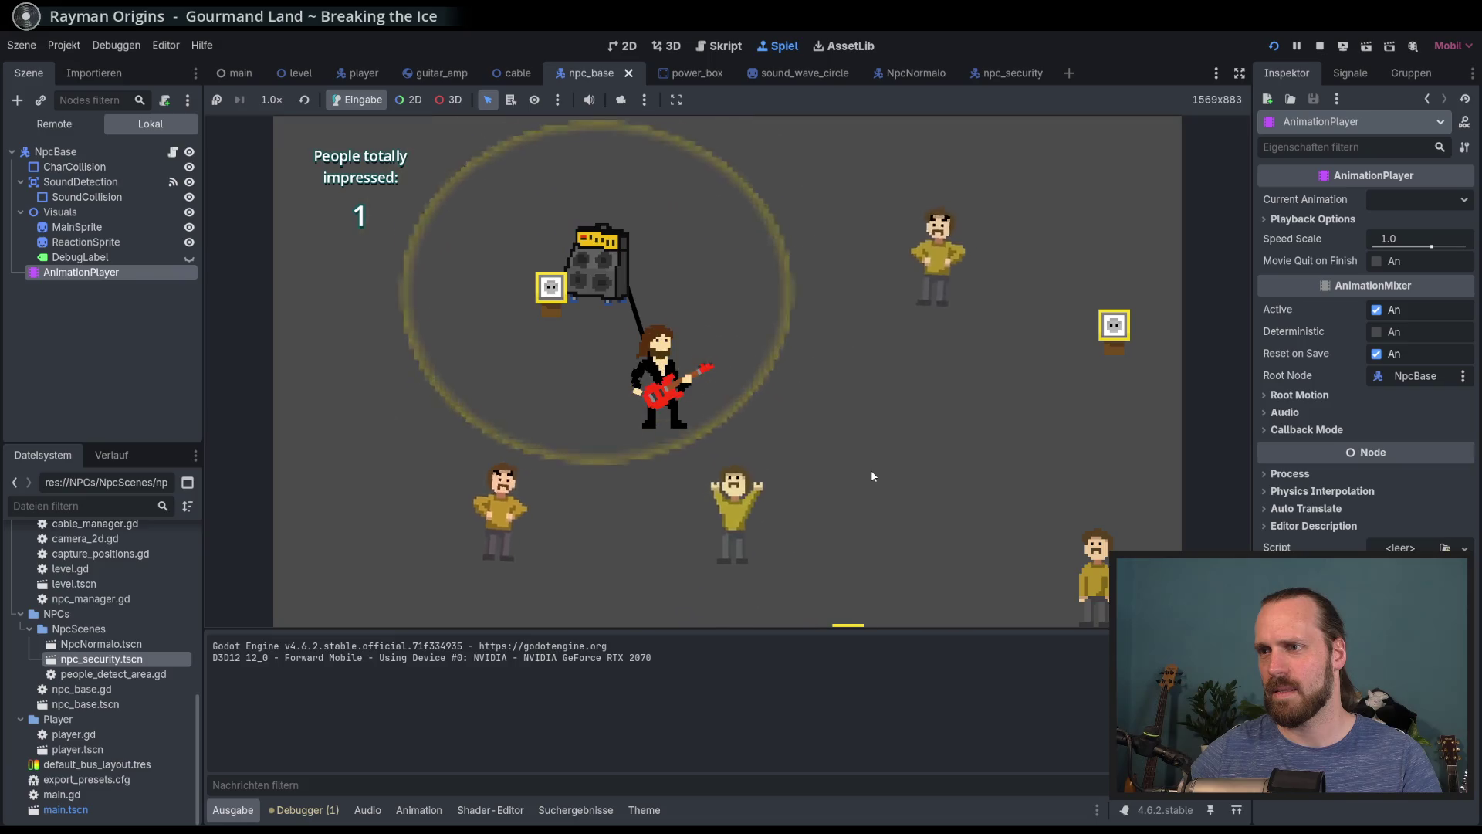
key(Left)
key(Up)
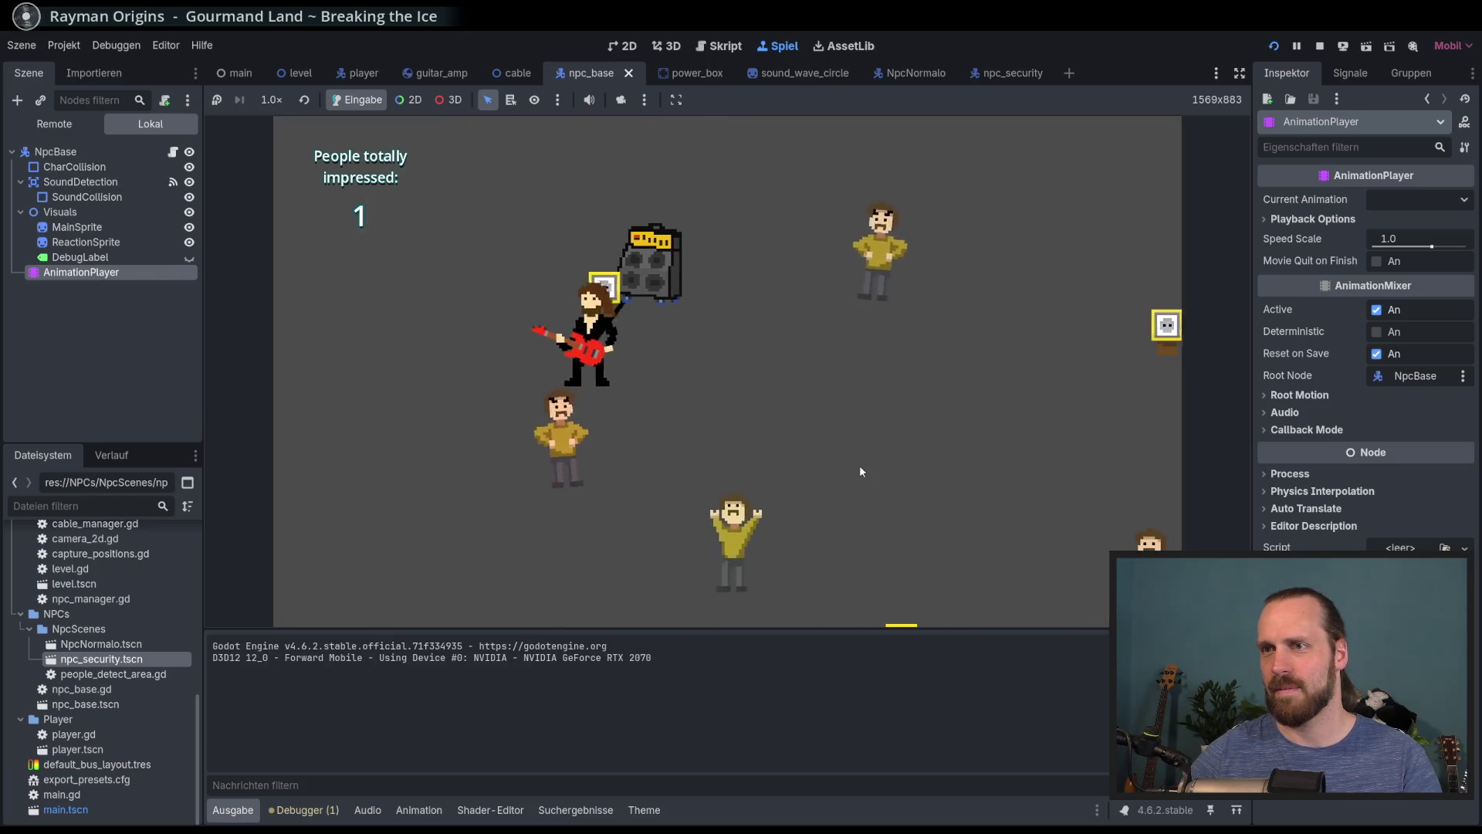
key(Right)
Keep walking the guitarist around, play guitar to attract a nearby NPC, then stop the game
key(Down)
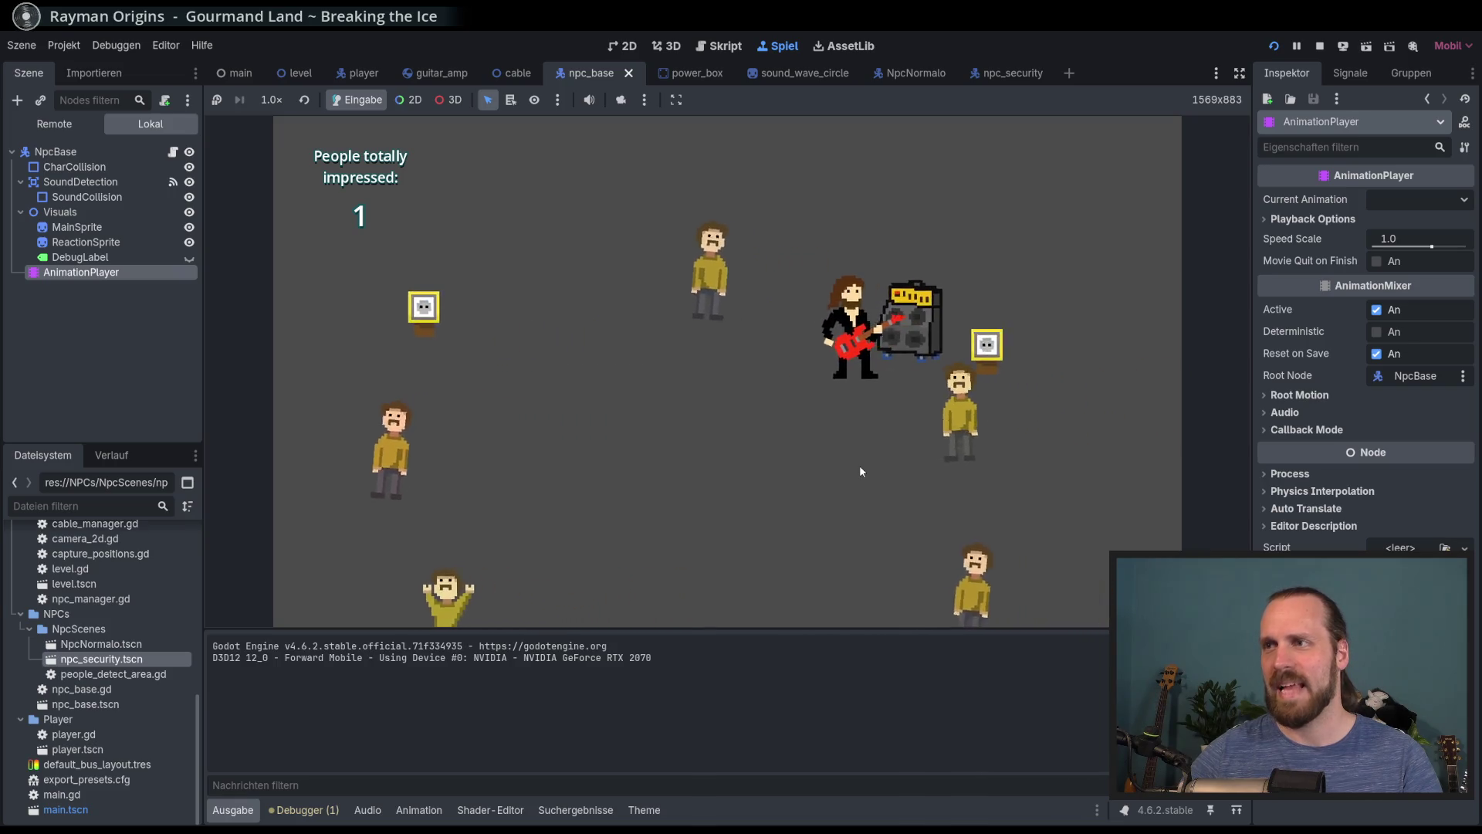
key(Left)
key(Up)
key(Right)
key(Down)
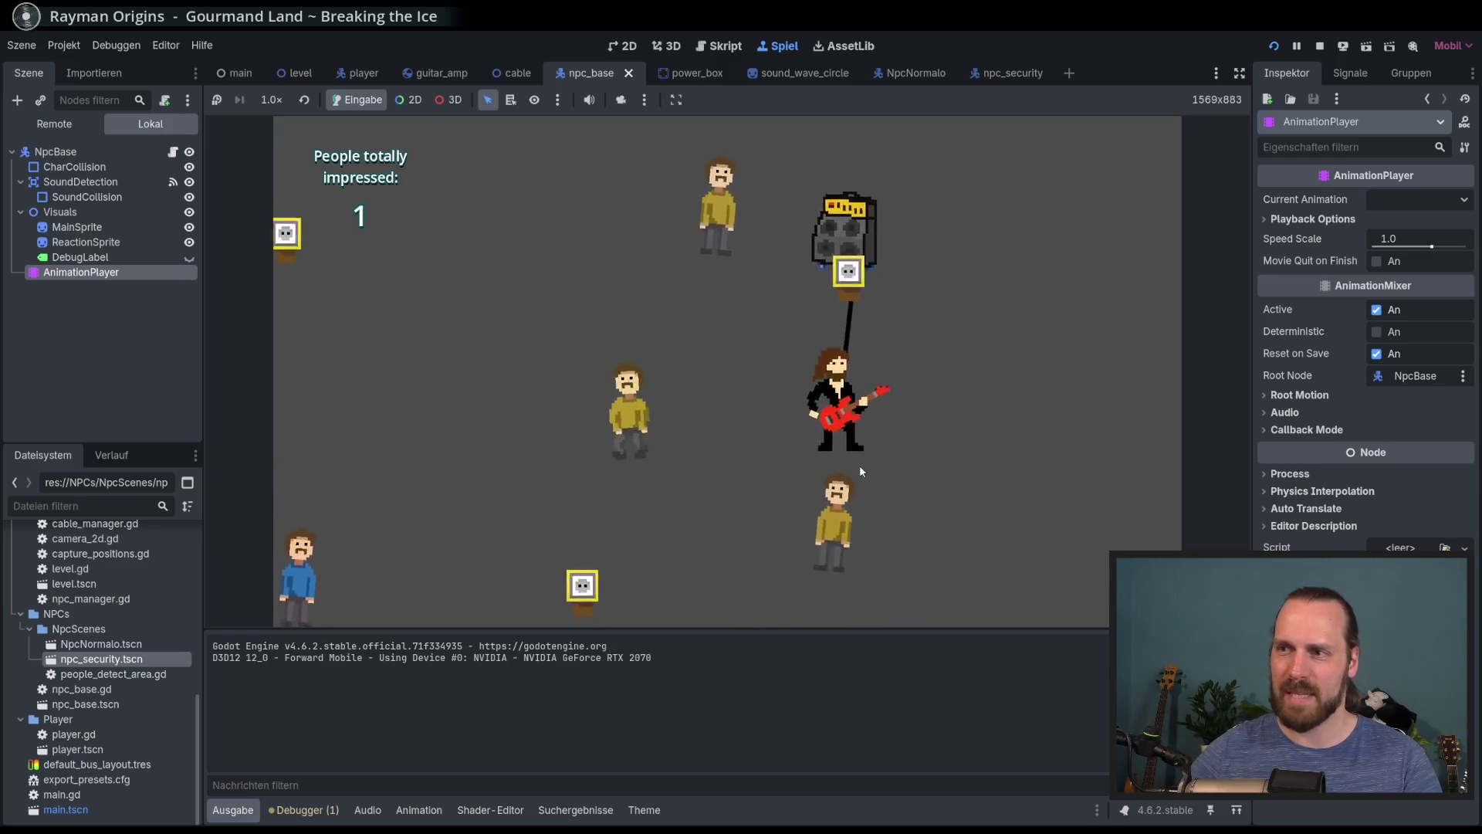
key(space)
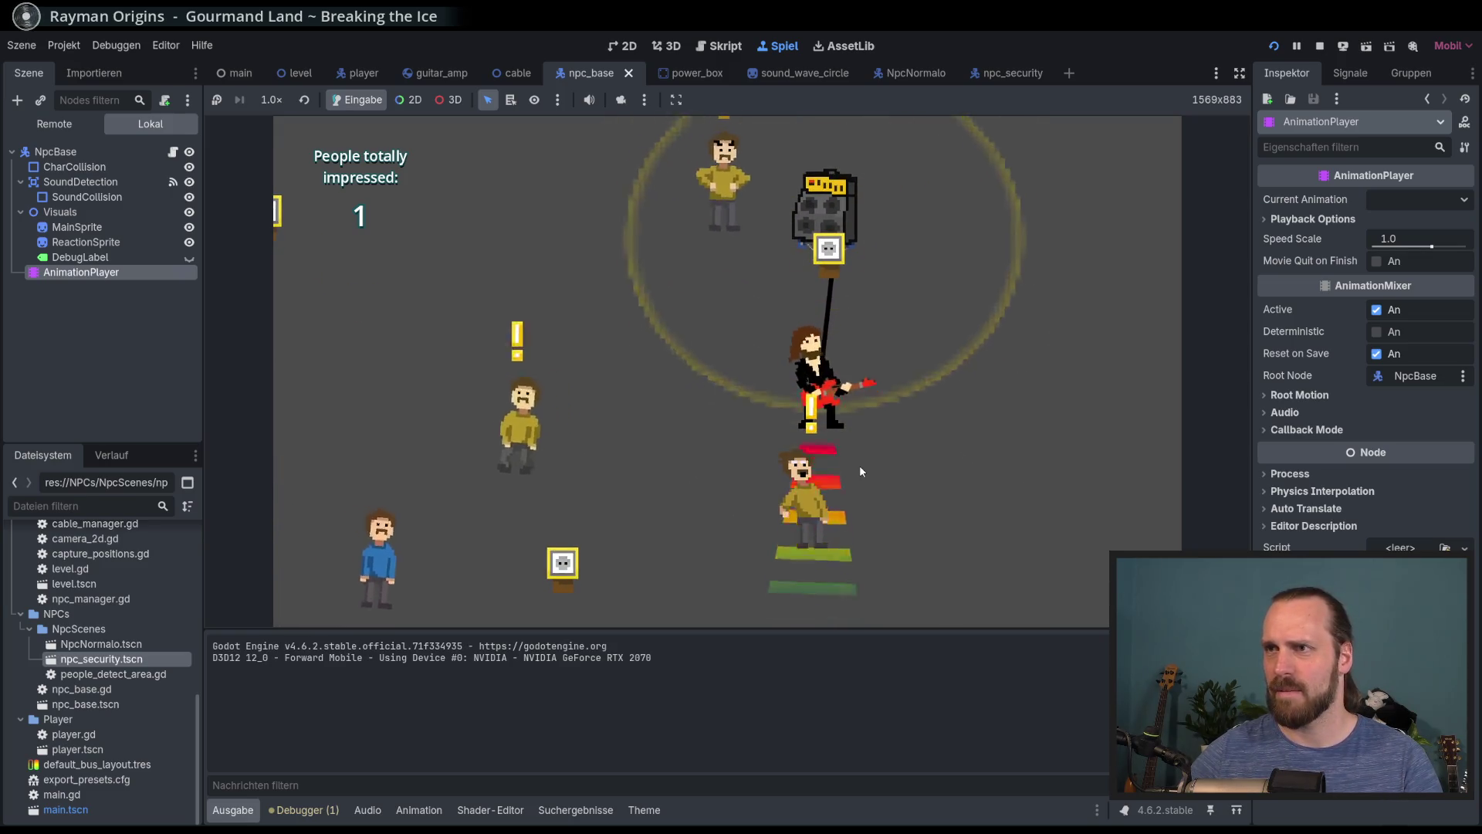
key(F8)
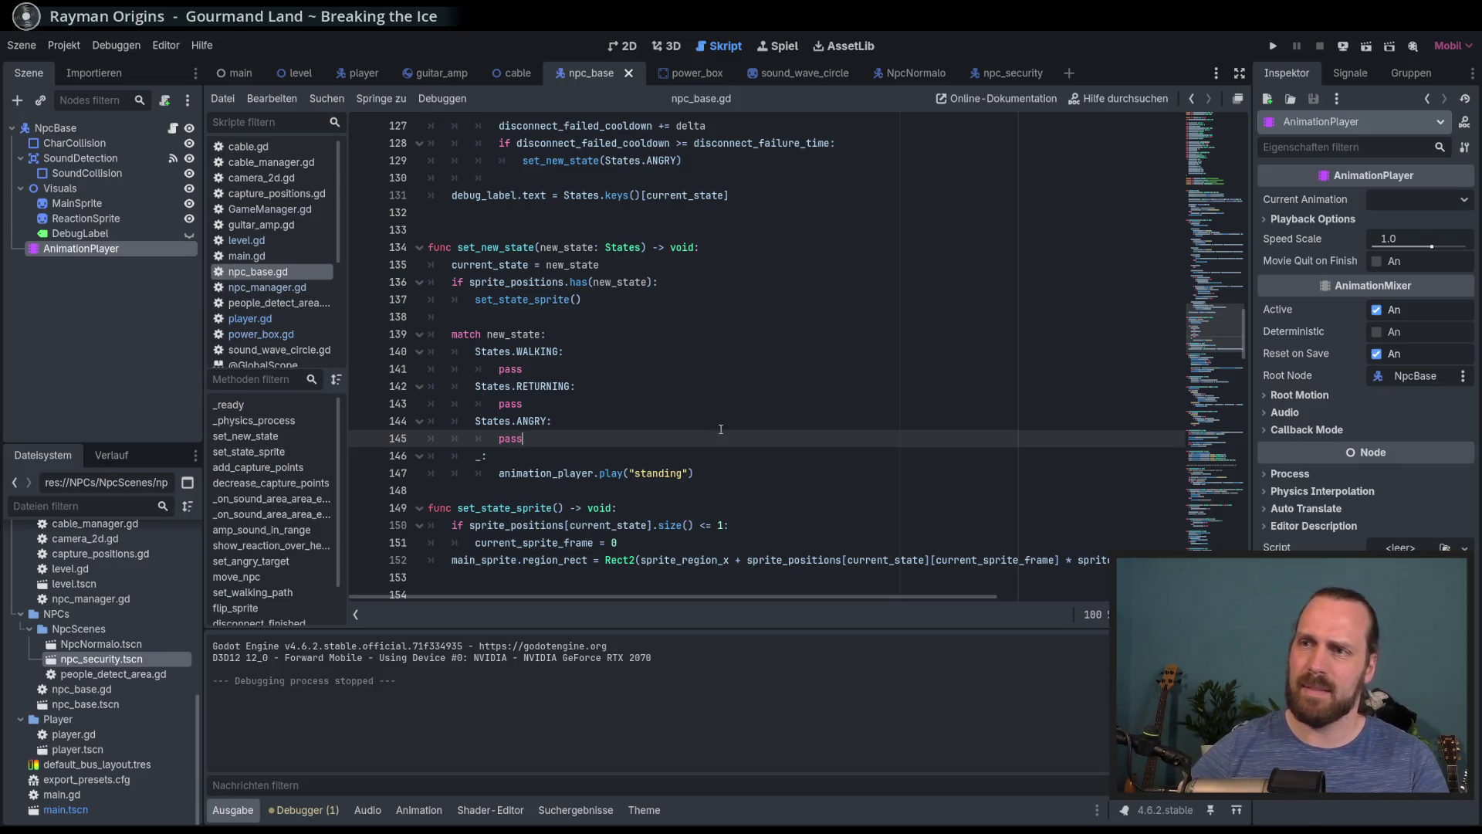
Insert animation_player.stop() above play("standing") in the default branch, then run the game with F5
click(545, 351)
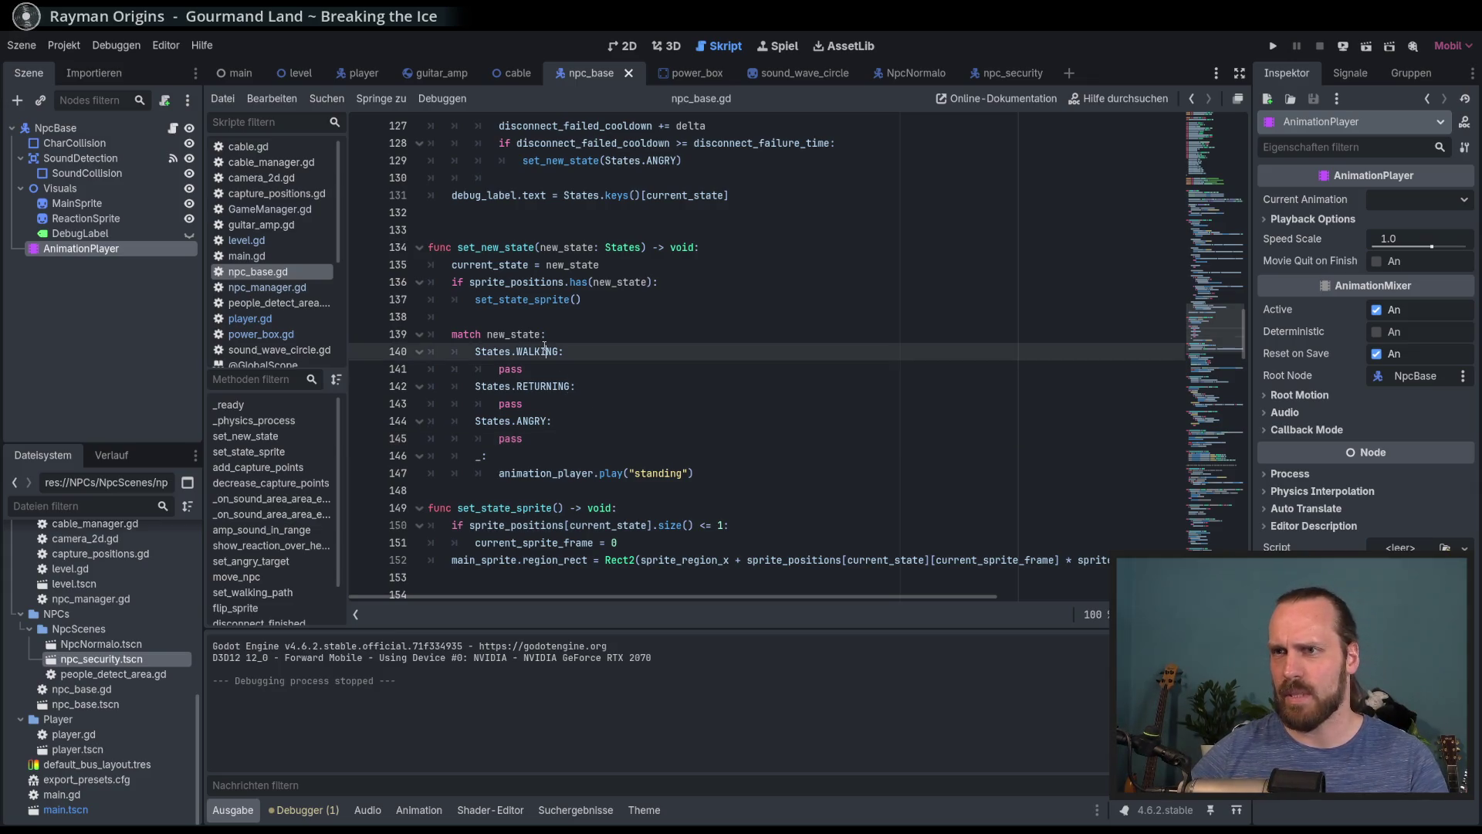
click(660, 473)
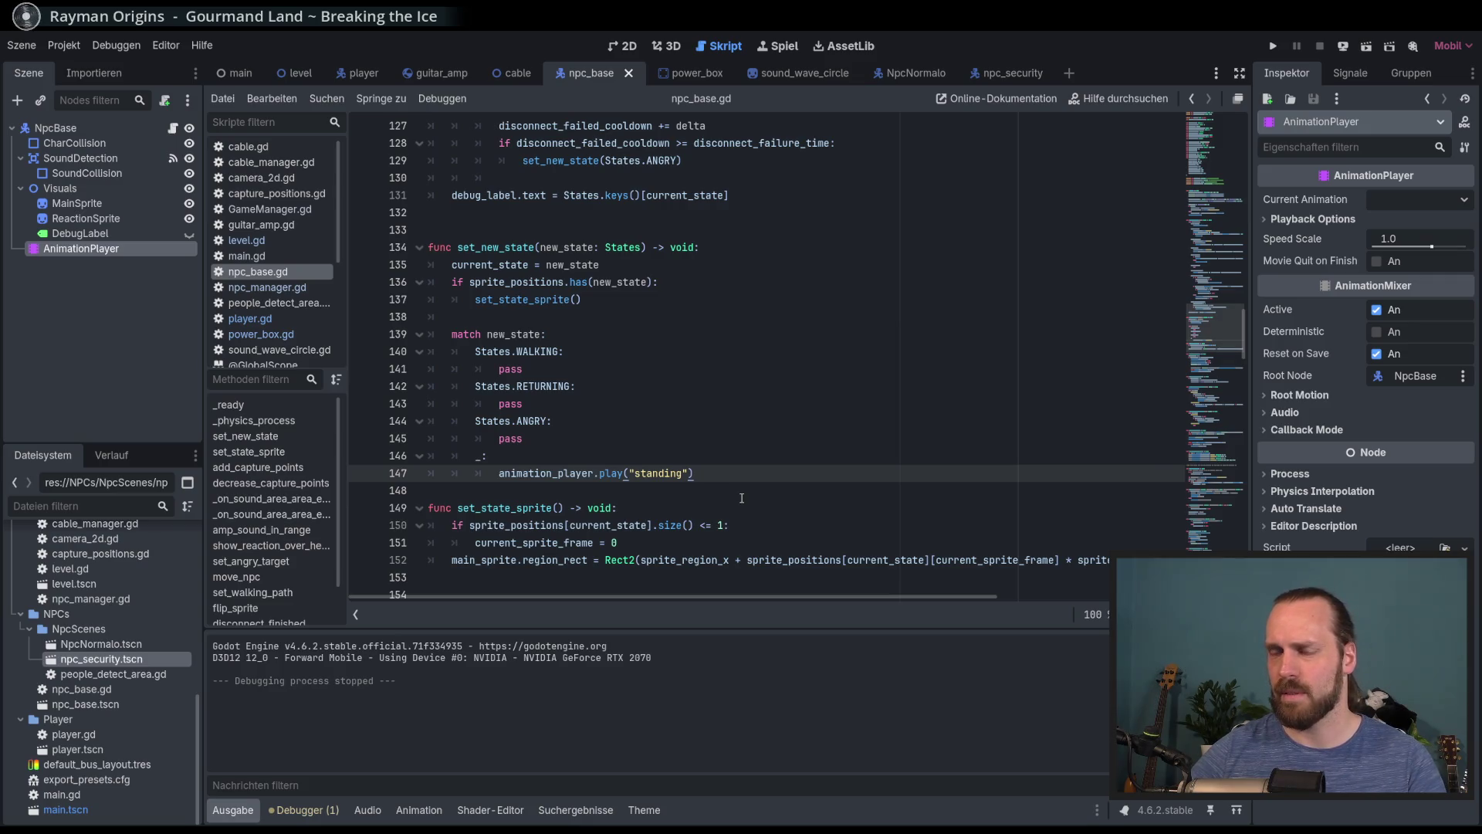
click(702, 463)
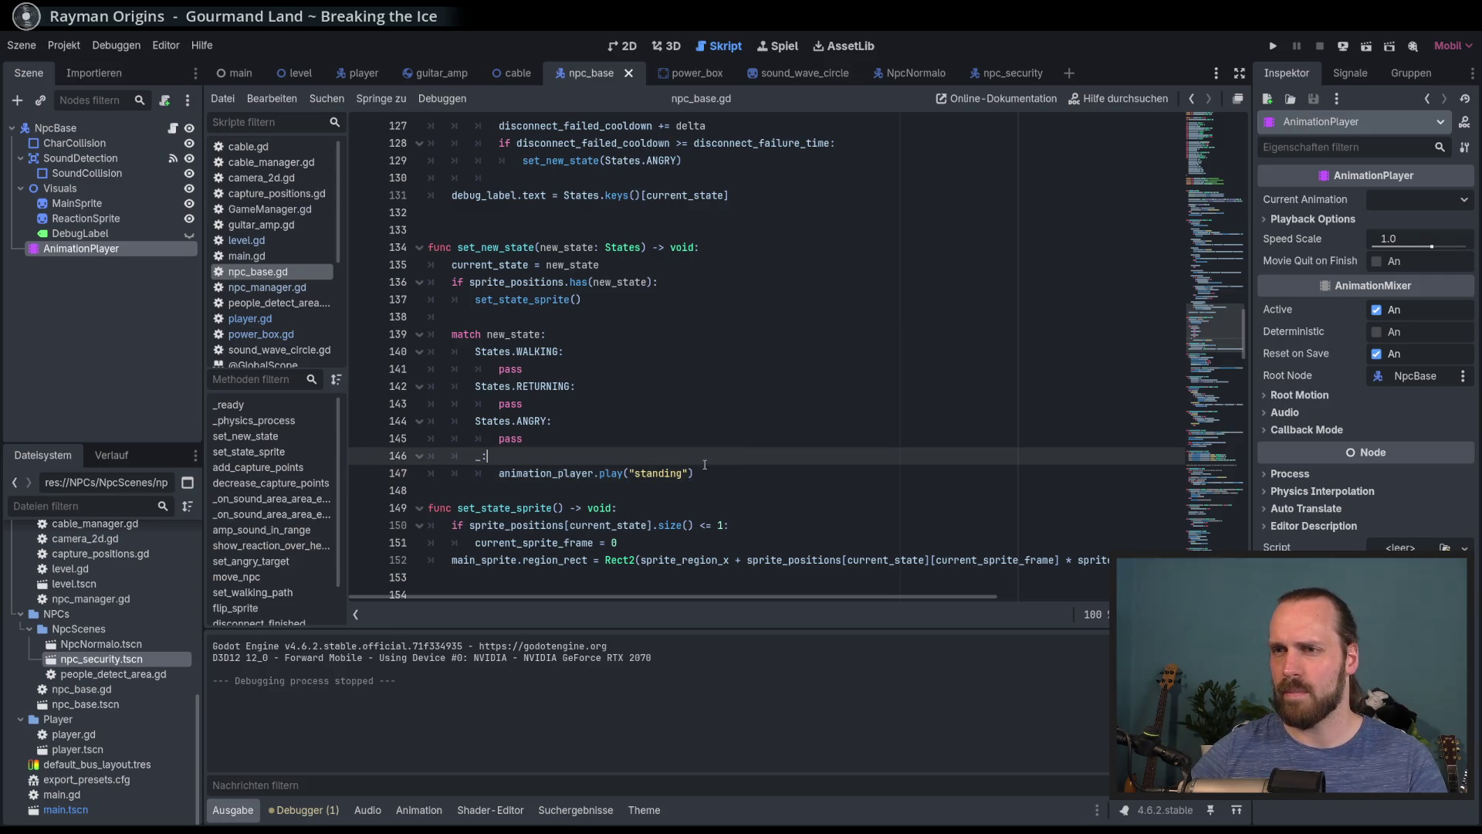
key(Return)
text(ani)
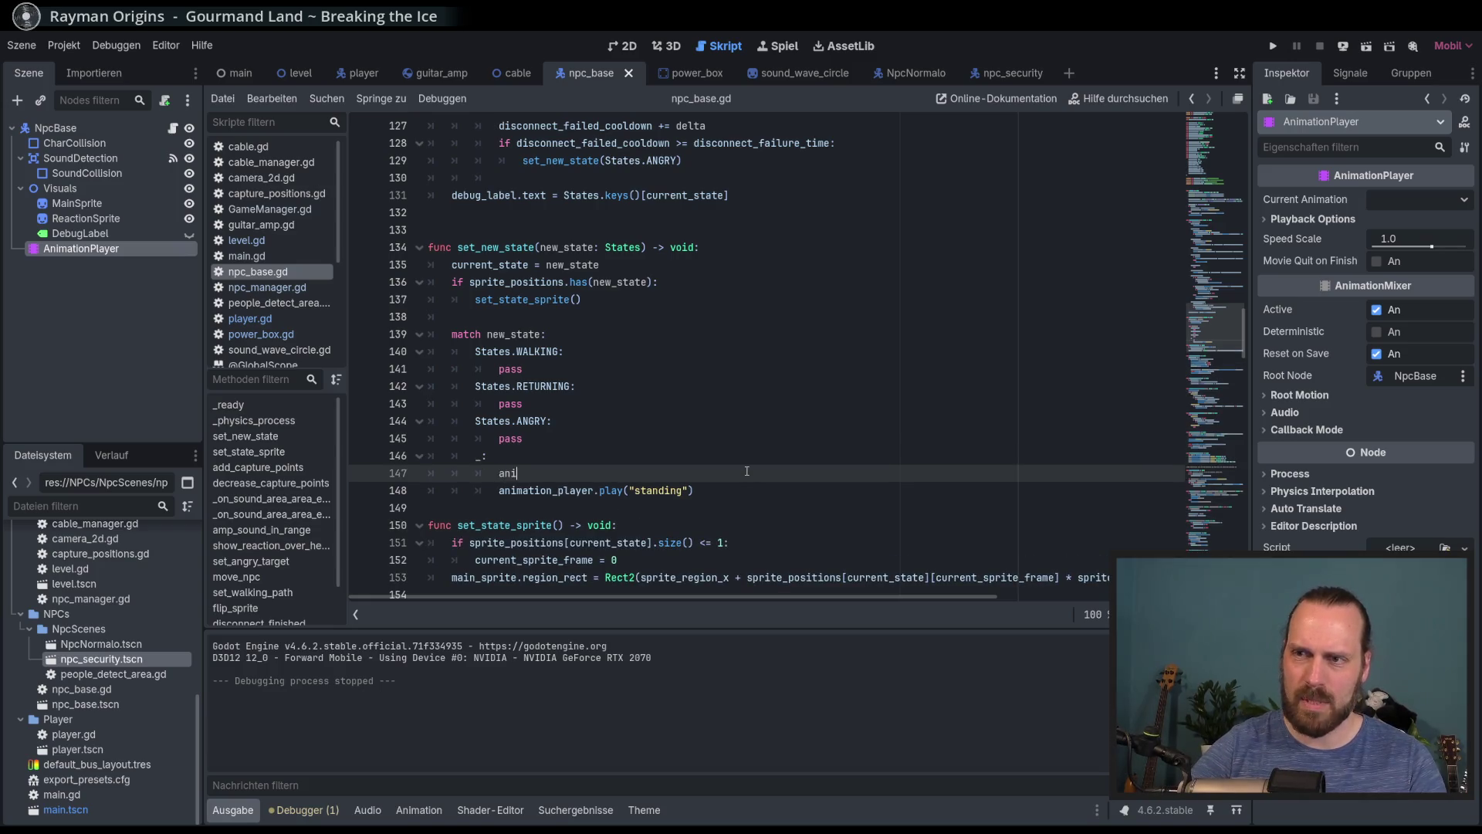
key(Return)
text(.st)
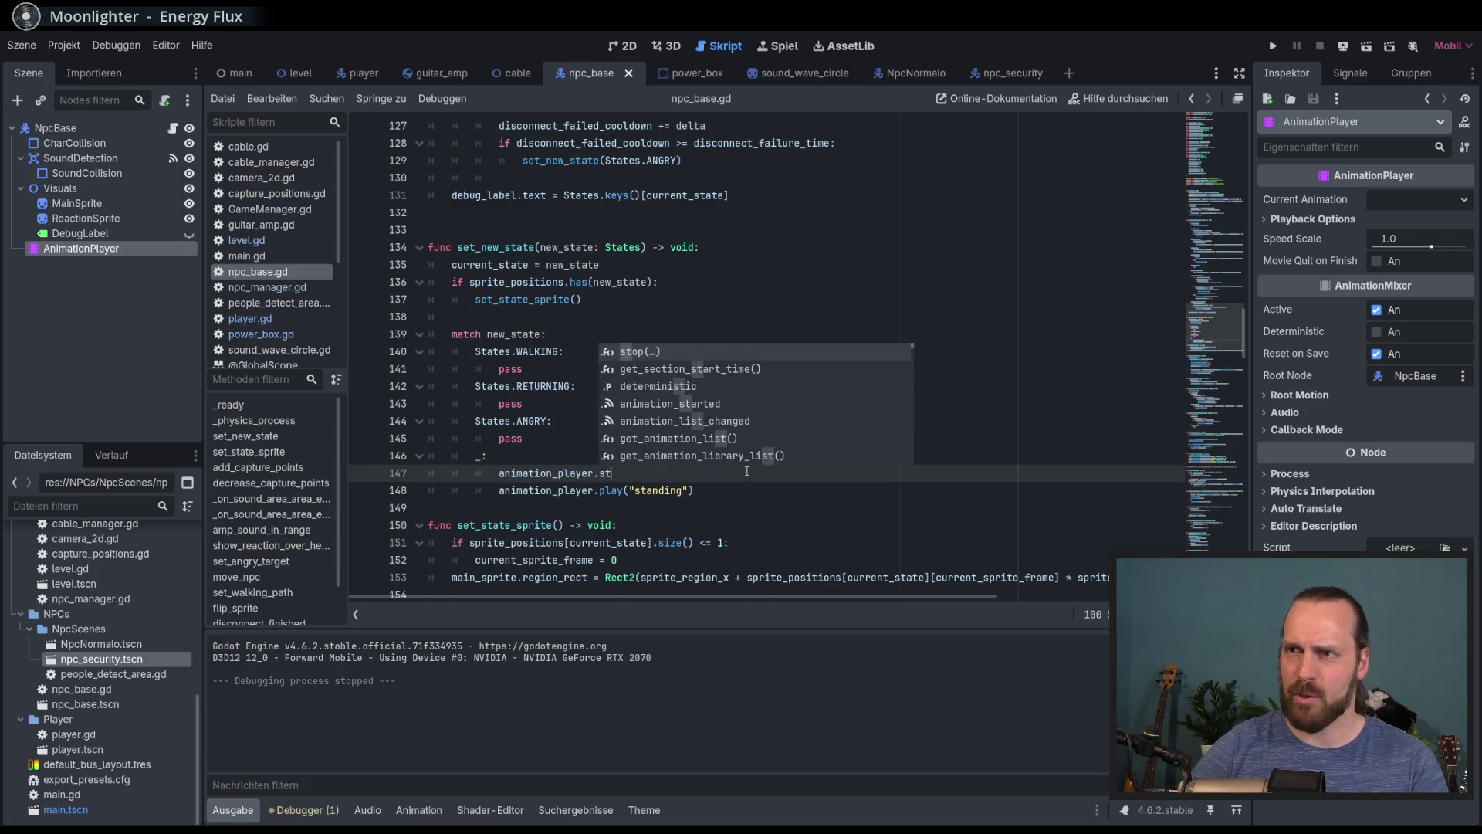
key(Return)
key(F5)
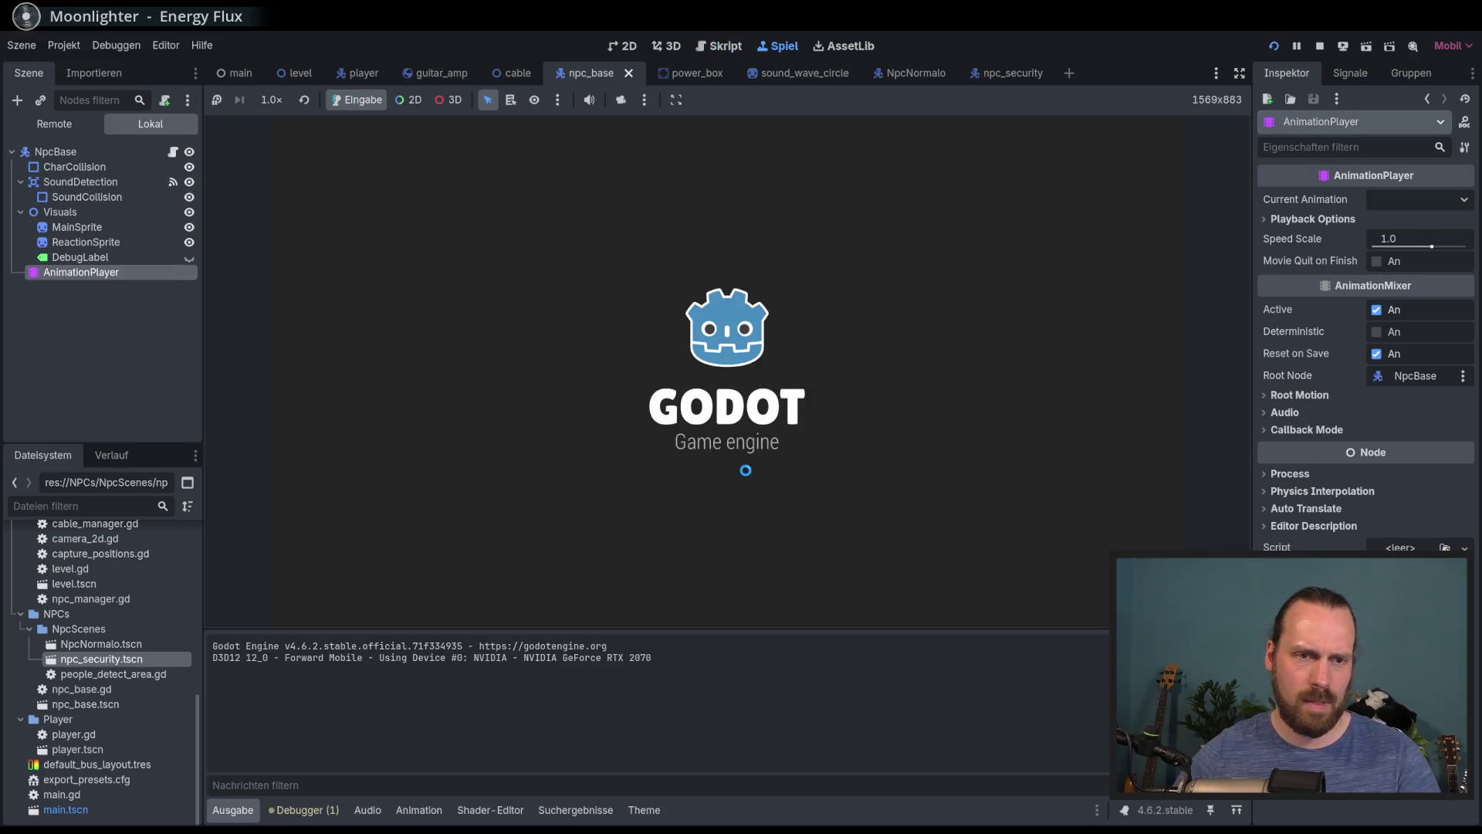
Start a new game, walk the guitarist up-left and down, and play guitar while moving around
key(Return)
key(Return)
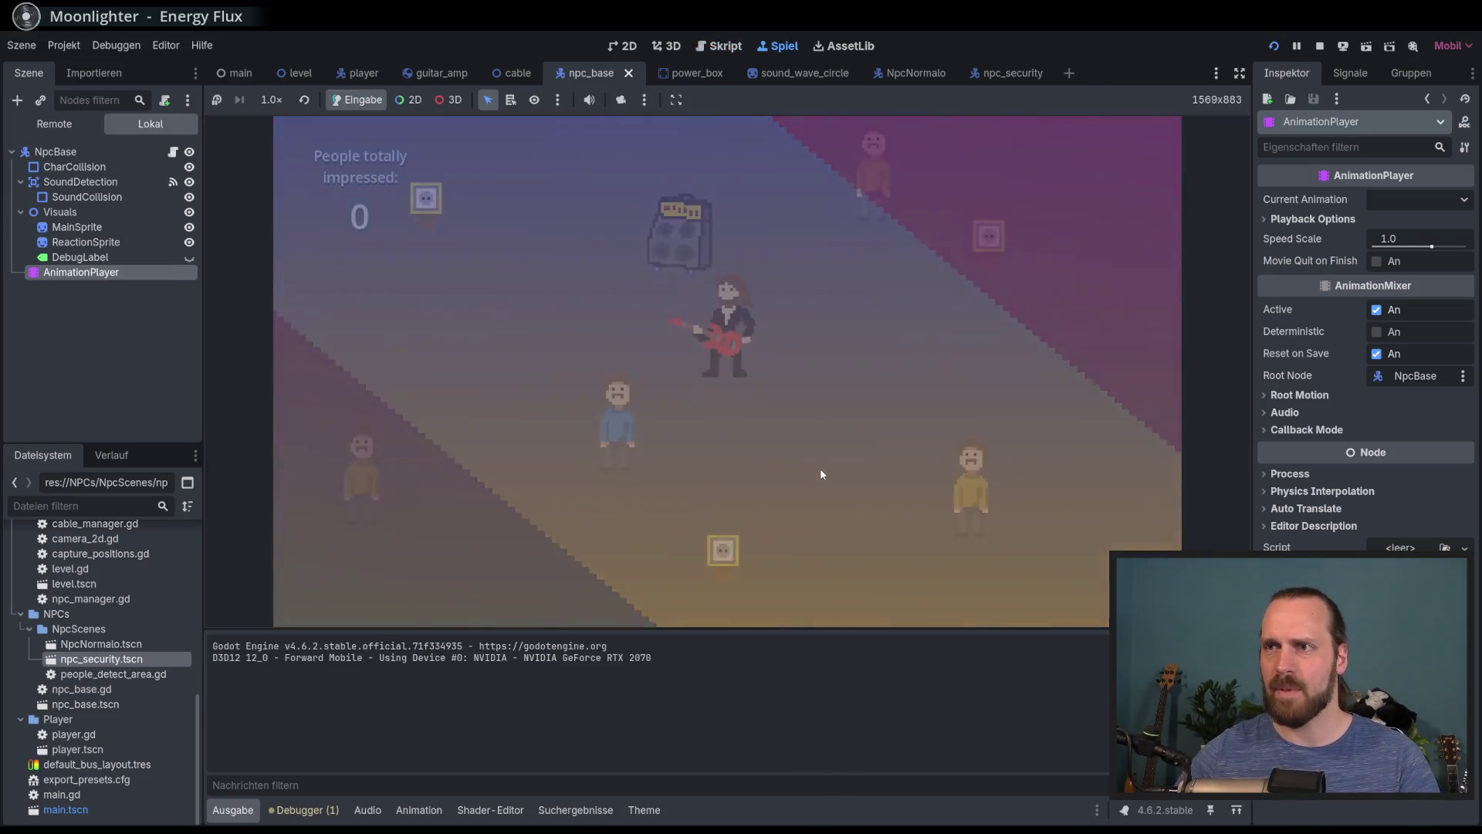
key(Up)
key(Left)
key(Down)
key(space)
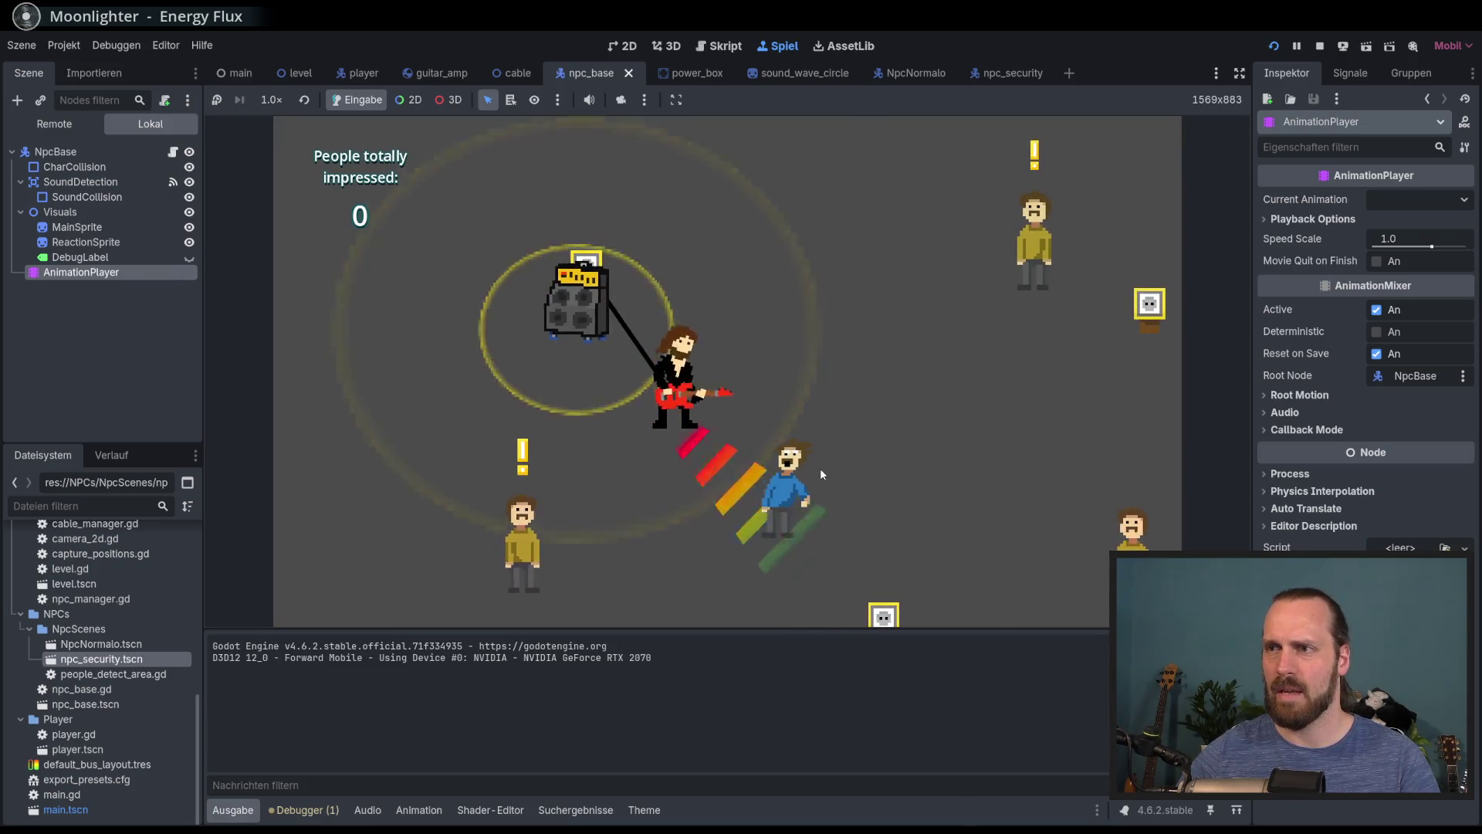
key(Up)
key(Right)
key(Down)
key(Left)
key(Left)
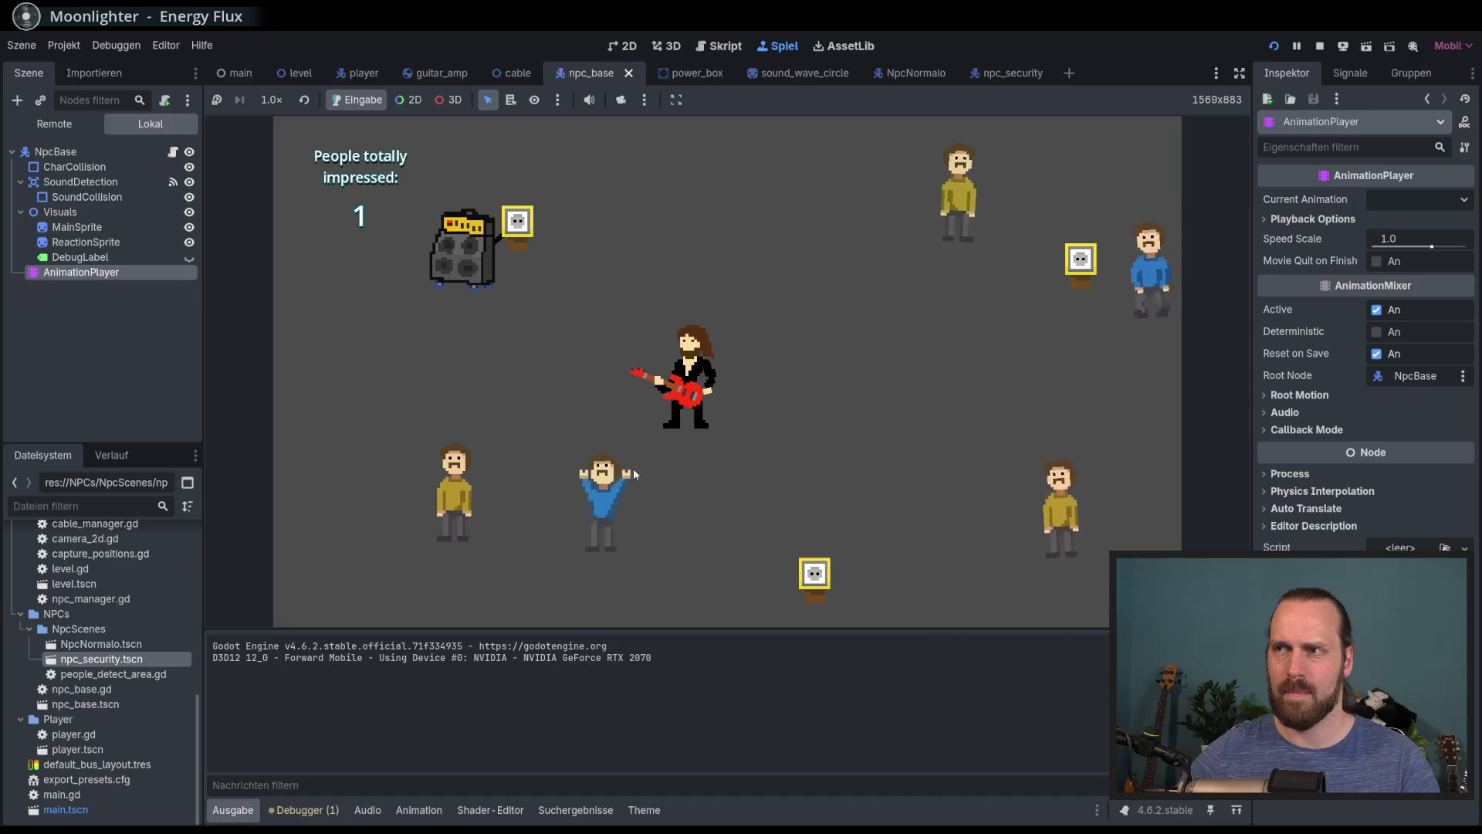
Walk the guitarist right and play for the NPCs until two are impressed, then stop the game
key(Left)
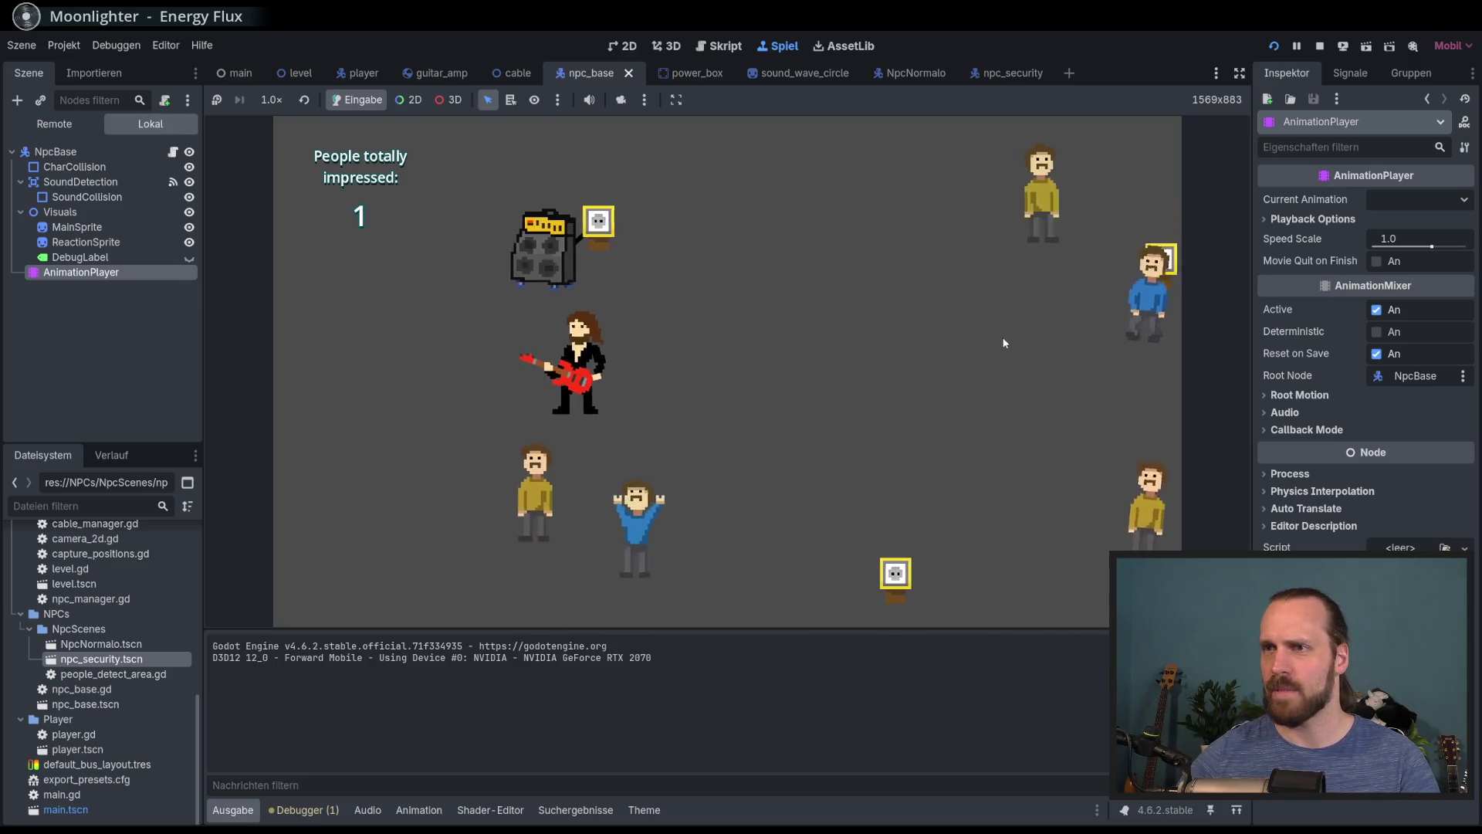
key(Up)
key(Right)
key(Down)
key(Right)
key(space)
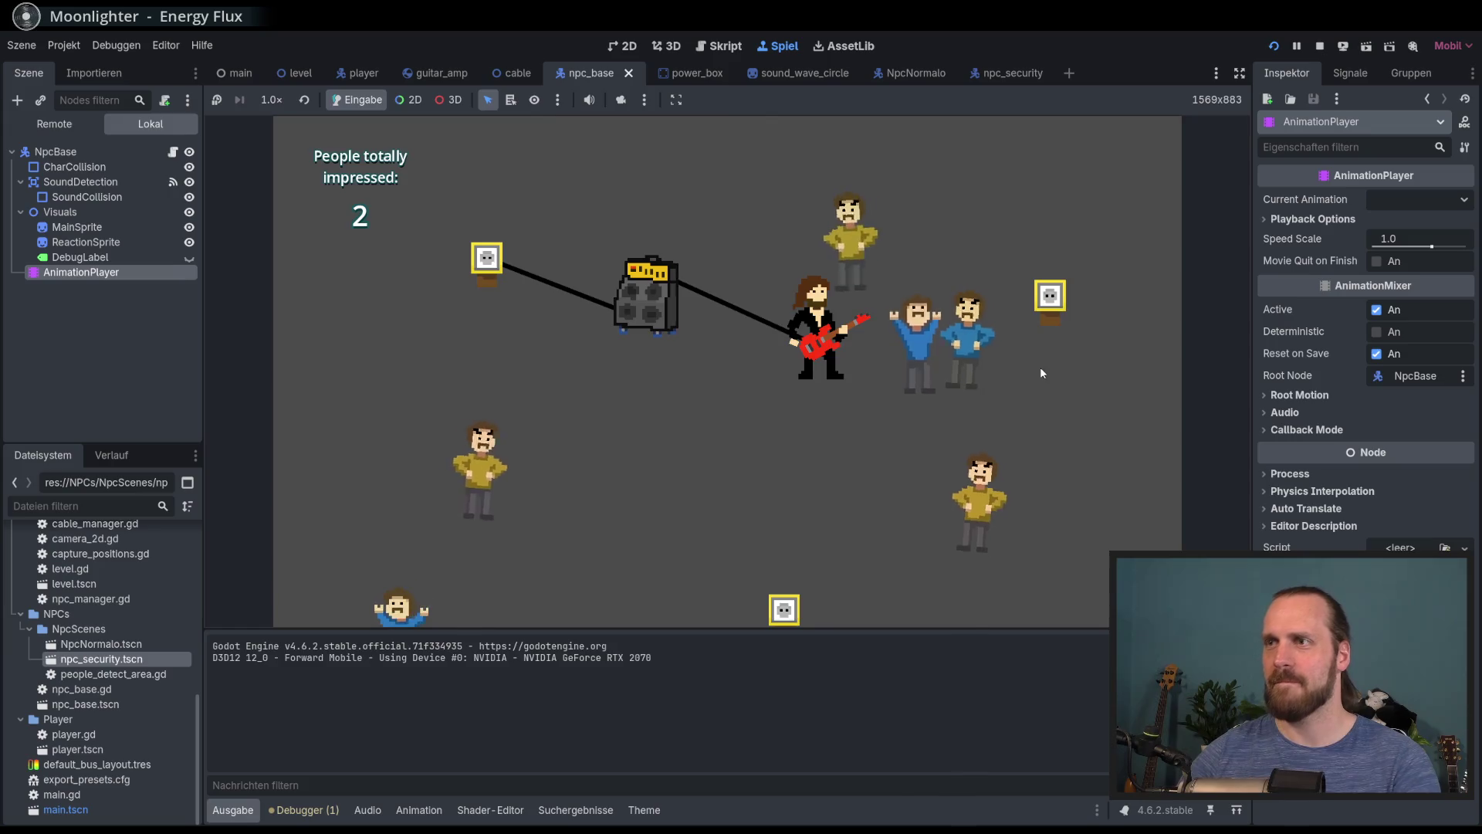
key(F8)
Select the NPC's AnimationPlayer, preview the walking animation, and inspect its rotation keyframe at 0.4
click(625, 48)
click(100, 233)
click(102, 248)
click(595, 625)
click(476, 674)
click(308, 632)
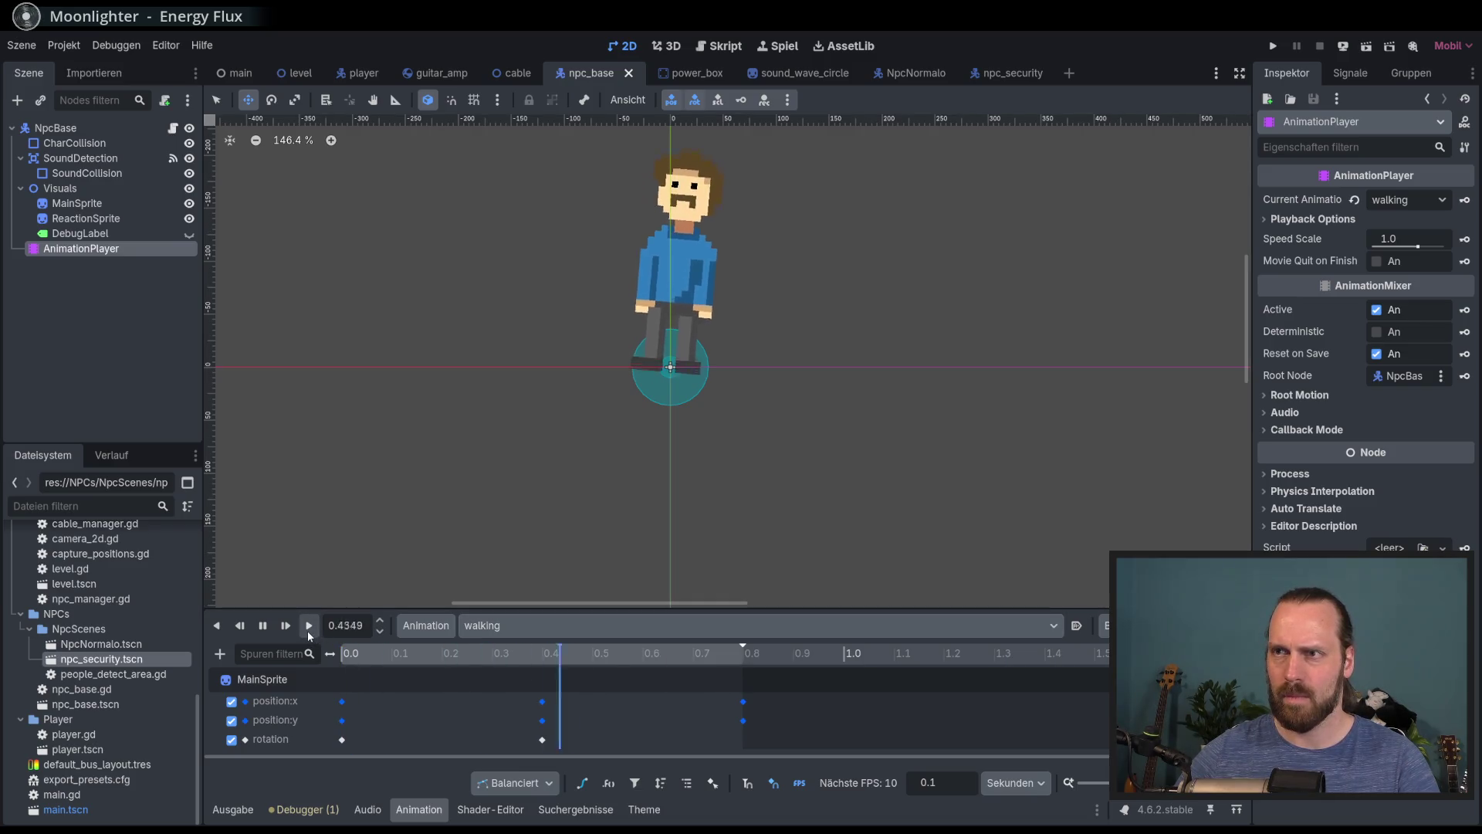
click(264, 629)
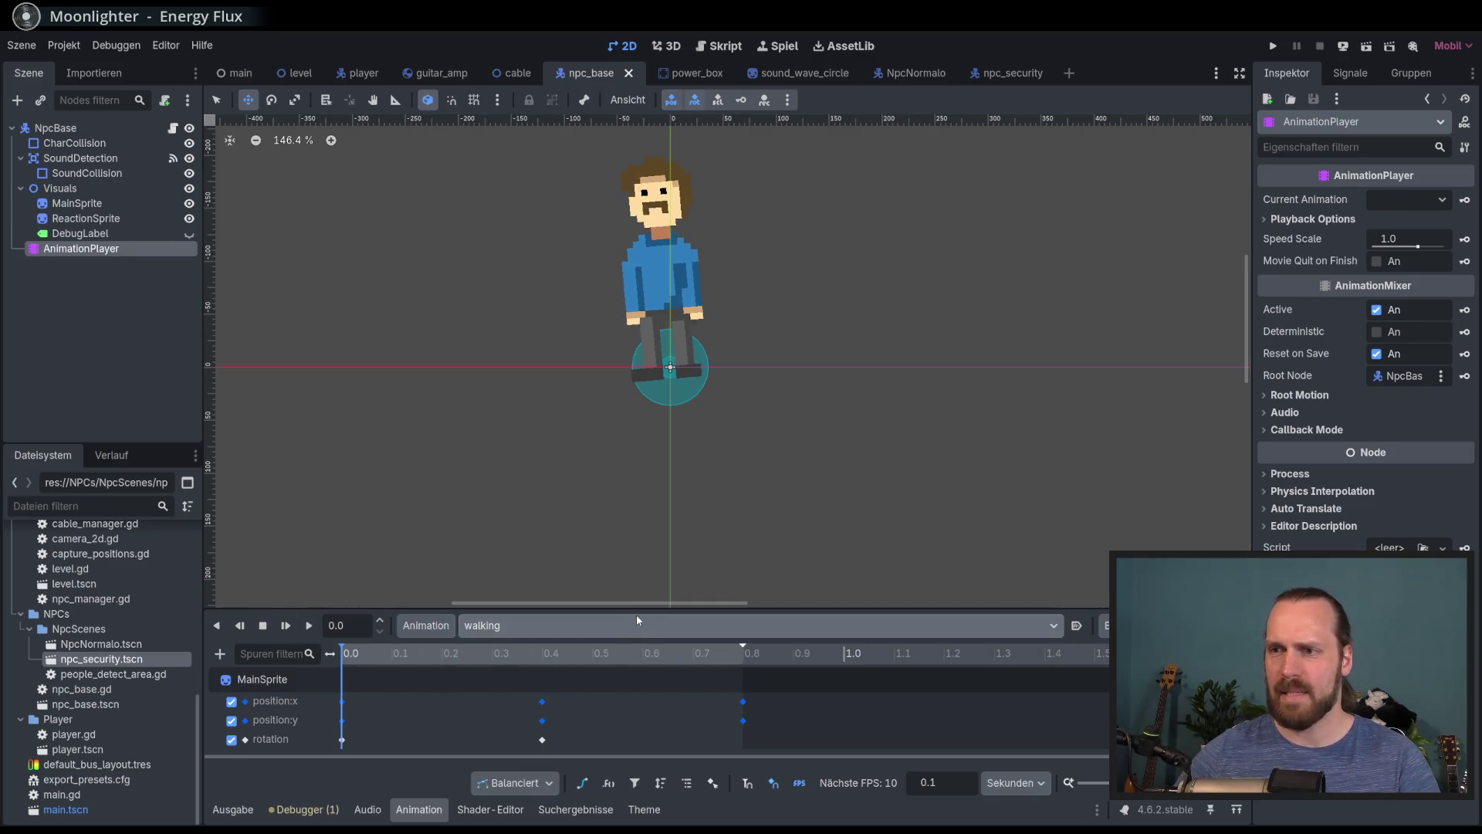
drag(636, 612, 602, 494)
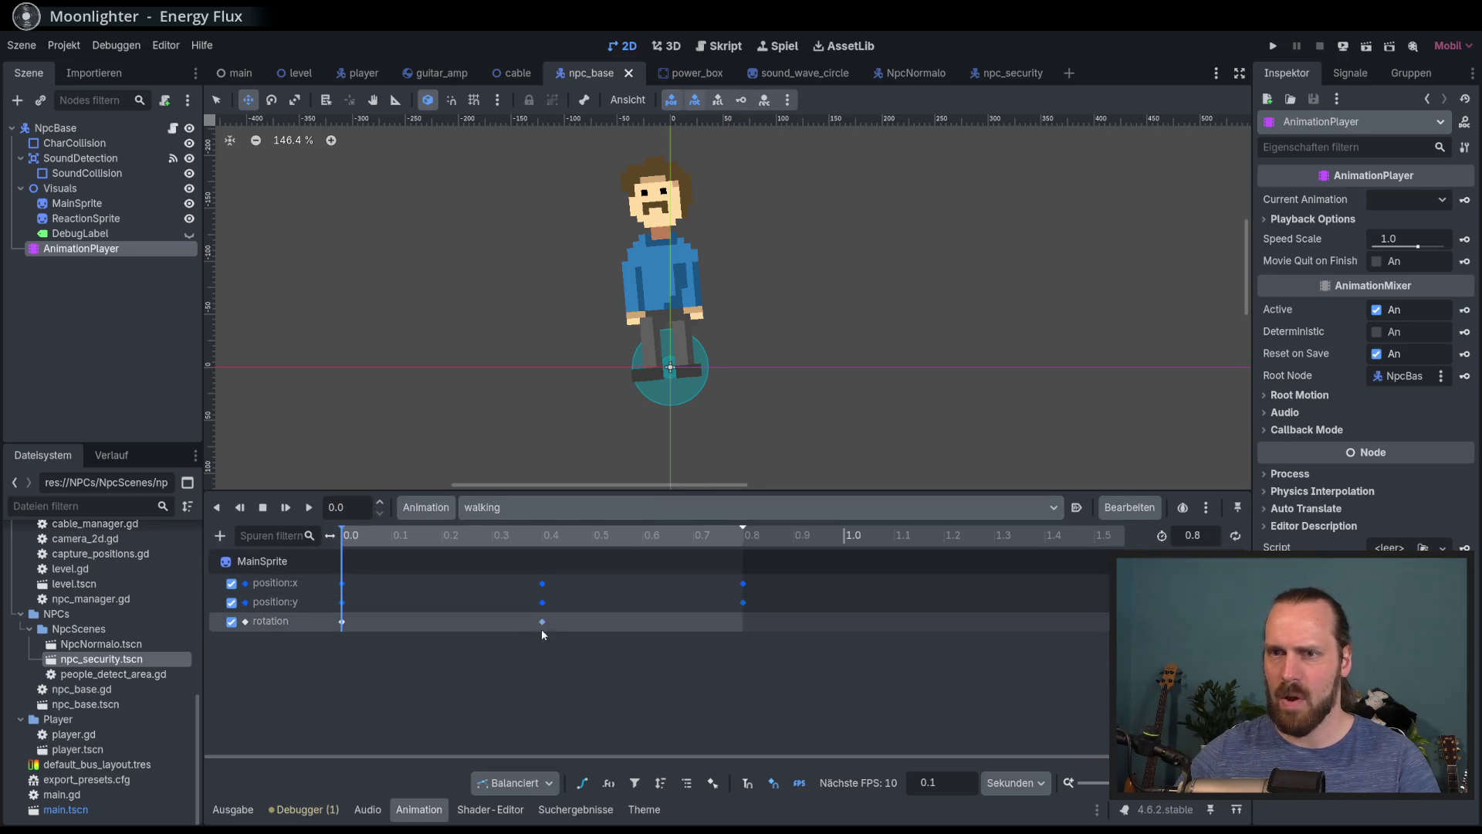
click(542, 622)
mouse_move(717, 538)
mouse_down()
mouse_move(741, 538)
mouse_move(639, 538)
mouse_move(729, 538)
mouse_move(742, 564)
mouse_up()
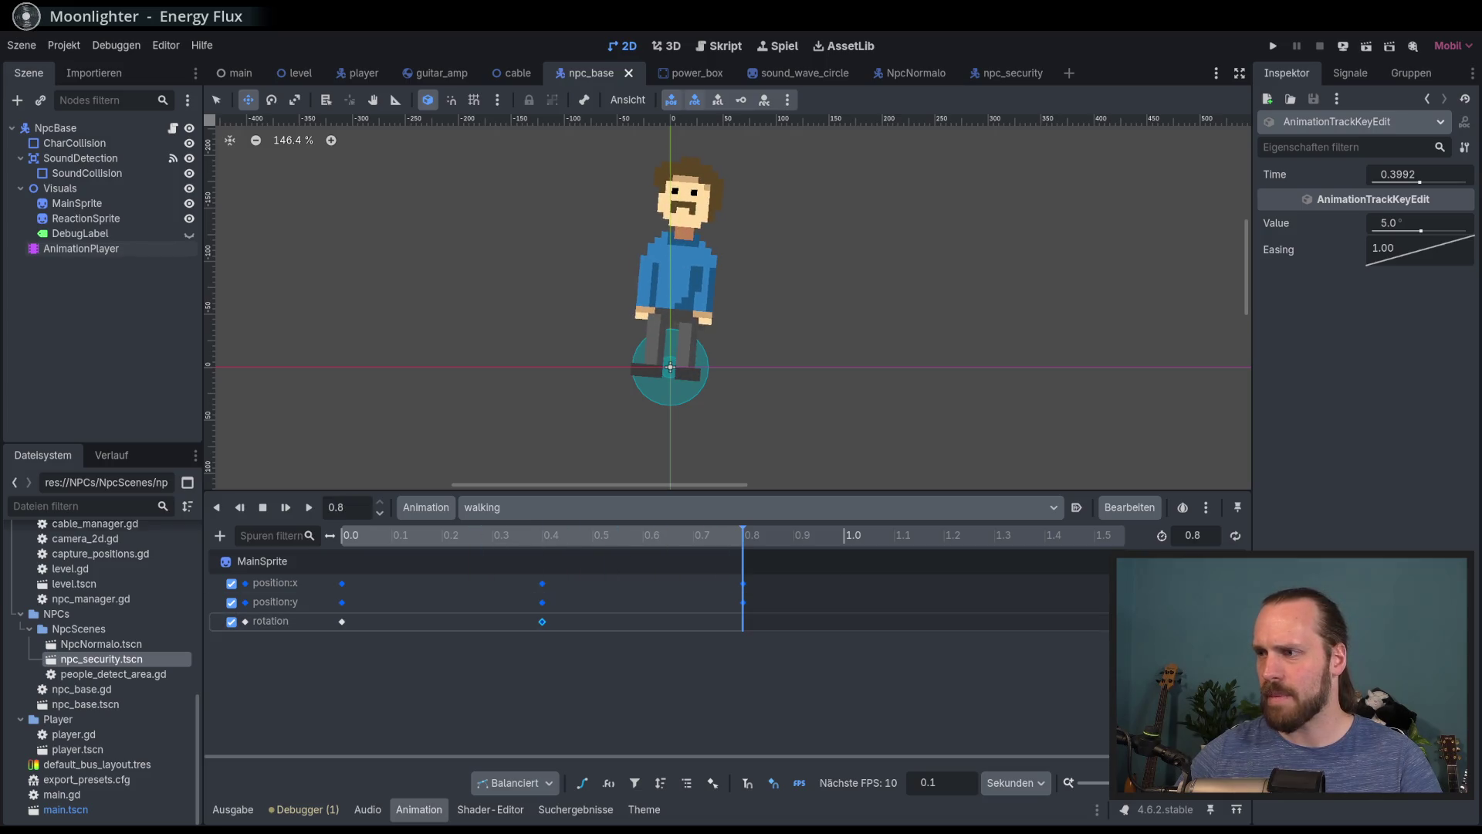
Duplicate the 0.0 rotation keyframe to 0.8 so the sway loops, and save the scene
click(342, 621)
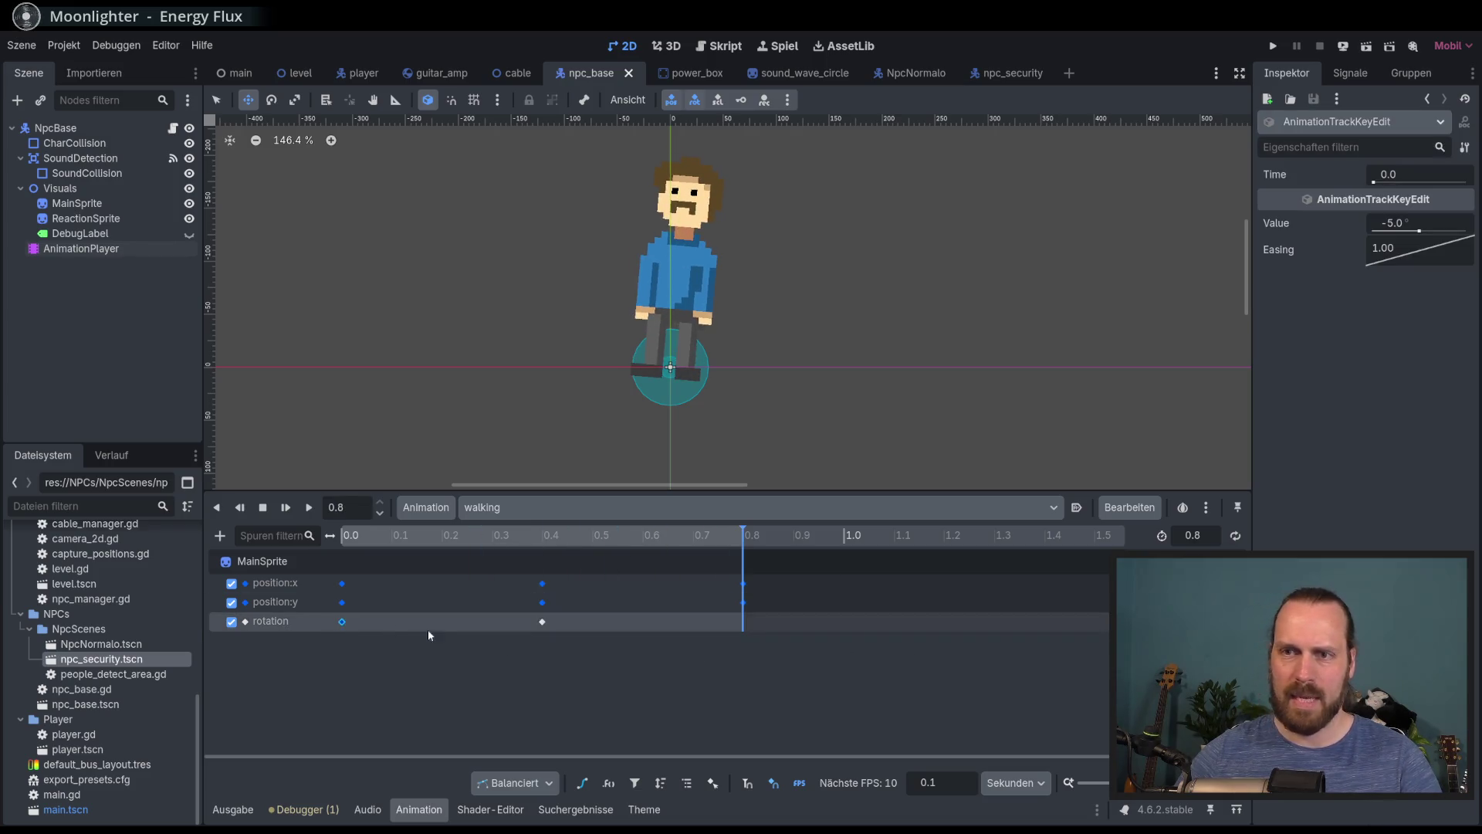
key(ctrl+d)
drag(743, 538, 360, 535)
key(ctrl+s)
Set the rotation keys to -4 at 0.0, 4 at 0.4 and -4 at 0.8, save, and relaunch
click(342, 622)
click(1403, 226)
text(-4)
key(Return)
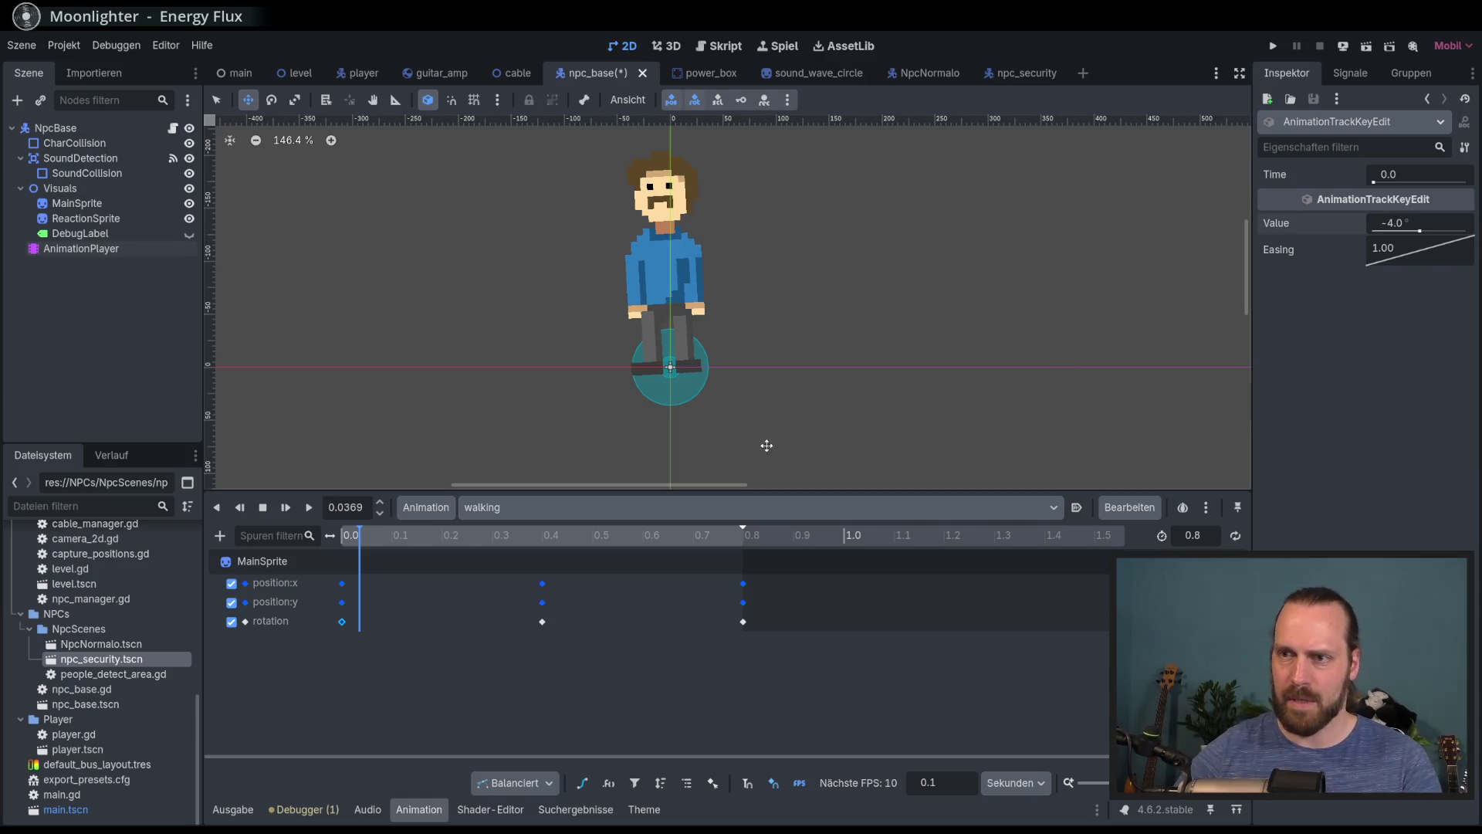
click(542, 622)
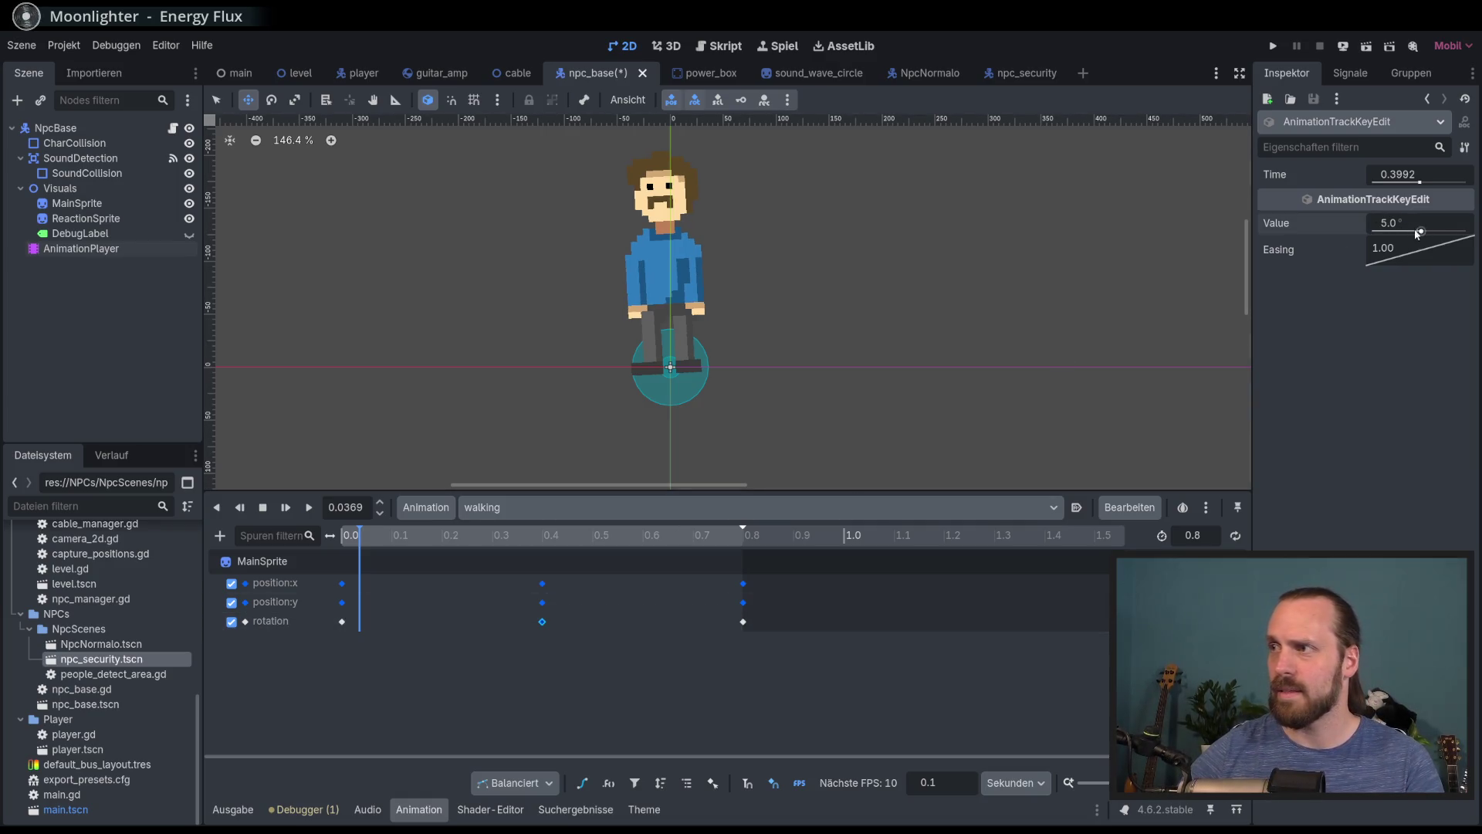
click(743, 621)
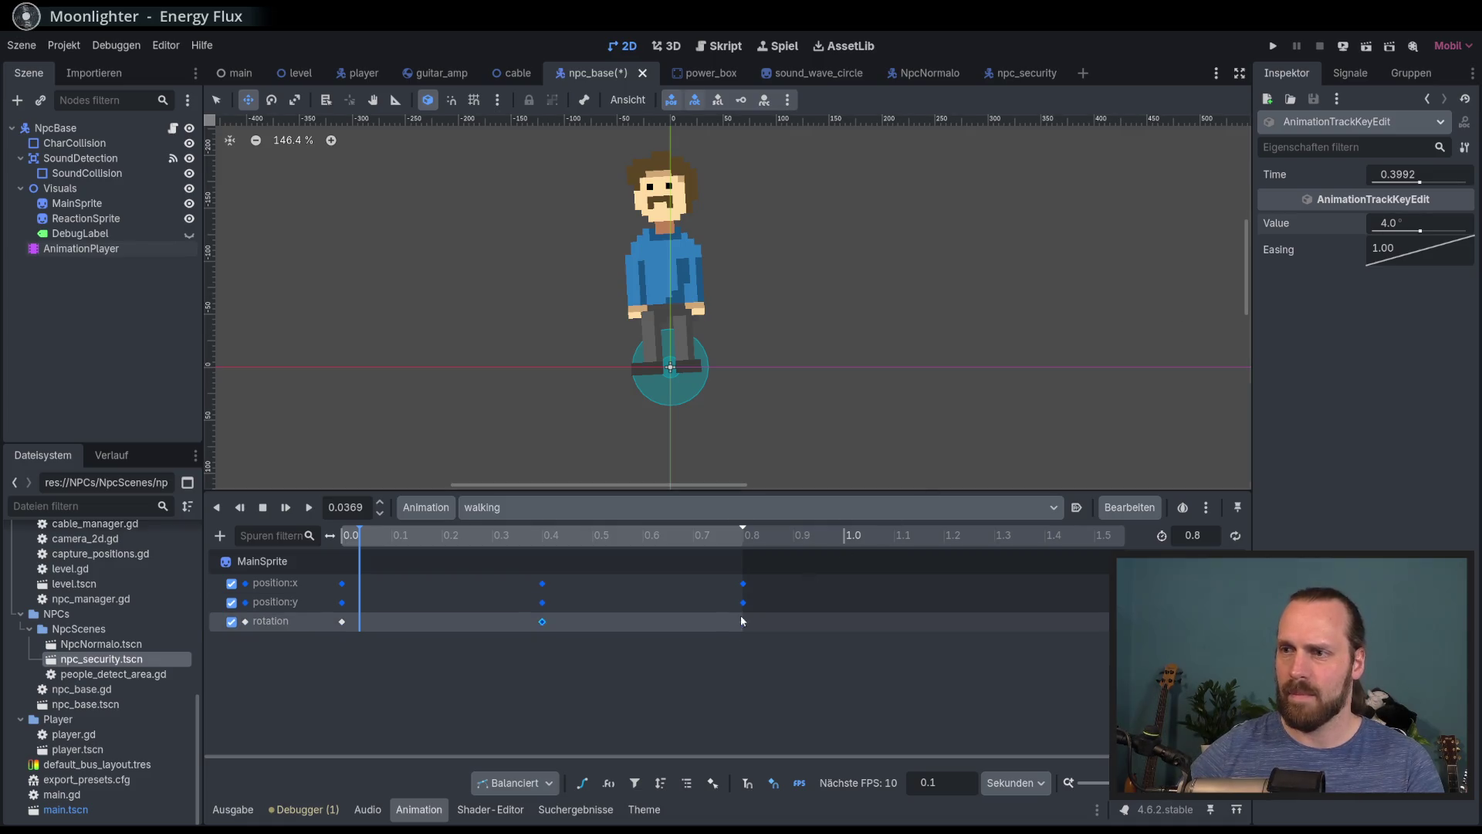
click(1433, 227)
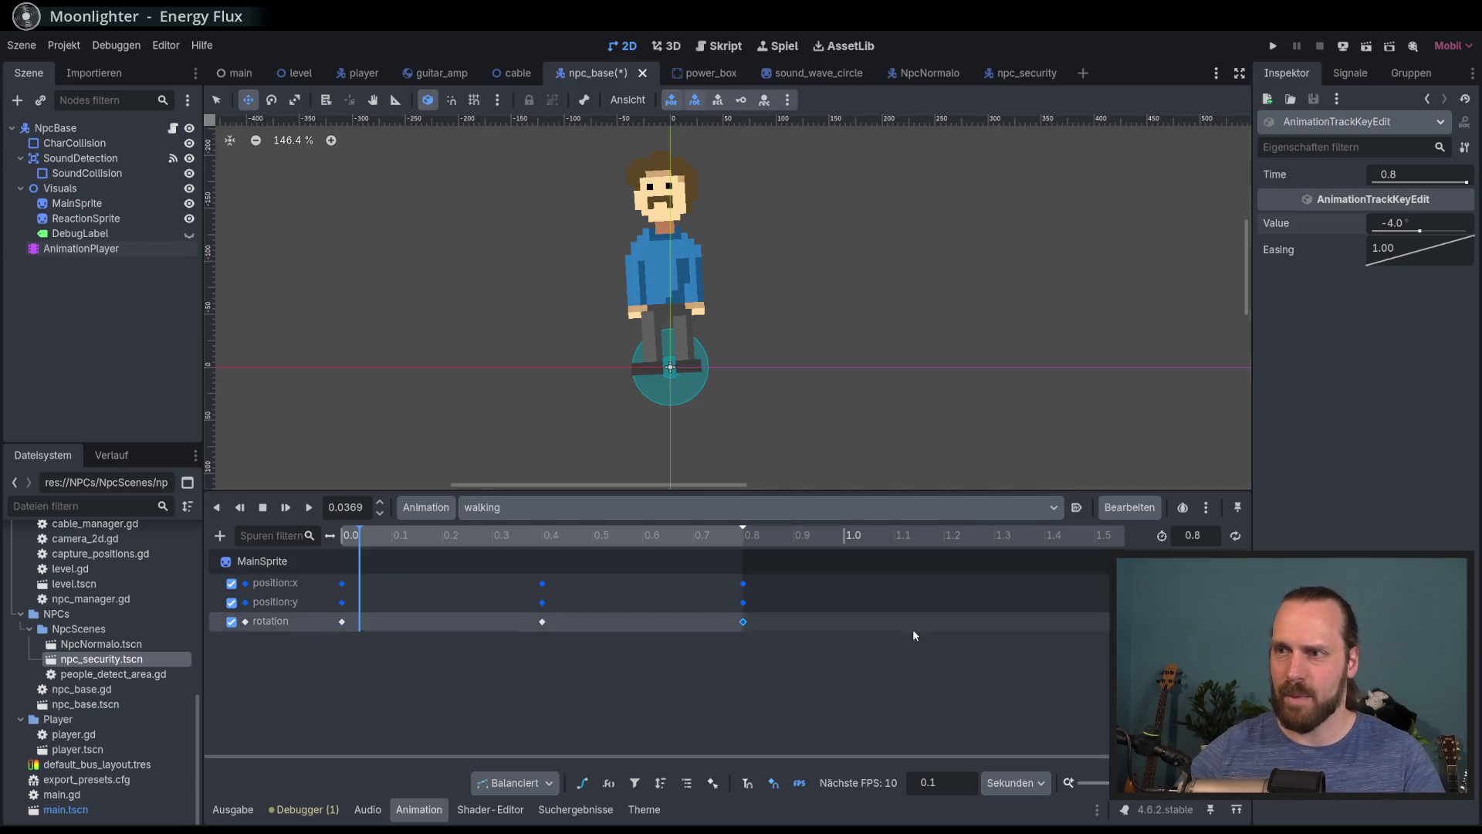
click(893, 662)
key(ctrl+s)
key(F5)
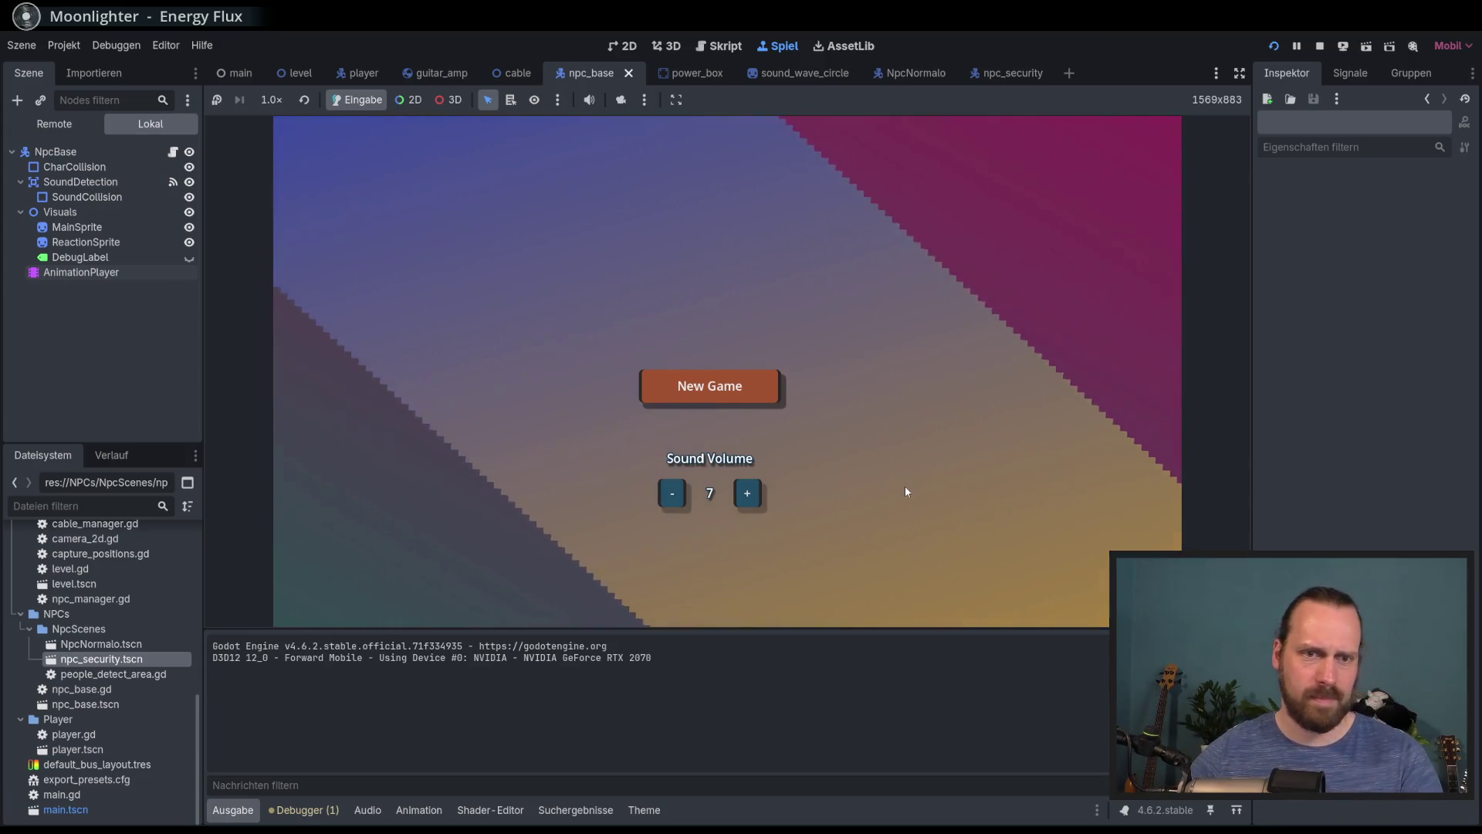
Start a new game, walk the player around with WASD dragging the amp, stop, and reopen npc_base.gd
key(Return)
key(Return)
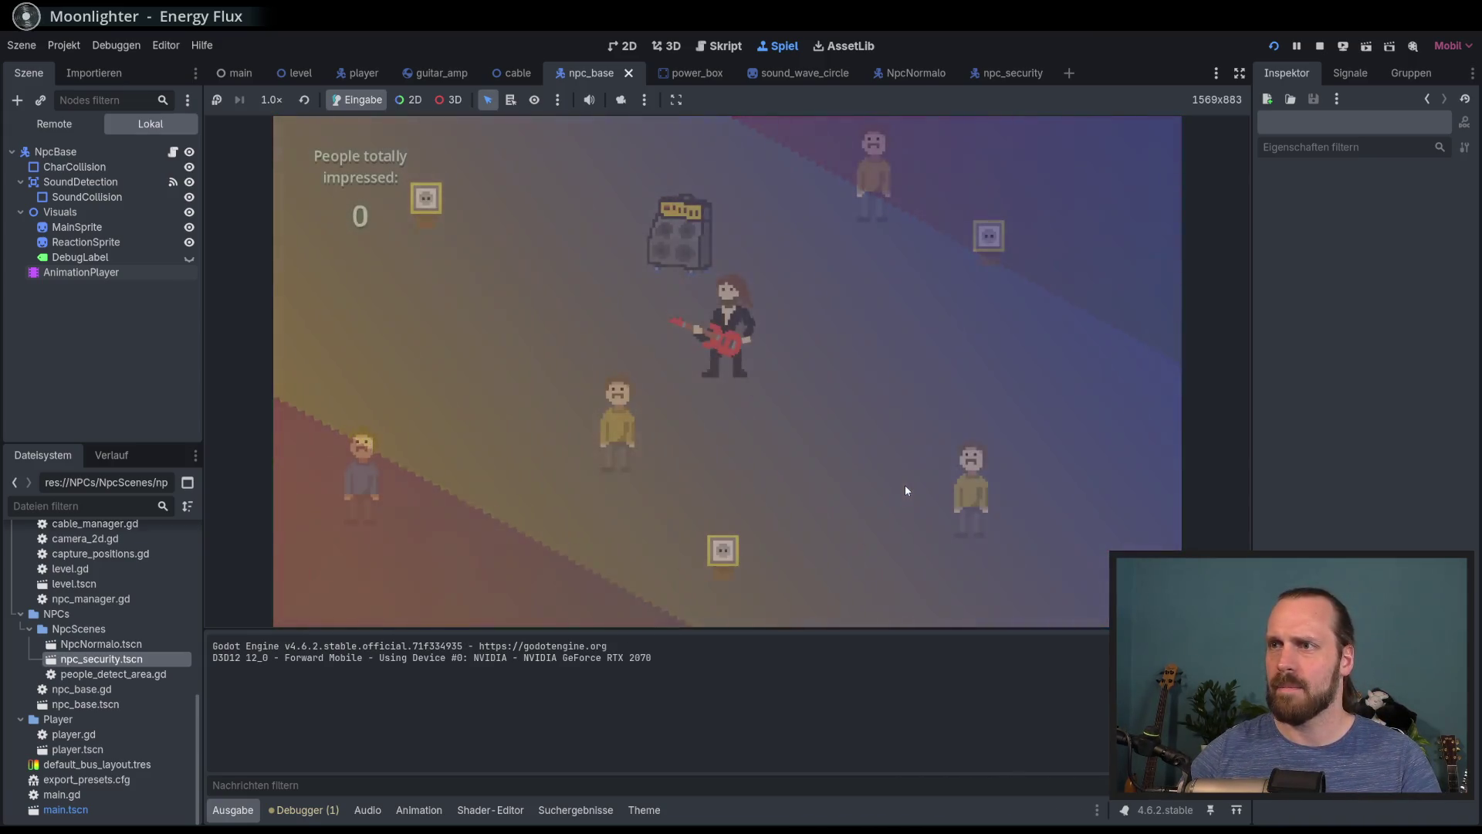
key(d)
key(s)
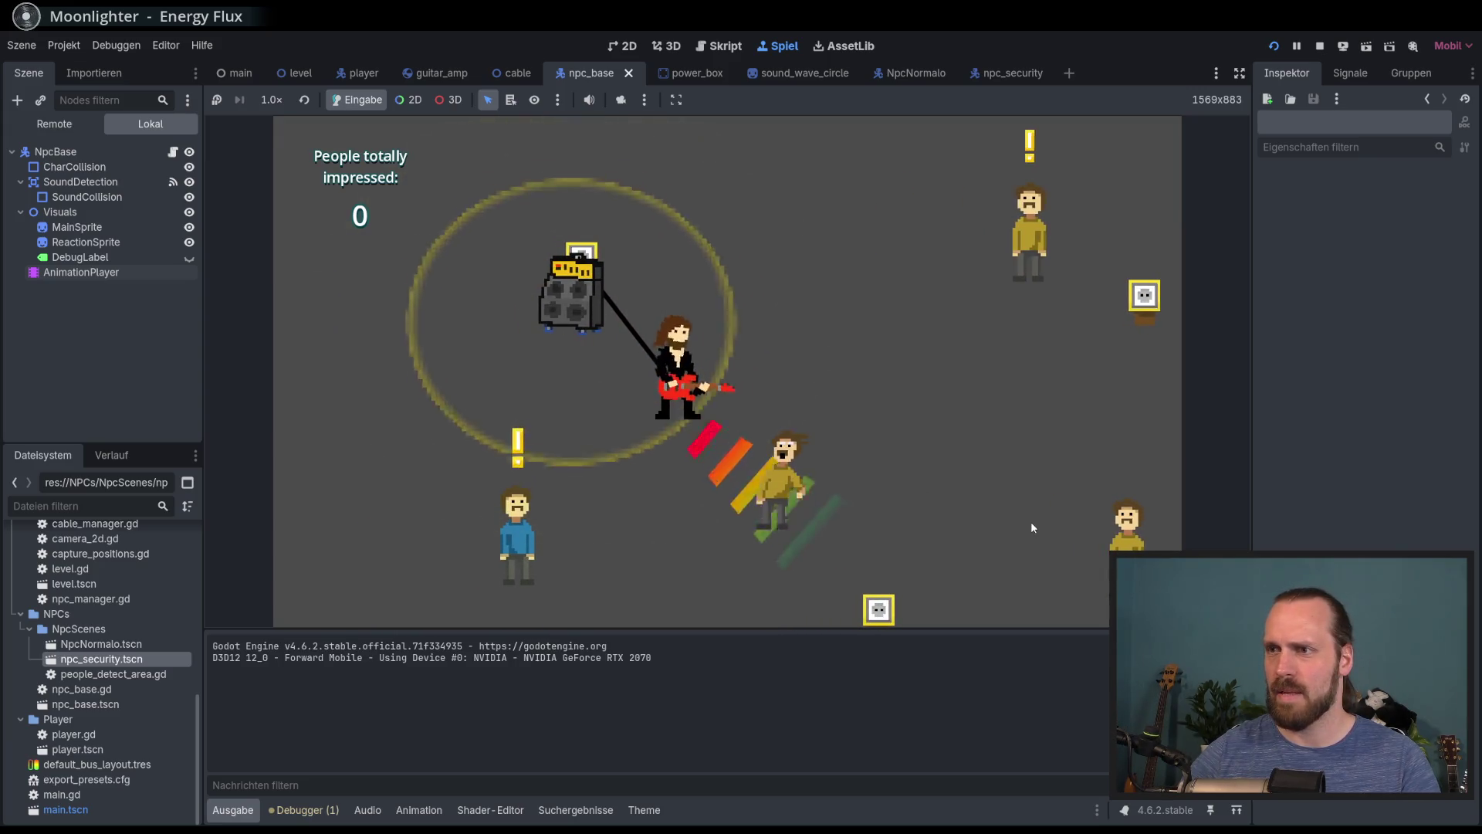
key(w)
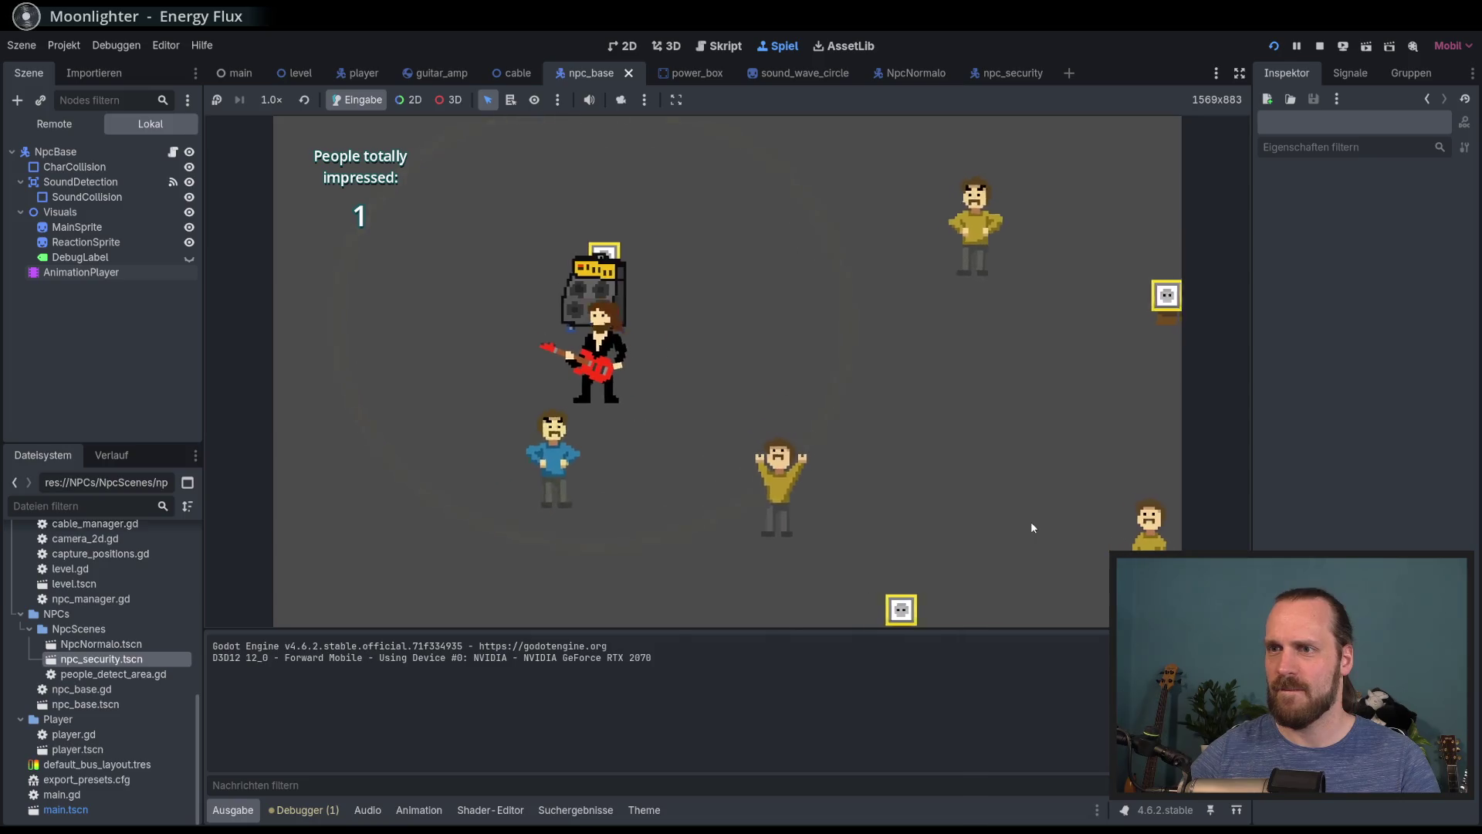
key(d)
key(d)
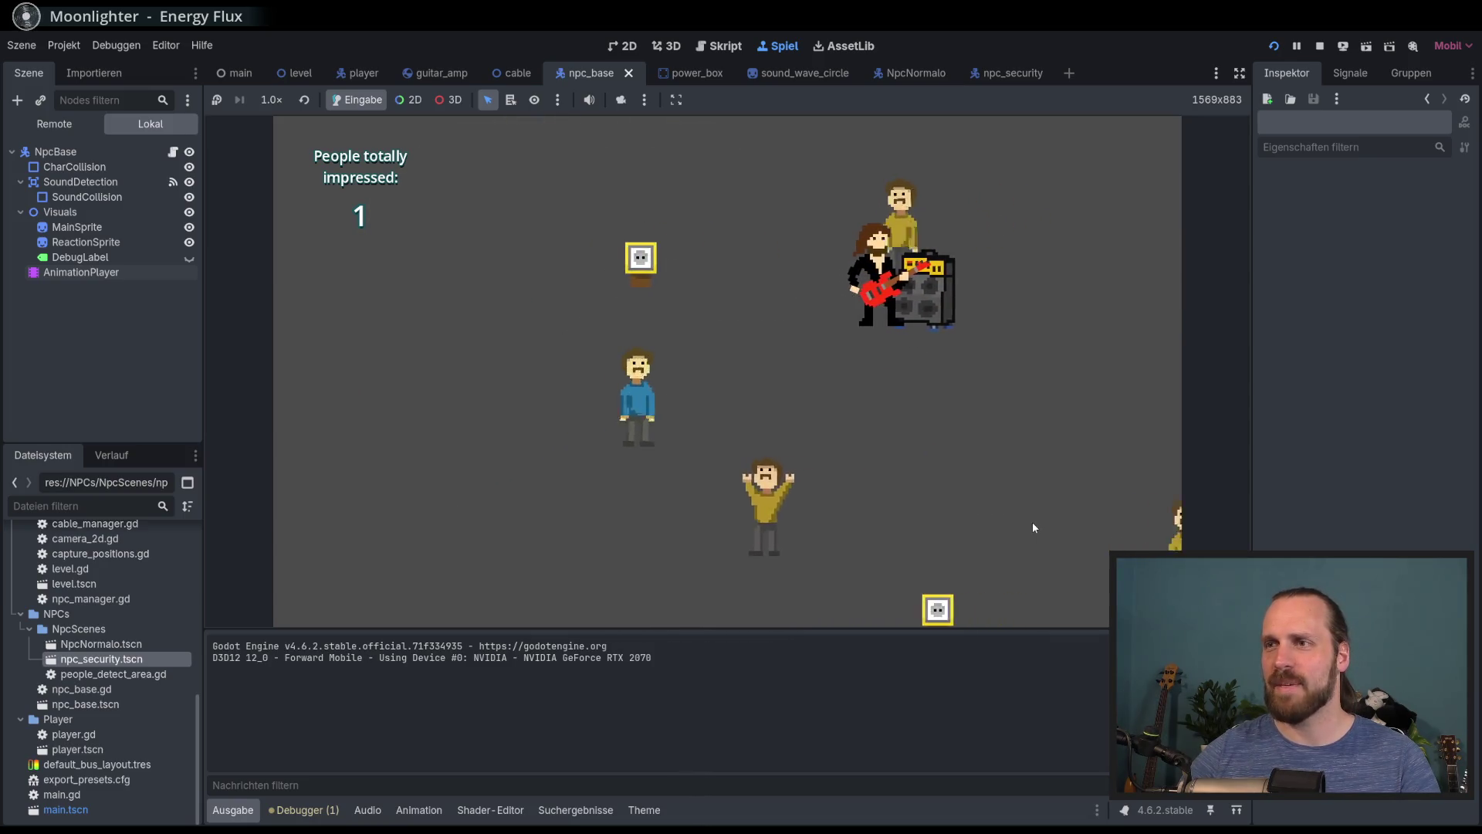
key(w)
key(s)
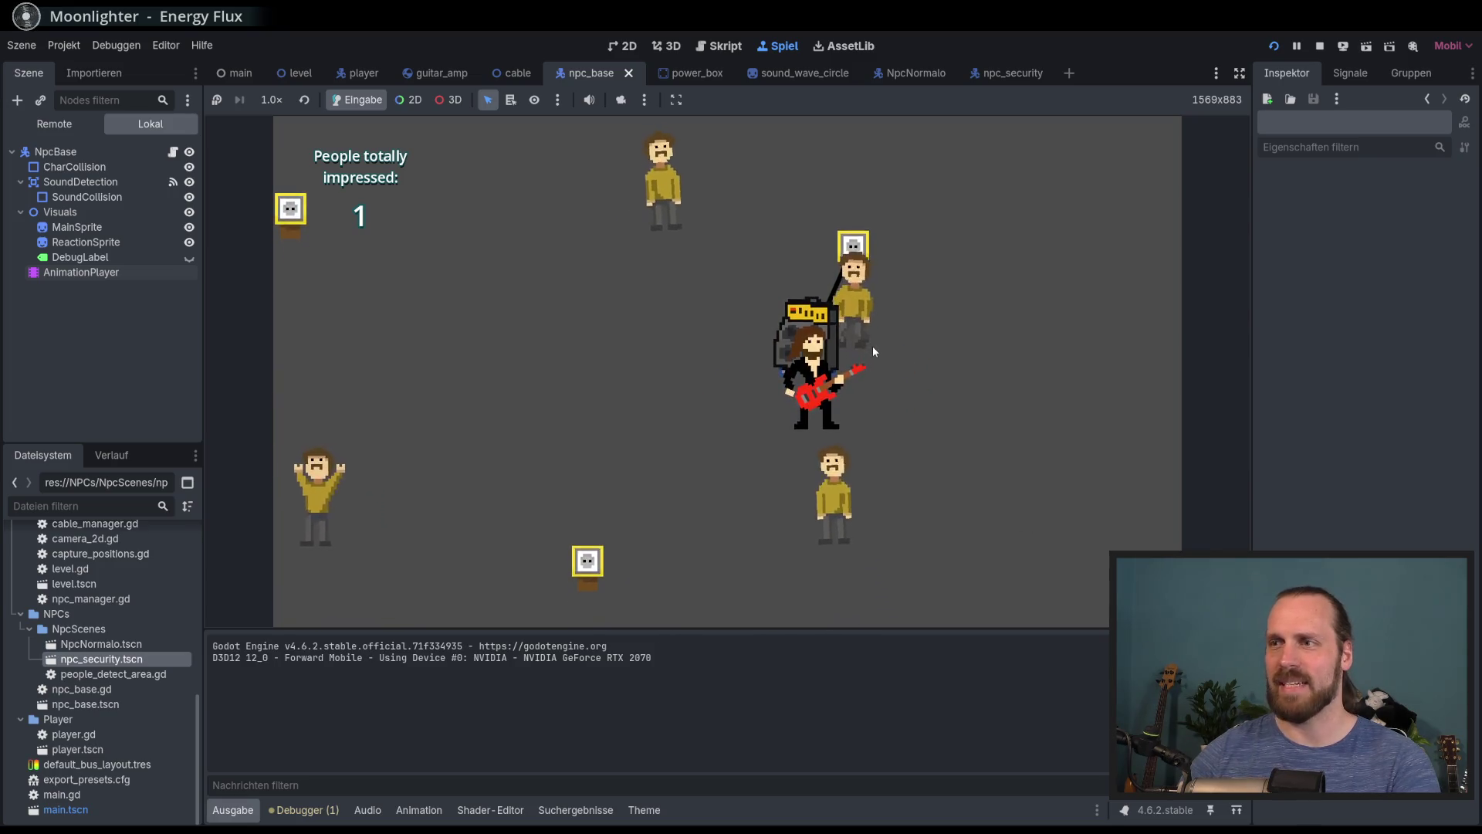
key(F8)
click(172, 128)
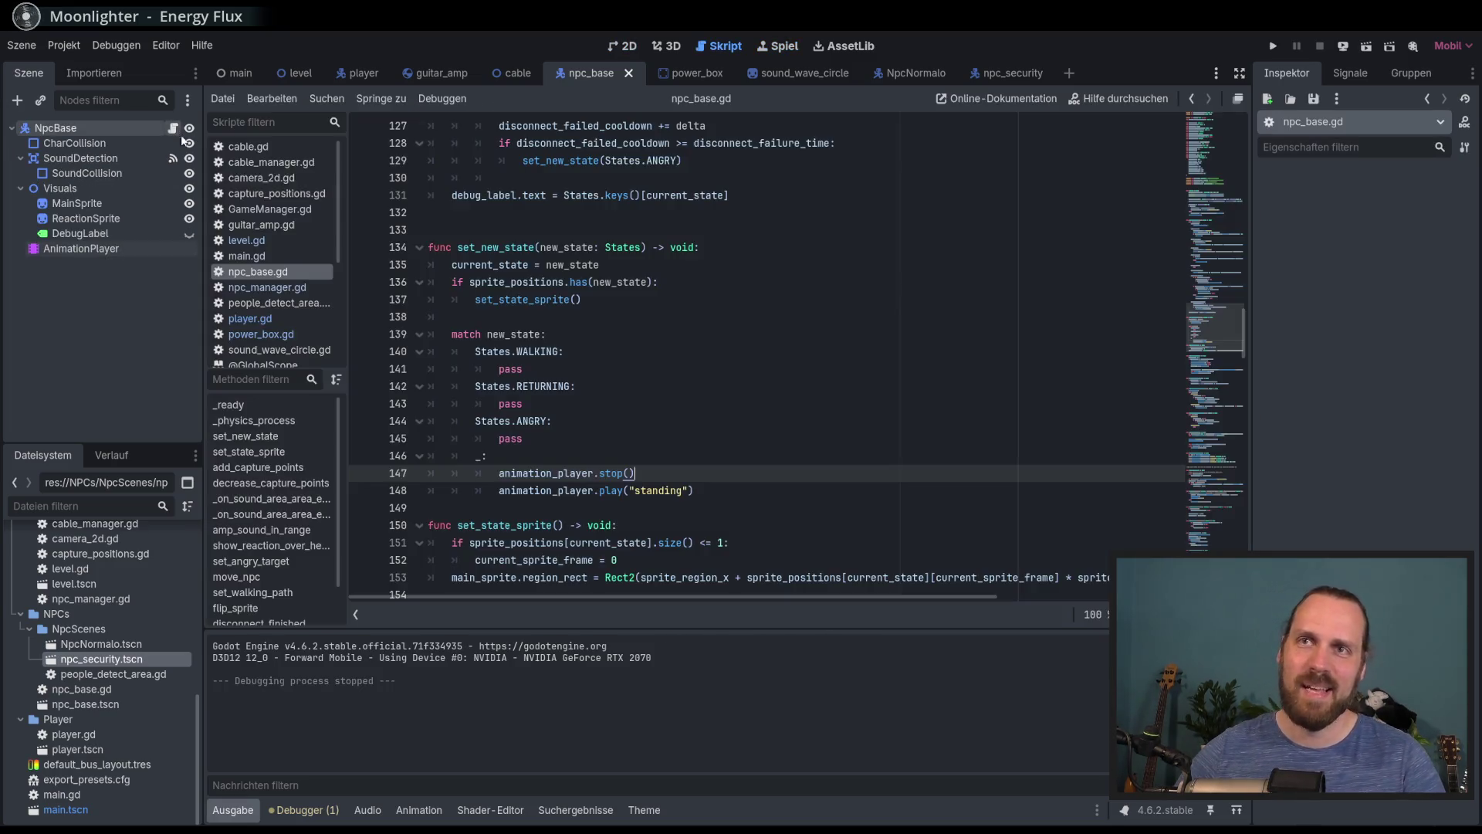
Change States.WALKING in sprite_positions from [0, 1] to [1], save the script, and run the game
scroll(1203, 265, up, 10)
drag(1203, 265, 1188, 192)
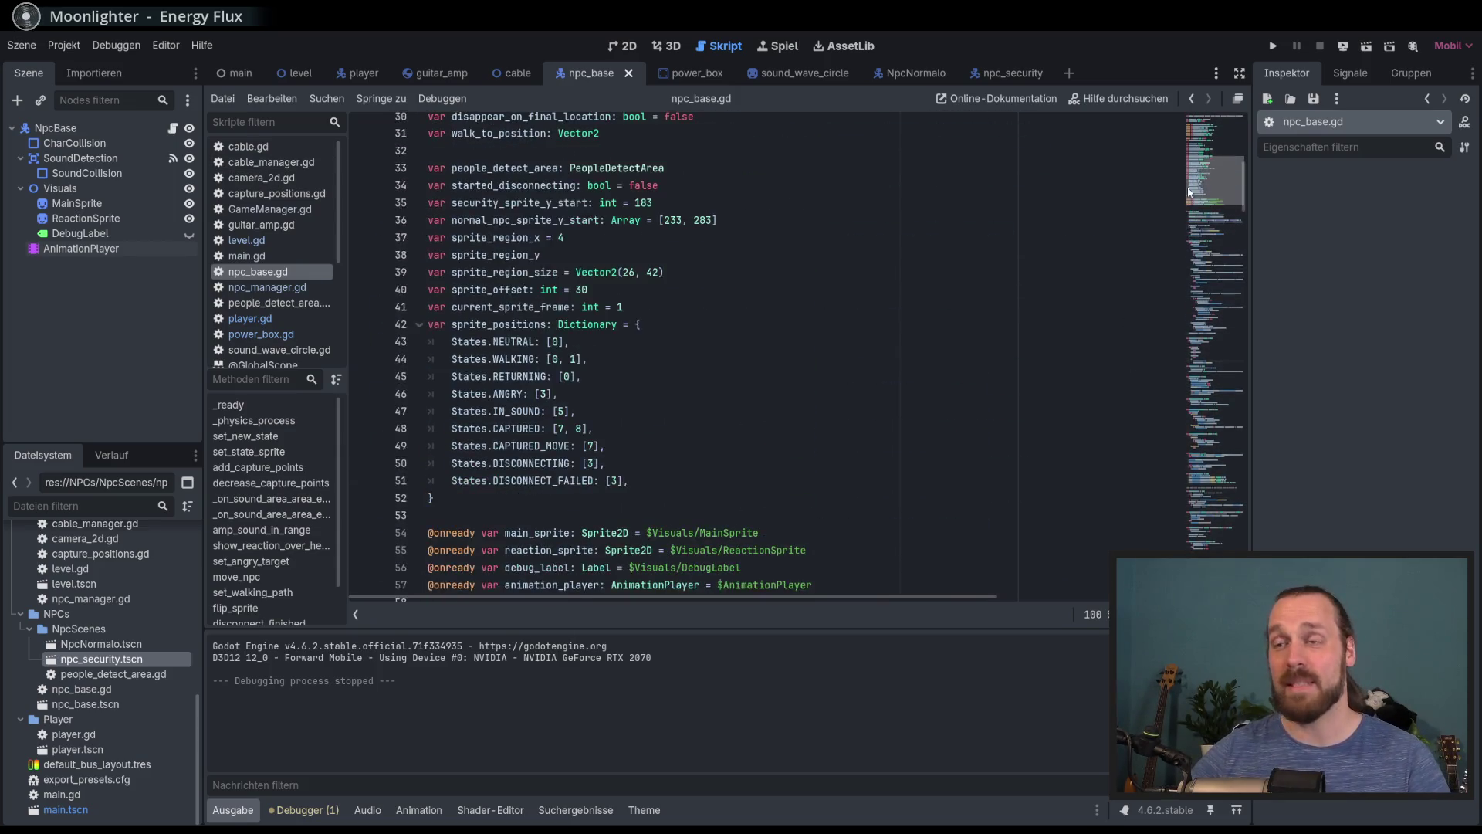
scroll(781, 281, up, 2)
scroll(642, 316, down, 3)
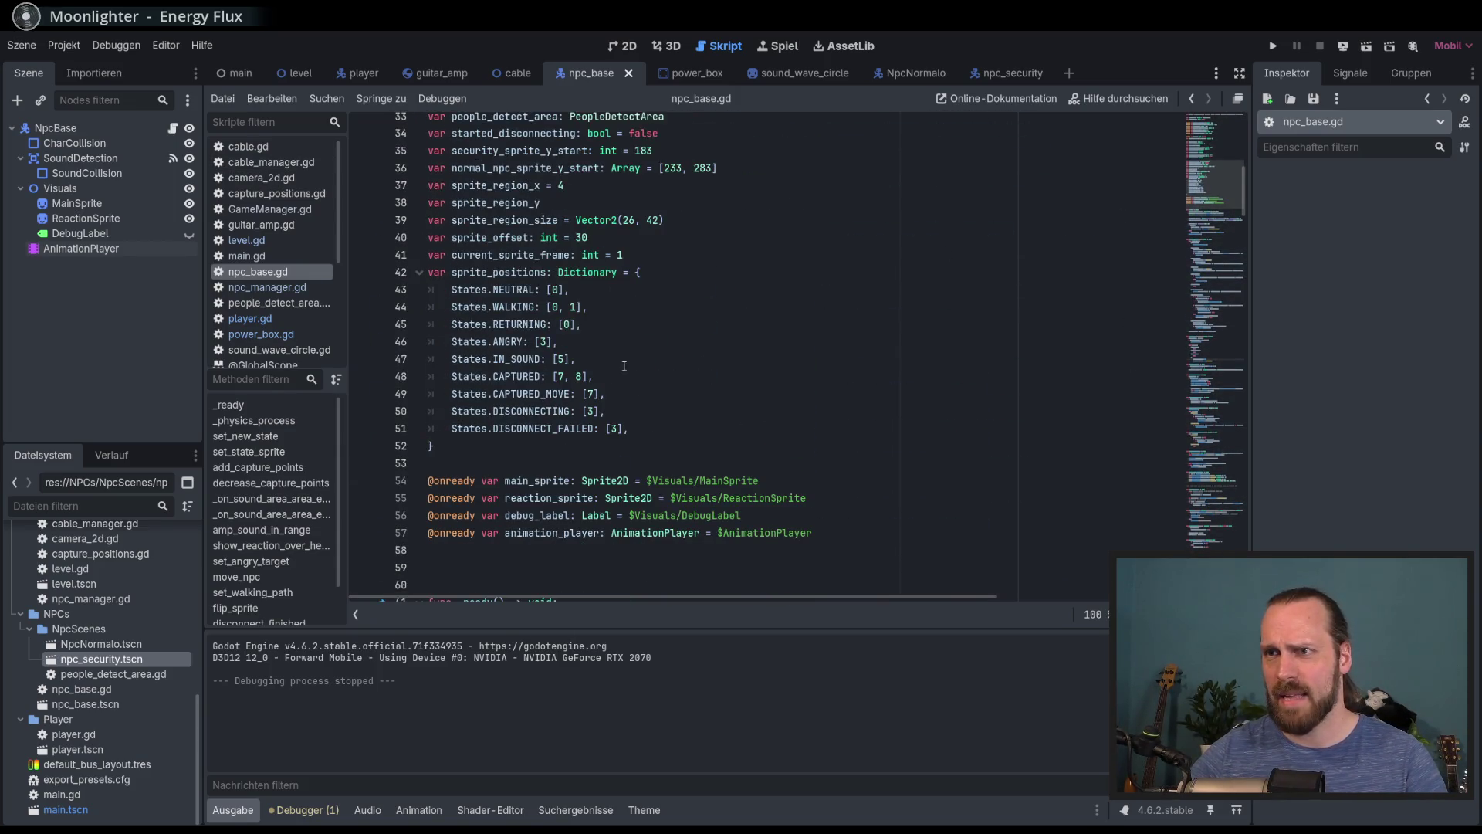
click(577, 307)
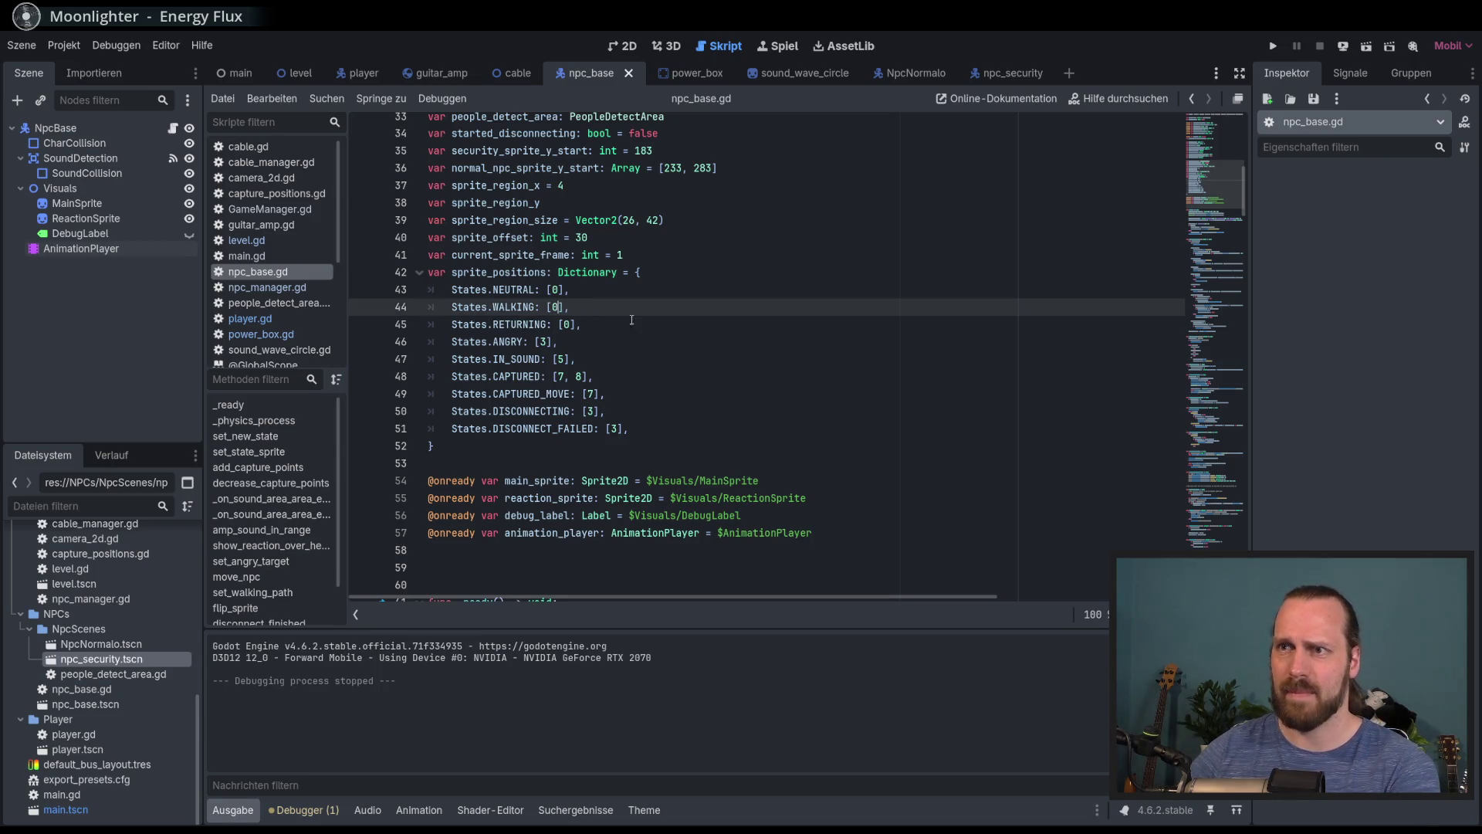
key(ctrl+s)
click(657, 338)
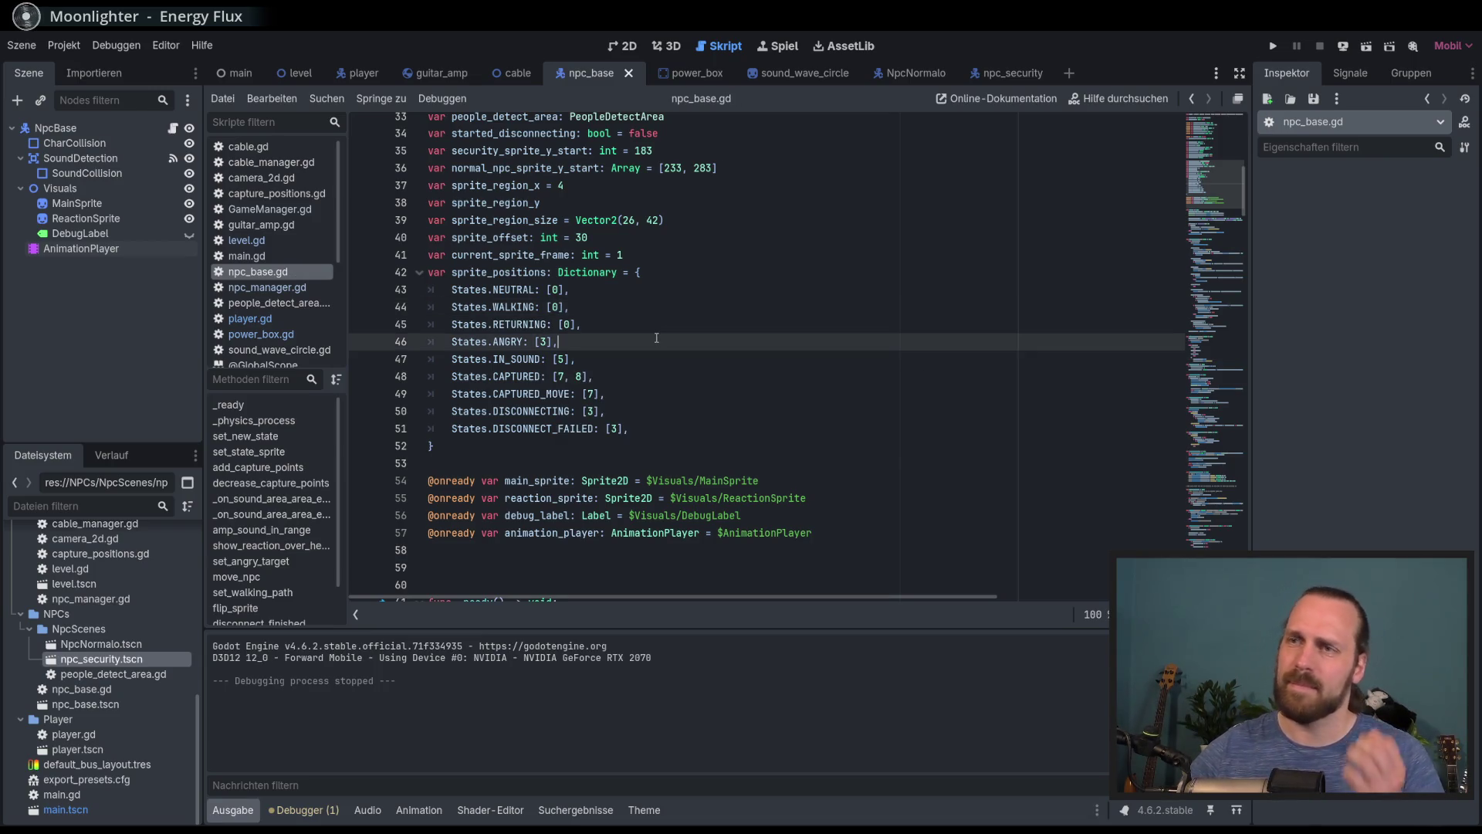
click(557, 307)
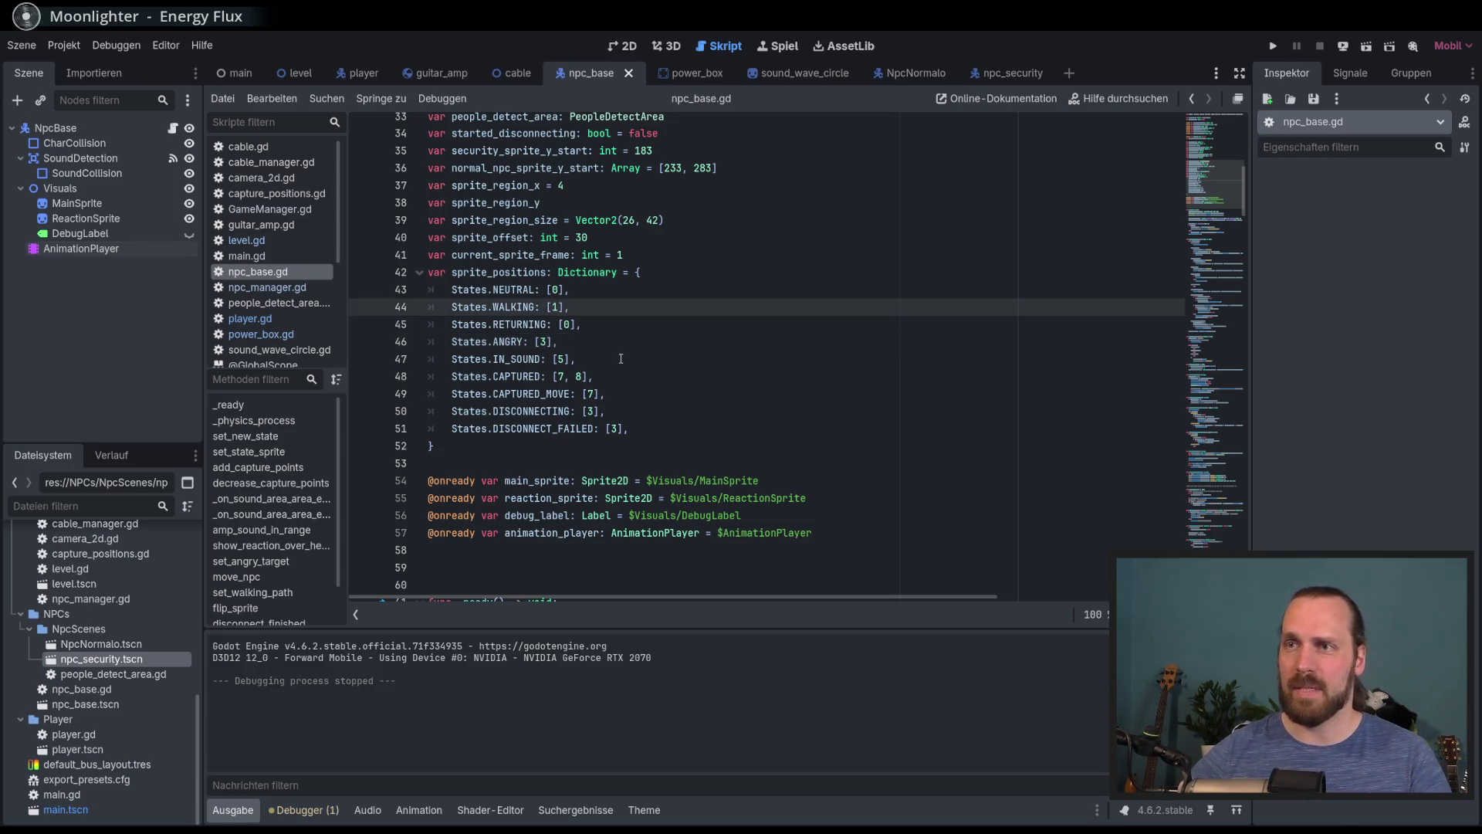
click(621, 358)
key(F5)
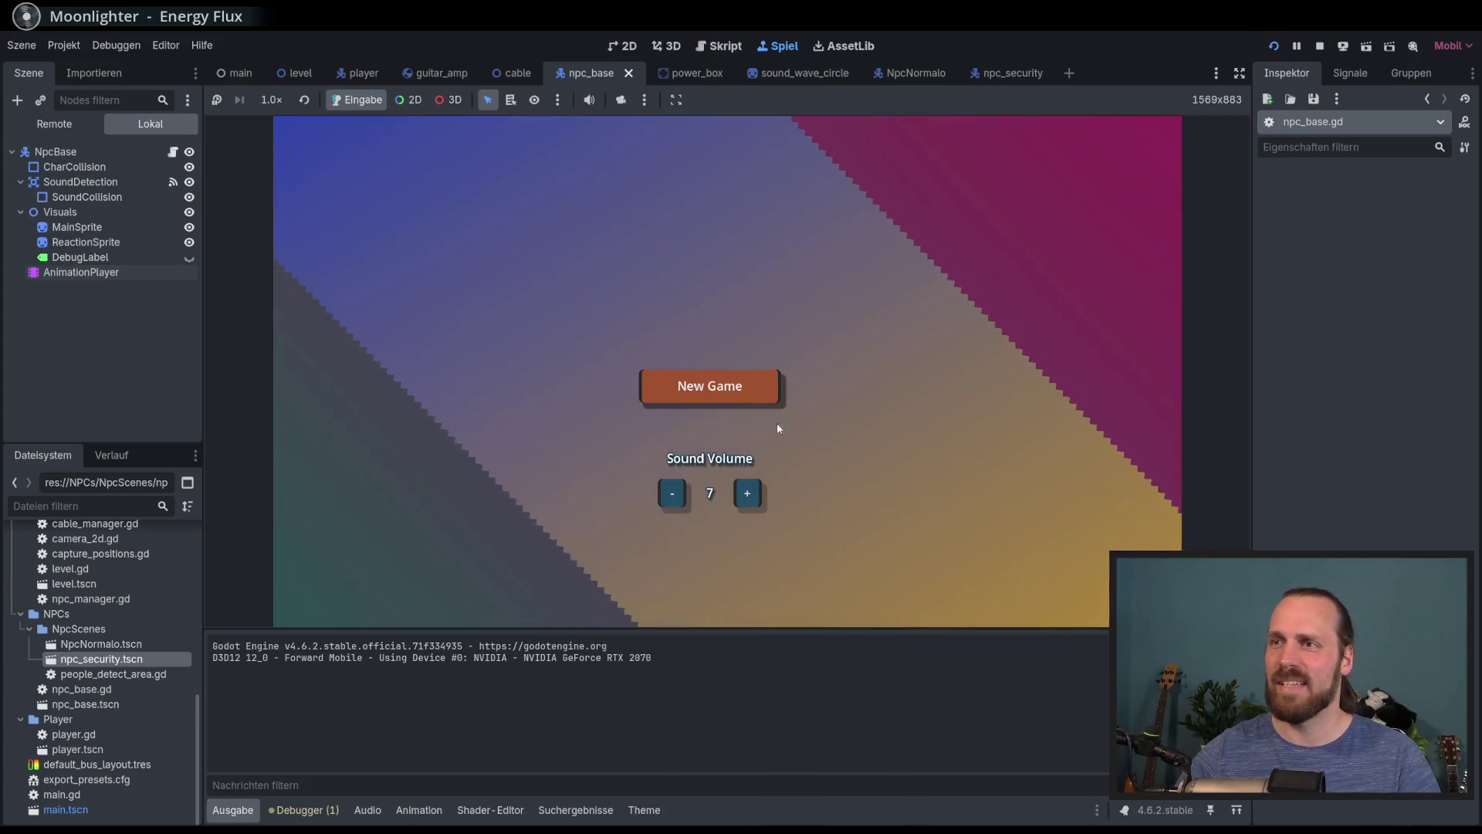
Start the game, walk the player around trailing the cable to watch the NPCs walk, then stop it
click(777, 424)
key(Return)
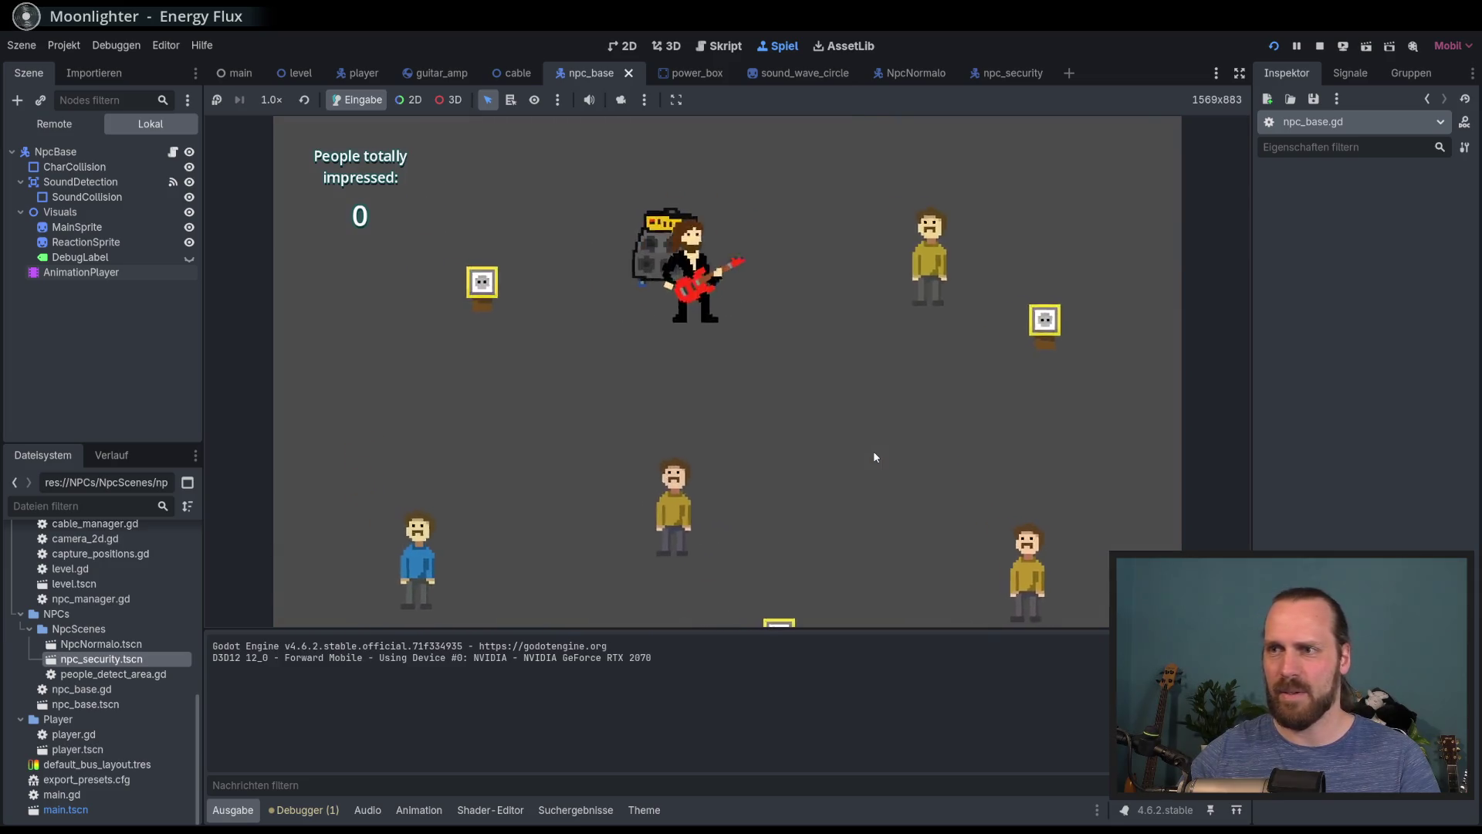
key(Left)
key(Down)
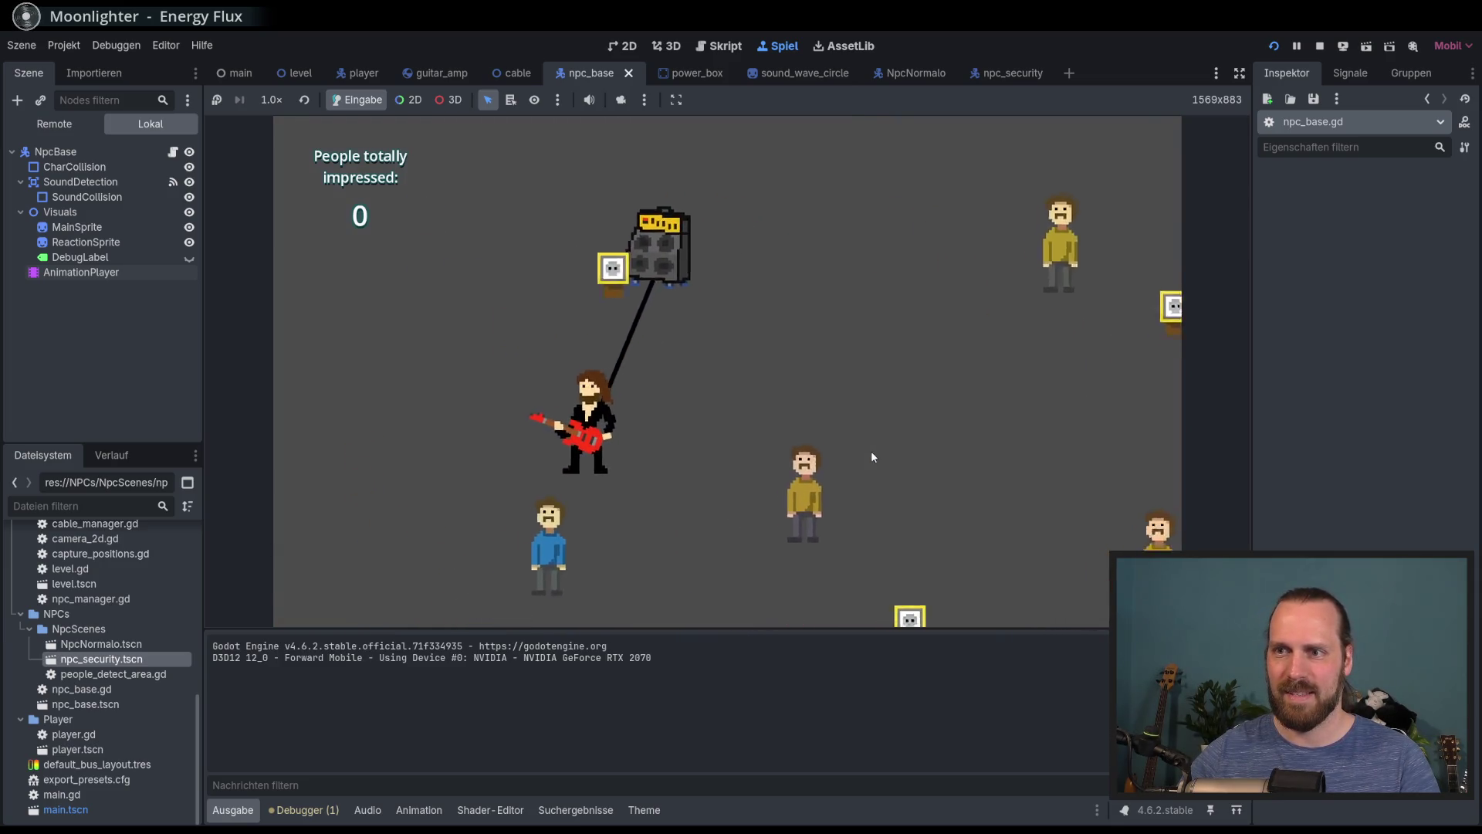
key(Right)
key(Up)
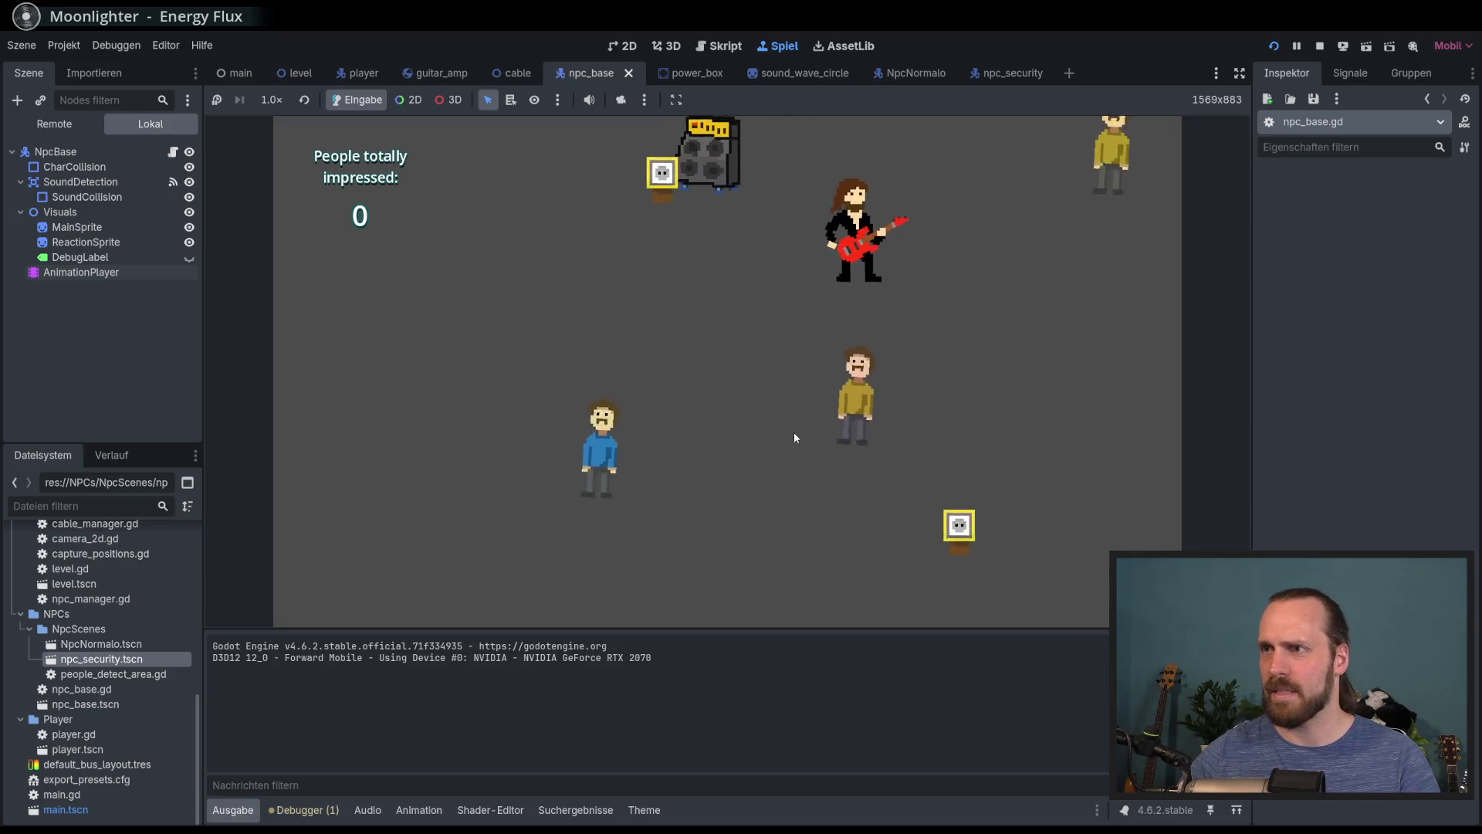
key(Right)
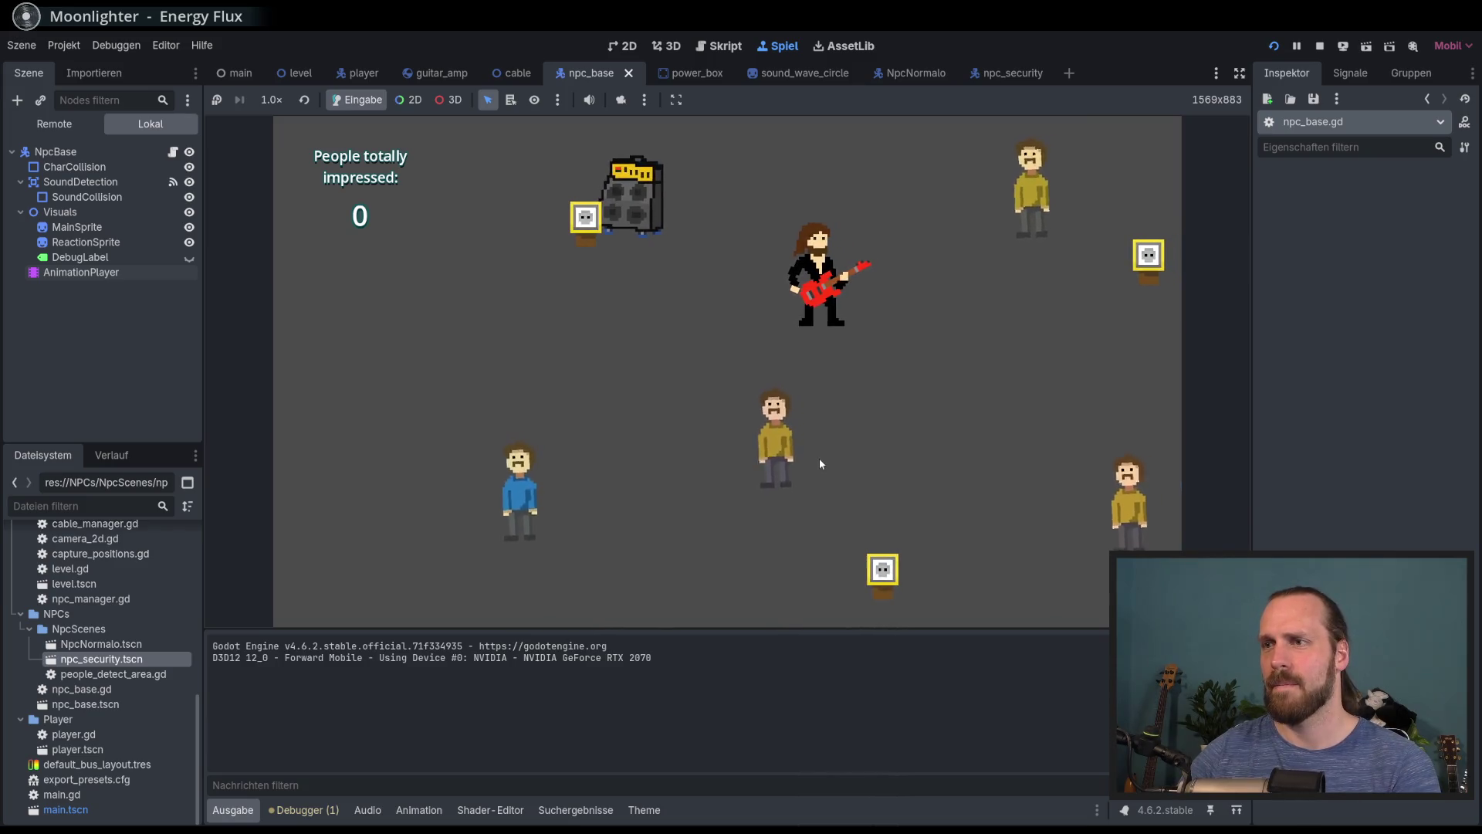
key(Right)
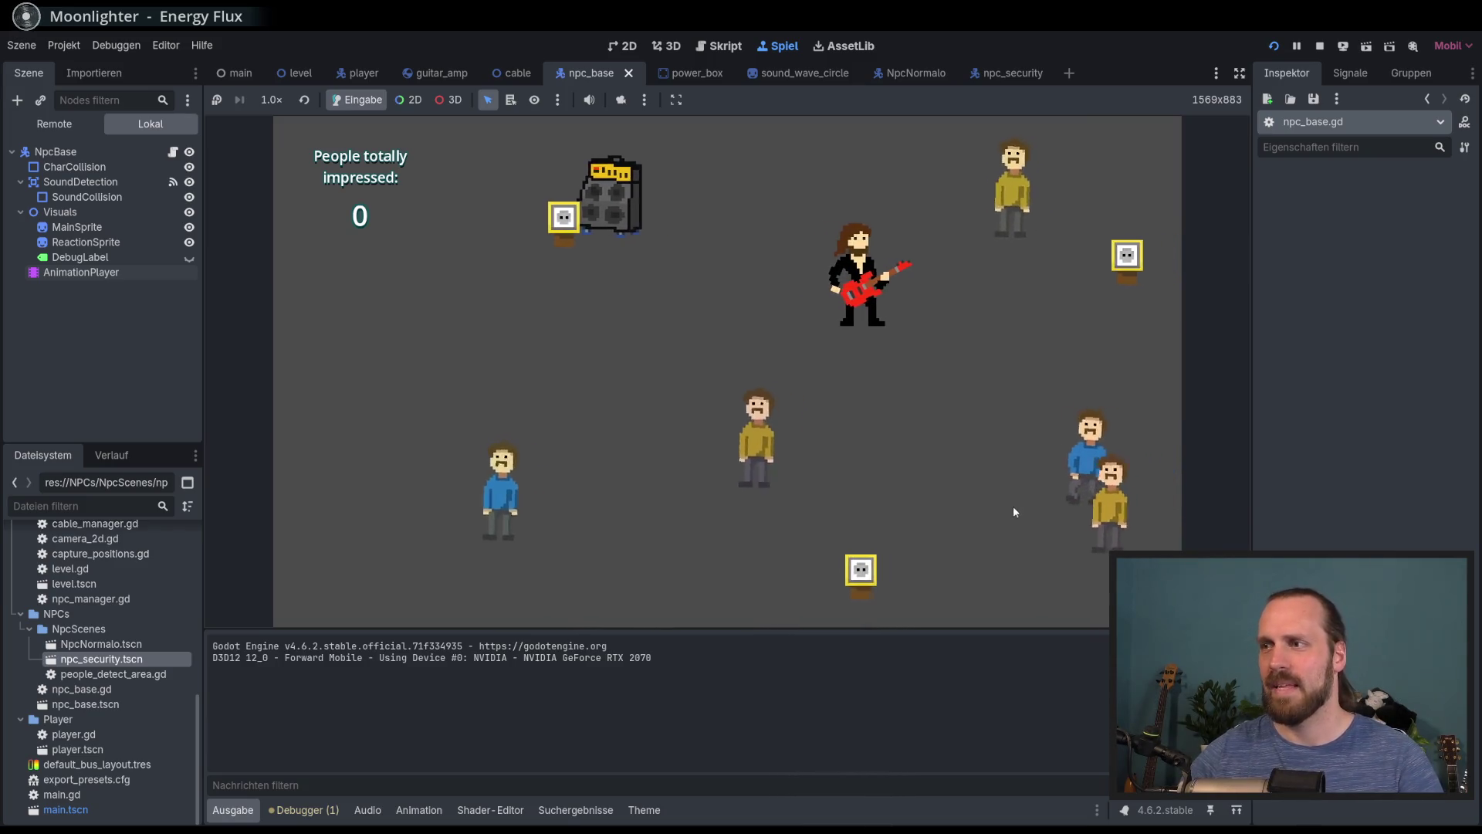
key(Right)
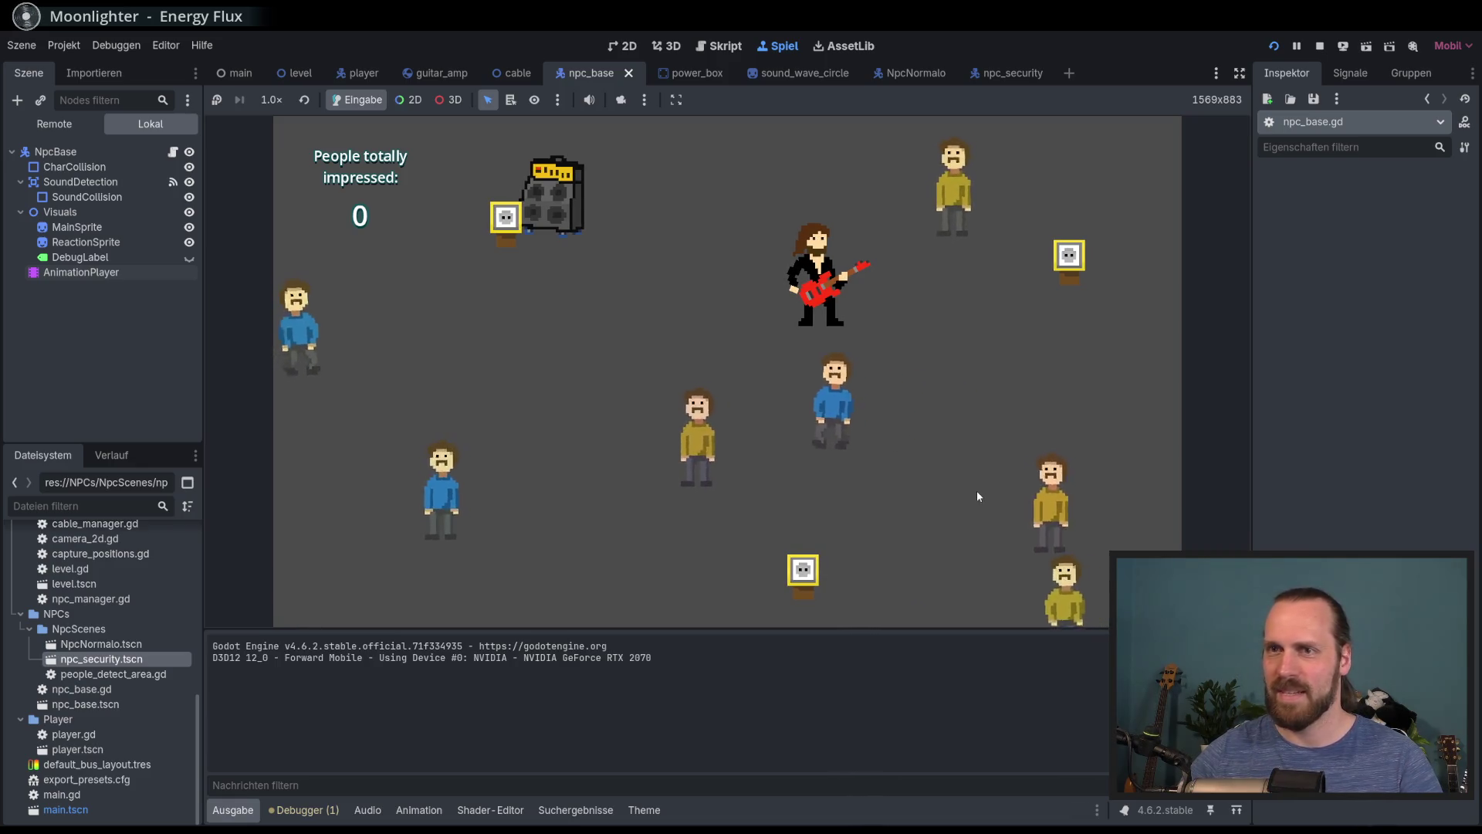
key(F8)
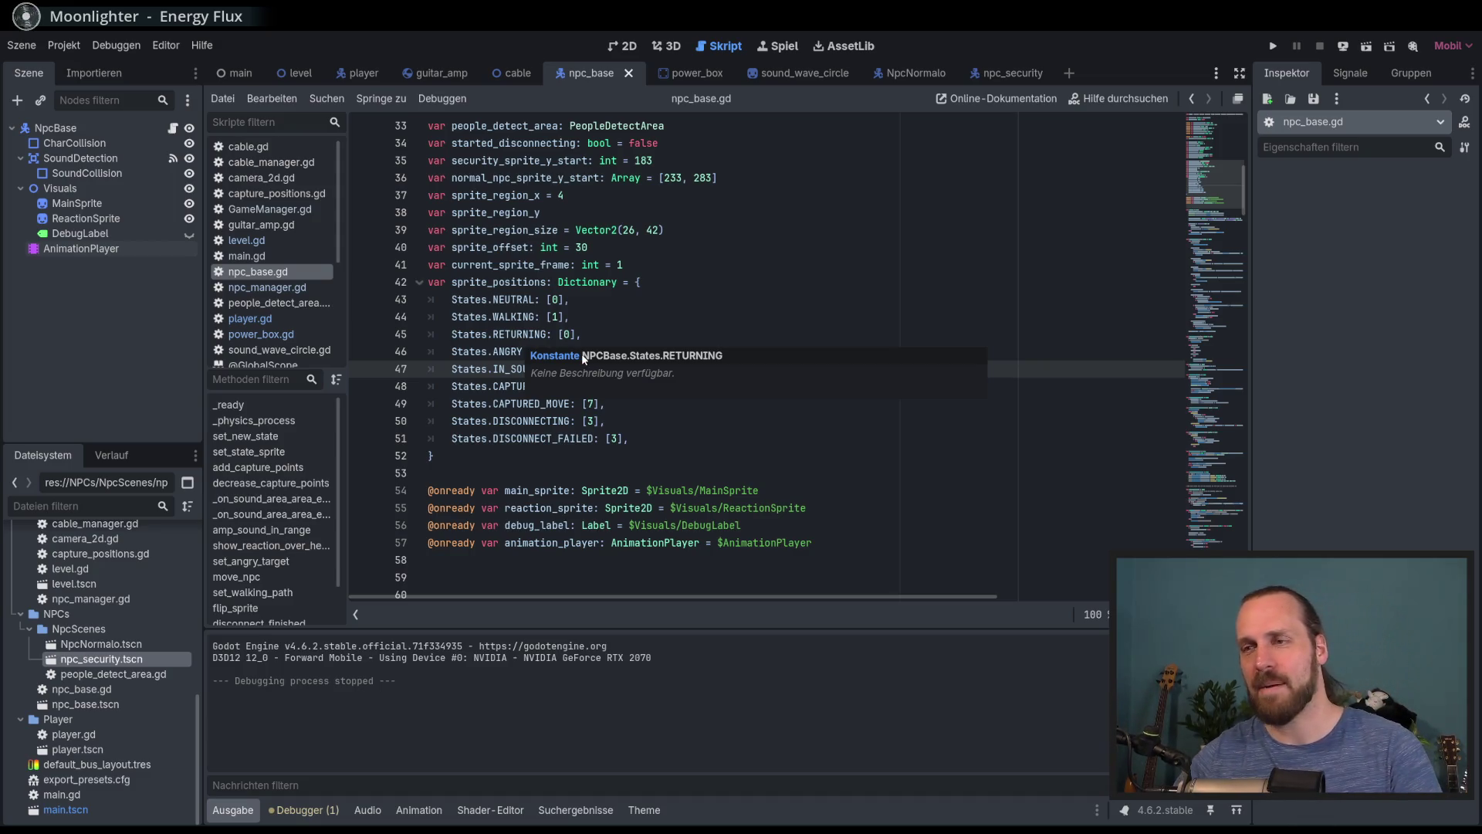
Glance at npc_manager.gd, then return to npc_base.gd and review the RETURNING and ANGRY pass cases
click(284, 289)
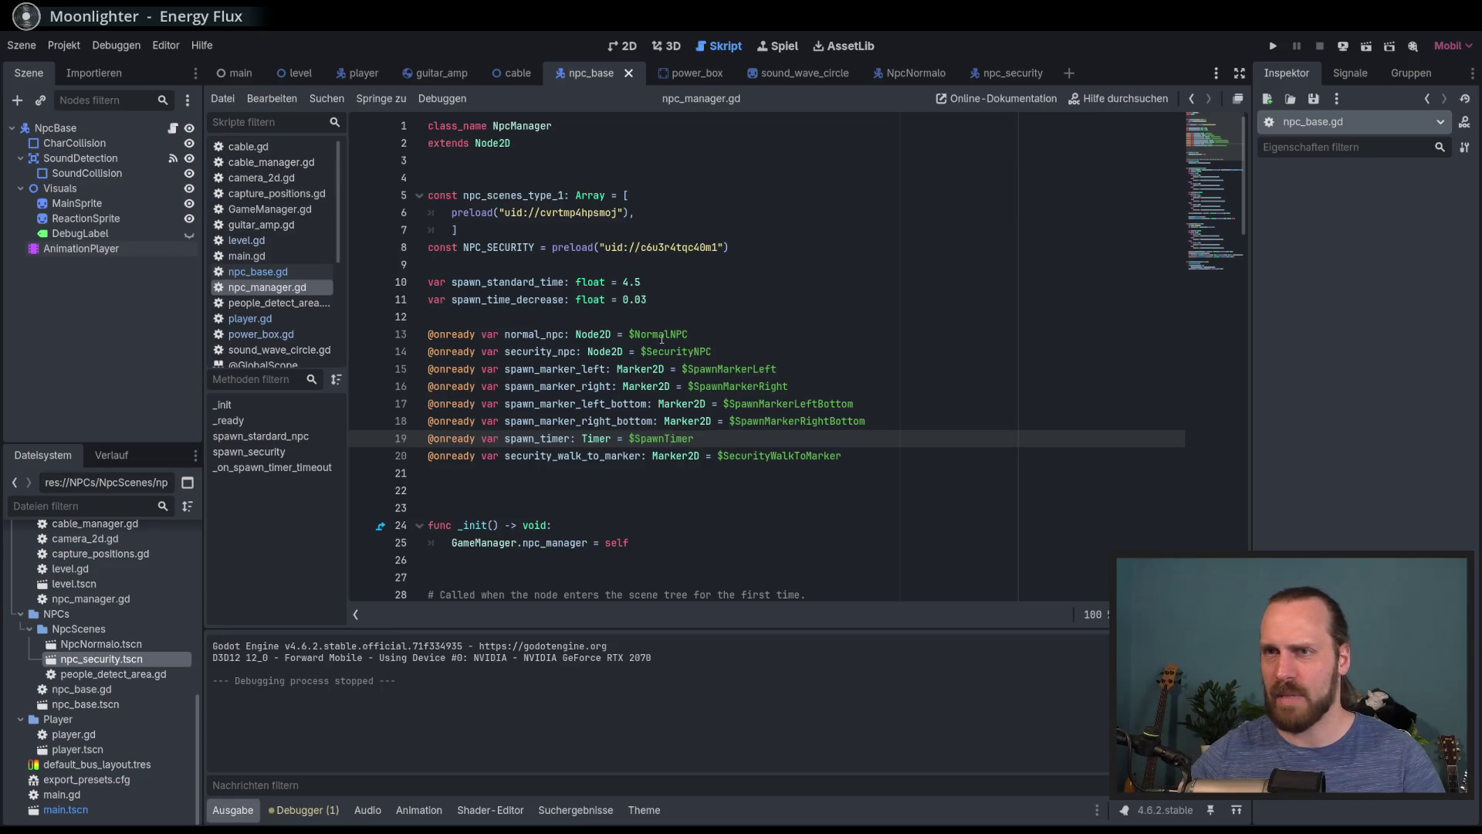
scroll(662, 338, down, 7)
click(299, 270)
mouse_move(1216, 225)
mouse_down()
mouse_move(1196, 390)
mouse_move(1192, 360)
mouse_up()
click(553, 361)
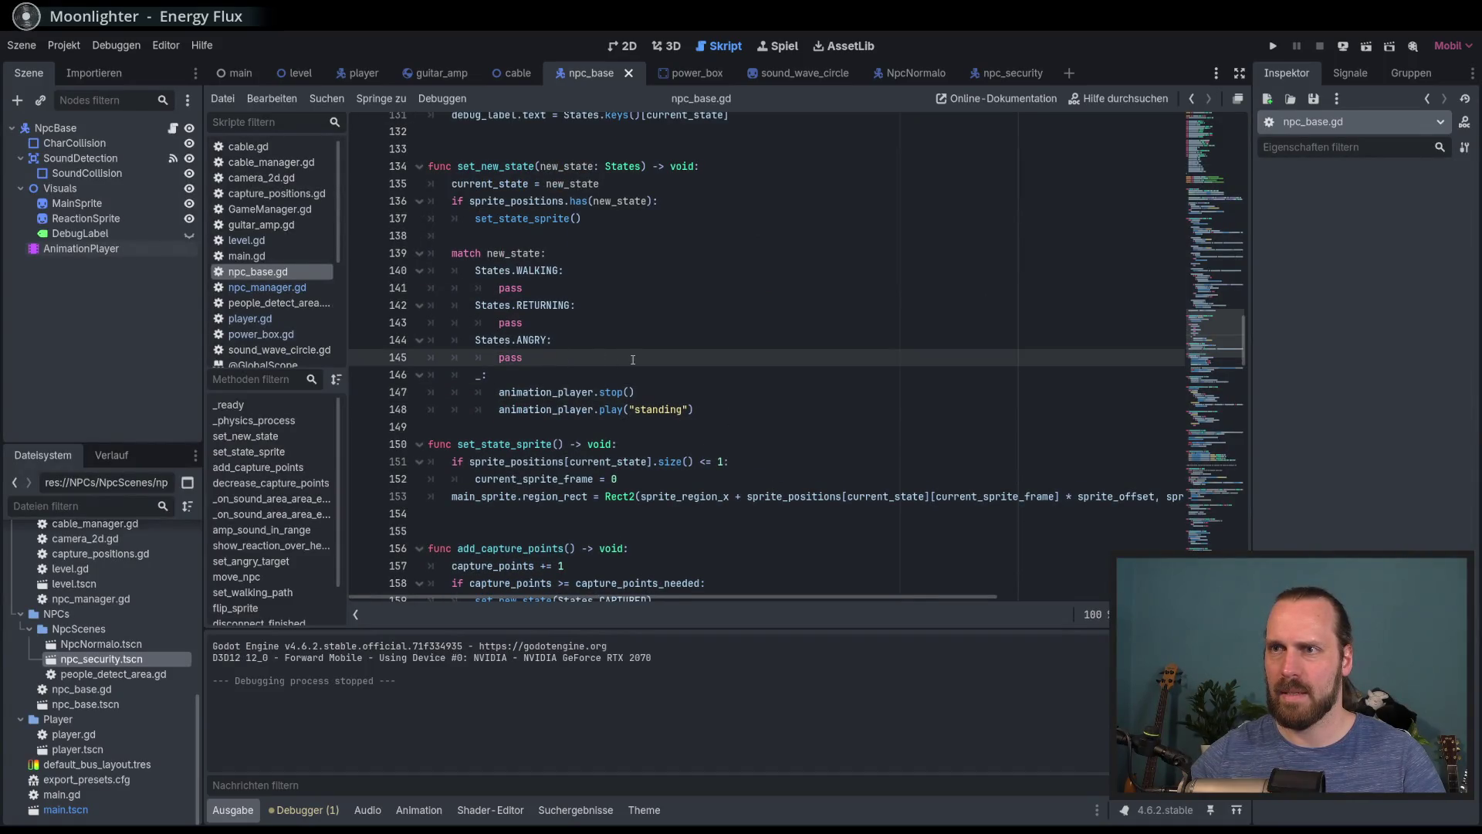
double_click(512, 324)
click(618, 326)
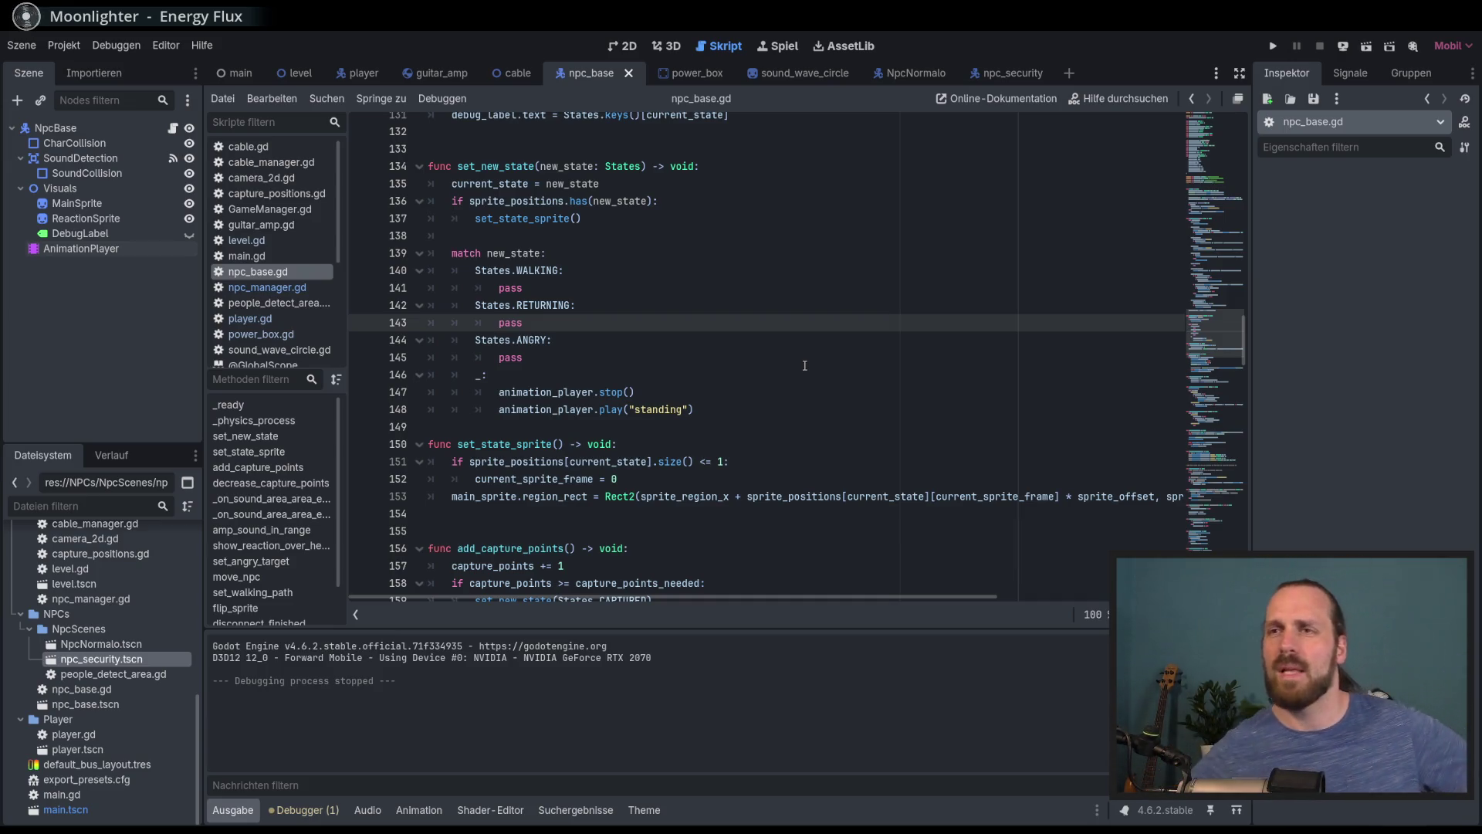
click(539, 306)
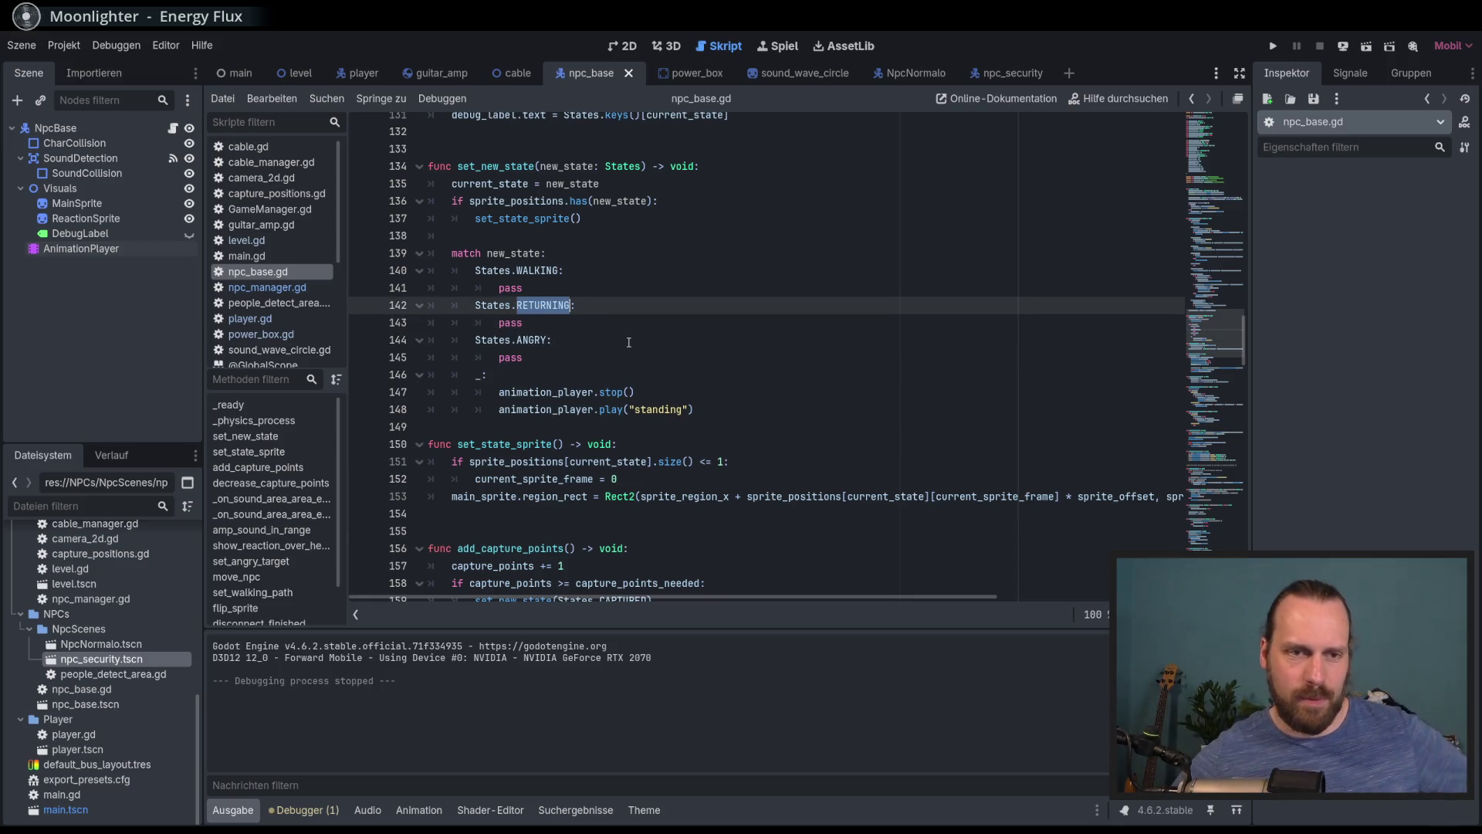
click(650, 356)
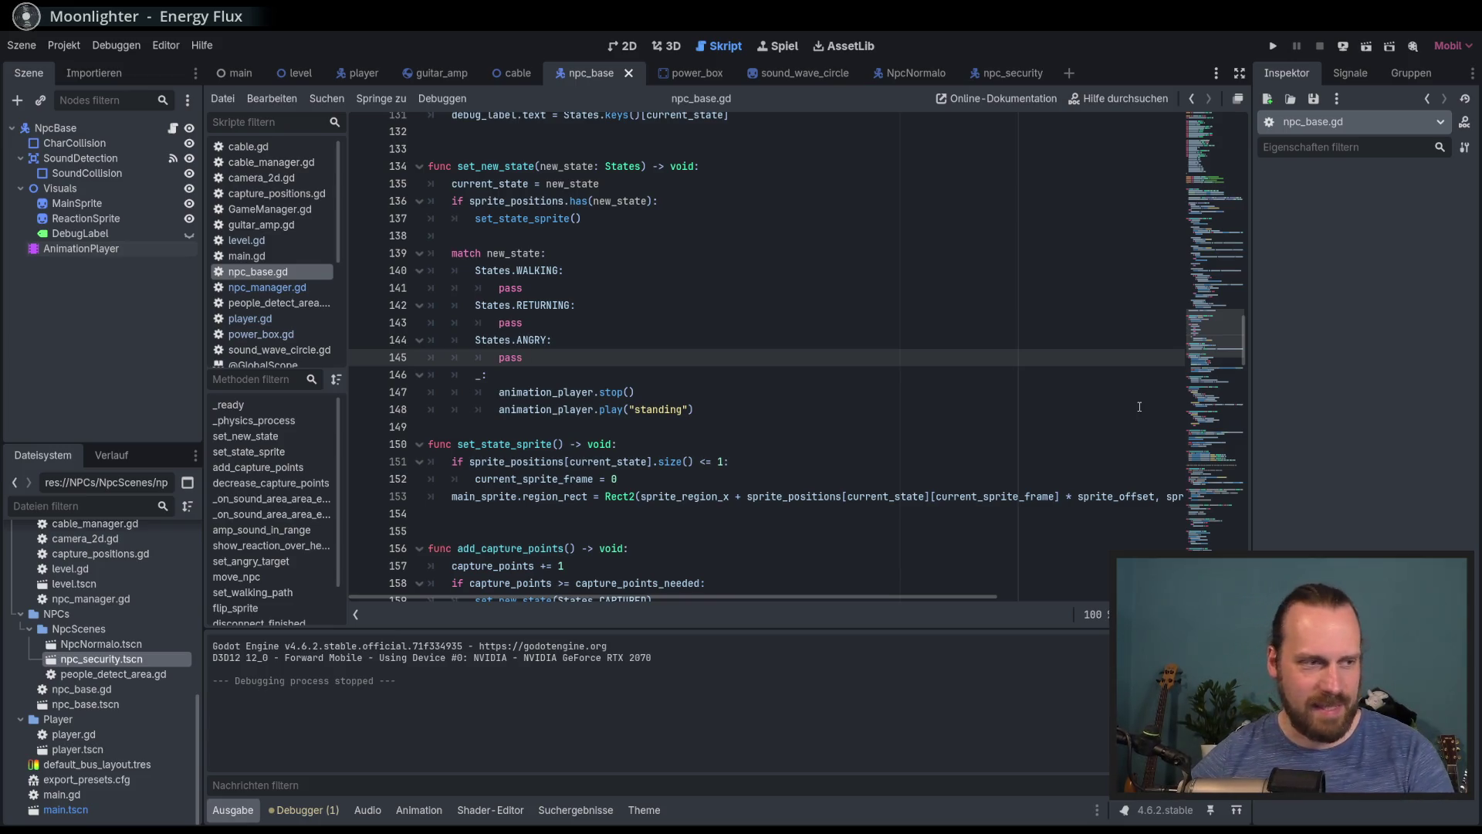
Scroll through npc_base.gd and jump to the on_cable_disconnected function from the methods list
scroll(1200, 347, down, 2)
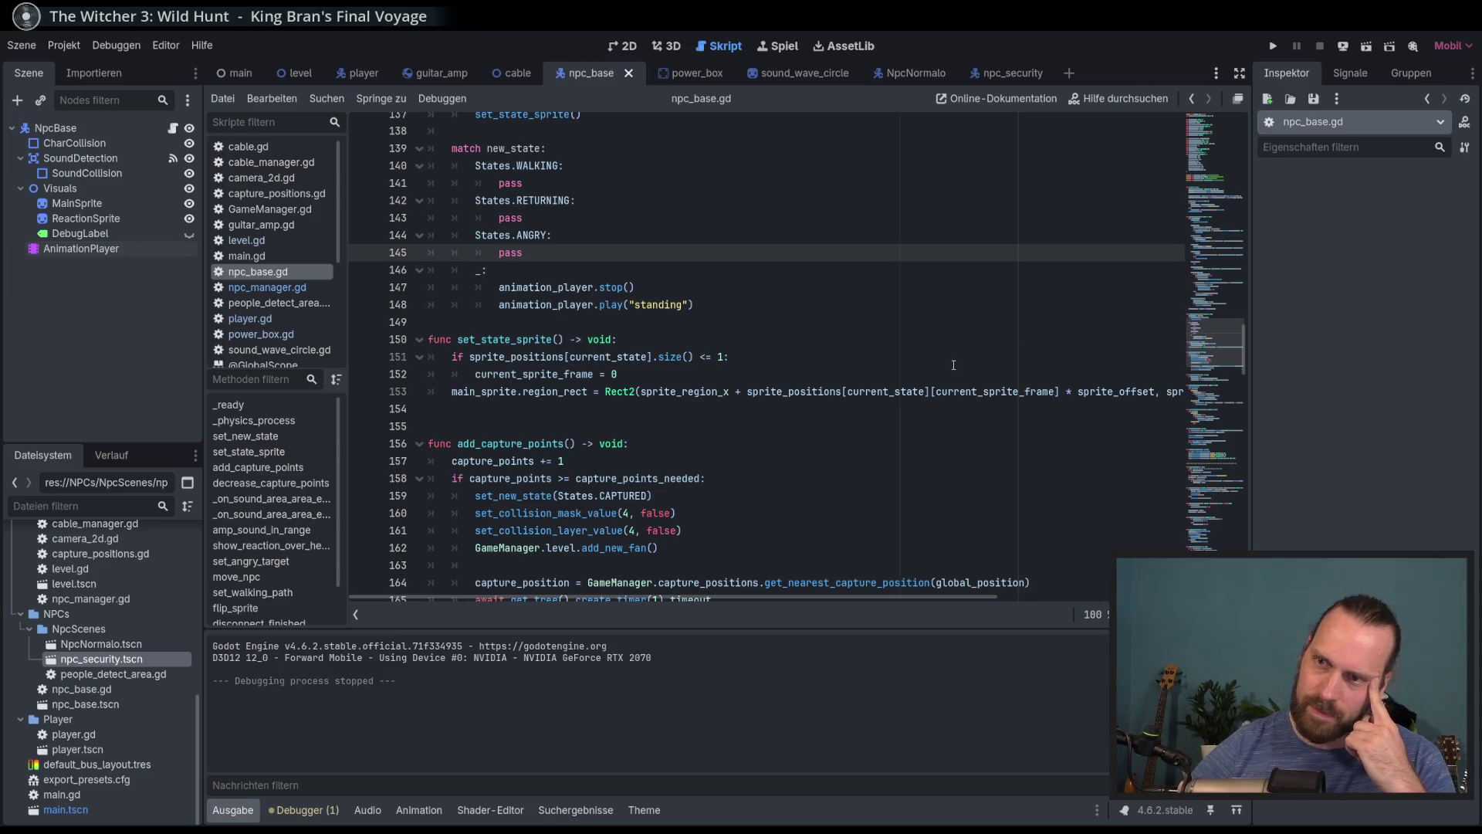
scroll(304, 301, down, 5)
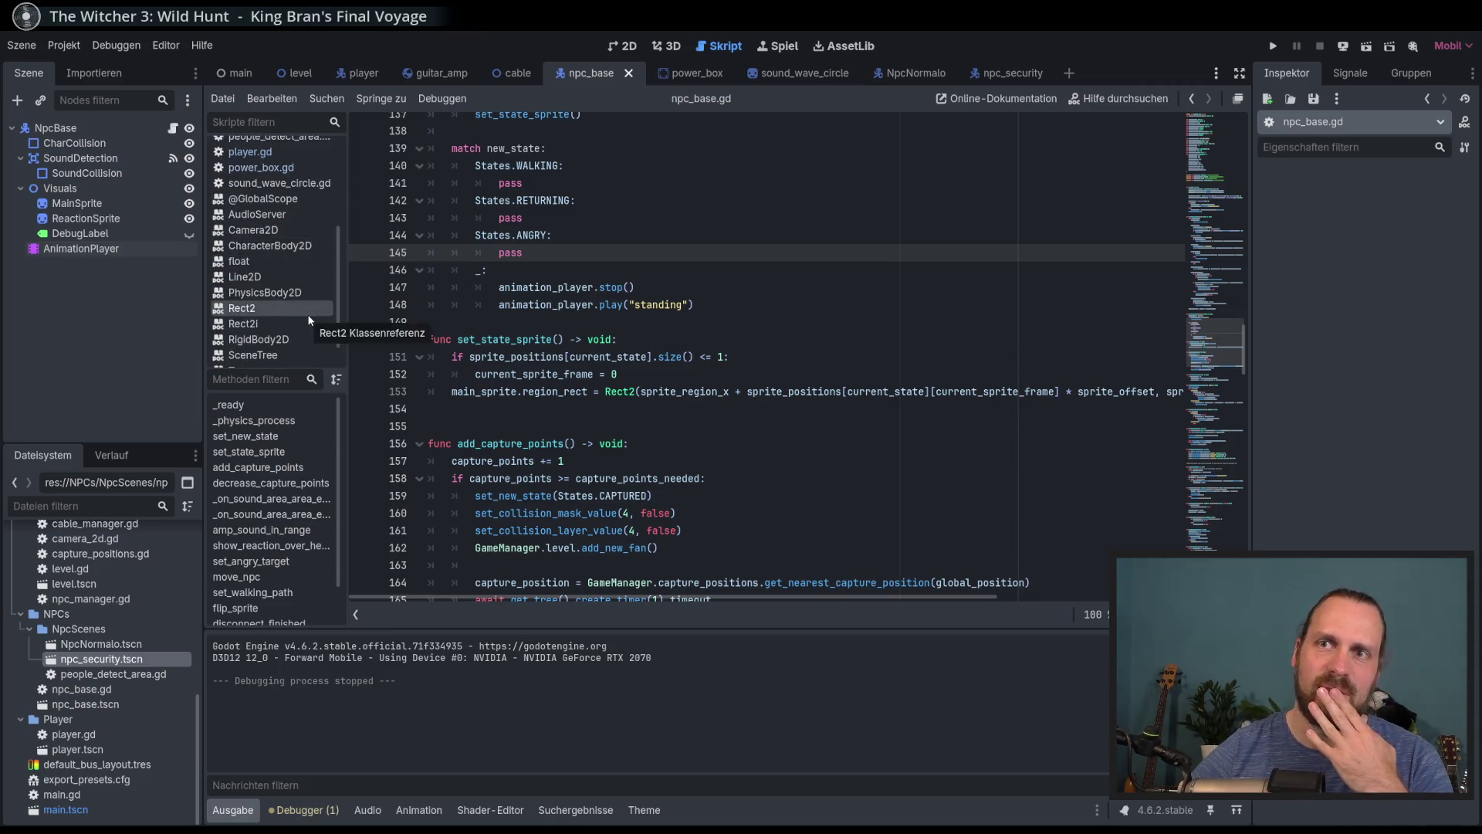
drag(336, 314, 336, 295)
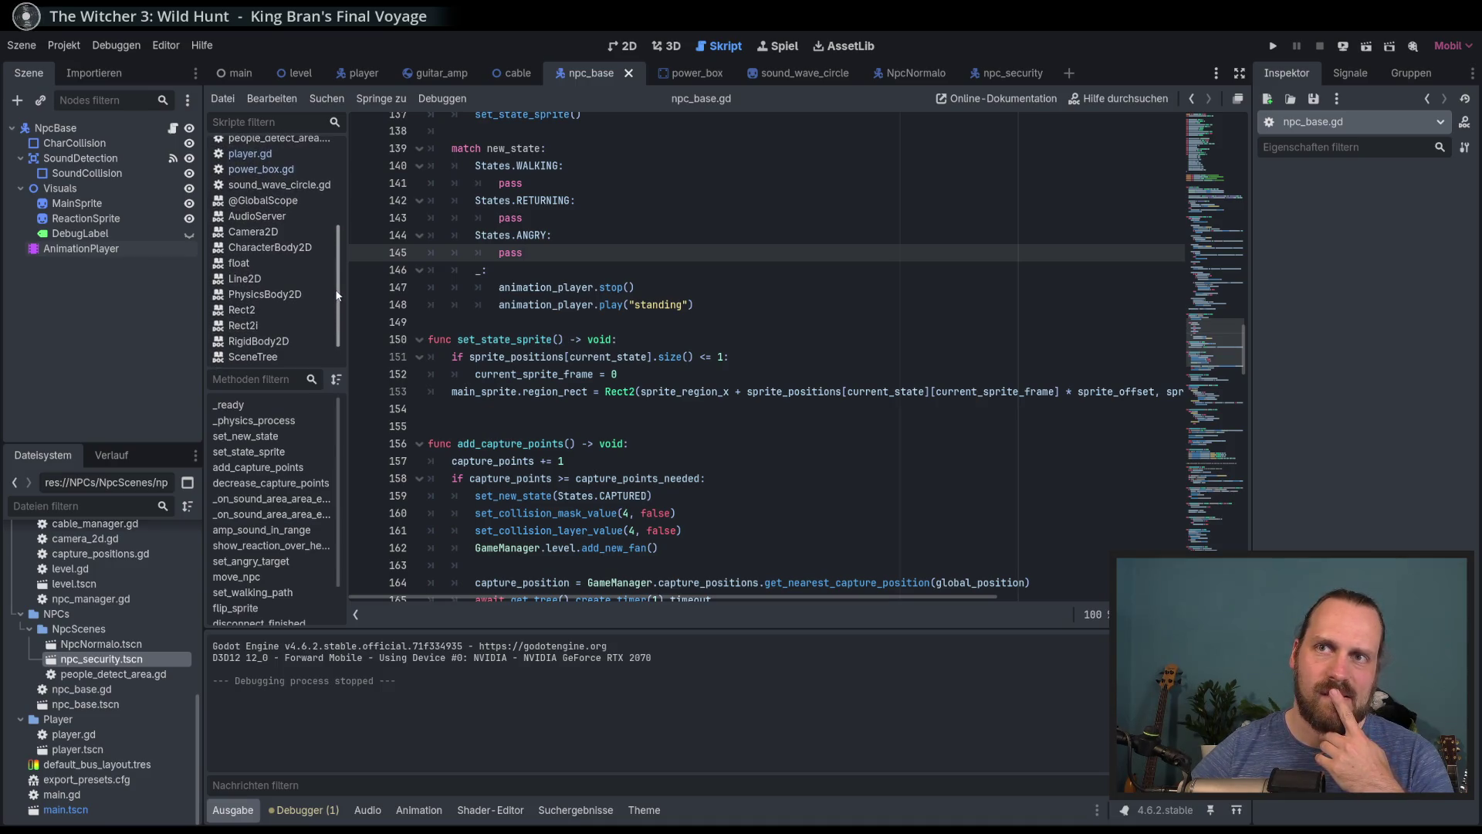
scroll(337, 296, down, 2)
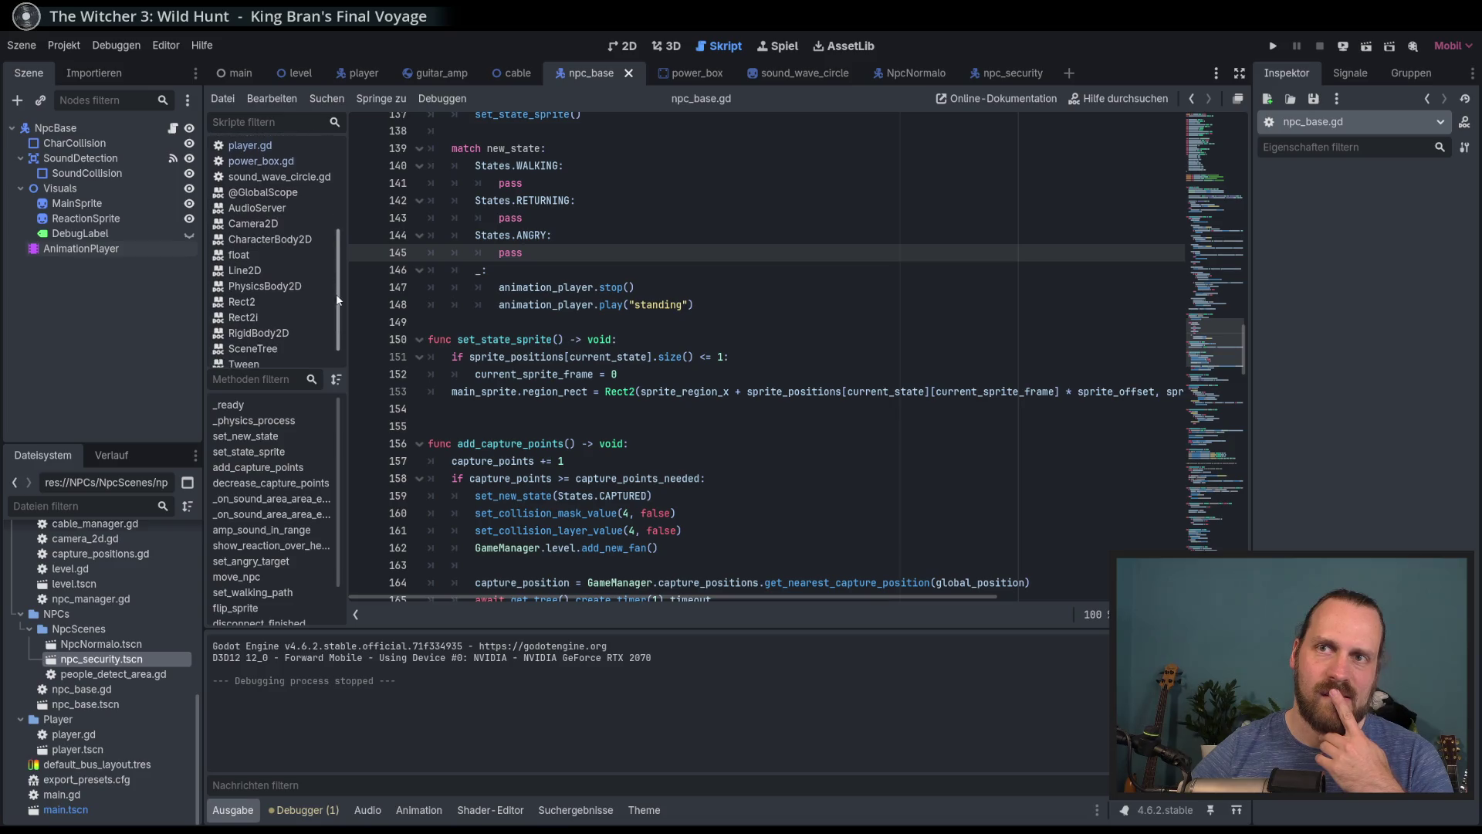
scroll(289, 516, down, 3)
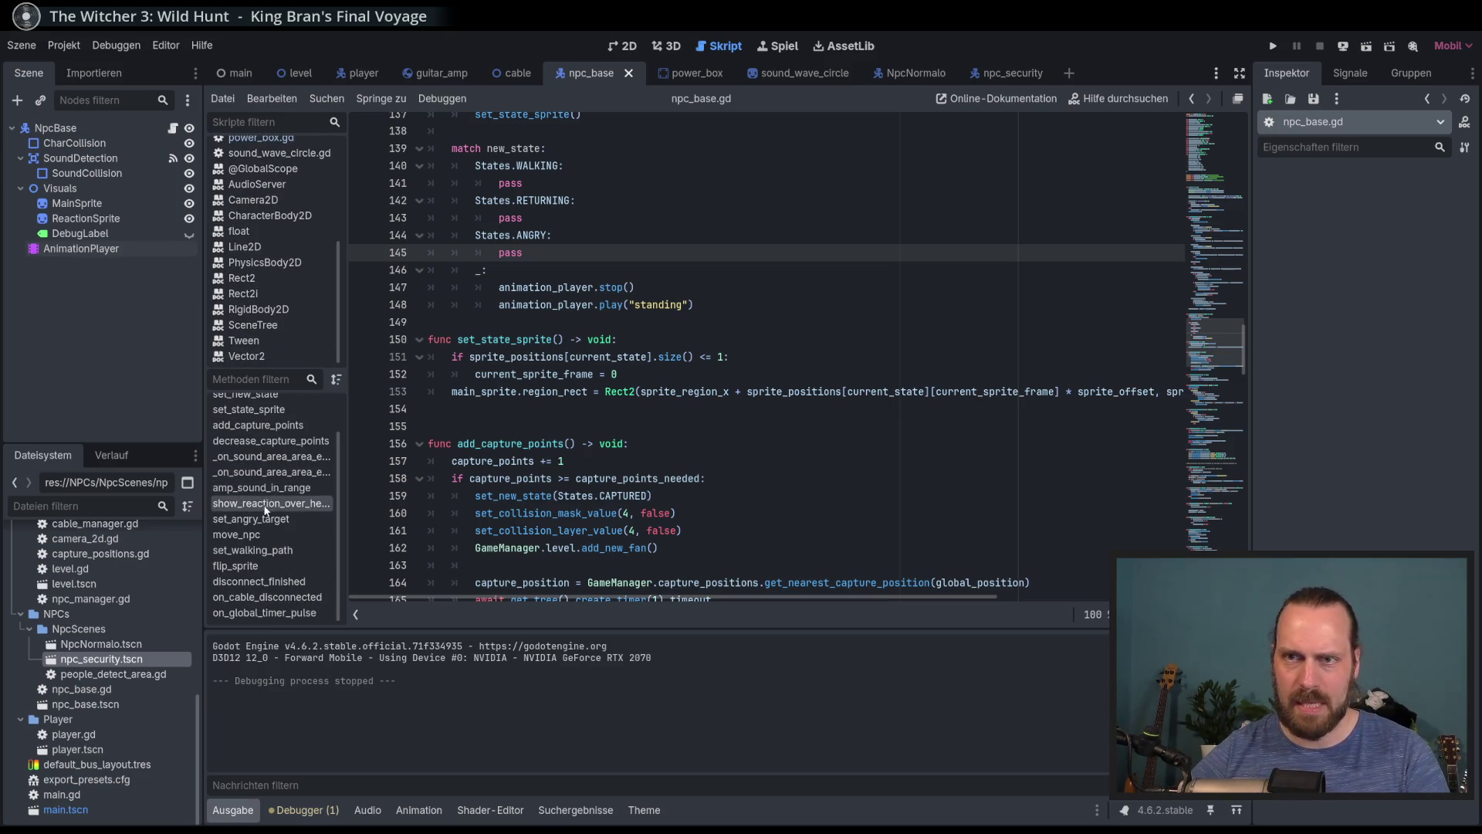
click(270, 601)
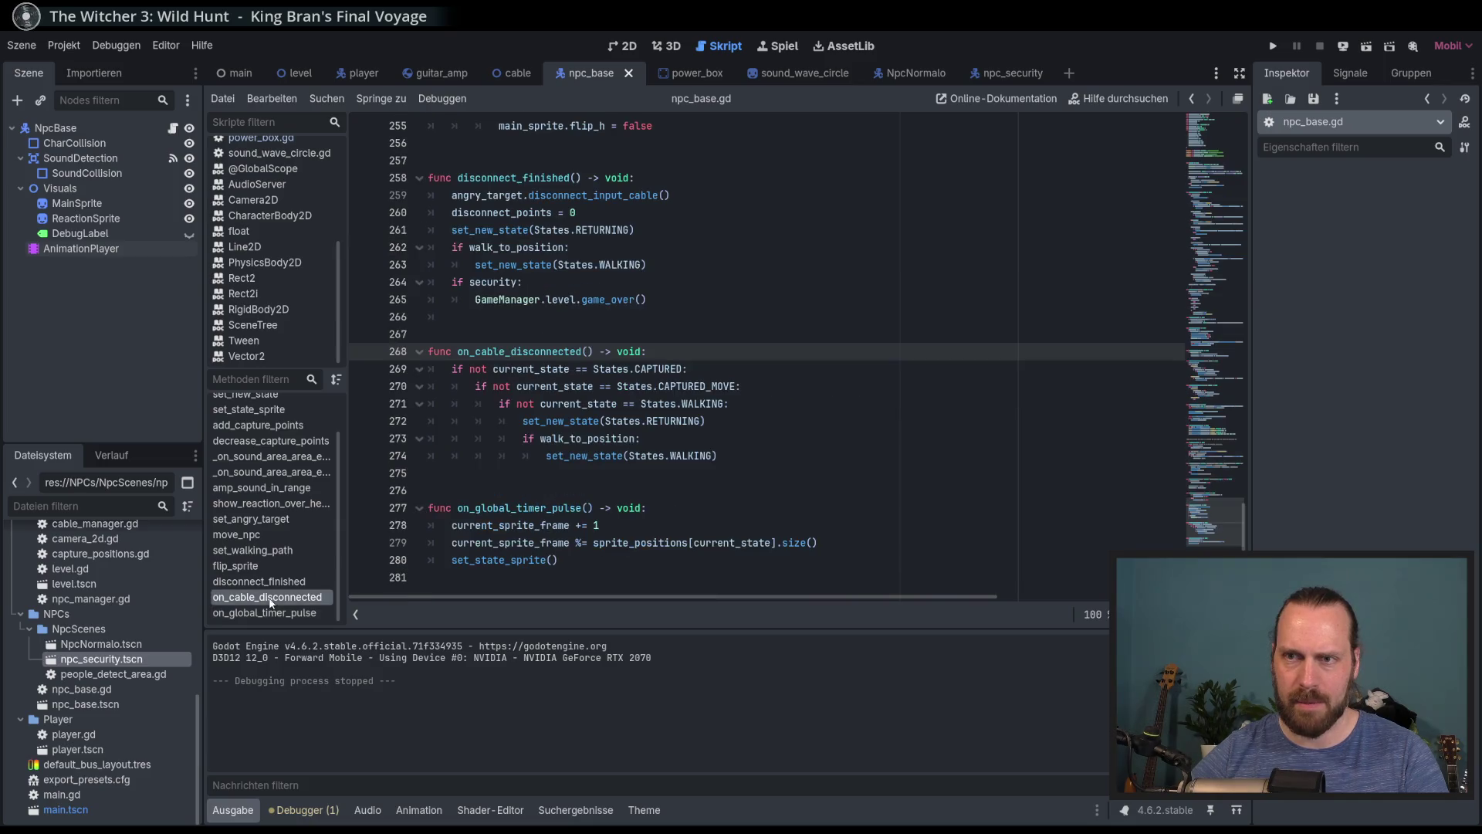
Review the nested state checks in on_cable_disconnected around walk_to_position and set_new_state(WALKING)
mouse_move(632, 438)
mouse_down()
mouse_move(521, 421)
mouse_move(494, 369)
mouse_move(633, 438)
mouse_move(494, 371)
mouse_move(629, 456)
mouse_up()
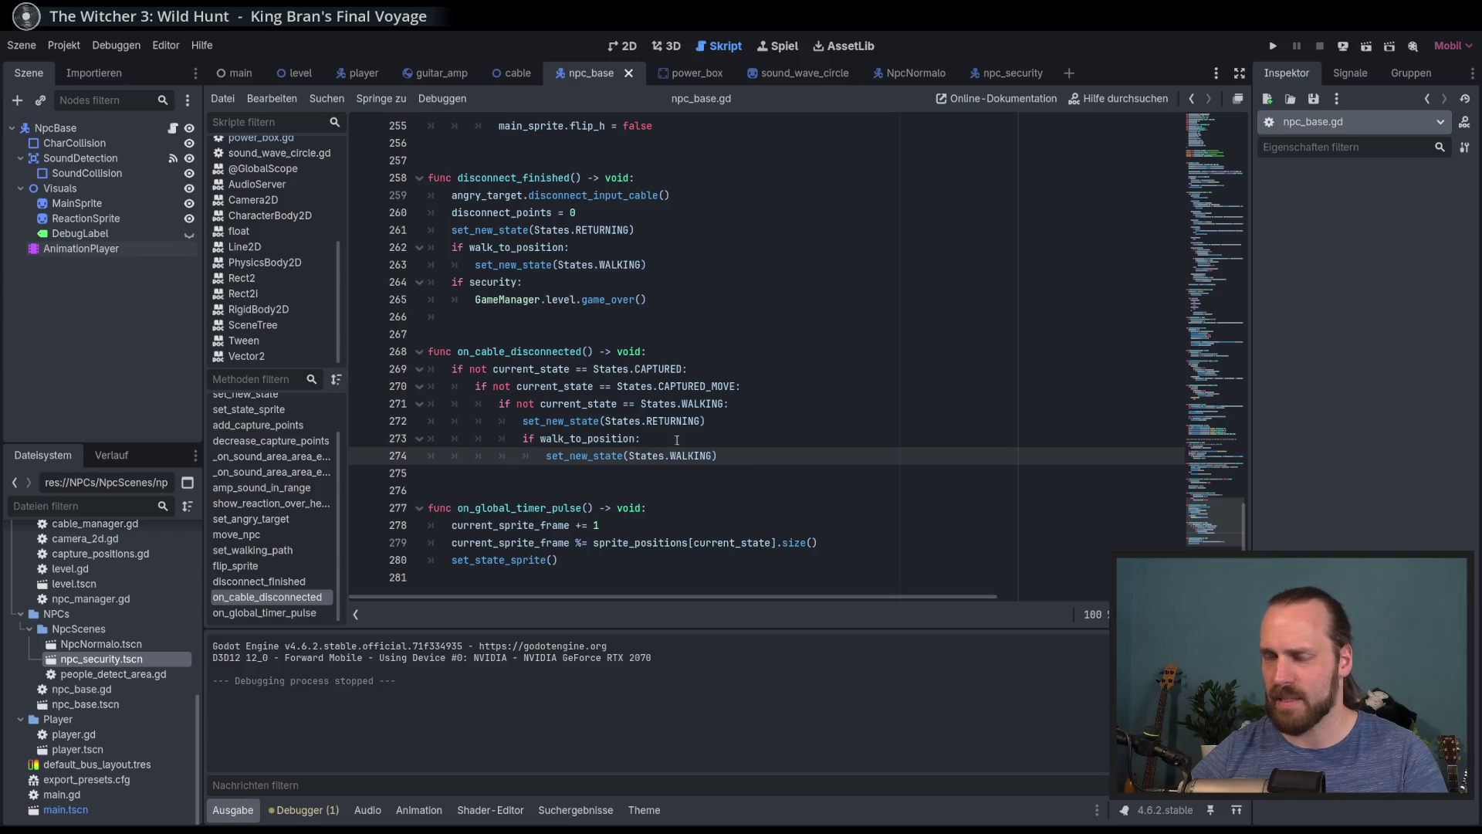
click(745, 436)
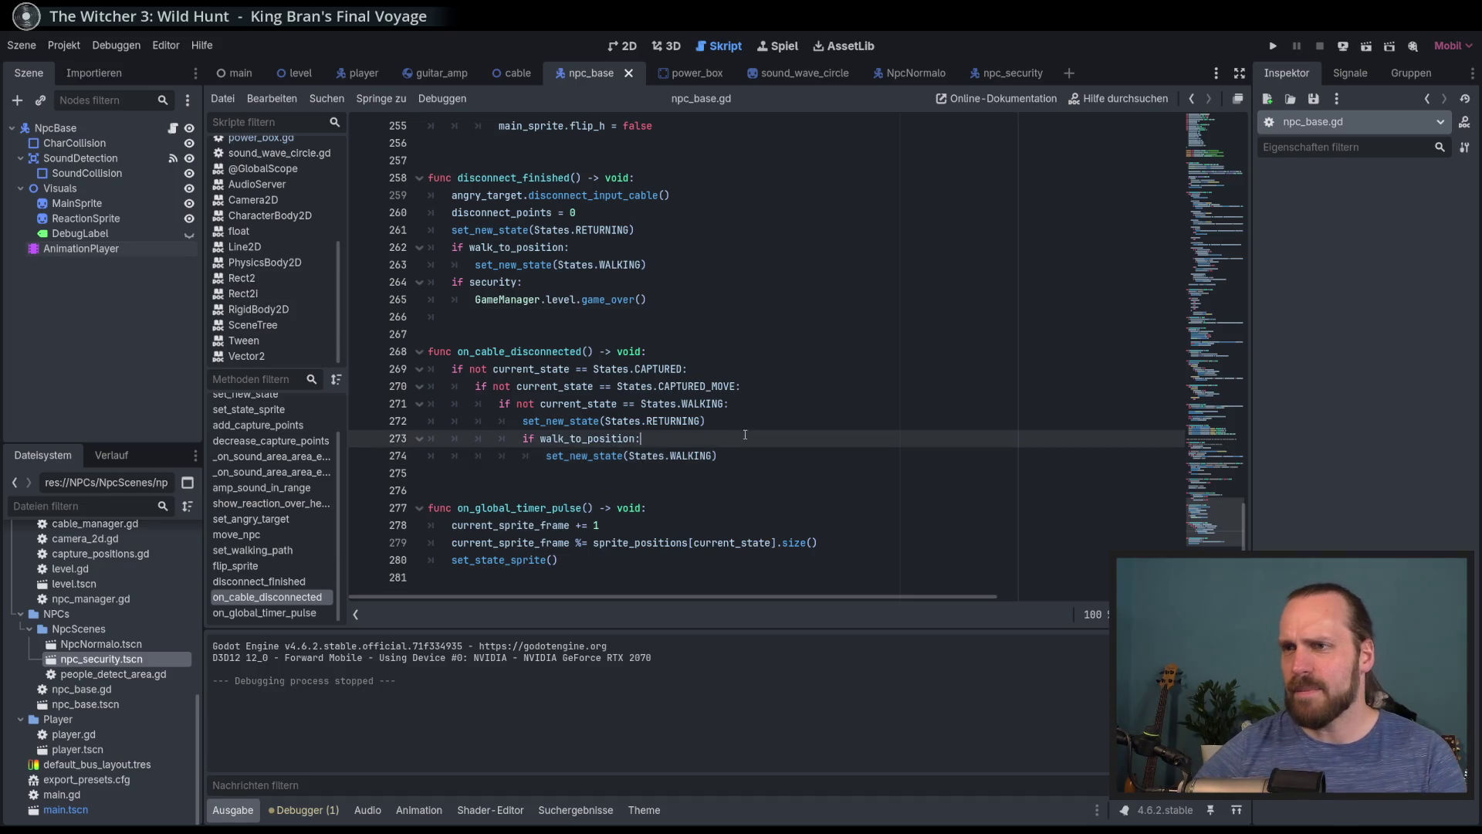
click(701, 370)
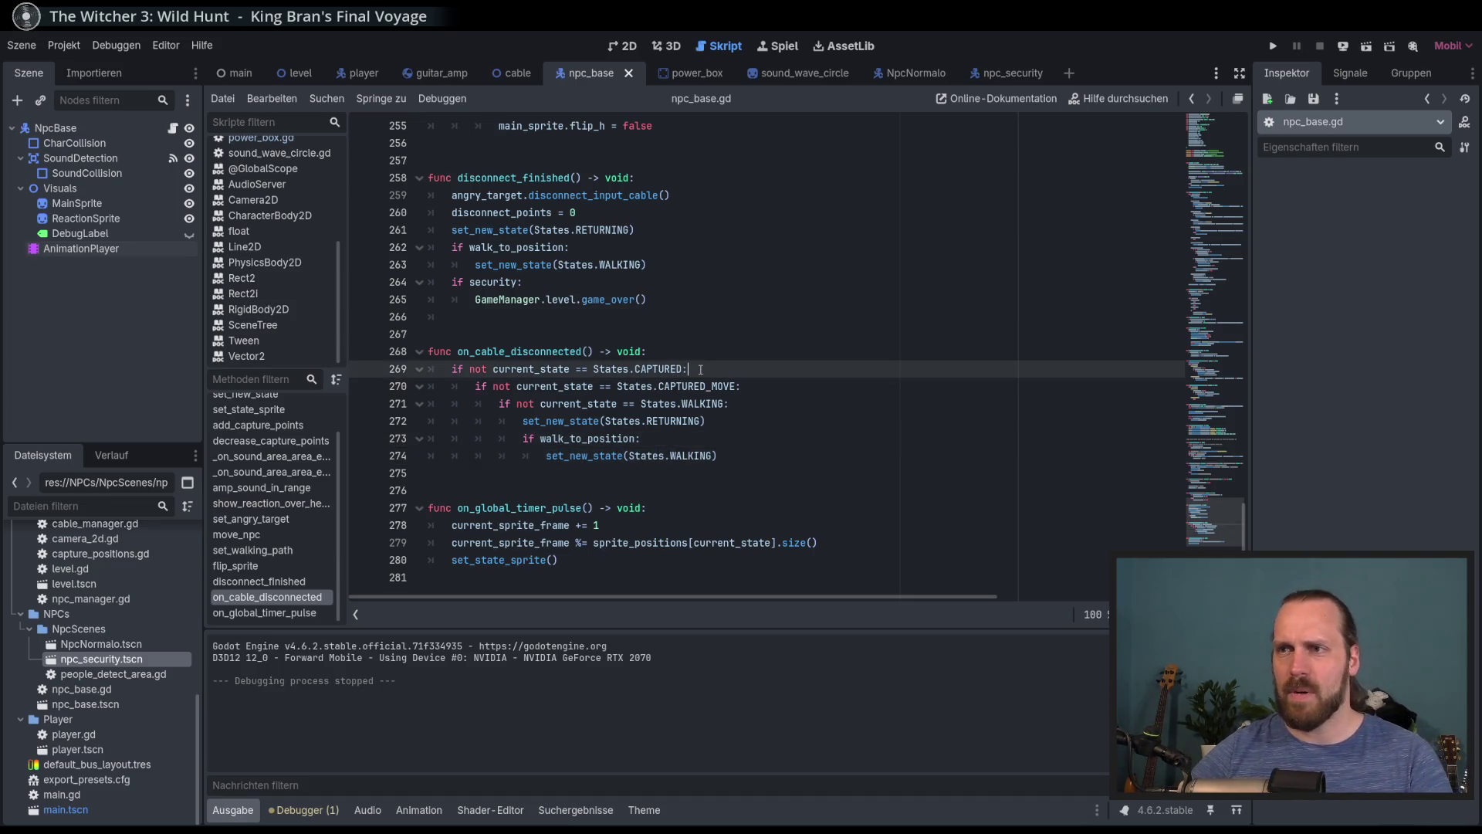
double_click(502, 386)
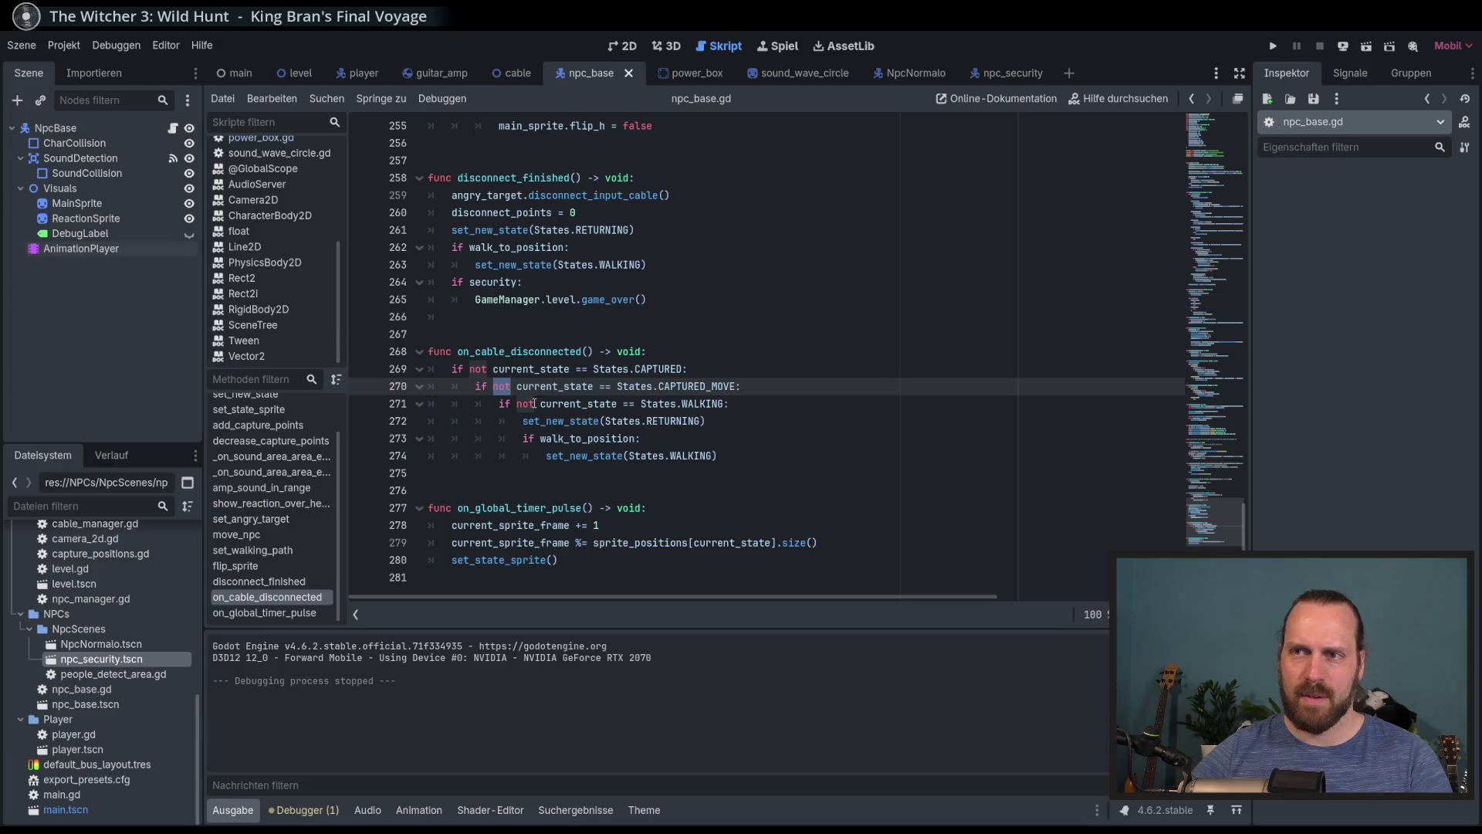
click(771, 429)
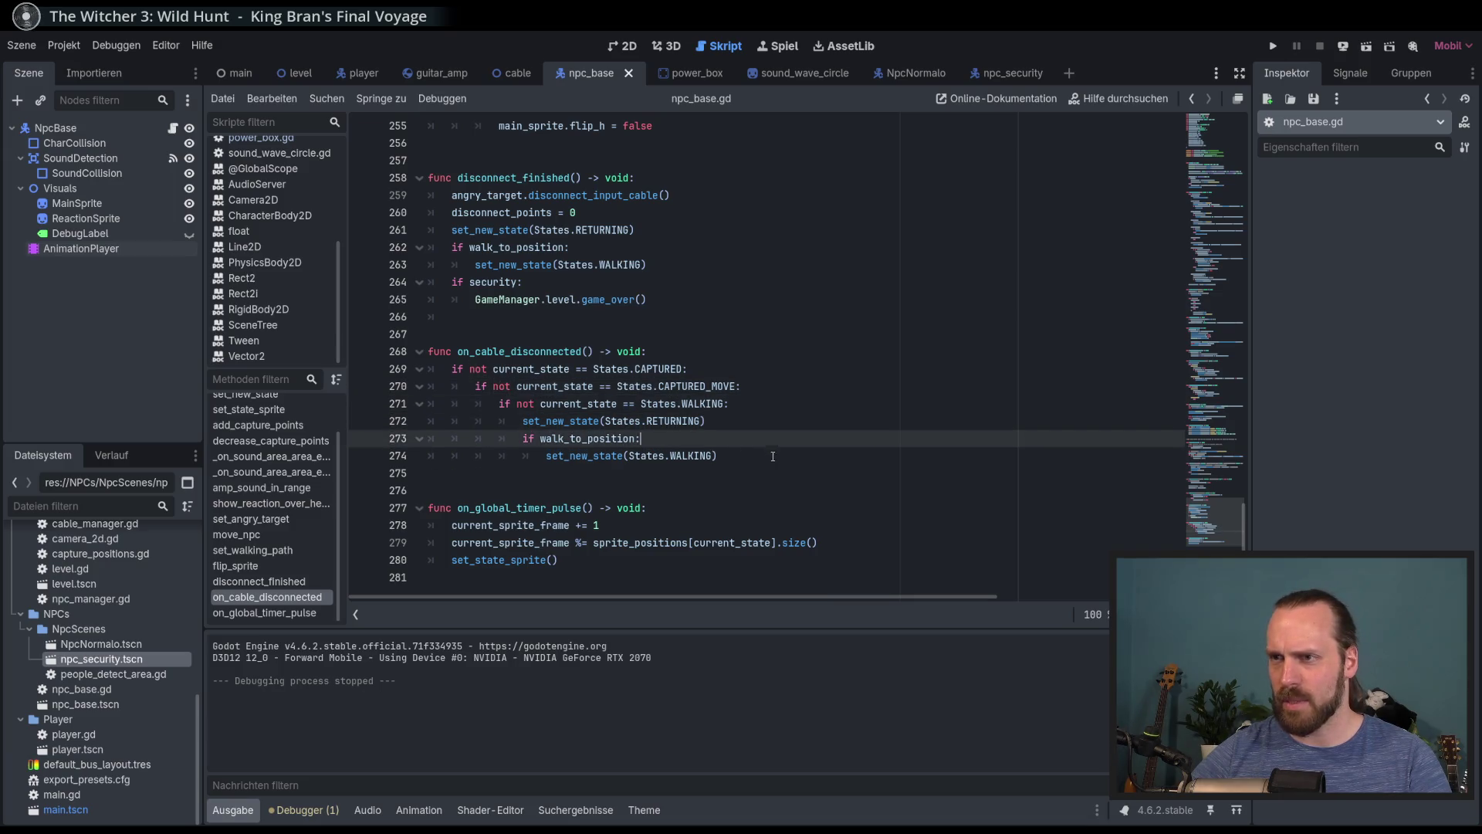
click(771, 457)
double_click(575, 440)
click(581, 457)
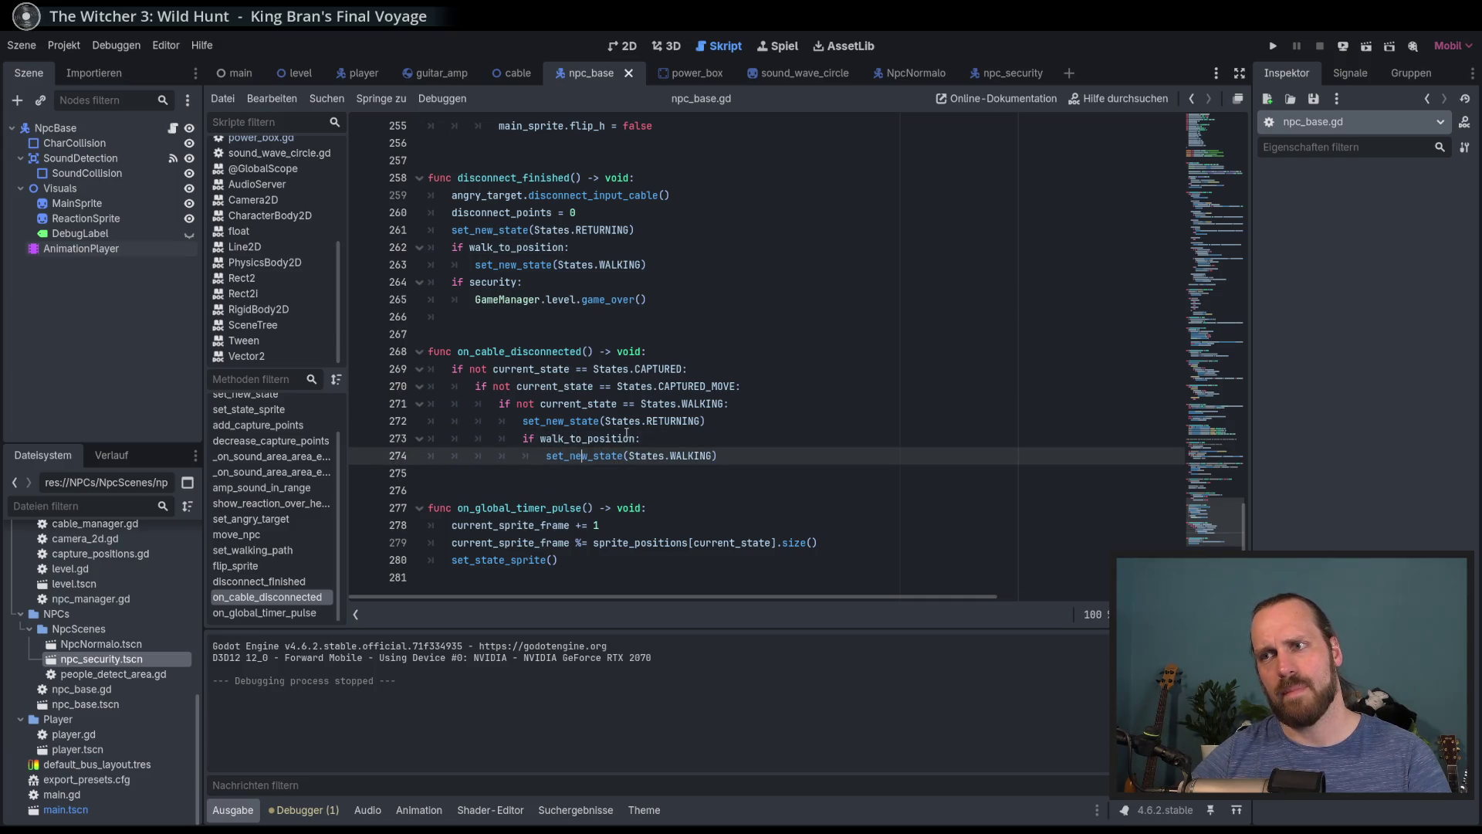
click(684, 449)
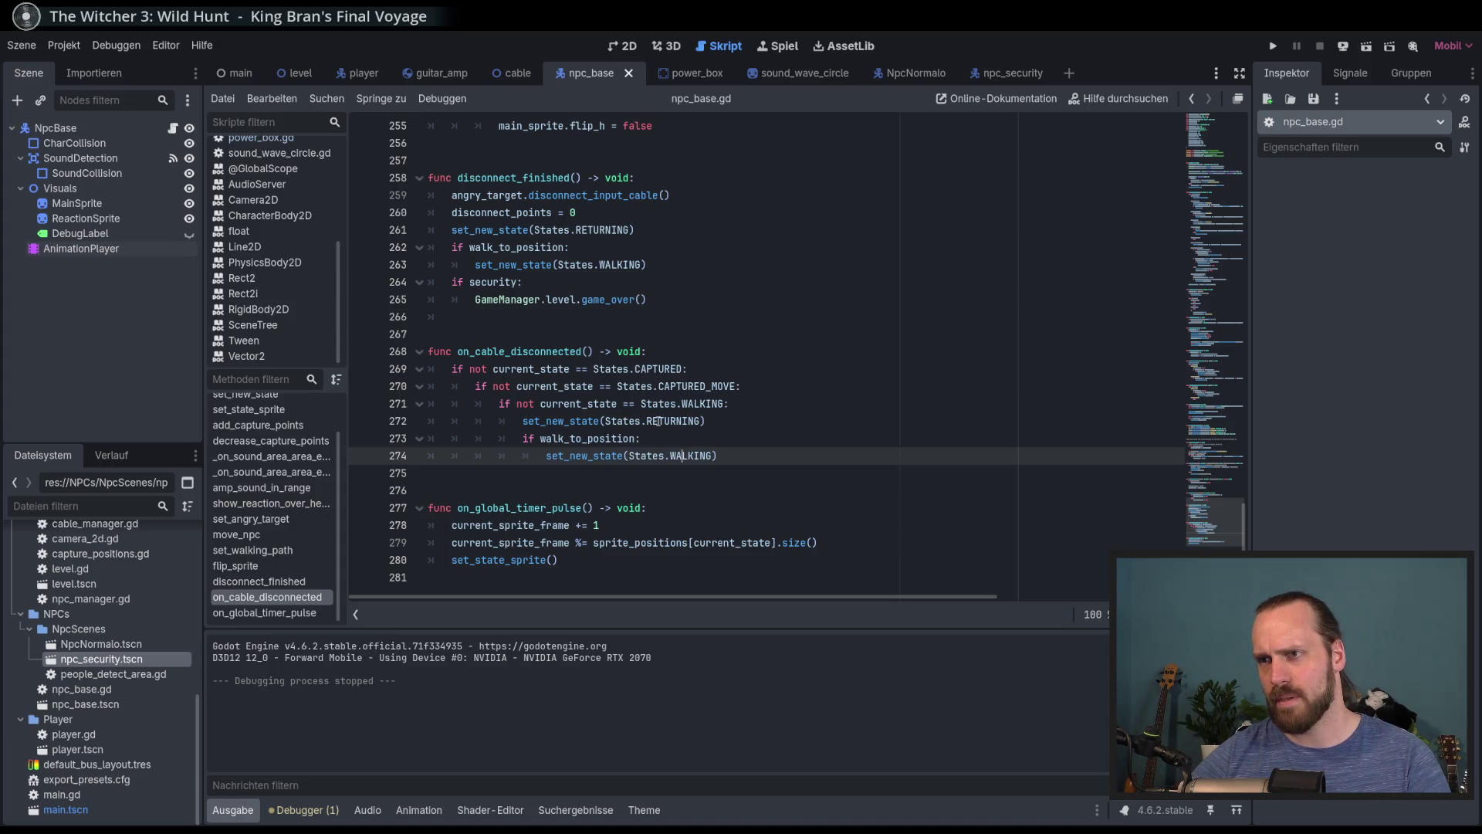
Add animation_player.stop() inside the not-WALKING branch and run the game with F5
mouse_move(657, 421)
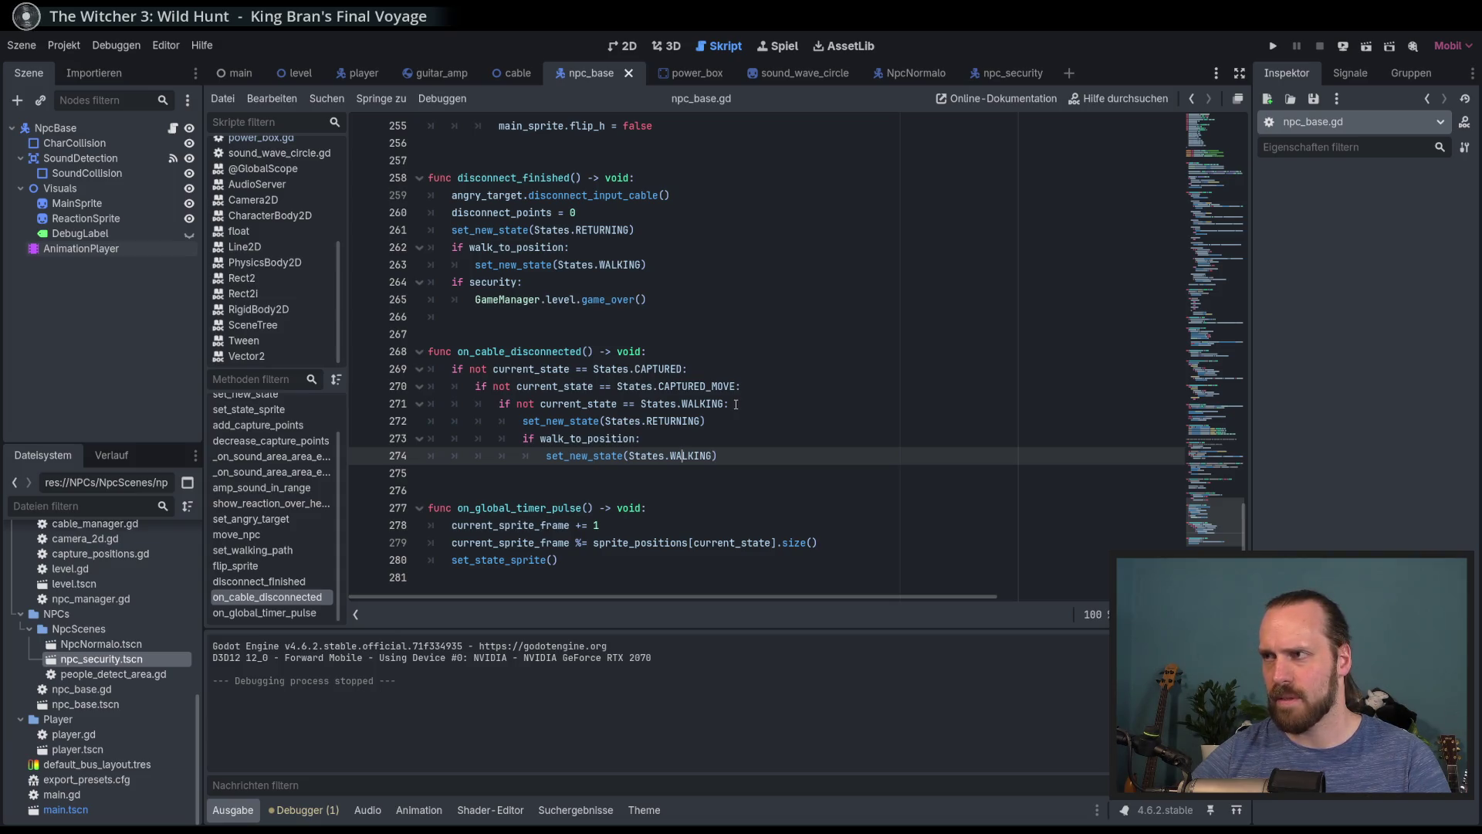
click(794, 407)
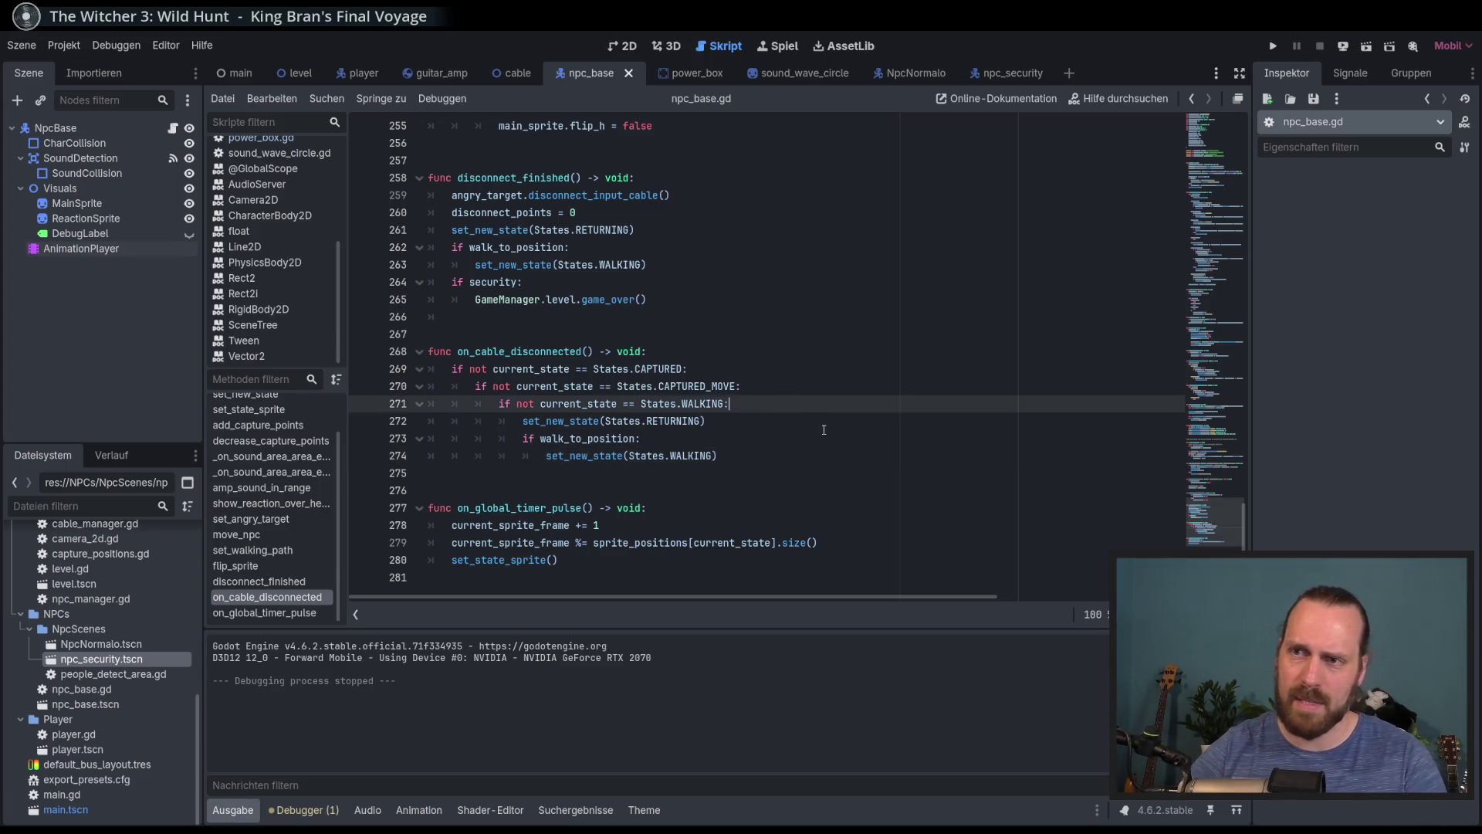
key(Return)
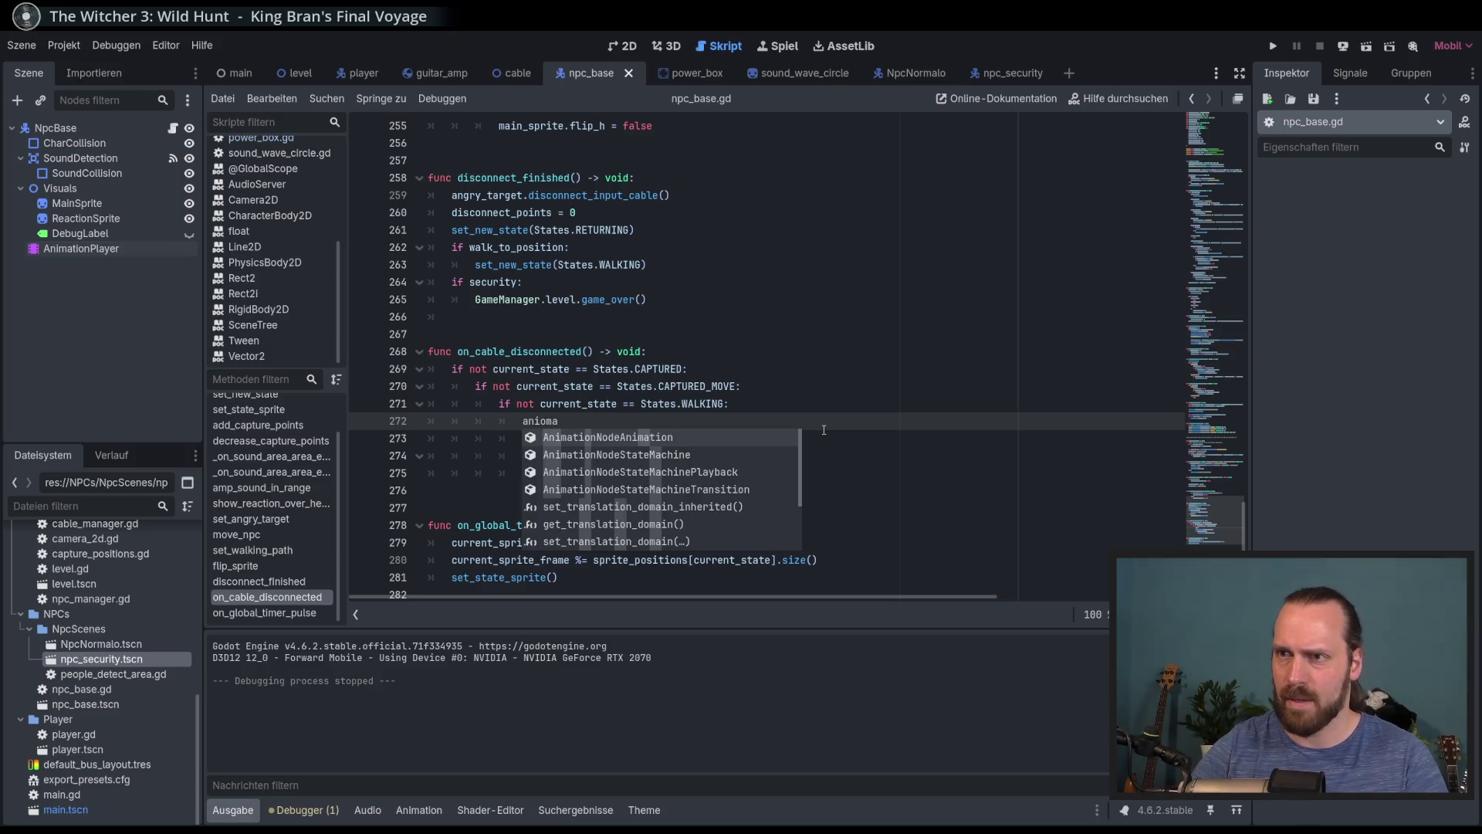
key(Return)
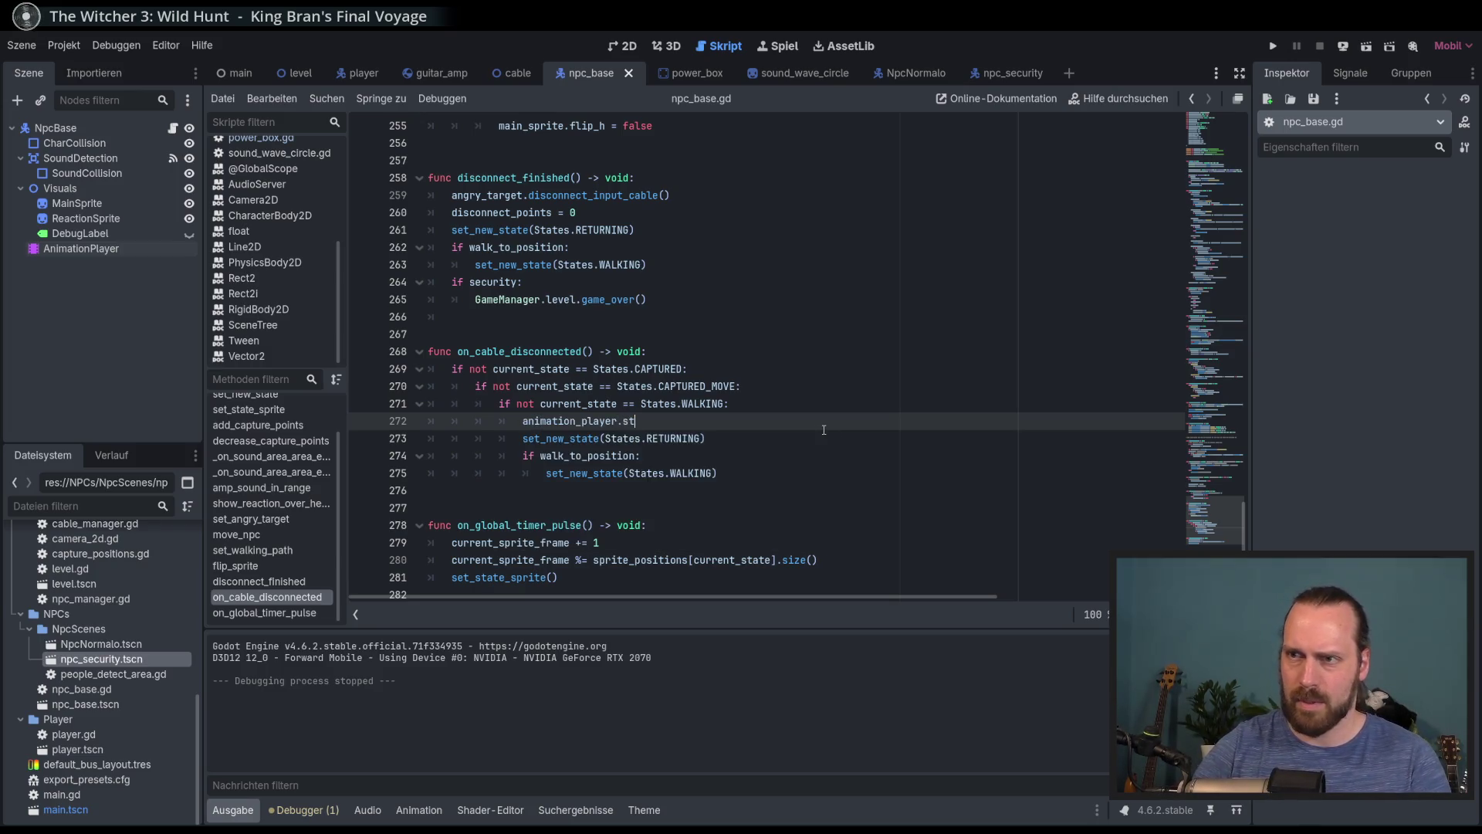
key(Return)
key(F5)
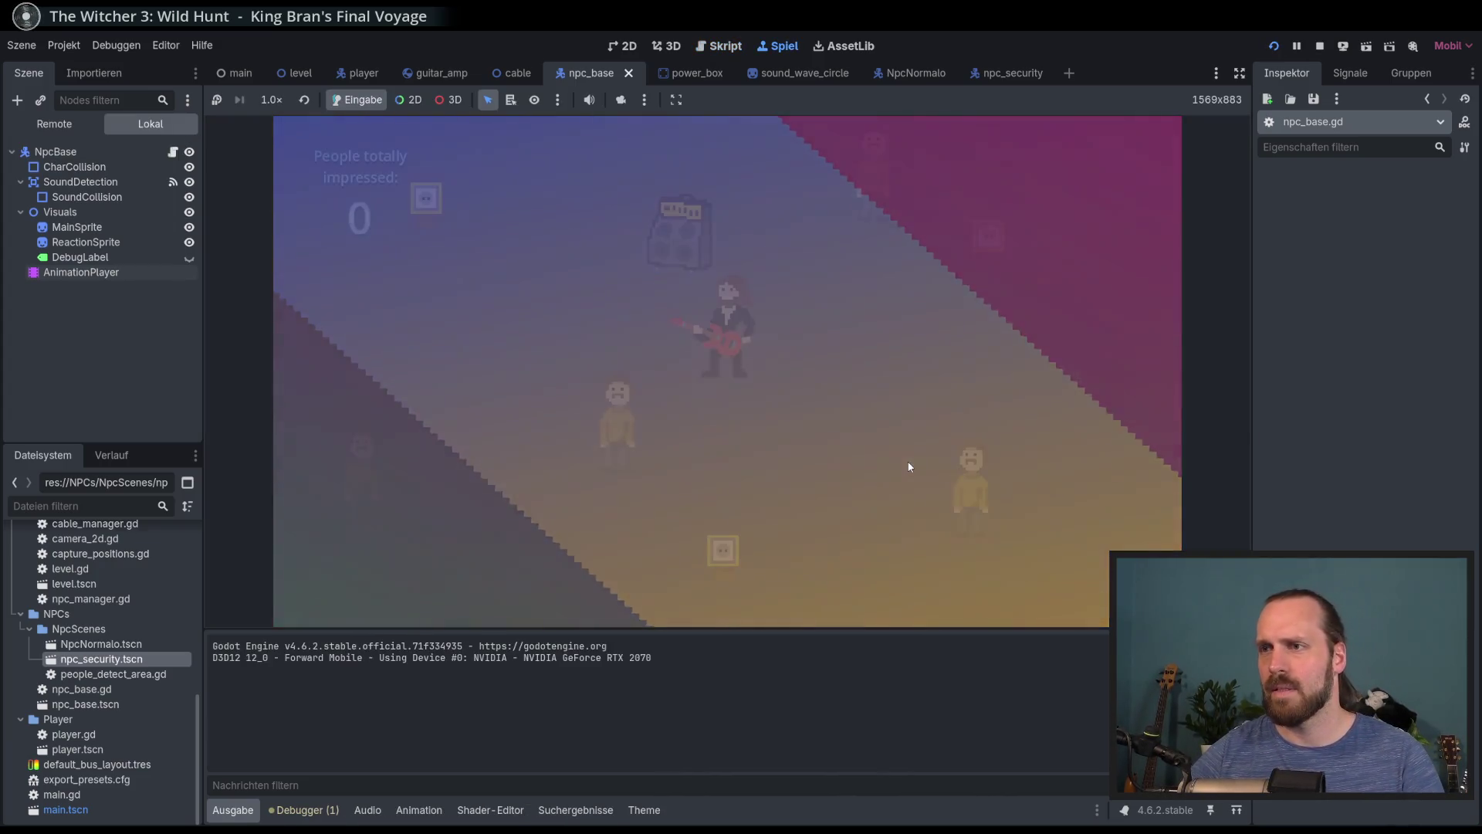
key(Down)
key(Right)
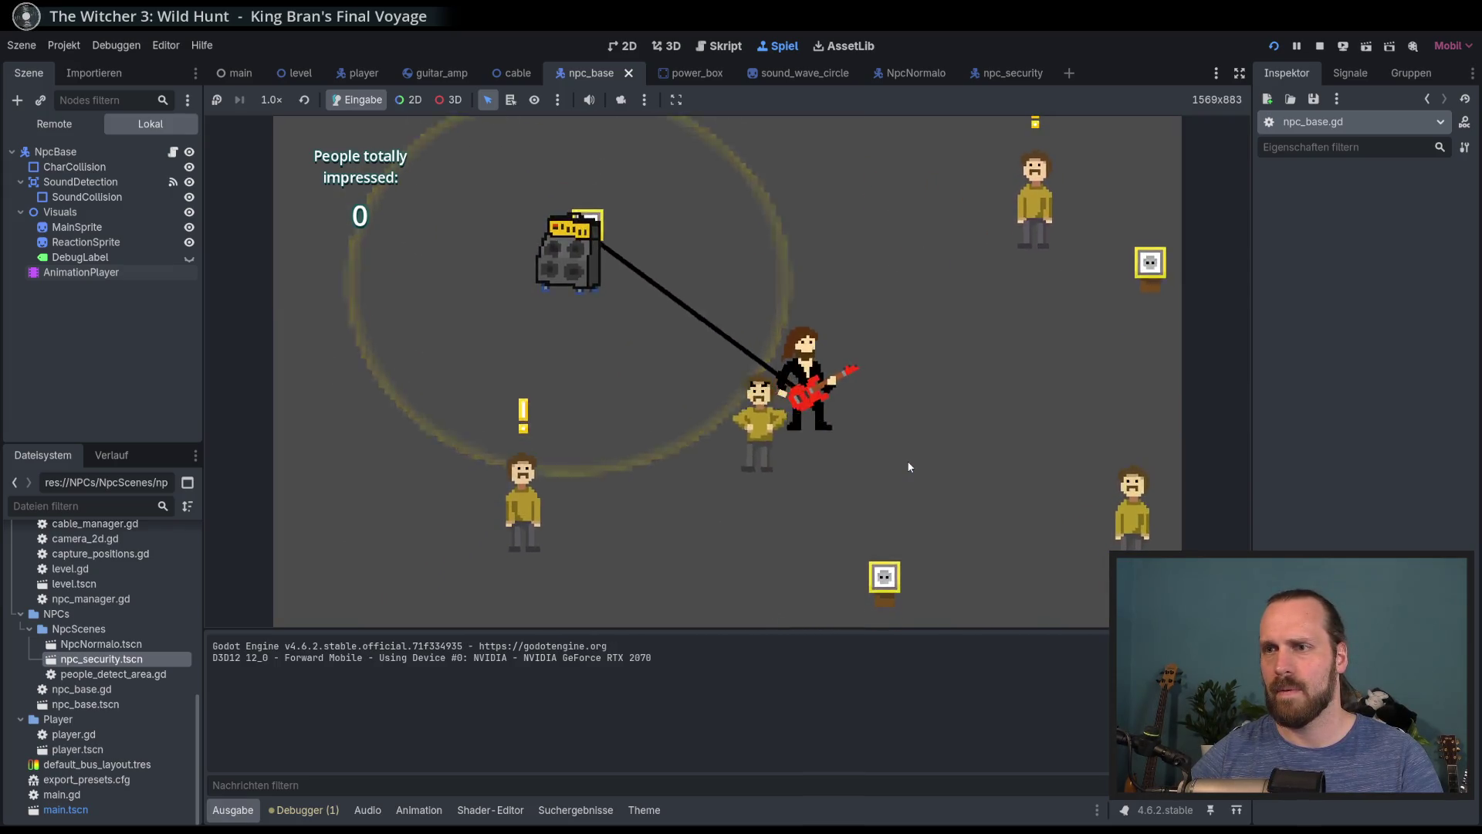
key(Right)
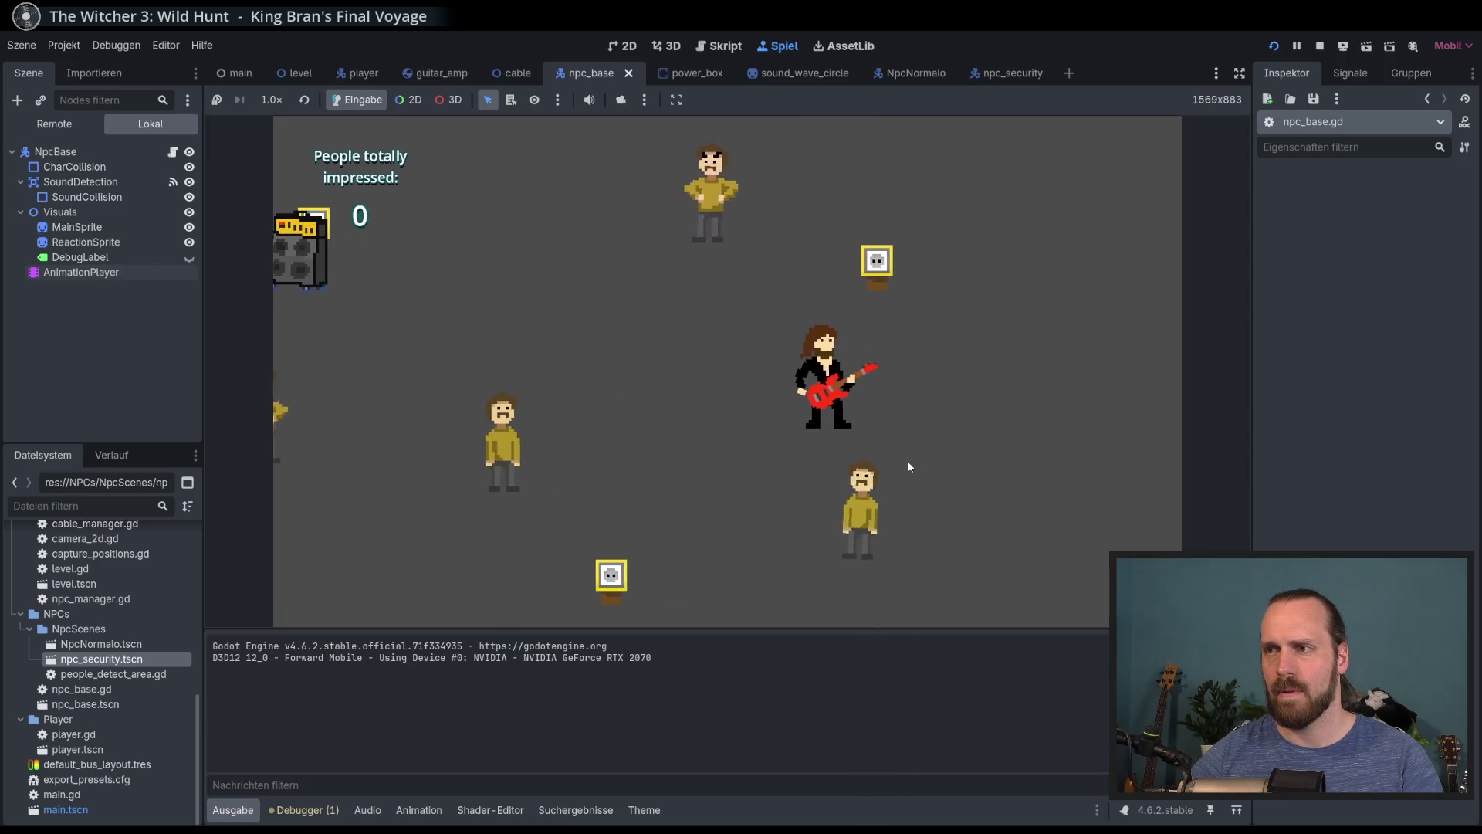
key(Left)
key(Up)
key(Down)
key(Right)
key(Up)
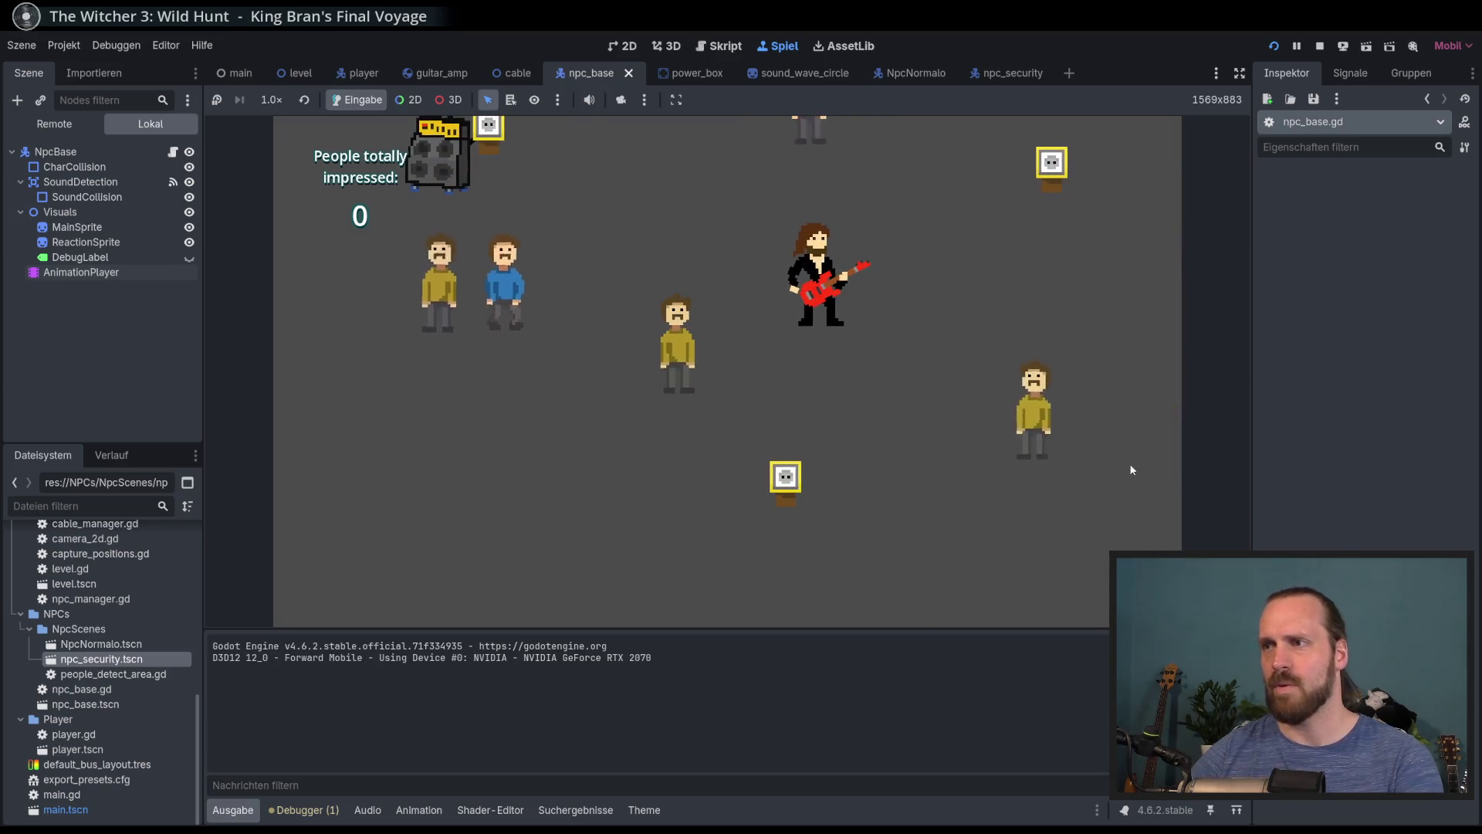
key(F8)
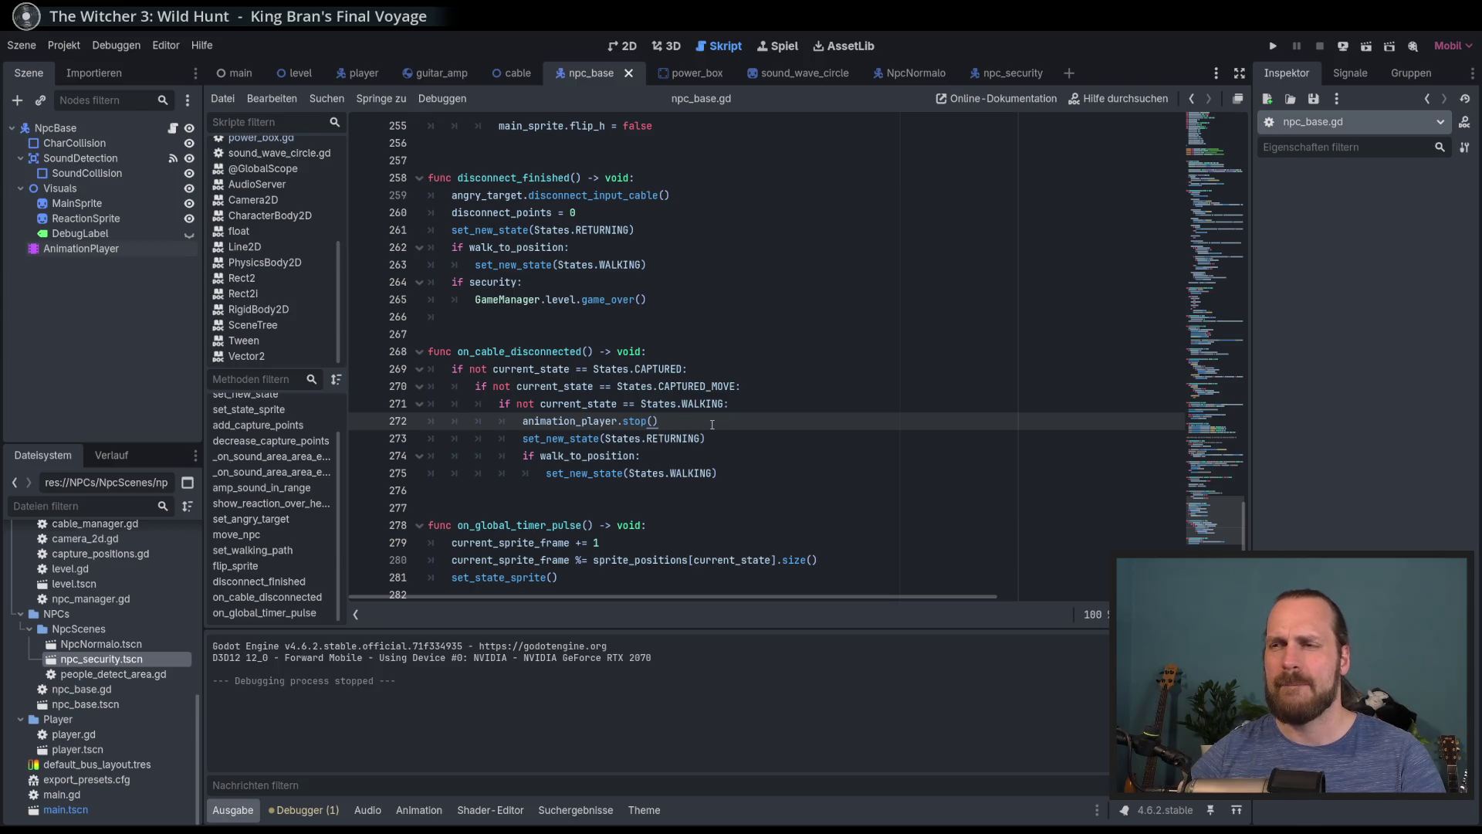
Delete the animation_player.stop() line from on_cable_disconnected's not-WALKING branch and save npc_base.gd
triple_click(709, 425)
key(BackSpace)
key(BackSpace)
key(ctrl+s)
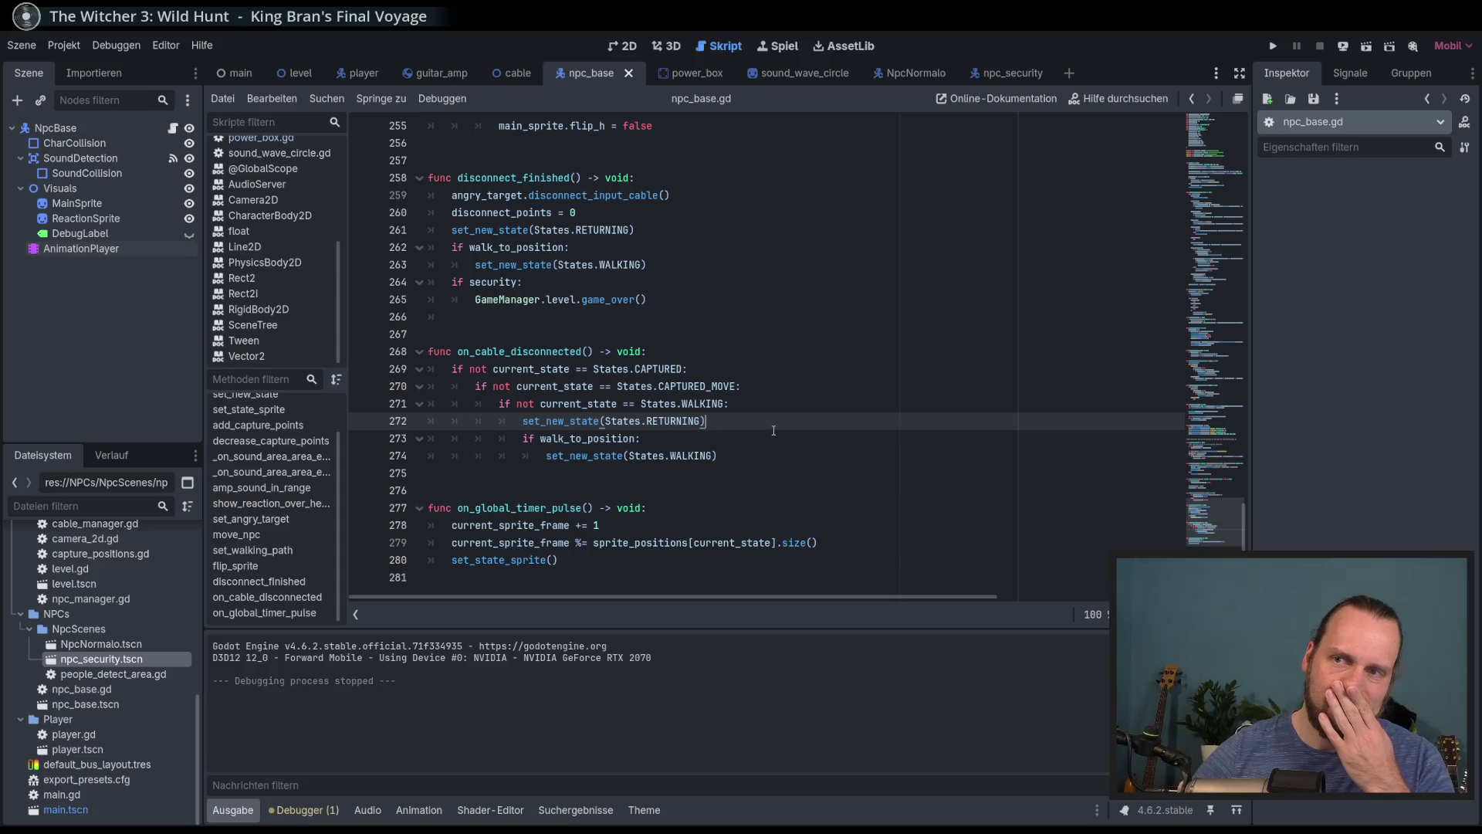
click(702, 354)
key(Return)
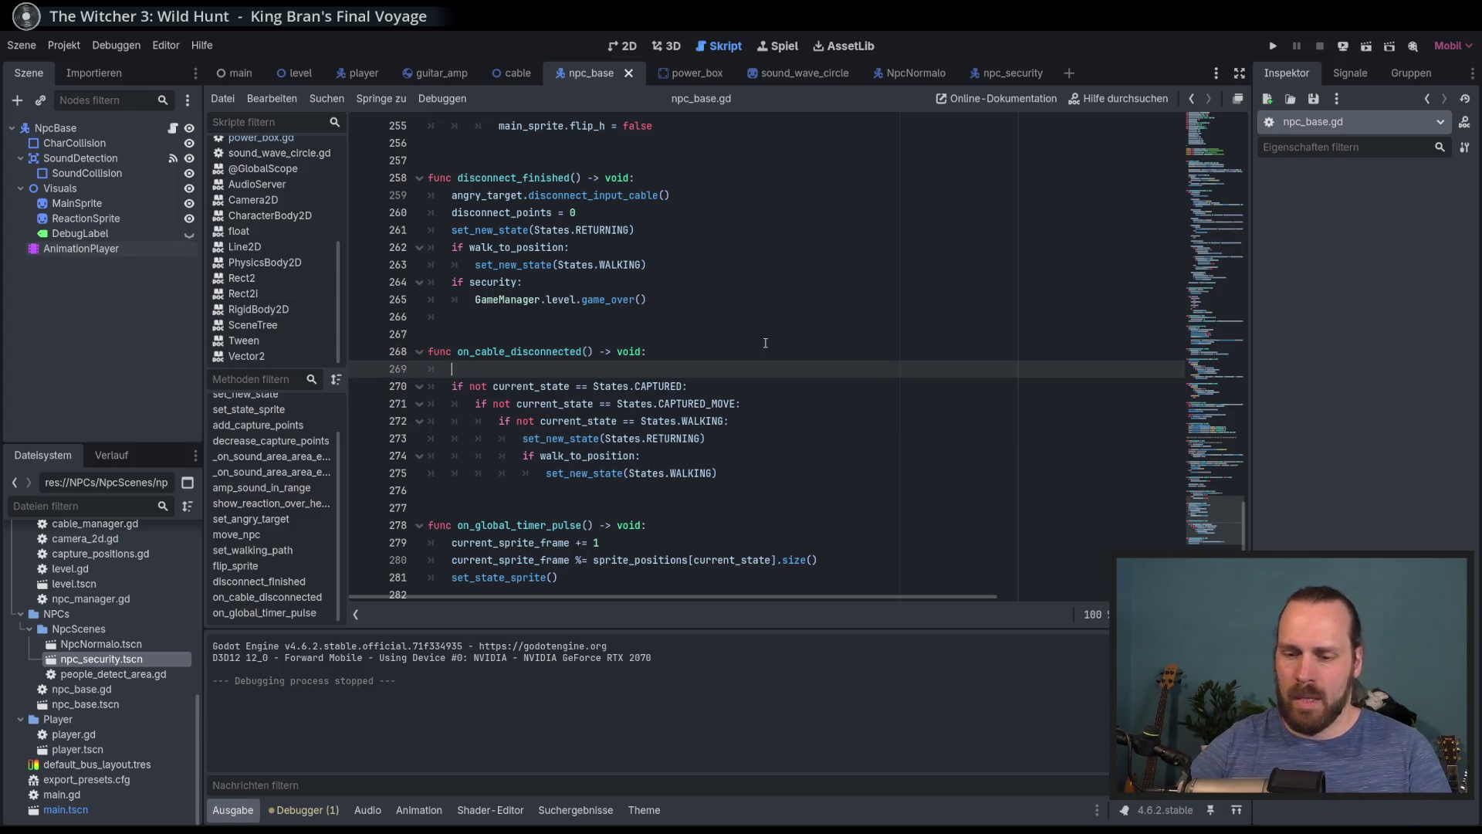
text(anim)
key(Return)
text(.st)
key(Return)
key(End)
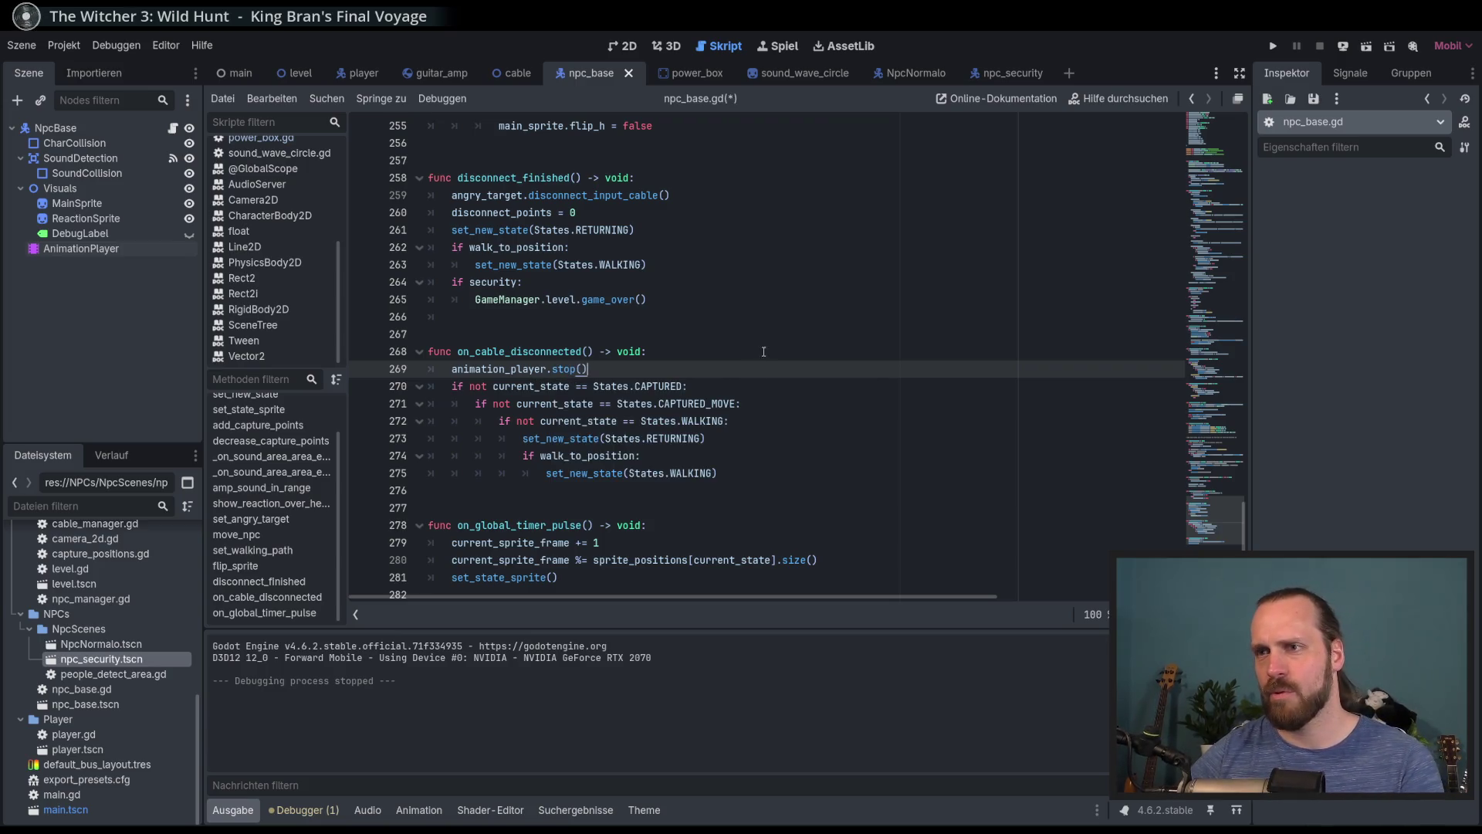
key(F5)
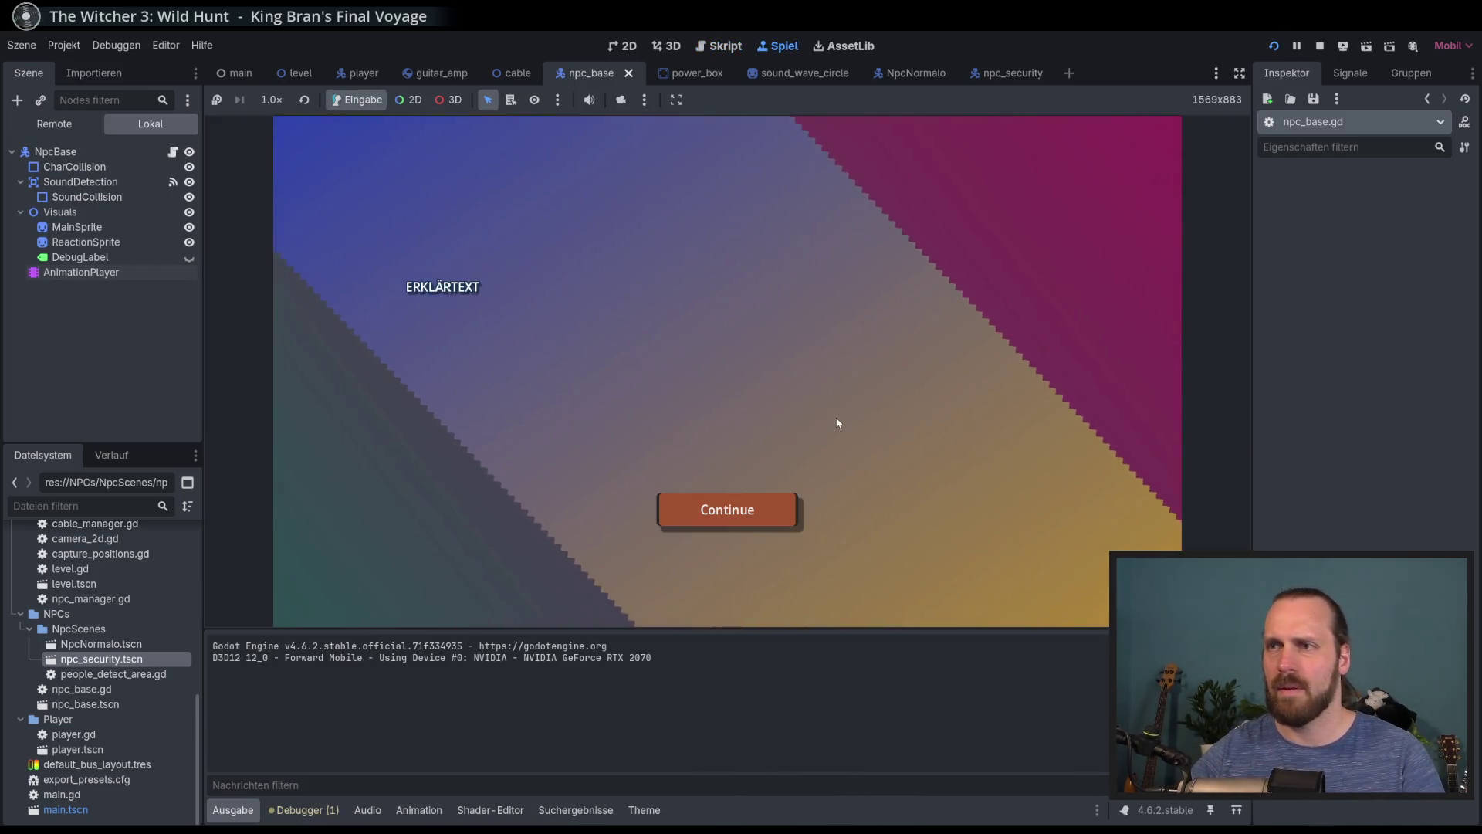
key(Right)
key(Down)
key(Left)
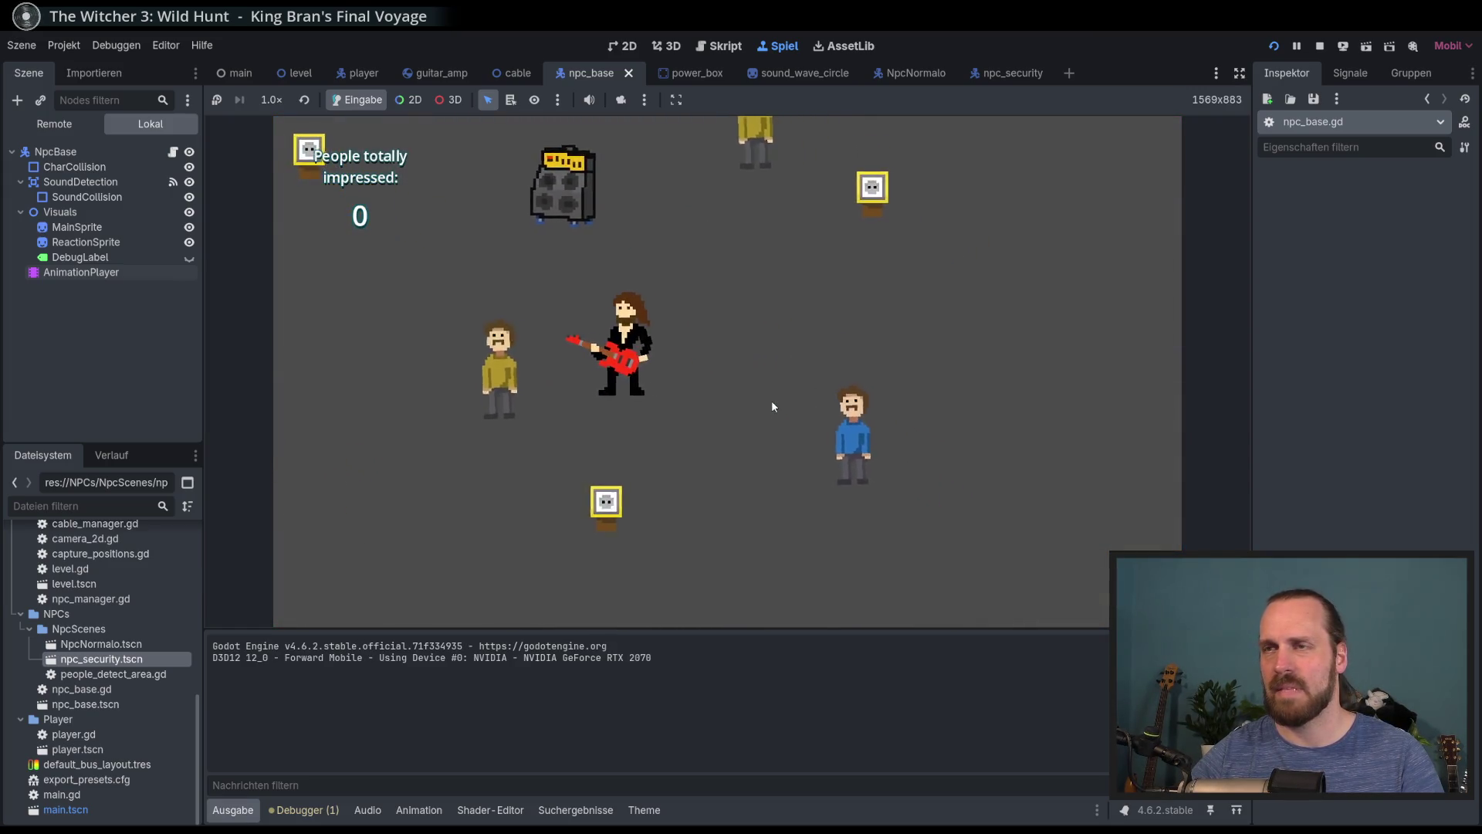
key(F8)
triple_click(709, 369)
key(BackSpace)
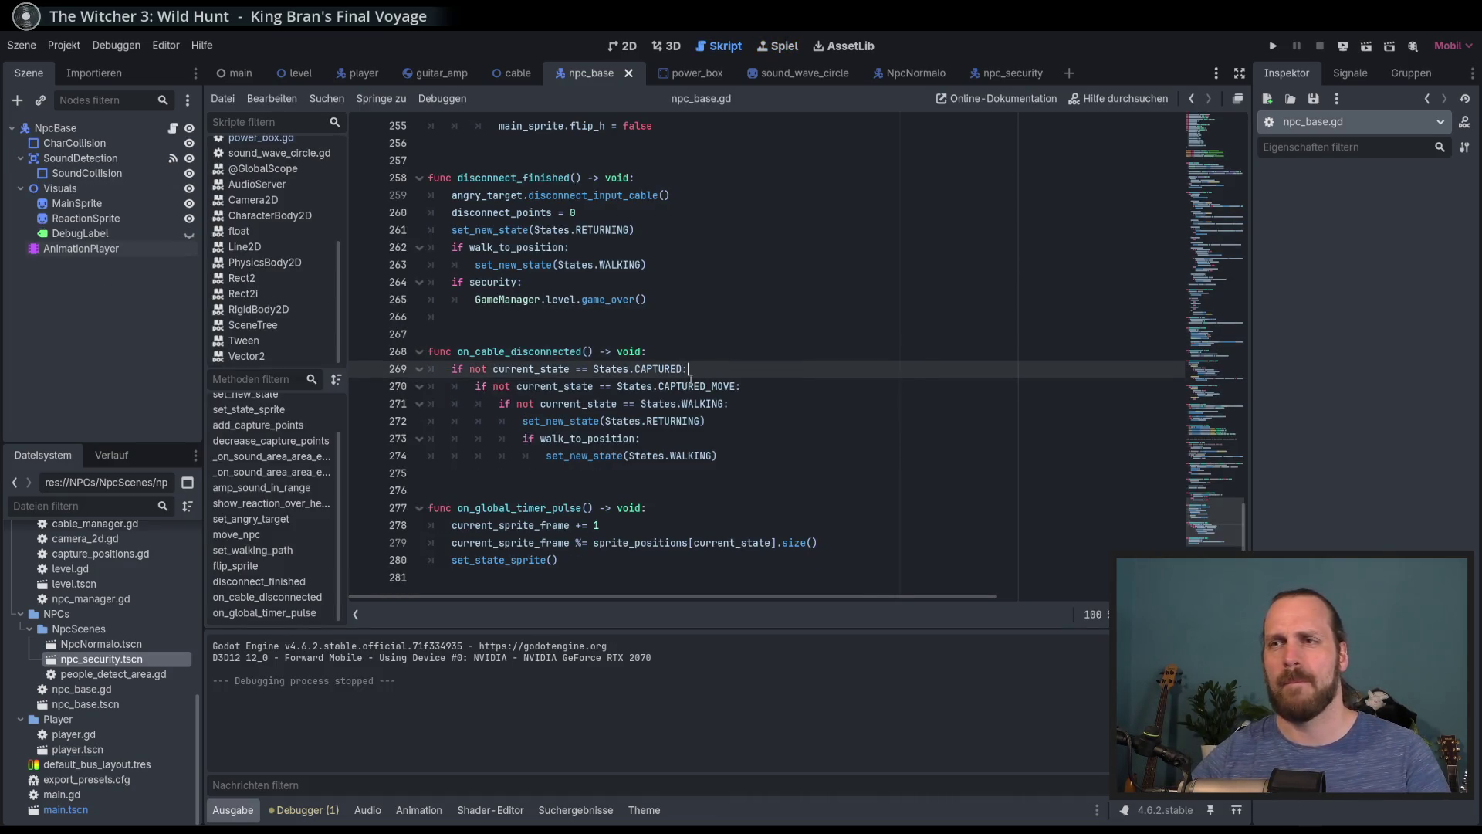
Scroll up to _physics_process and inspect the WALKING and RETURNING cases and their walking animation calls
key(Down)
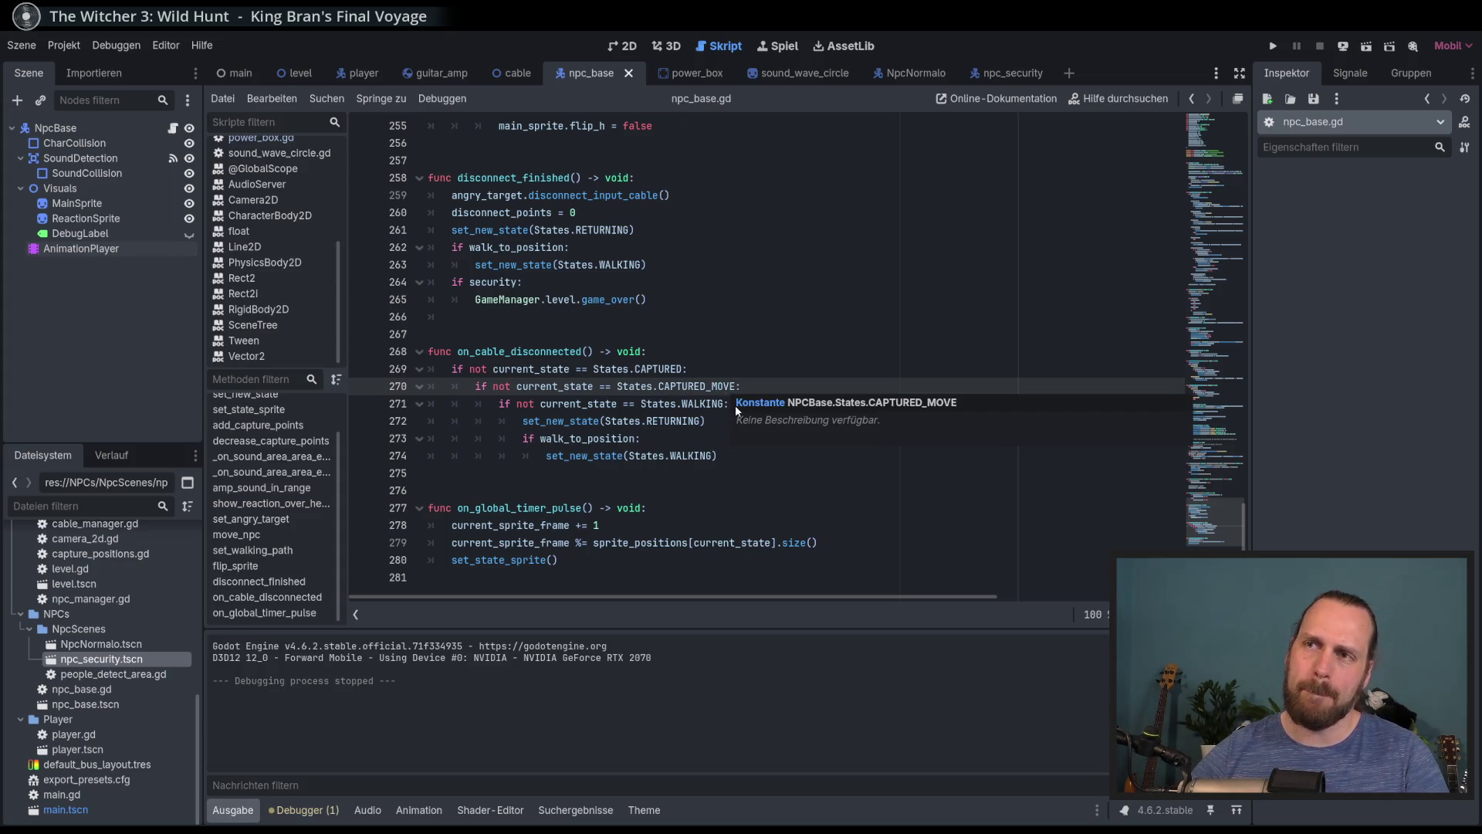
scroll(1135, 397, up, 10)
mouse_move(1216, 461)
mouse_down()
mouse_move(1208, 193)
mouse_move(1200, 234)
mouse_up()
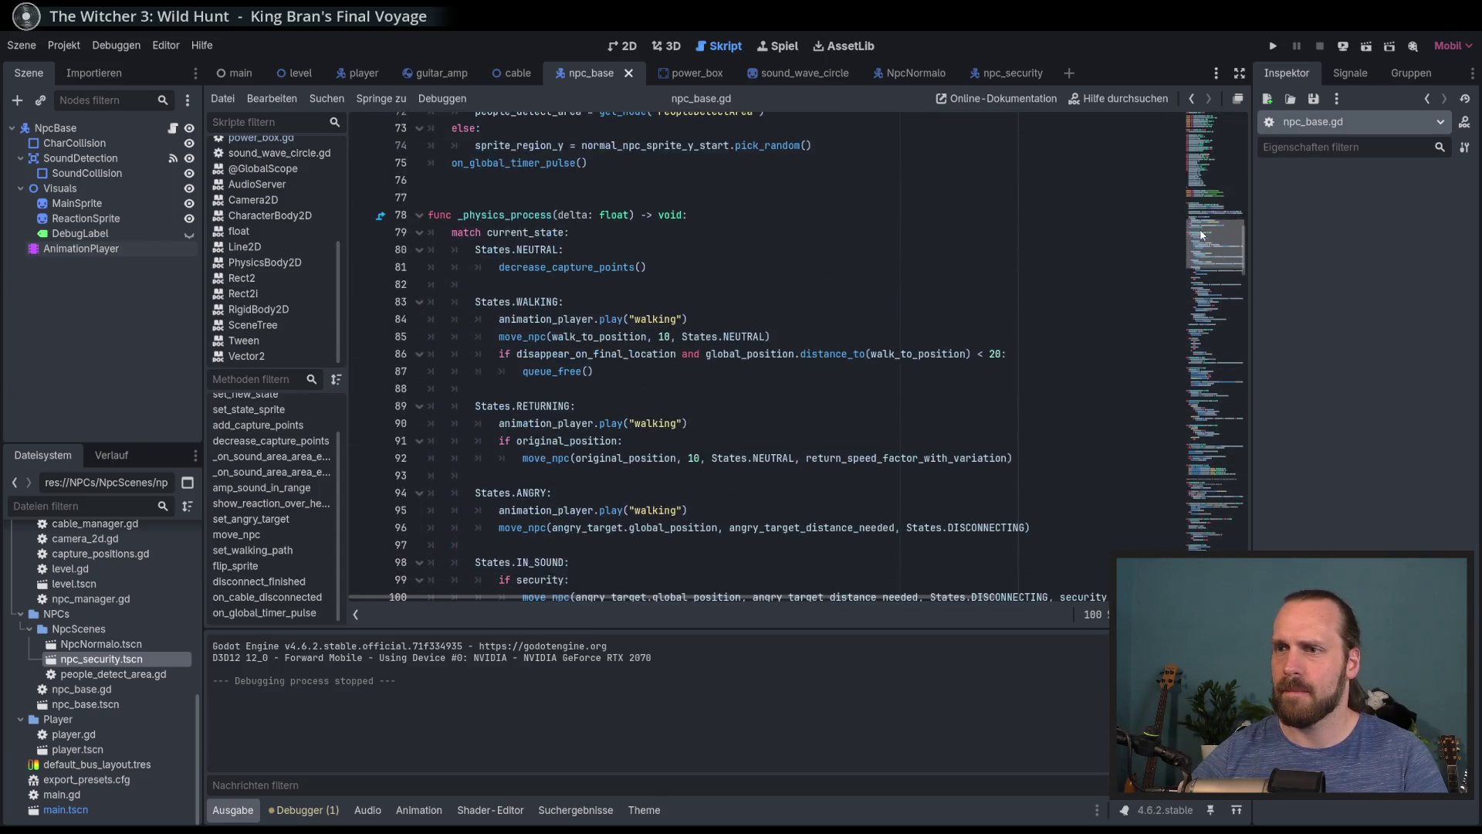
click(544, 306)
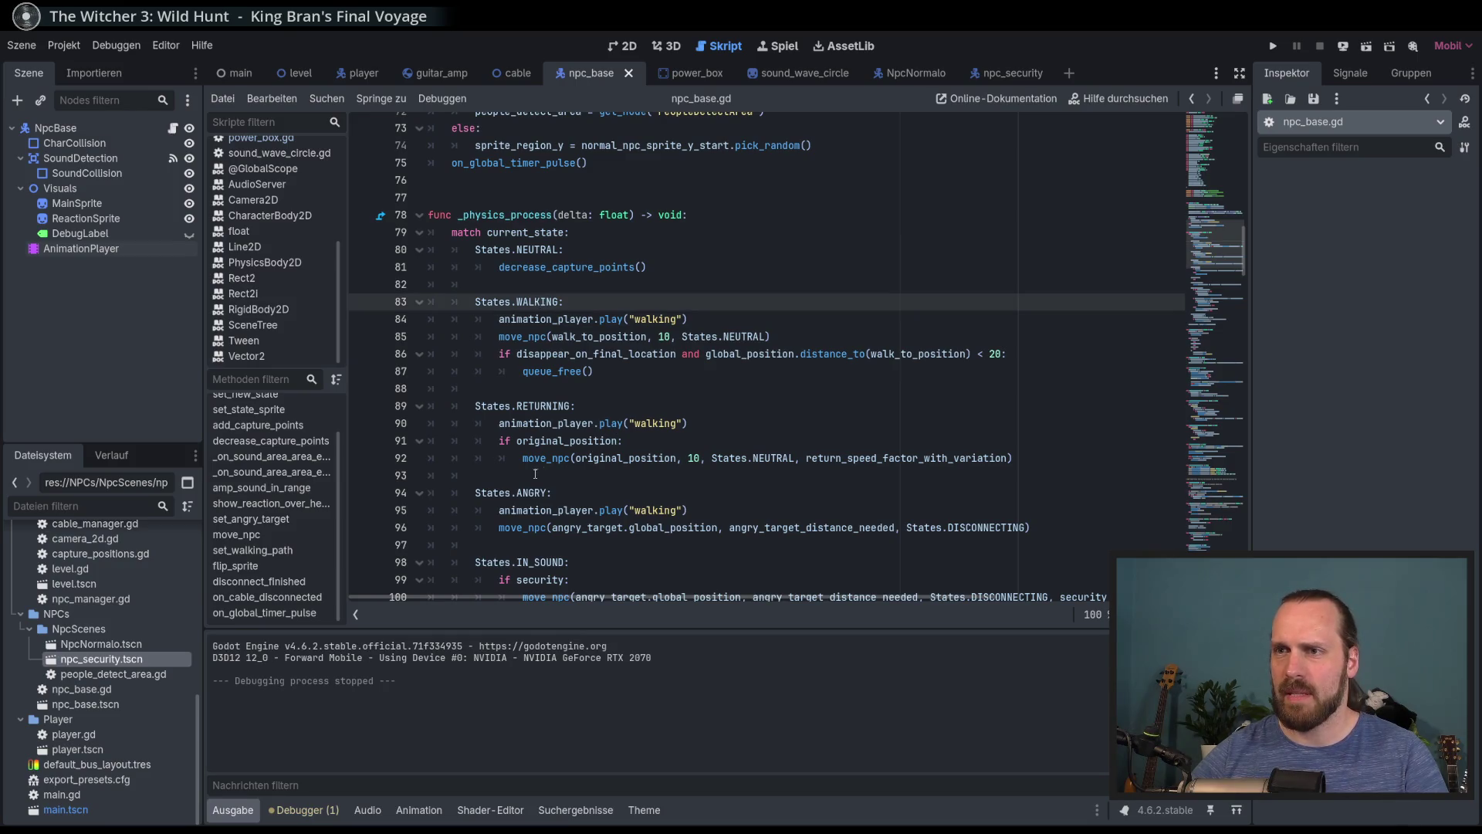
double_click(545, 407)
click(699, 425)
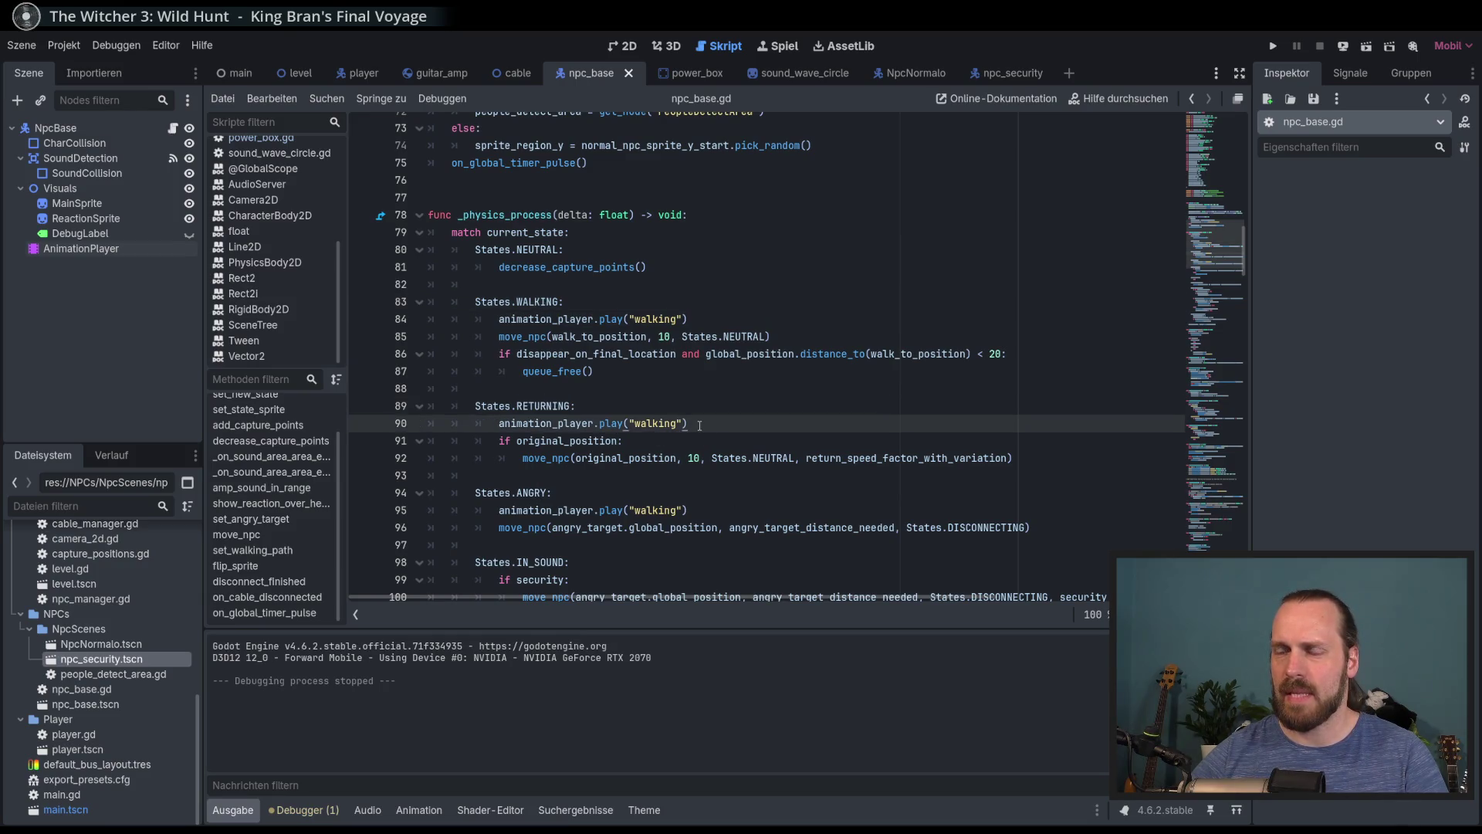
double_click(544, 406)
click(656, 423)
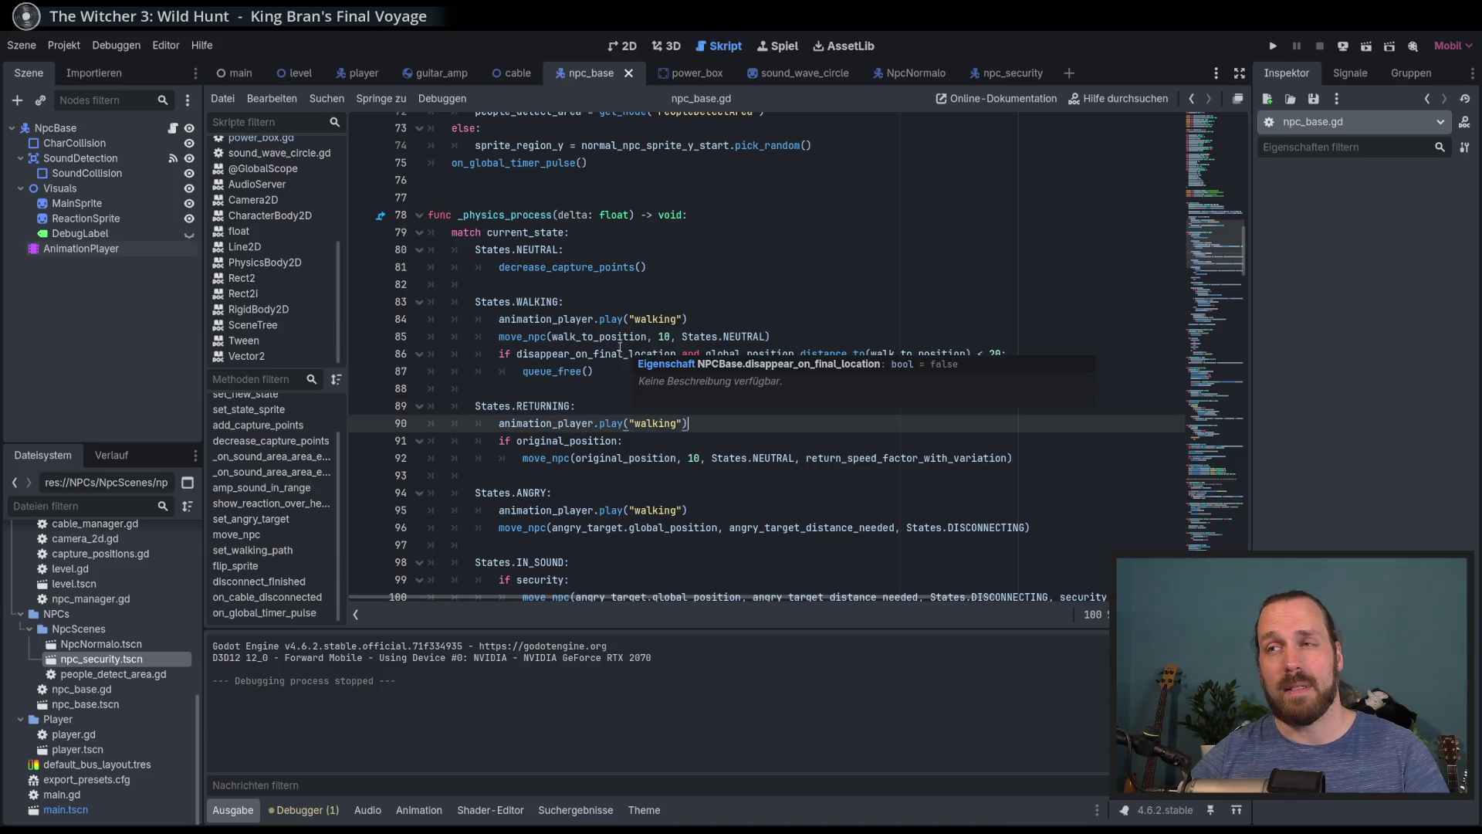
Place the caret after decrease_capture_points() in the NEUTRAL case
click(572, 249)
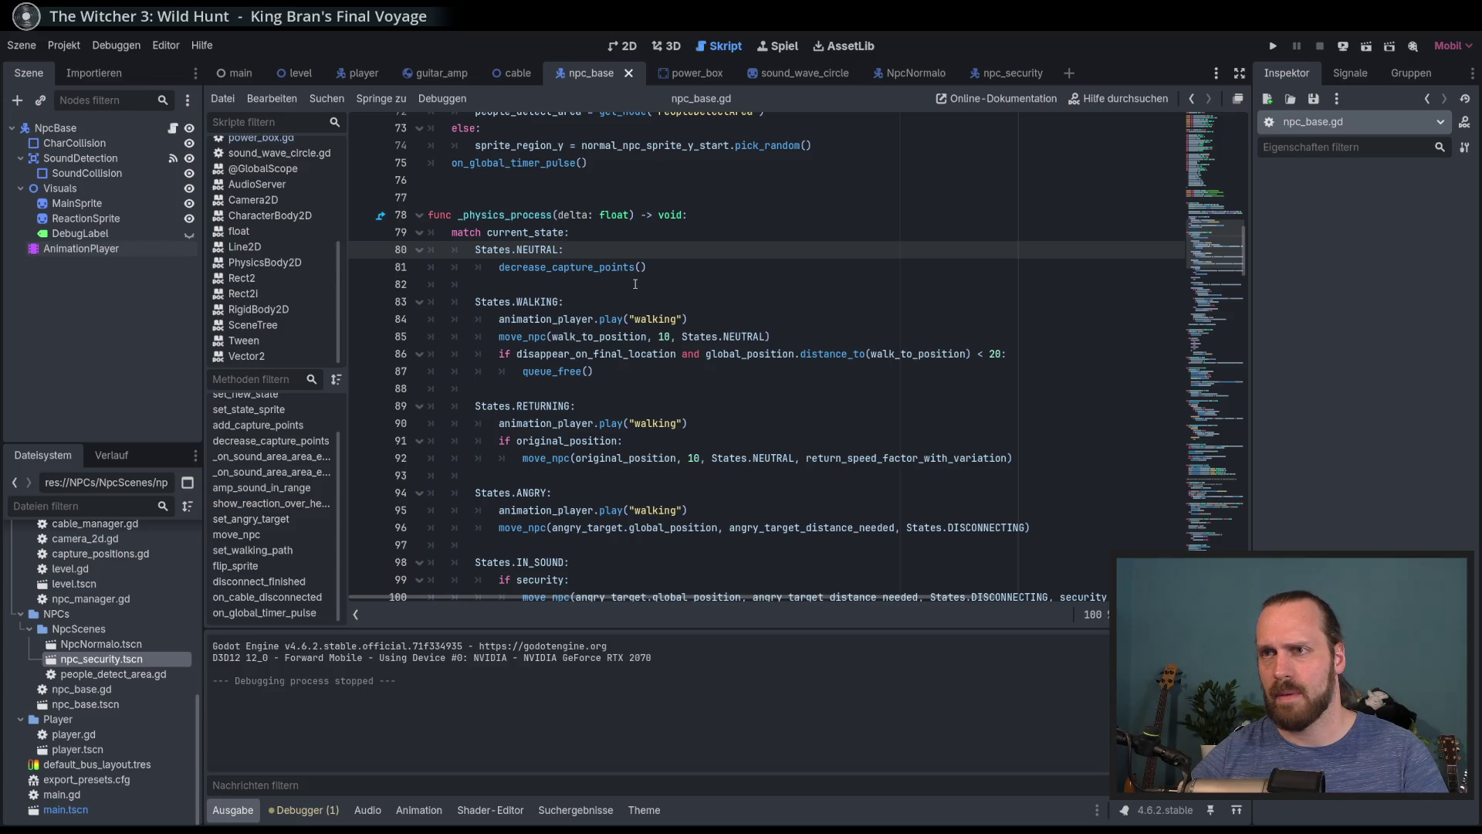
scroll(660, 275, up, 1)
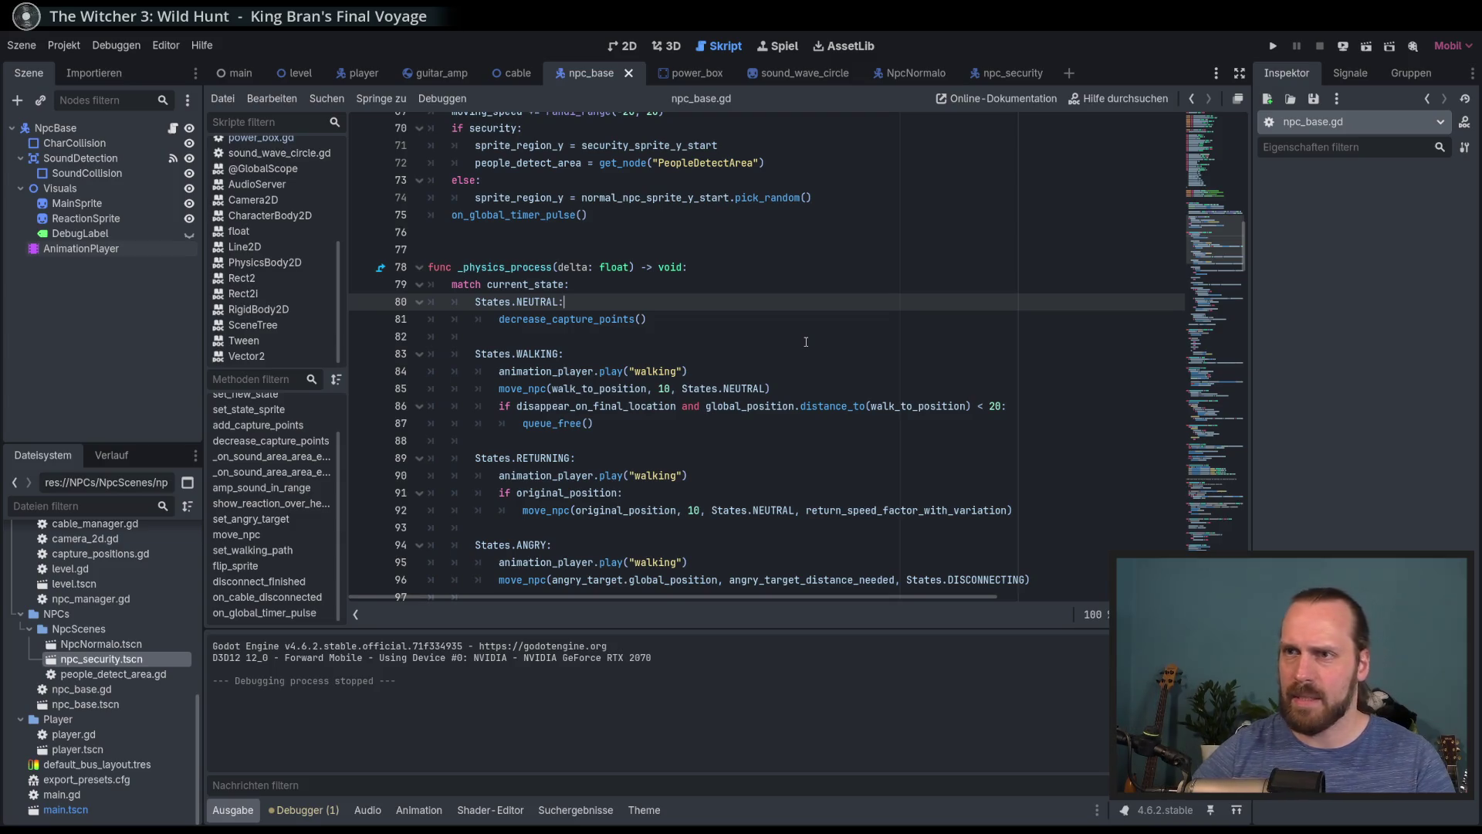
key(Down)
key(End)
Under NEUTRAL, add 'if animation_player.is_playing():' followed by animation_player.stop()
key(Return)
text(if )
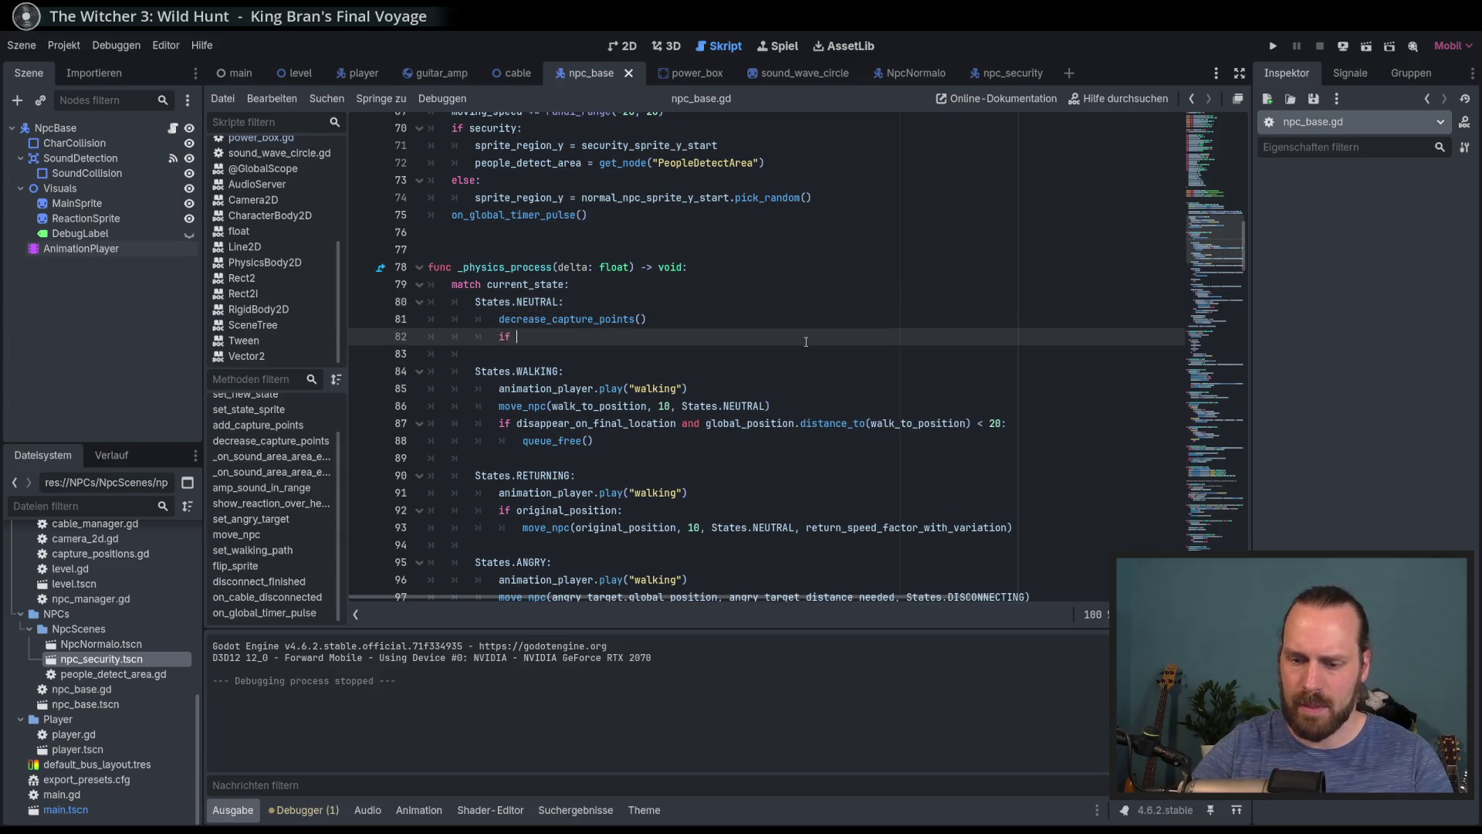
text(anim)
key(Return)
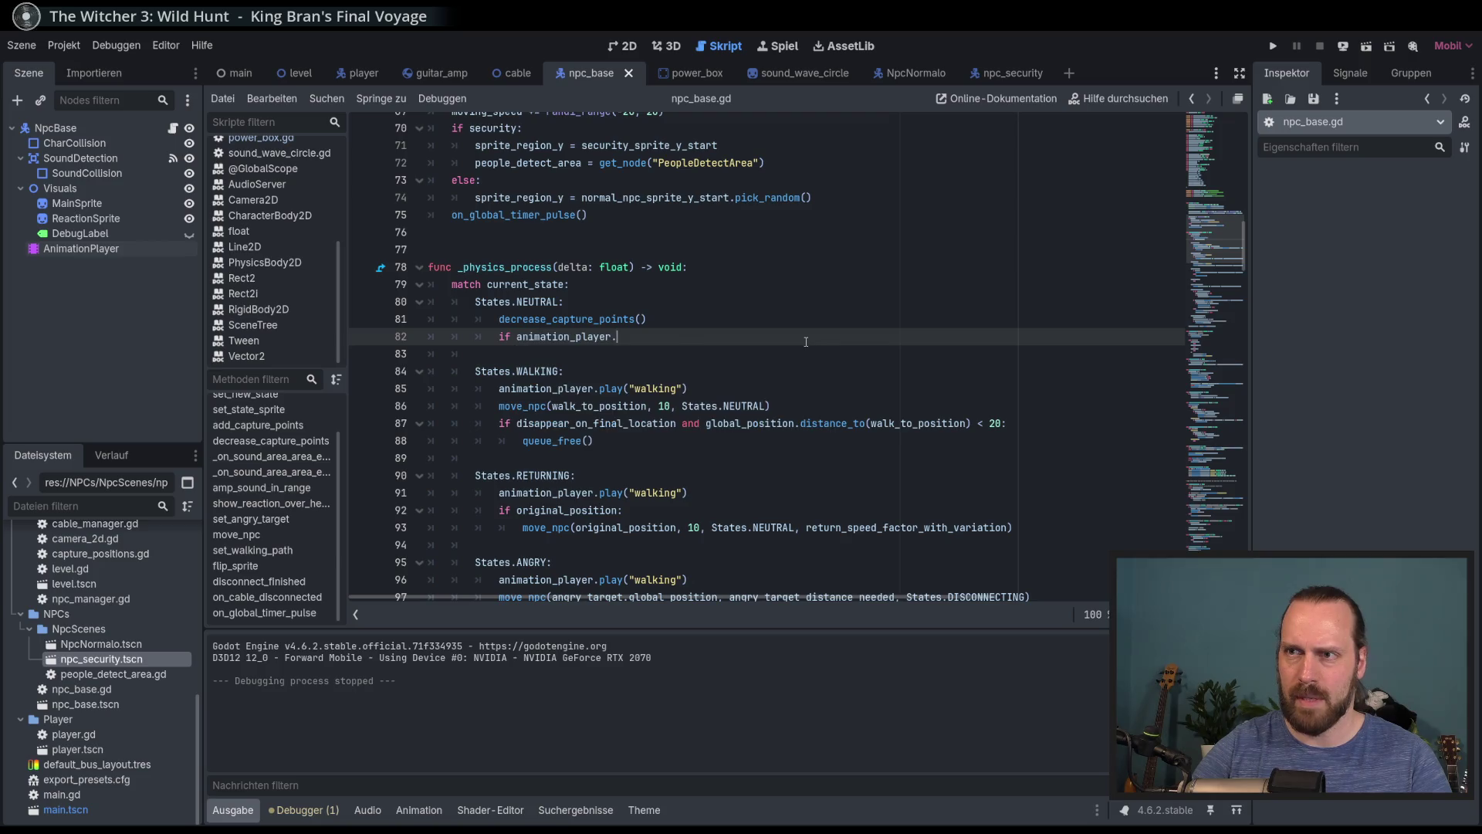
text(.is)
key(Down)
key(Return)
text(:)
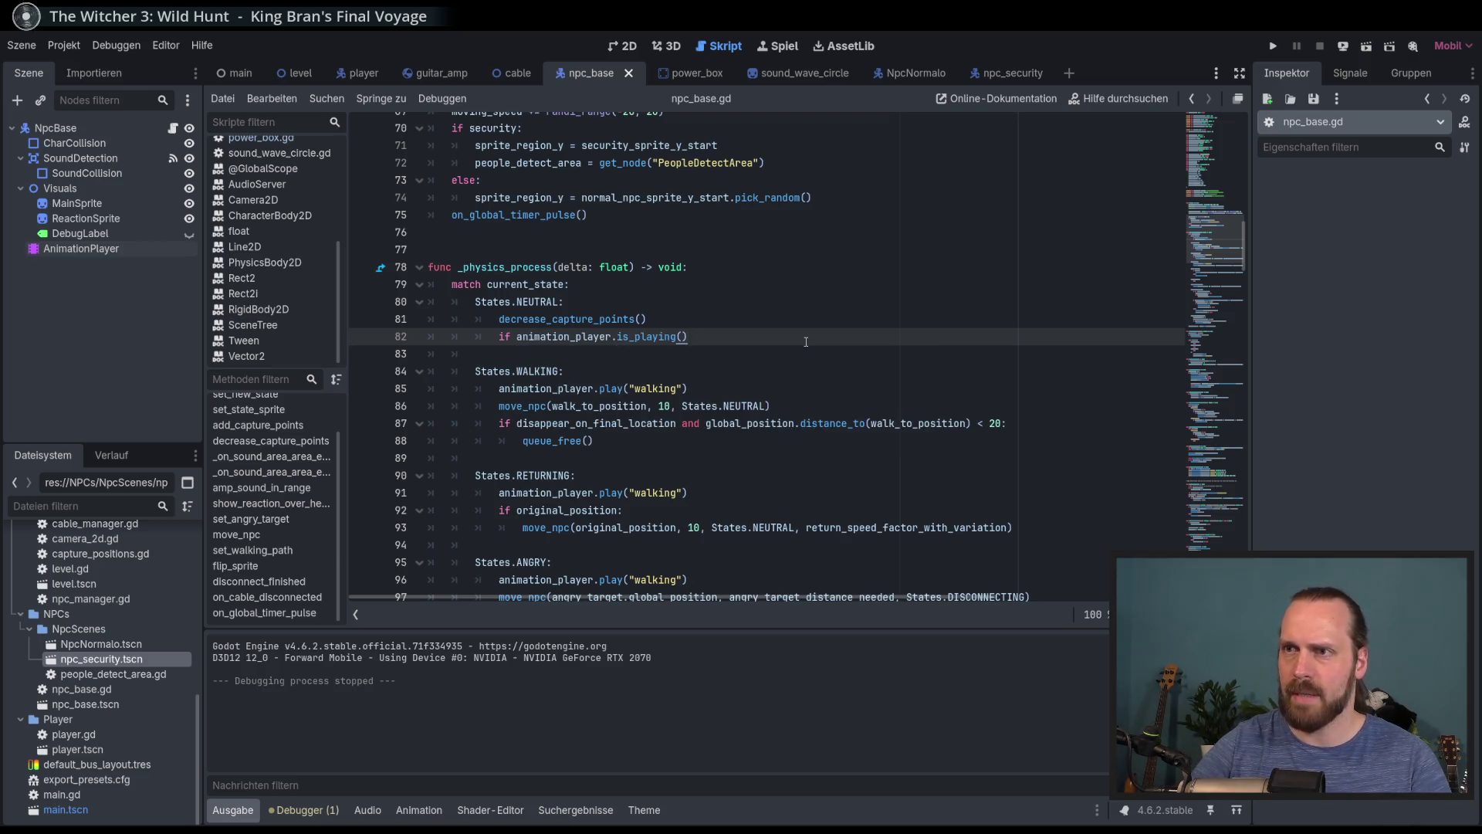
key(Return)
text(ani)
key(Return)
text(.st)
key(Return)
Run the game and walk the guitarist away from and back to the amp to test the cable
key(F5)
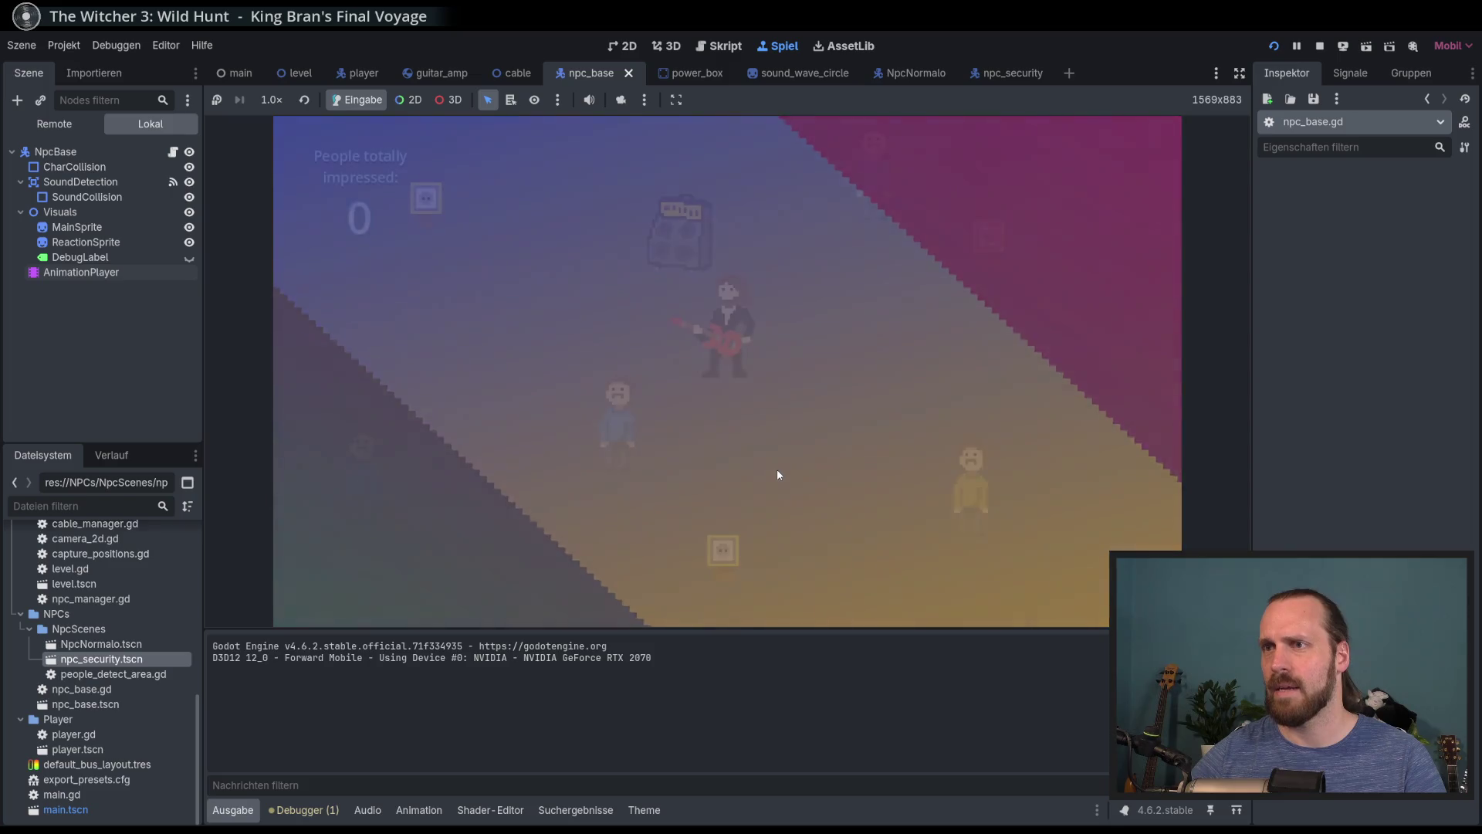
key(Down)
key(Right)
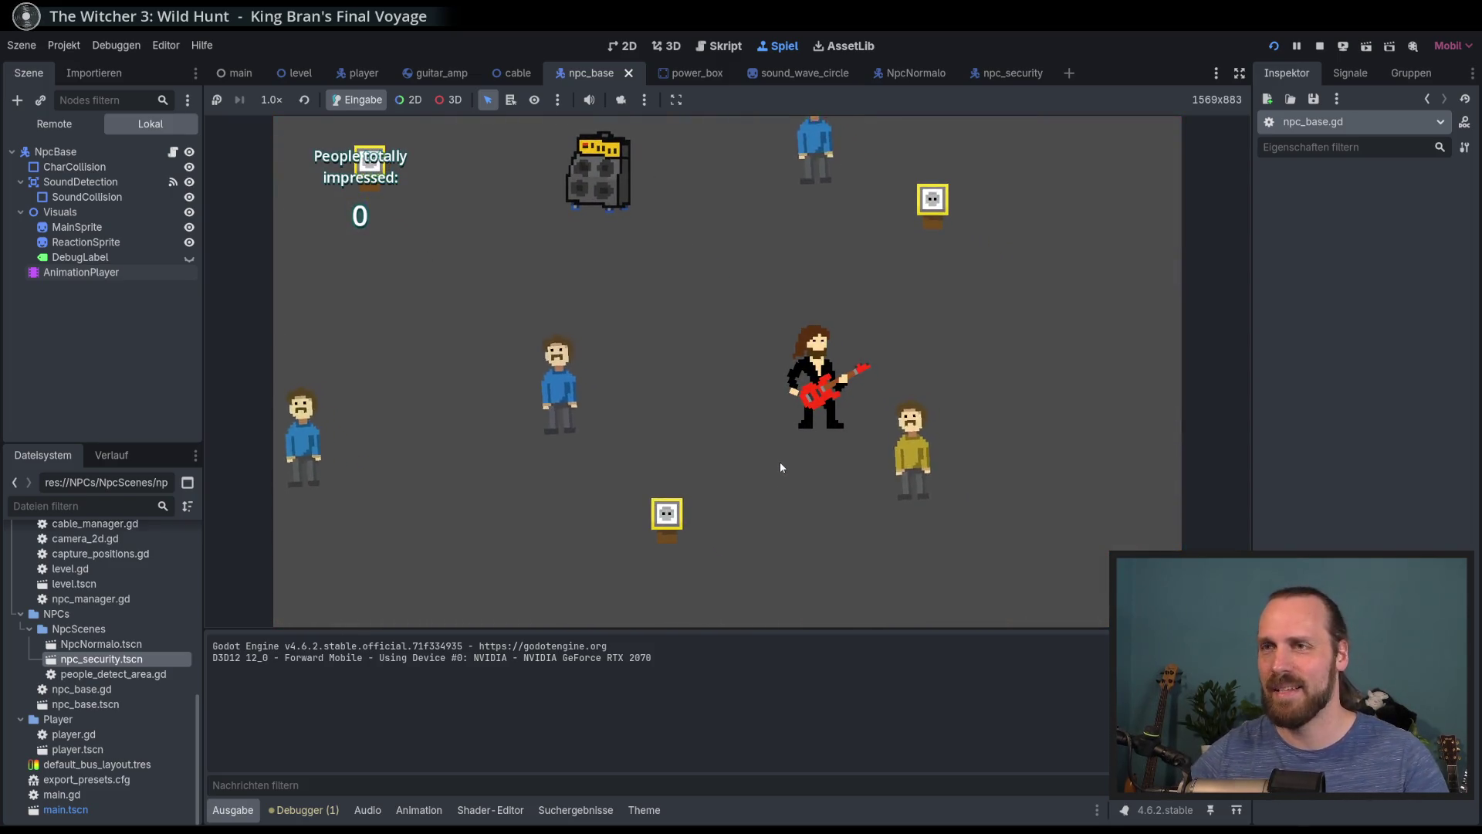
key(Up)
key(Left)
key(Down)
key(Right)
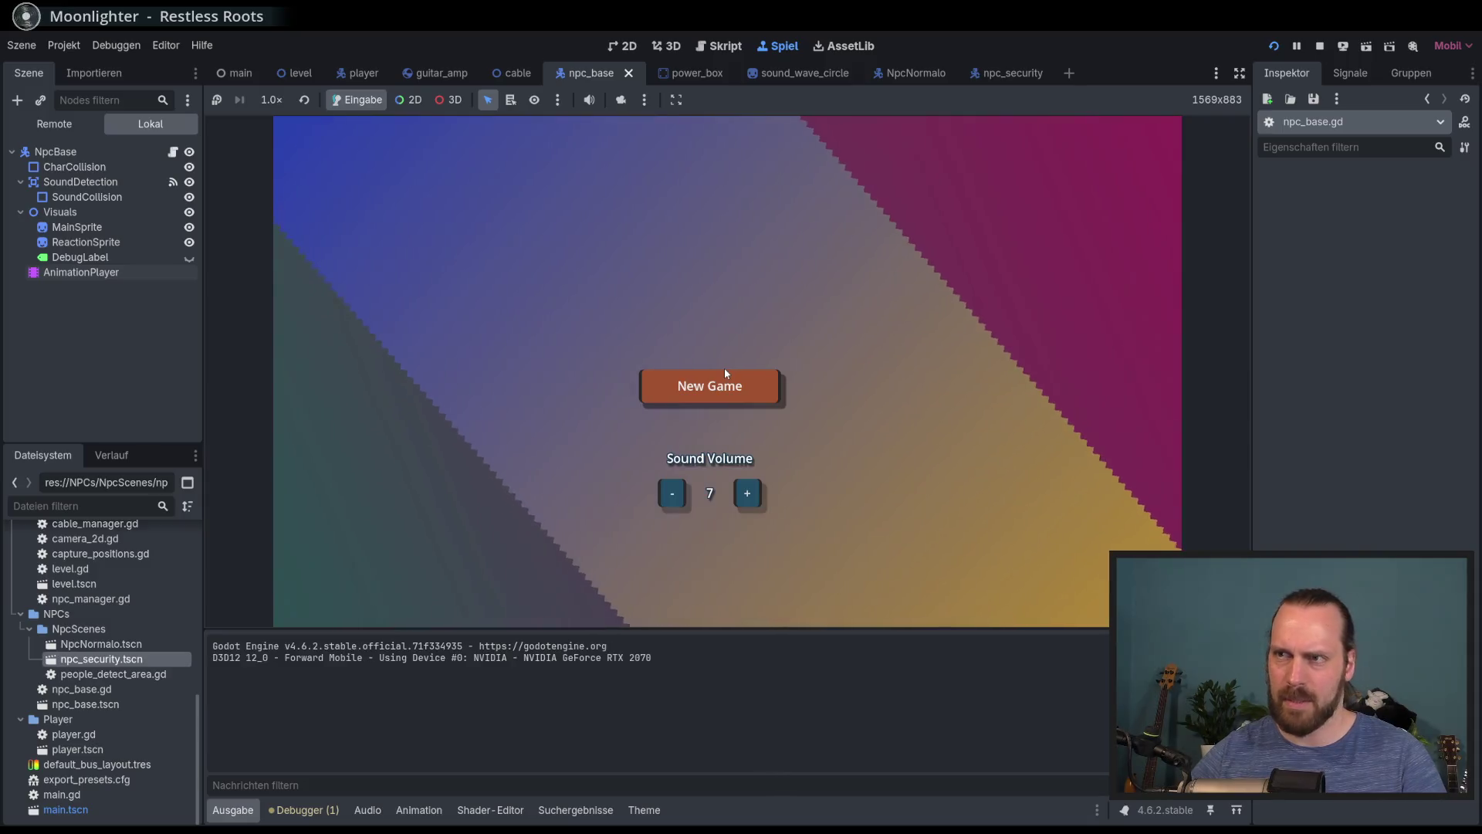
Start a New Game, plug the guitarist into the amp, walk around, then stop the game
click(724, 369)
key(Up)
key(Left)
key(Down)
key(Right)
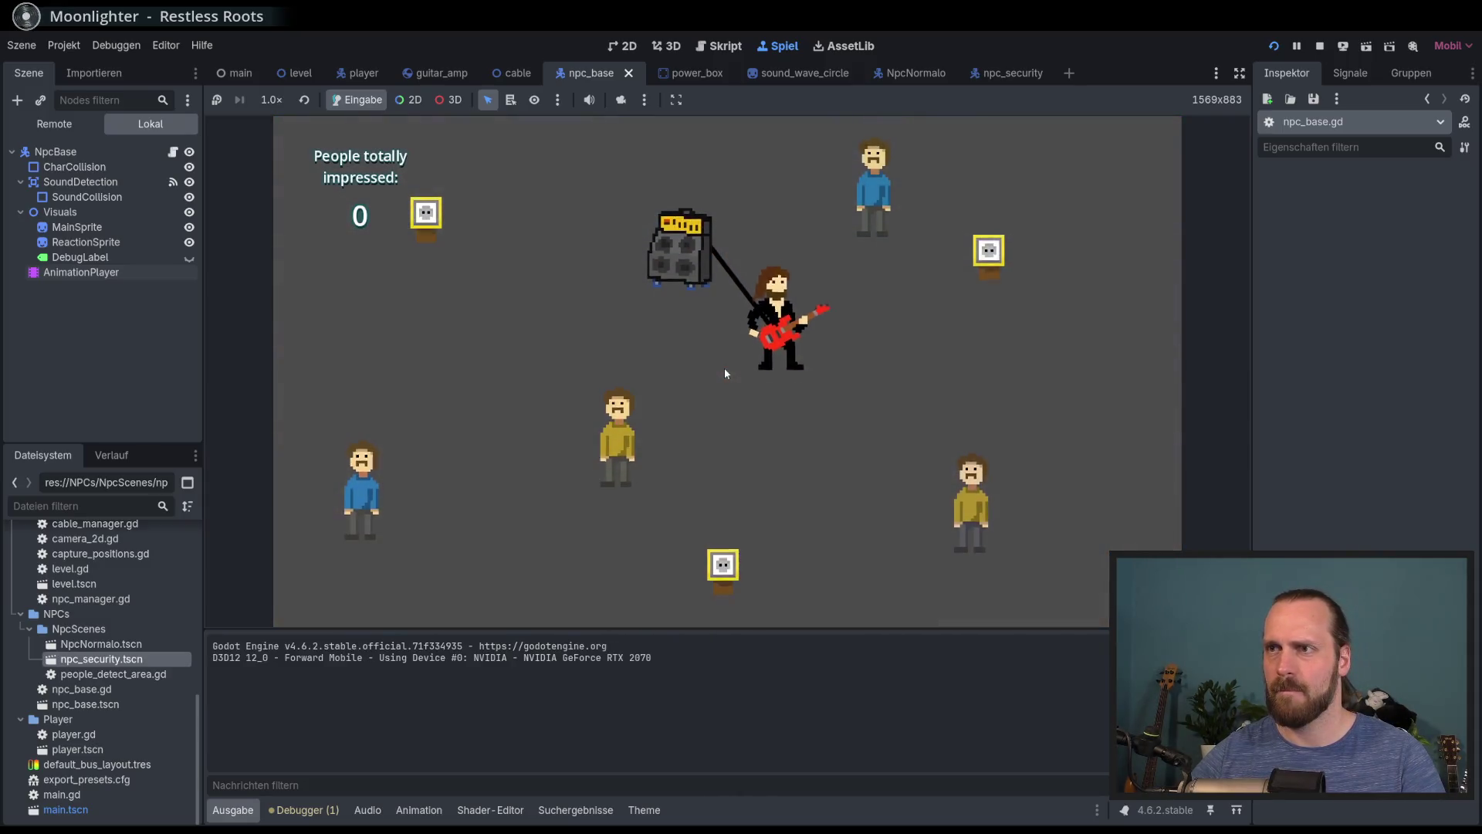
key(Up)
key(Left)
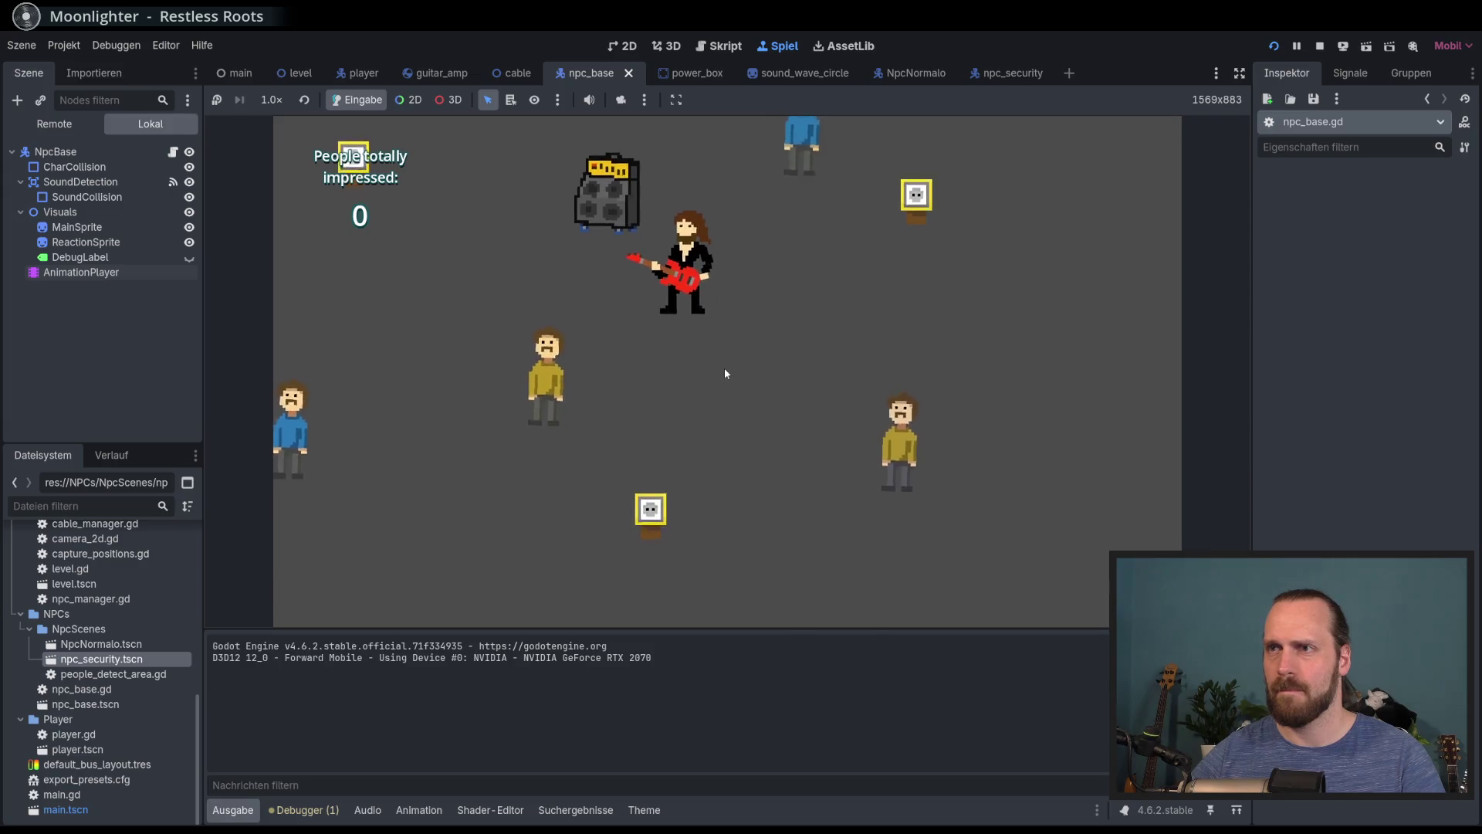
key(Down)
key(Right)
key(F8)
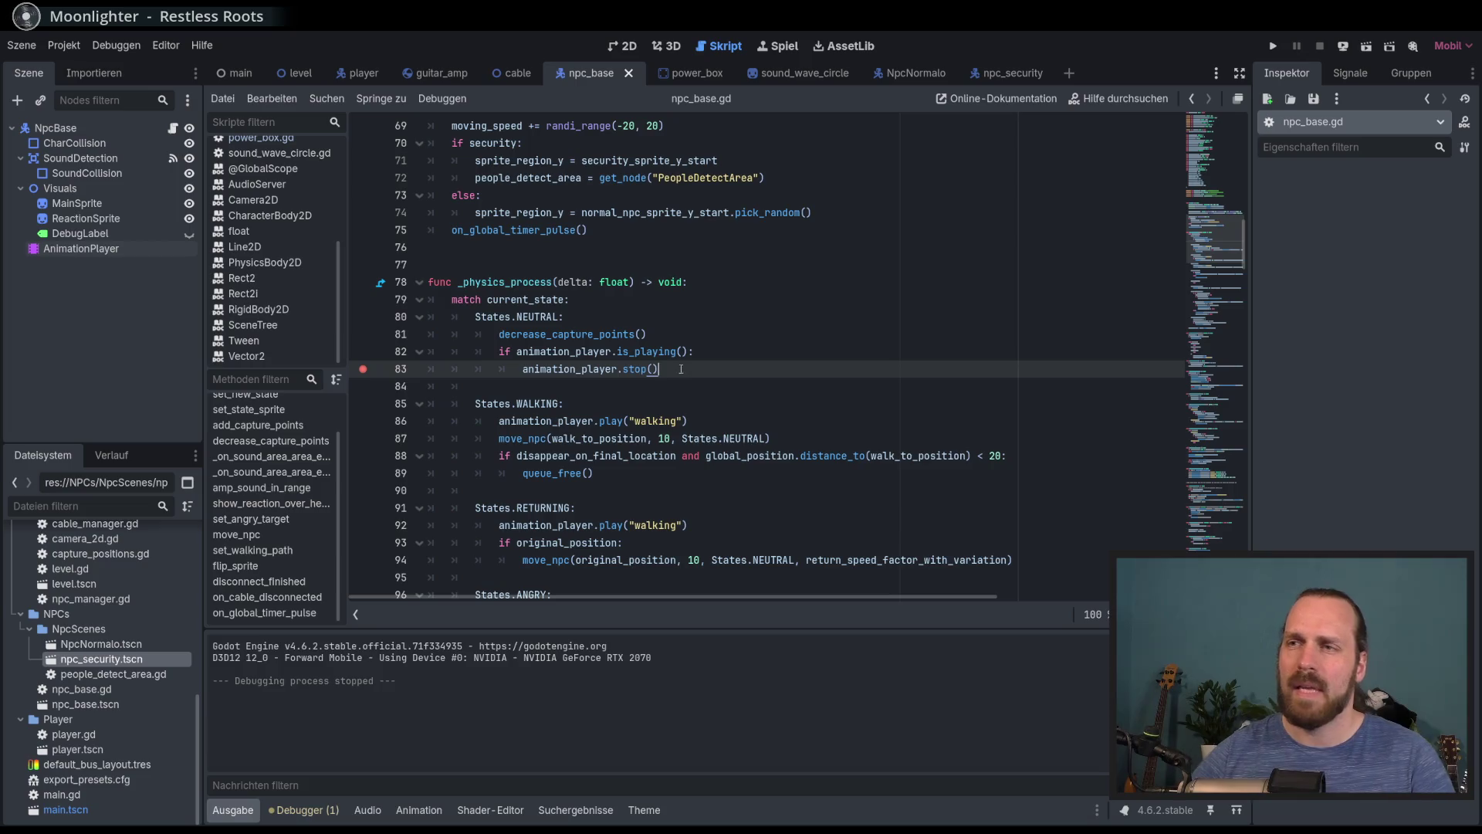
Unhide the NPC DebugLabel, run a New Game to see NPC states like RETURNING, then stop
mouse_move(651, 364)
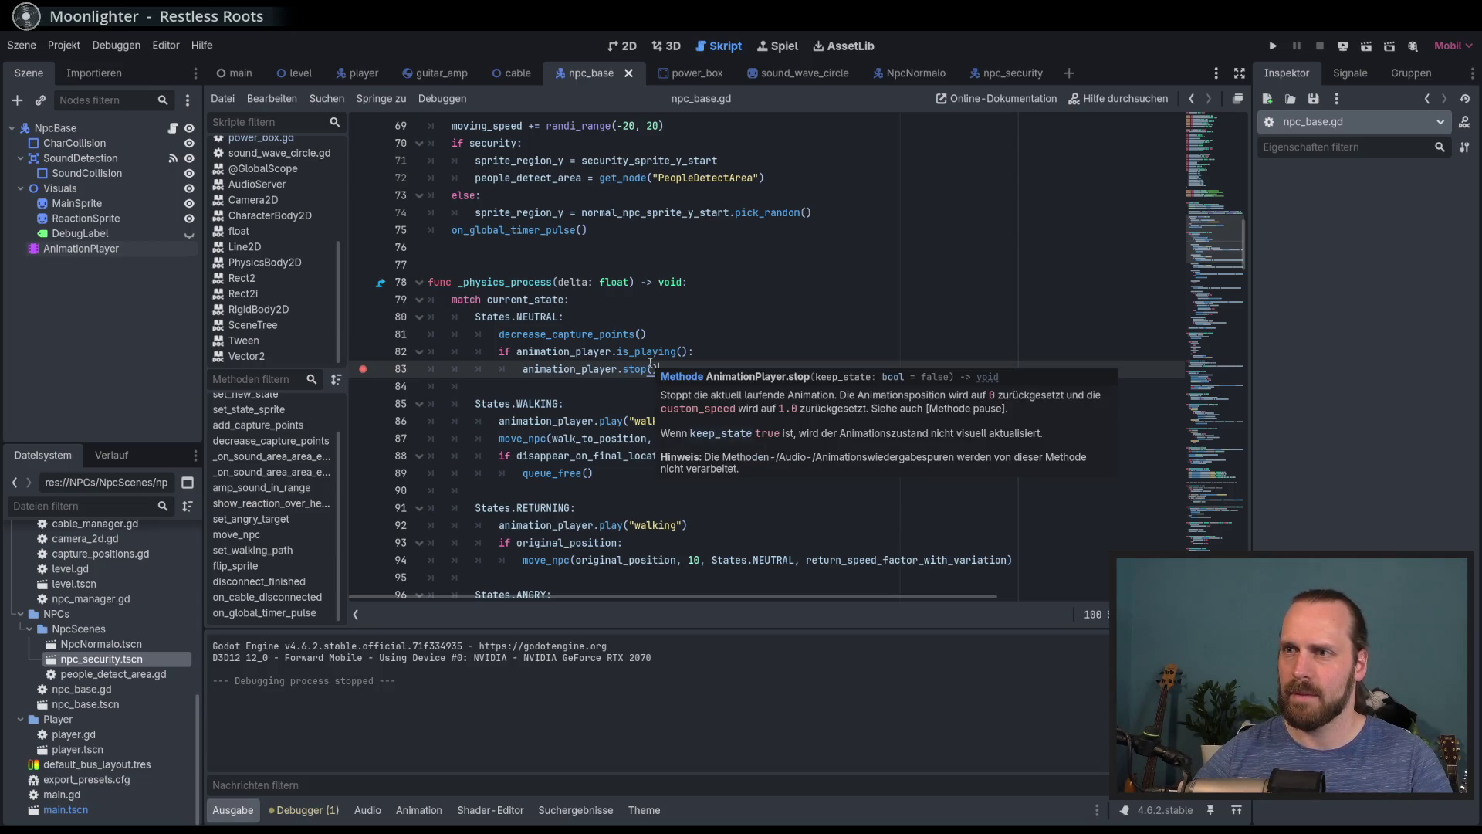
click(189, 233)
key(F5)
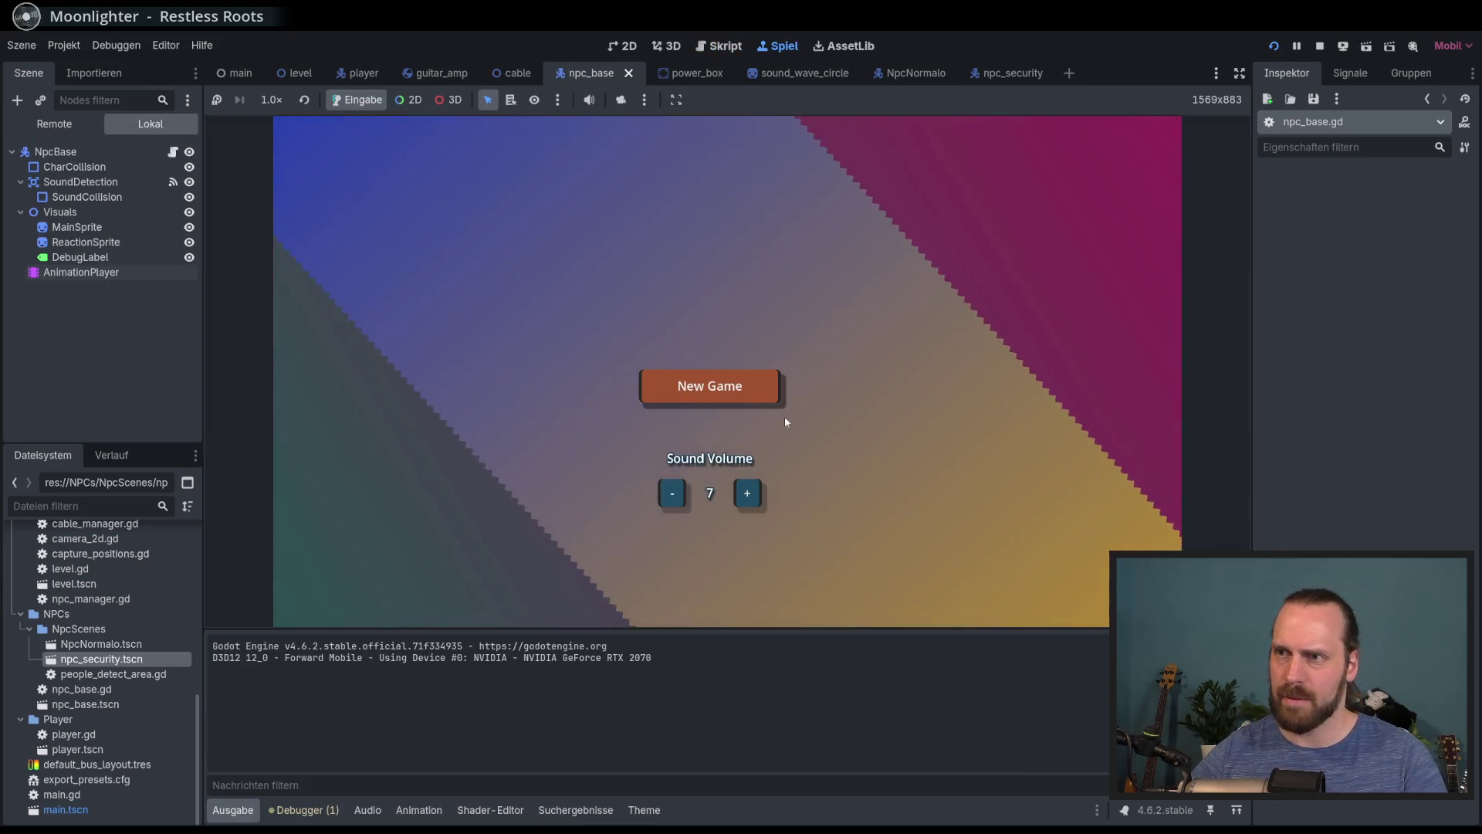
click(782, 409)
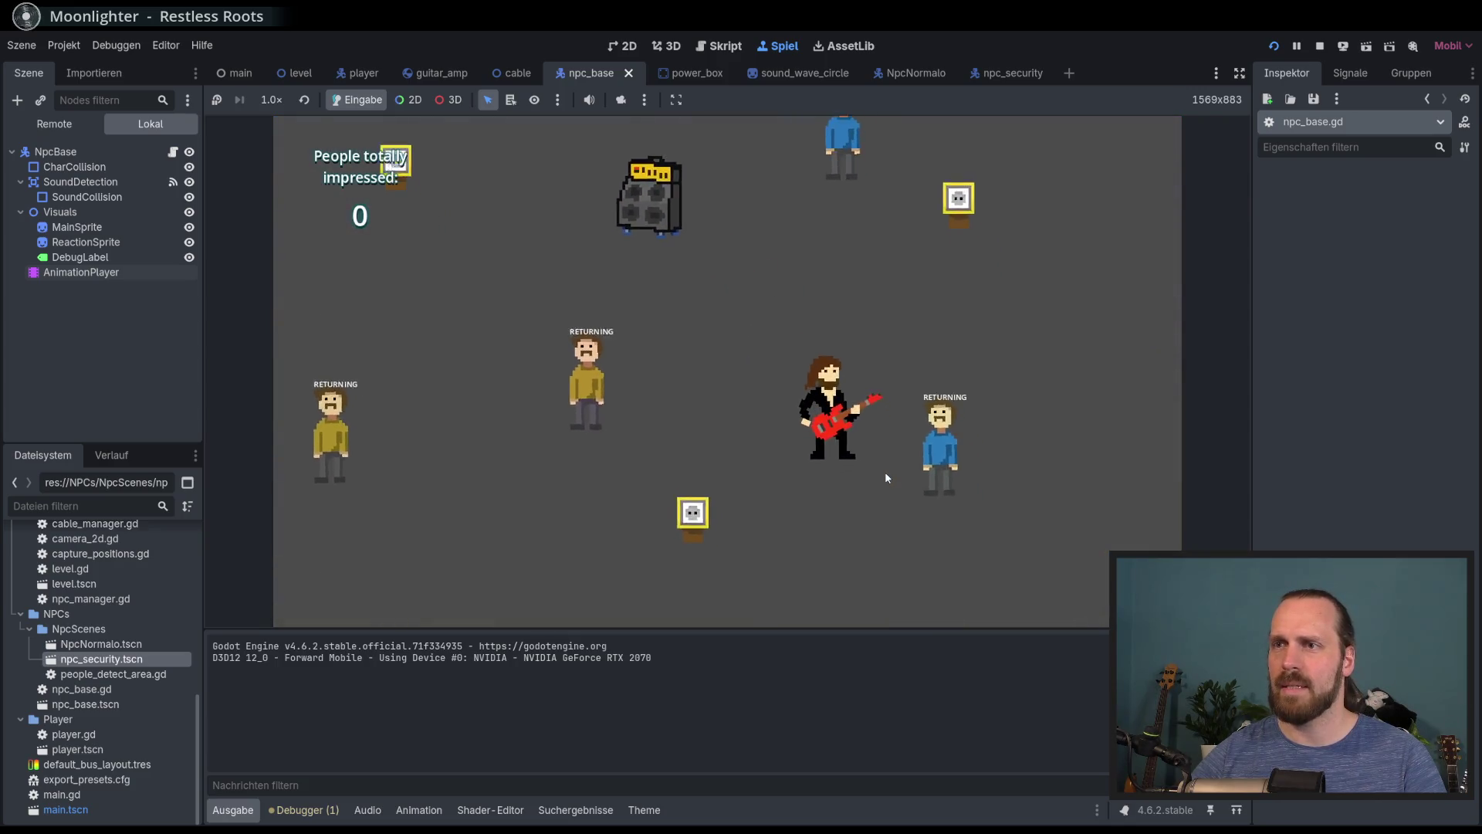
key(F8)
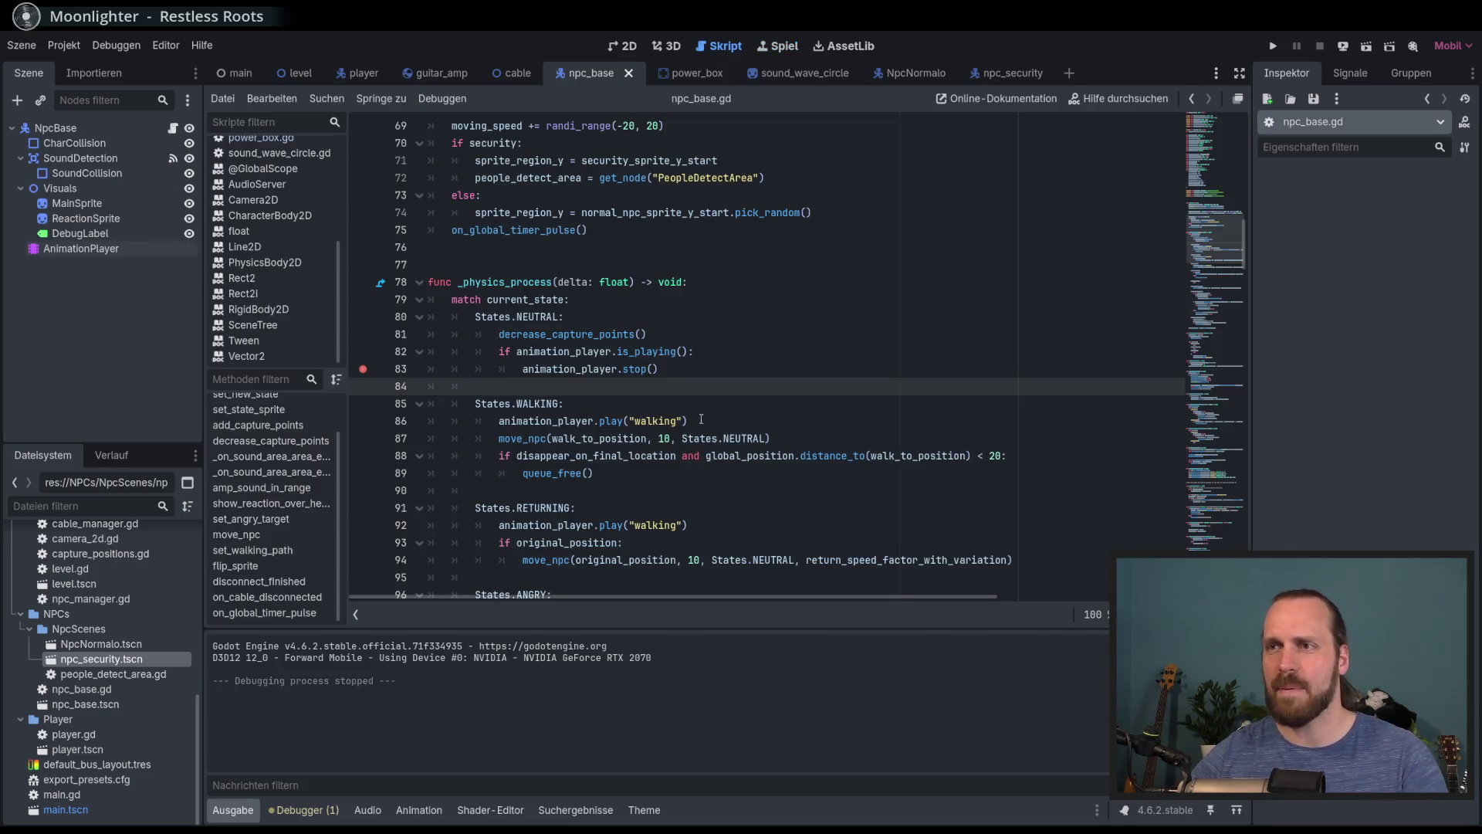
Delete the is_playing check and stop call from the NEUTRAL case, lines 82–83
click(687, 366)
drag(687, 361, 680, 339)
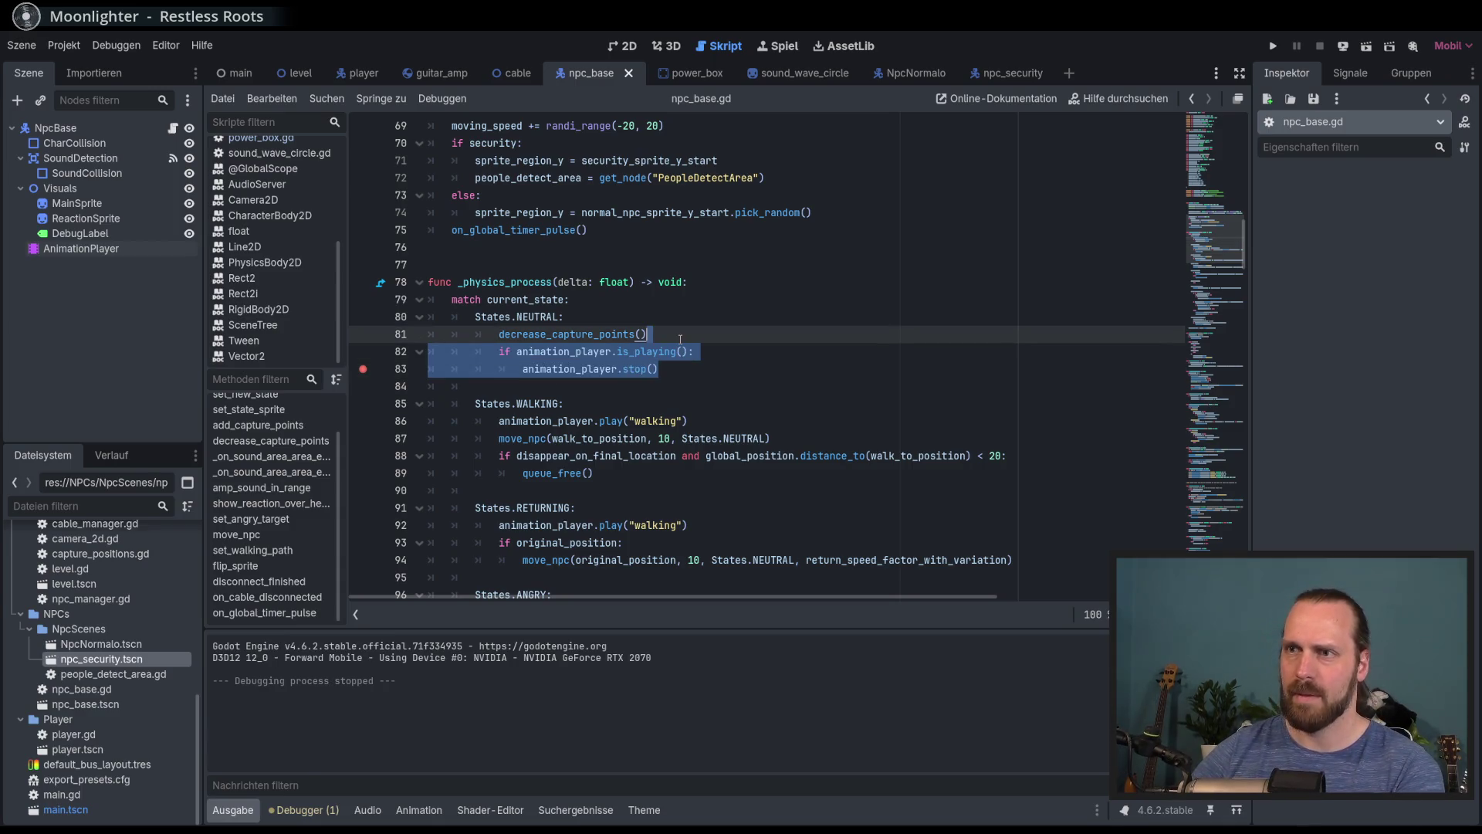
key(BackSpace)
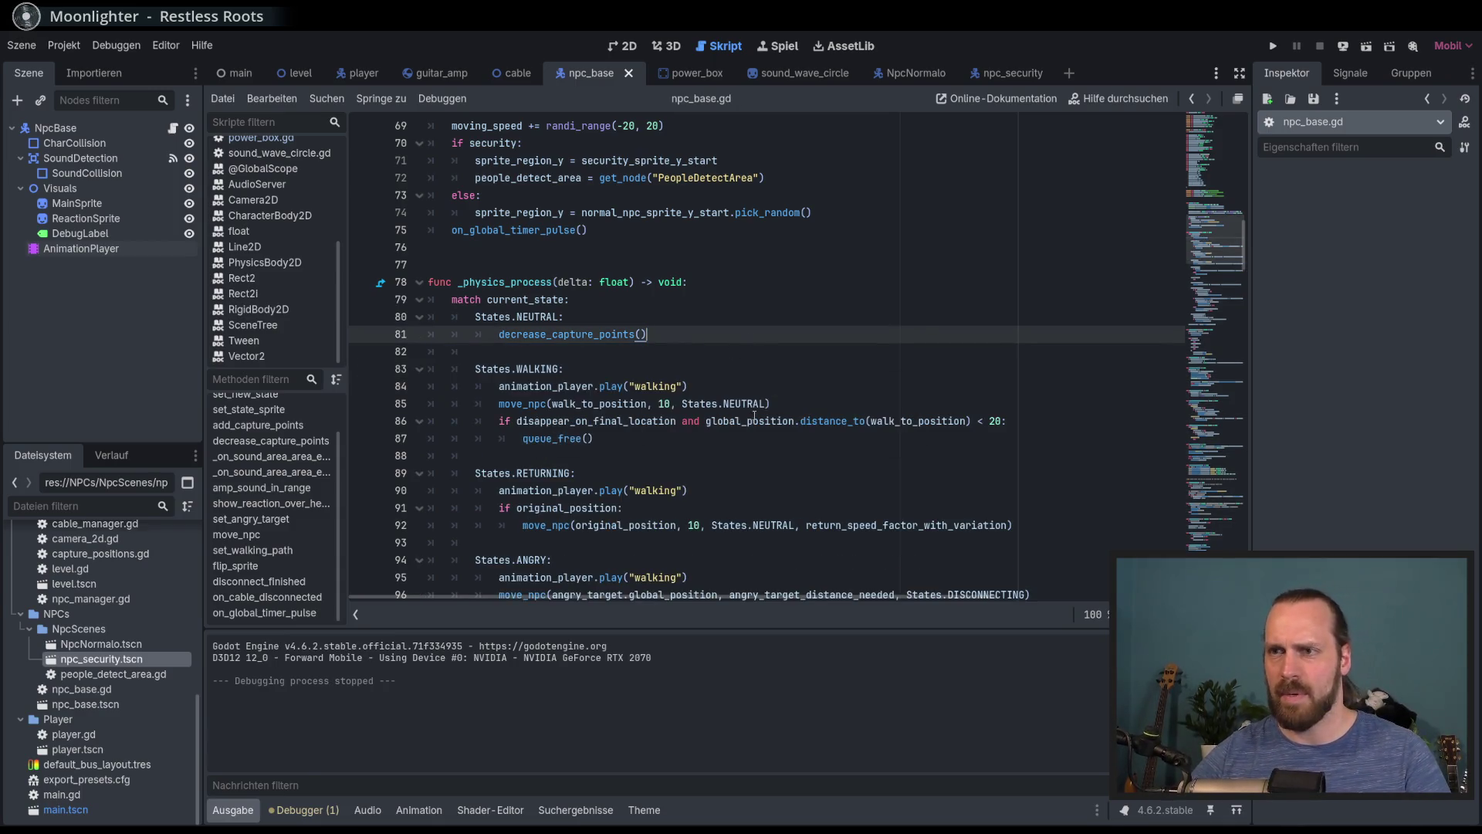
scroll(618, 424, down, 1)
Check where move_npc and original_position are used and remove the stray 6 on line 93
double_click(546, 474)
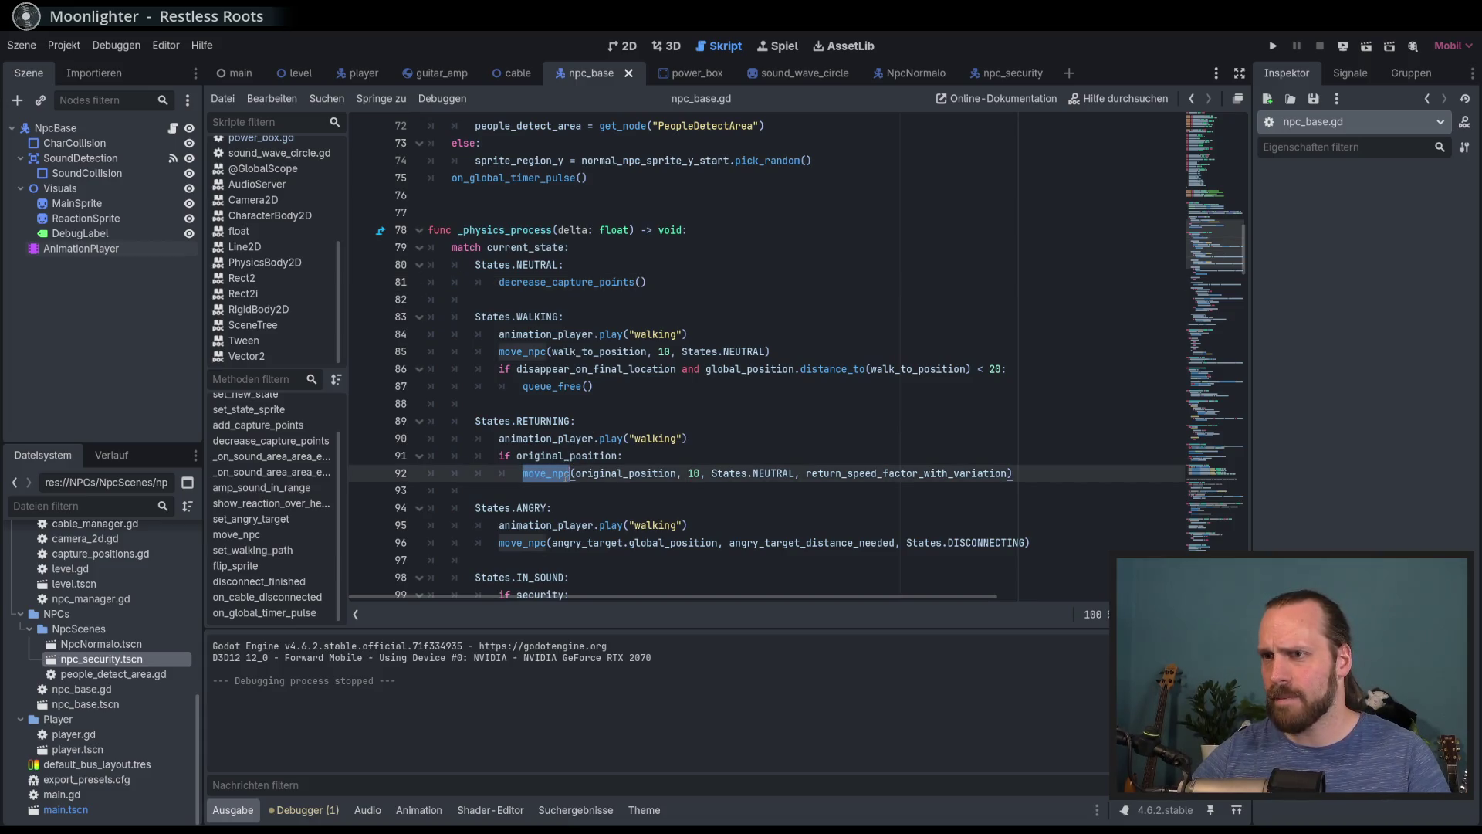
click(668, 463)
scroll(726, 476, down, 2)
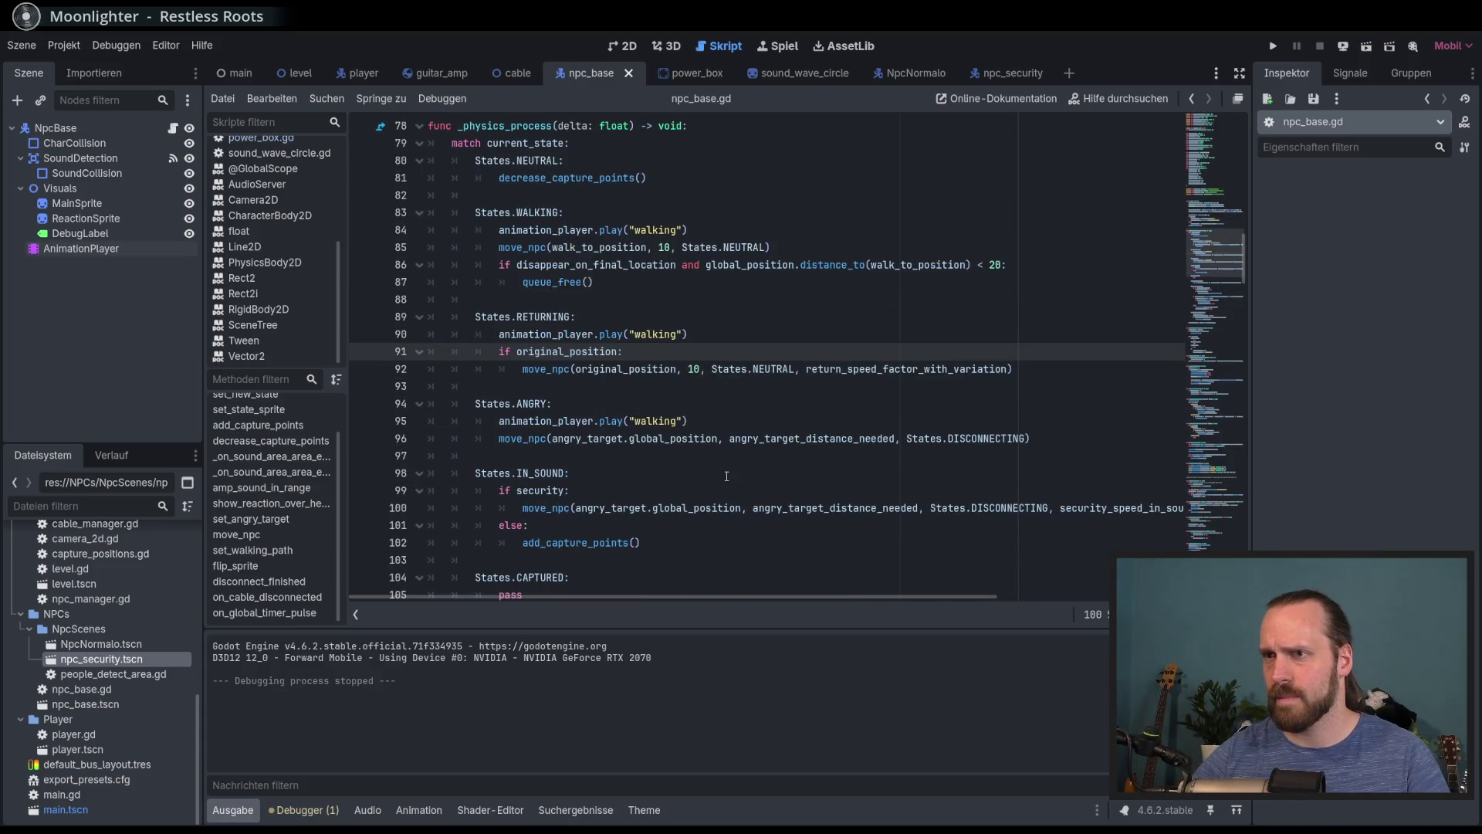
double_click(598, 354)
click(1019, 386)
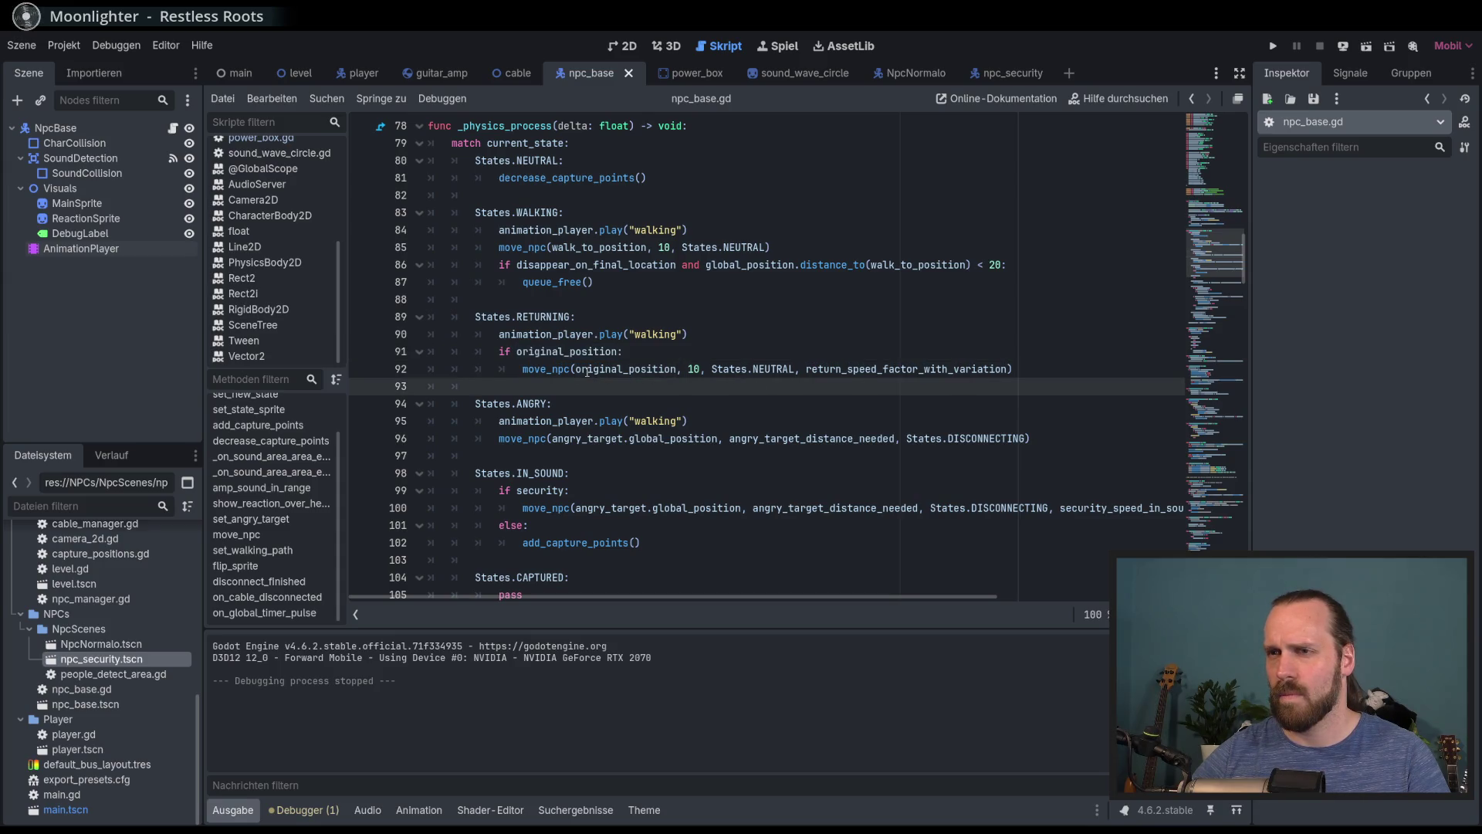
text(e)
key(BackSpace)
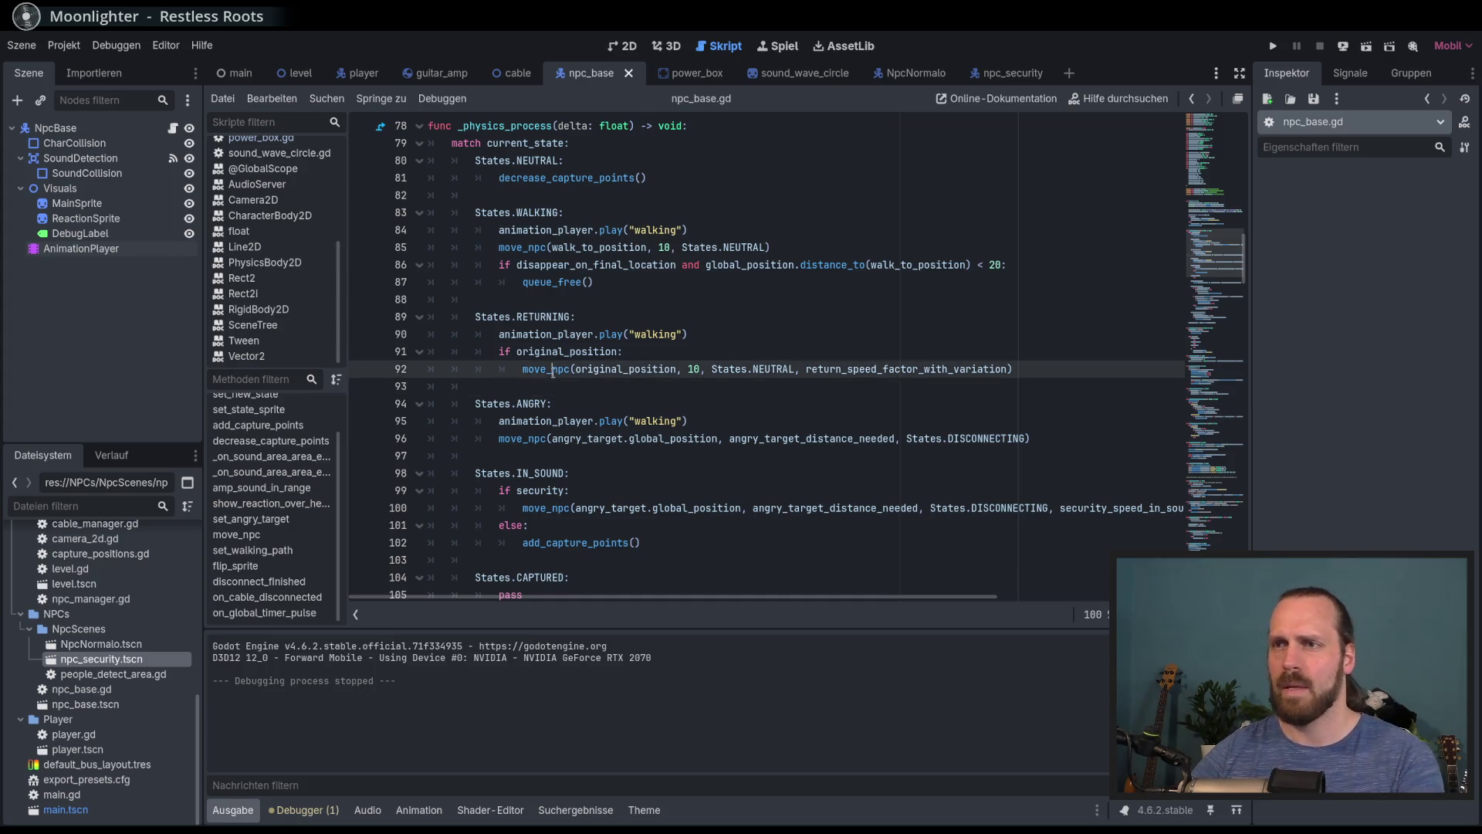
Jump to the move_npc definition and review its global_position usage and the code below it
ctrl+click(546, 369)
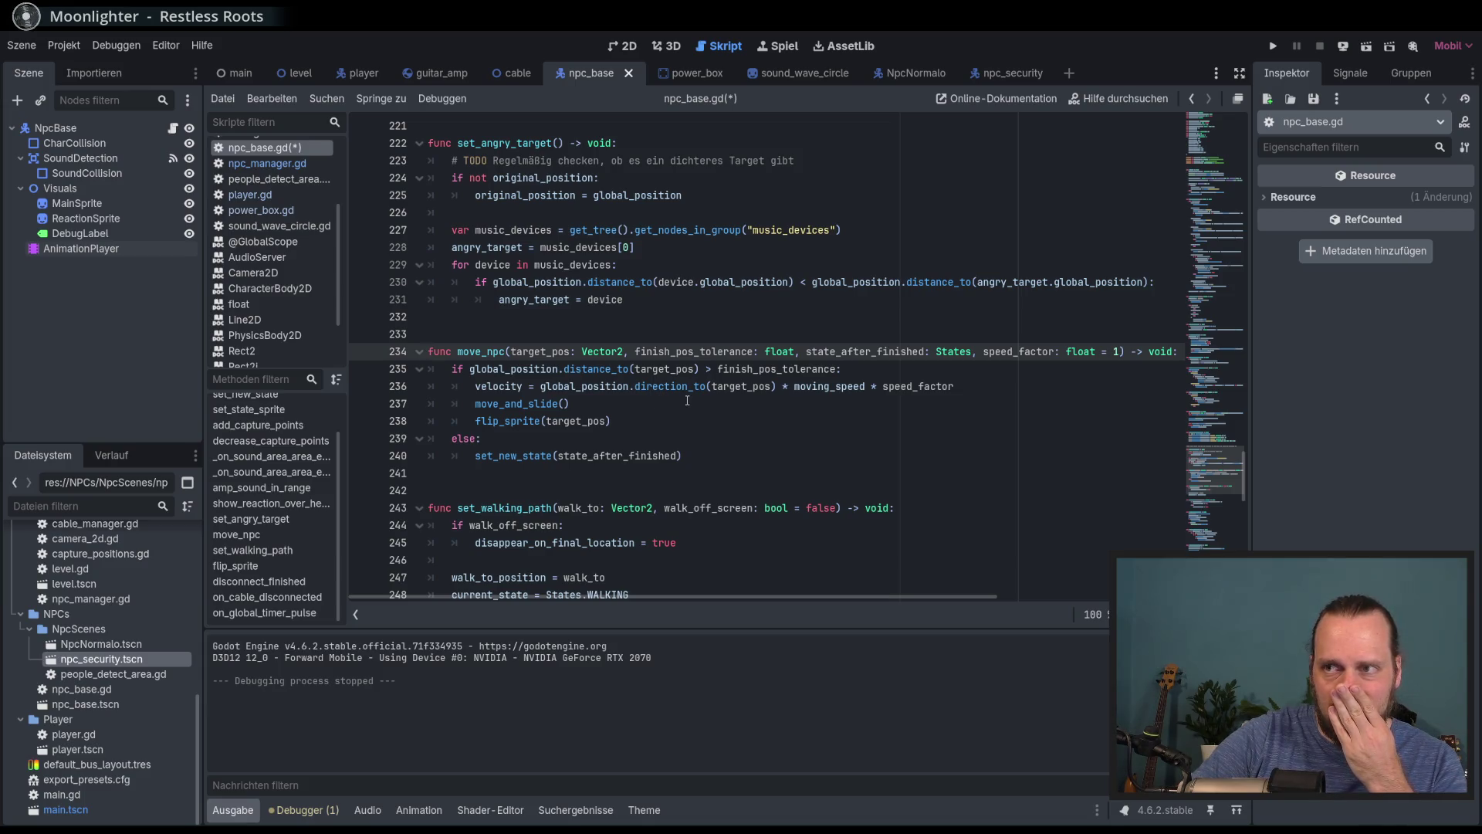
double_click(541, 369)
key(Down)
key(Down)
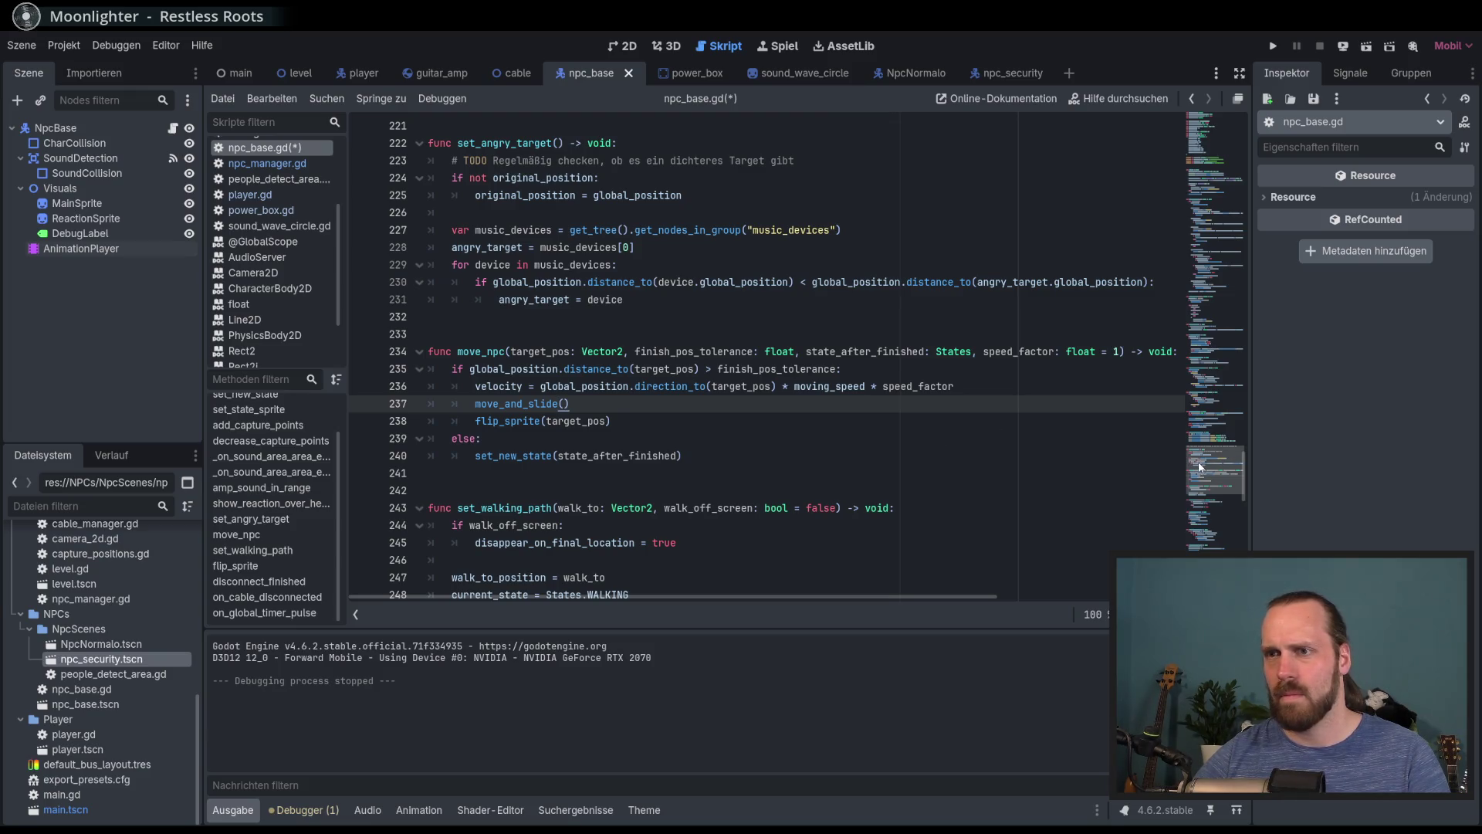
scroll(1200, 467, down, 10)
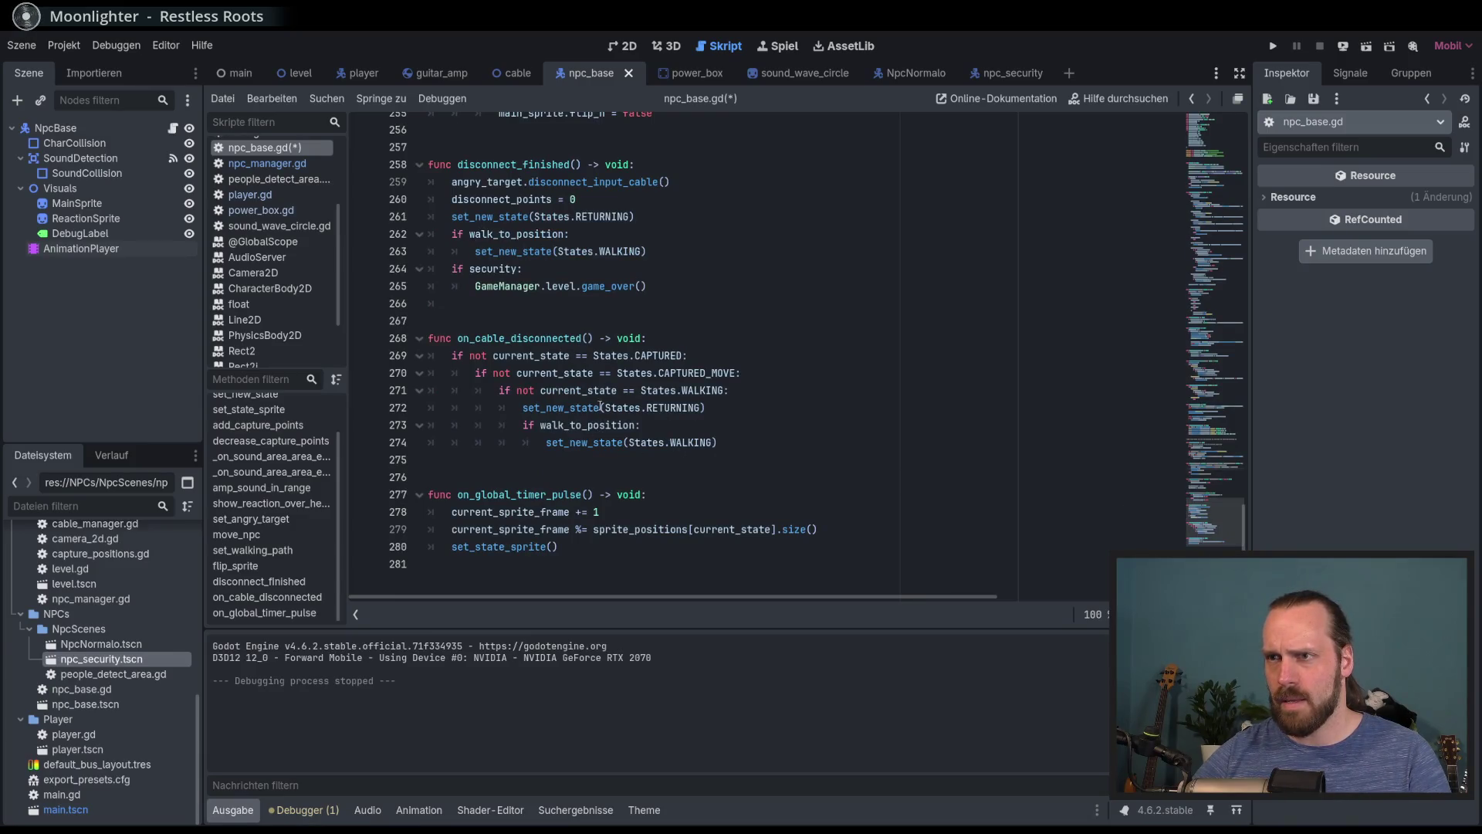
double_click(675, 408)
click(724, 415)
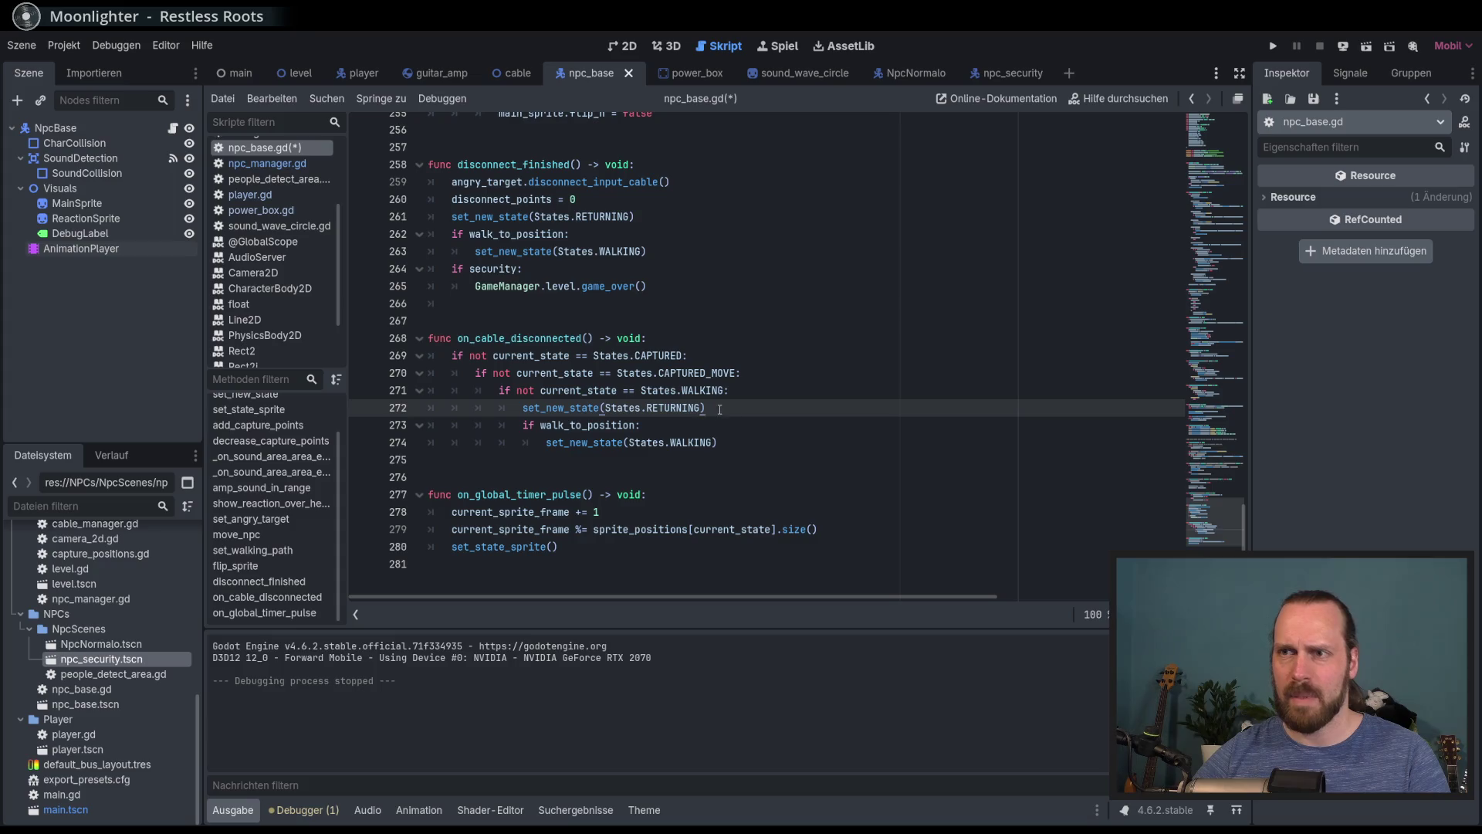
click(694, 426)
click(750, 400)
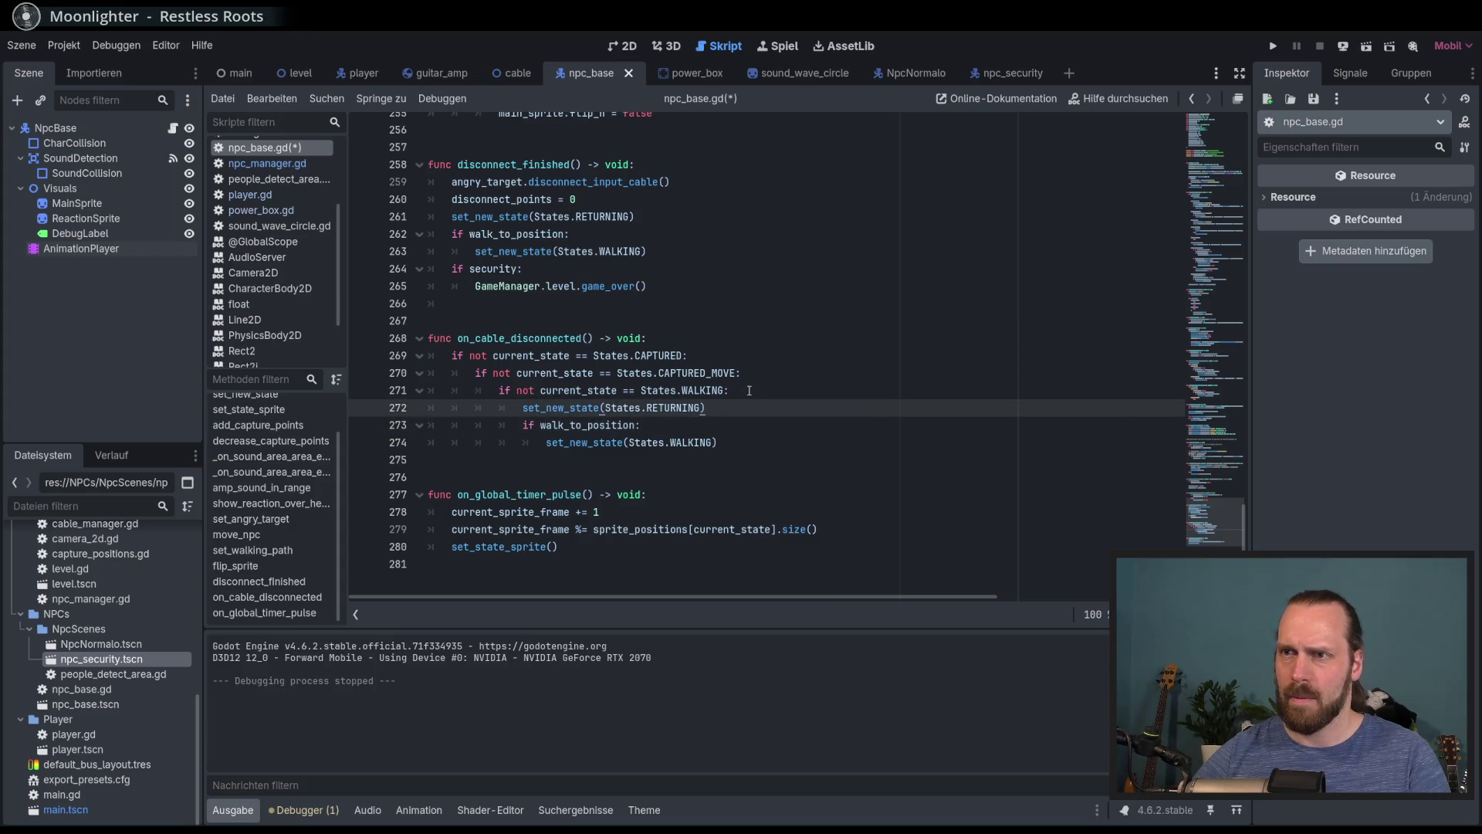
click(748, 390)
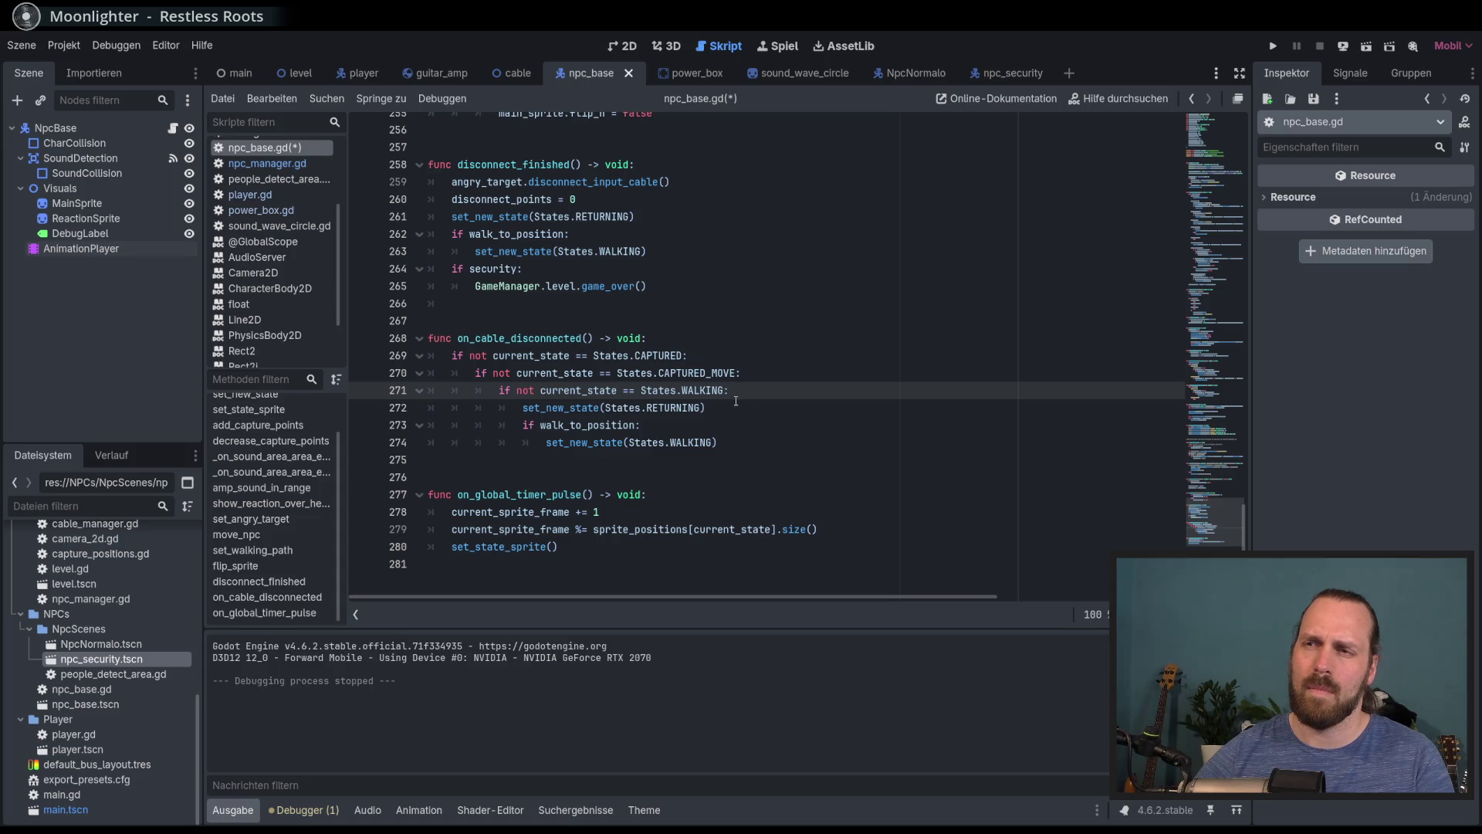
click(719, 424)
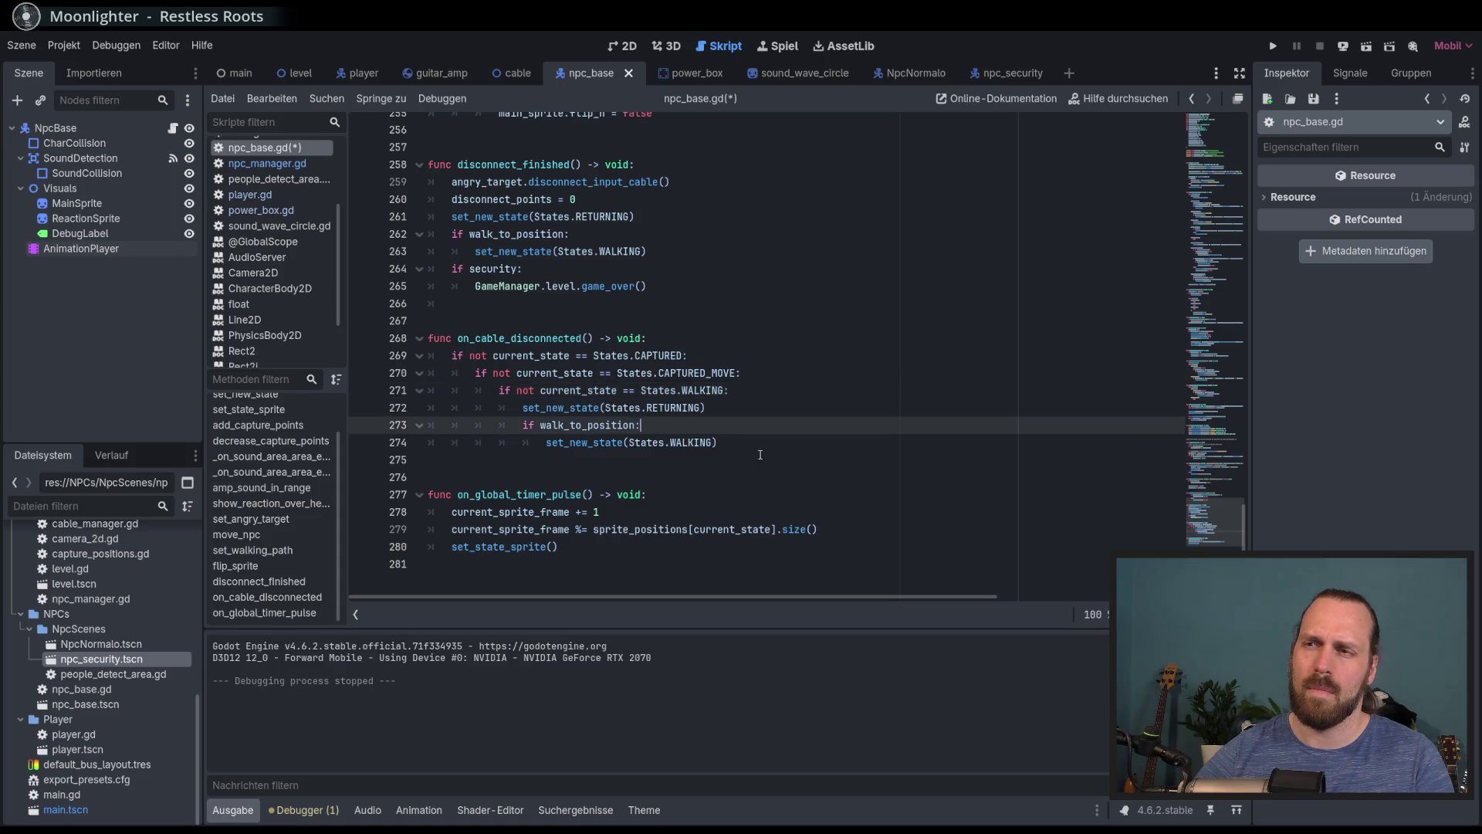
key(shift+Down)
key(alt+Up)
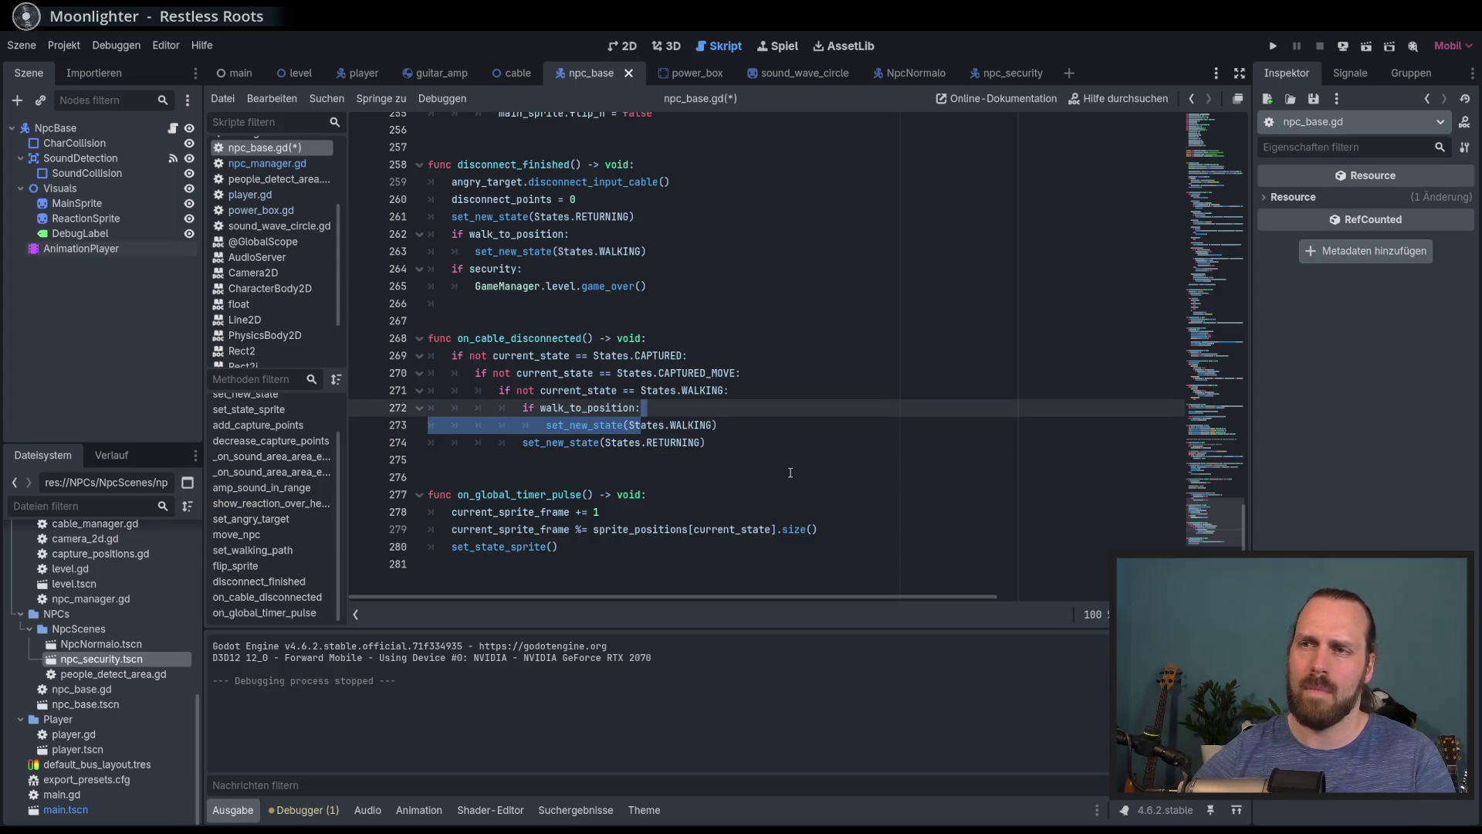
key(Return)
text(else:)
key(Down)
key(Tab)
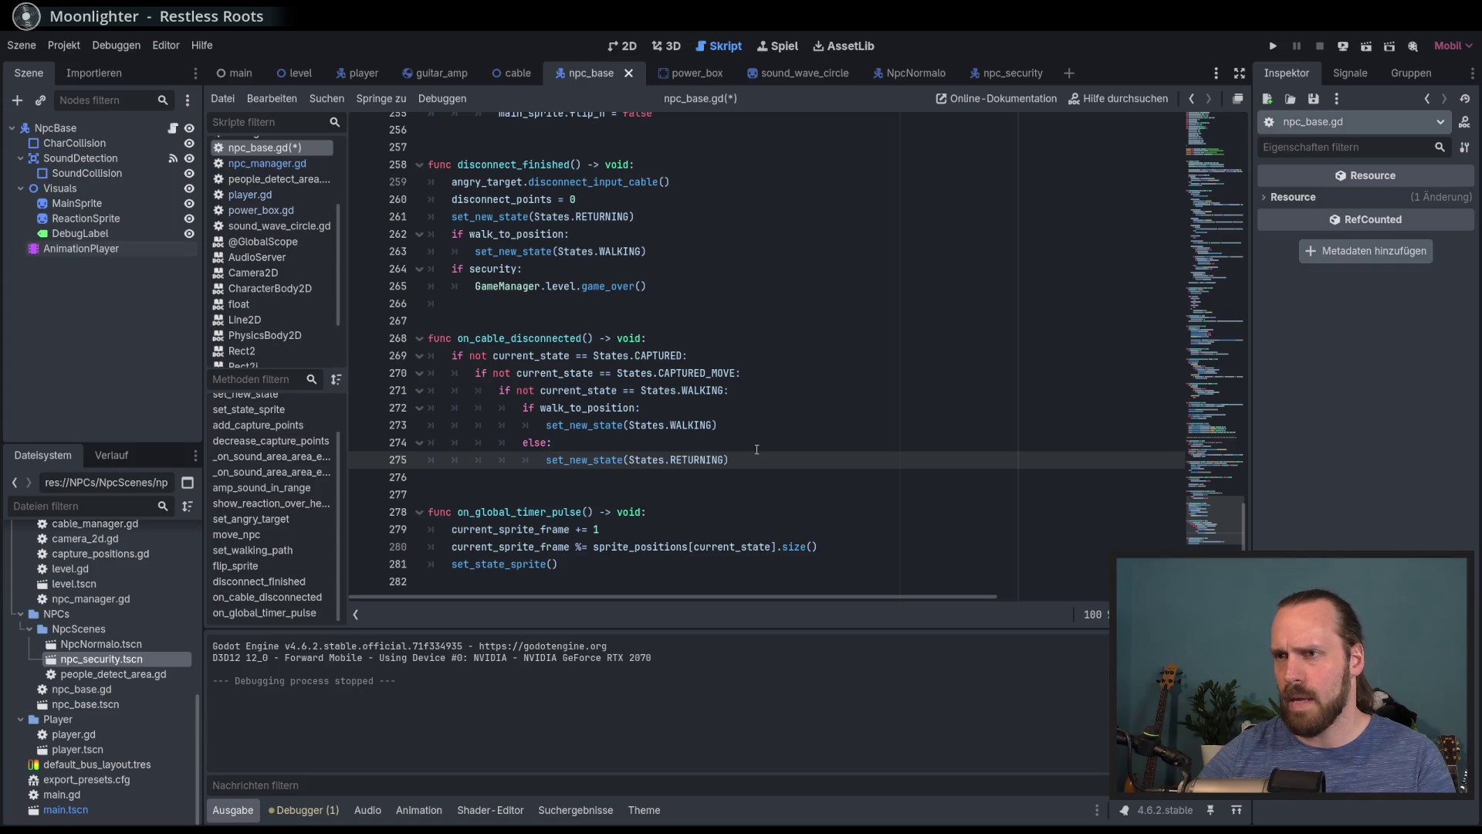
key(ctrl+z)
key(ctrl+z)
key(ctrl+z)
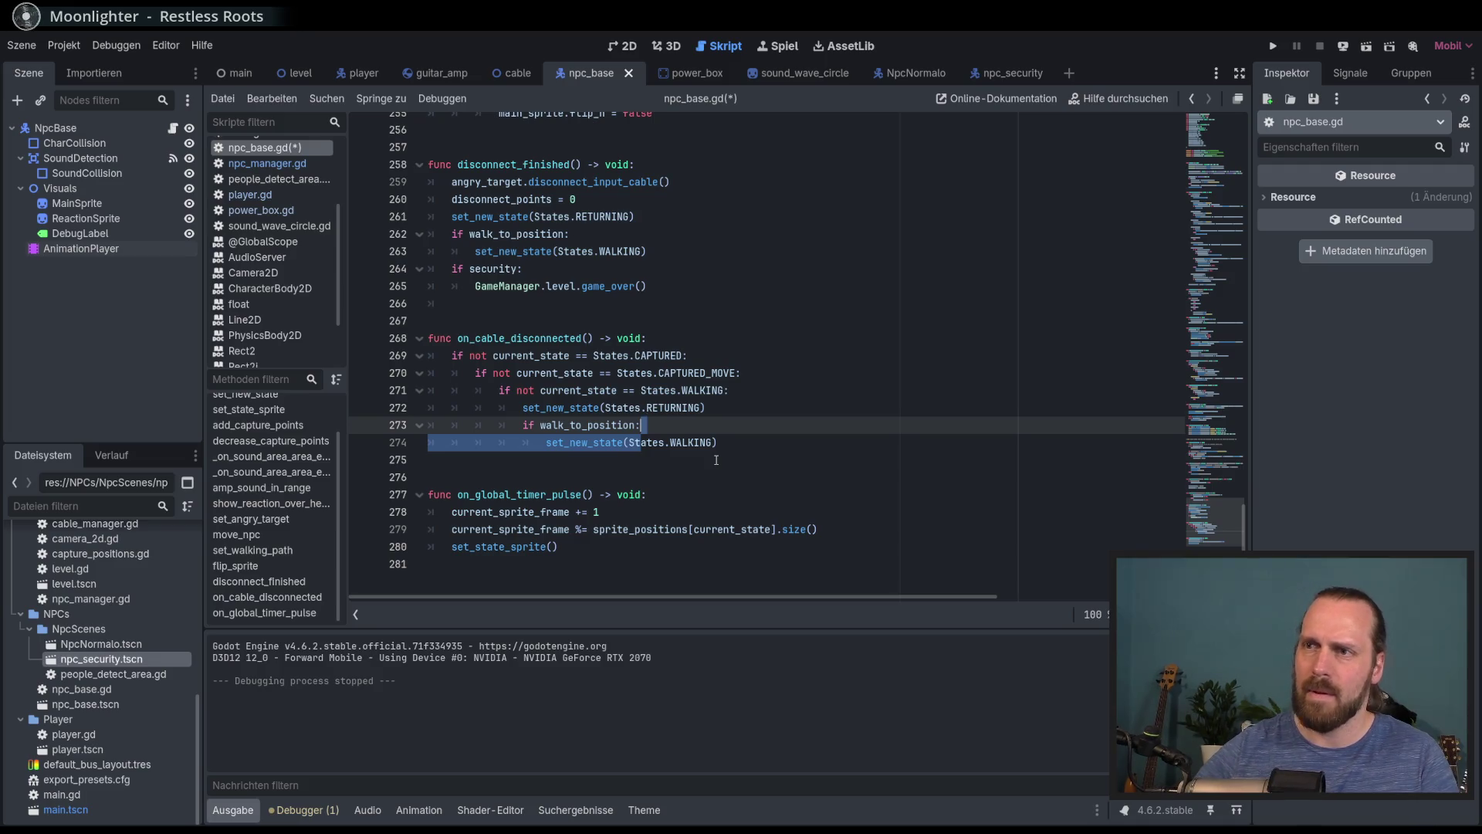
click(730, 463)
click(744, 440)
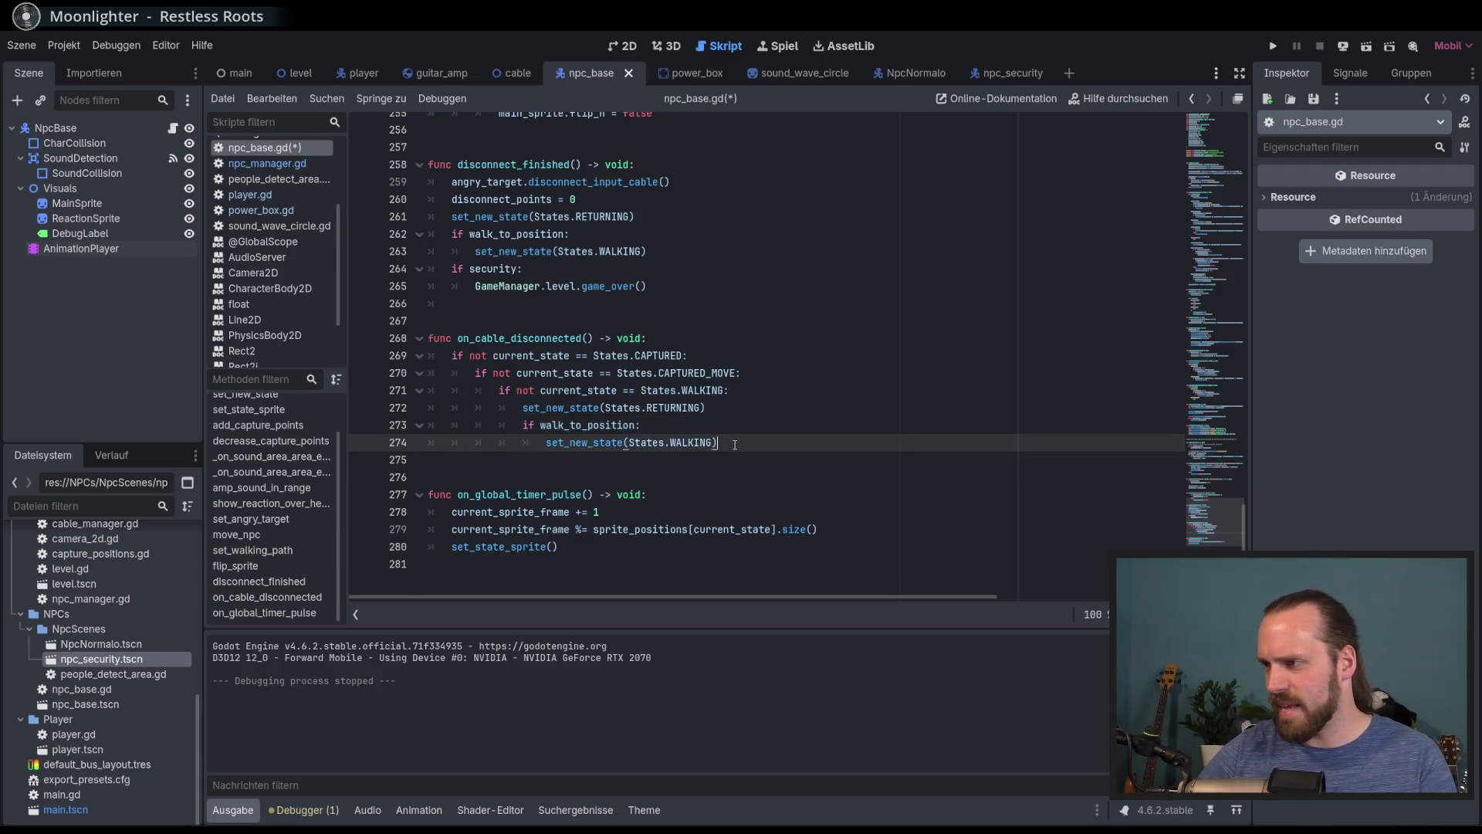
click(744, 425)
click(749, 441)
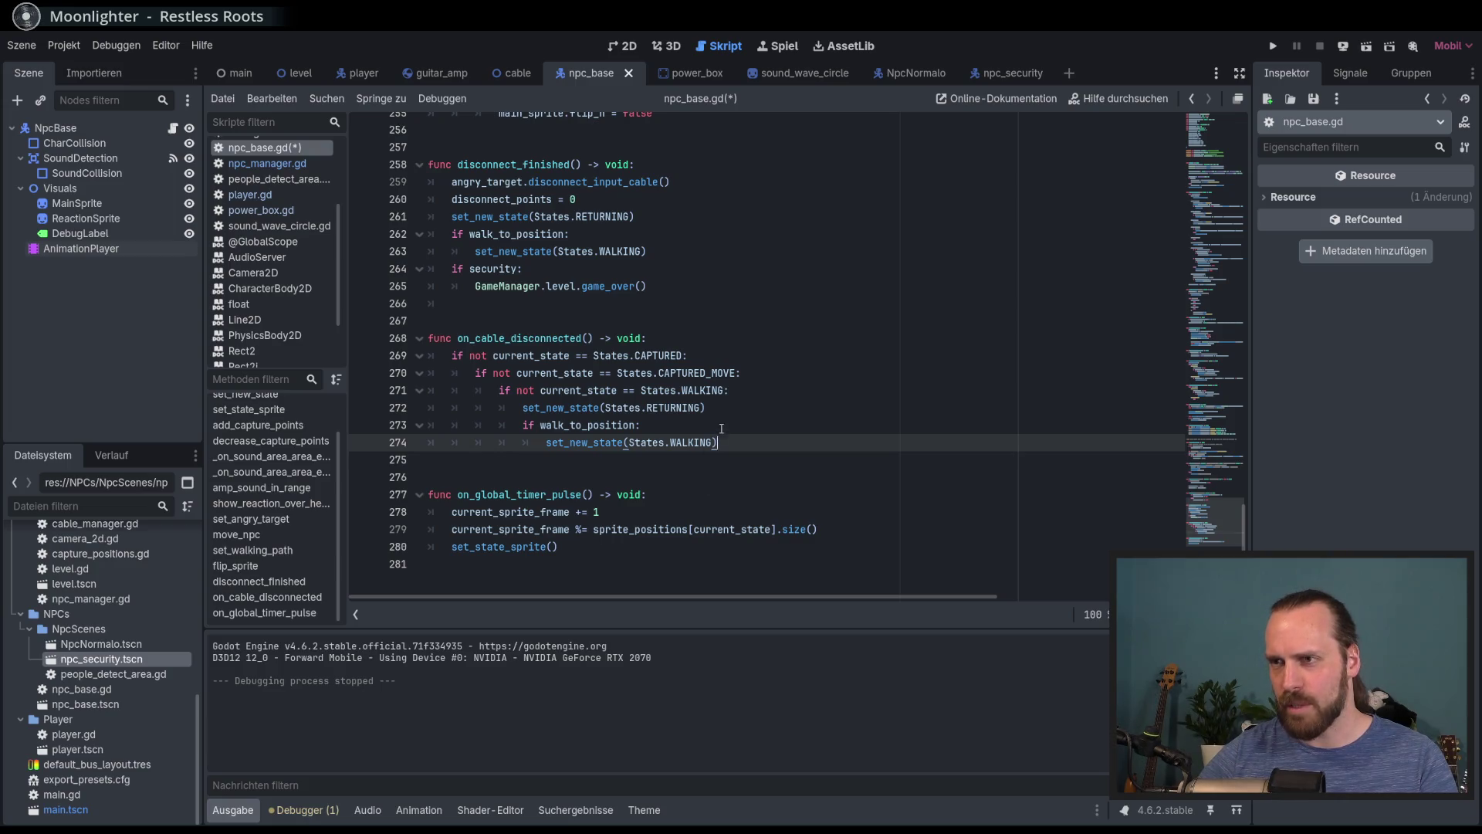
click(733, 426)
click(754, 442)
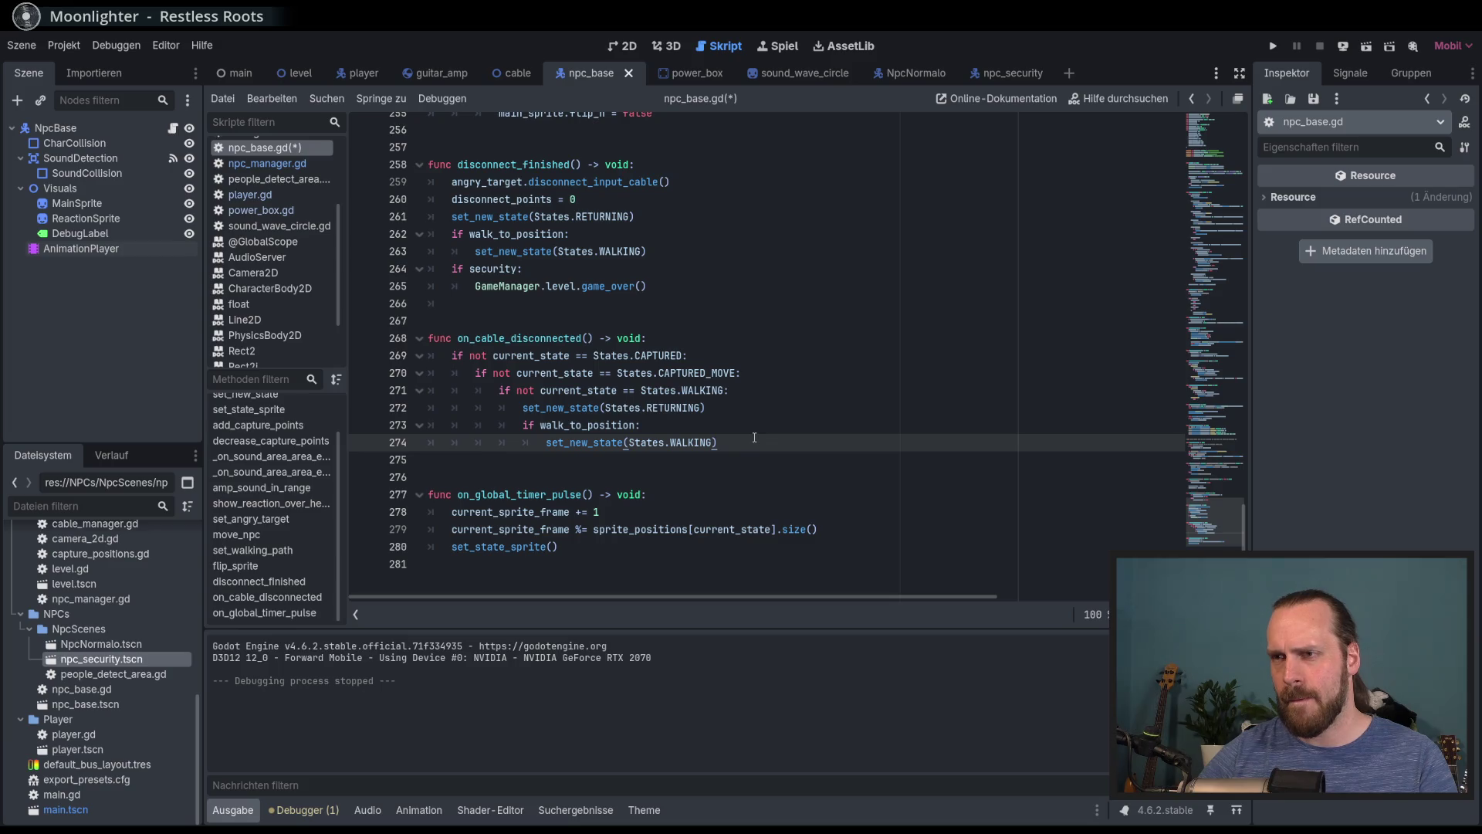
click(744, 415)
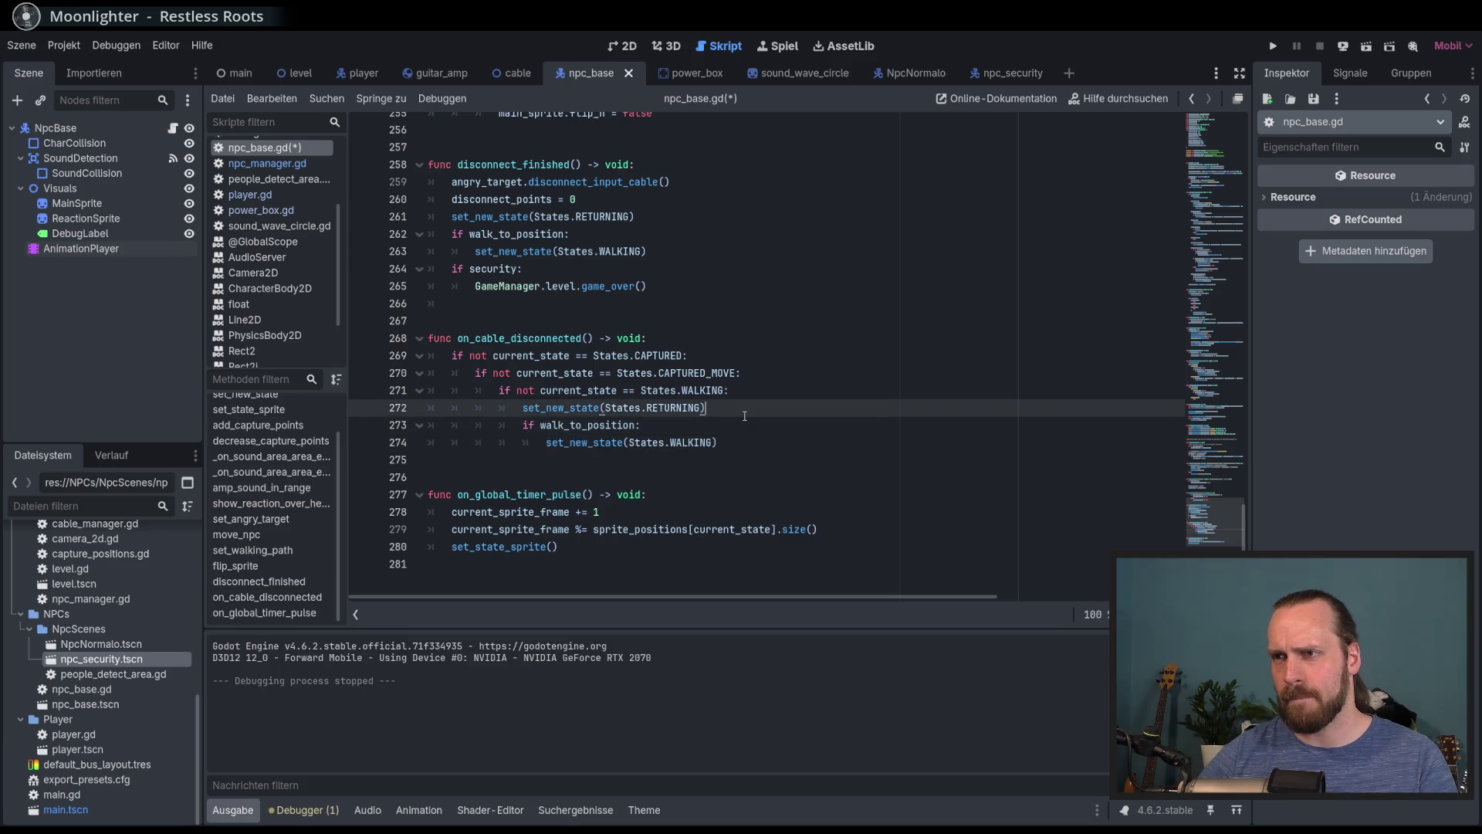
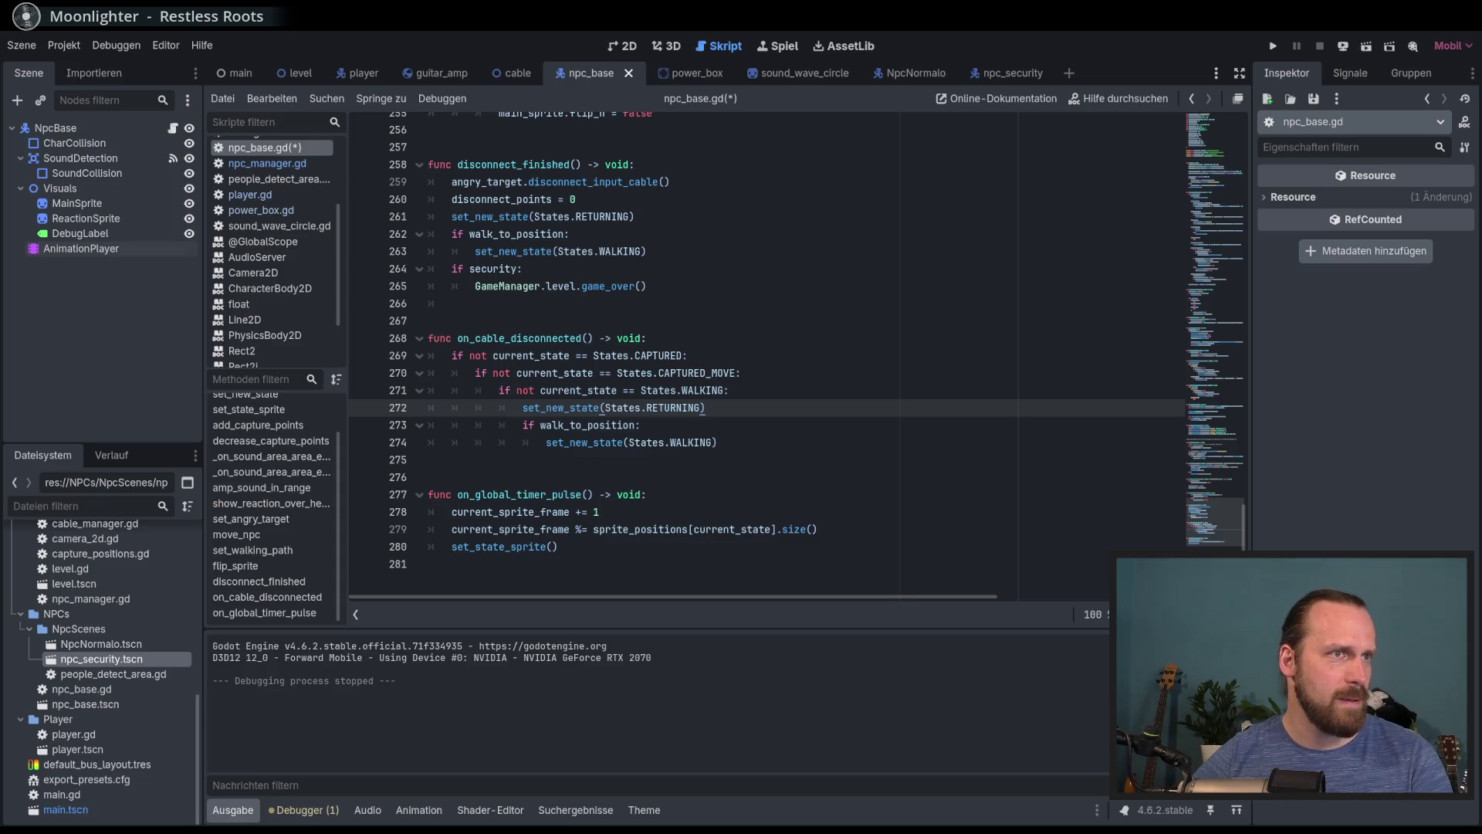
After line 271 in on_cable_disconnected, start a condition 'if global_position.distance_to('
click(762, 392)
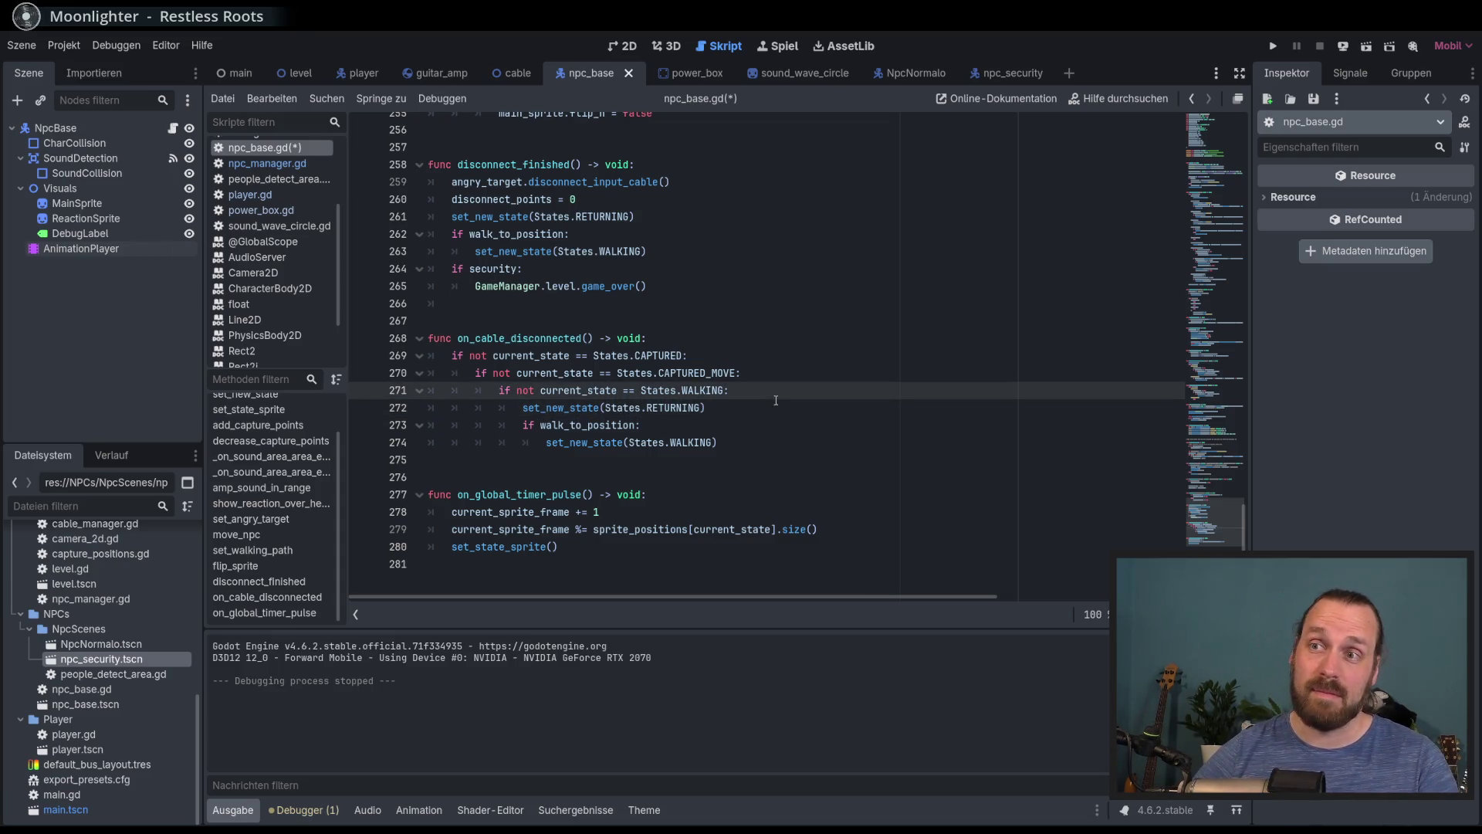
click(776, 411)
key(Up)
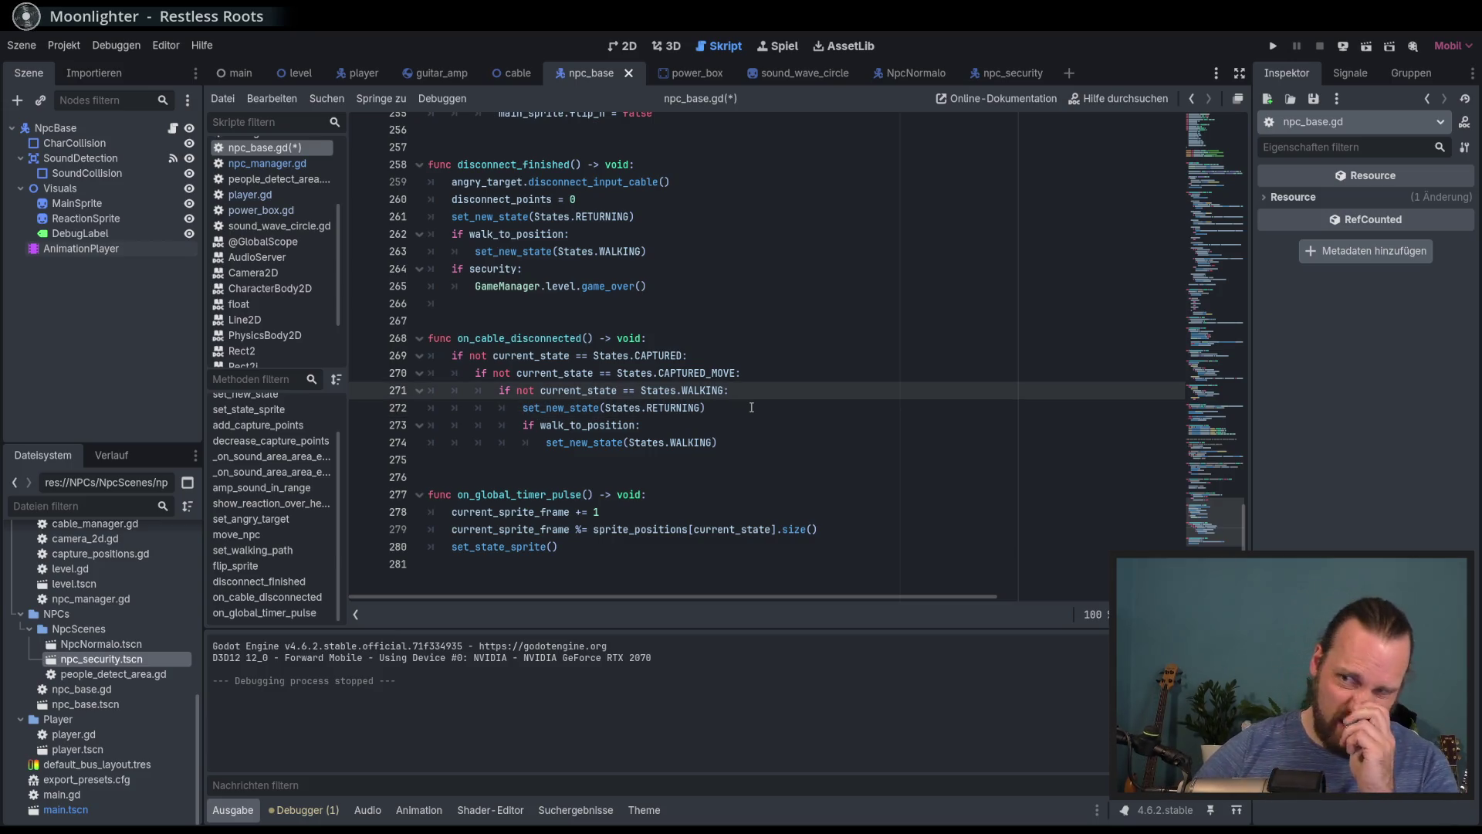
click(745, 407)
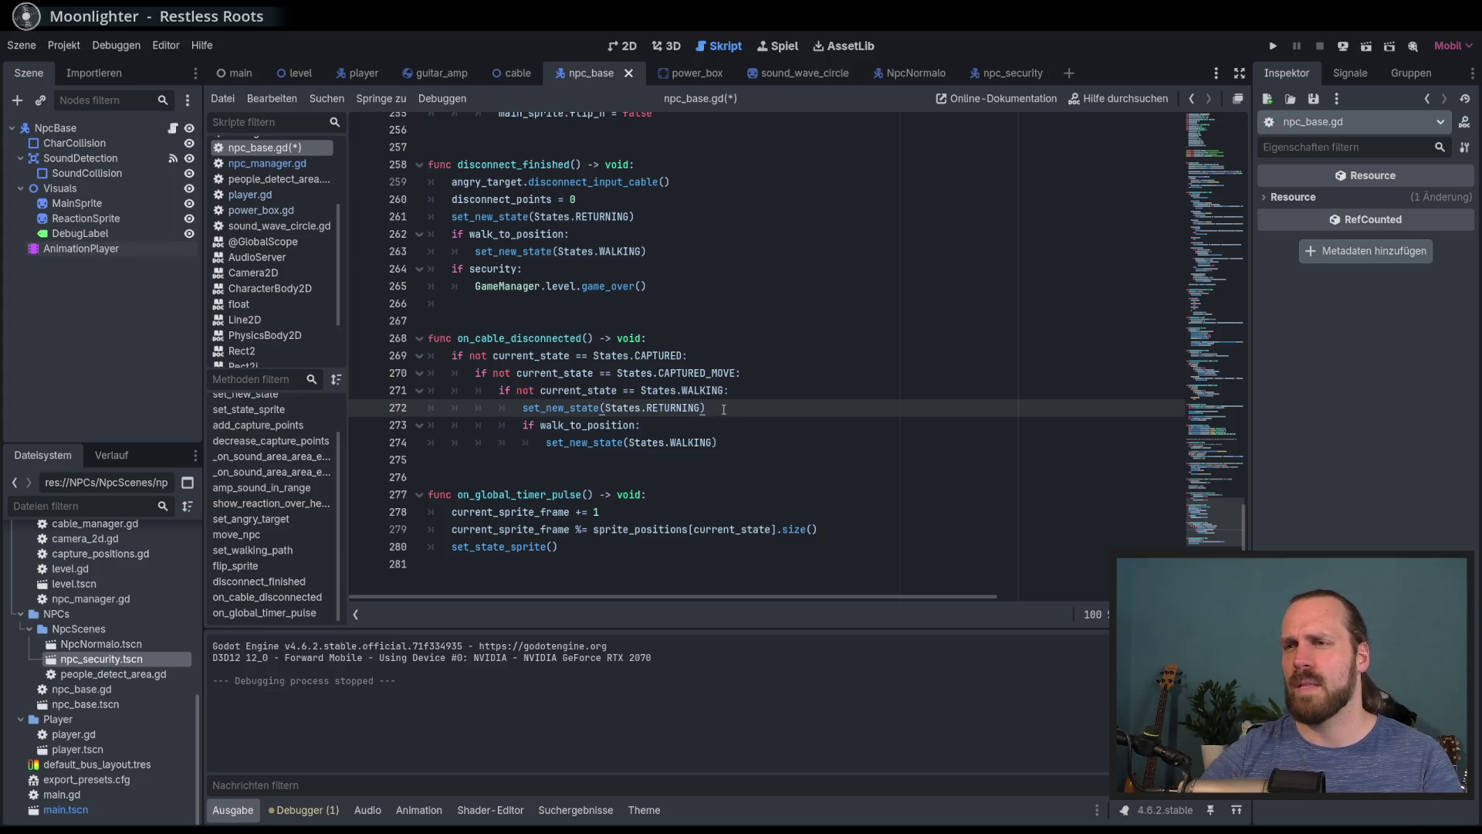
click(742, 392)
key(Return)
text(if )
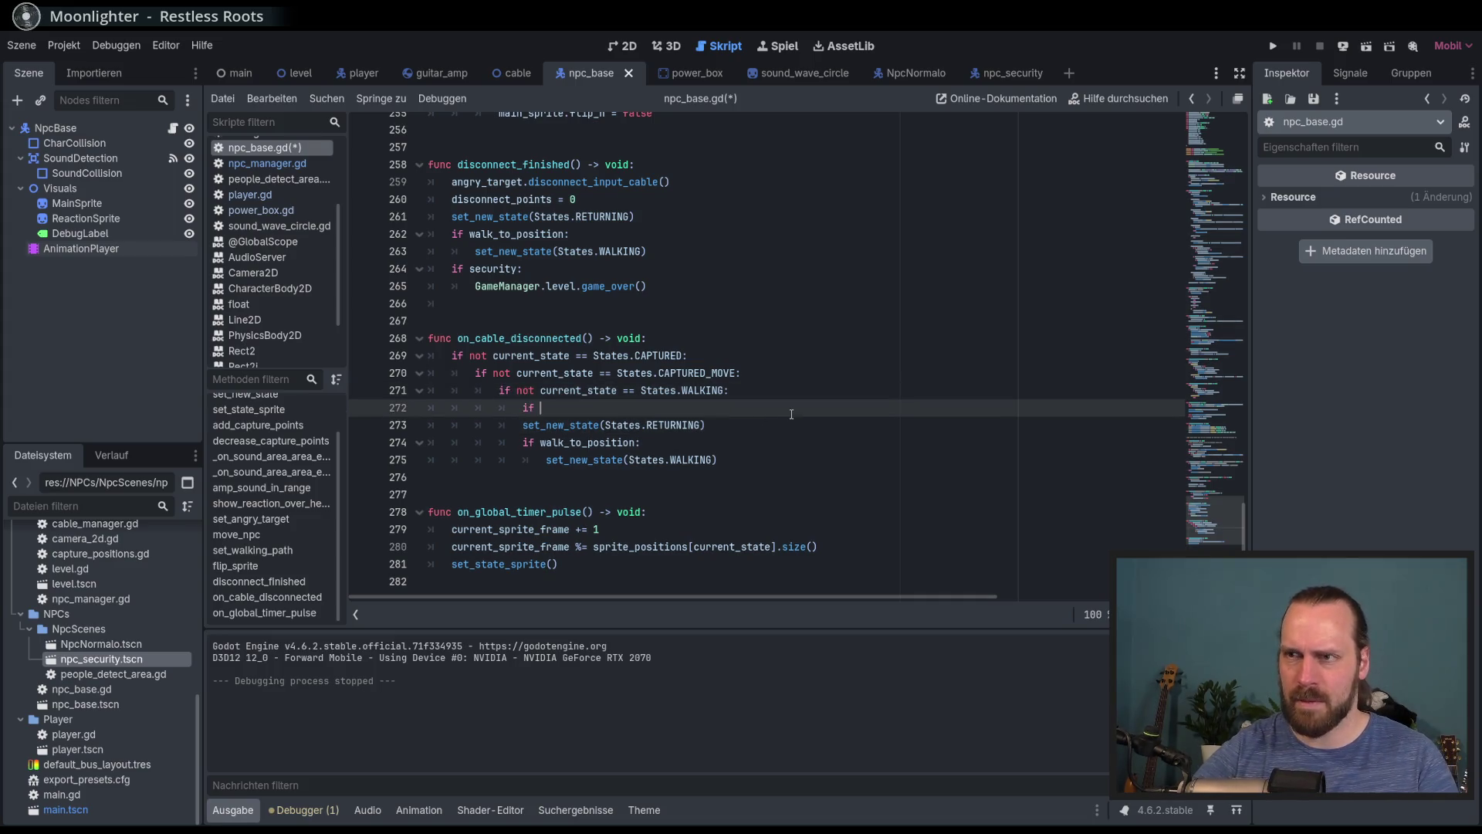
text(global_position.)
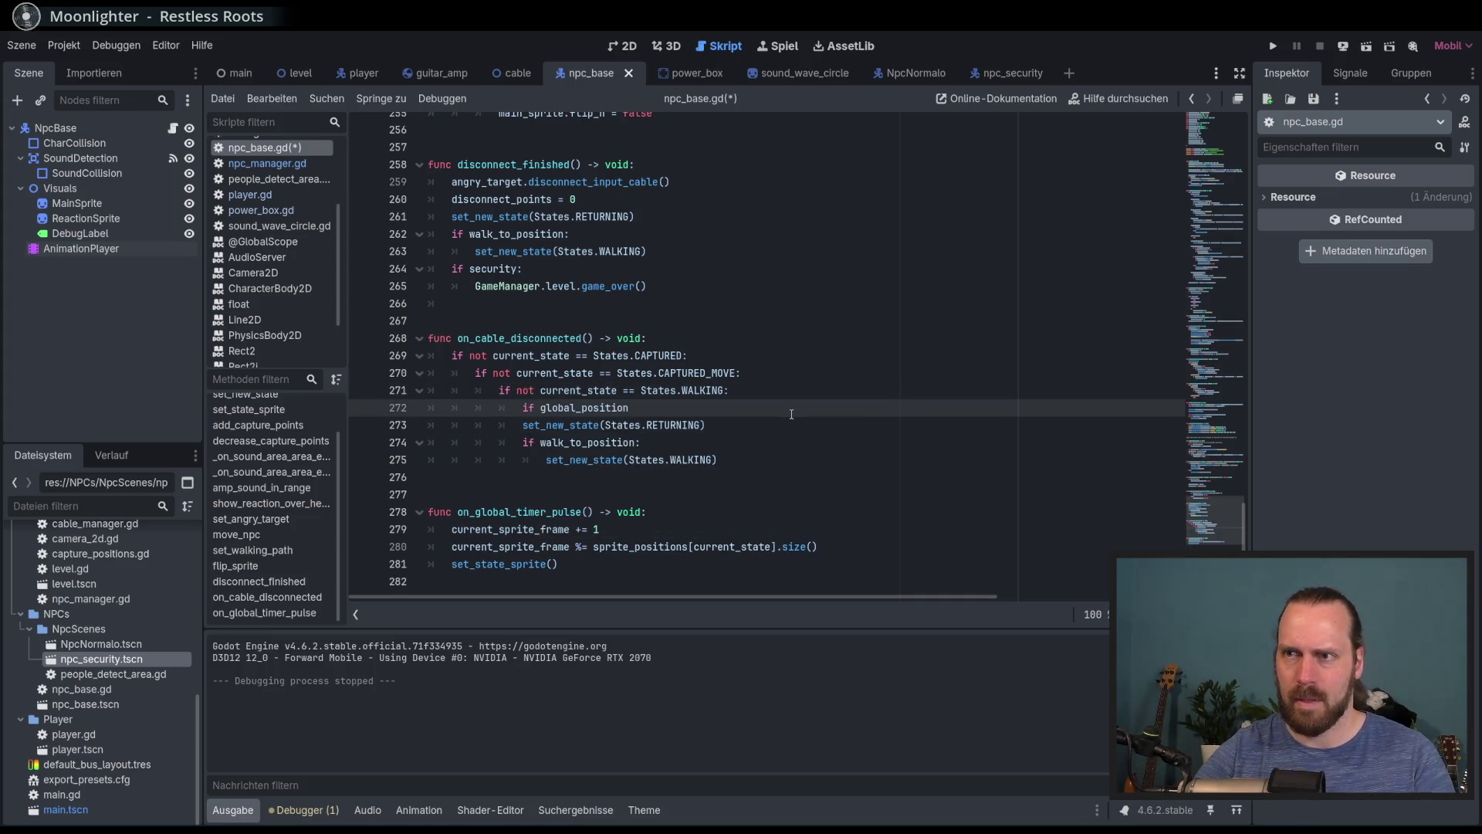
key(BackSpace)
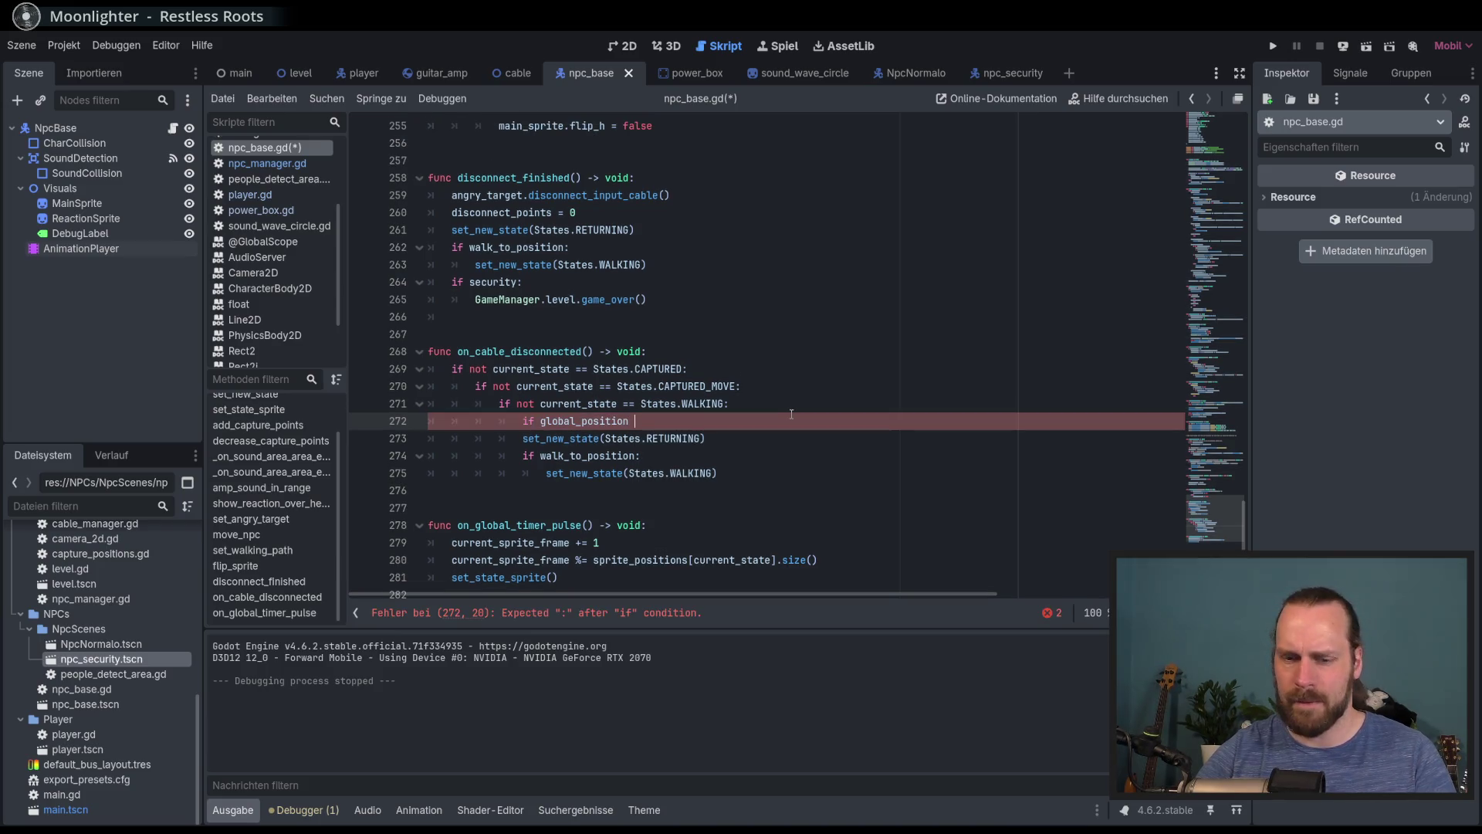
text(.dis)
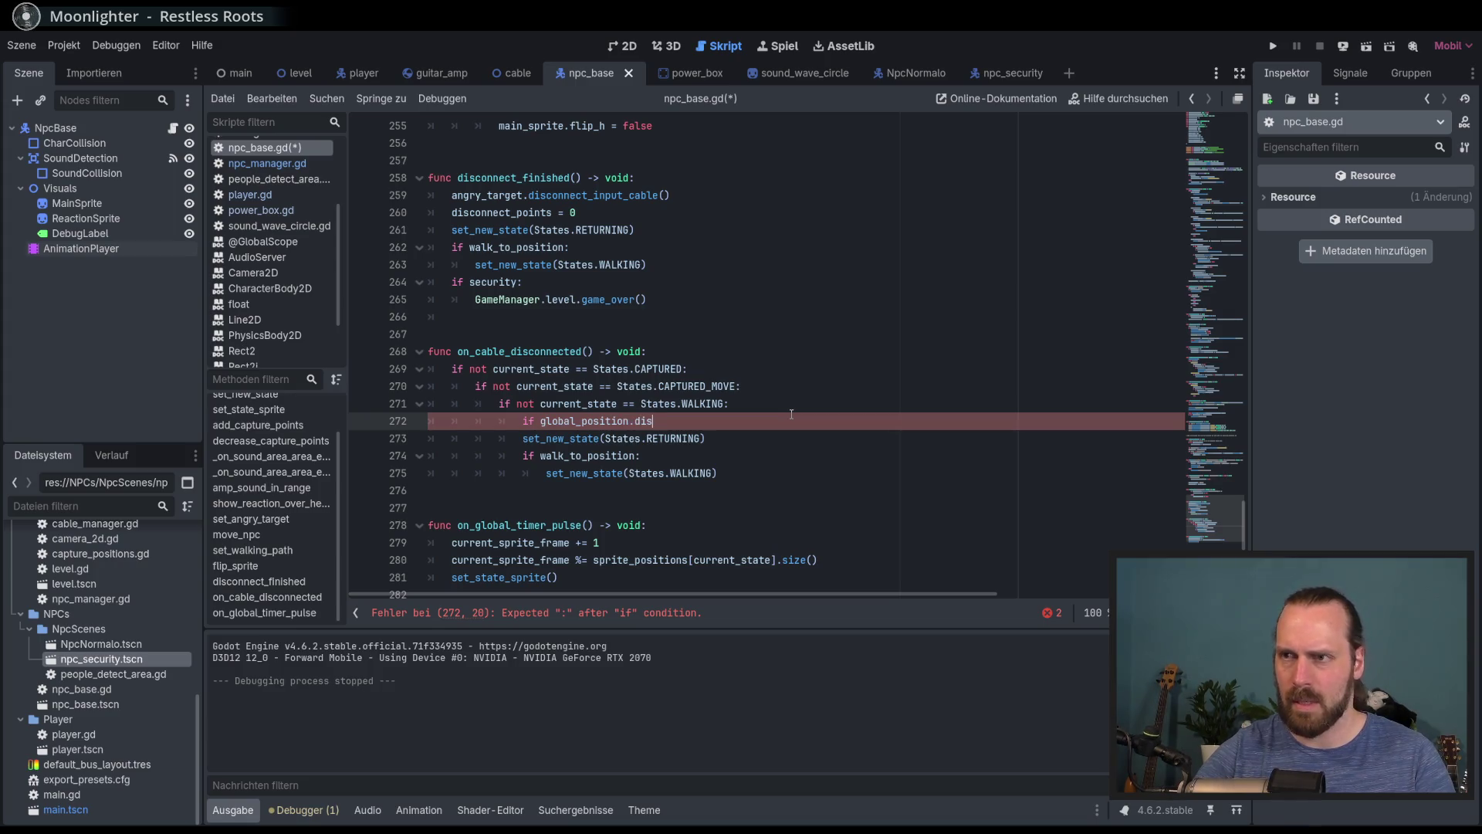
key(Down)
key(Return)
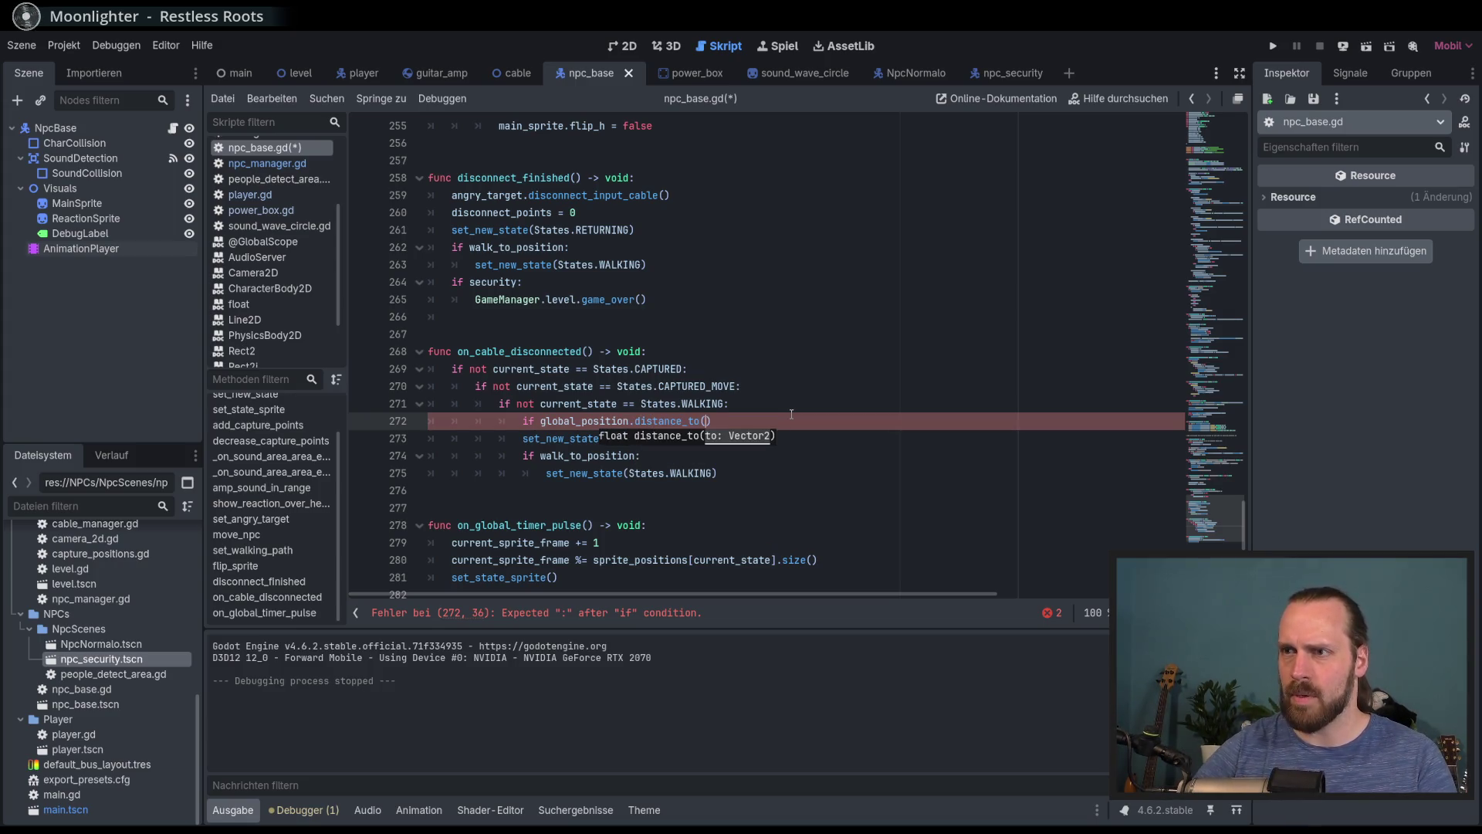
Complete the condition with 'original_position) <= 5:'
text(rete)
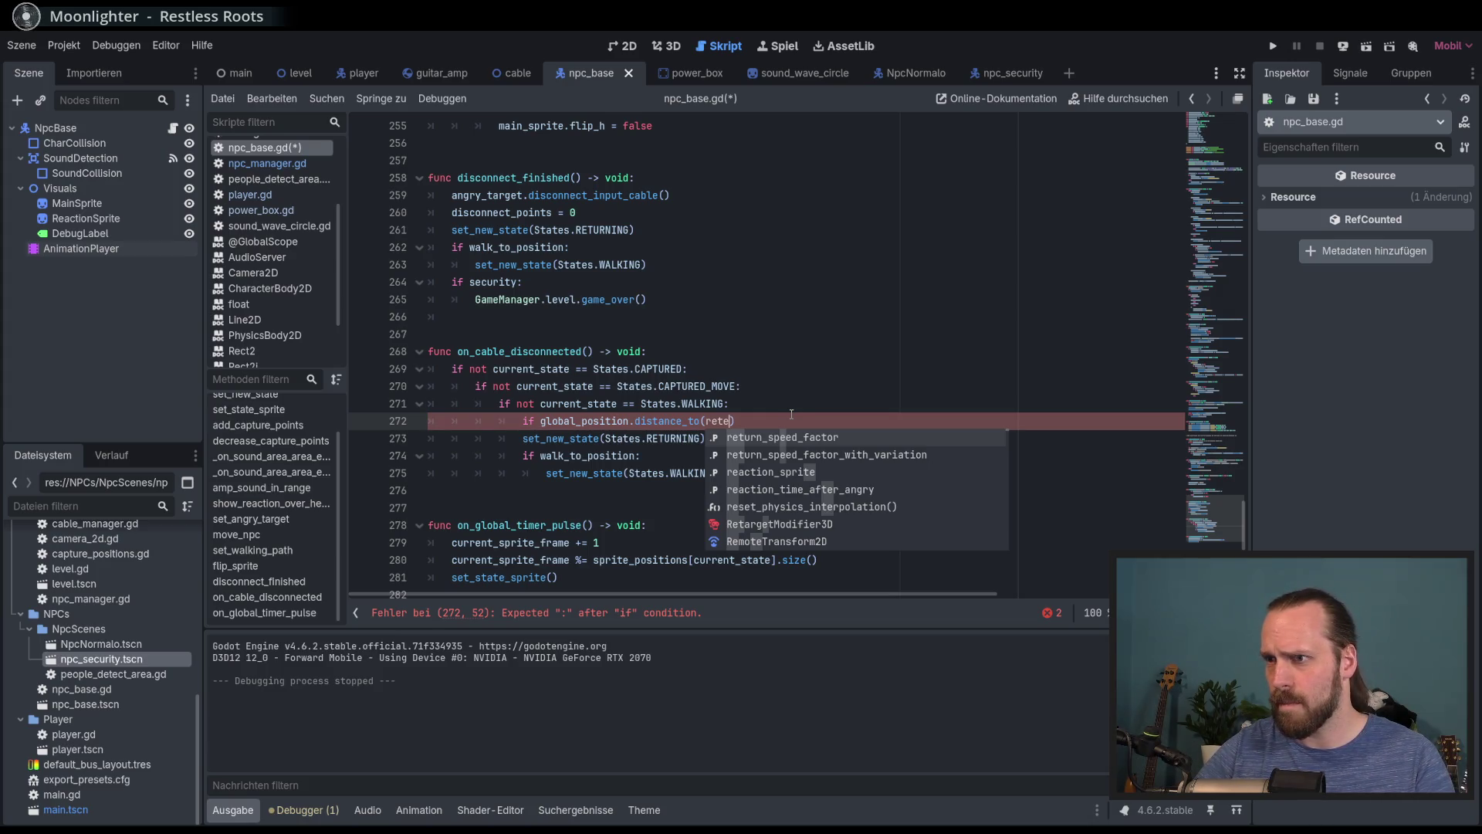
key(BackSpace)
text(ur)
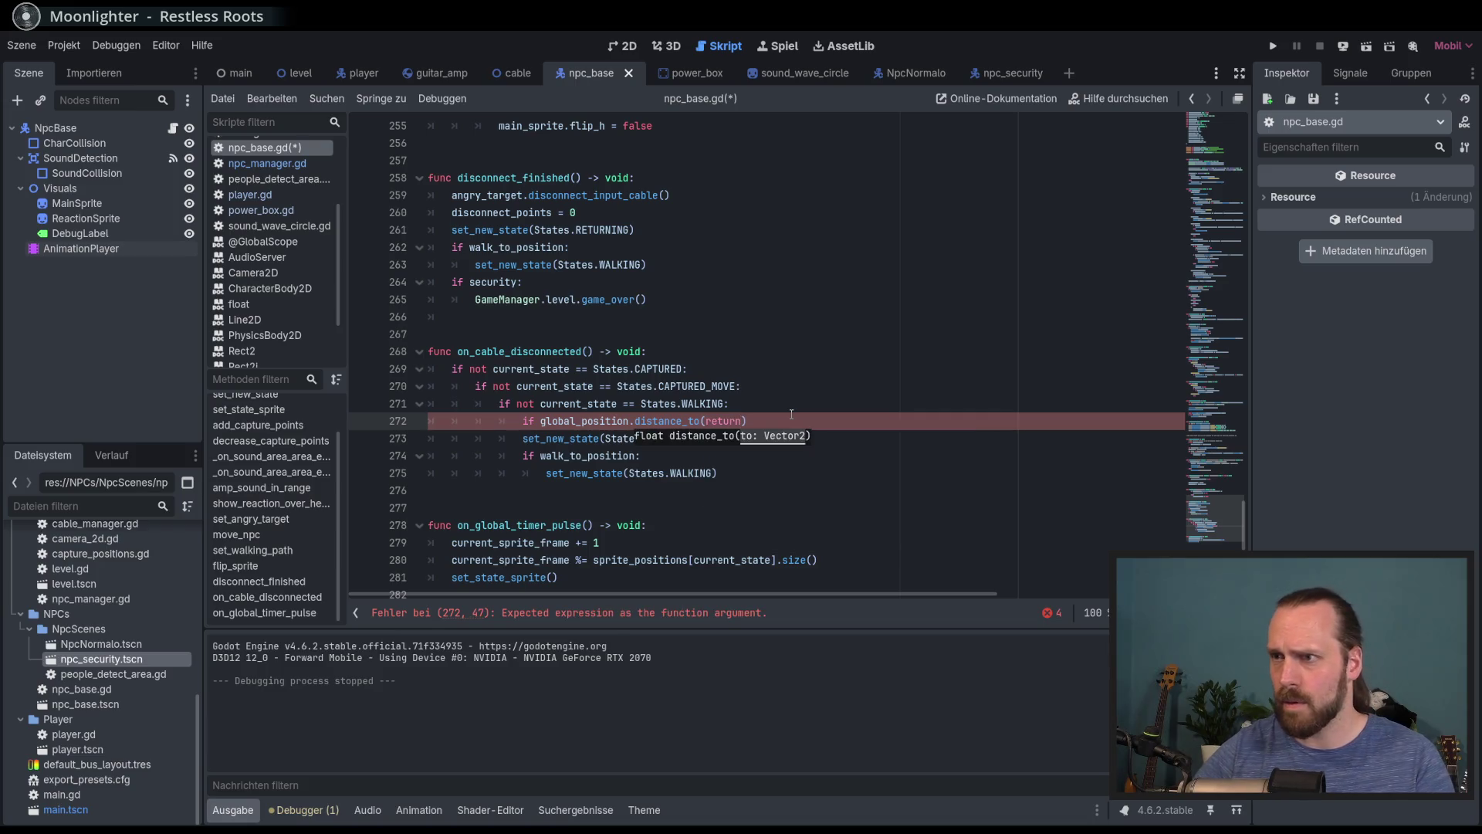
key(BackSpace)
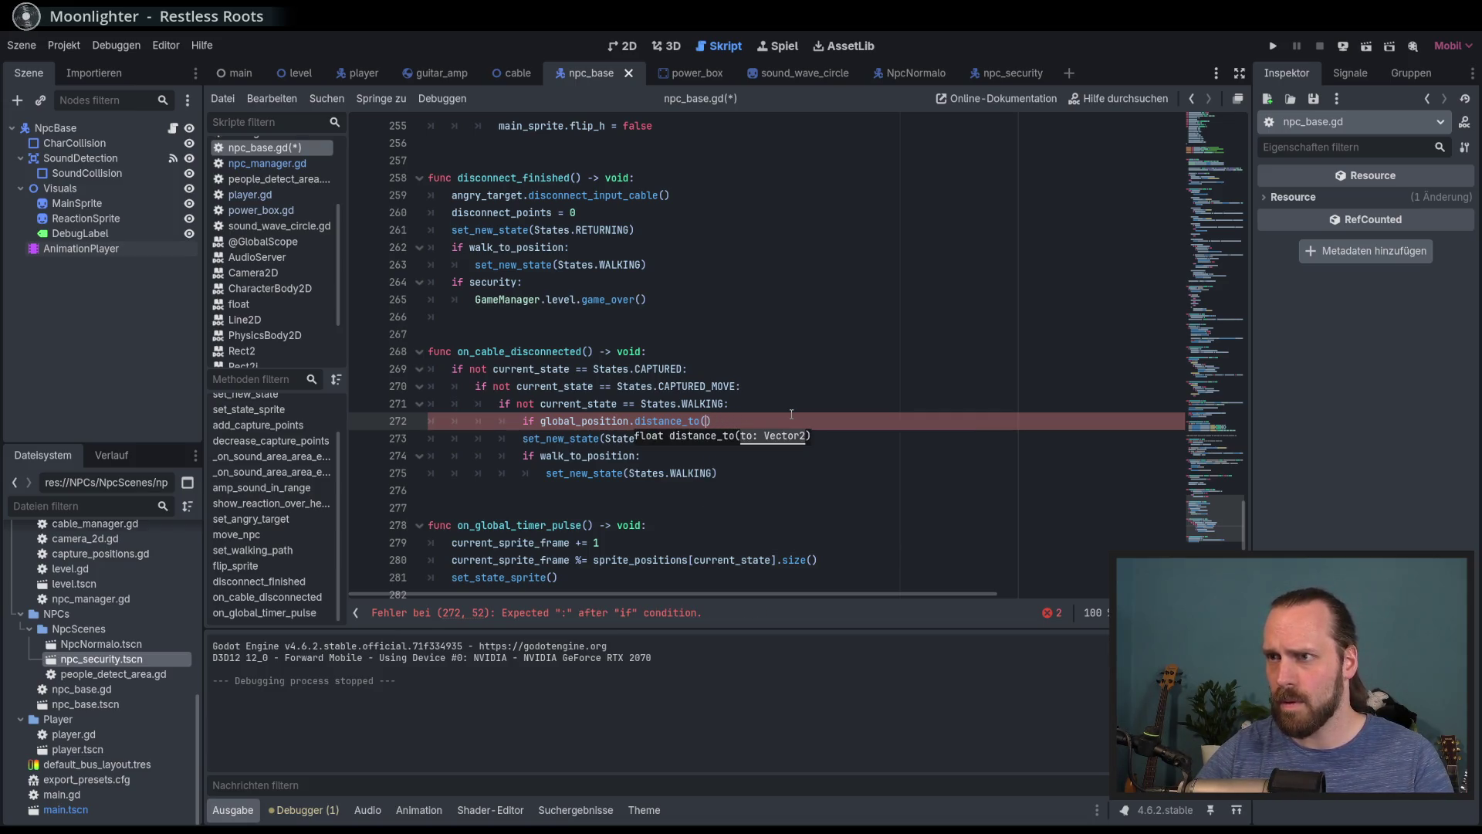
text(origin)
key(Return)
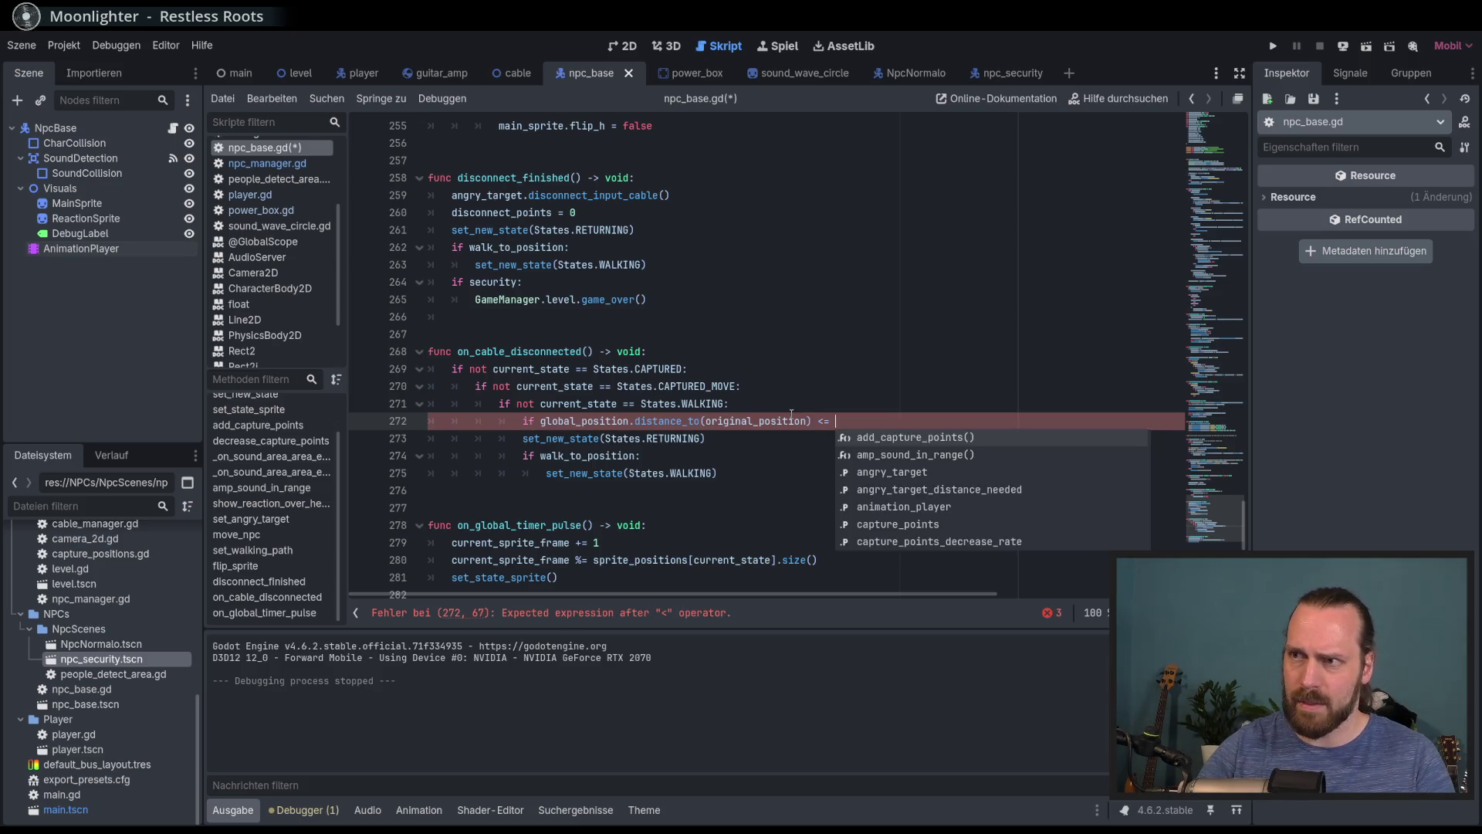
text(5:)
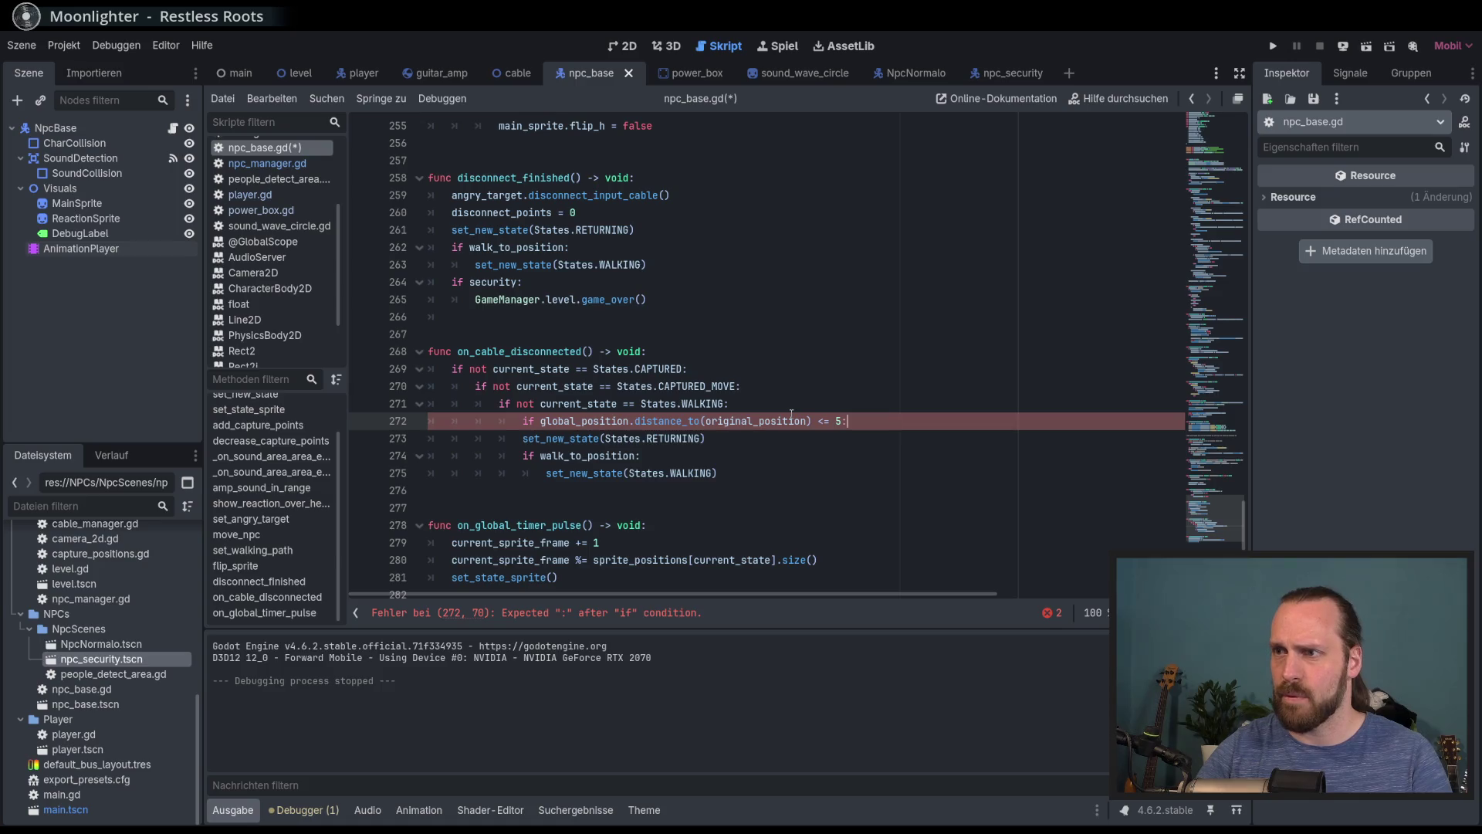
Under the if, add 'set_new_state(States.NEUTRAL)'
key(Return)
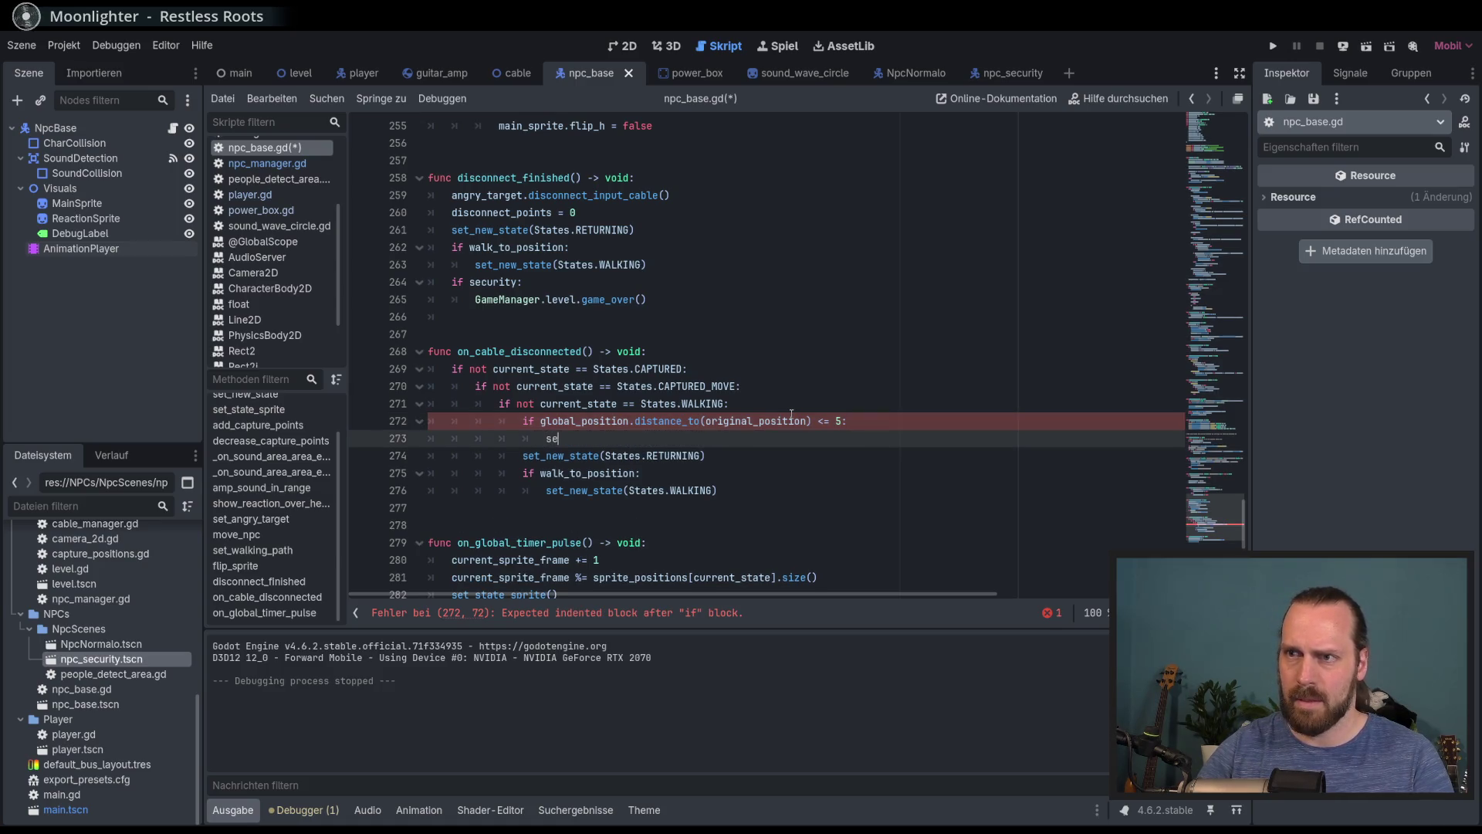
text(t)
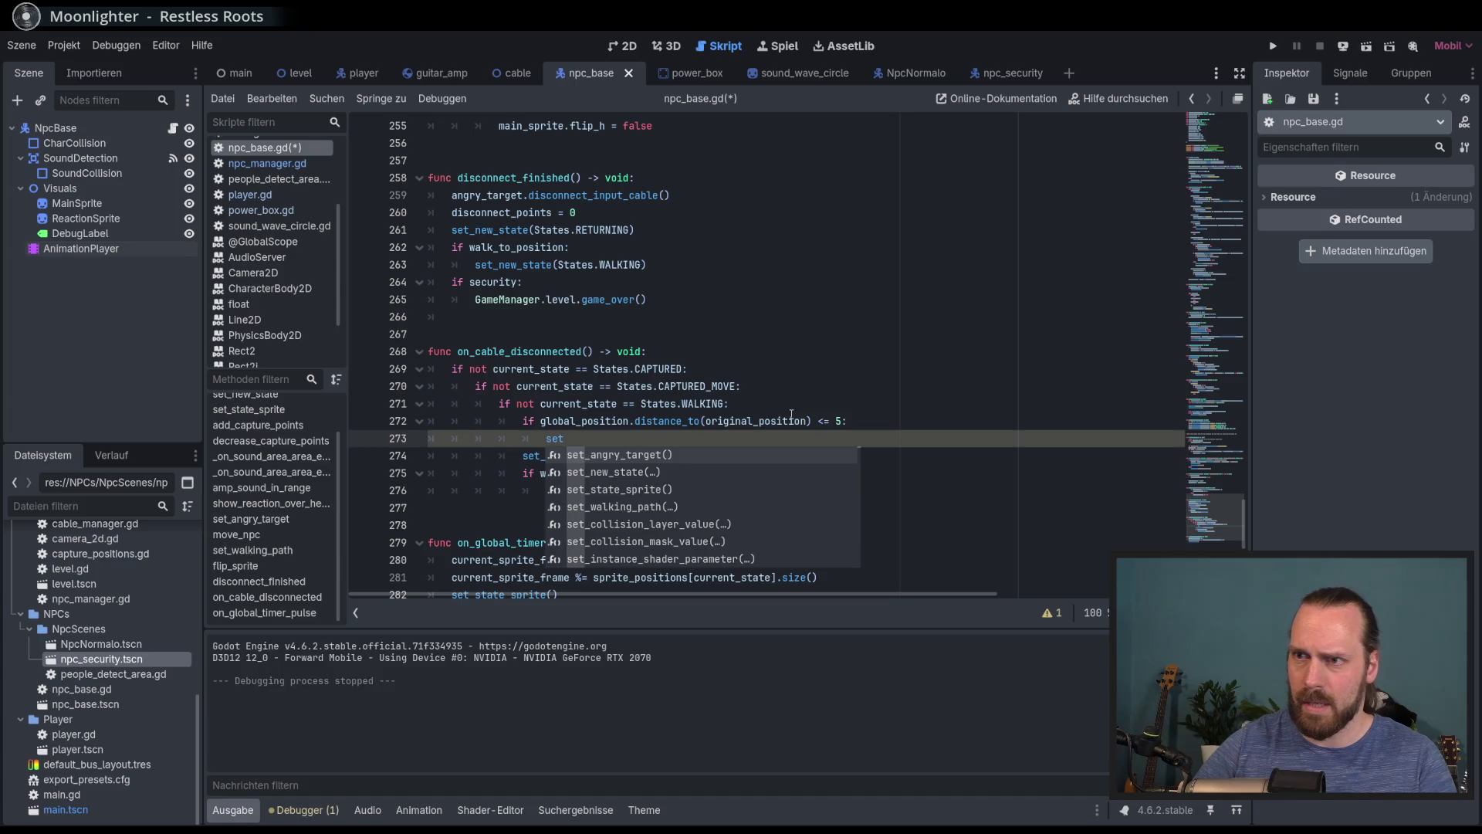
text(:)
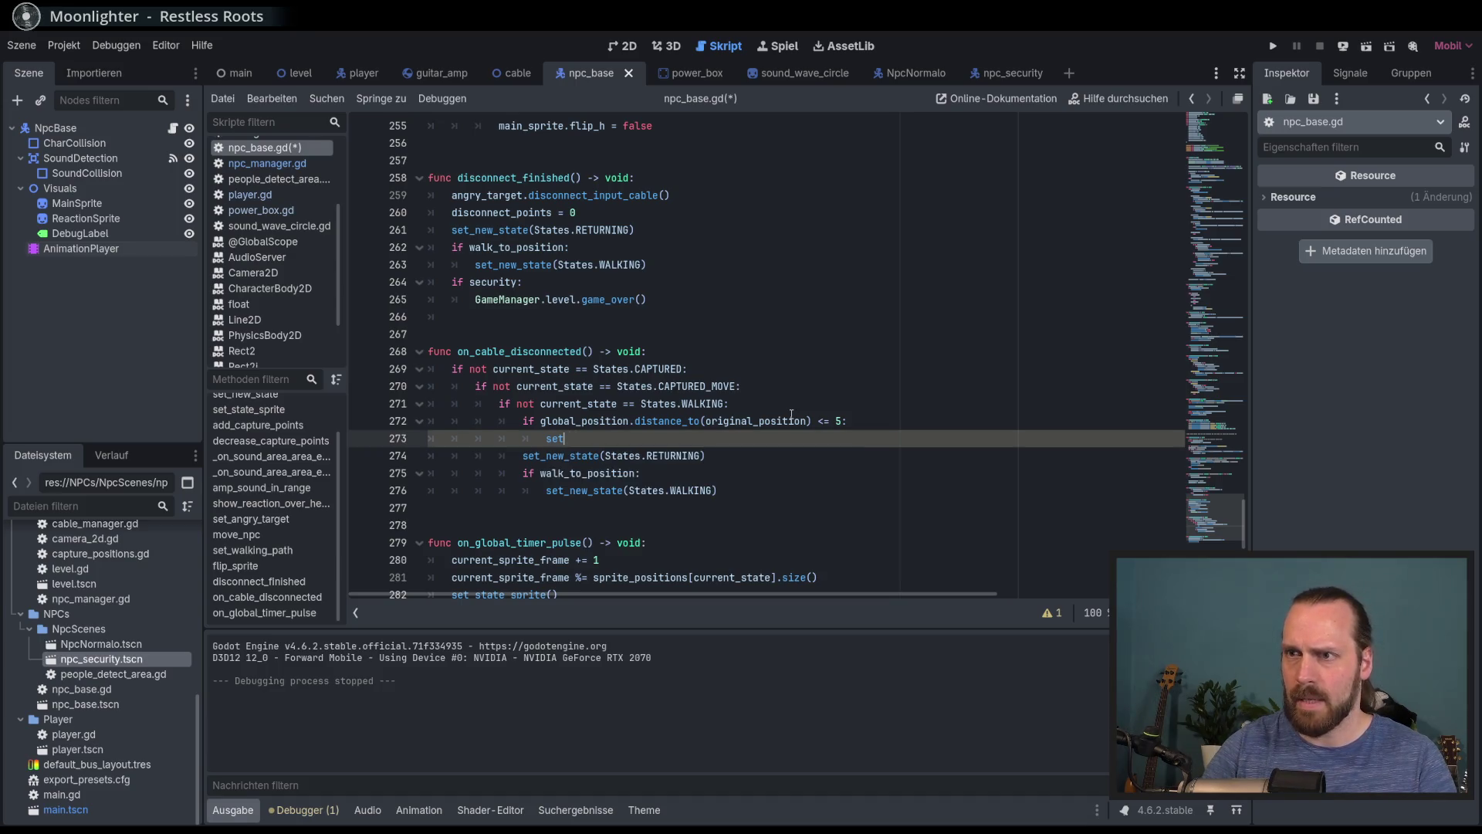
key(Return)
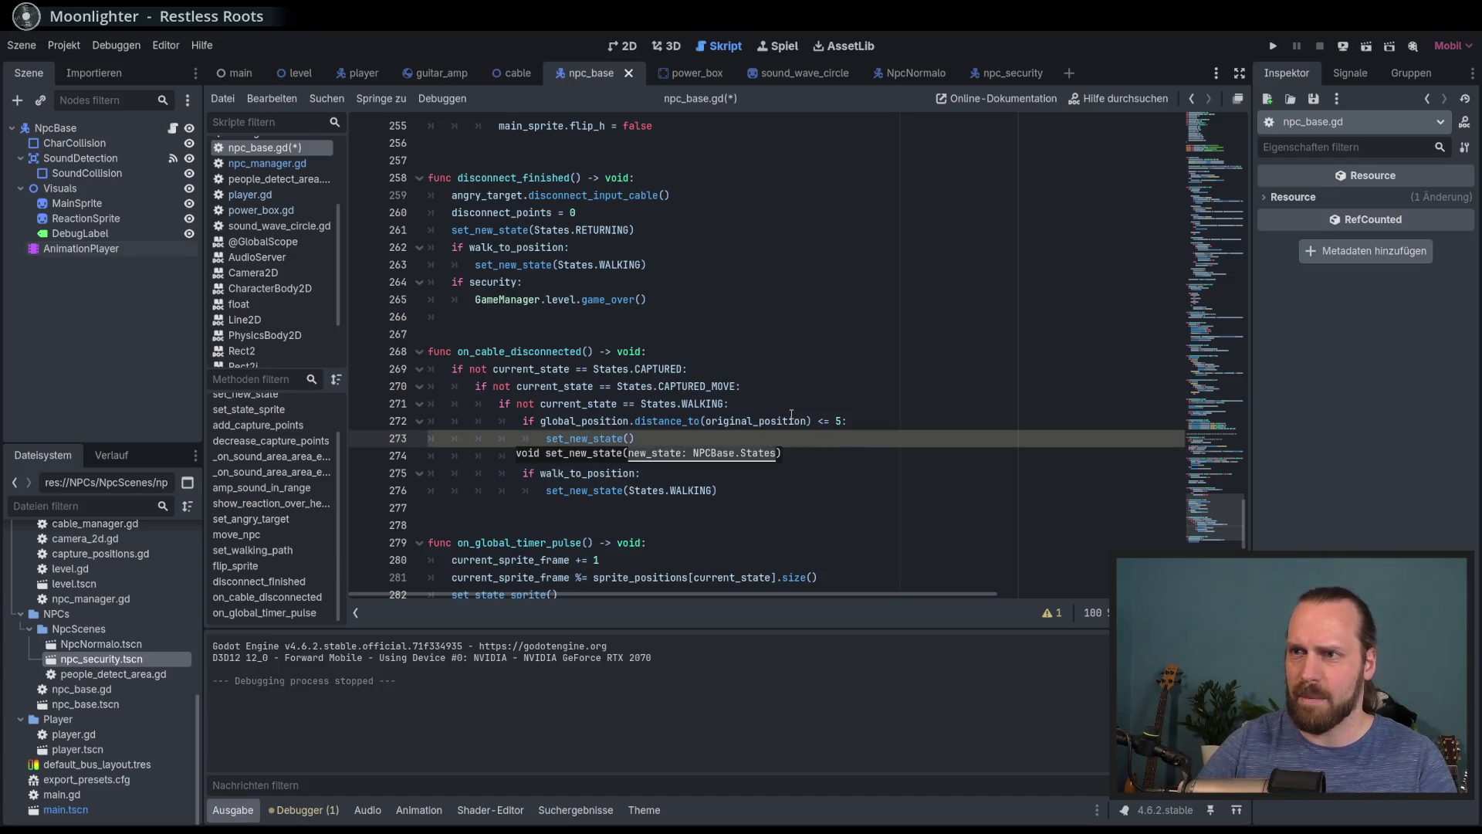
click(792, 419)
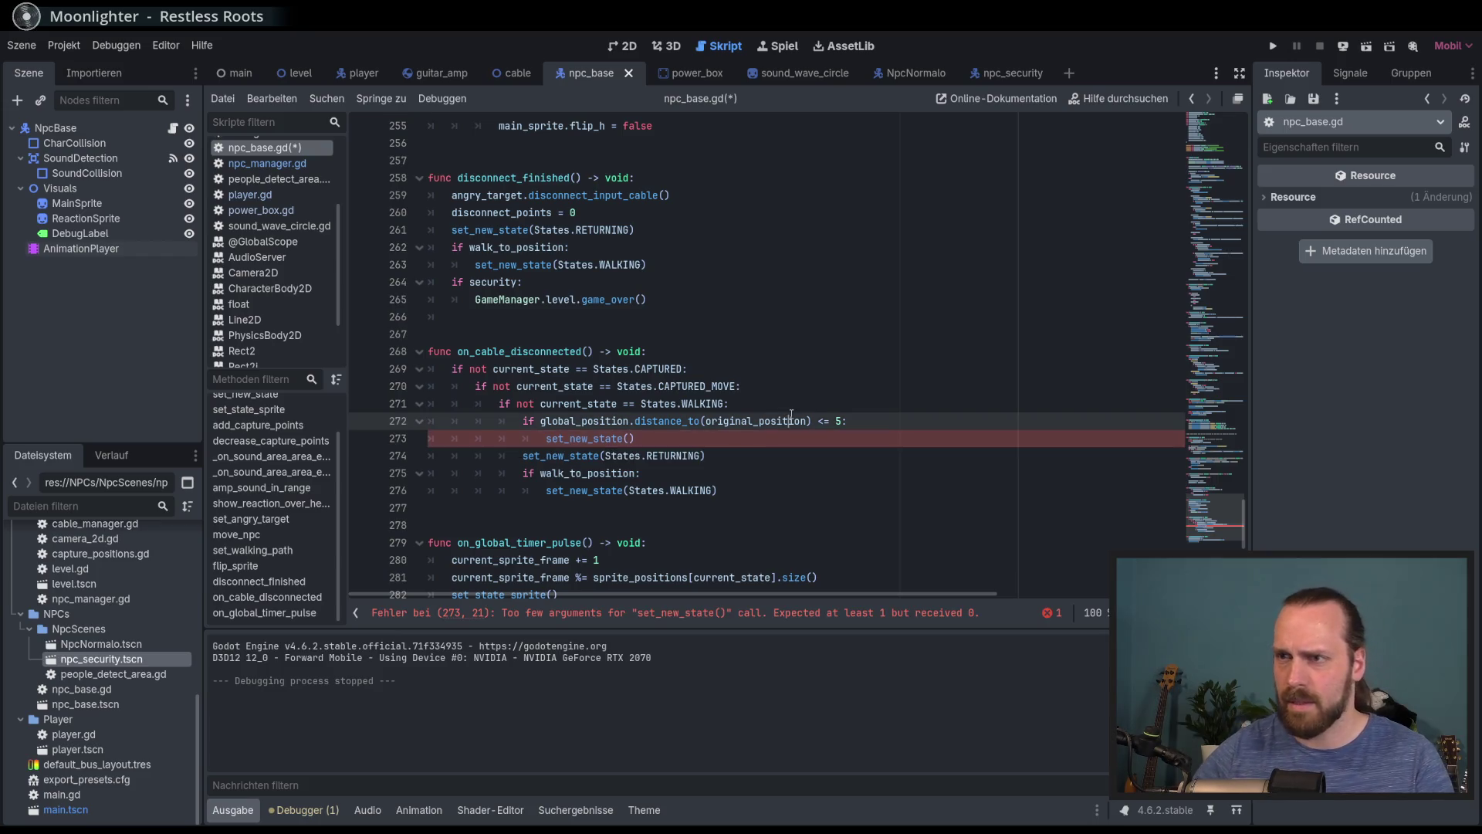
click(704, 455)
click(630, 438)
text(STa)
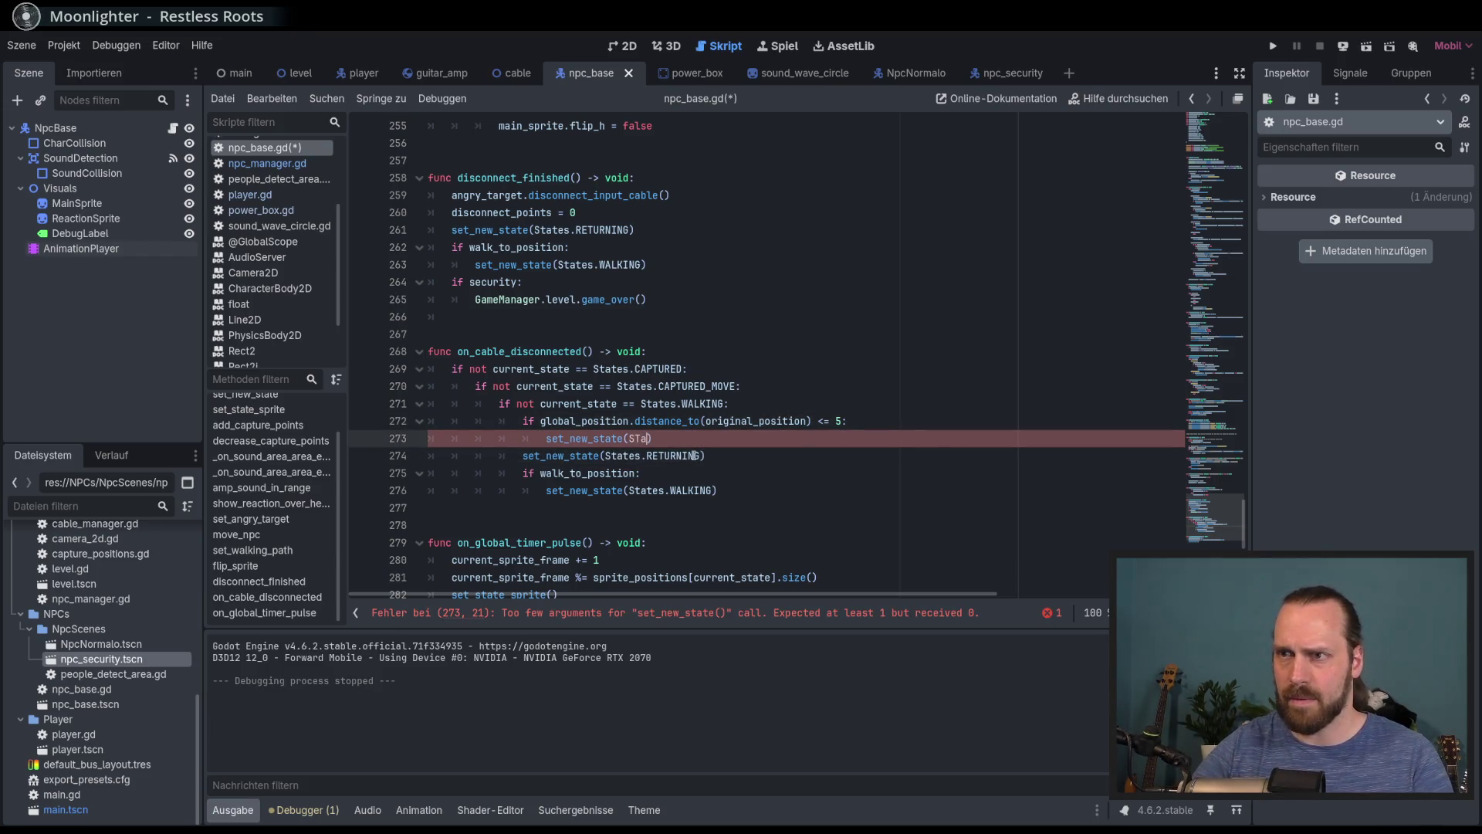
key(Return)
text(,)
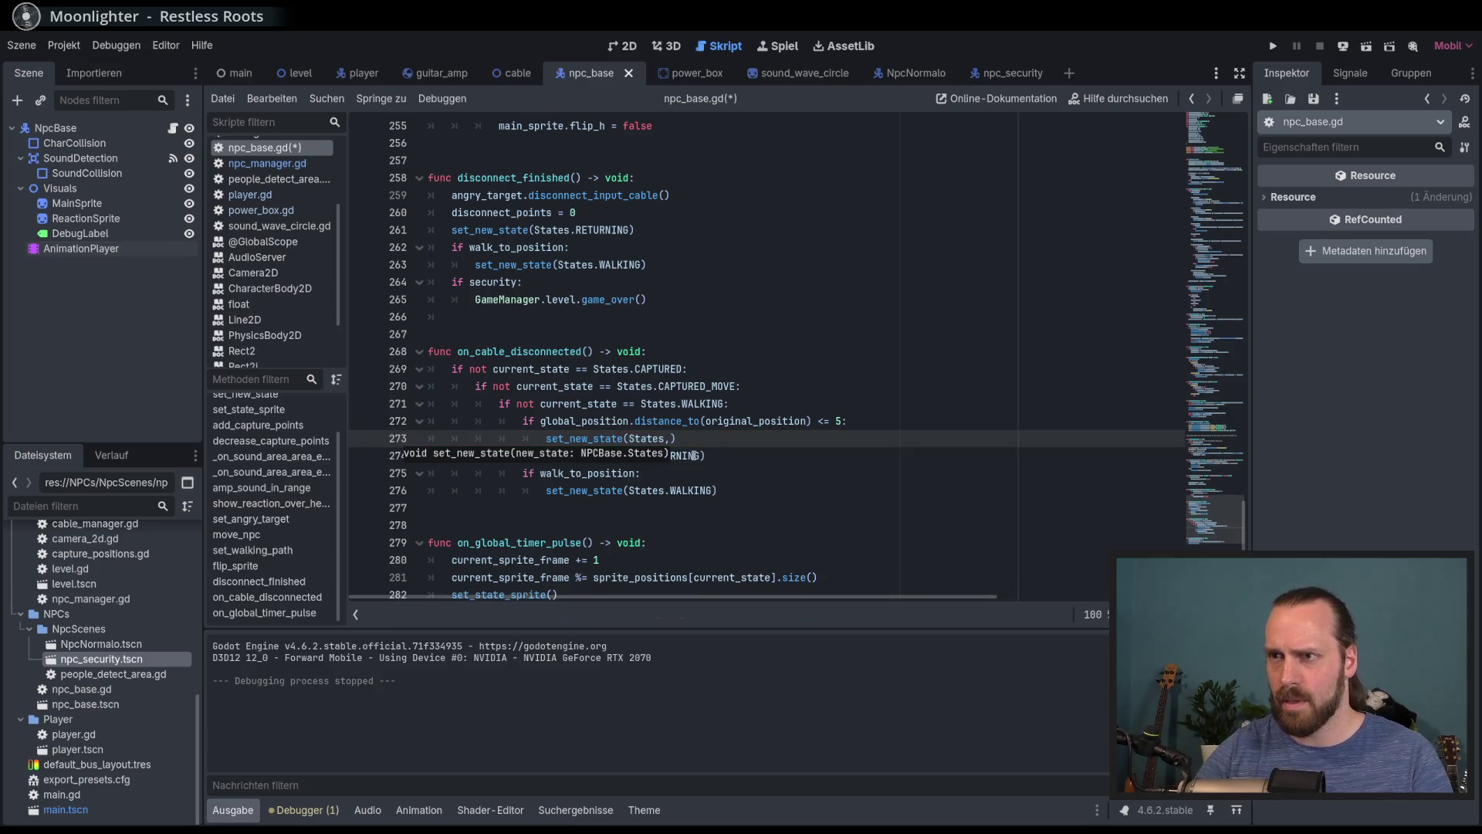
text(N)
key(Return)
Save and run the project, start a new game, walk the guitarist around, then stop with F8
key(F5)
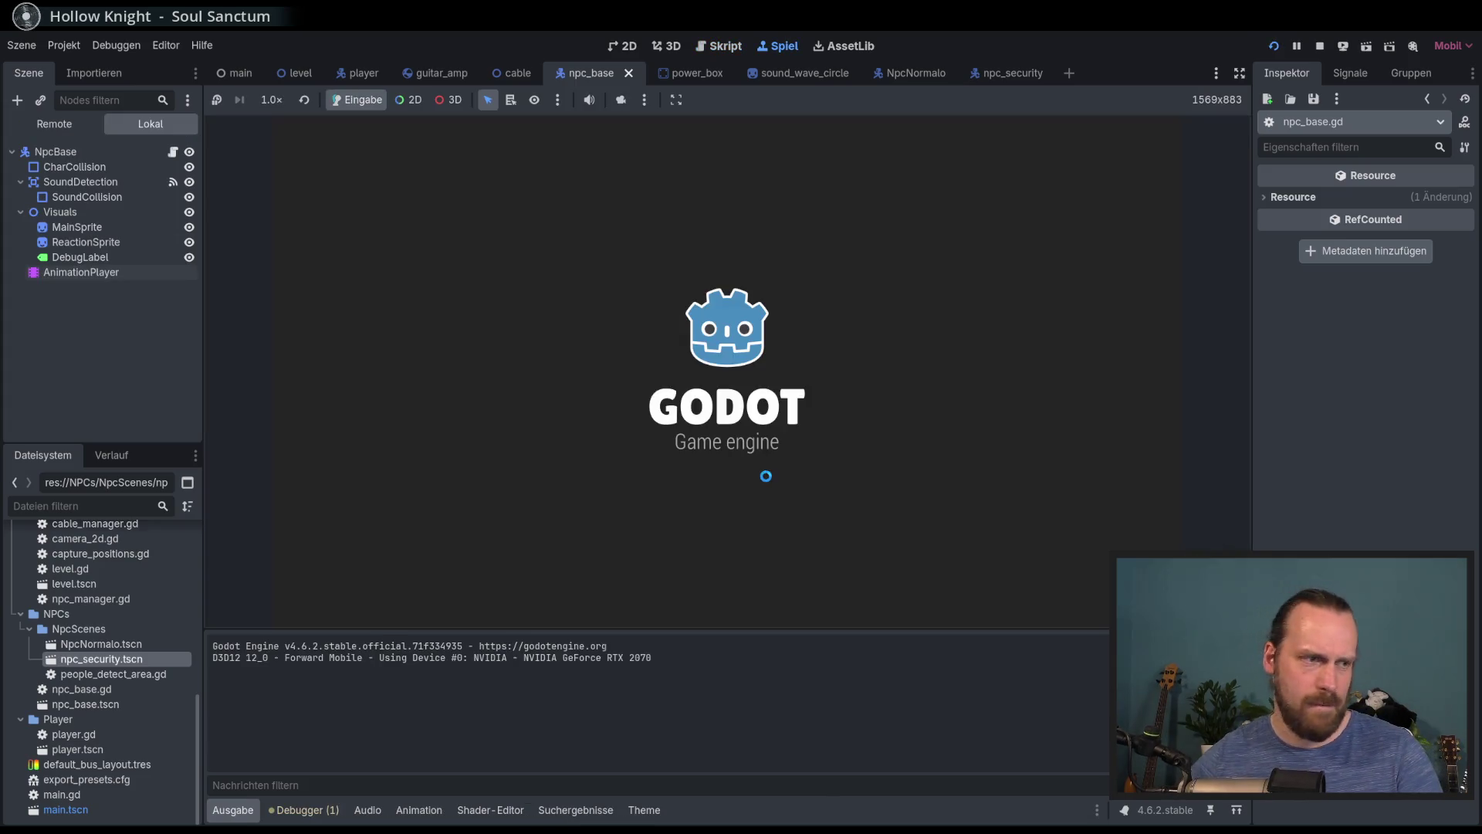
key(Return)
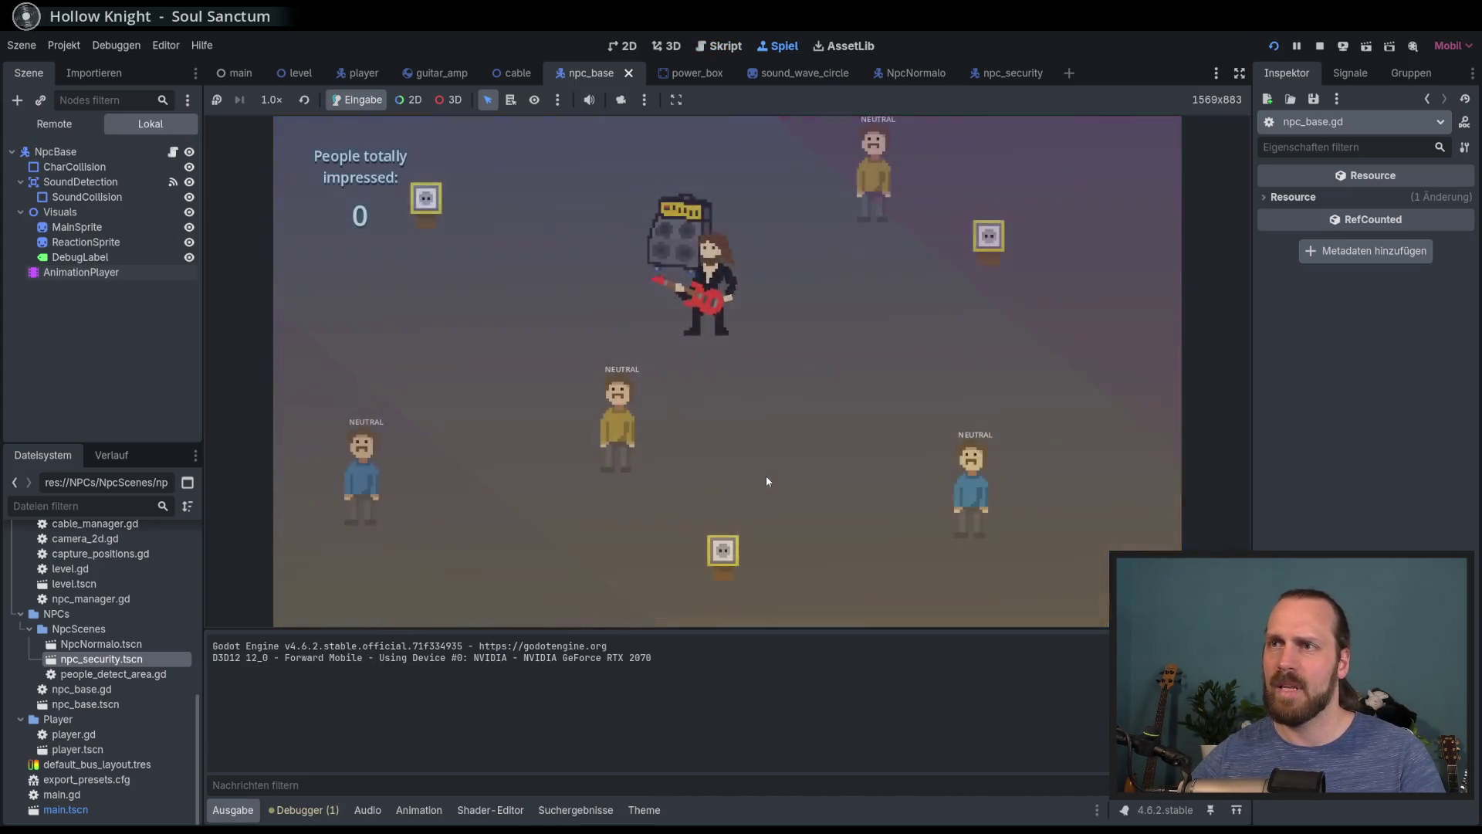
key(s)
key(d)
key(w)
key(a)
key(a)
key(d)
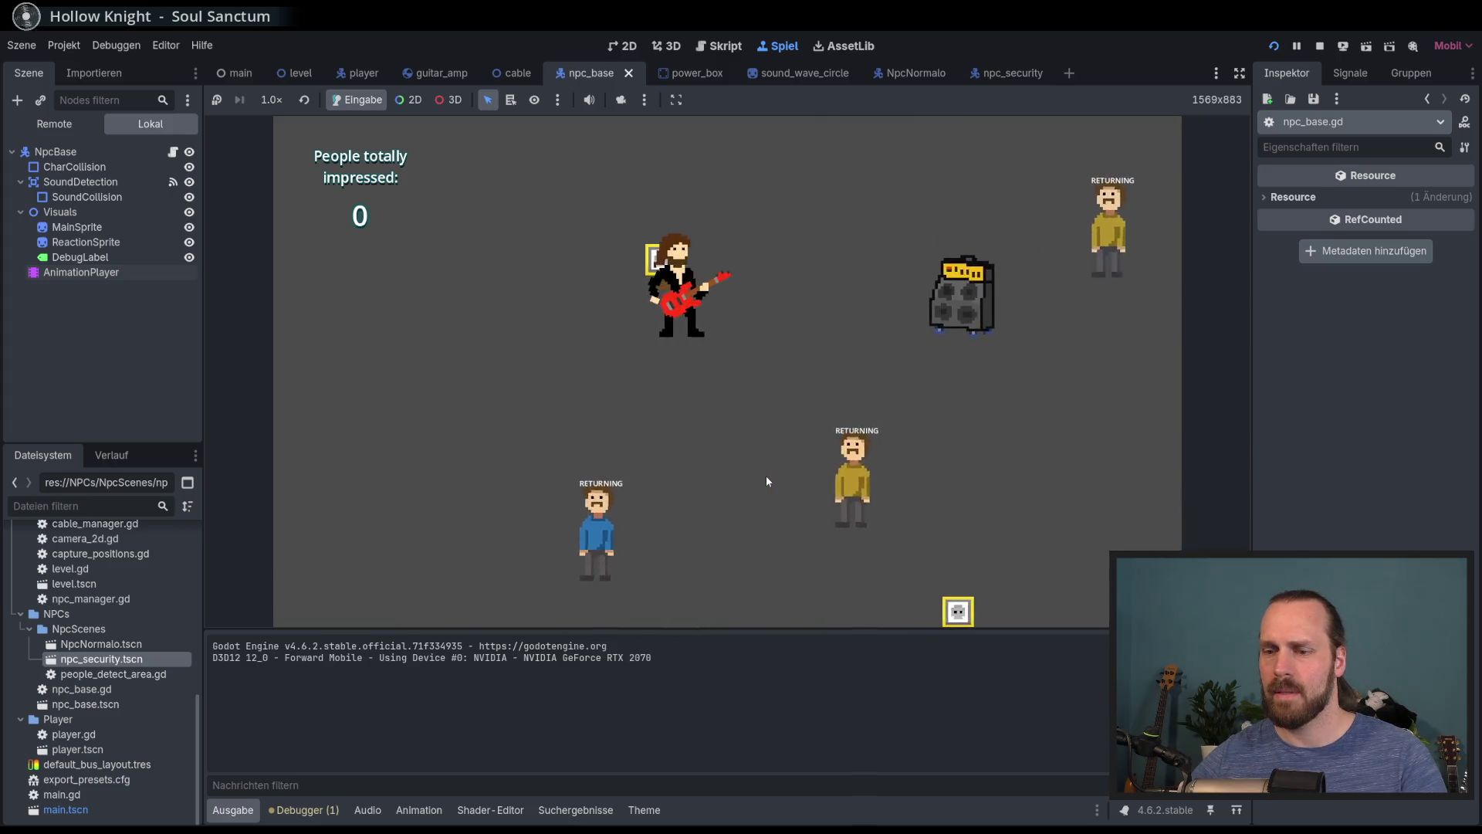
key(F8)
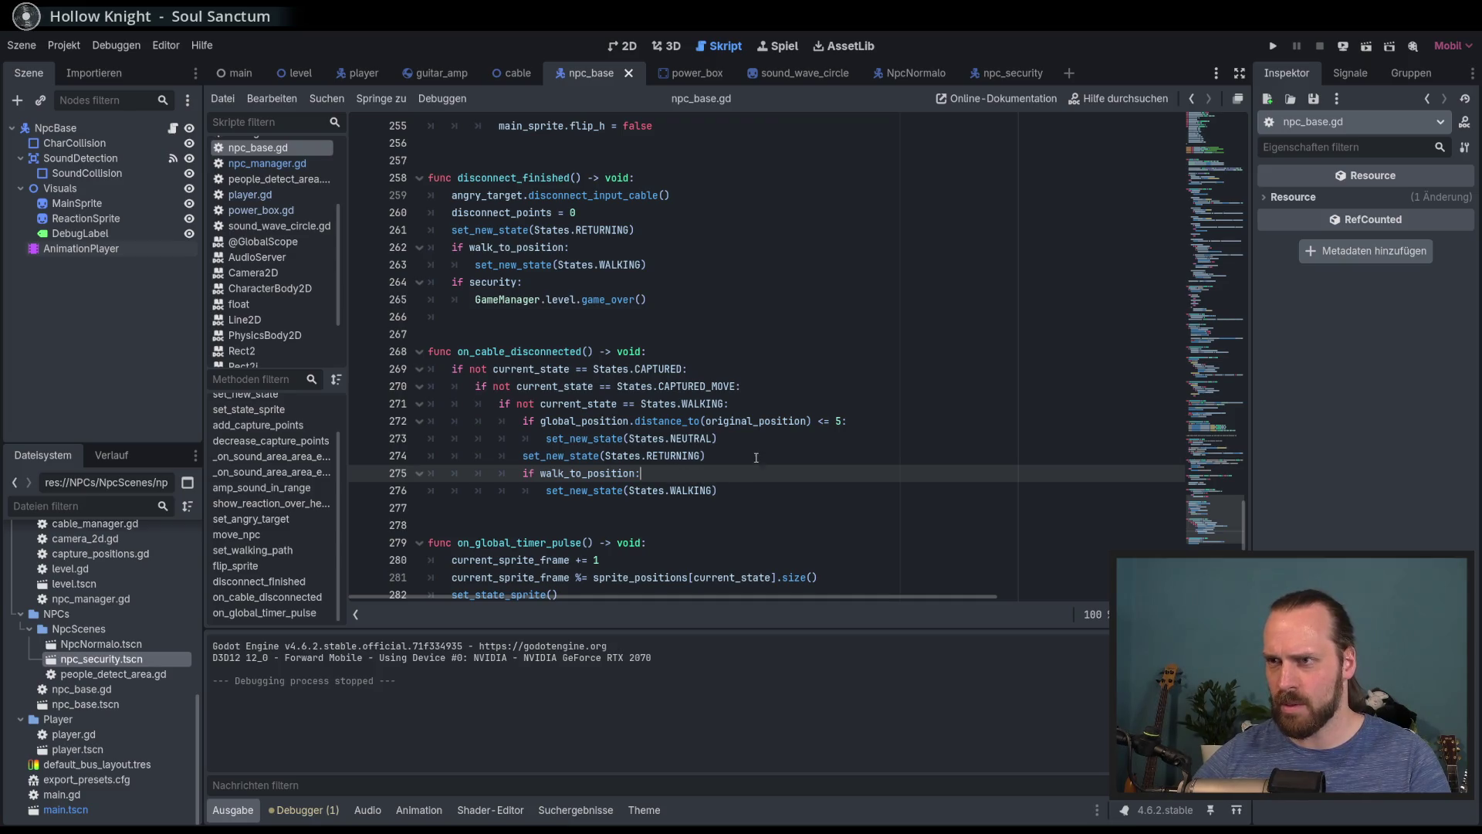
click(691, 404)
click(685, 455)
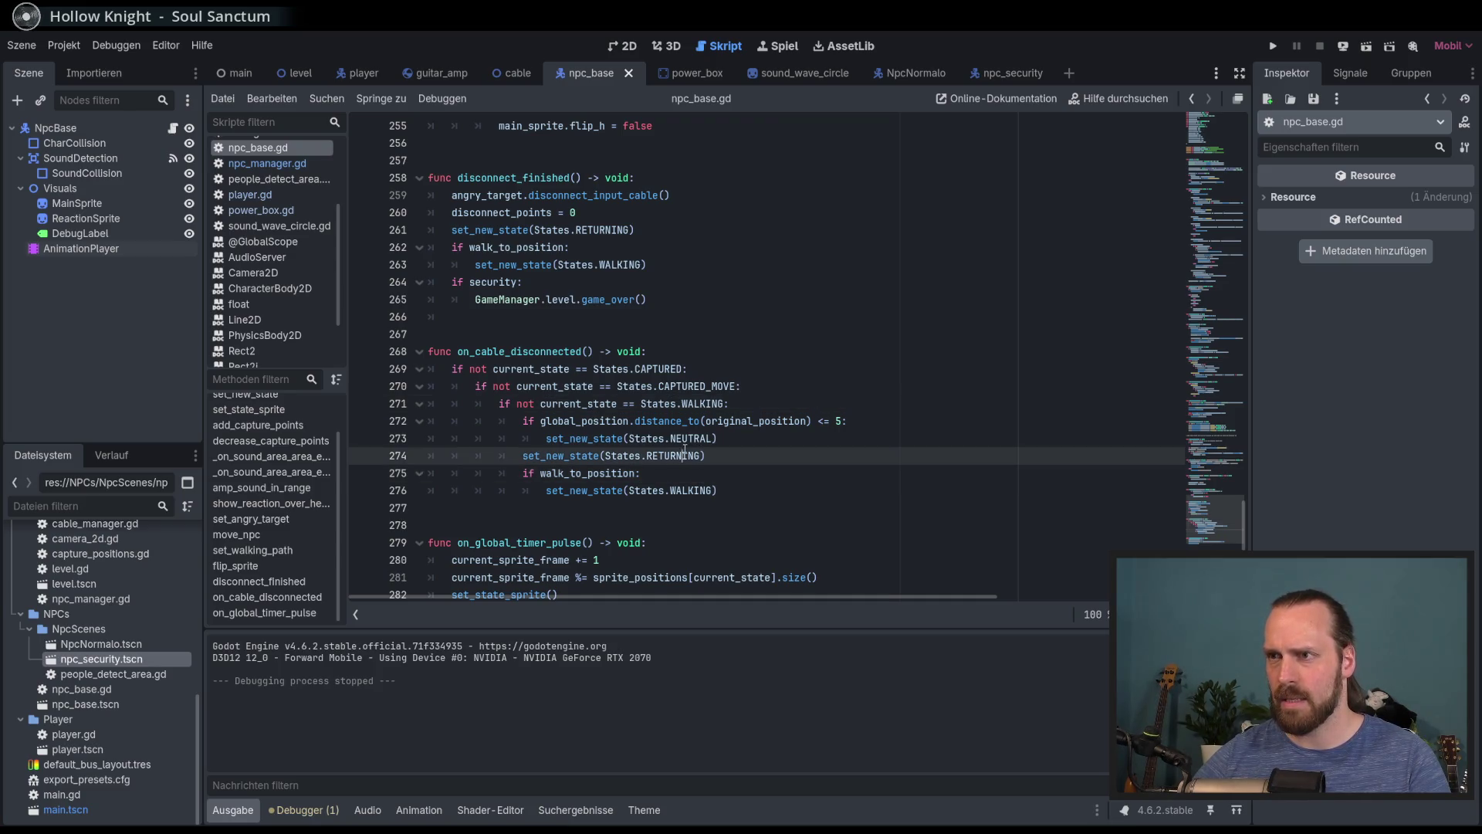
double_click(754, 421)
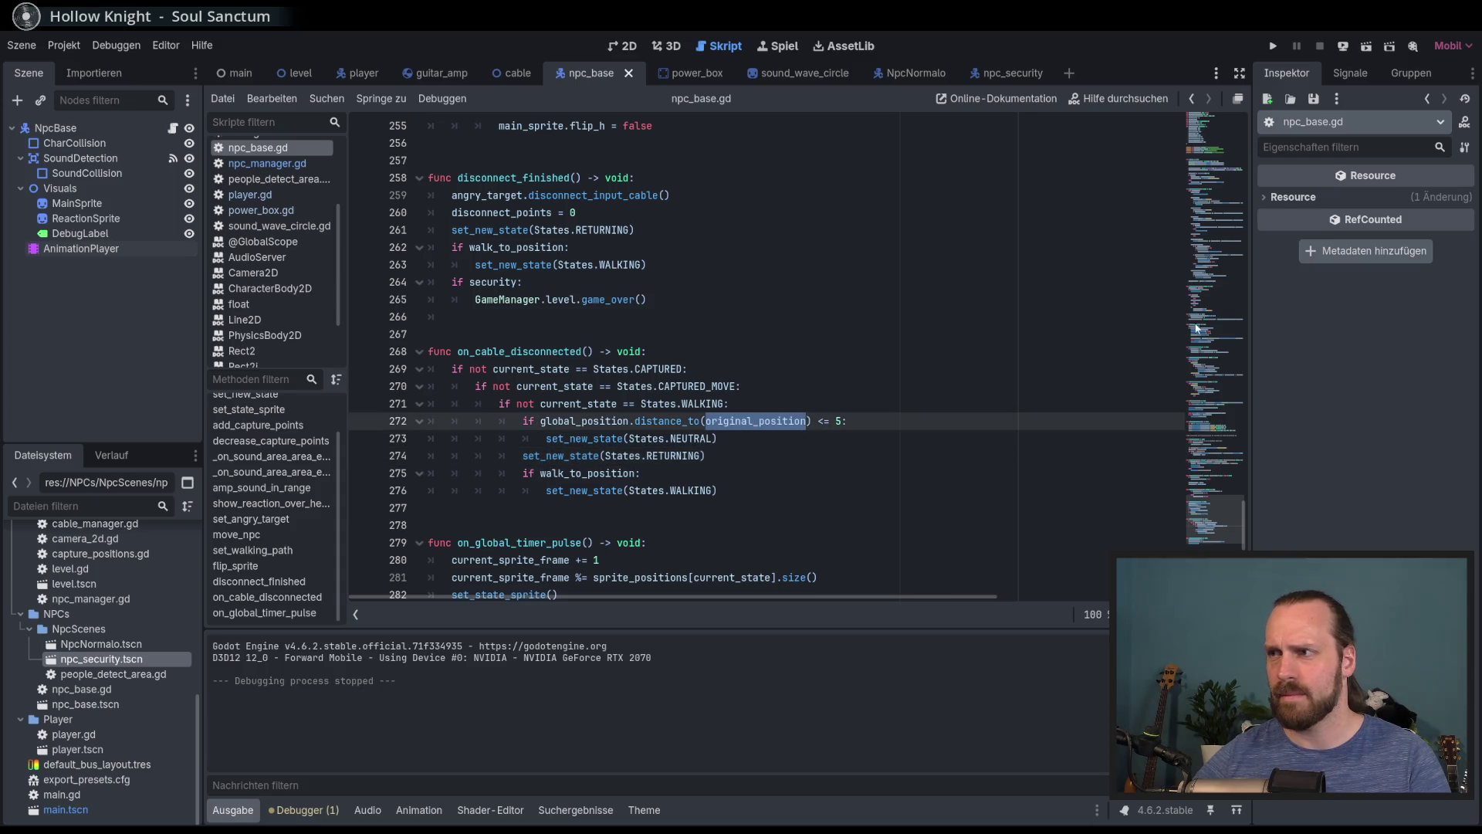
click(1188, 178)
click(1212, 344)
click(786, 422)
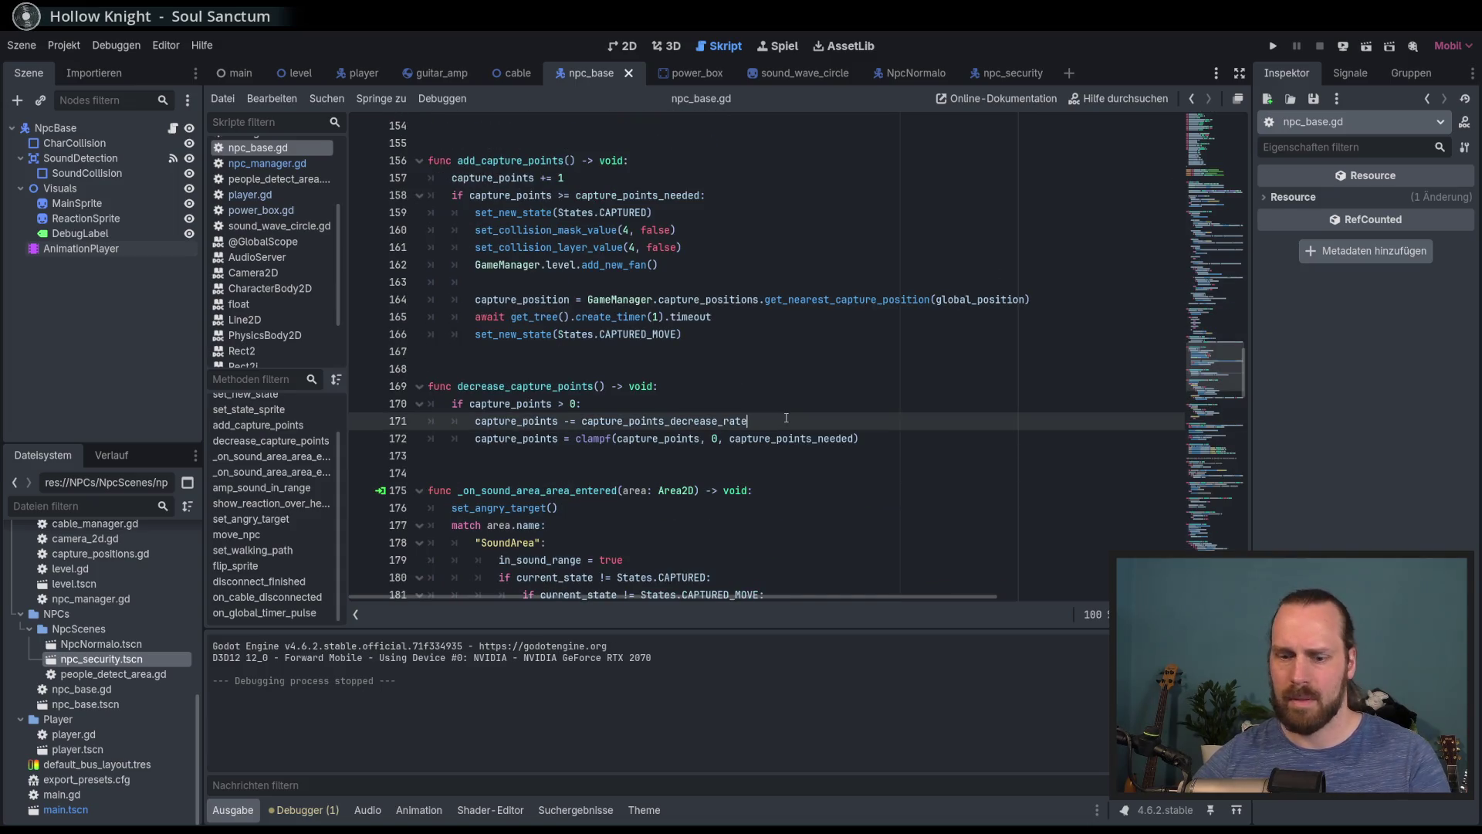
key(ctrl+f)
text(return)
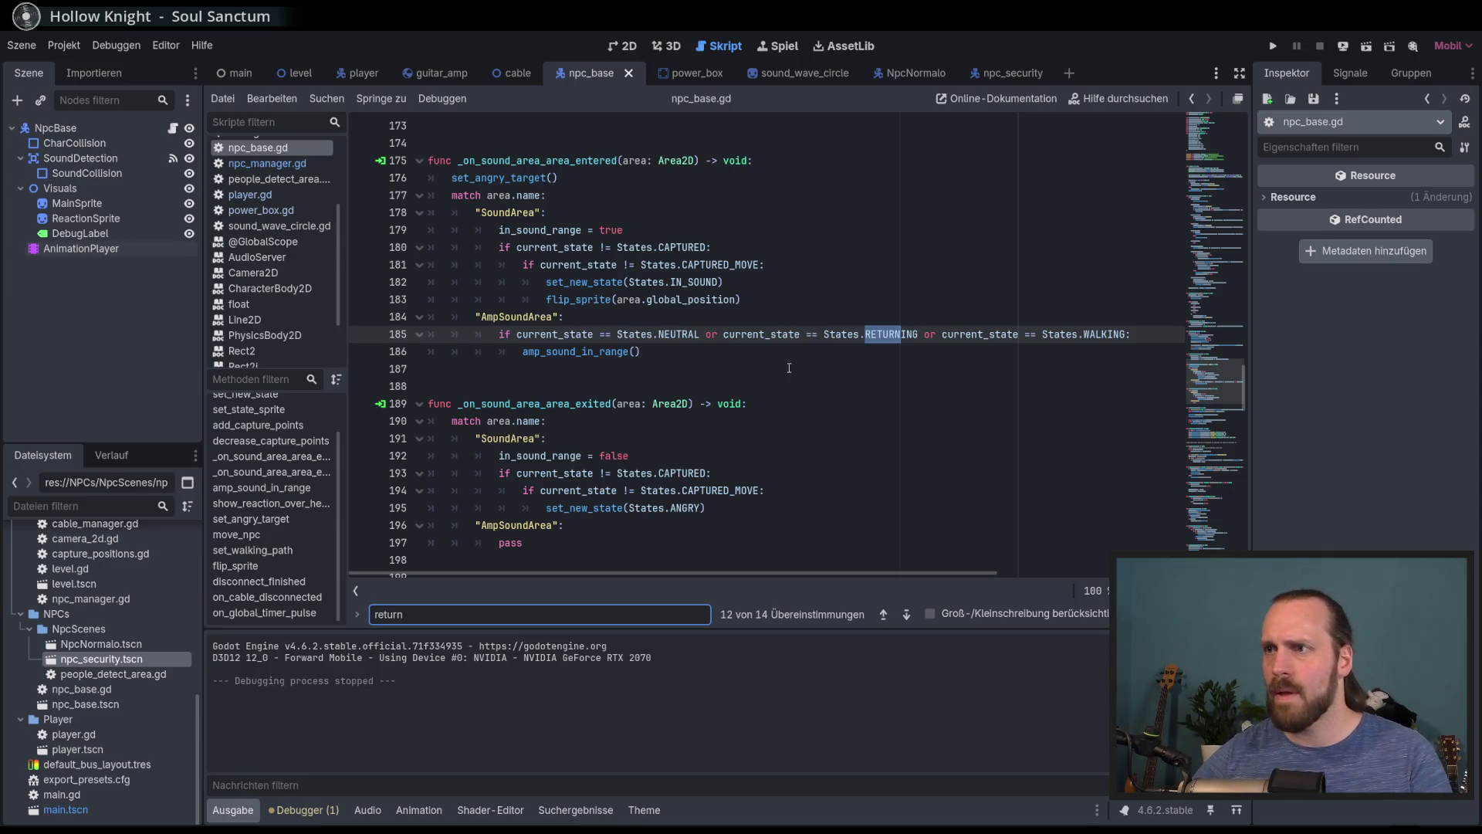
scroll(738, 355, up, 10)
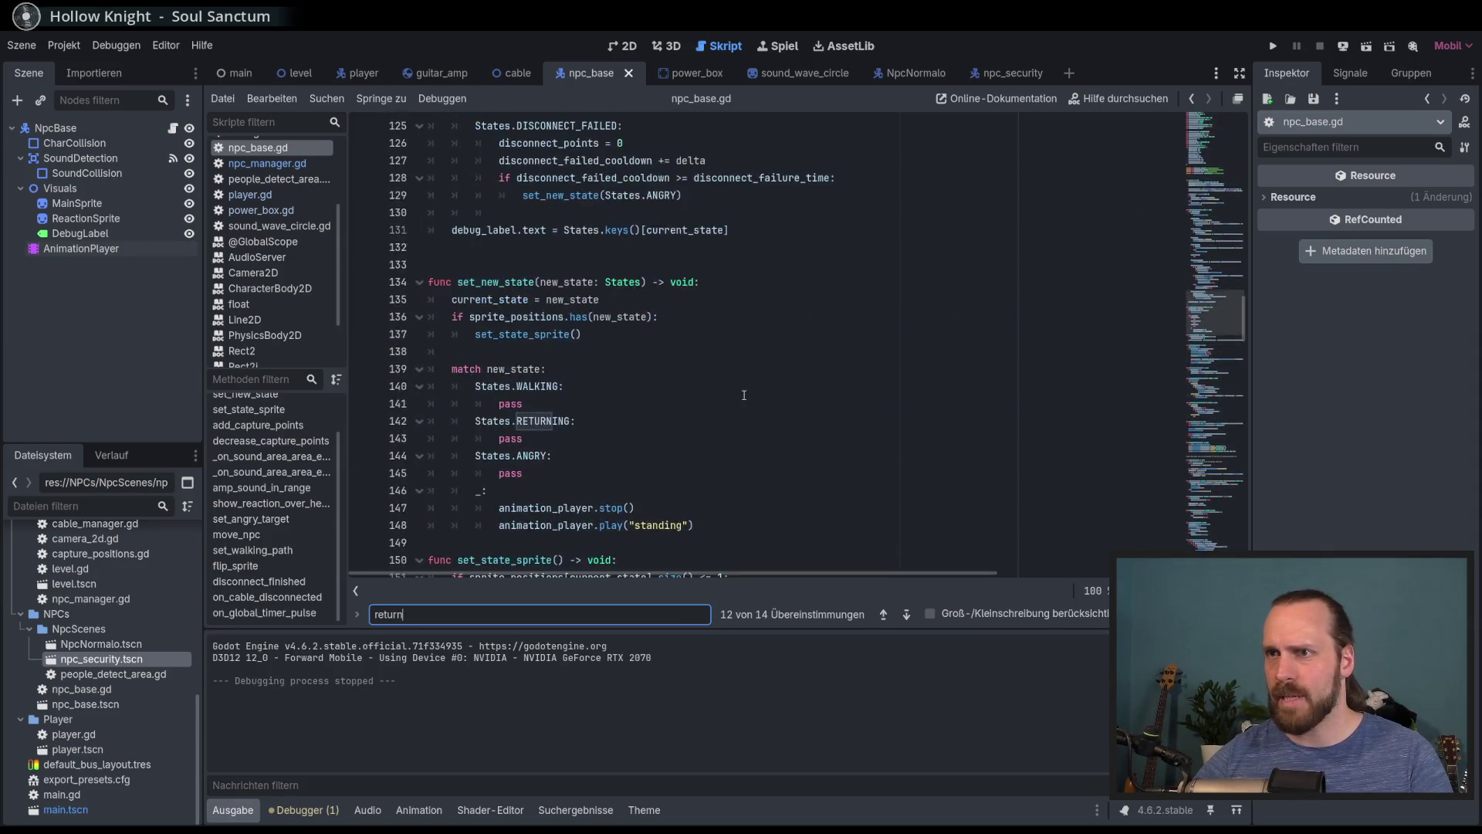
scroll(724, 394, up, 10)
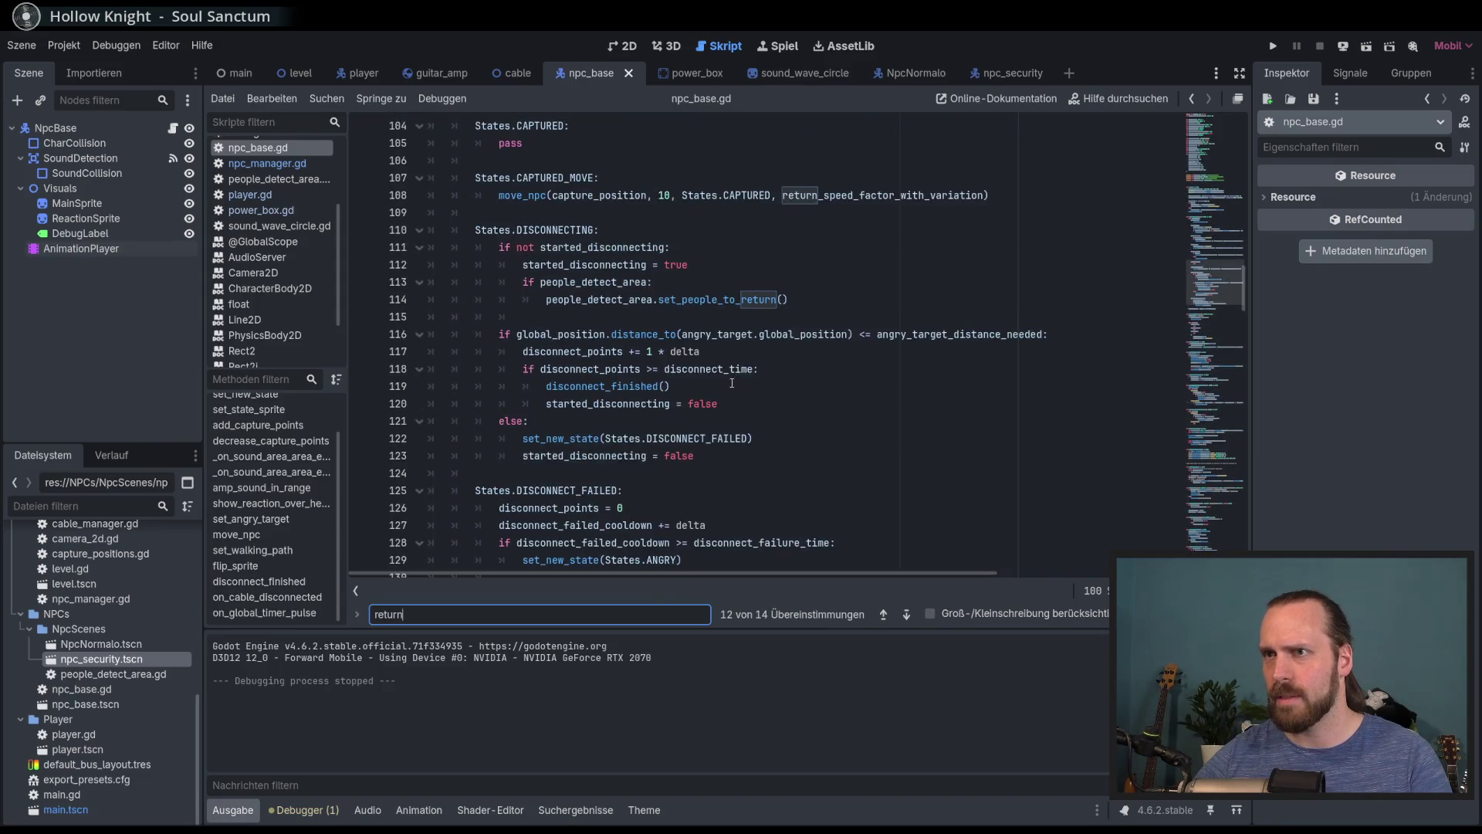
click(769, 369)
scroll(765, 380, up, 2)
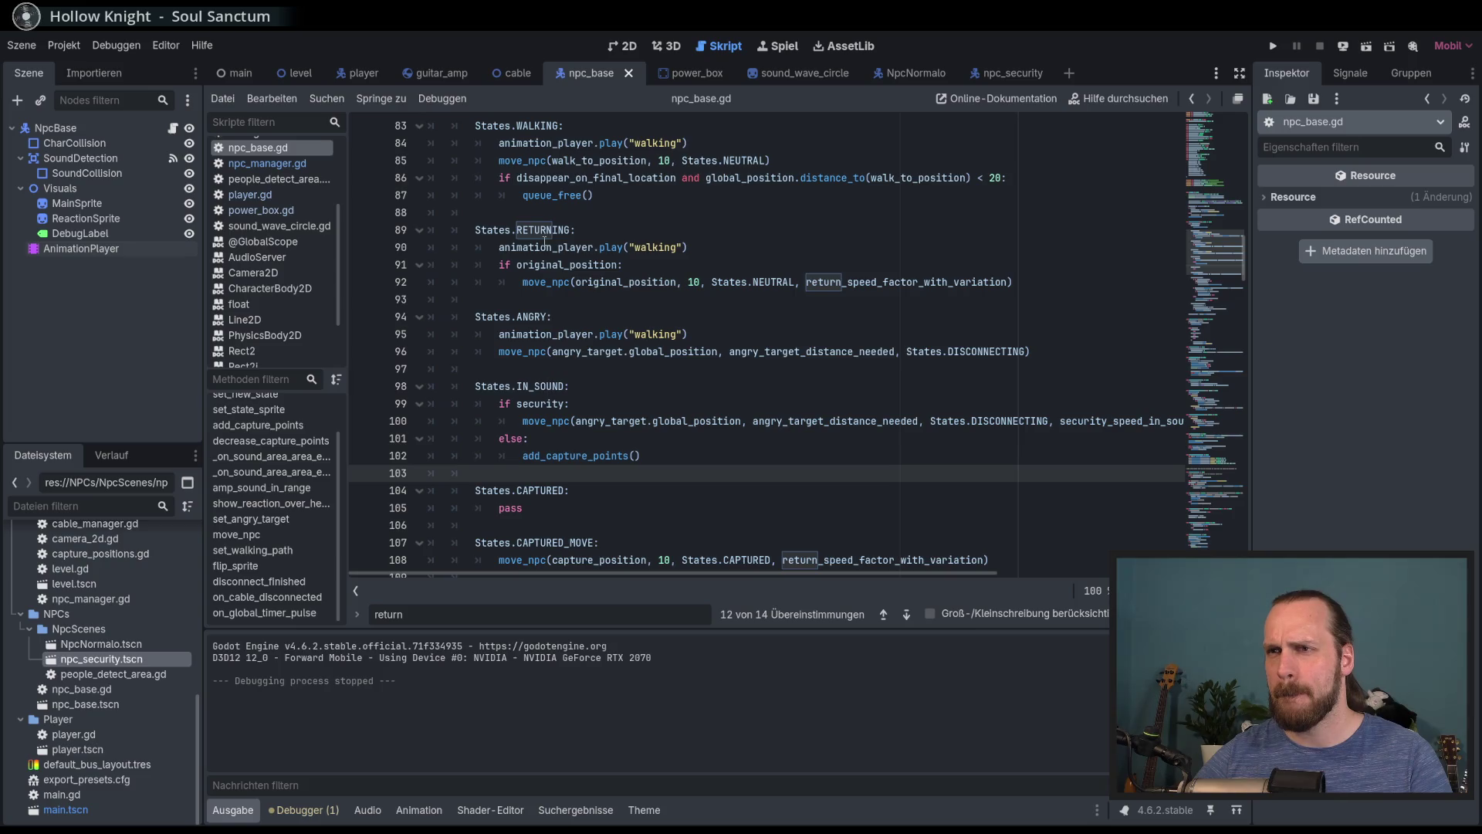
click(545, 231)
double_click(835, 284)
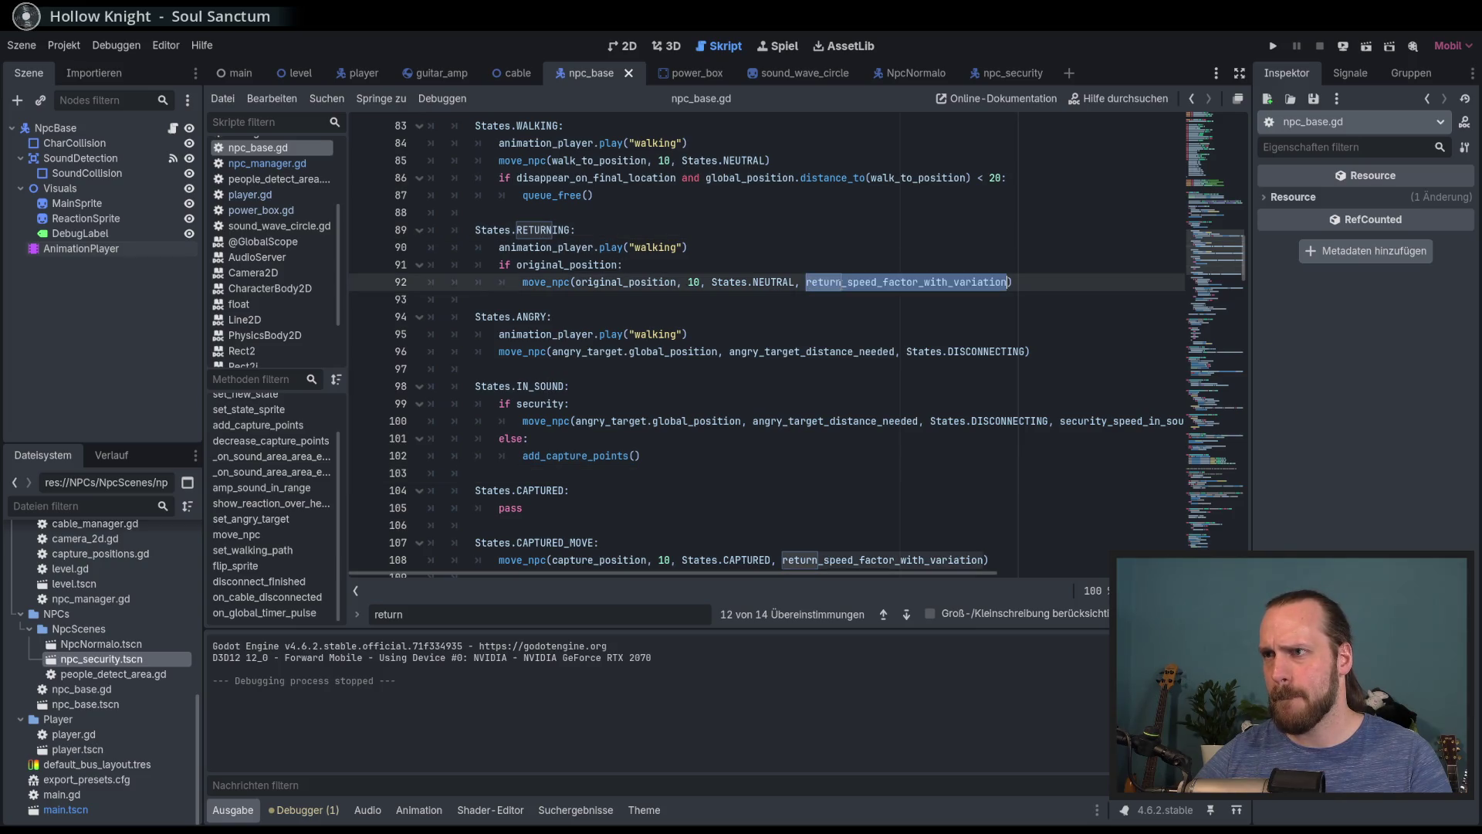
double_click(629, 283)
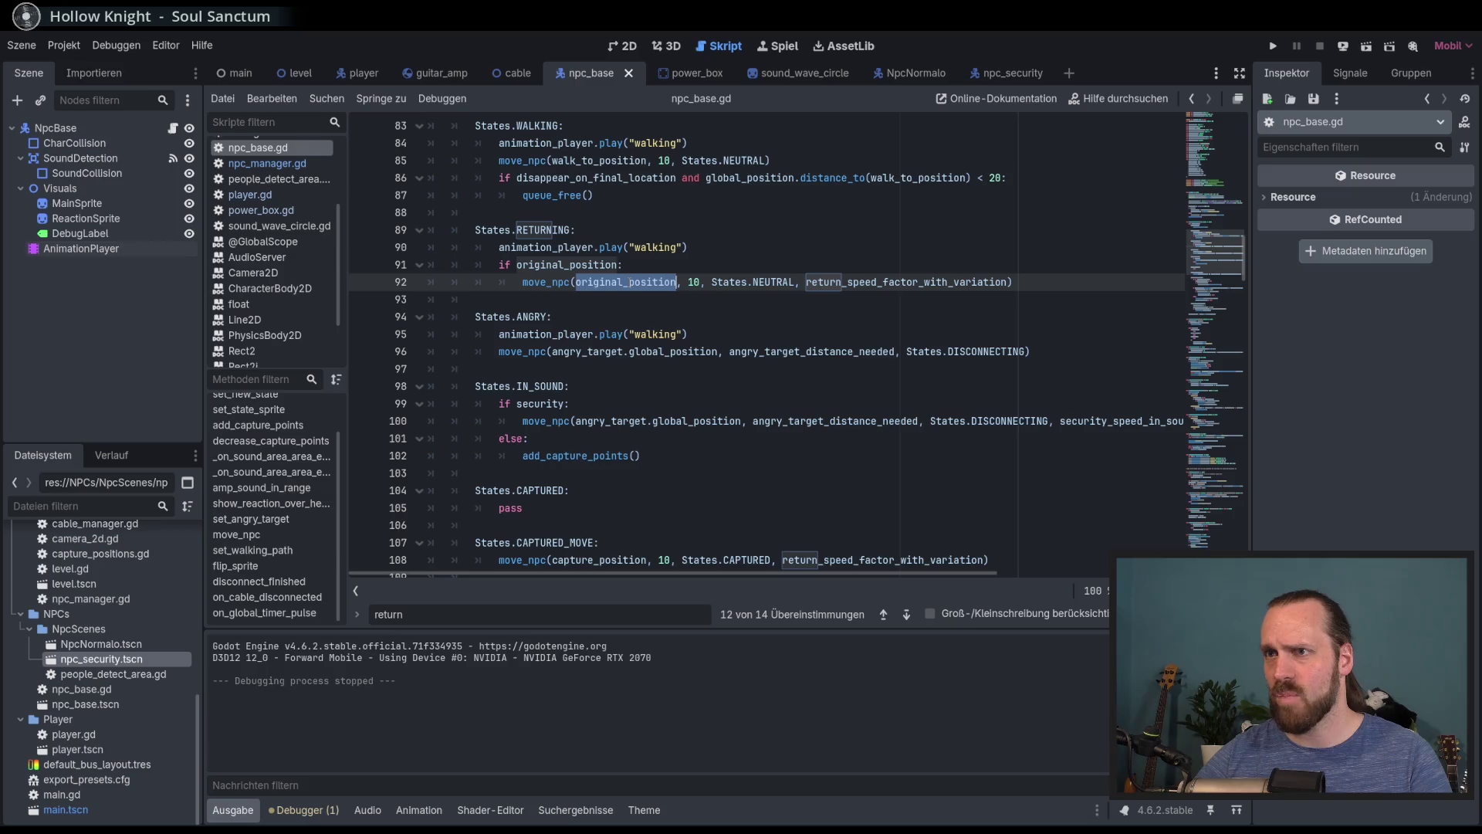
double_click(567, 267)
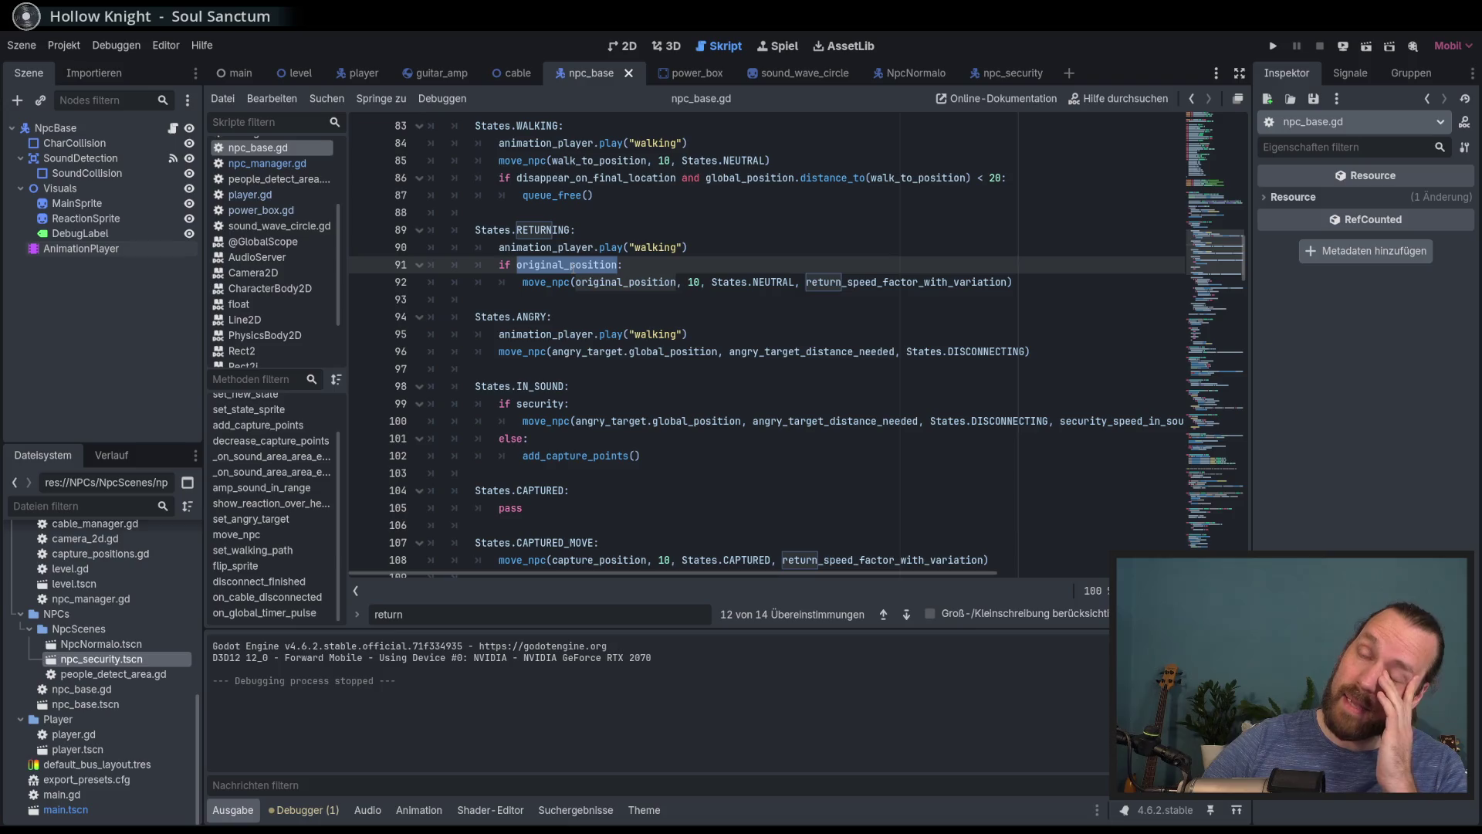
click(587, 284)
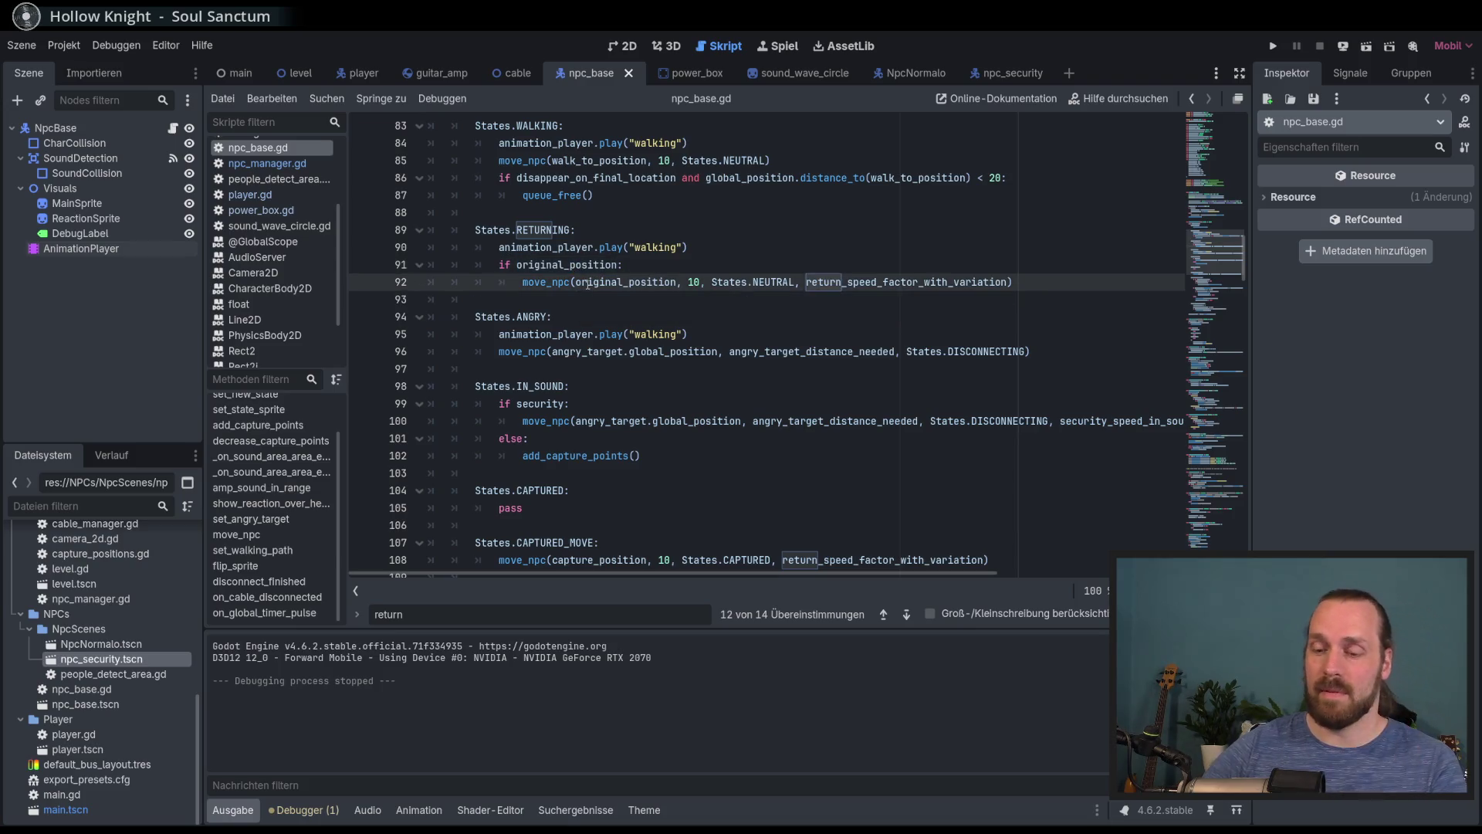
key(F5)
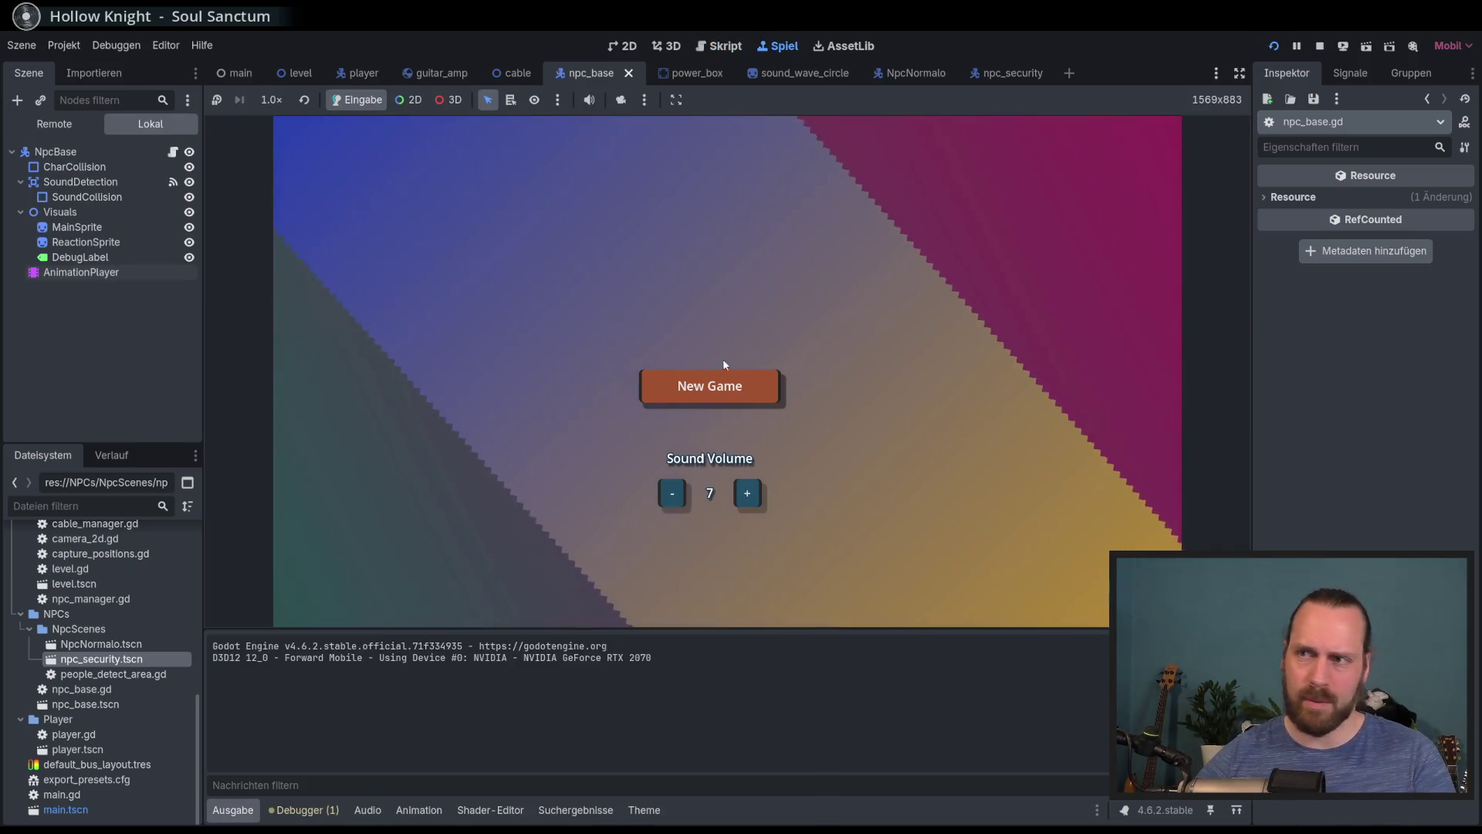
click(737, 384)
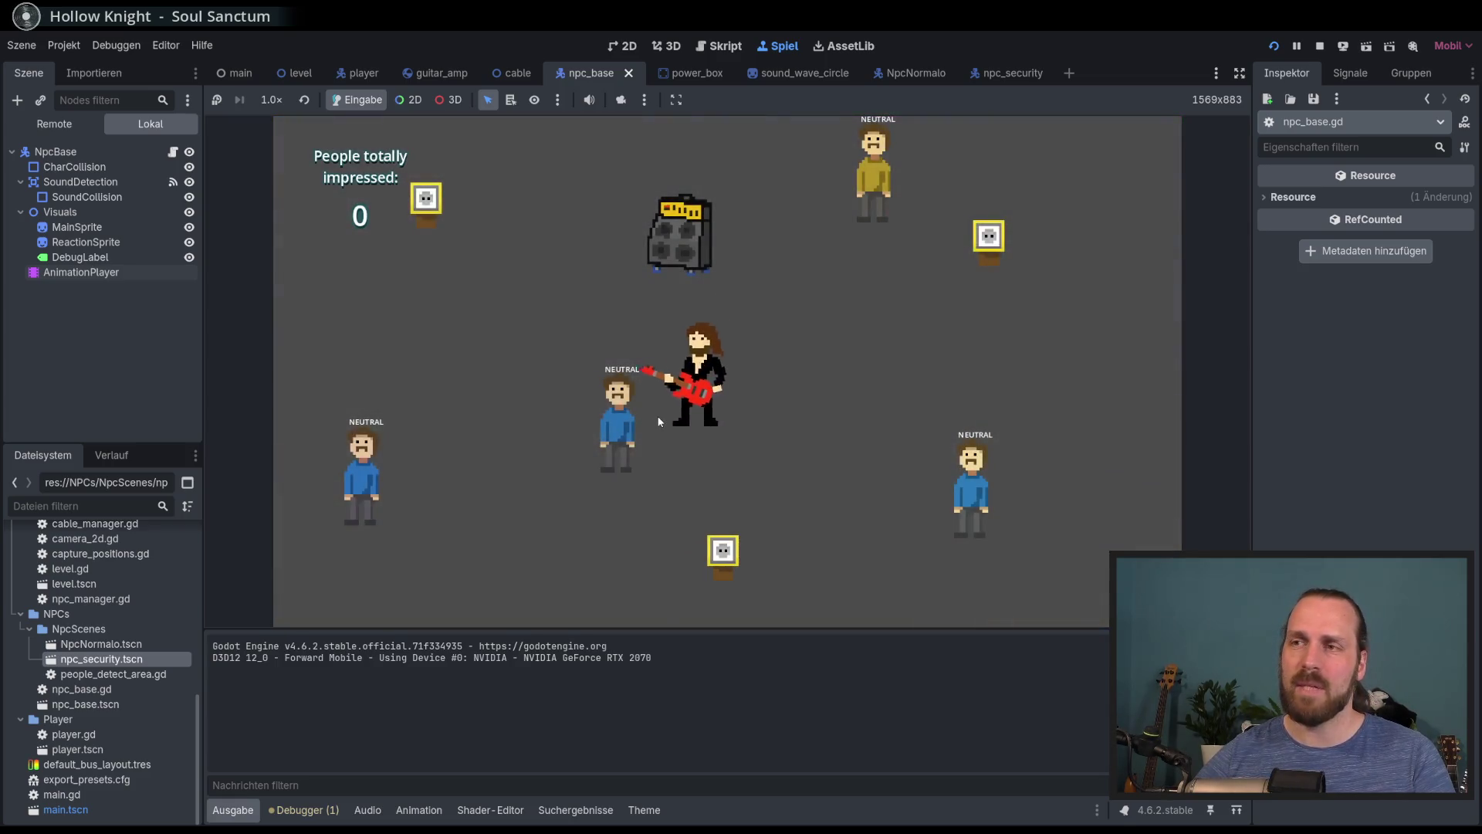
key(d)
key(w)
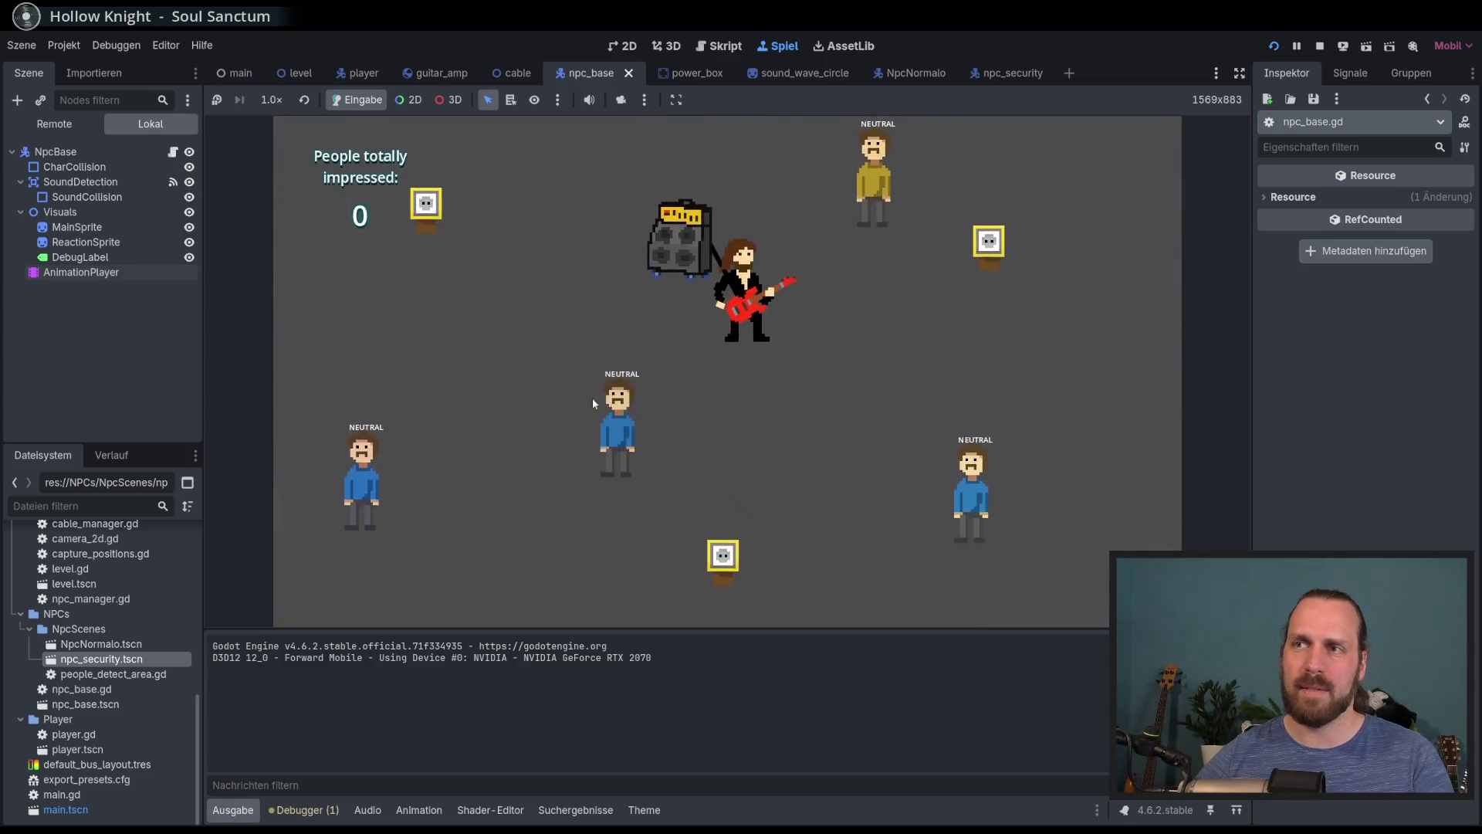
click(54, 123)
click(21, 182)
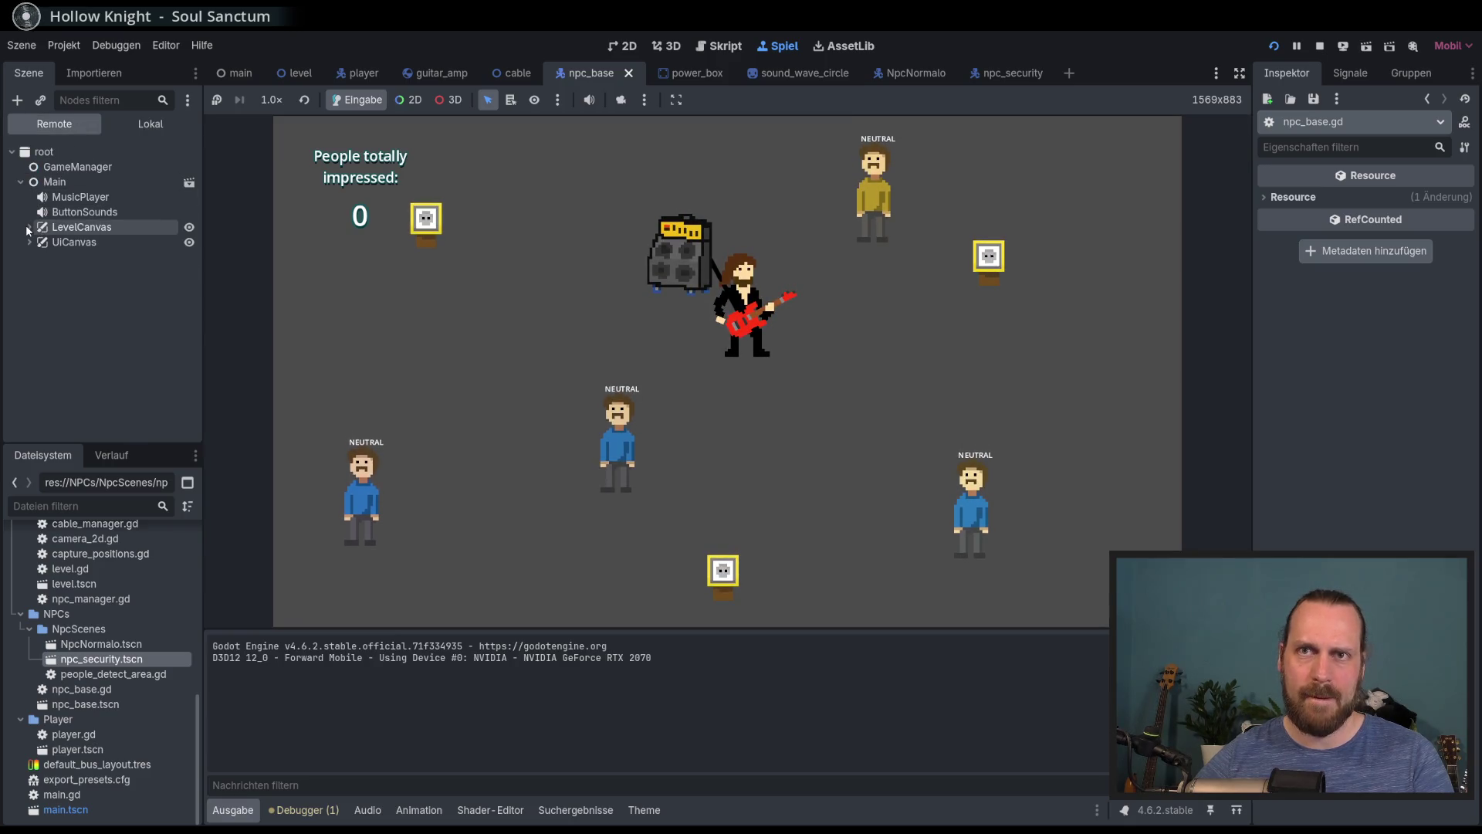
click(37, 243)
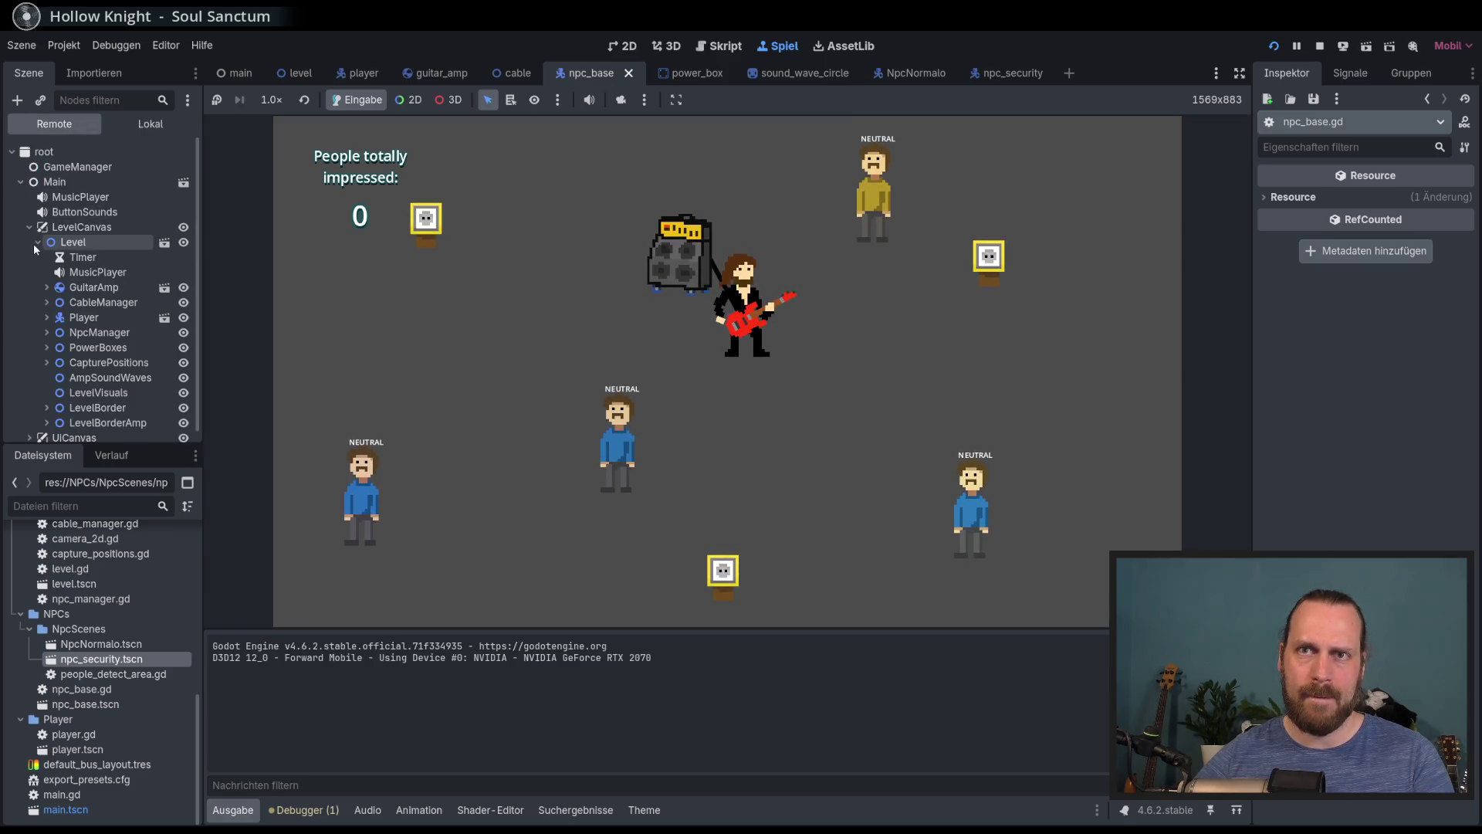
click(48, 332)
click(57, 362)
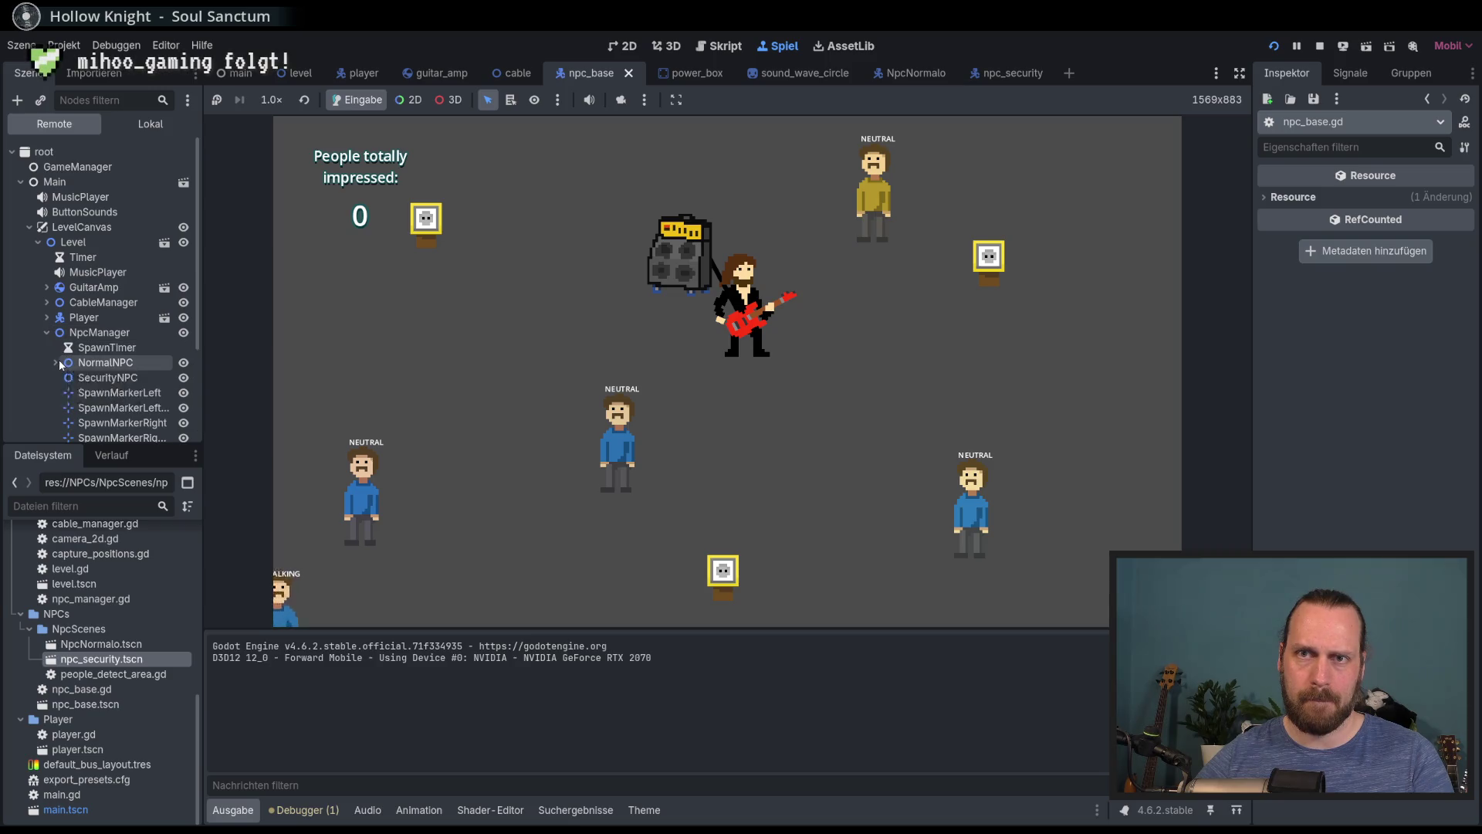
click(108, 379)
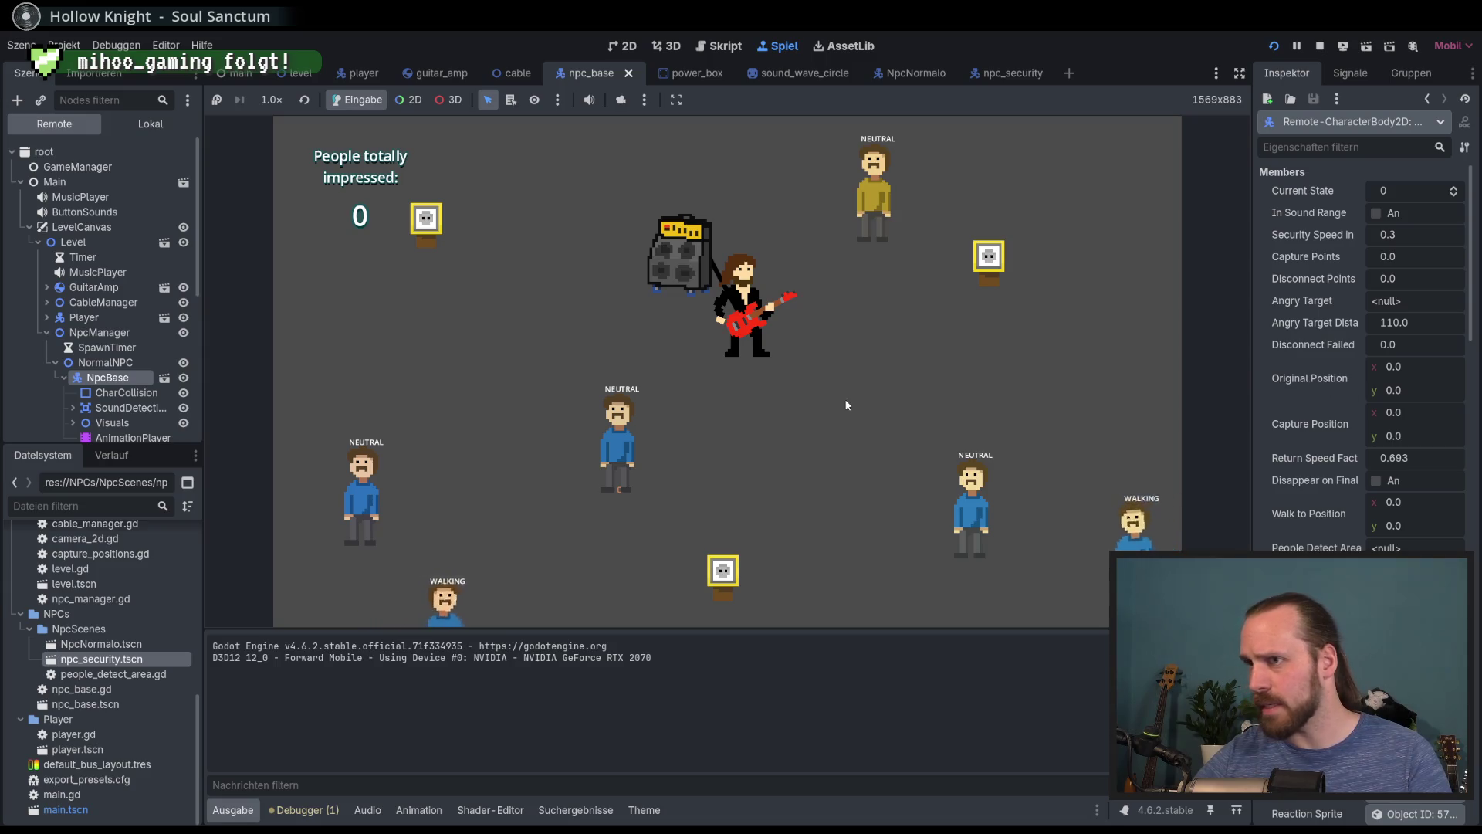
click(953, 386)
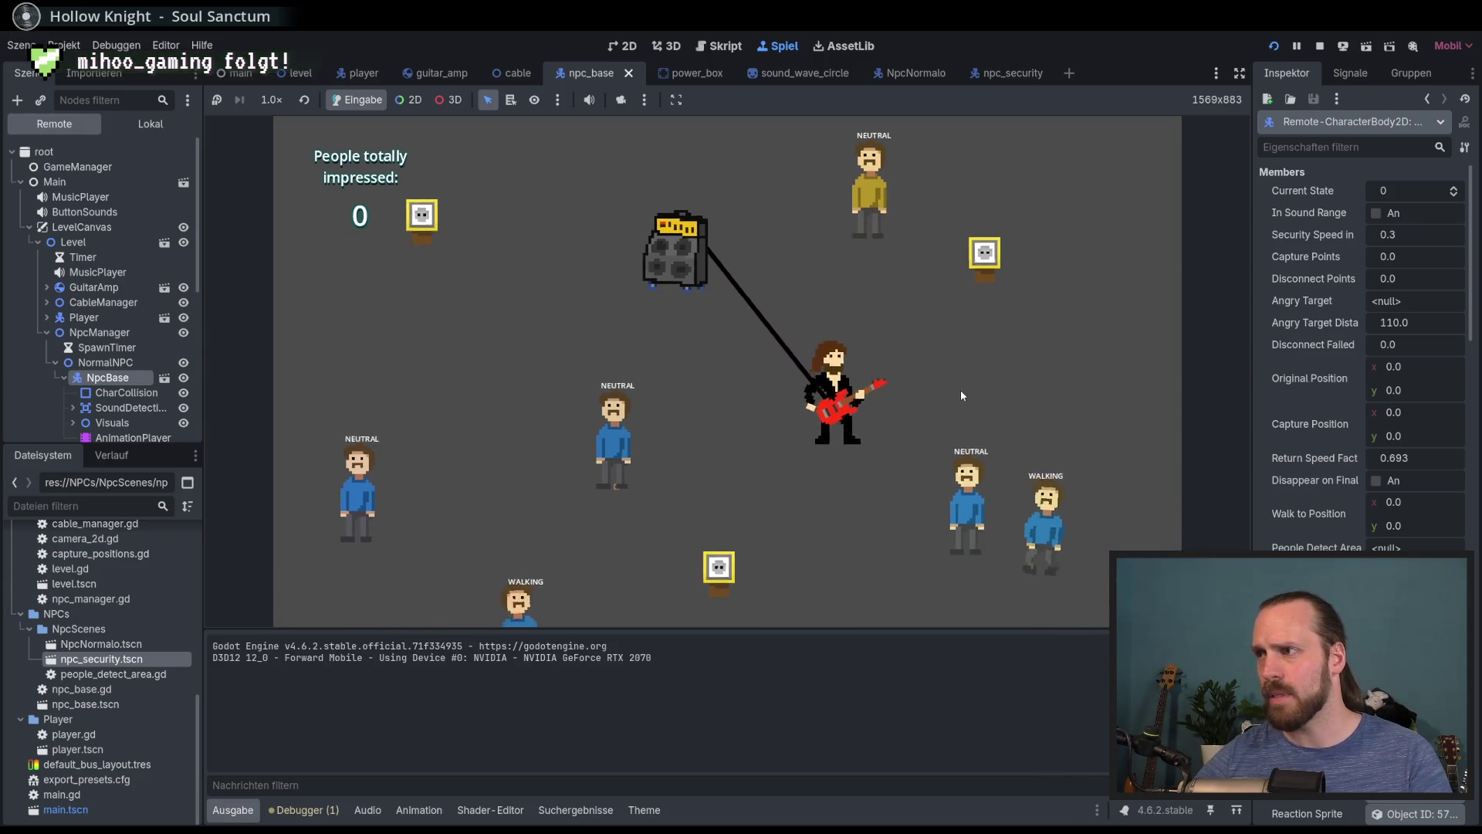
key(a)
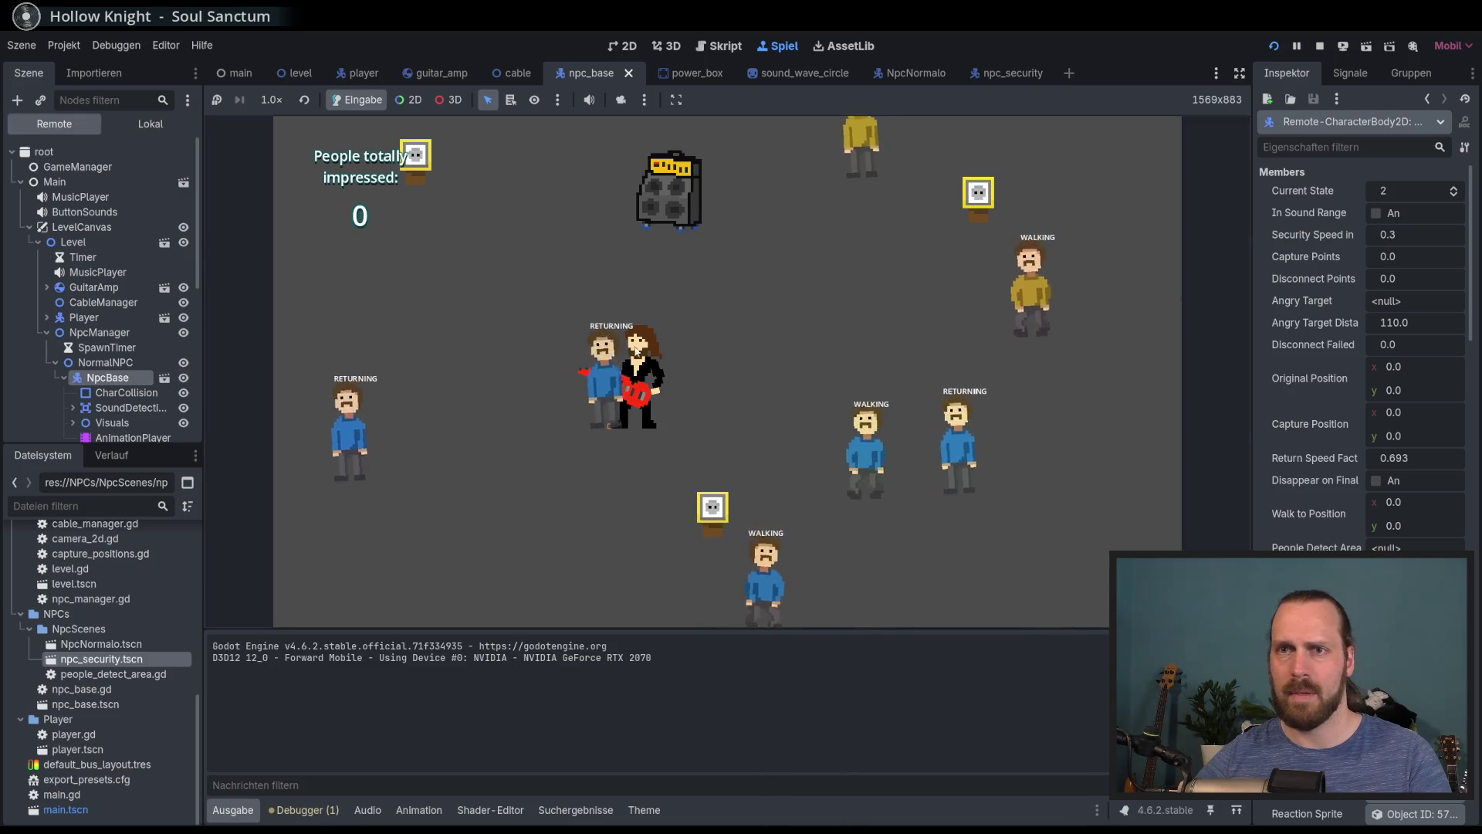
key(w)
key(a)
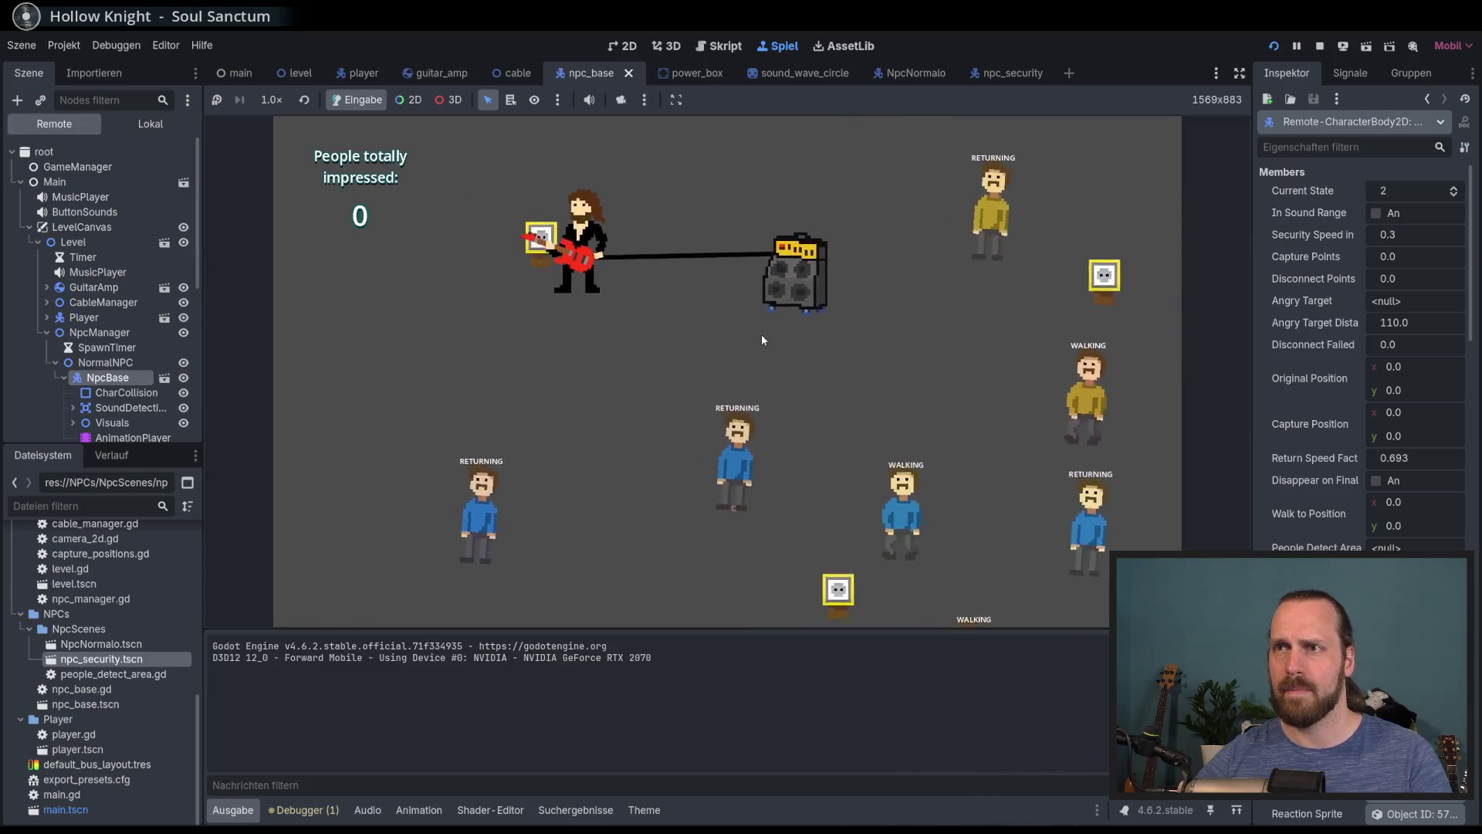
key(d)
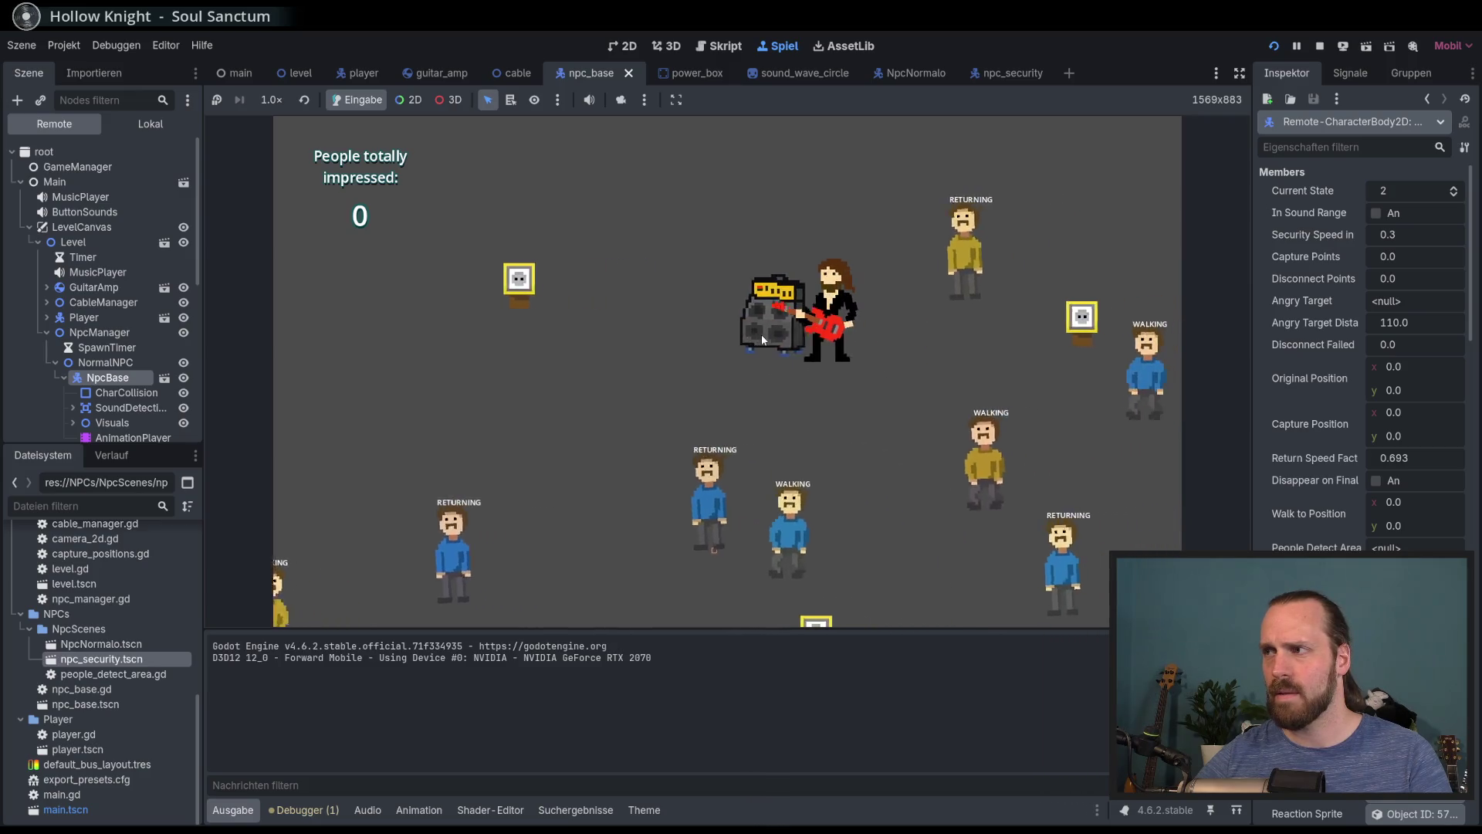
key(a)
key(s)
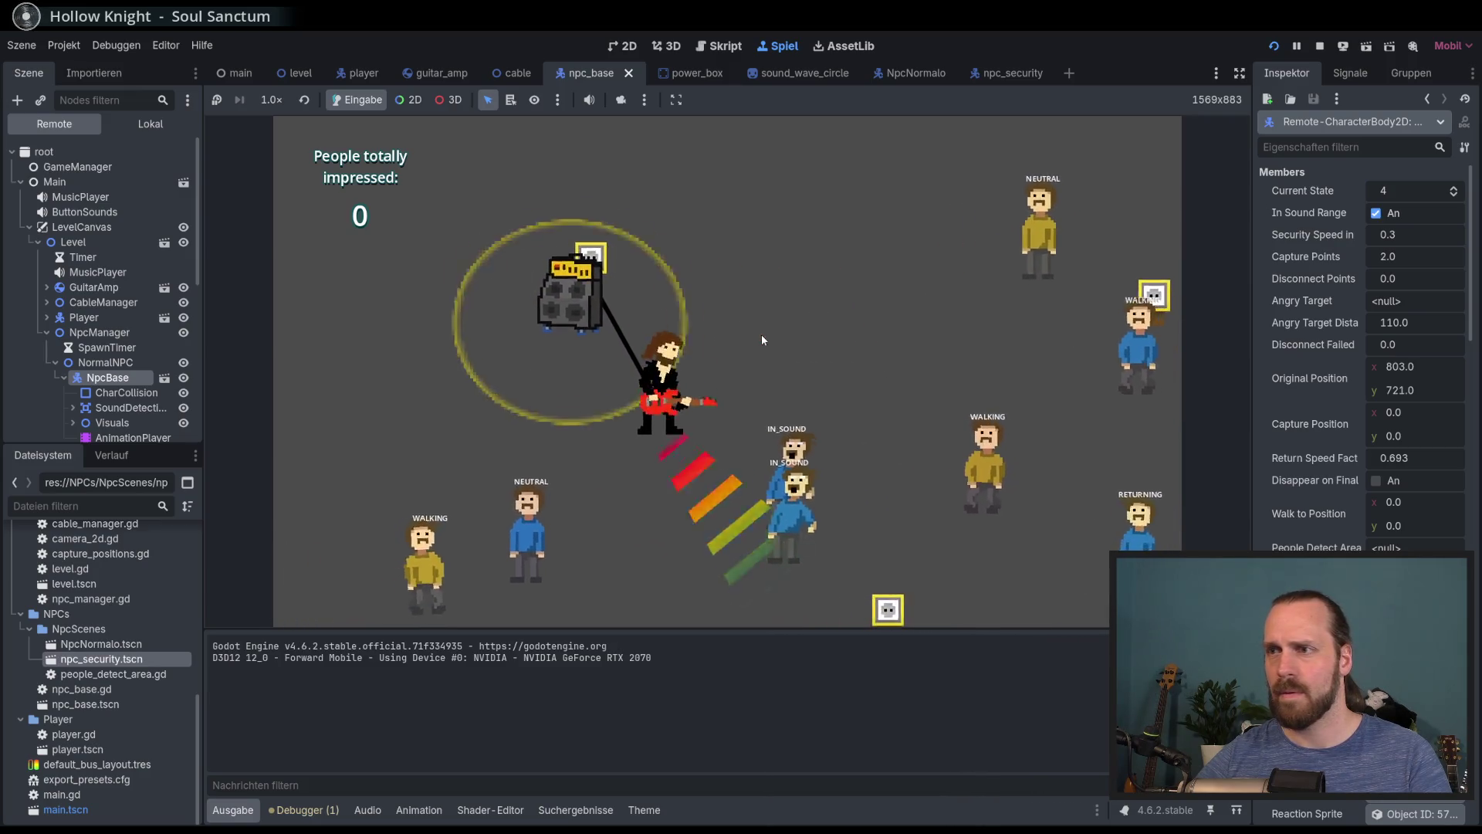
key(w)
key(a)
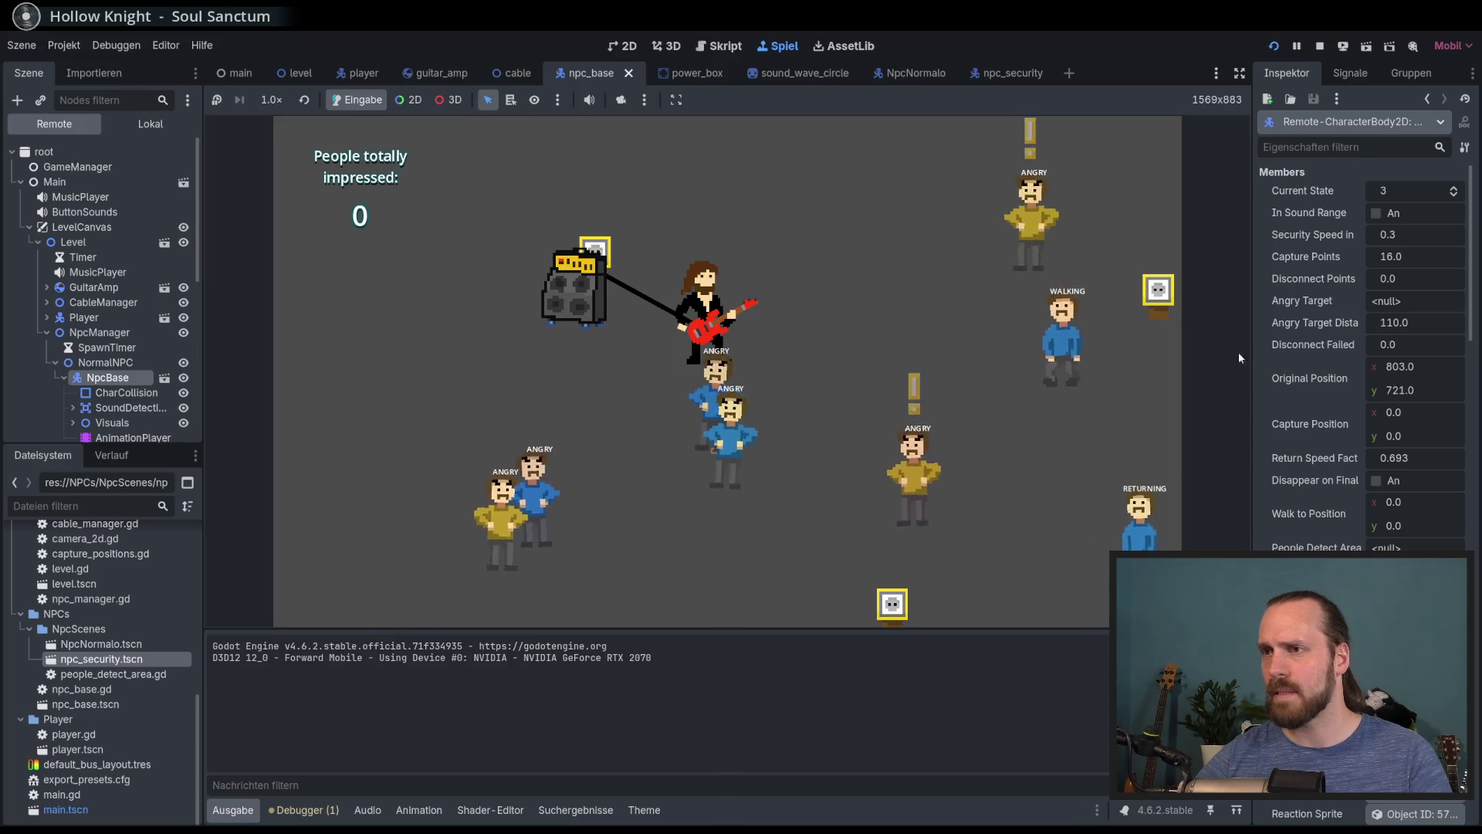
key(d)
key(s)
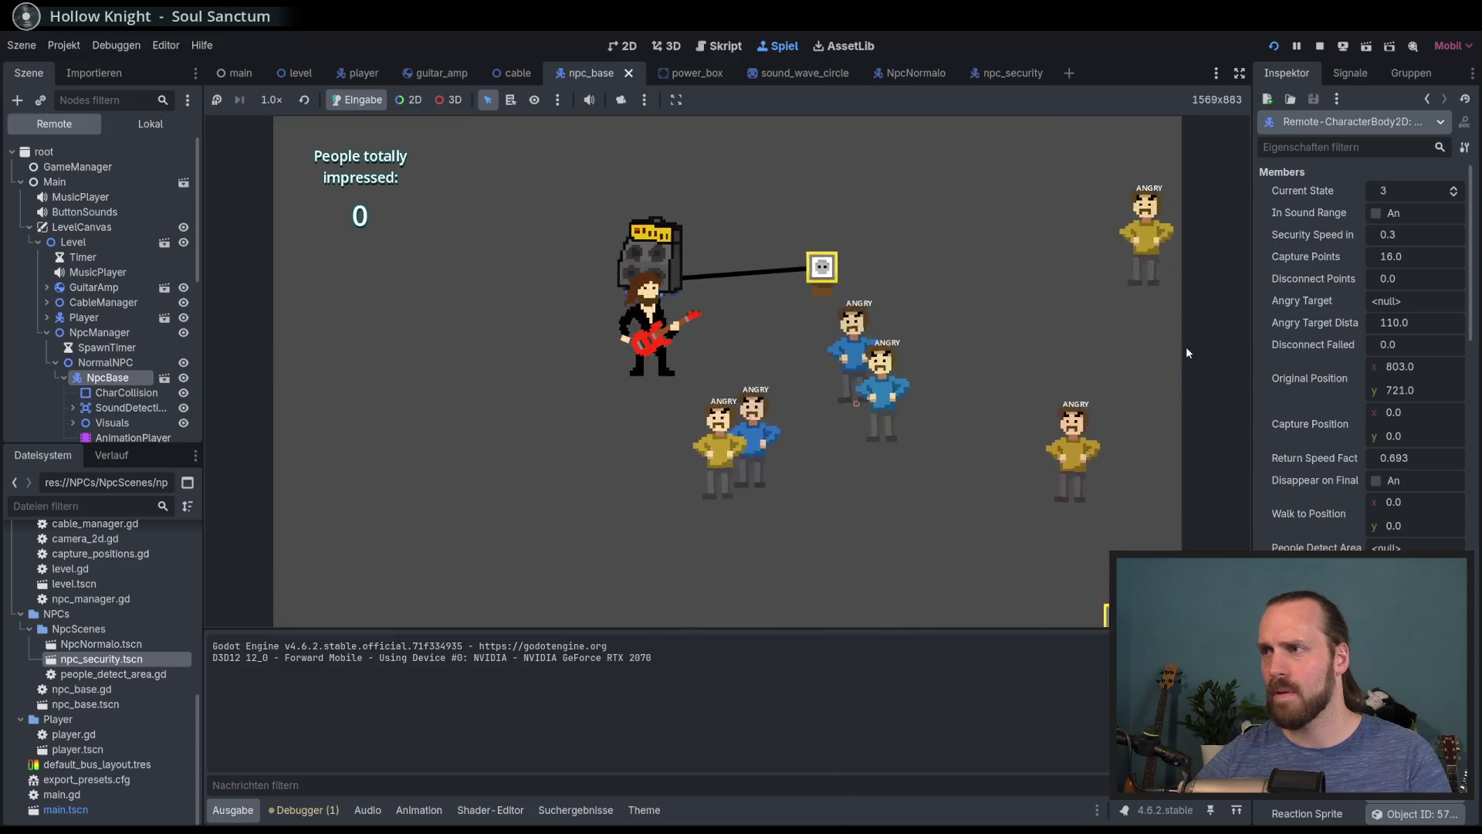
key(d)
key(w)
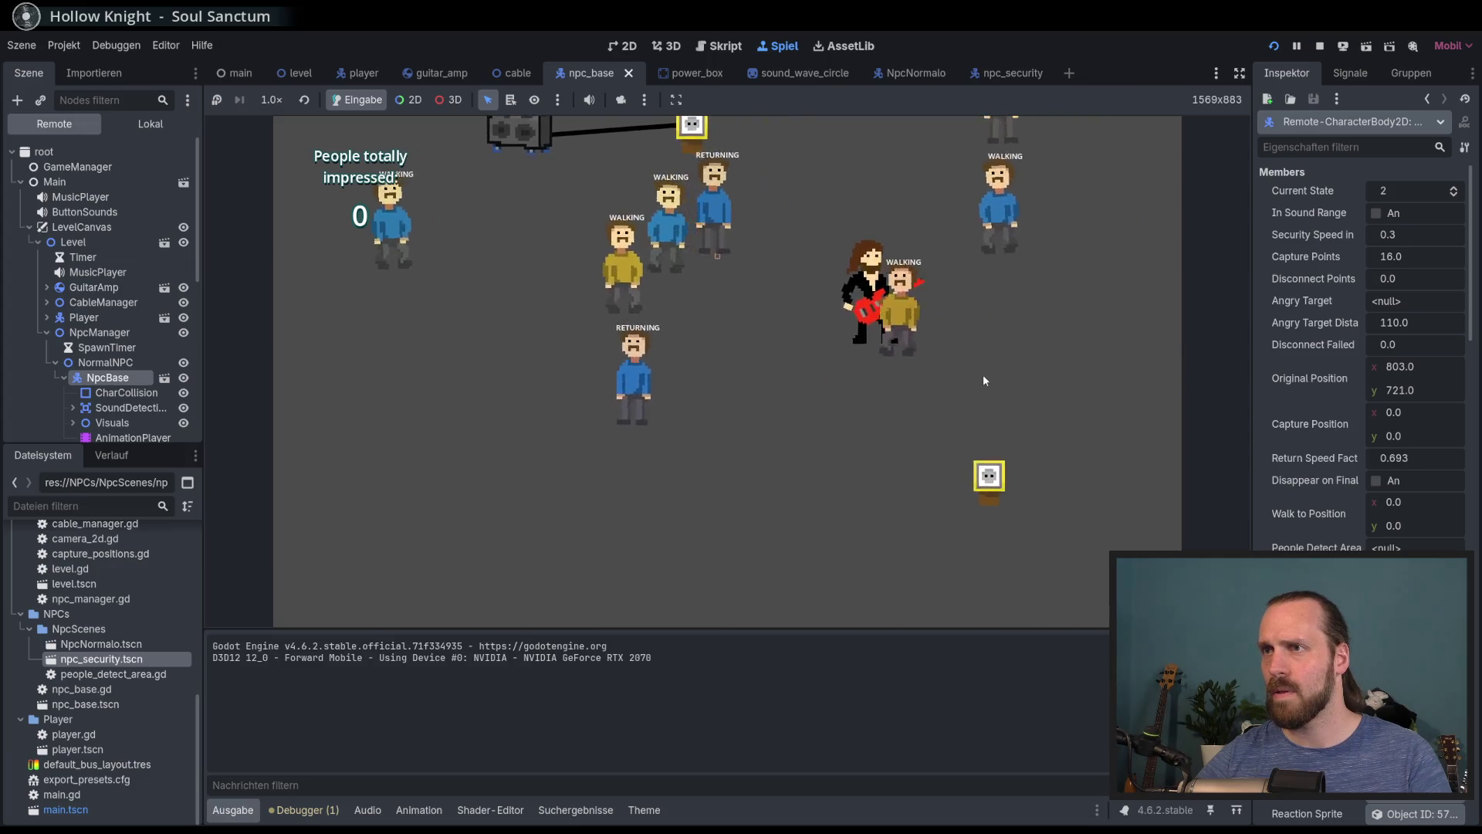
key(w)
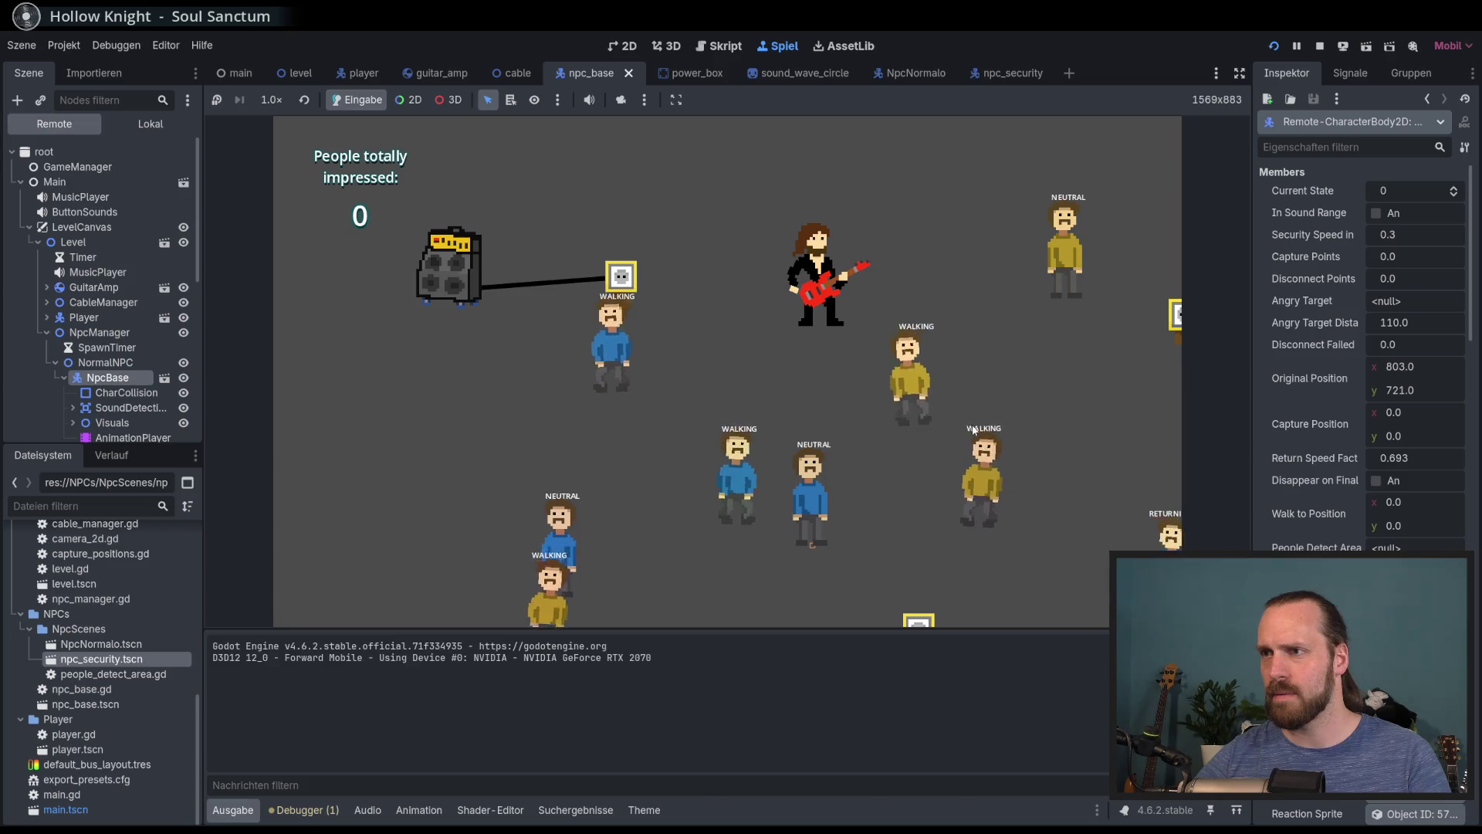
key(Left)
key(Down)
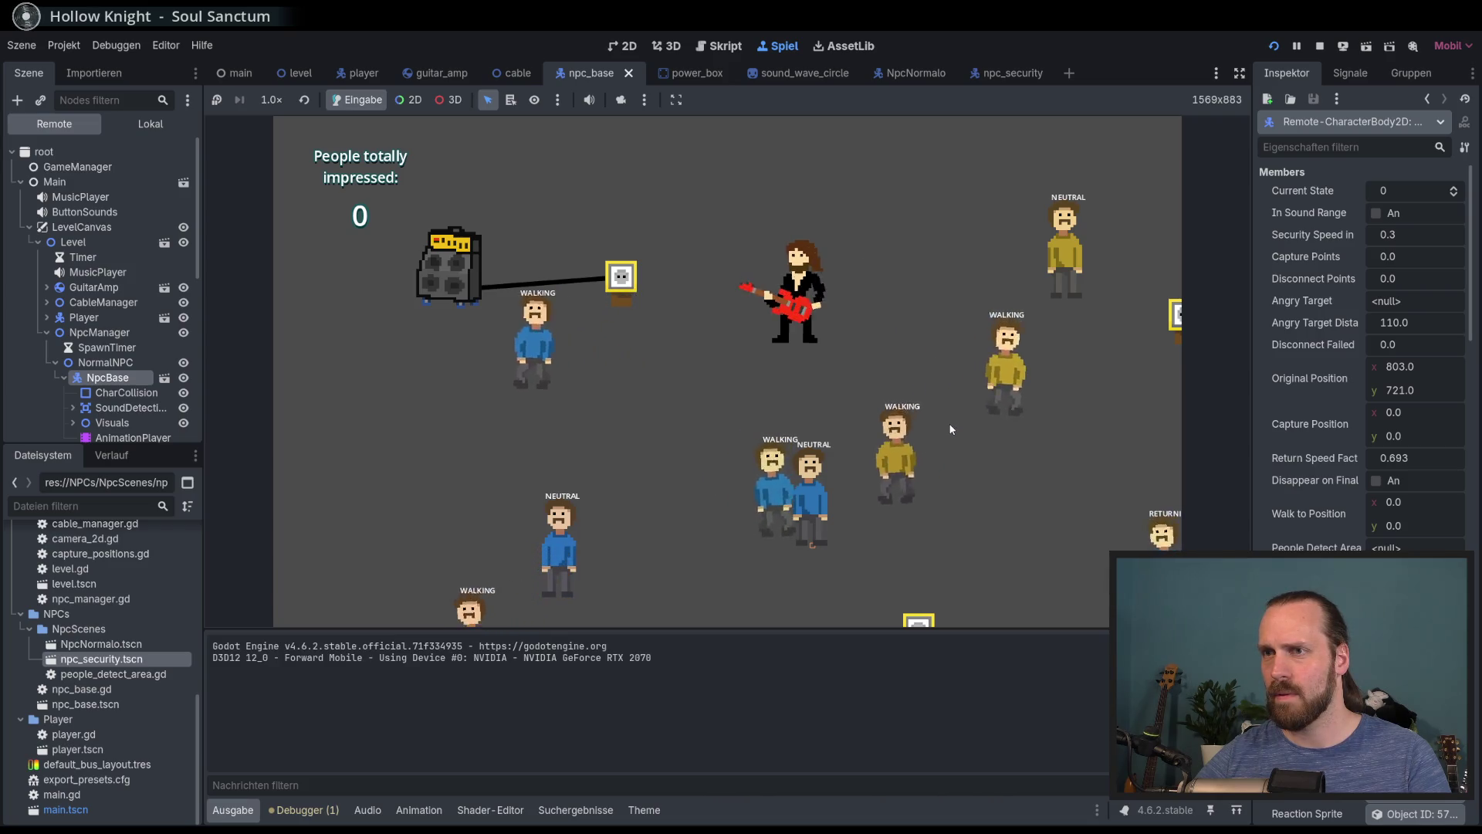
key(Left)
key(Up)
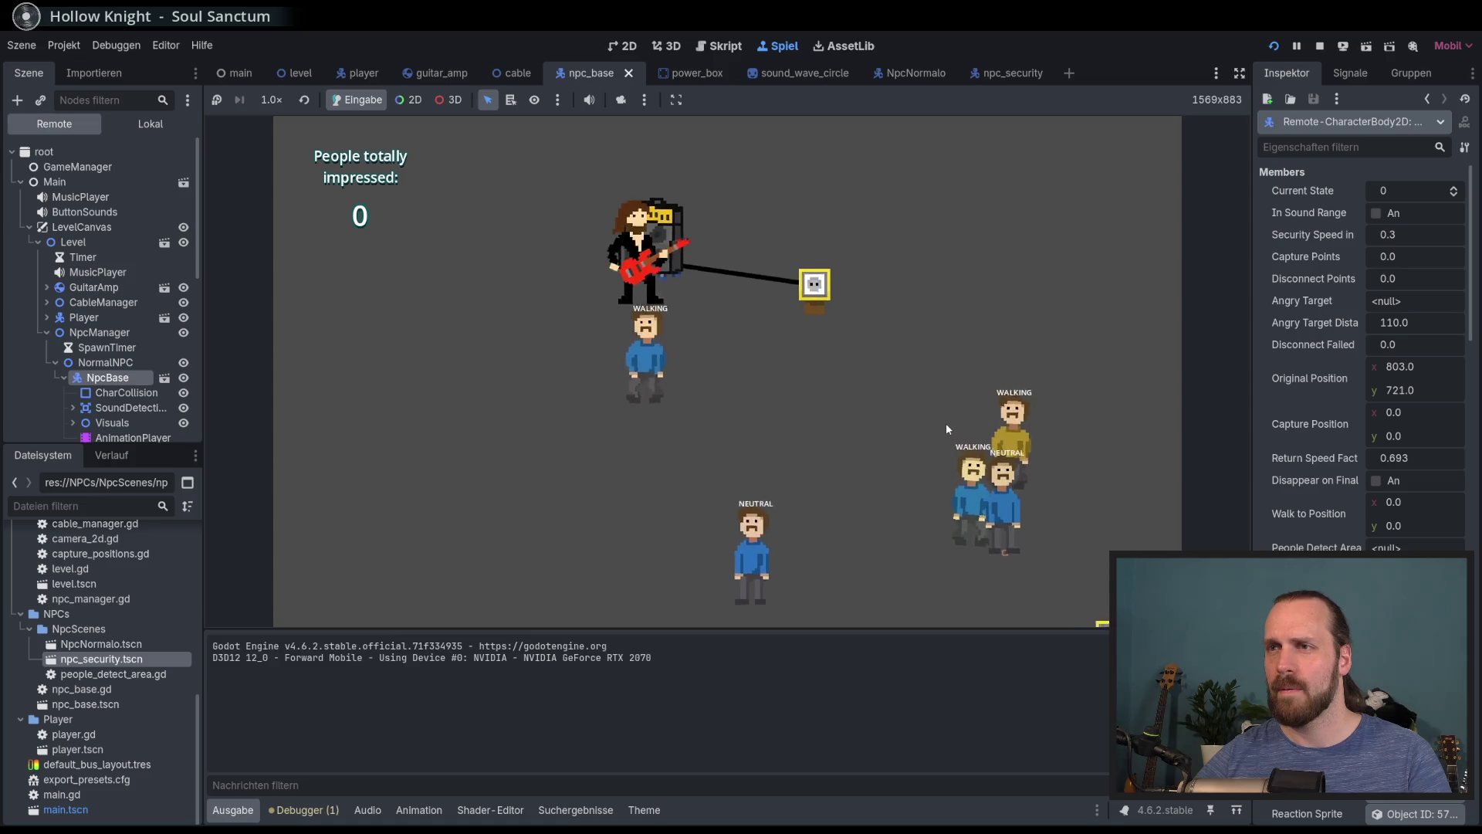
key(Right)
key(Down)
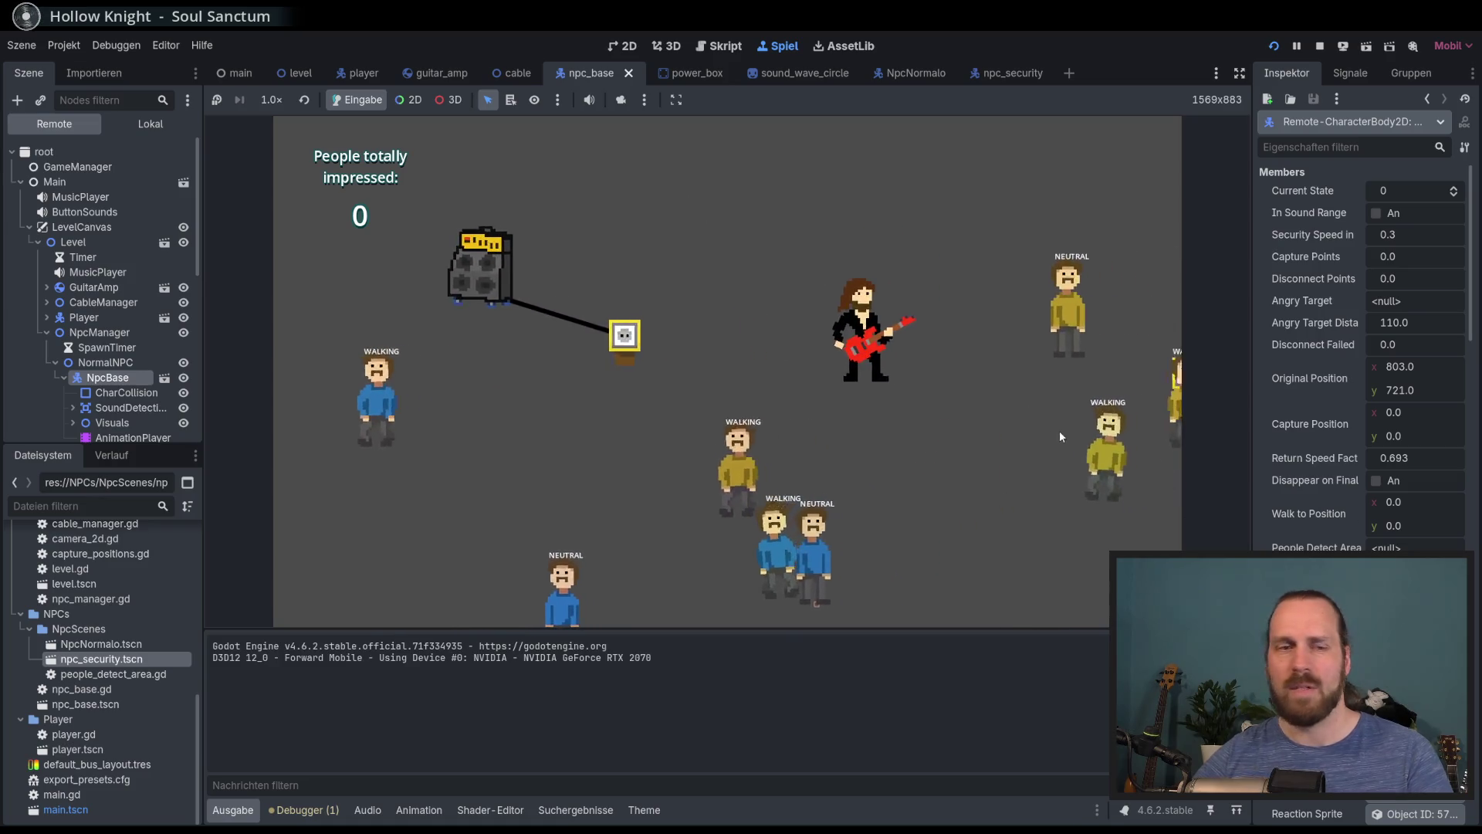
key(F8)
key(Up)
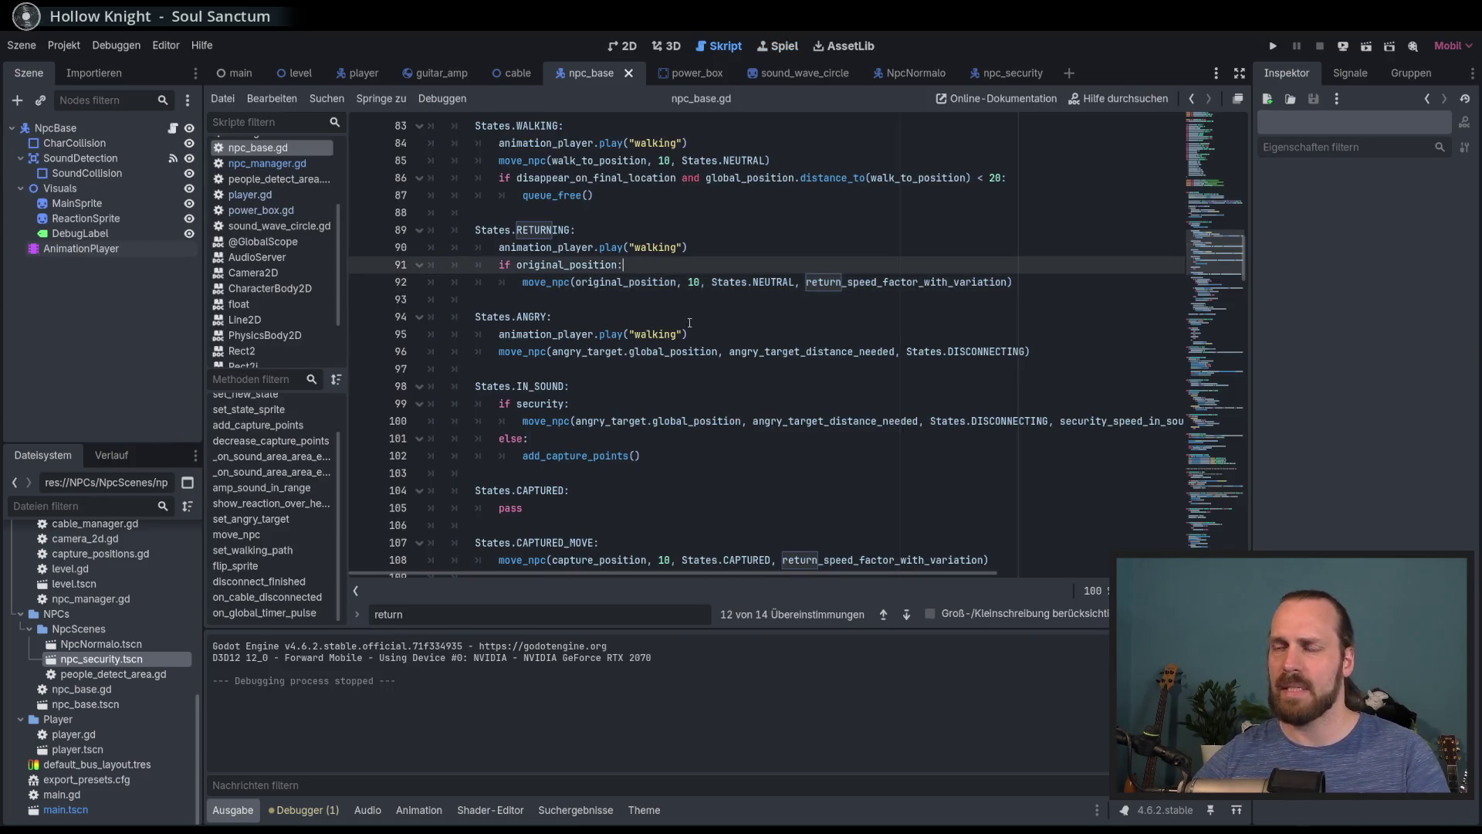
Scroll through npc_base.gd and return to the distance check on line 272
scroll(694, 348, up, 1)
mouse_move(717, 402)
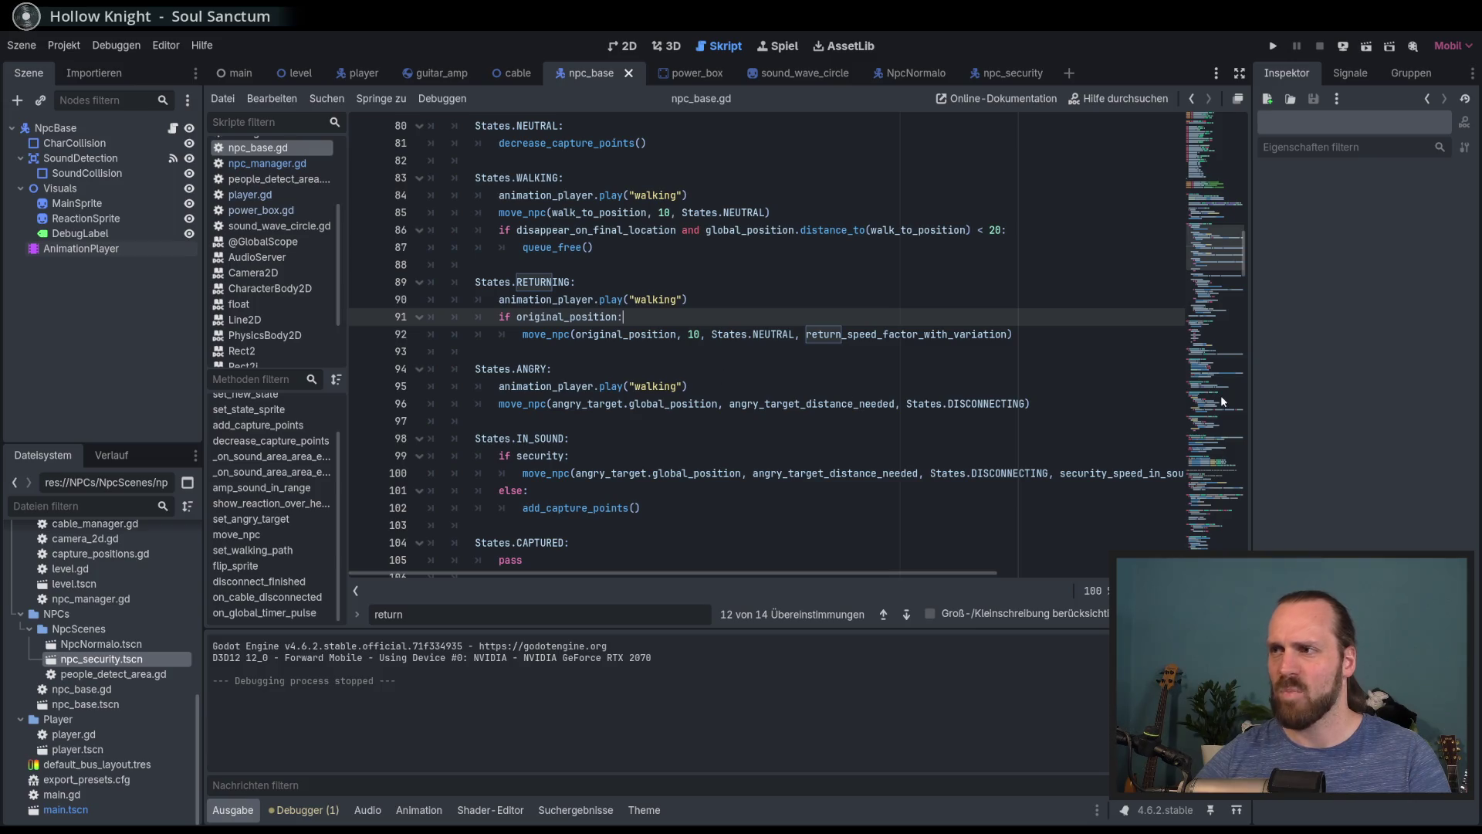
click(1199, 496)
mouse_move(896, 402)
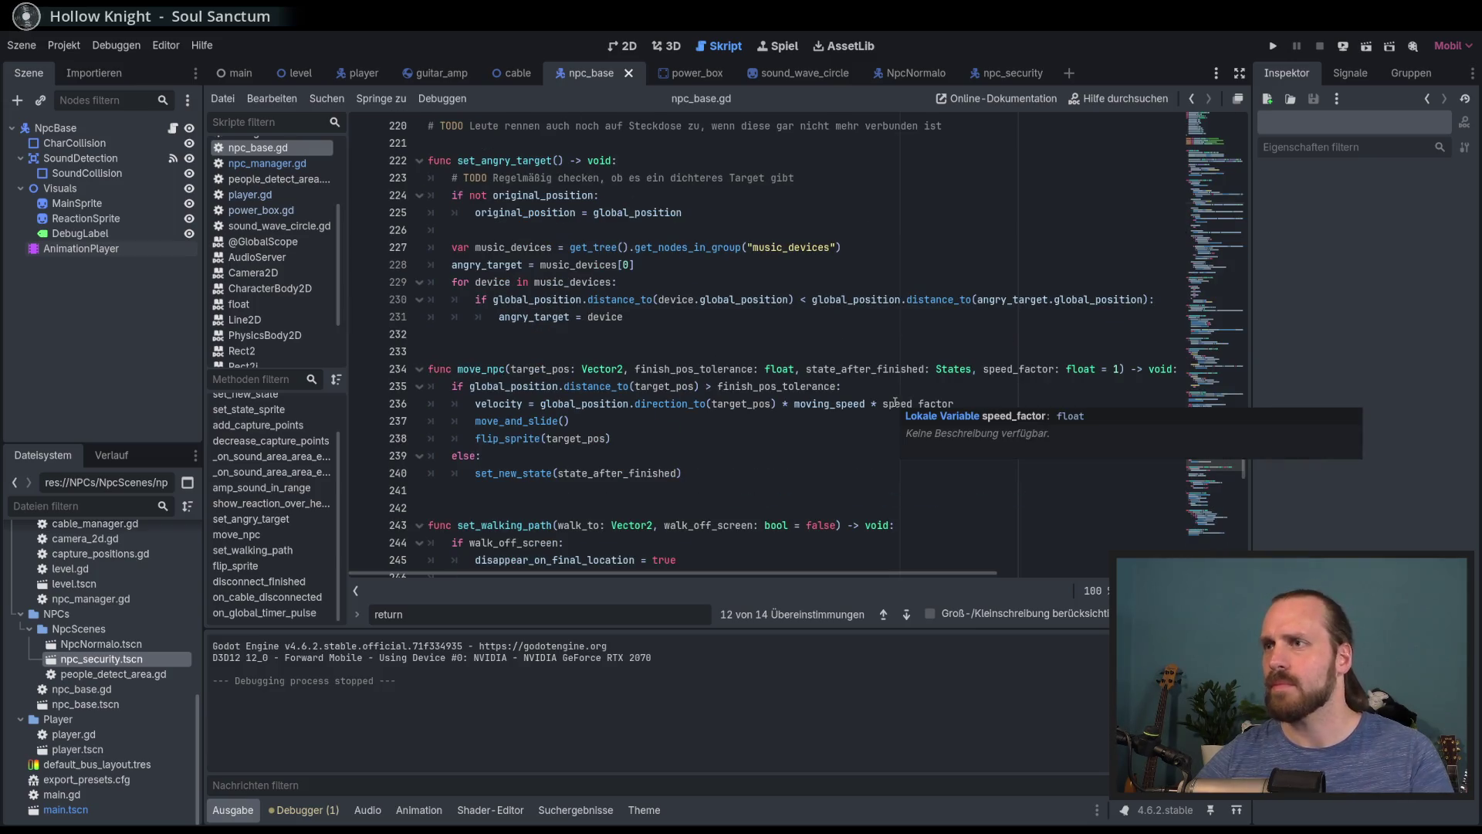
scroll(823, 358, down, 4)
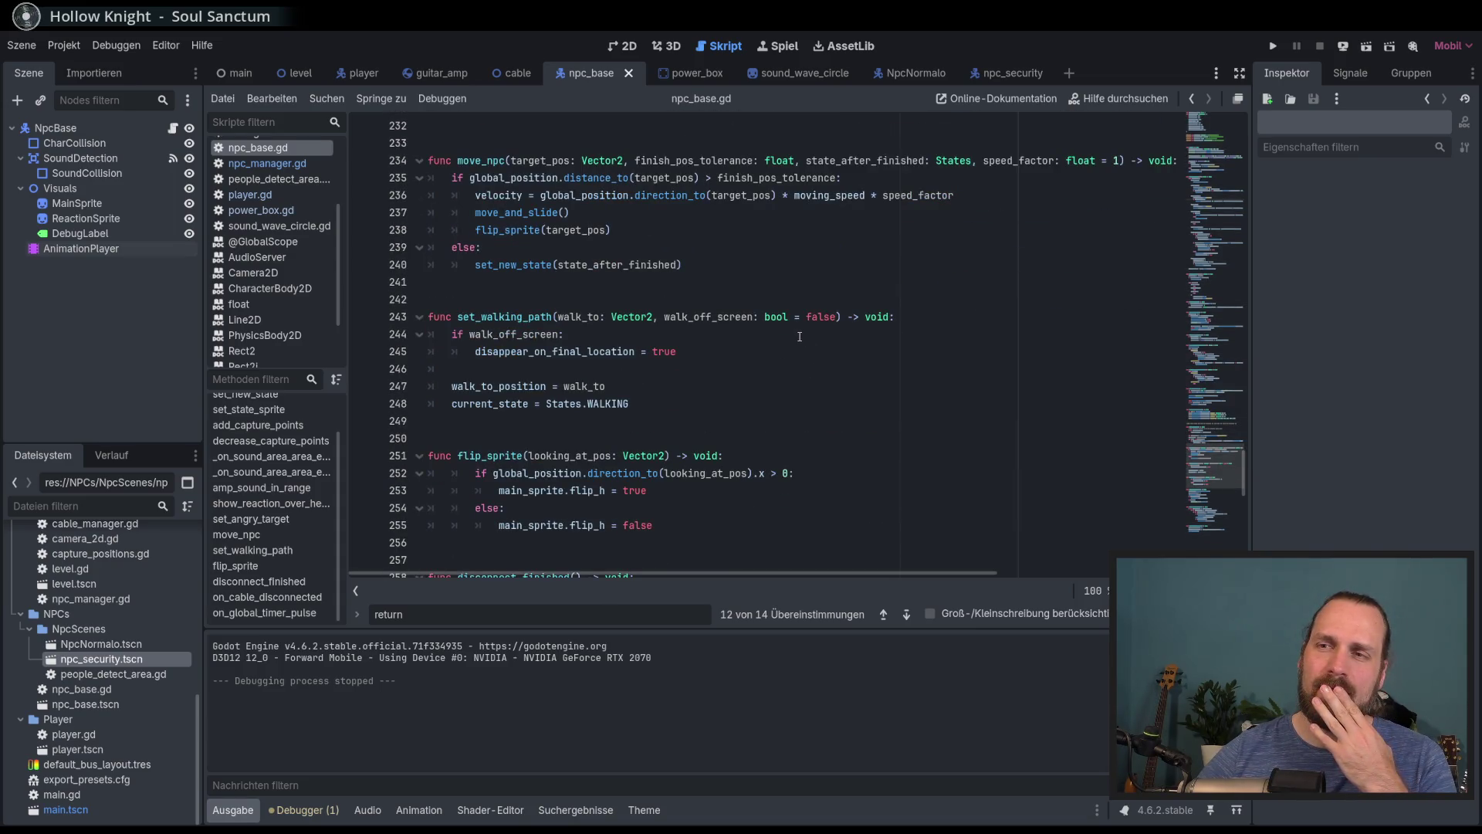
scroll(800, 336, down, 4)
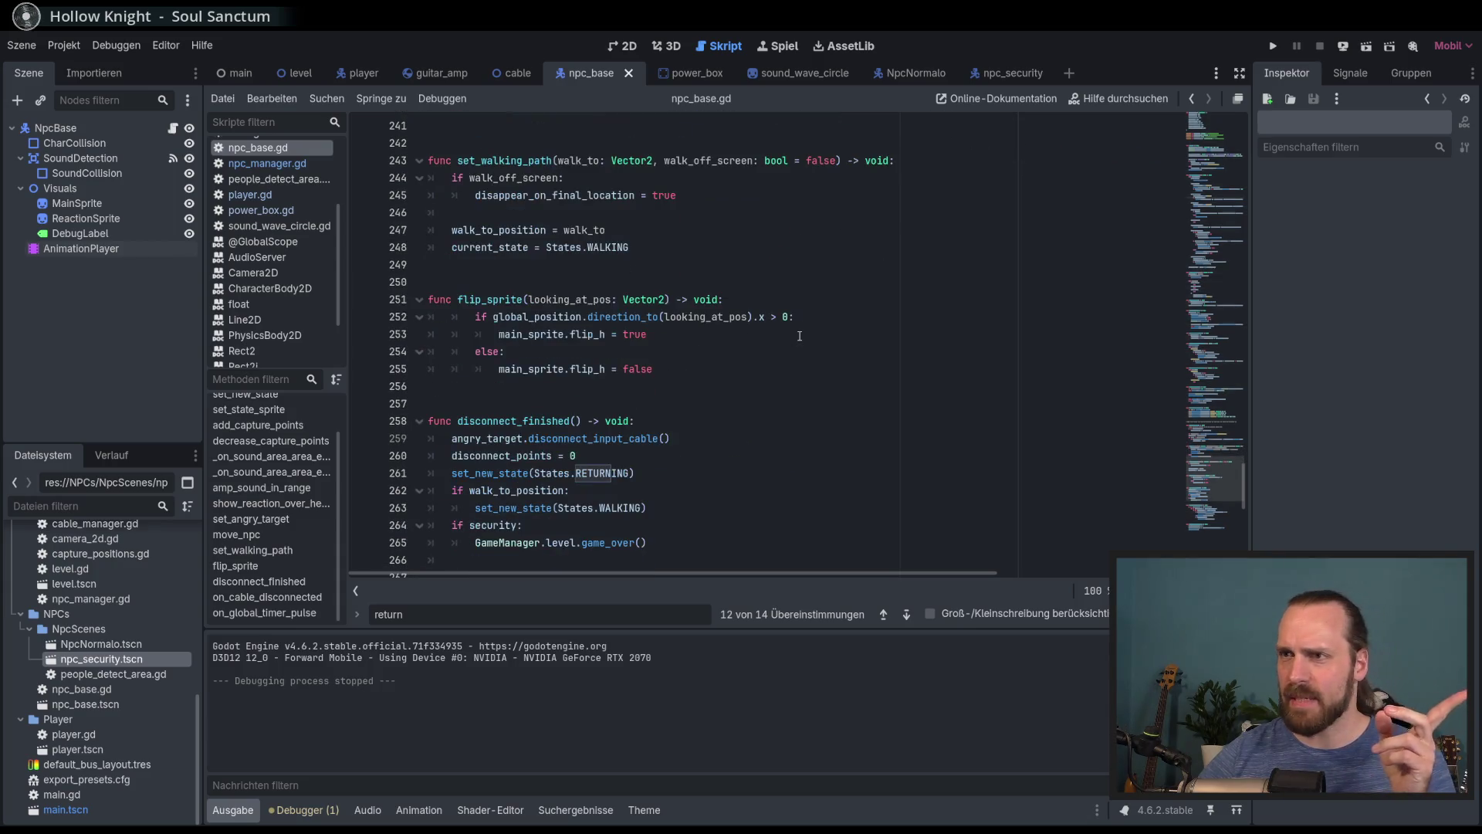
scroll(789, 352, down, 2)
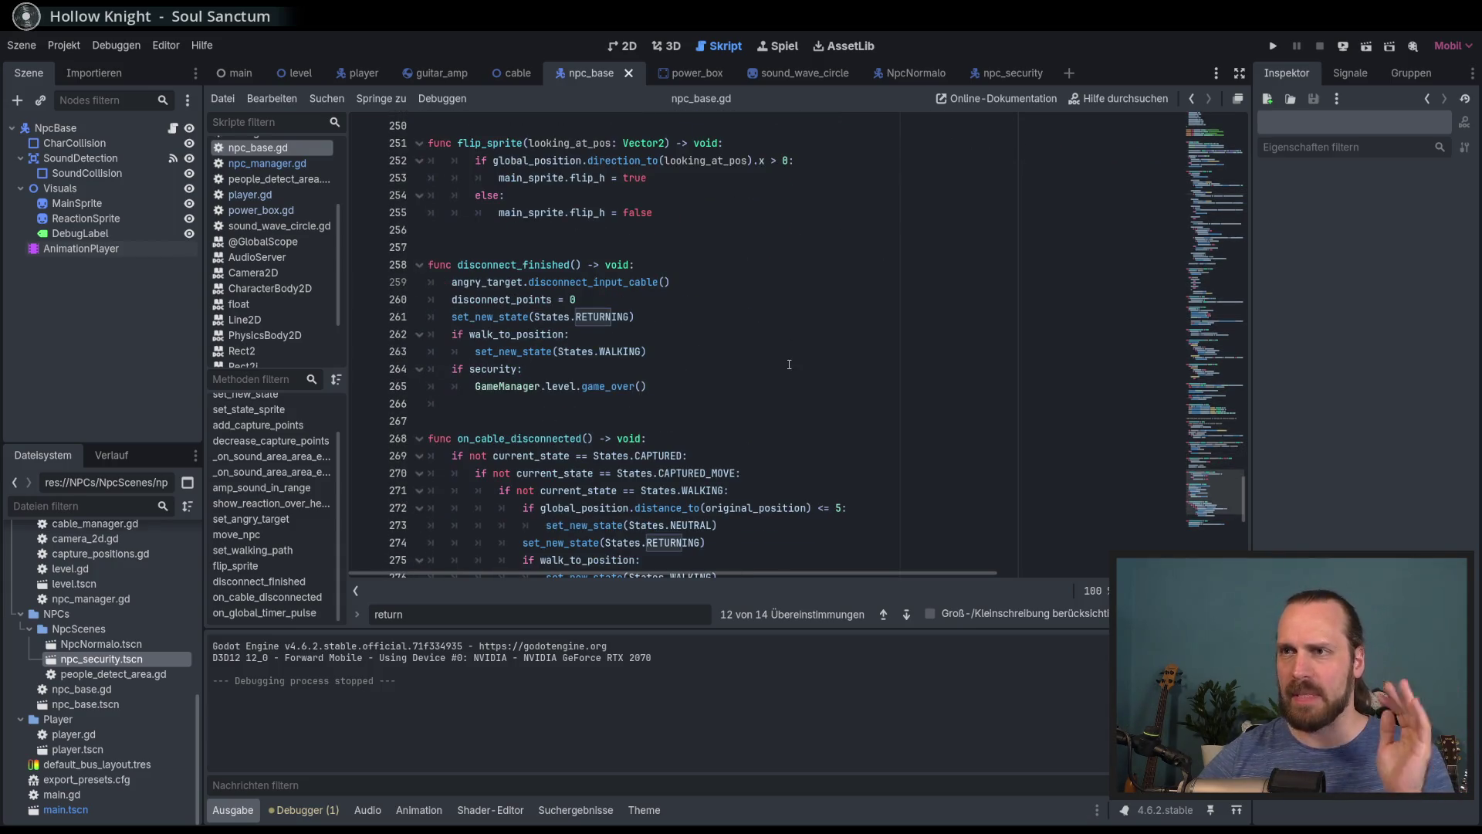
scroll(788, 369, down, 2)
click(723, 420)
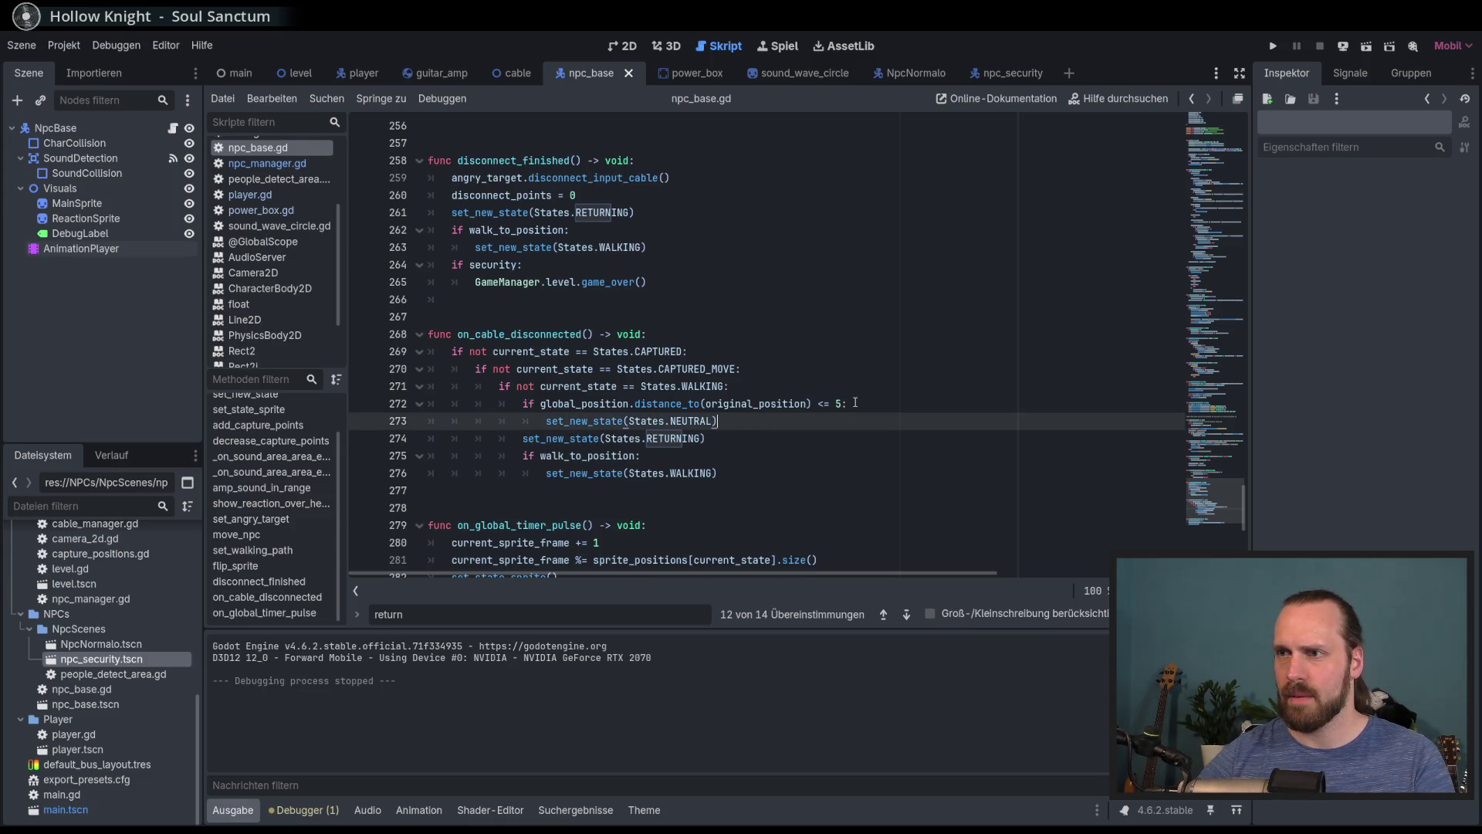
drag(847, 403, 619, 403)
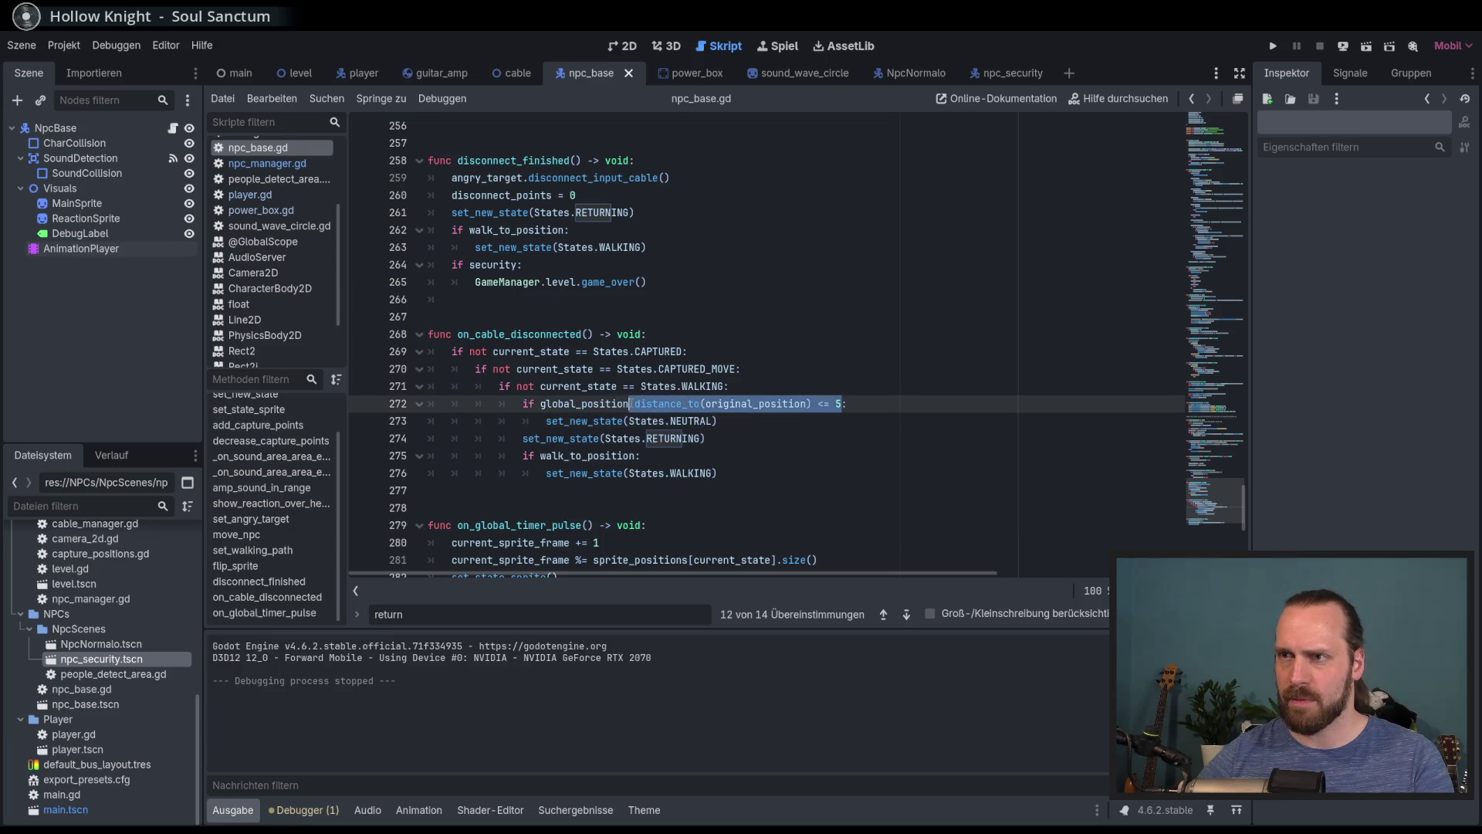
scroll(619, 316, up, 20)
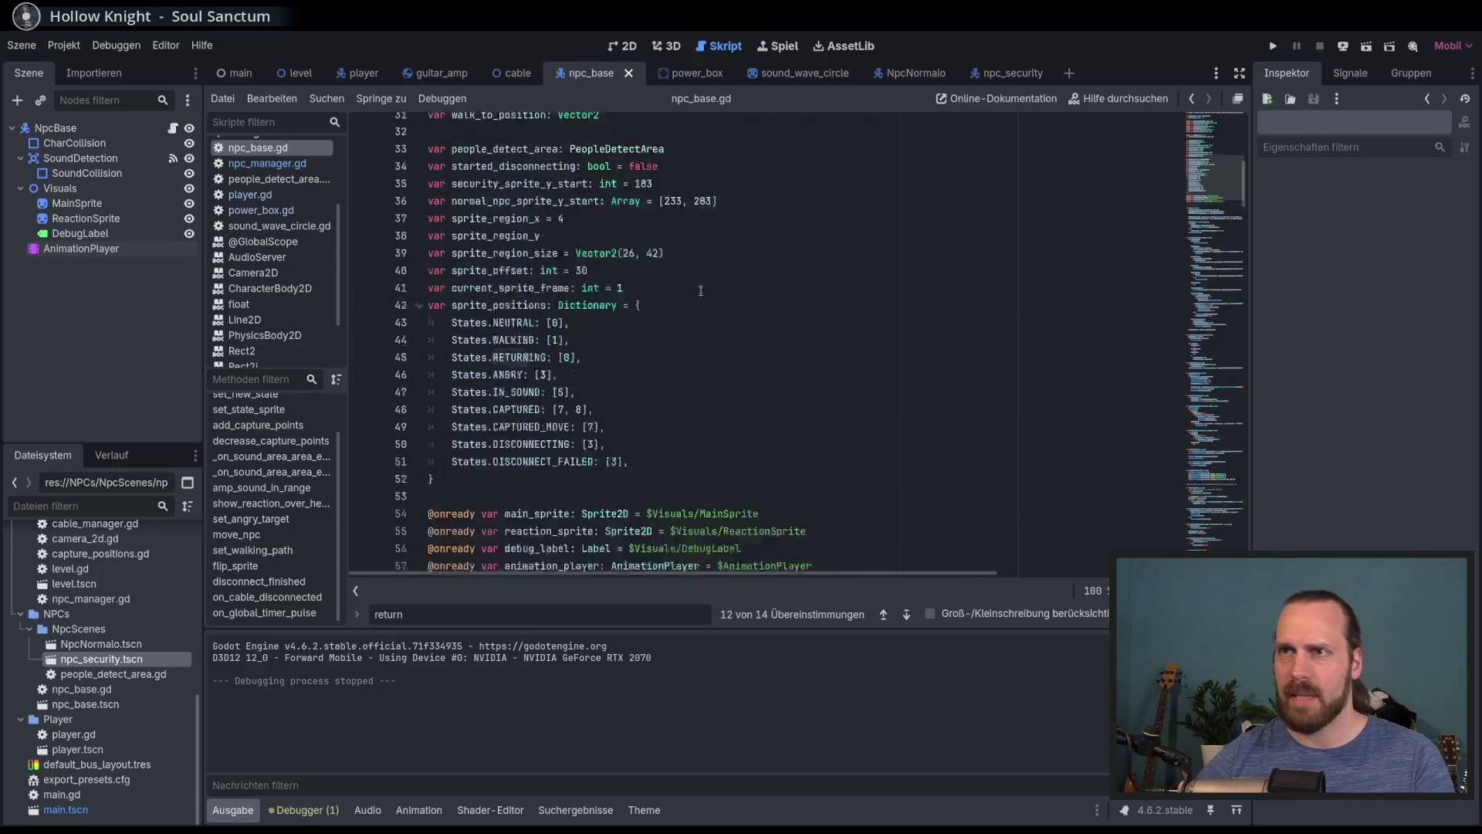
scroll(532, 331, up, 3)
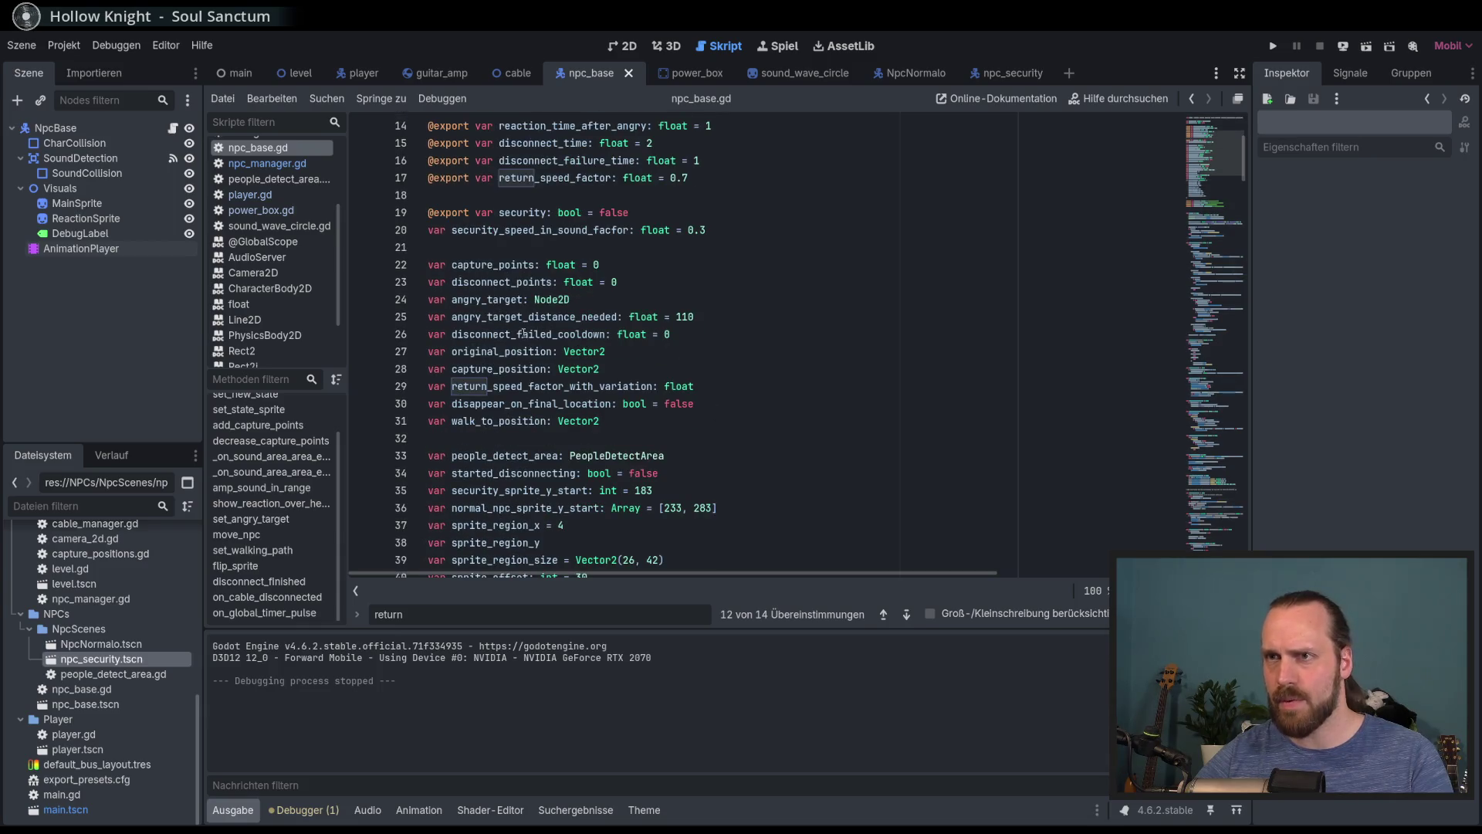
click(1197, 445)
scroll(854, 388, down, 13)
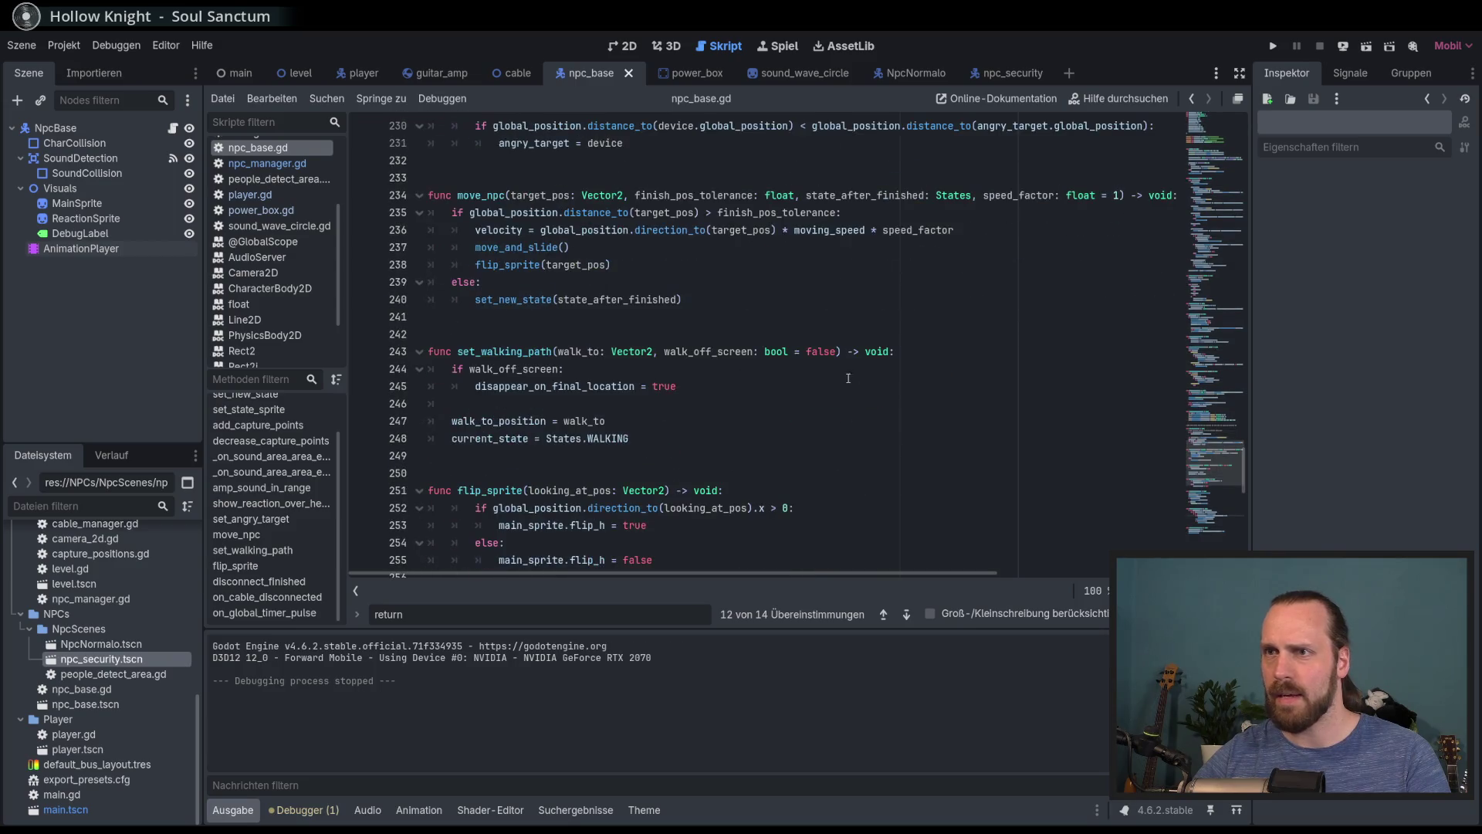
scroll(830, 347, down, 5)
click(871, 333)
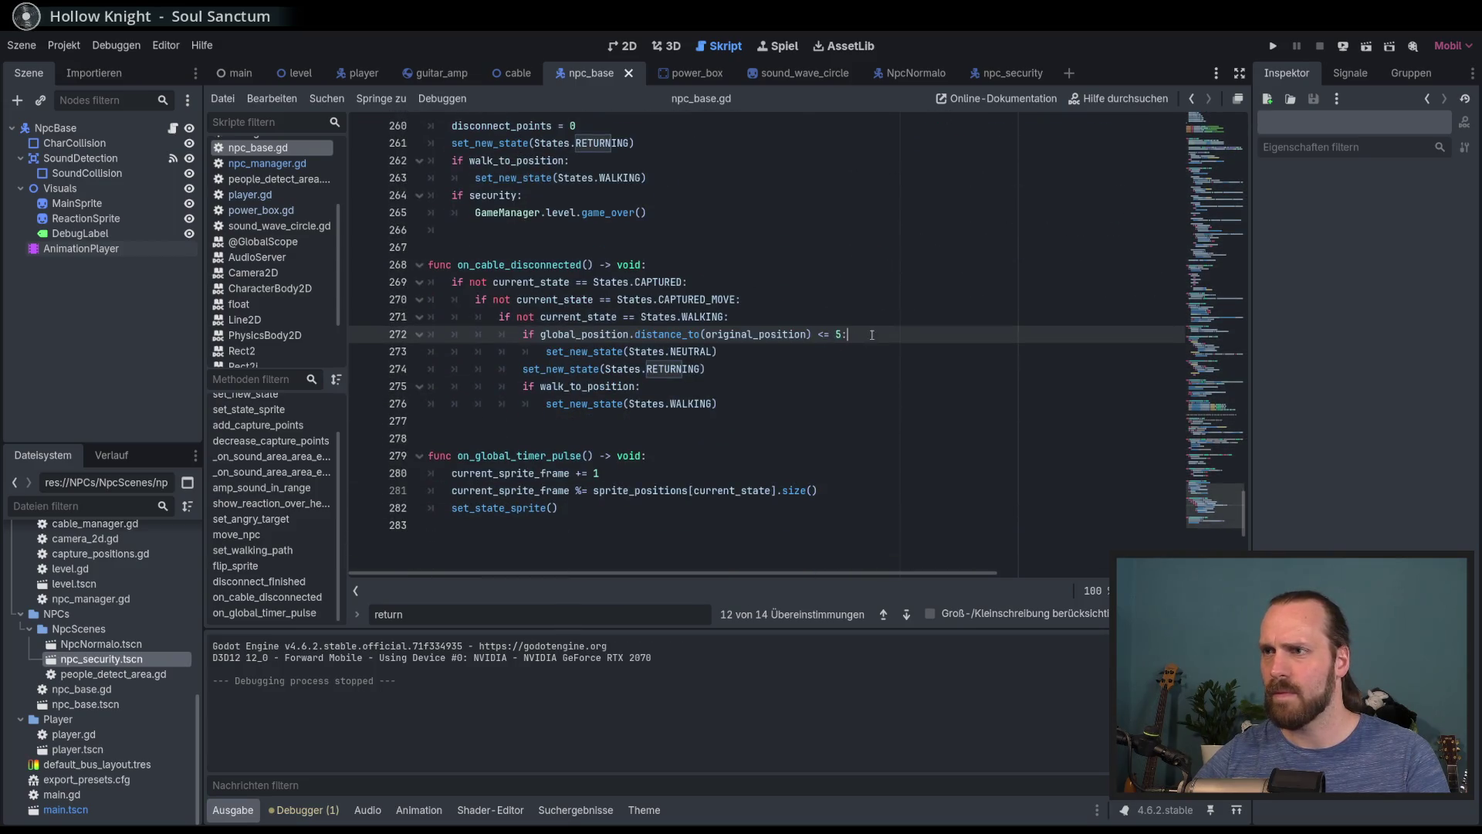
Replace the distance test with 'not original_position' and run the project with F5
shift+click(540, 333)
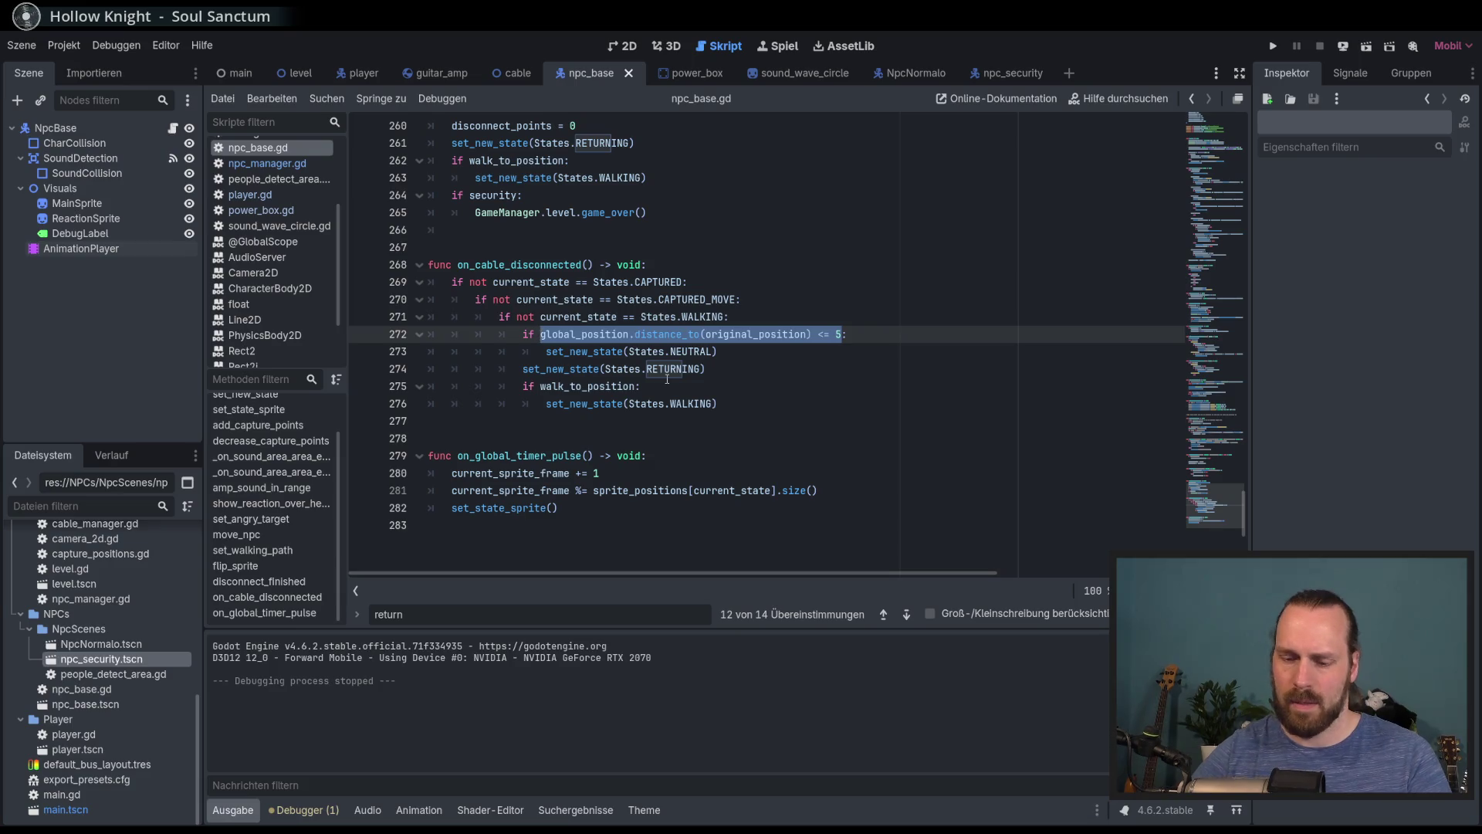
text(orig)
key(Return)
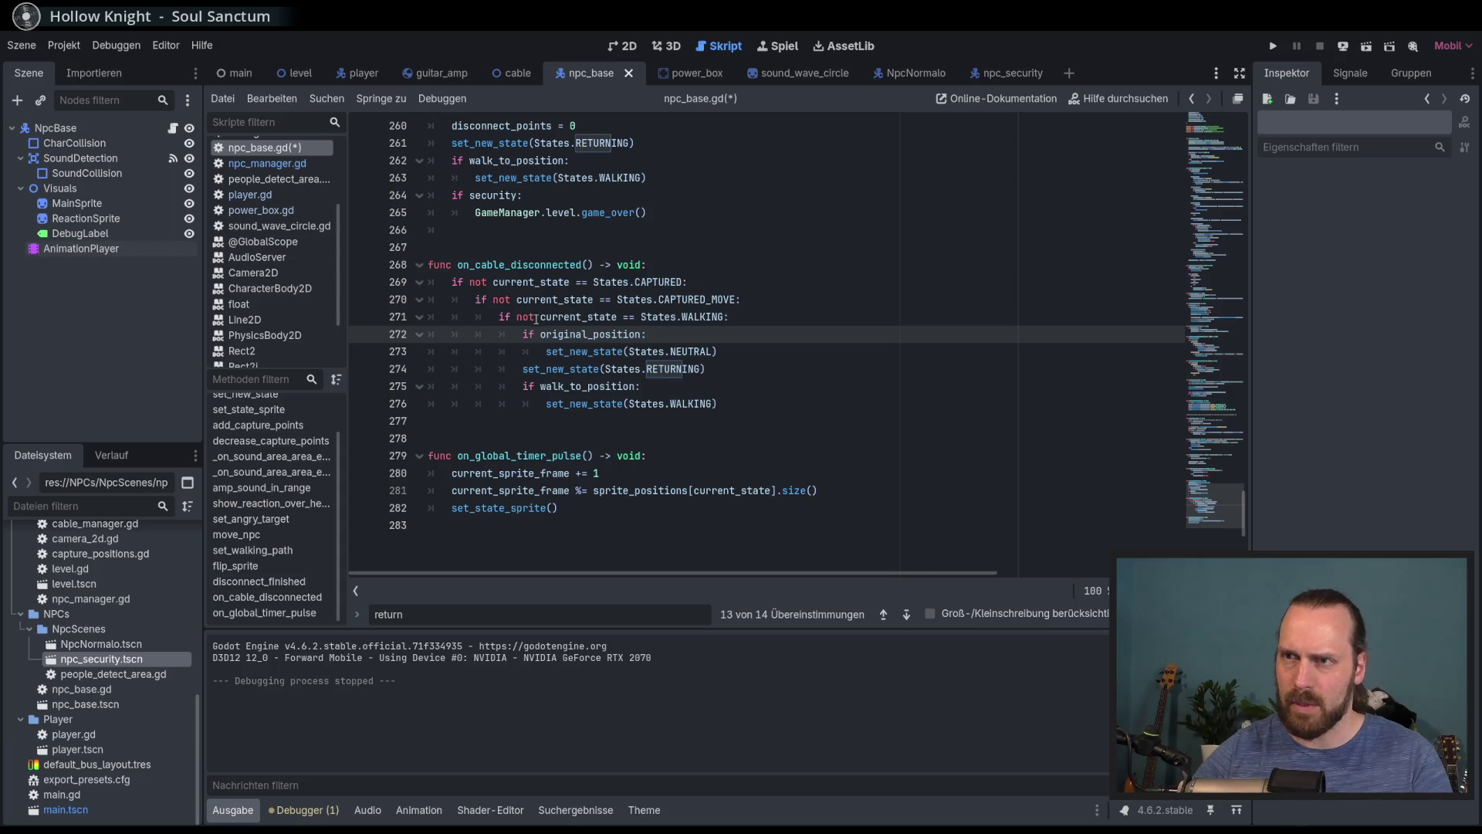
text(not)
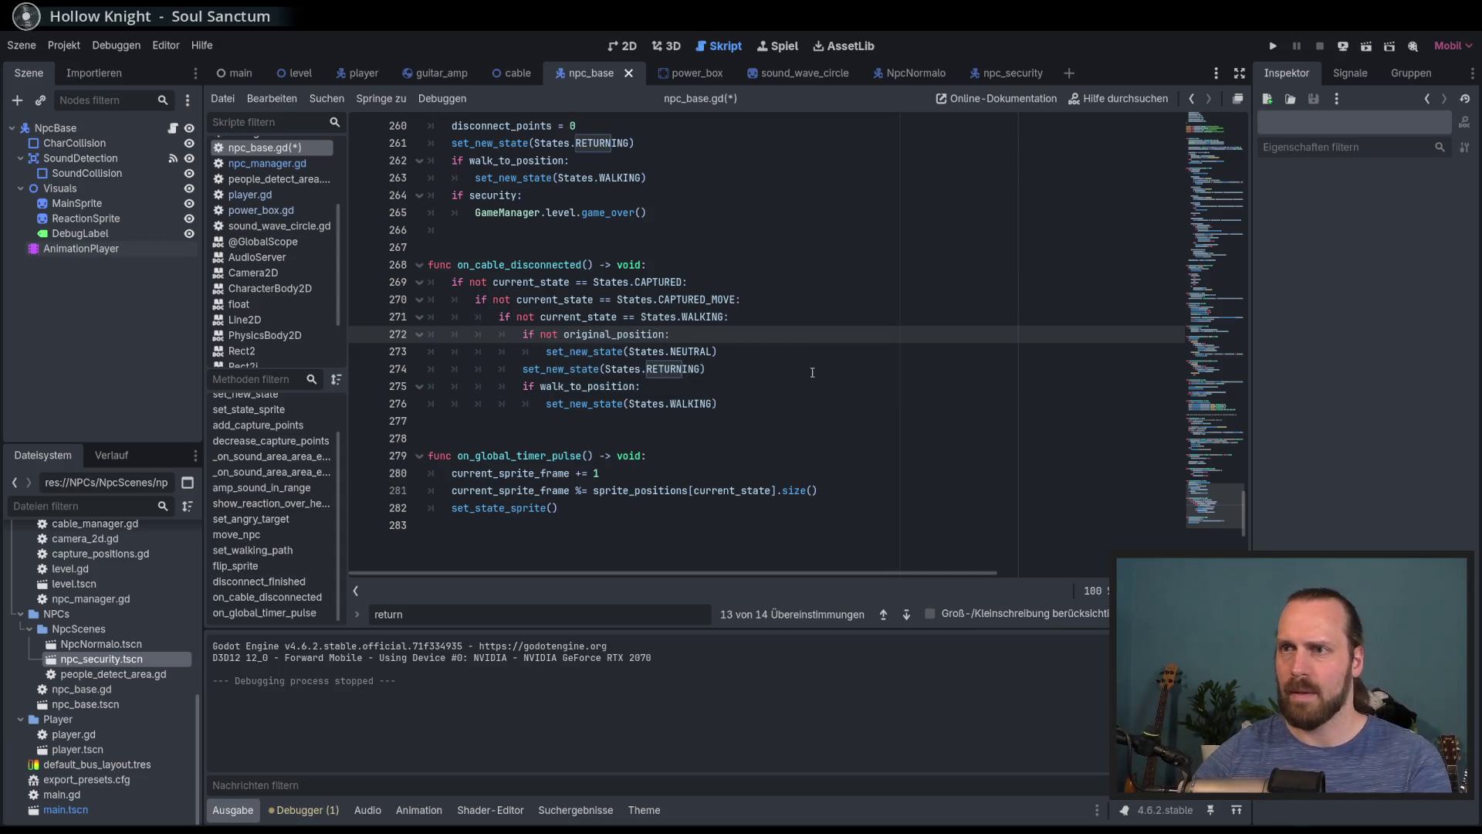
click(803, 371)
key(F5)
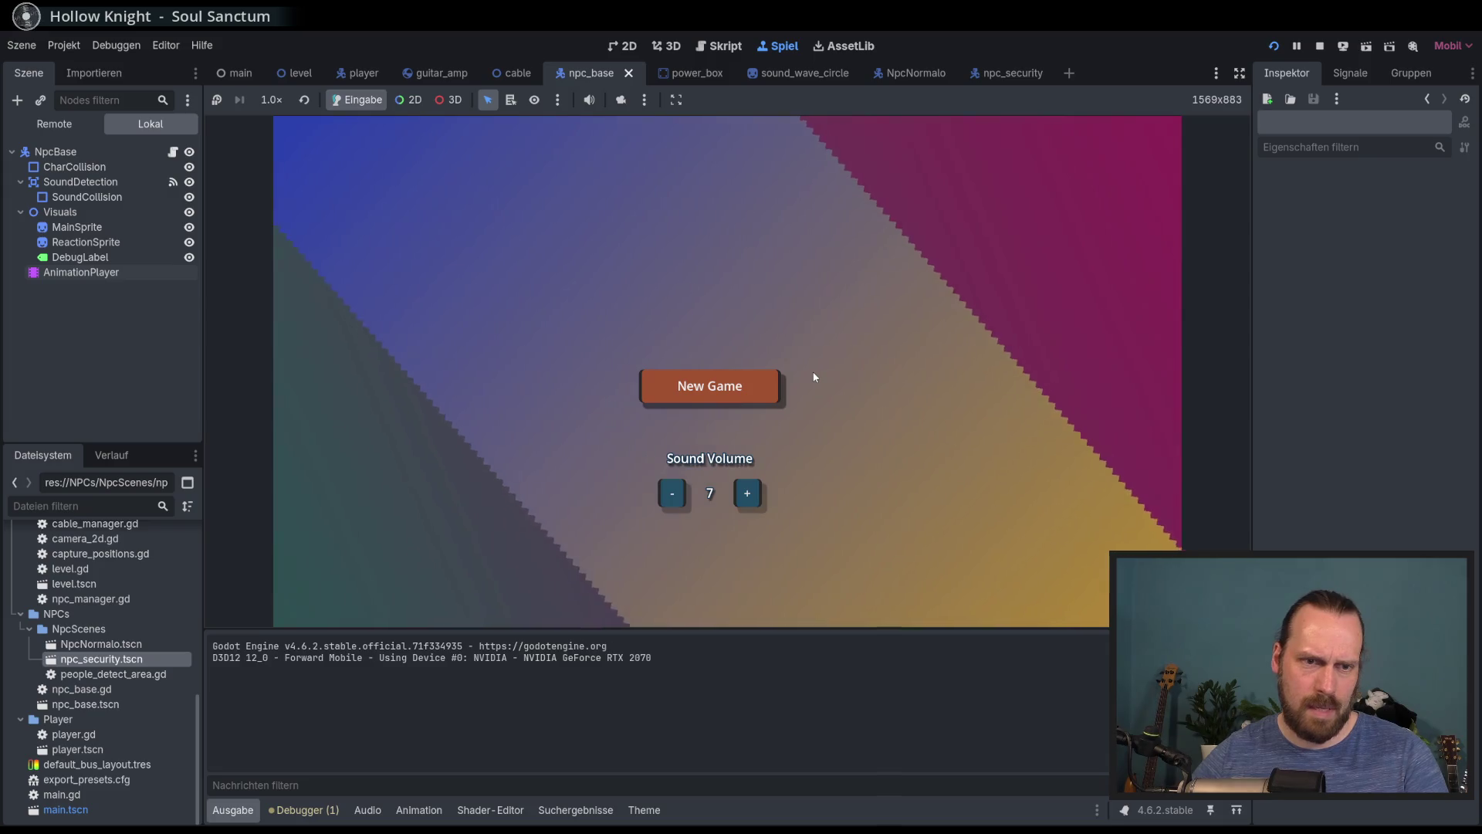
Start a new game and walk the player to unplug and replug the amp cable
key(Return)
key(d)
key(s)
key(w)
key(a)
key(s)
Push the amp up-left, walk the player away, then stop the game with F8
key(d)
key(w)
key(w)
key(a)
key(s)
key(d)
key(a)
key(w)
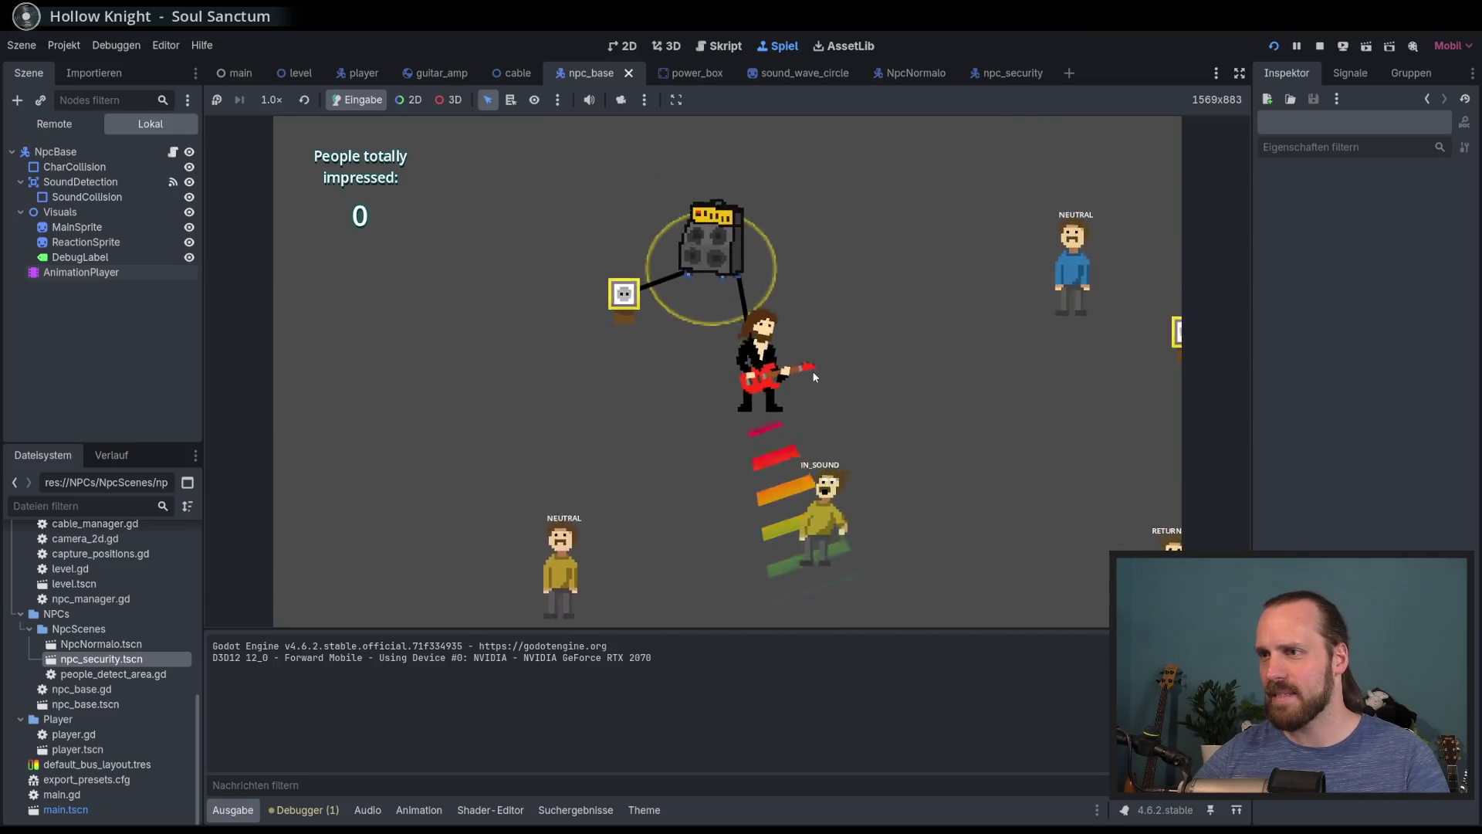
key(d)
key(s)
key(a)
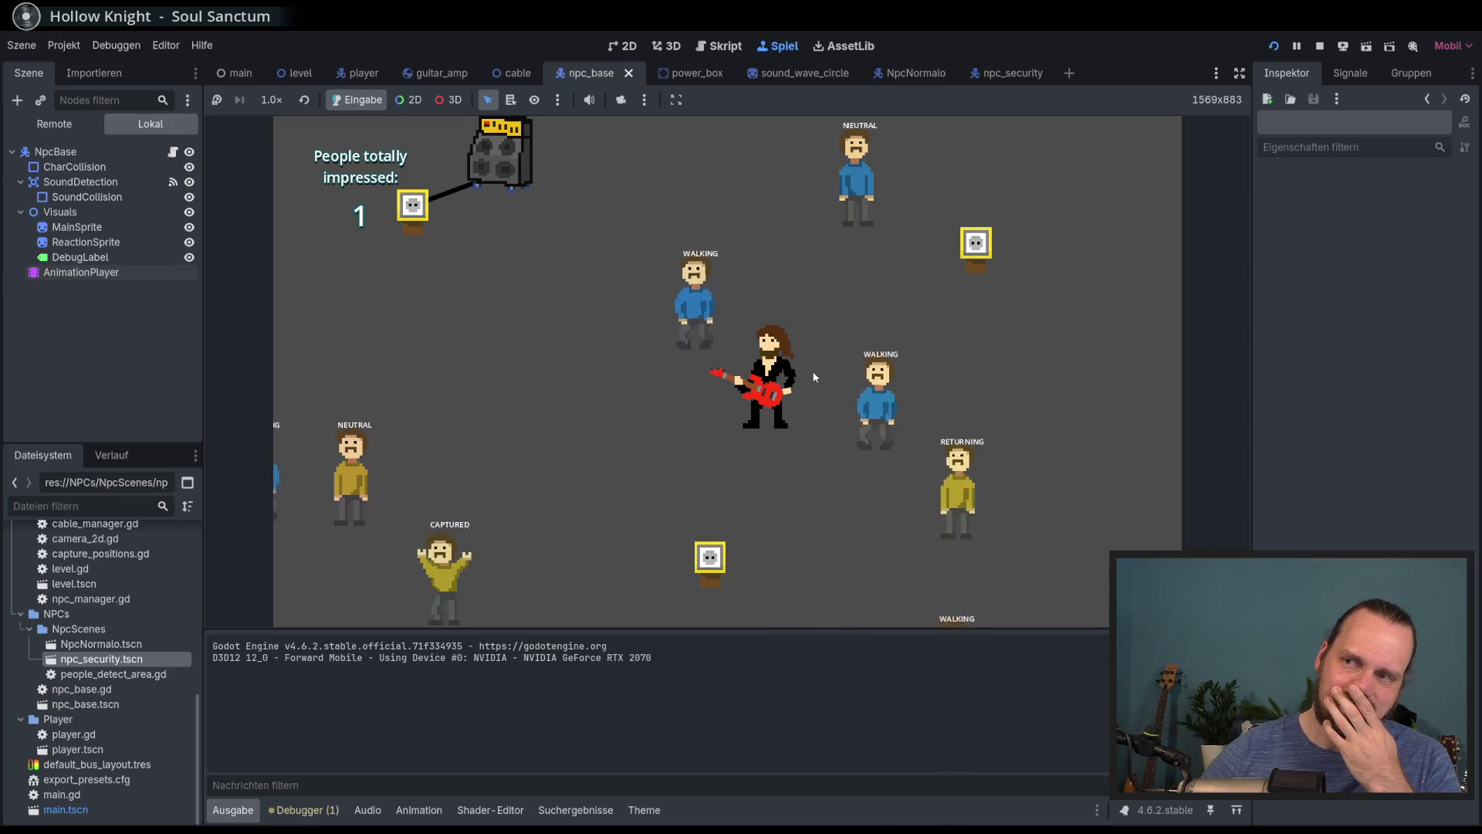
key(F8)
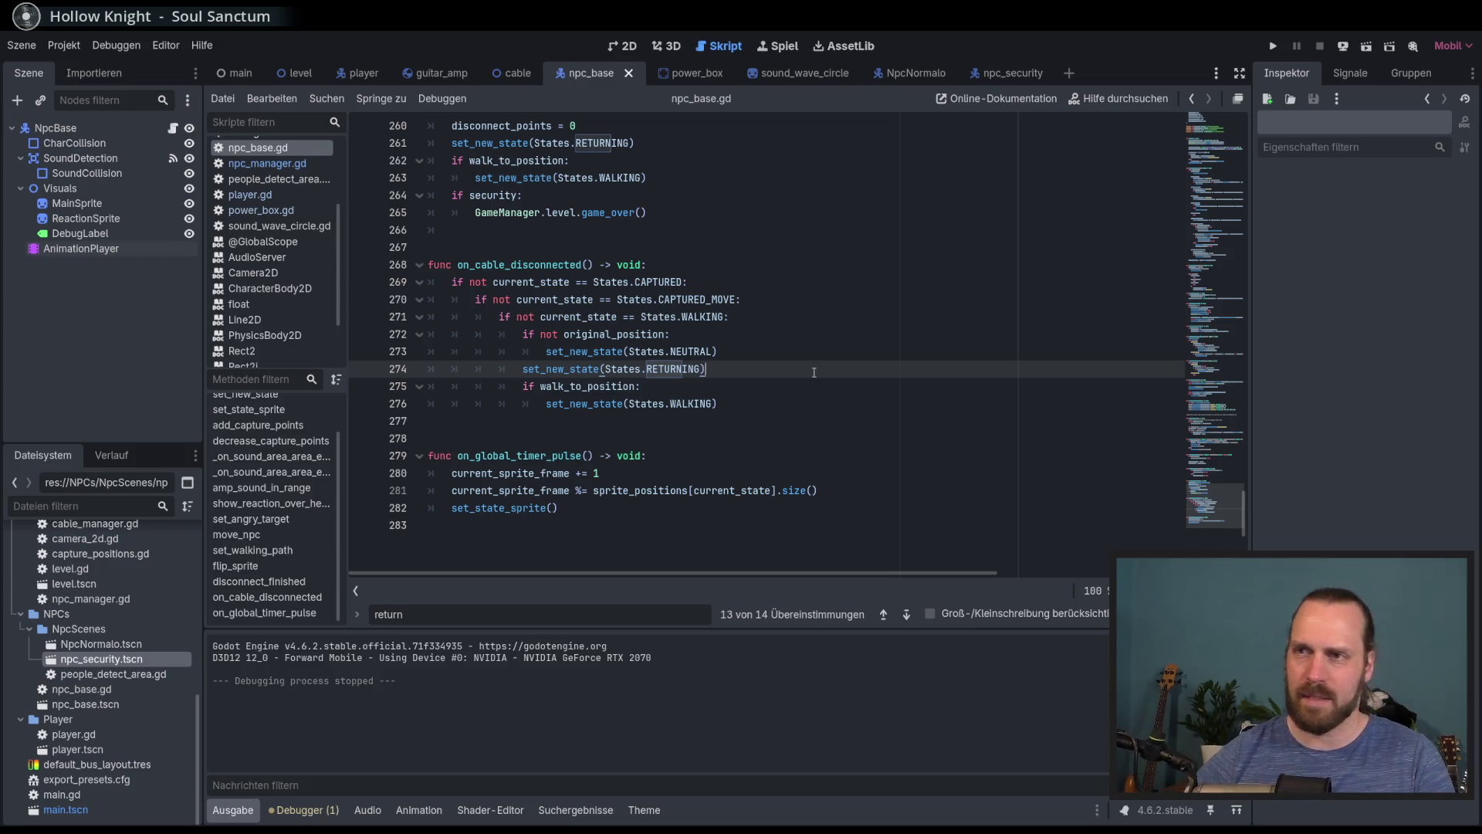
Insert 'print(original_position)' above the line 272 check
key(Up)
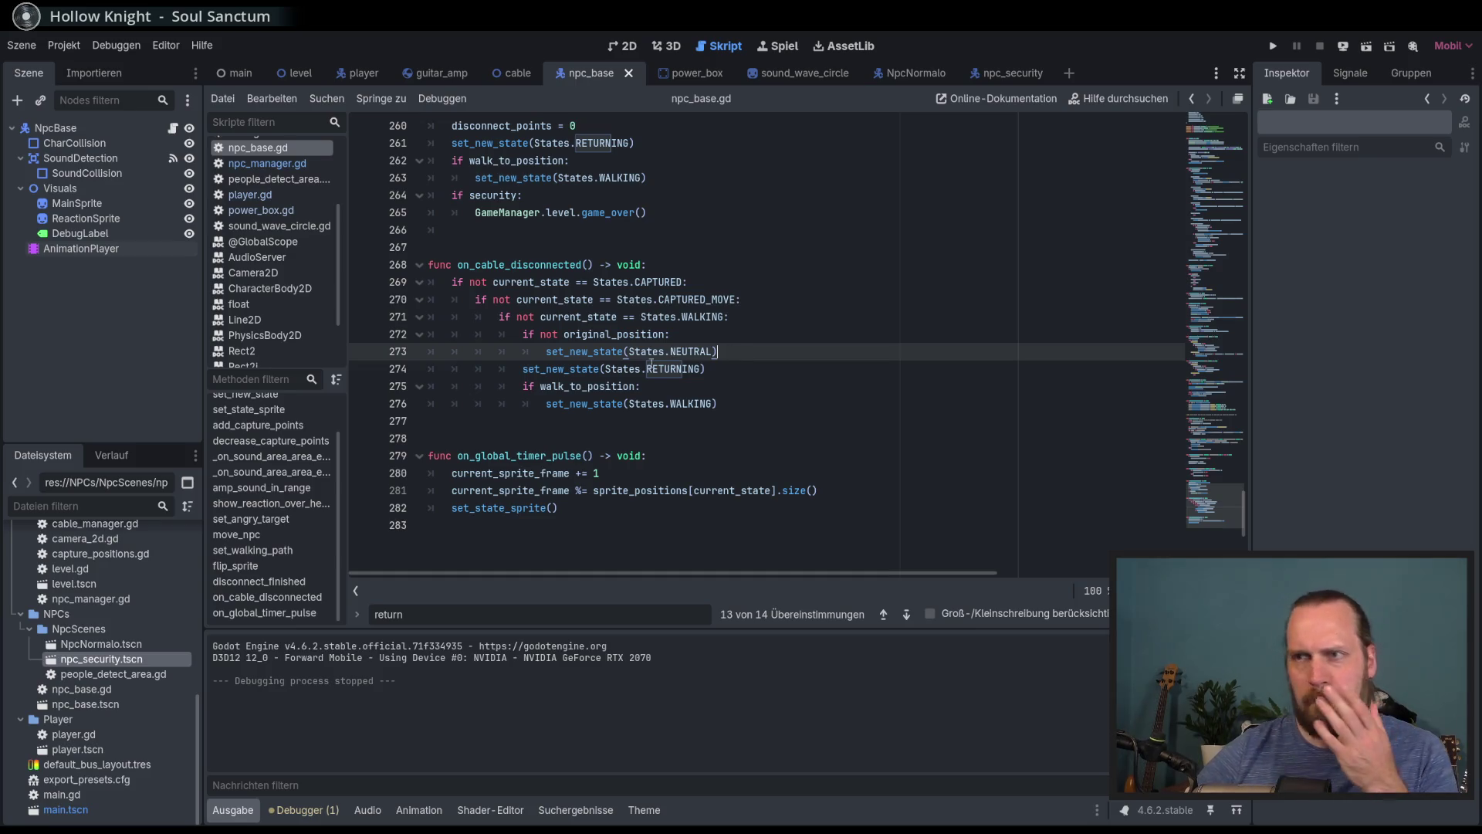
double_click(602, 333)
click(545, 332)
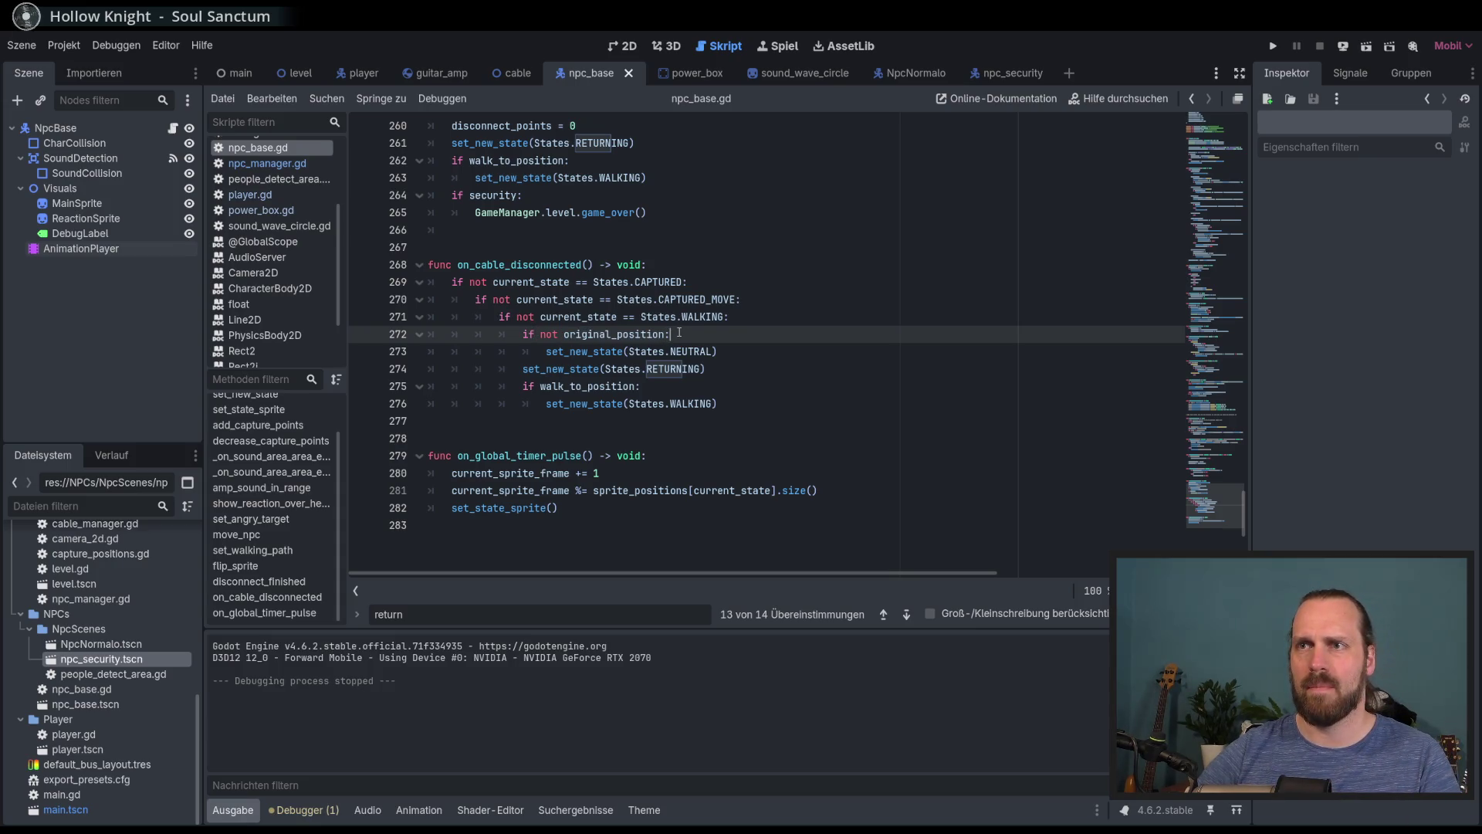
key(Return)
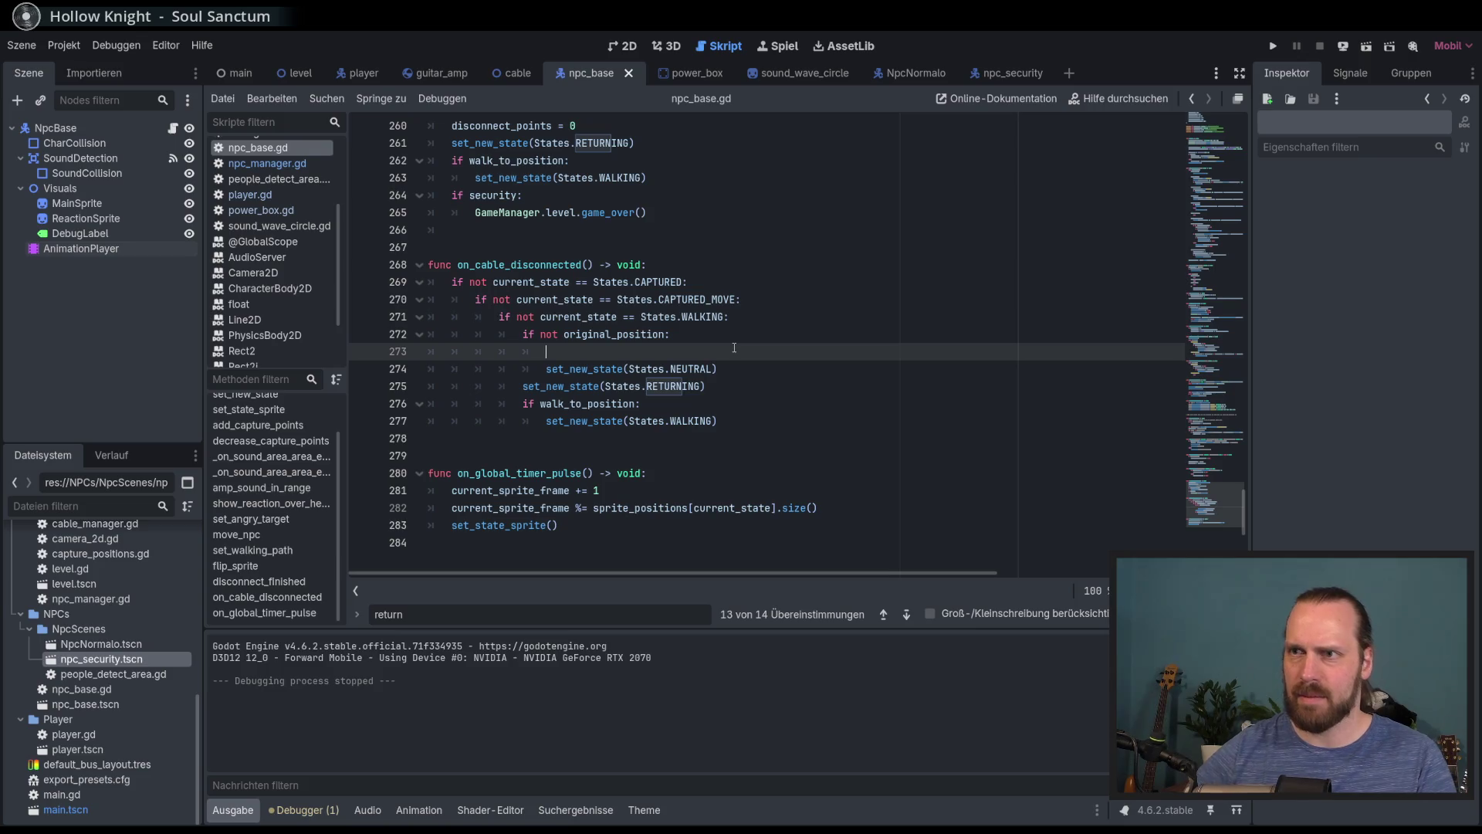
key(BackSpace)
key(BackSpace)
key(BackSpace)
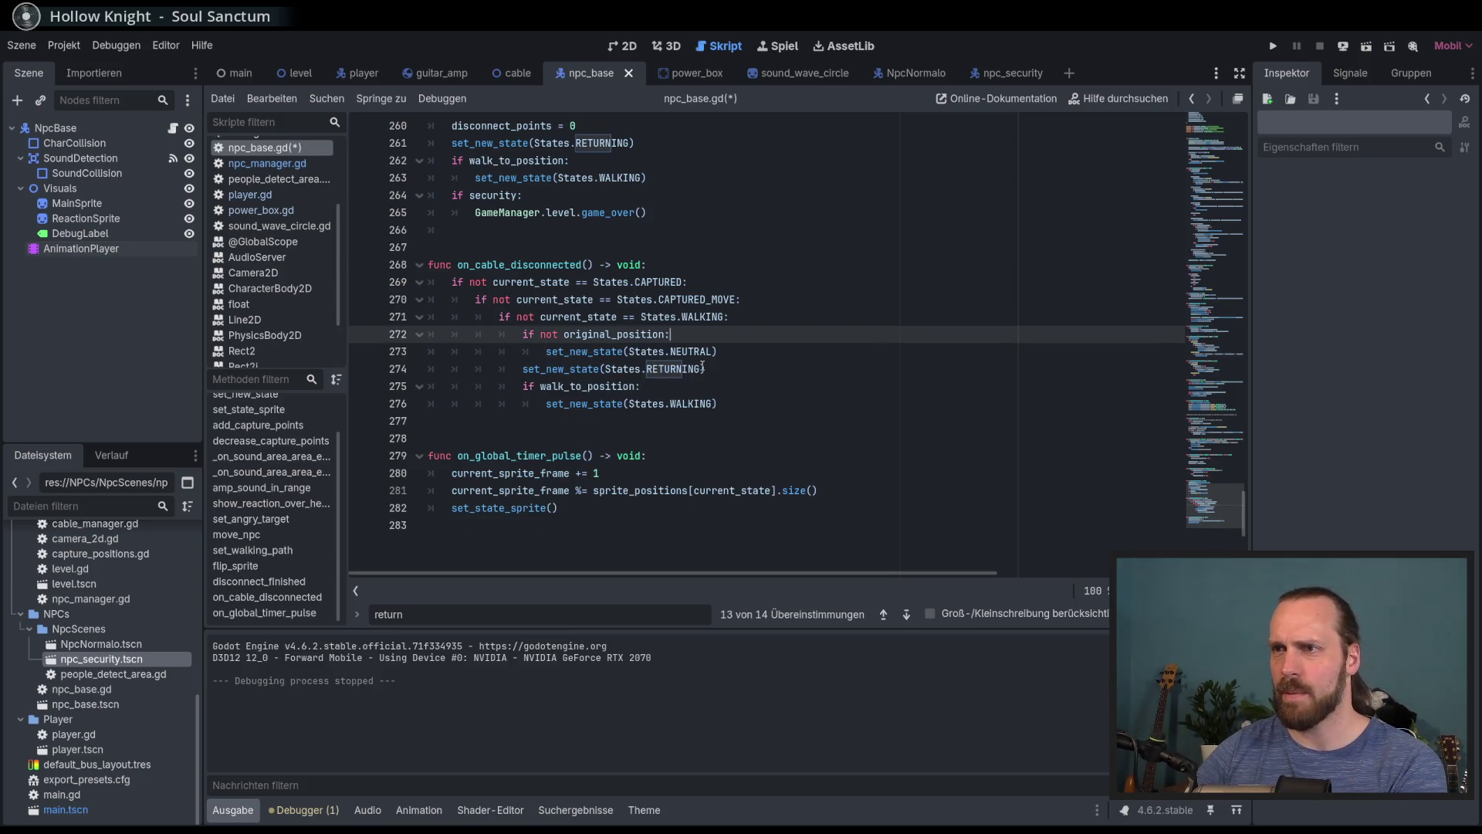
click(757, 318)
key(Return)
text(print(ori)
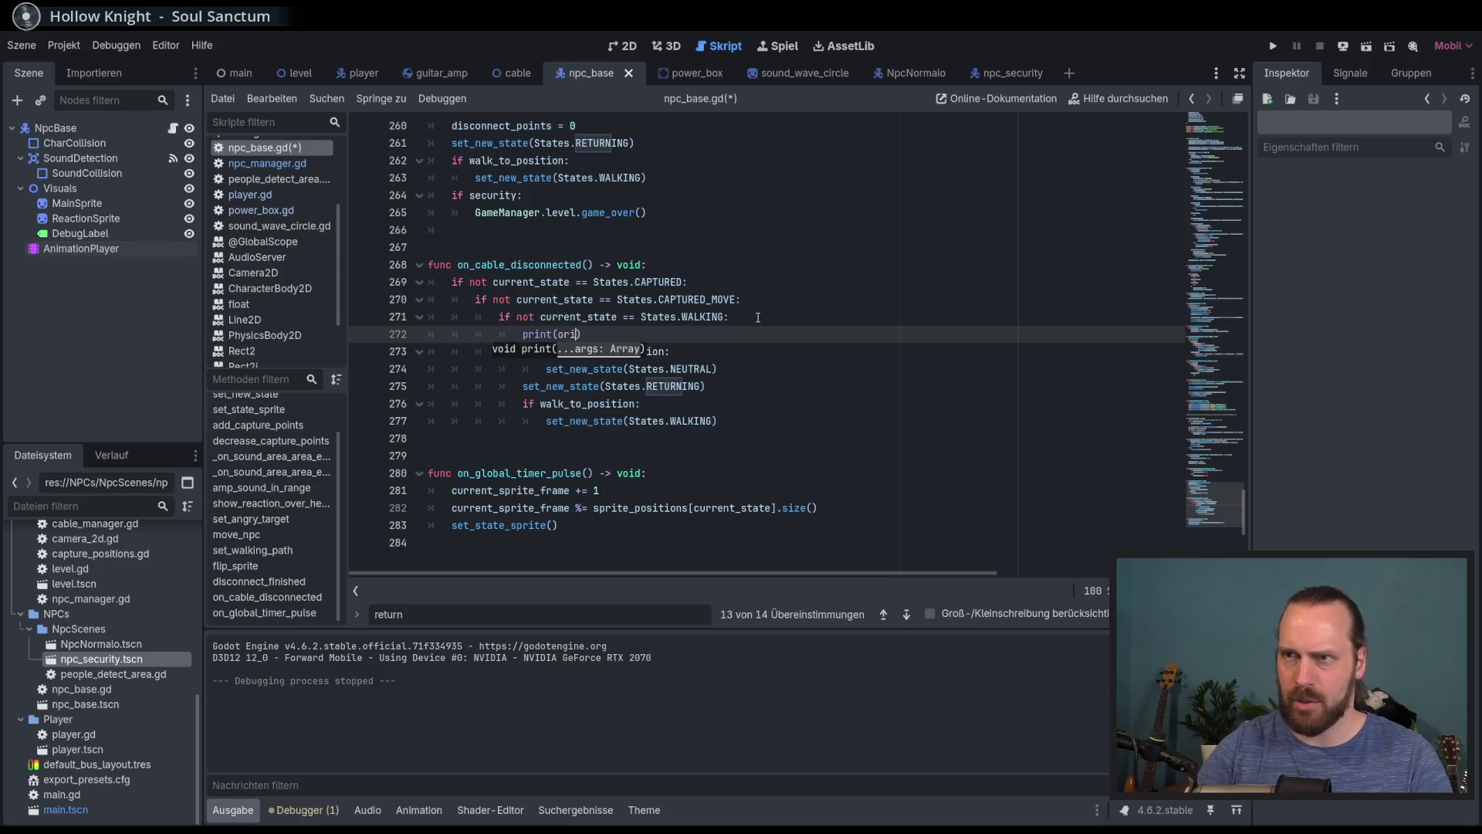
text(g)
key(Return)
Run the game, start New Game, and stop it, leaving (0.0, 0.0) in the Output panel
key(F5)
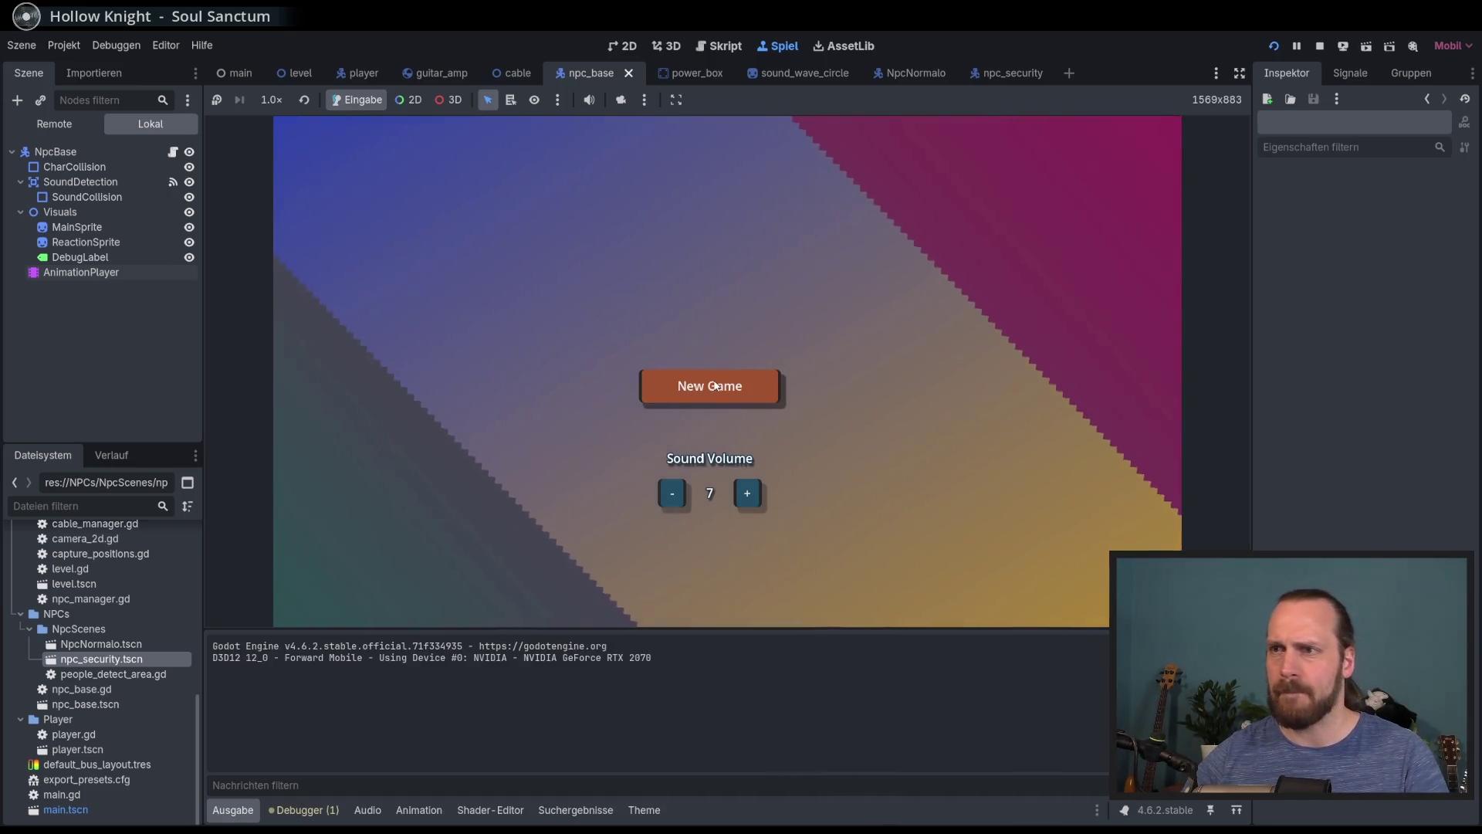
click(716, 385)
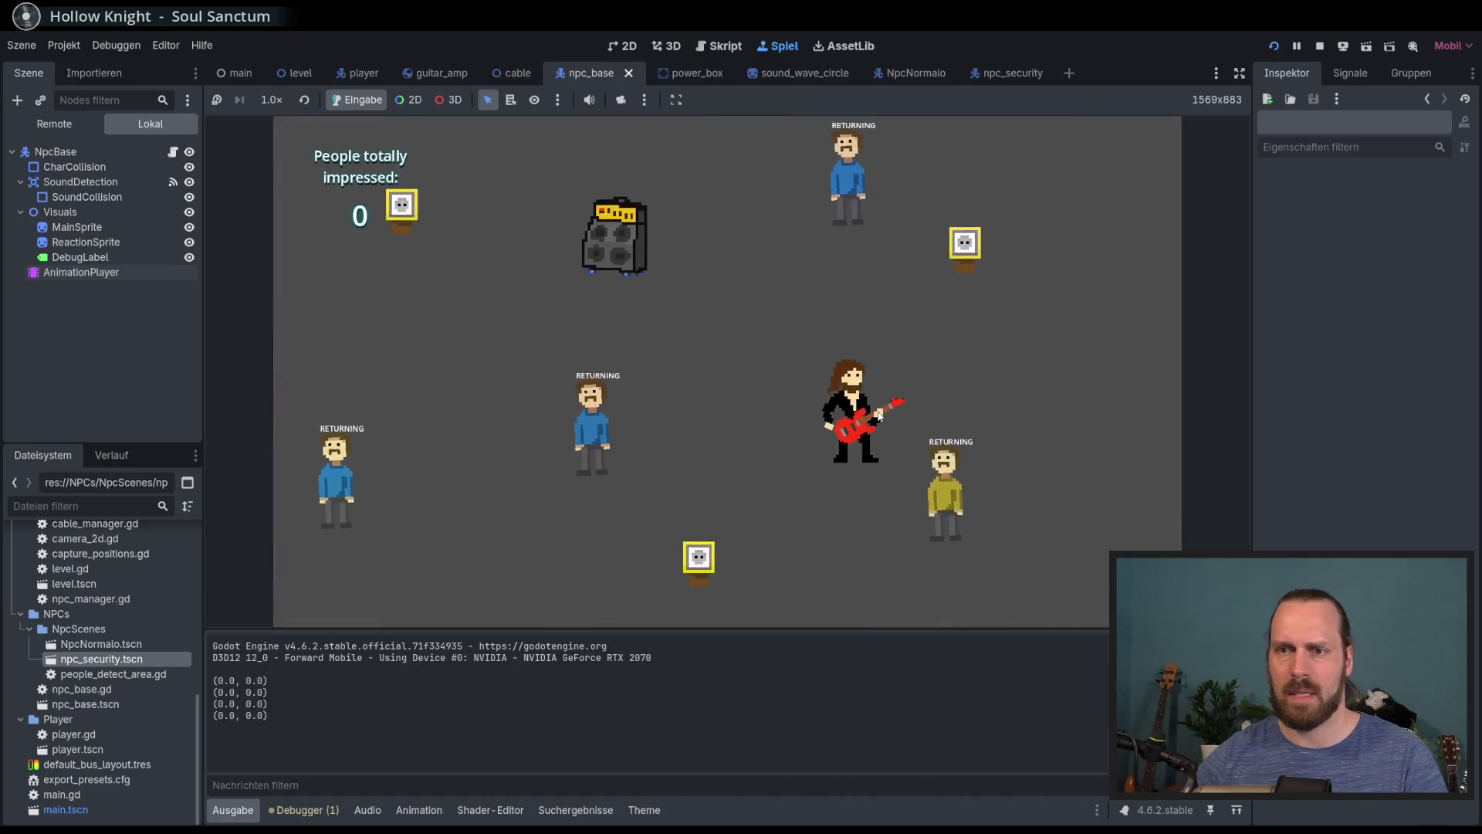
key(F8)
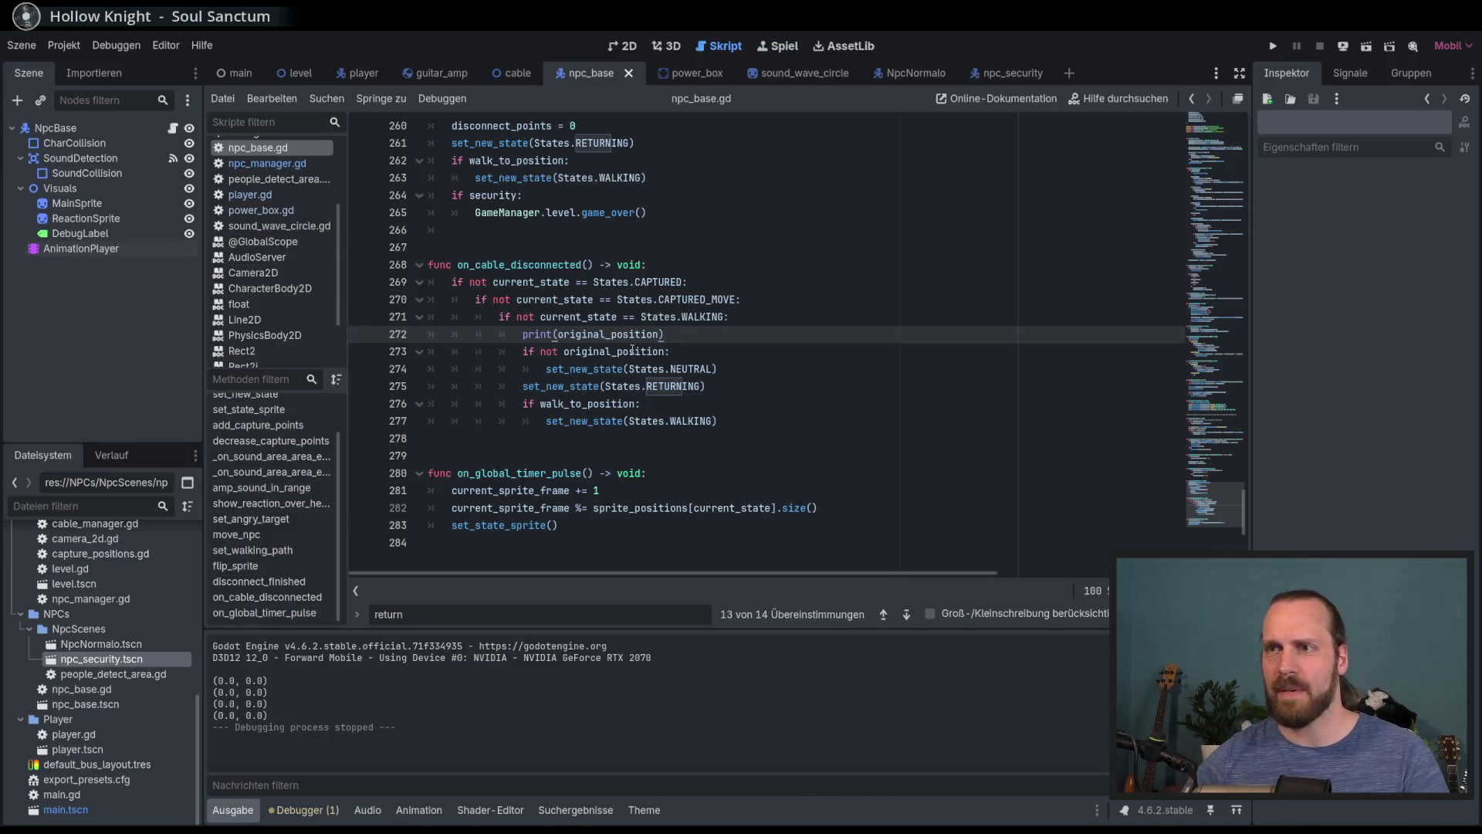
Change the check to 'original_position != Vector2.ZERO', delete the print line, and run with F5
click(563, 351)
key(BackSpace)
key(BackSpace)
key(BackSpace)
key(BackSpace)
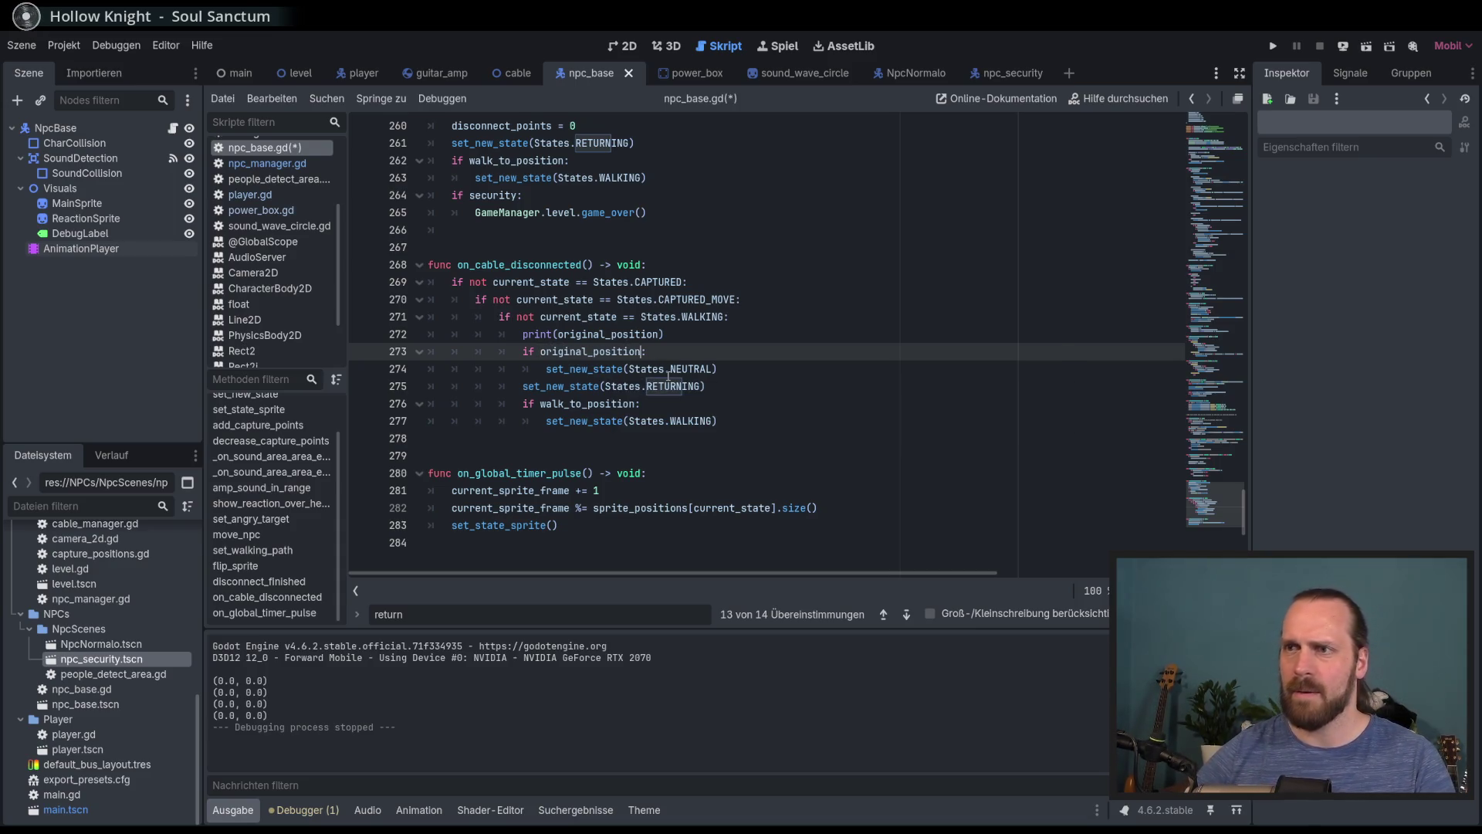
text(!= Vector2.)
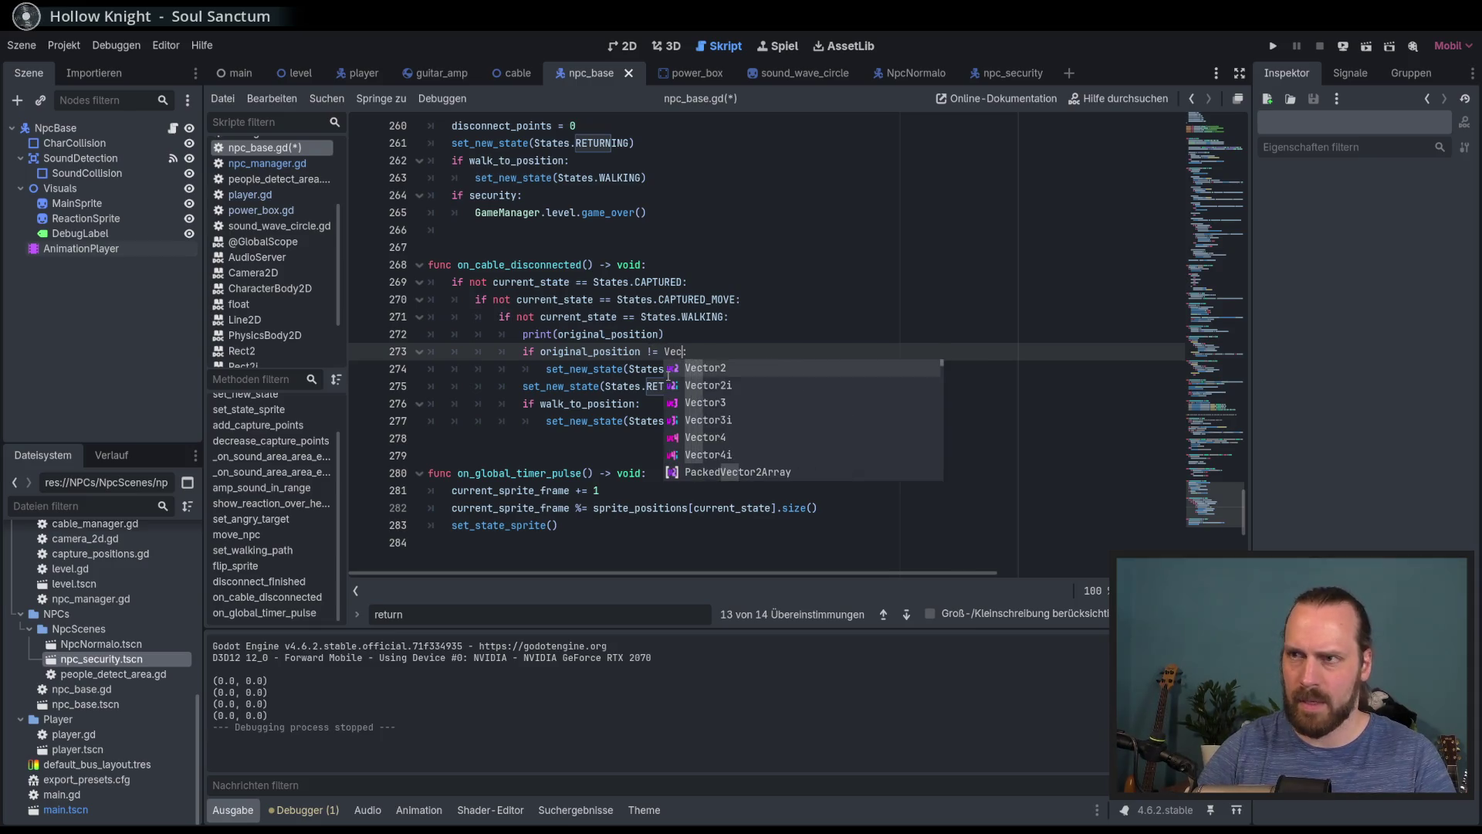
text(ZERO)
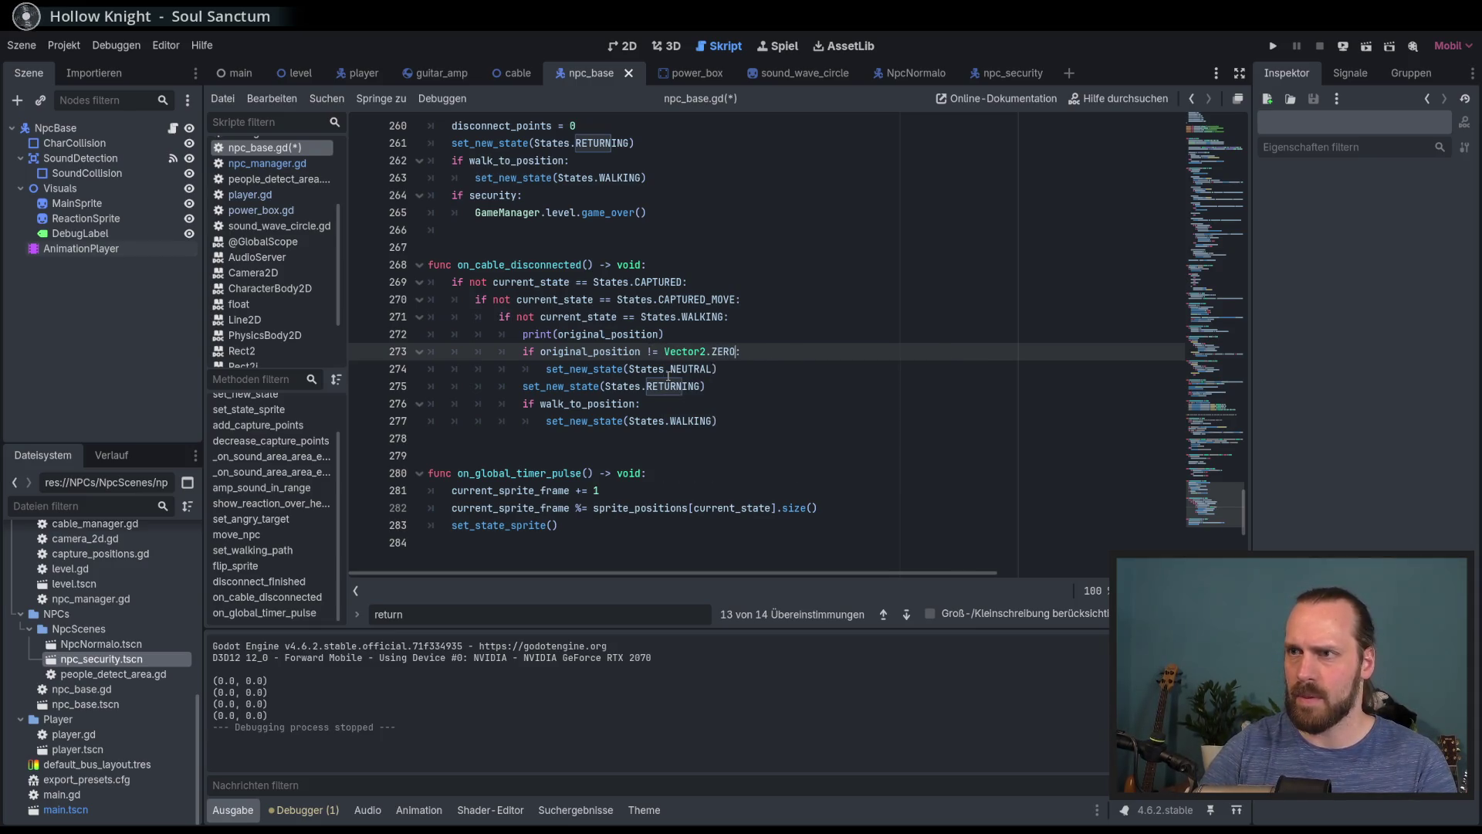
triple_click(701, 335)
key(BackSpace)
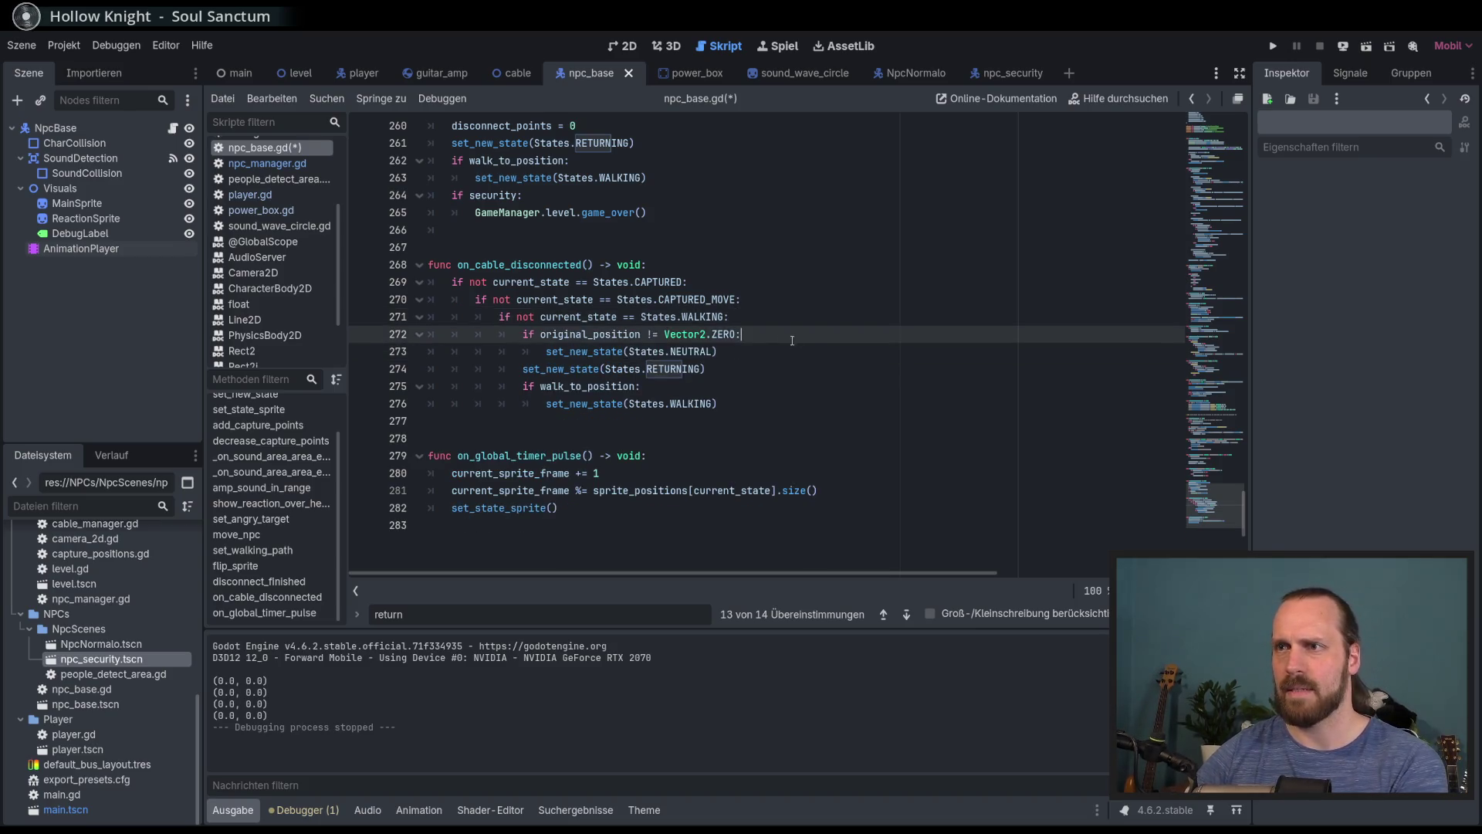
key(F5)
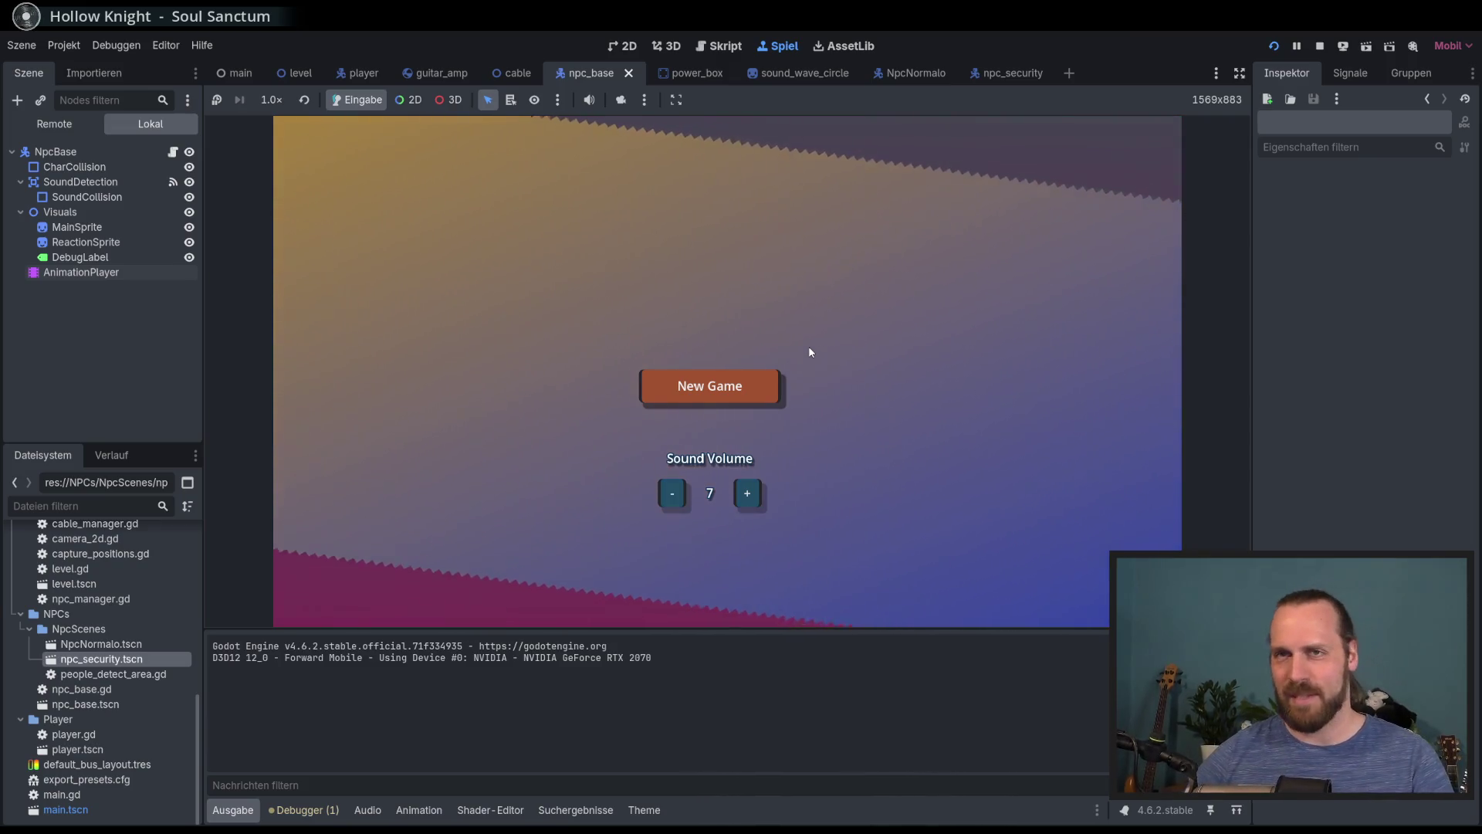
Start a new game, walk the player down-right and back up-left, then stop with F8
key(Down)
key(Up)
key(Return)
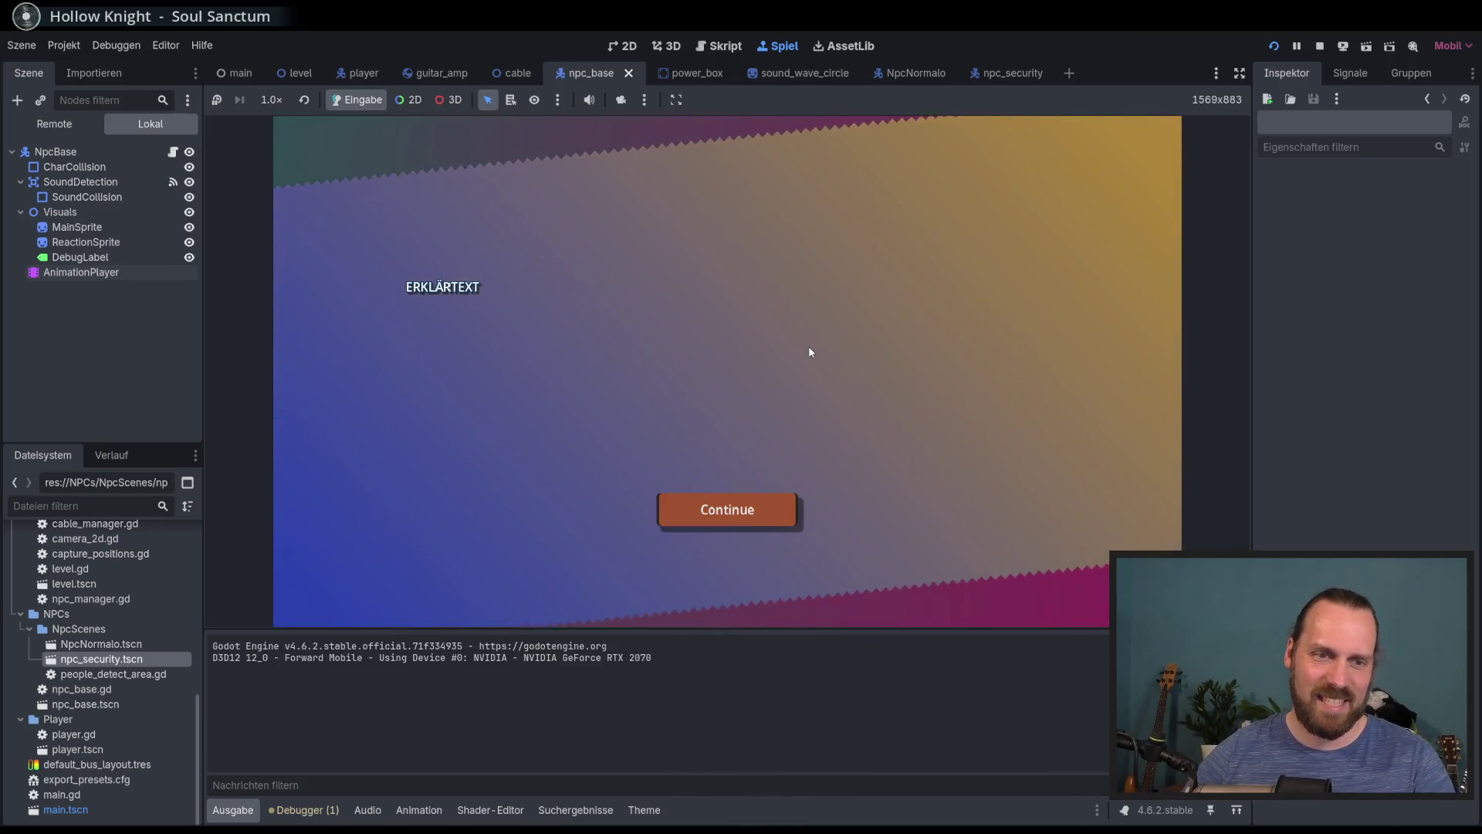
key(Return)
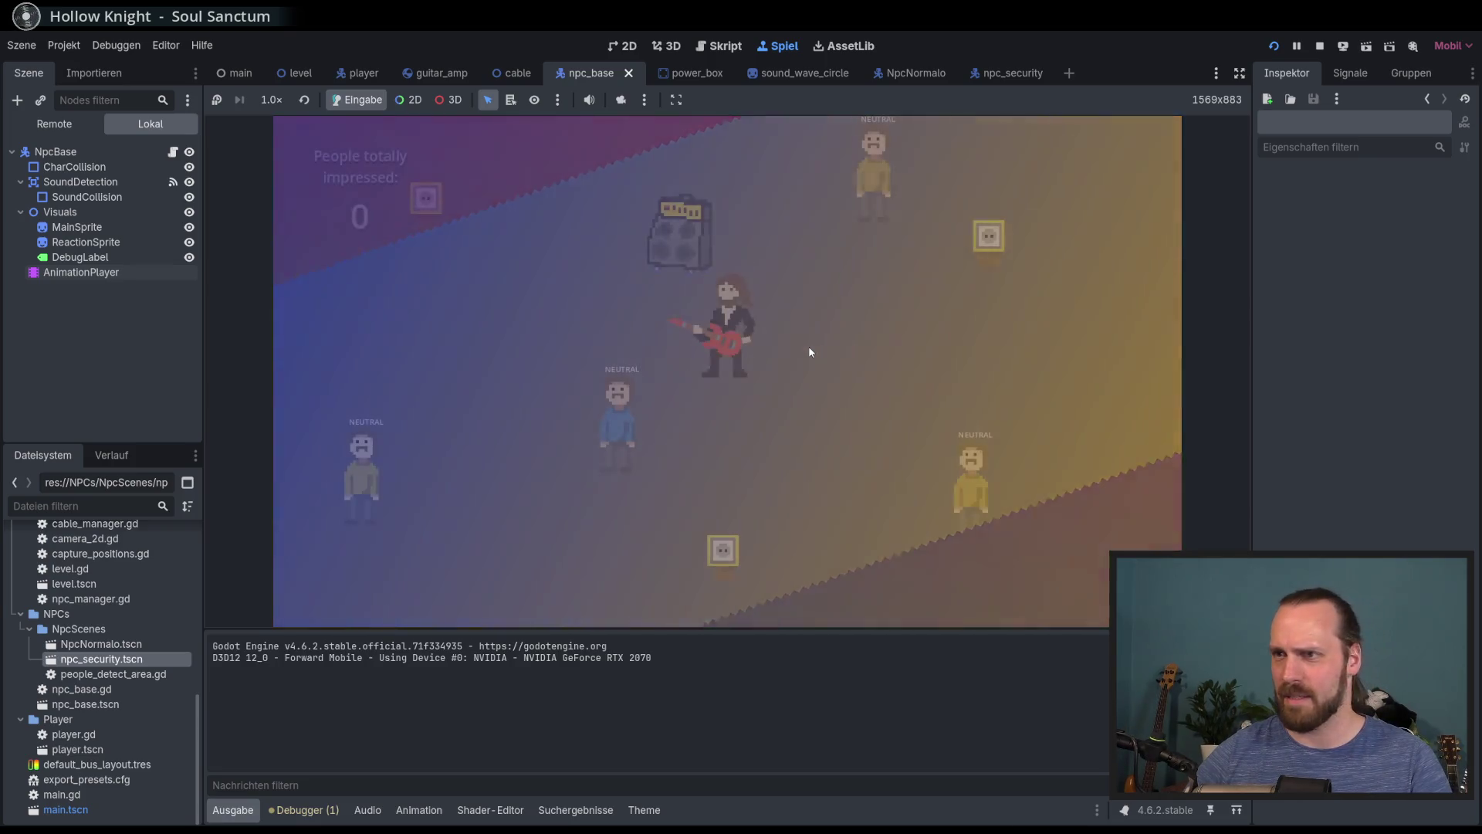
key(Right)
key(Down)
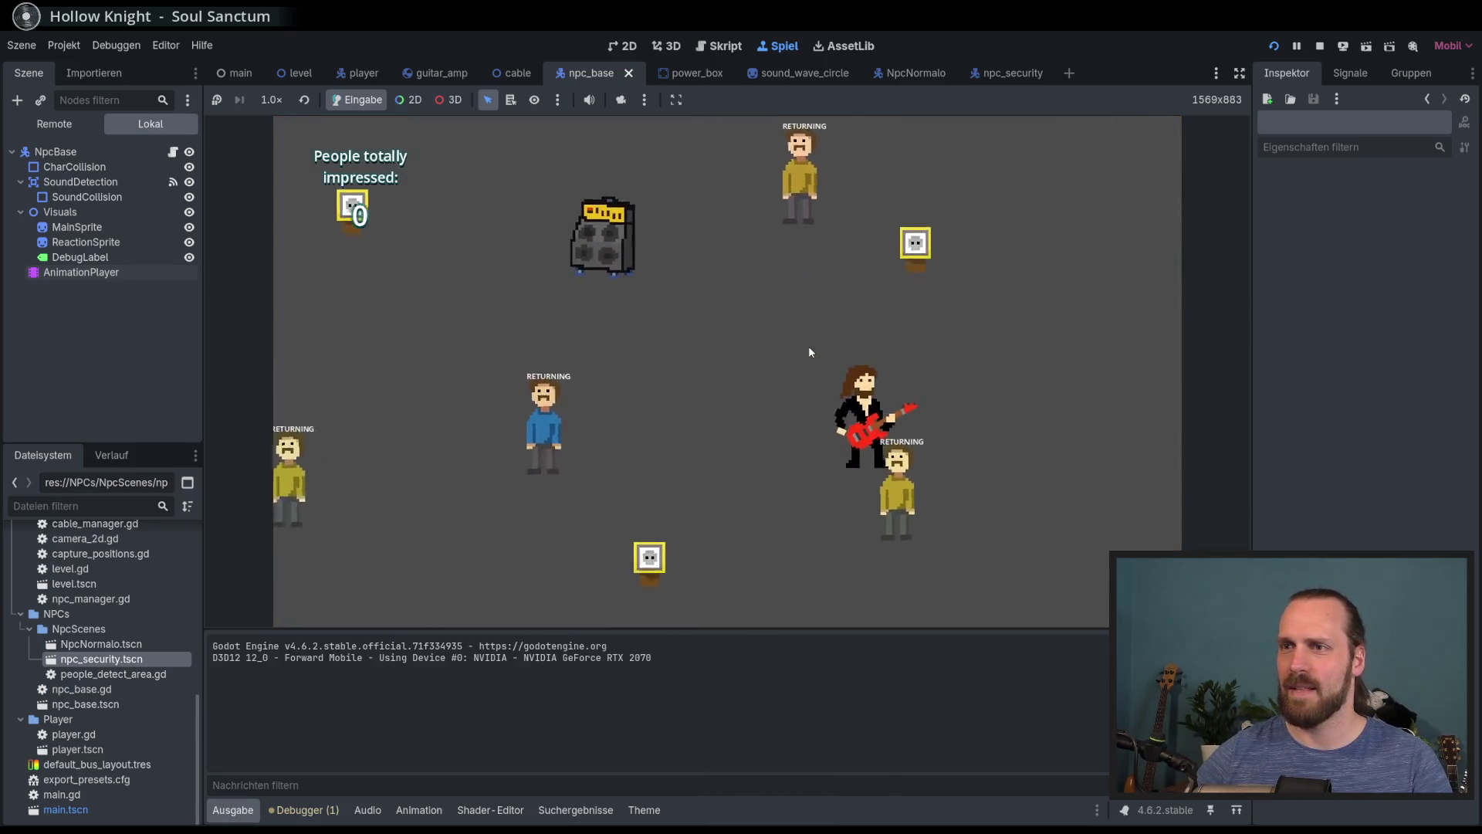
key(Left)
key(Up)
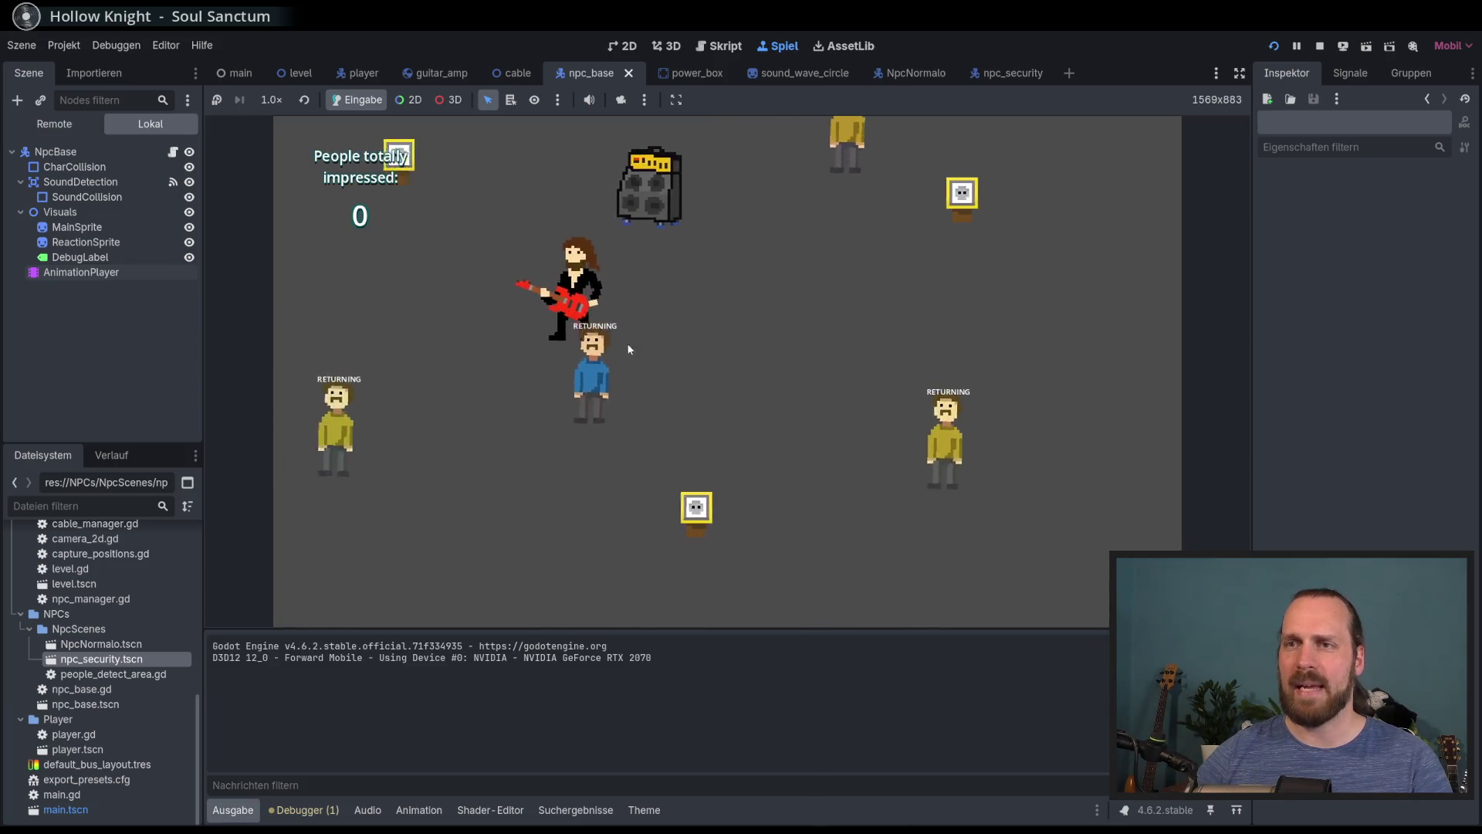
key(F8)
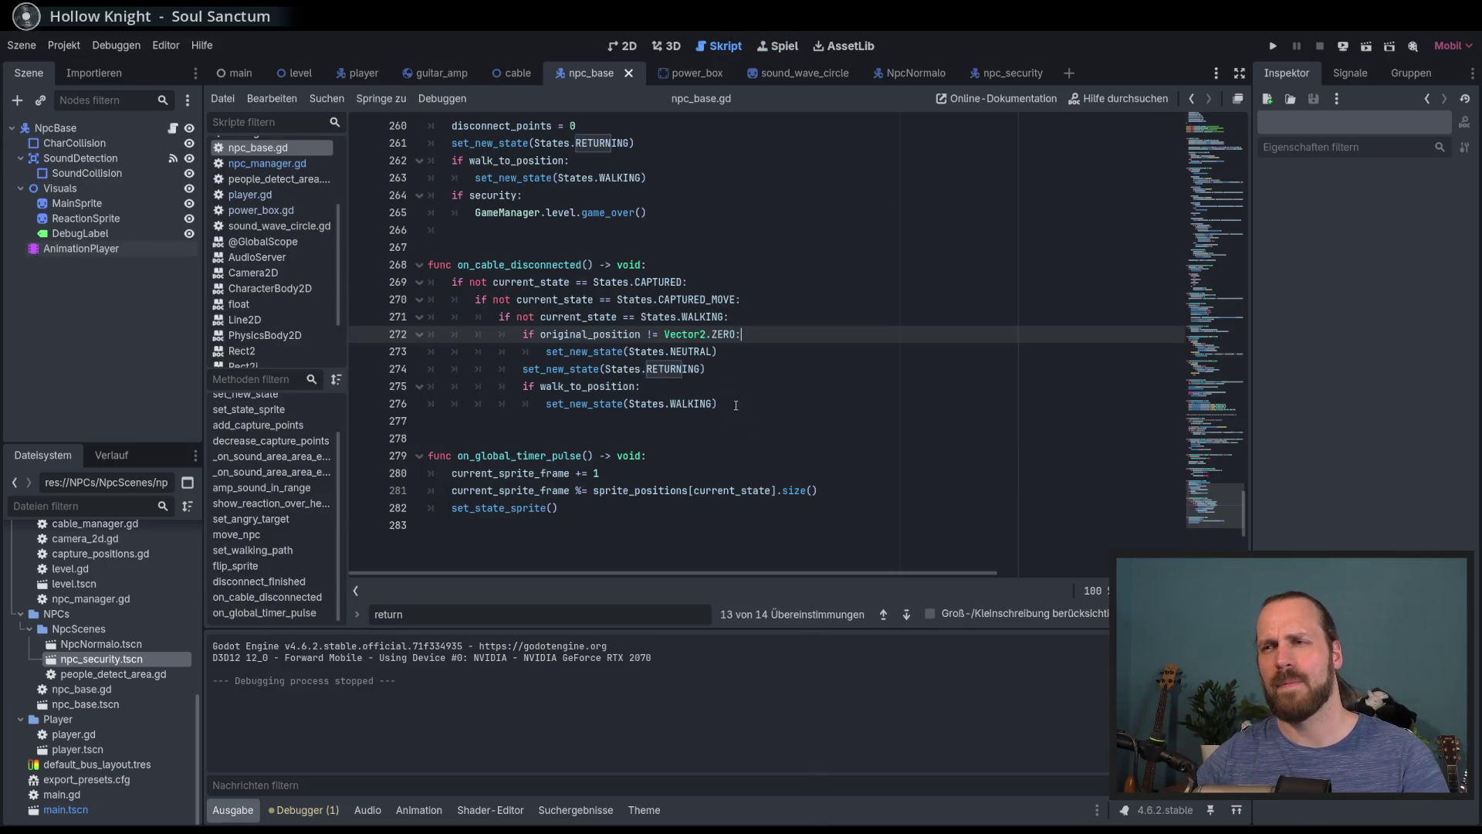
Replace Vector2.ZERO with Vector2(0, 0) on line 272, save the script, and relaunch the game
double_click(734, 335)
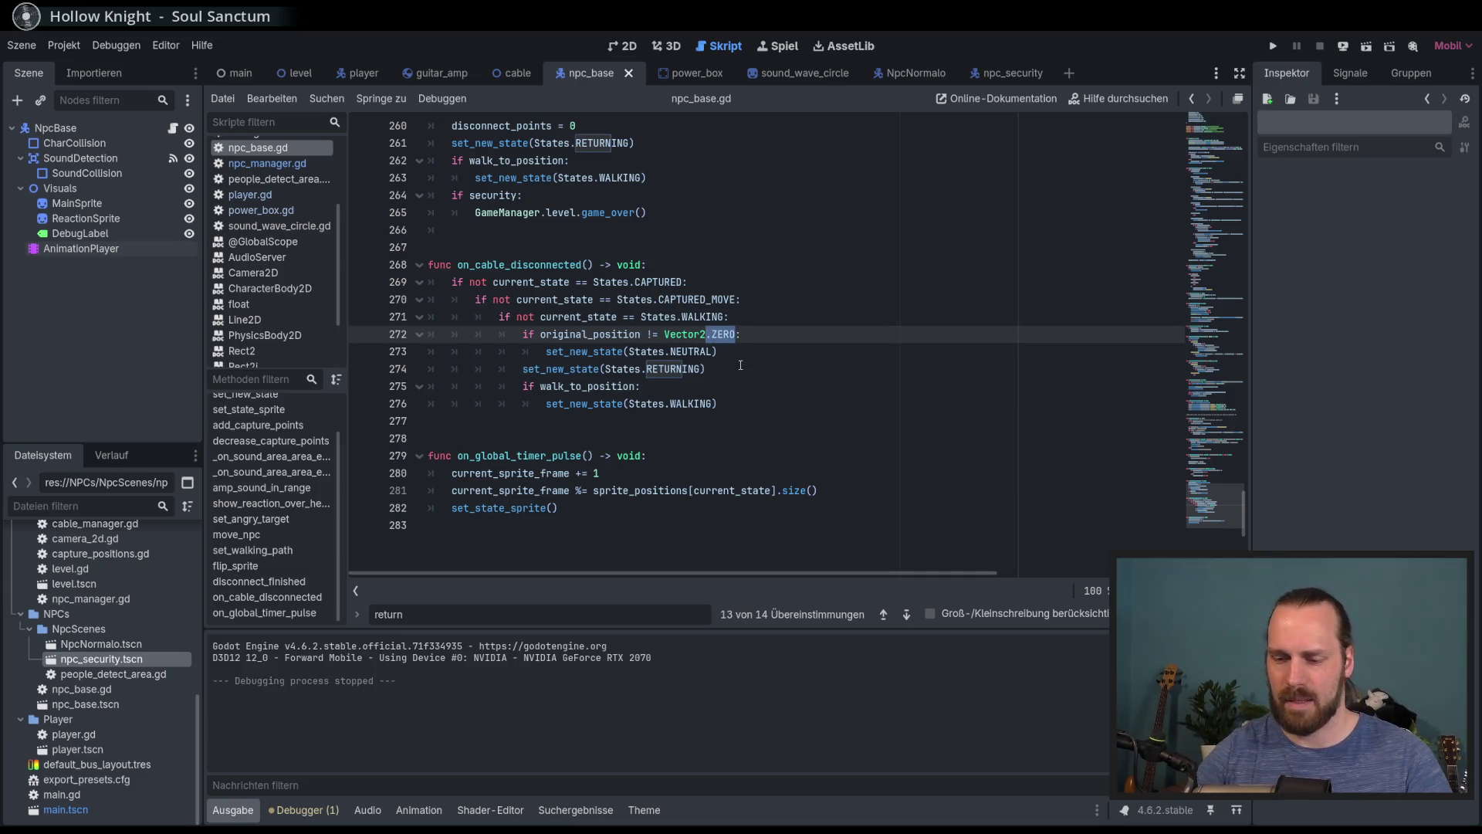
key(BackSpace)
text((0,)
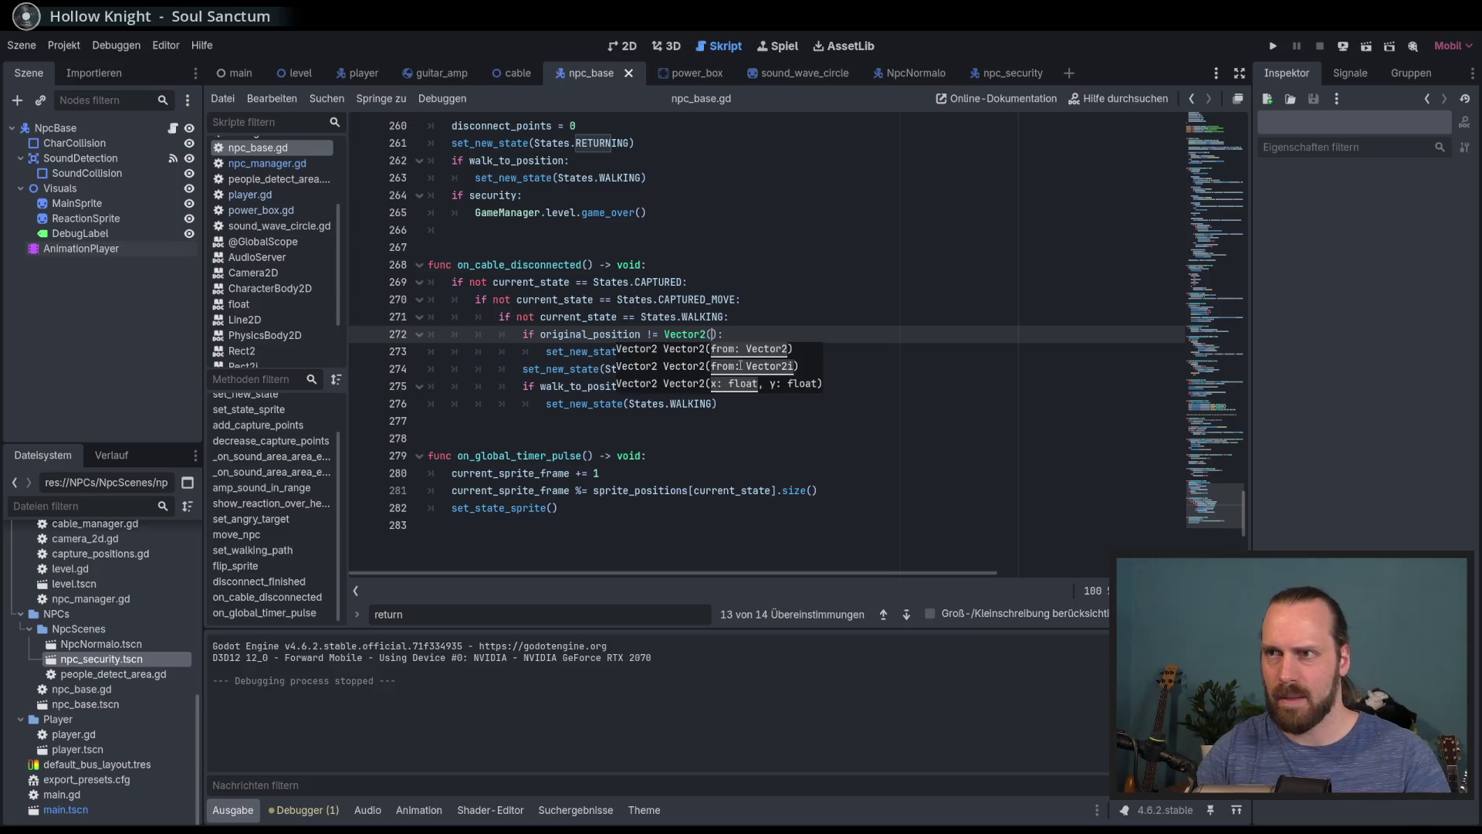
text( 0)
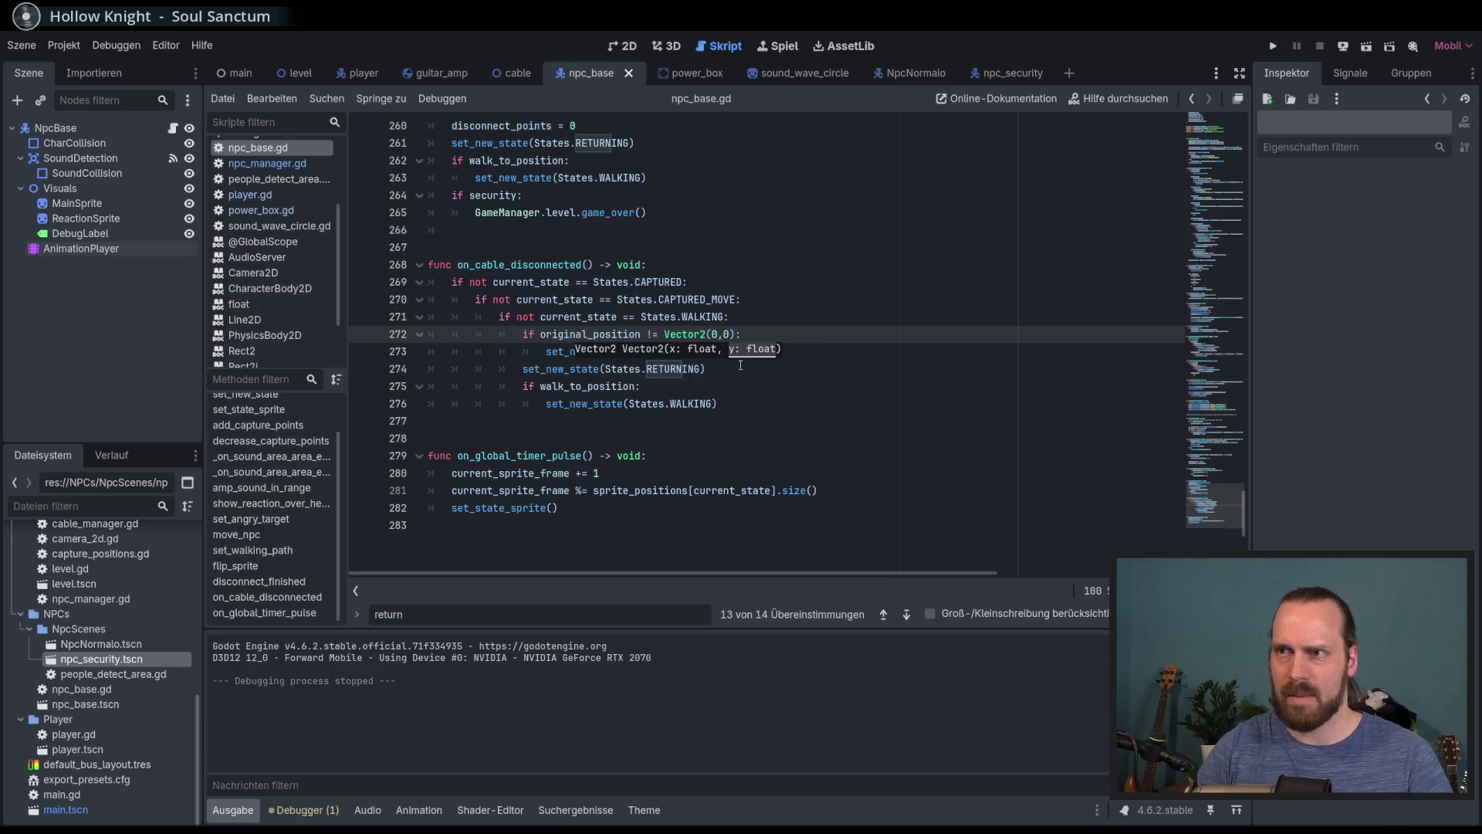
key(End)
key(ctrl+s)
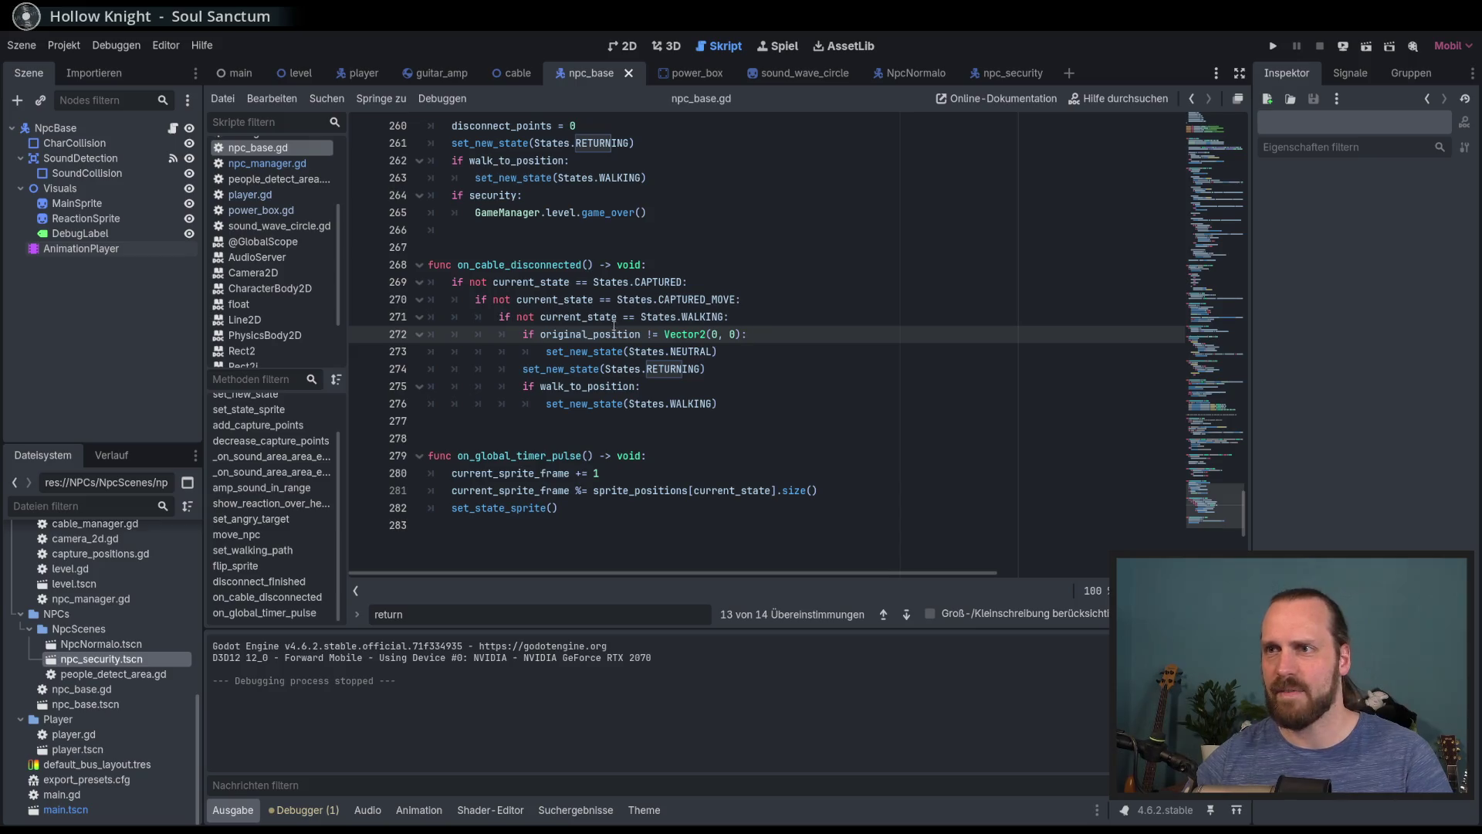
click(796, 360)
key(F5)
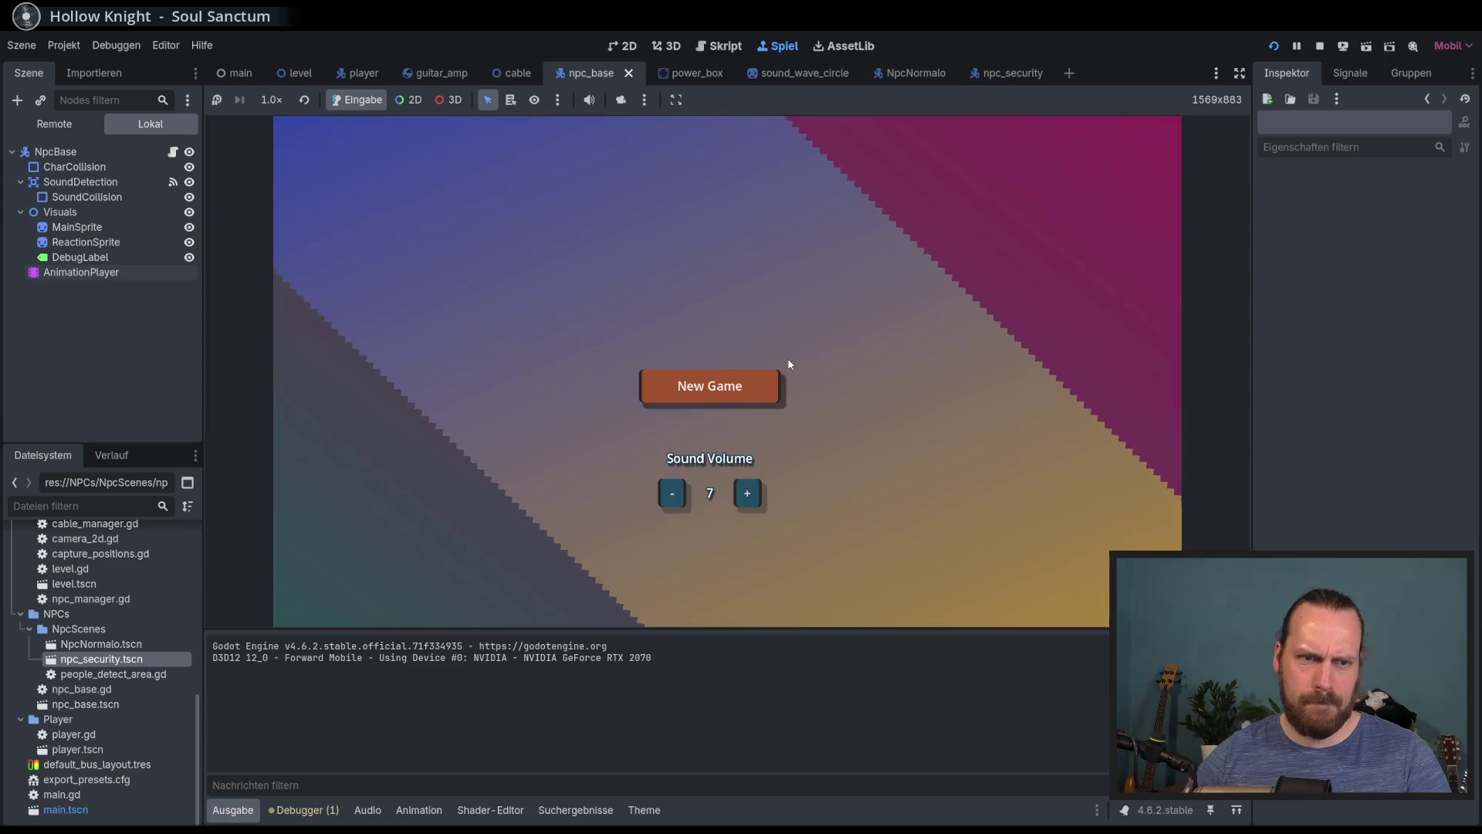
key(Return)
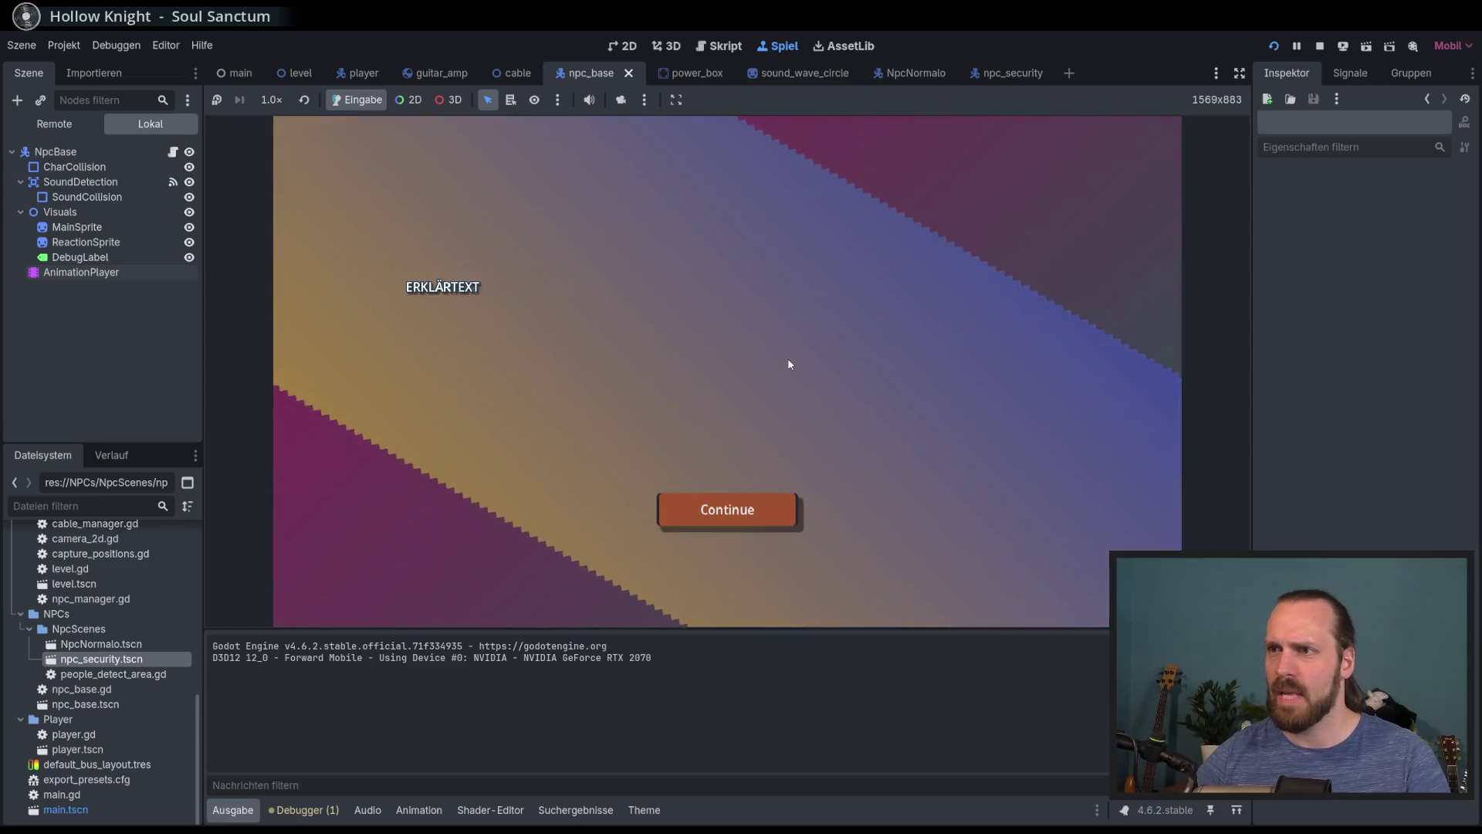
key(d)
key(s)
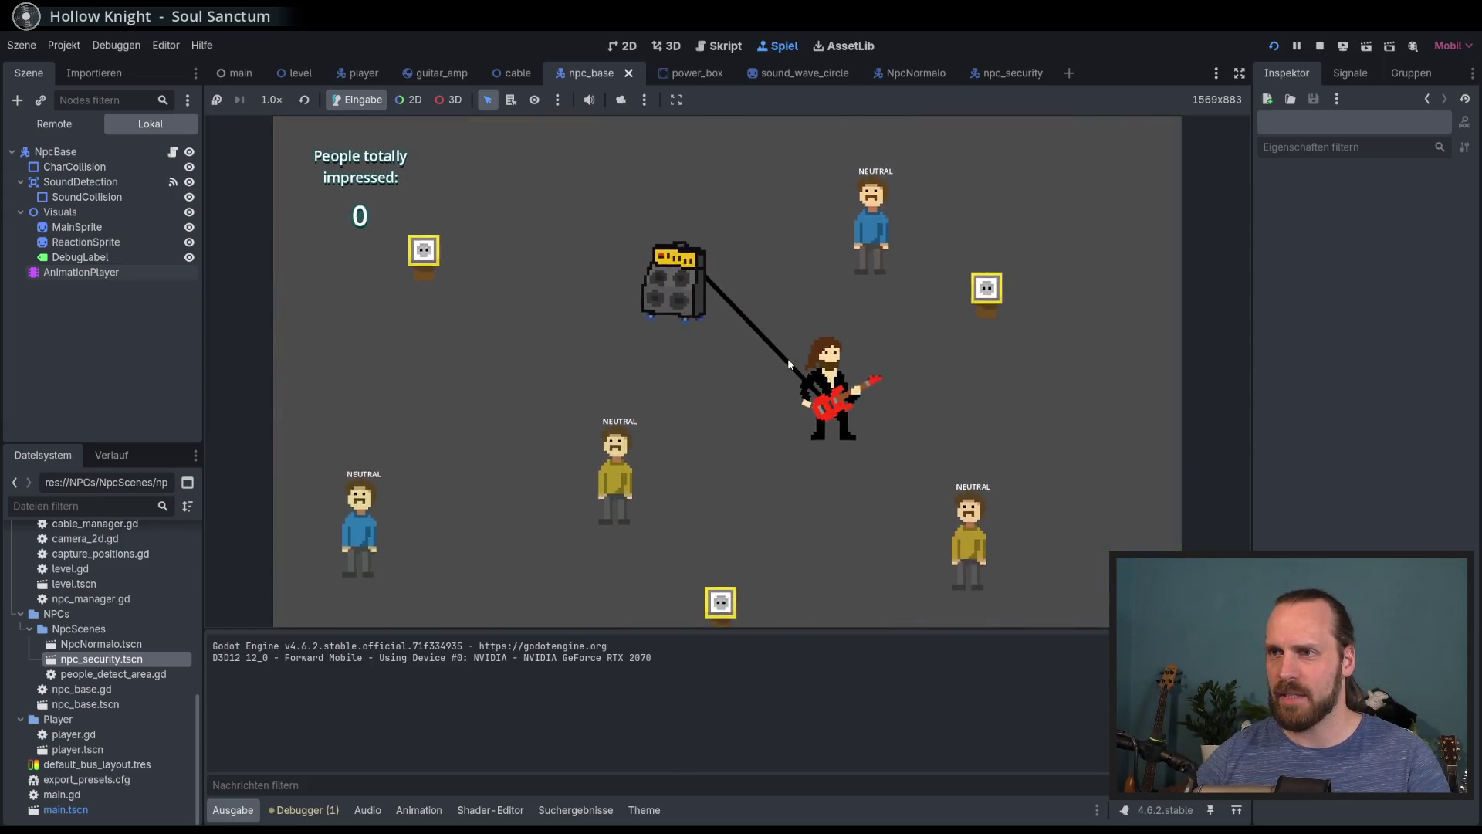
key(a)
key(w)
key(a)
key(a)
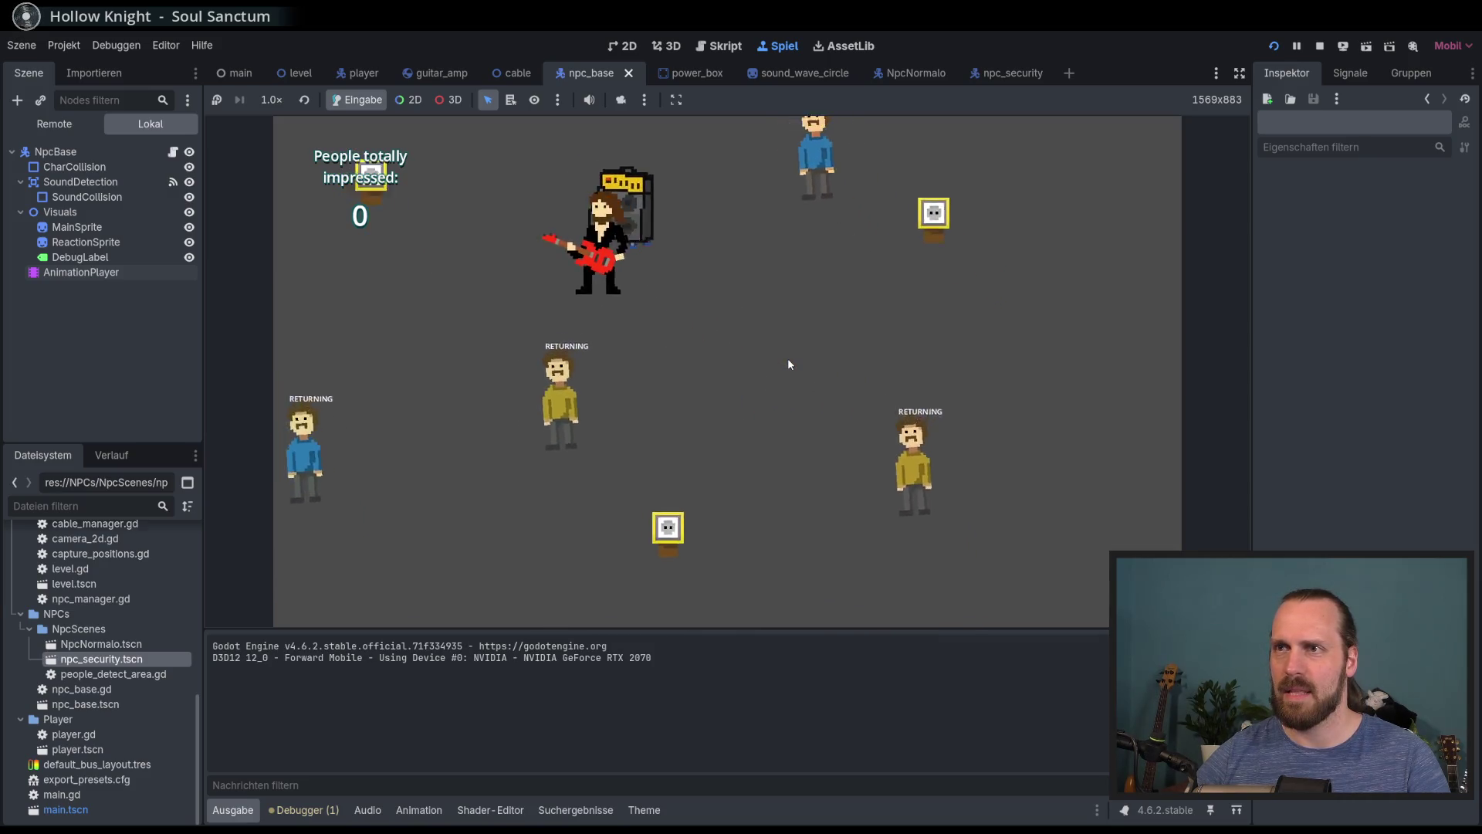
key(s)
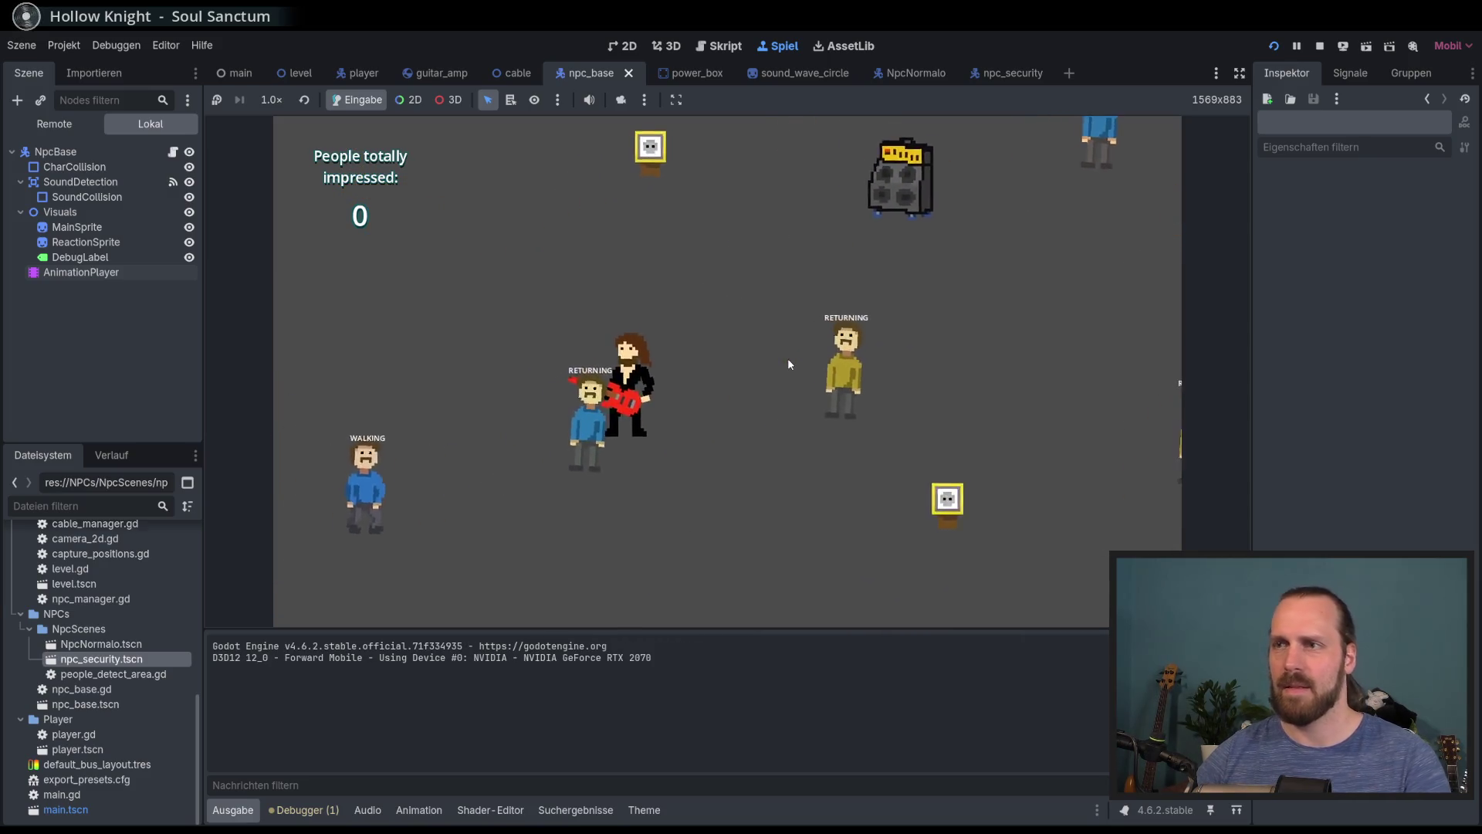
key(F8)
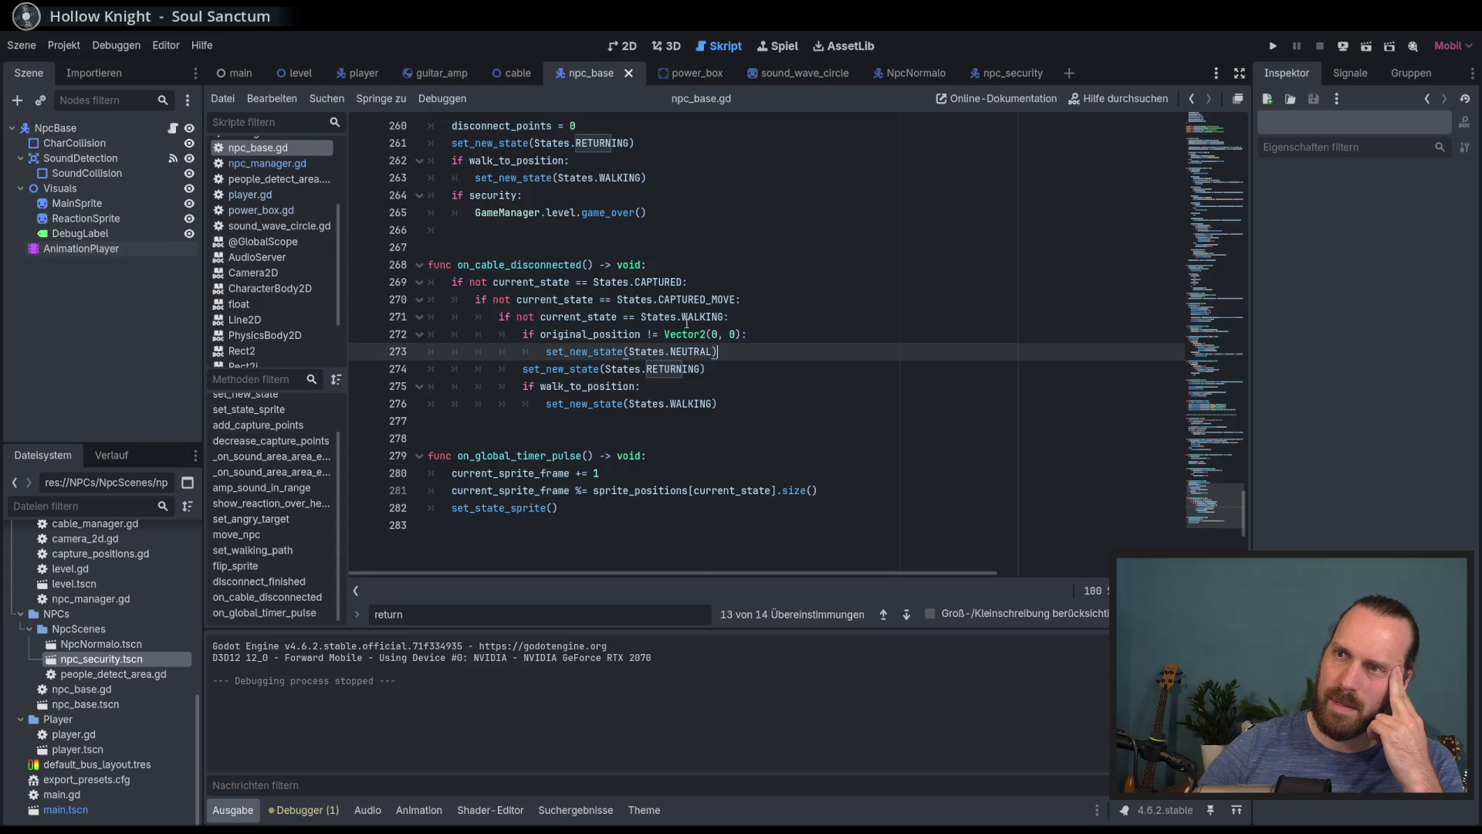
Select lines 272–273 holding the original_position check and NEUTRAL call, and delete them
mouse_move(683, 320)
click(809, 404)
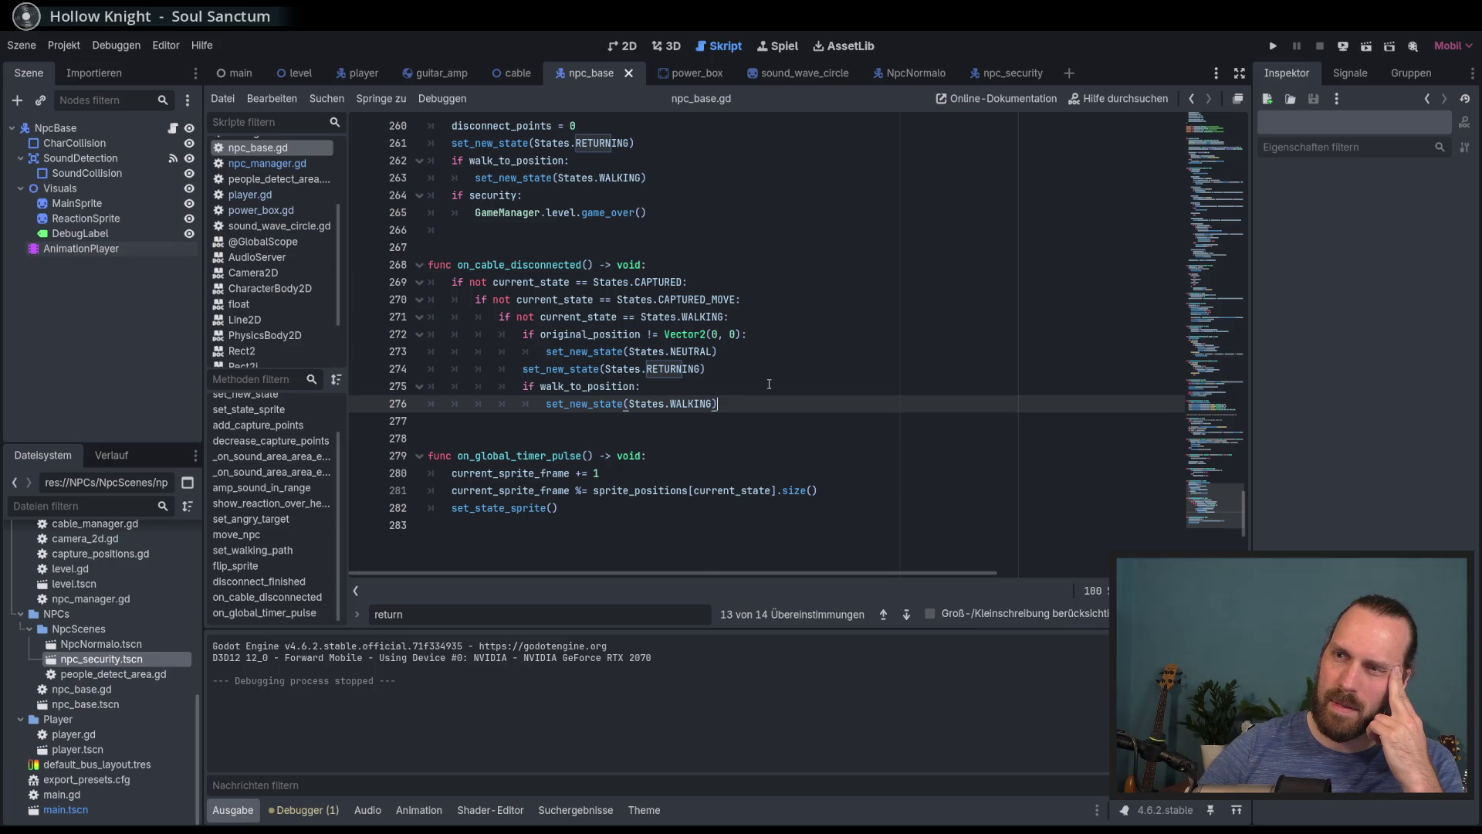
click(769, 385)
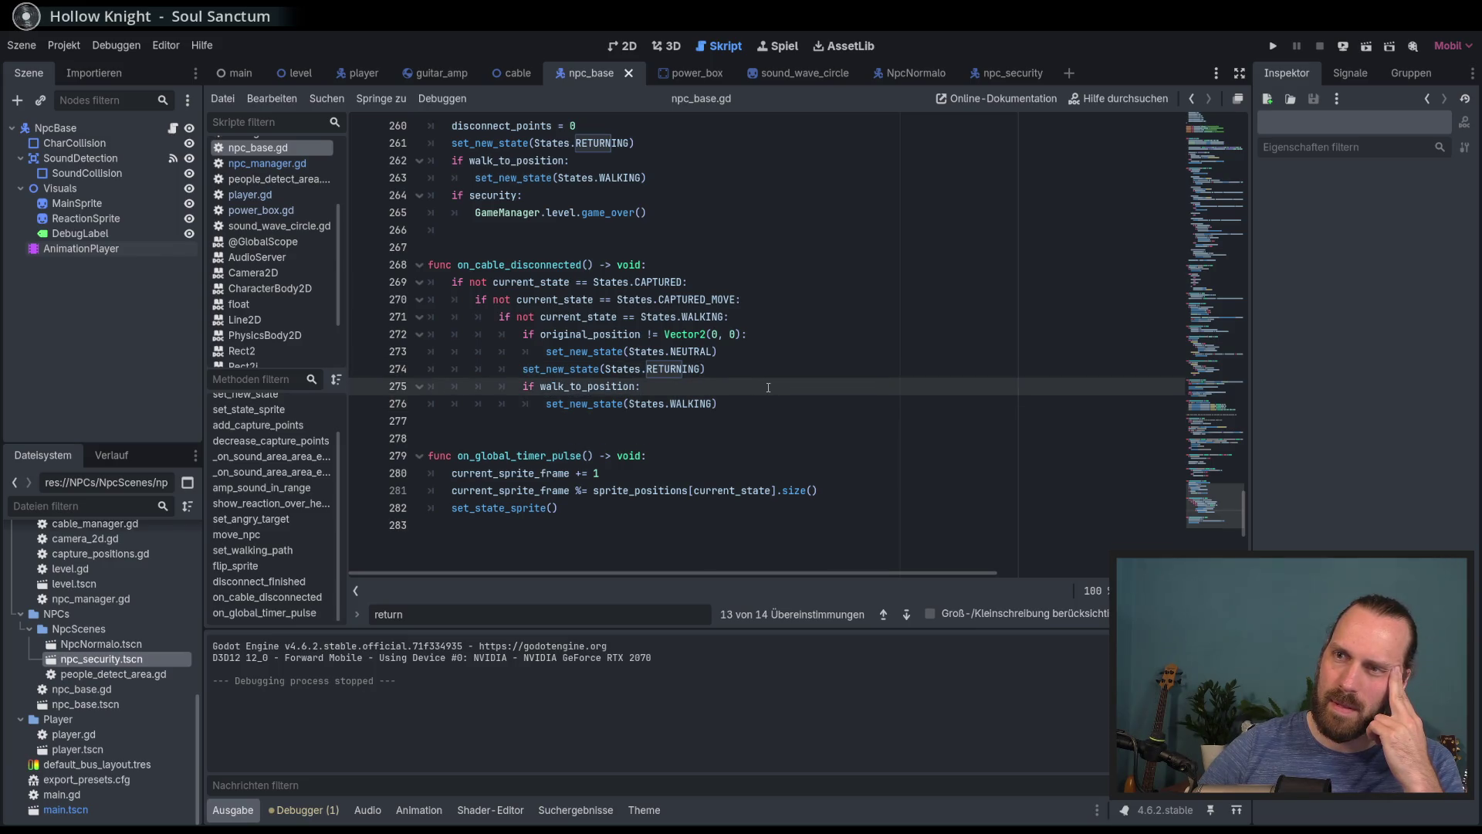
click(753, 333)
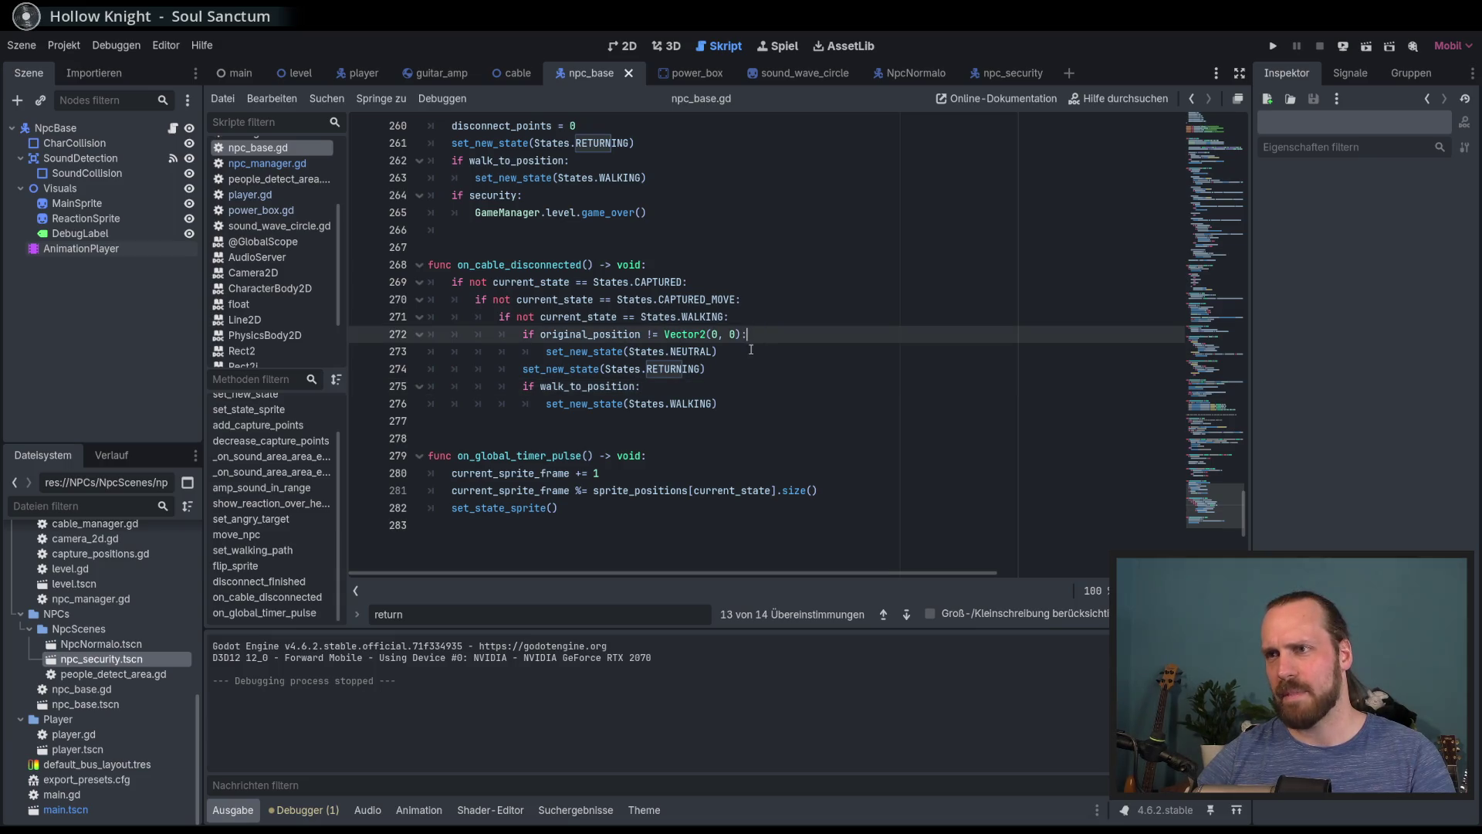
drag(751, 351, 753, 317)
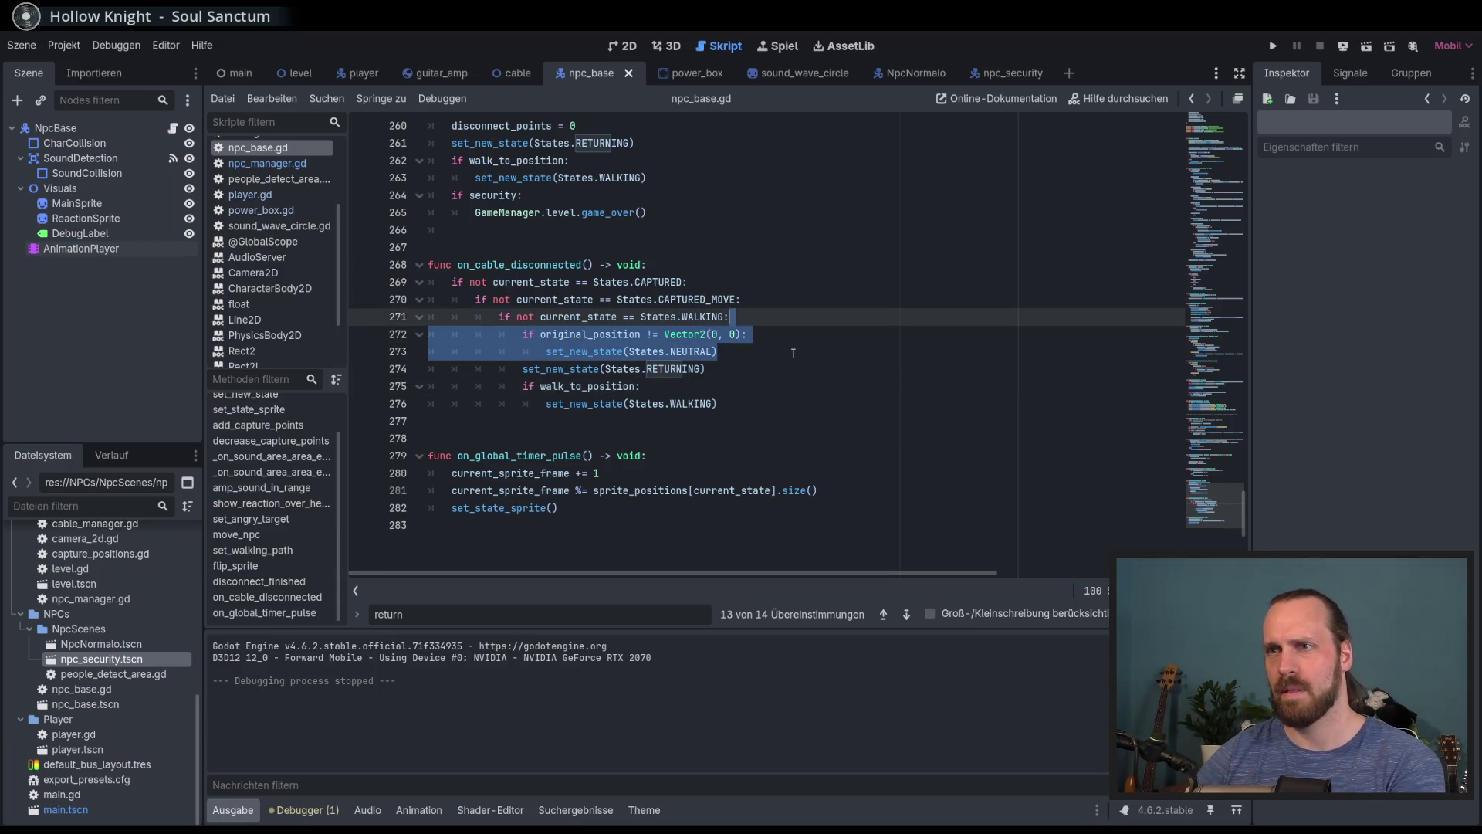
key(BackSpace)
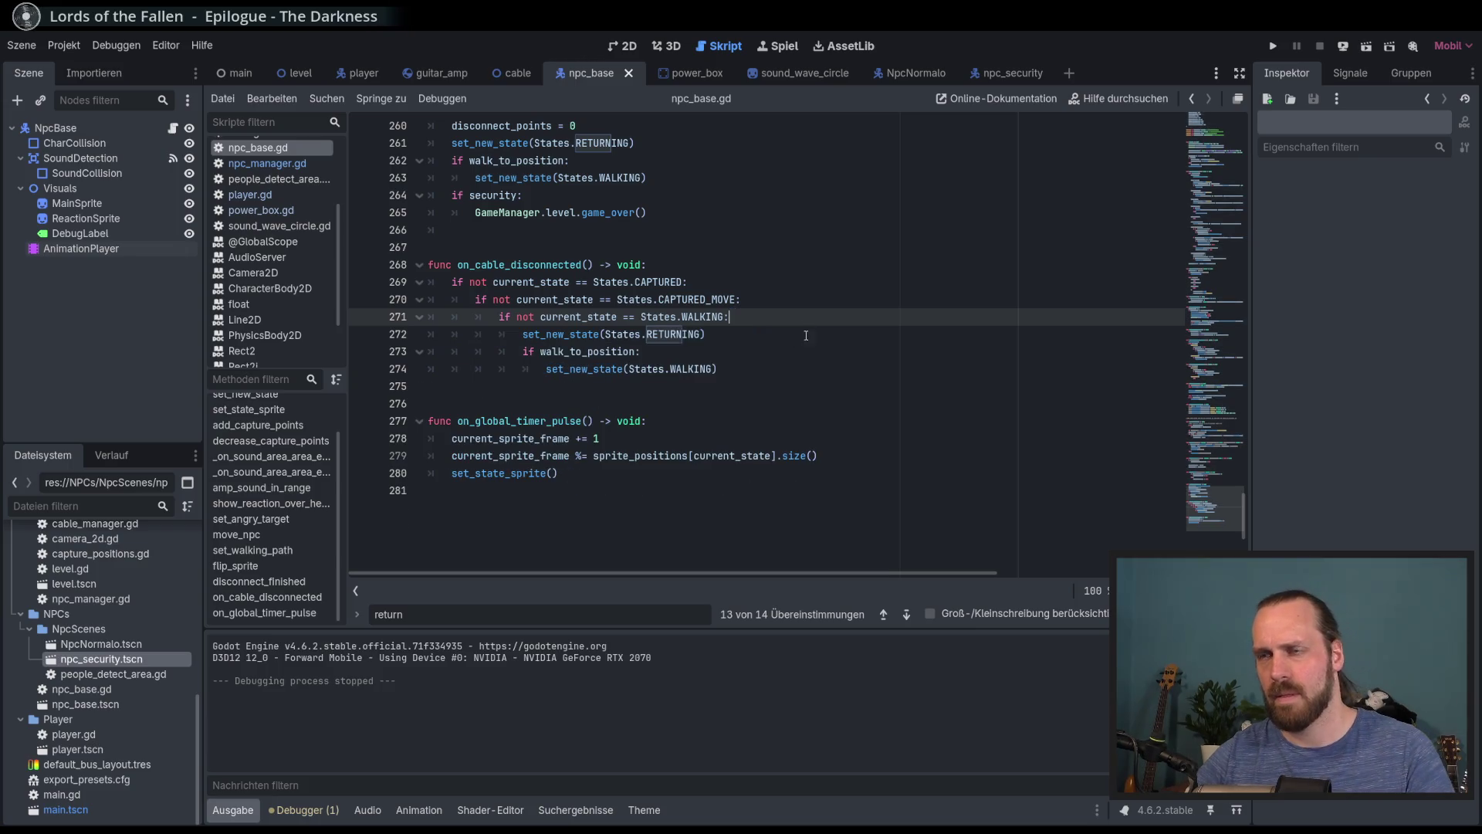
Scroll to the _ready function and place the caret after on_global_timer_pulse()
mouse_move(1221, 512)
mouse_down()
mouse_move(1204, 138)
mouse_move(1173, 279)
mouse_move(1169, 488)
mouse_up()
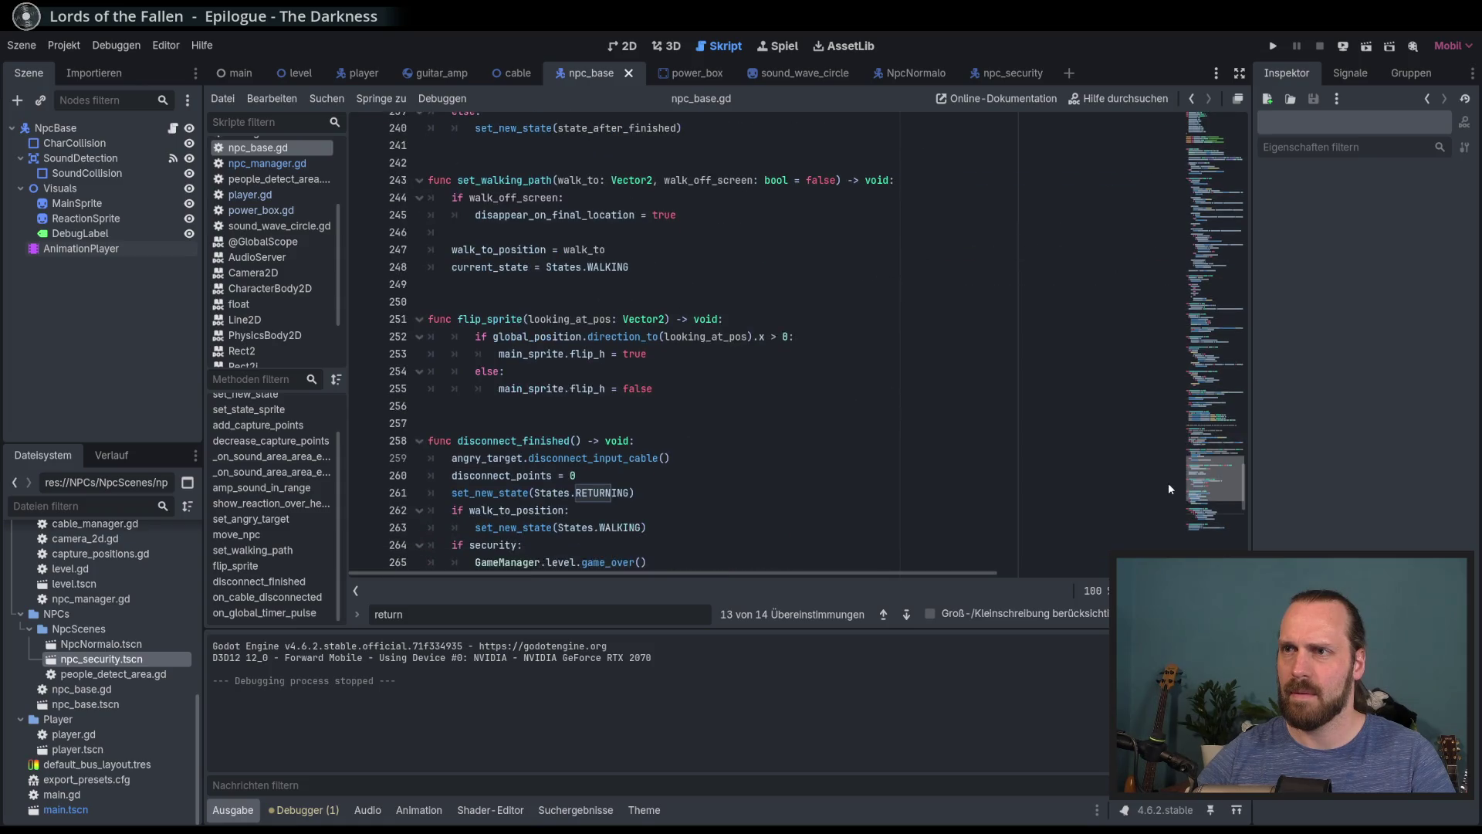
click(1009, 457)
drag(1205, 487, 1179, 162)
click(833, 343)
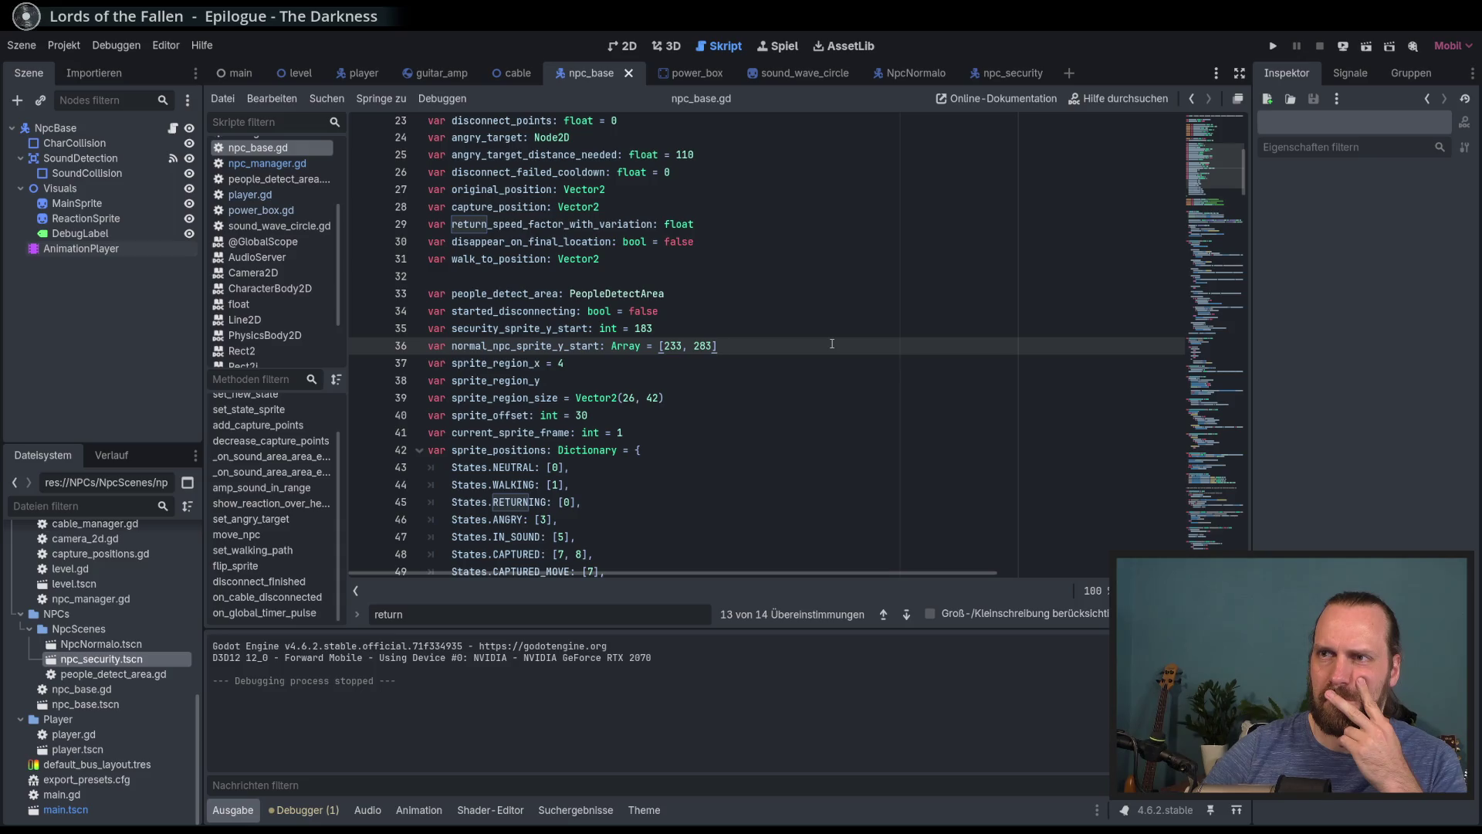
key(Escape)
click(831, 416)
scroll(830, 430, down, 4)
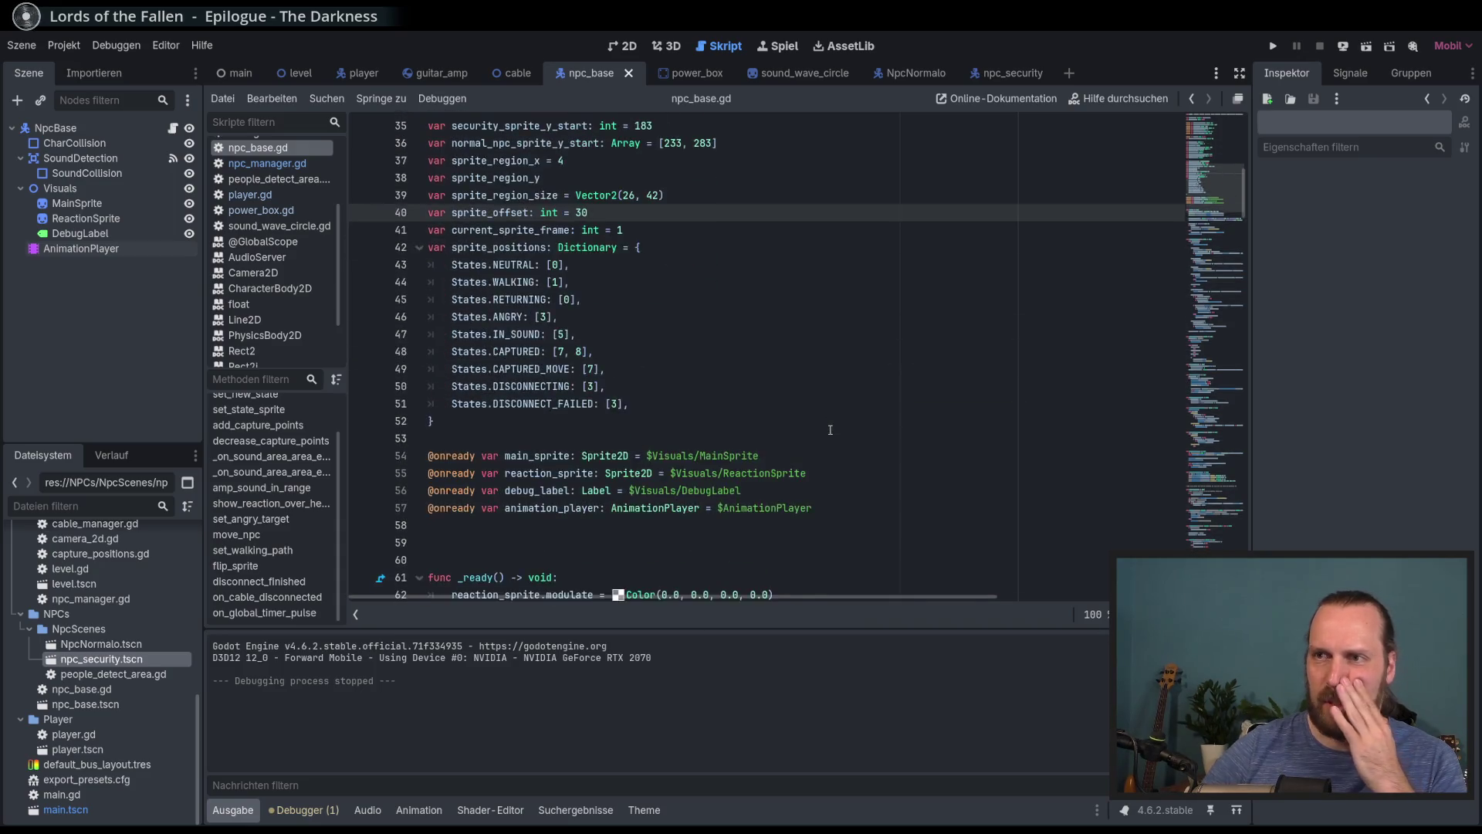
scroll(830, 430, down, 3)
scroll(830, 430, down, 4)
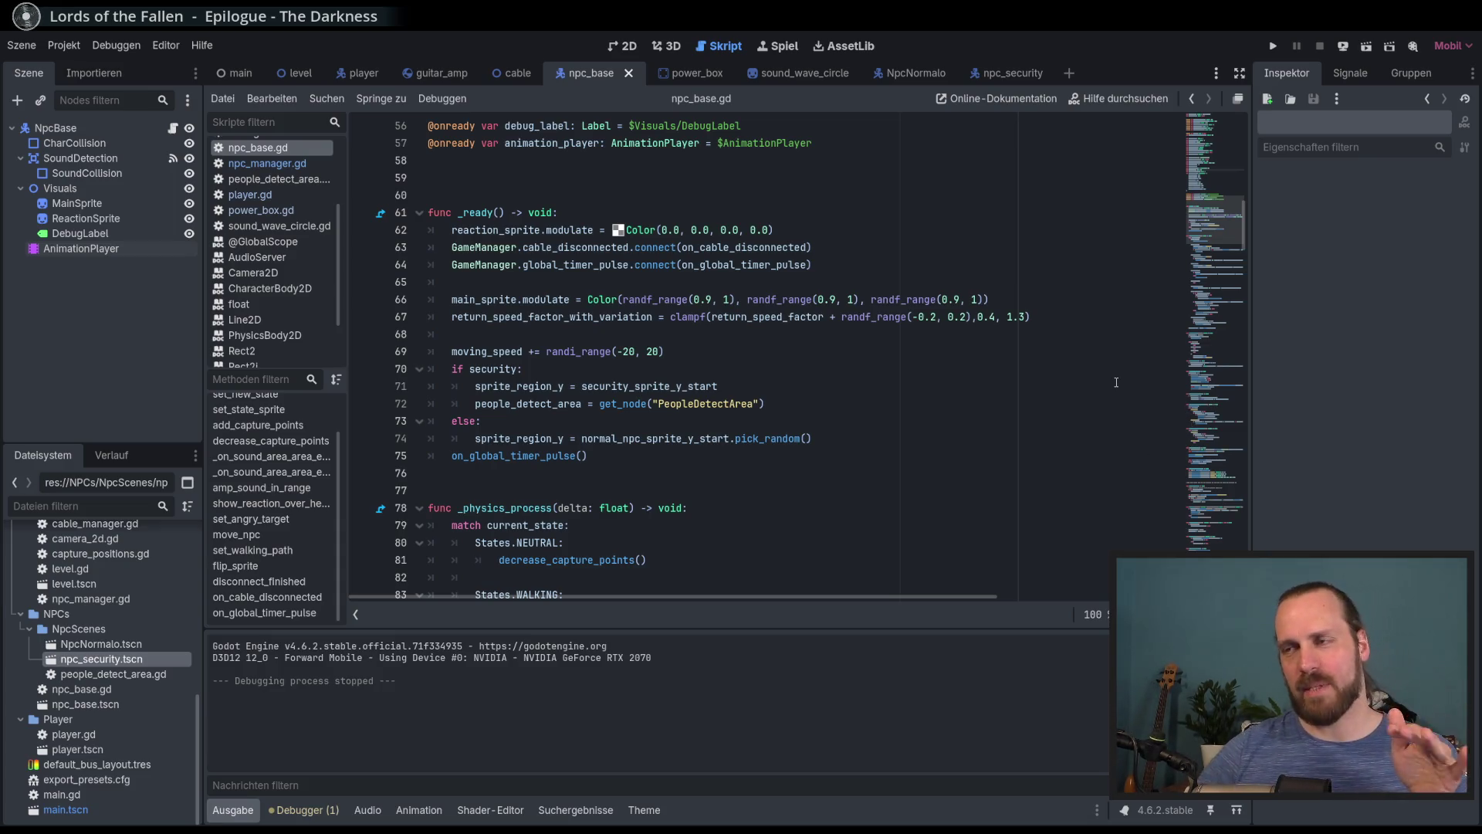
scroll(1014, 412, down, 5)
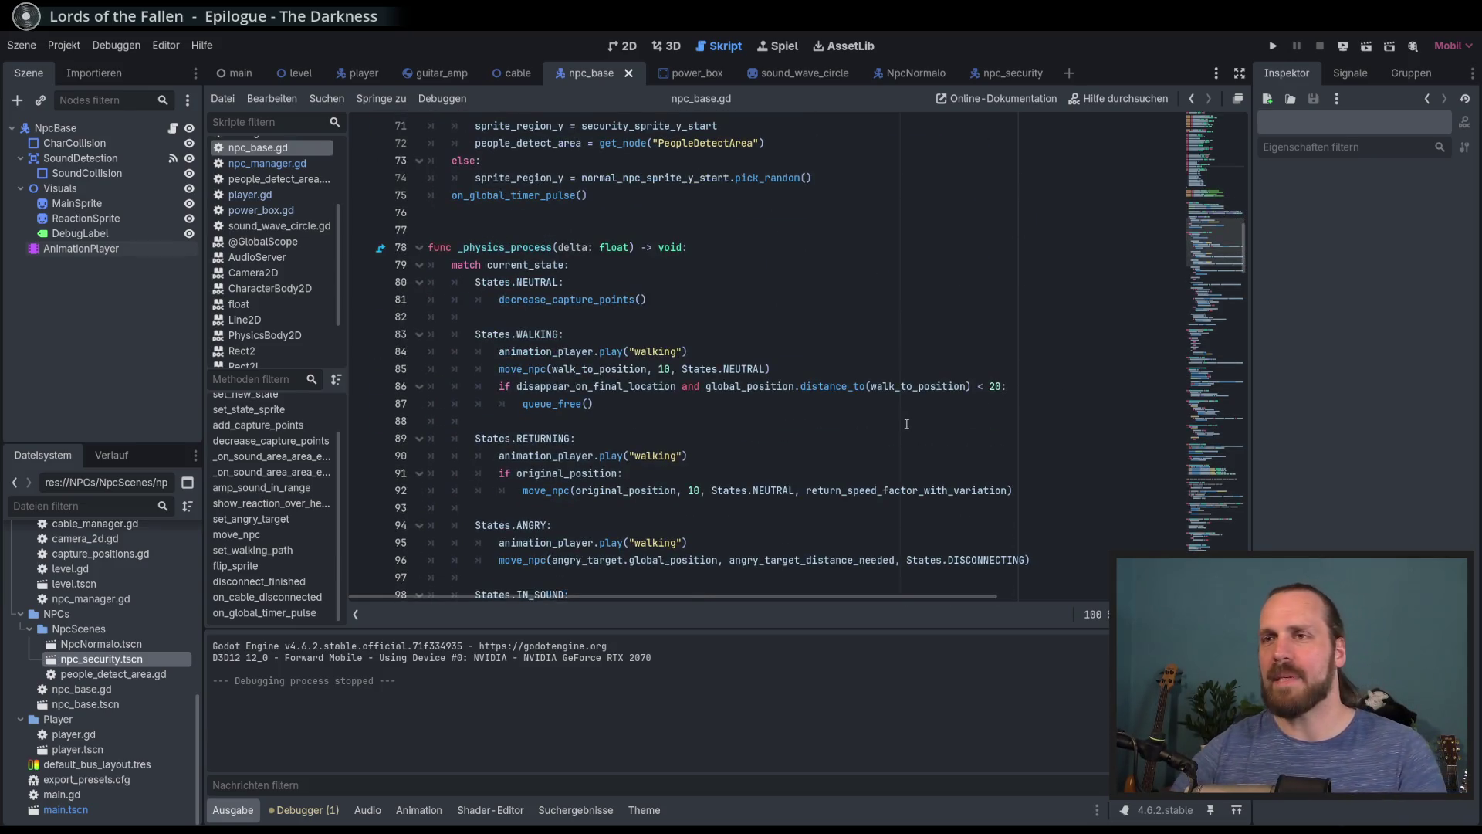
scroll(672, 425, up, 10)
scroll(672, 426, down, 2)
click(664, 353)
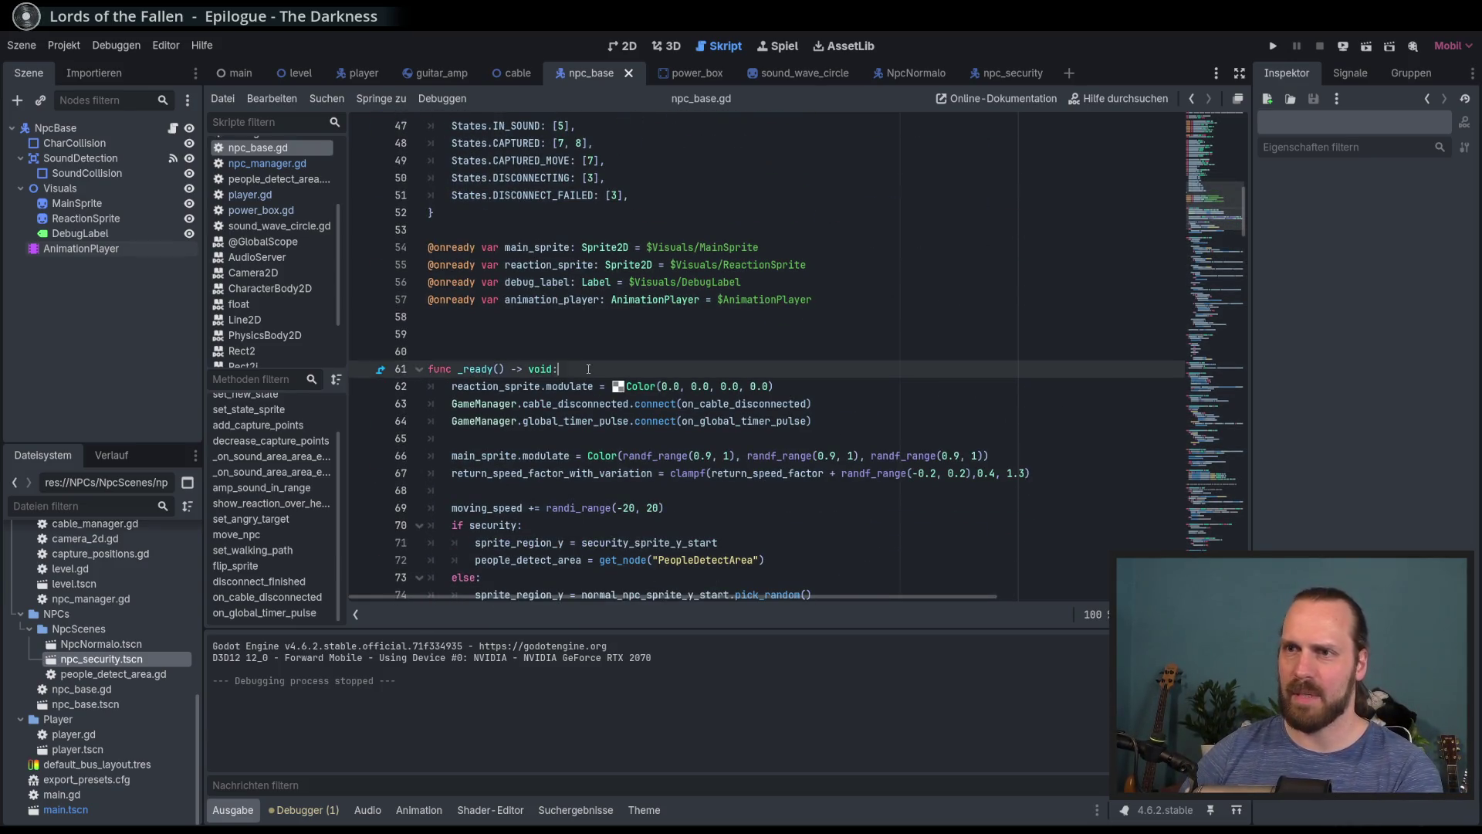
scroll(647, 459, down, 3)
click(647, 462)
Add 'original_position = global_position' in _ready and launch the game with F5
key(Return)
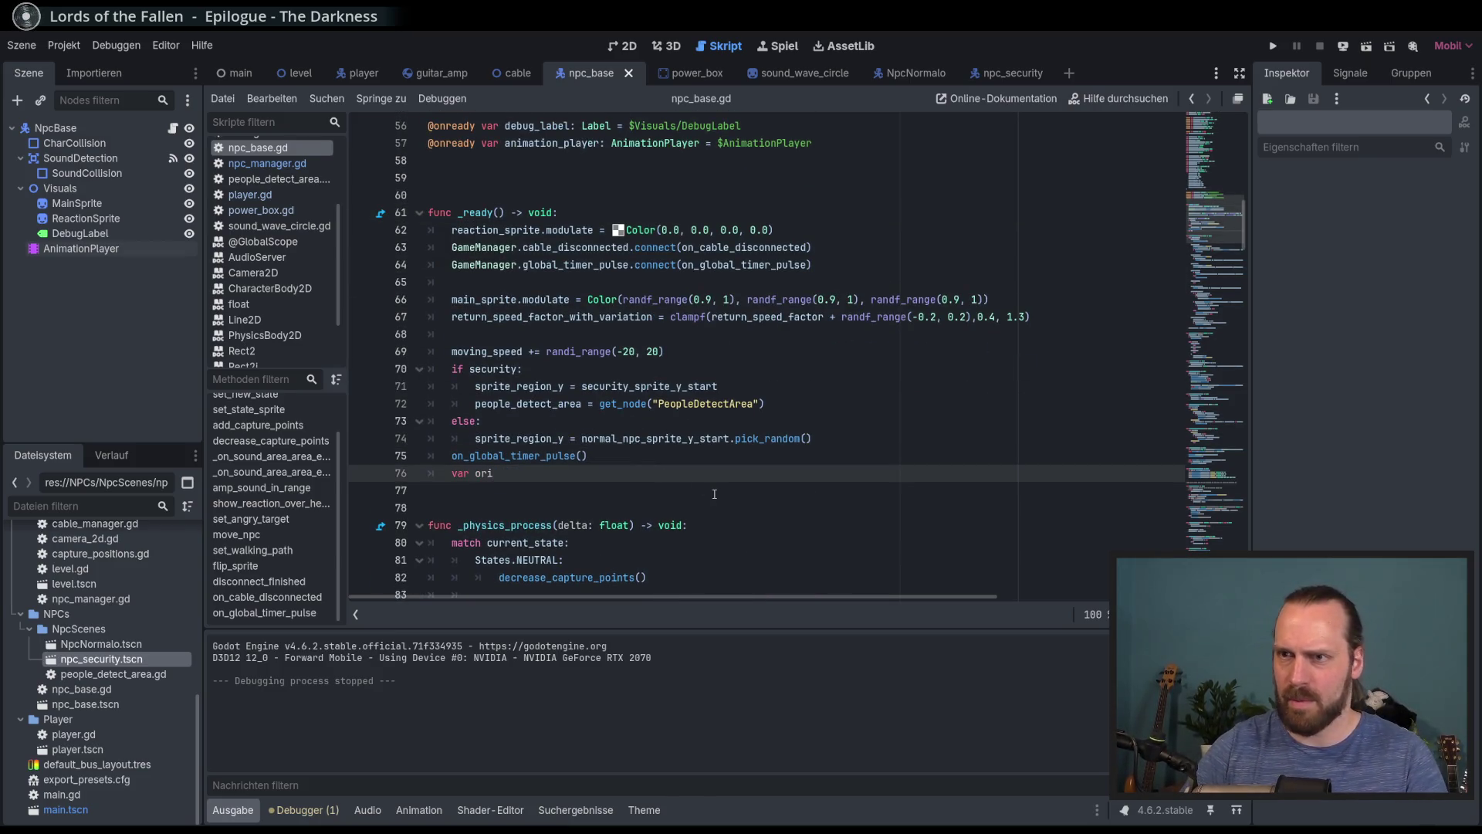
key(BackSpace)
key(Return)
text(g)
key(Return)
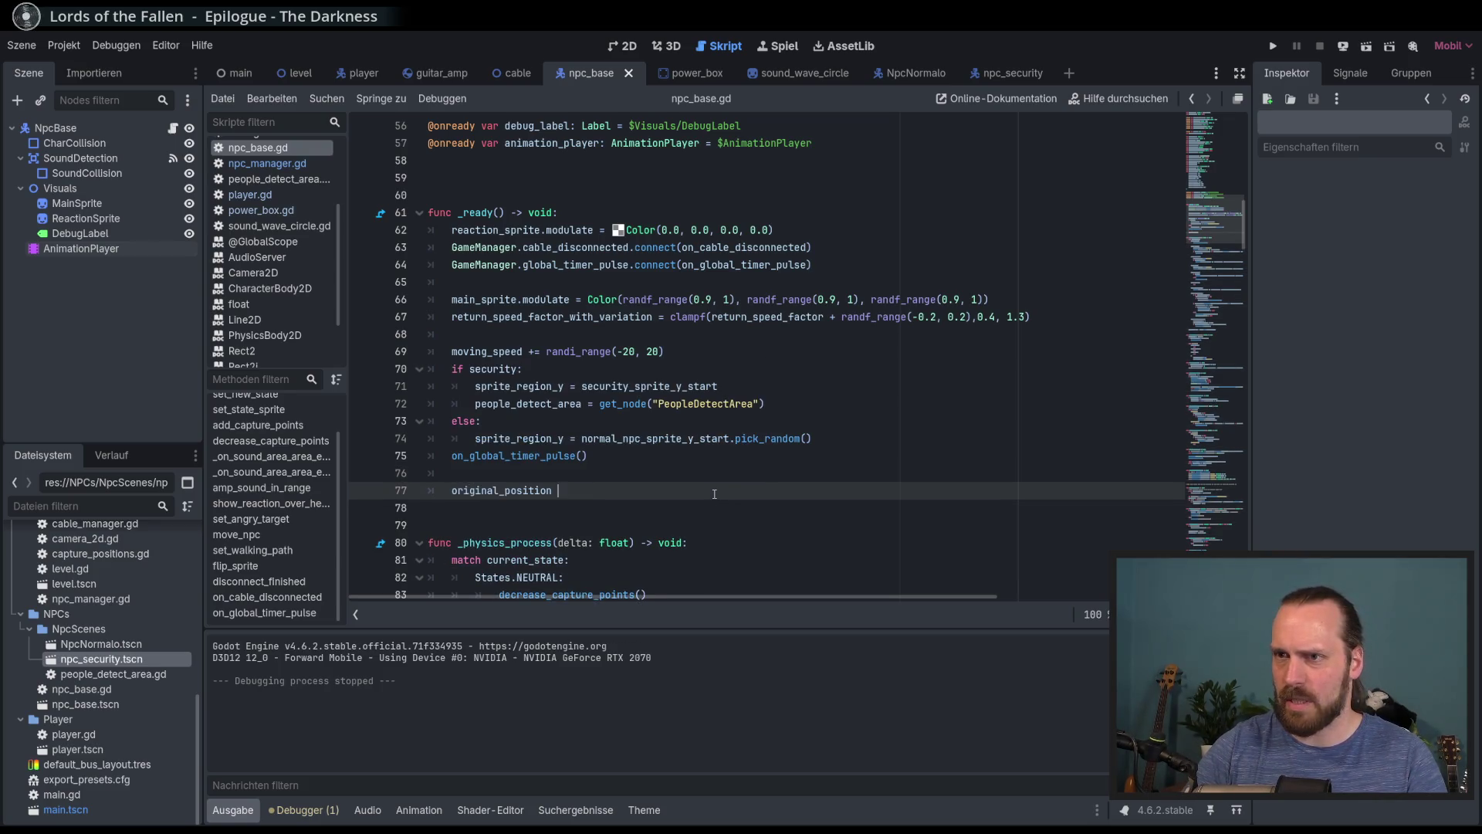
text(global_position)
key(Return)
key(F5)
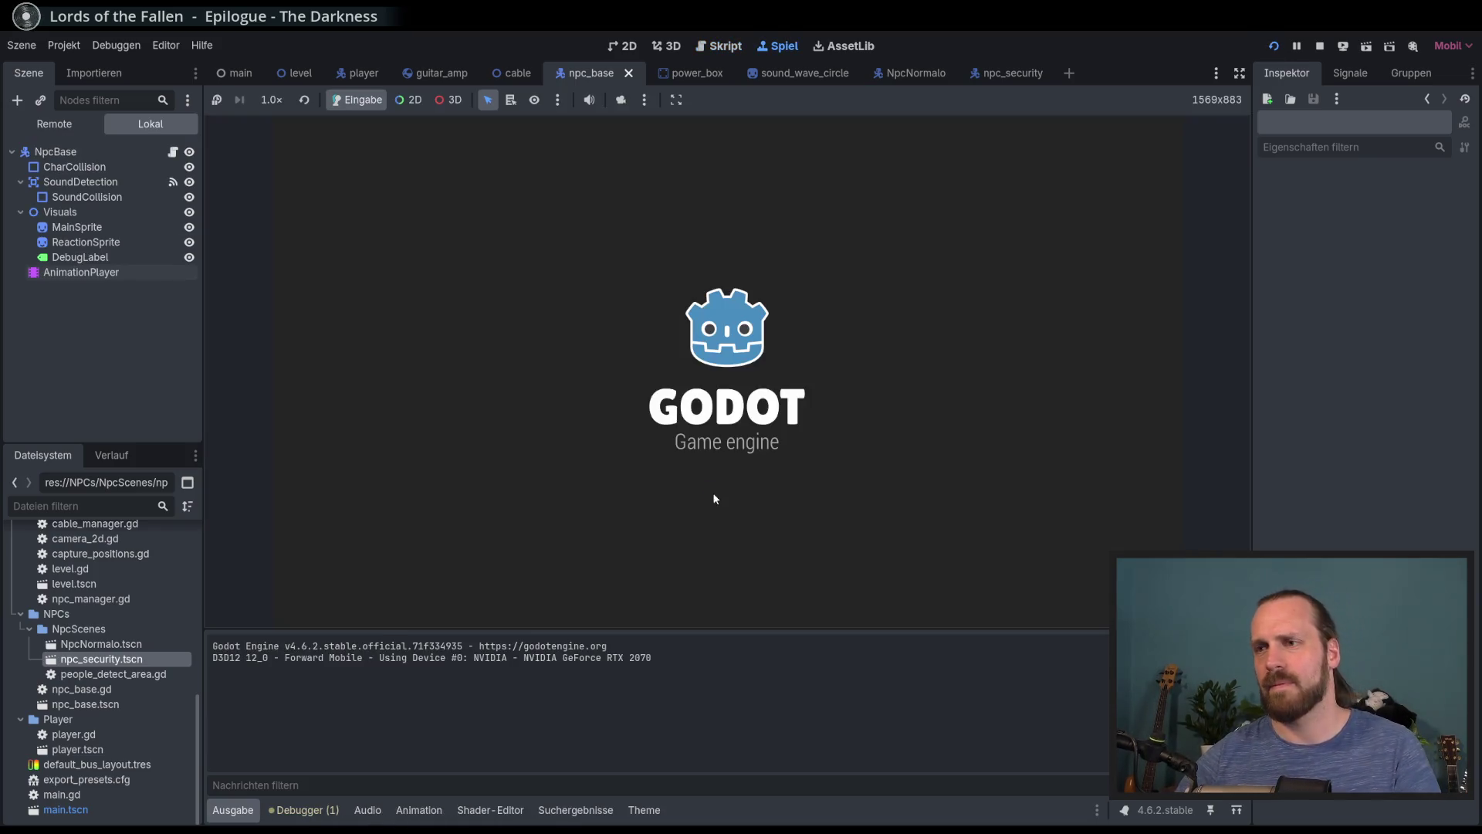
Start a new game, walk the player to the amplifier, and emit a sound wave at the NPCs
key(Return)
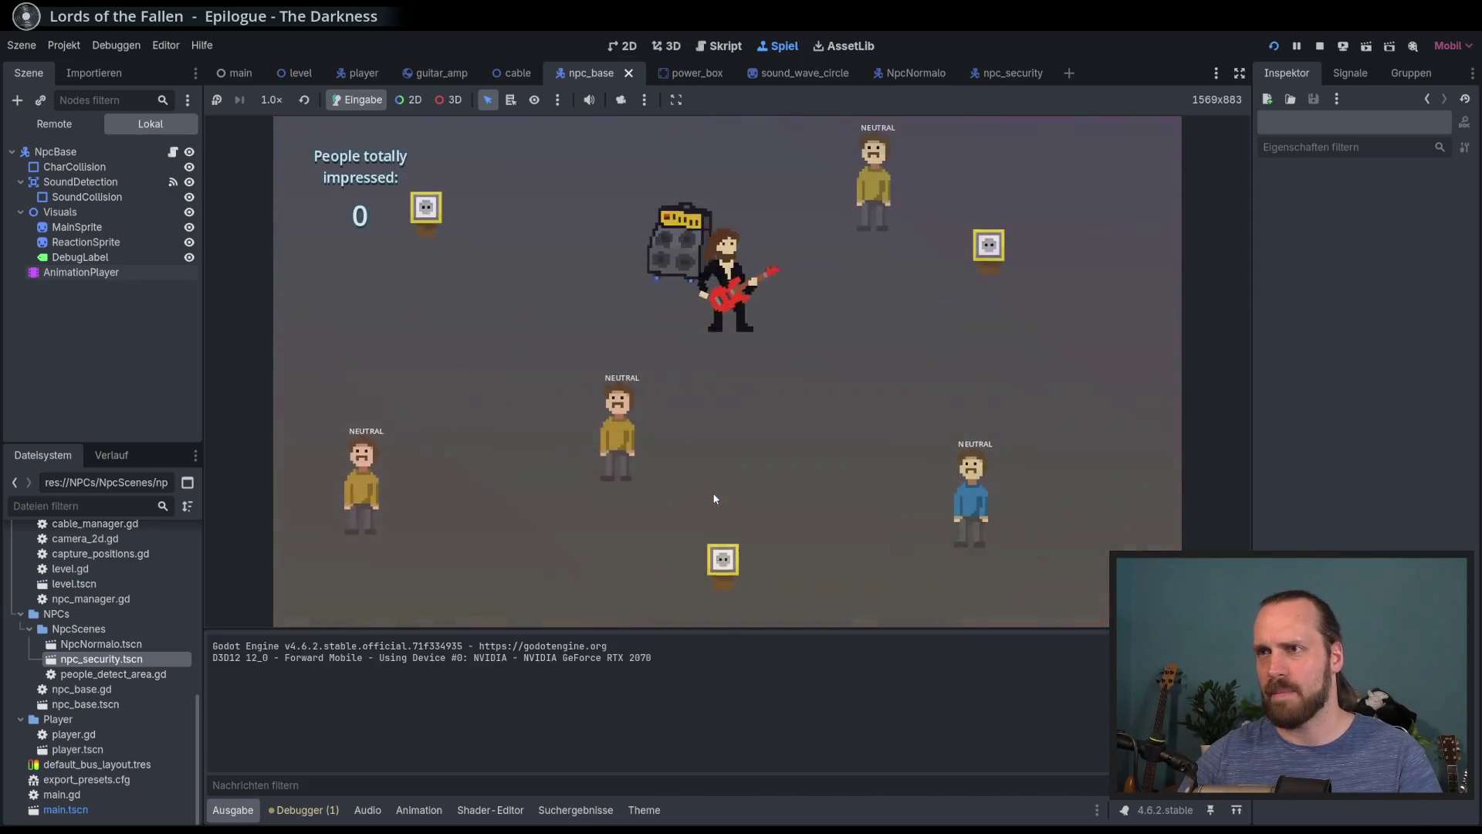
key(w)
key(a)
key(d)
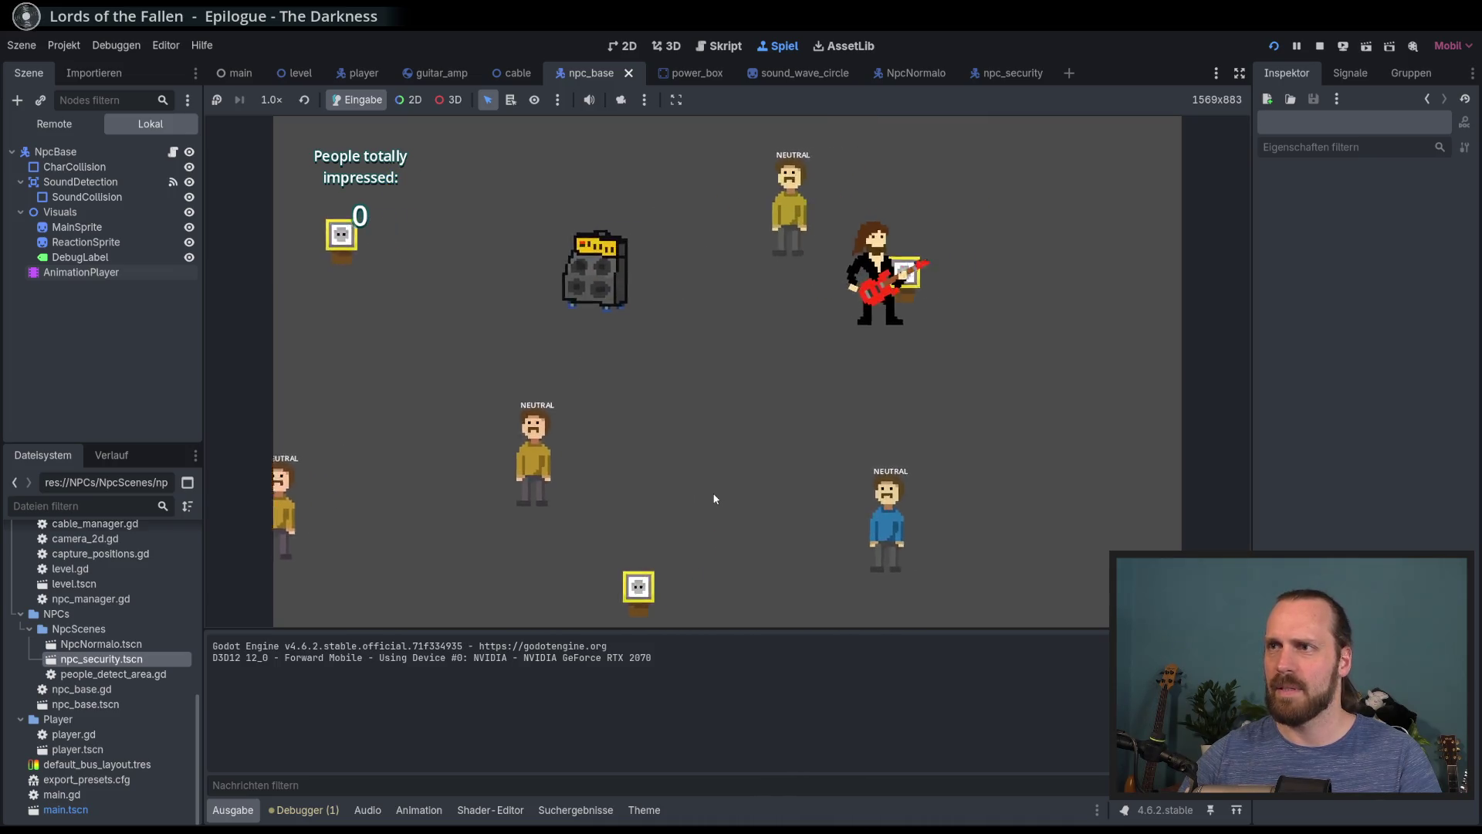
key(a)
key(a)
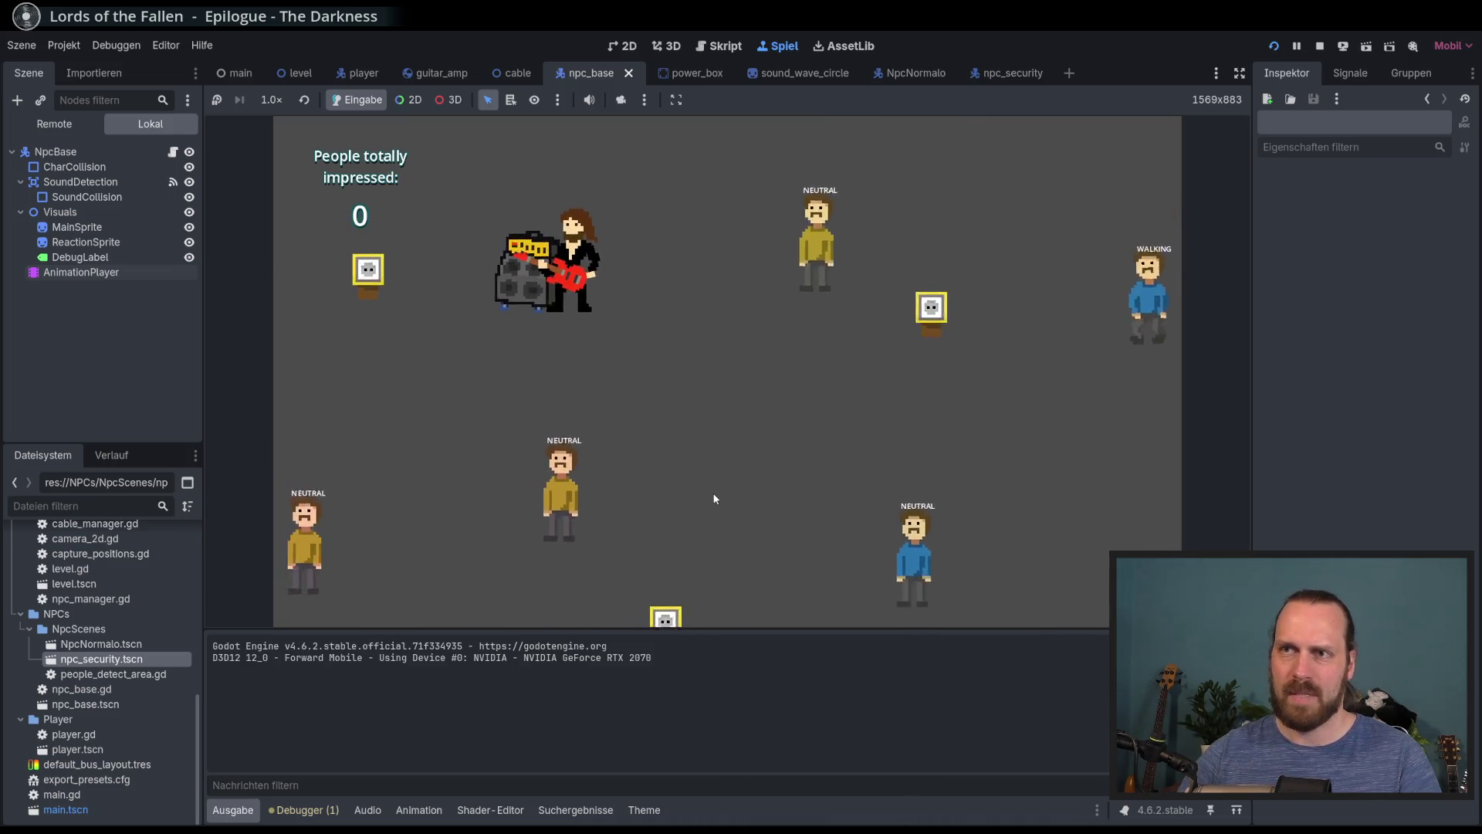
key(d)
key(s)
key(space)
Carry the cable until it disconnects, walk up-left, then stop the game with F8
key(d)
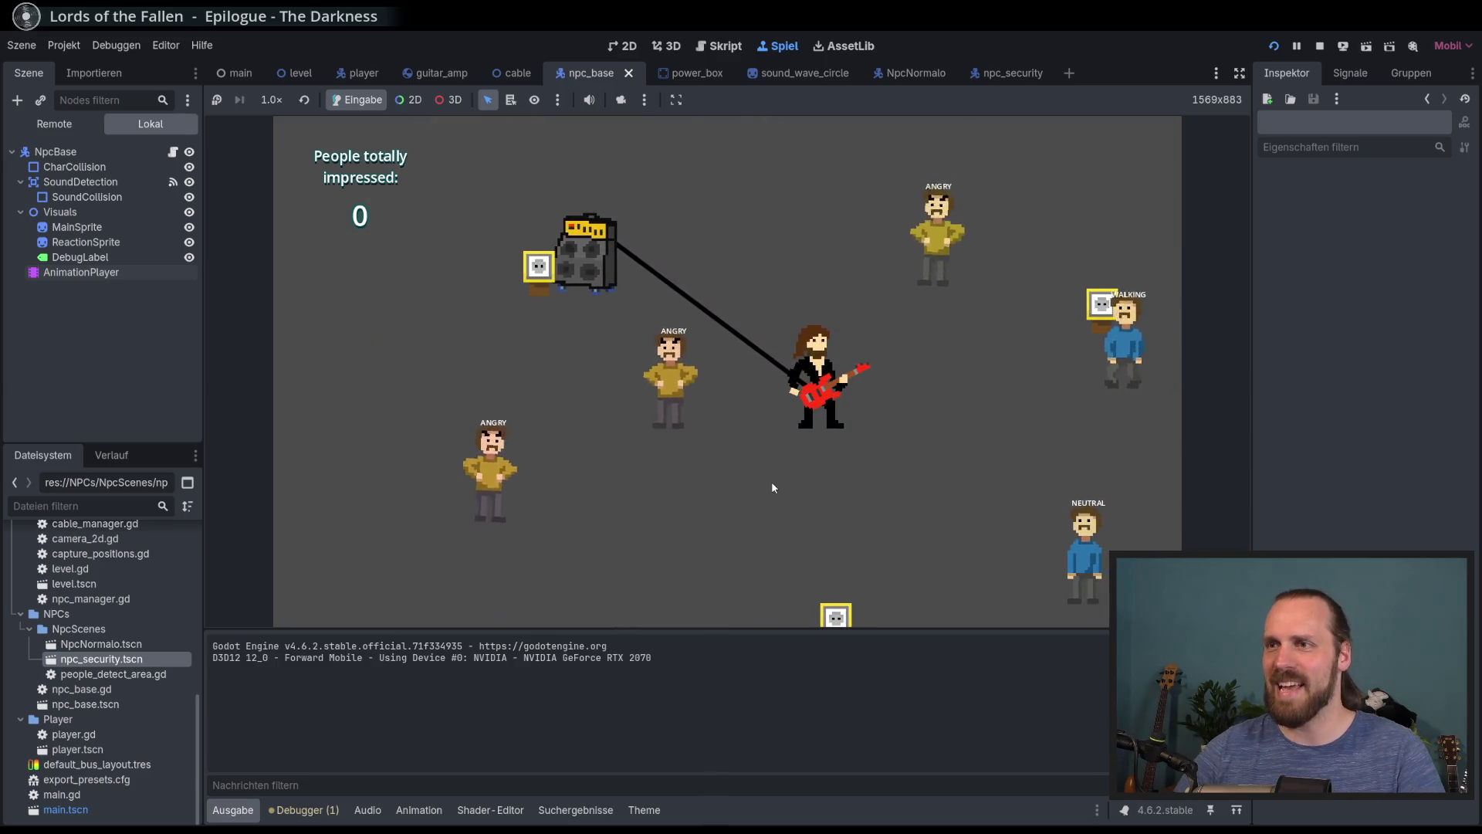
key(d)
key(s)
key(a)
key(w)
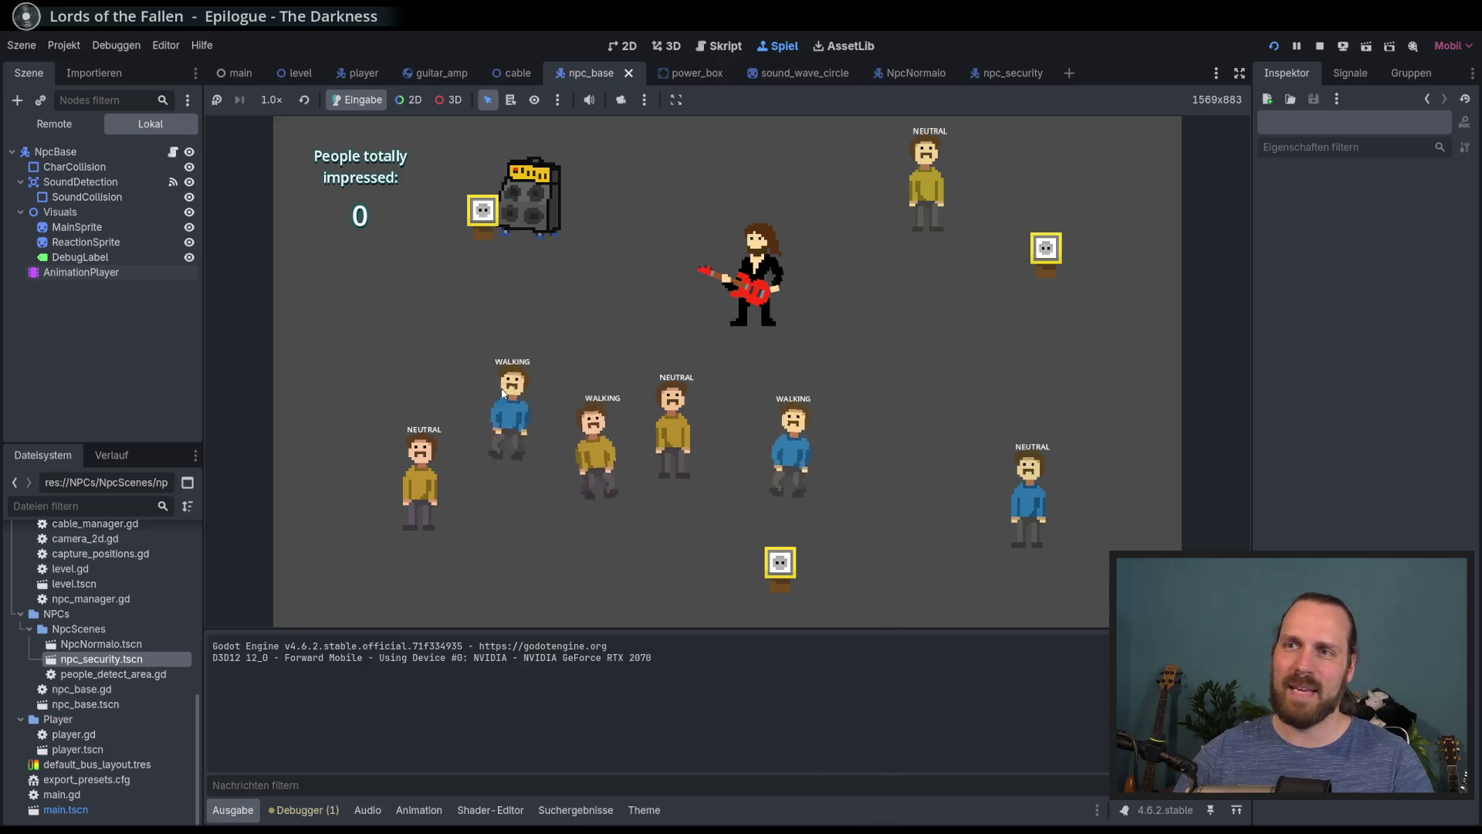
key(F8)
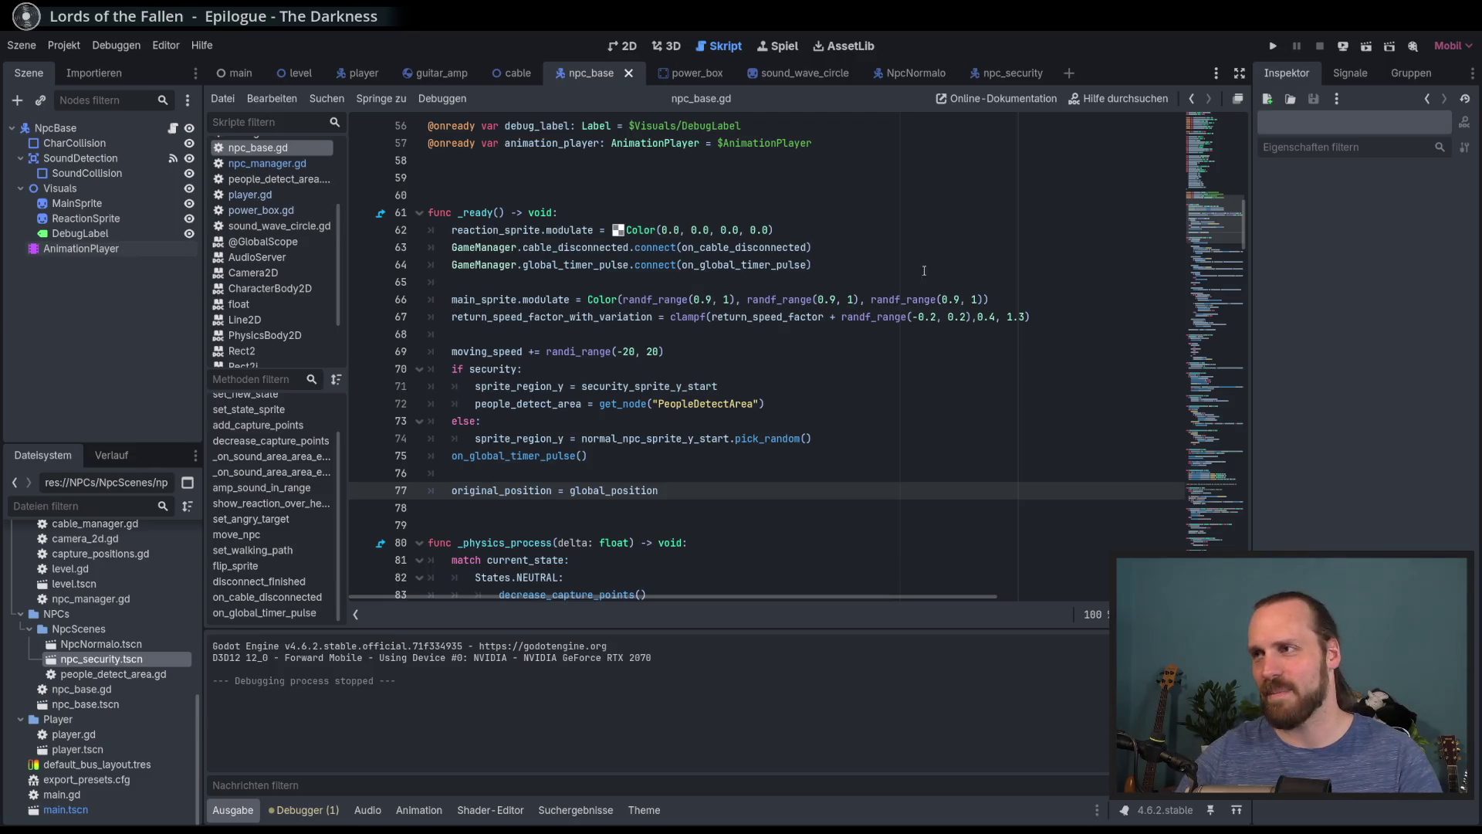
Review _ready in npc_base.gd: frame table, cable_disconnected signal, security sprite and PeopleDetectArea lookup
scroll(907, 267, up, 9)
click(559, 386)
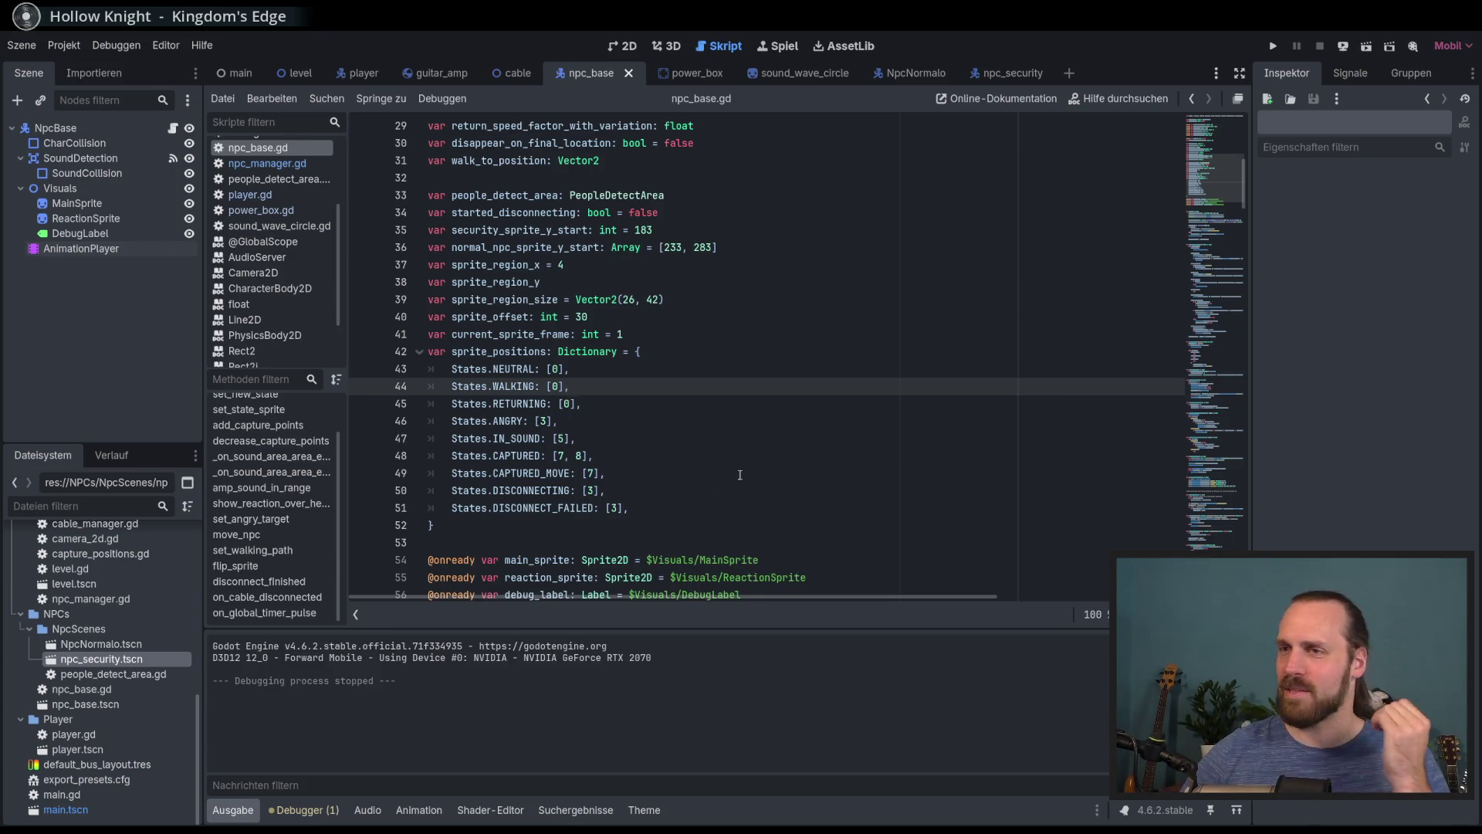
scroll(730, 480, down, 5)
click(812, 457)
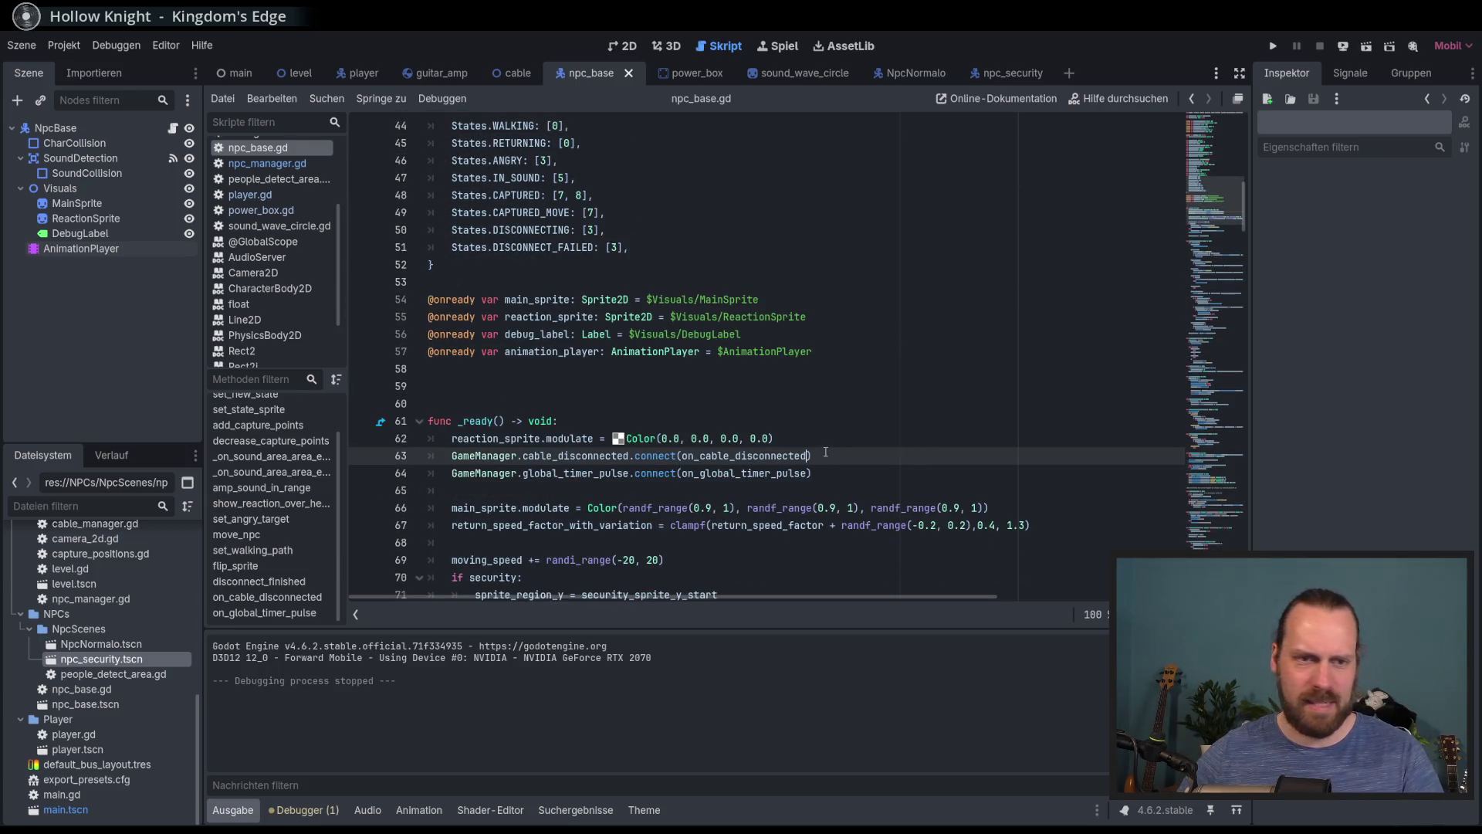
scroll(854, 444, down, 3)
click(858, 456)
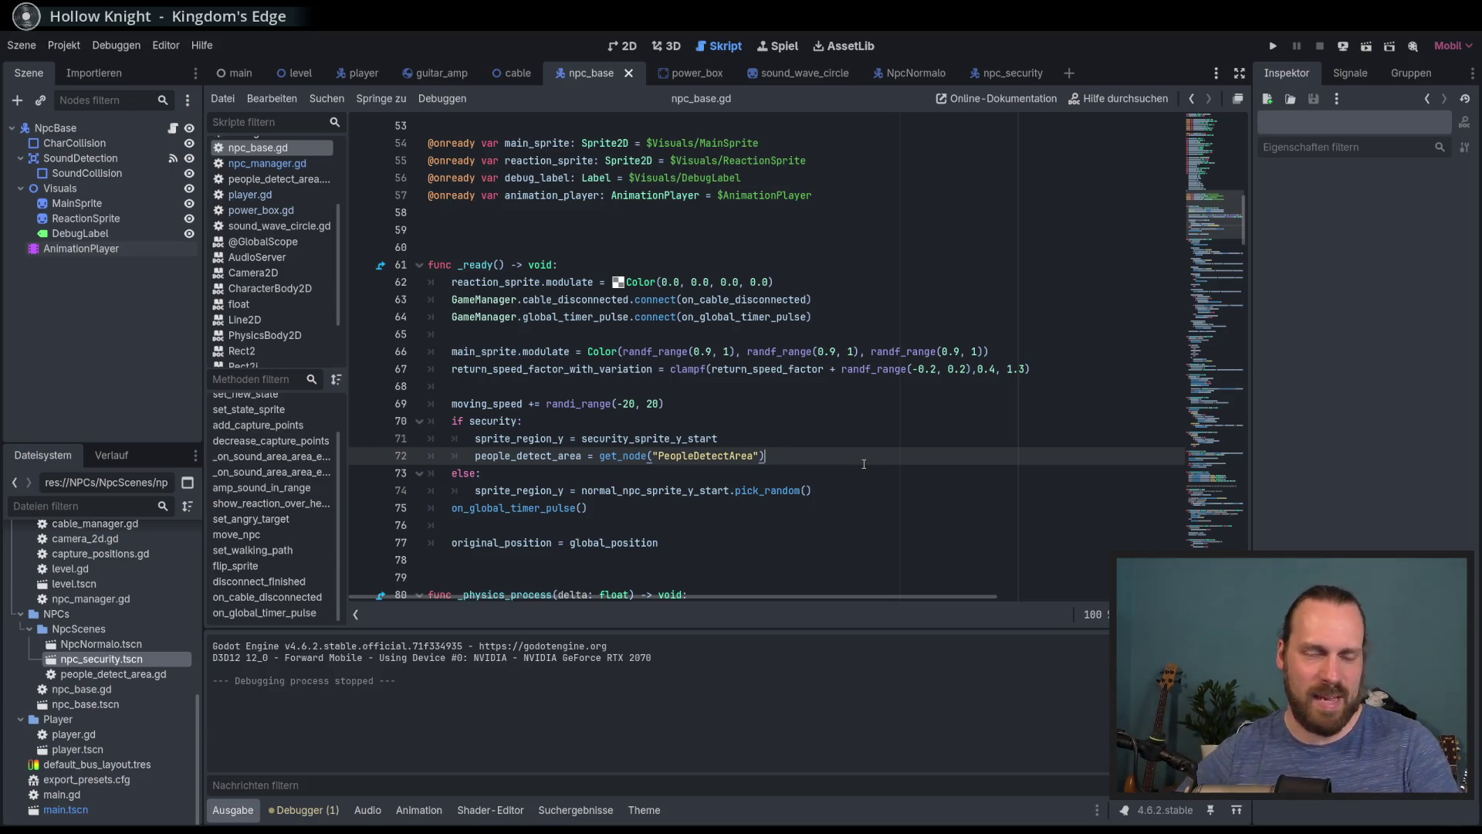
key(Up)
key(Down)
key(Up)
key(Down)
key(Up)
key(Down)
key(Down)
key(Up)
key(Up)
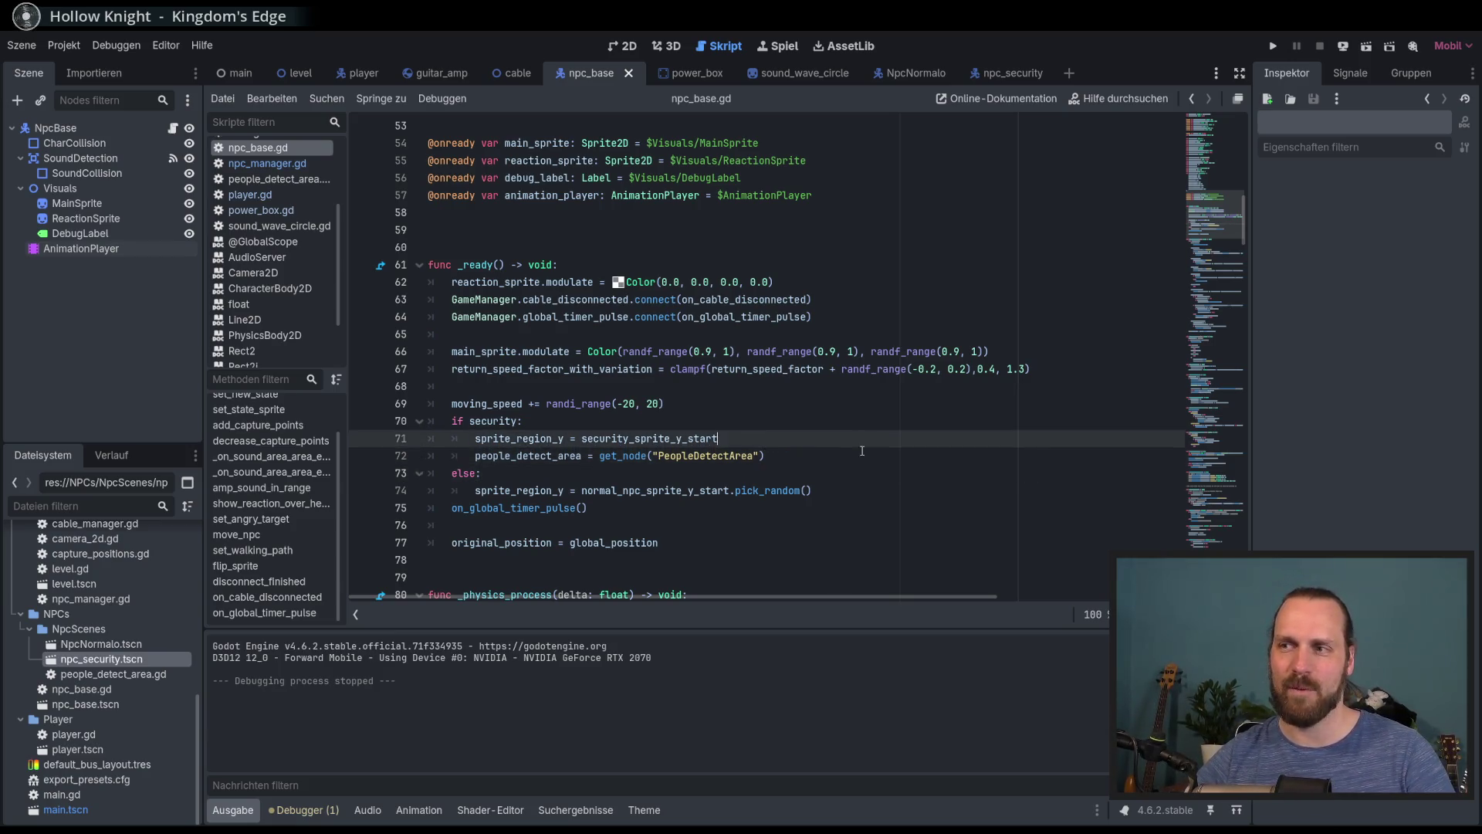
key(Down)
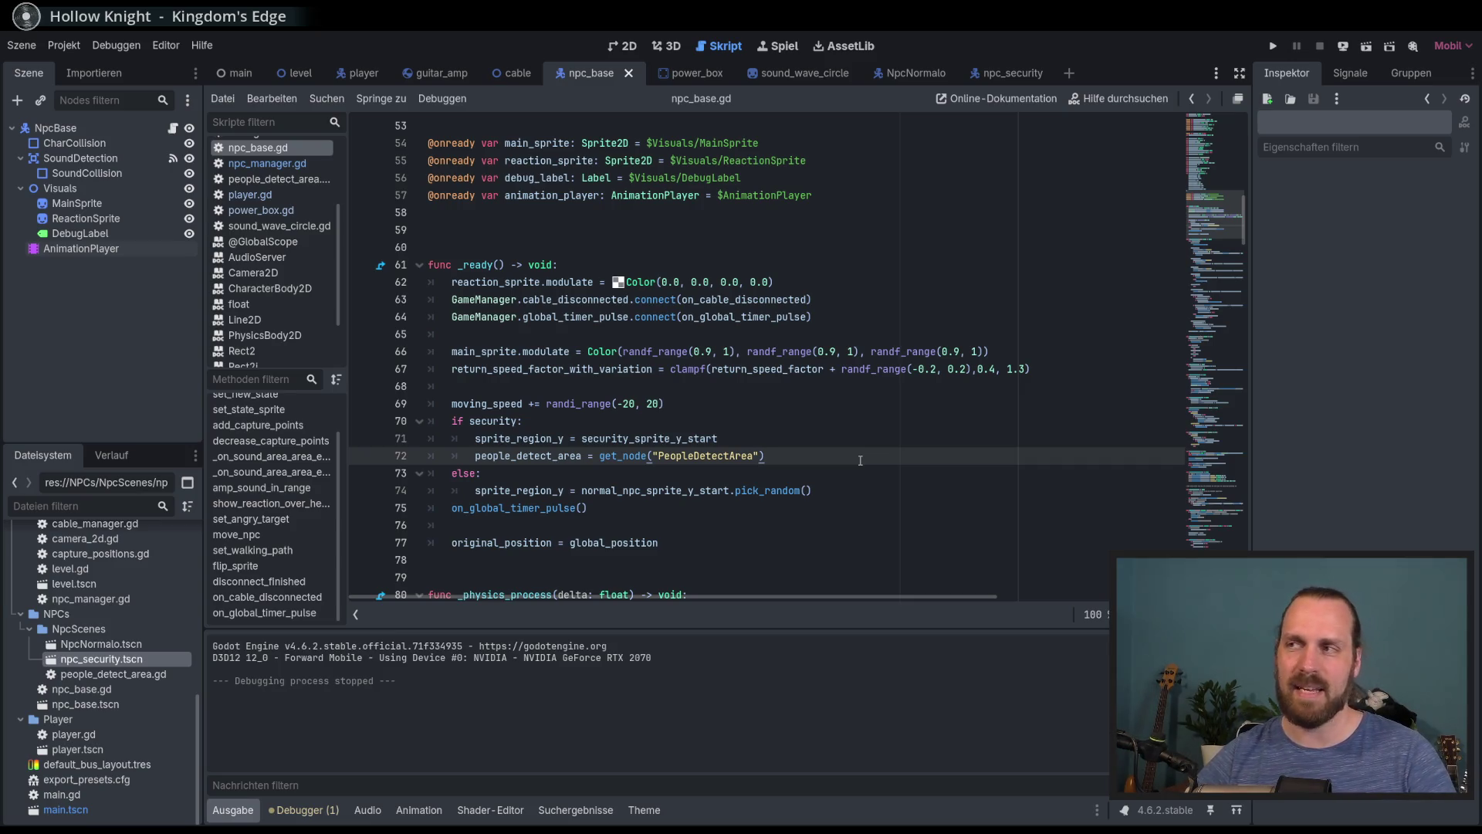
Read the NEUTRAL and RETURNING state handling, then run the project with F5
scroll(860, 460, down, 4)
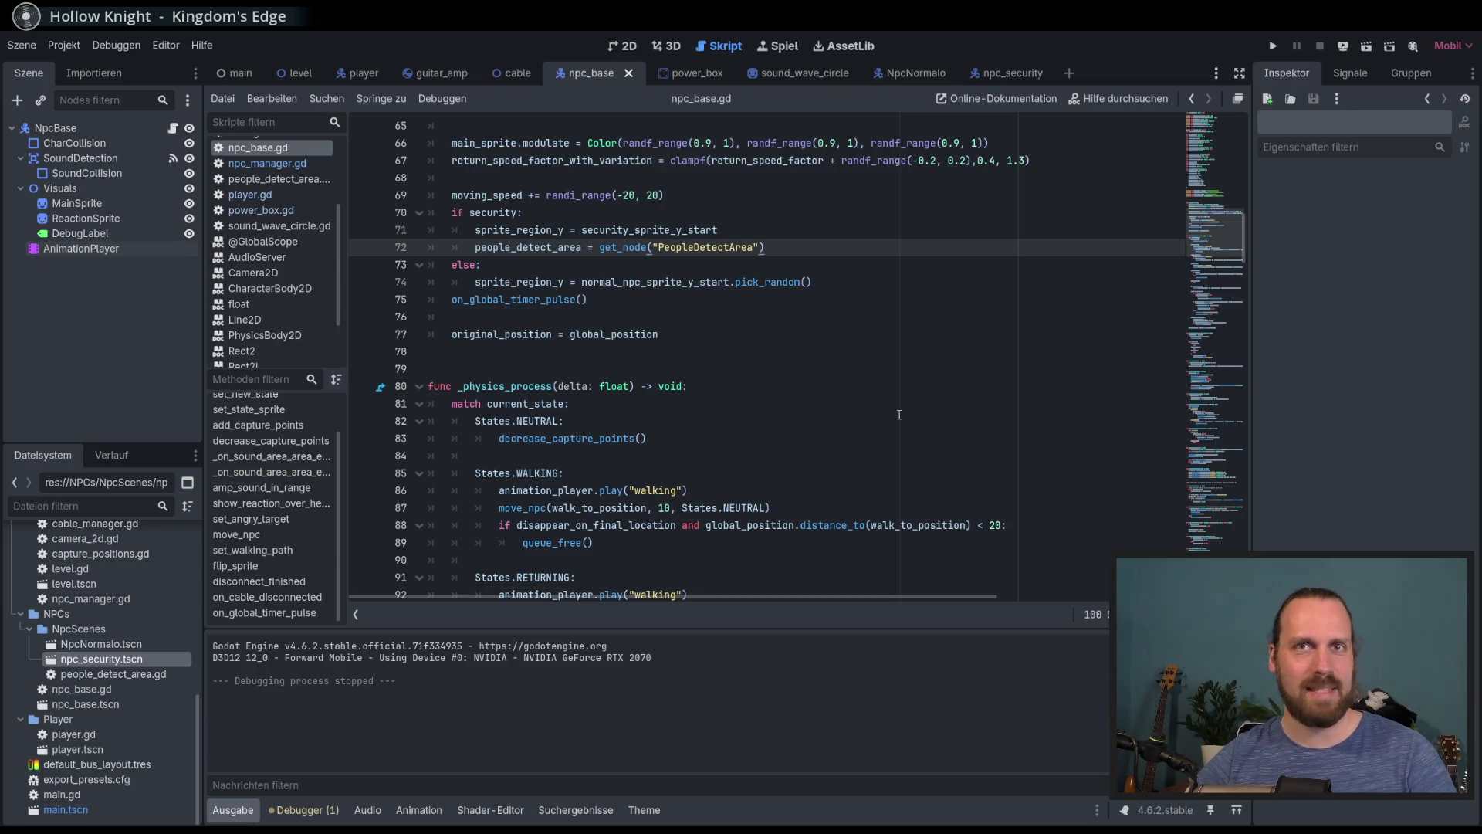
click(824, 421)
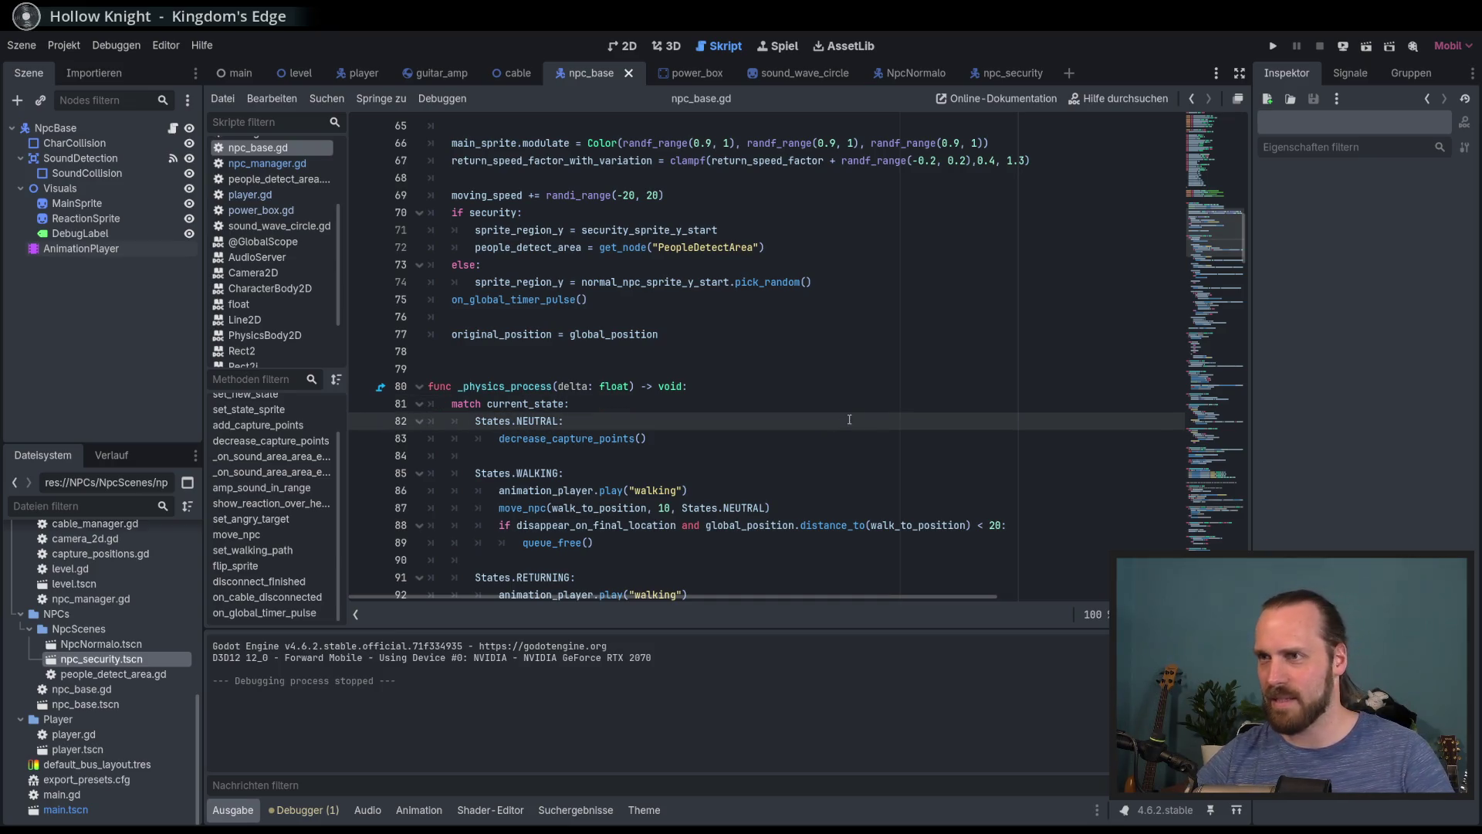
scroll(858, 417, up, 1)
scroll(858, 417, down, 1)
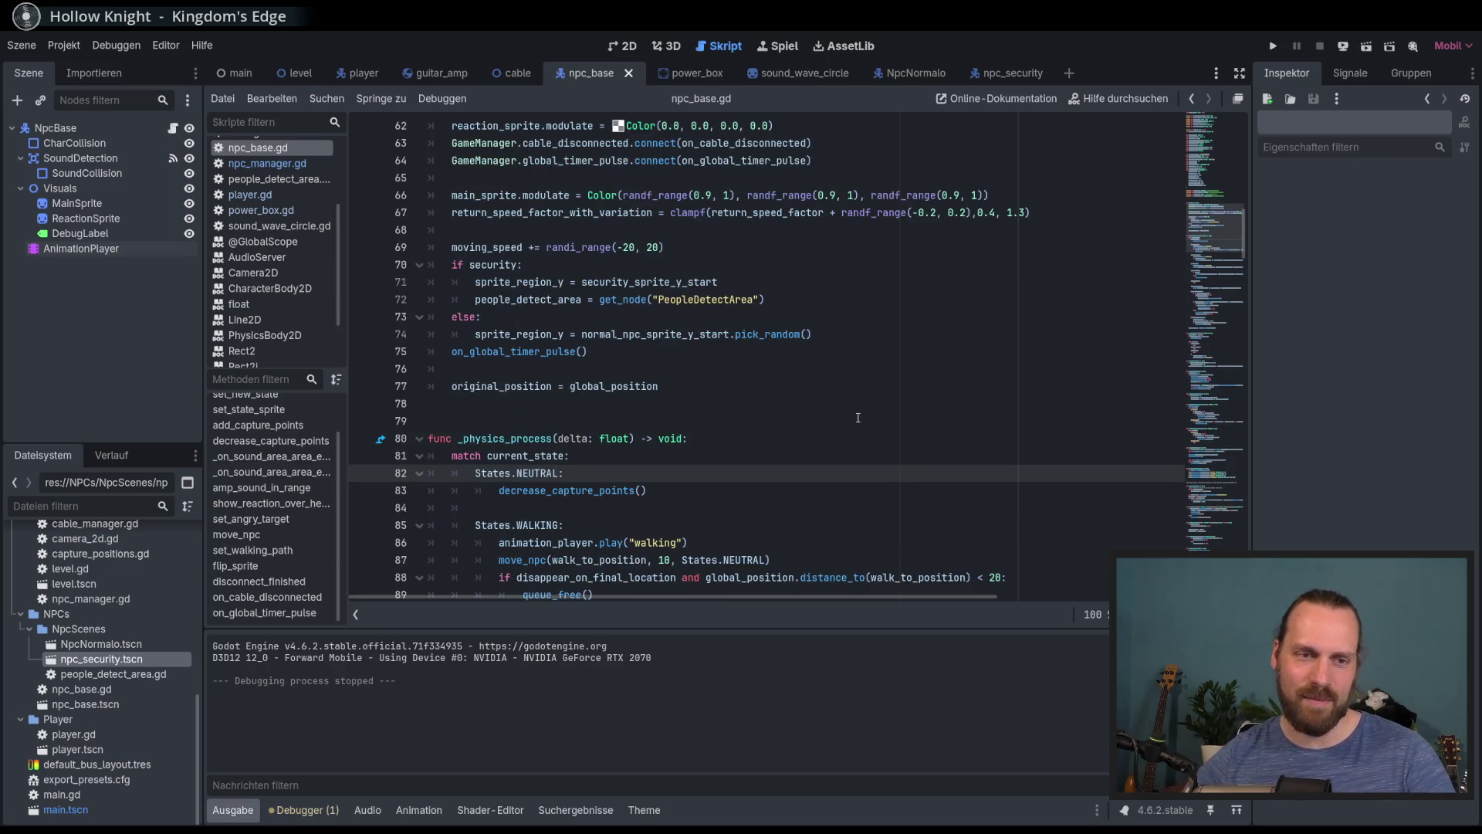
scroll(861, 429, down, 4)
click(857, 439)
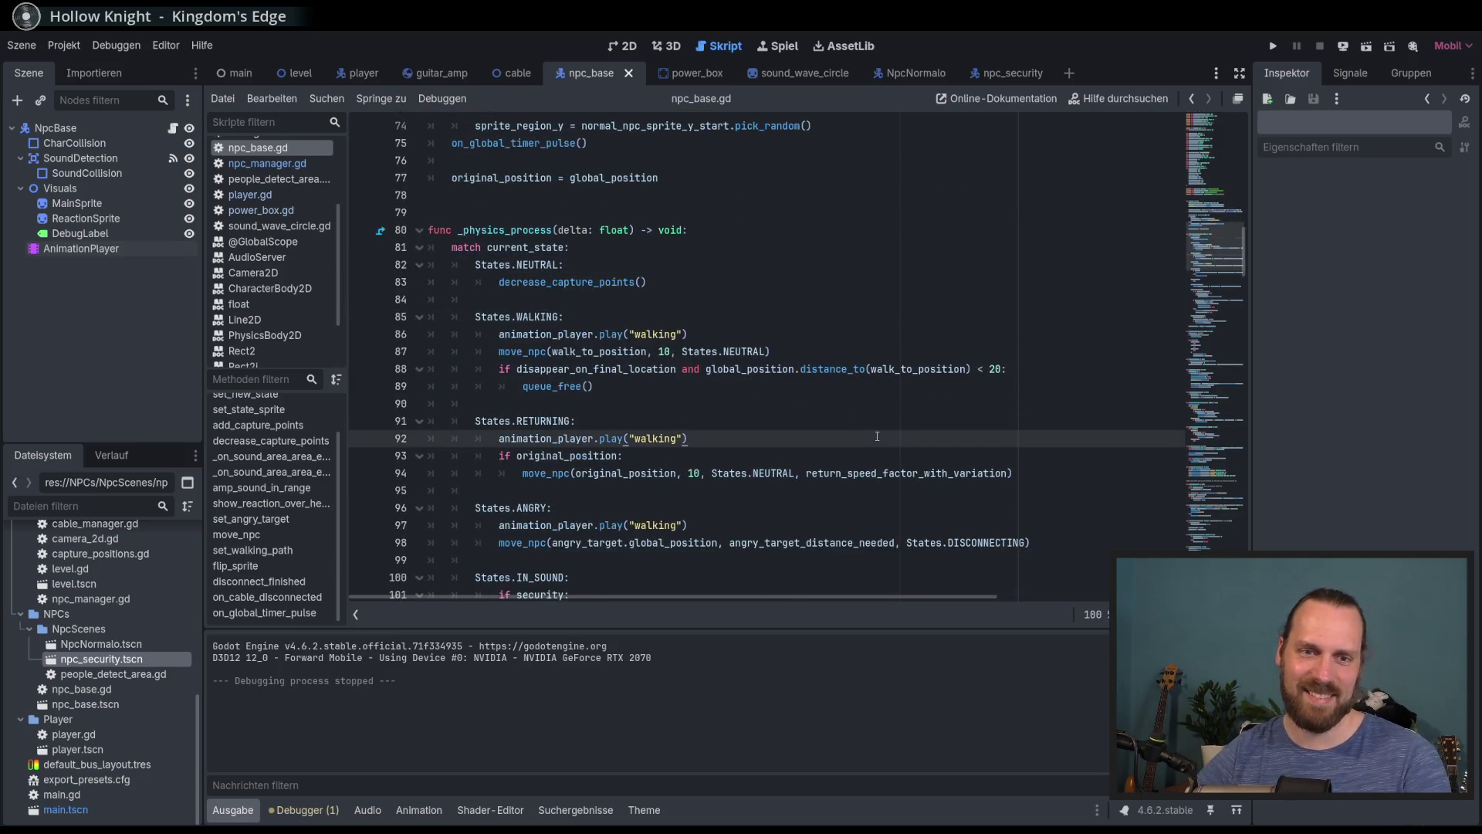
key(F5)
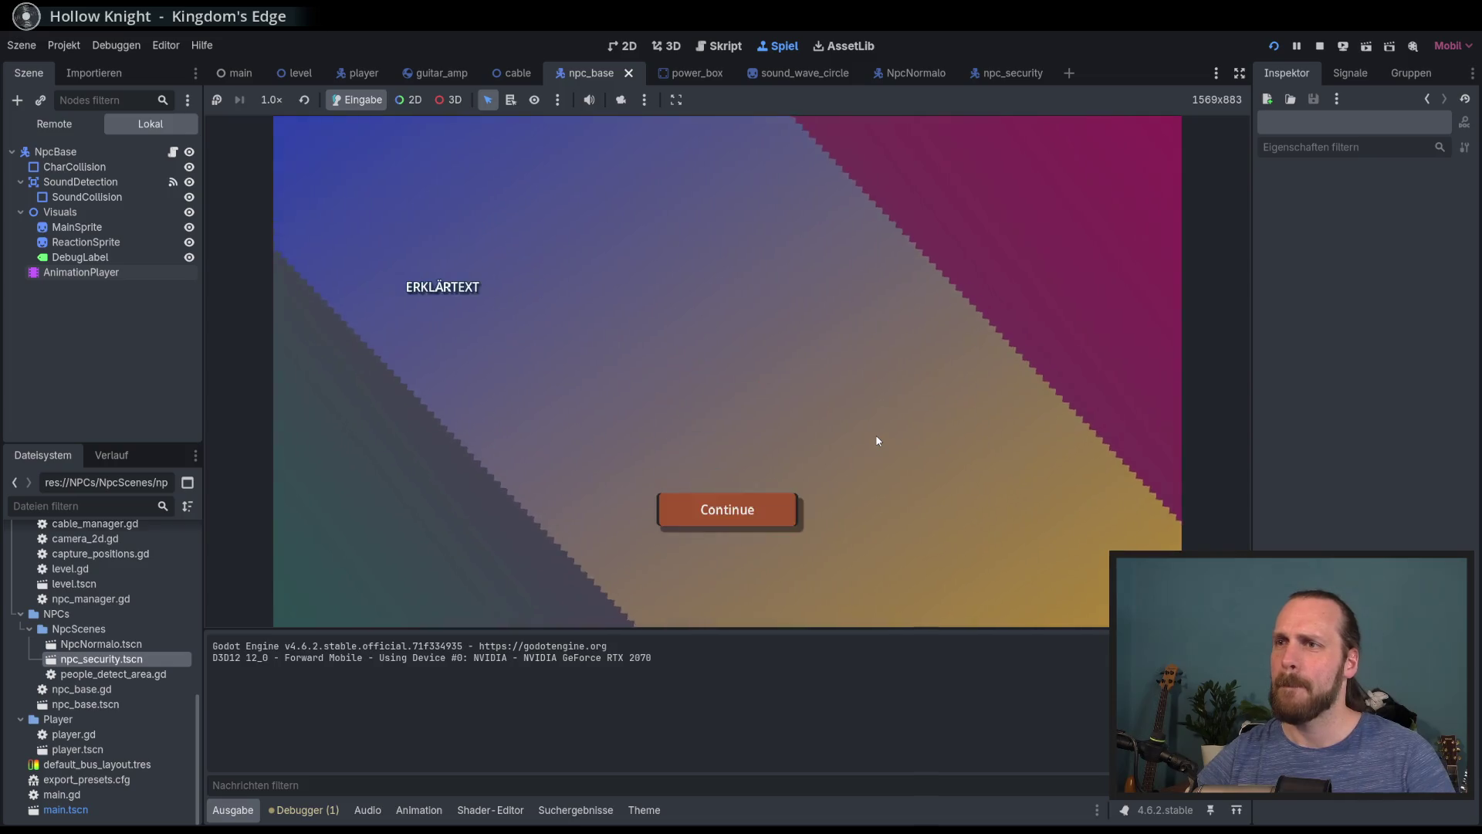
Play briefly, walking the player away from and back to the amp, then stop the game
key(Return)
key(s)
key(d)
key(space)
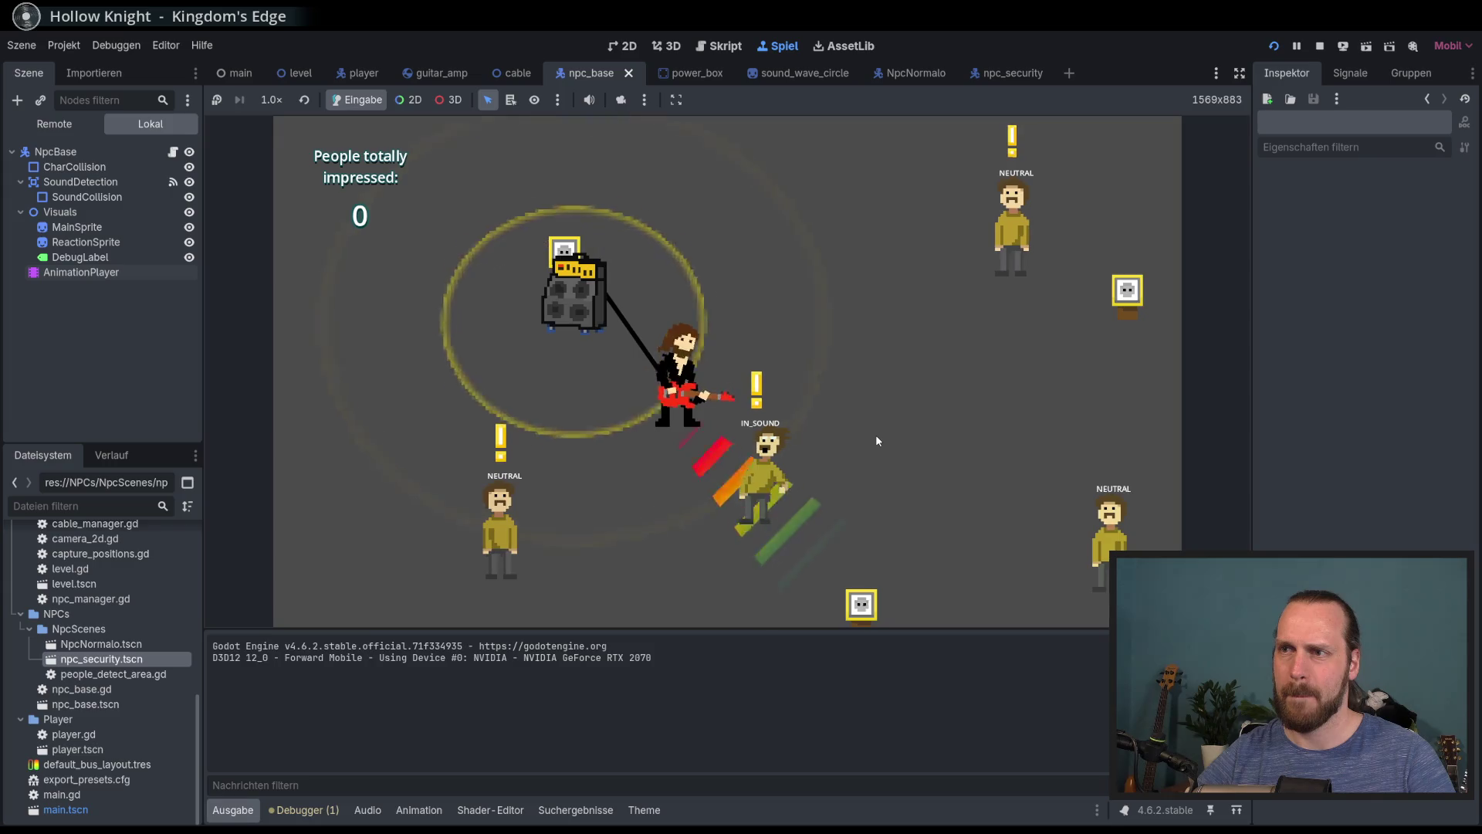
key(w)
key(a)
key(d)
key(F8)
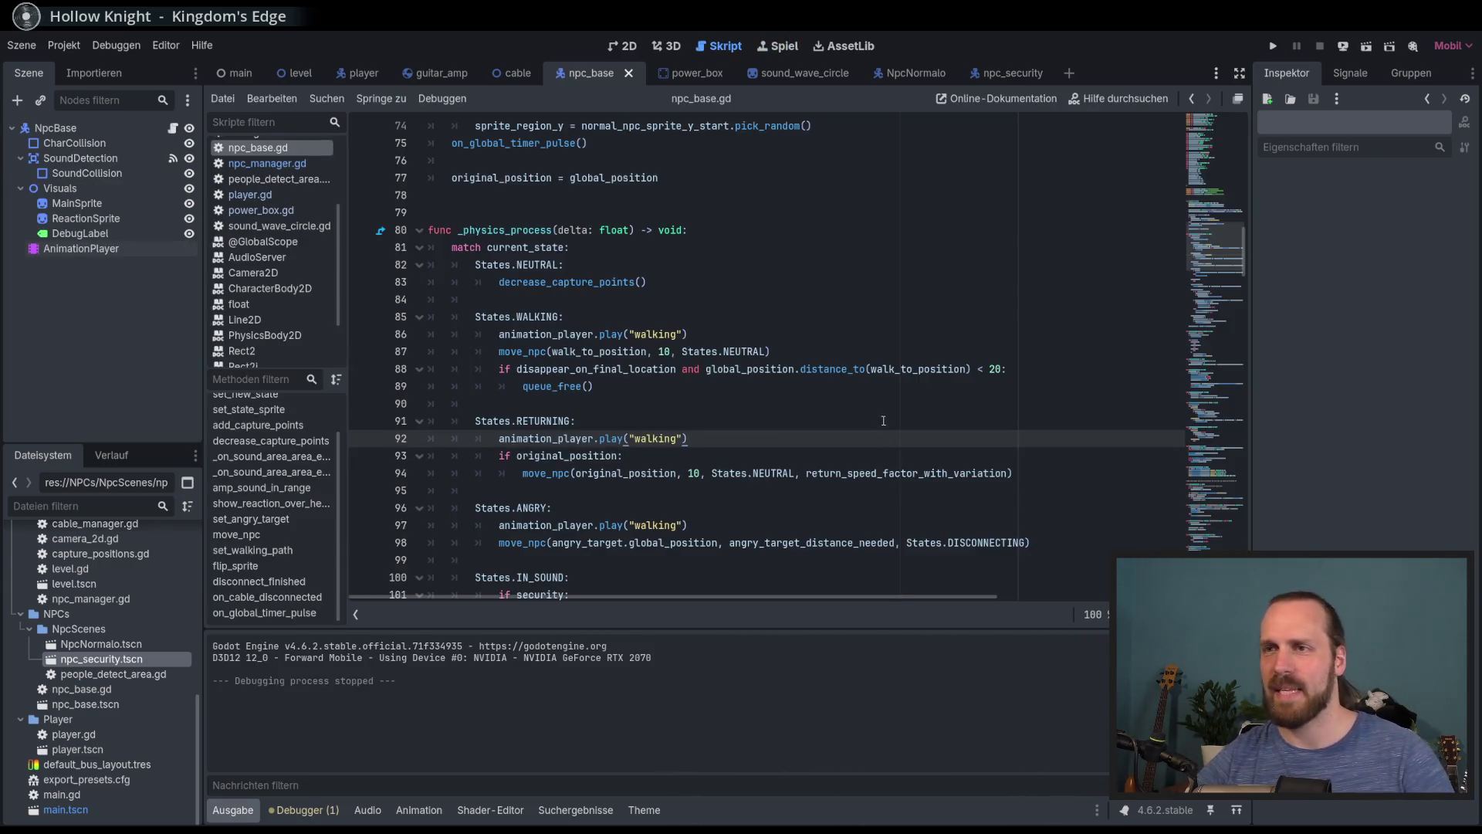
Copy animation_player.play("walking") from ANGRY under States.CAPTURED_MOVE and rerun the game
scroll(882, 417, down, 2)
scroll(685, 405, down, 3)
click(679, 473)
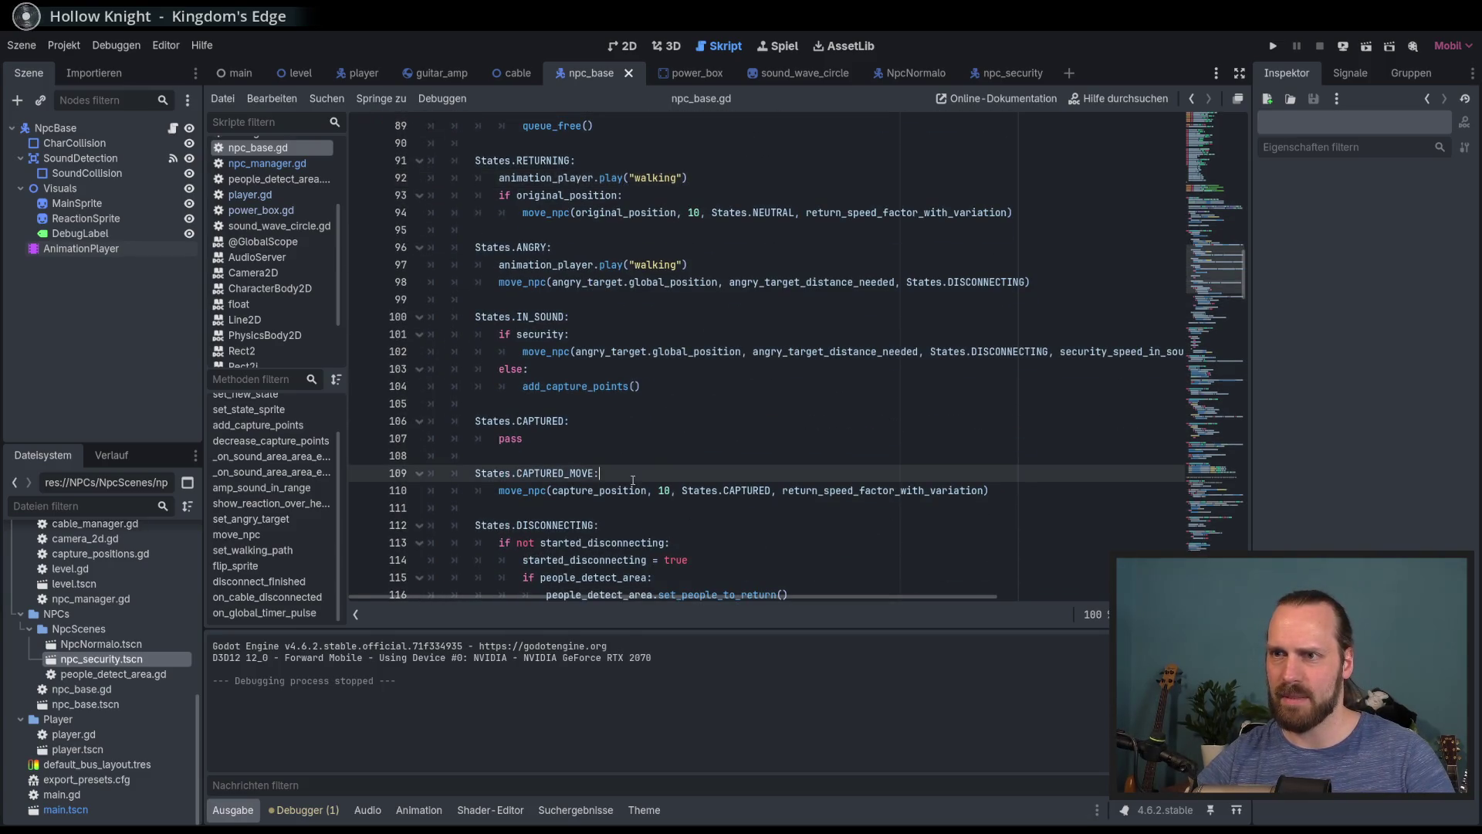
scroll(687, 386, up, 1)
click(705, 317)
shift+click(495, 317)
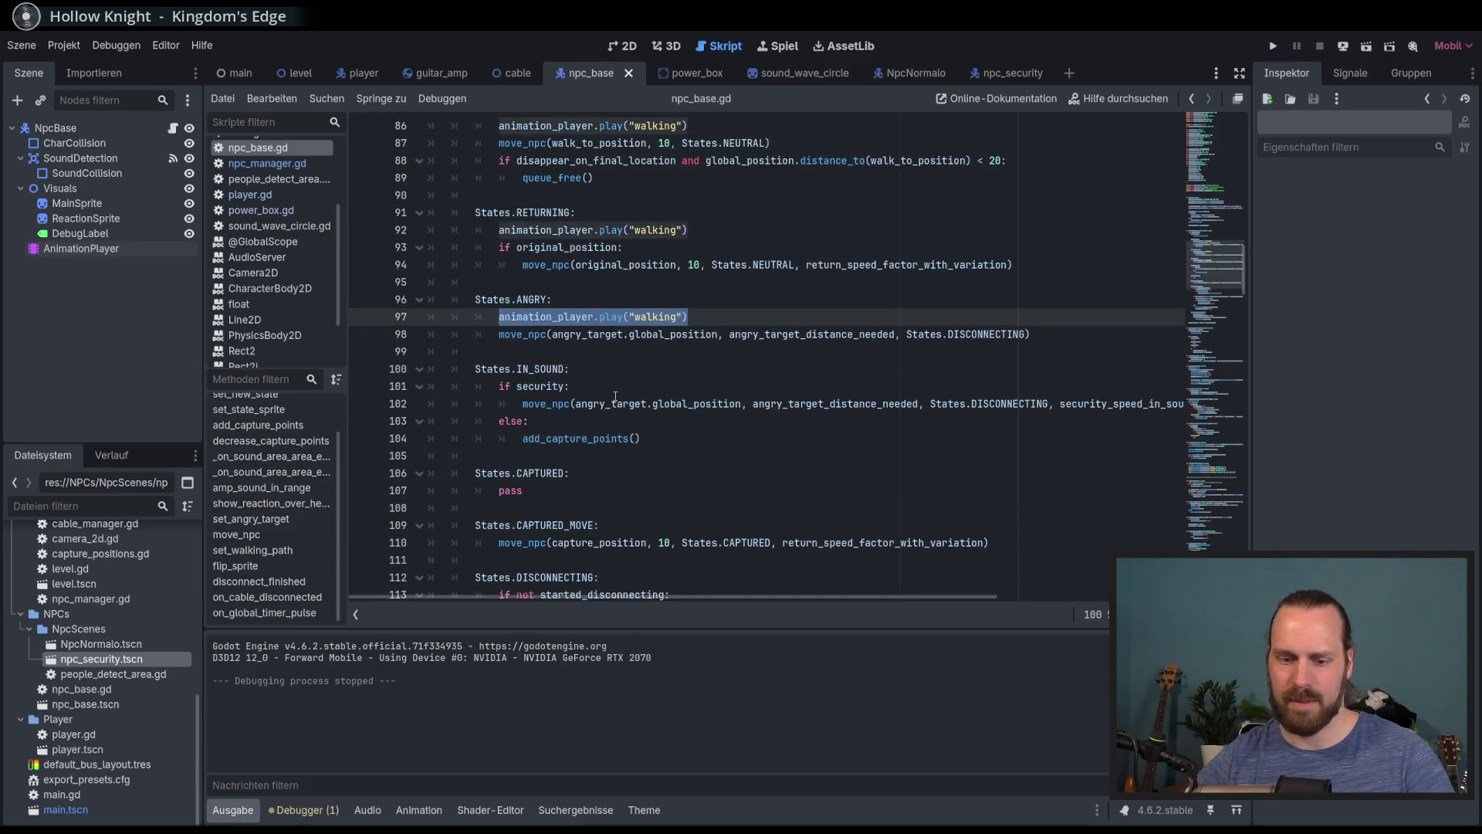
scroll(641, 386, down, 2)
click(641, 420)
key(Return)
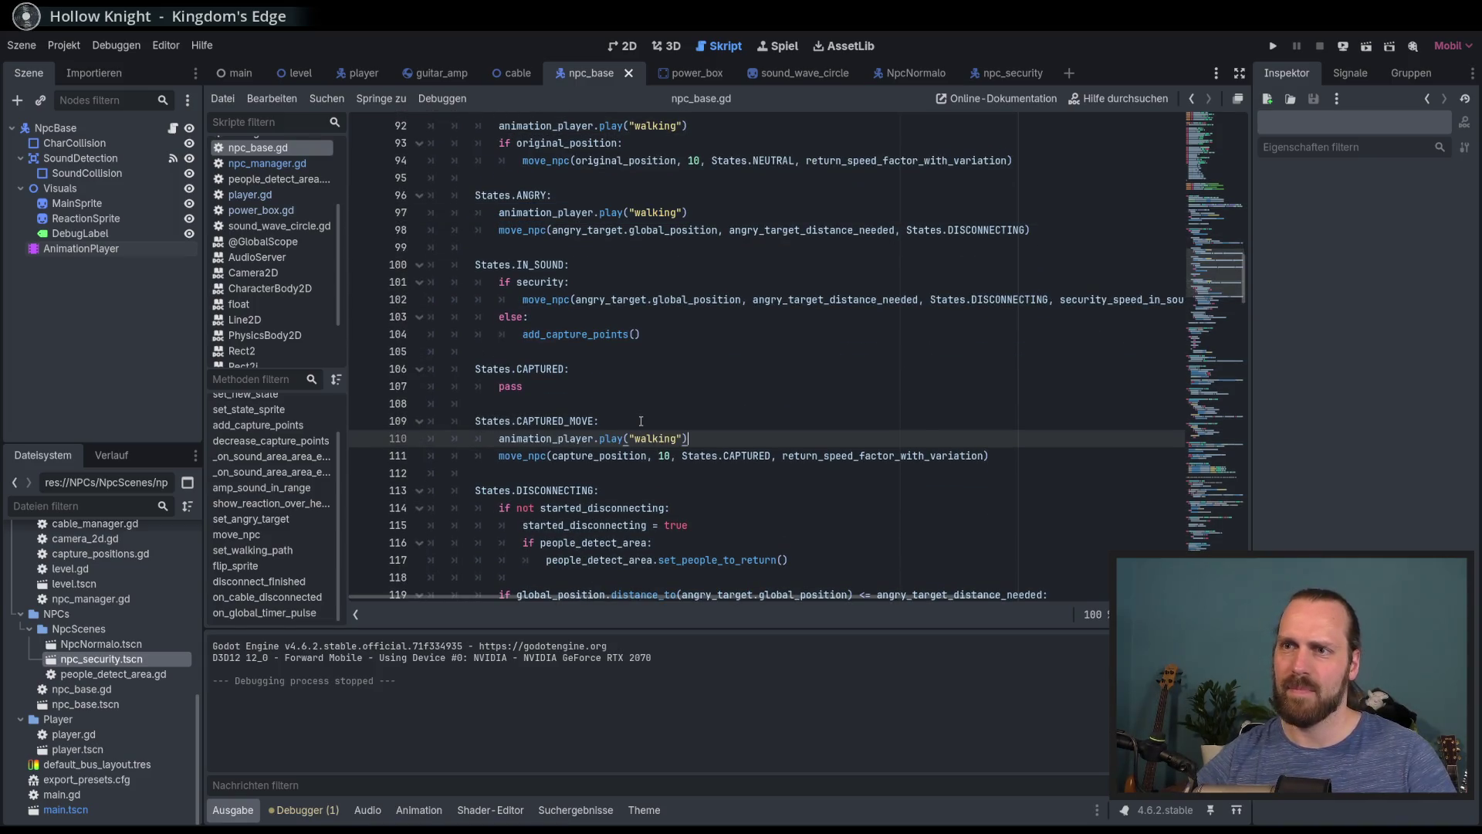
click(736, 421)
key(F5)
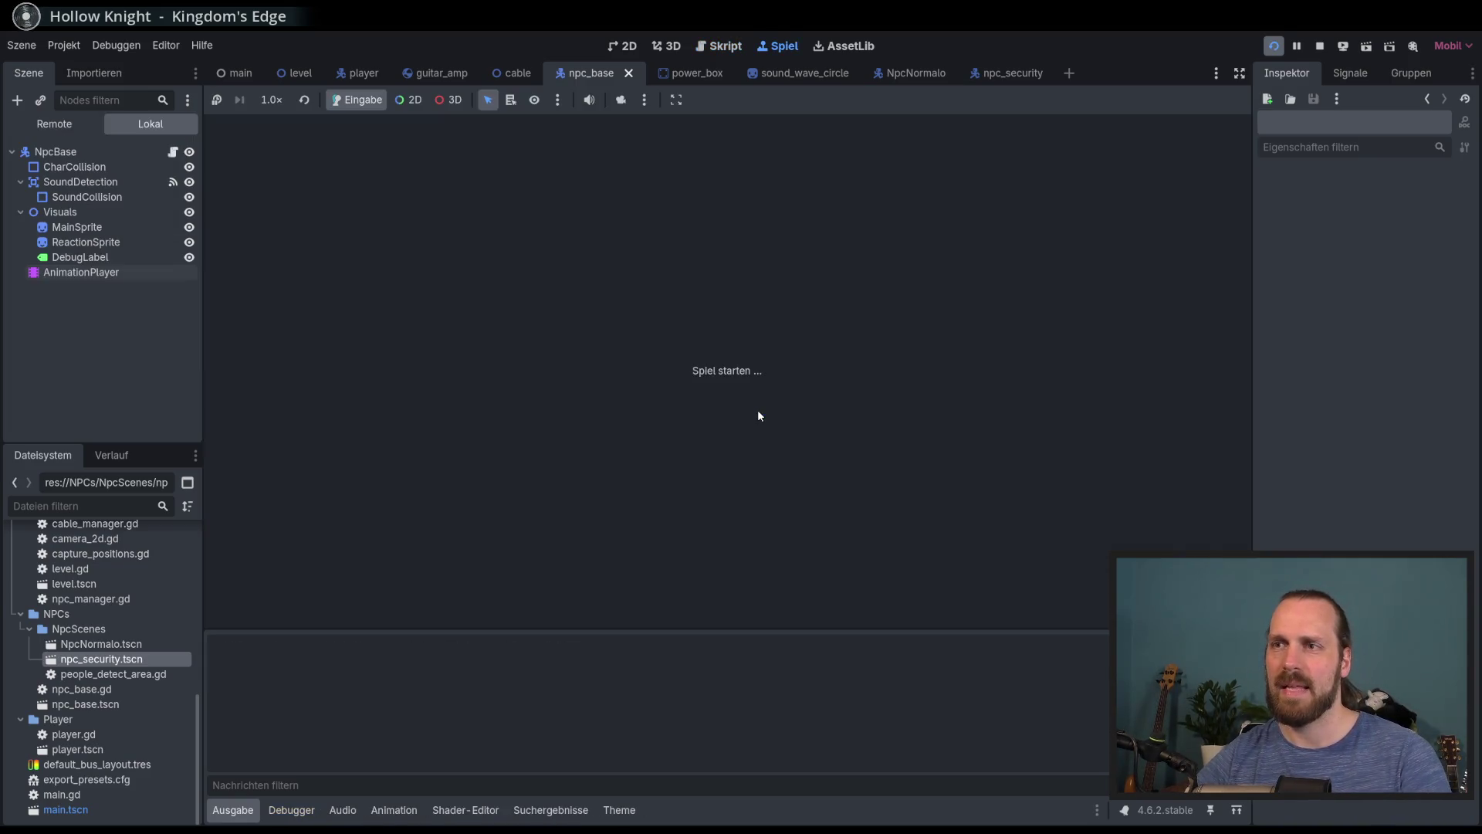
Start the game, walk to the amp, pull it right and down, and play guitar near the NPCs
key(Return)
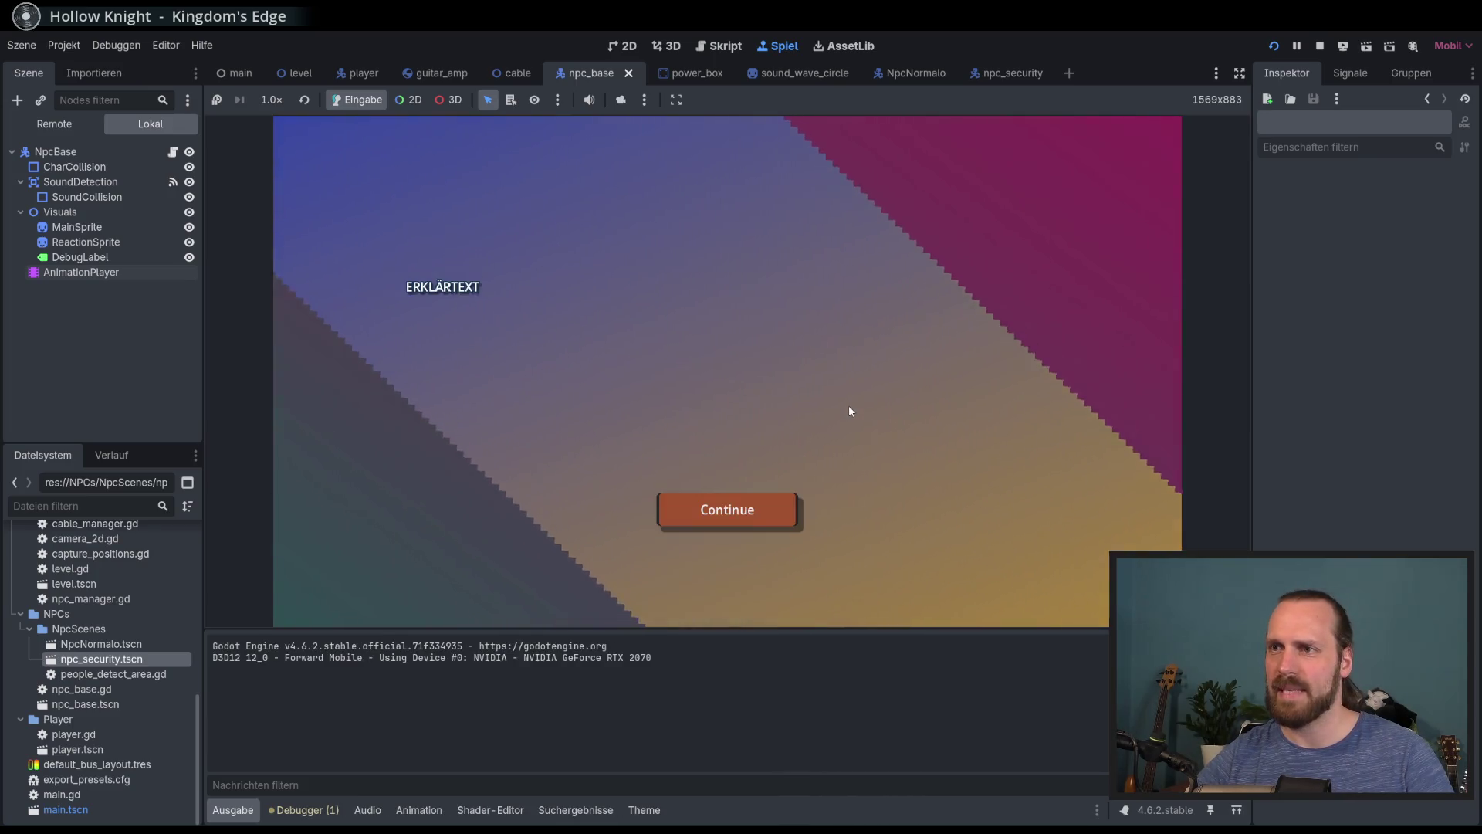
key(Return)
key(a)
key(w)
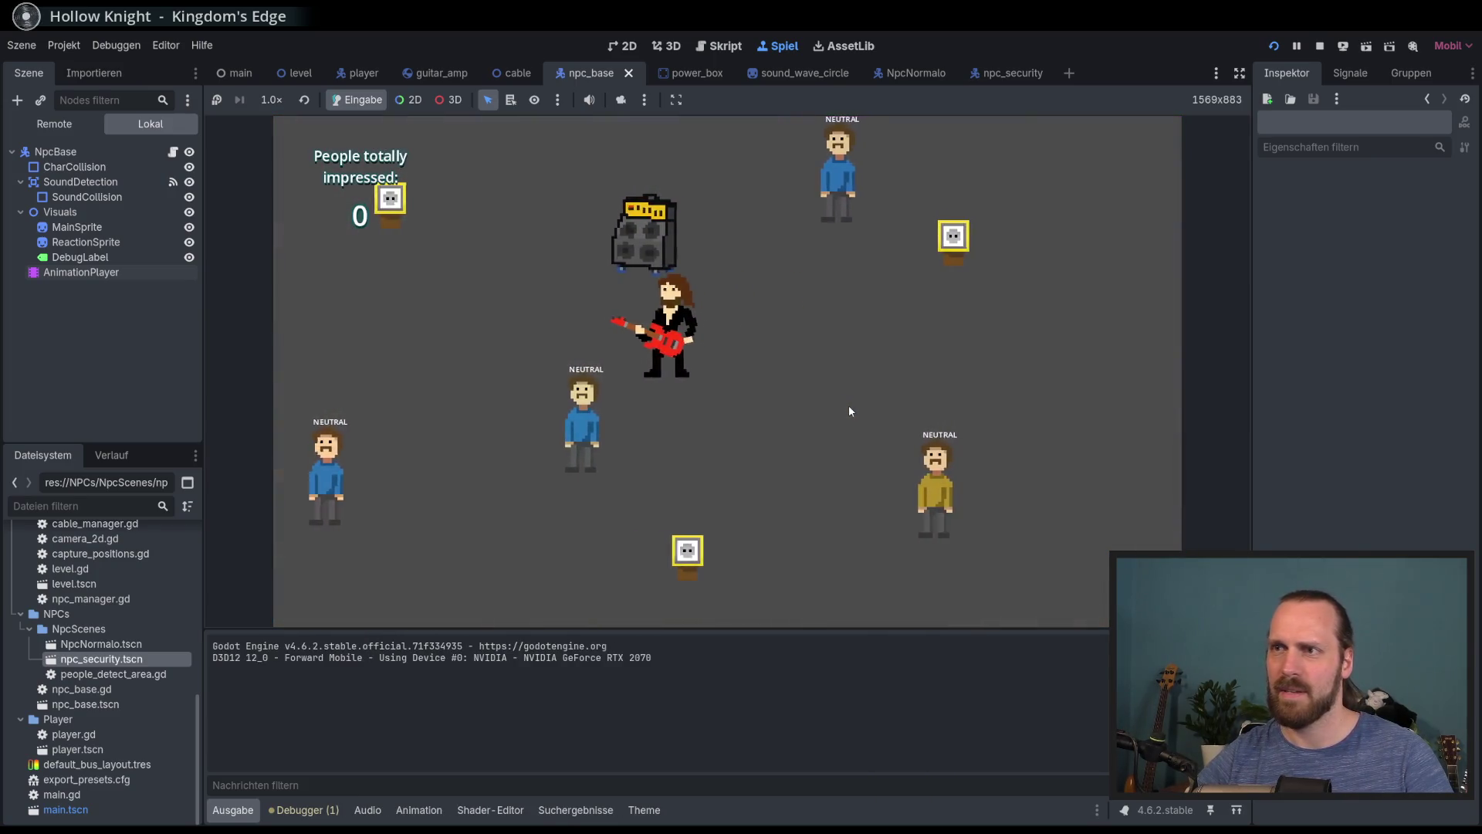
key(d)
key(s)
key(space)
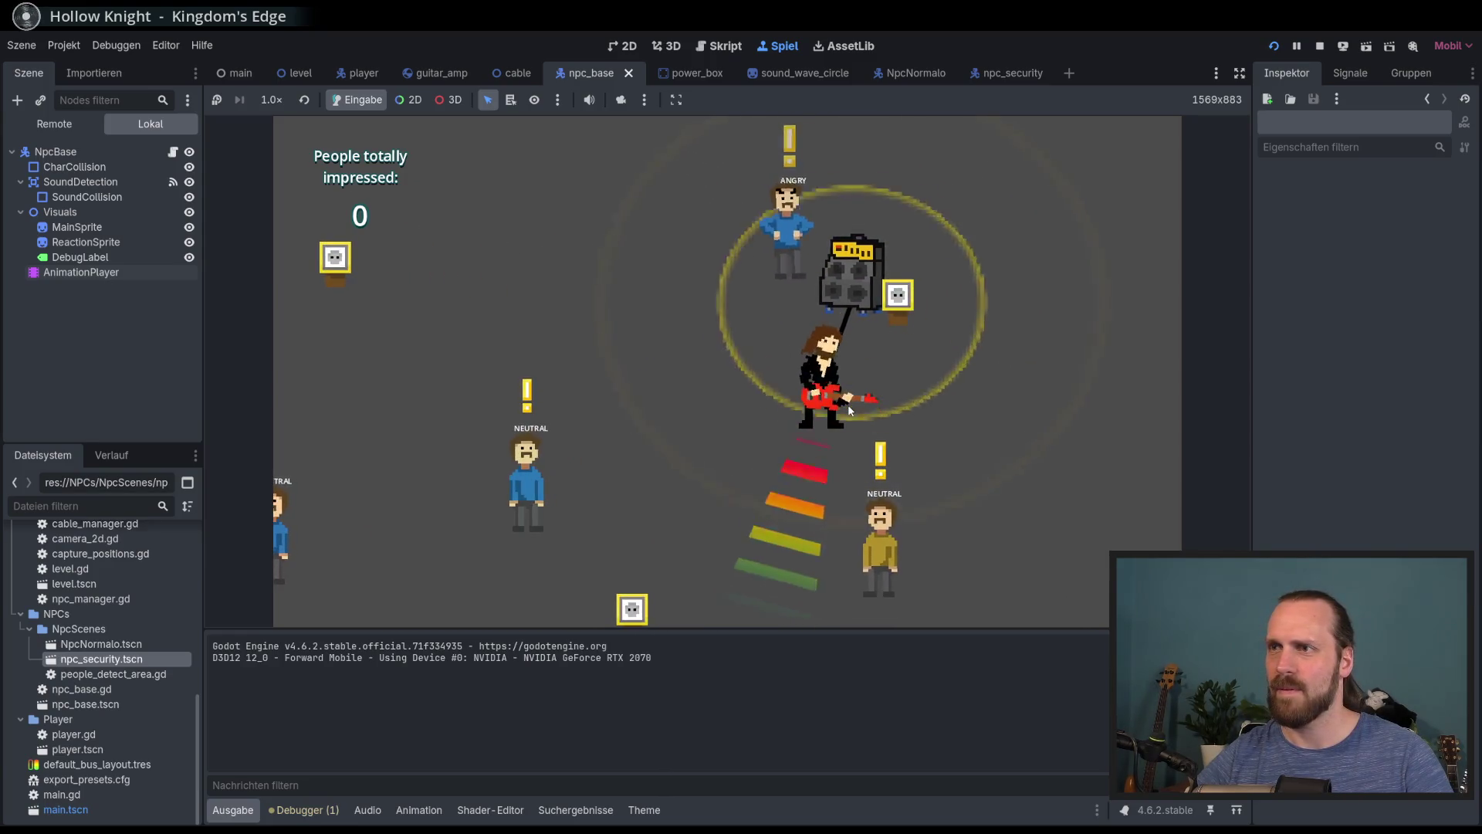
Drag the amp around by its cable in several directions, then stop the game with F8
key(w)
key(a)
key(d)
key(s)
key(a)
key(w)
key(a)
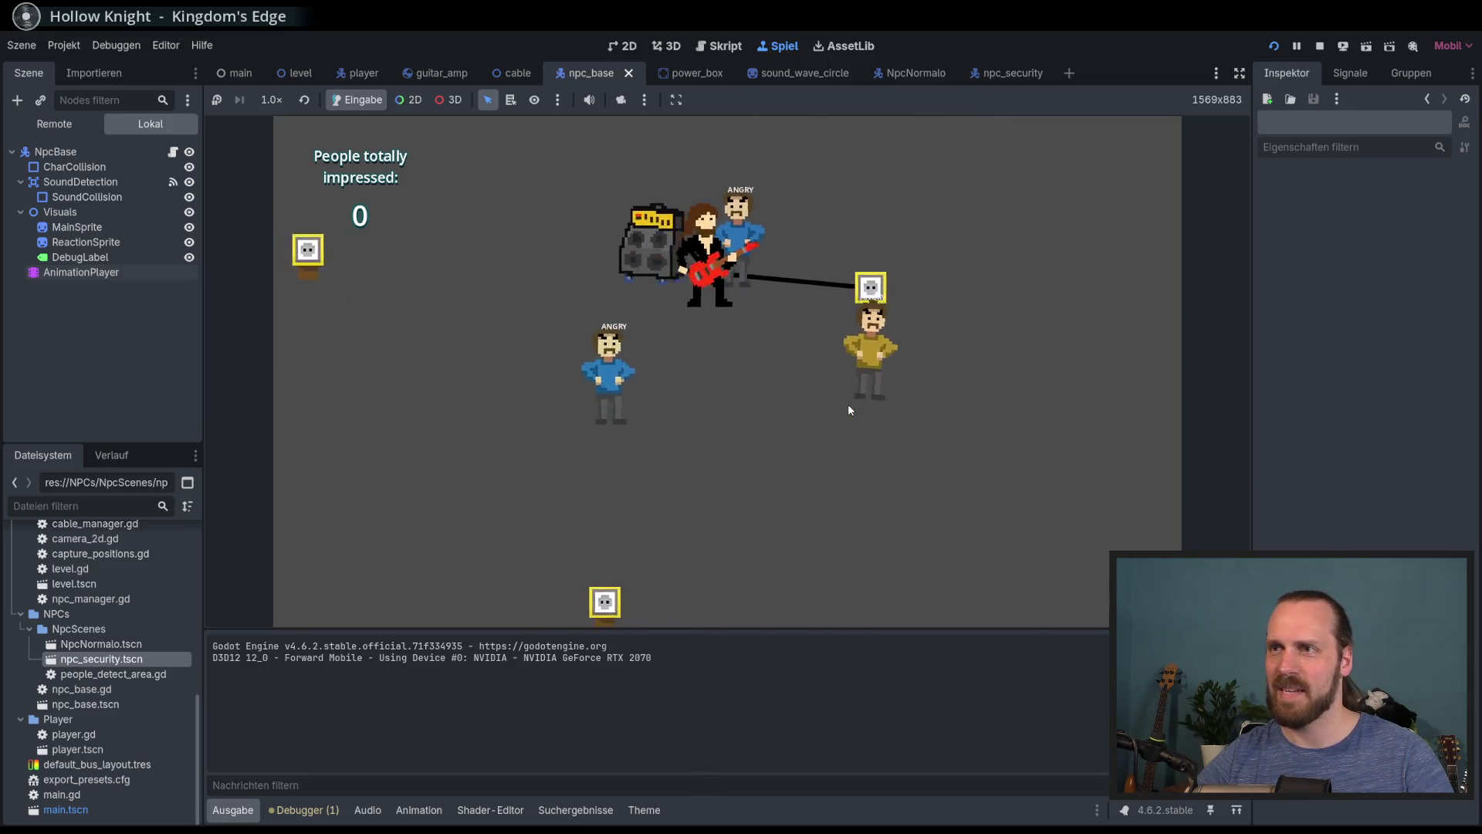
key(d)
key(s)
key(d)
key(F8)
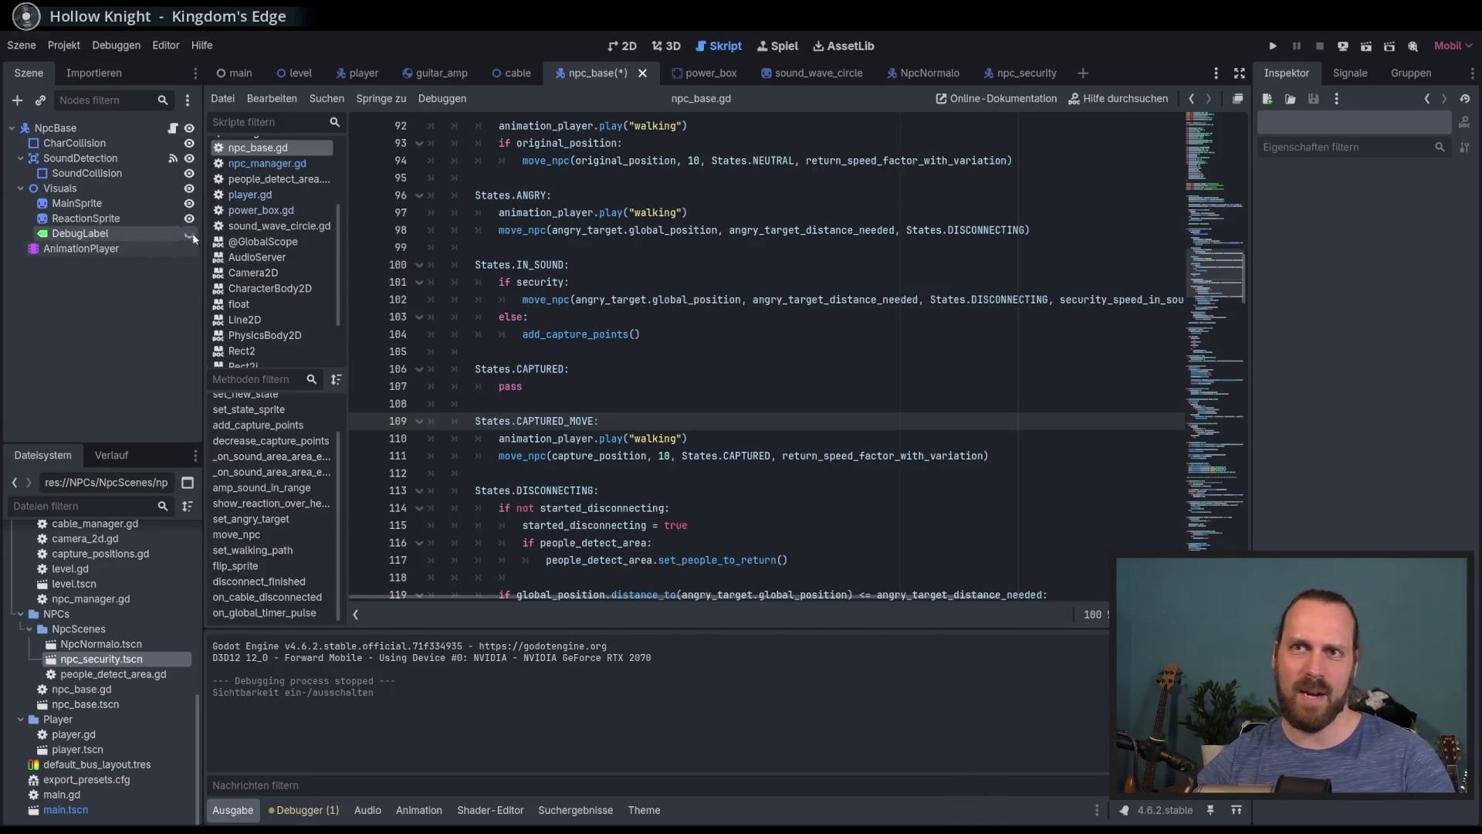
click(778, 380)
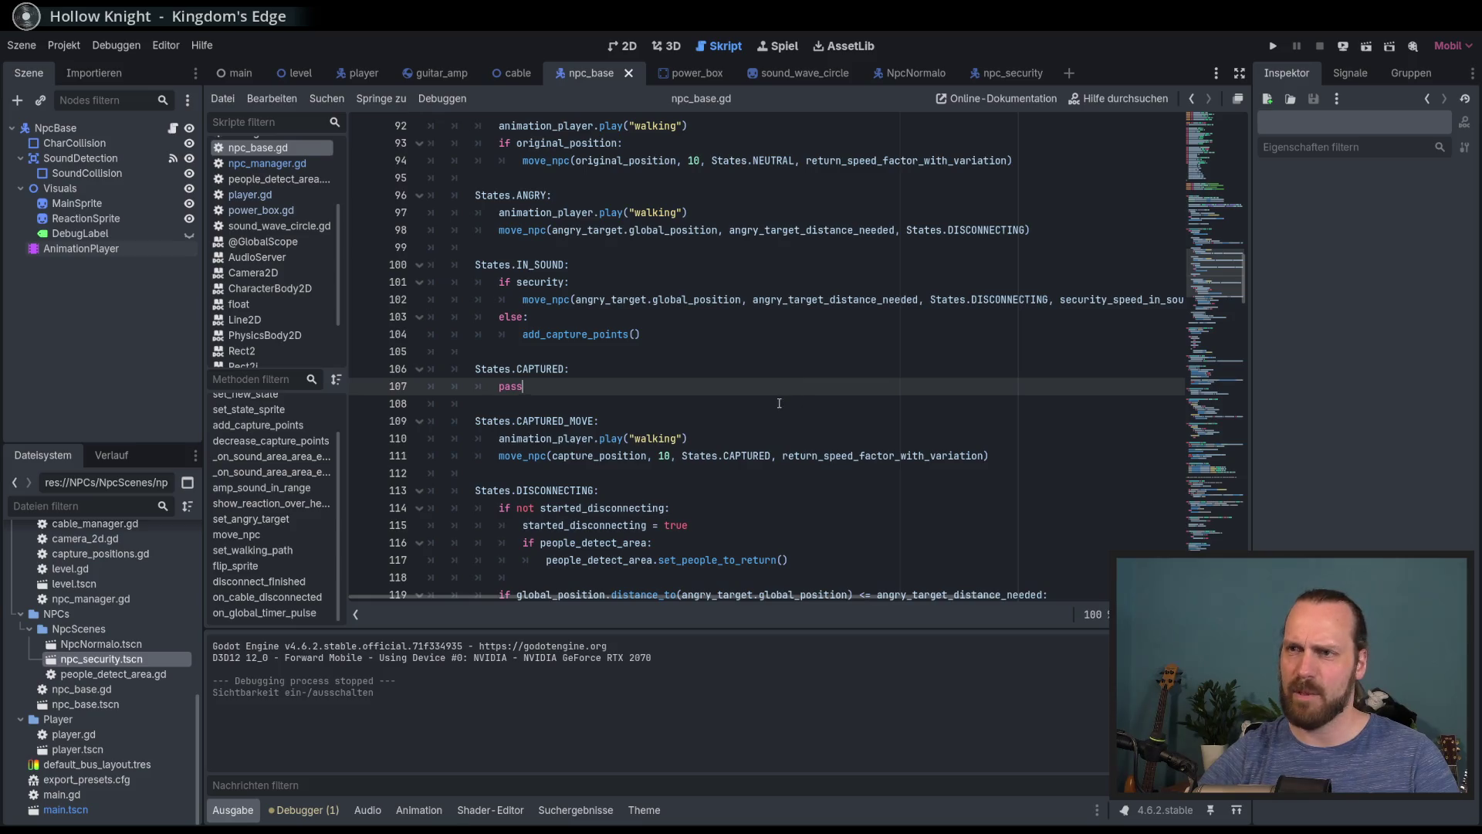
scroll(780, 400, down, 1)
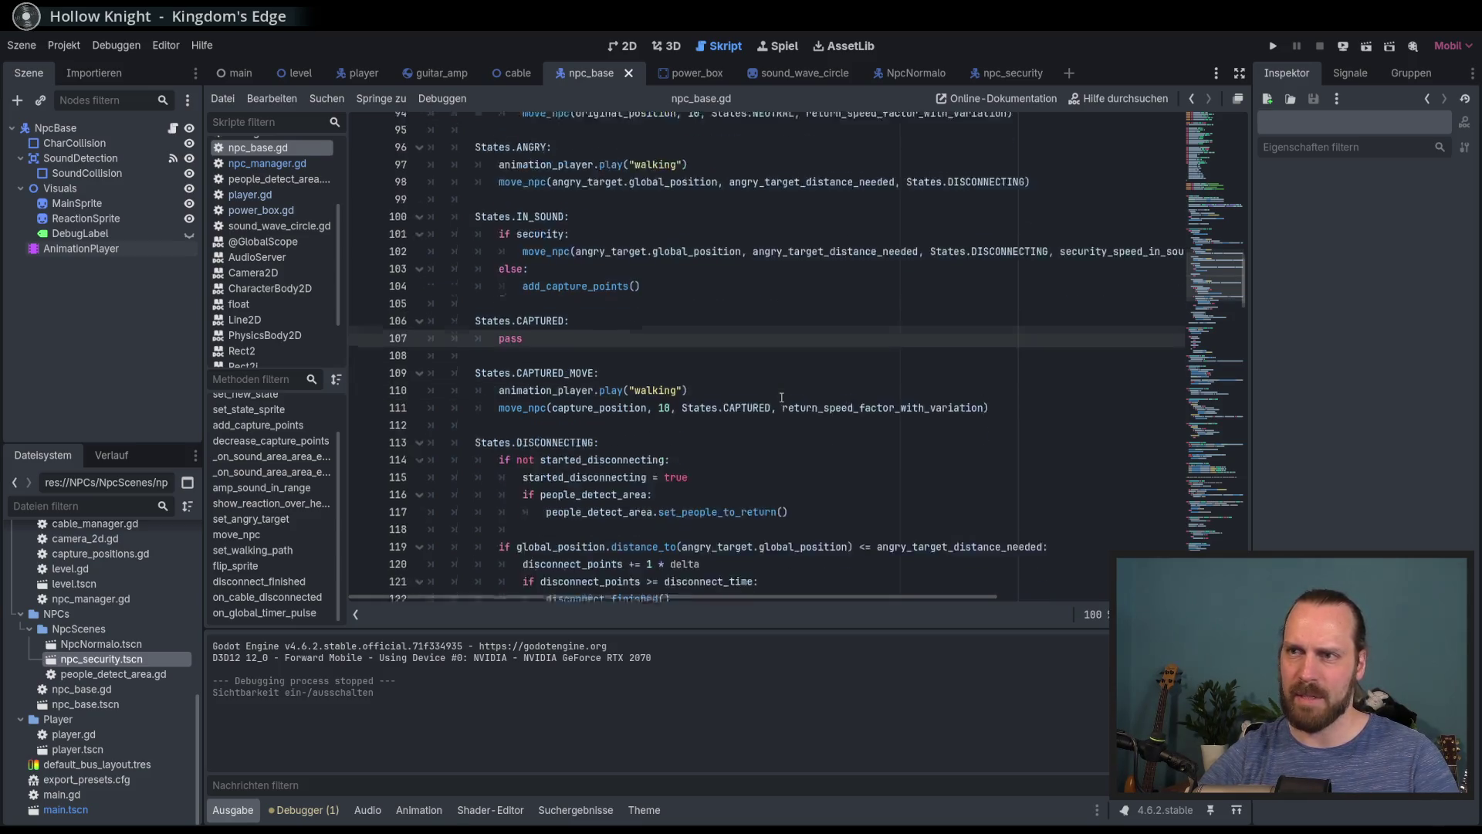
scroll(781, 398, down, 2)
click(1021, 342)
click(1016, 354)
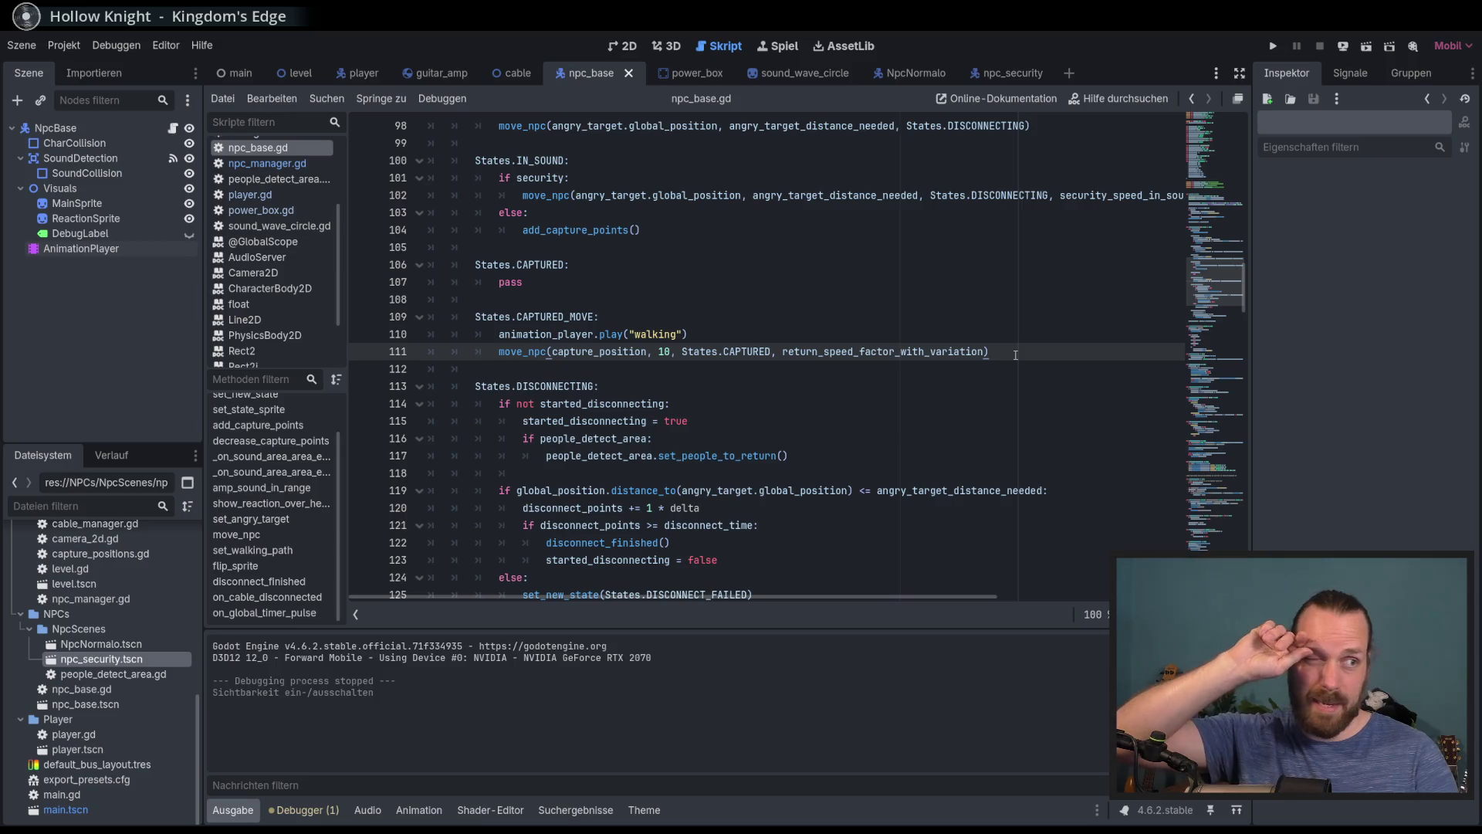
click(990, 388)
scroll(996, 378, down, 6)
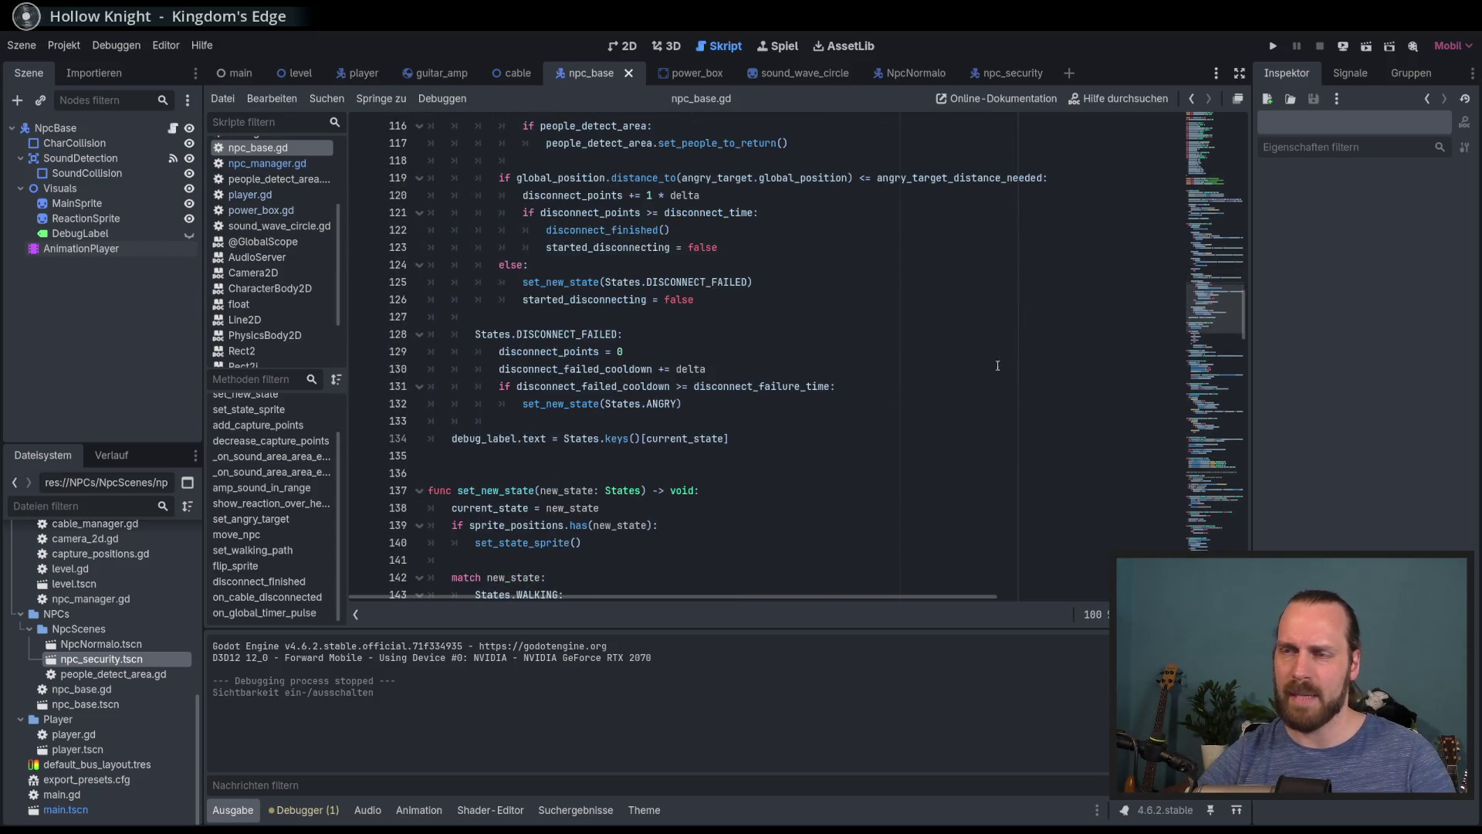
click(903, 400)
key(Up)
key(Down)
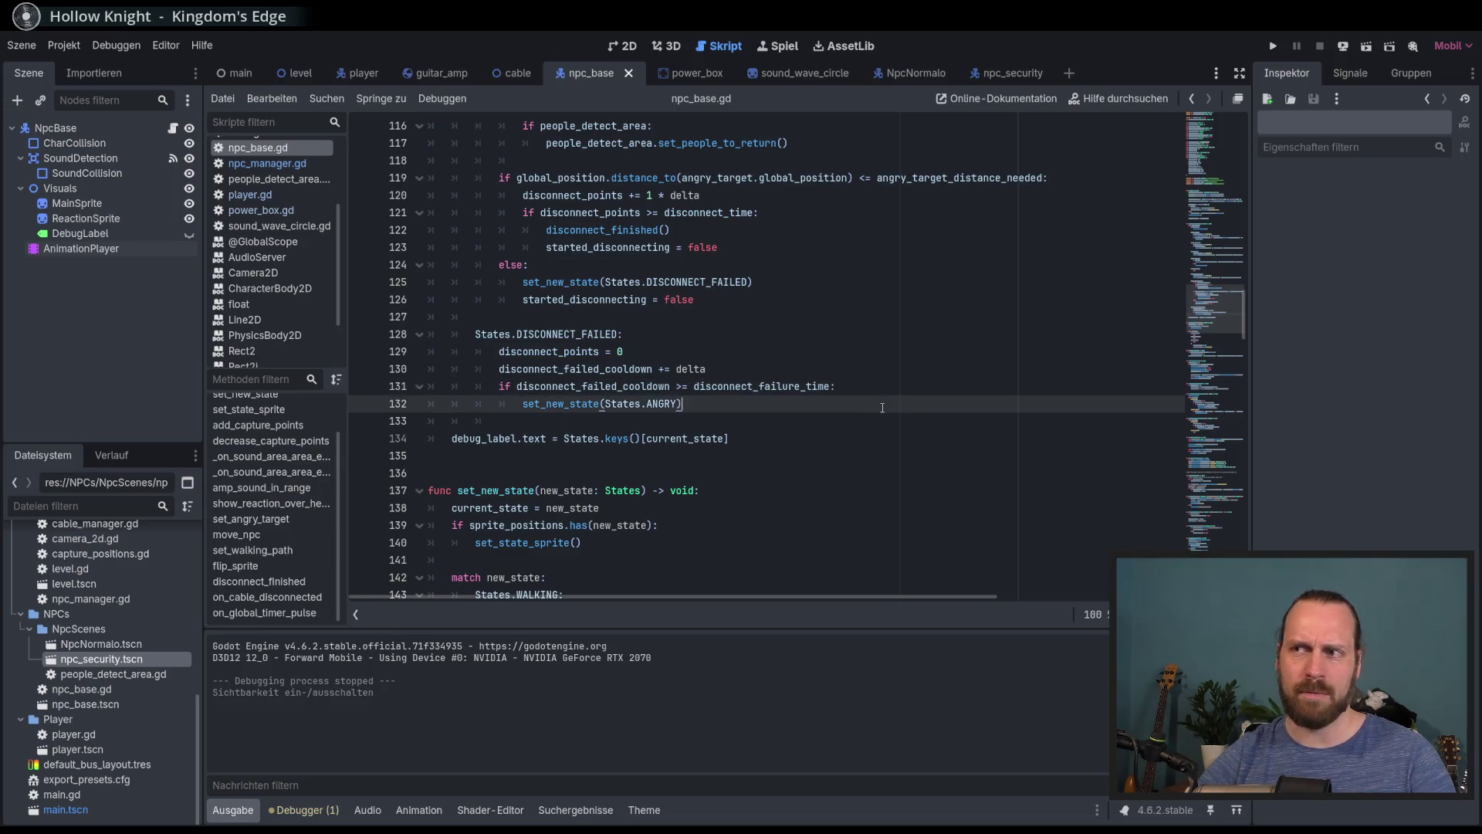
scroll(888, 398, down, 4)
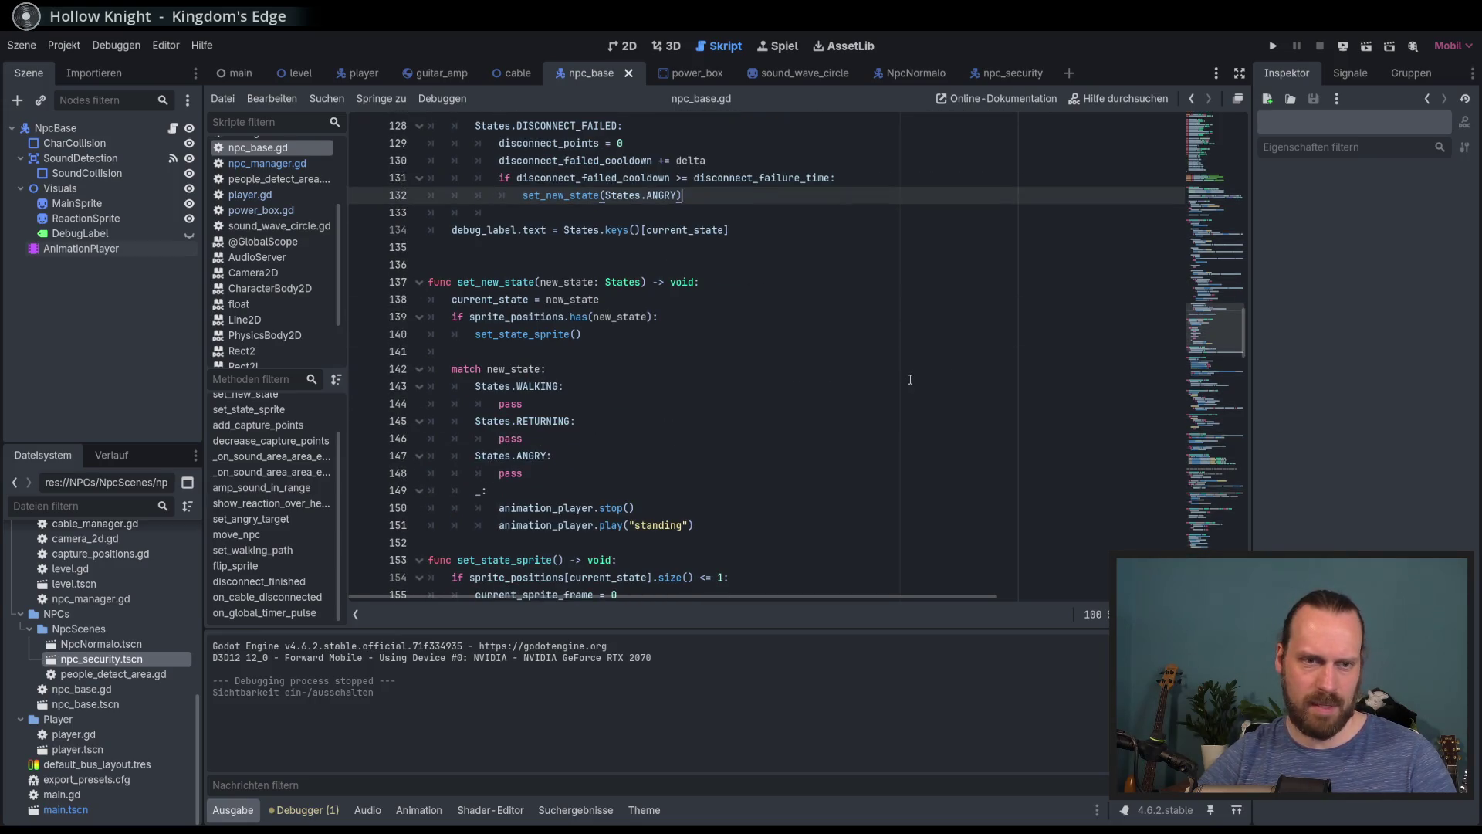
scroll(911, 379, down, 3)
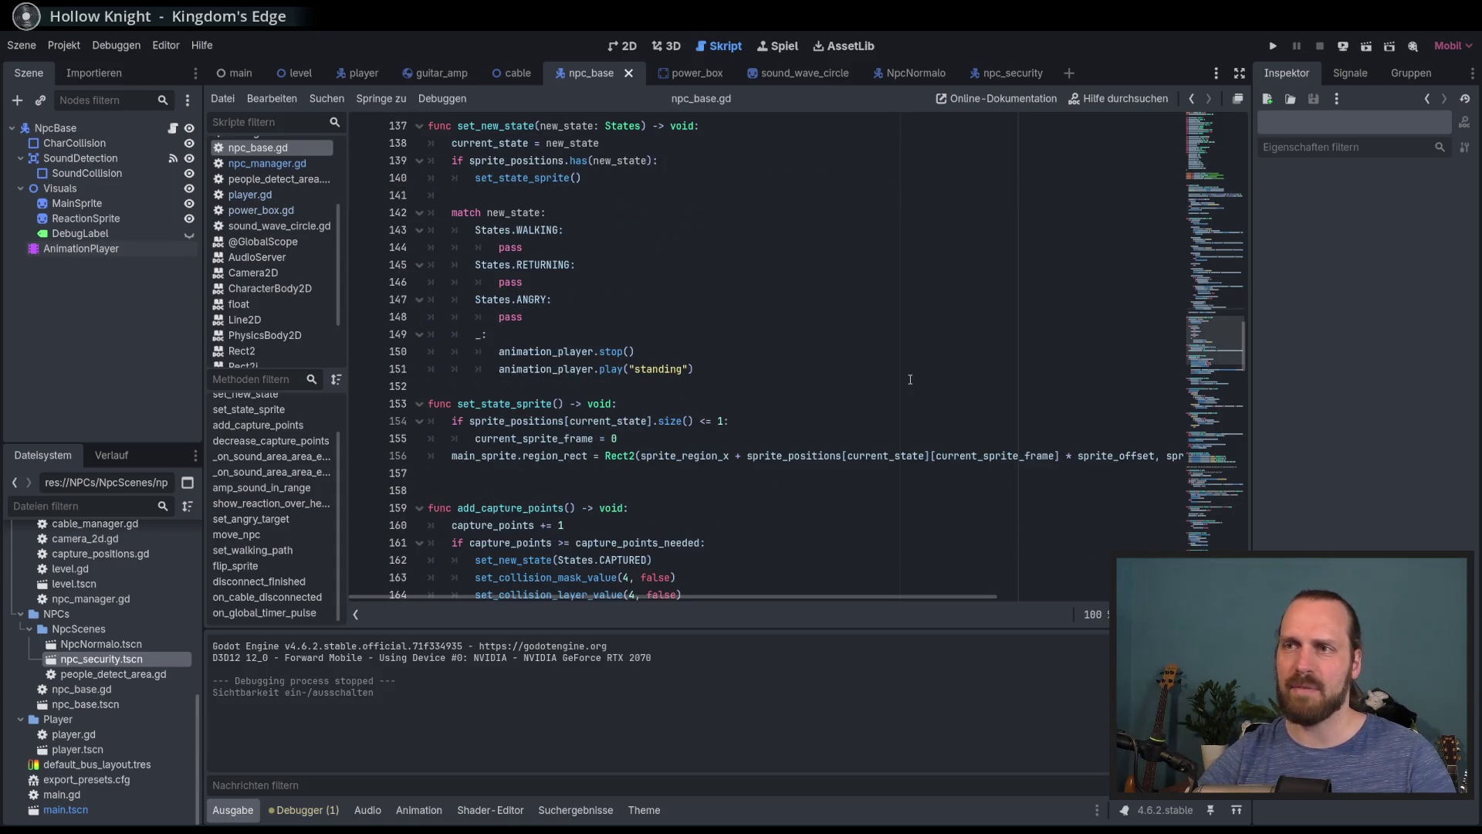
scroll(910, 380, up, 3)
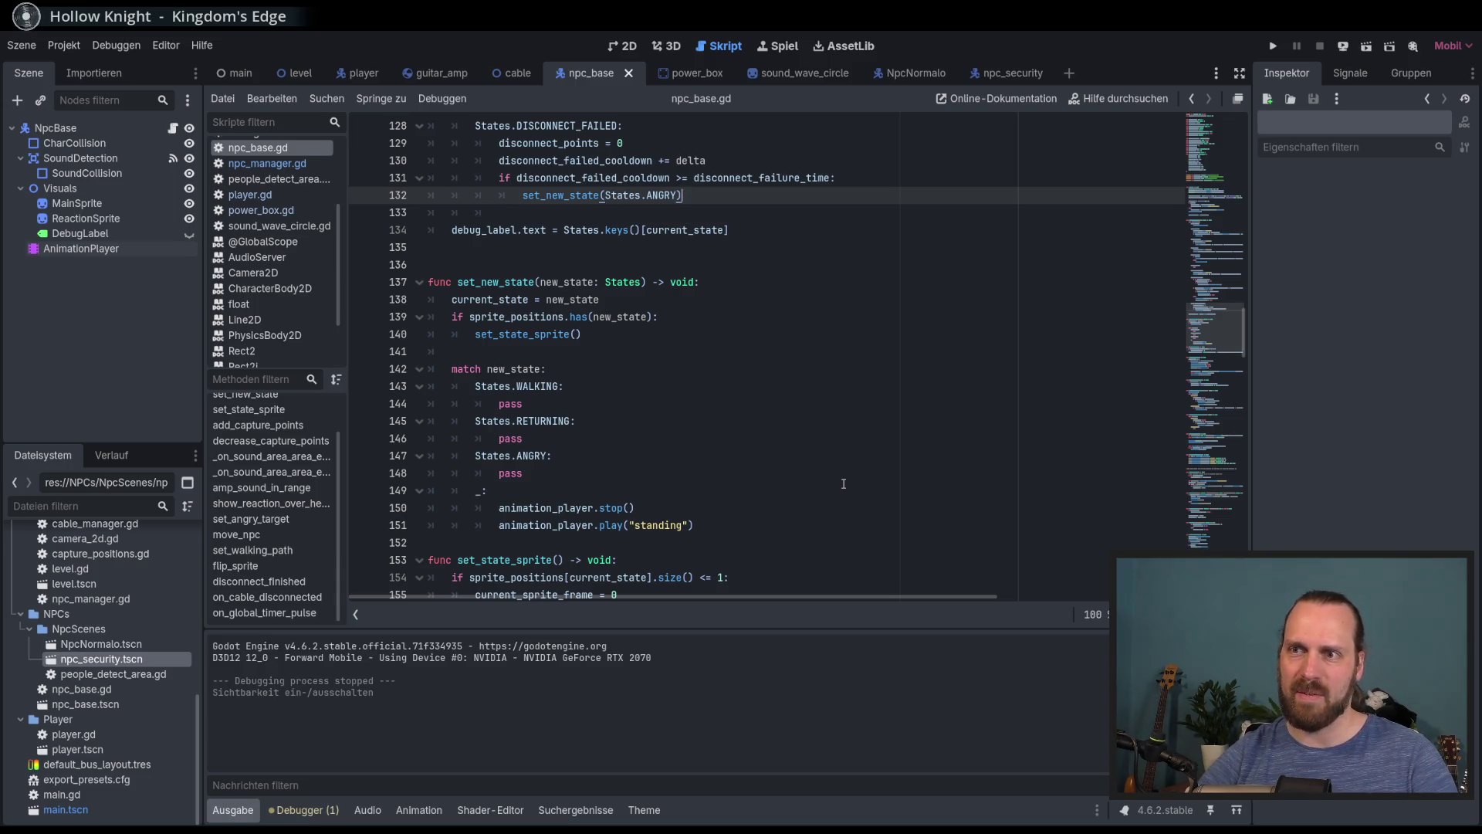
click(677, 552)
scroll(775, 516, down, 8)
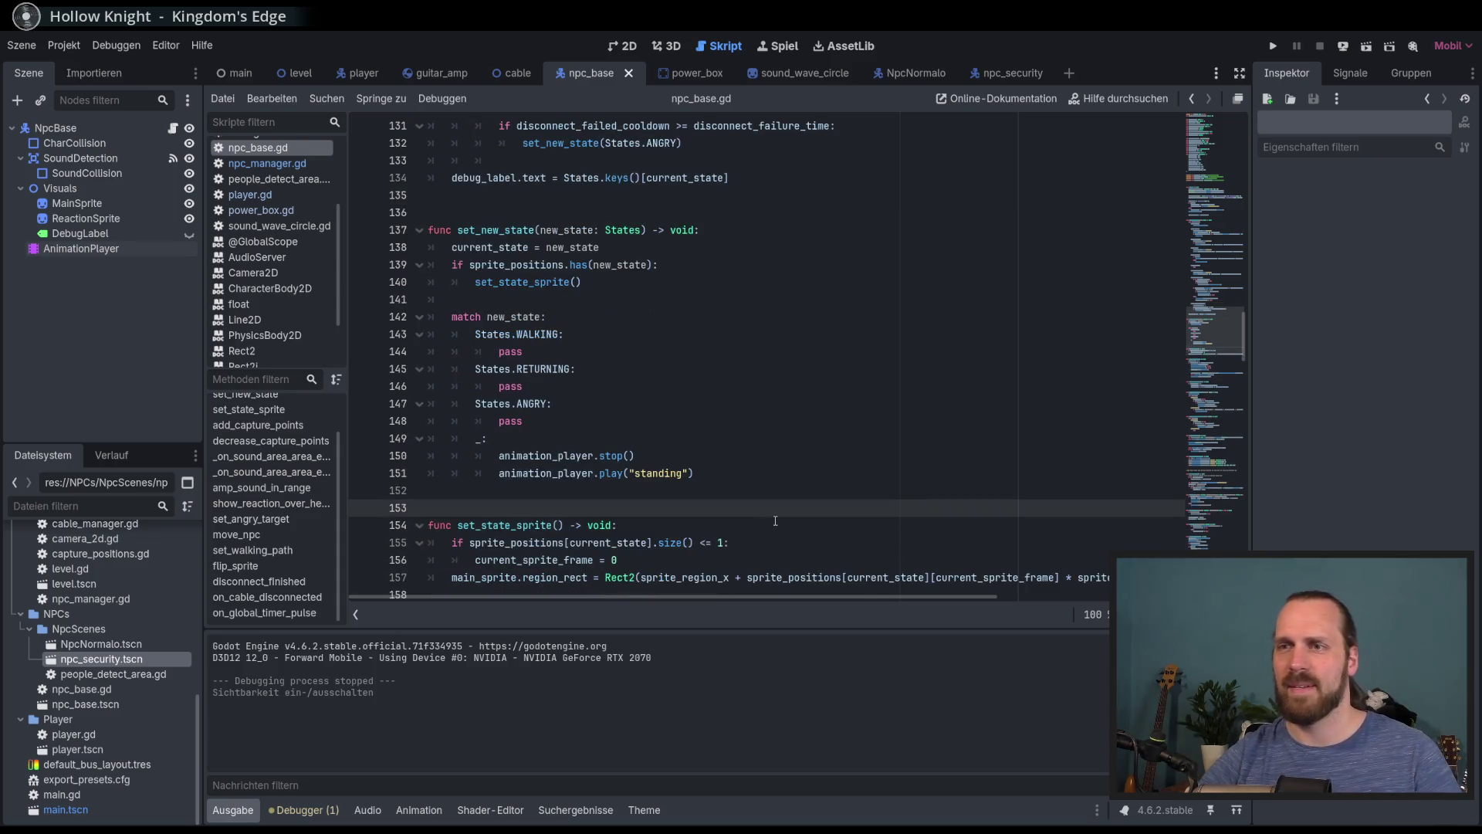
scroll(775, 516, down, 12)
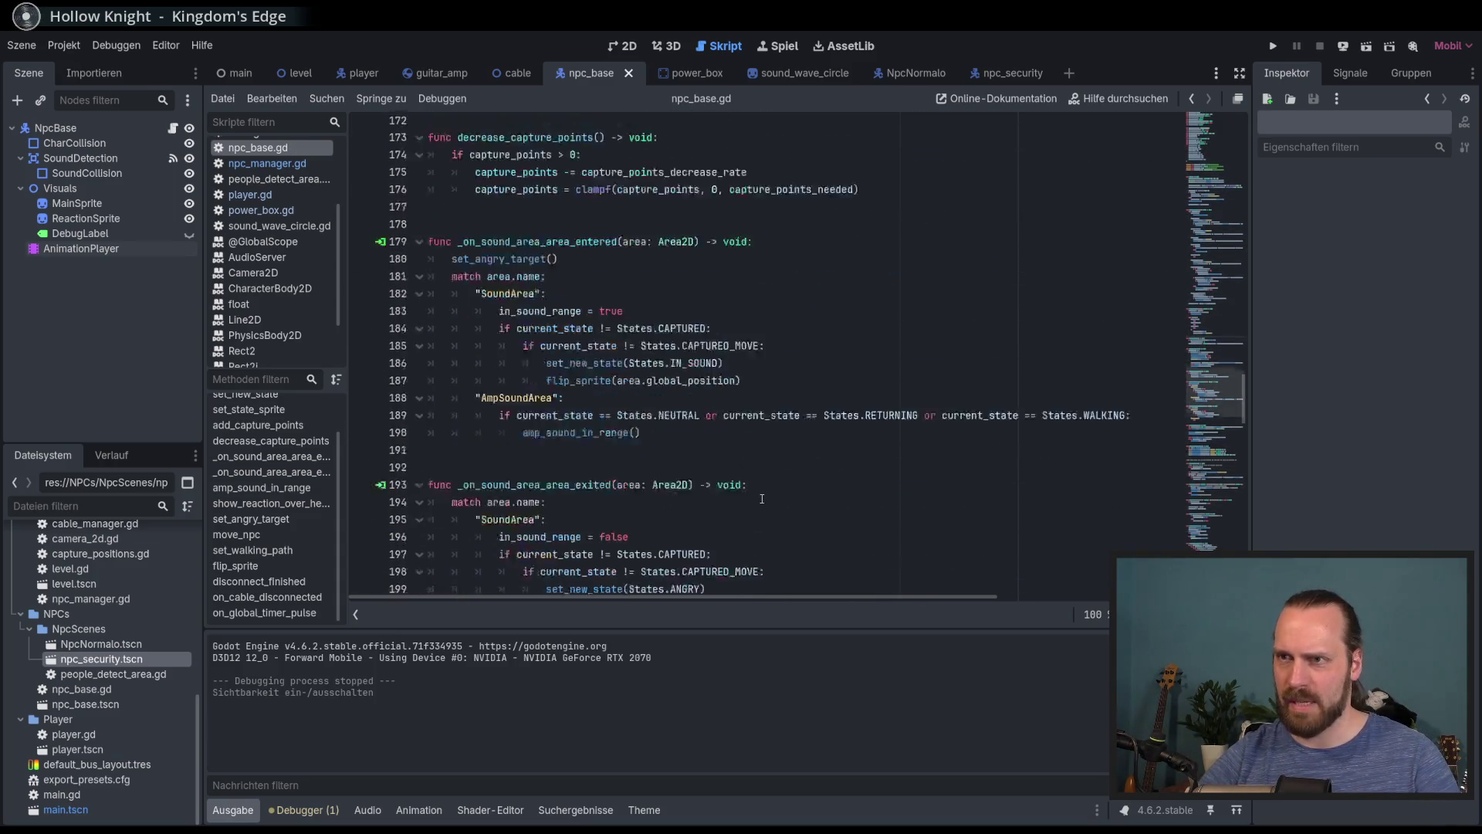
scroll(784, 466, down, 9)
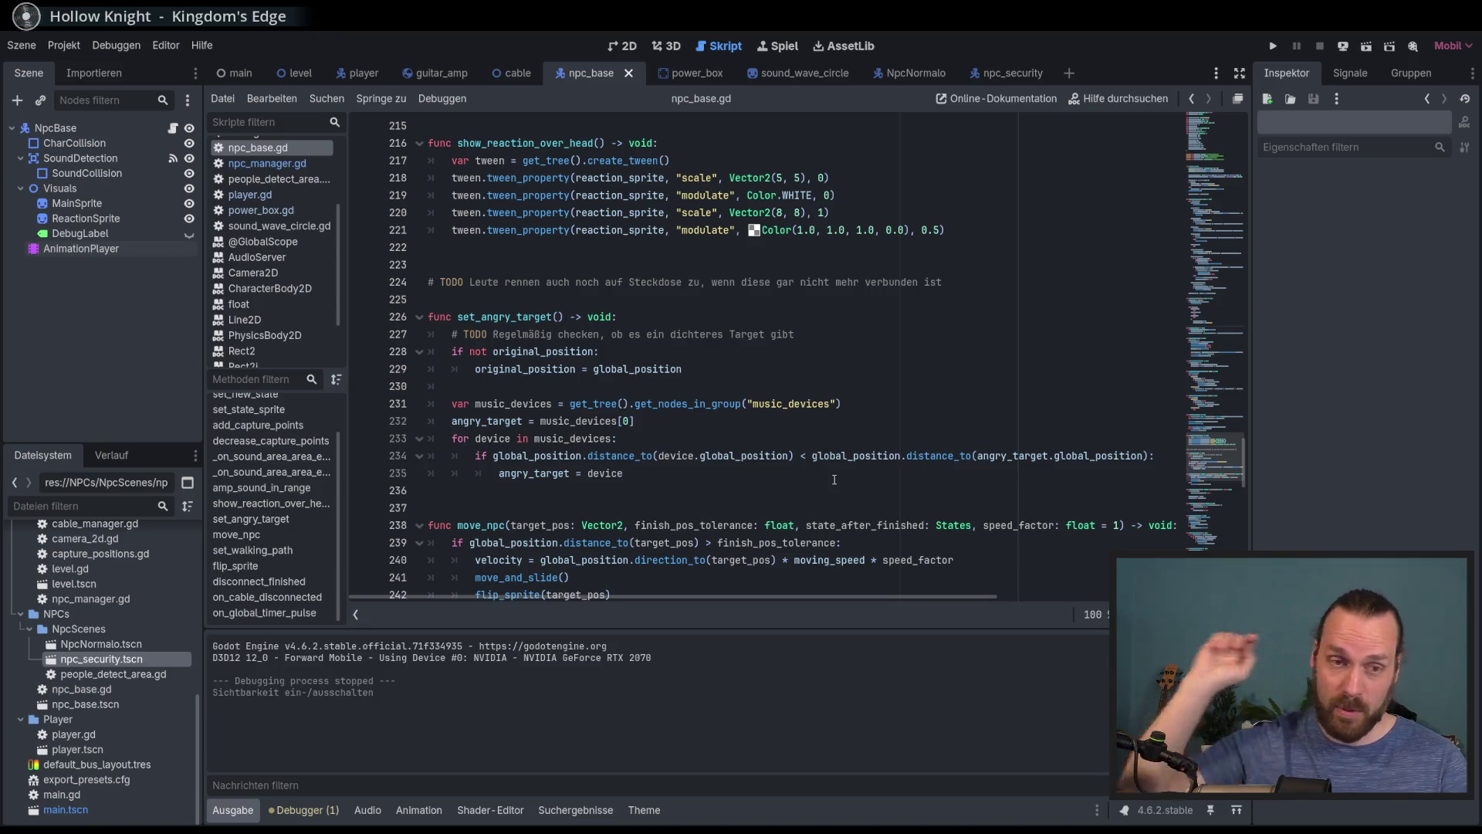
scroll(834, 480, down, 11)
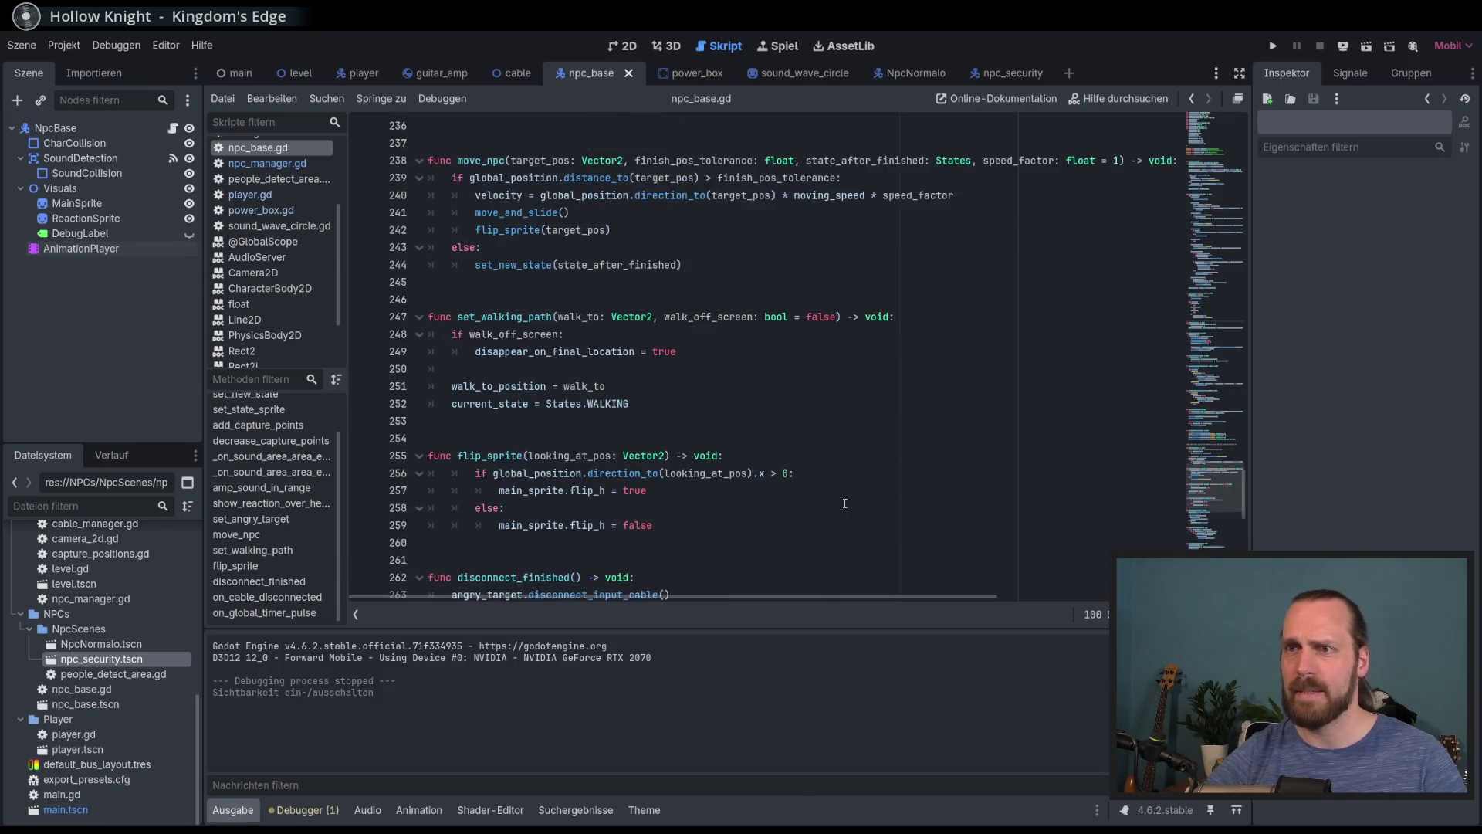
scroll(895, 493, down, 7)
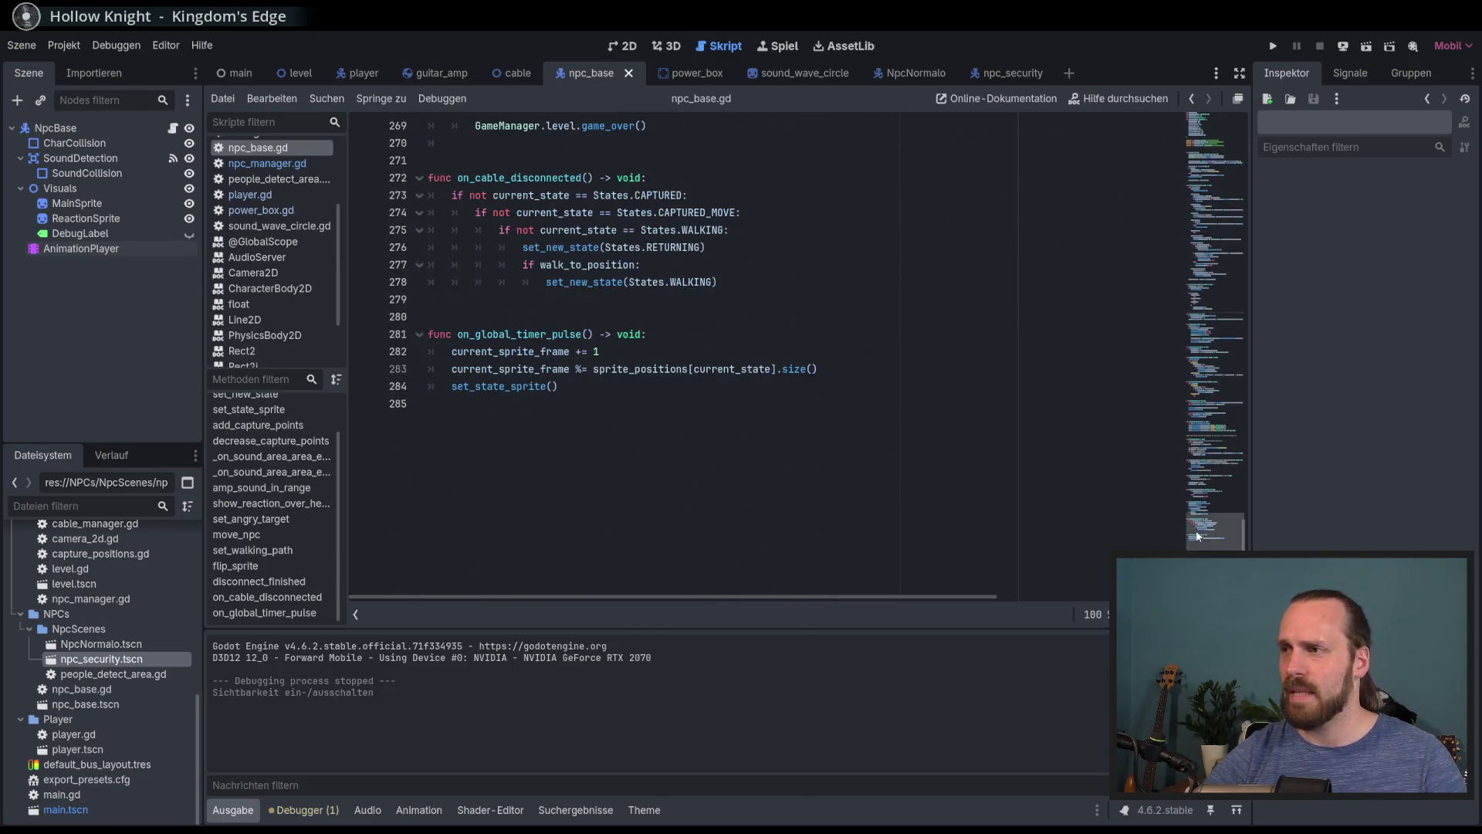
click(1212, 136)
key(Down)
key(Down)
scroll(791, 436, down, 11)
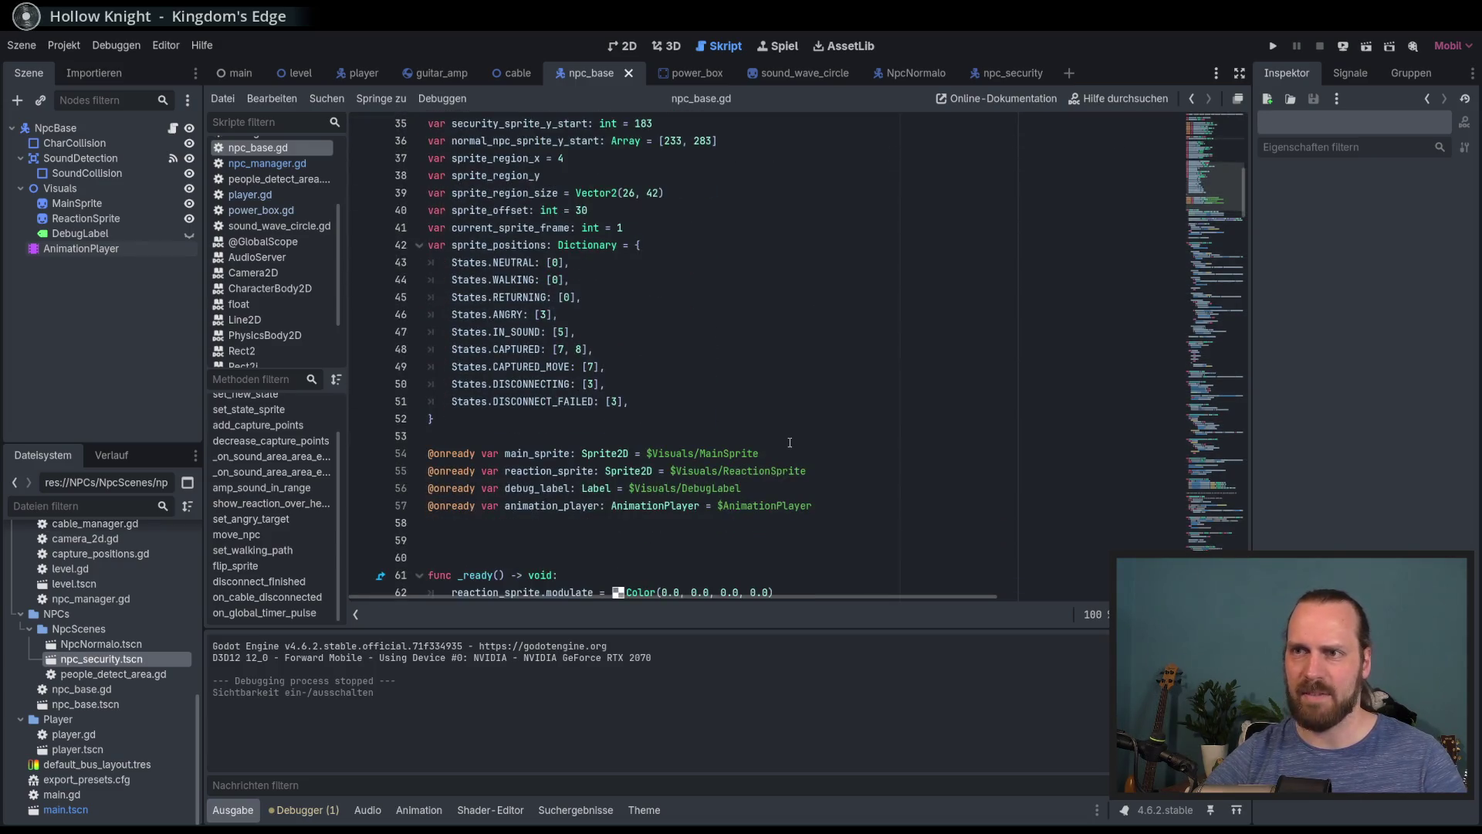
click(761, 408)
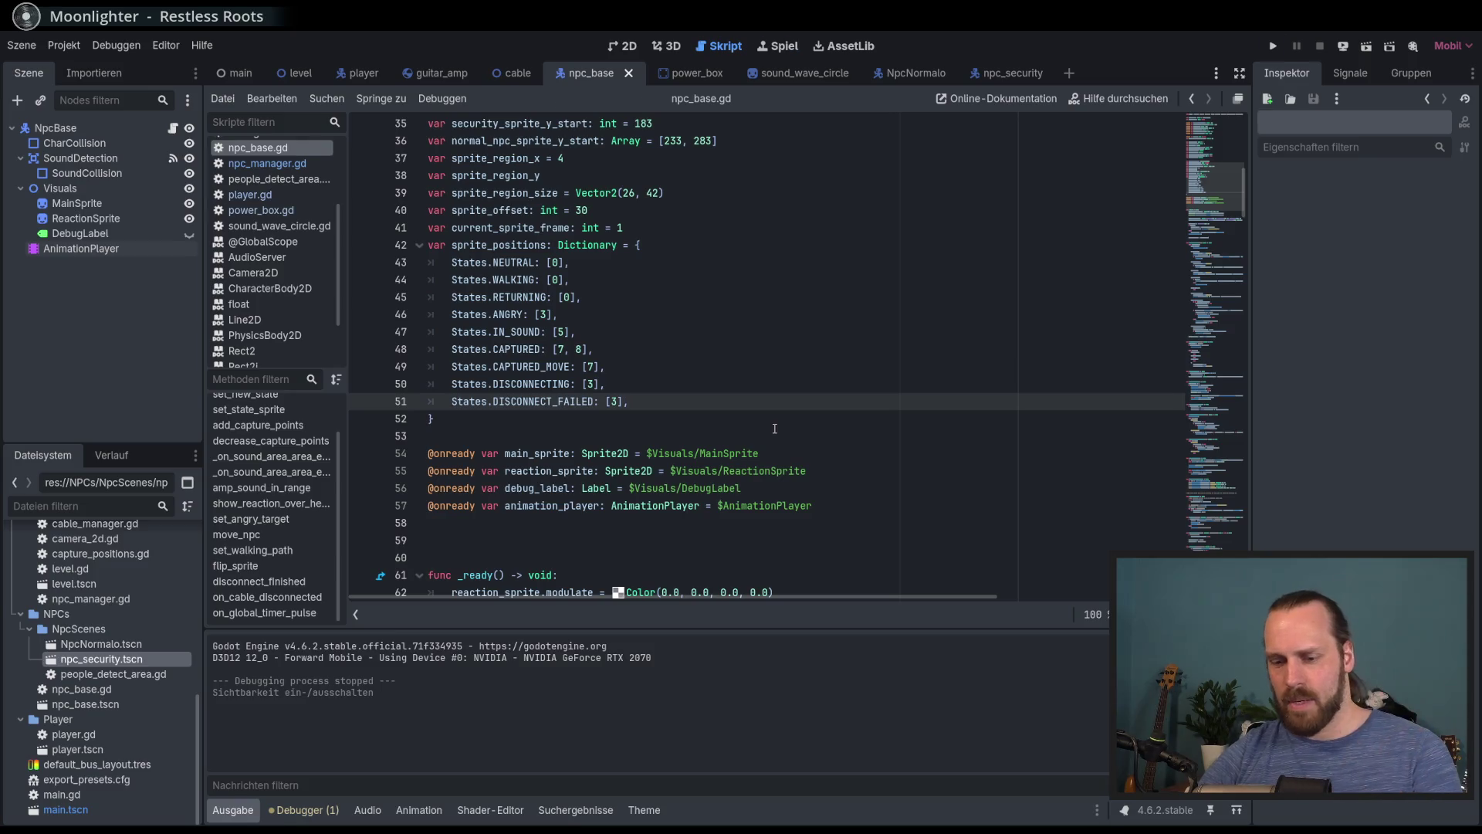
key(F5)
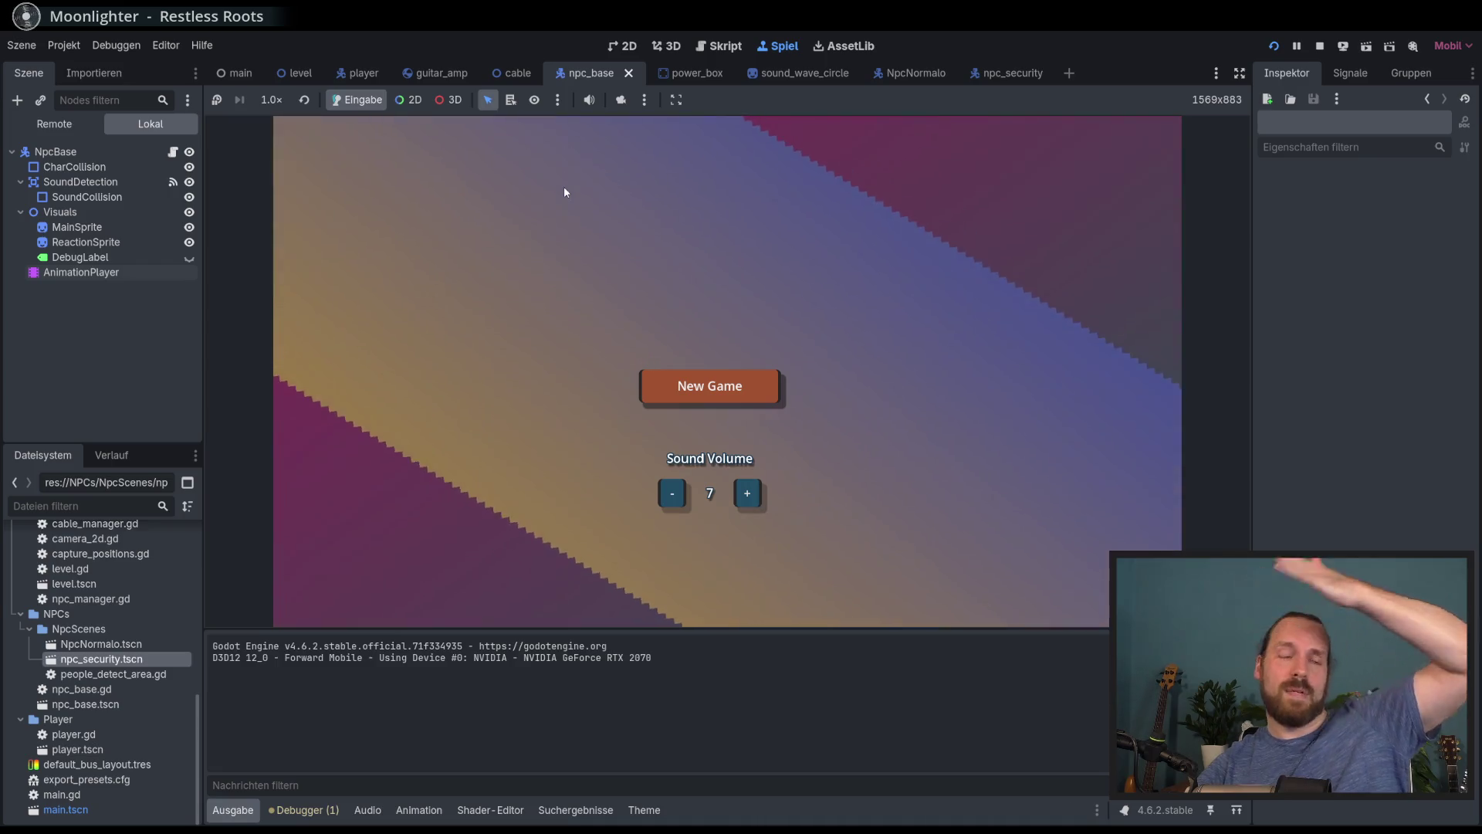
key(Return)
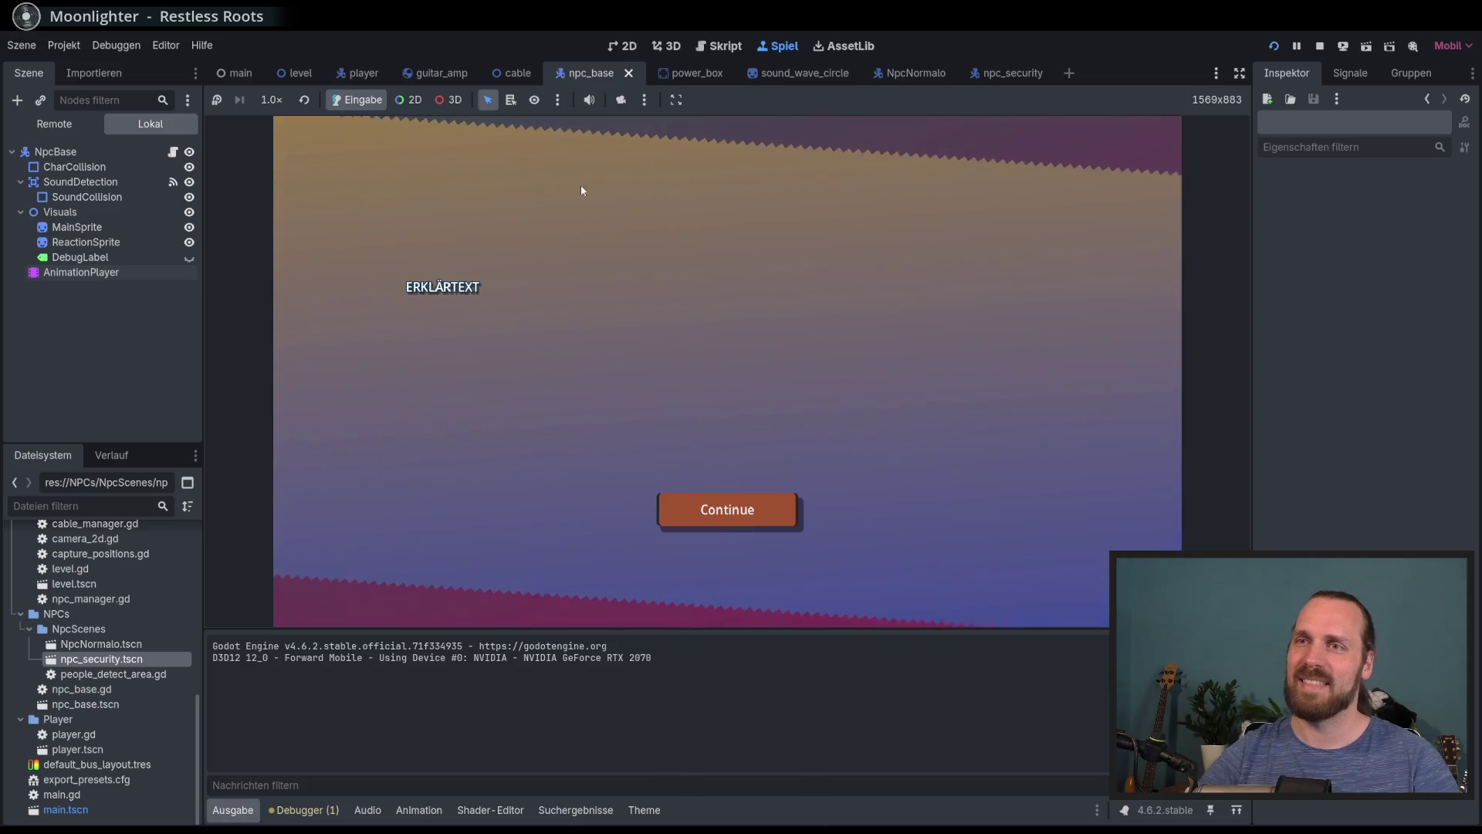
key(Return)
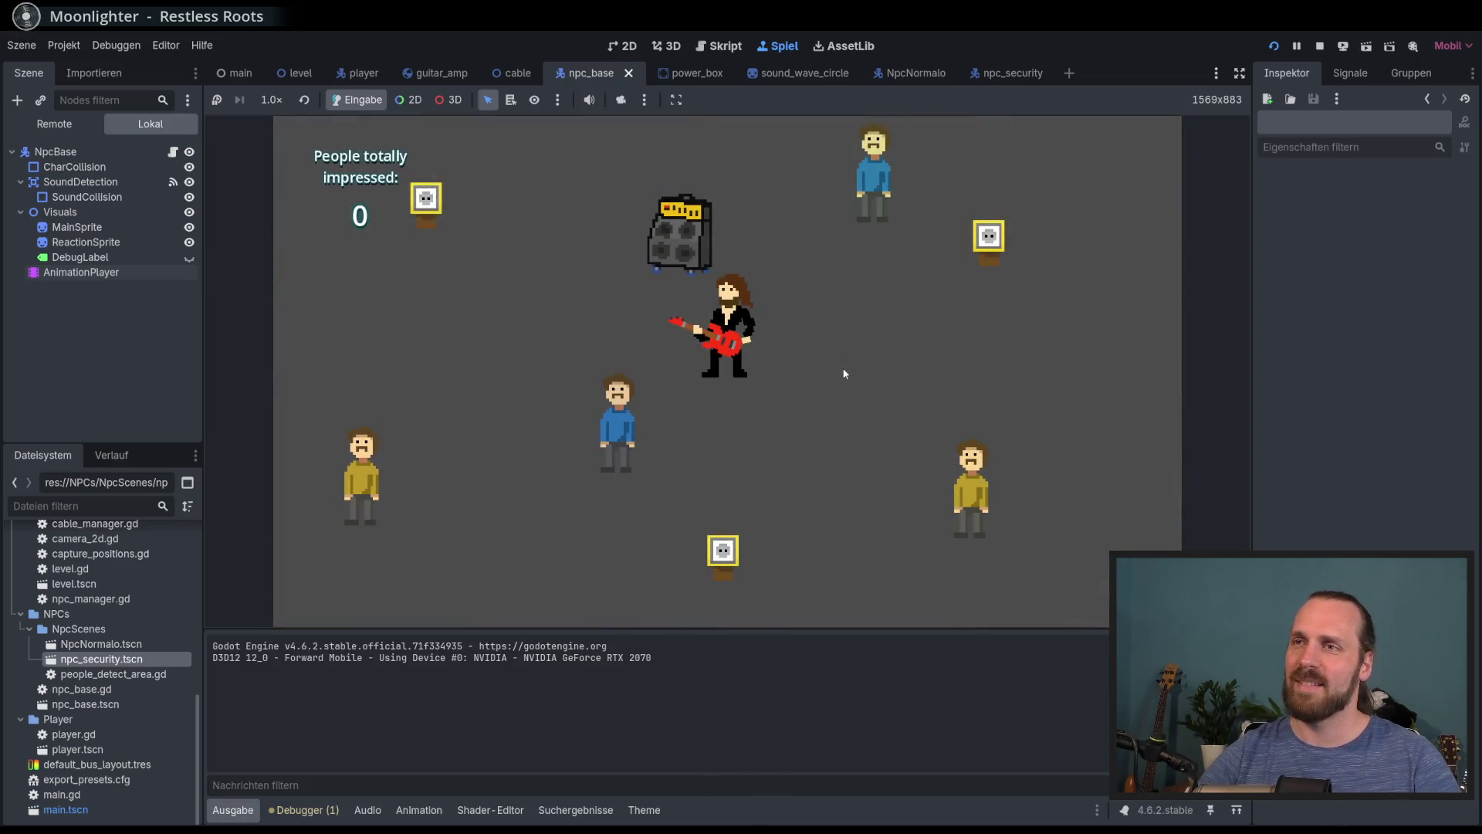
key(Left)
key(Down)
key(Up)
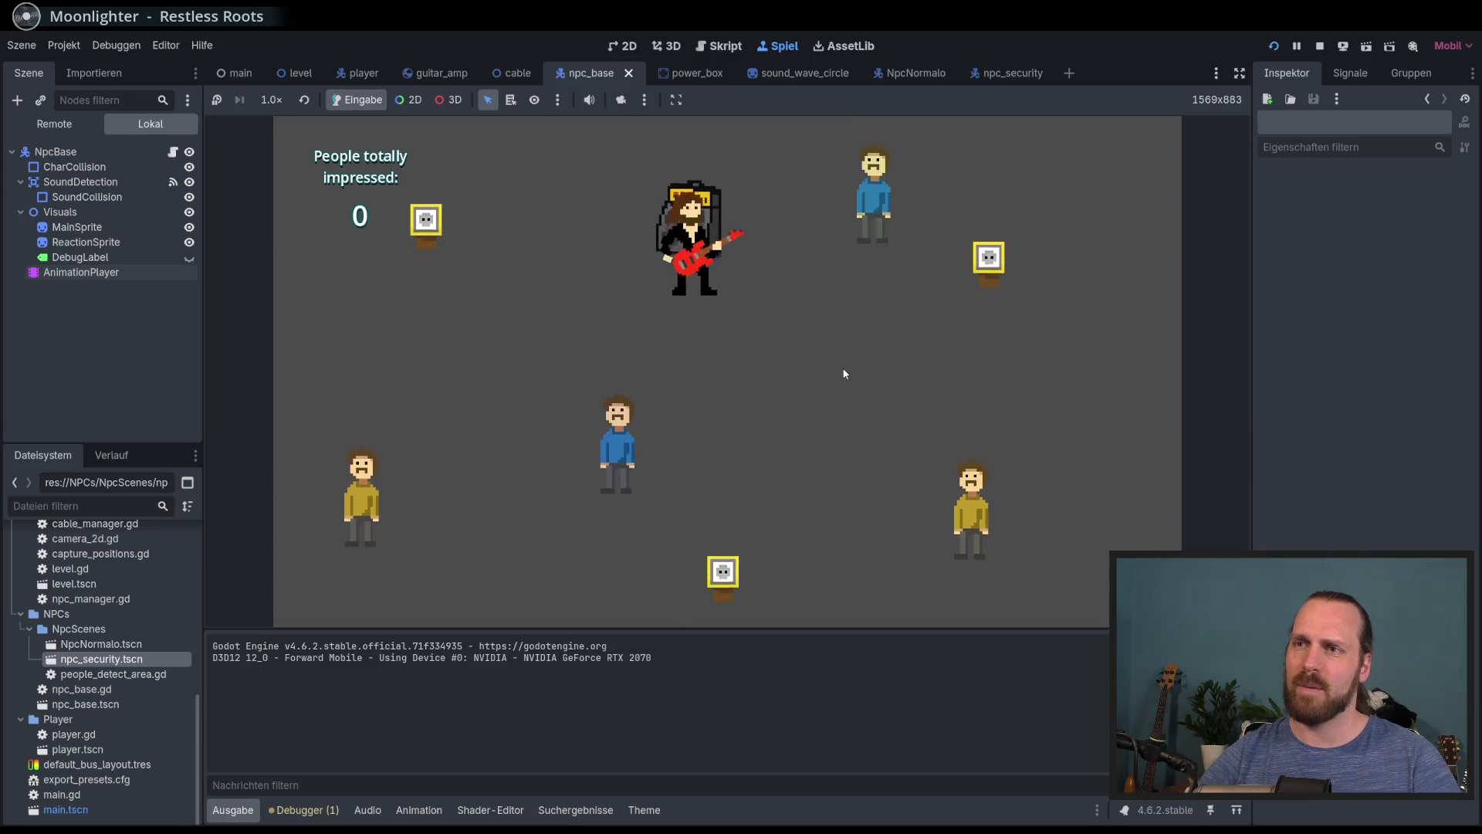
key(Down)
key(Up)
key(Right)
key(Left)
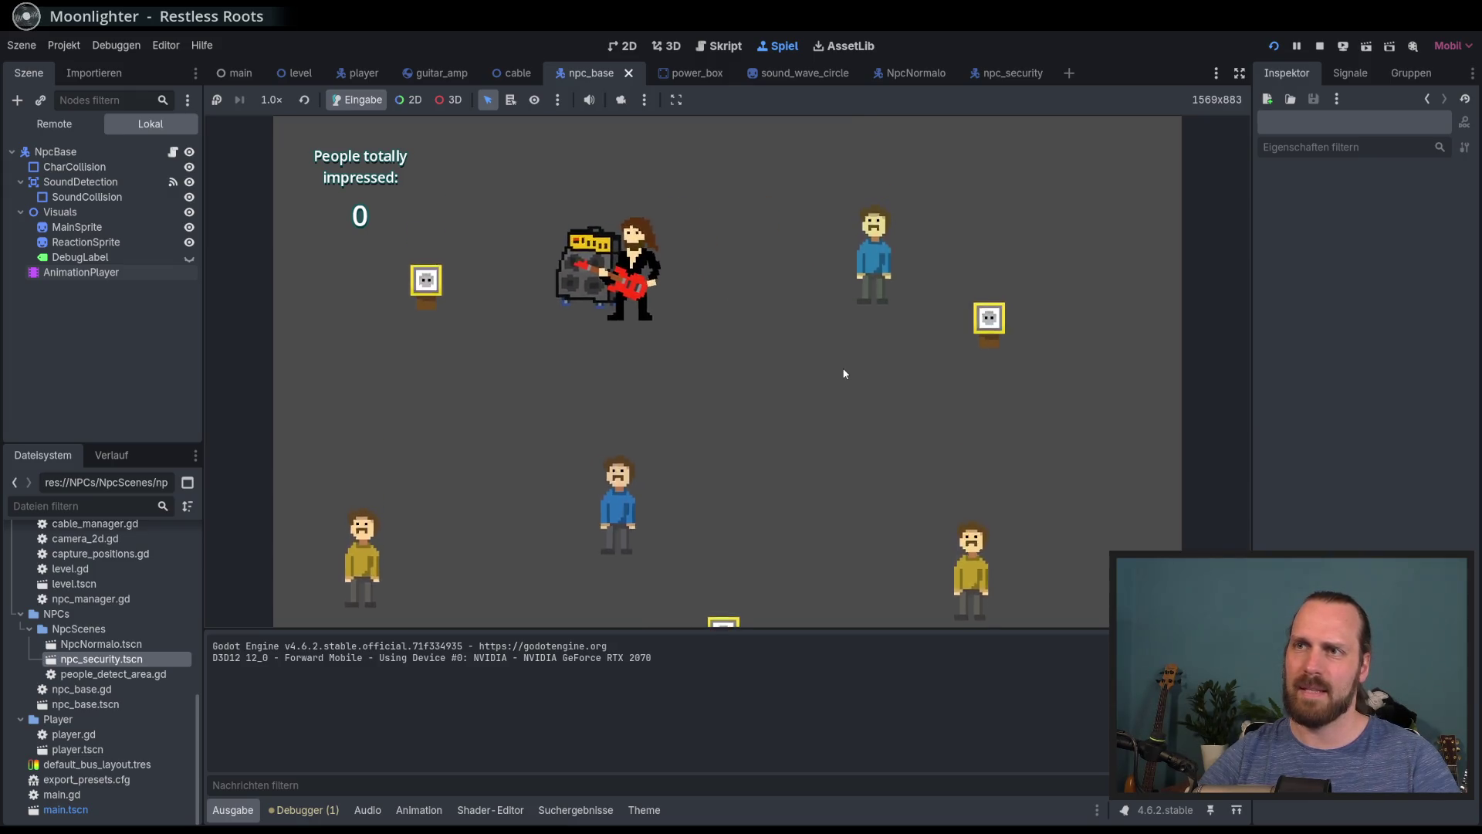
key(Down)
key(space)
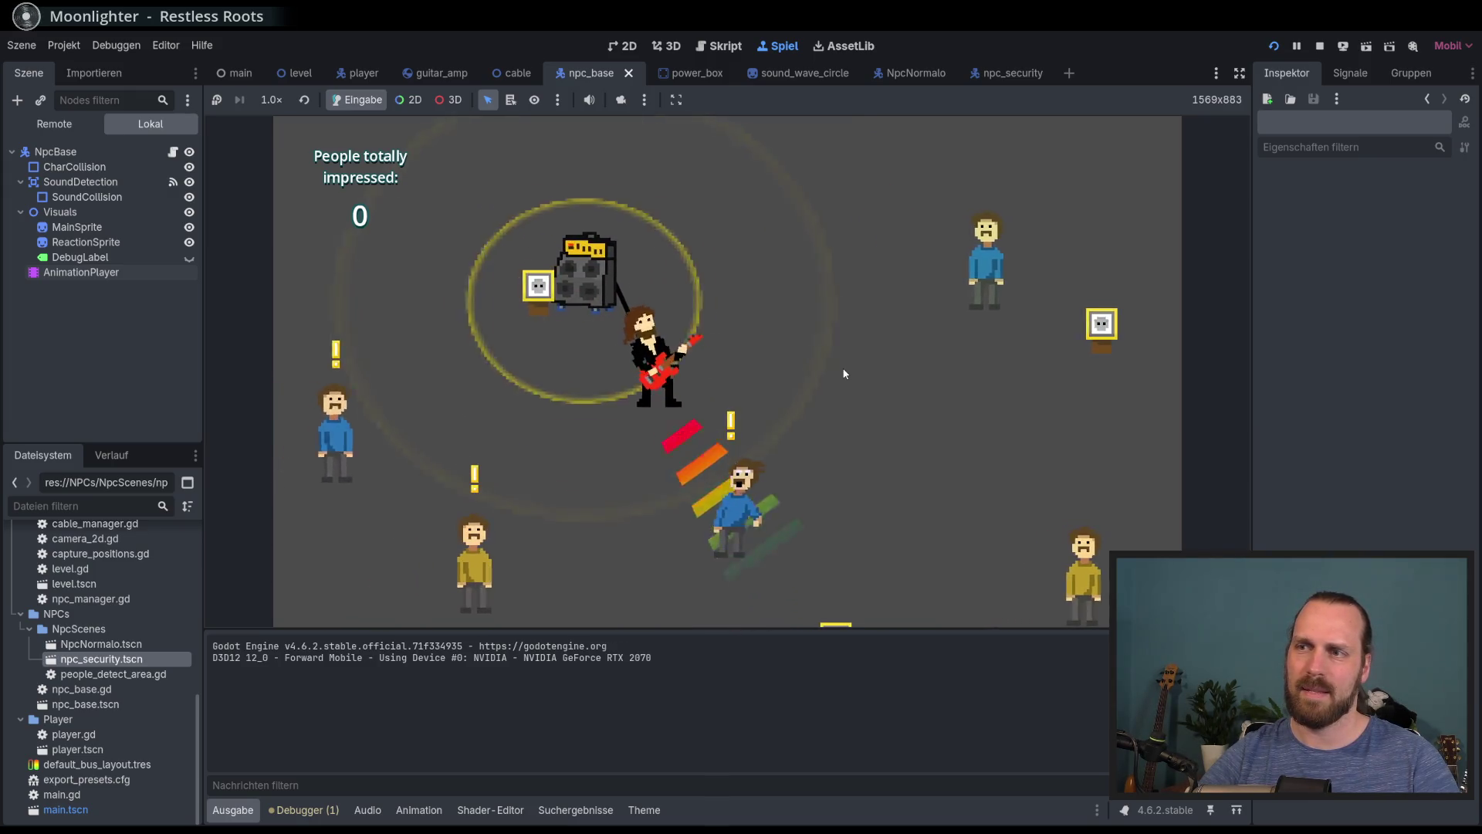
key(Left)
key(Up)
key(Up)
key(Right)
key(space)
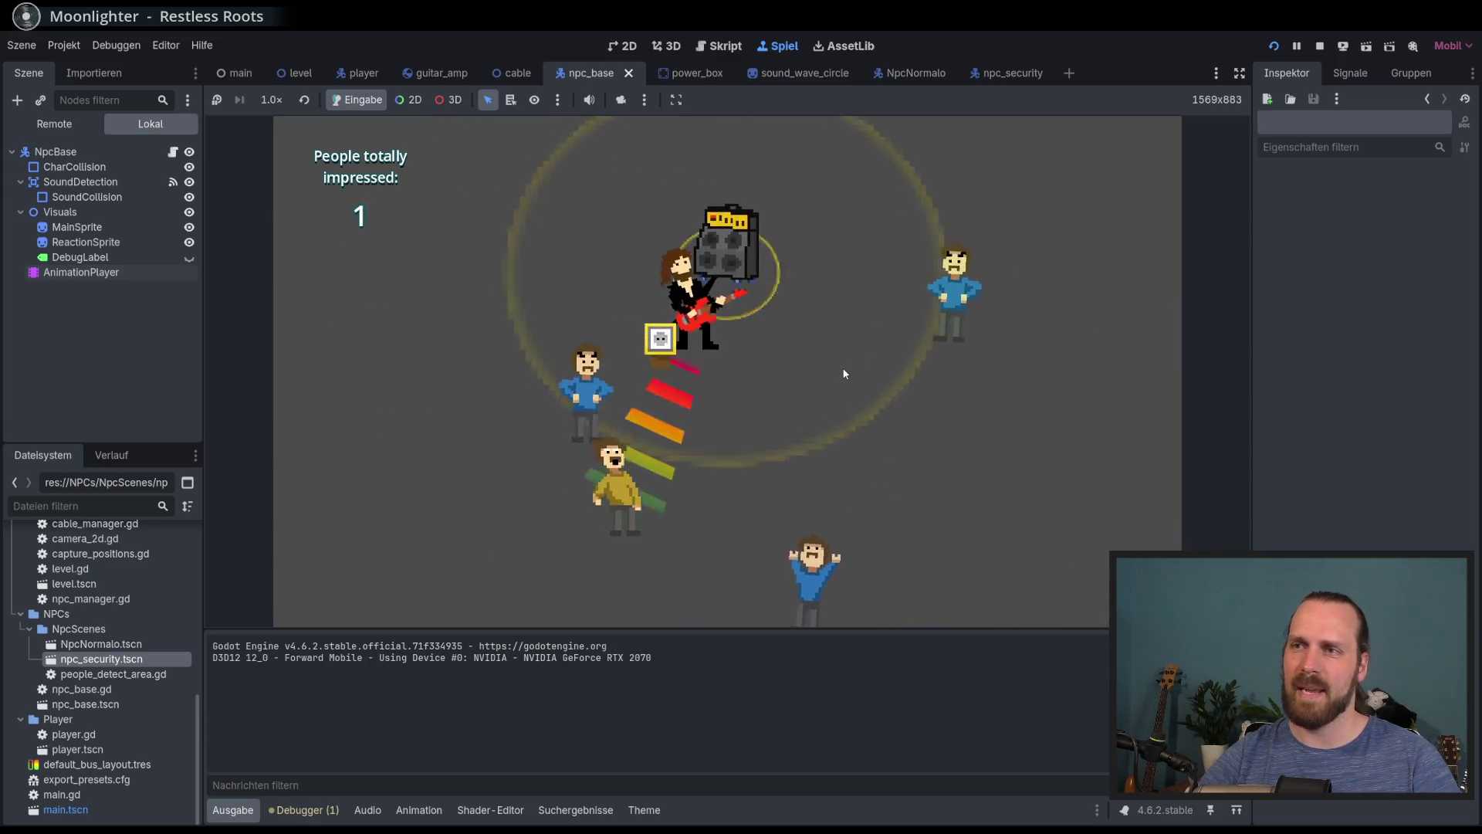
key(Right)
key(Up)
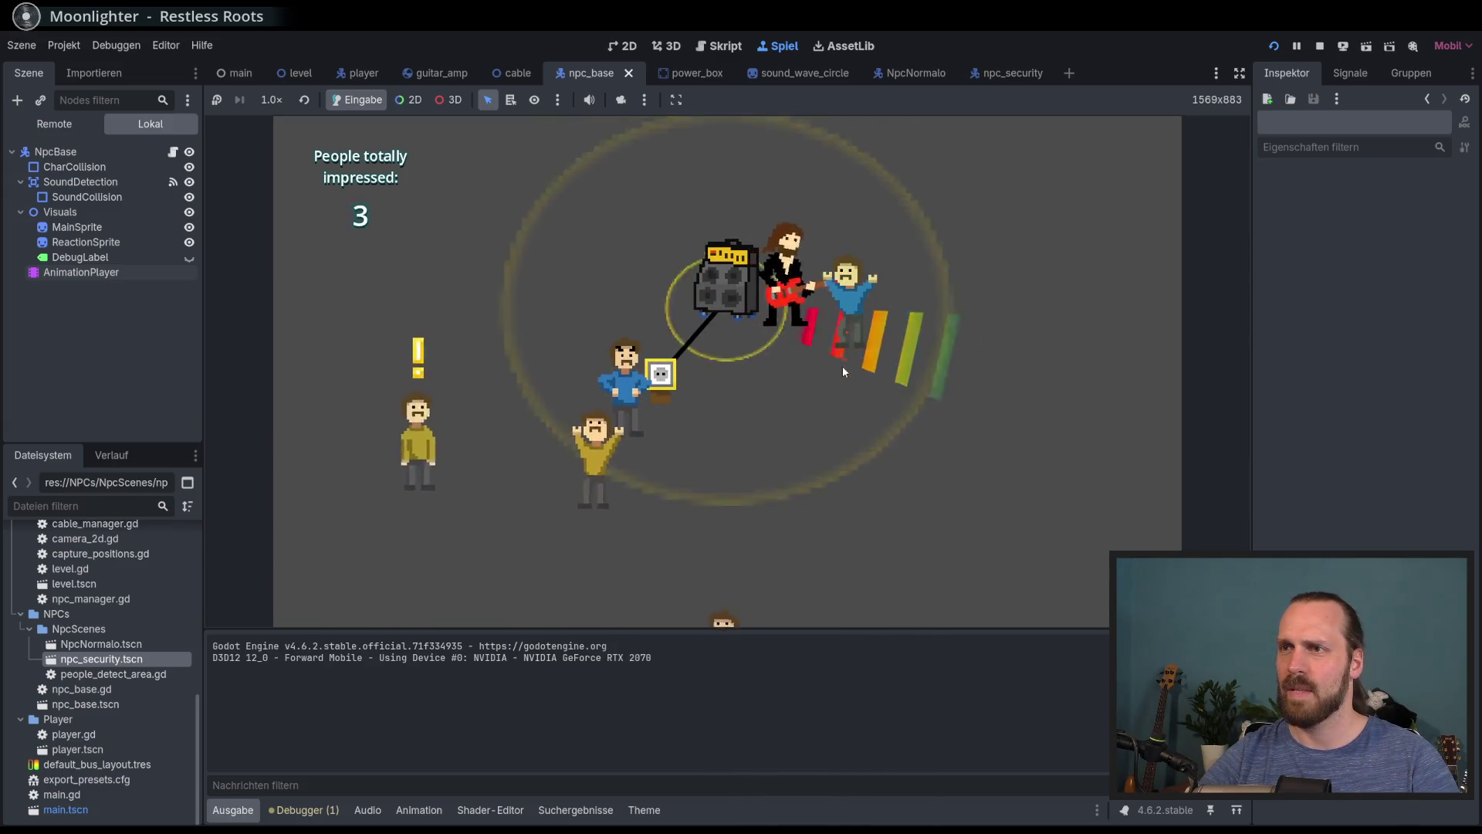
key(Down)
key(Right)
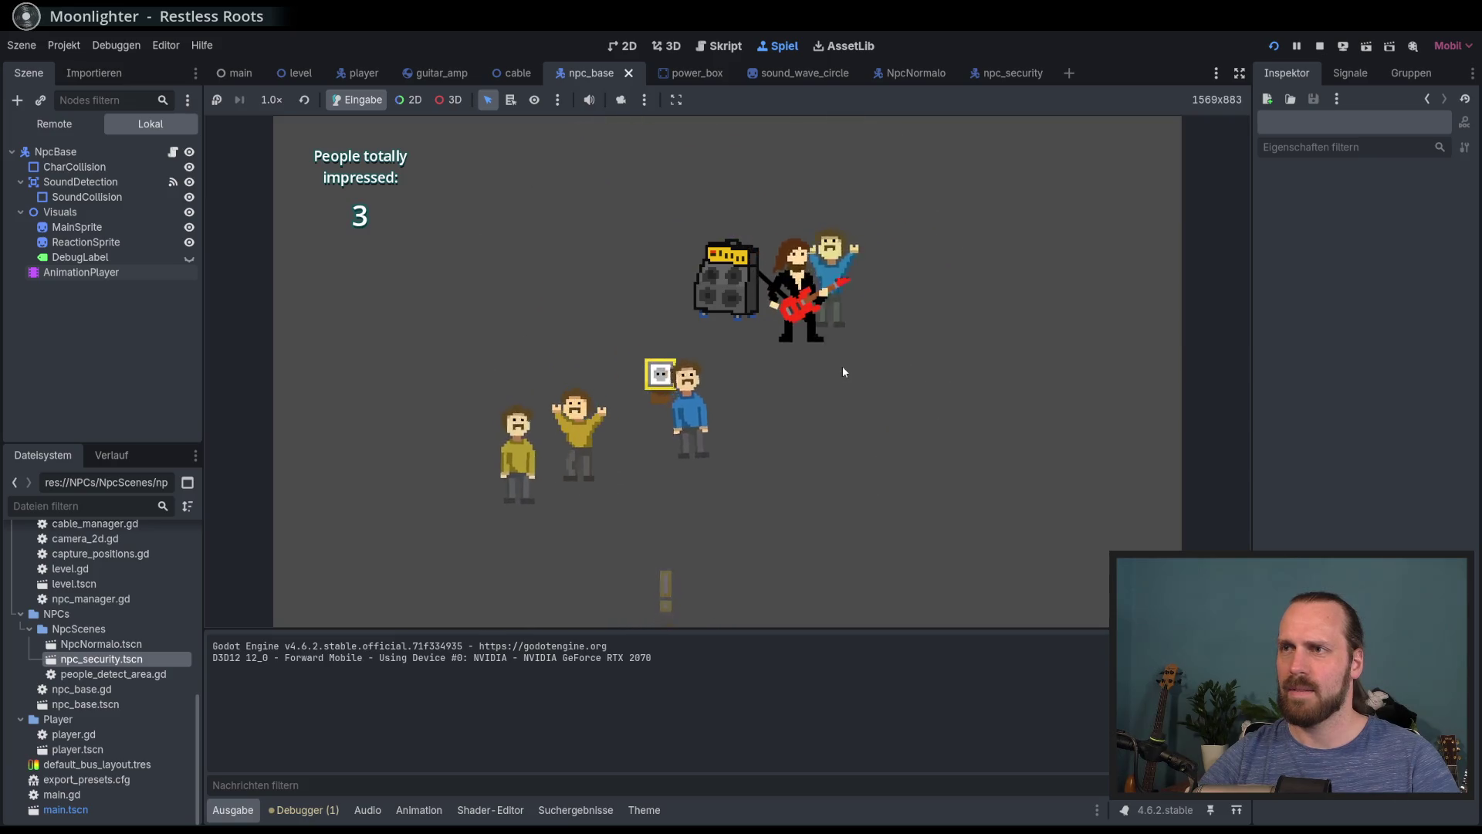
key(Right)
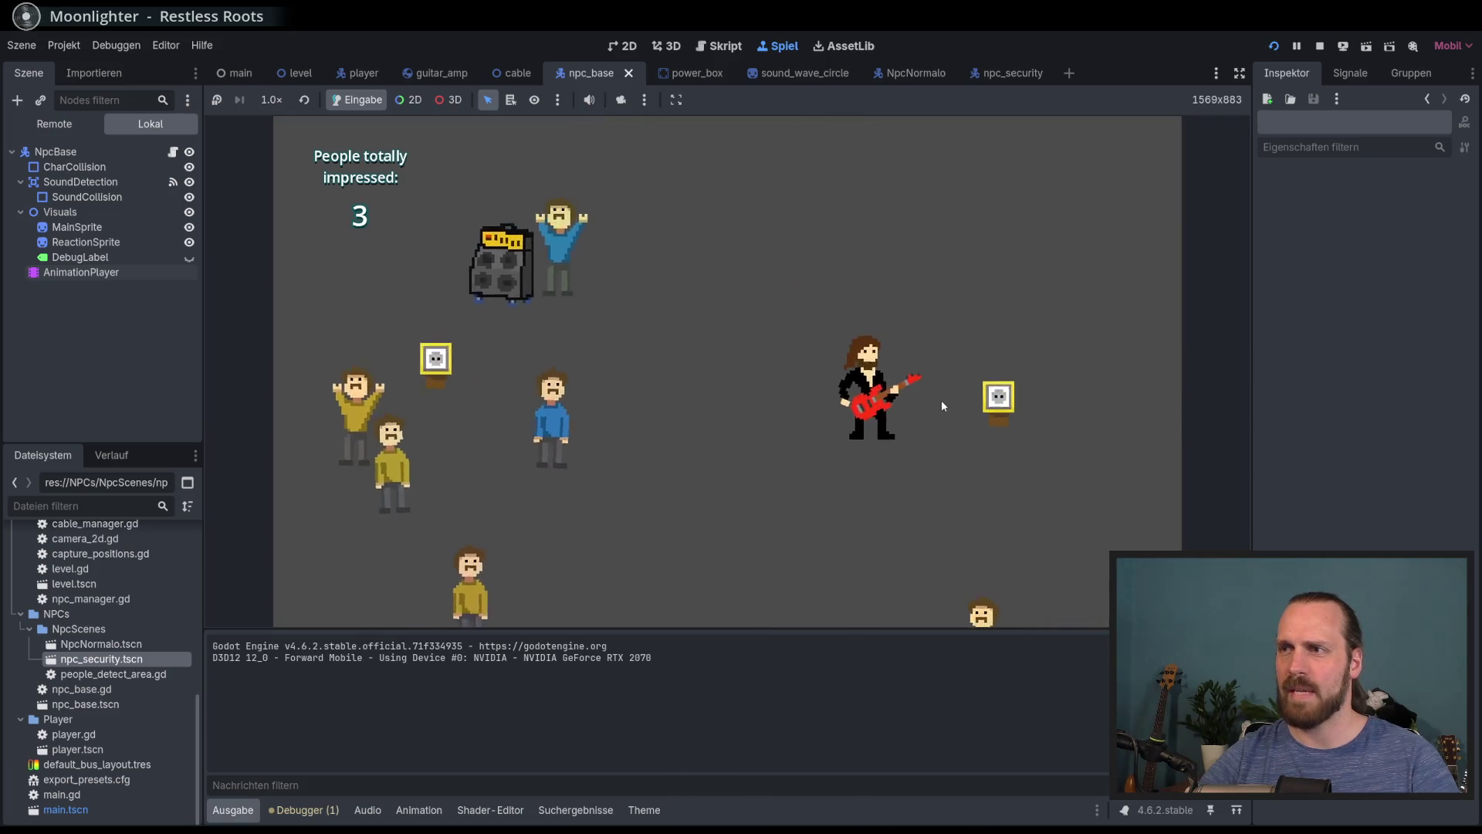
key(Left)
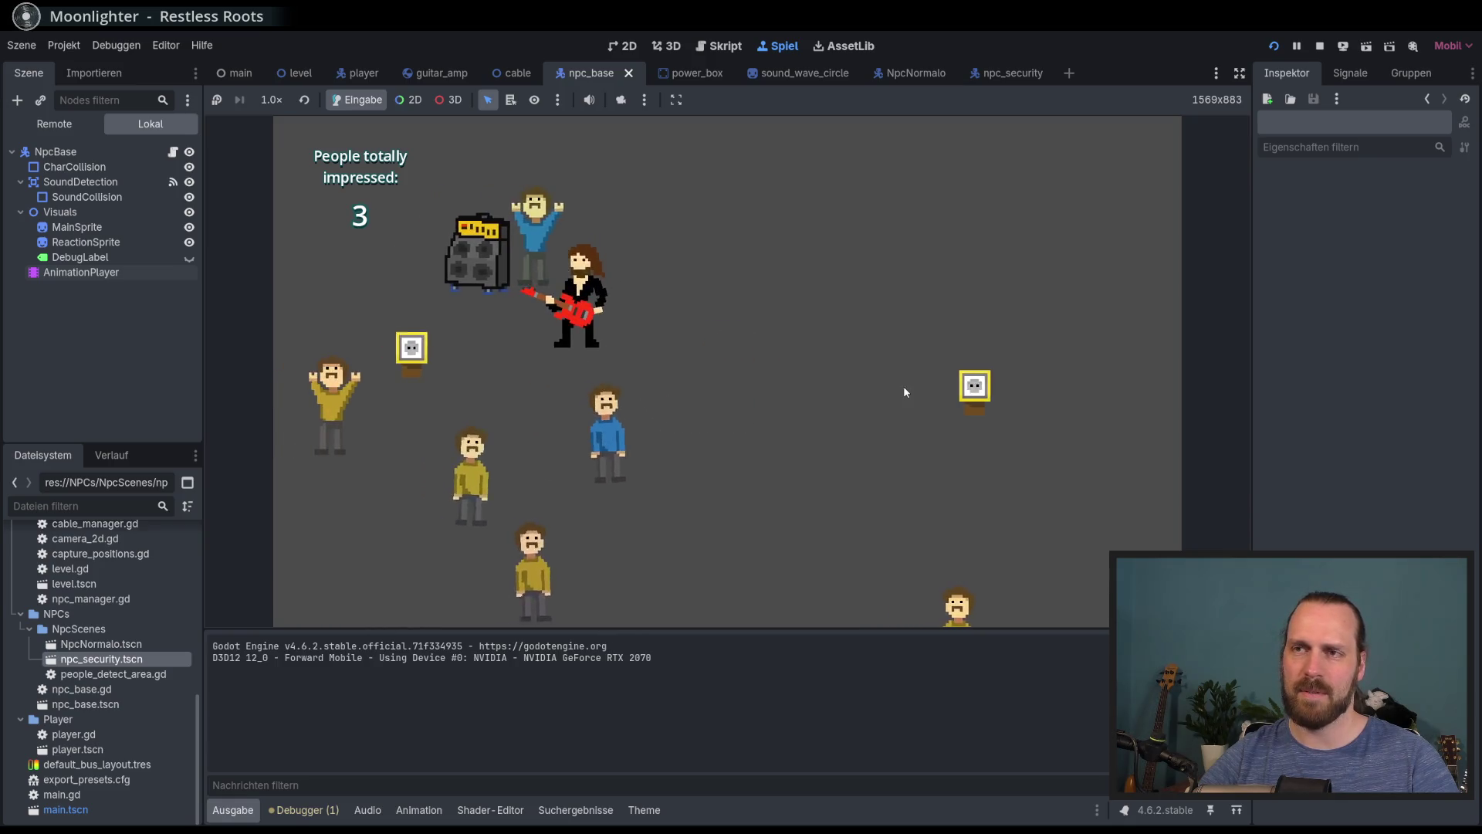
key(Up)
key(Right)
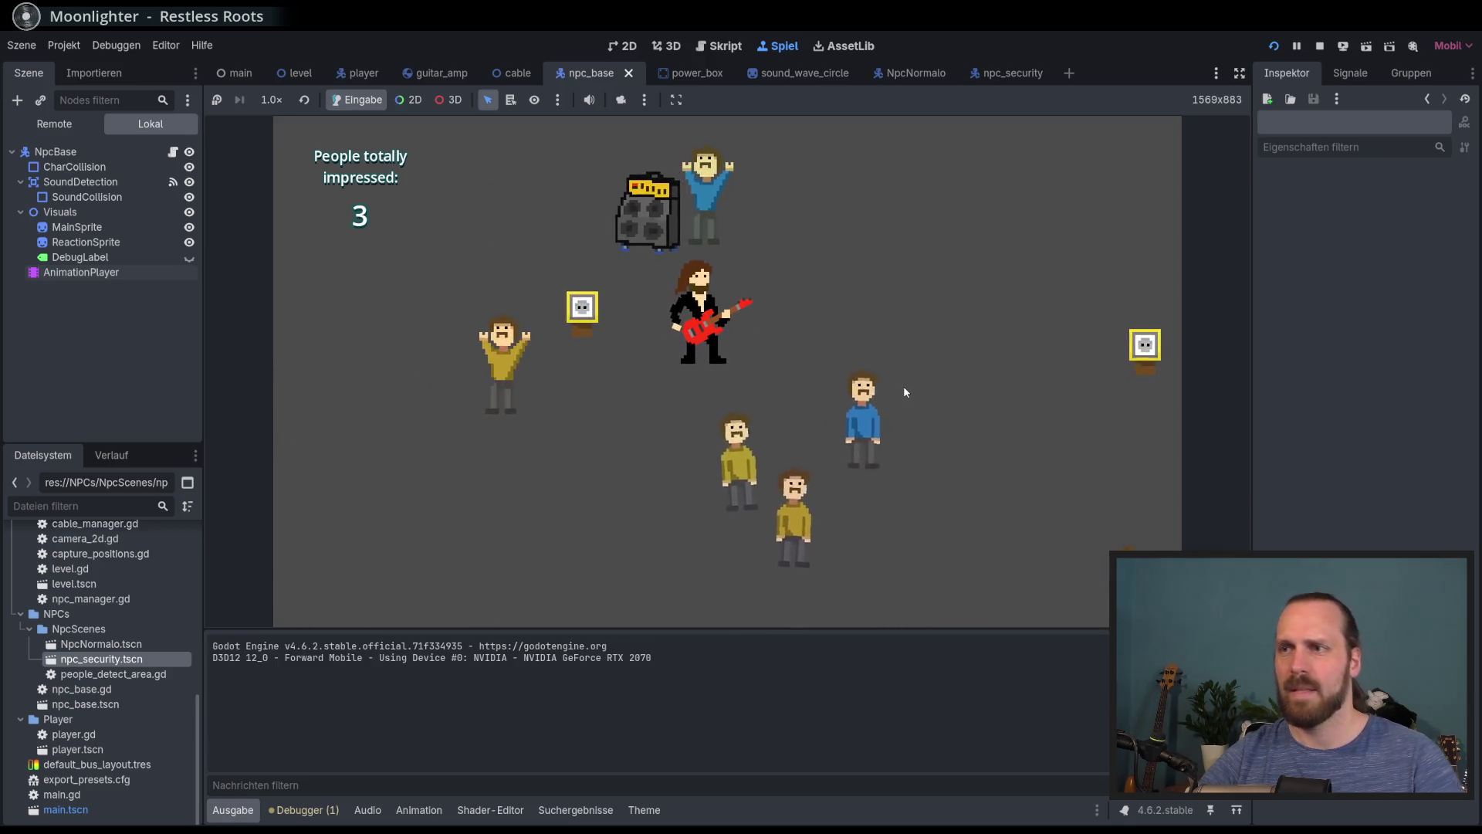
key(F8)
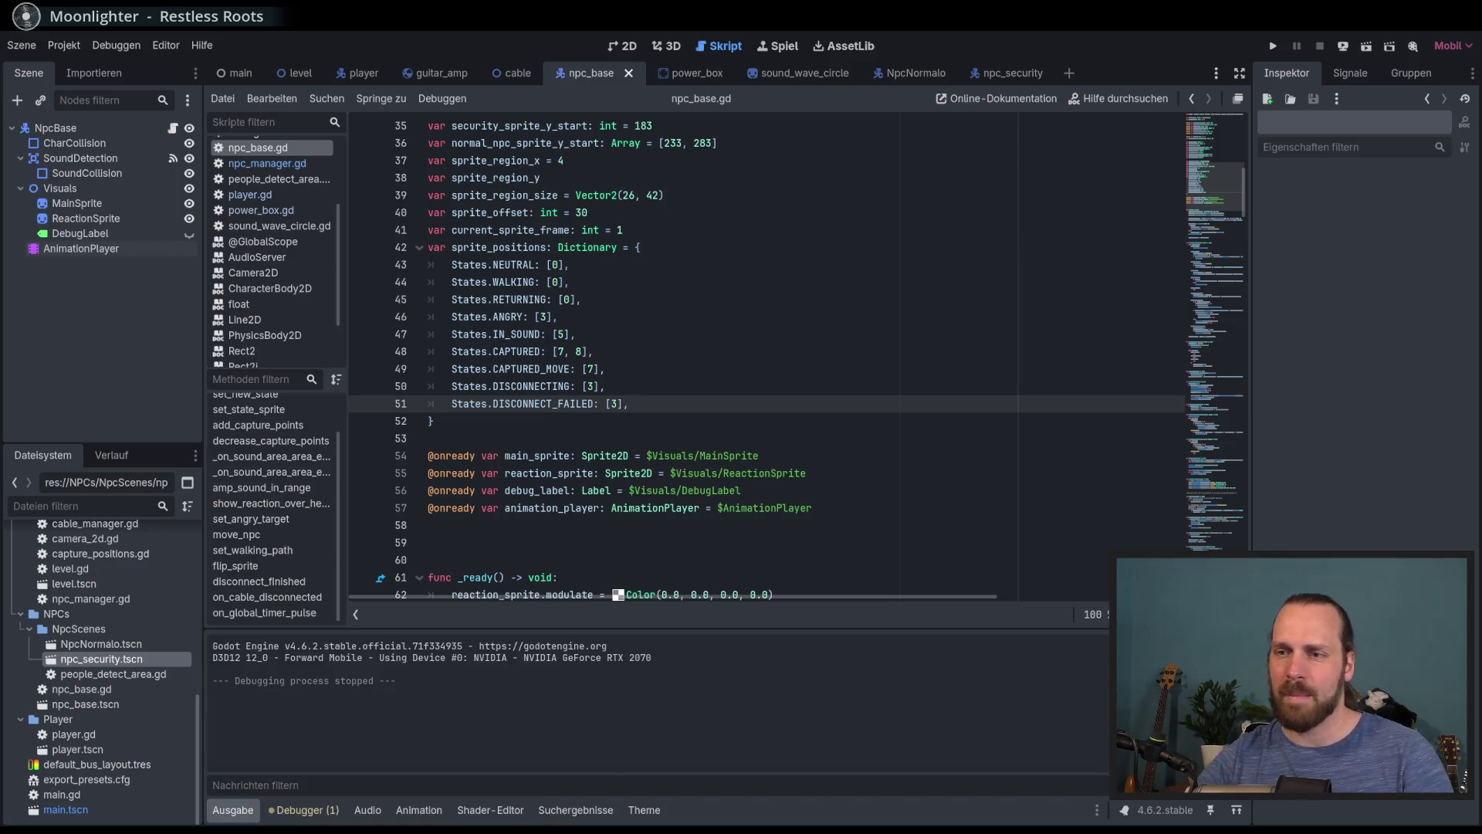
key(alt+Tab)
scroll(584, 466, down, 5)
Bring the whole sprite sheet into view and open Bild > Leinwandgröße ändern, showing 500 × 500 px
scroll(585, 467, up, 3)
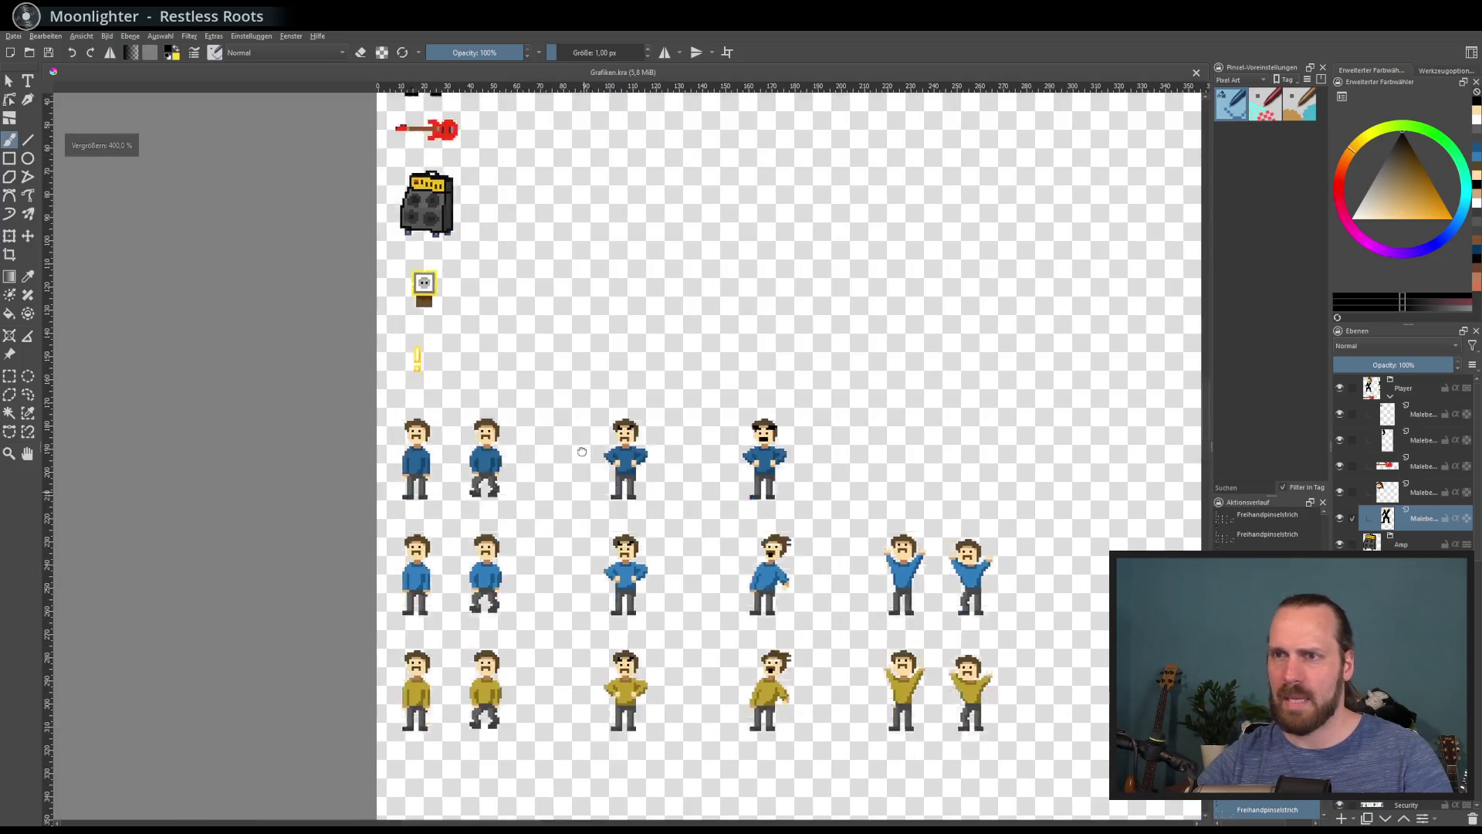
scroll(585, 466, down, 2)
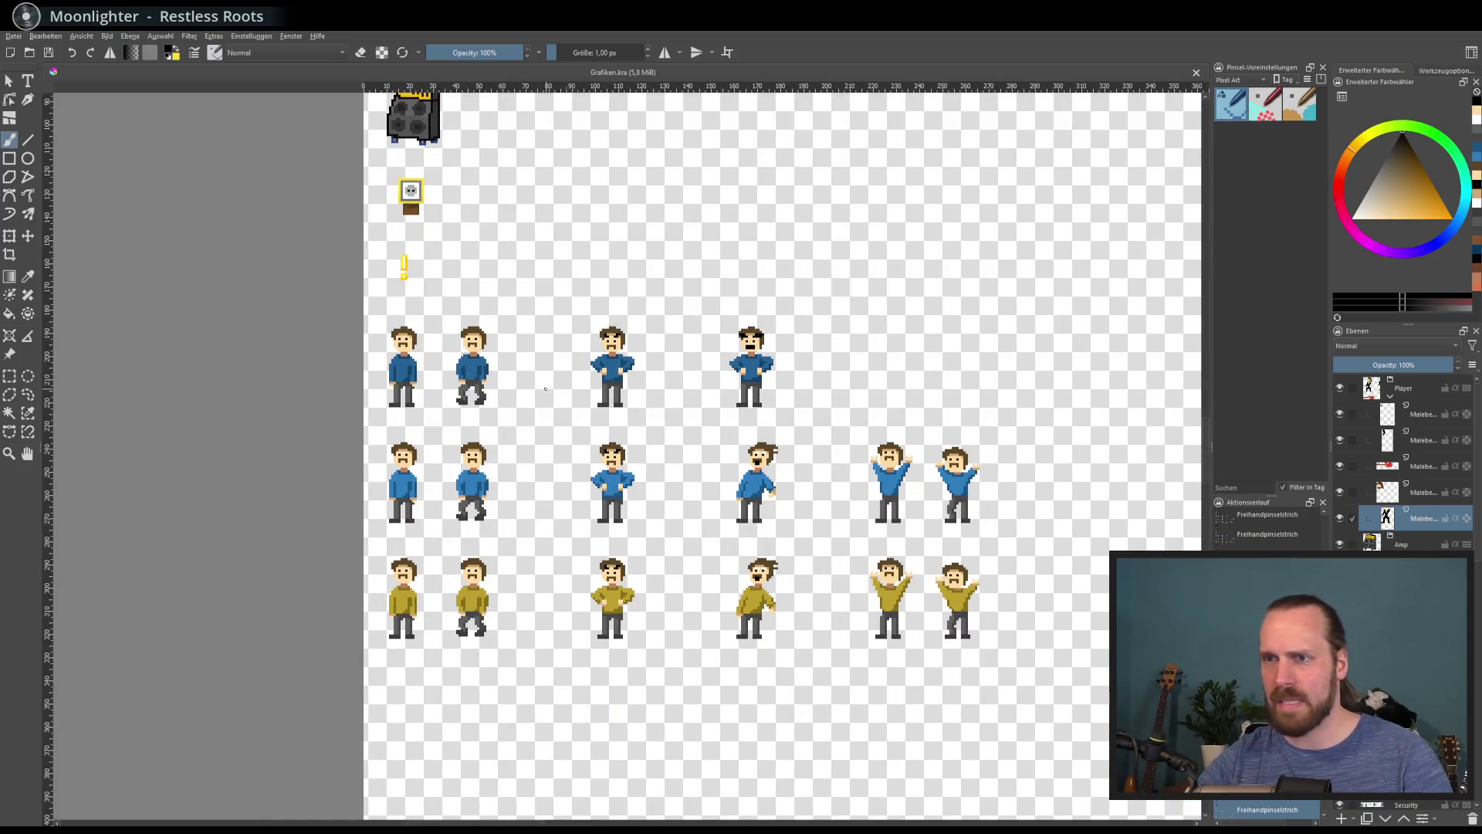
scroll(1405, 464, down, 4)
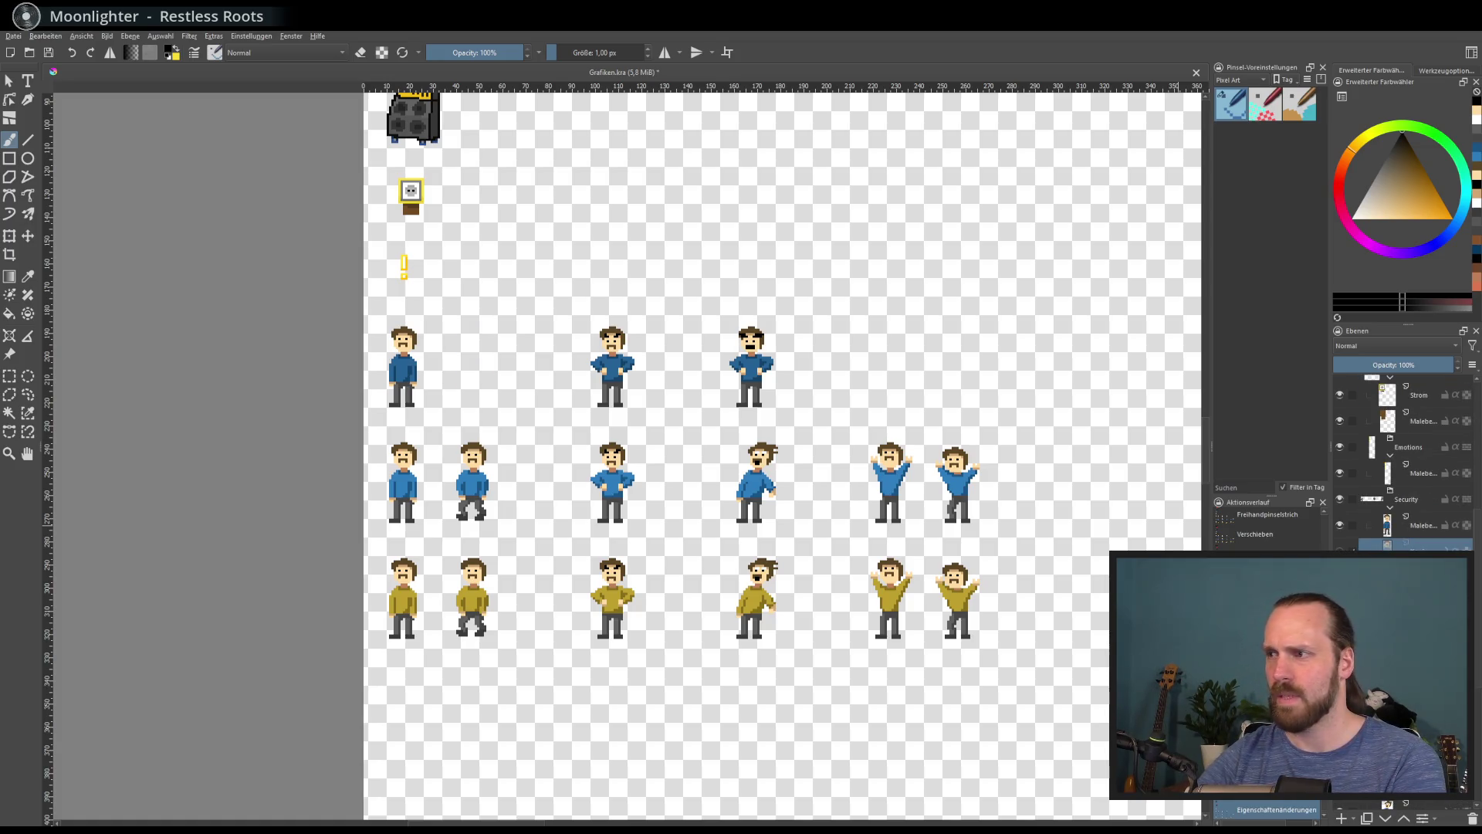
scroll(1405, 463, down, 3)
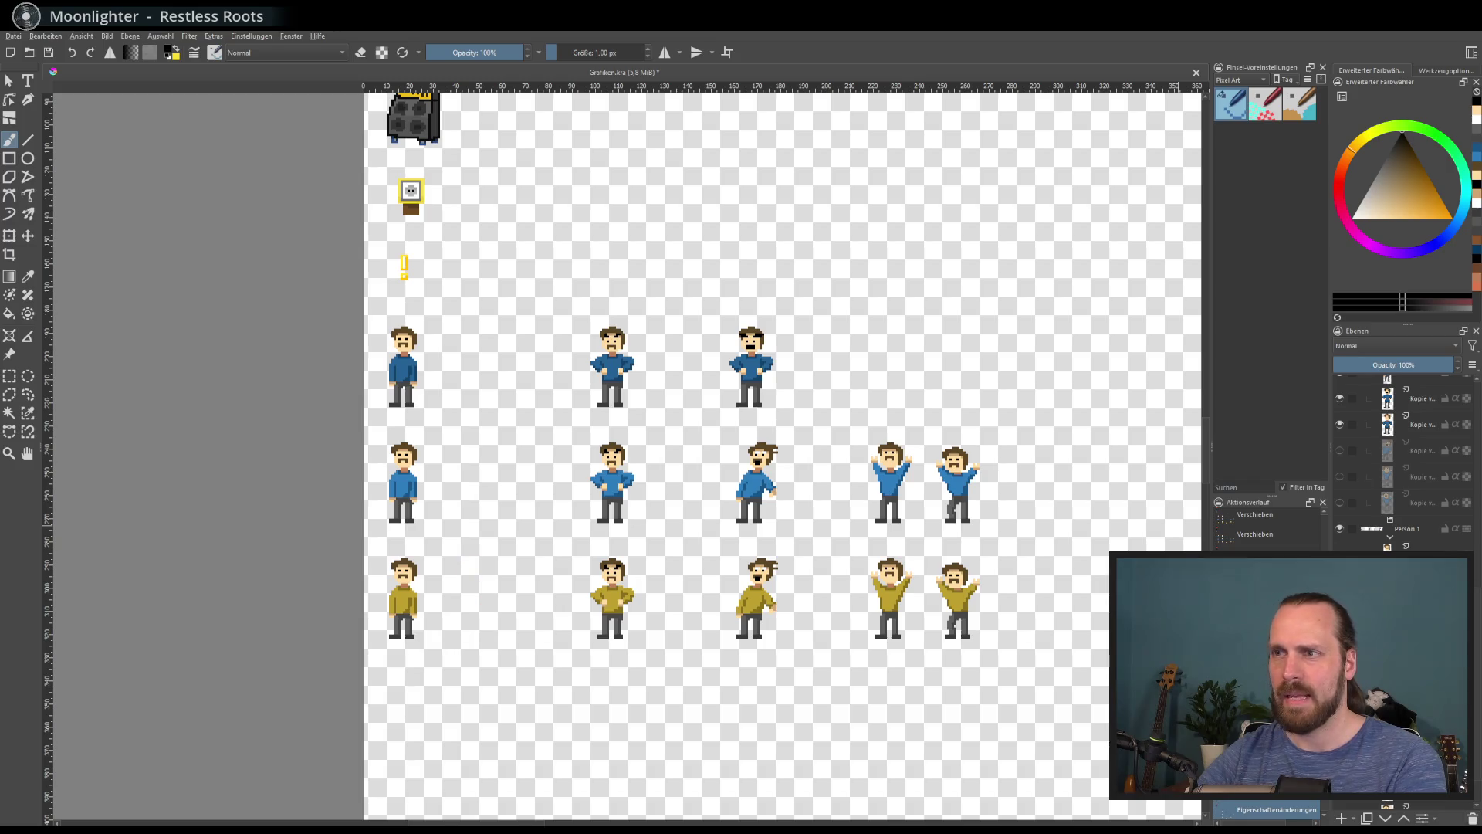
scroll(756, 456, right, 1)
scroll(756, 455, right, 1)
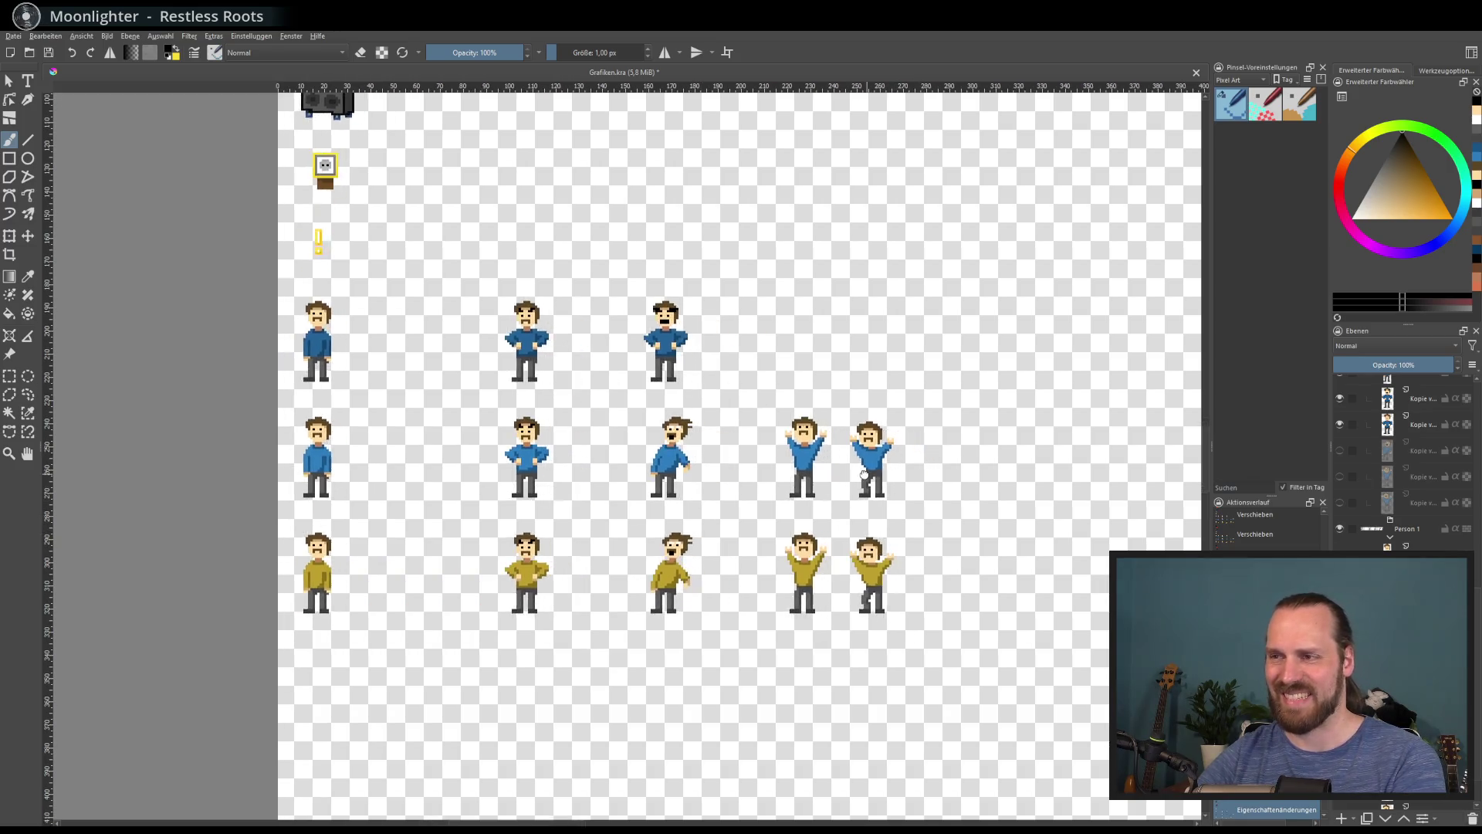
scroll(757, 455, up, 1)
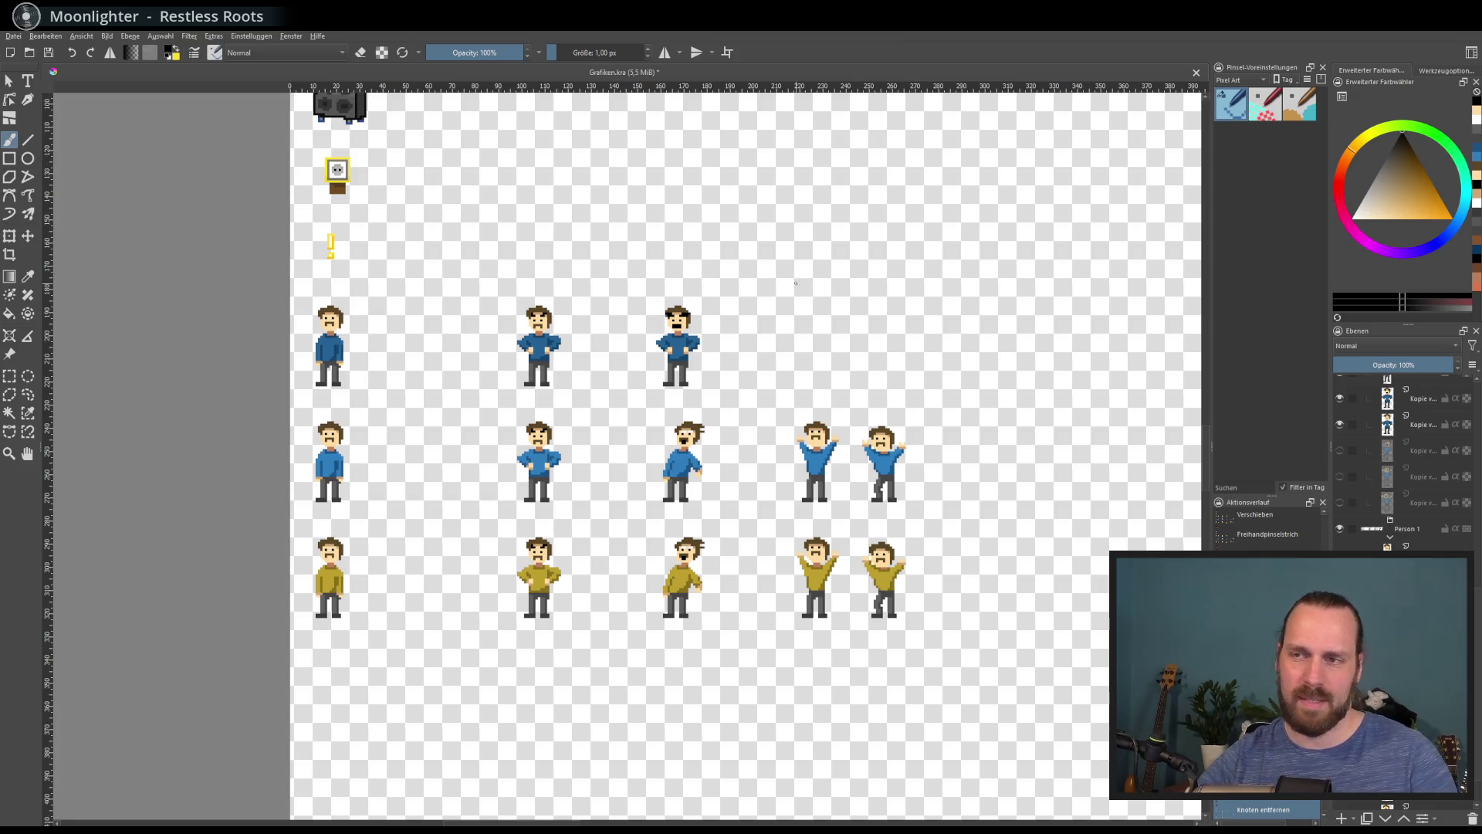
scroll(659, 510, down, 3)
scroll(659, 510, up, 3)
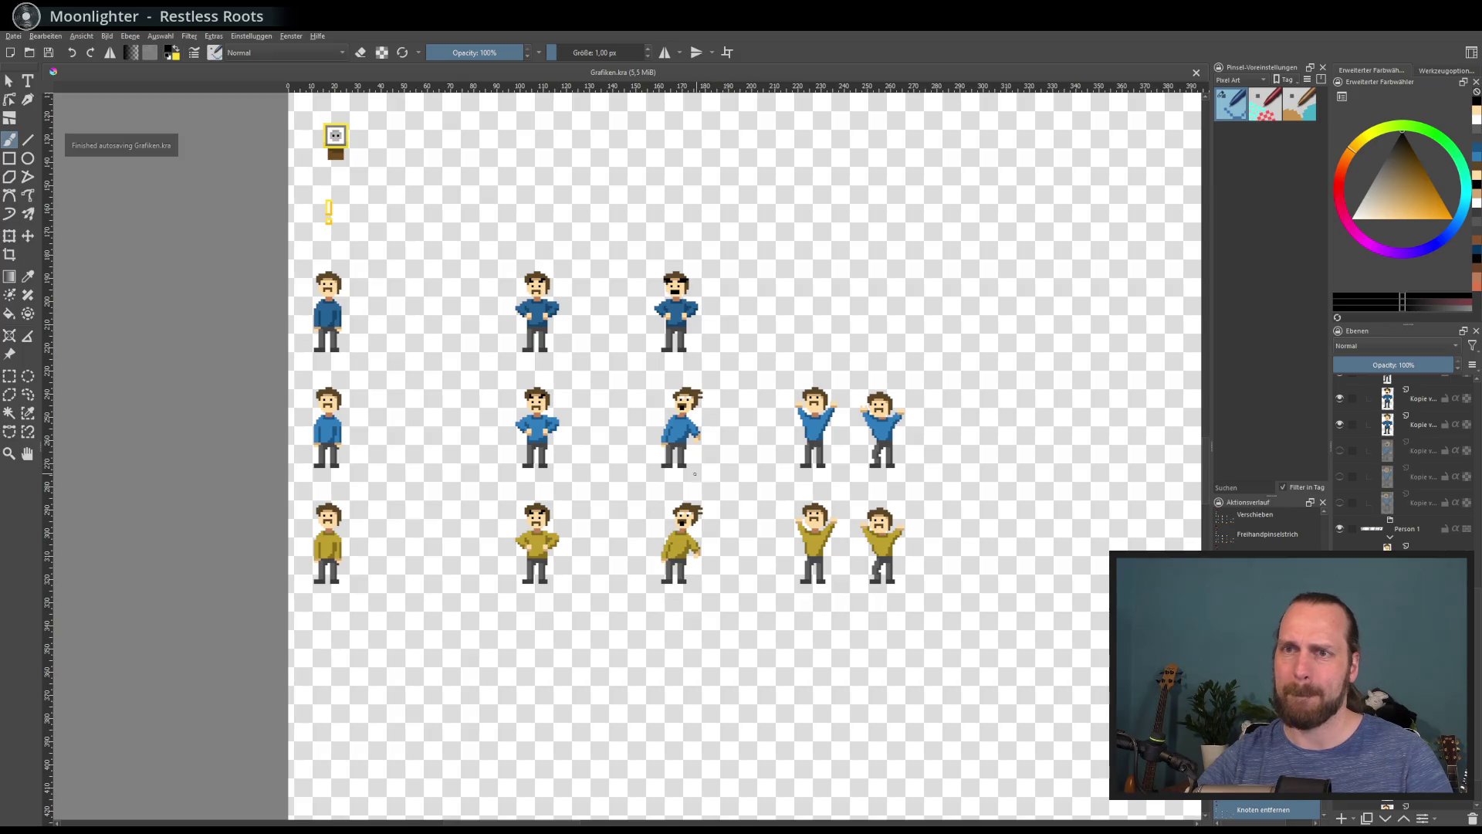
scroll(861, 422, down, 3)
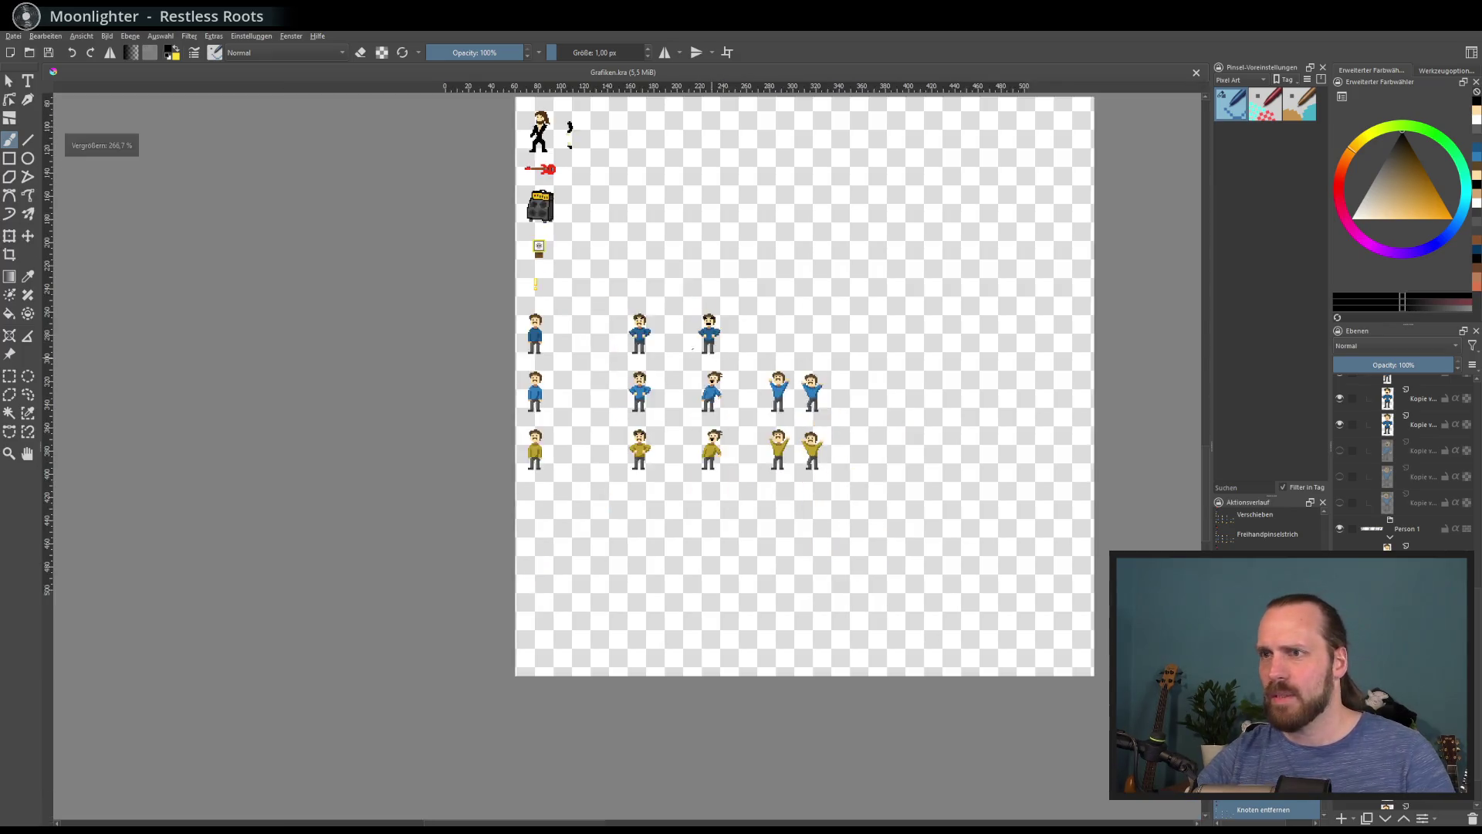
mouse_move(430, 427)
mouse_down()
mouse_move(407, 427)
mouse_move(495, 432)
mouse_up()
click(107, 36)
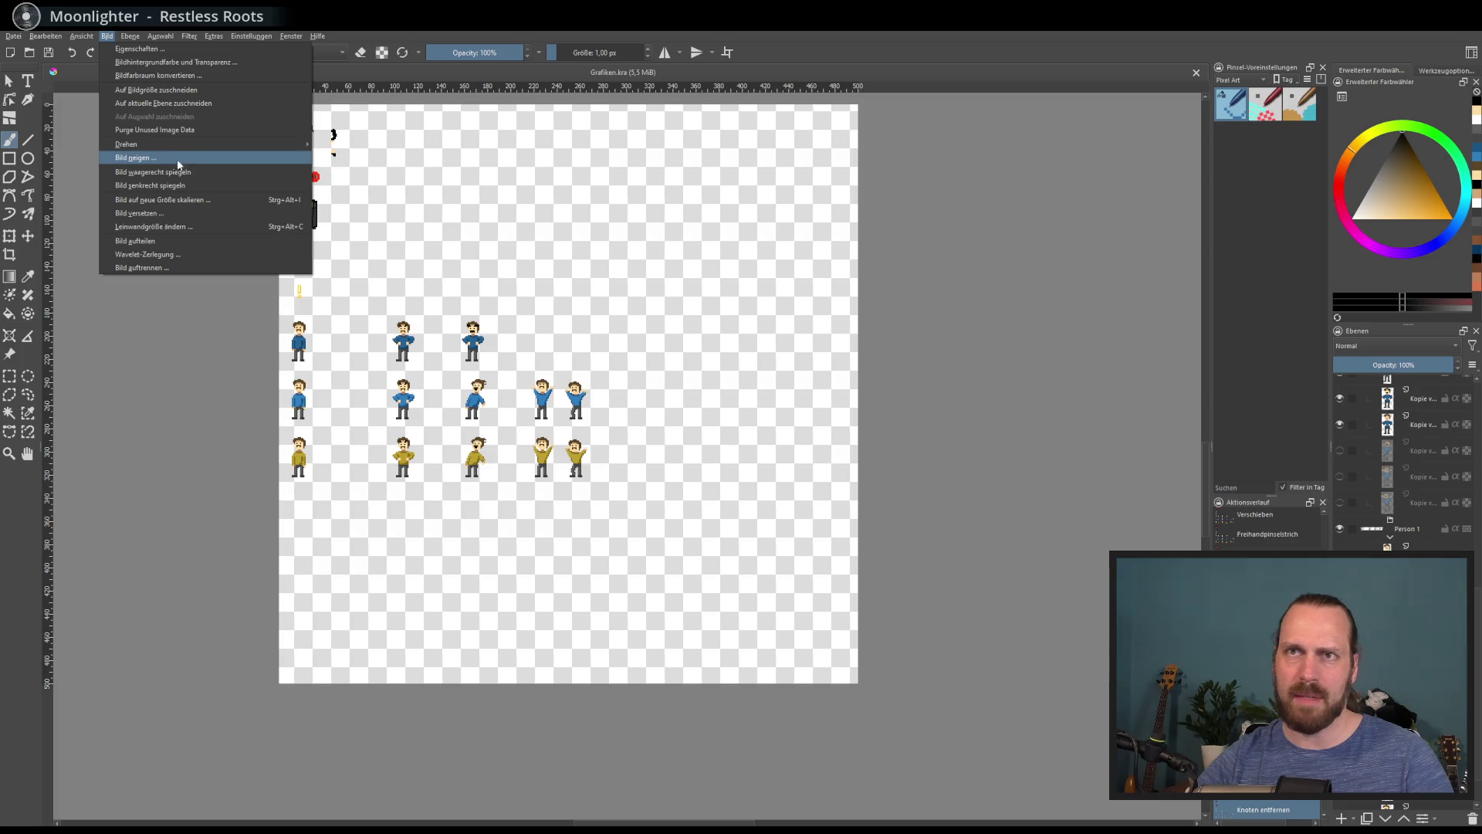
mouse_move(130, 39)
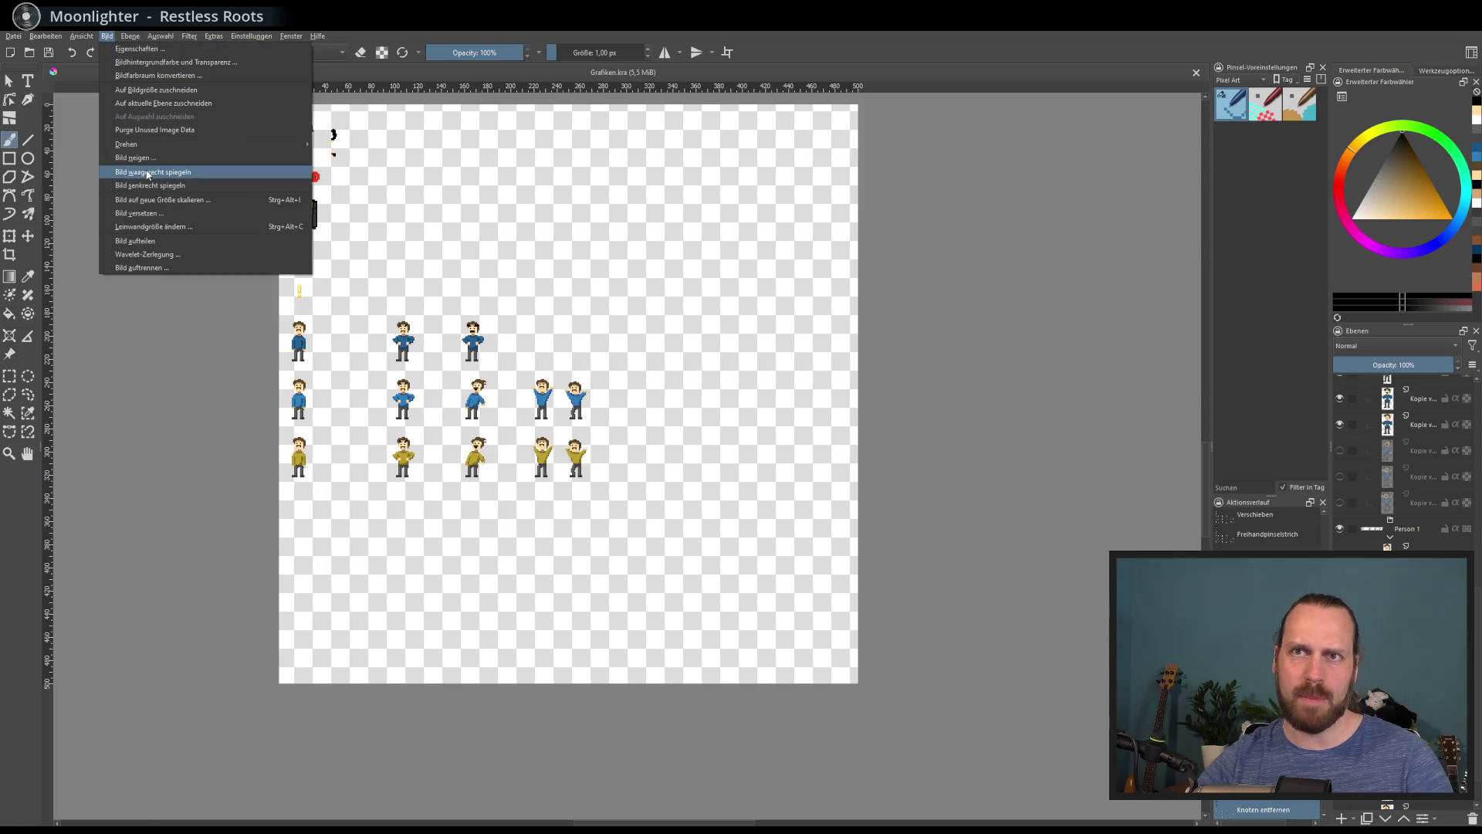
click(154, 226)
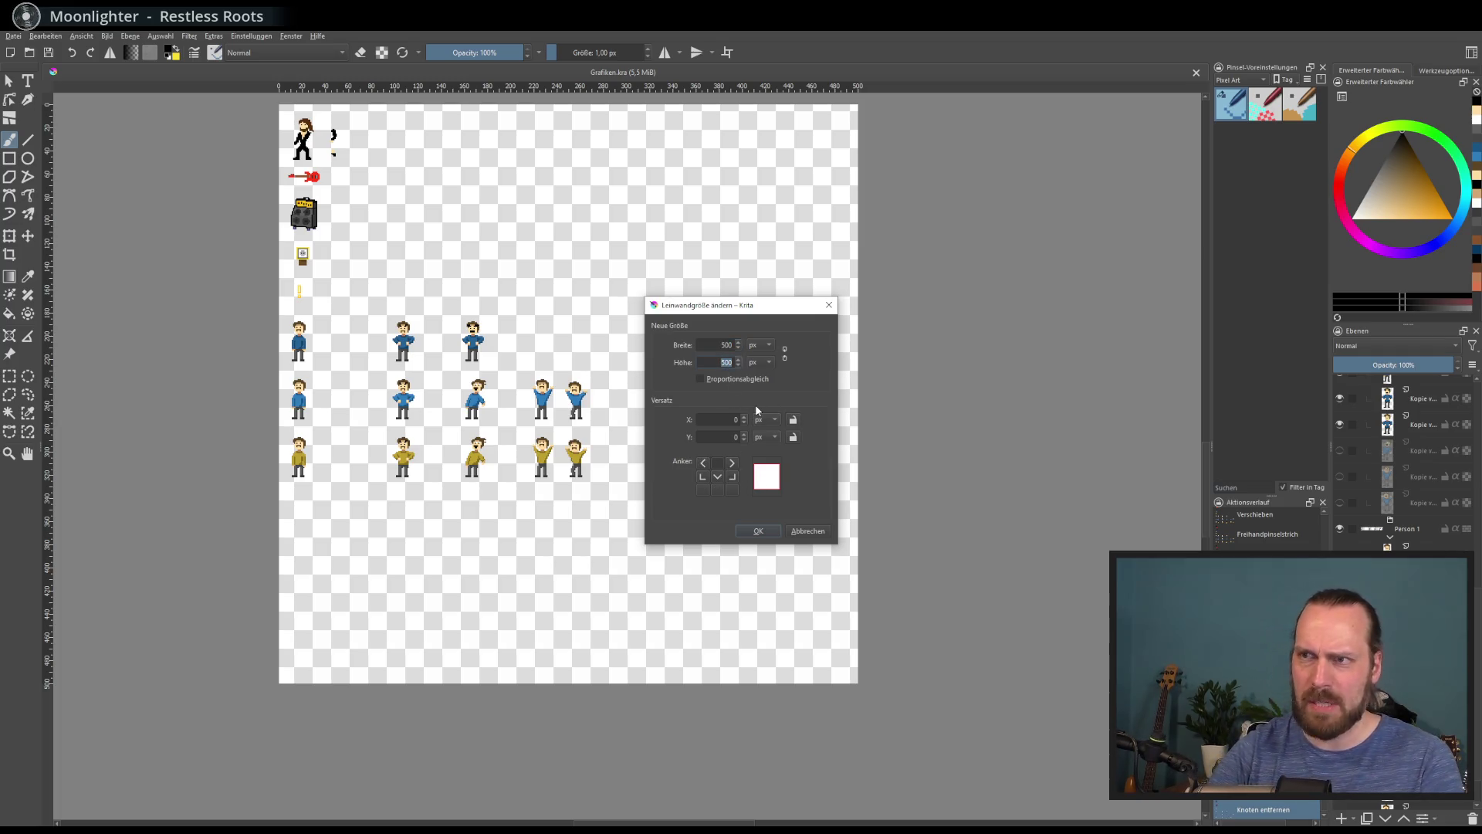
Set the canvas height to 1000 px and view the new empty space below the sprites
text(1000)
key(Return)
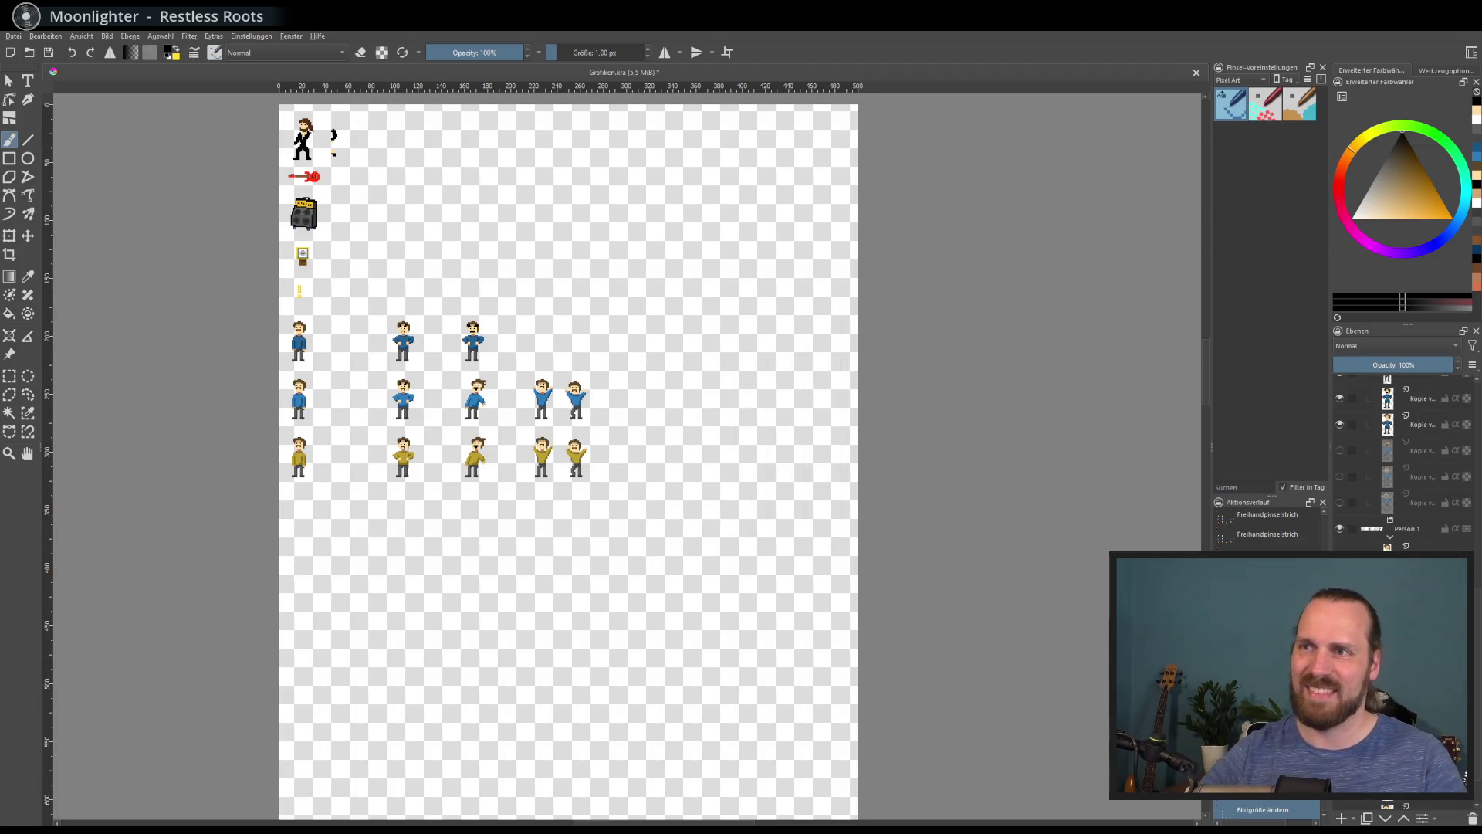
scroll(611, 511, down, 3)
scroll(610, 511, up, 3)
drag(703, 465, 611, 511)
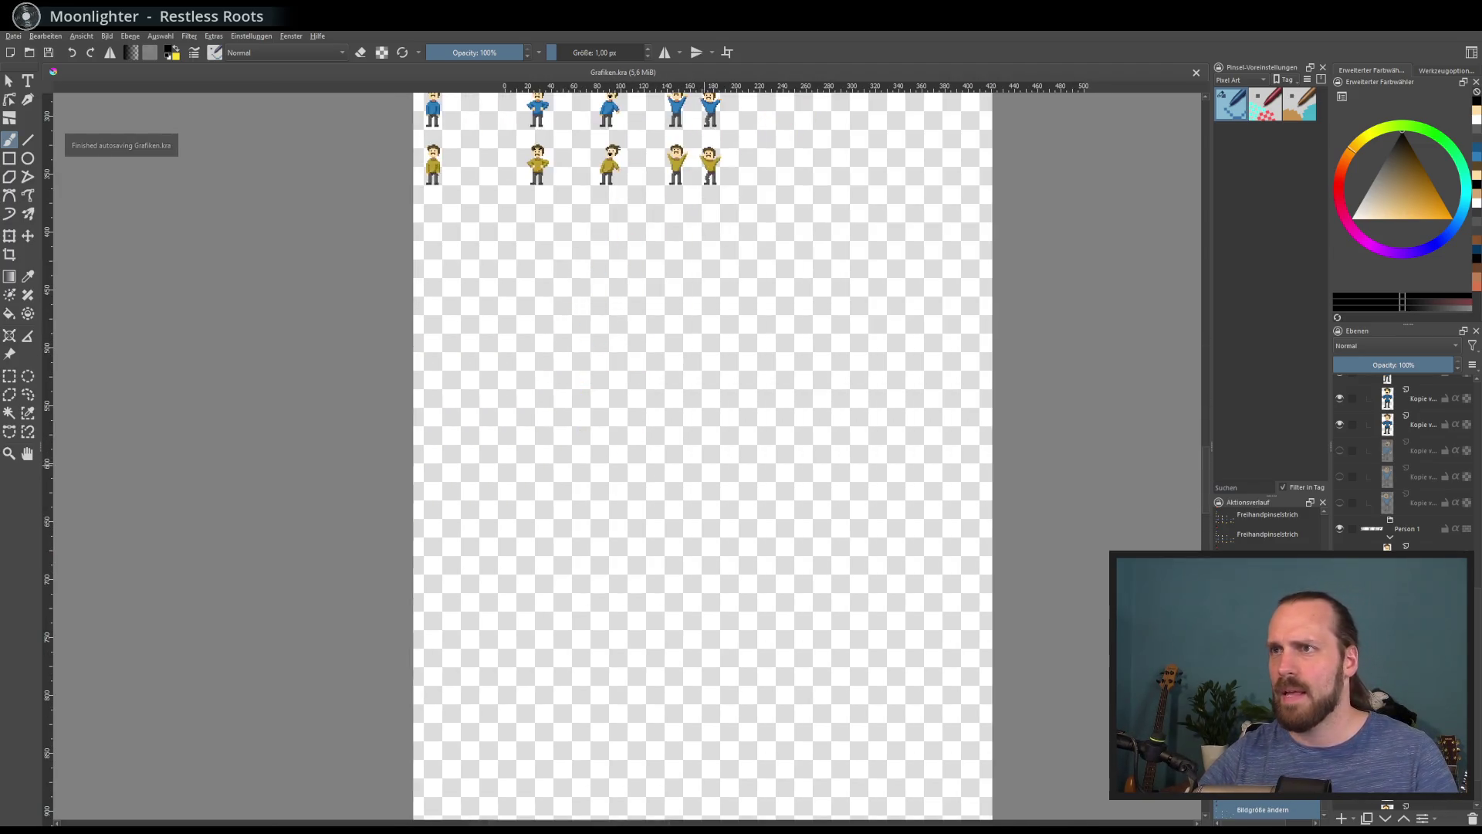
scroll(1401, 463, down, 2)
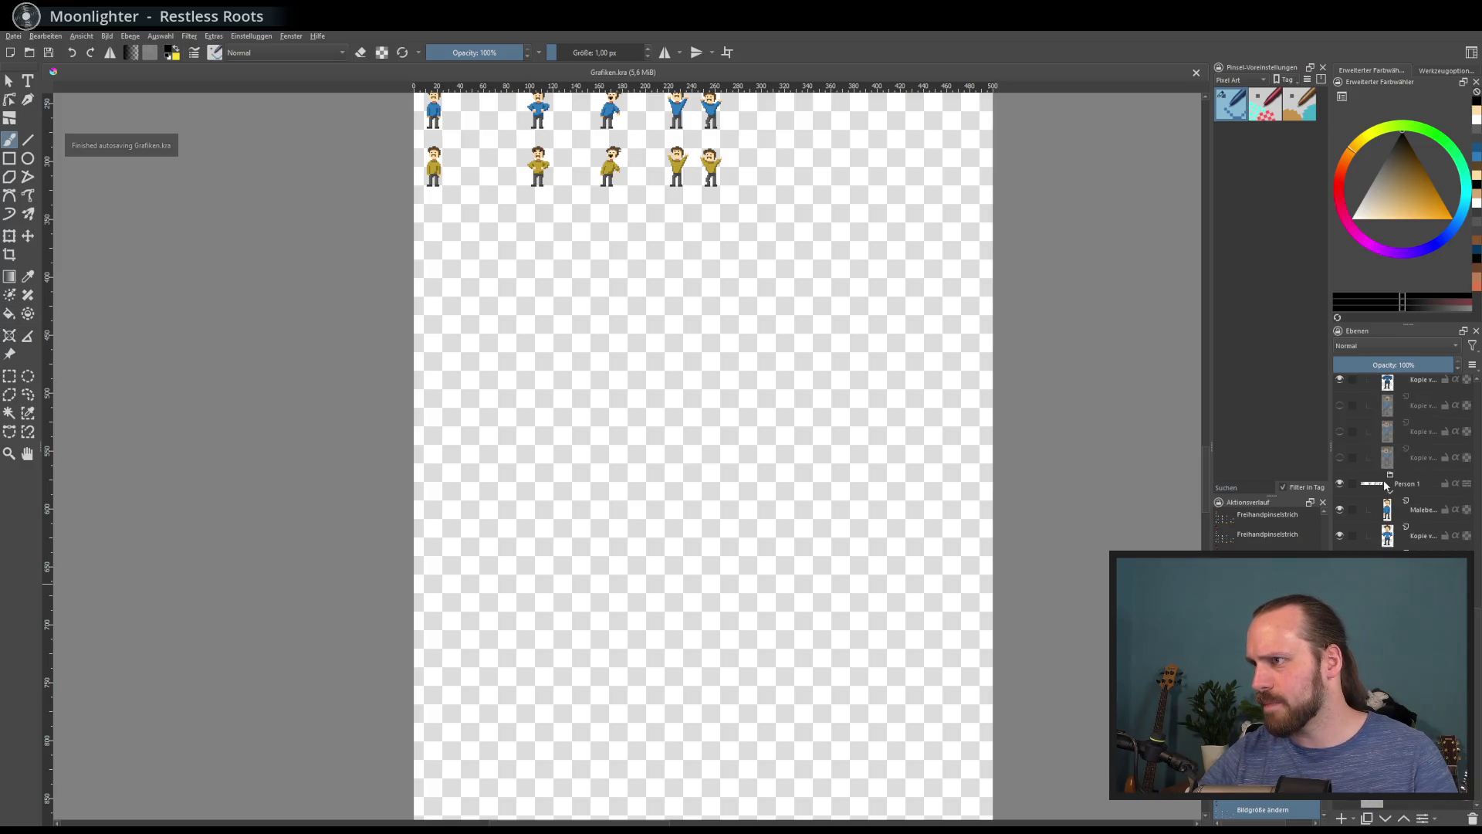
scroll(1393, 491, down, 3)
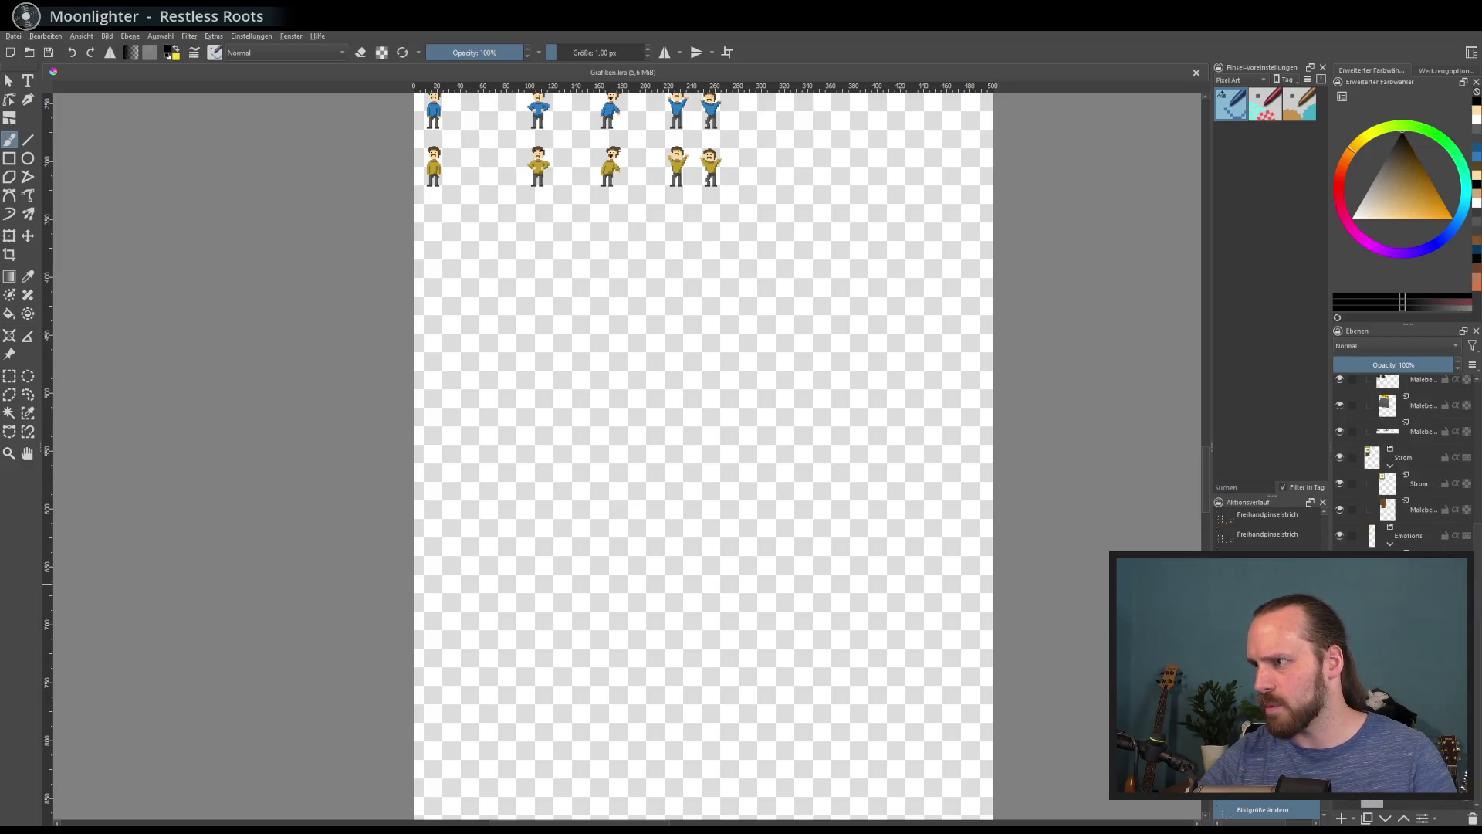
scroll(1401, 463, down, 3)
scroll(1391, 461, up, 3)
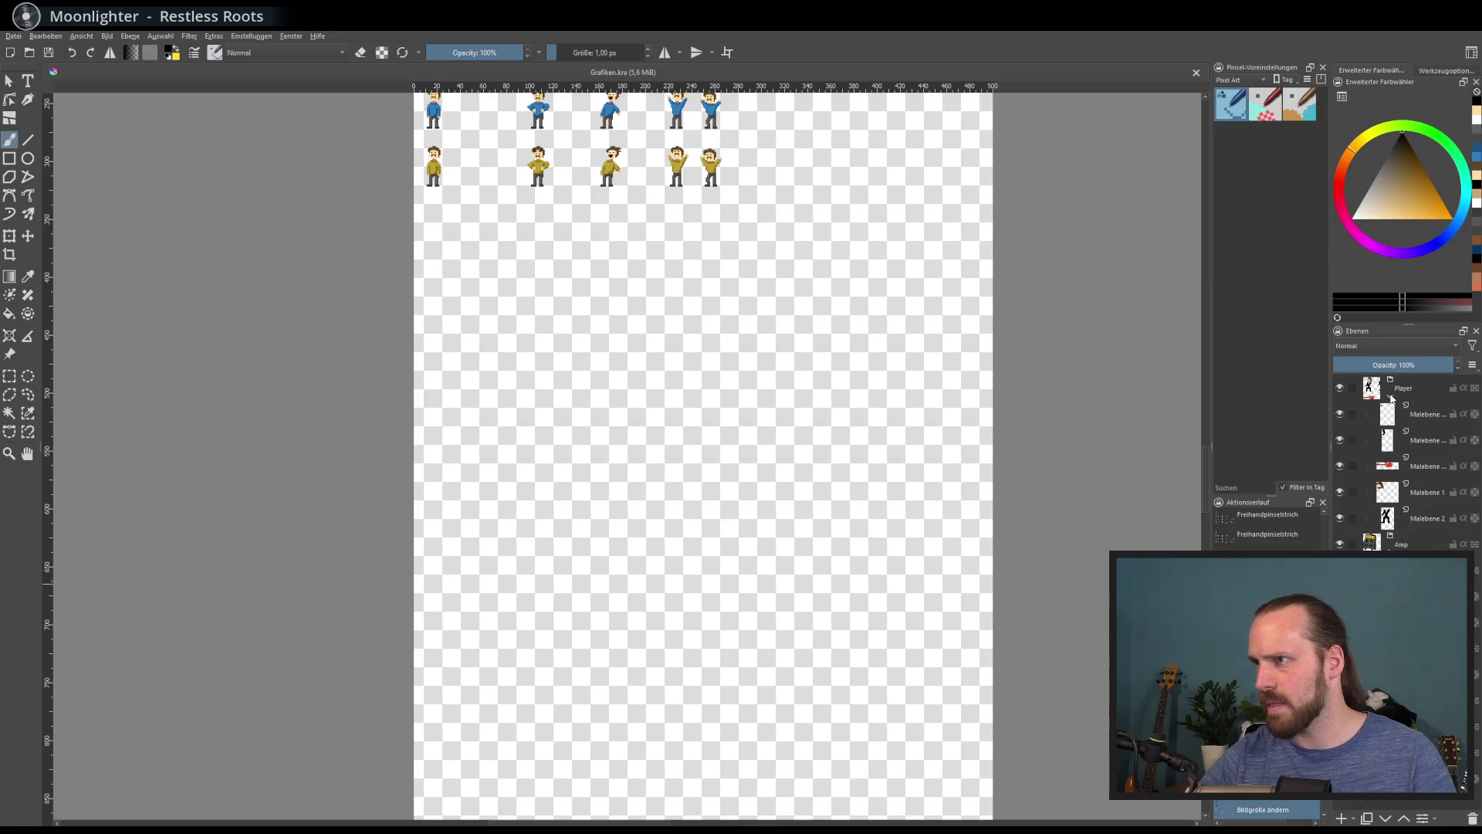
Collapse the Player and Emotions layer groups and add a new layer
click(1390, 397)
click(1390, 475)
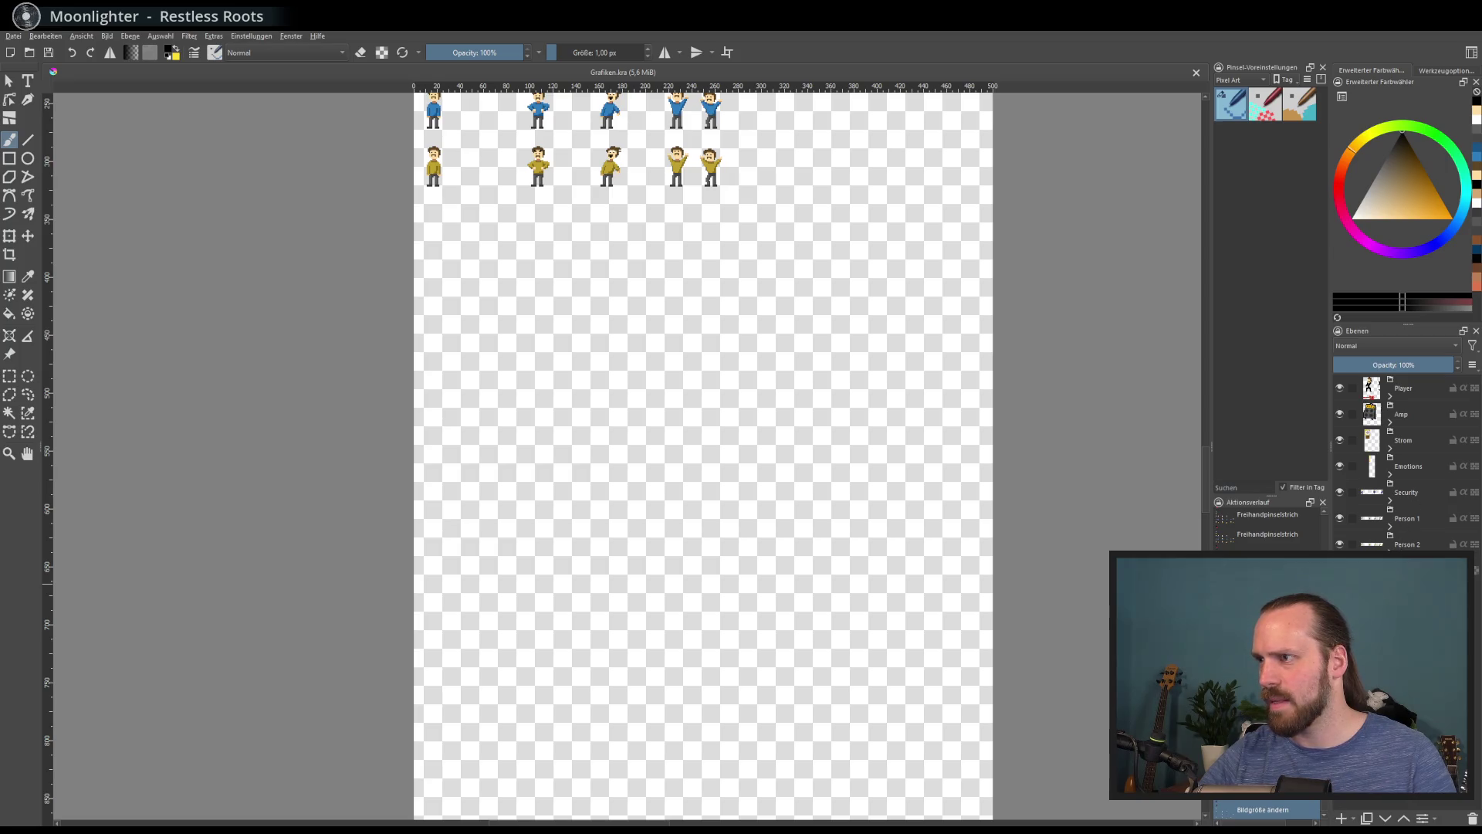
click(1342, 820)
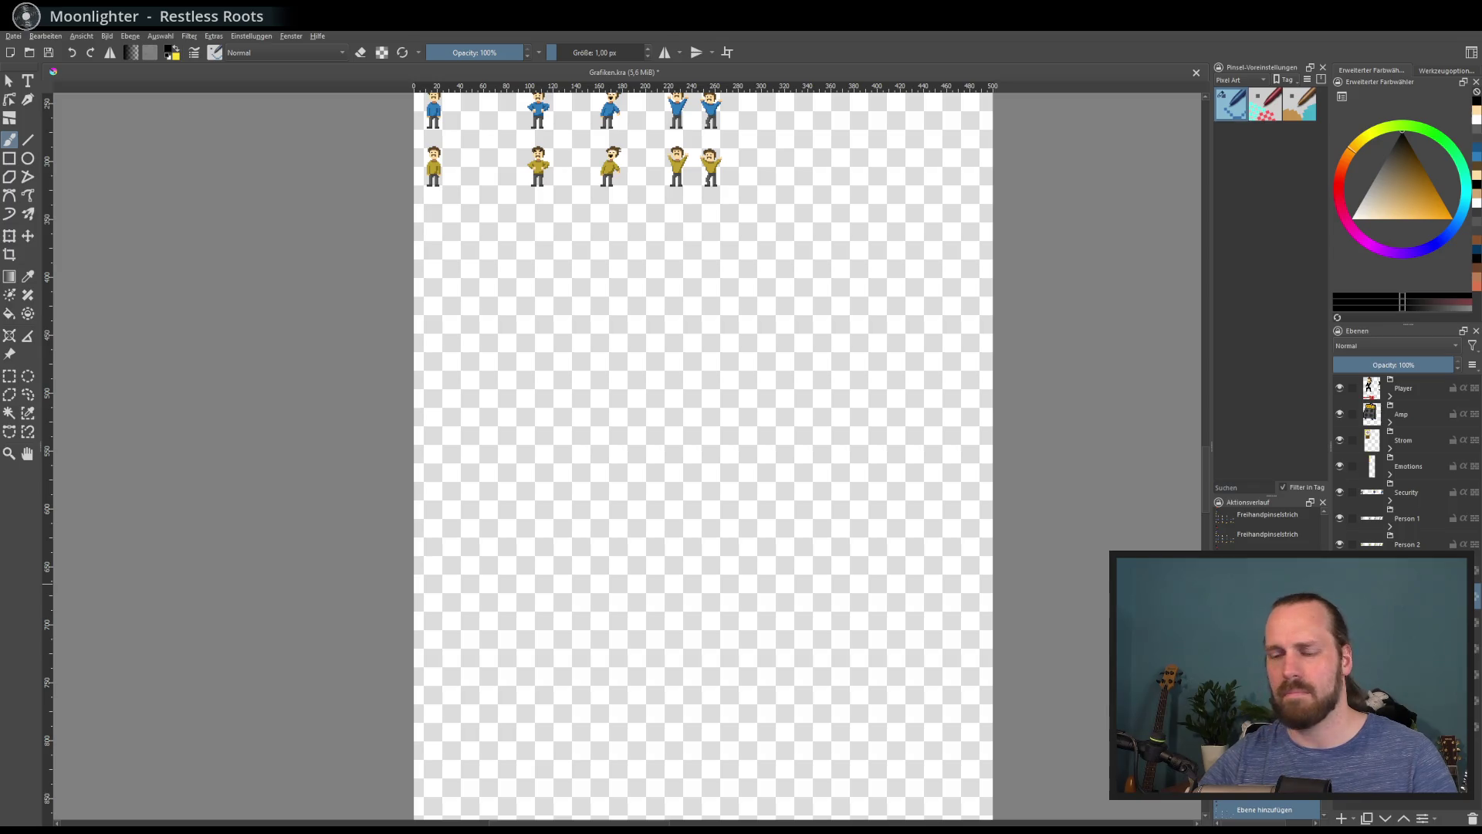
key(ctrl+z)
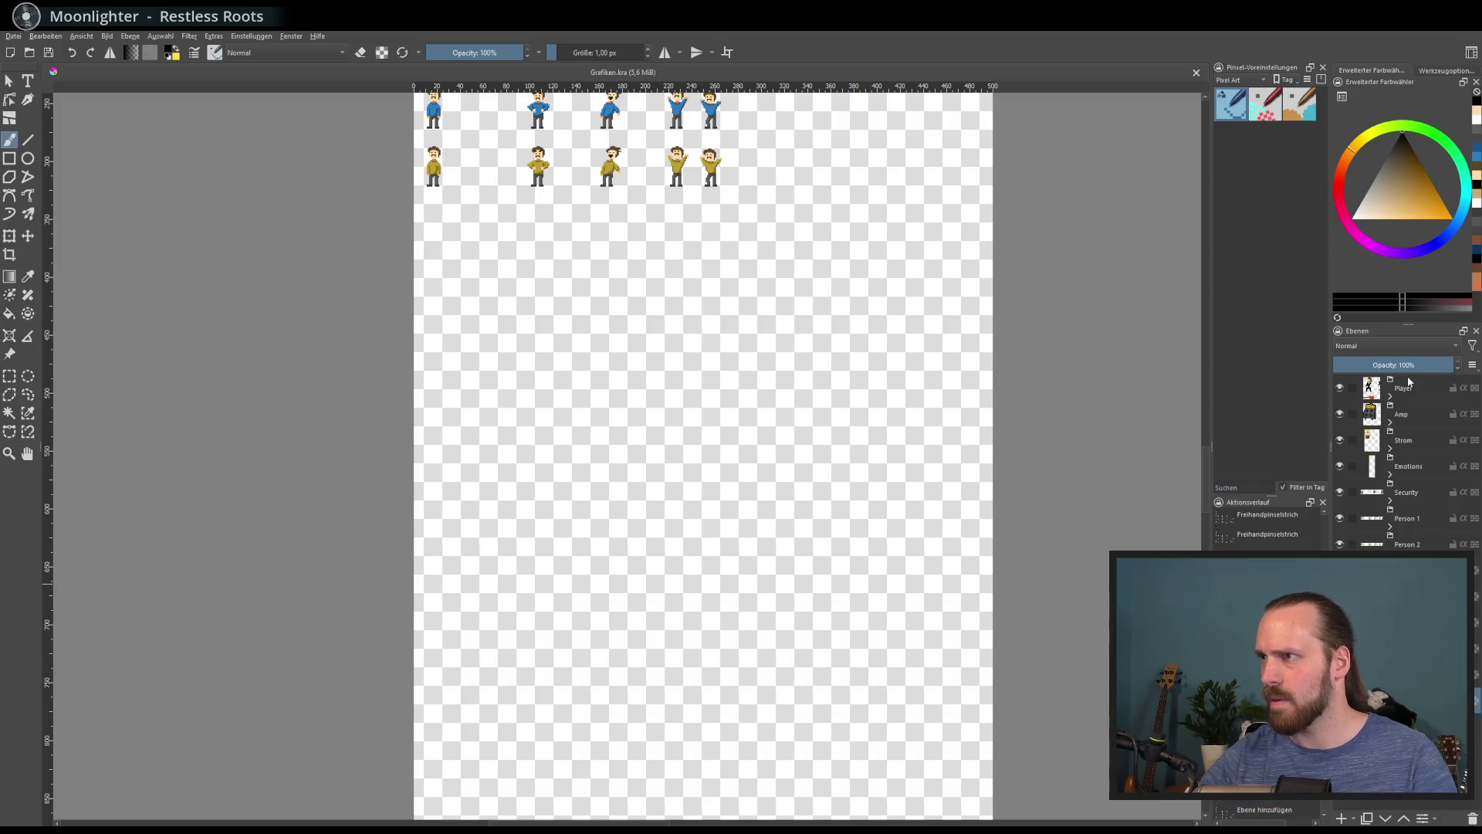
click(1353, 821)
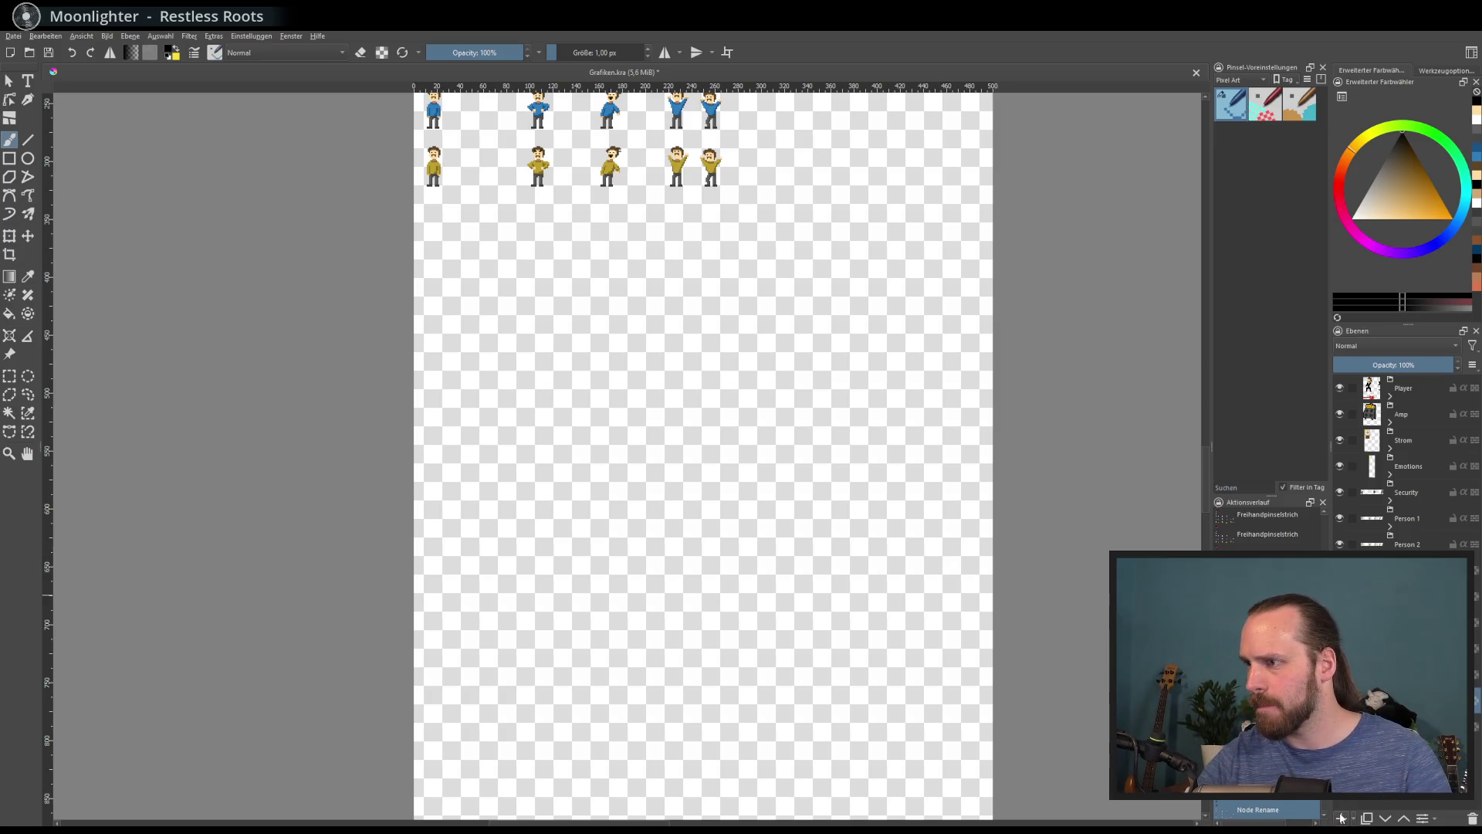
Check the layer's options menu, then zoom in on the yellow sprite figures
right_click(1403, 398)
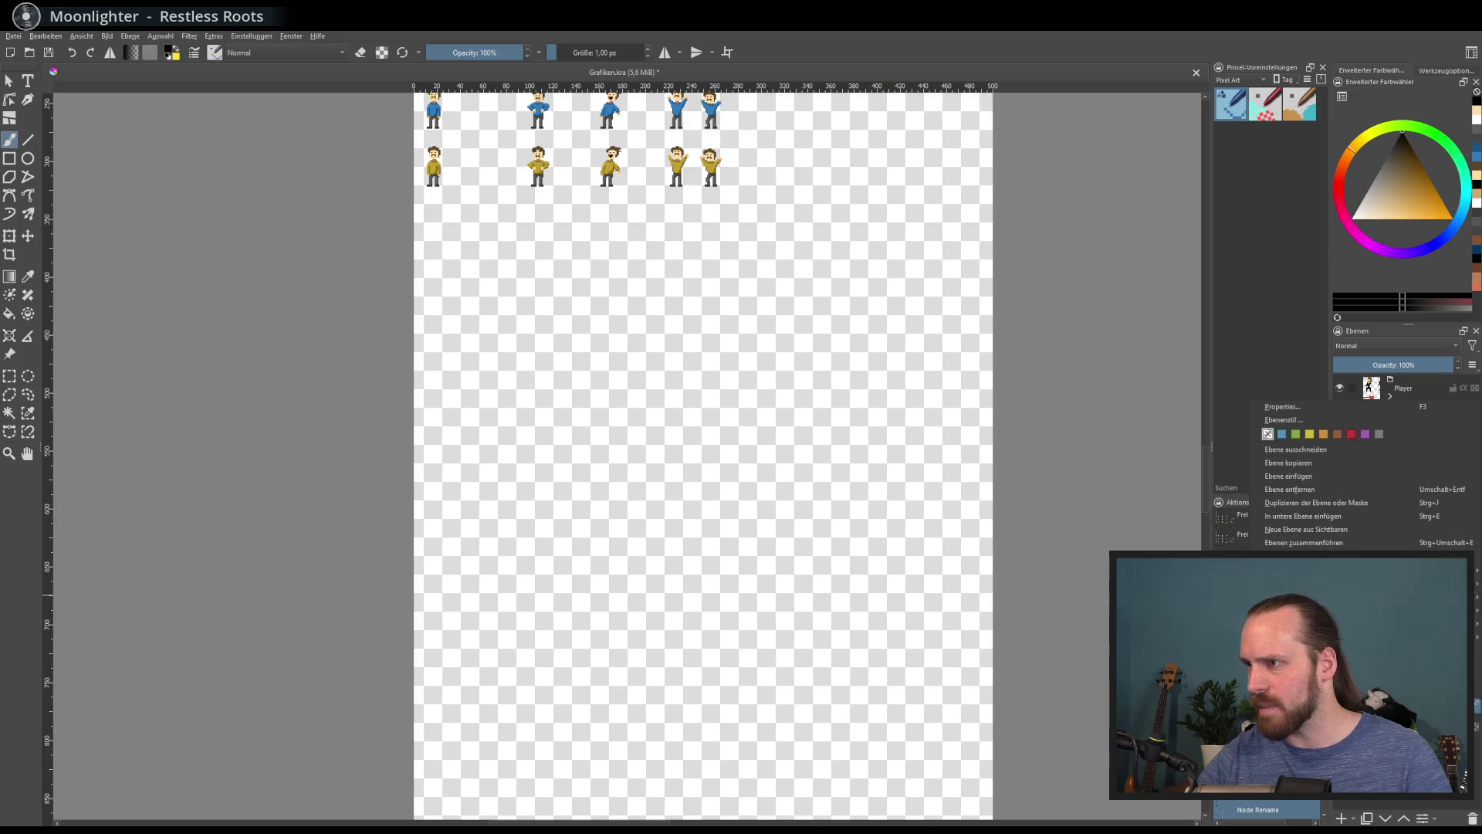
key(Escape)
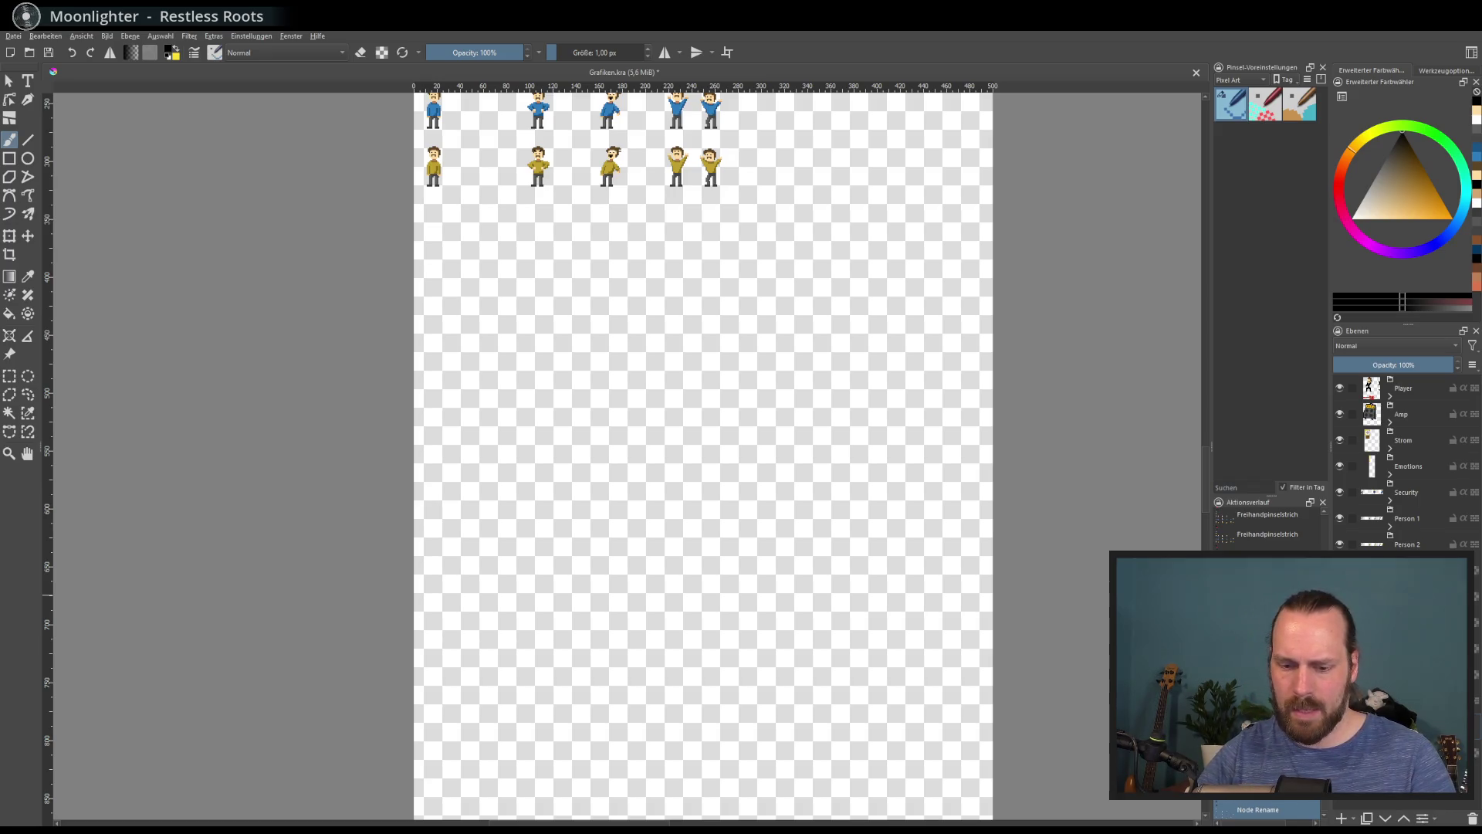
scroll(484, 436, up, 1)
key(plus)
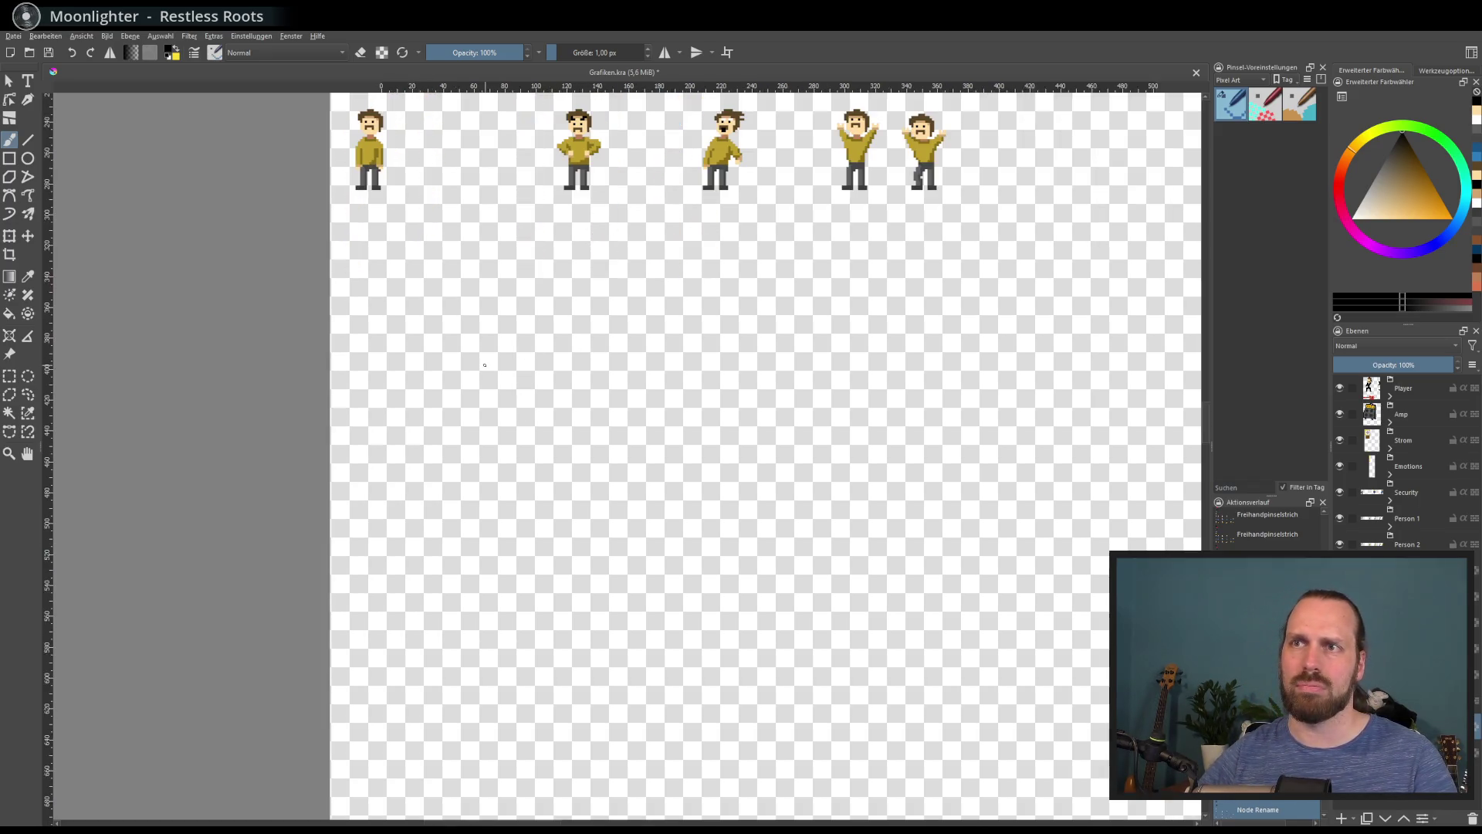
scroll(484, 436, up, 2)
drag(484, 435, 429, 410)
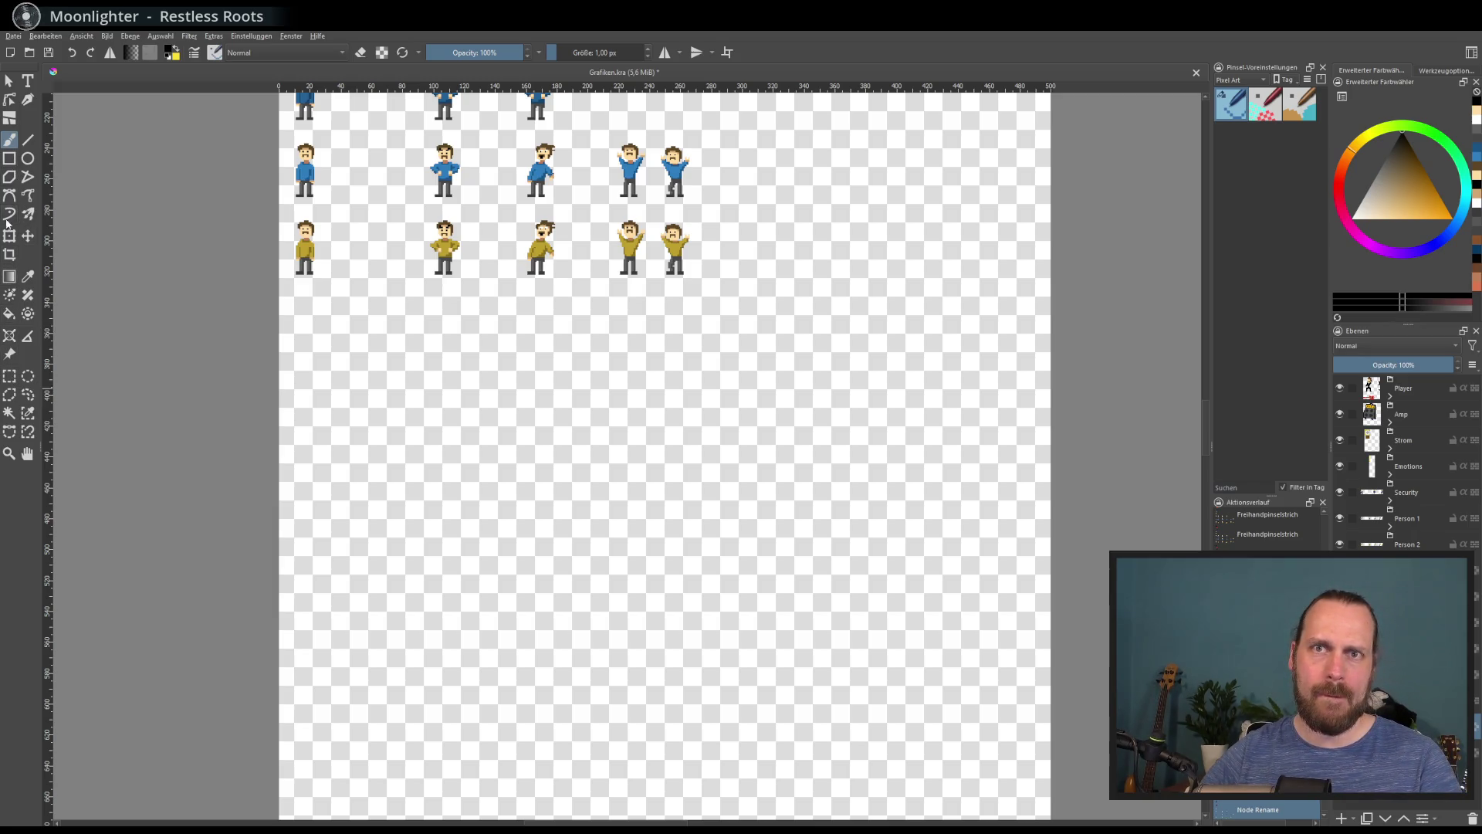
With Rectangle Select at 200 % zoom, mark a trial rectangle toward the empty area
key(ctrl+r)
key(minus)
key(minus)
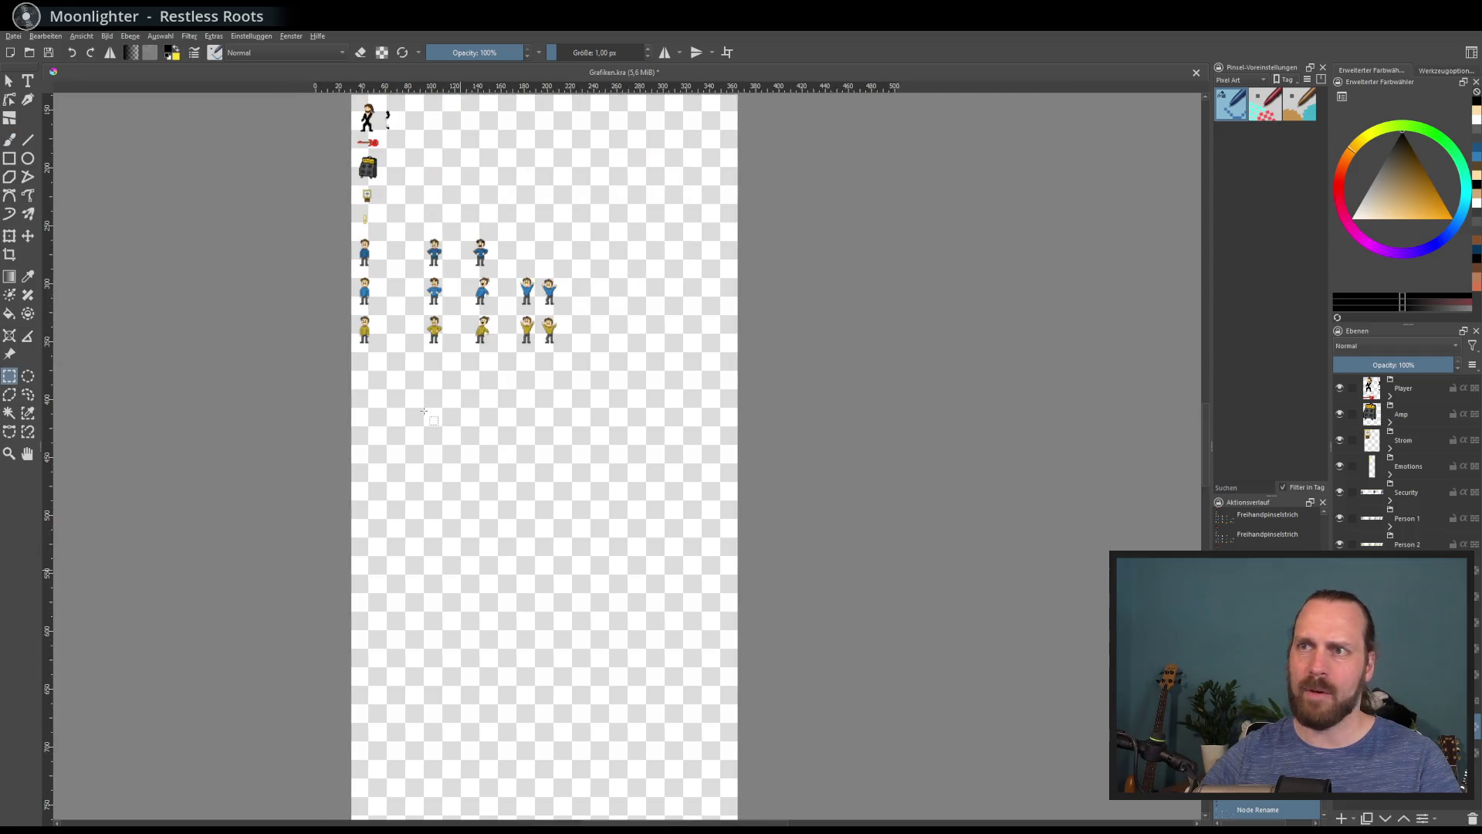
key(plus)
mouse_move(397, 421)
mouse_down()
mouse_move(443, 377)
mouse_move(409, 422)
mouse_up()
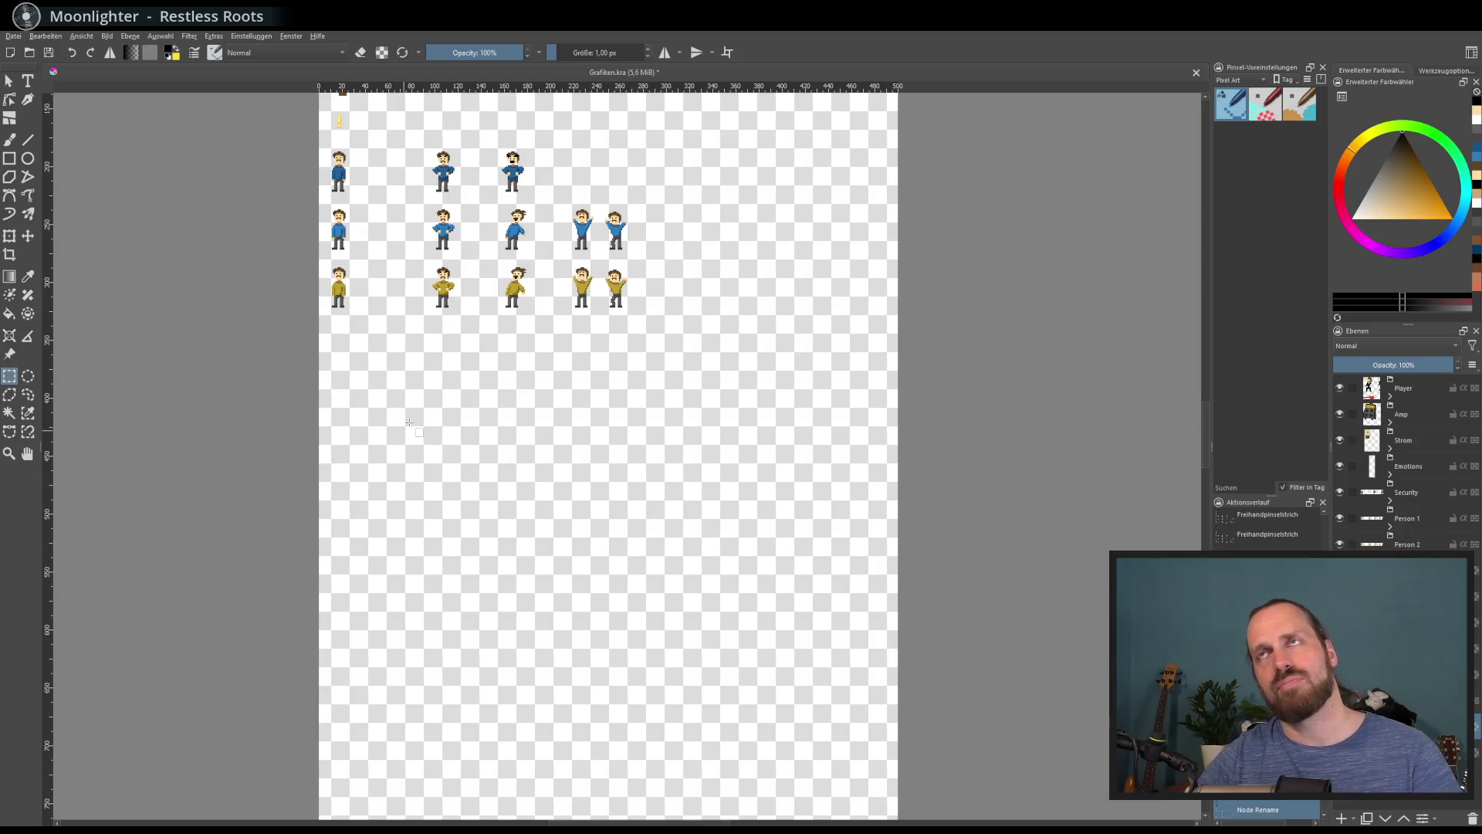
scroll(410, 423, up, 2)
drag(385, 421, 314, 429)
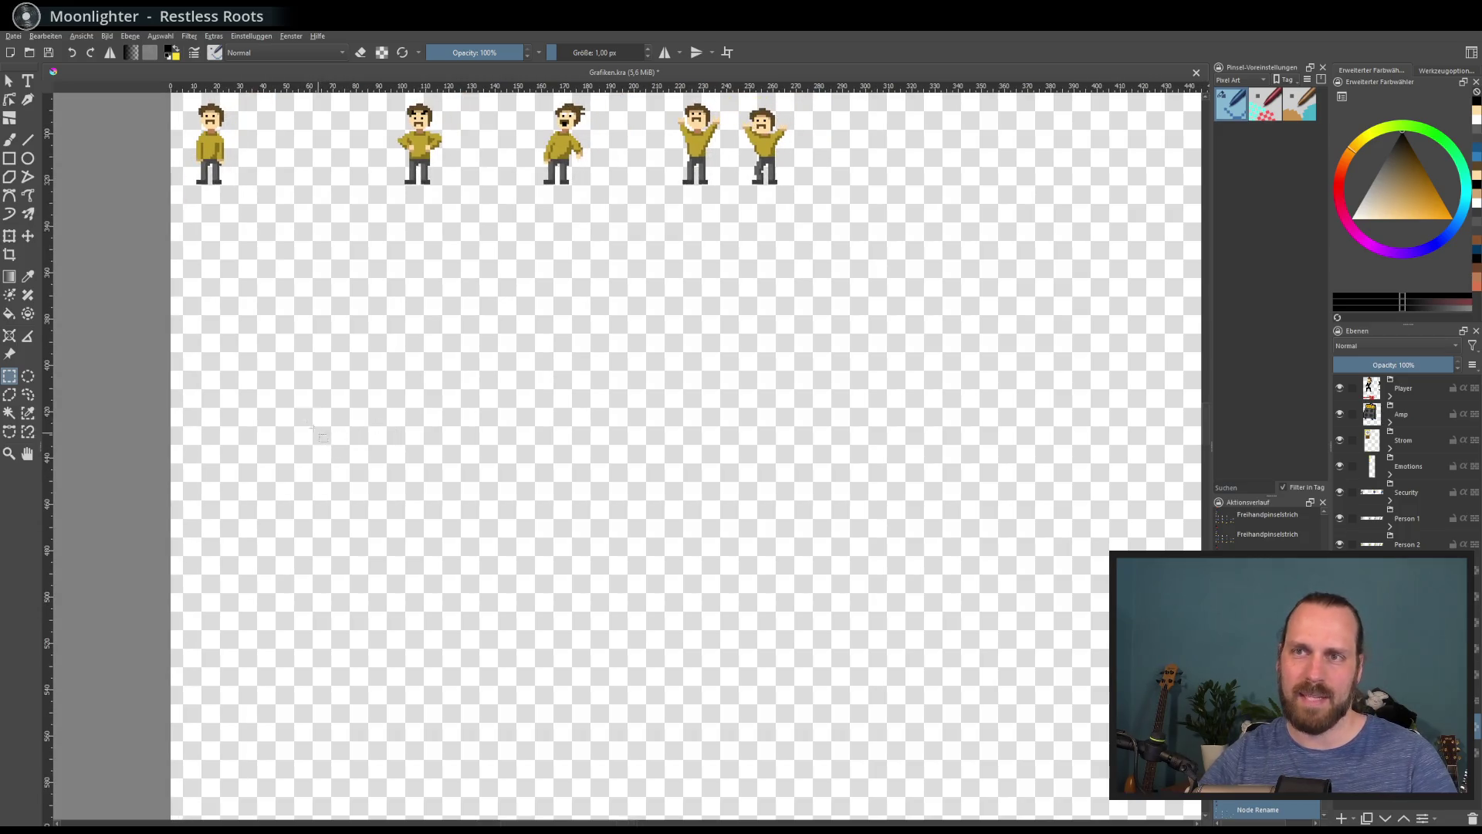
drag(271, 361, 1110, 637)
scroll(572, 557, down, 2)
Select the whole empty bottom area of the canvas with a rectangle selection
click(463, 477)
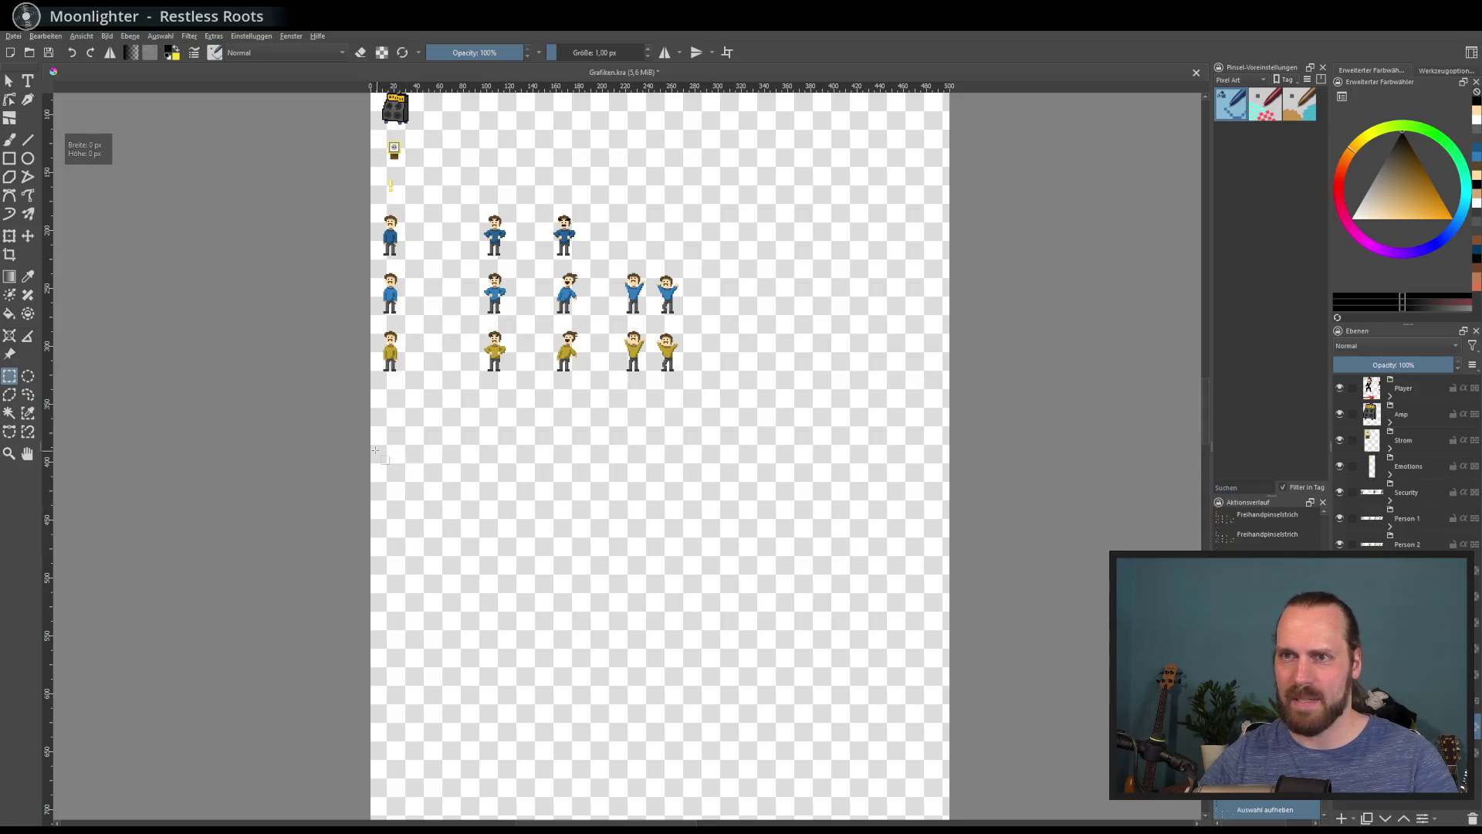
mouse_move(391, 458)
mouse_down()
mouse_move(623, 569)
mouse_move(923, 684)
mouse_up()
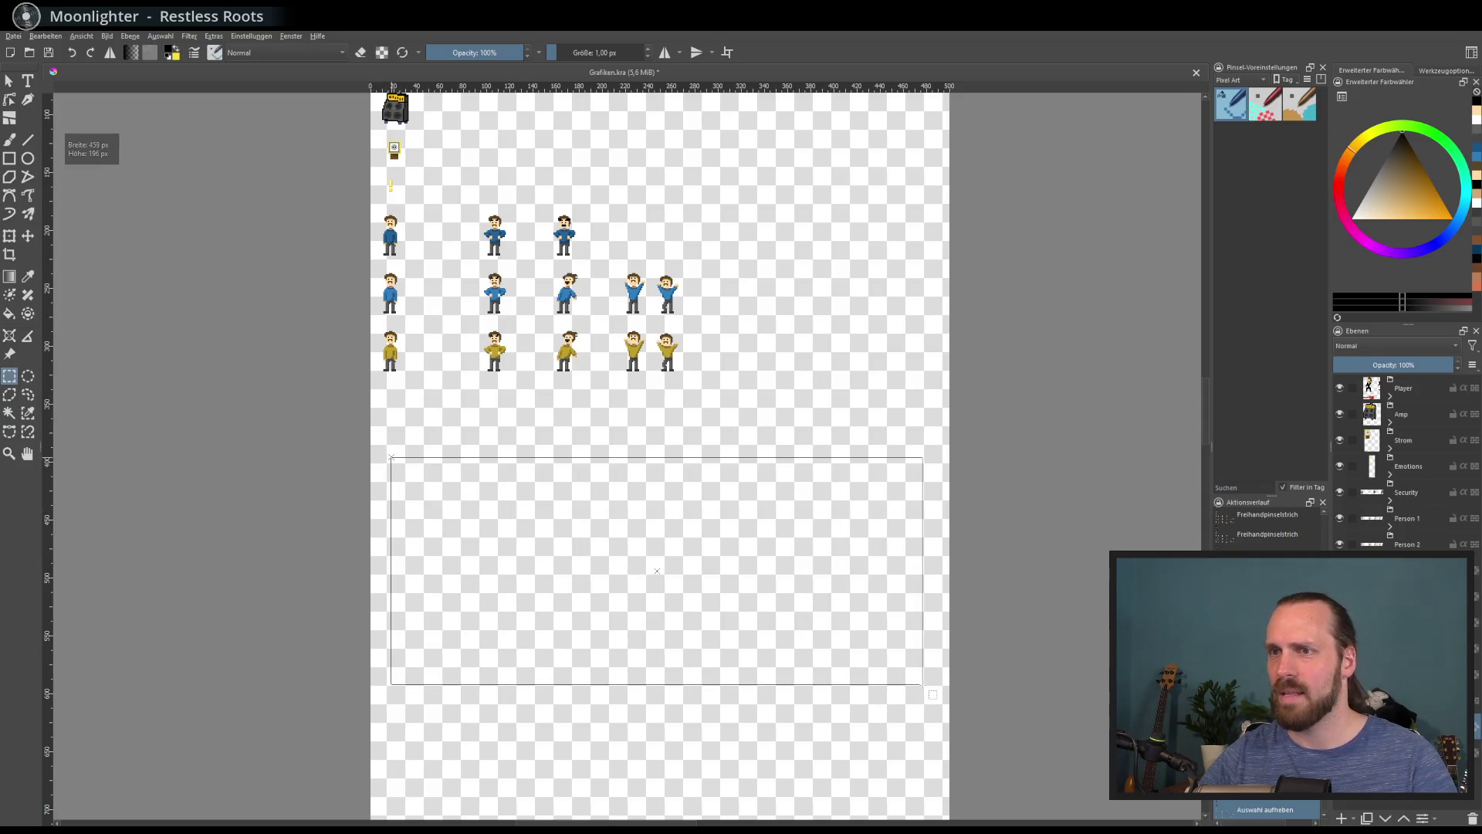
click(245, 416)
drag(247, 390, 963, 695)
scroll(893, 524, down, 2)
scroll(940, 587, down, 2)
scroll(850, 555, up, 2)
click(782, 533)
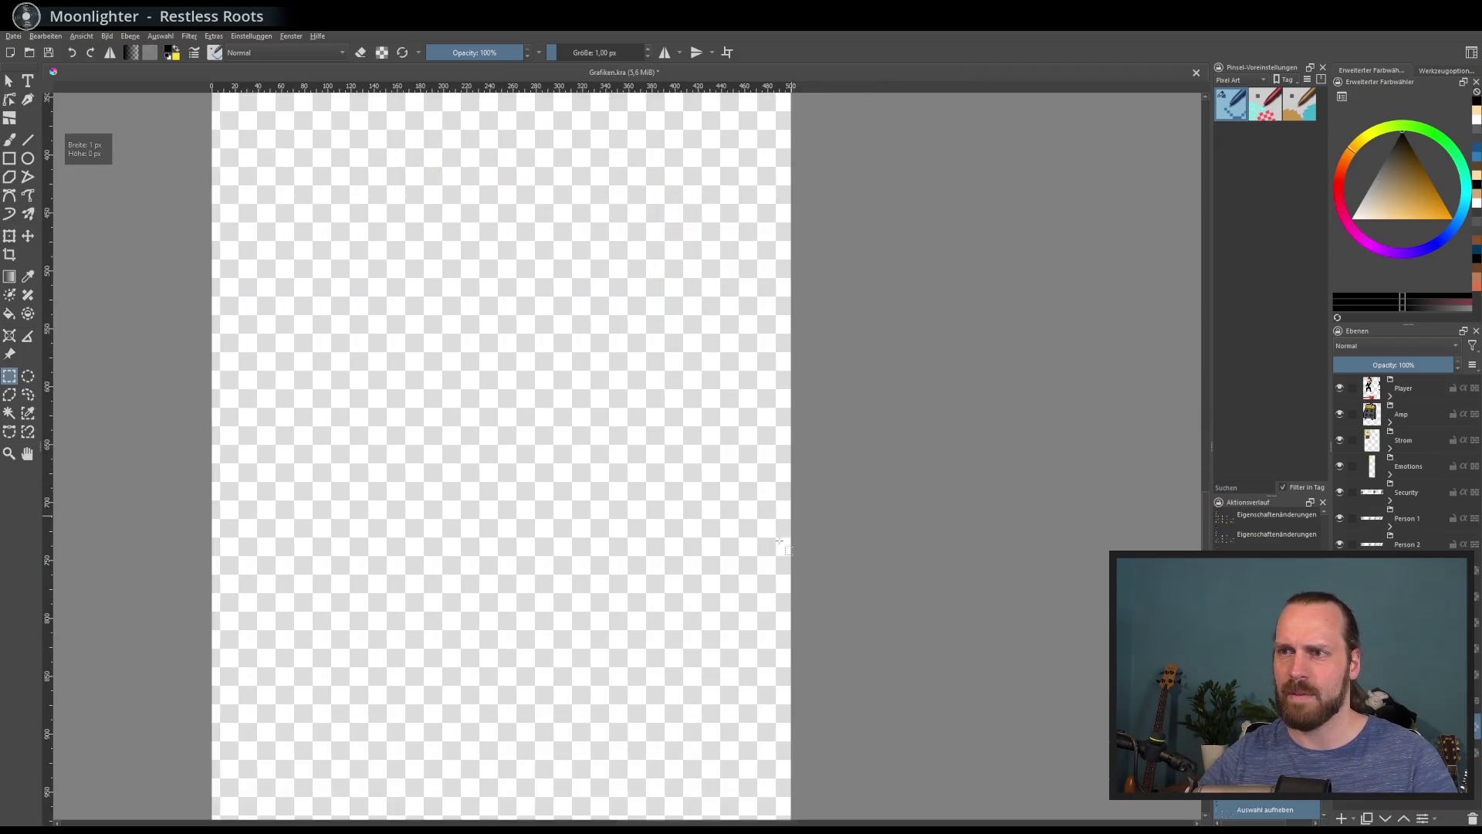
drag(188, 325, 877, 734)
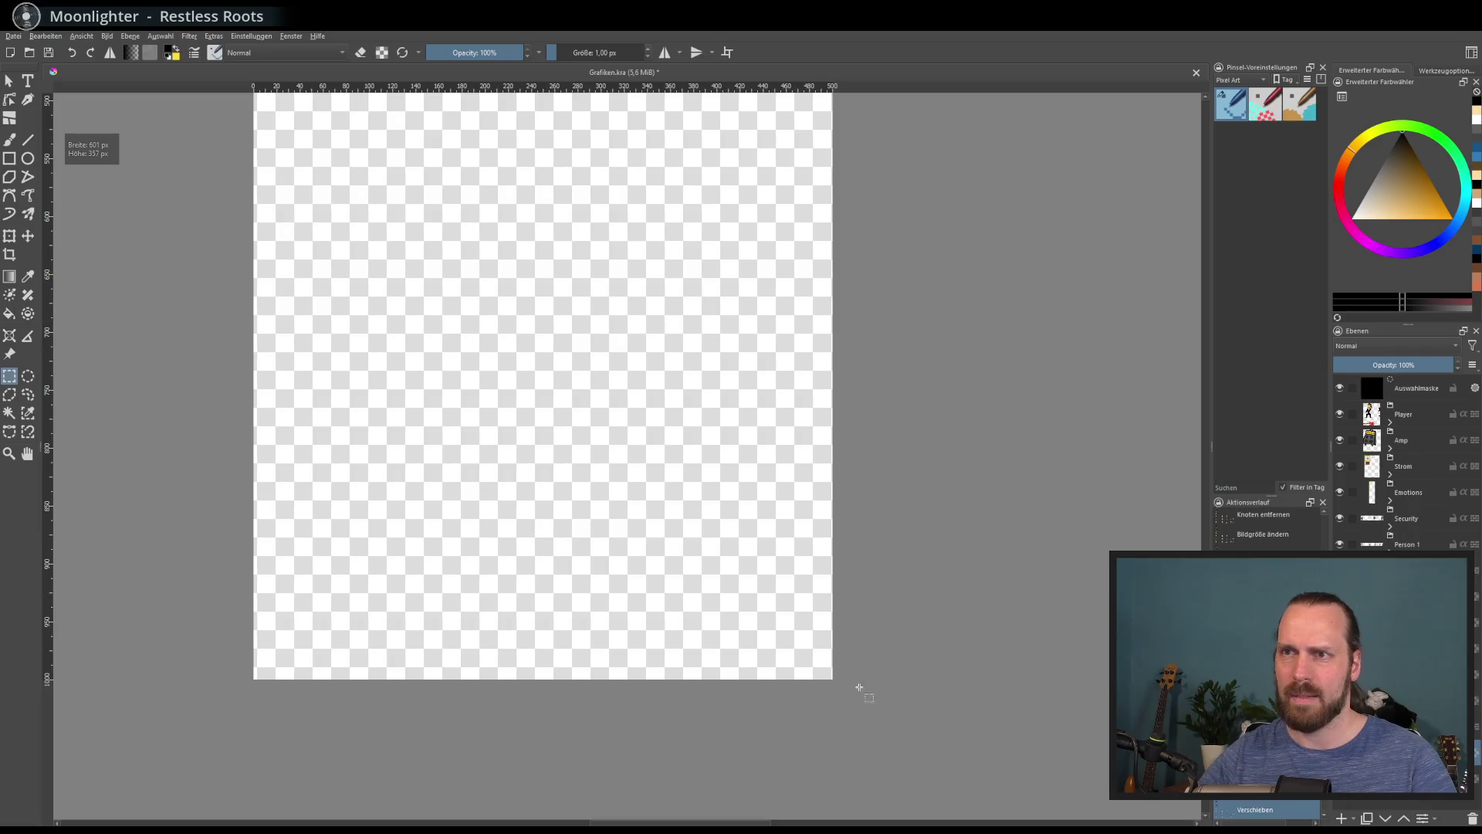
drag(117, 338, 897, 699)
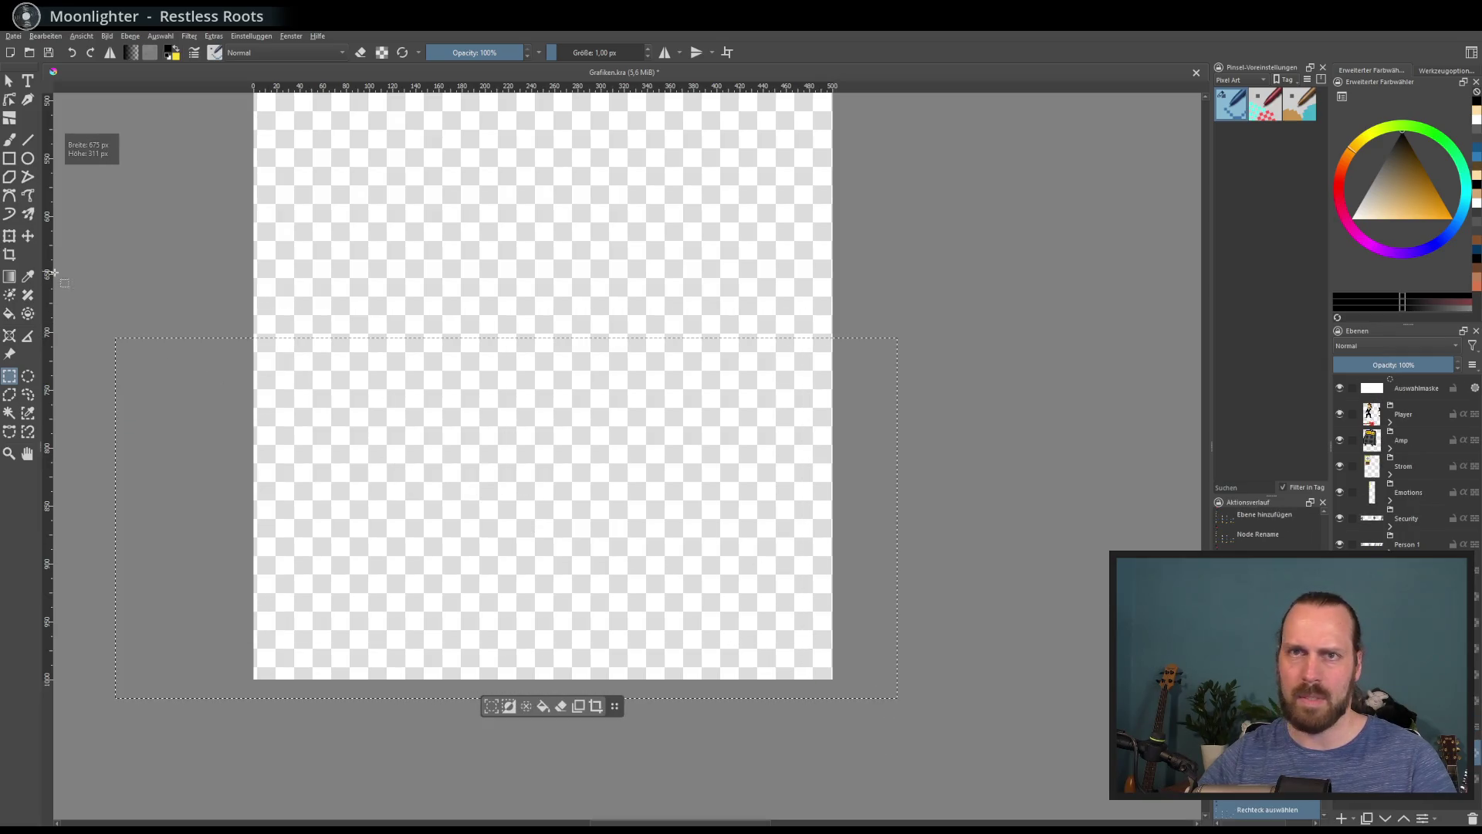
Fill the selection with light grey, pick a green shade, and crop the image to the selection
key(f)
click(1356, 203)
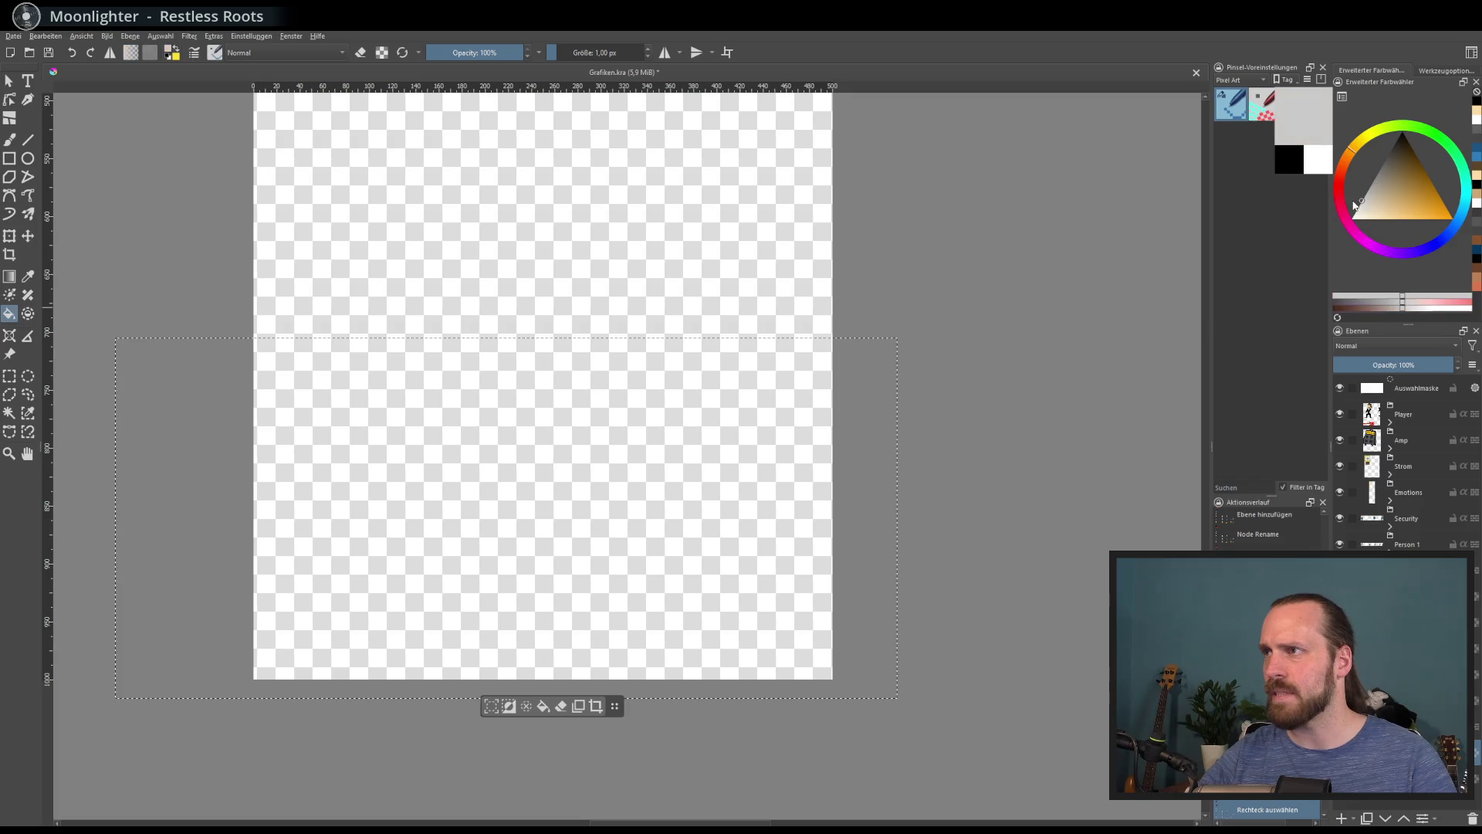
click(602, 480)
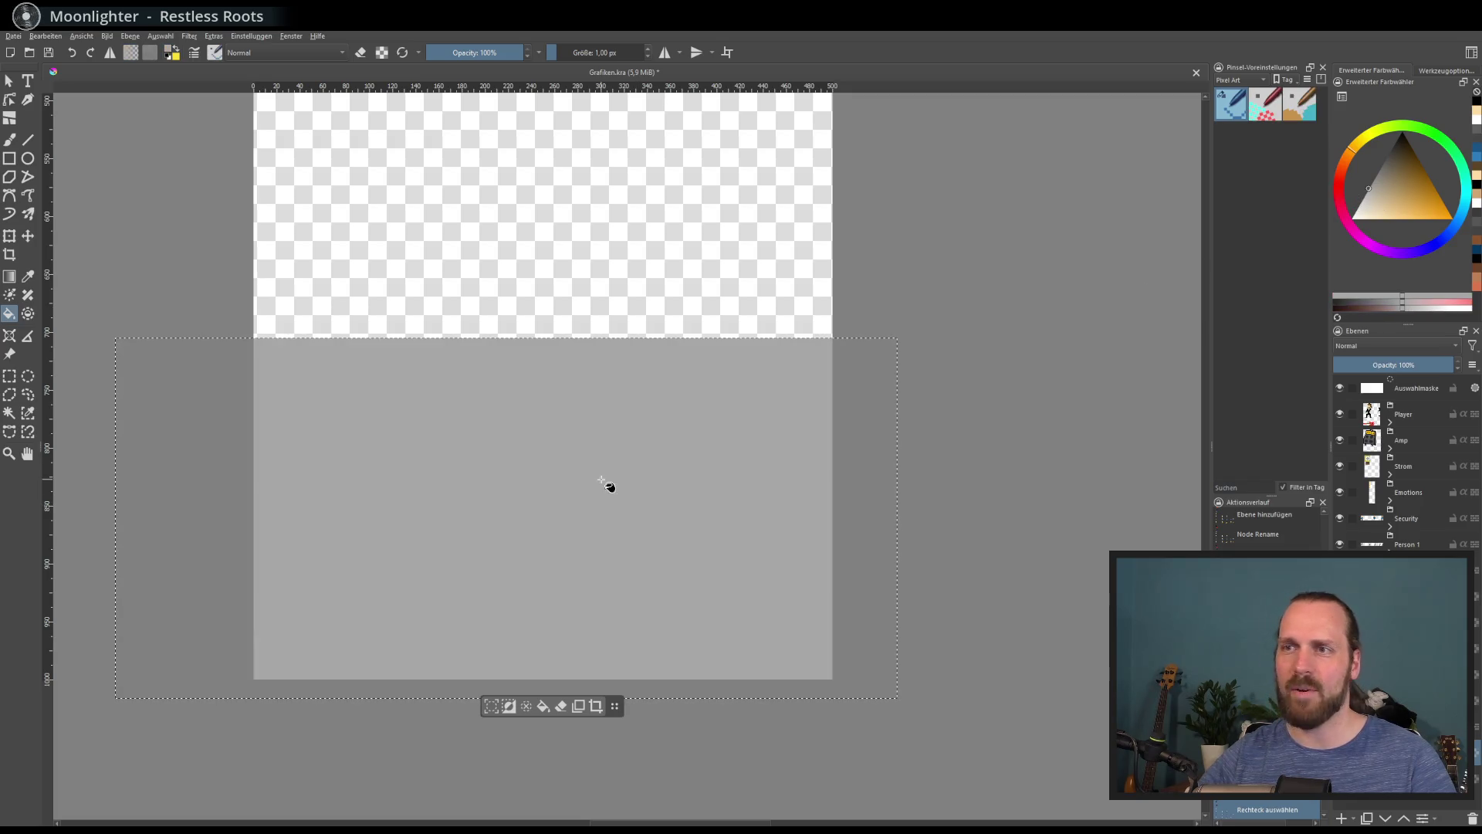
scroll(610, 463, left, 2)
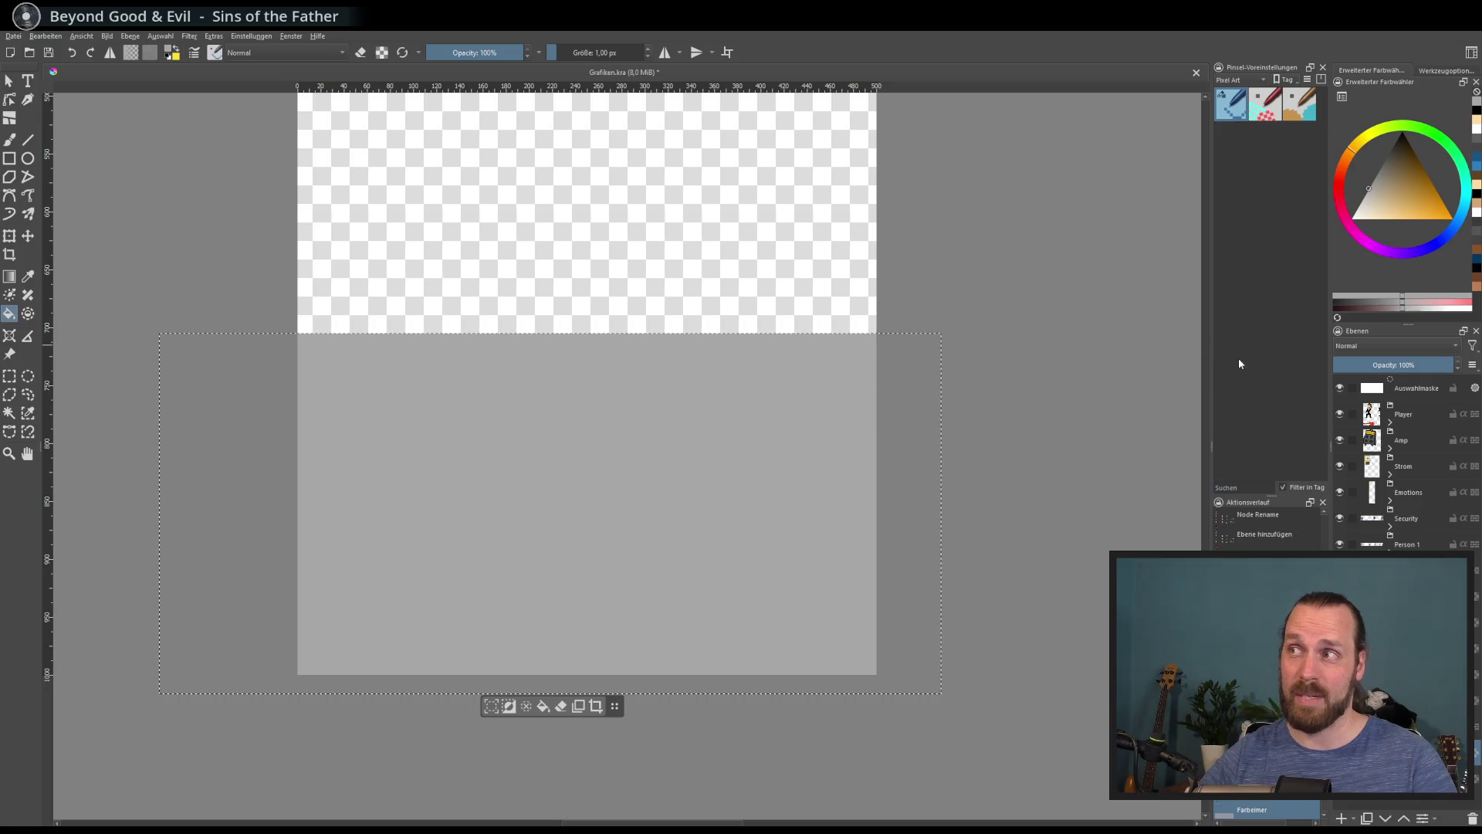
click(1425, 130)
click(1415, 178)
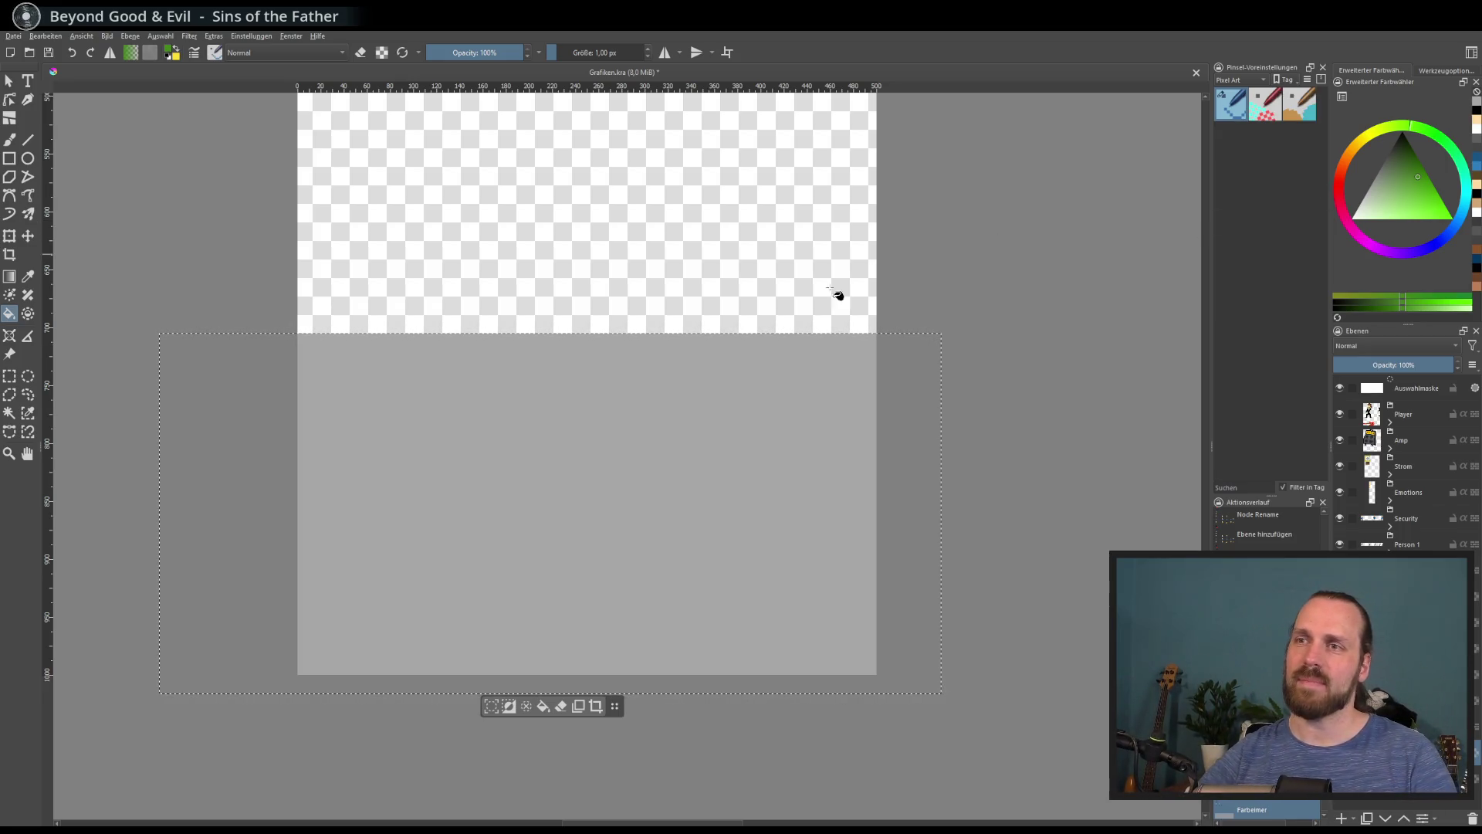
scroll(659, 394, down, 2)
mouse_move(658, 394)
mouse_down()
mouse_move(632, 480)
mouse_move(619, 391)
mouse_up()
scroll(599, 665, up, 2)
click(595, 706)
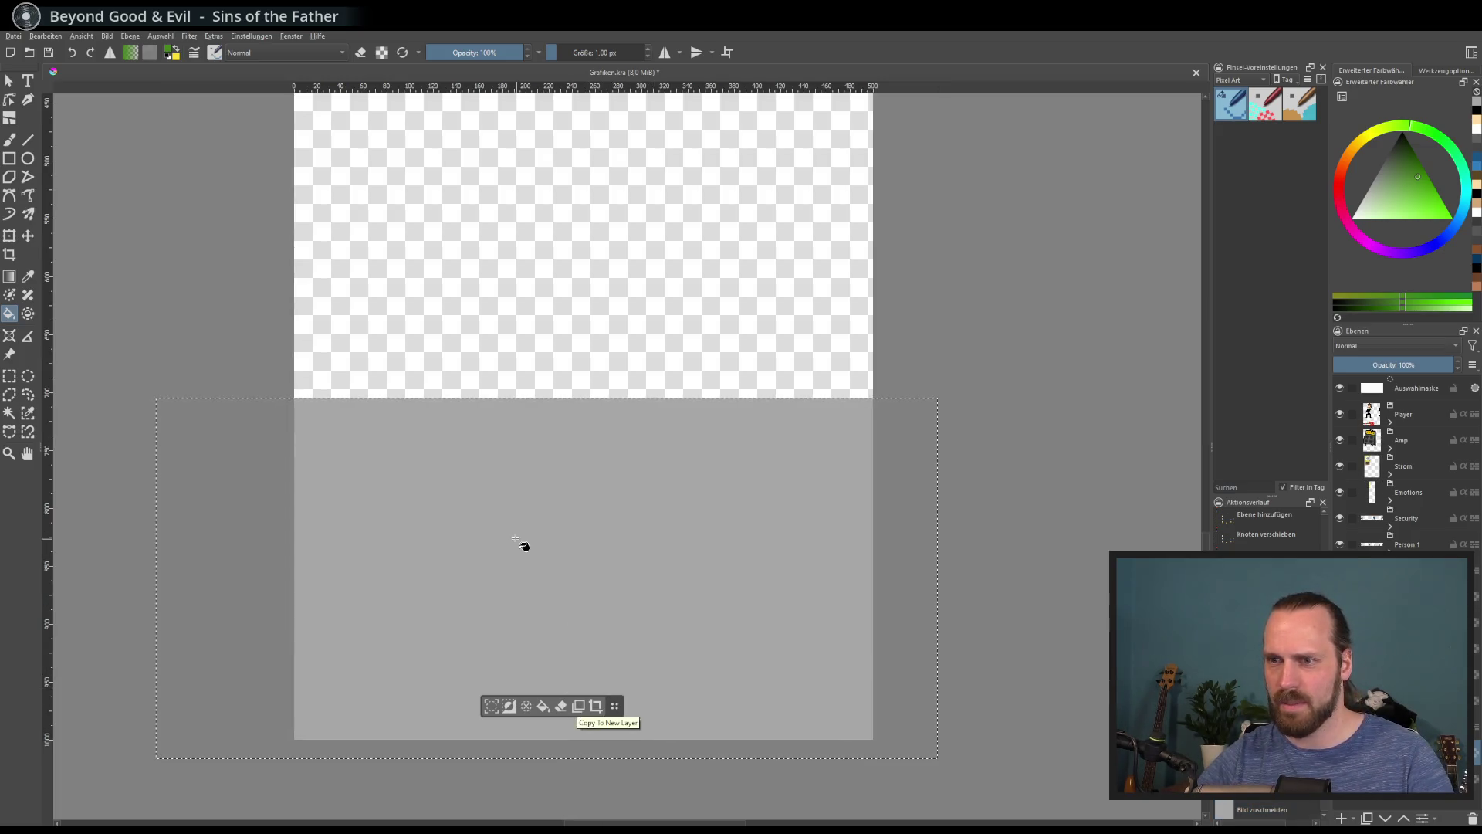
Fill a band along the top of the grey area with grey instead of green, then deselect
click(12, 374)
drag(155, 318, 904, 476)
click(10, 313)
click(557, 368)
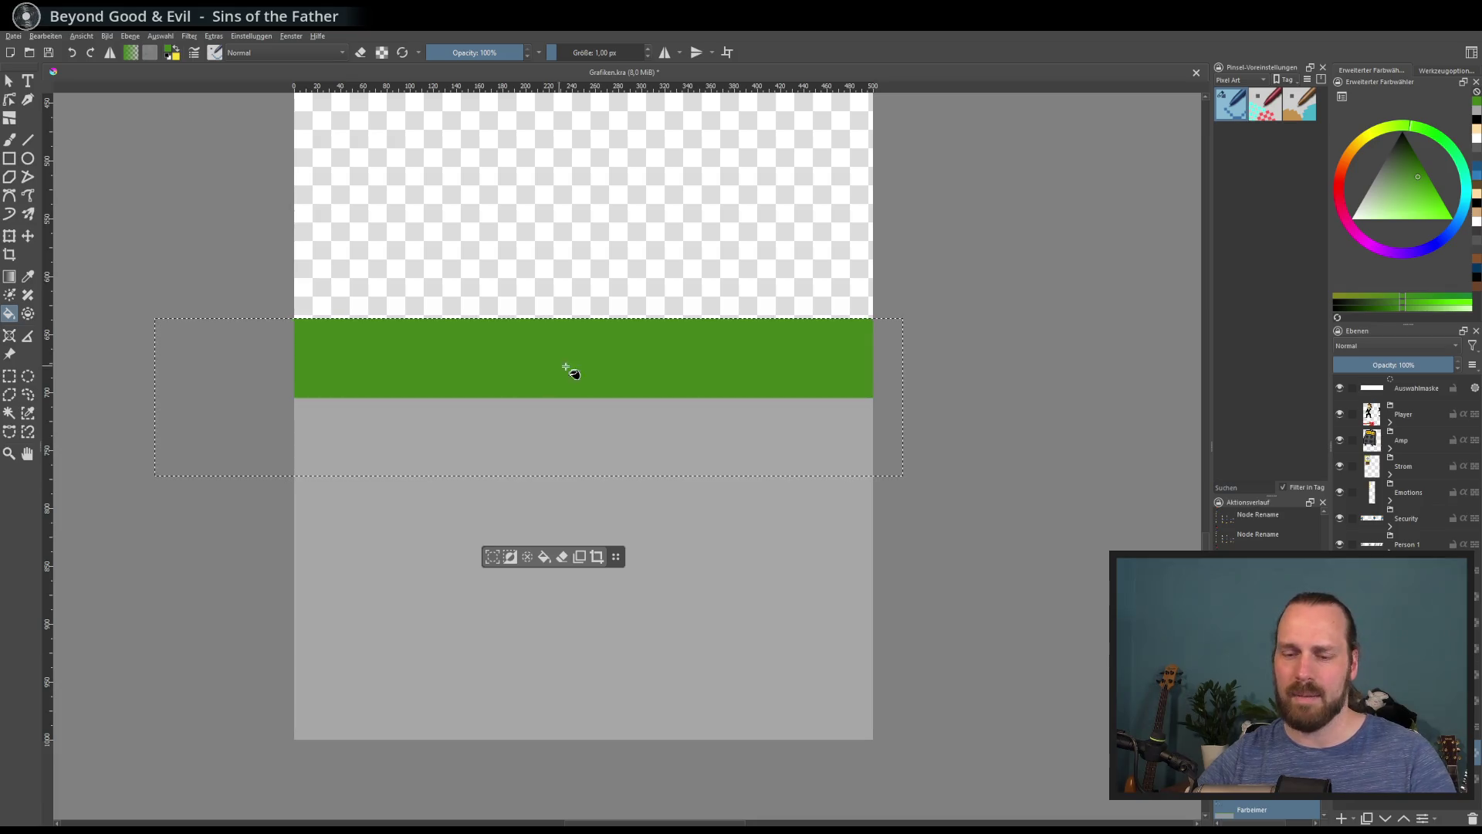
key(ctrl+z)
ctrl+click(539, 523)
click(572, 385)
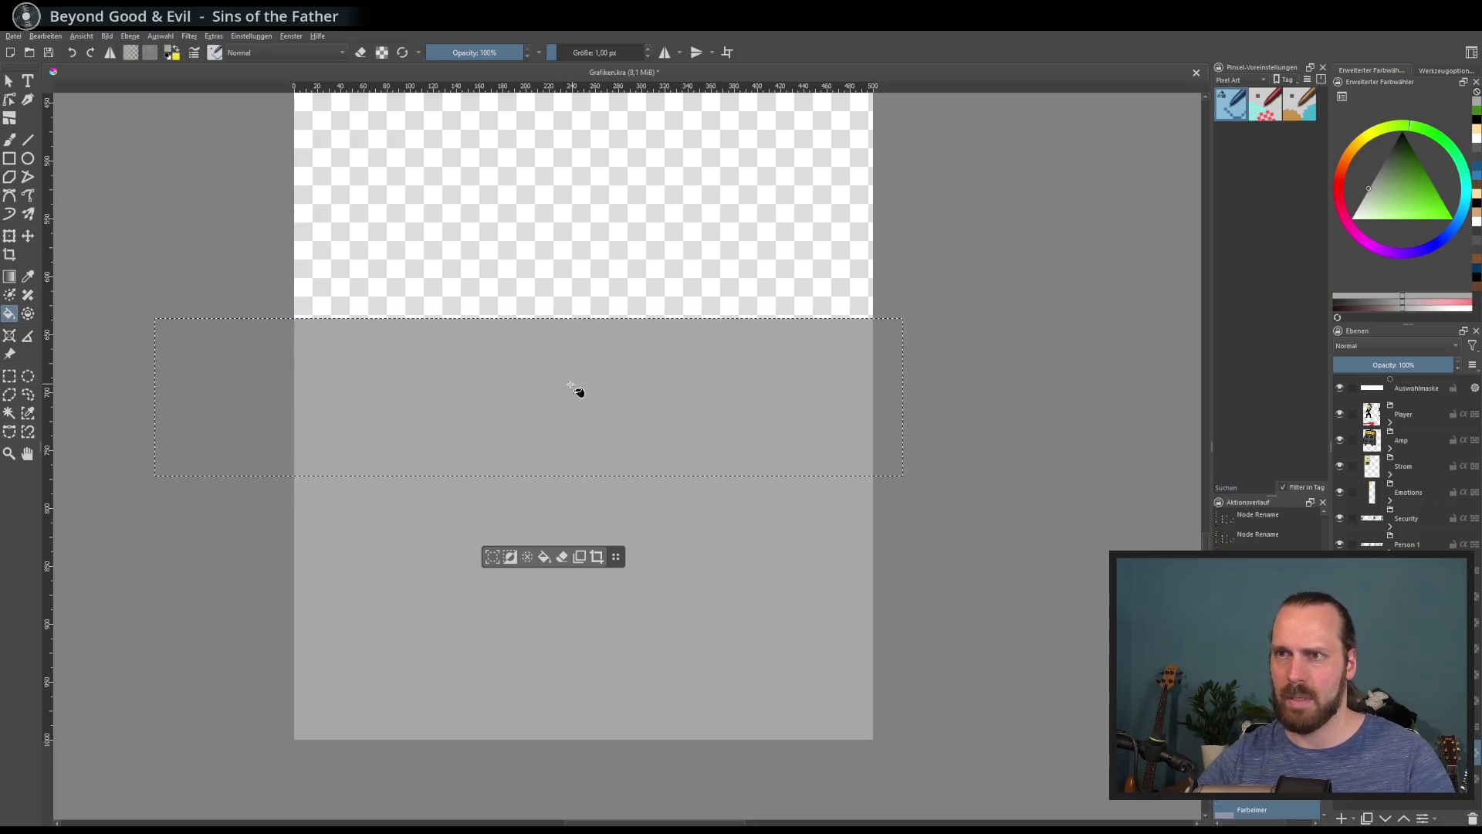
key(ctrl+shift+a)
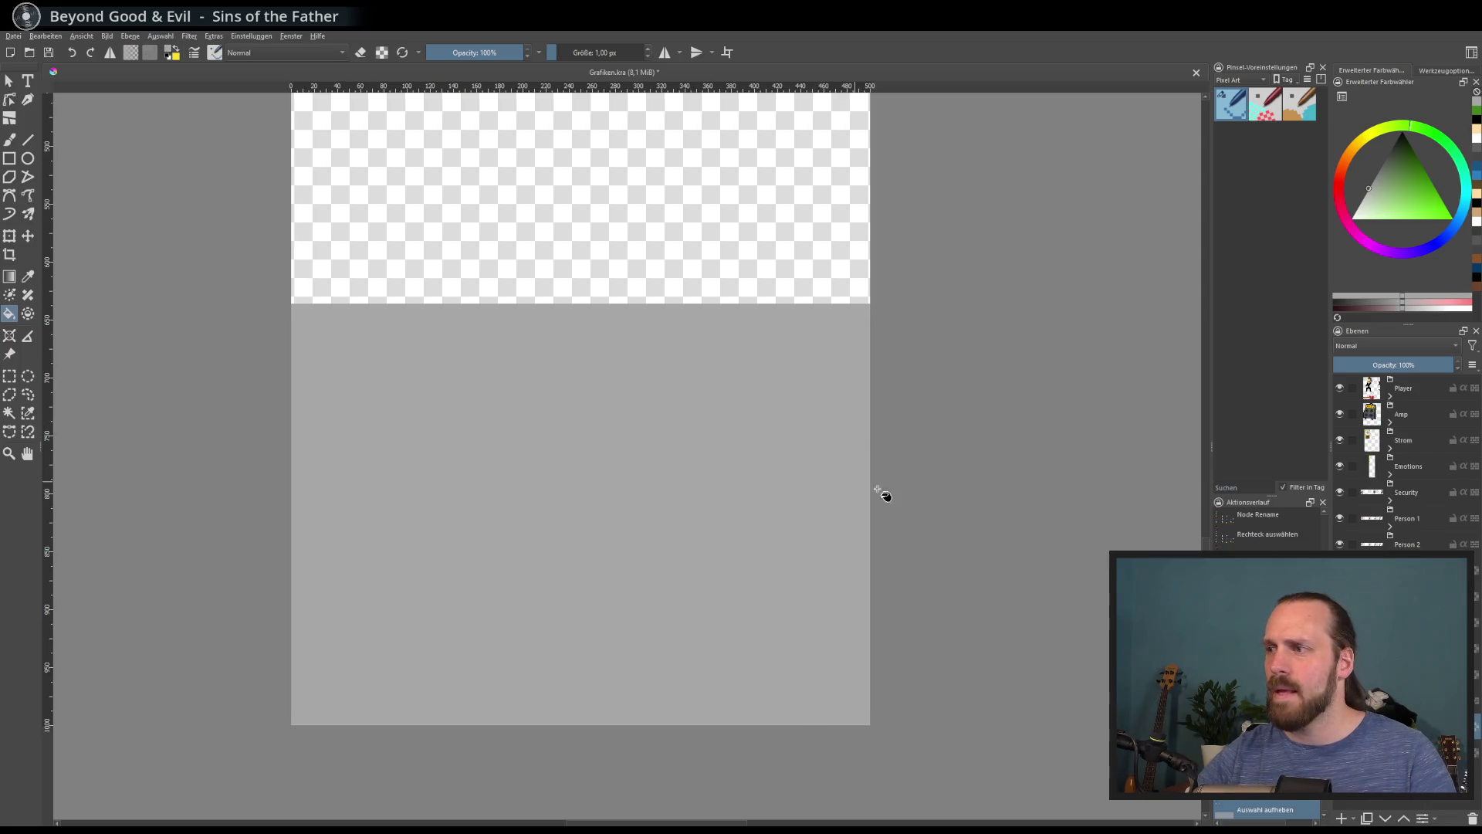
Reselect the freehand brush, then export the sheet over Assets/Grafik.png, confirming overwrite and PNG options
click(10, 140)
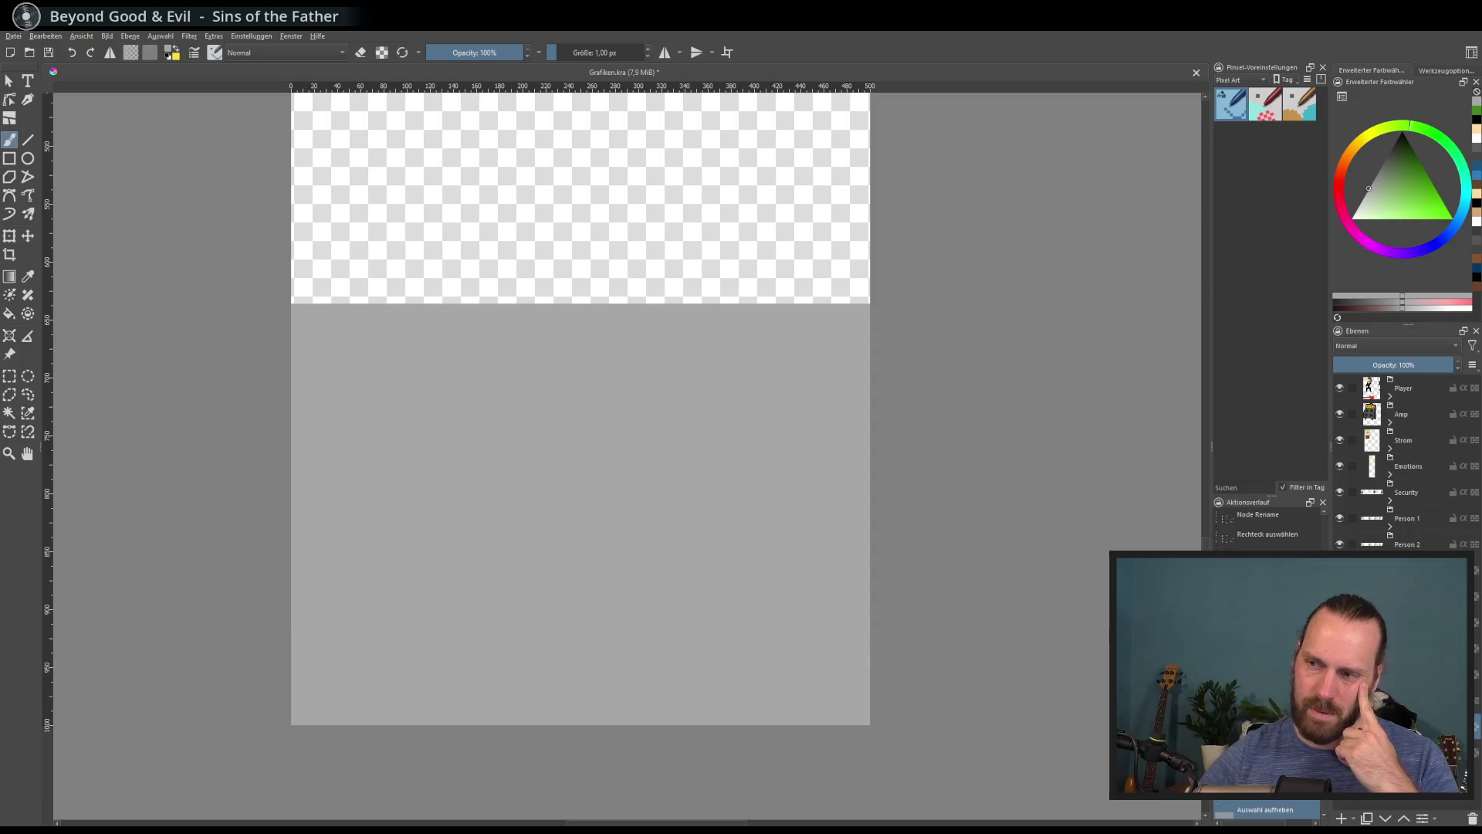
scroll(583, 409, down, 1)
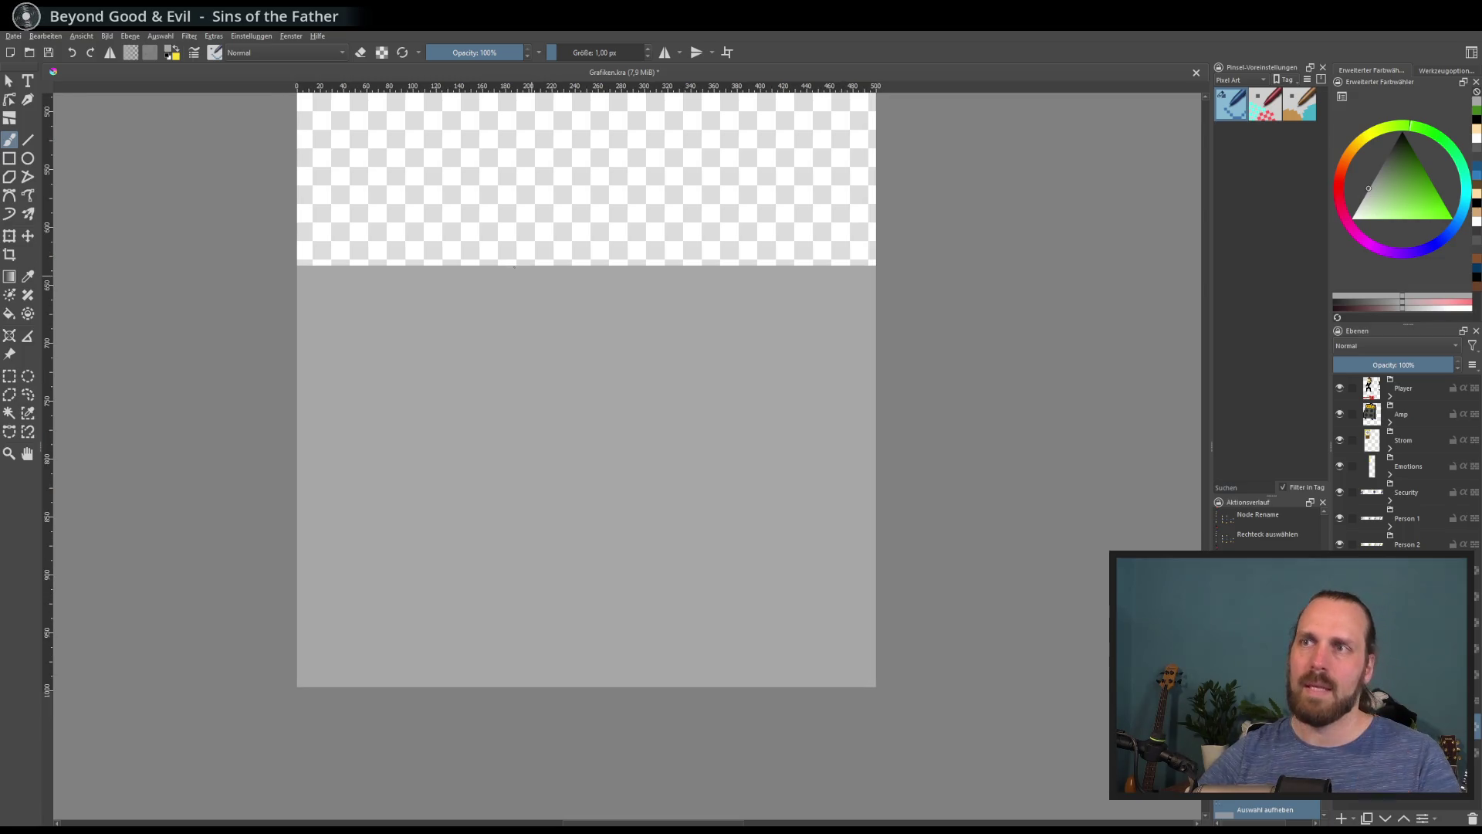
click(16, 38)
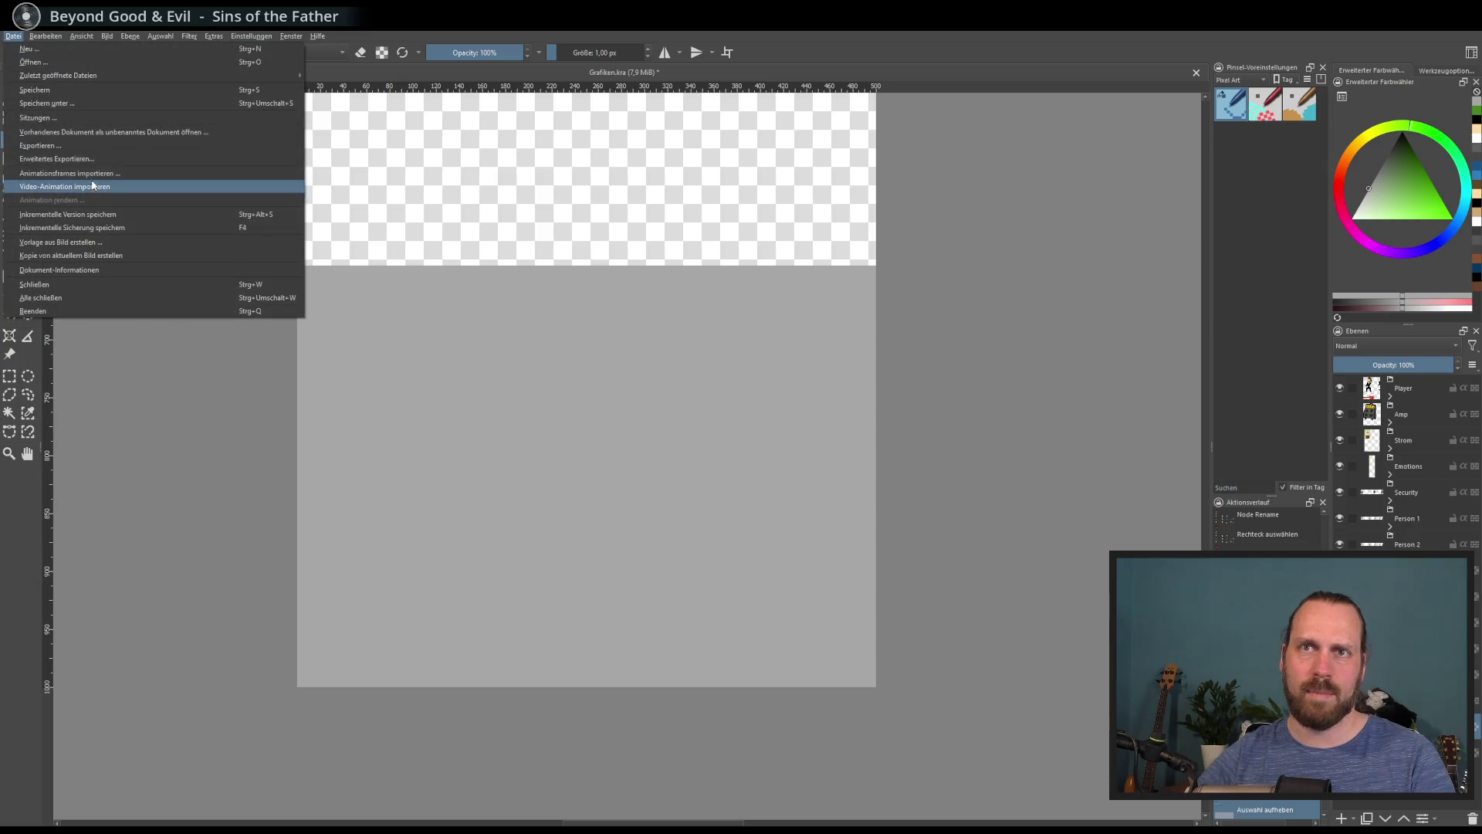
click(84, 149)
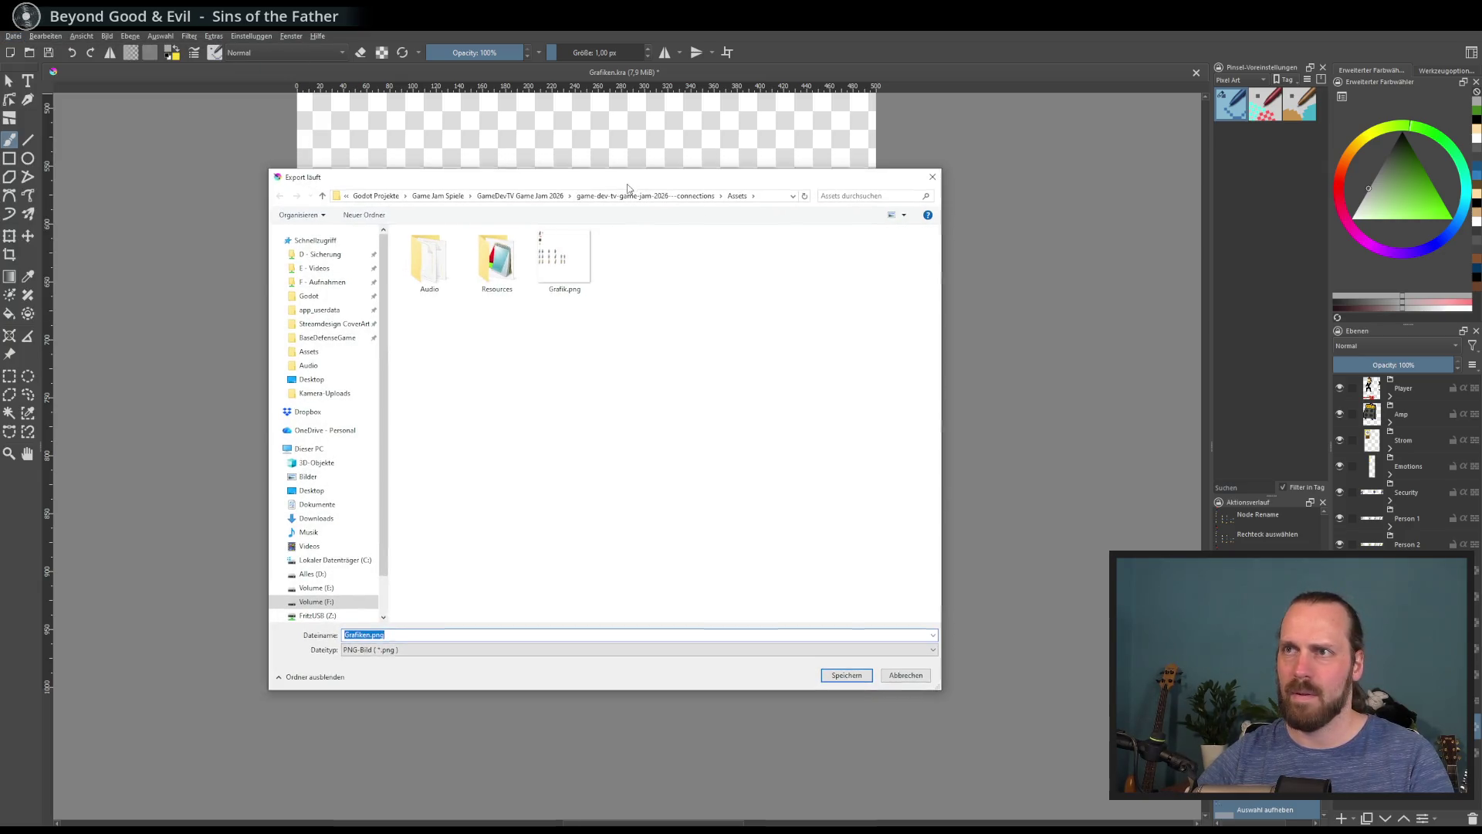
click(562, 263)
click(842, 677)
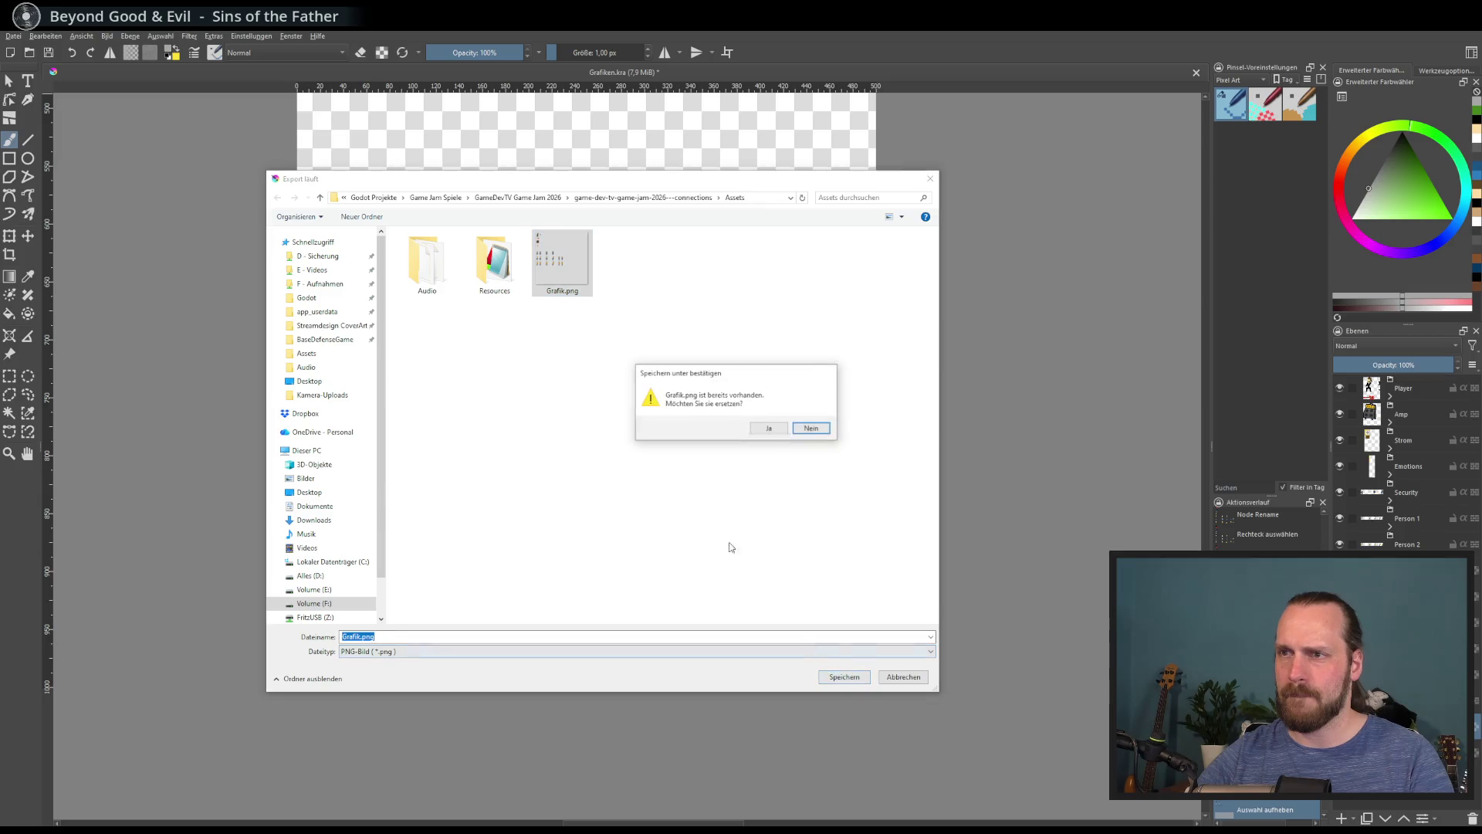
click(766, 428)
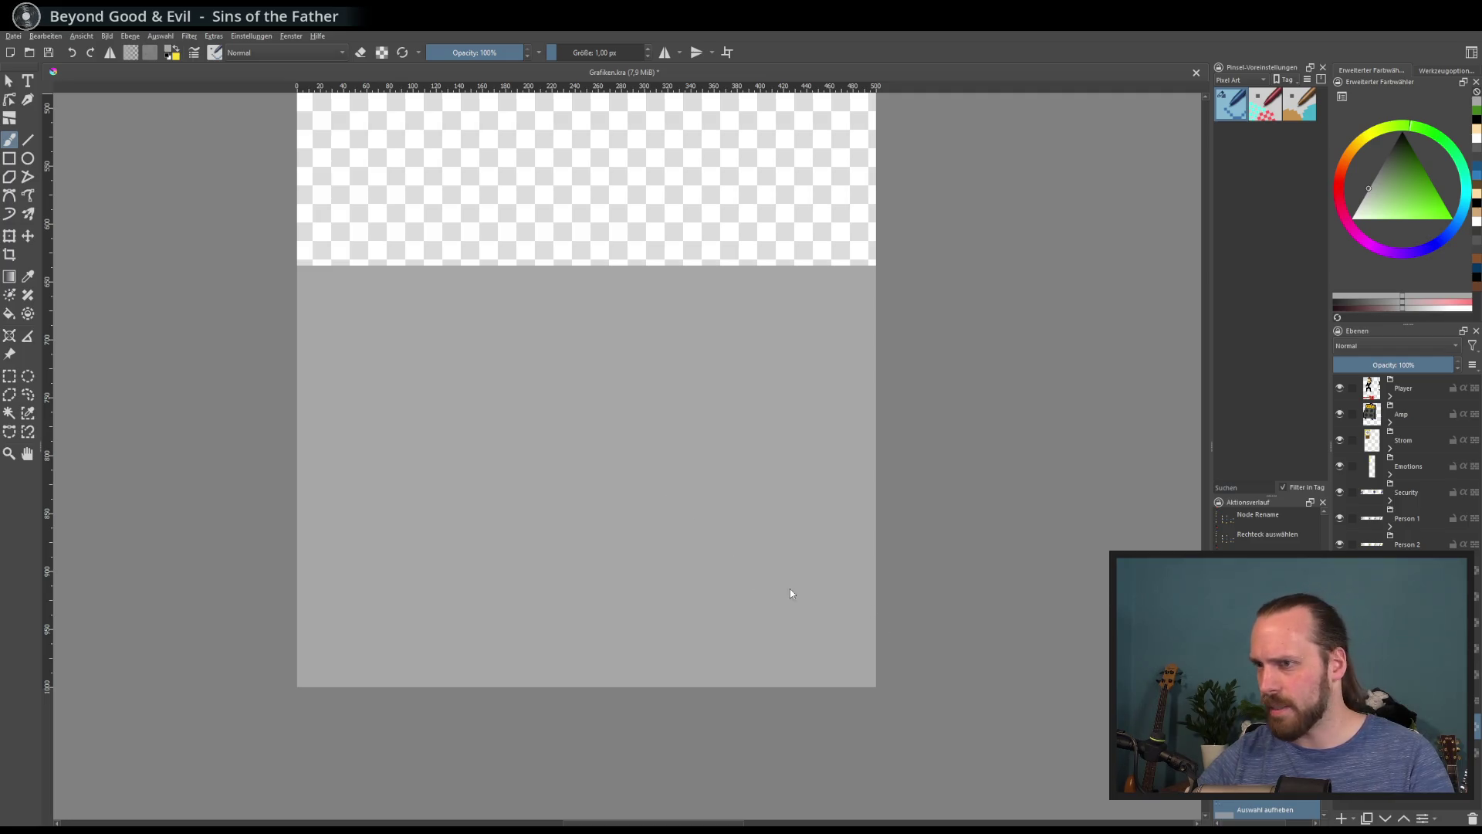
click(803, 556)
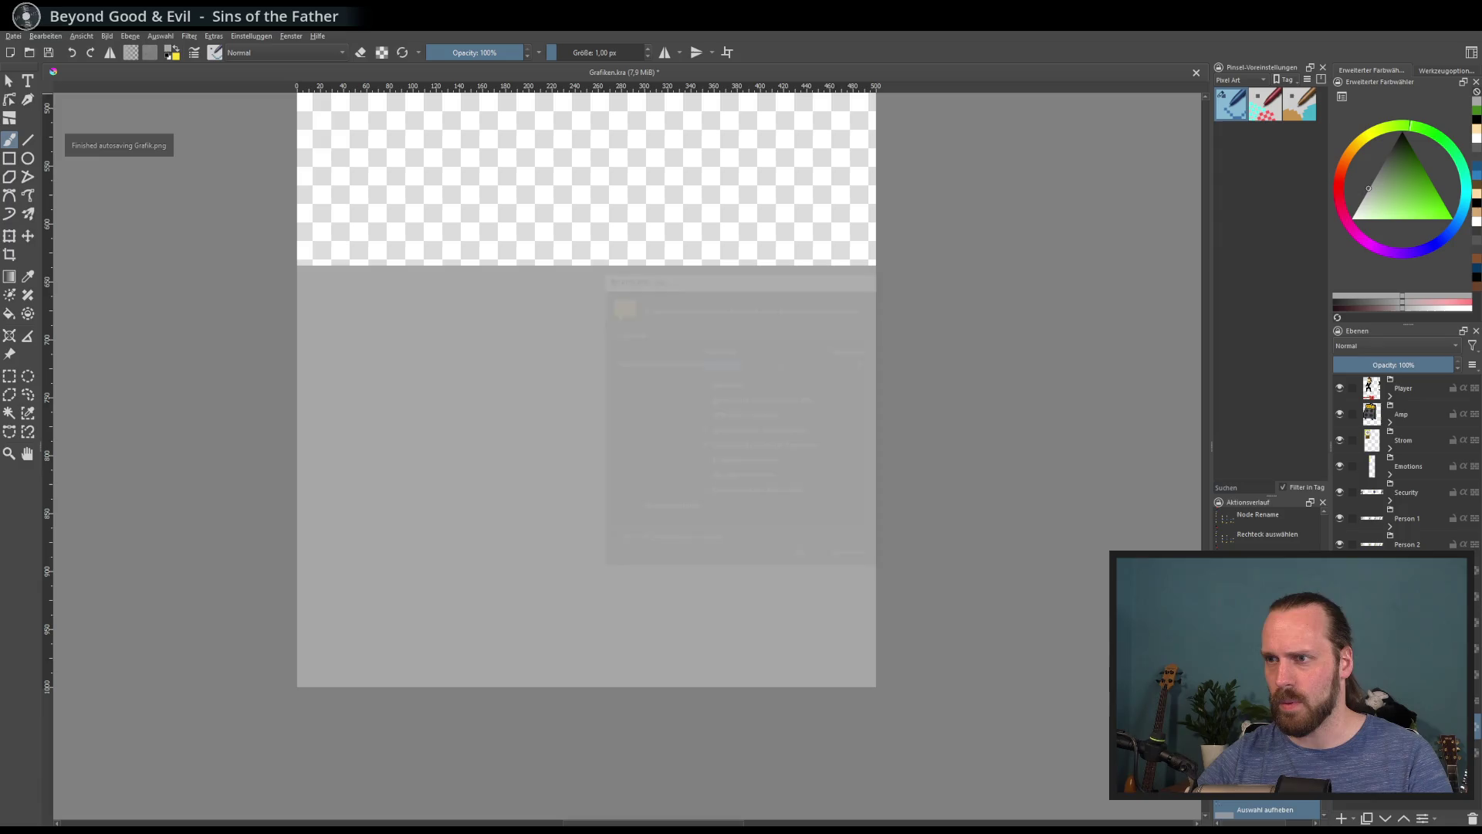
Return to Godot and bring up the 2D scene view
key(alt+Tab)
scroll(738, 439, down, 2)
scroll(738, 438, up, 1)
key(ctrl+F1)
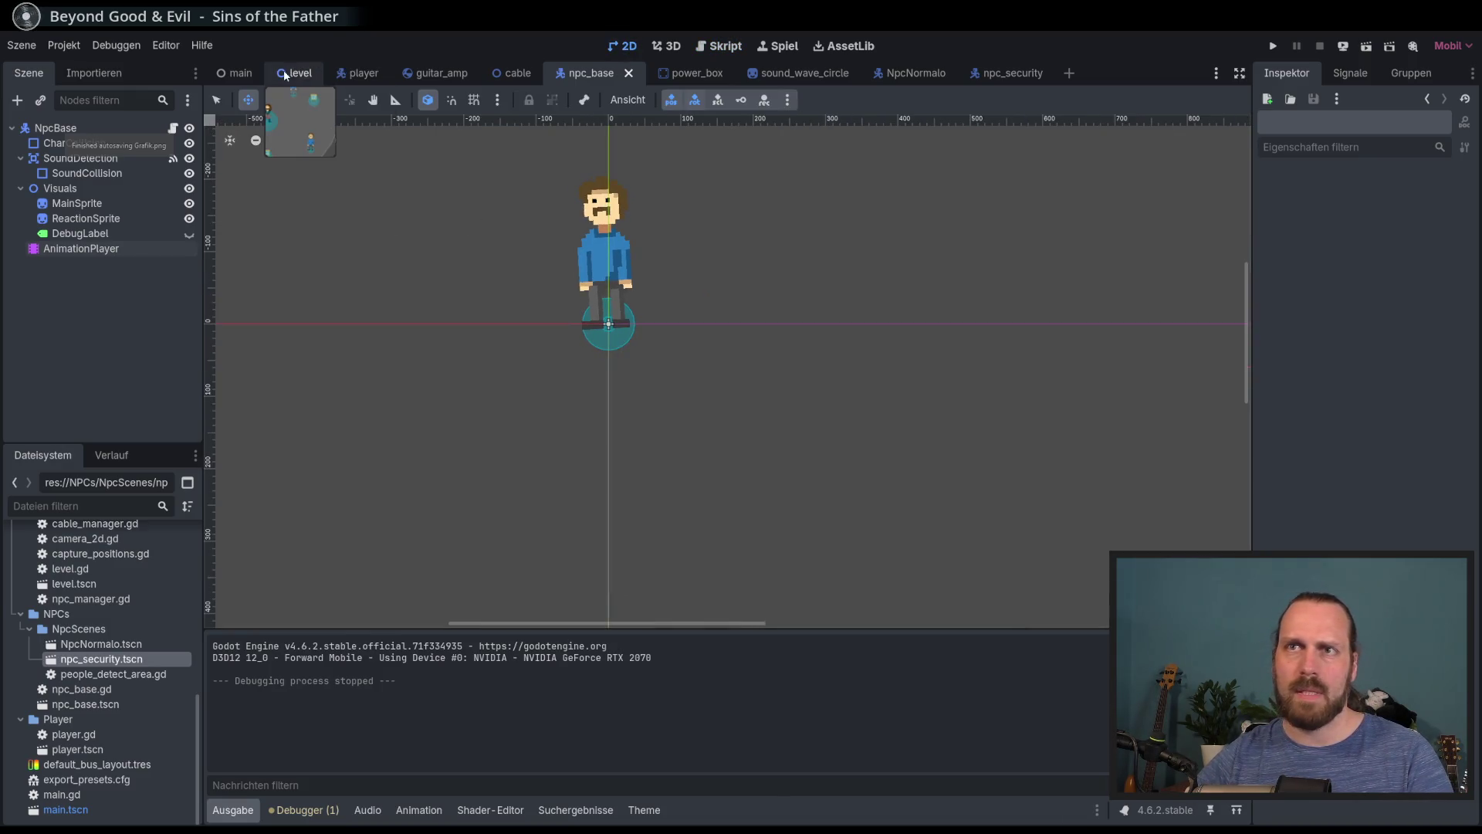
Open the level scene and collapse the NPC, PowerBoxes, CapturePositions, LevelBorder and Player branches
click(293, 72)
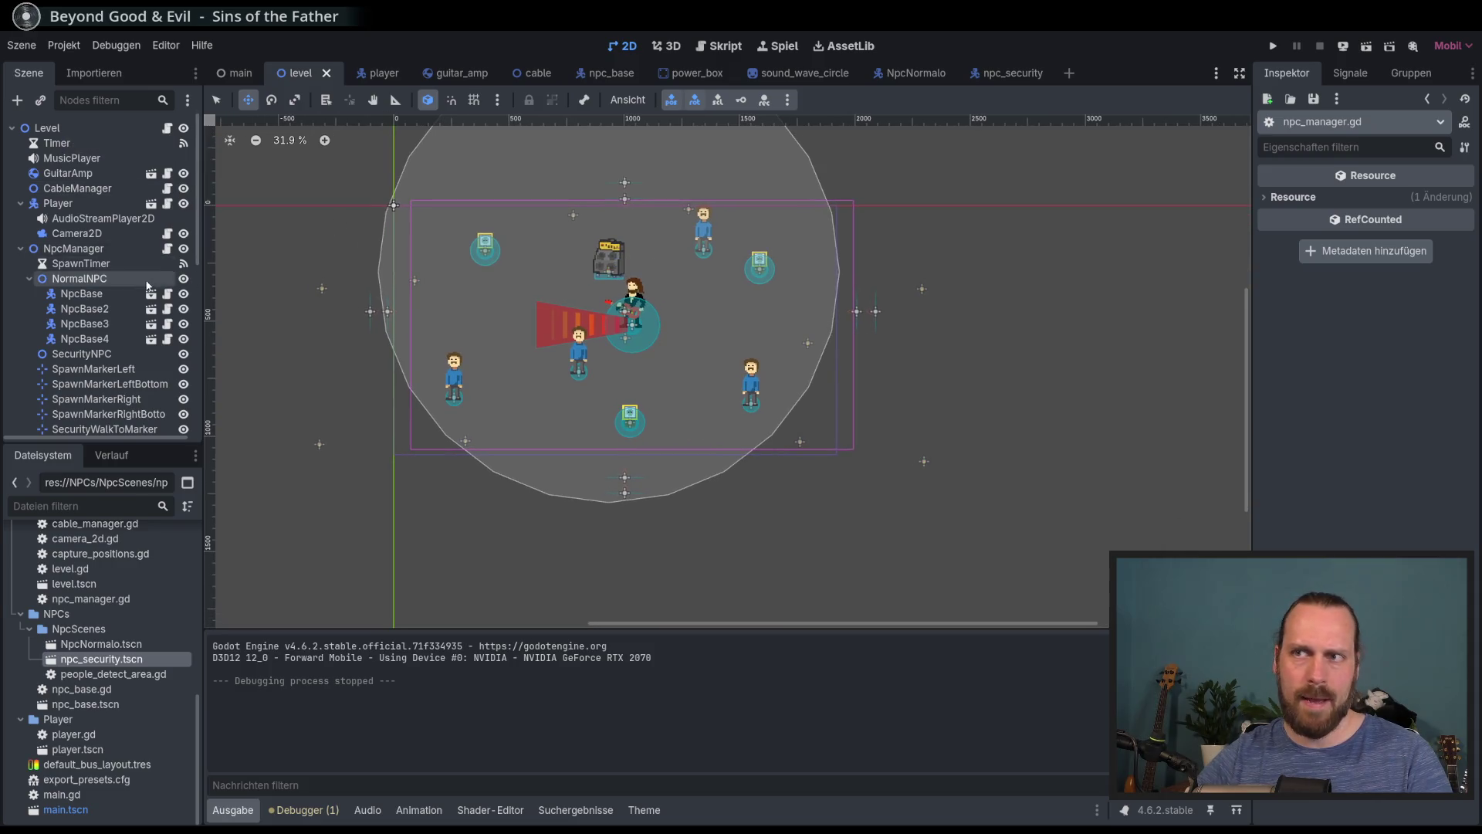
scroll(101, 285, down, 5)
scroll(98, 285, up, 5)
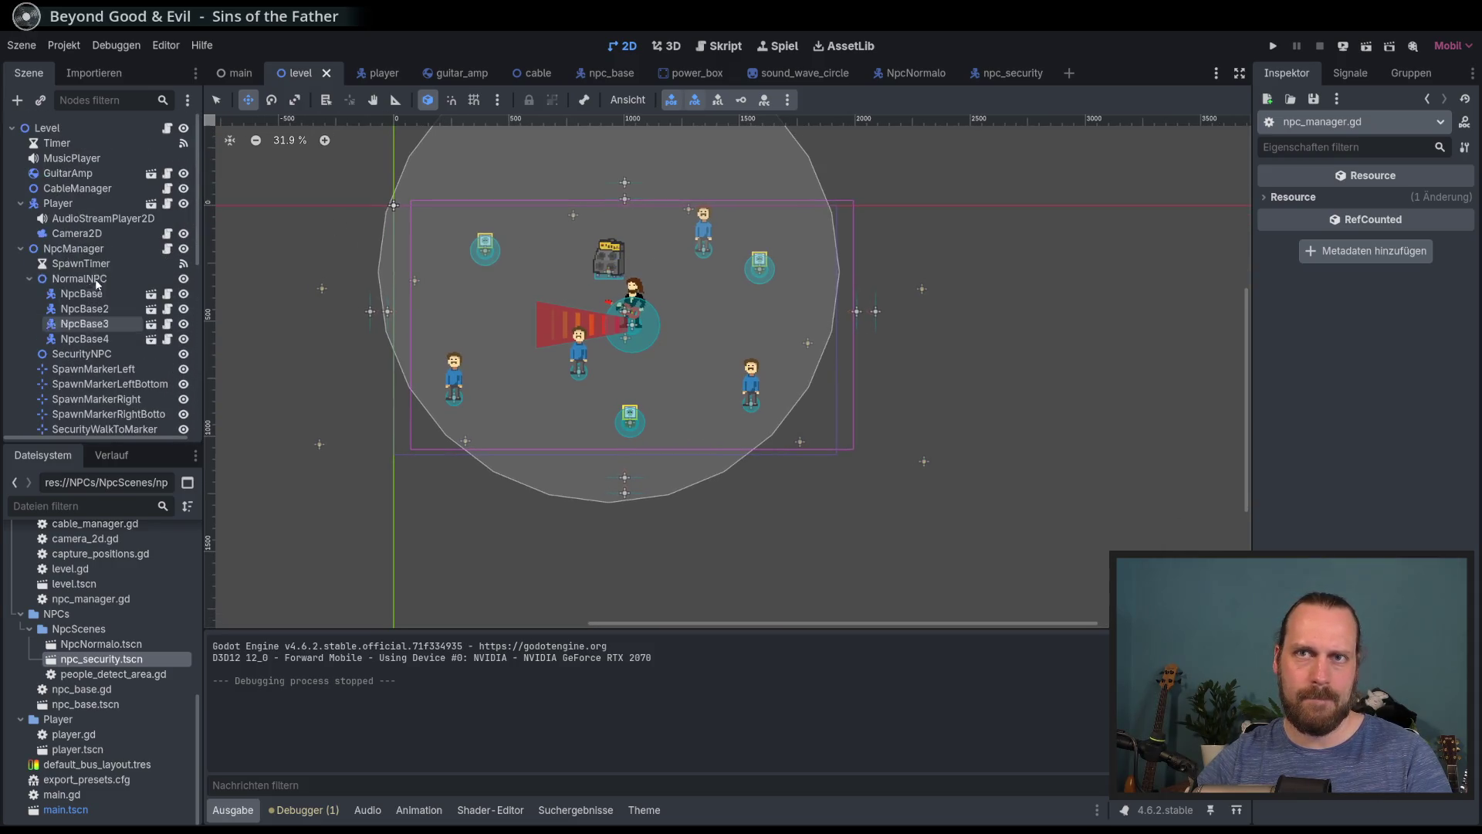
click(29, 278)
click(20, 249)
click(20, 263)
click(20, 278)
click(21, 324)
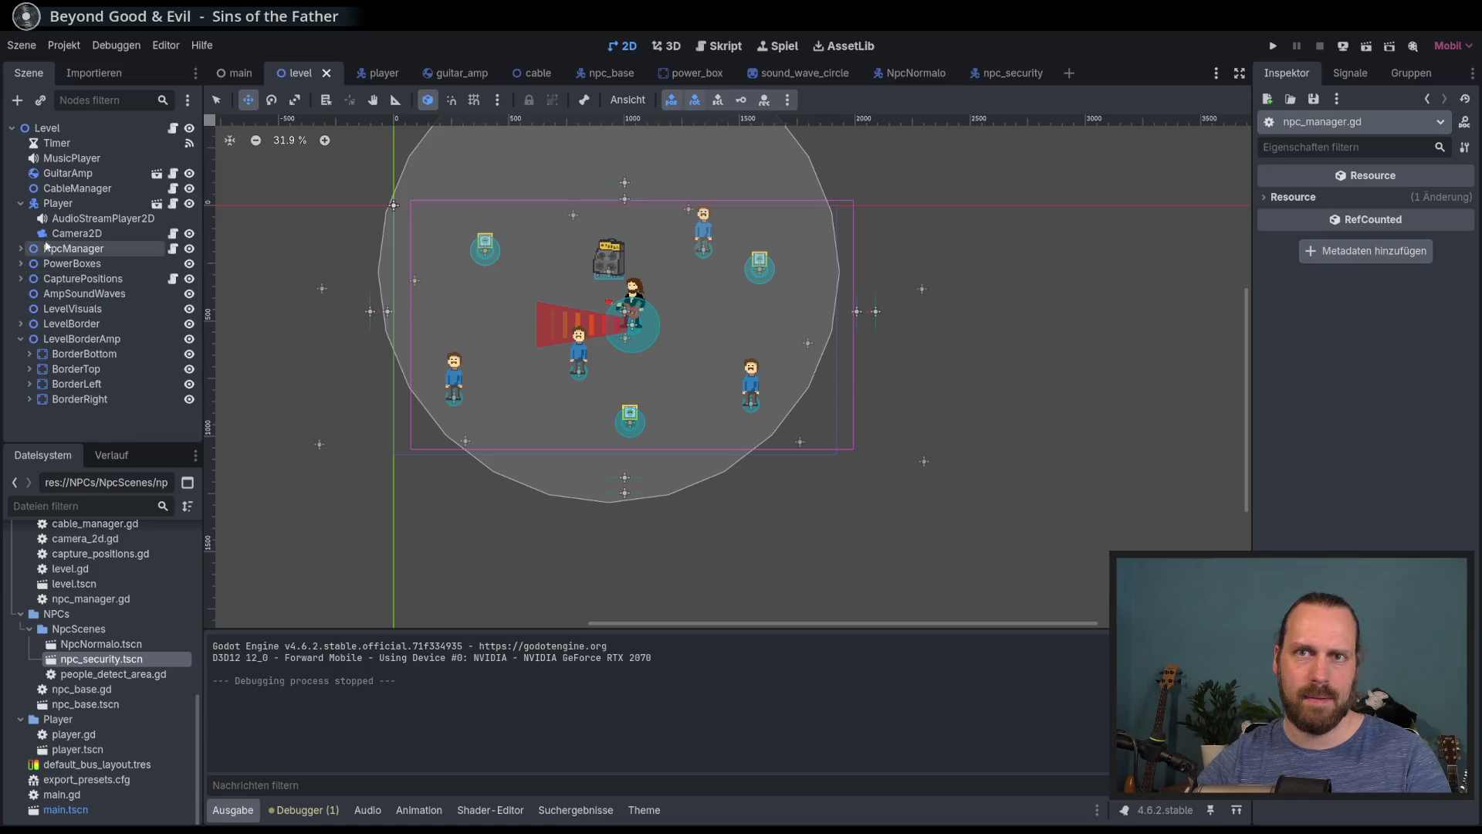
click(20, 338)
click(20, 203)
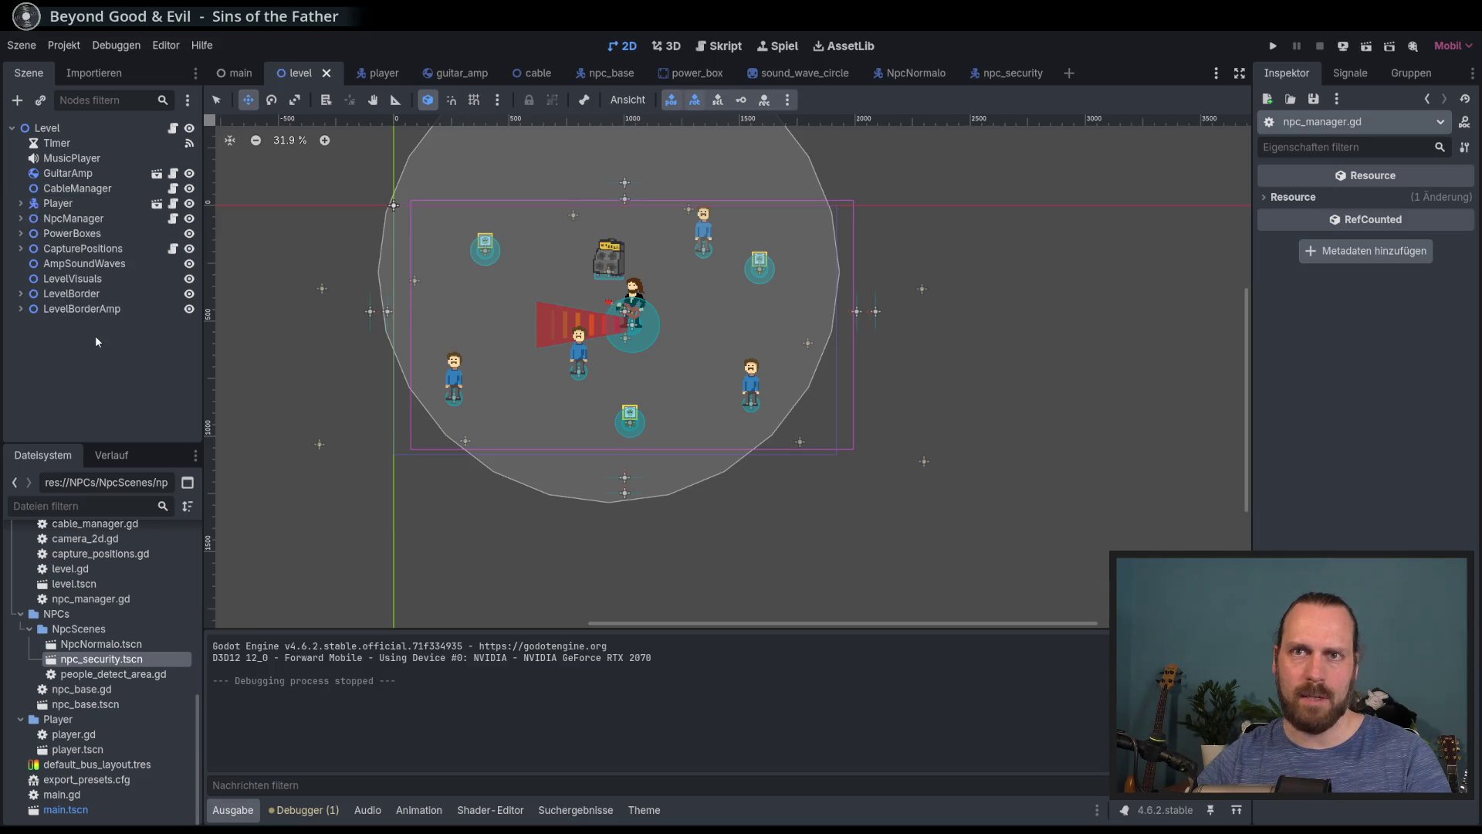
Add a Node2D child under Level and name it LevelVisuals2
click(53, 130)
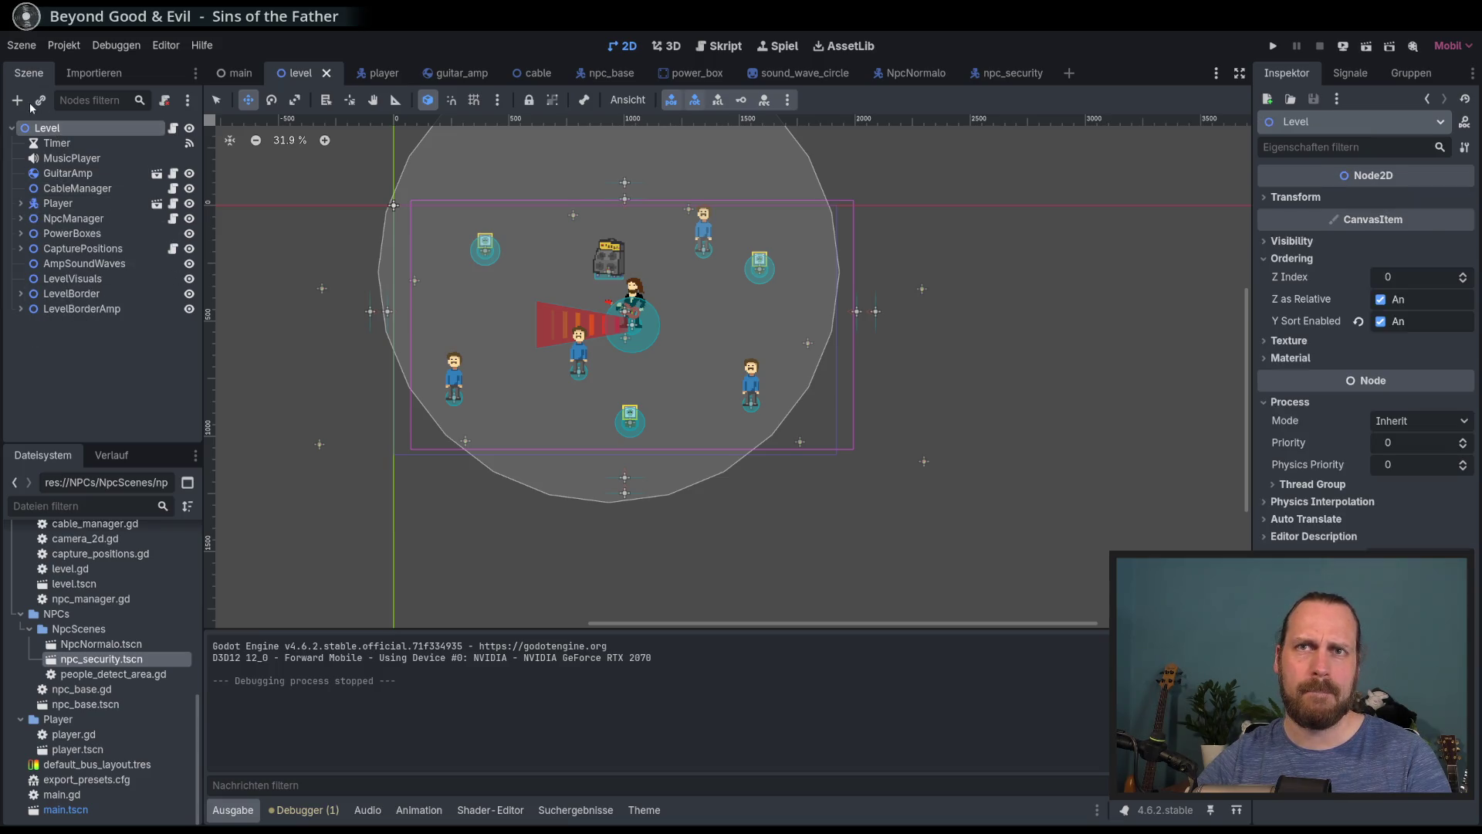
click(17, 101)
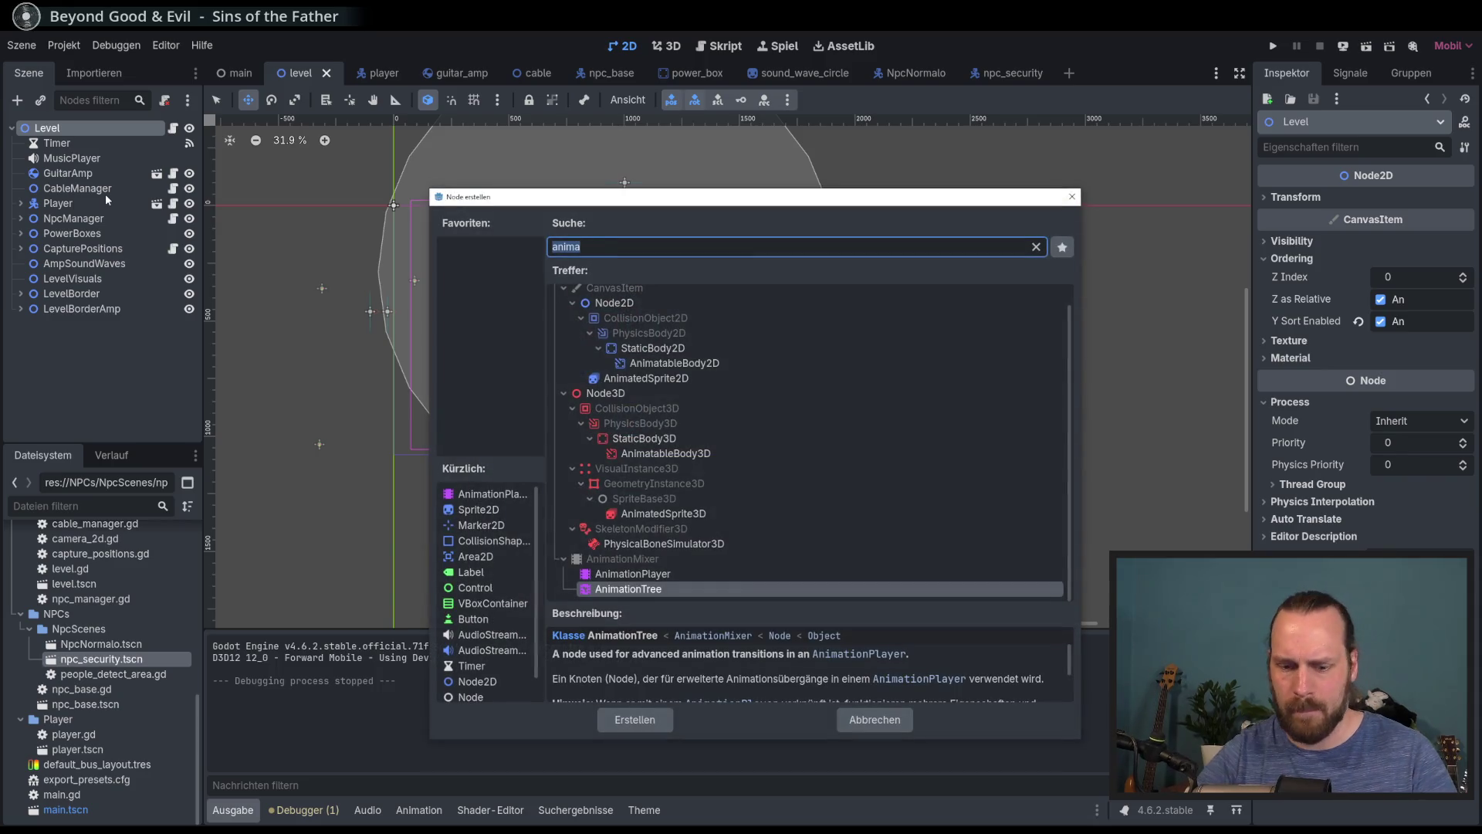
text(Visuals)
double_click(552, 246)
text(node2)
key(Return)
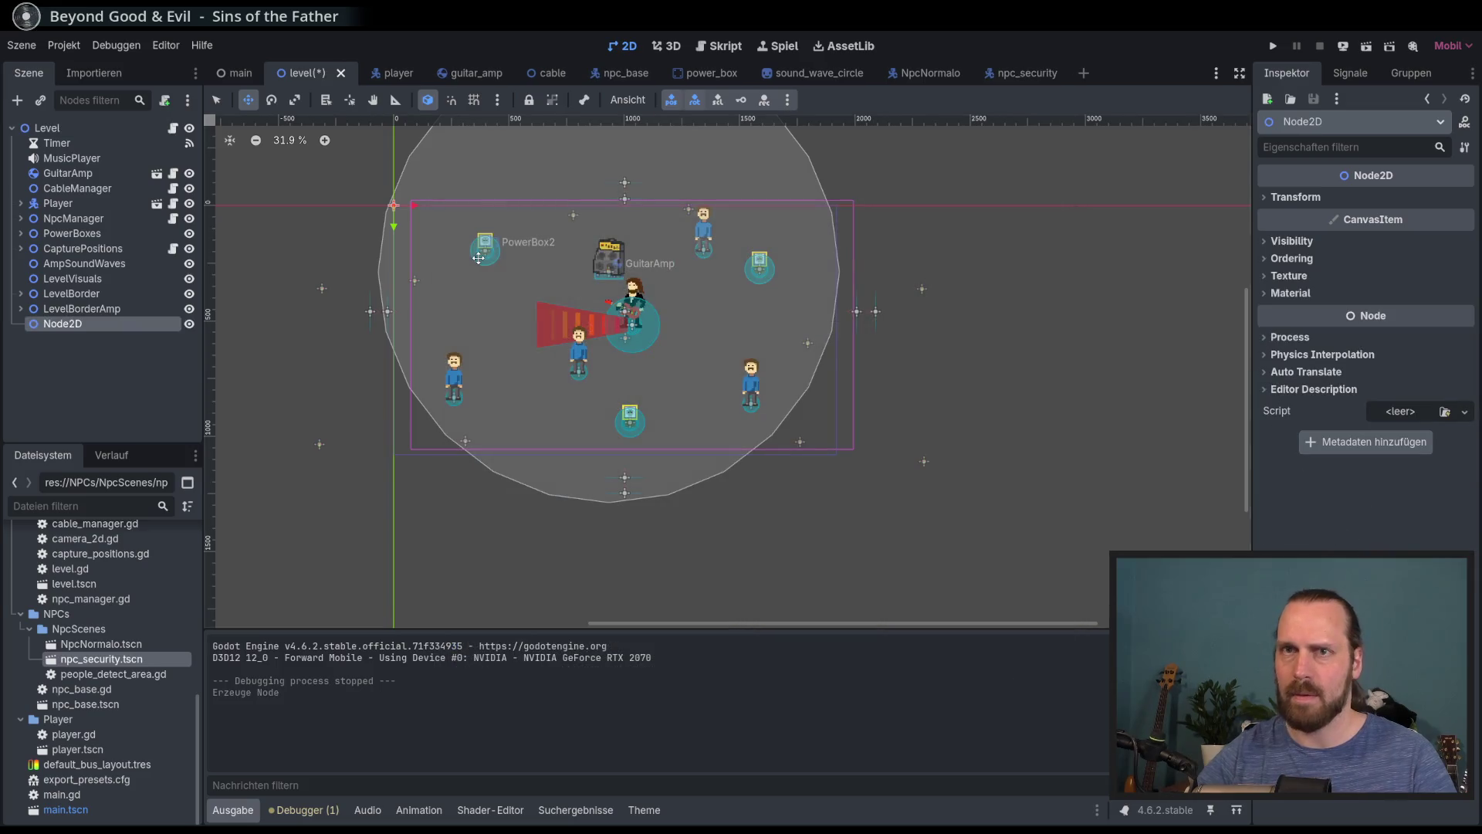
double_click(81, 329)
text(Level)
text(Vois)
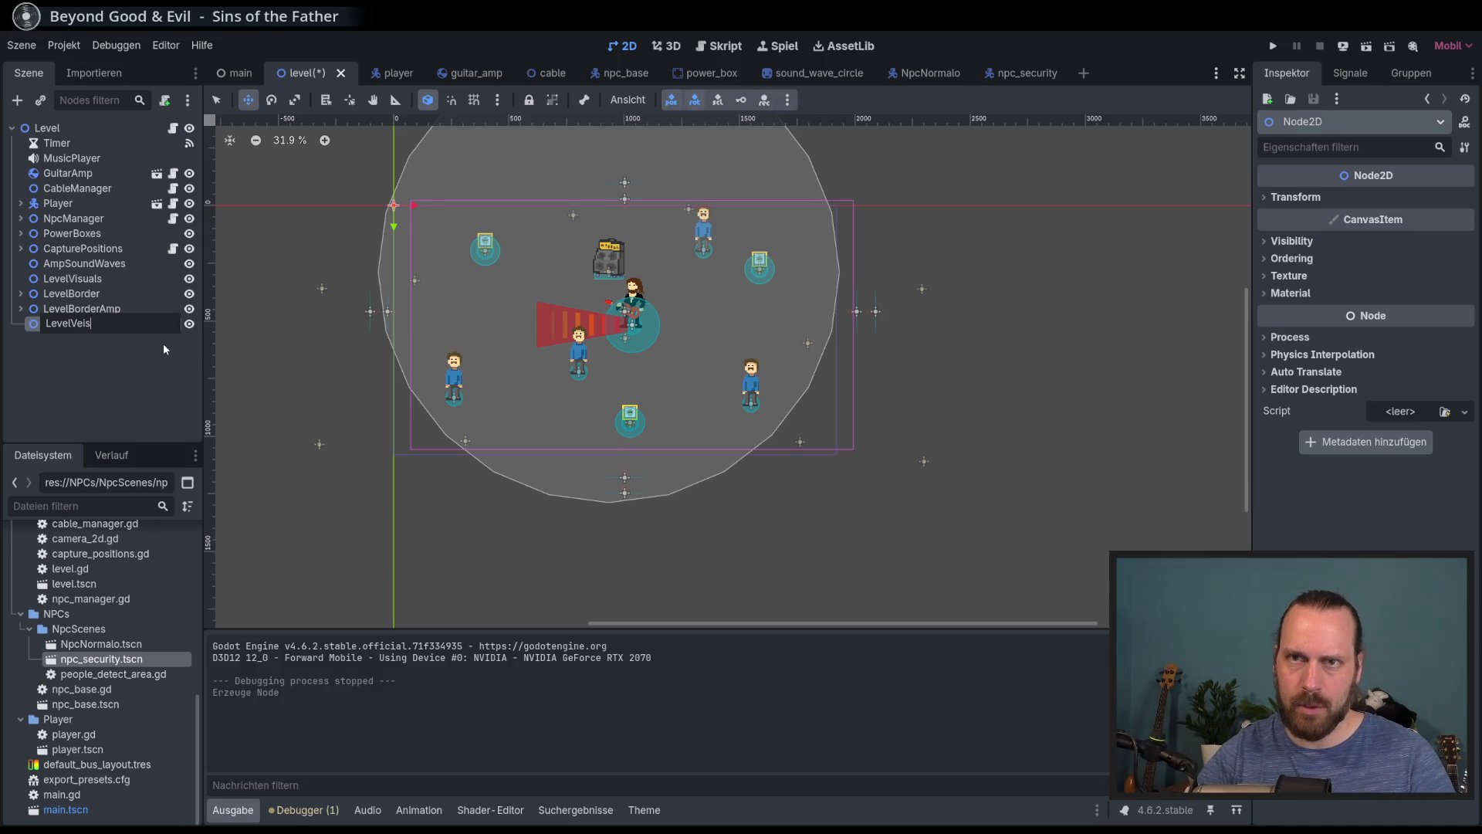
key(BackSpace)
text(isuals2)
key(Return)
Delete the duplicate LevelVisuals2 node and move LevelVisuals directly below MusicPlayer
double_click(108, 324)
key(Escape)
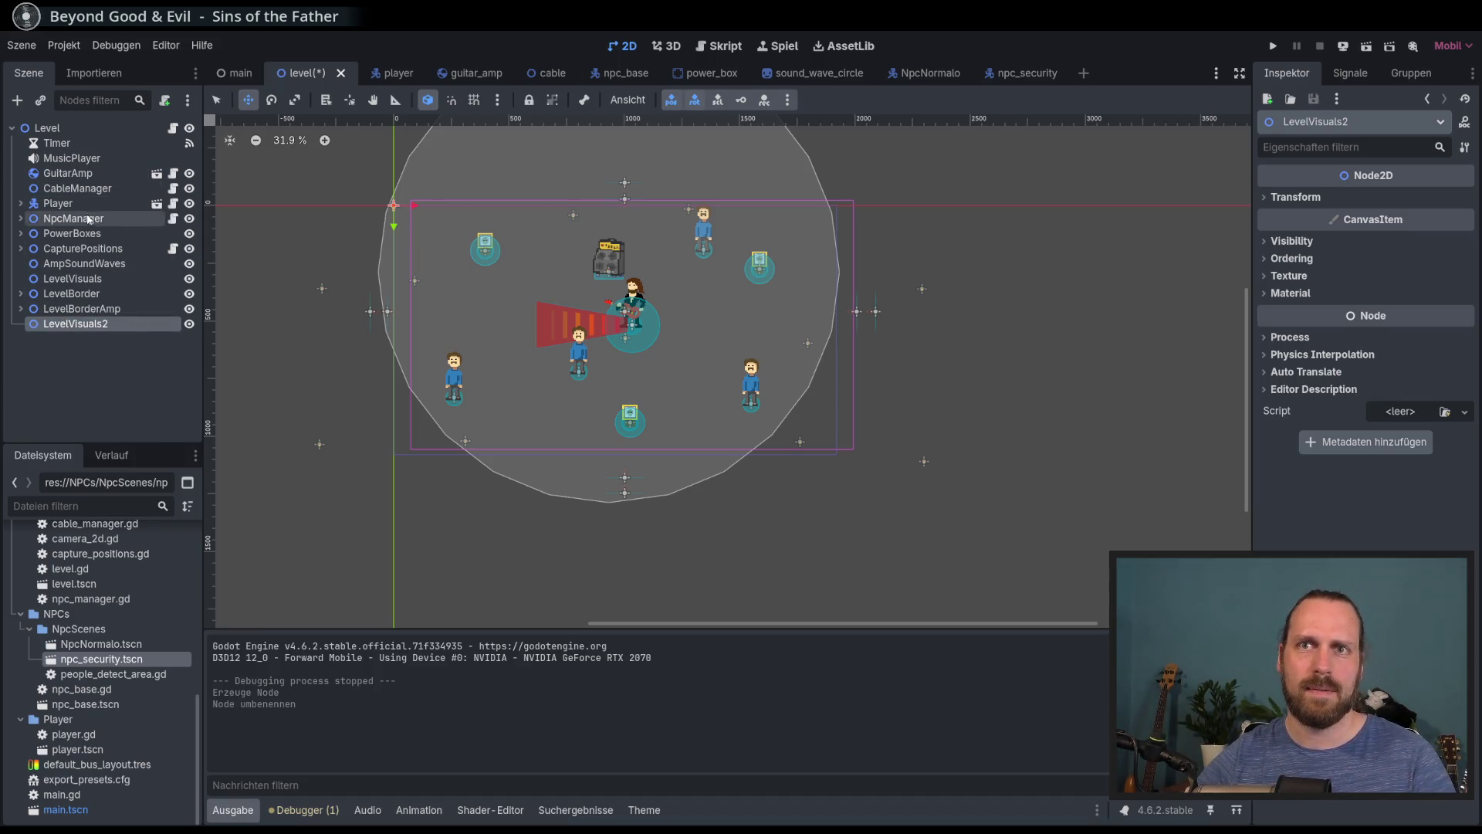
click(87, 332)
key(Delete)
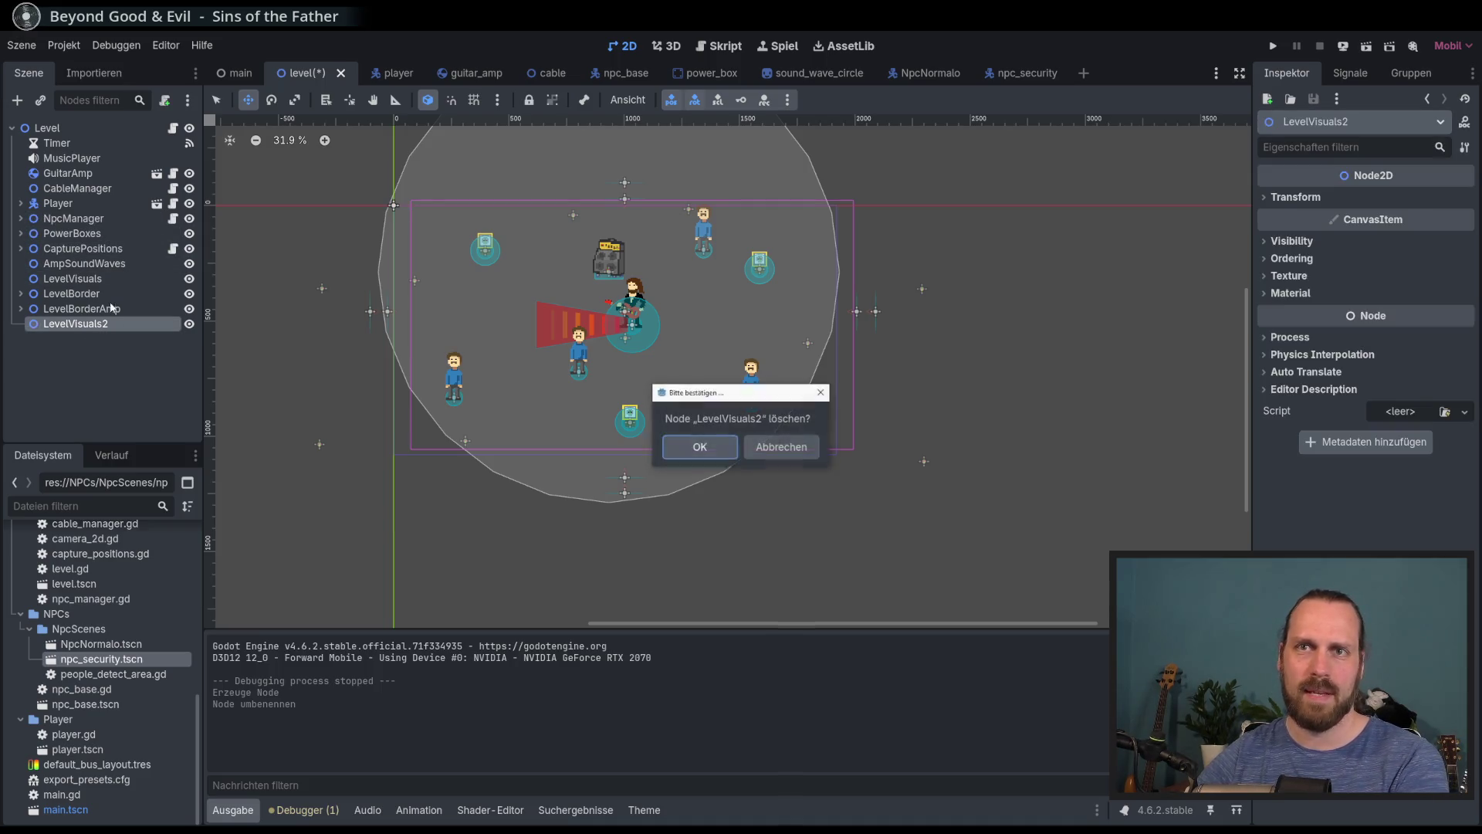
key(Return)
click(96, 279)
drag(77, 280, 77, 166)
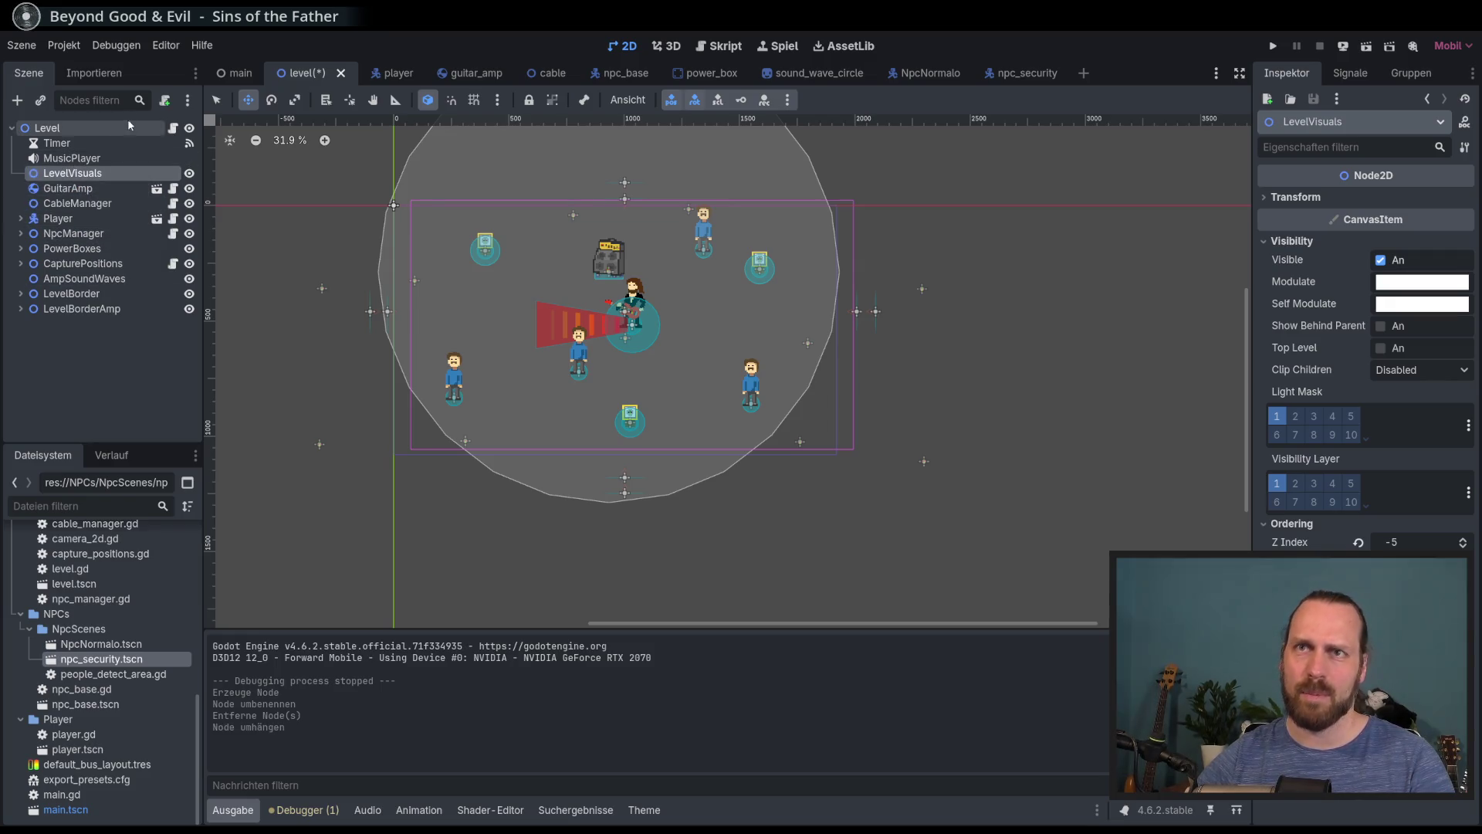
click(17, 101)
Add a Sprite2D using Grafik.png, with its region auto-sliced to the large grey block
text(spri)
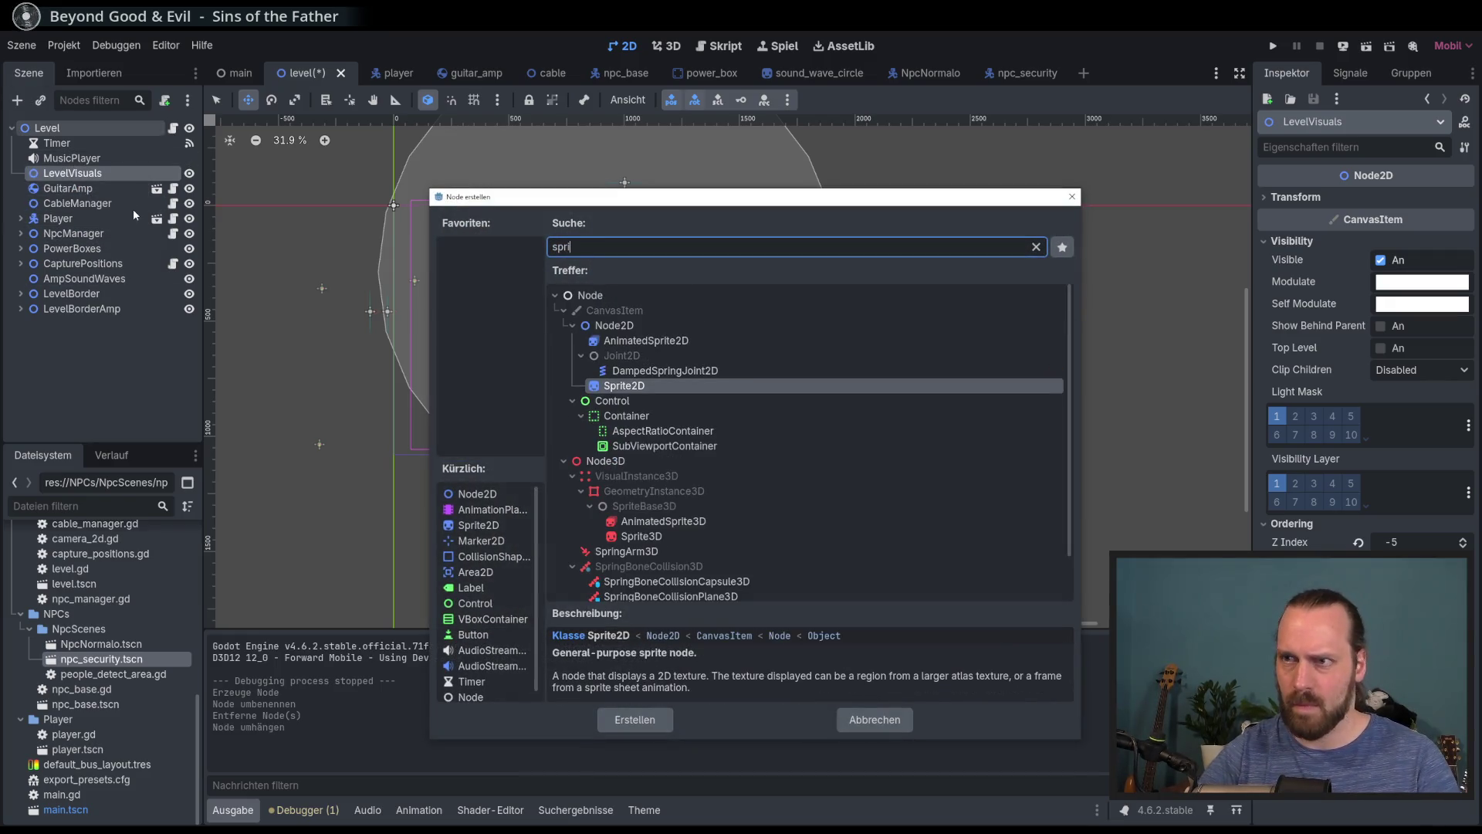
key(Return)
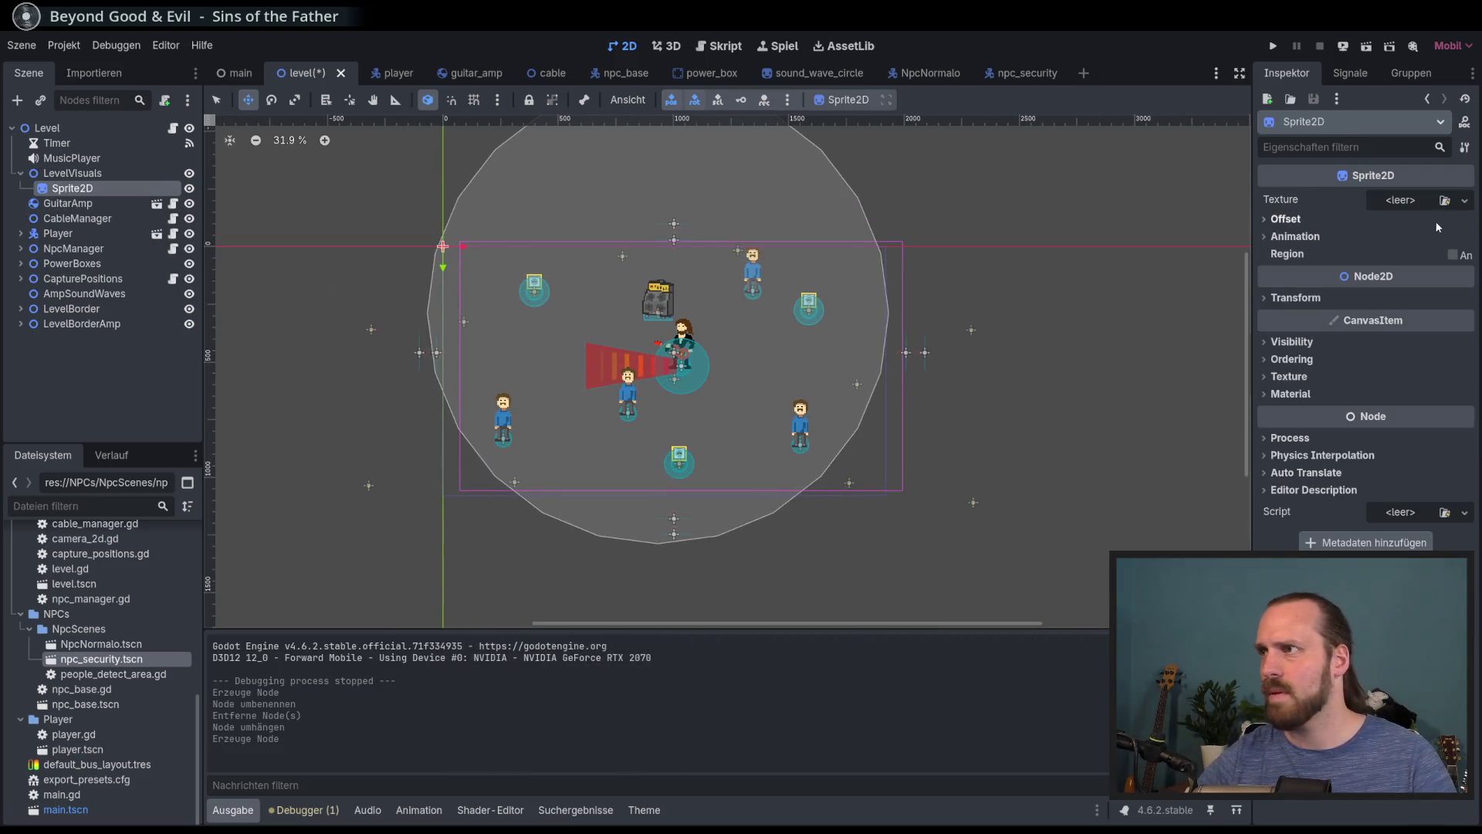
click(1465, 200)
click(1339, 539)
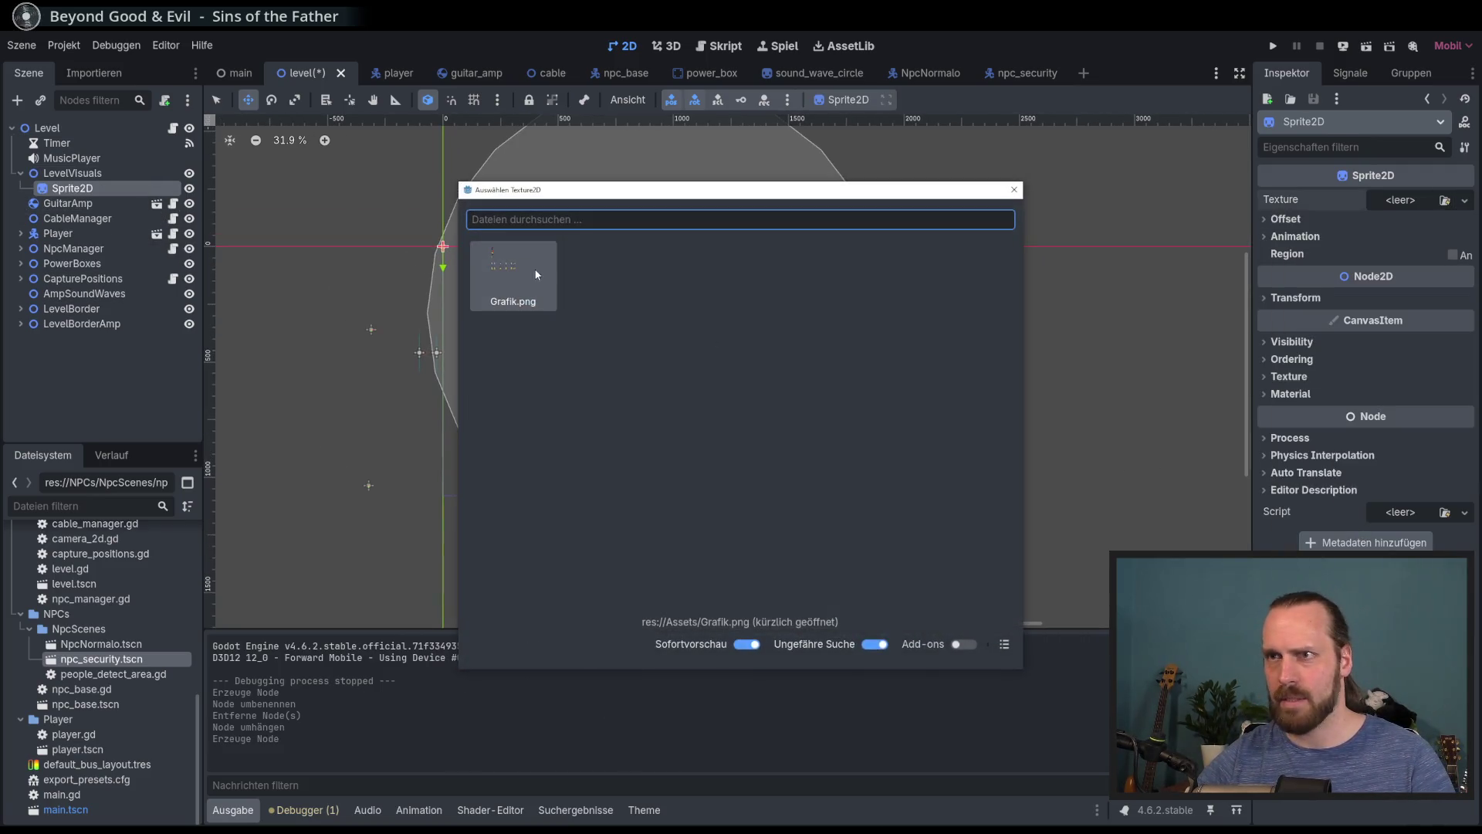
double_click(552, 272)
click(1453, 281)
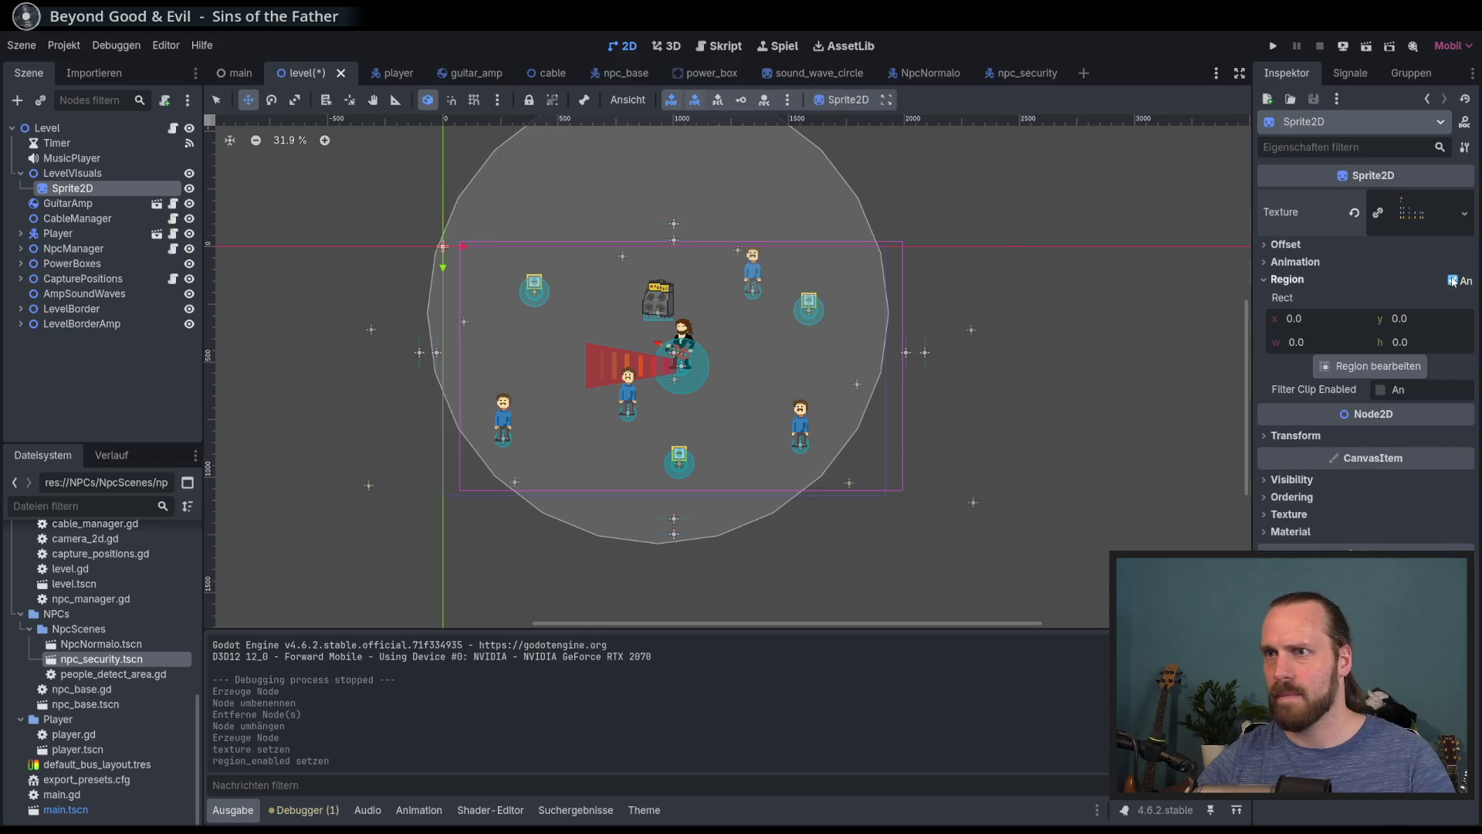
click(1371, 366)
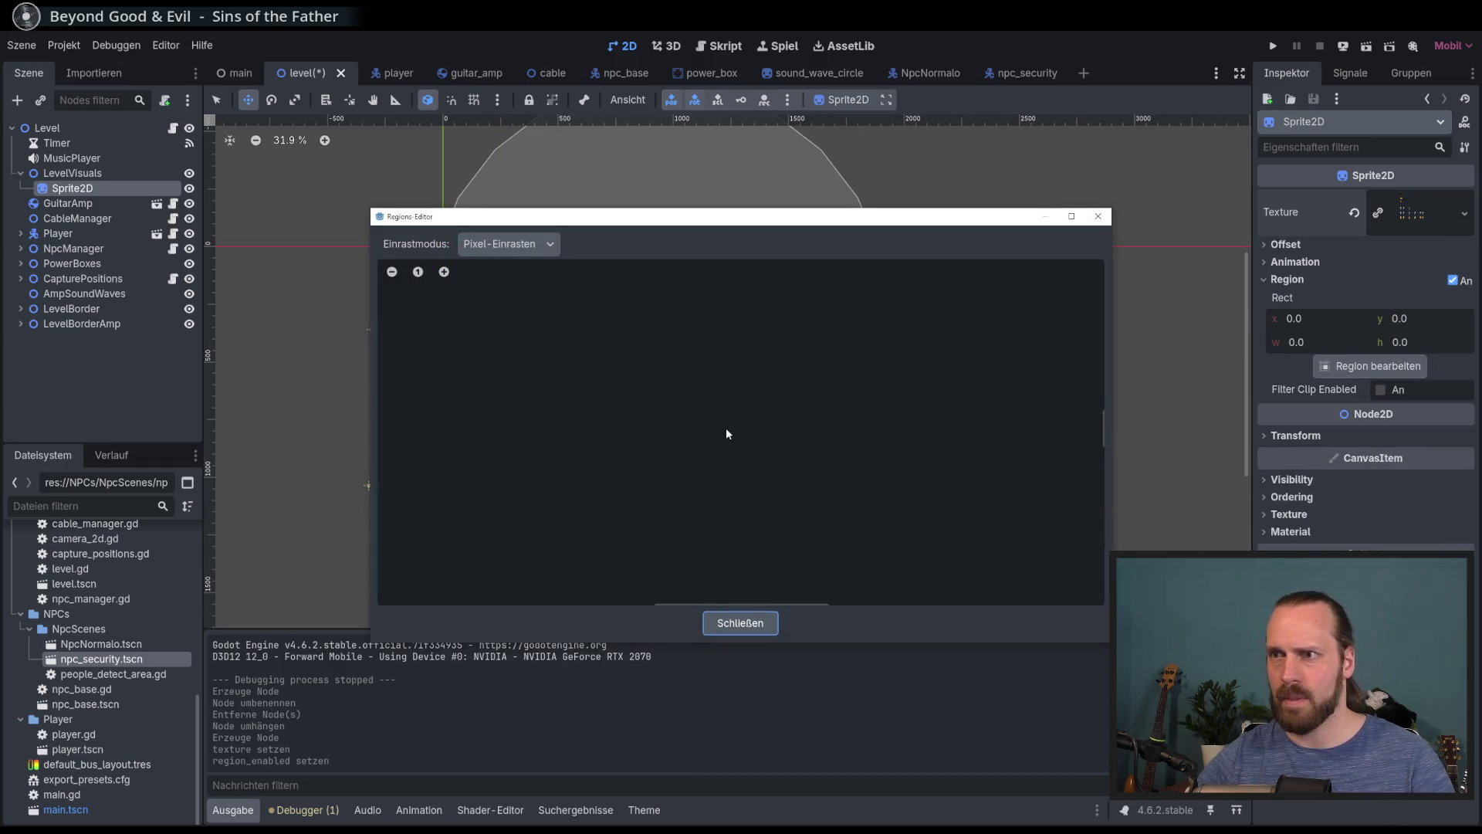
click(508, 244)
click(517, 318)
click(705, 507)
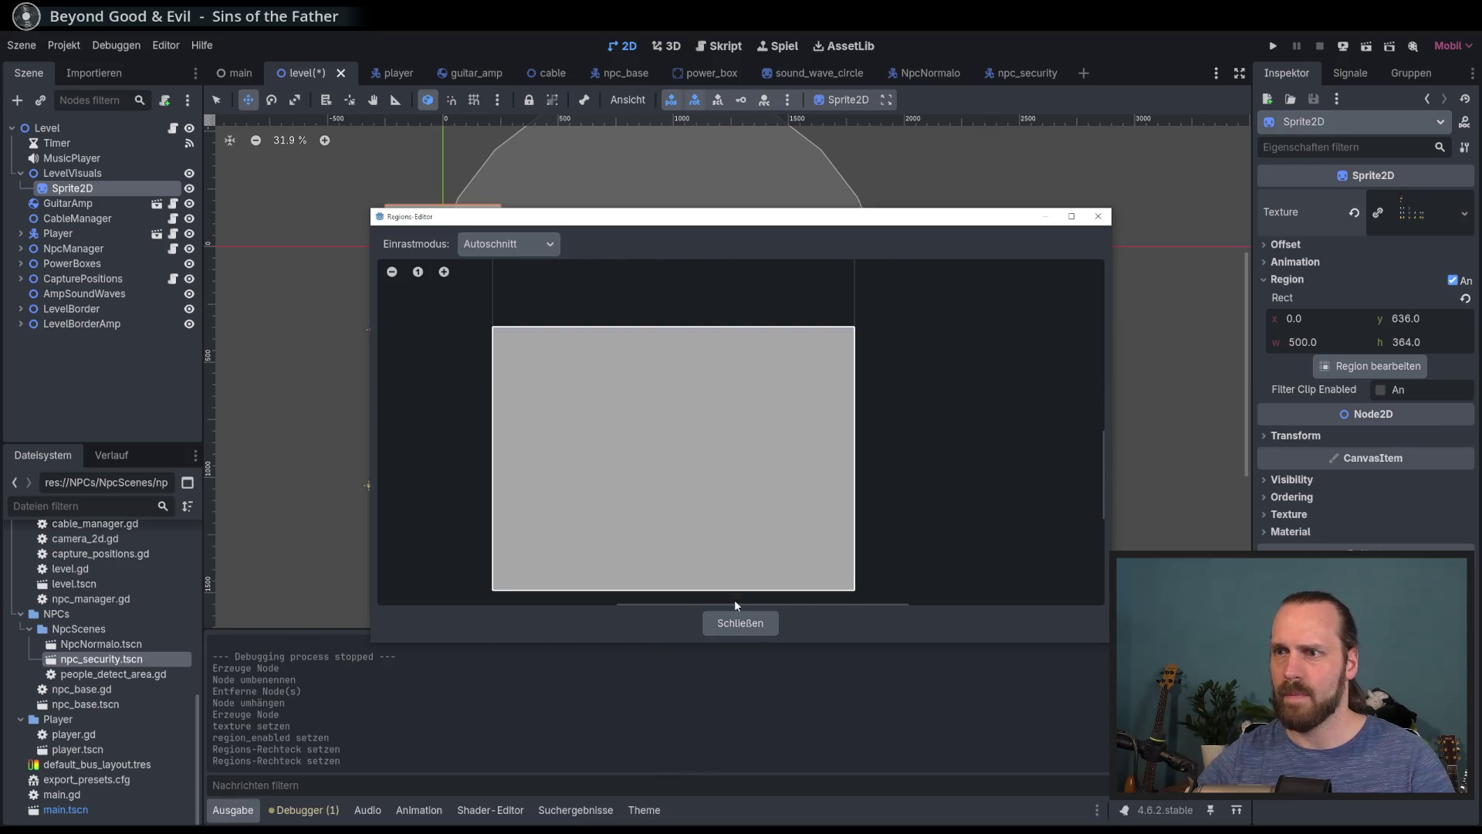
click(740, 622)
Set the sprite's scale to 6 and drag it over the level
click(1302, 438)
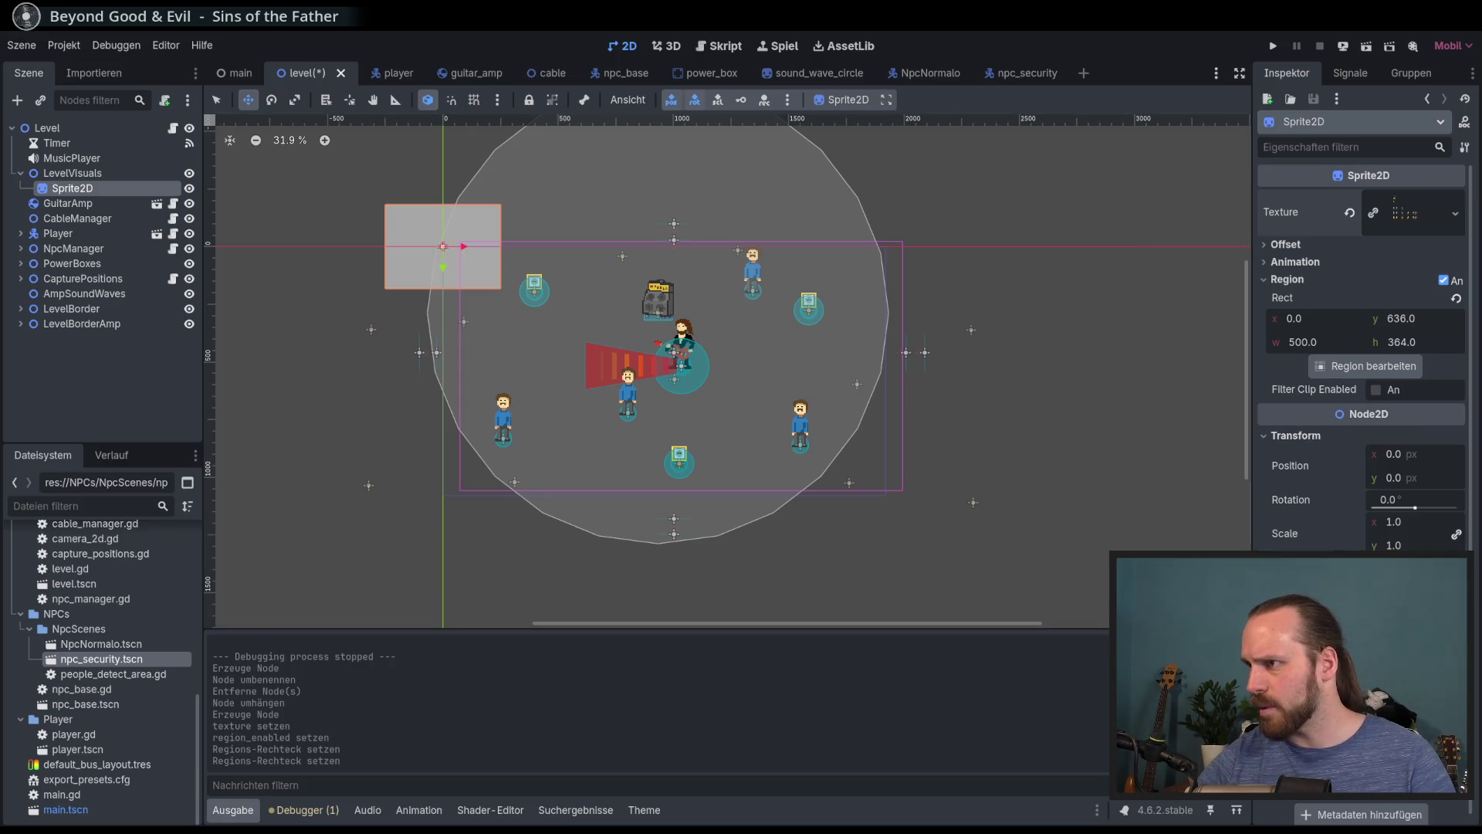
click(1409, 523)
text(6)
key(Return)
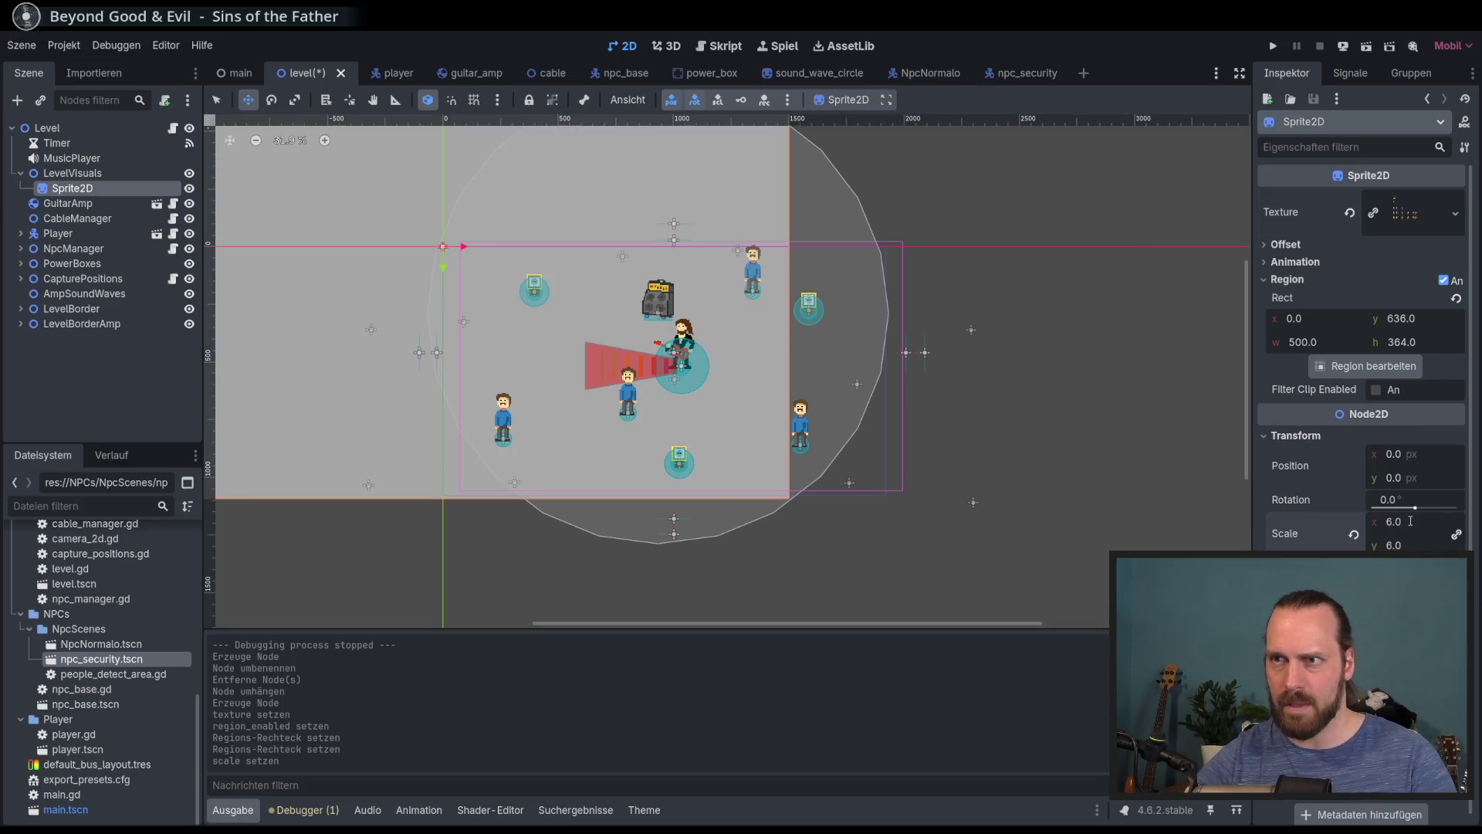
scroll(893, 368, down, 1)
drag(512, 276, 766, 421)
Run the game with F5, walk the guitarist left, right, up and down, then stop with F8
key(F5)
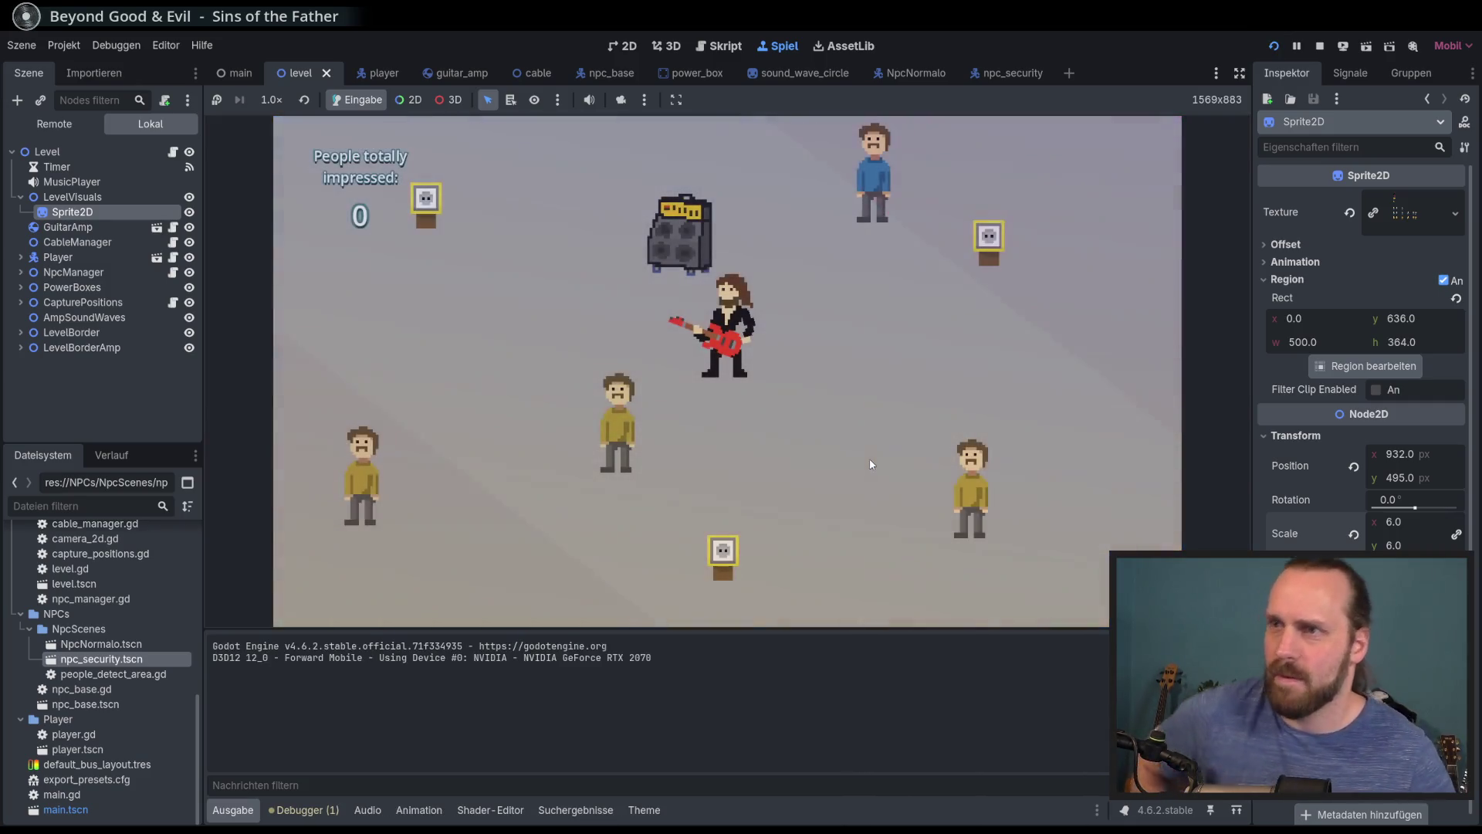
key(Left)
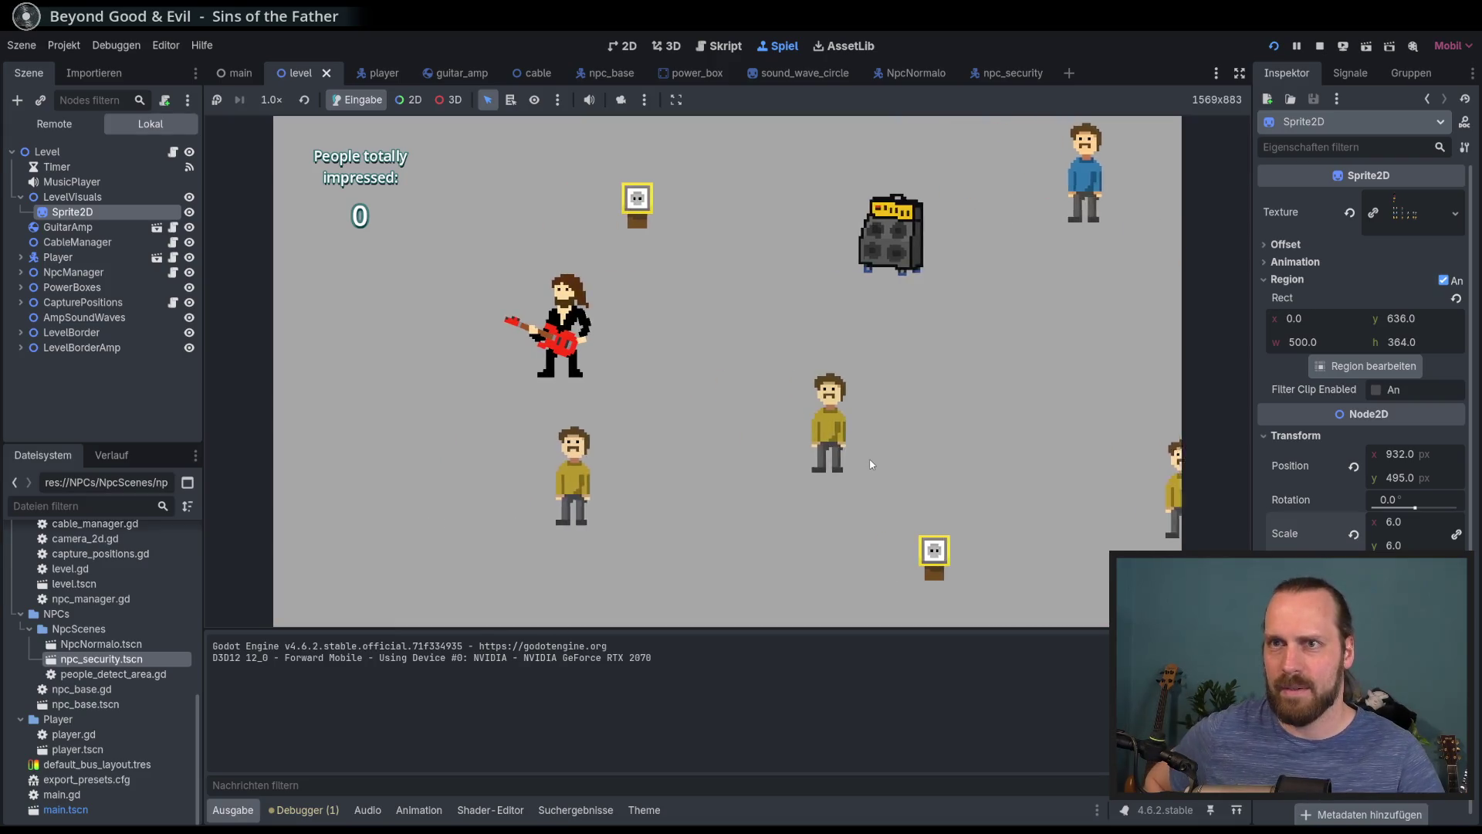
key(Down)
key(Right)
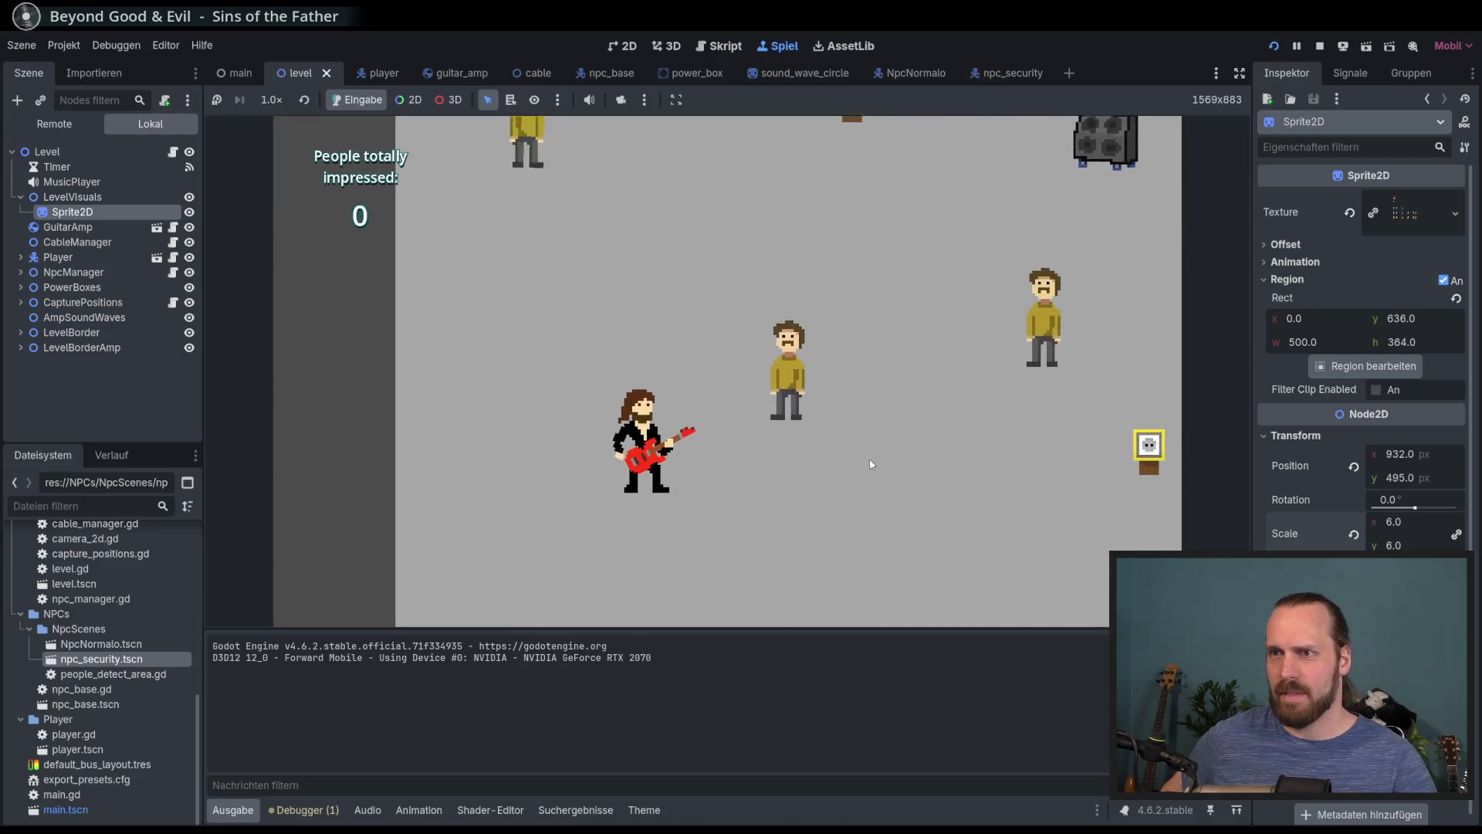
key(Right)
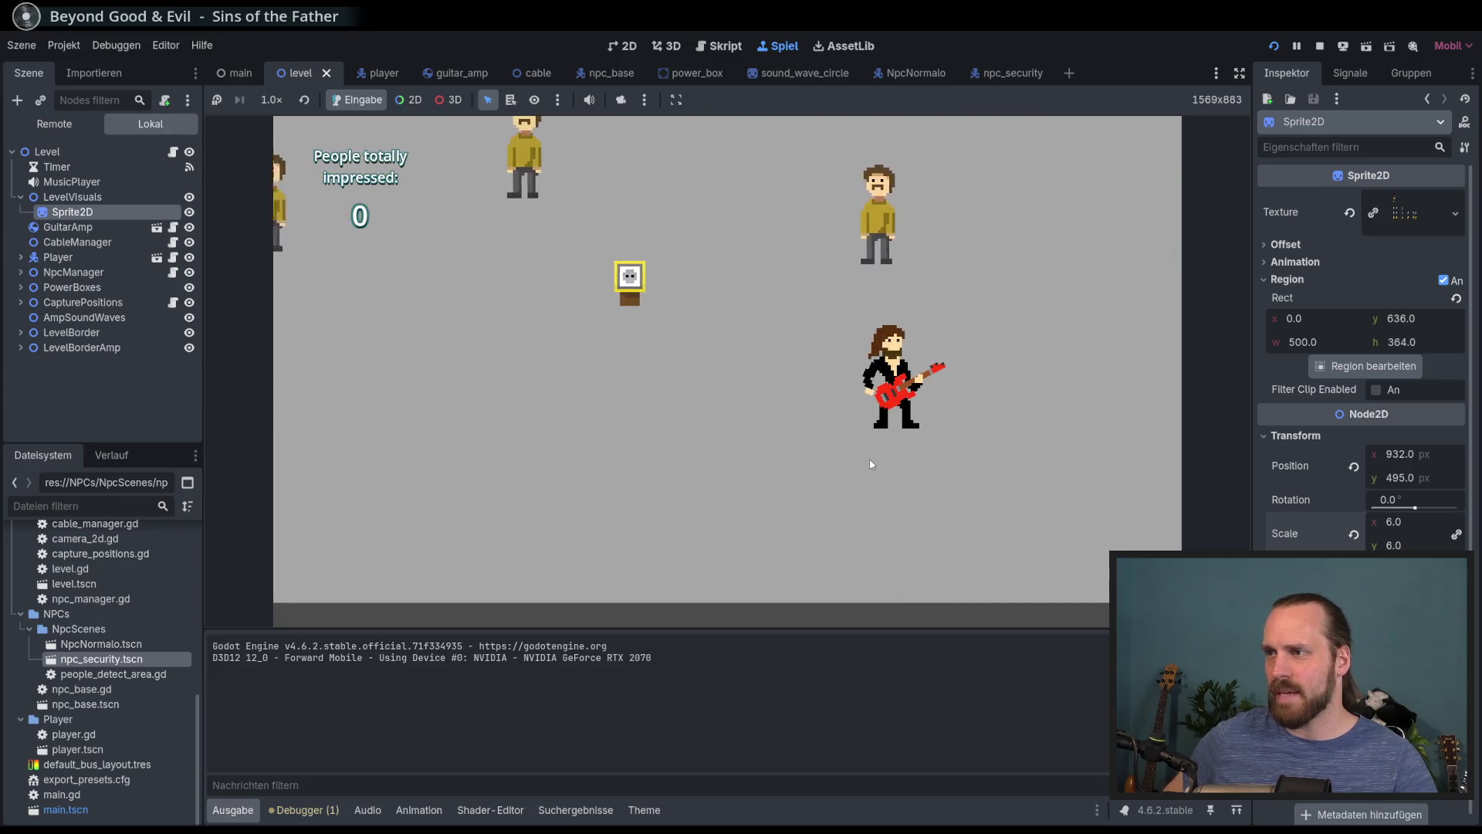
key(Left)
key(Up)
key(Up)
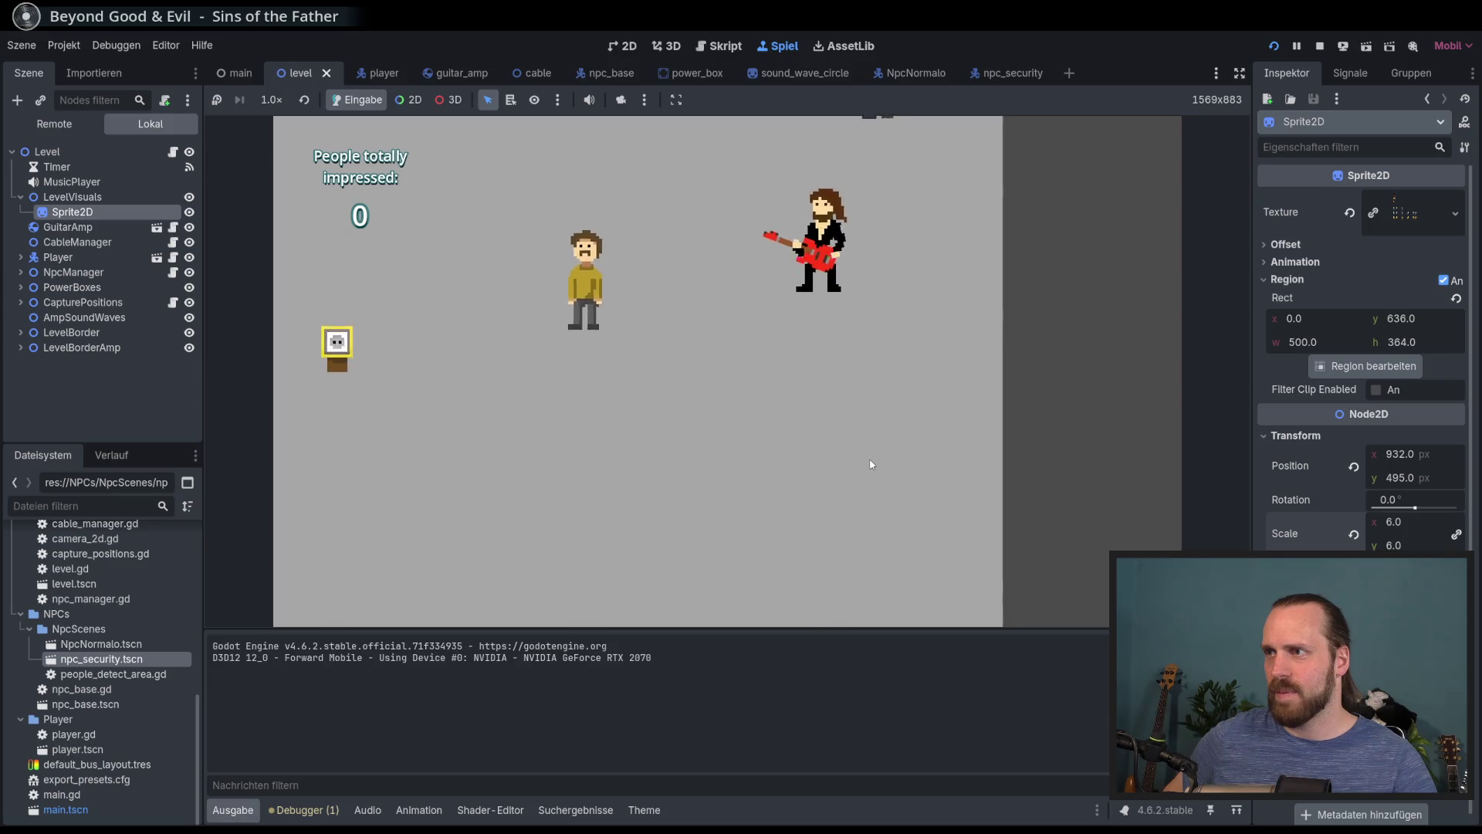
key(Down)
key(Left)
key(Left)
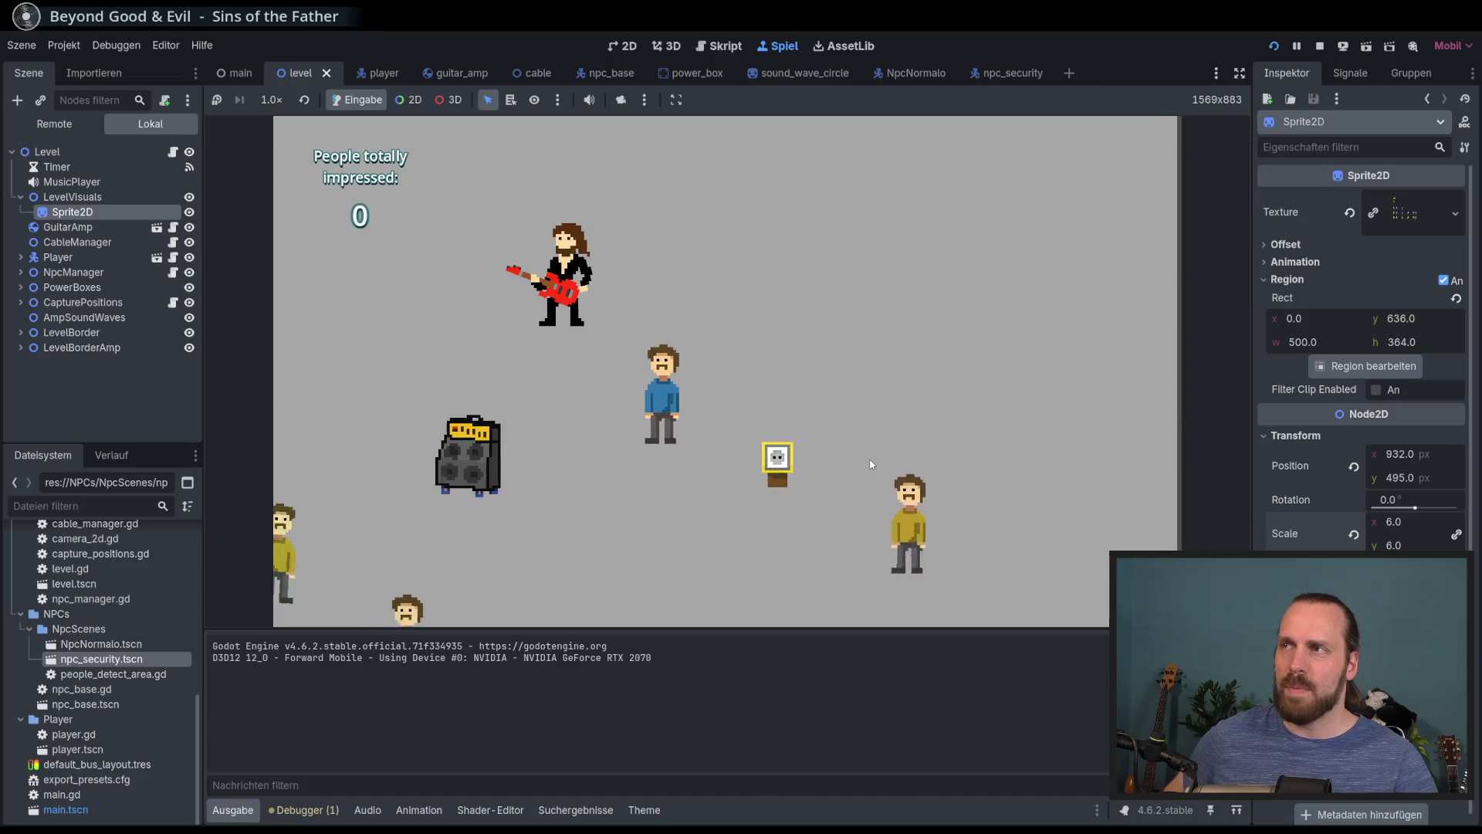
key(Left)
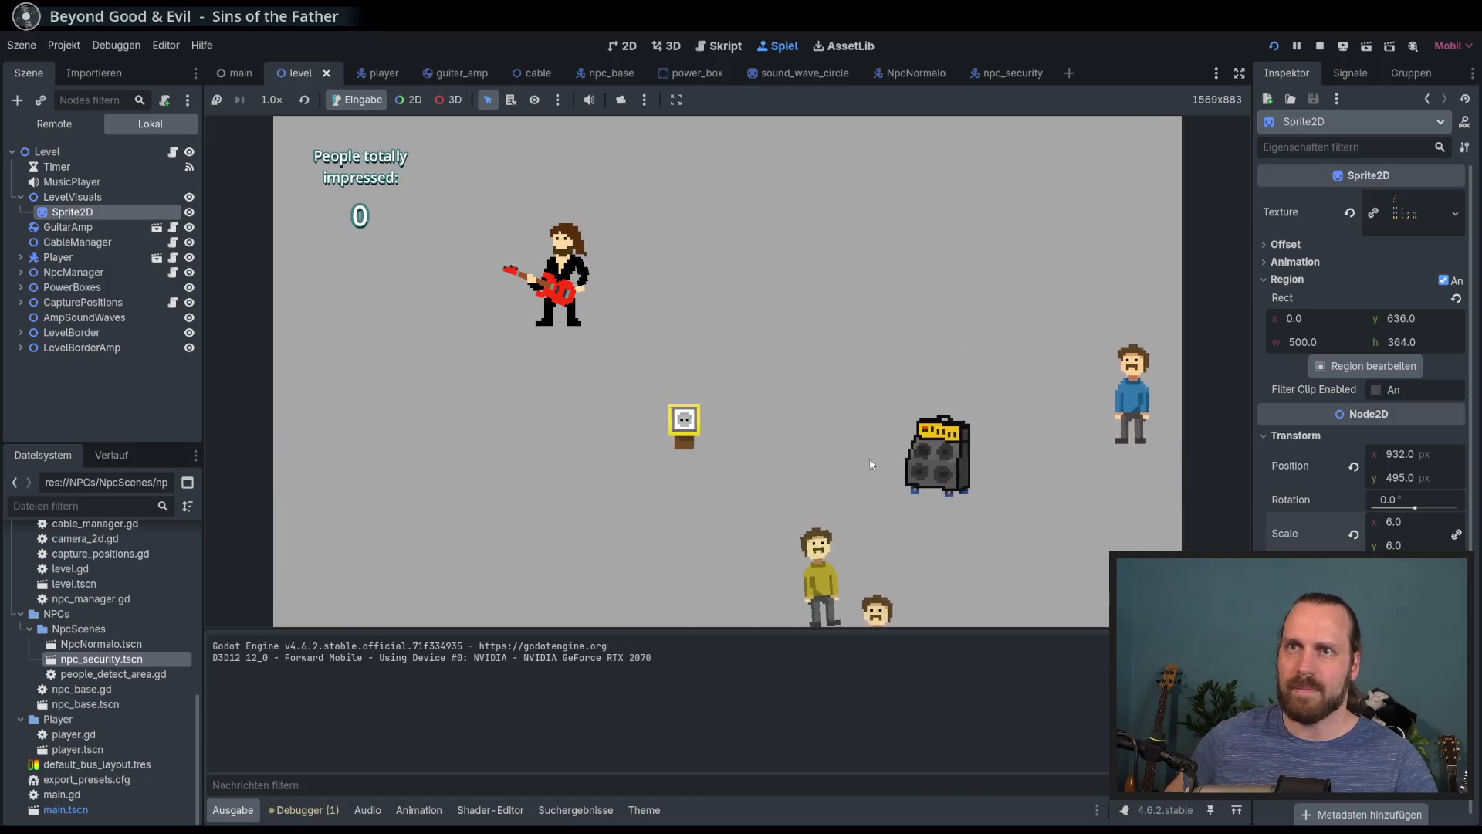
key(Down)
key(Right)
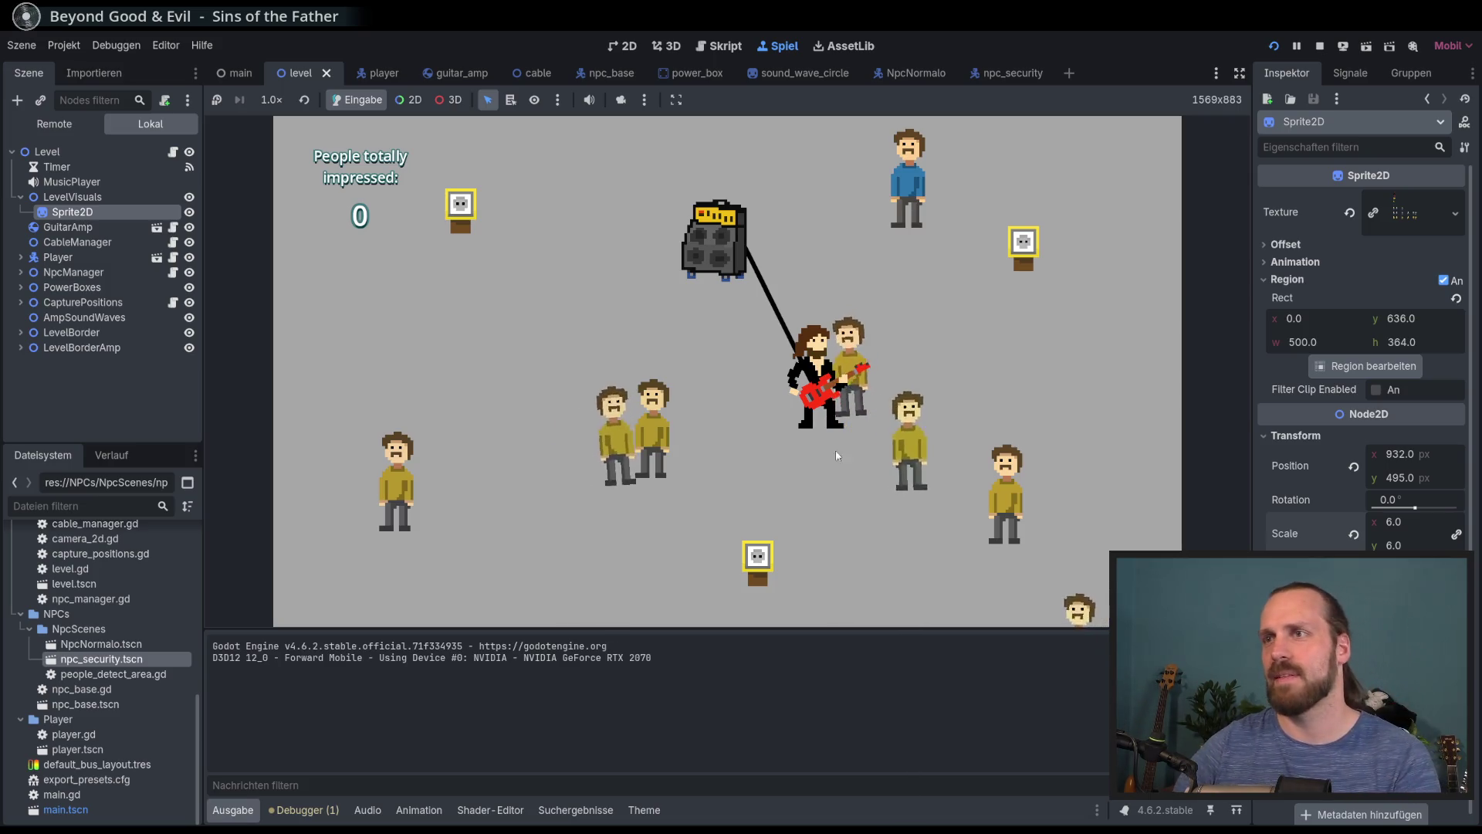
key(F8)
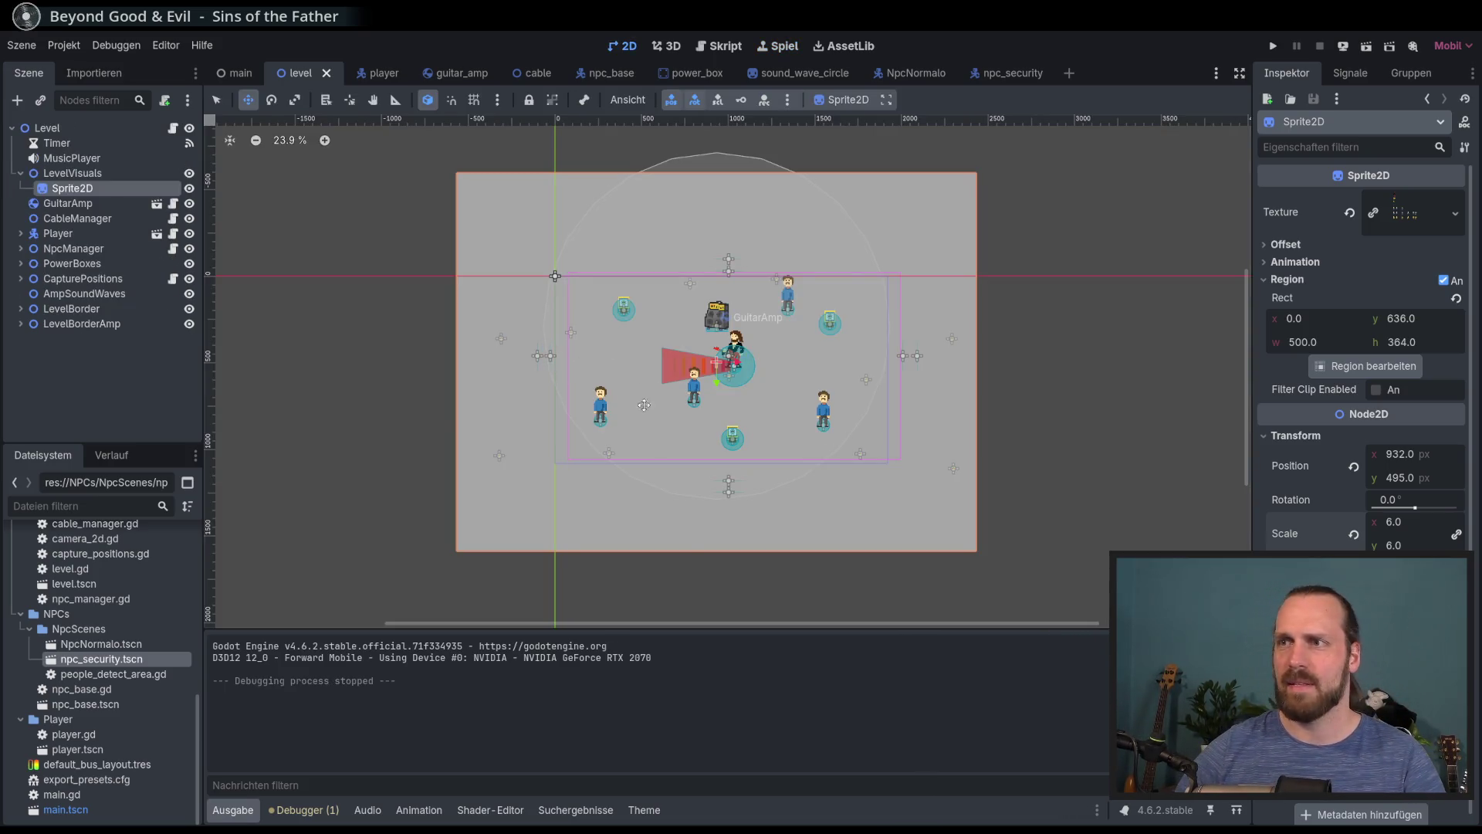
Resize the Krita canvas to 700 px wide
key(alt+Tab)
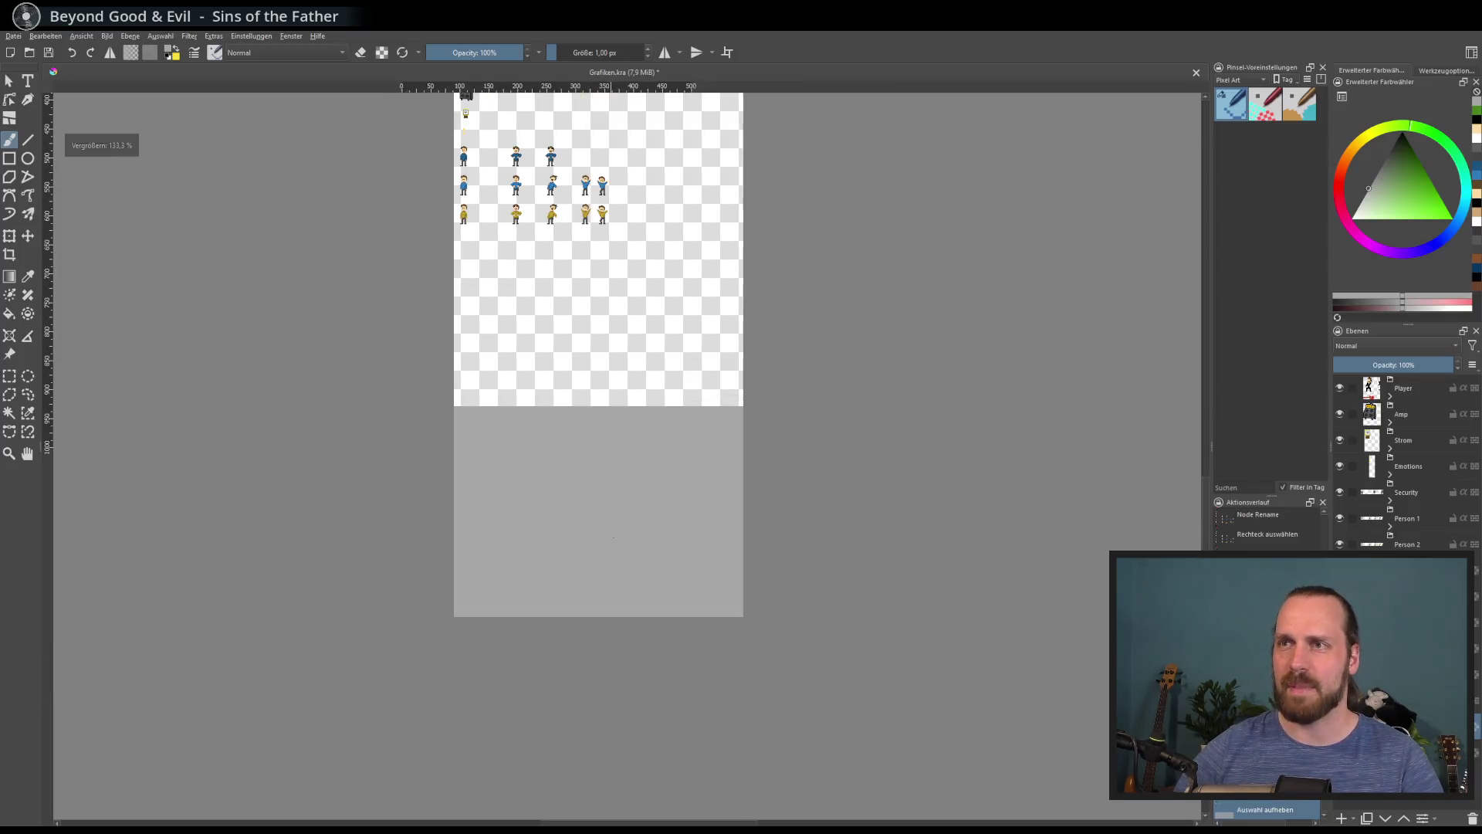
click(134, 48)
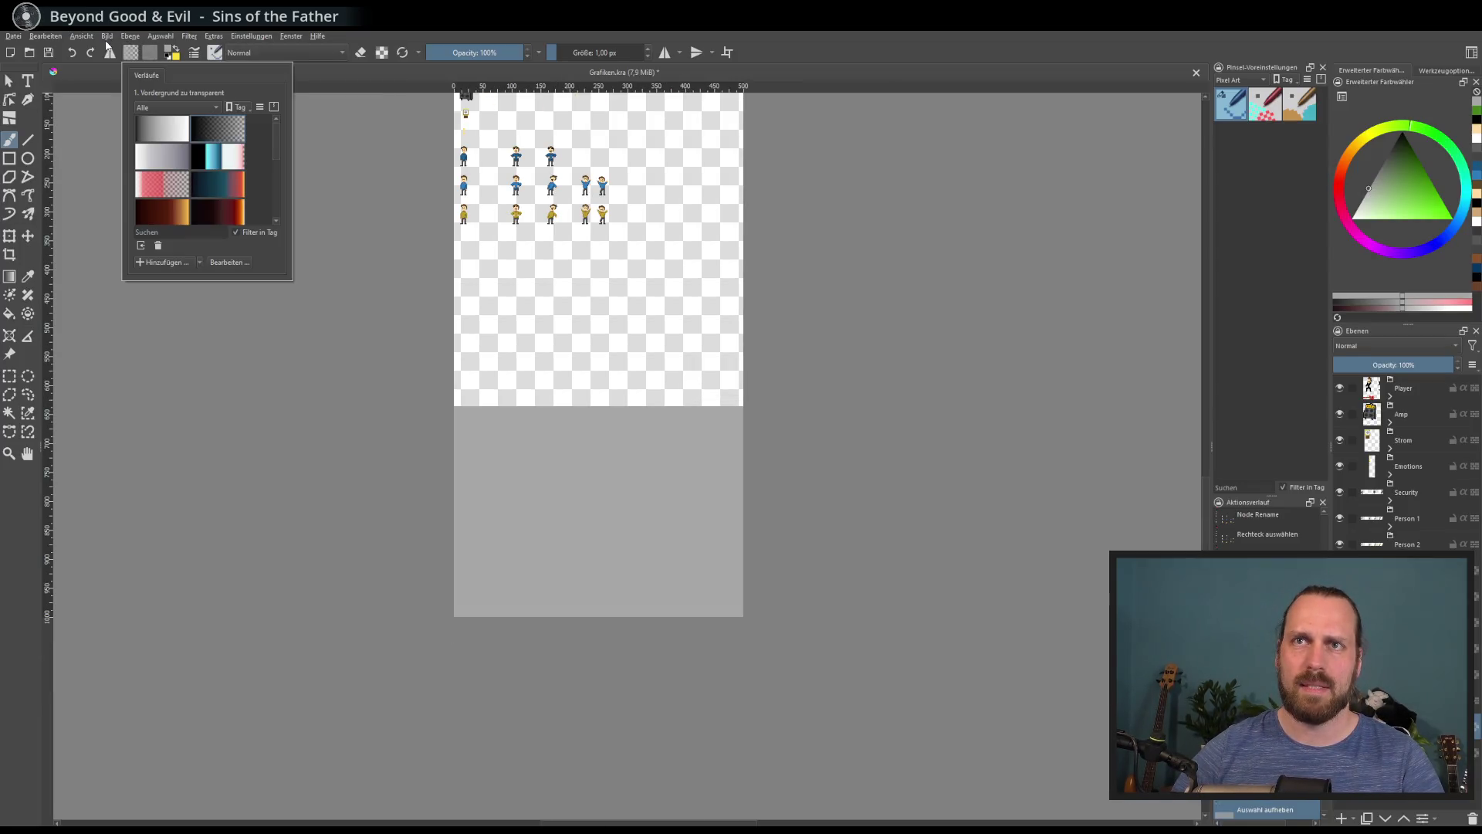
click(106, 36)
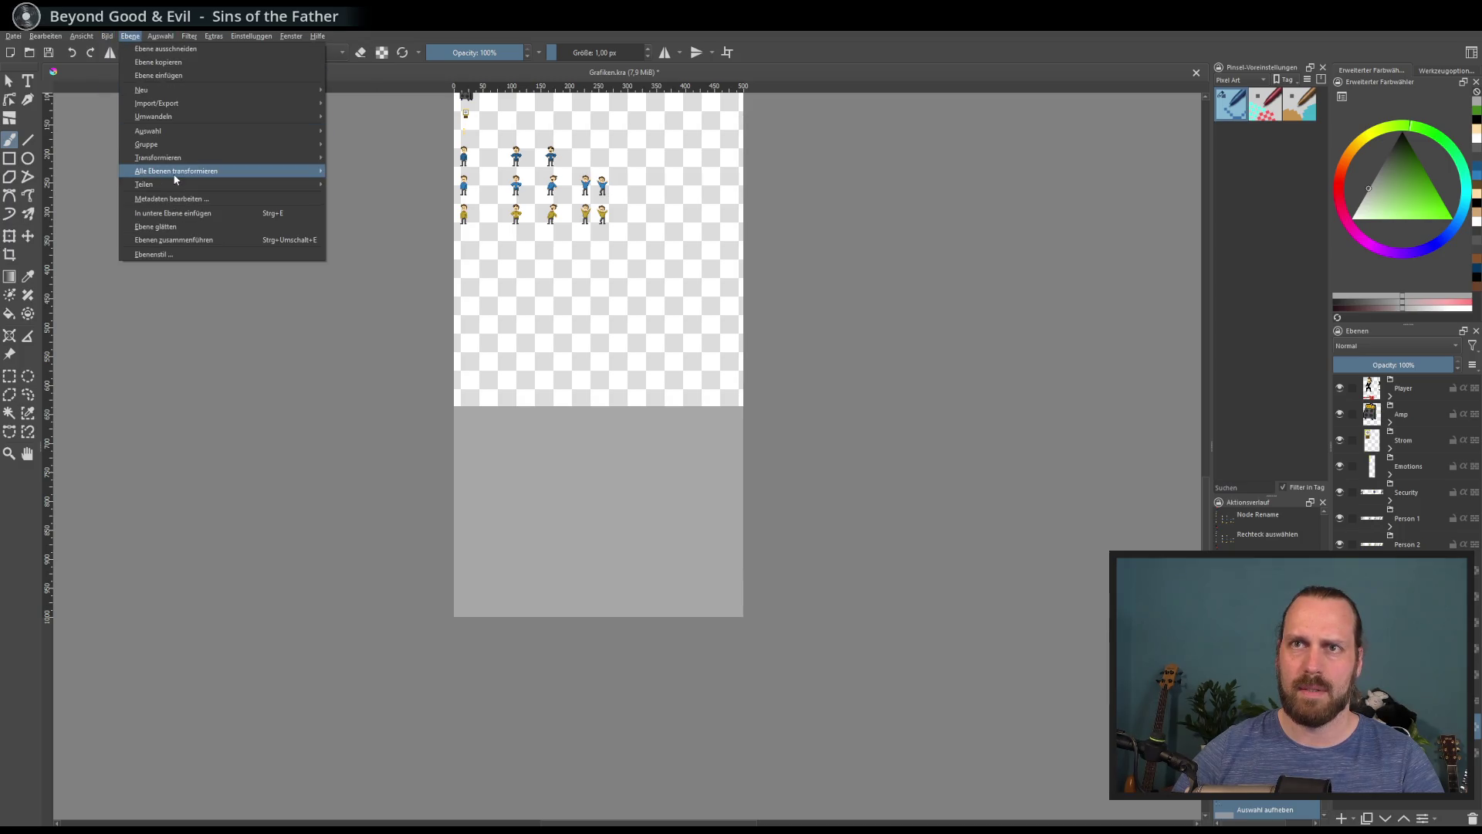
mouse_move(101, 37)
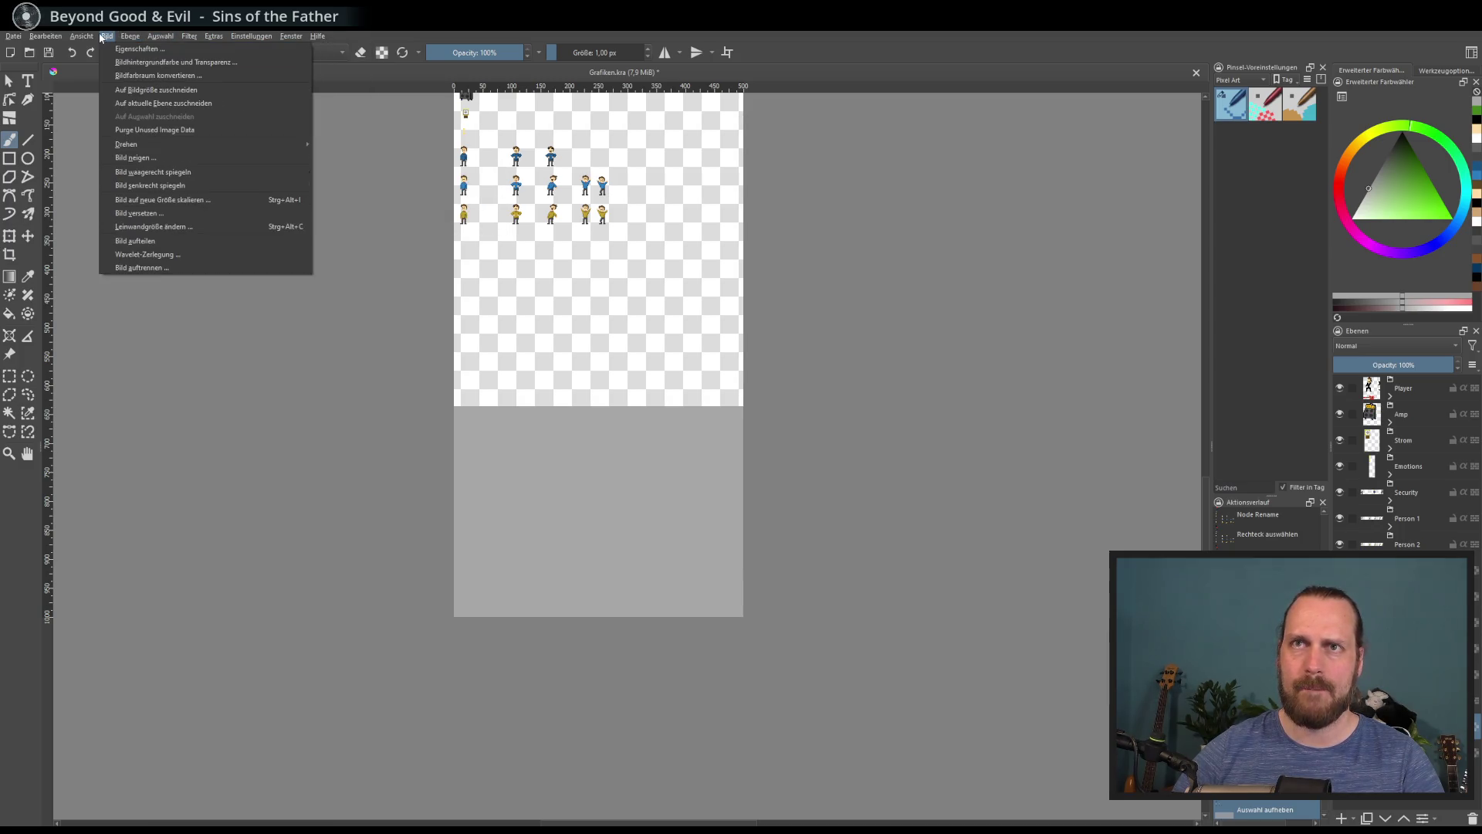
click(164, 227)
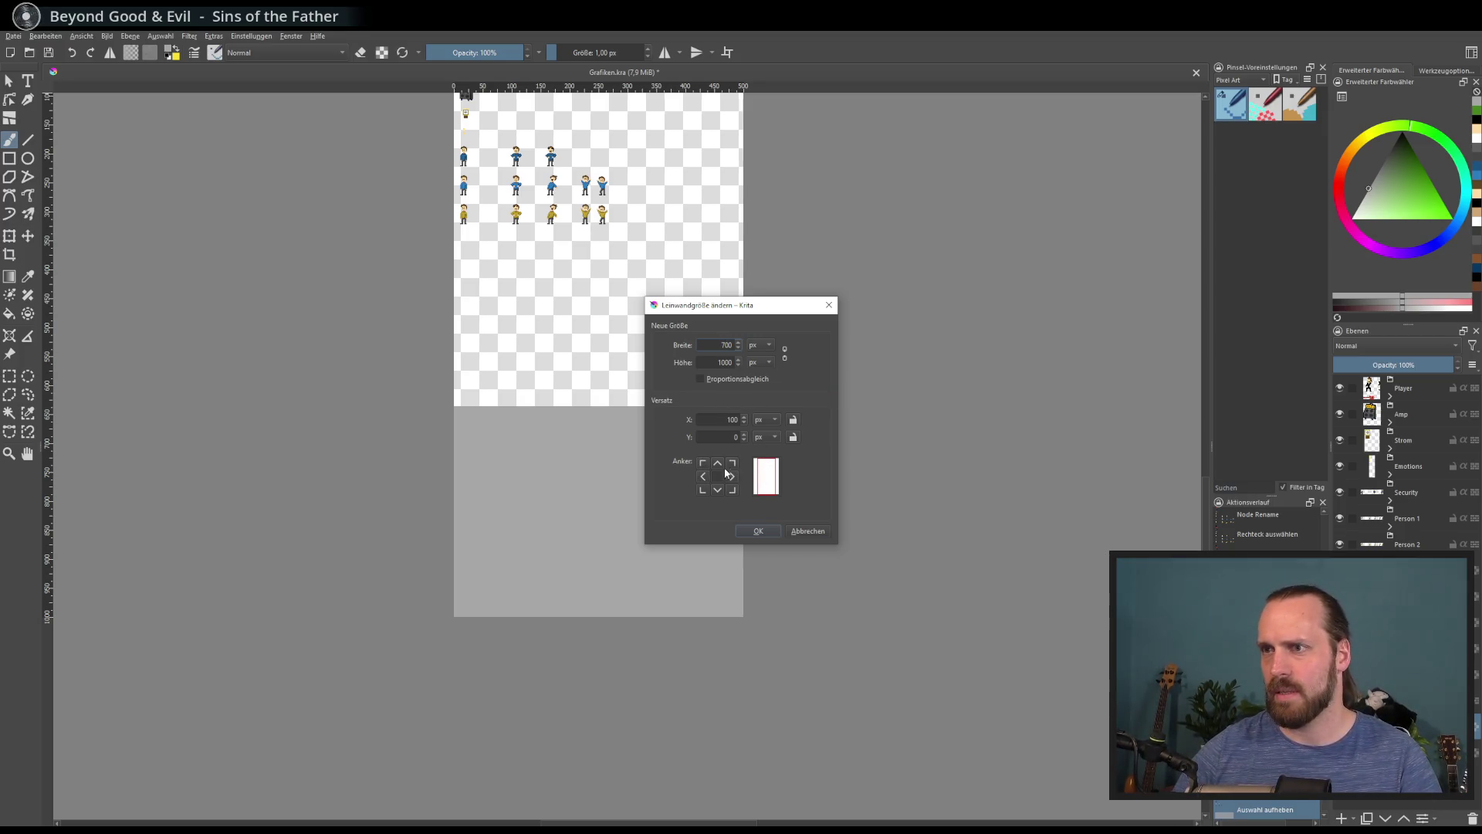
click(758, 531)
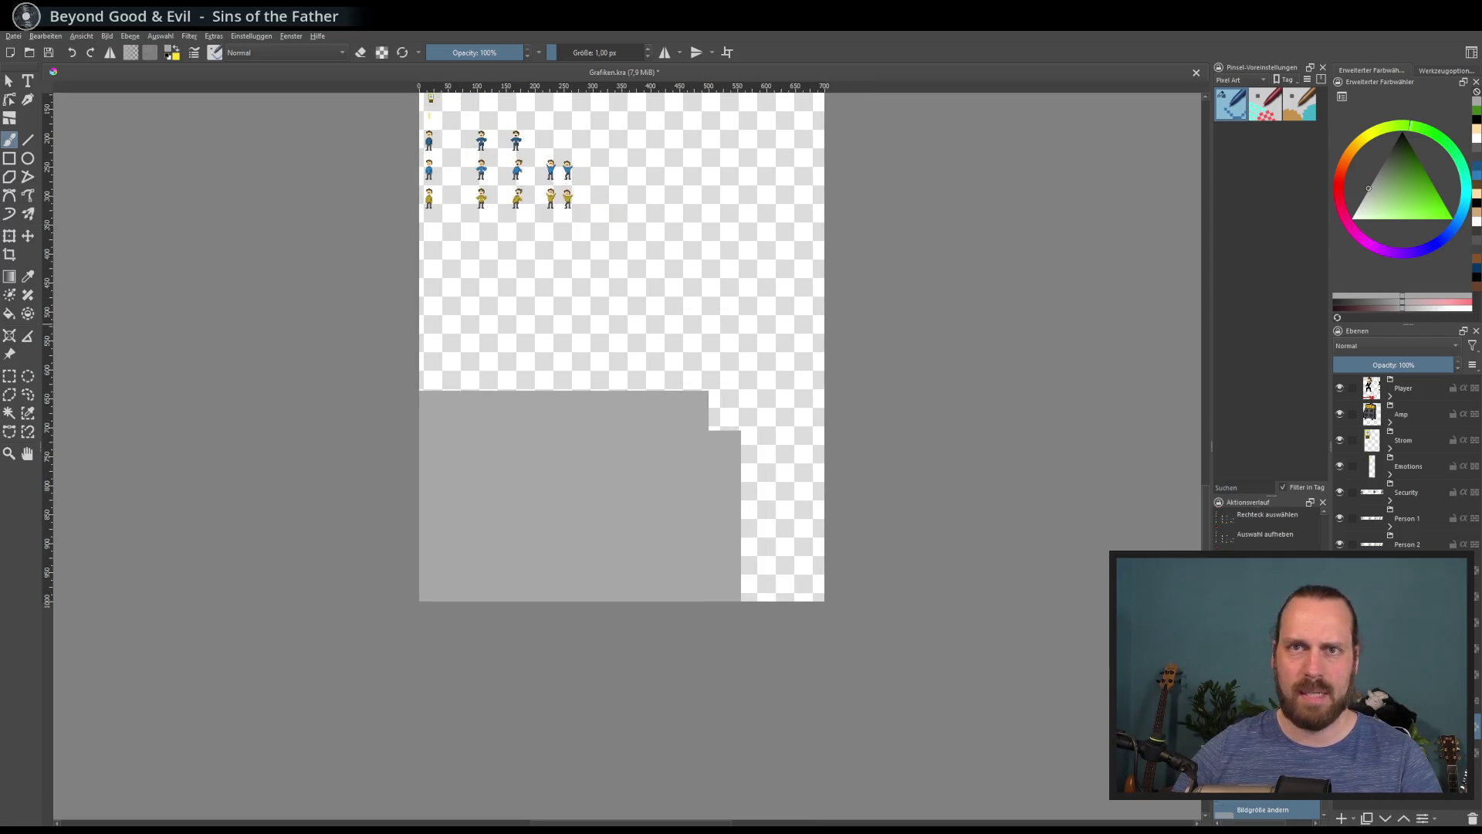
Select the grey block and stretch it to the right canvas edge and higher up
drag(786, 380, 328, 643)
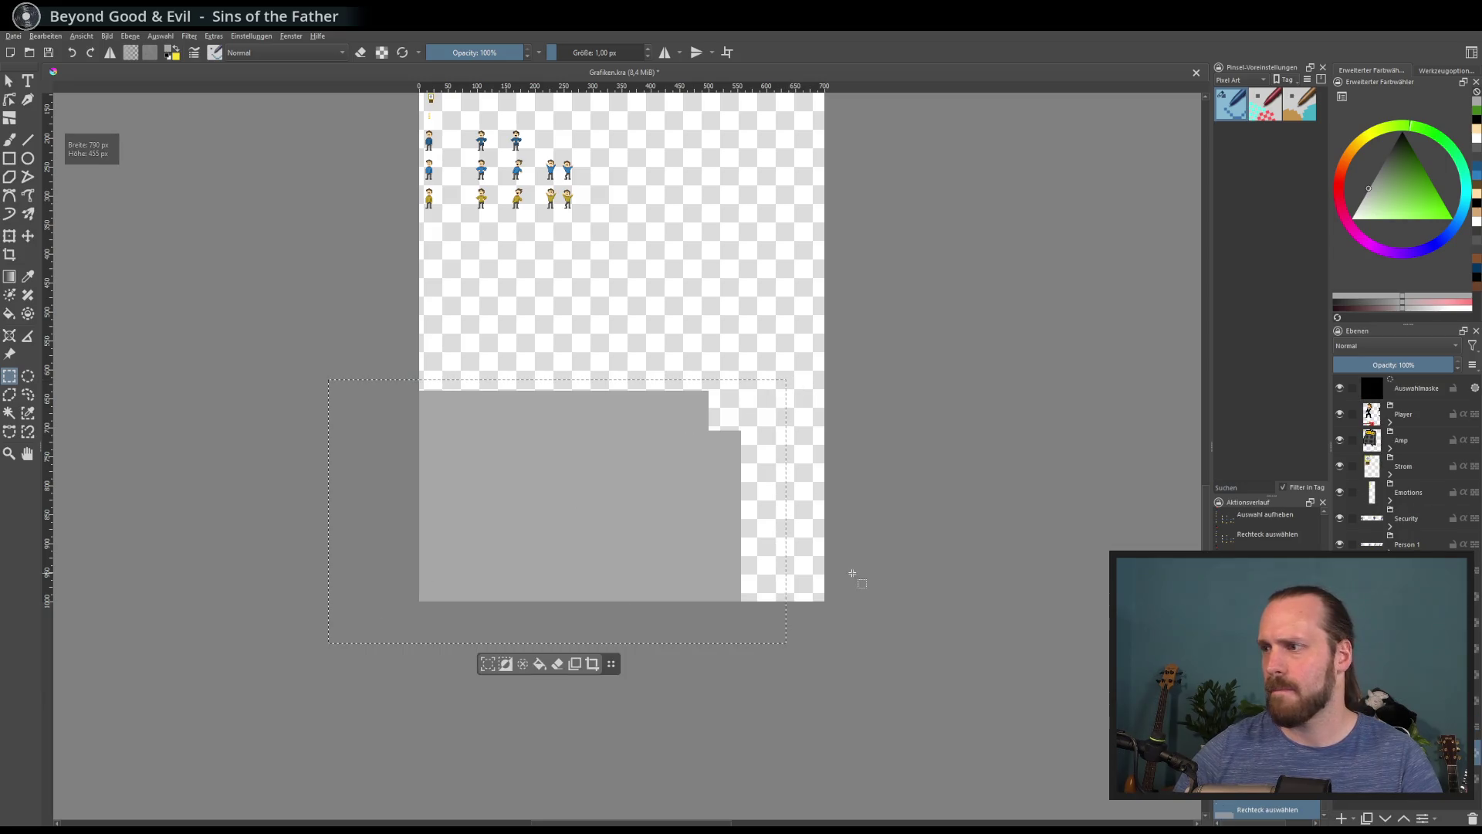
key(ctrl+t)
drag(794, 511, 954, 514)
drag(558, 380, 565, 330)
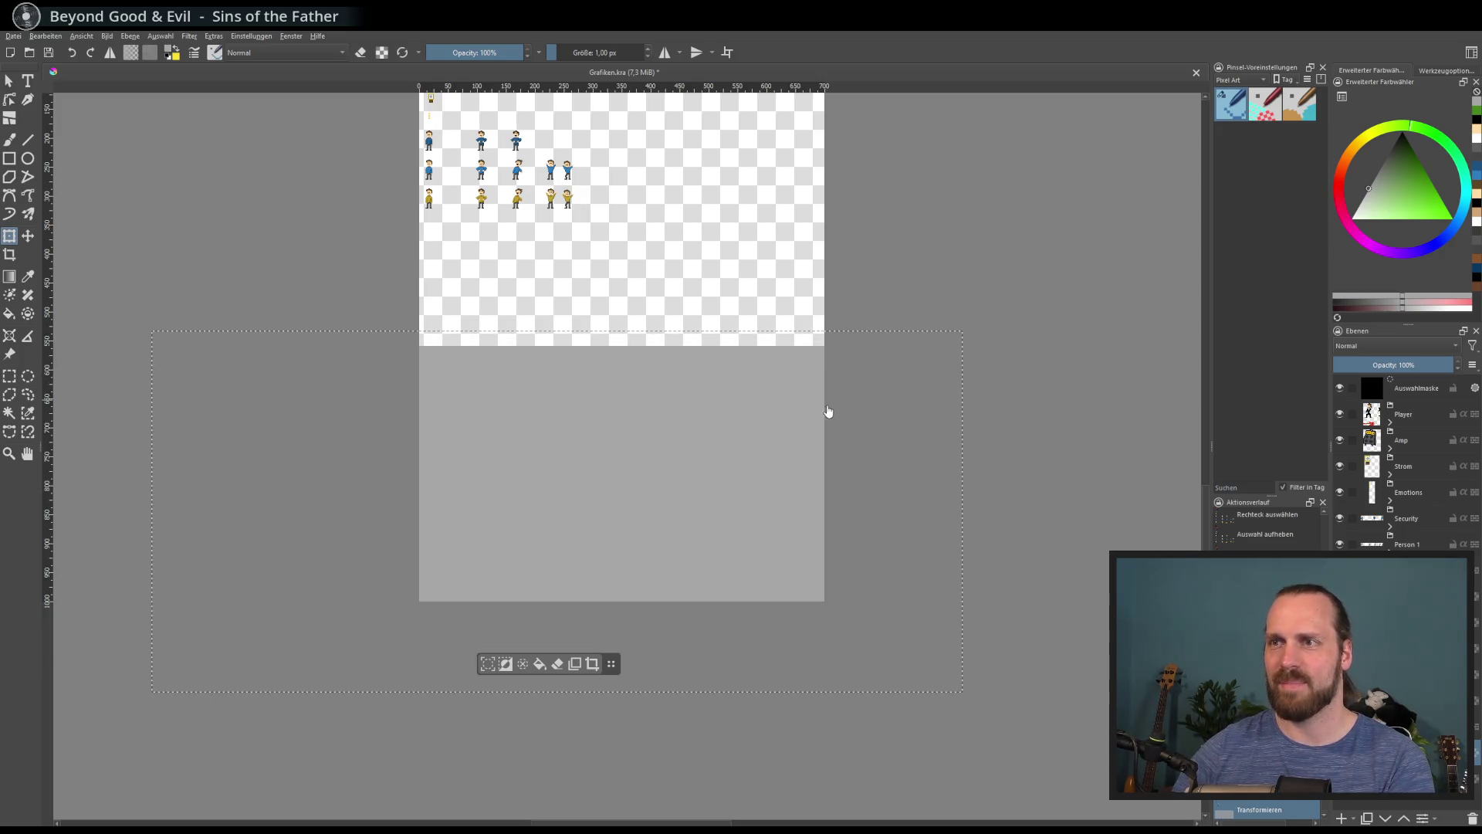
key(ctrl+shift+s)
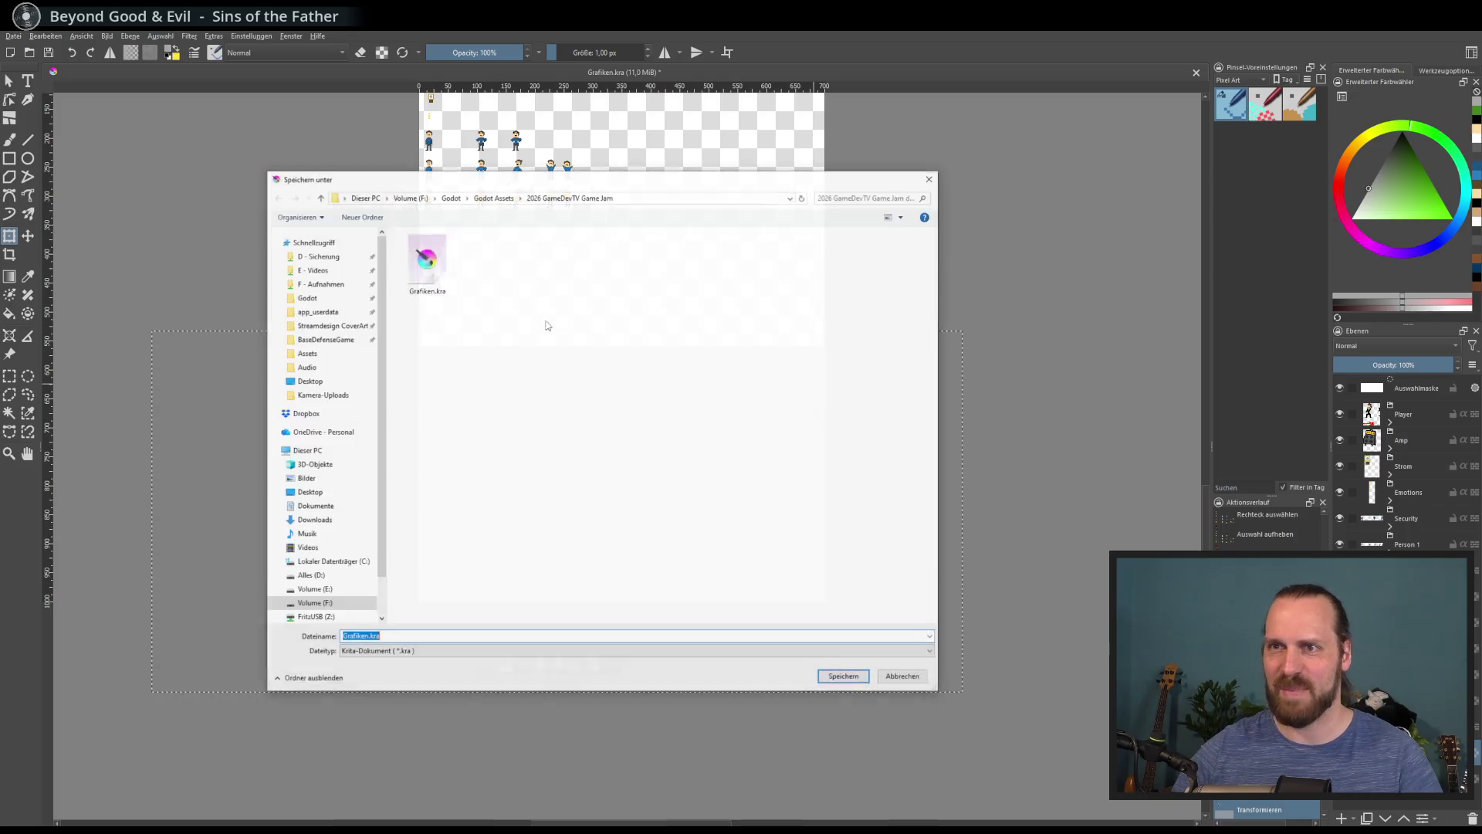
Cancel saving, nudge the grey block's top edge, apply the transform and deselect
key(Escape)
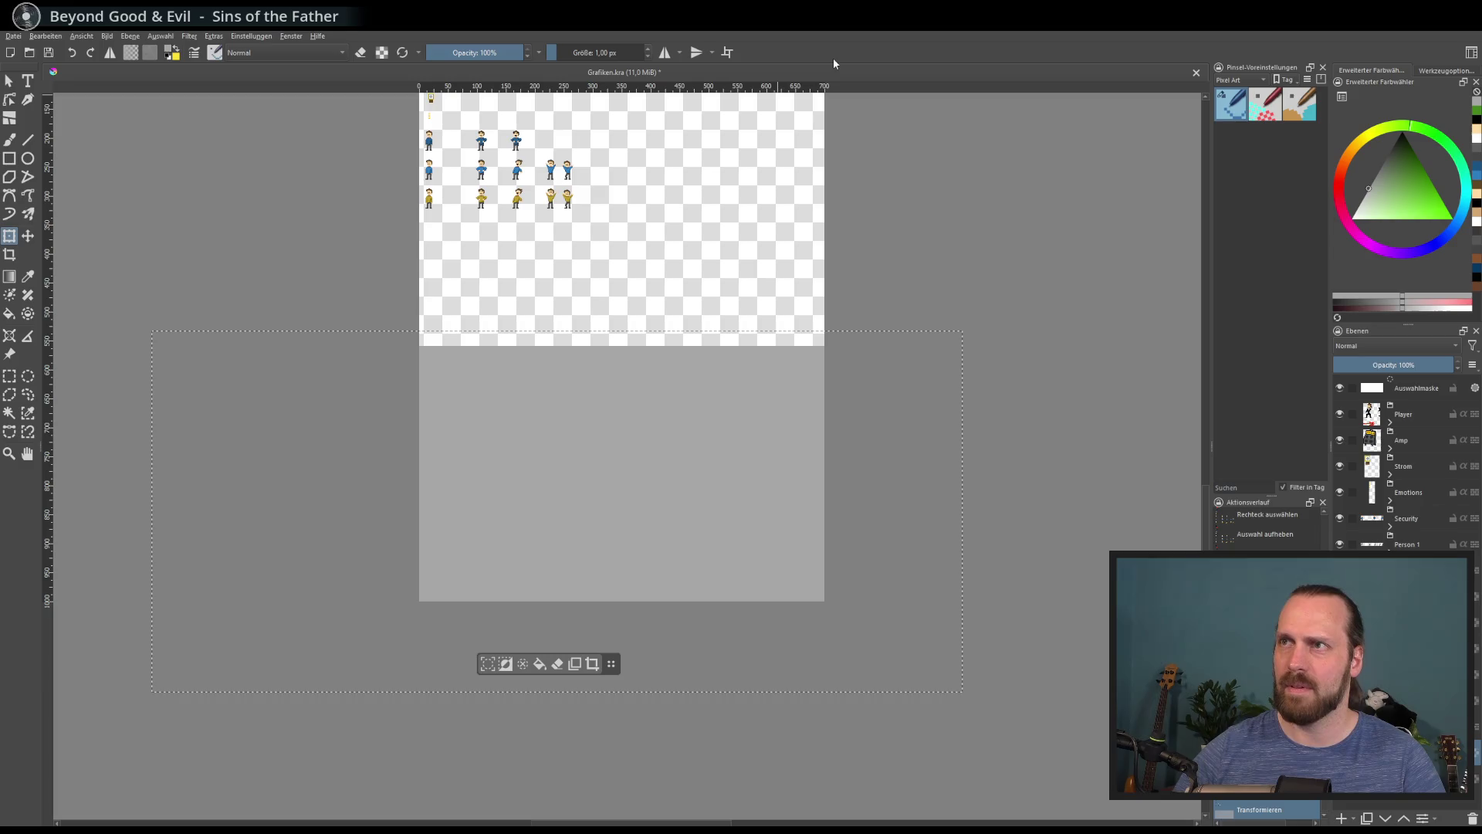
click(624, 480)
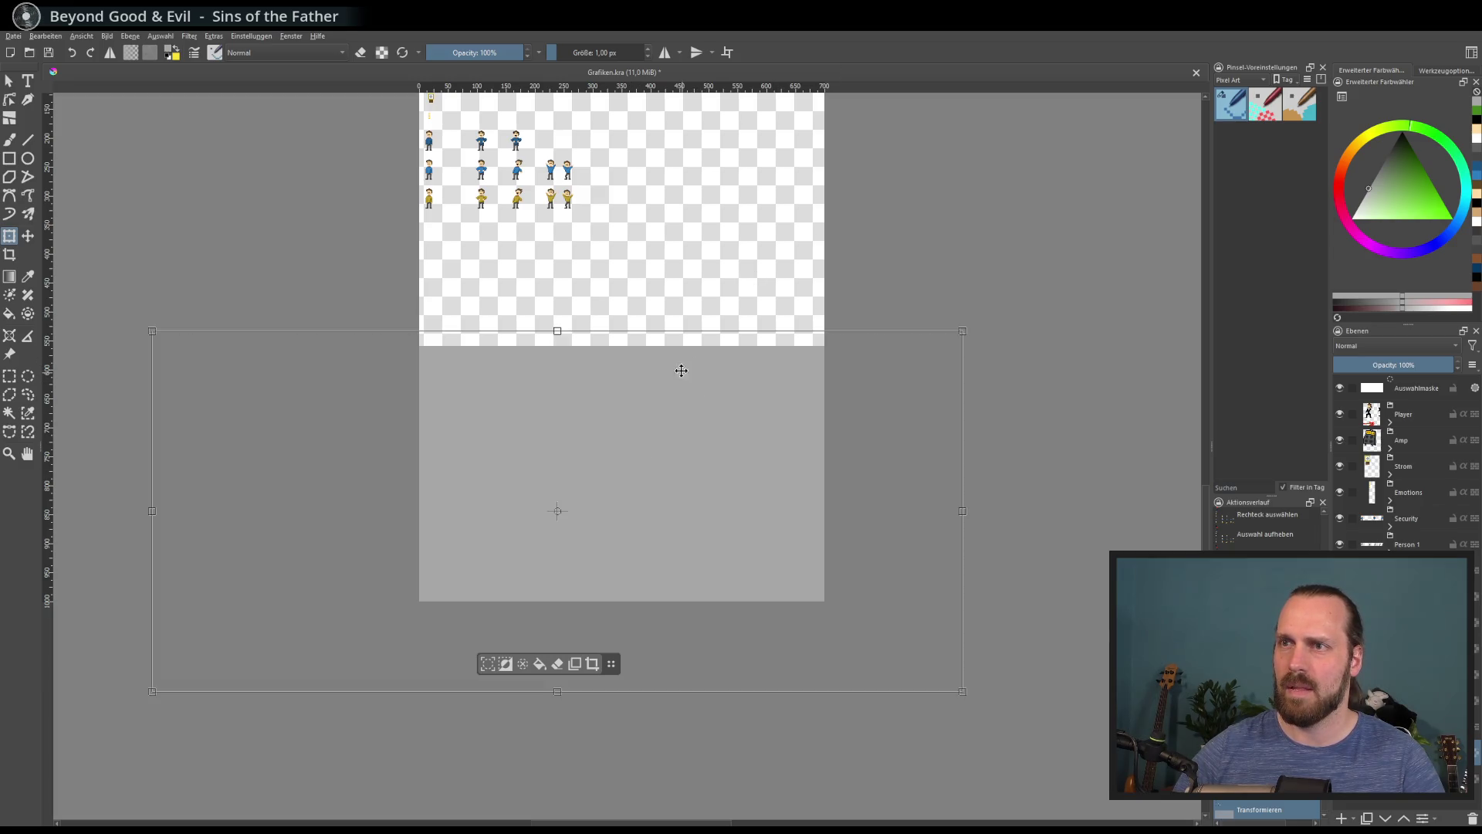
drag(560, 319, 560, 313)
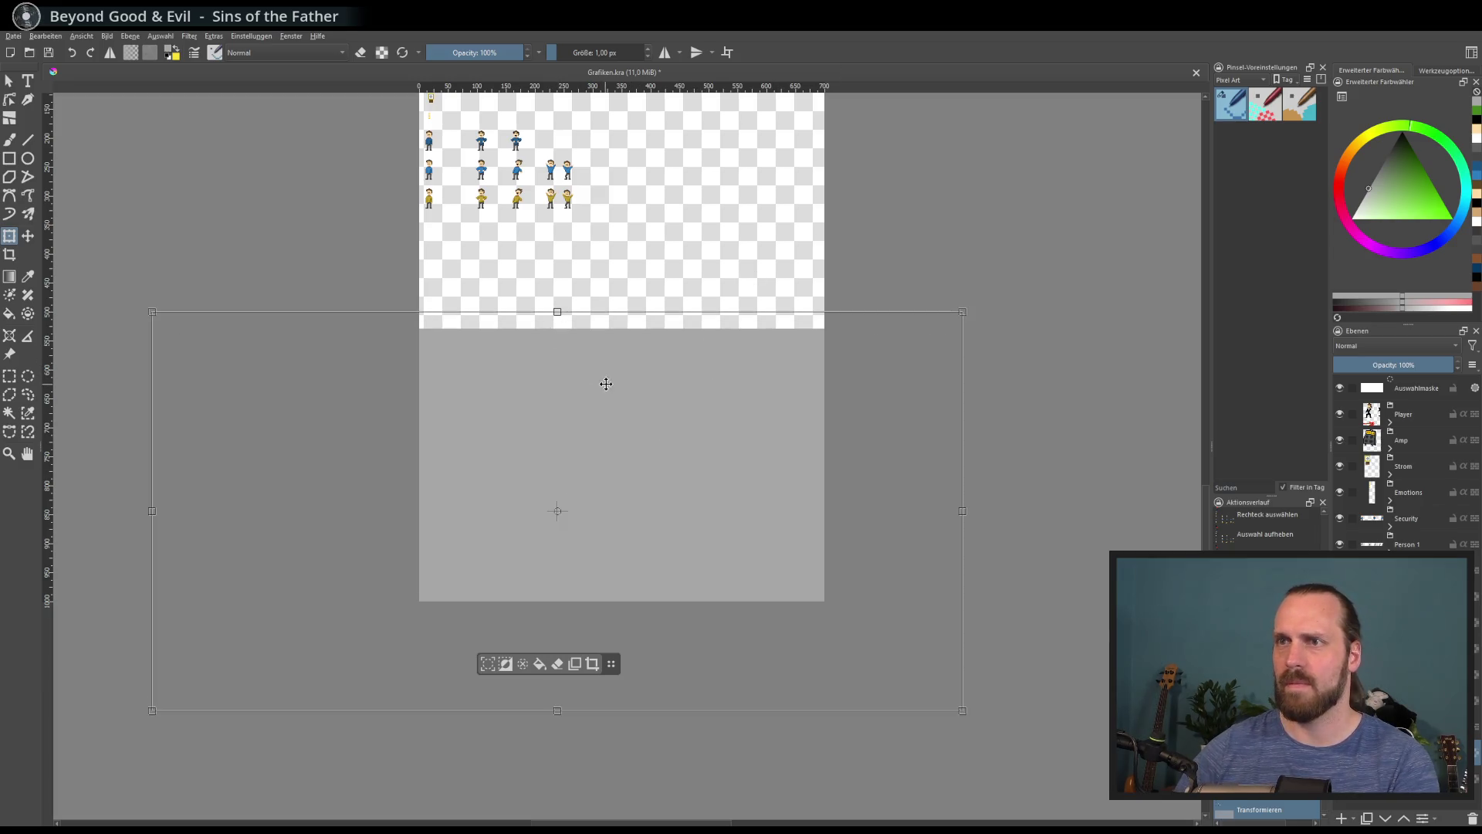
key(ctrl+a)
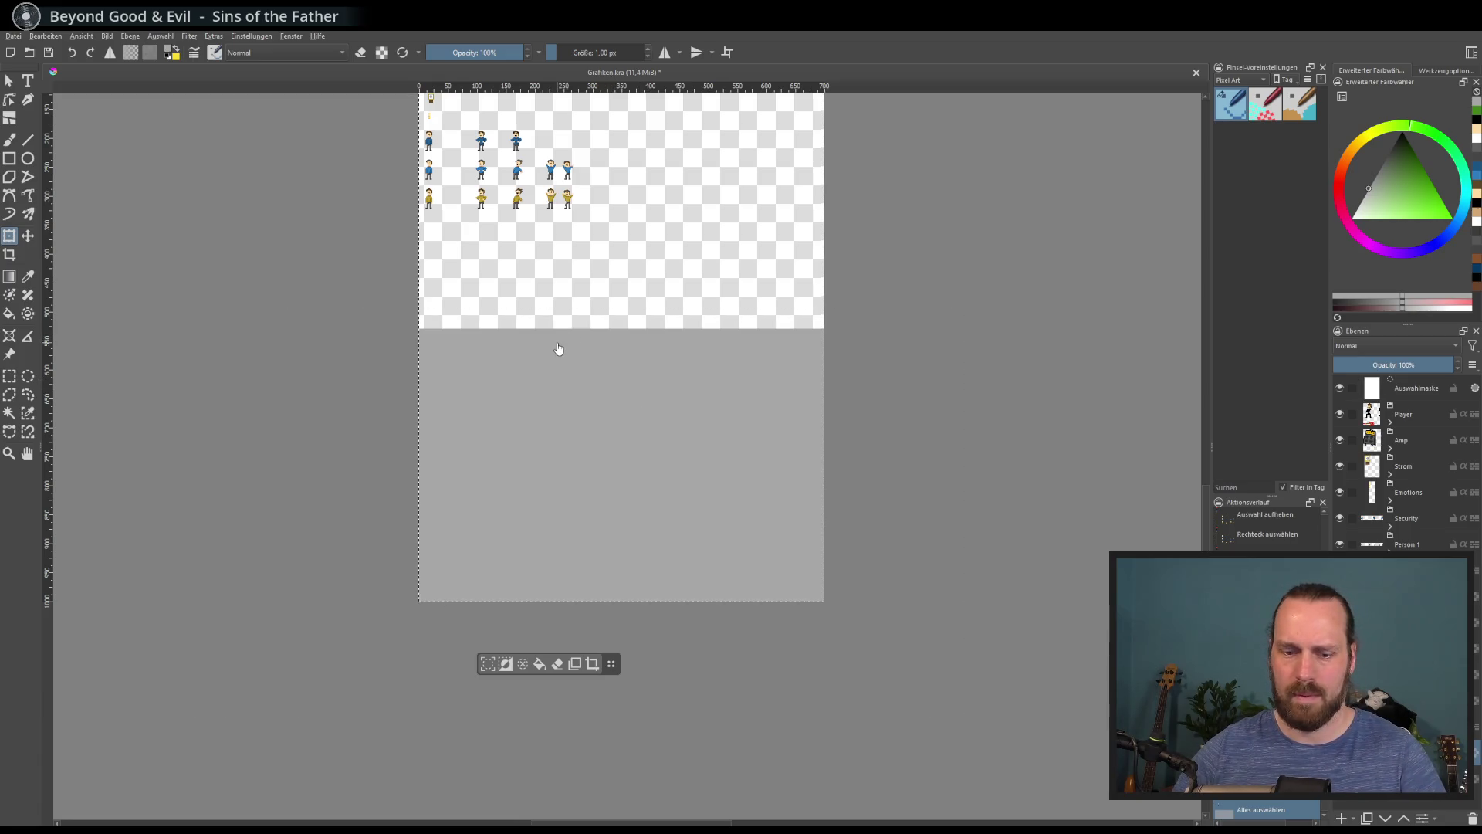
key(ctrl+shift+a)
Export the sheet over Grafik.png, accepting overwrite and PNG options, and return to Godot
click(14, 37)
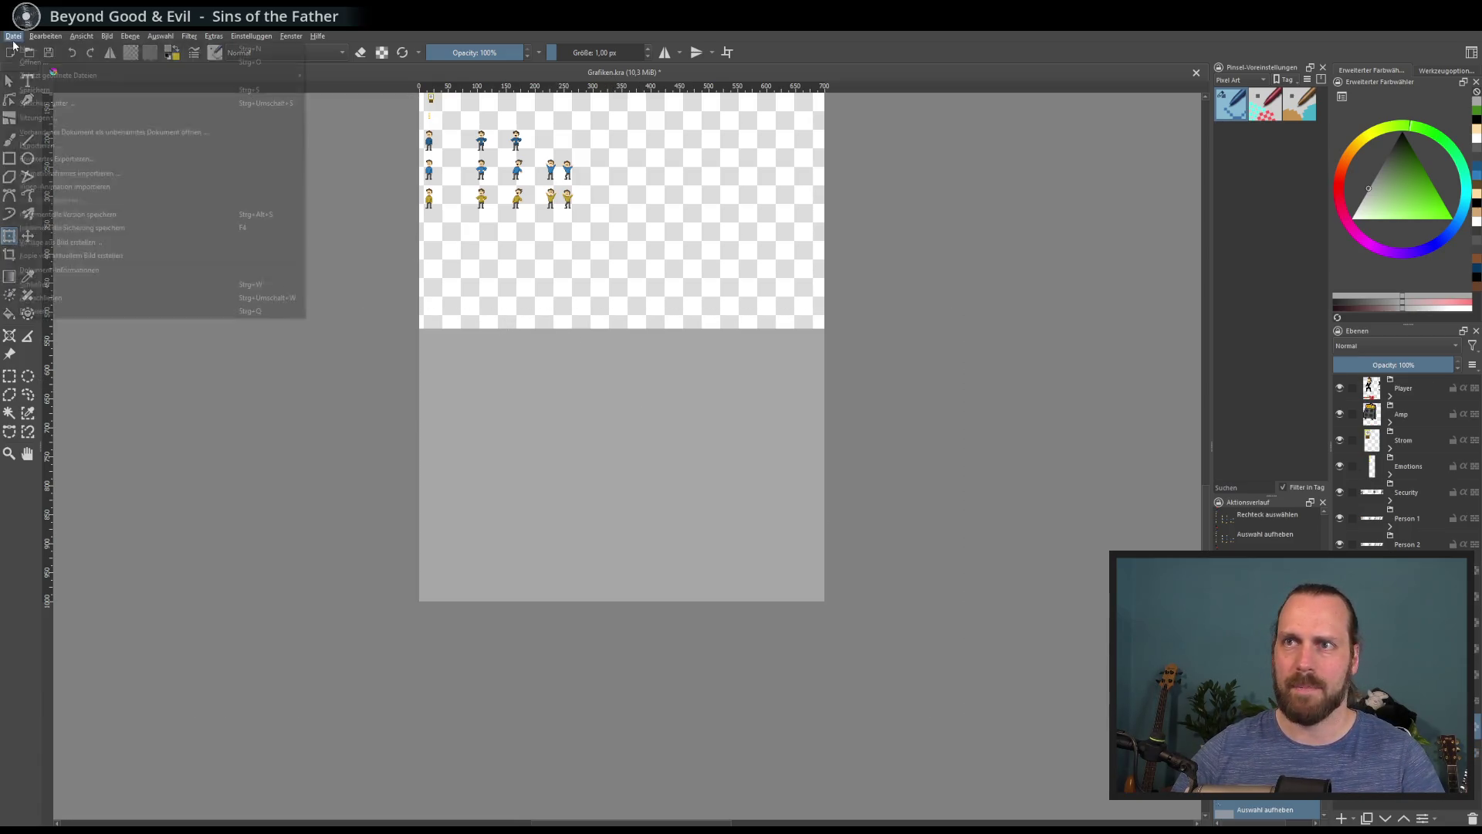
click(100, 142)
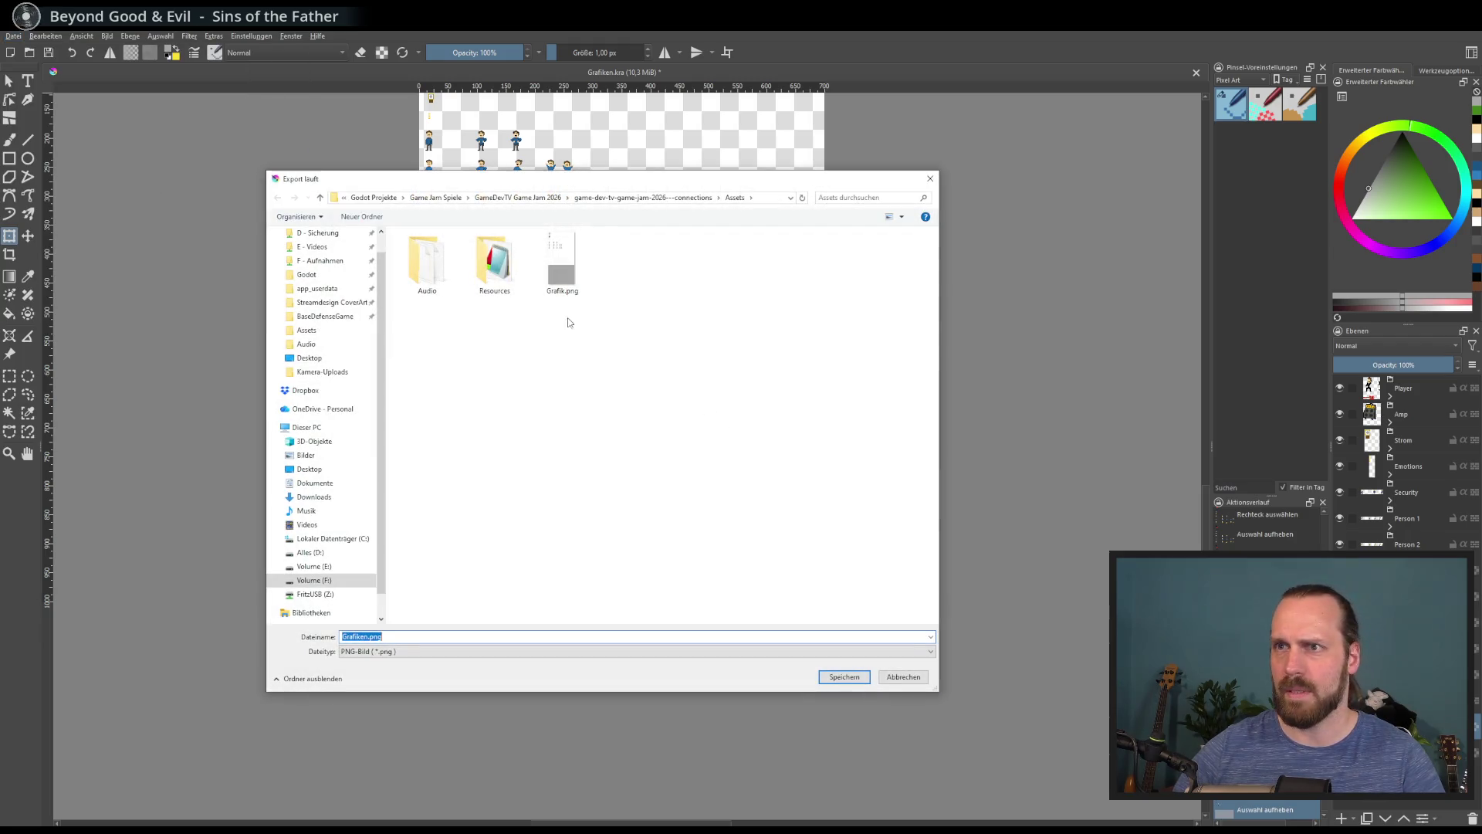
double_click(562, 267)
click(770, 429)
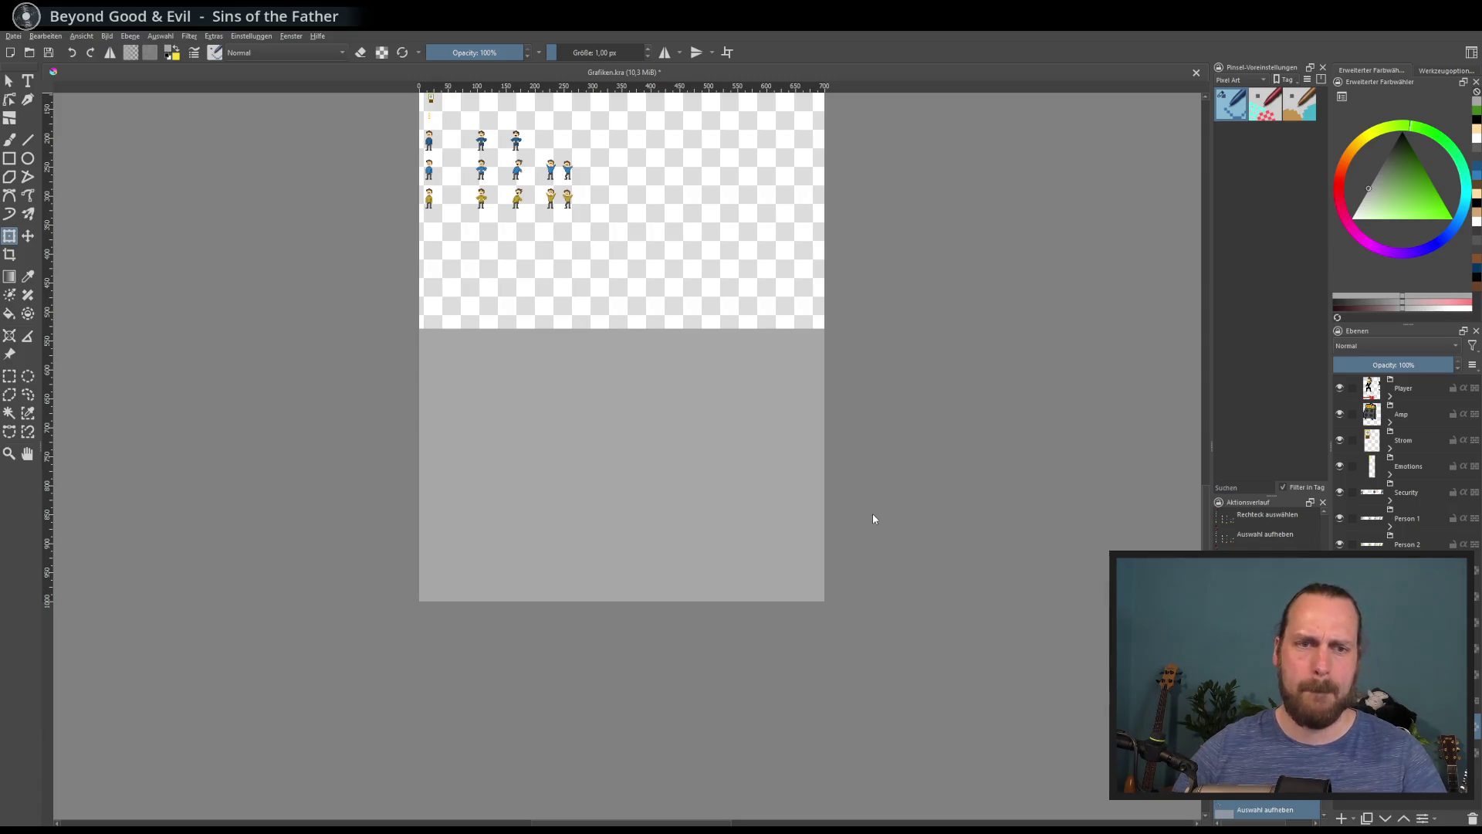
click(803, 557)
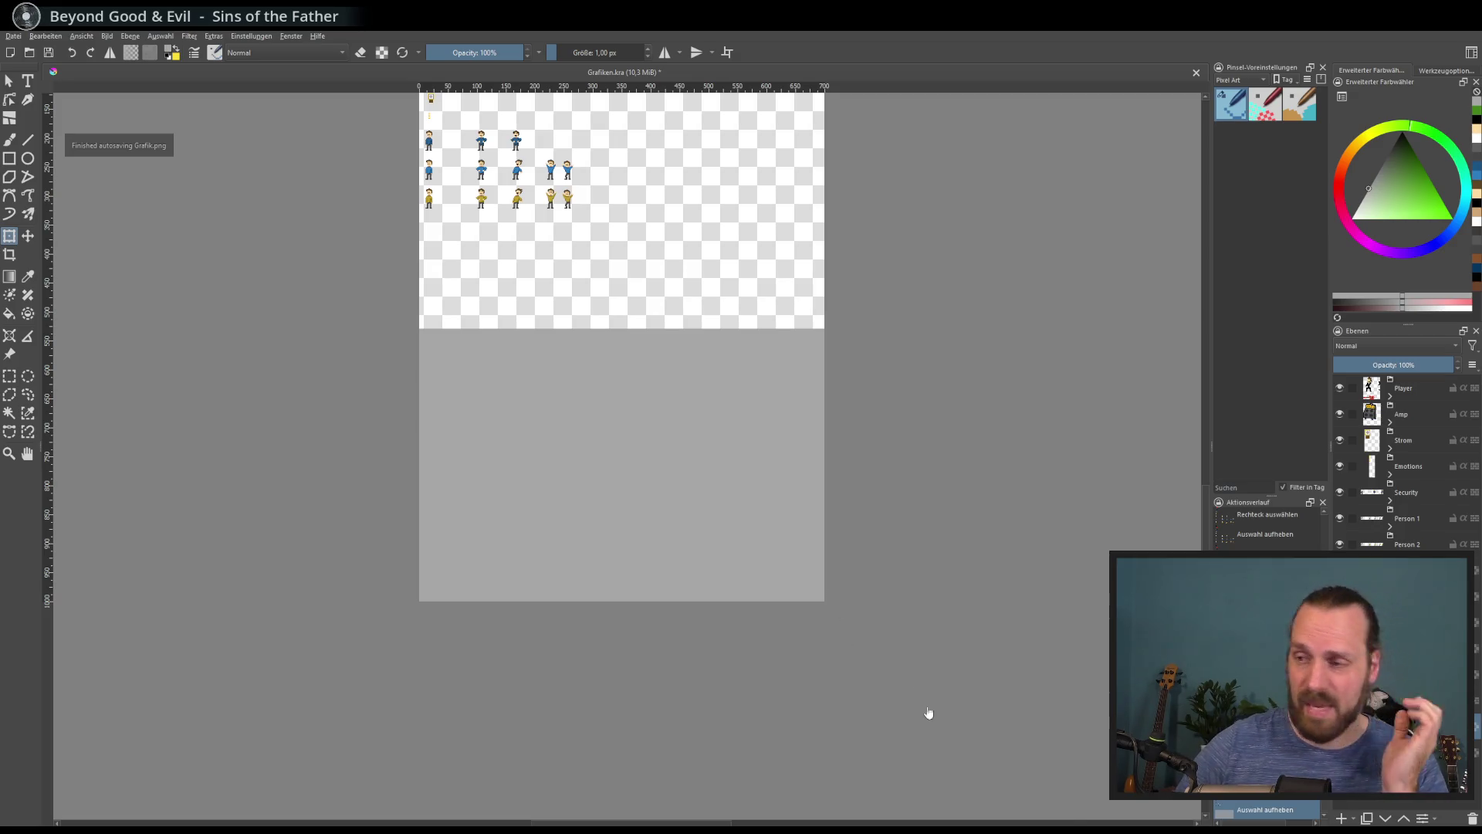
key(alt+Tab)
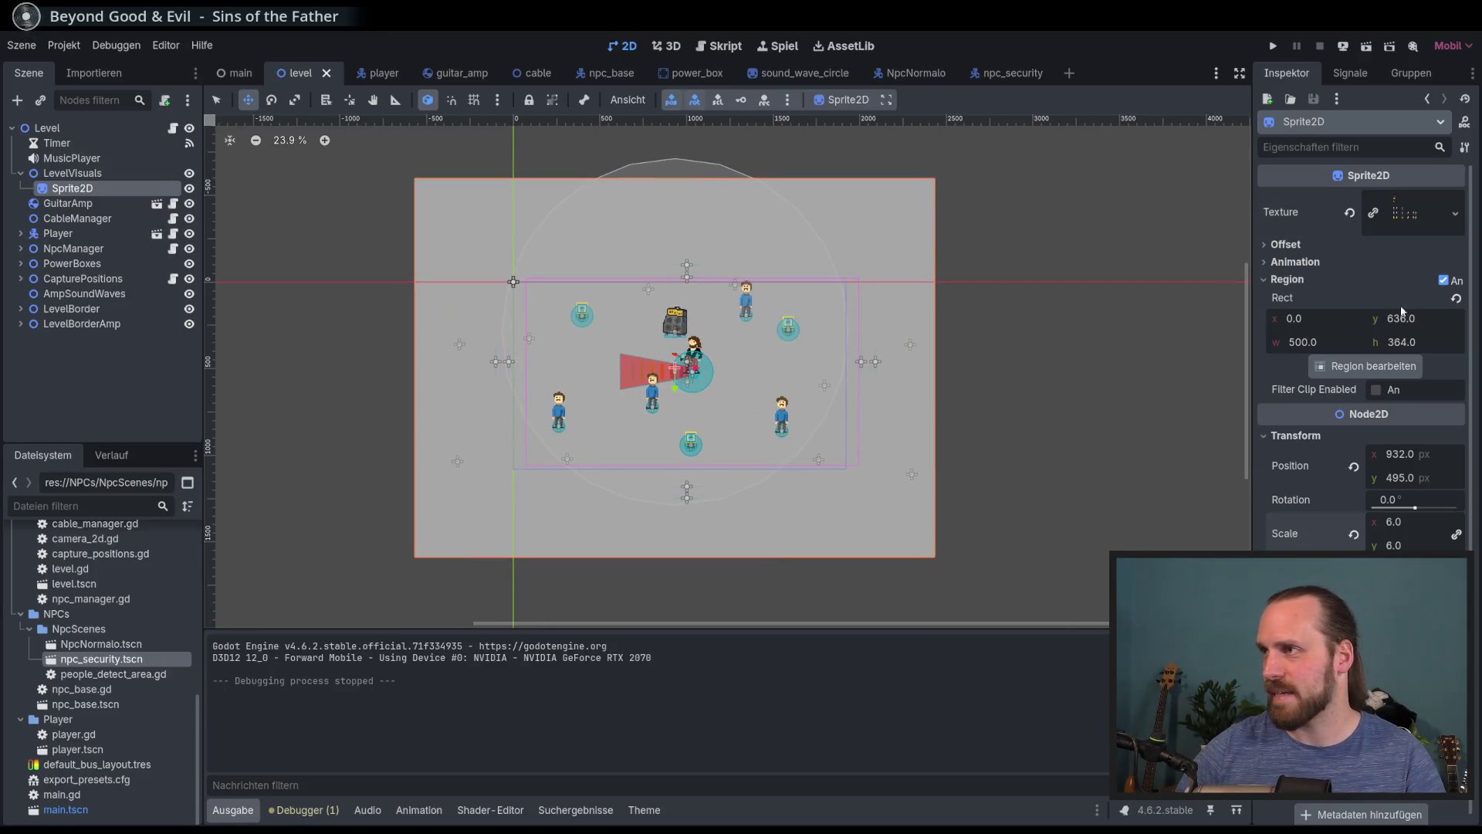
Set the sprite region to the enlarged 700×471 grey block and reposition the sprite
click(1367, 365)
click(720, 421)
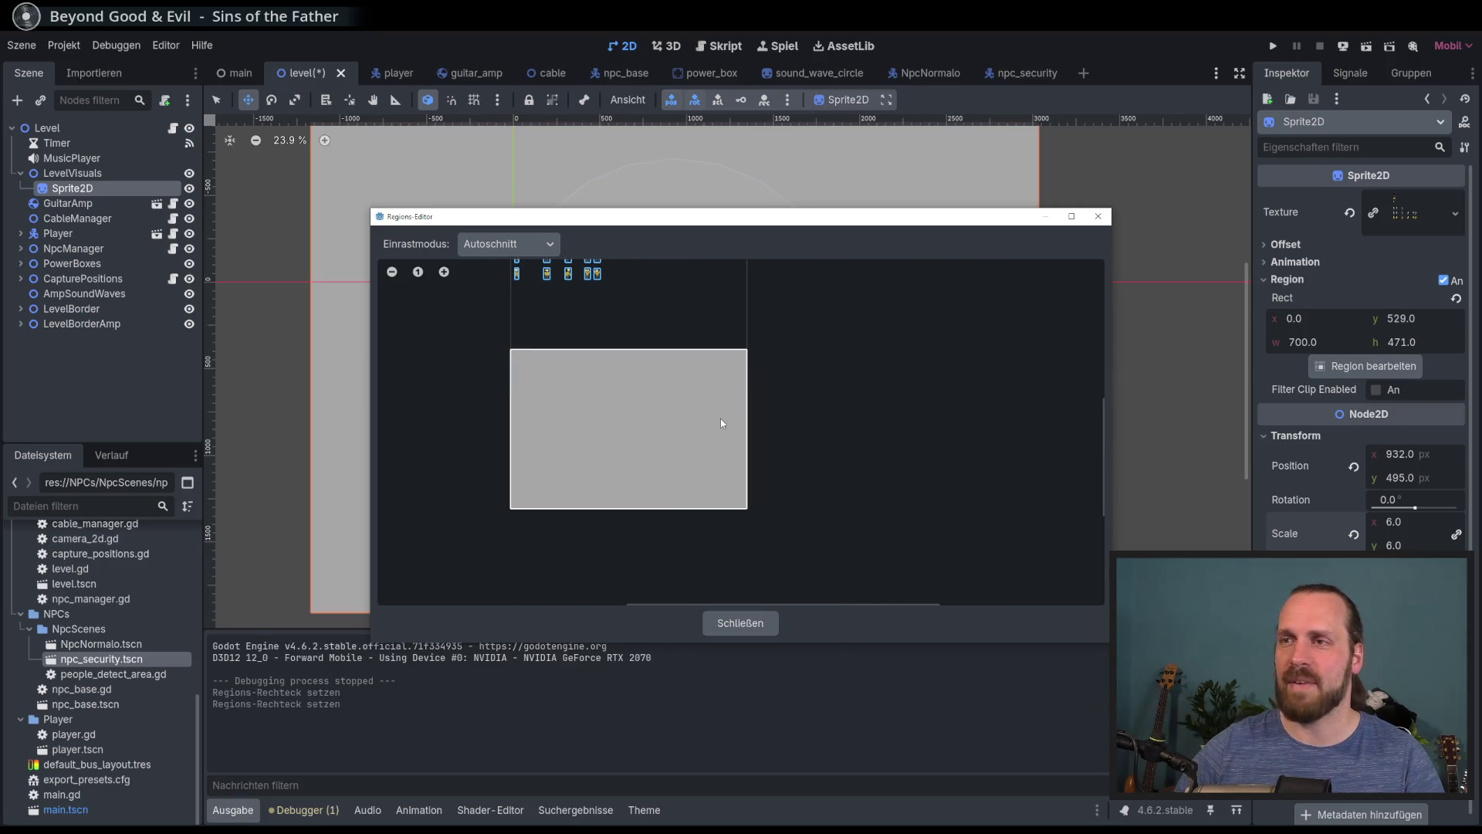
click(740, 623)
scroll(641, 463, down, 2)
drag(570, 323, 573, 340)
Play-test the level, walking the guitarist left, right and up, then stop
key(F5)
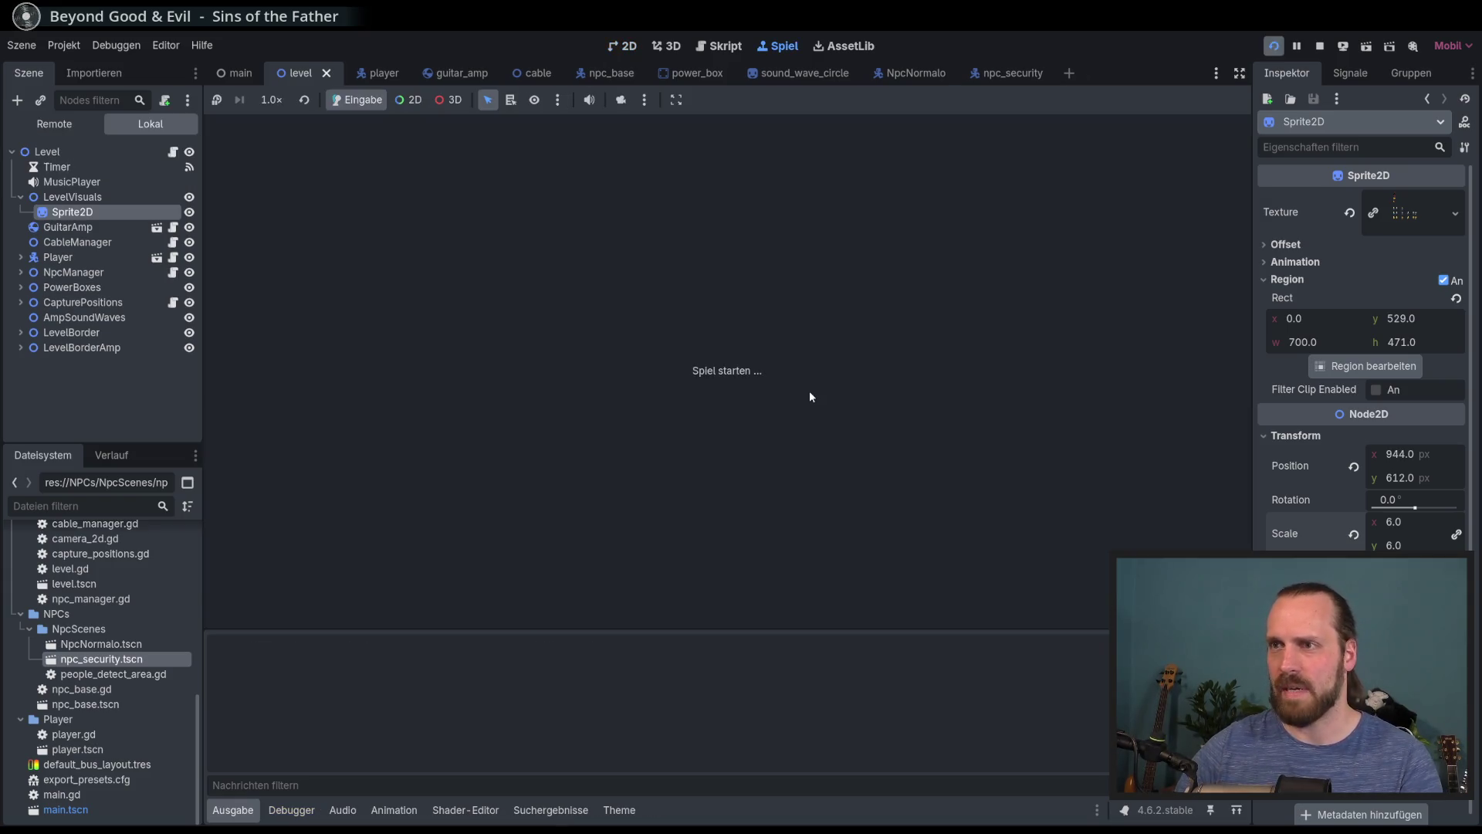
key(Return)
key(Return)
key(Left)
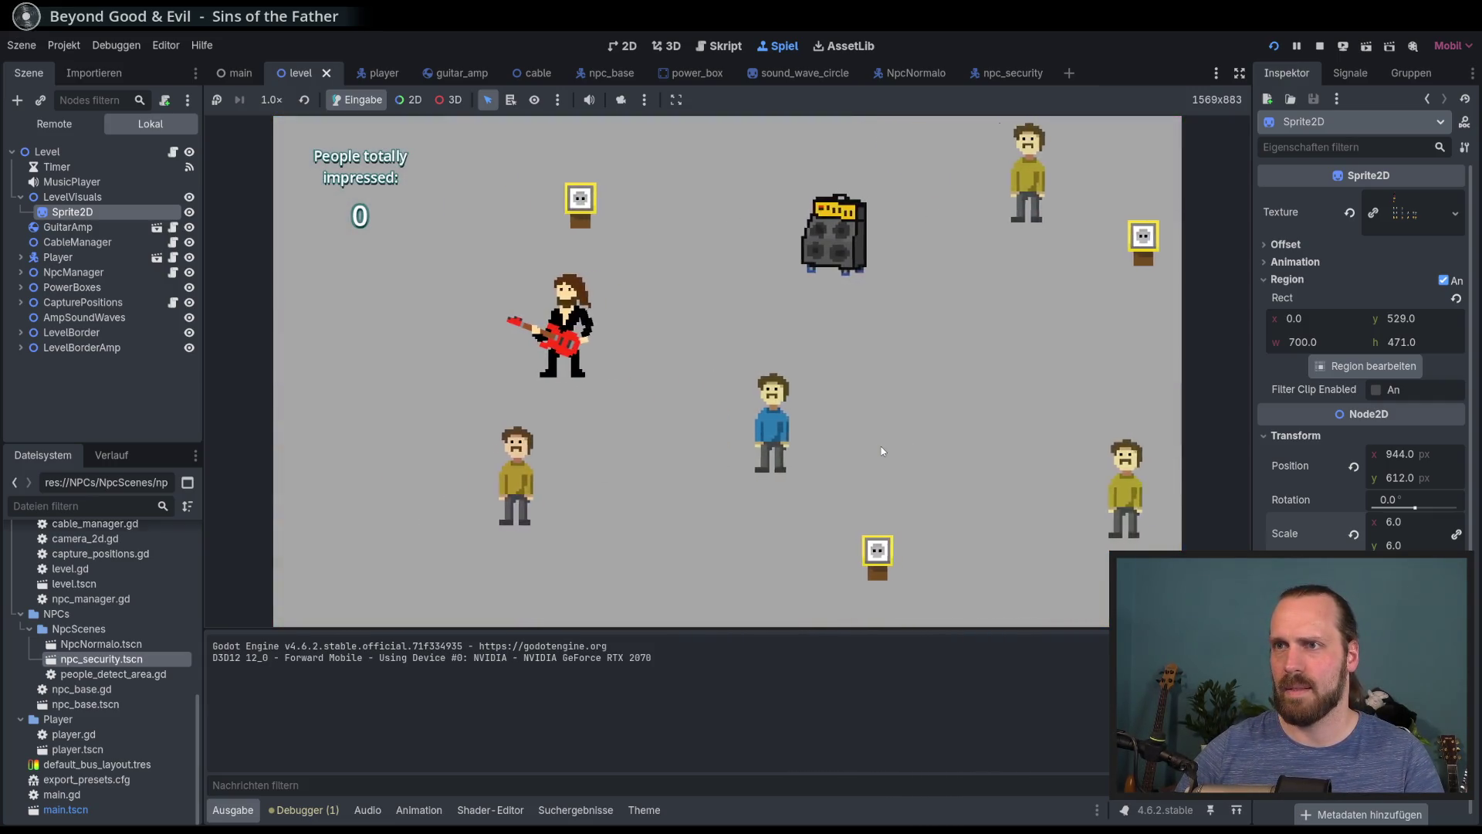
key(Right)
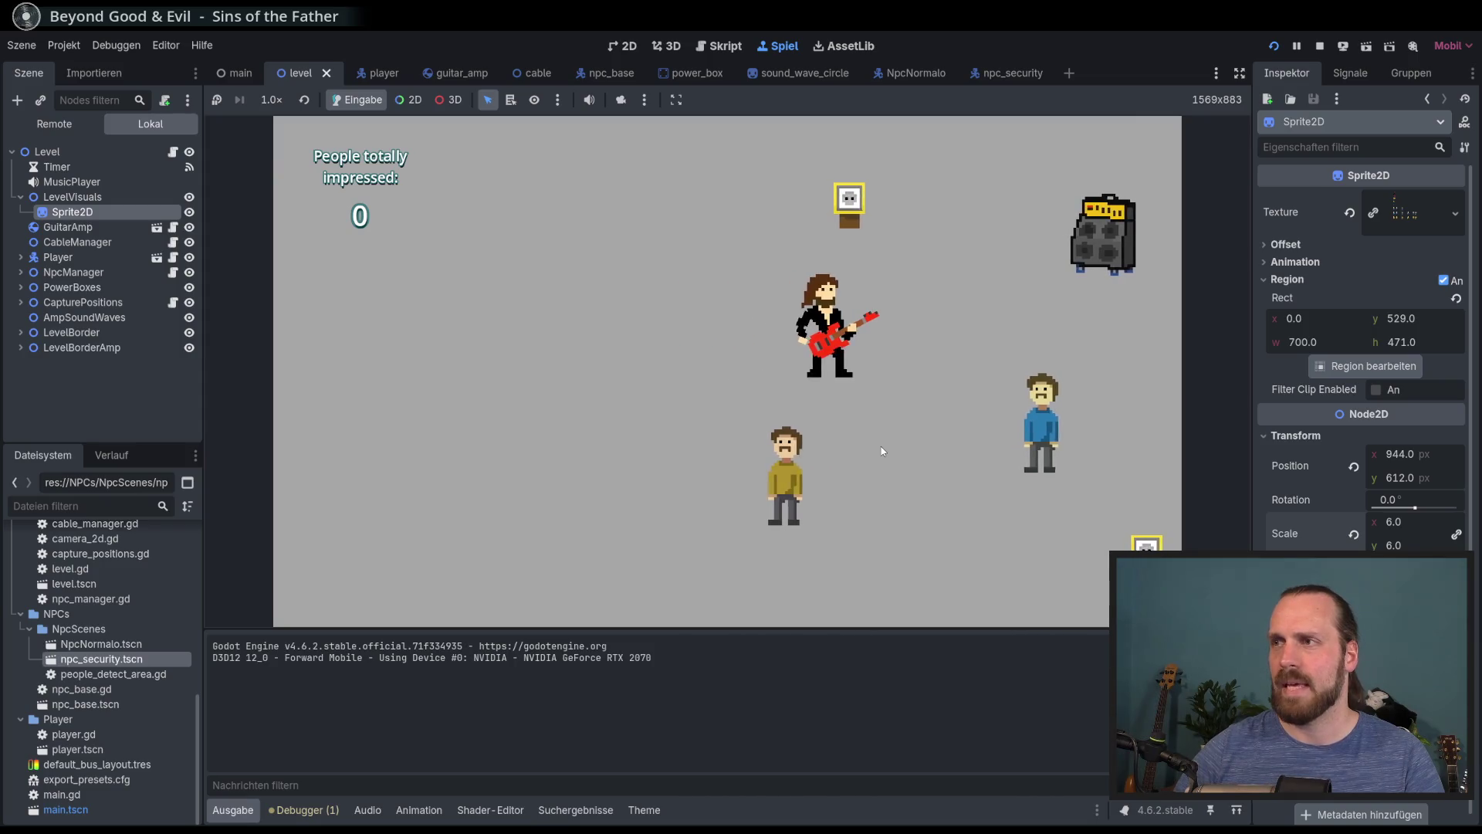
key(Up)
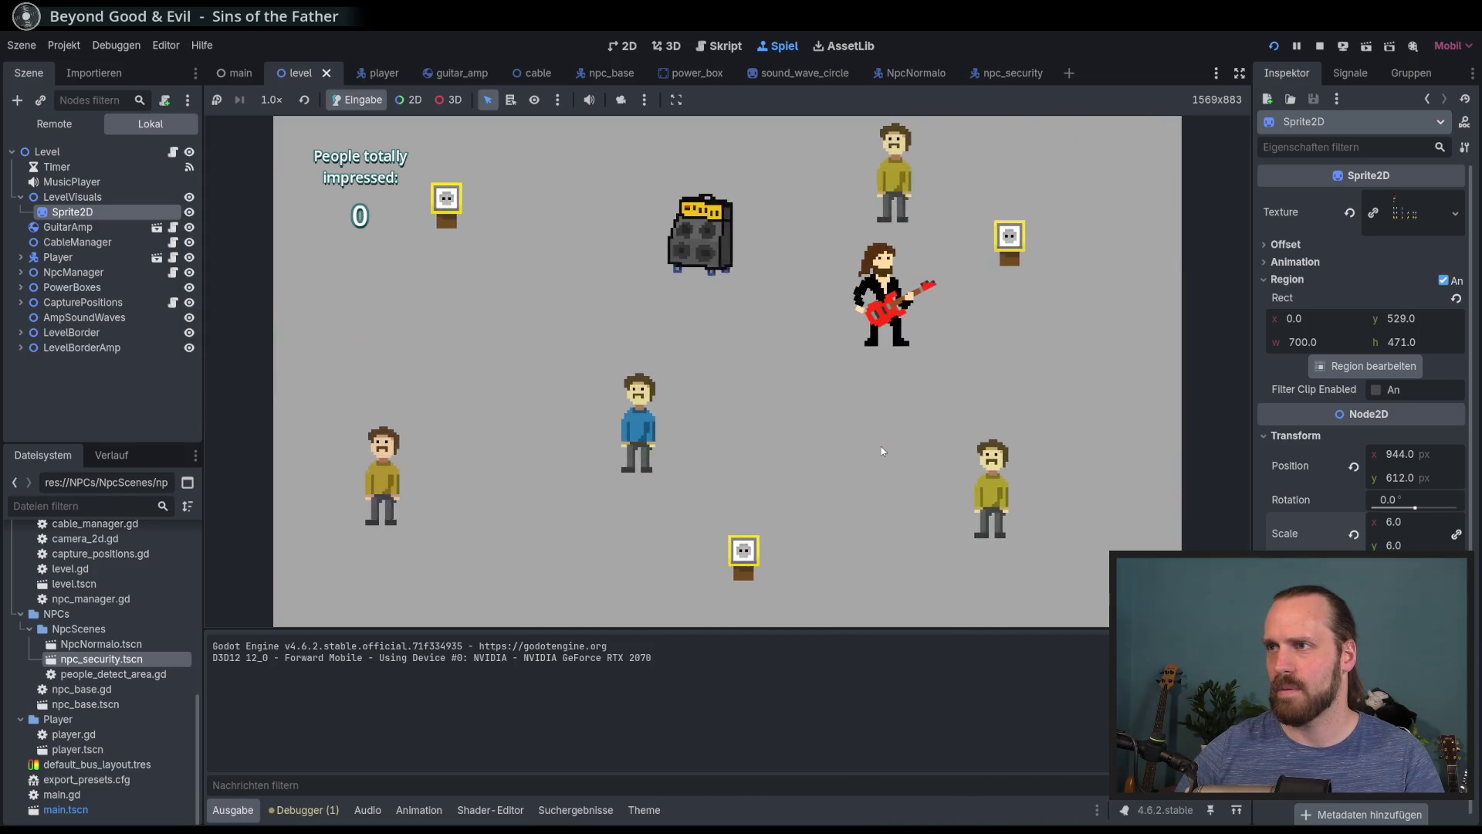
key(F8)
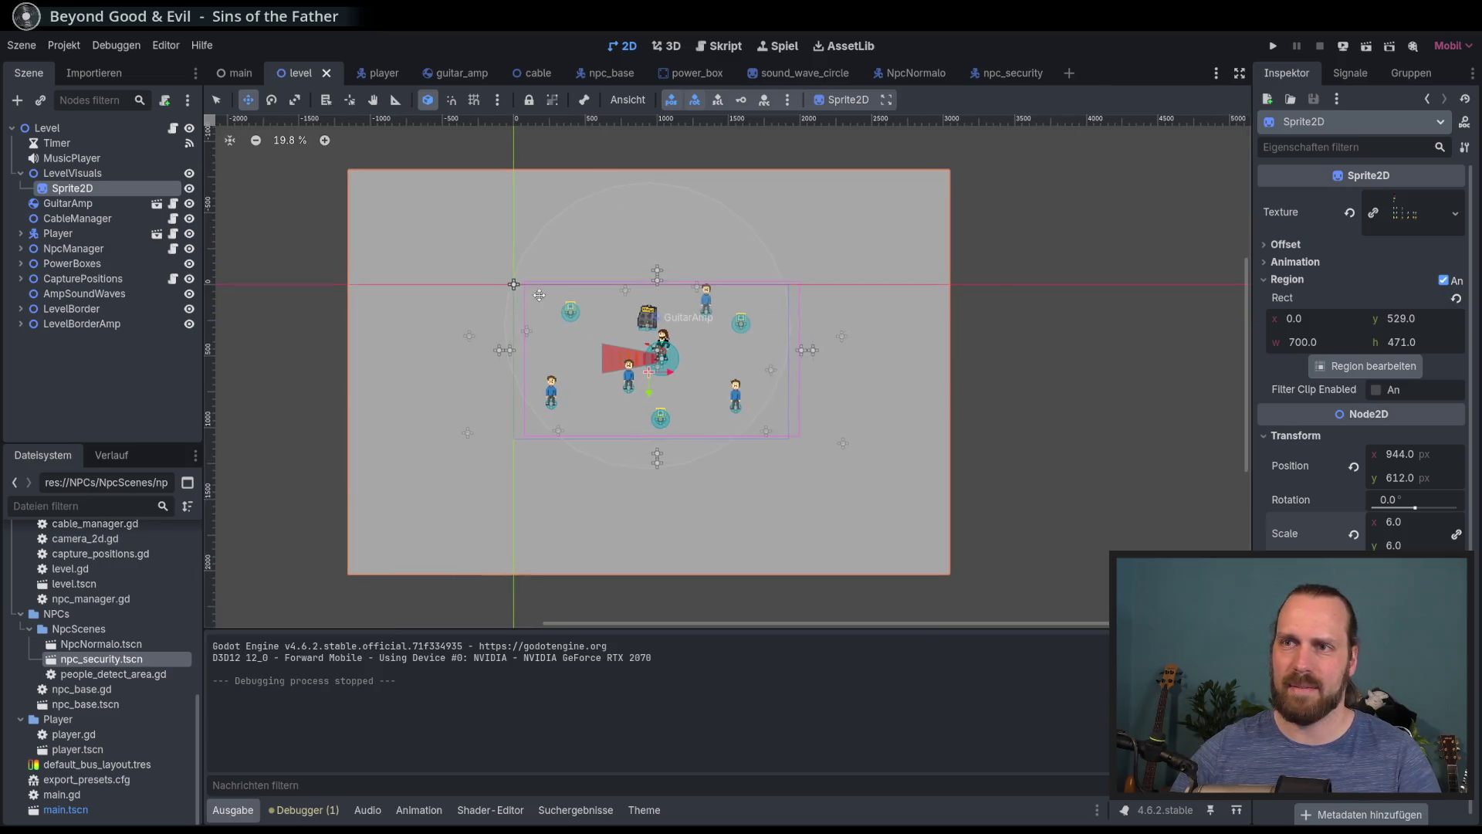